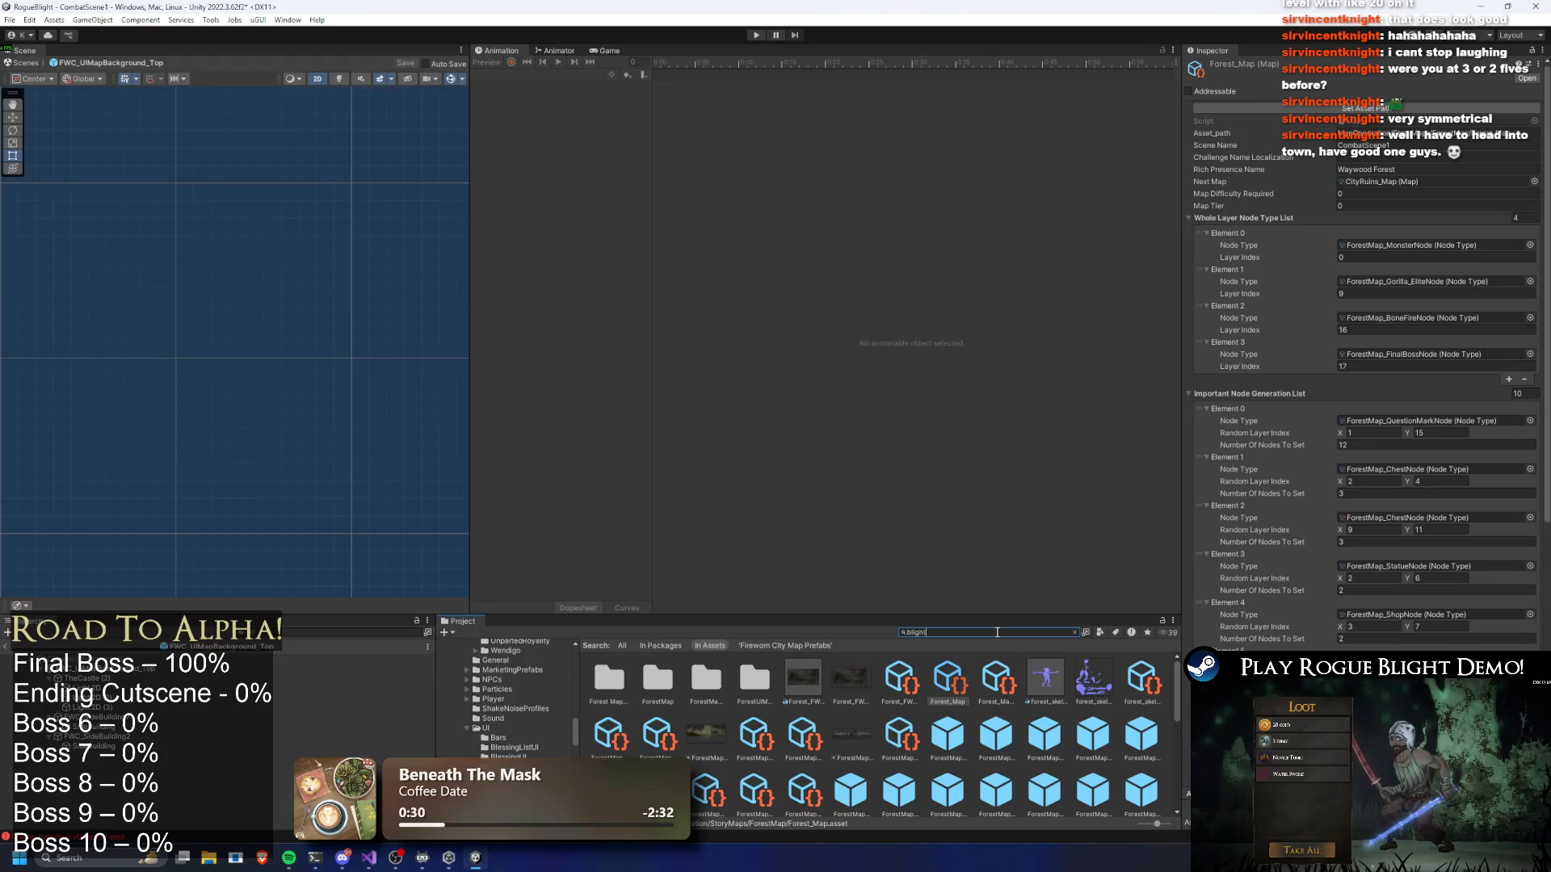
pyautogui.write('castle')
# Inspect the Blight Castle bonfire, elite boss and statue node assets in the Project window
pyautogui.click(892, 681)
pyautogui.click(951, 685)
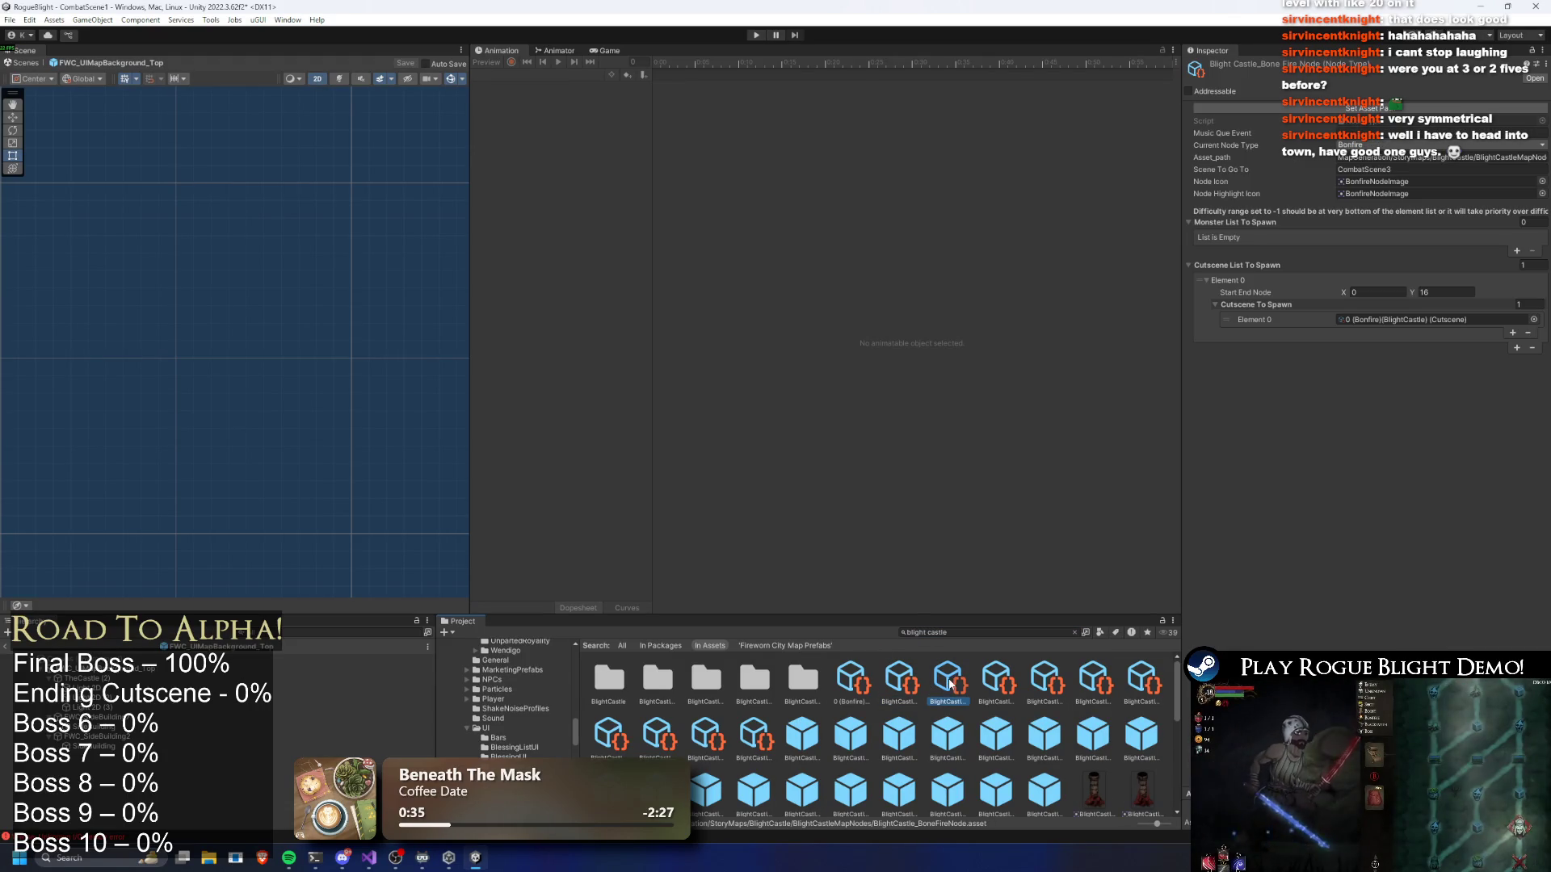
pyautogui.press('Right')
pyautogui.press('Right')
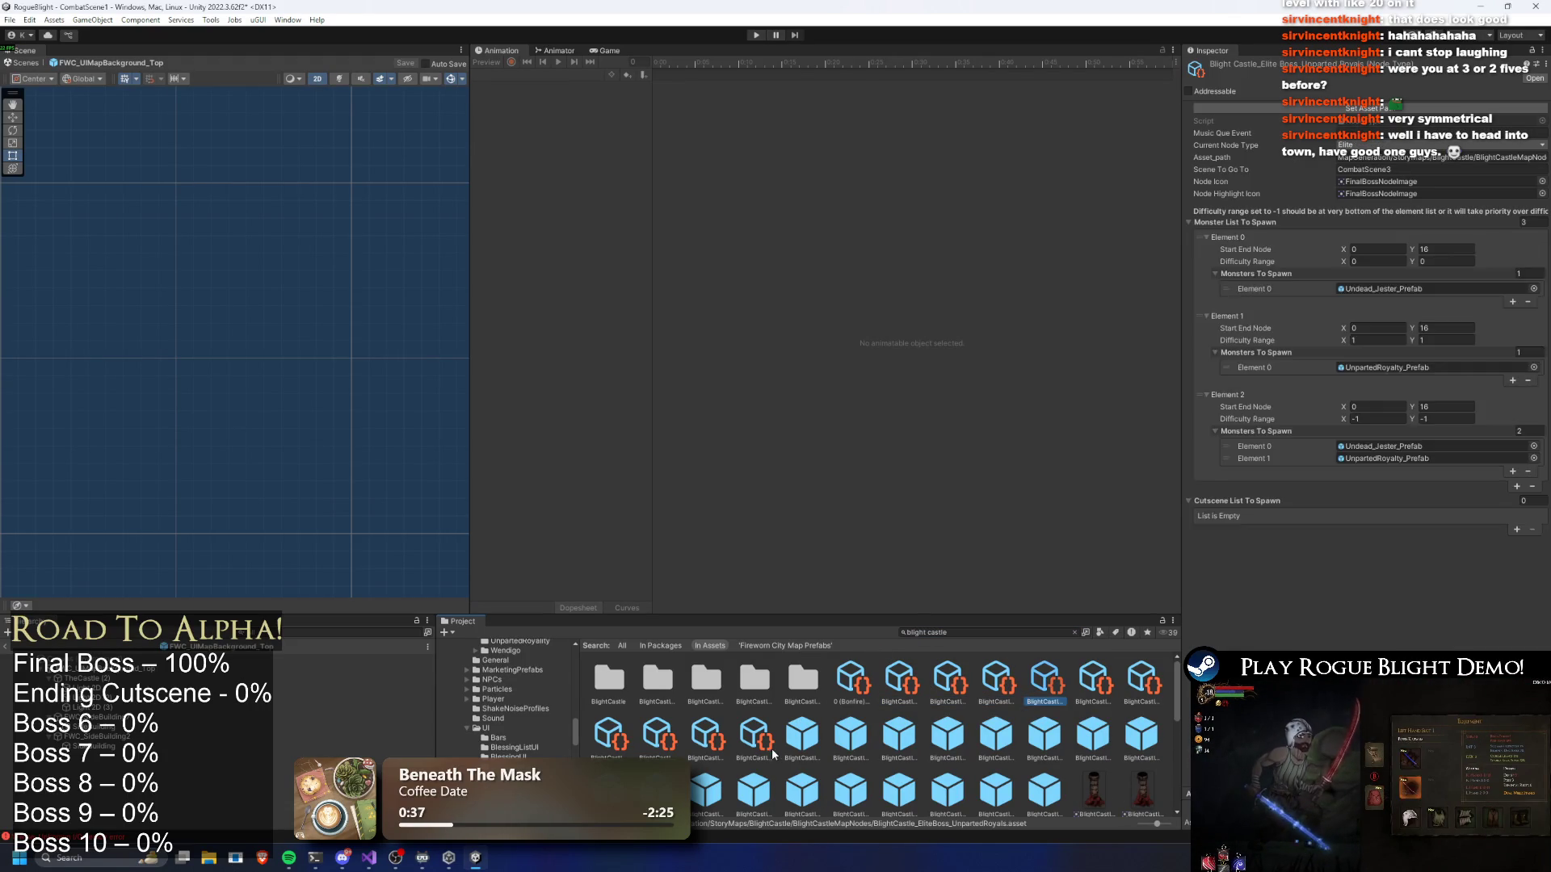
pyautogui.click(767, 751)
# Search the Project for 'blight castle map' and open BlightCastle_Map in the Inspector
pyautogui.click(988, 633)
pyautogui.write('blight castle map')
pyautogui.click(699, 672)
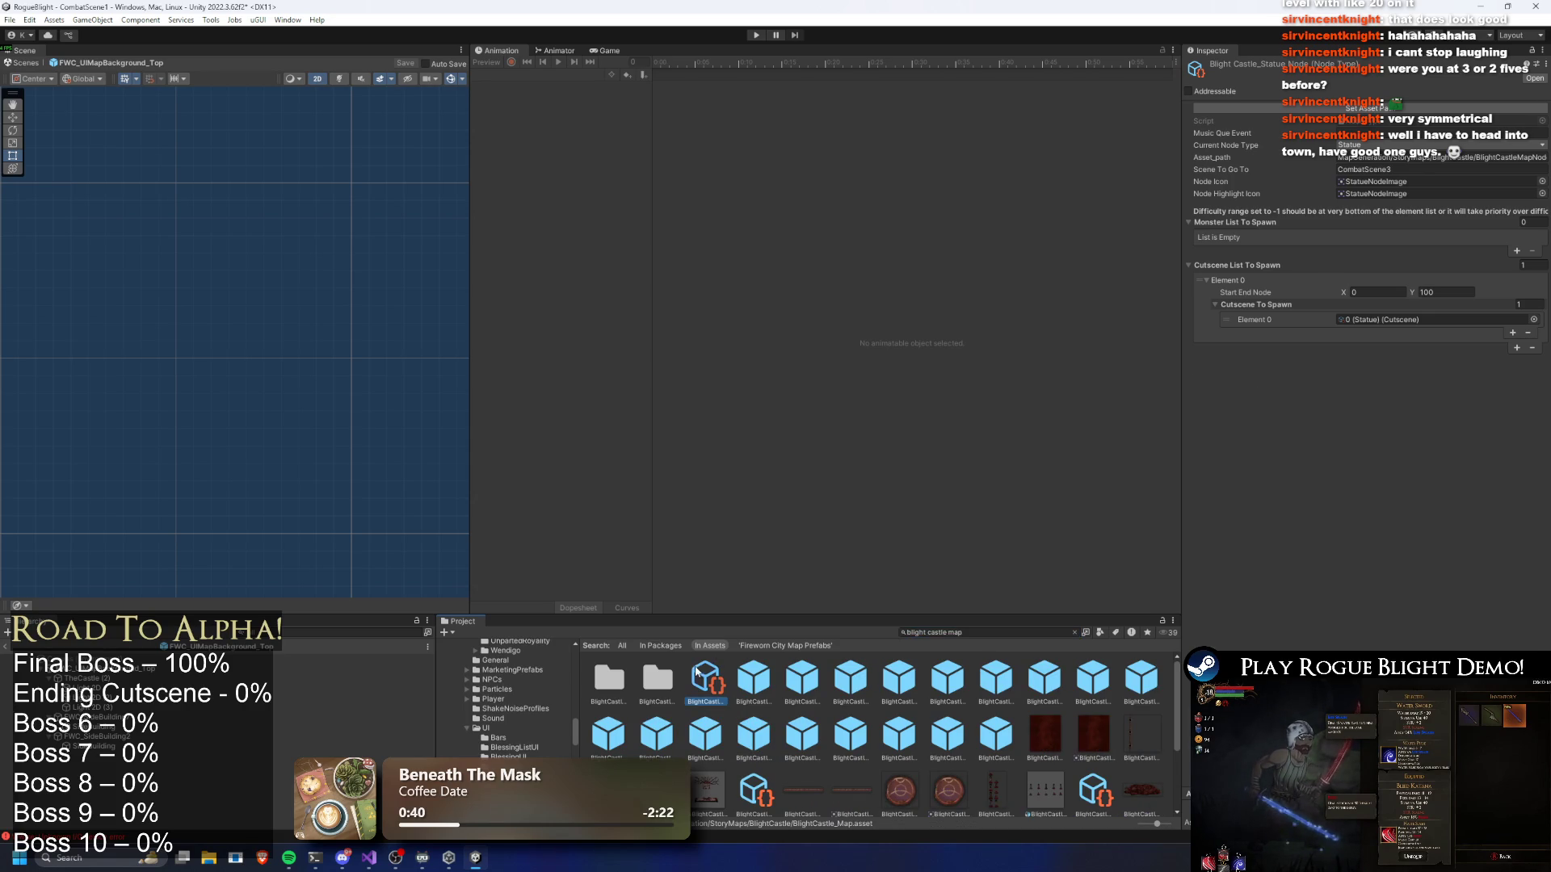
pyautogui.click(1489, 366)
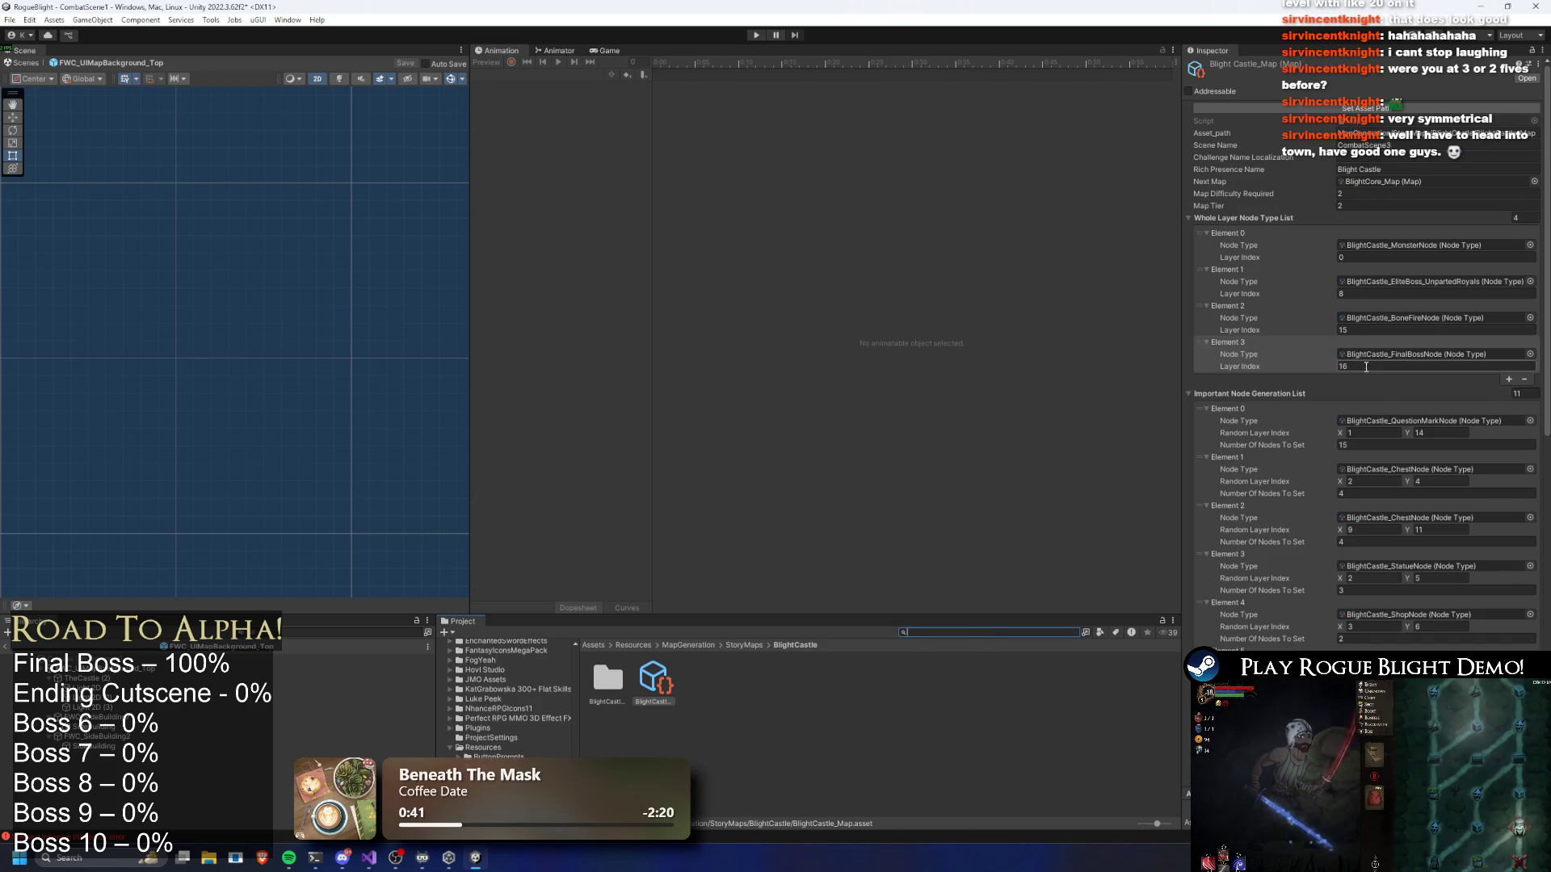
# Set the final-boss, bonfire and elite boss layer indices to 17, 16 and 9
pyautogui.write('17')
pyautogui.click(1395, 331)
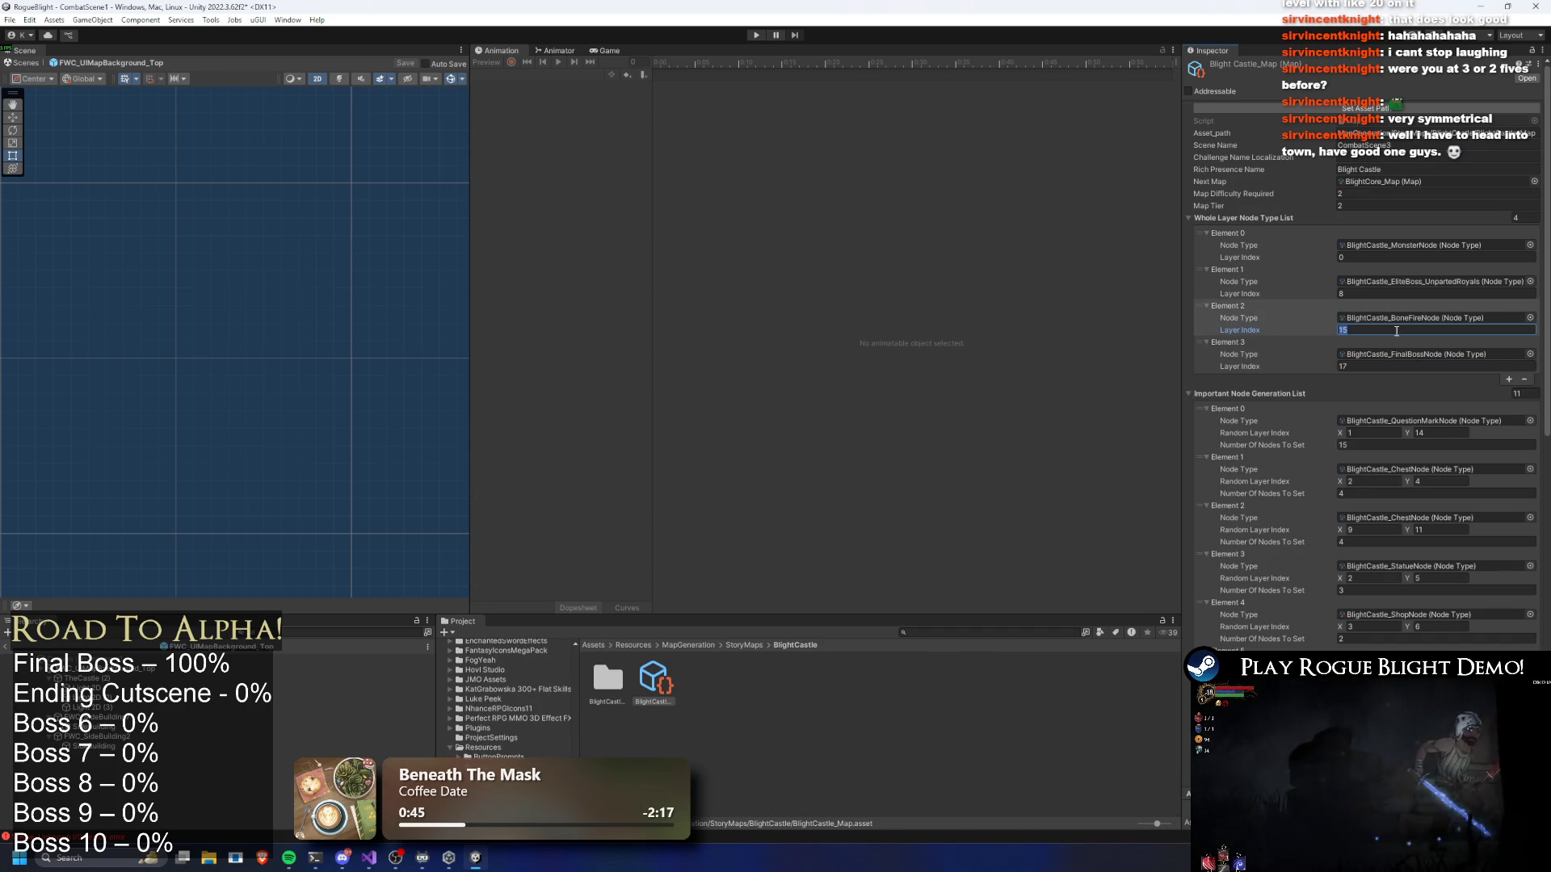
pyautogui.write('16')
pyautogui.click(1395, 293)
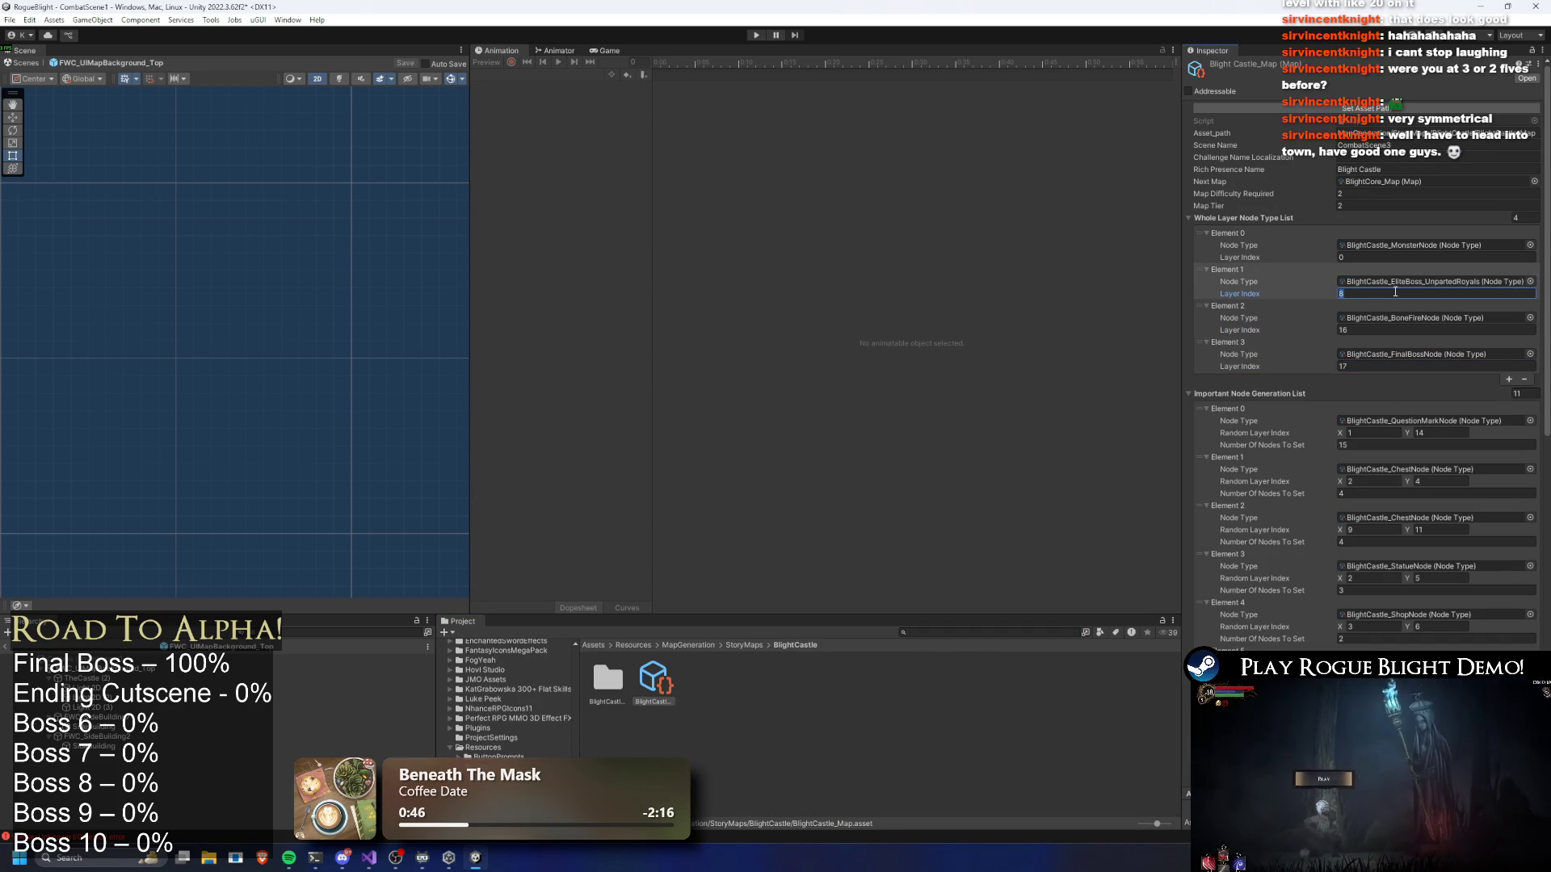
pyautogui.scroll(-3, 1399, 292)
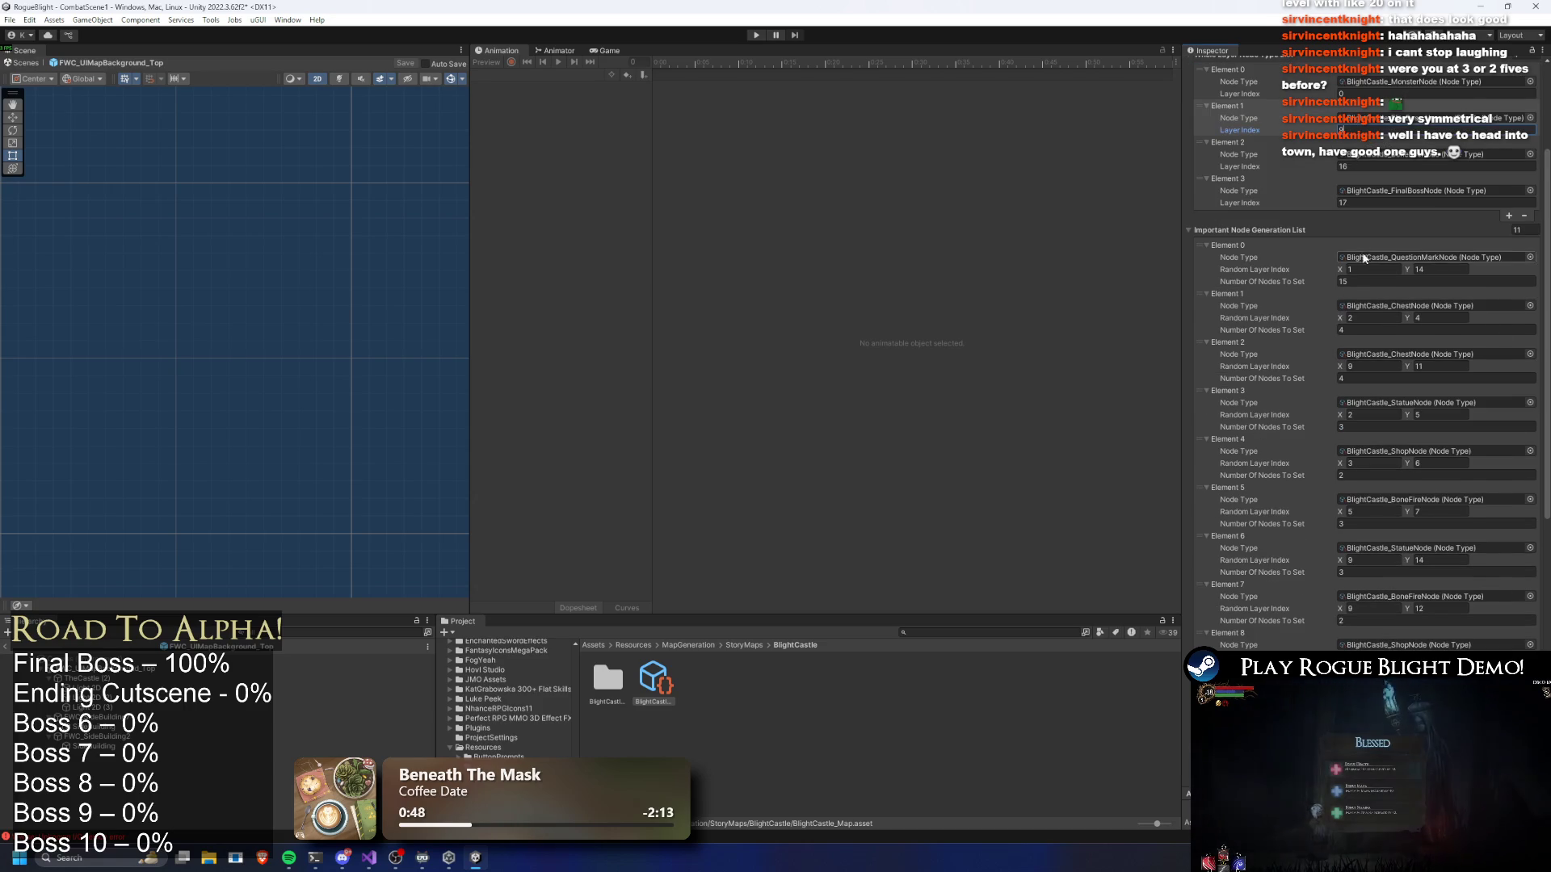
pyautogui.scroll(-2, 1385, 258)
pyautogui.scroll(1, 1381, 270)
# Edit the question-mark node count and the chest and bonfire layer bounds
pyautogui.click(1372, 282)
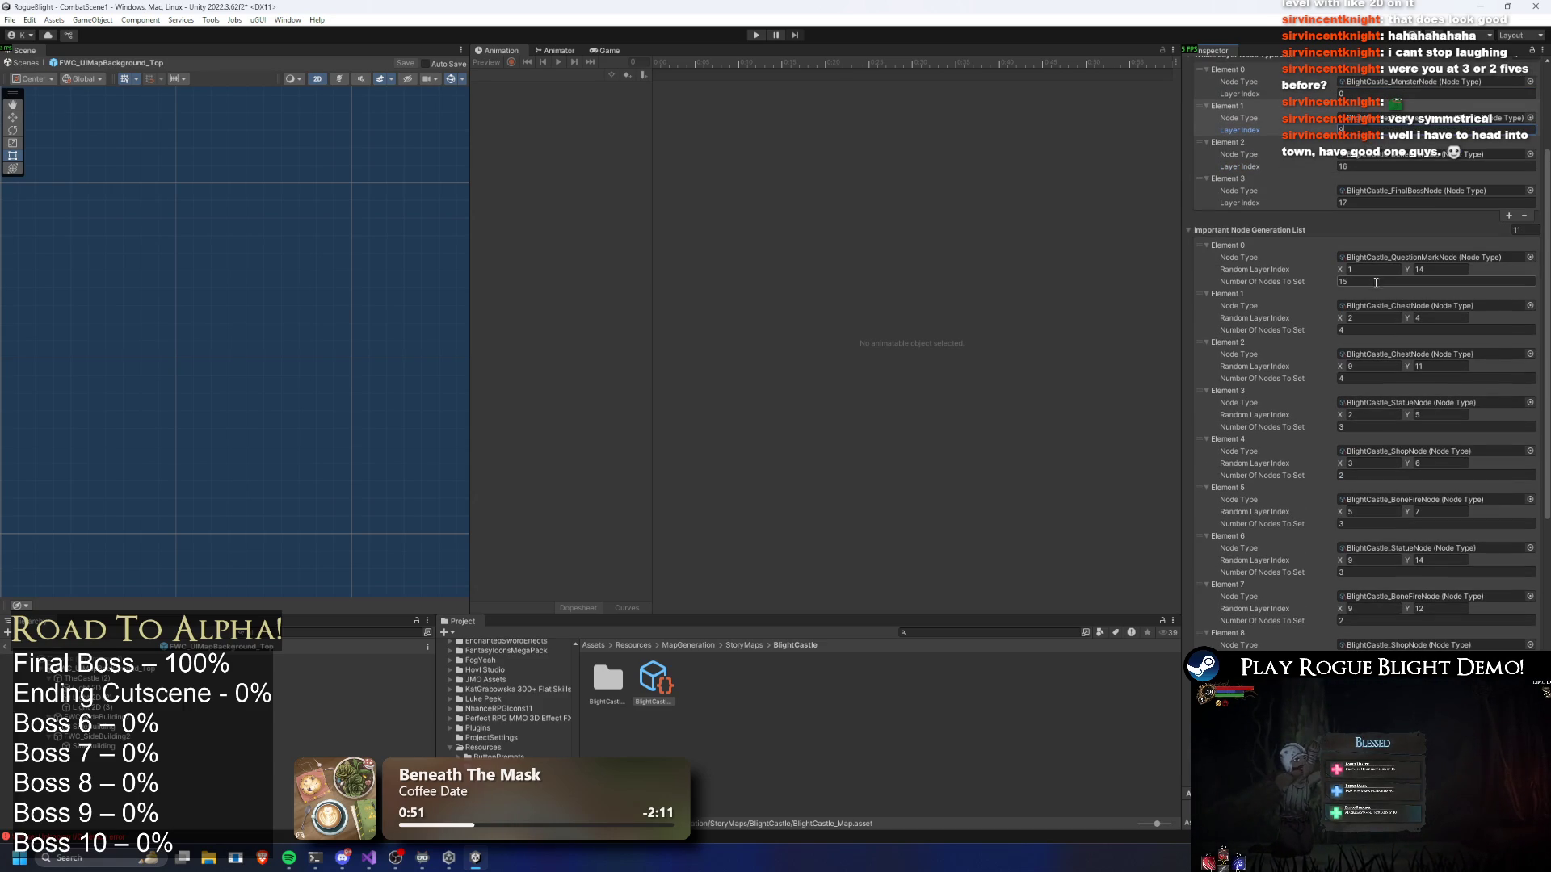
pyautogui.scroll(-1, 1473, 293)
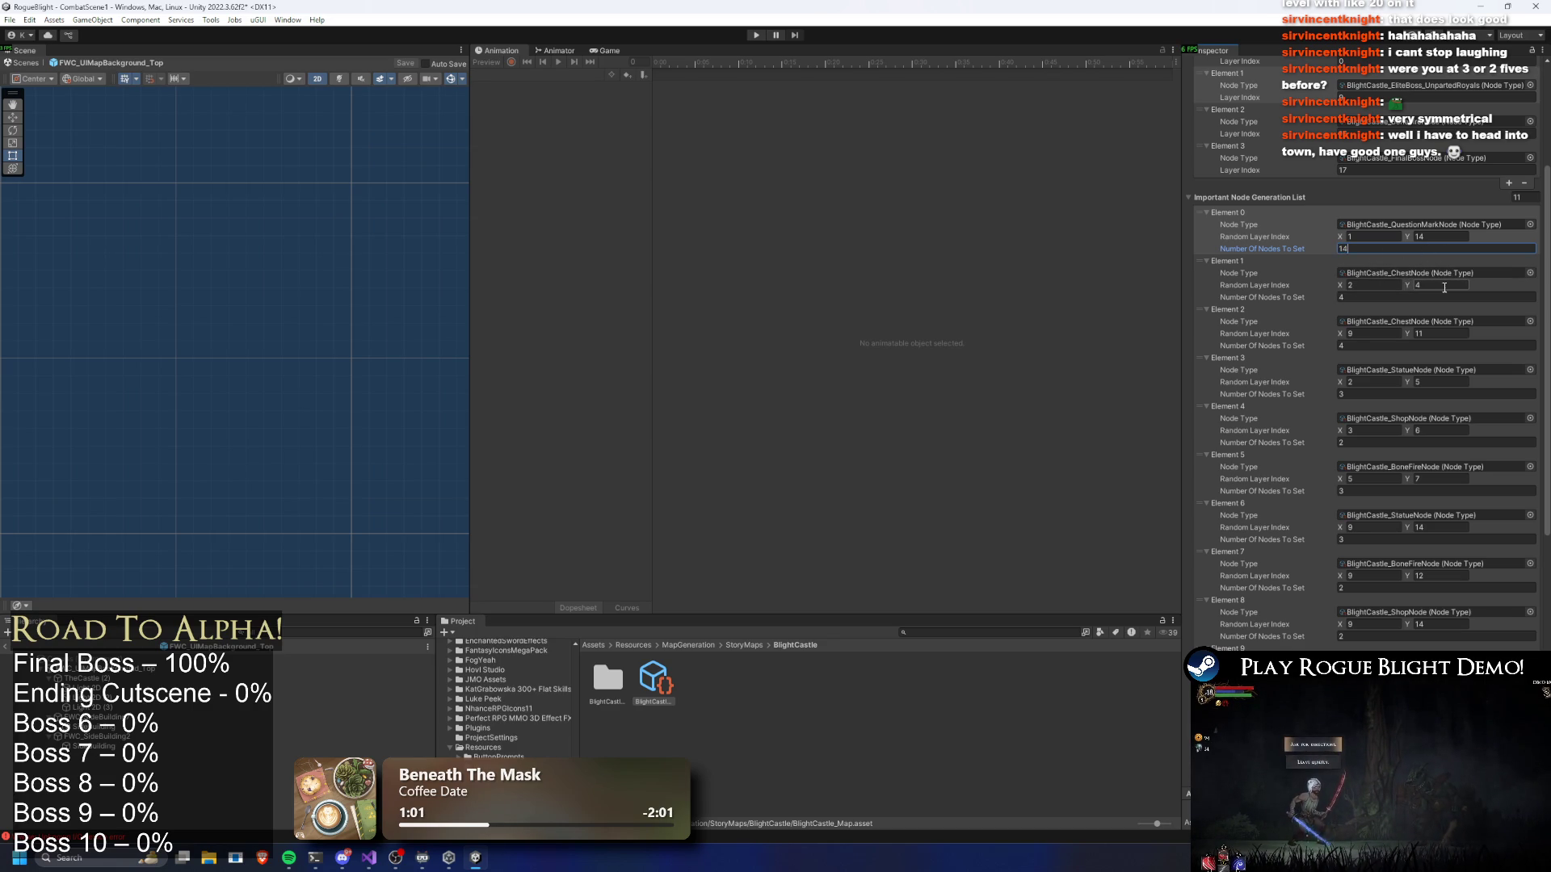
pyautogui.scroll(-2, 1450, 289)
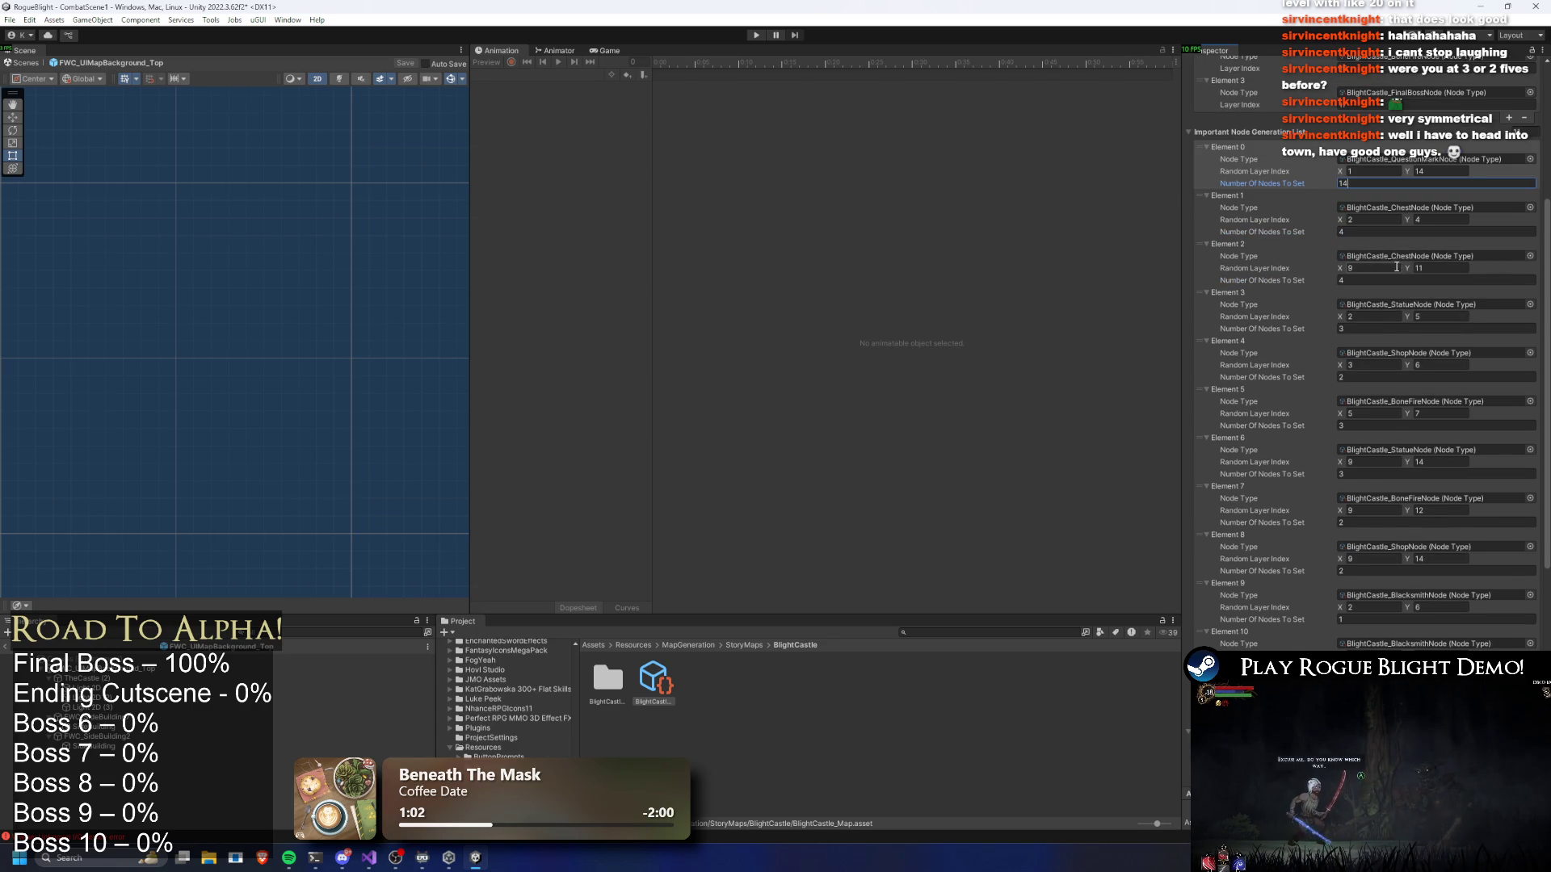
pyautogui.scroll(3, 1430, 283)
pyautogui.click(1372, 367)
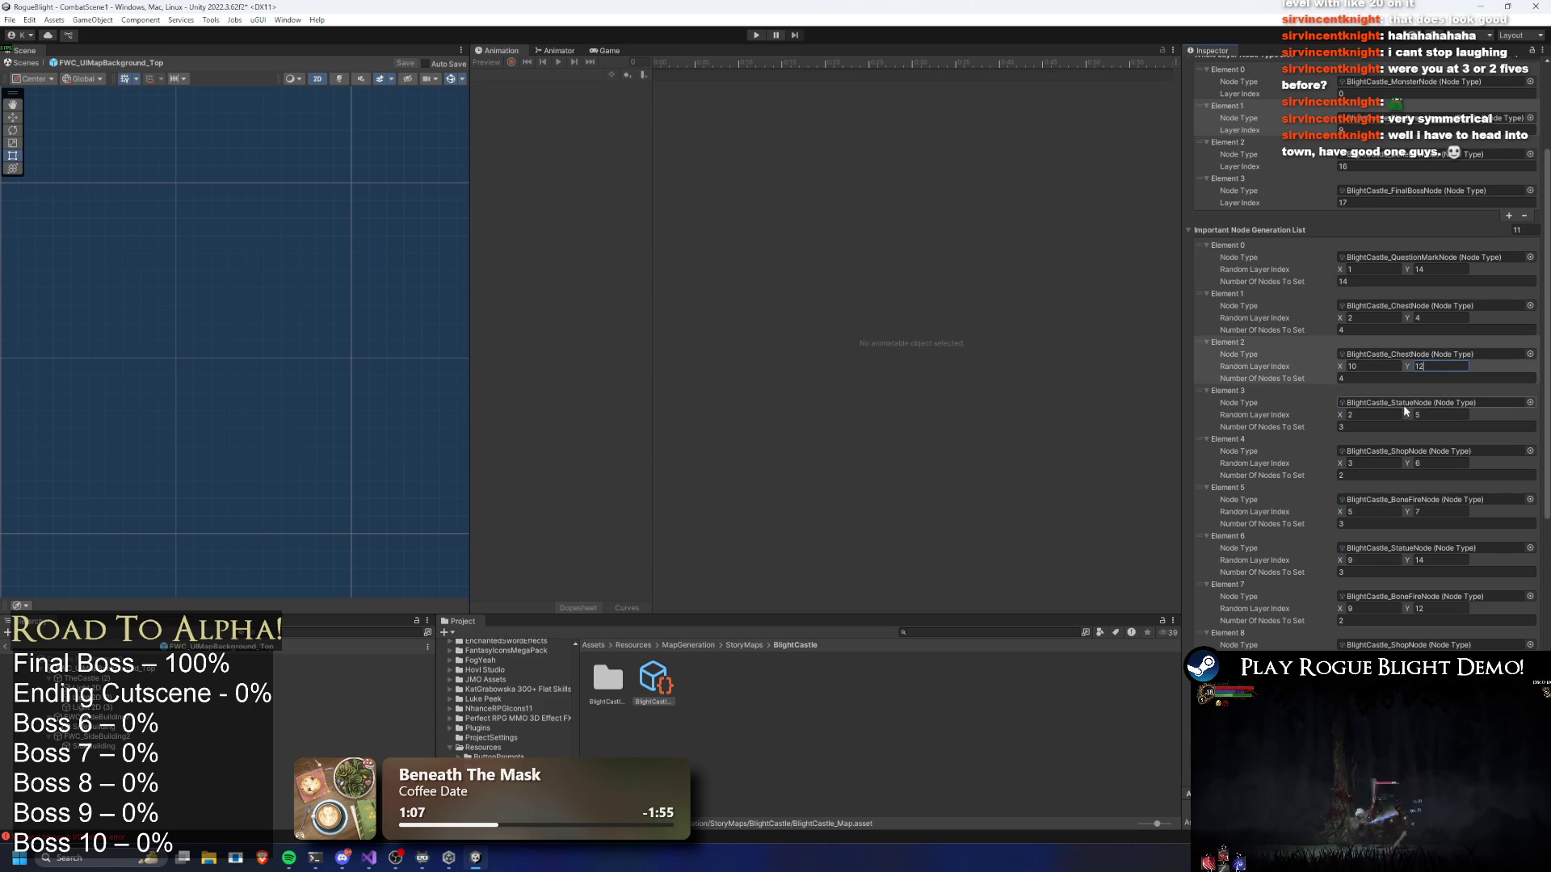
pyautogui.click(1434, 511)
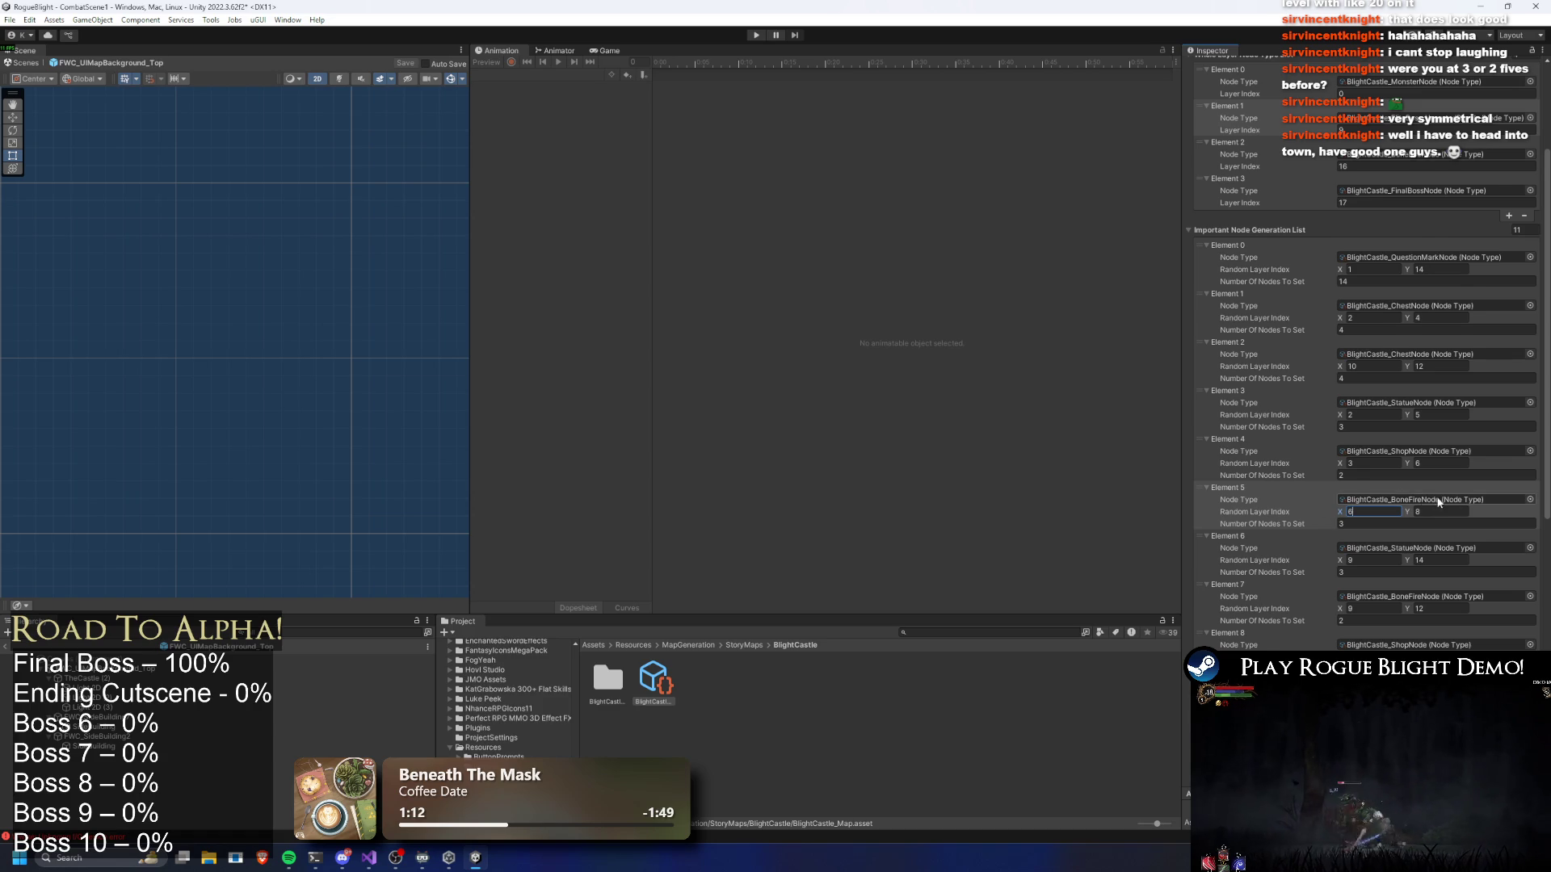
pyautogui.scroll(-1, 1447, 497)
# Shift the statue, bonfire (0 to 13) and shop node layer ranges upward
pyautogui.click(1370, 526)
pyautogui.write('10')
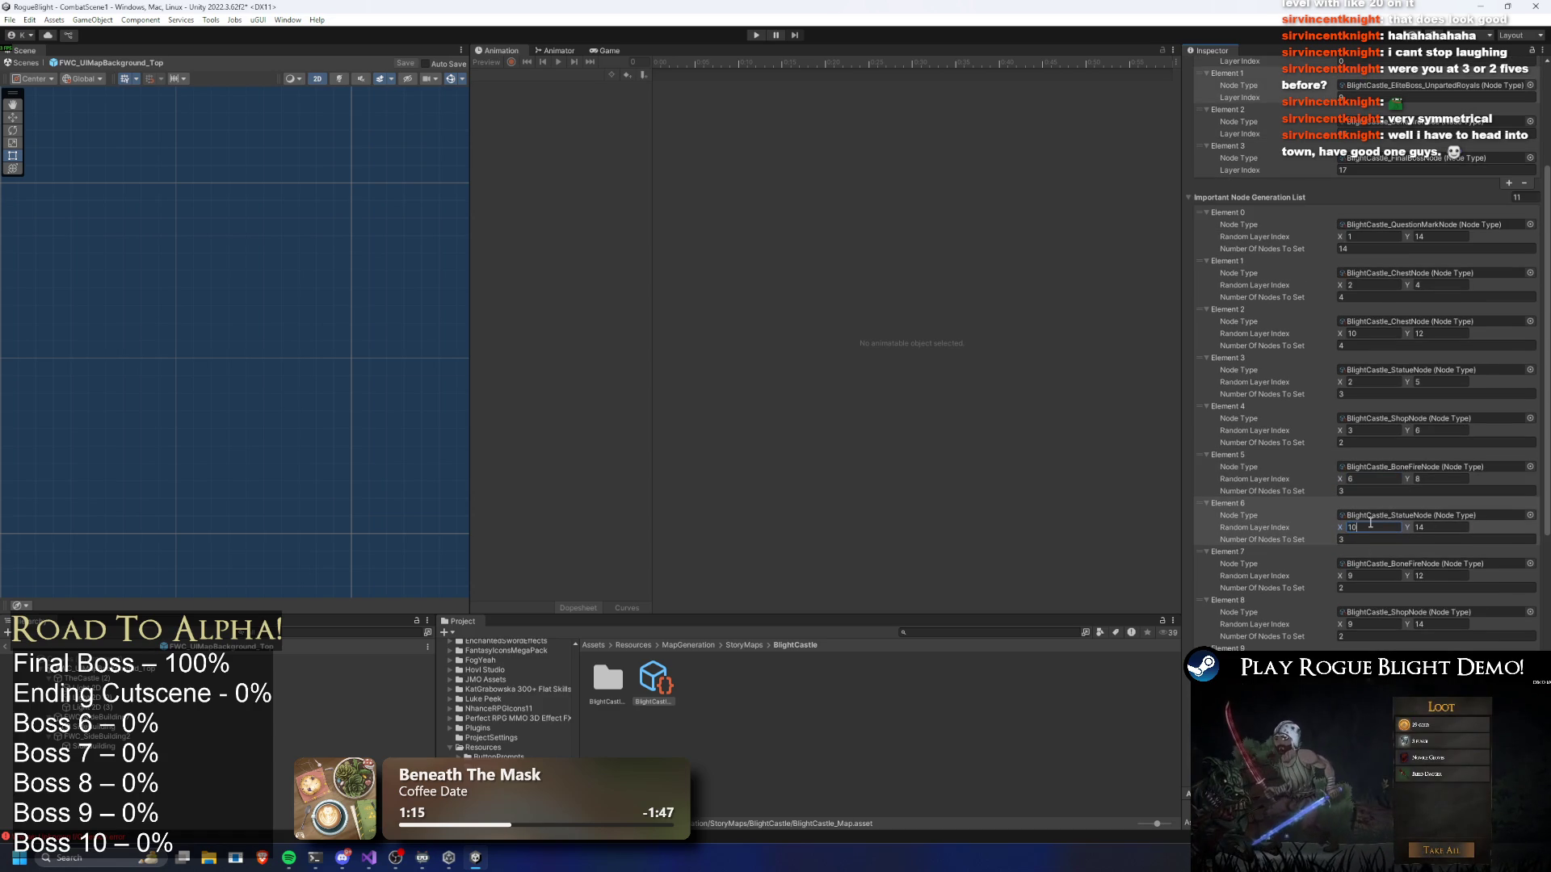
pyautogui.write('15')
pyautogui.click(1366, 577)
pyautogui.write('0')
pyautogui.press('Tab')
pyautogui.write('13')
pyautogui.click(1402, 624)
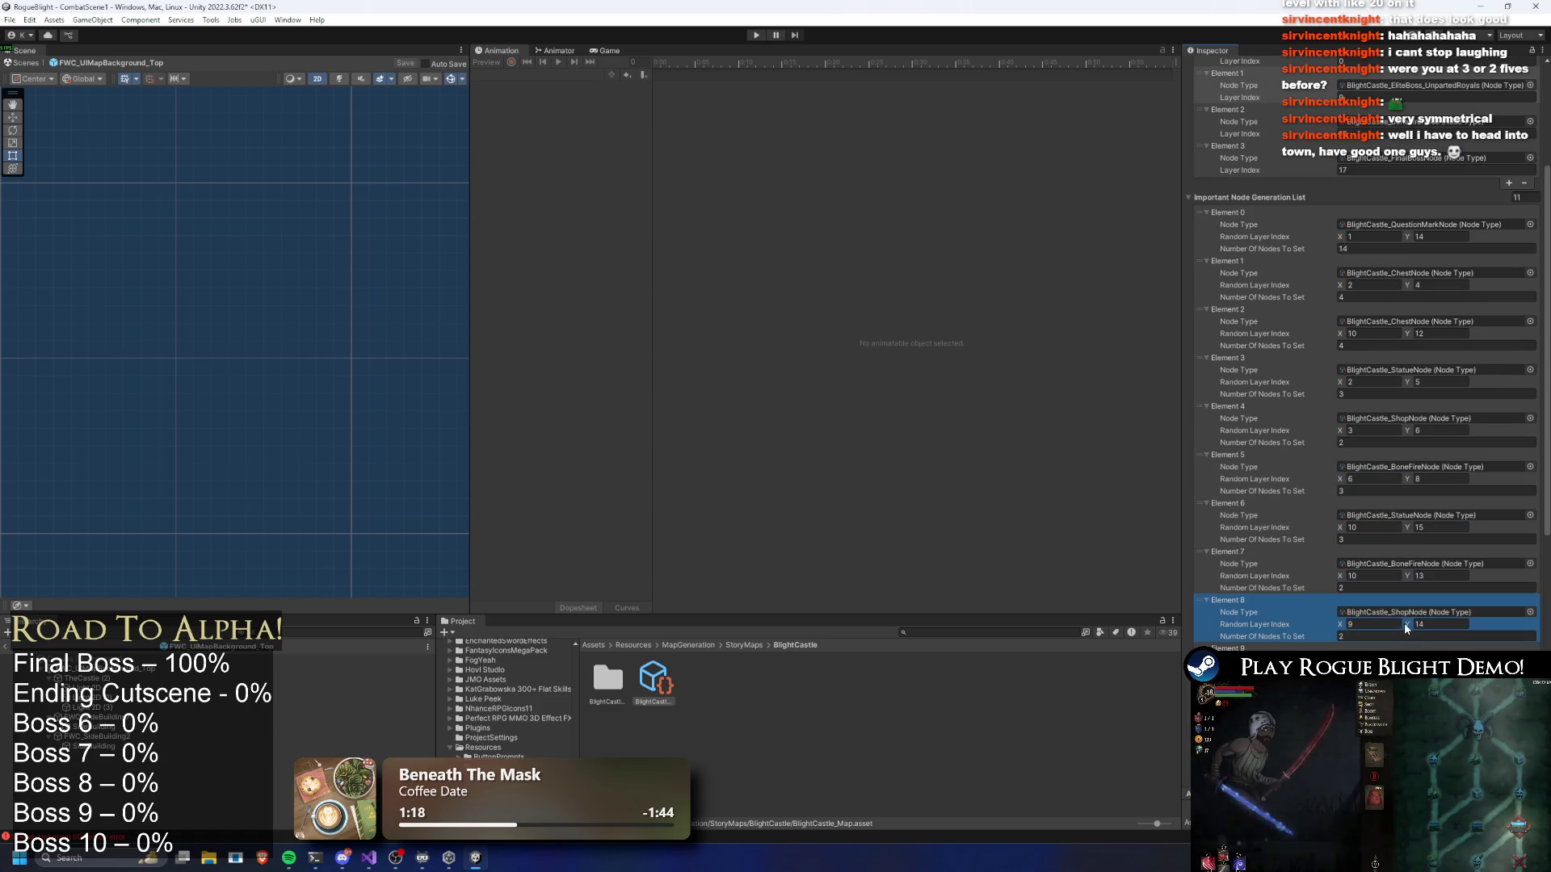
pyautogui.write('10')
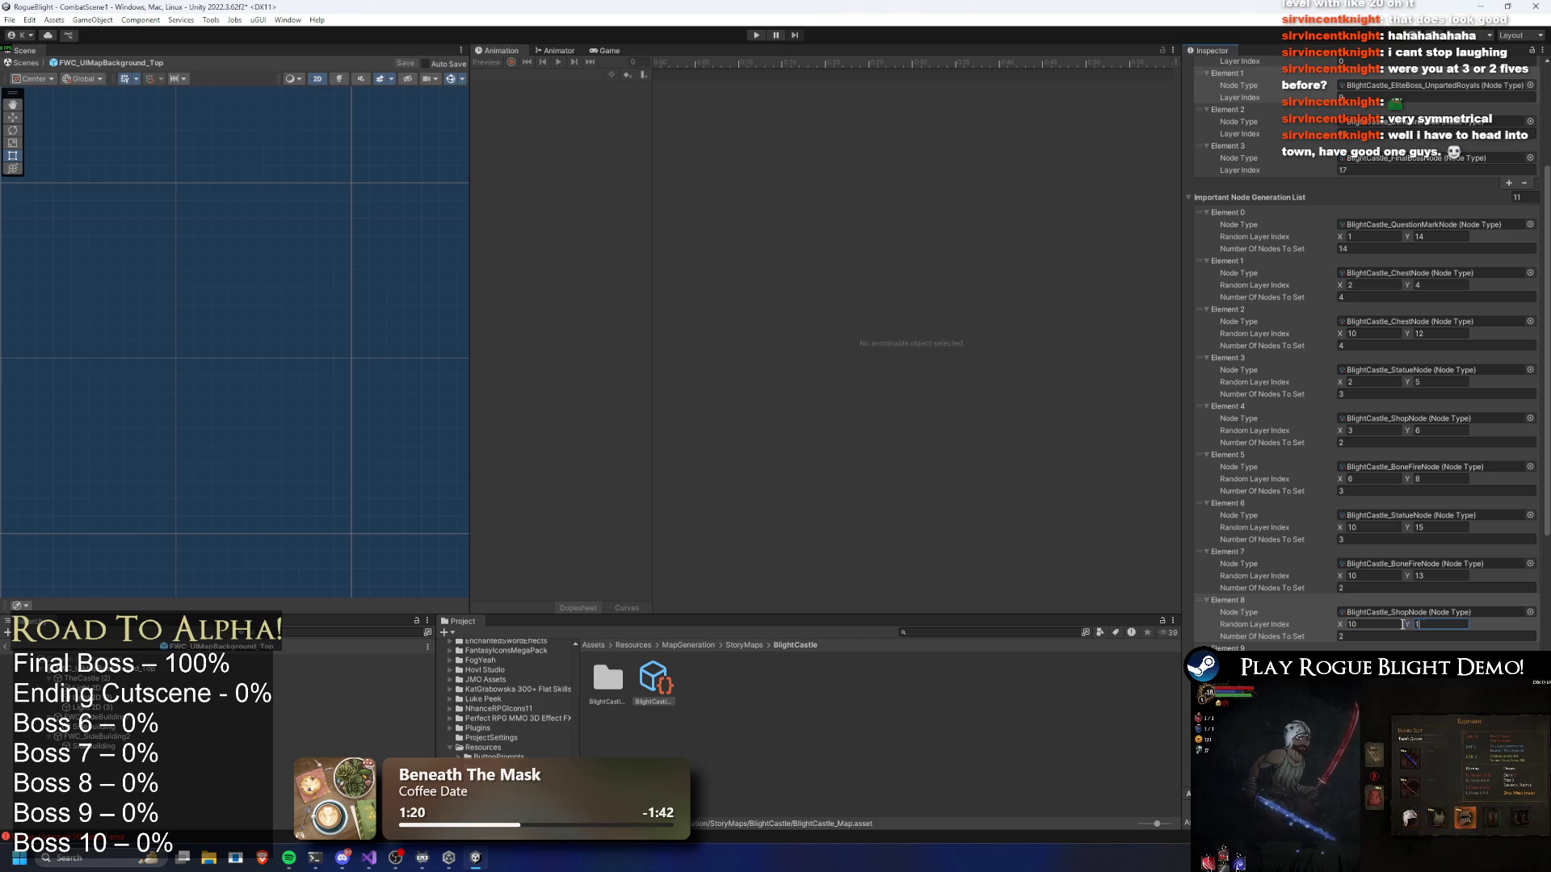
pyautogui.write('4')
pyautogui.press('Return')
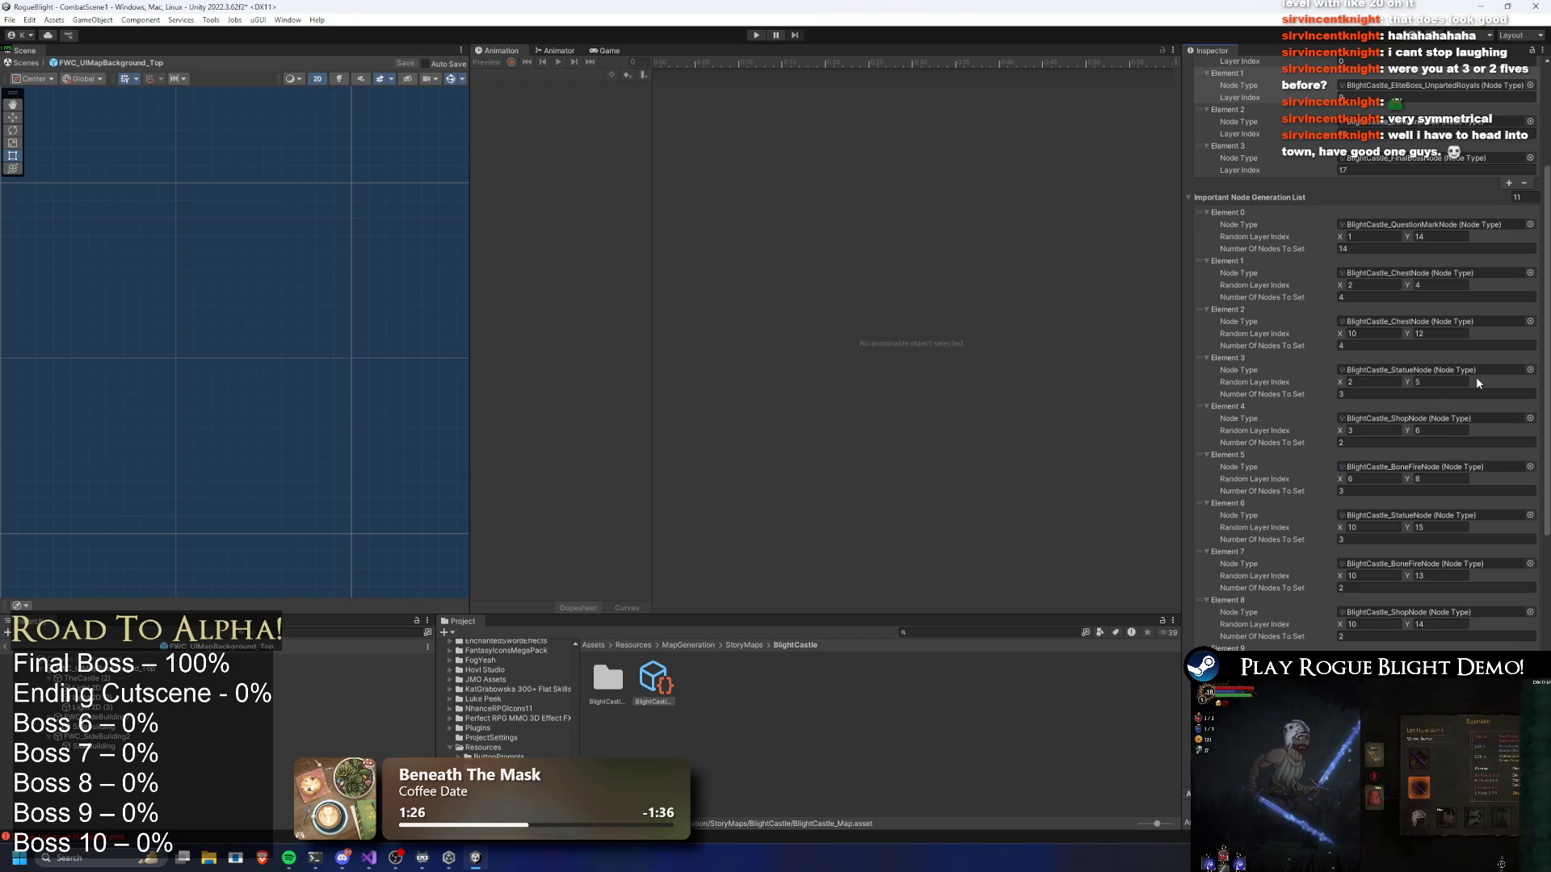
# Set the question-mark node's upper layer bound to 15 and save the map asset
pyautogui.scroll(3, 1481, 323)
pyautogui.click(1458, 336)
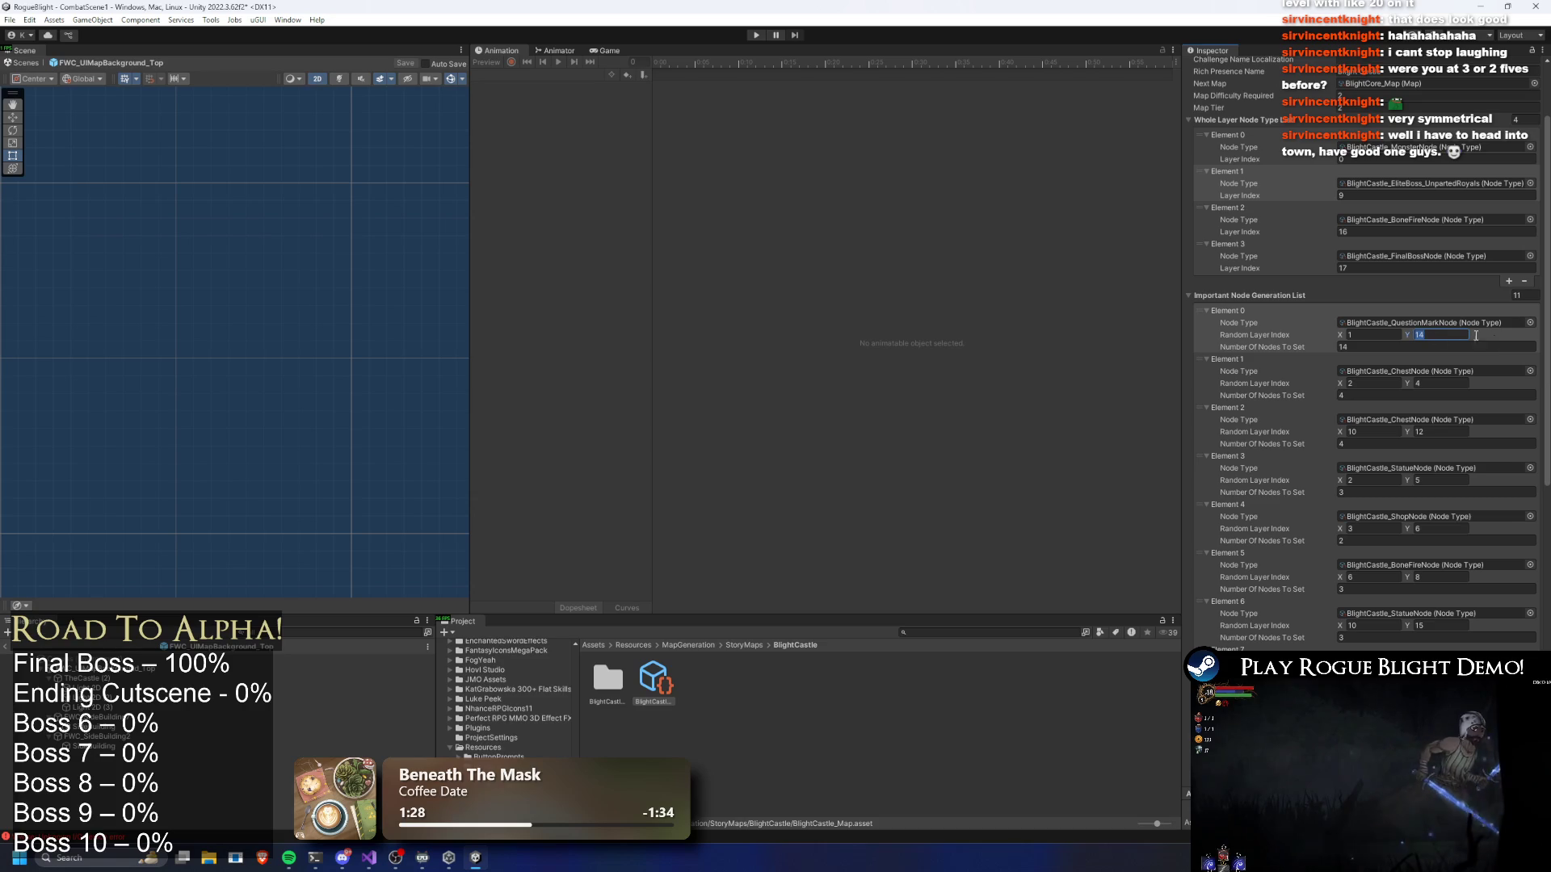
pyautogui.write('15')
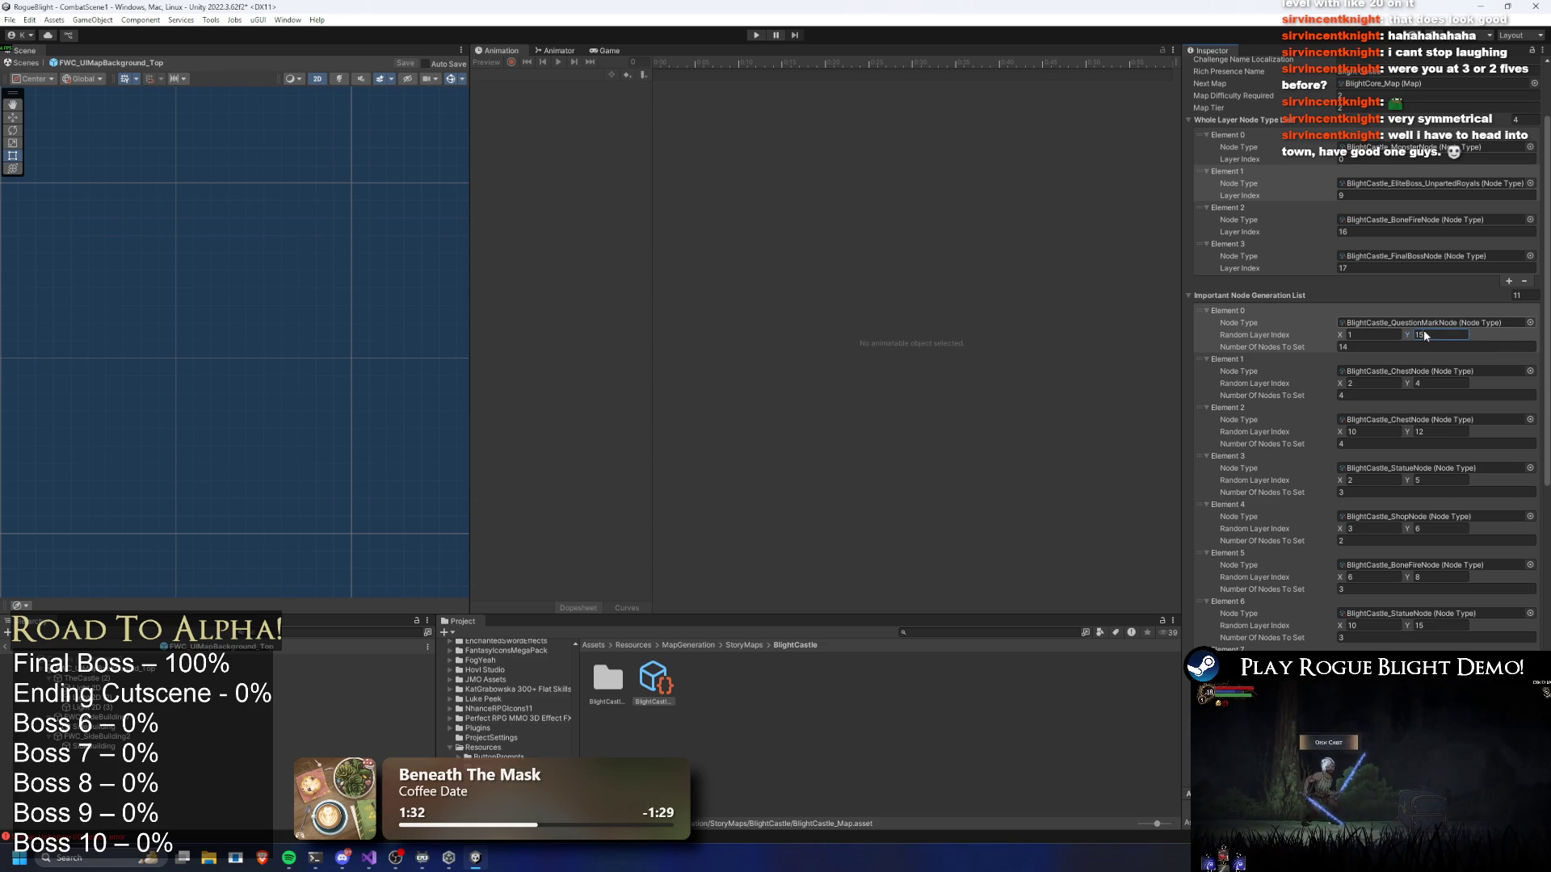
pyautogui.hotkey('ctrl', 's')
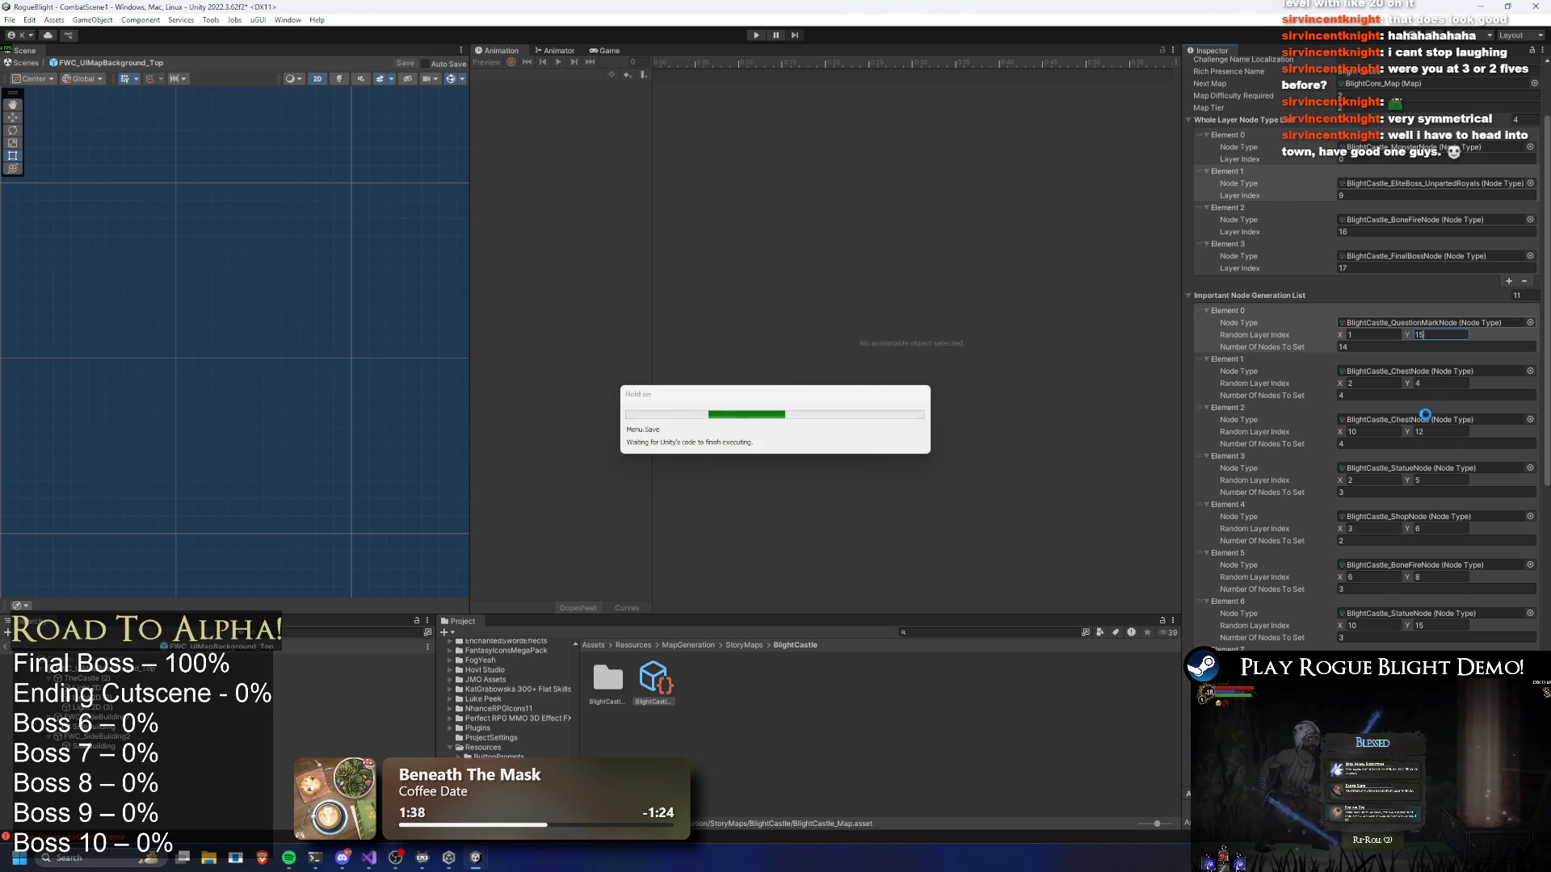
# Set Layer Node Number List start keys: Element 6 to 9, Element 5 to 8, Element 4 to 77; enter Play mode
pyautogui.scroll(-10, 1414, 404)
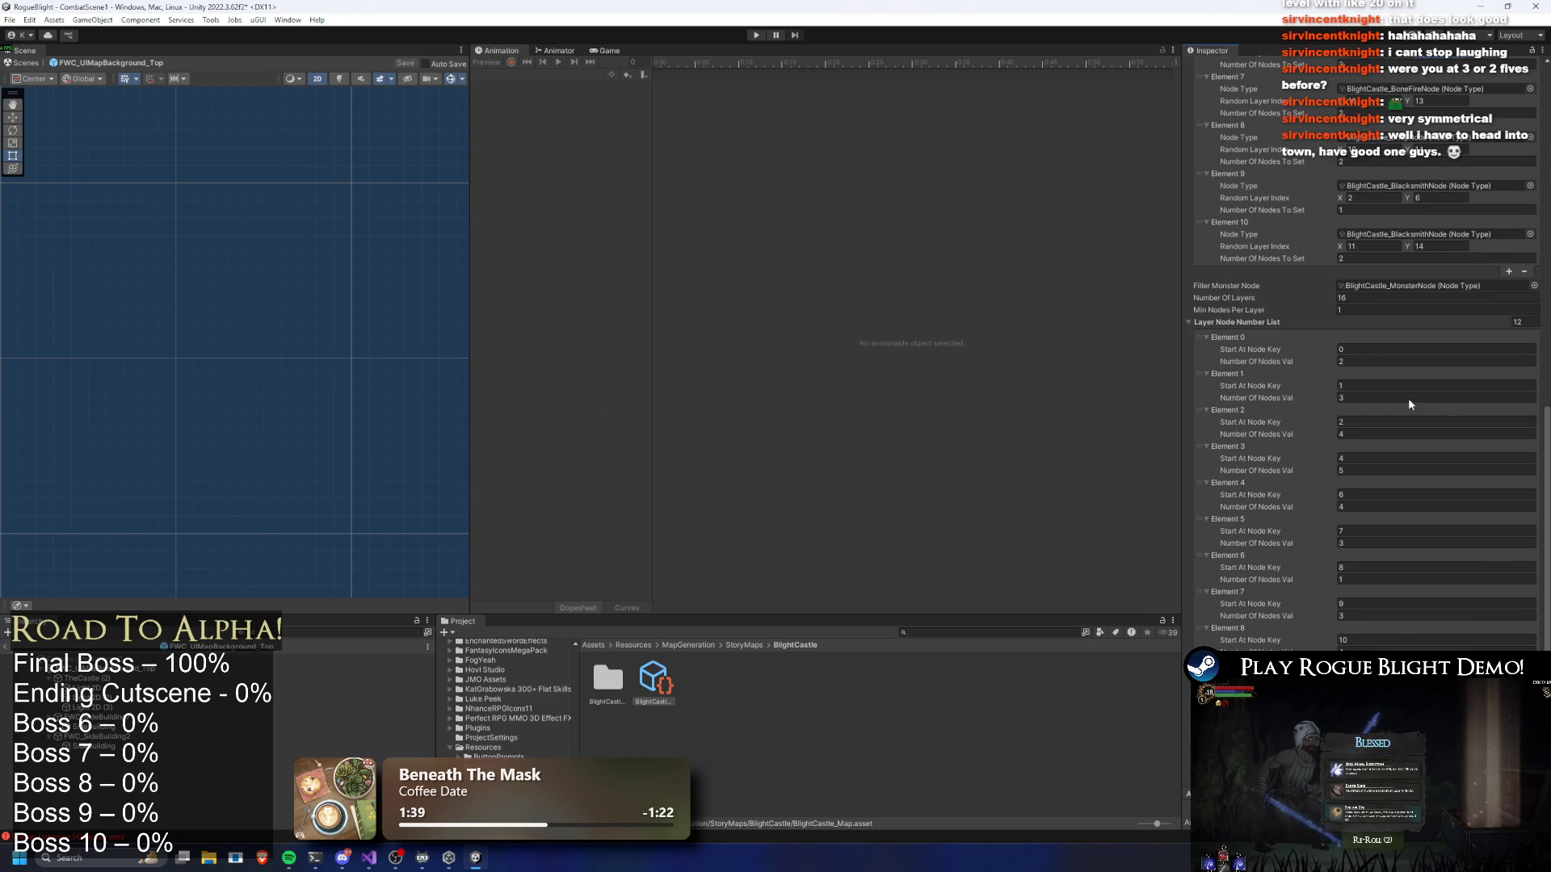
pyautogui.click(1218, 321)
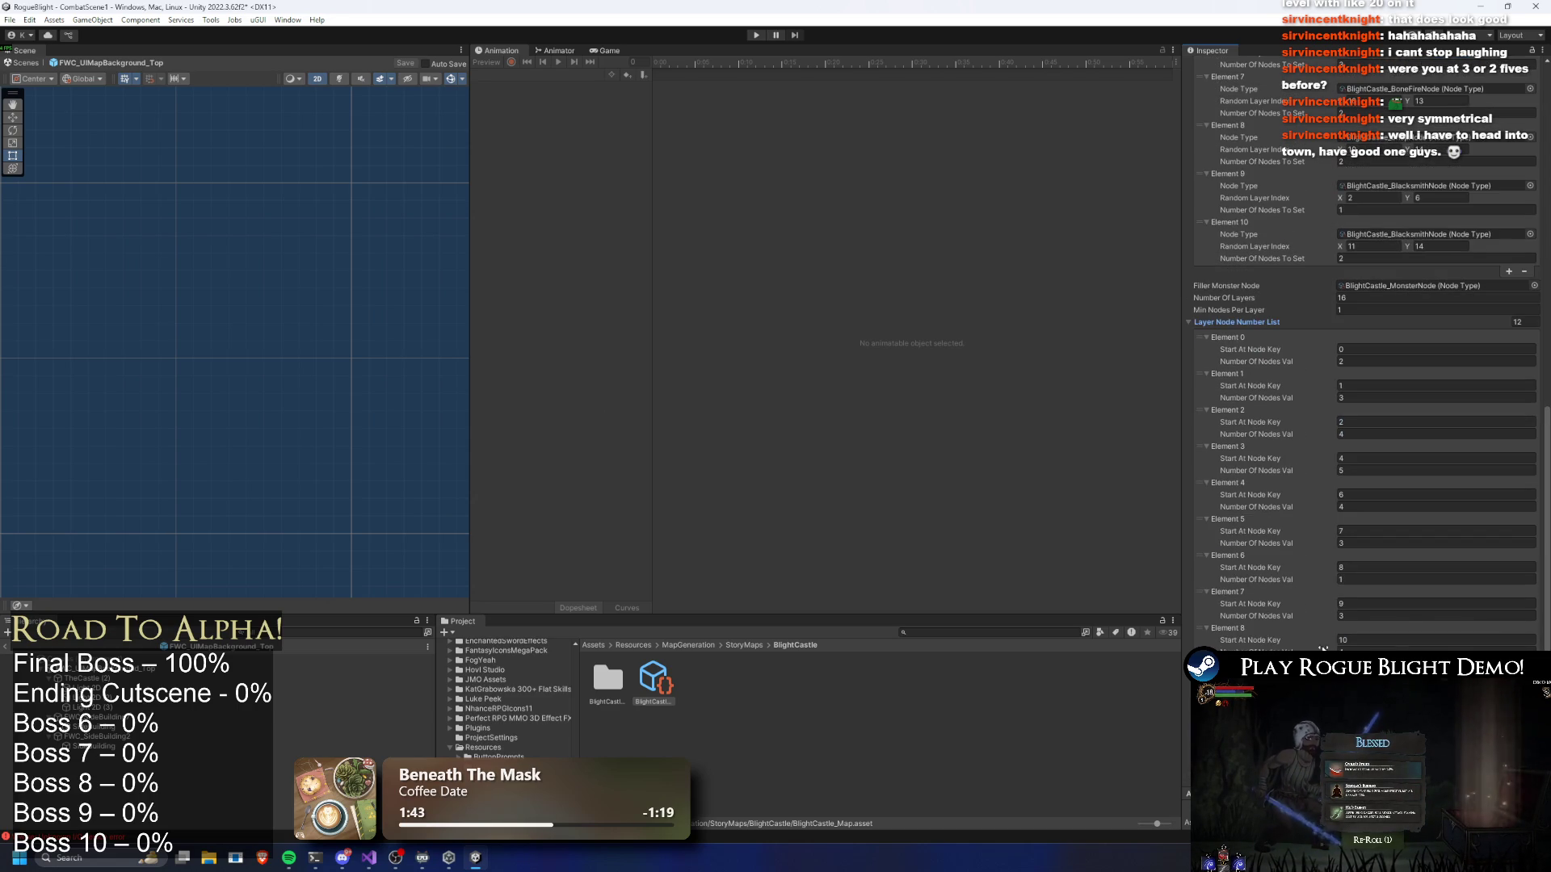
pyautogui.scroll(10, 1383, 355)
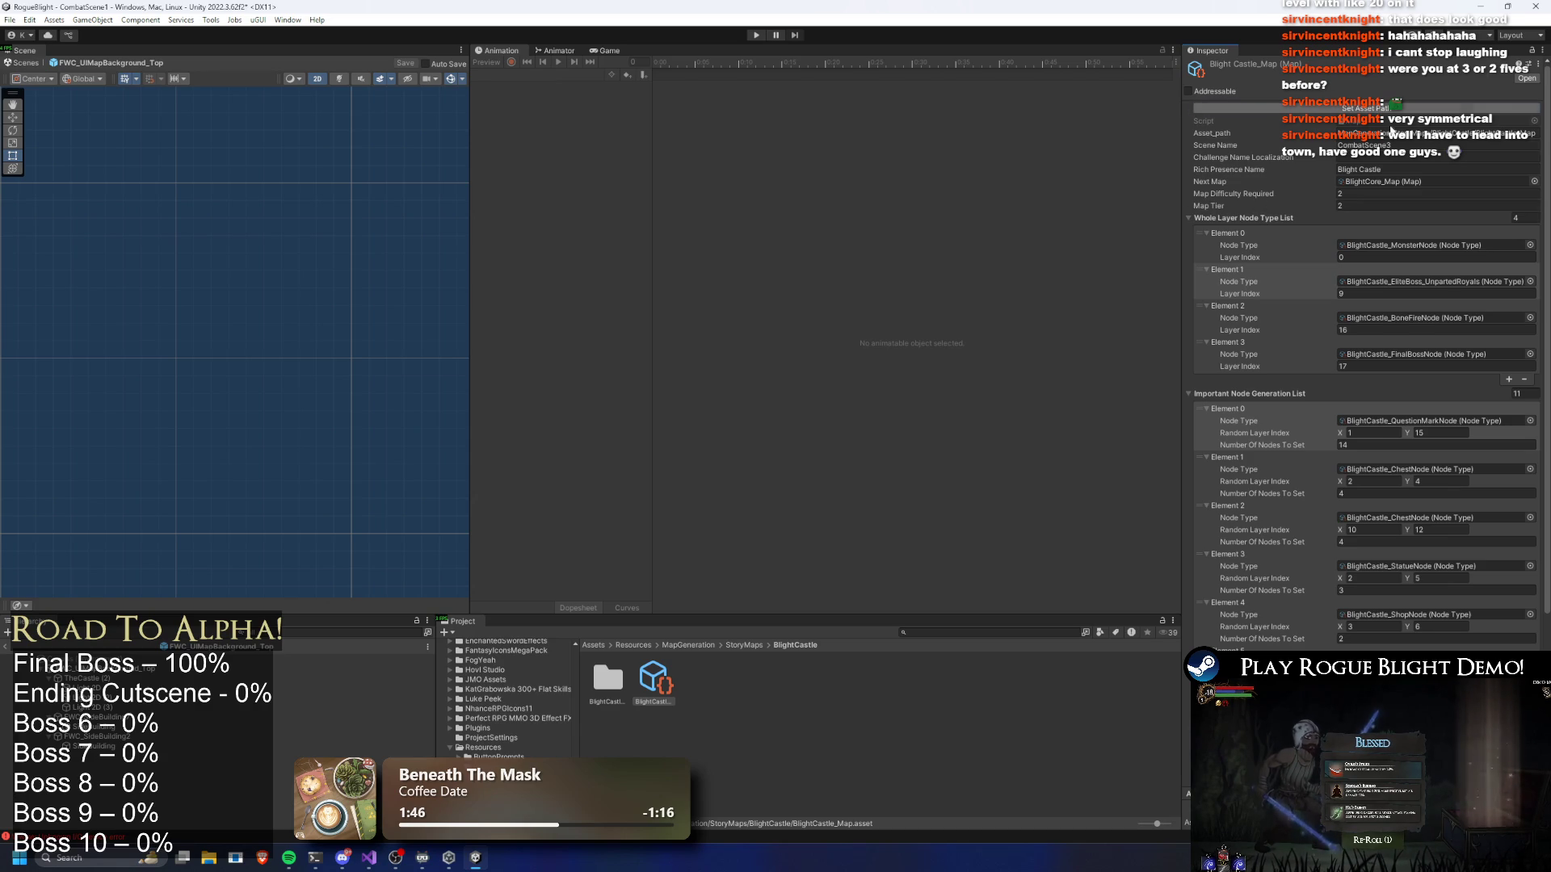
pyautogui.scroll(-5, 1382, 120)
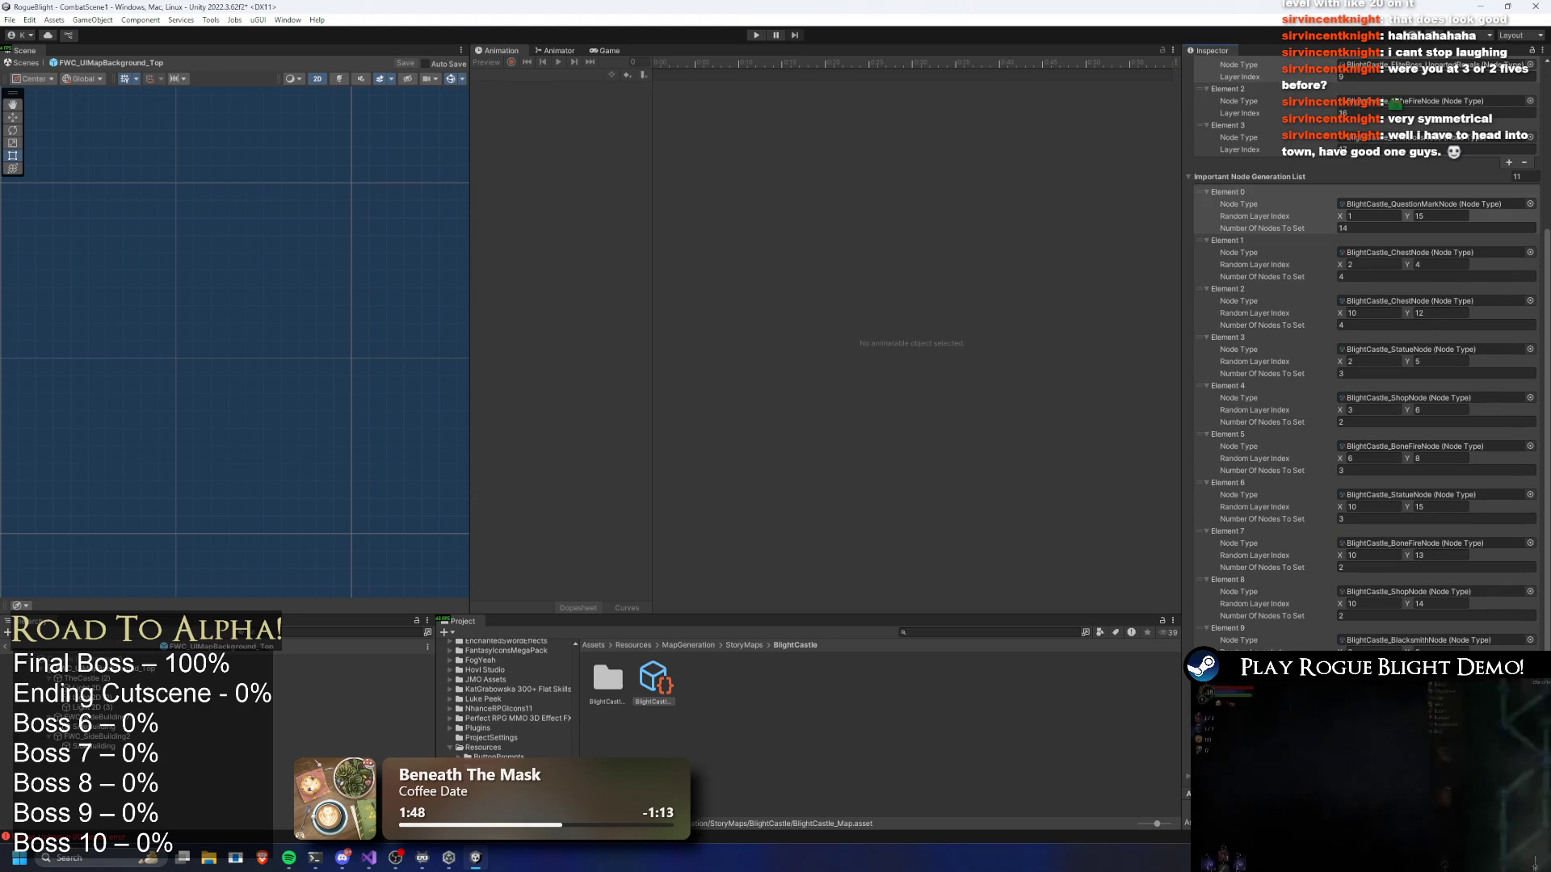
pyautogui.scroll(-10, 1378, 495)
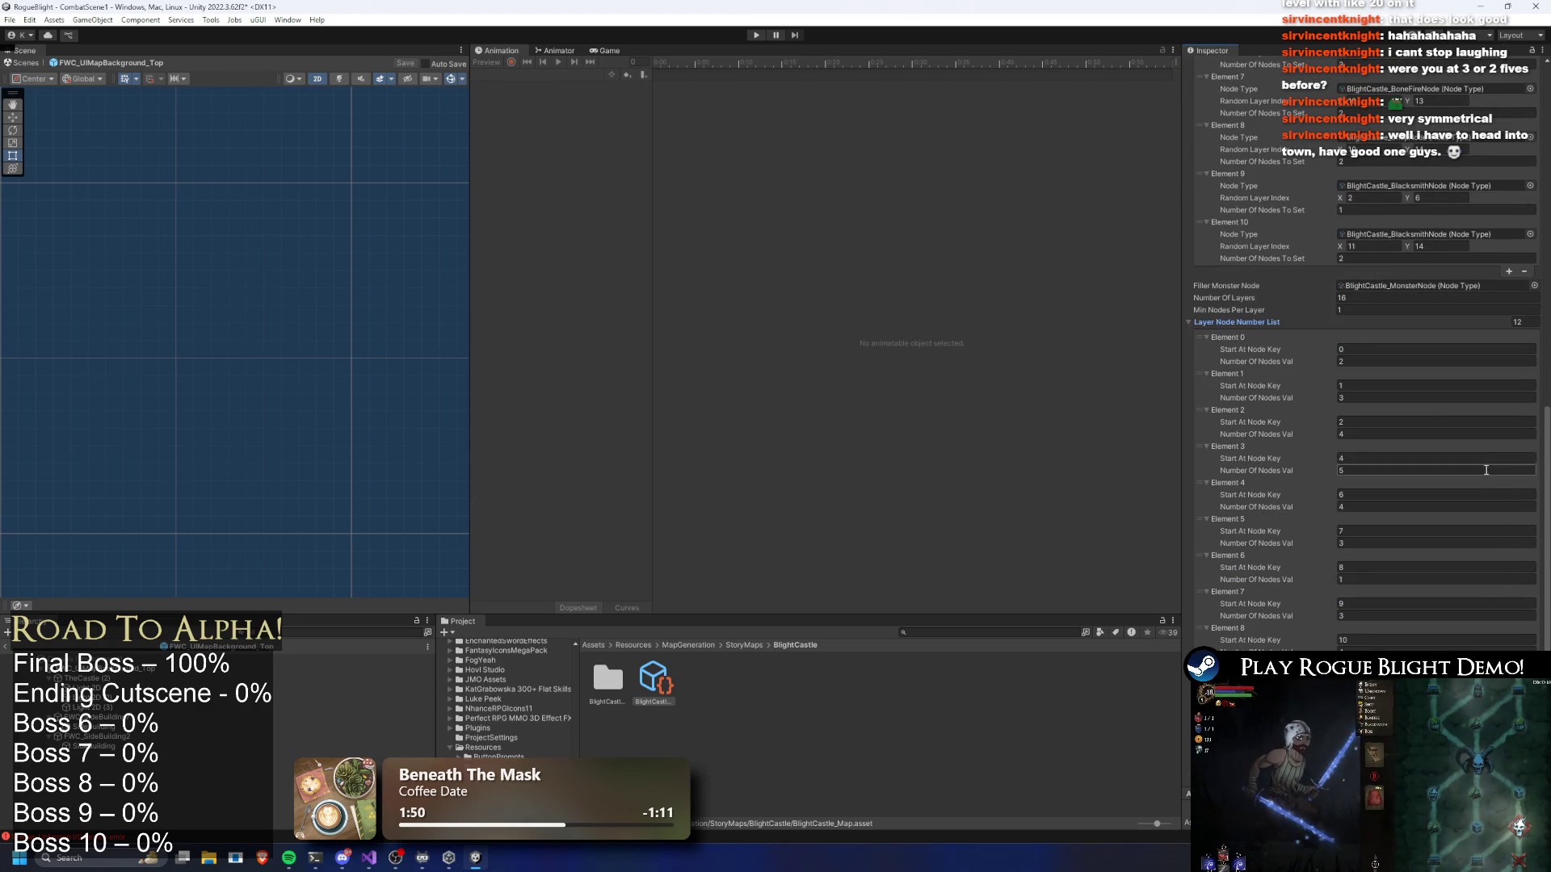
pyautogui.click(1355, 569)
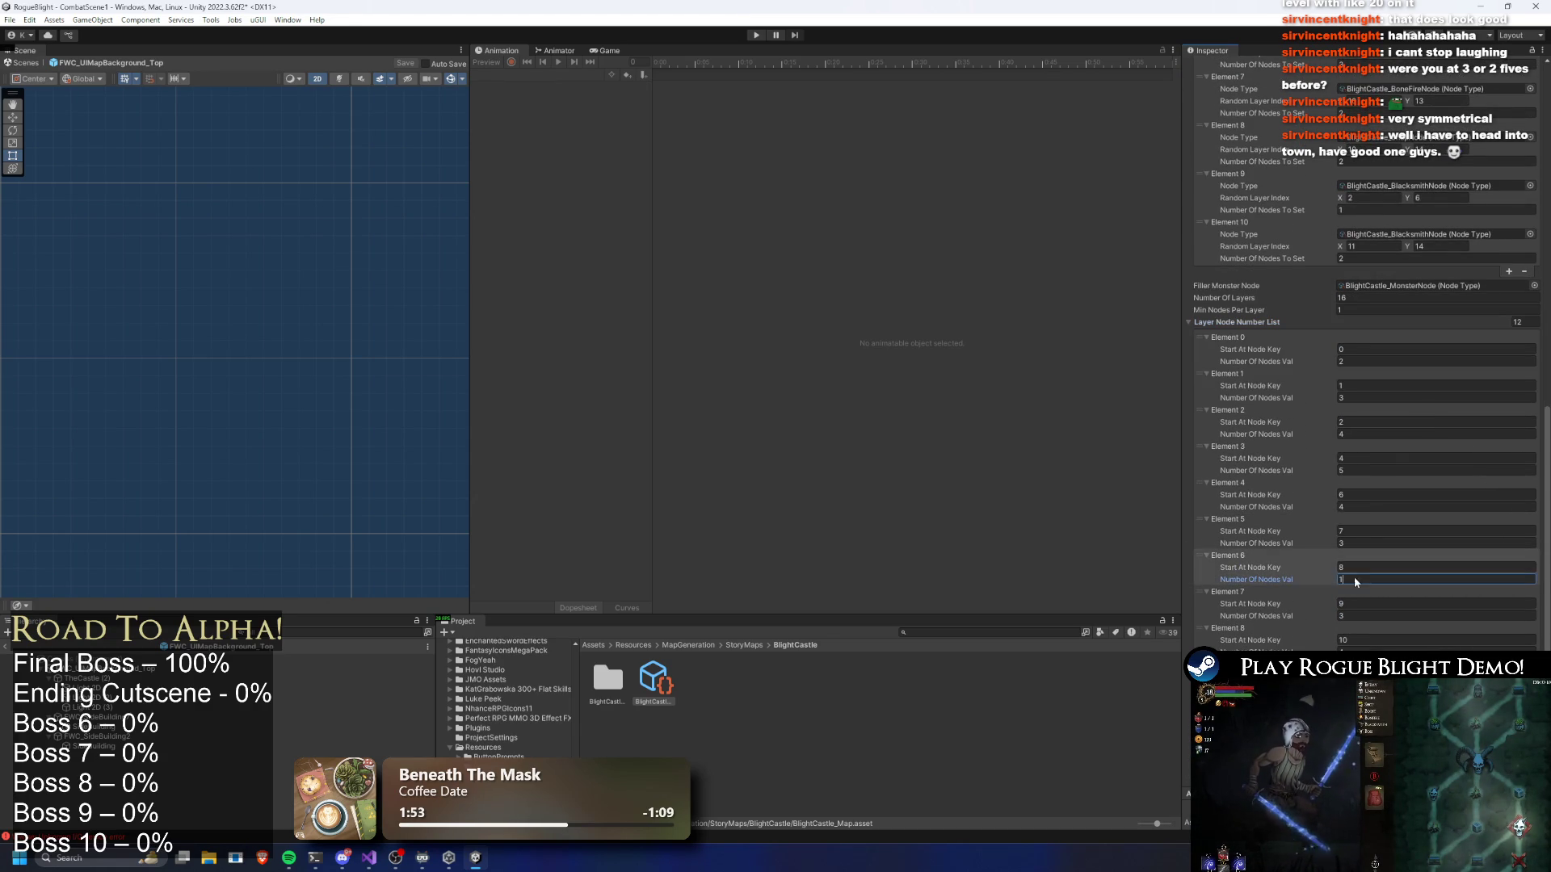
pyautogui.write('9')
pyautogui.click(1351, 531)
pyautogui.write('8')
pyautogui.click(1363, 494)
pyautogui.write('7')
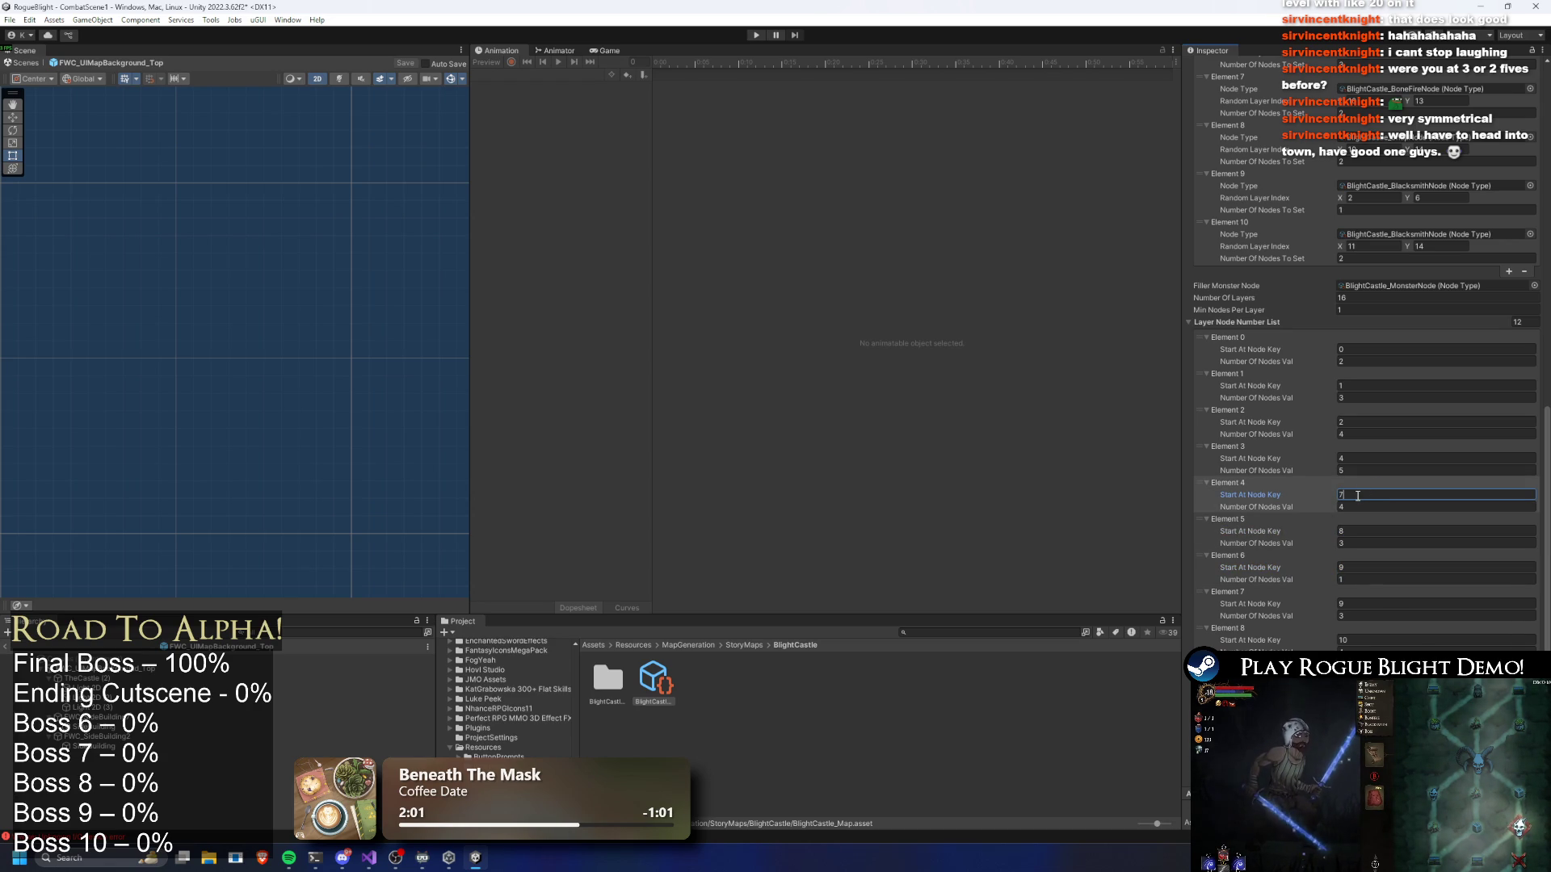
pyautogui.write('7')
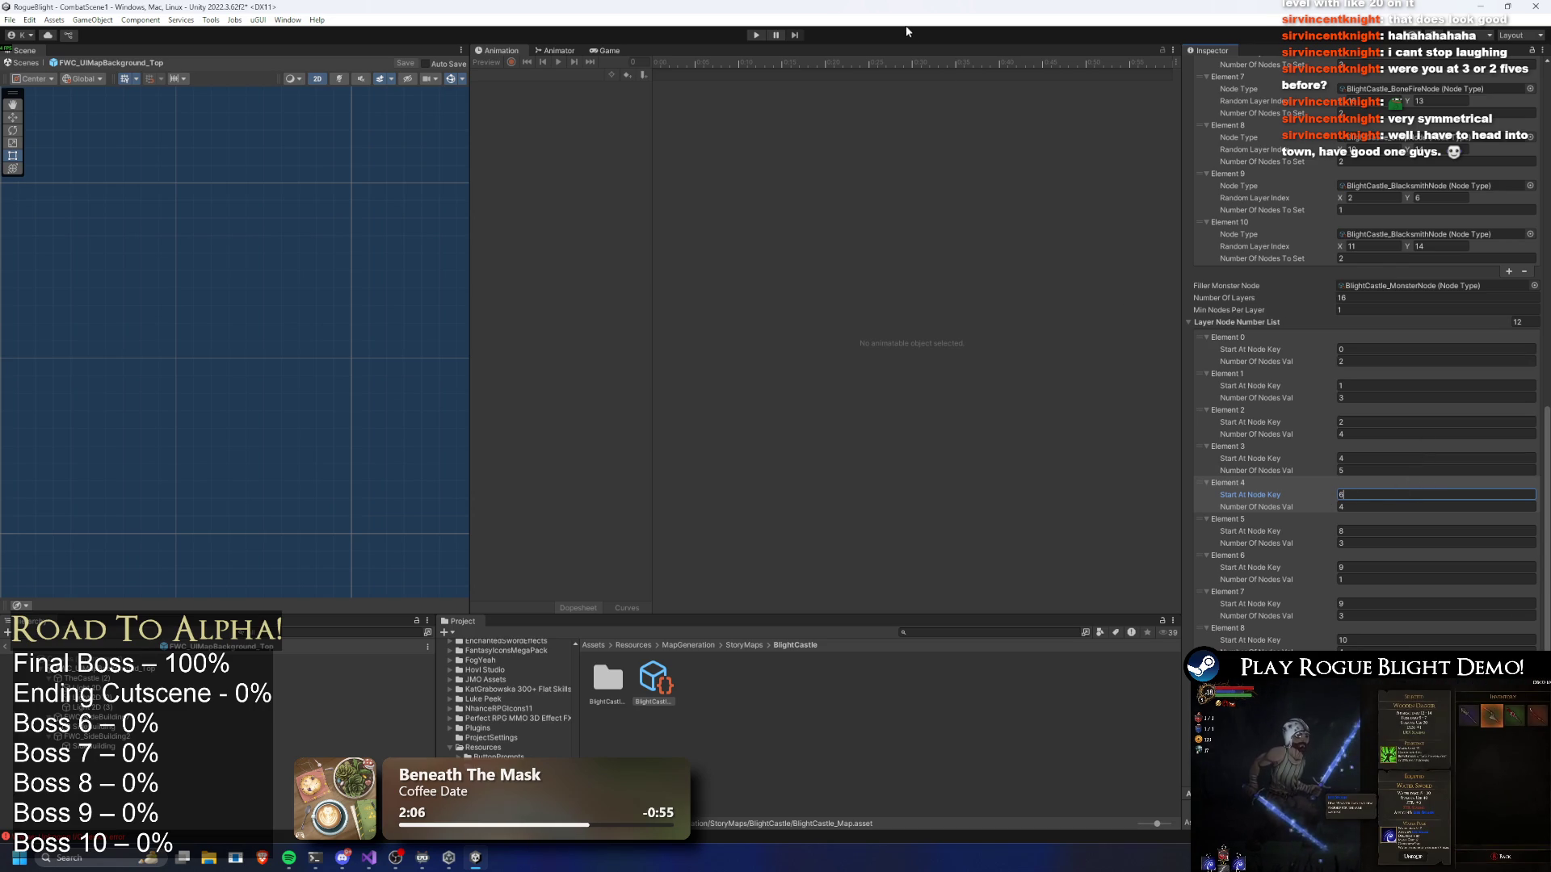
pyautogui.click(757, 36)
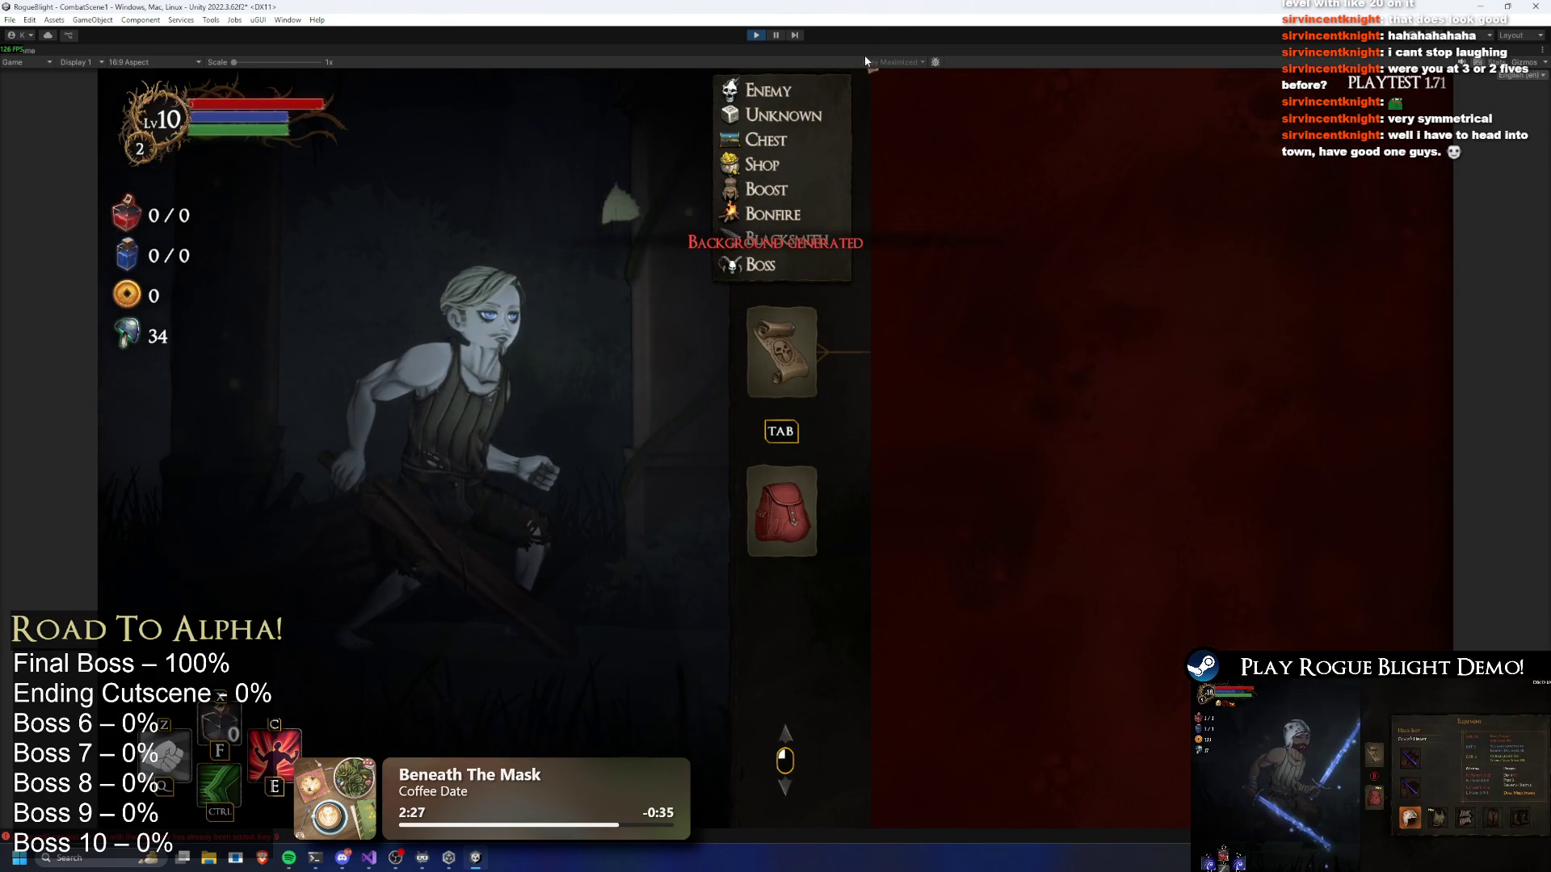
# Stop Play mode after checking the generated map in the Game view
pyautogui.click(759, 35)
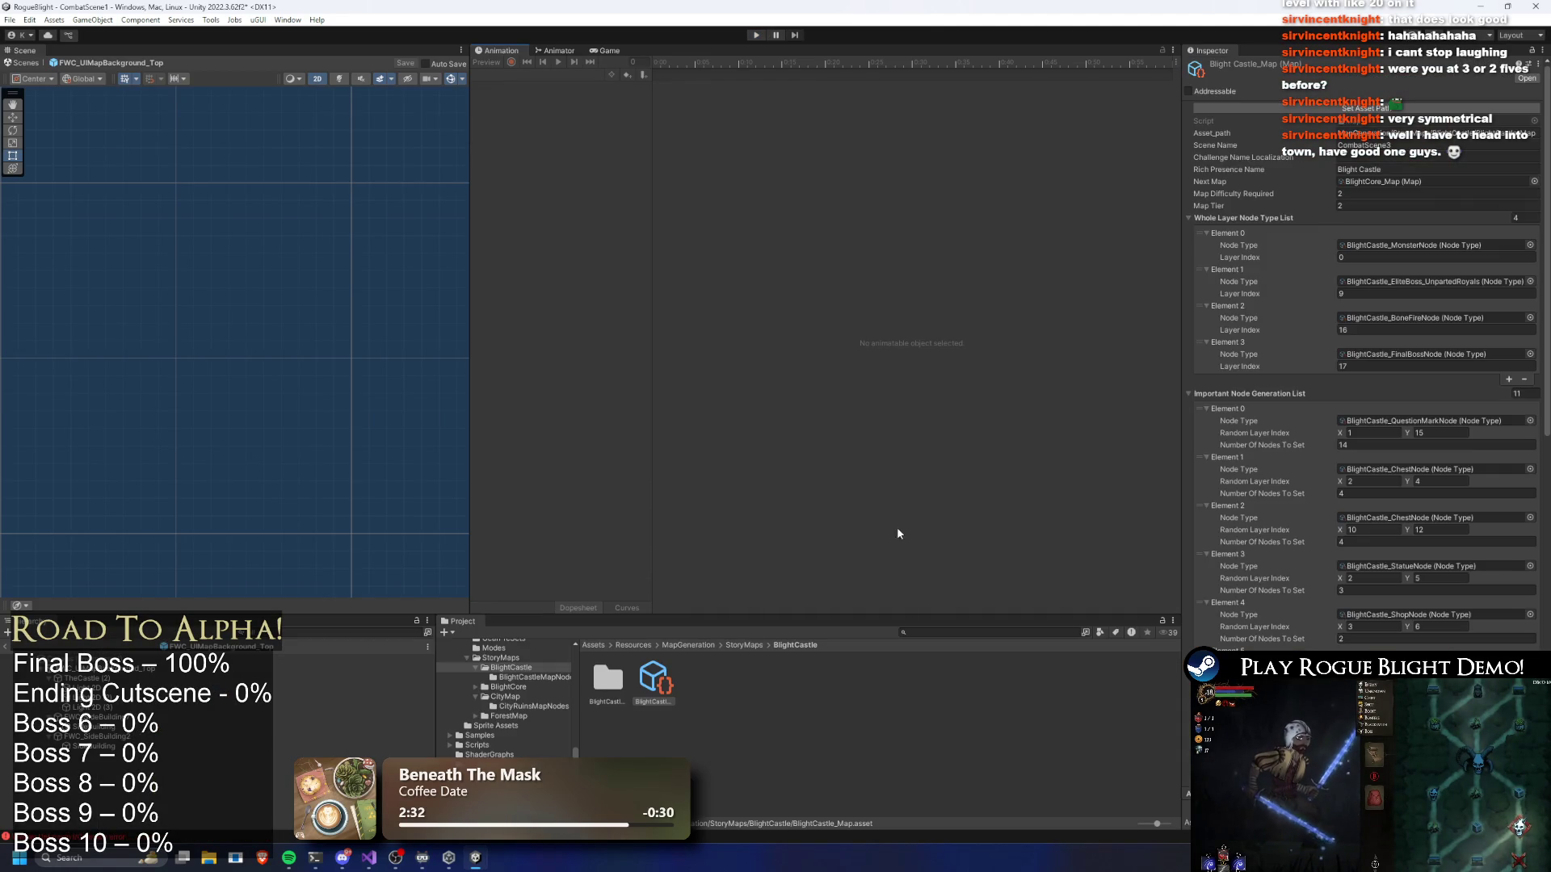
# Save BlightCastle_Map, check its 16 layers setting, and start Play mode again
pyautogui.scroll(-5, 1435, 459)
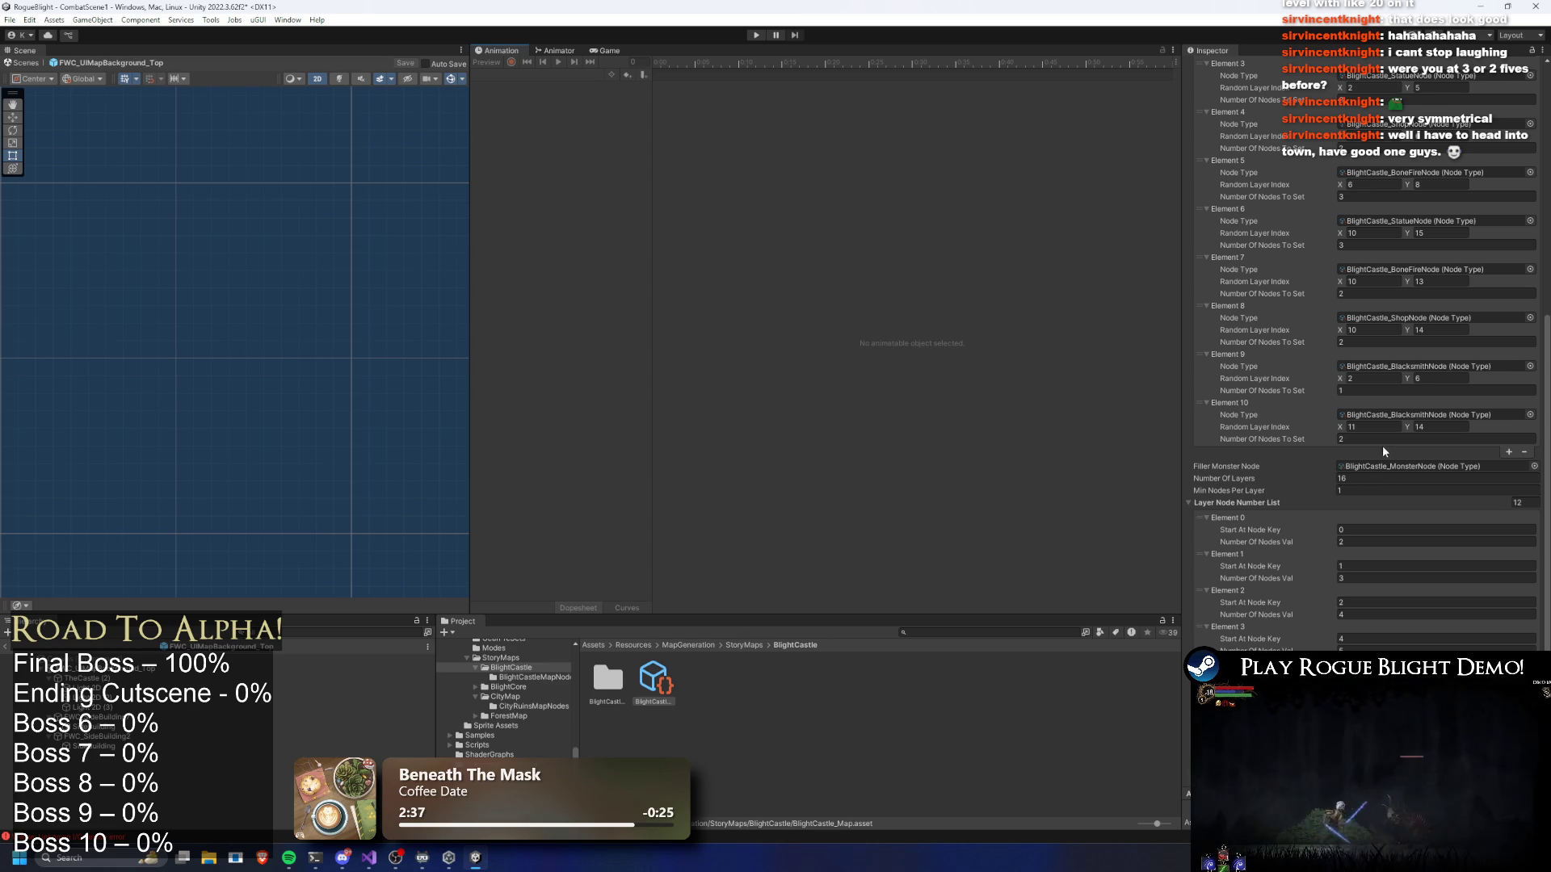
pyautogui.hotkey('ctrl', 's')
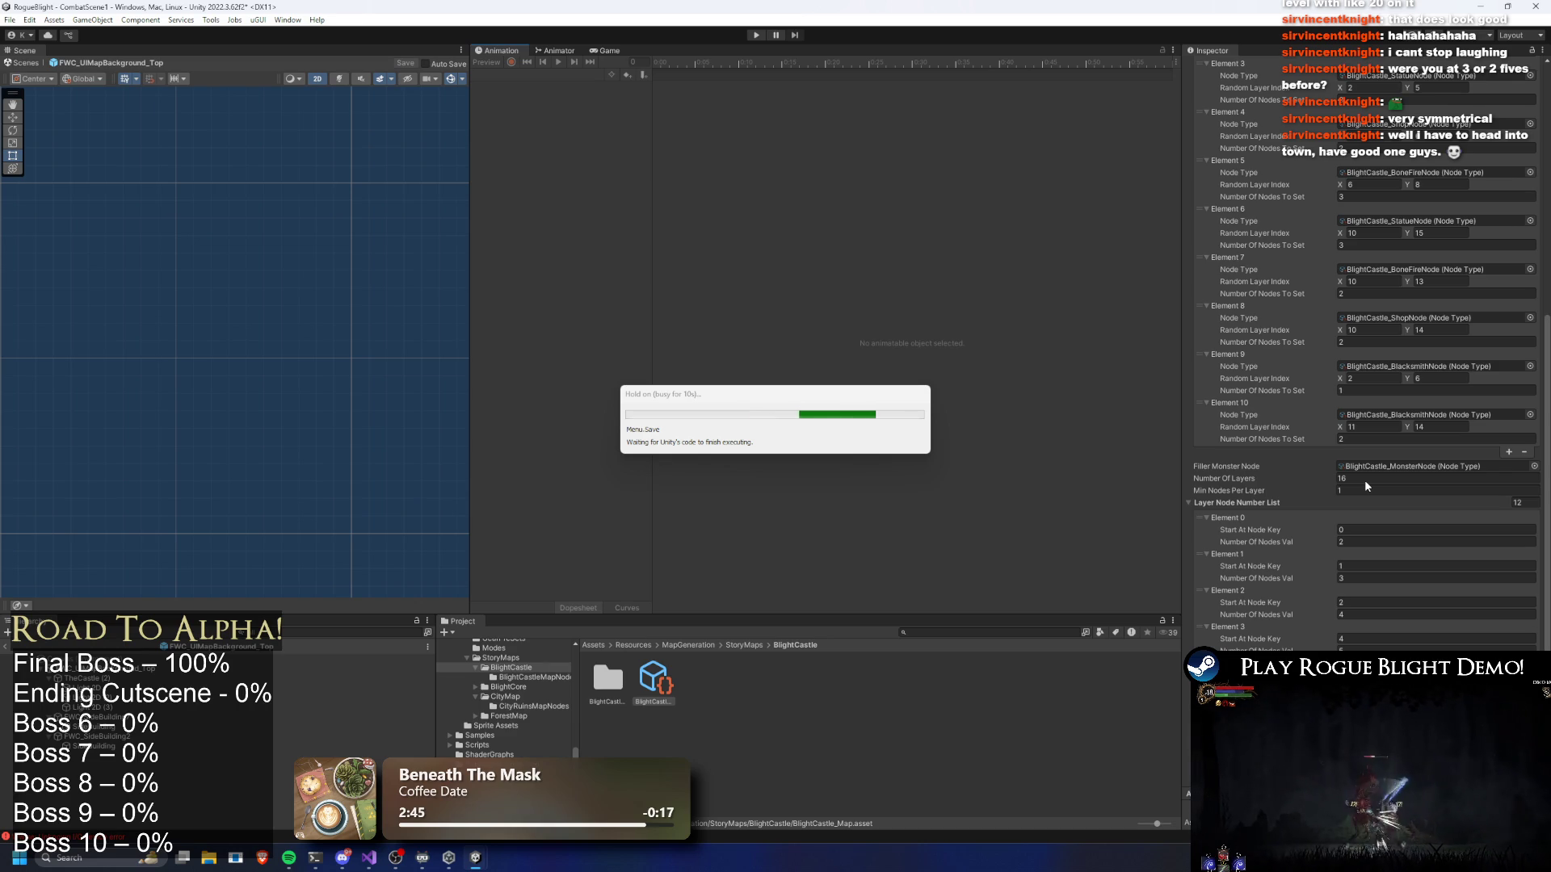
pyautogui.click(1364, 480)
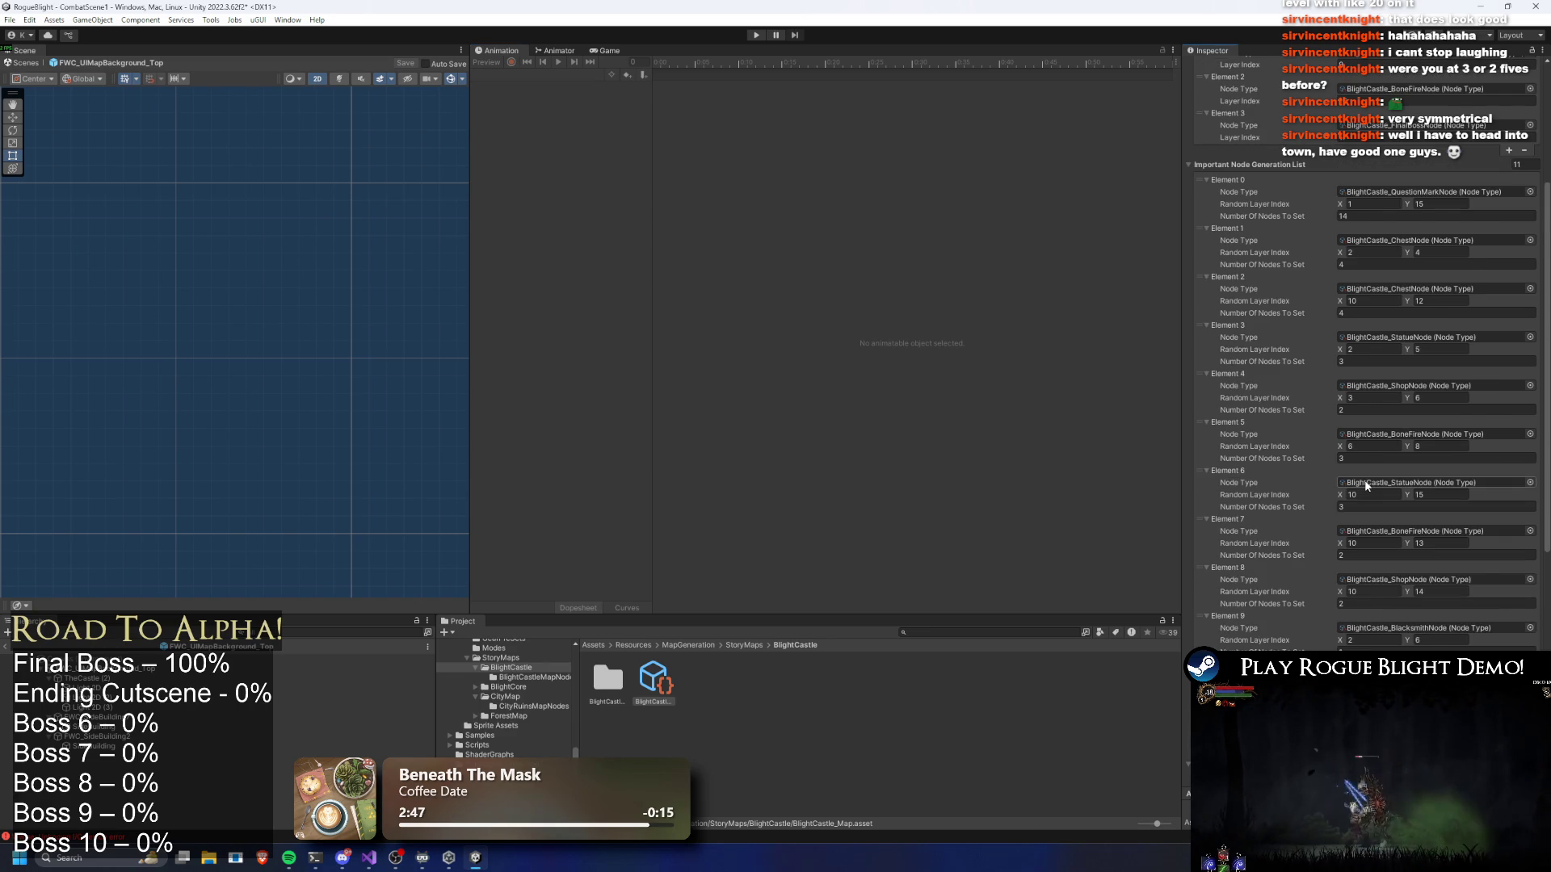
pyautogui.scroll(3, 1384, 500)
pyautogui.scroll(4, 1407, 442)
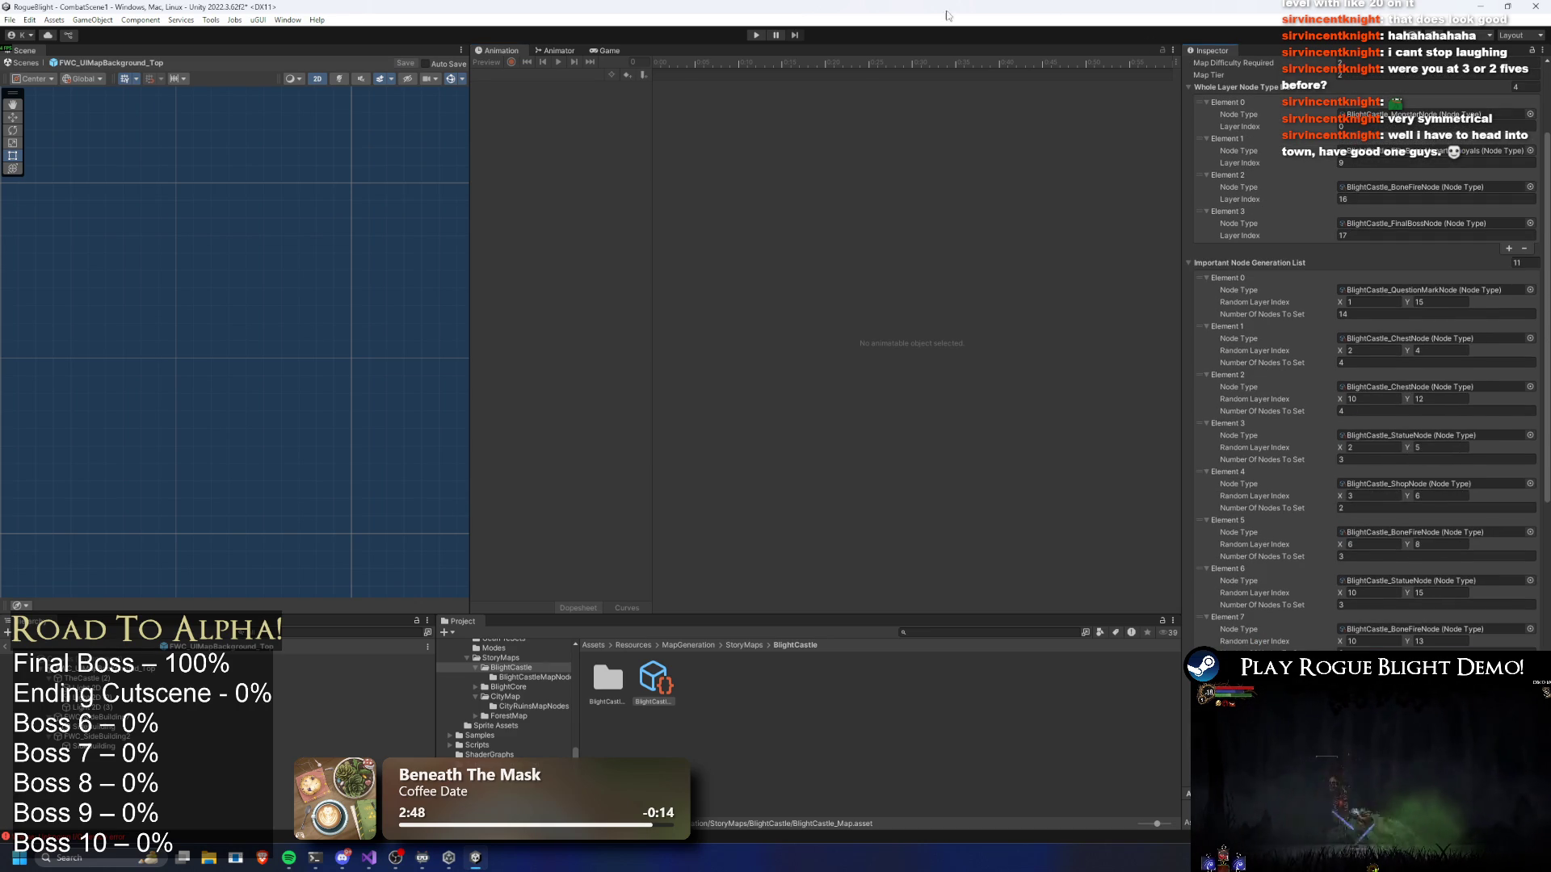
pyautogui.click(753, 35)
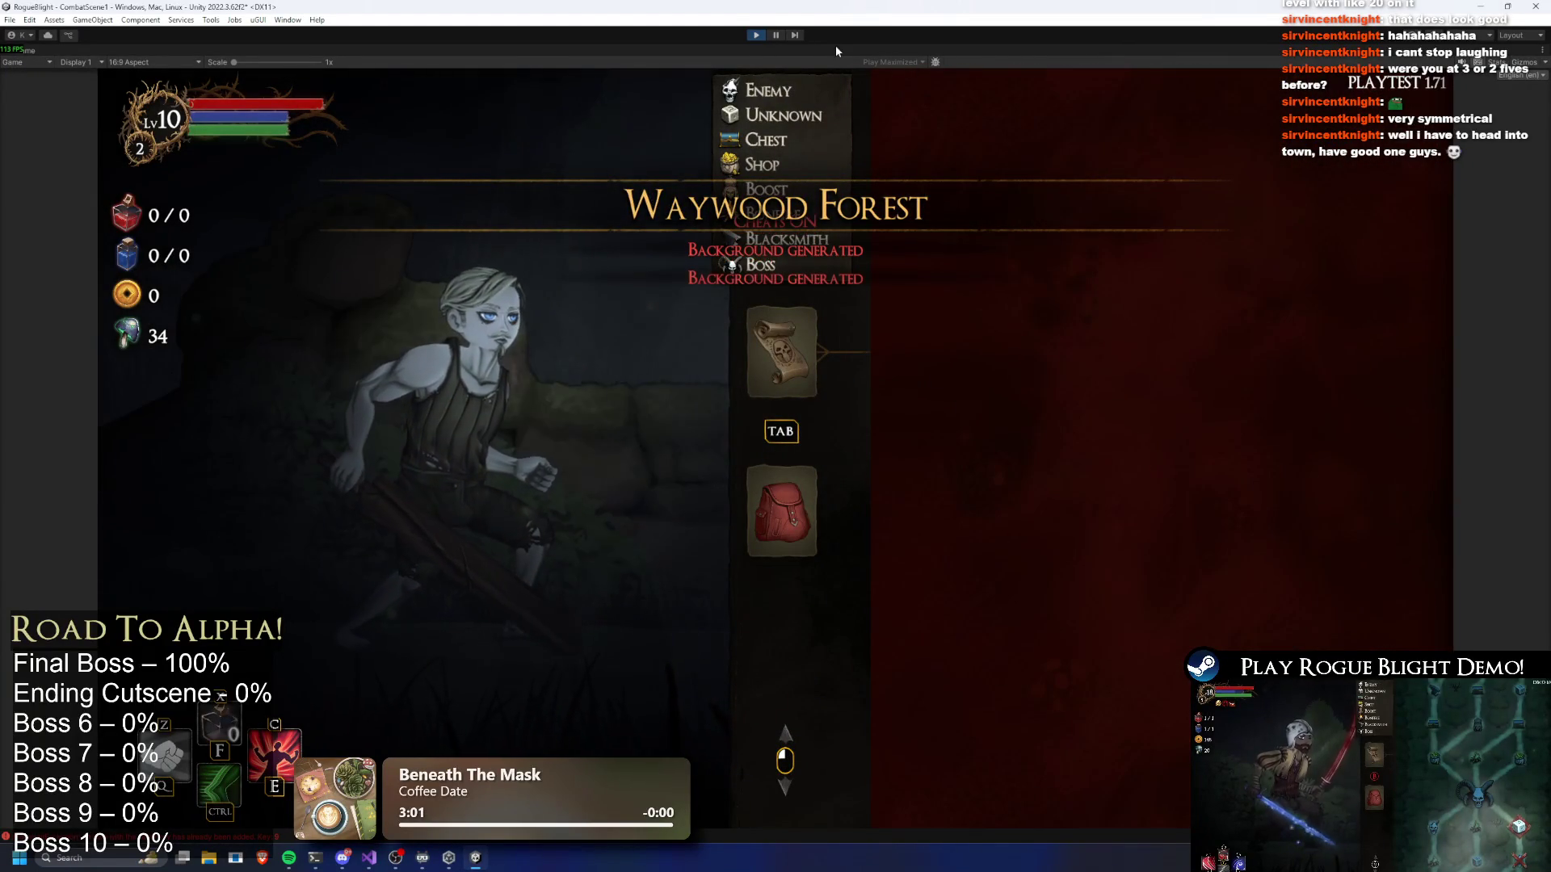
# Abandon the current run from the game's pause menu and return to camp
pyautogui.press('Escape')
pyautogui.click(787, 461)
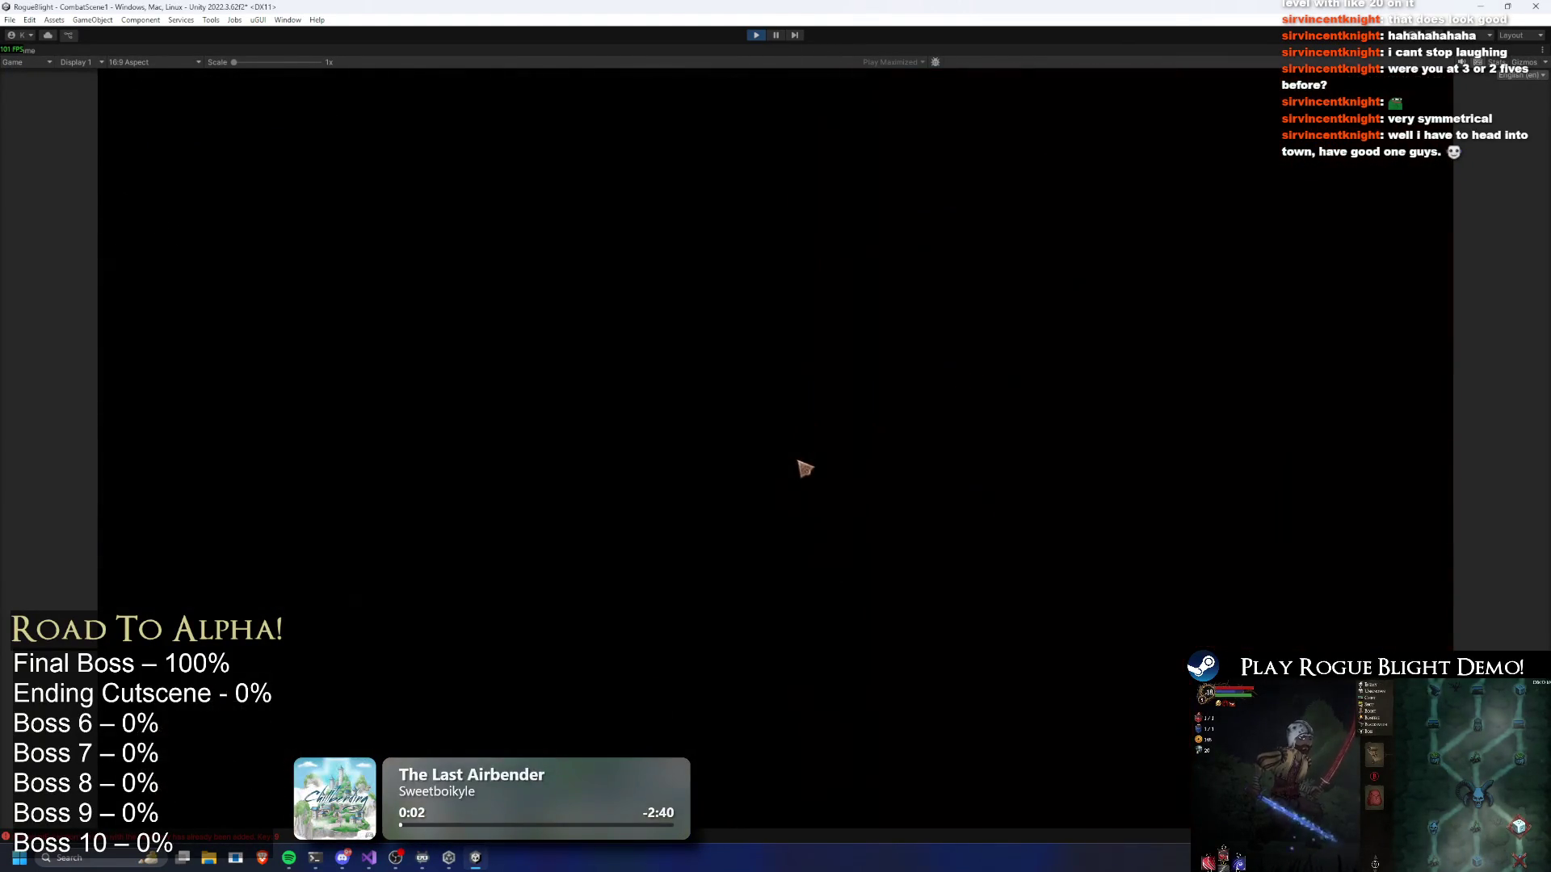
pyautogui.click(370, 861)
pyautogui.click(373, 864)
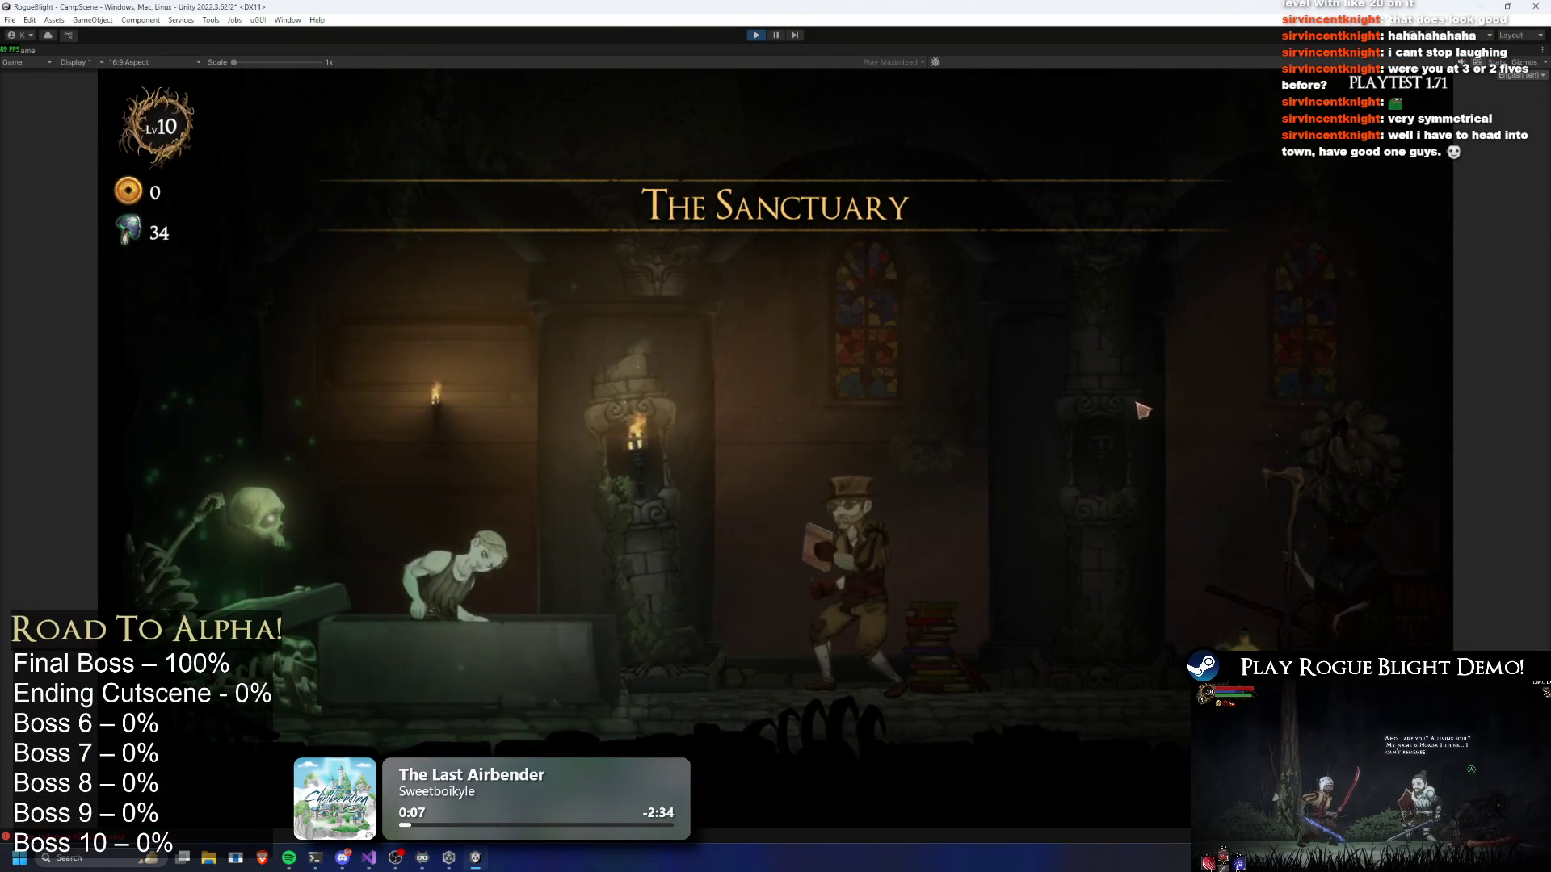
# Walk to the story NPC, start a Story Mode map run, then stop Play mode
pyautogui.press('d')
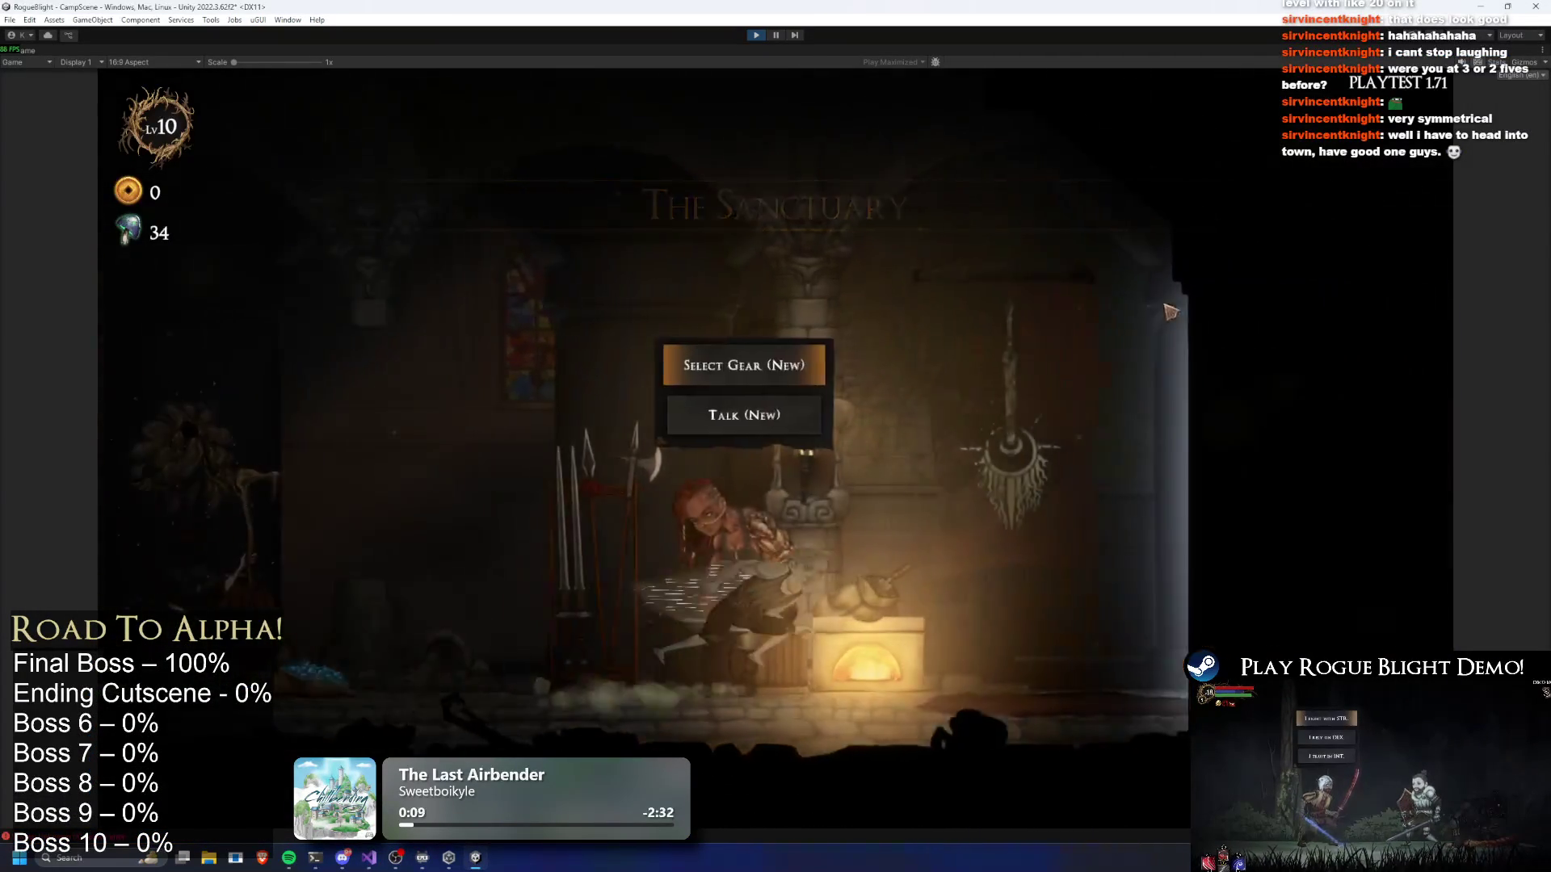
pyautogui.press('a')
pyautogui.press('e')
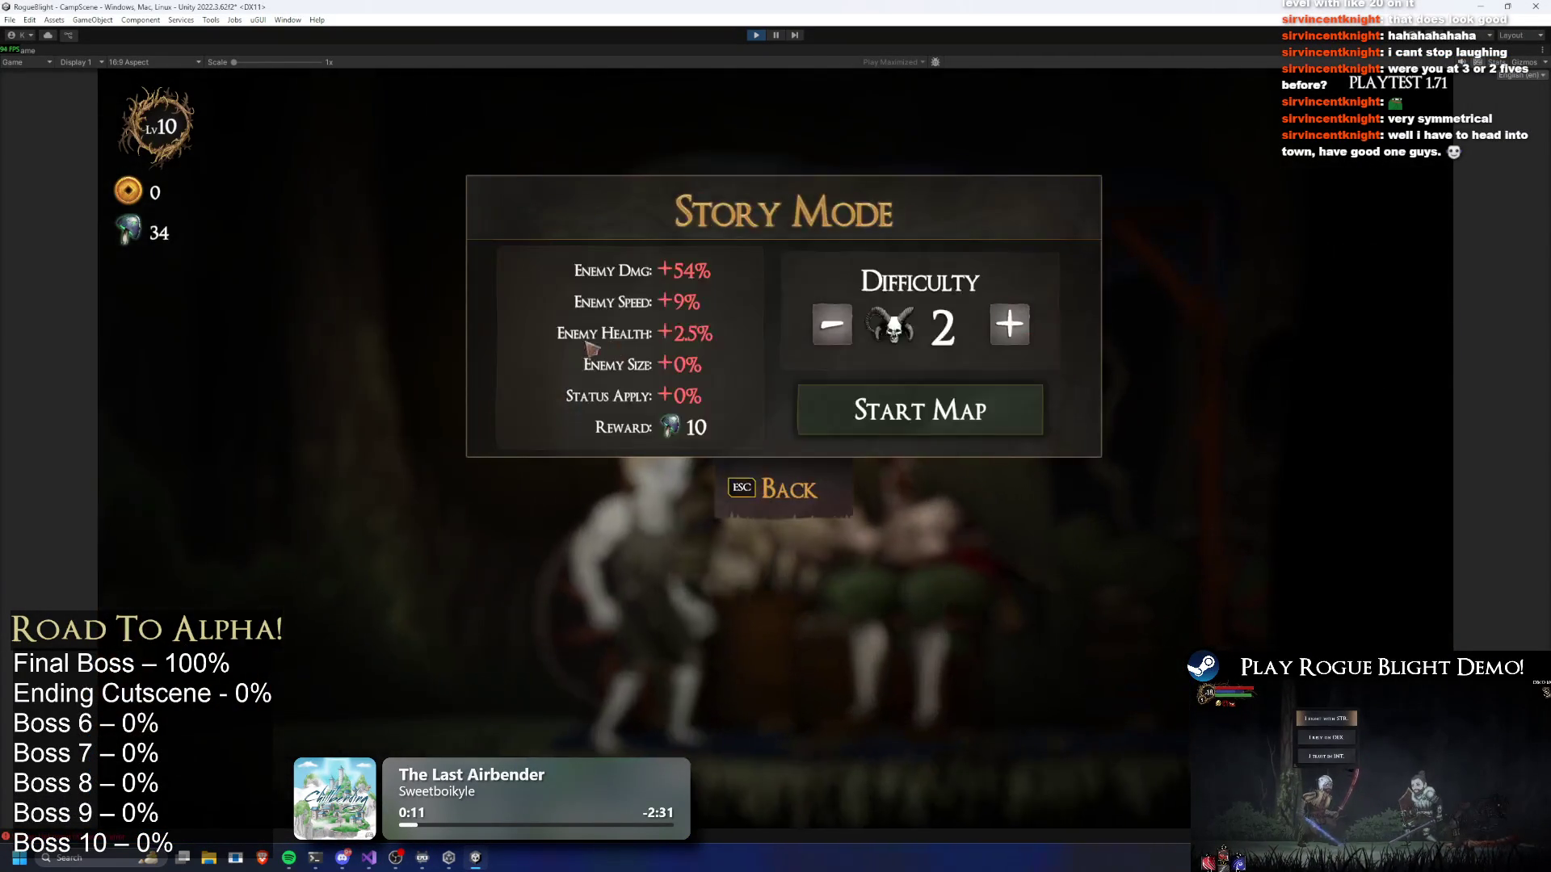
pyautogui.click(946, 411)
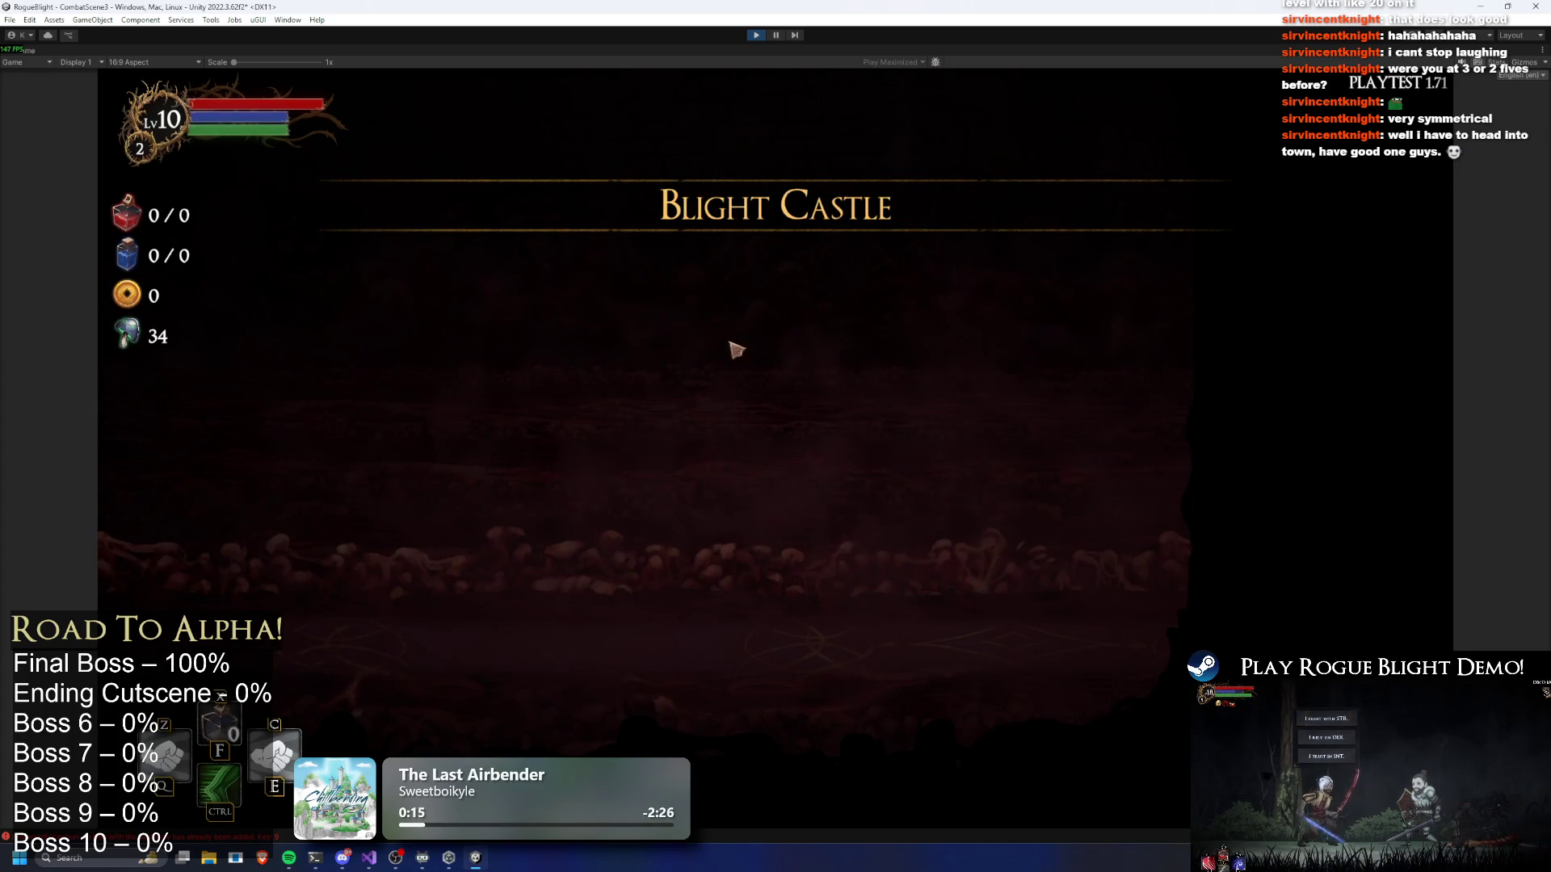
pyautogui.click(759, 35)
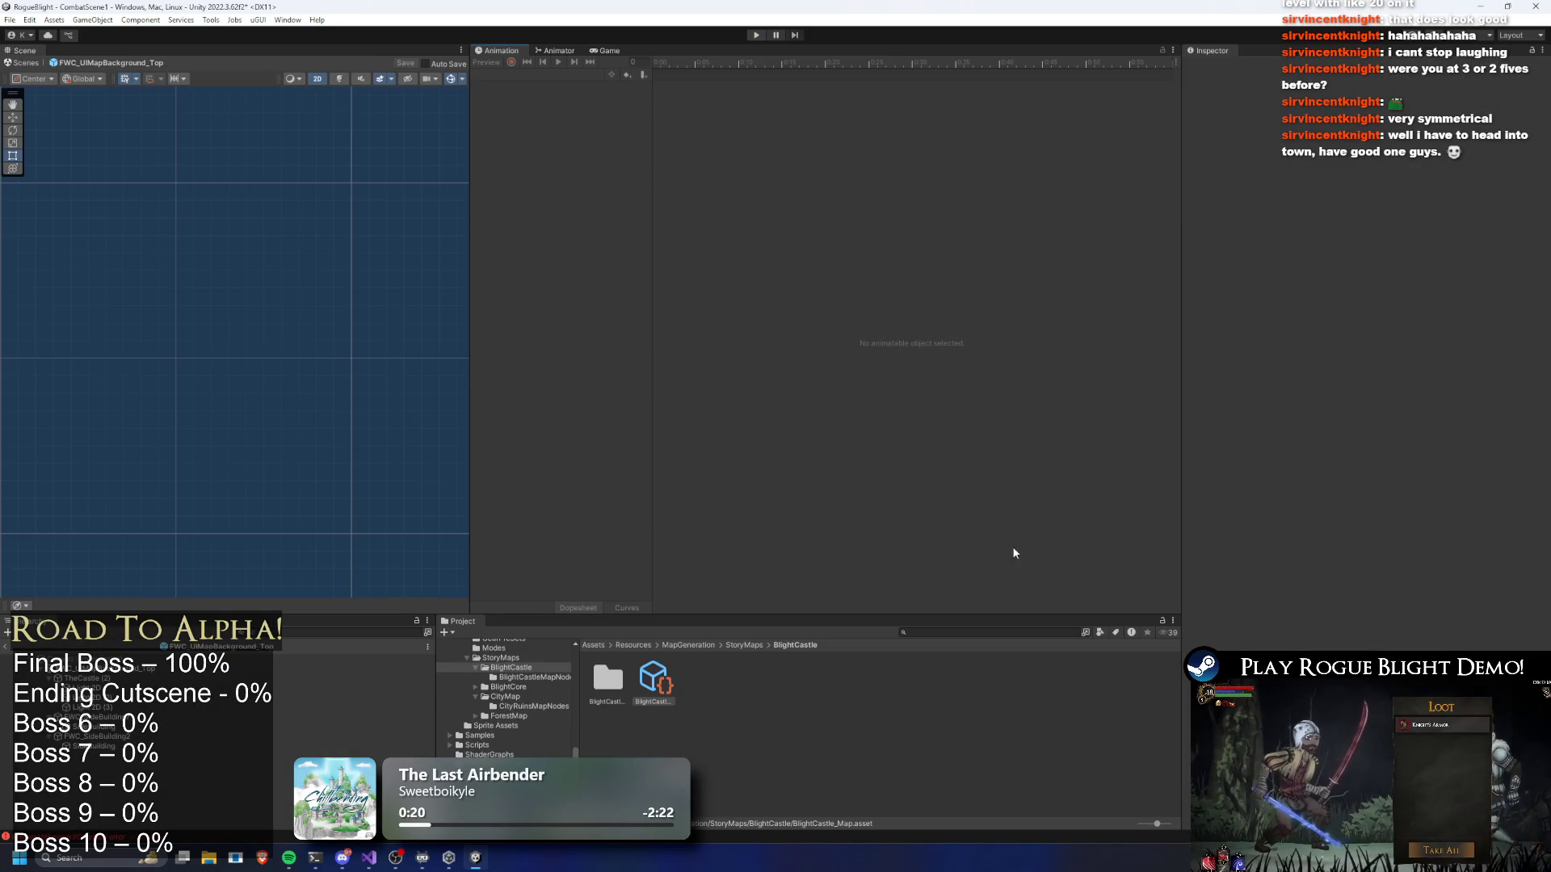
# Save the BlightCastle_Map asset with Number Of Layers set to 17
pyautogui.scroll(-5, 1329, 523)
pyautogui.scroll(-5, 1369, 477)
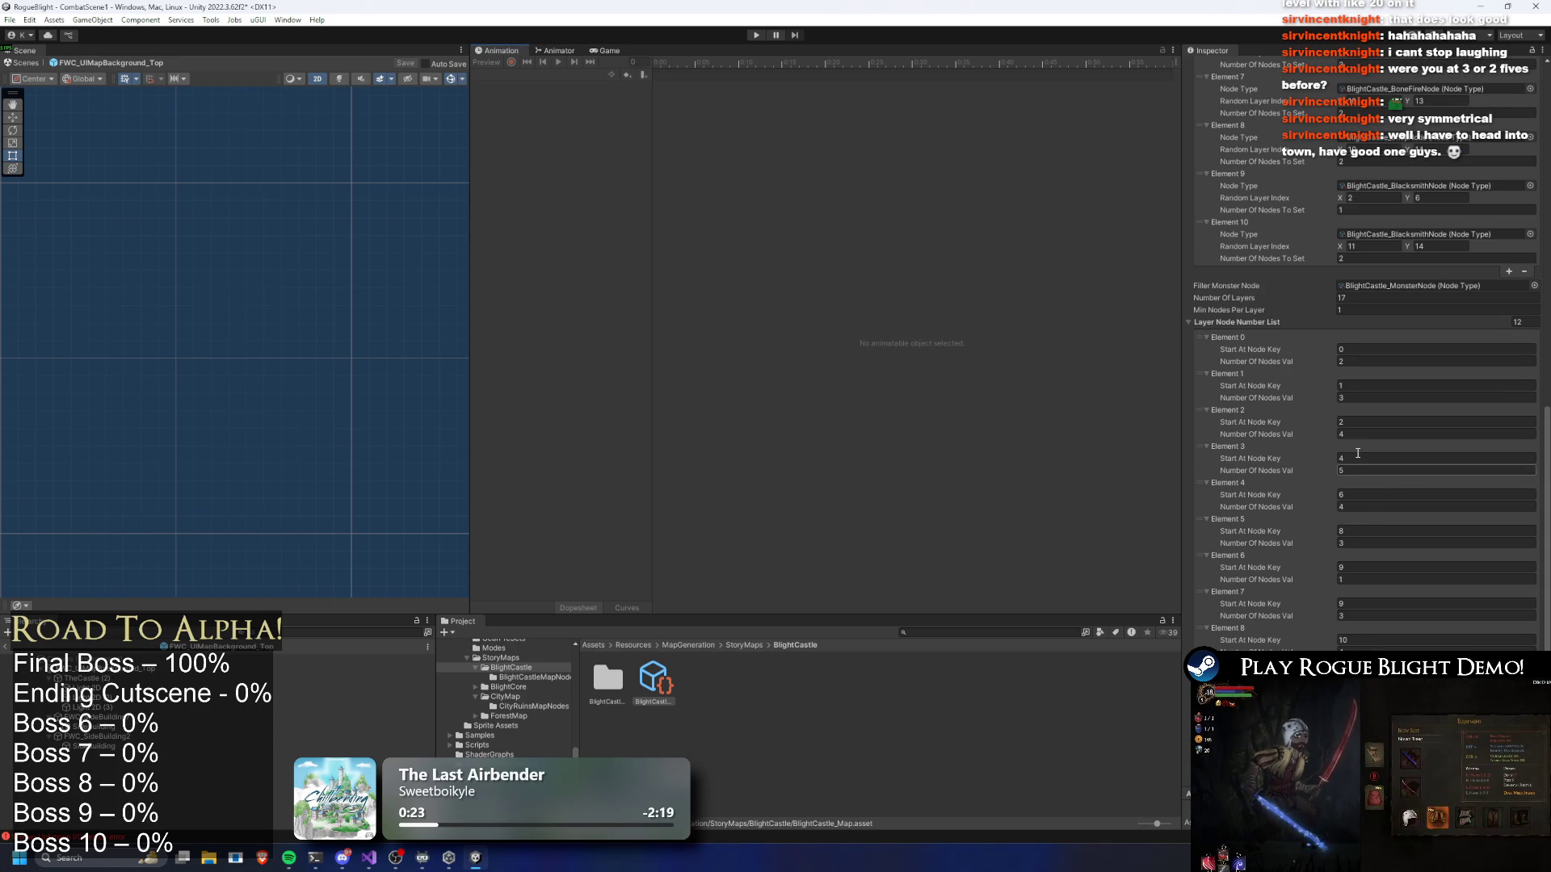
pyautogui.hotkey('ctrl', 's')
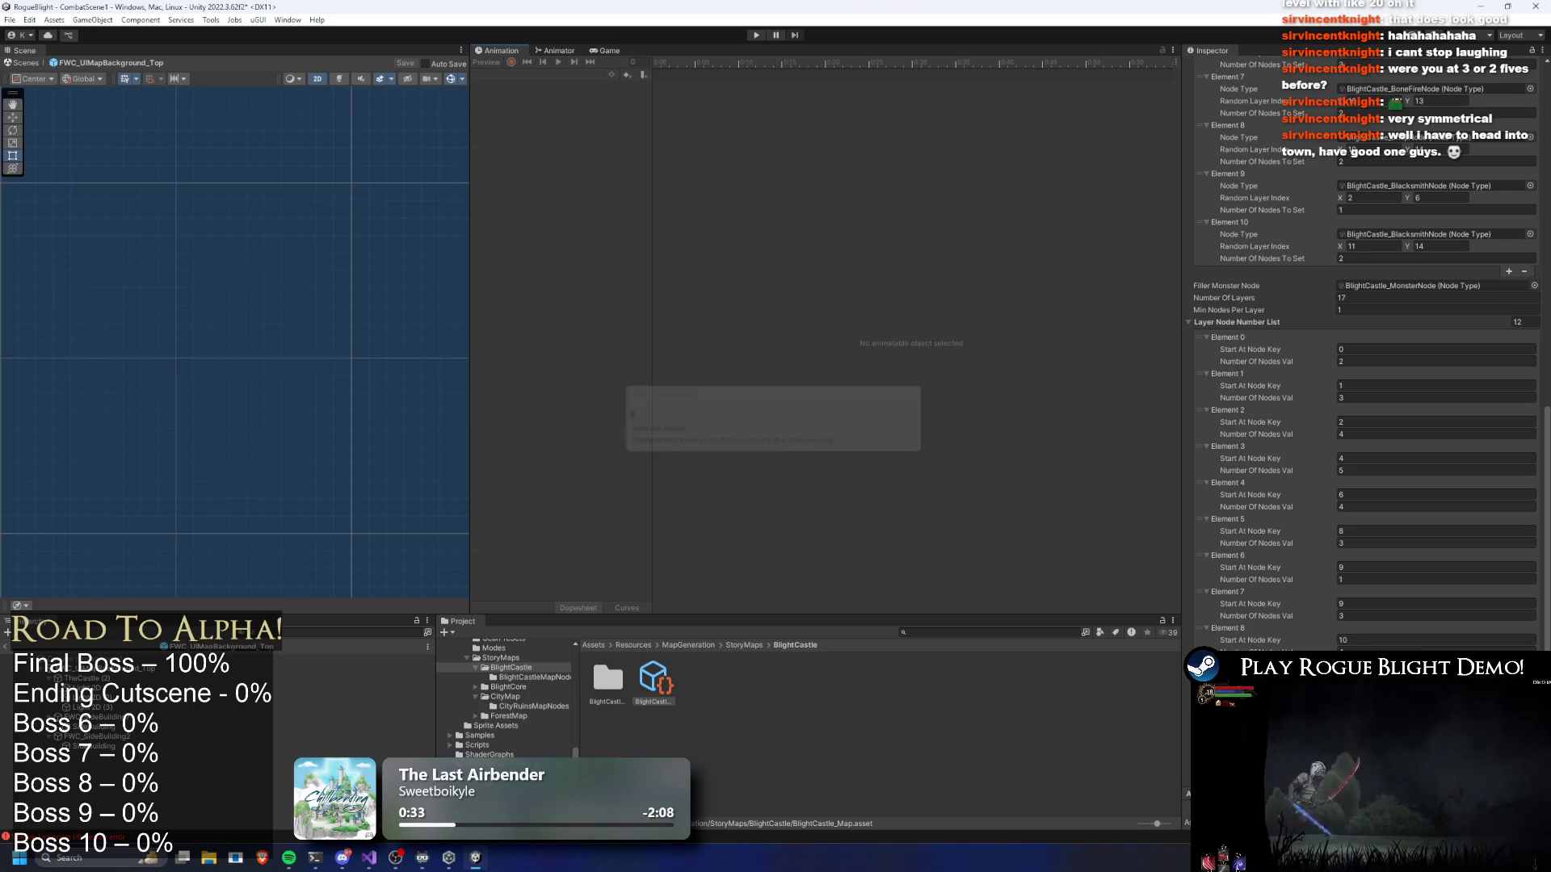
# Review the asset's layer index and node generation lists, then start a new play test
pyautogui.scroll(10, 1410, 359)
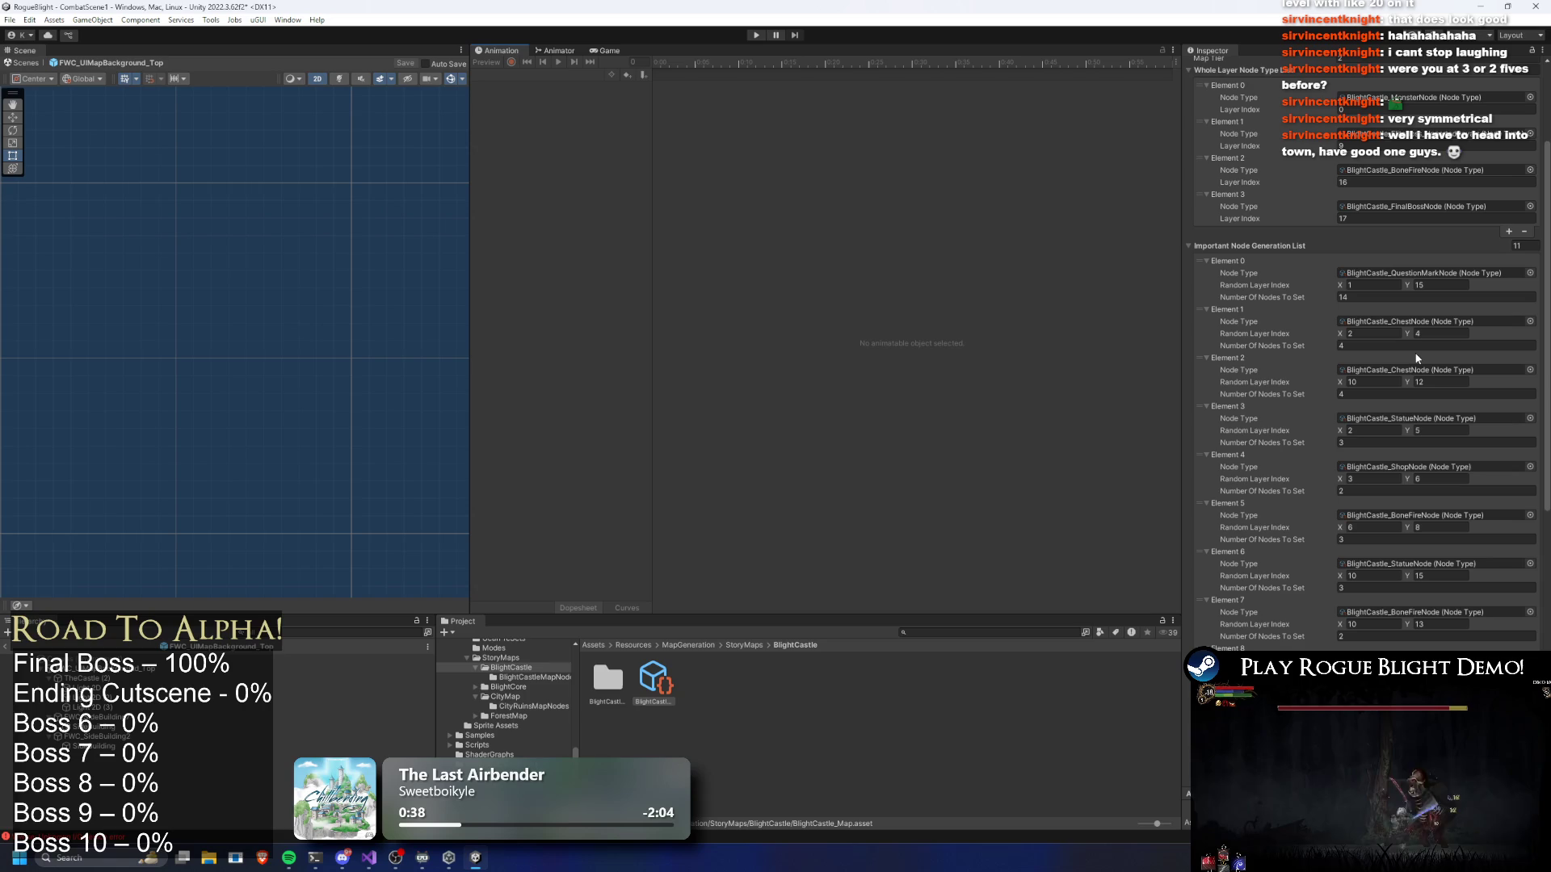
pyautogui.scroll(3, 1434, 349)
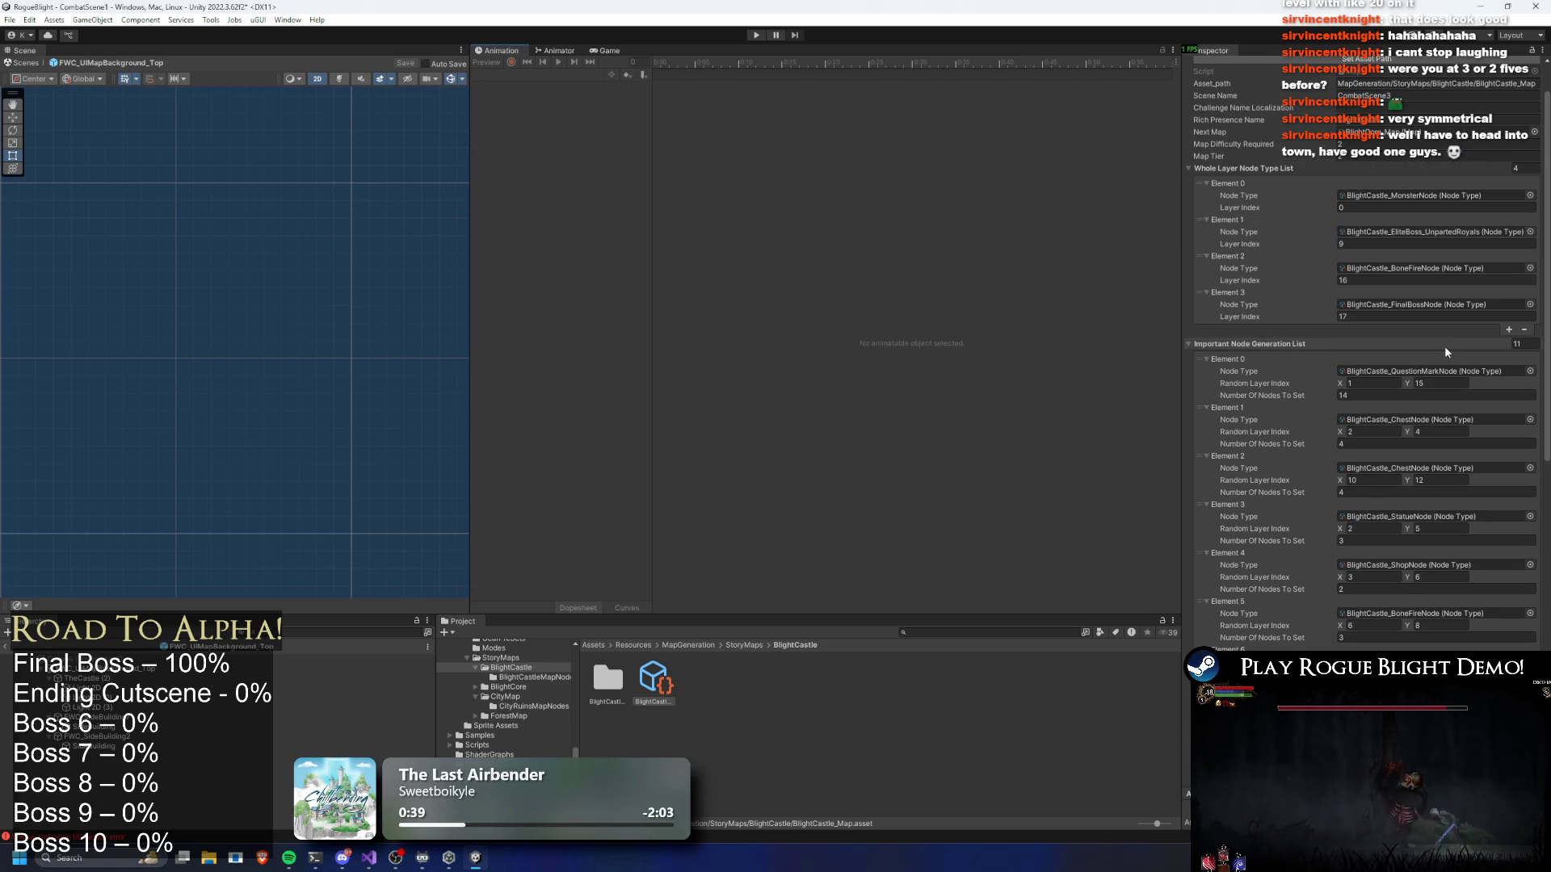
pyautogui.scroll(-7, 1453, 347)
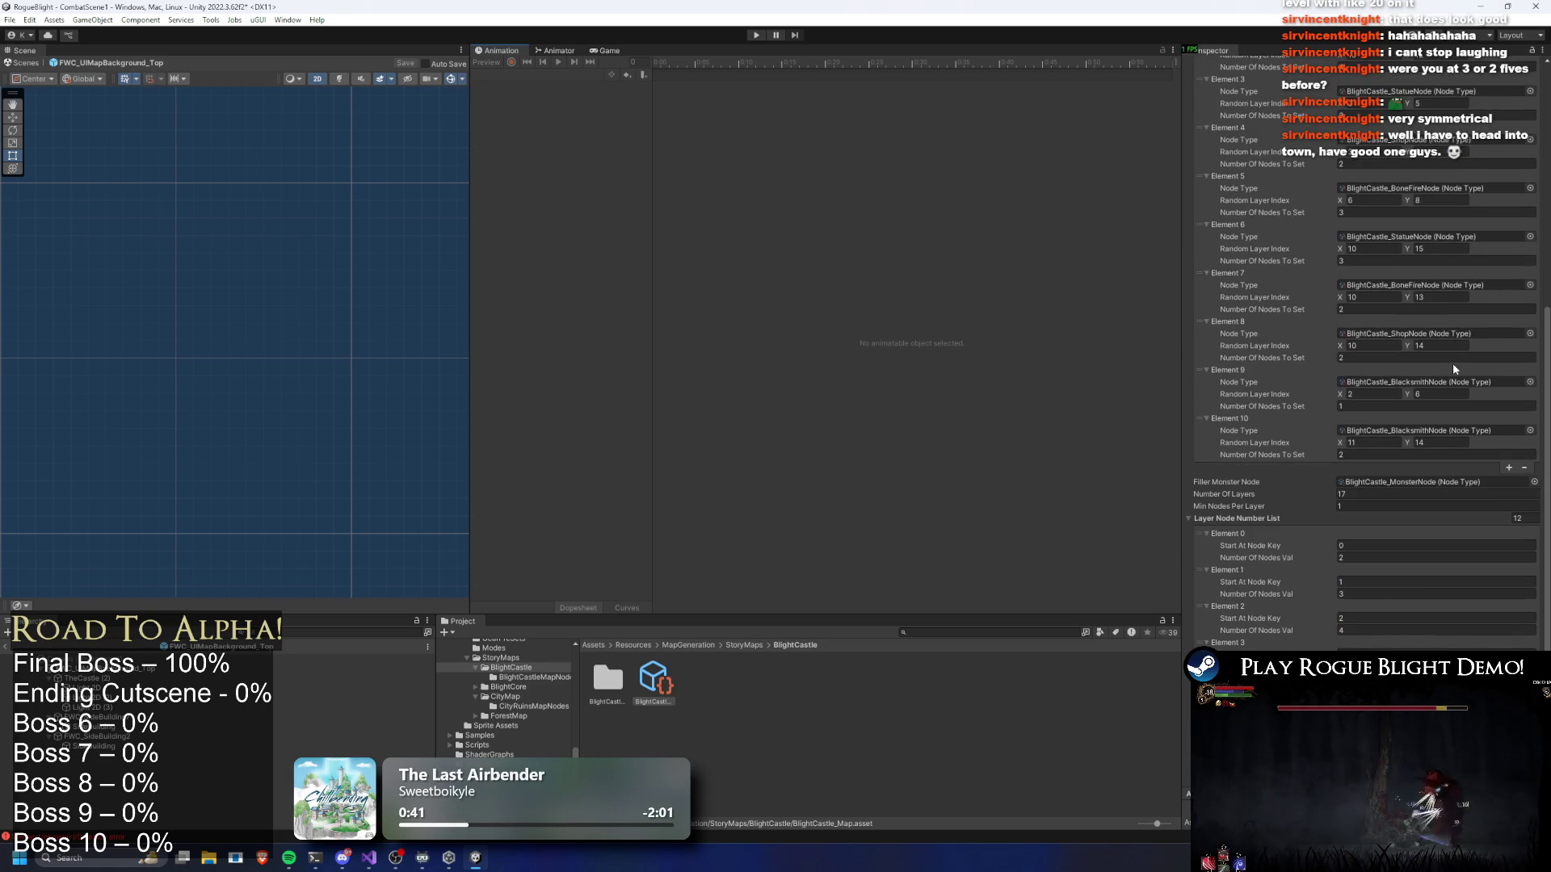
pyautogui.scroll(-12, 1438, 533)
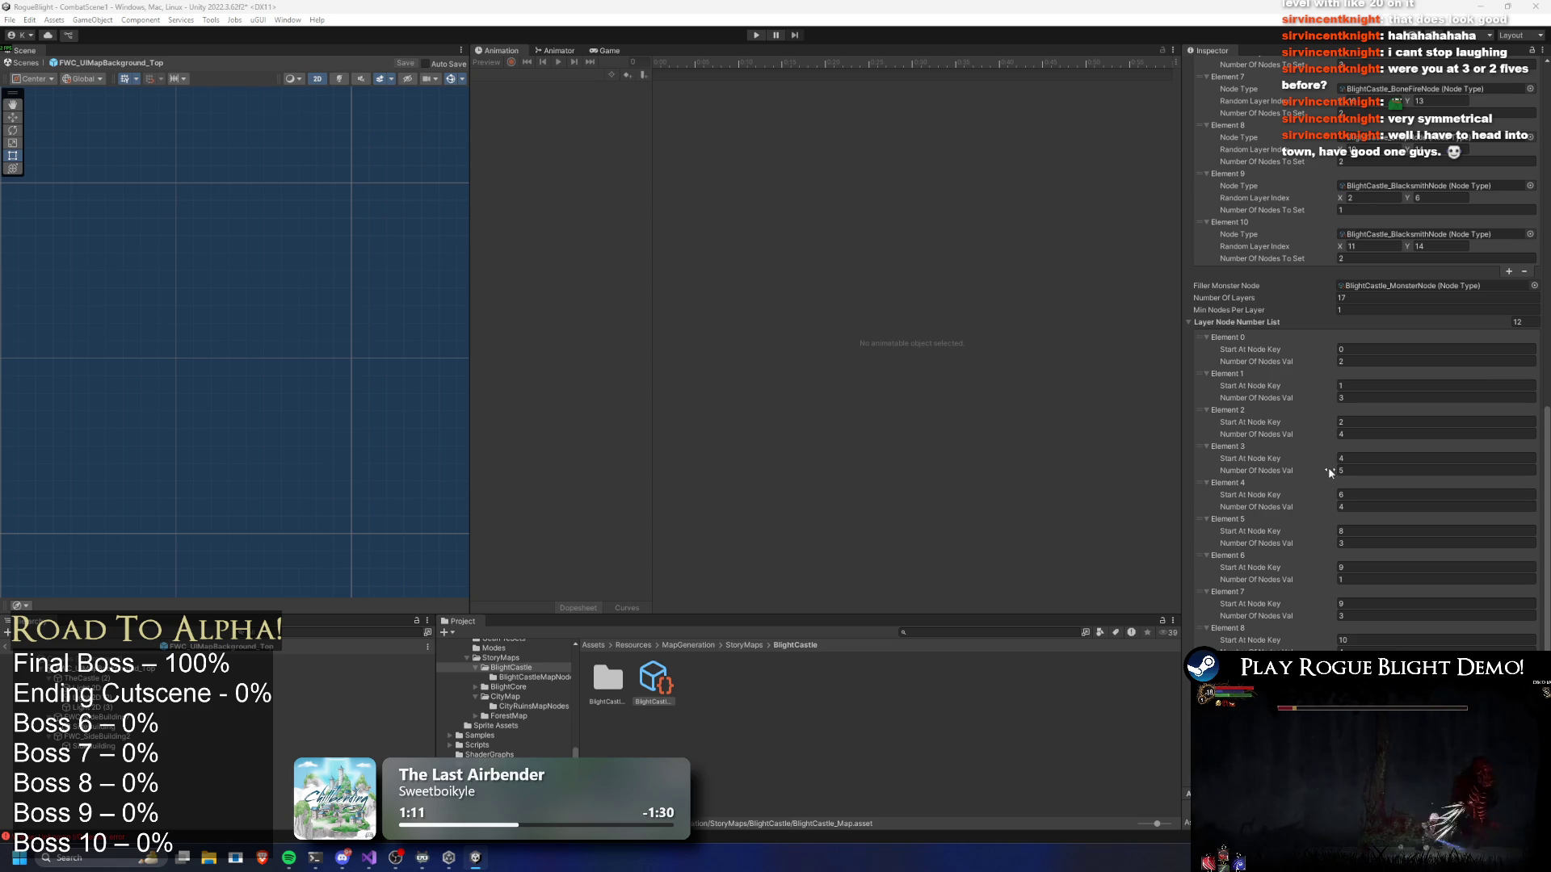
pyautogui.scroll(5, 1329, 473)
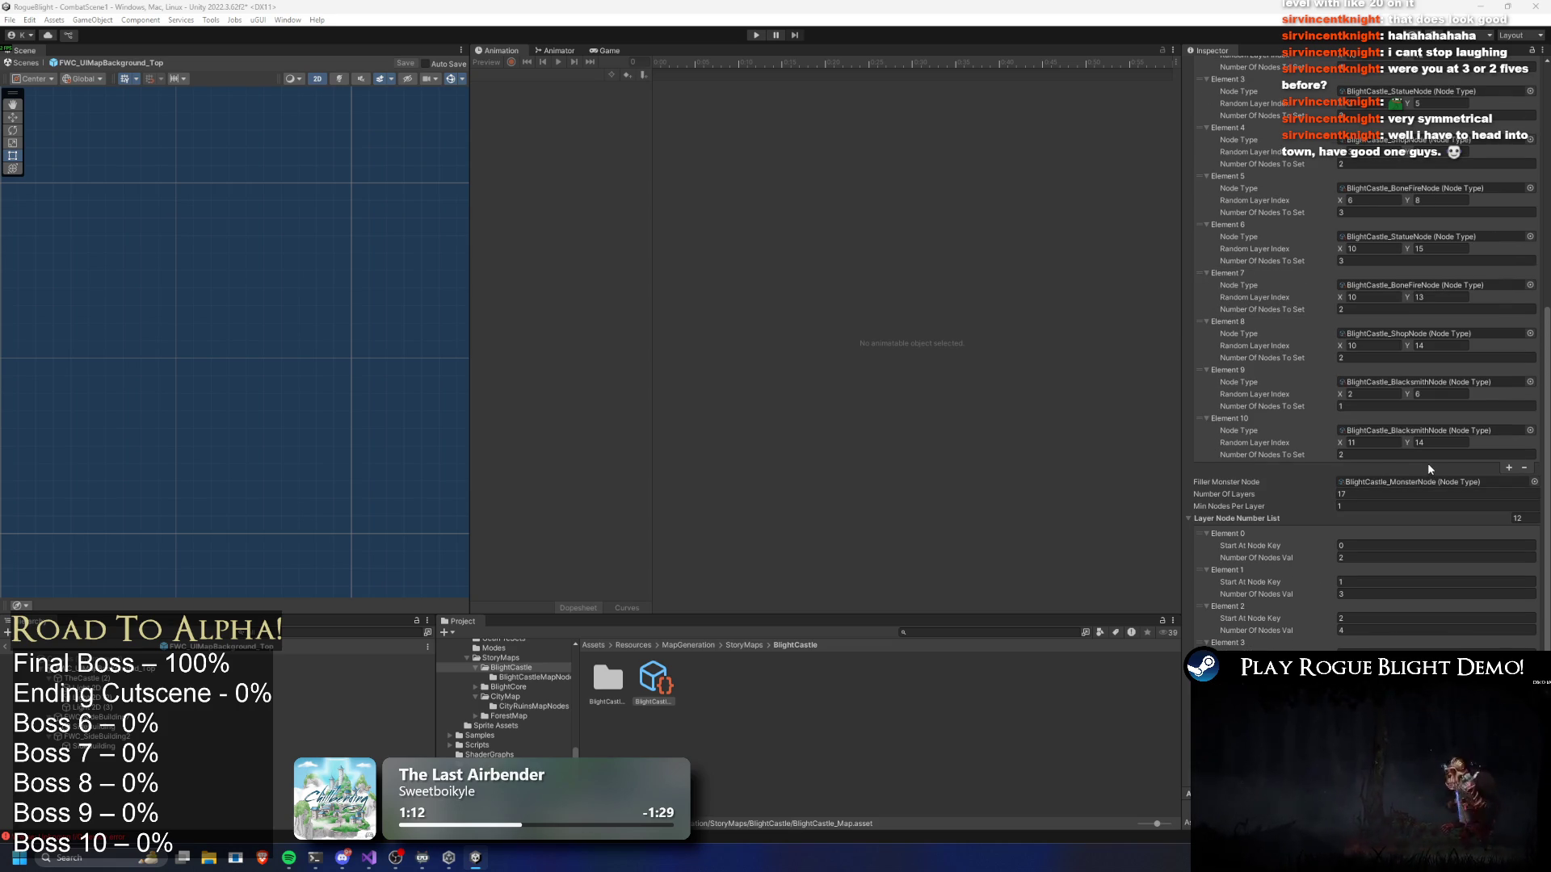
pyautogui.scroll(5, 1435, 467)
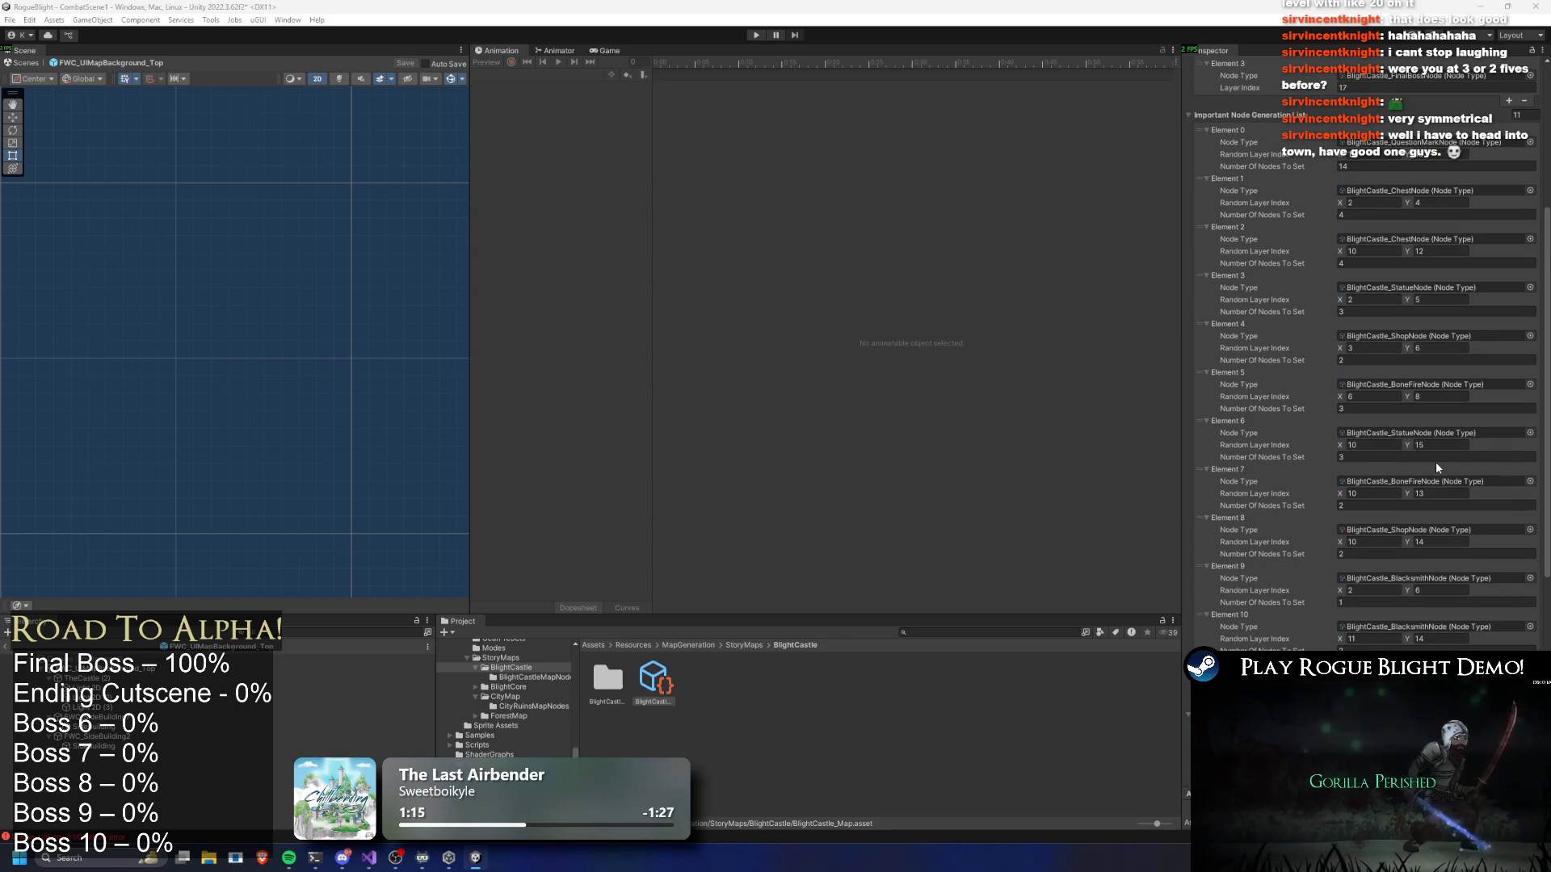
pyautogui.scroll(3, 1447, 464)
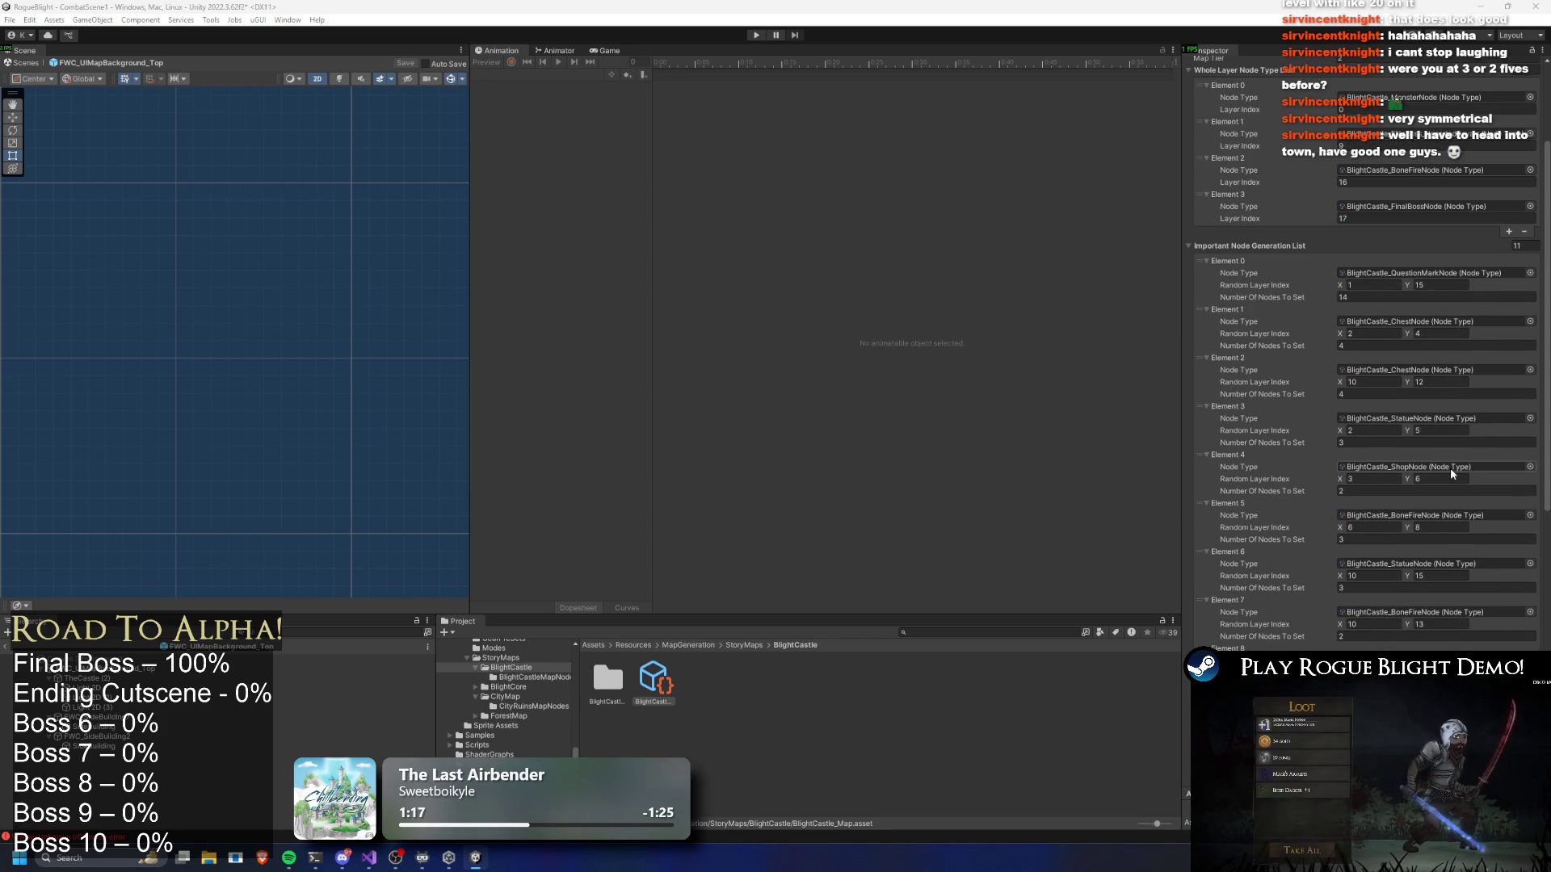
pyautogui.scroll(-7, 1457, 477)
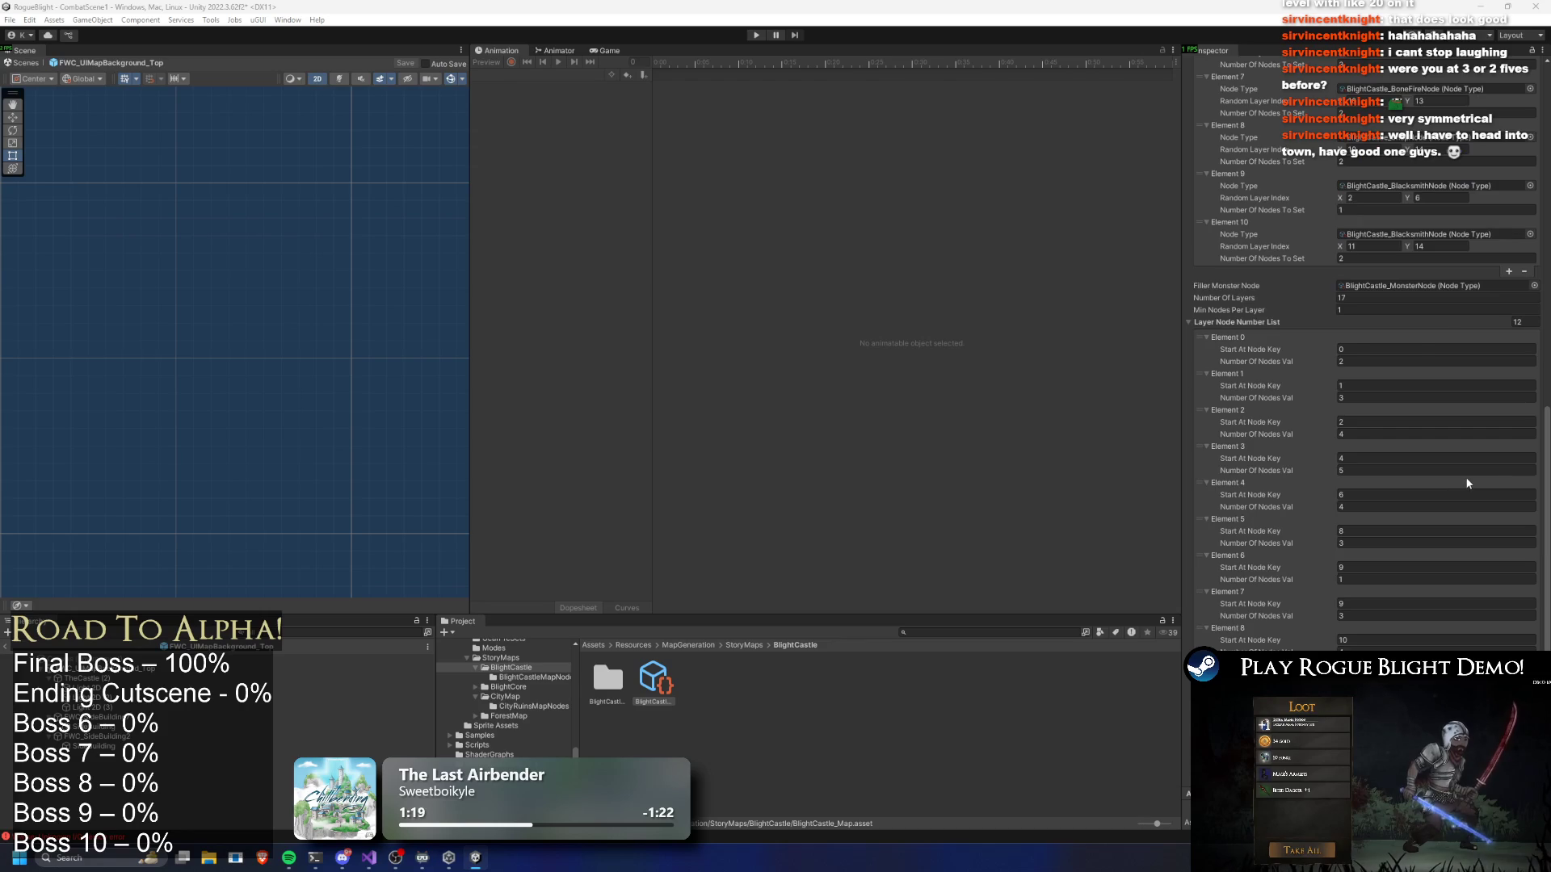
pyautogui.scroll(2, 1453, 476)
pyautogui.scroll(7, 1464, 479)
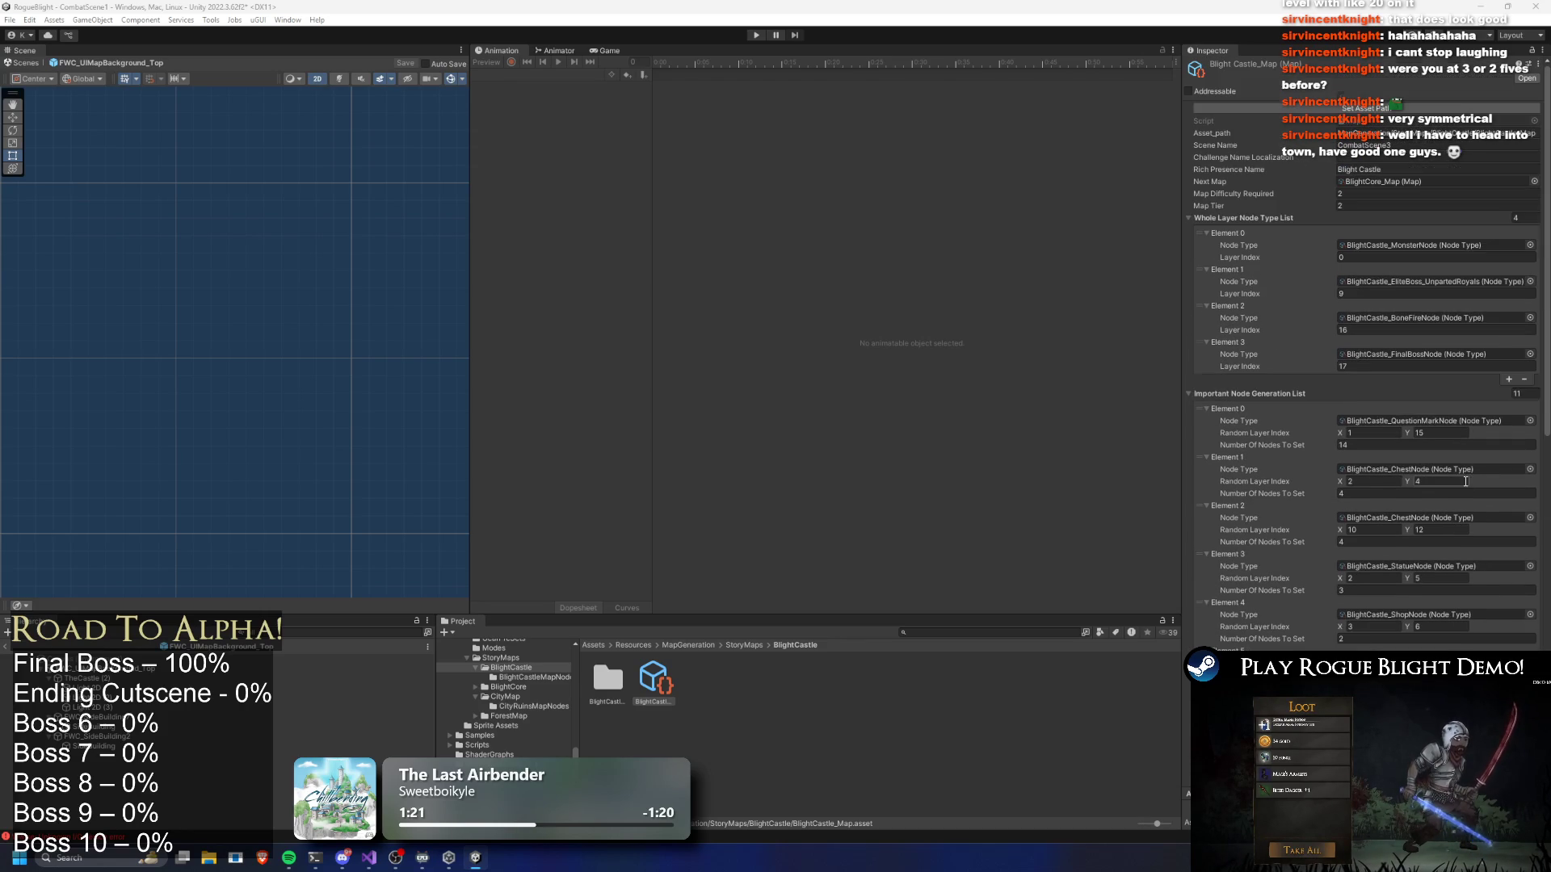
pyautogui.click(755, 36)
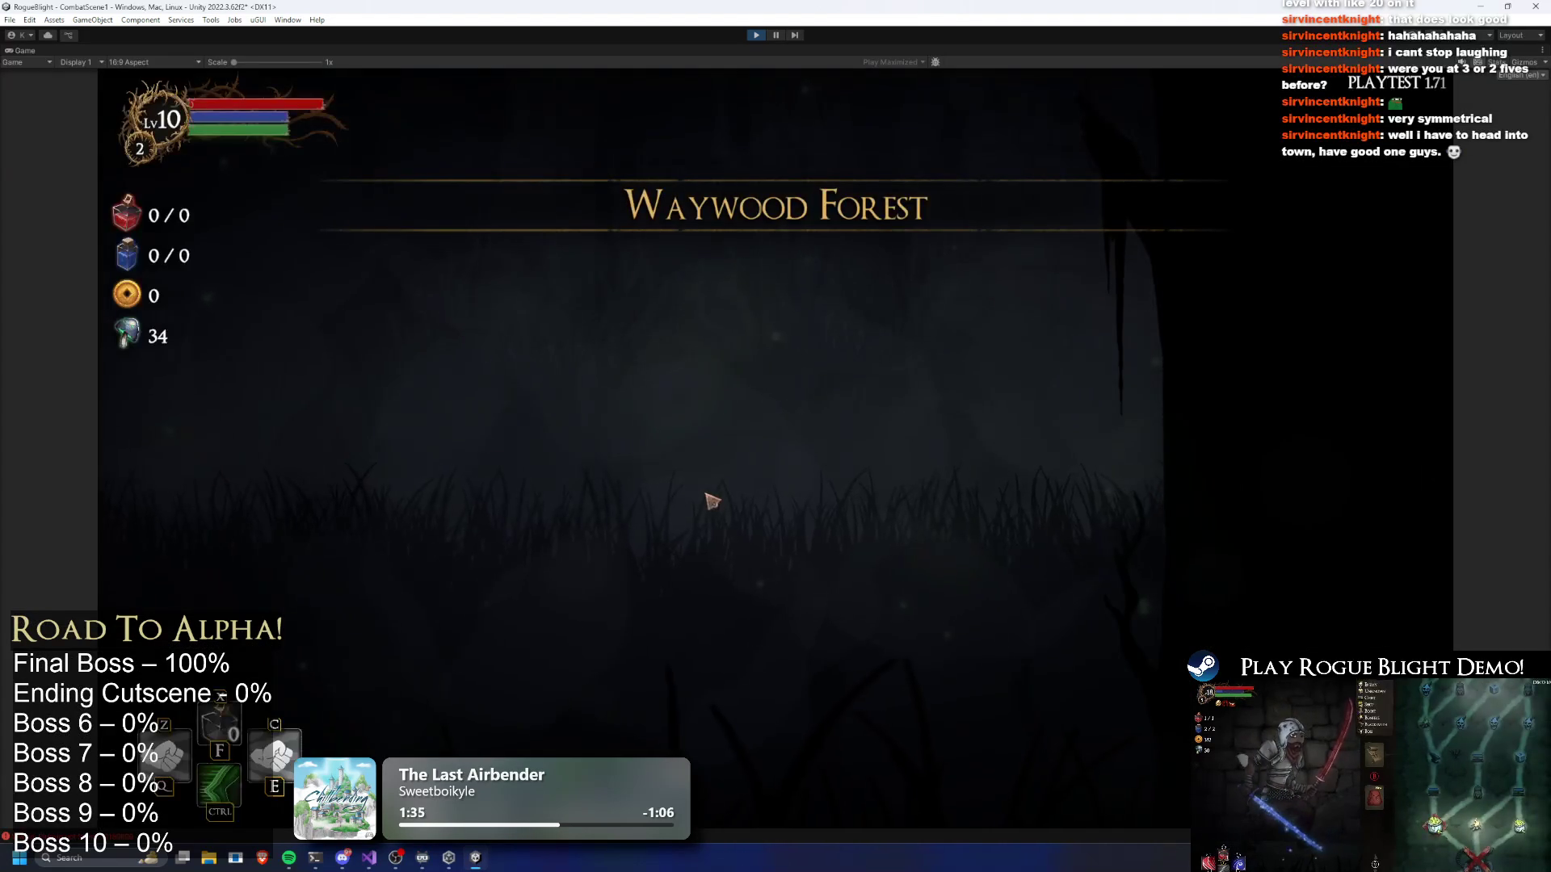
# Stop Play mode once the game has loaded into Waywood Forest
pyautogui.click(760, 35)
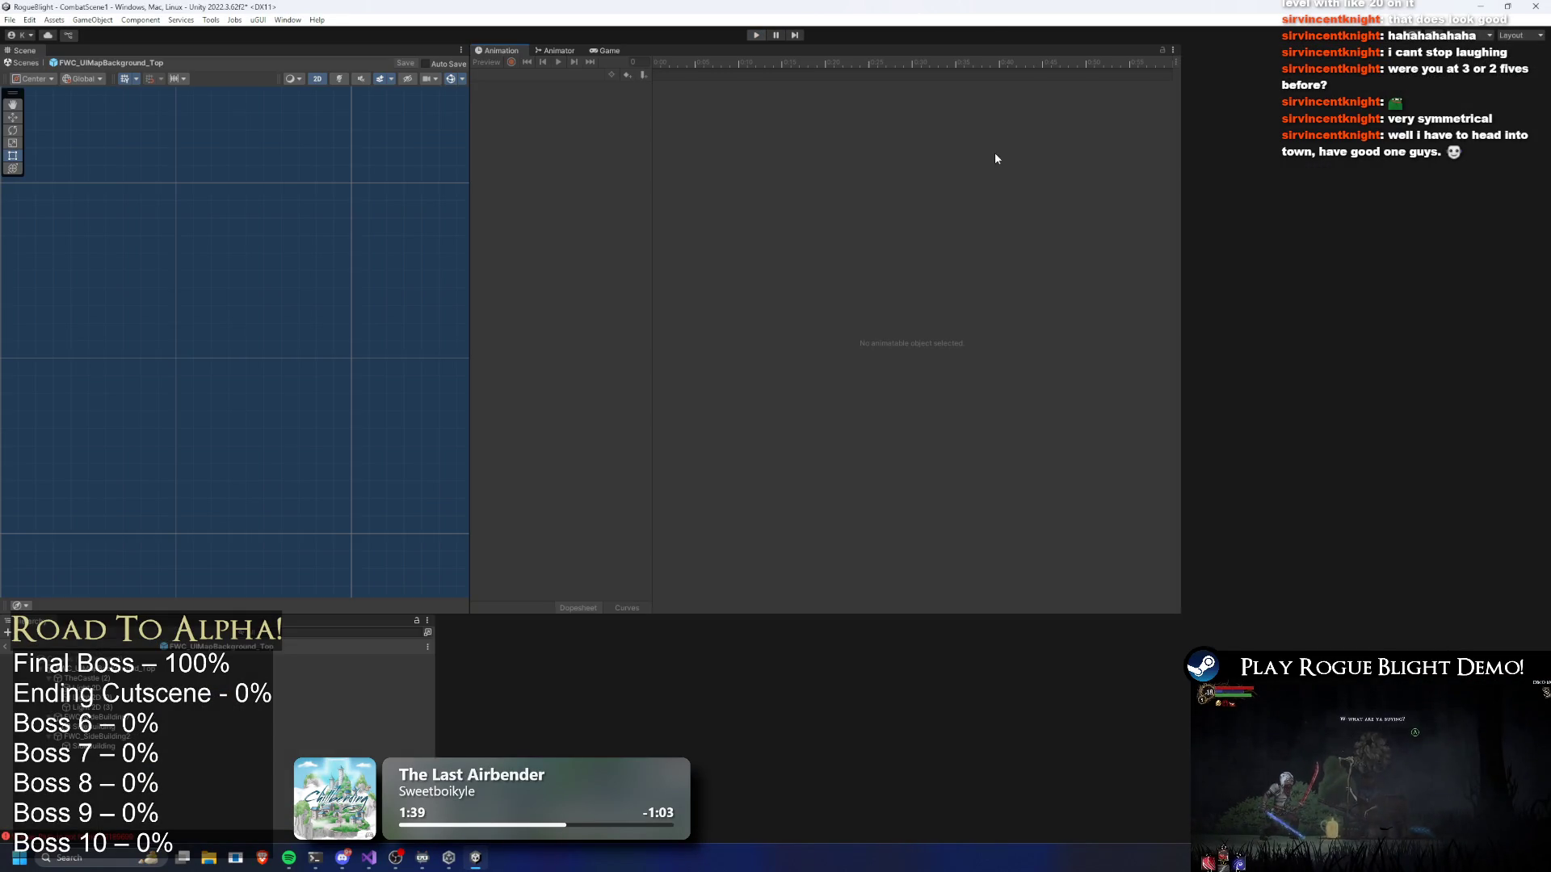
# Set Element 7 and Element 8 Start At Node Key to 10 and 11, then play-test again
pyautogui.scroll(-5, 1438, 317)
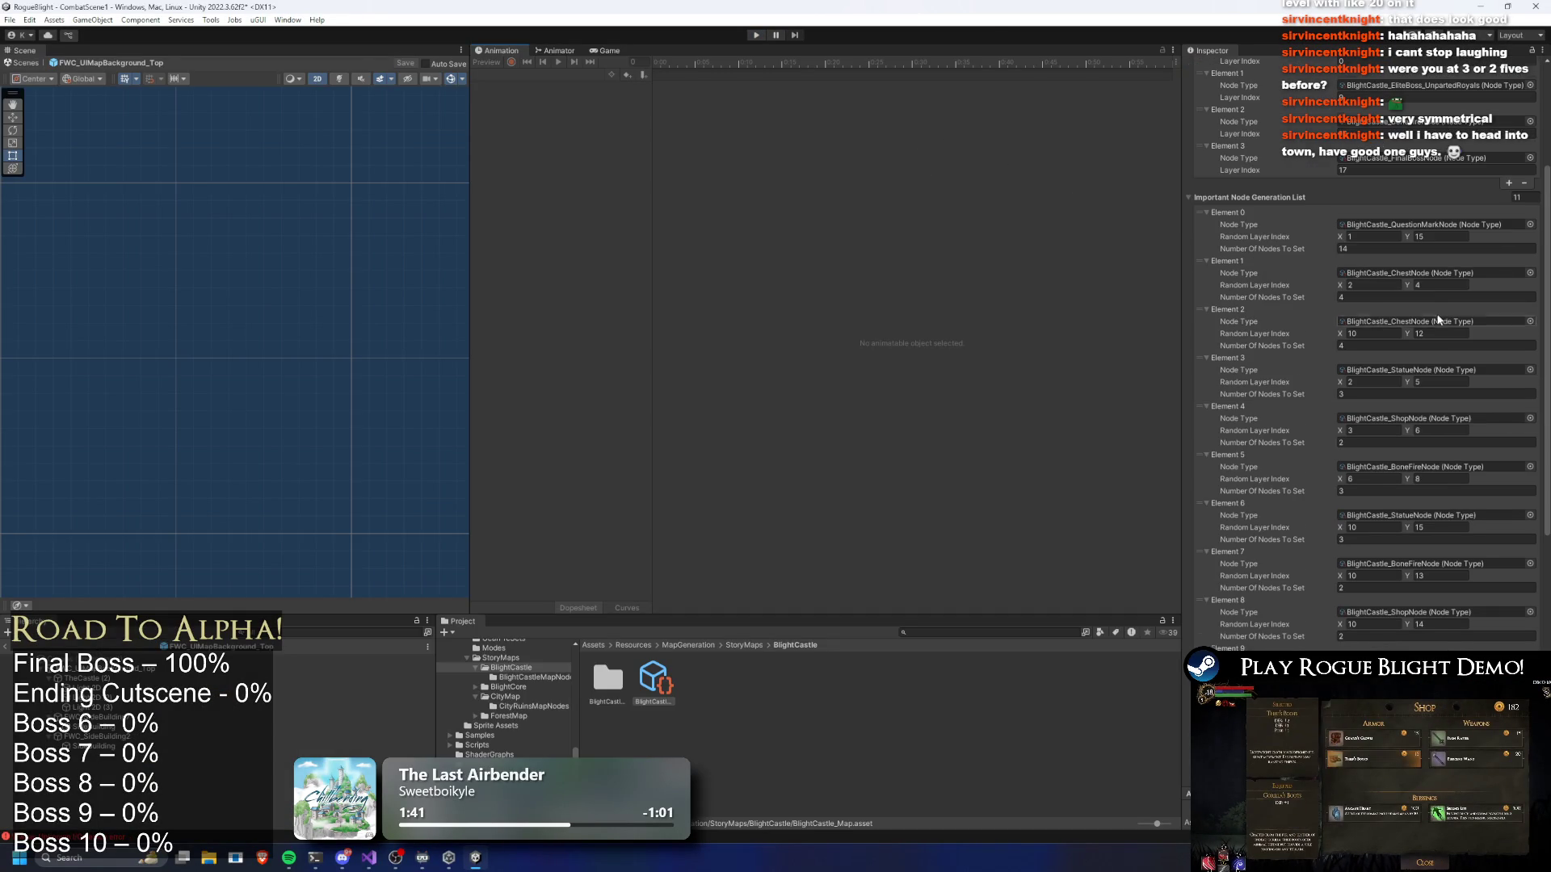
pyautogui.scroll(2, 1441, 302)
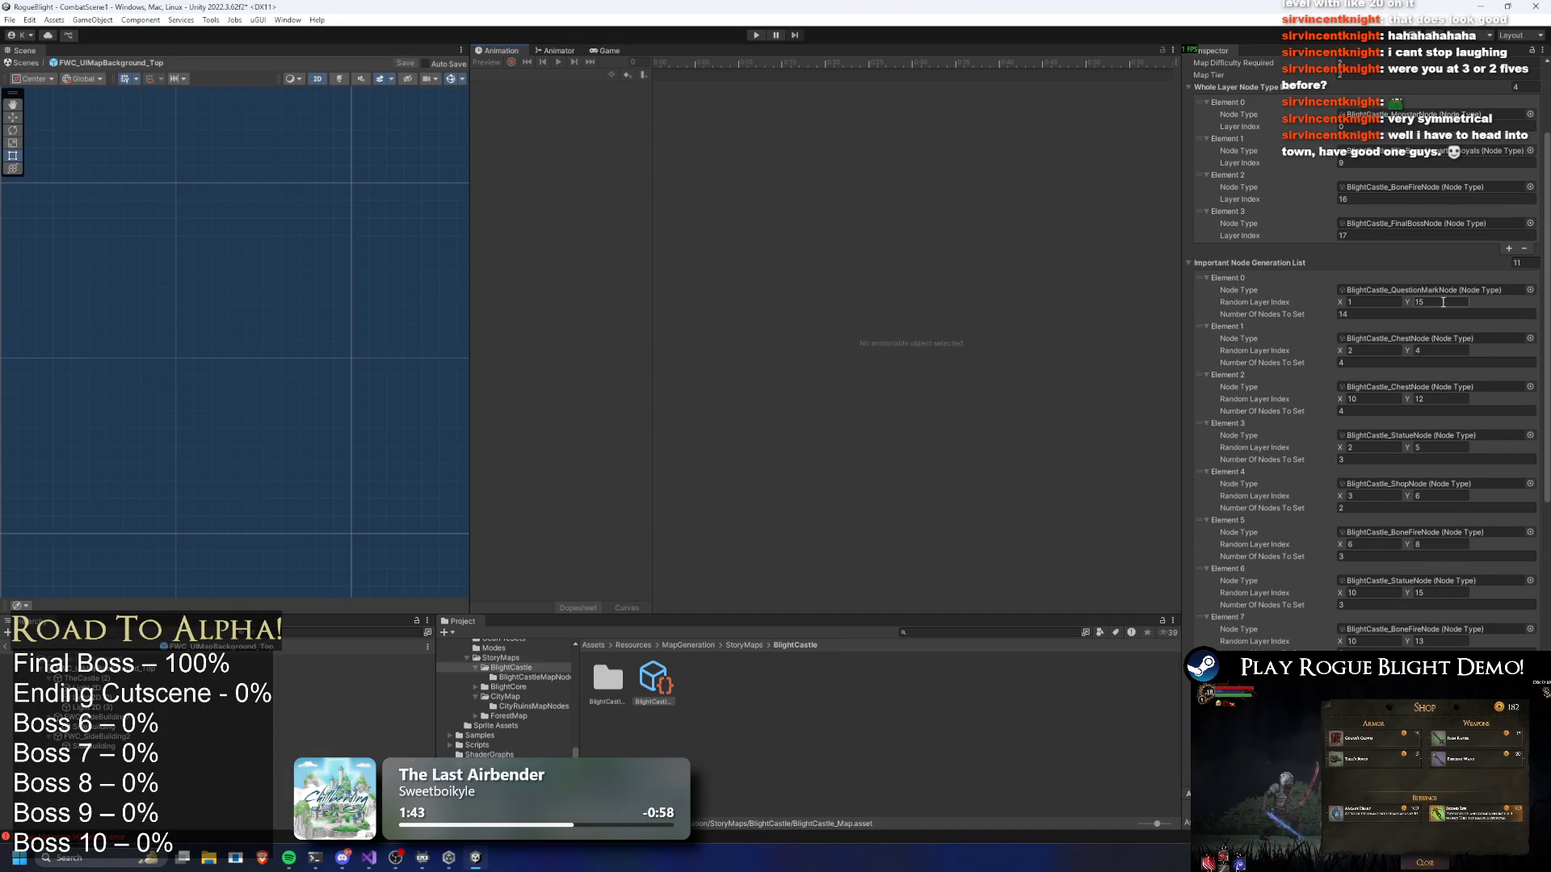
pyautogui.scroll(-14, 1485, 289)
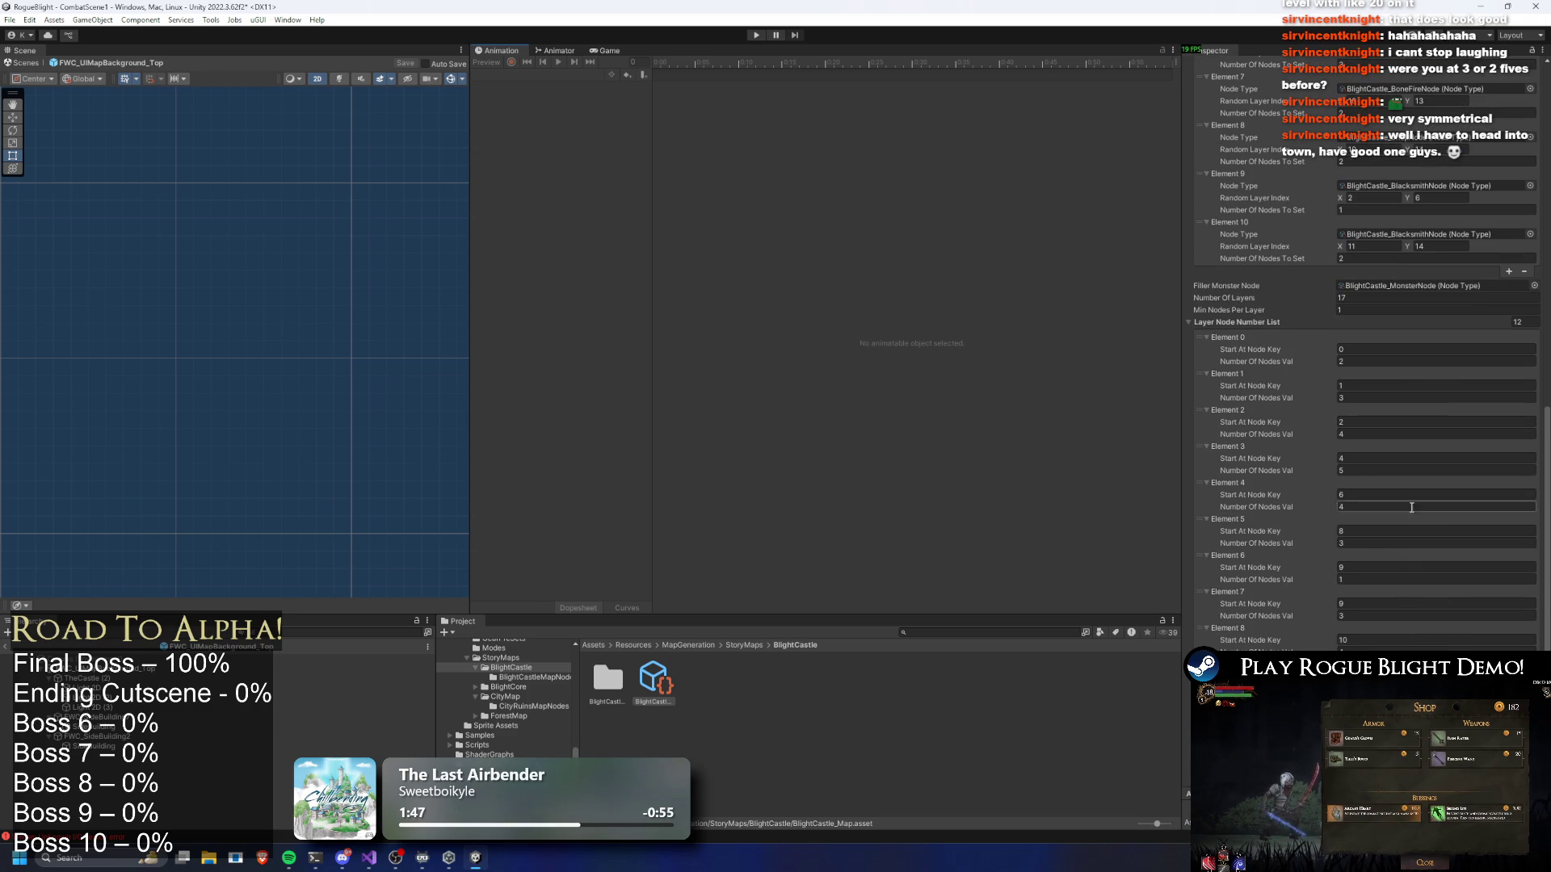
pyautogui.click(1387, 605)
pyautogui.write('10')
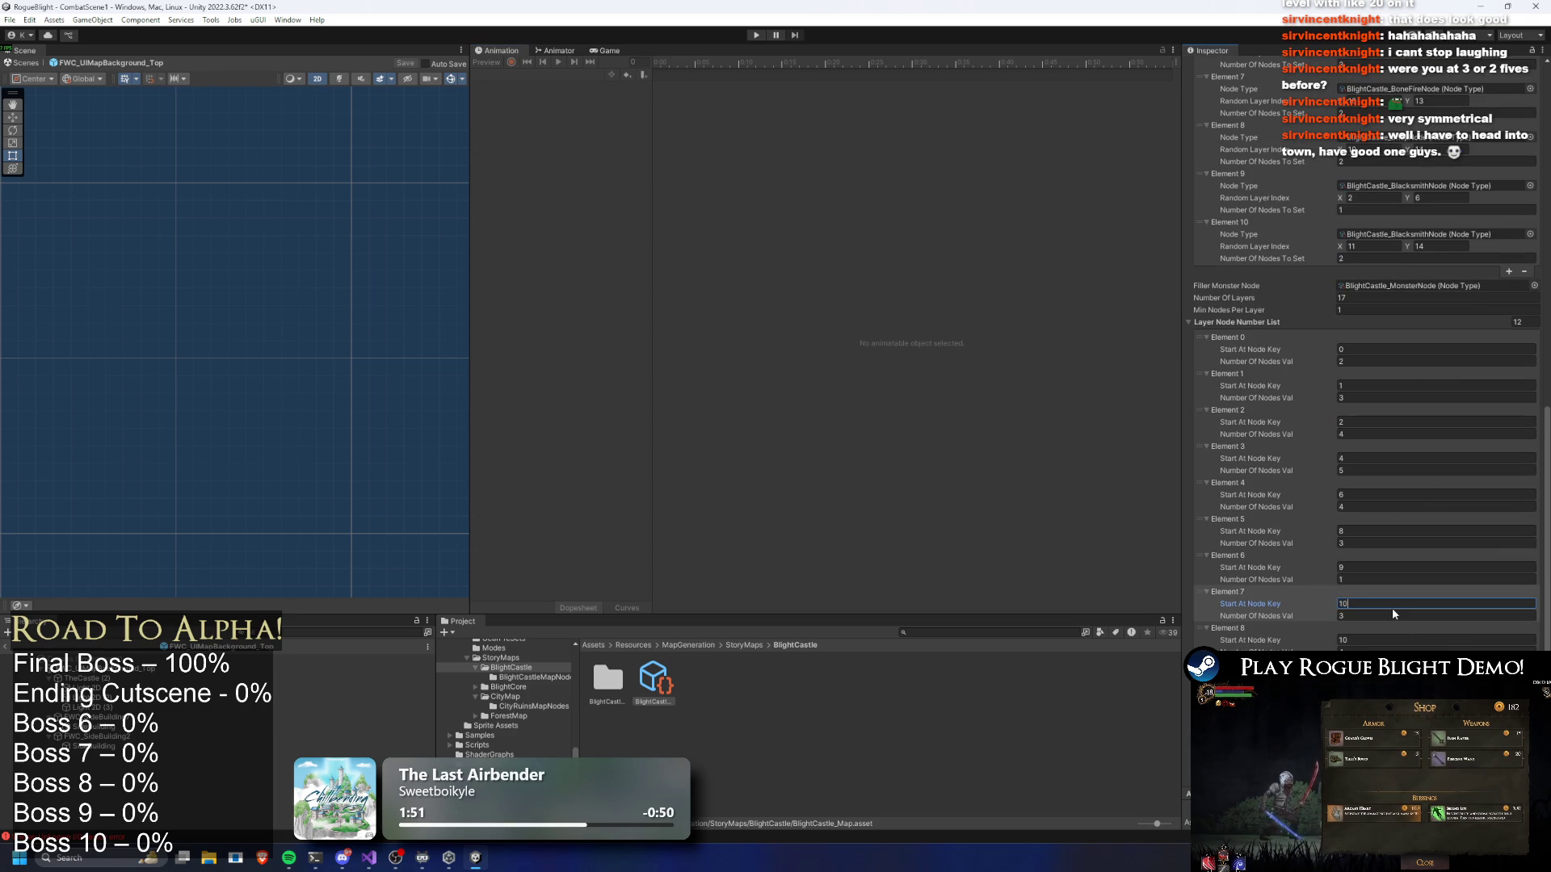
pyautogui.click(1409, 640)
pyautogui.write('11')
pyautogui.press('Return')
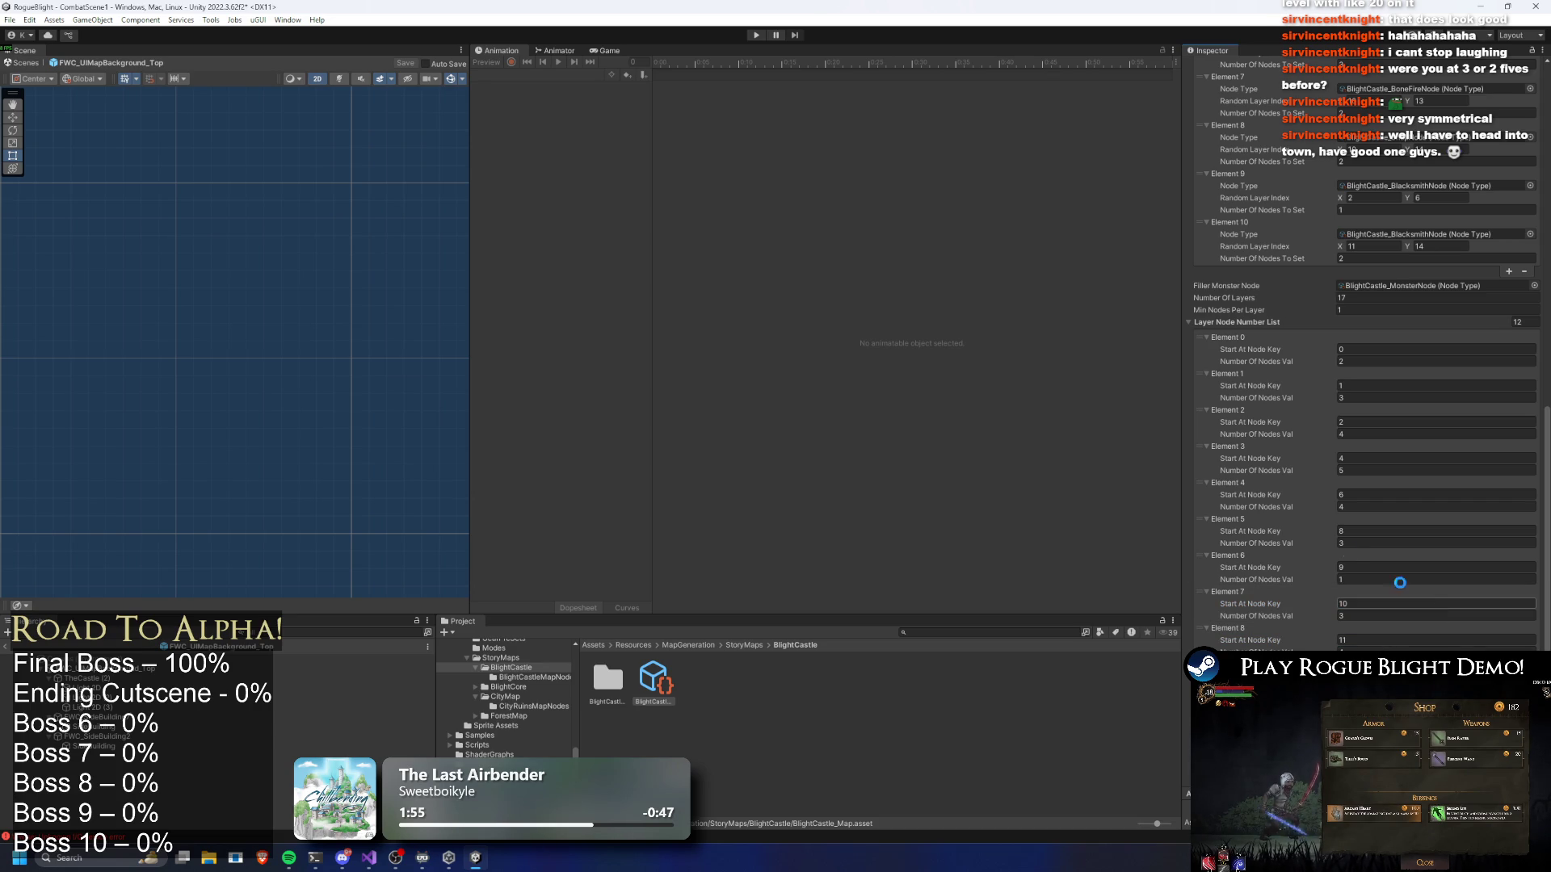
pyautogui.click(757, 36)
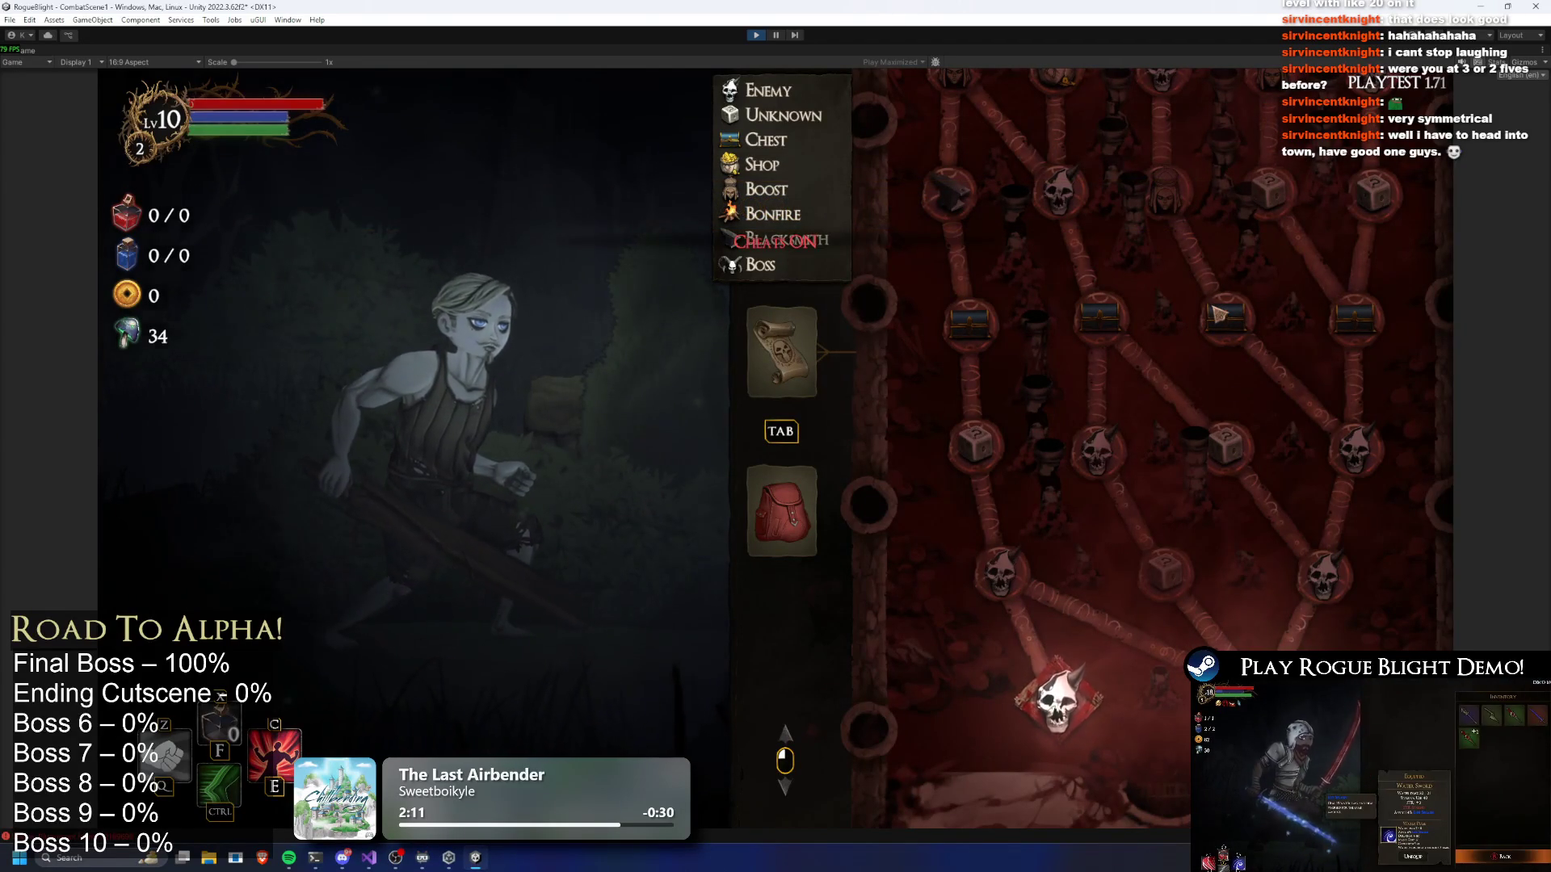
# Regenerate the map with R, scroll through the new layout, then exit Play mode
pyautogui.press('r')
pyautogui.scroll(5, 1091, 525)
pyautogui.scroll(3, 977, 452)
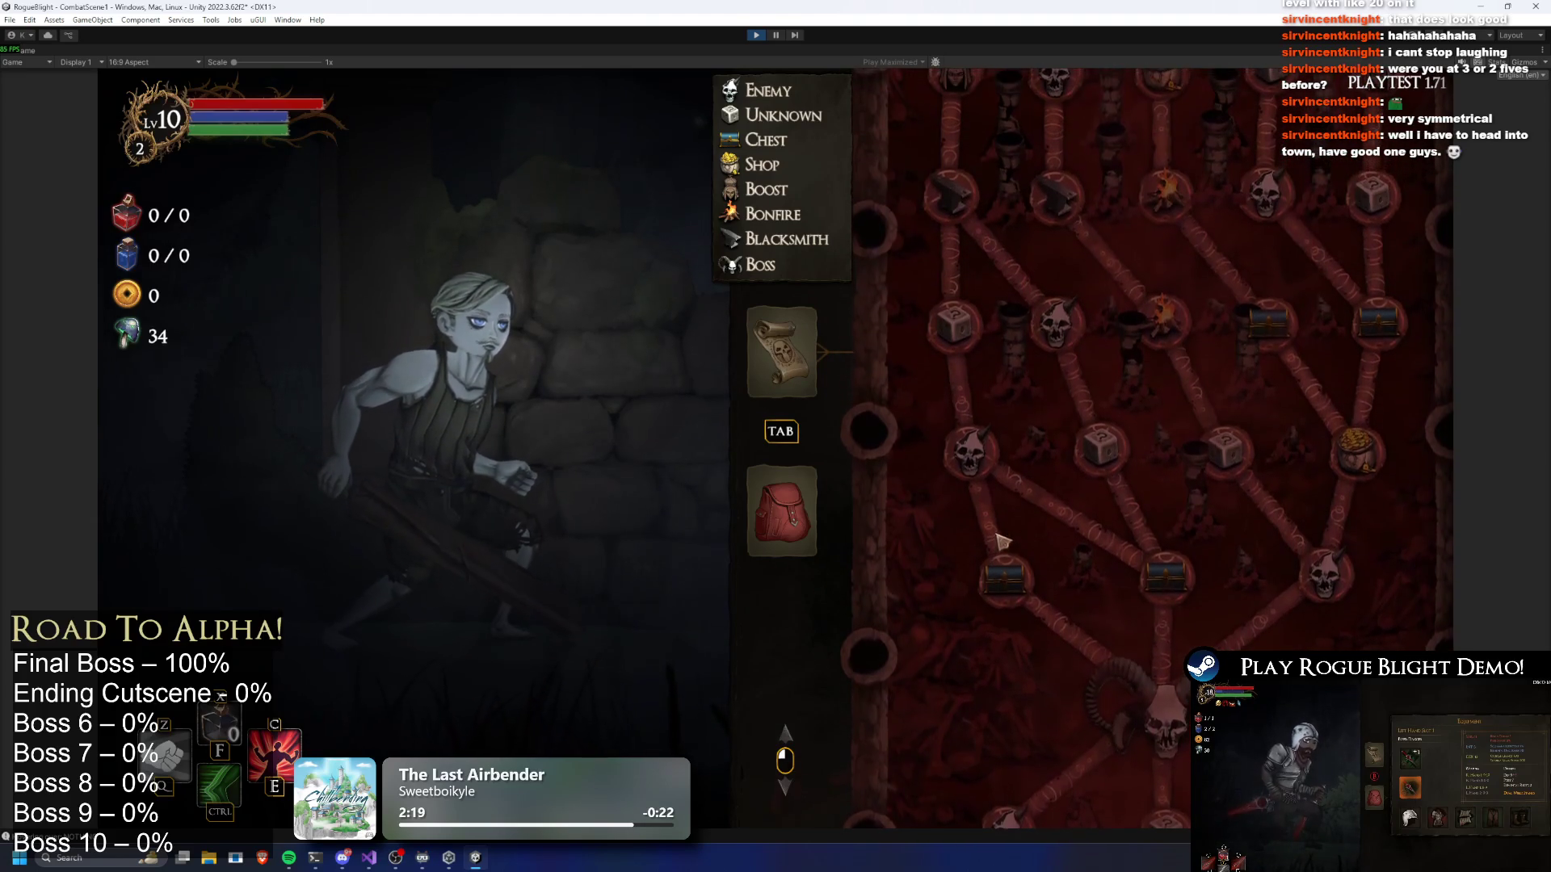
pyautogui.scroll(5, 1050, 267)
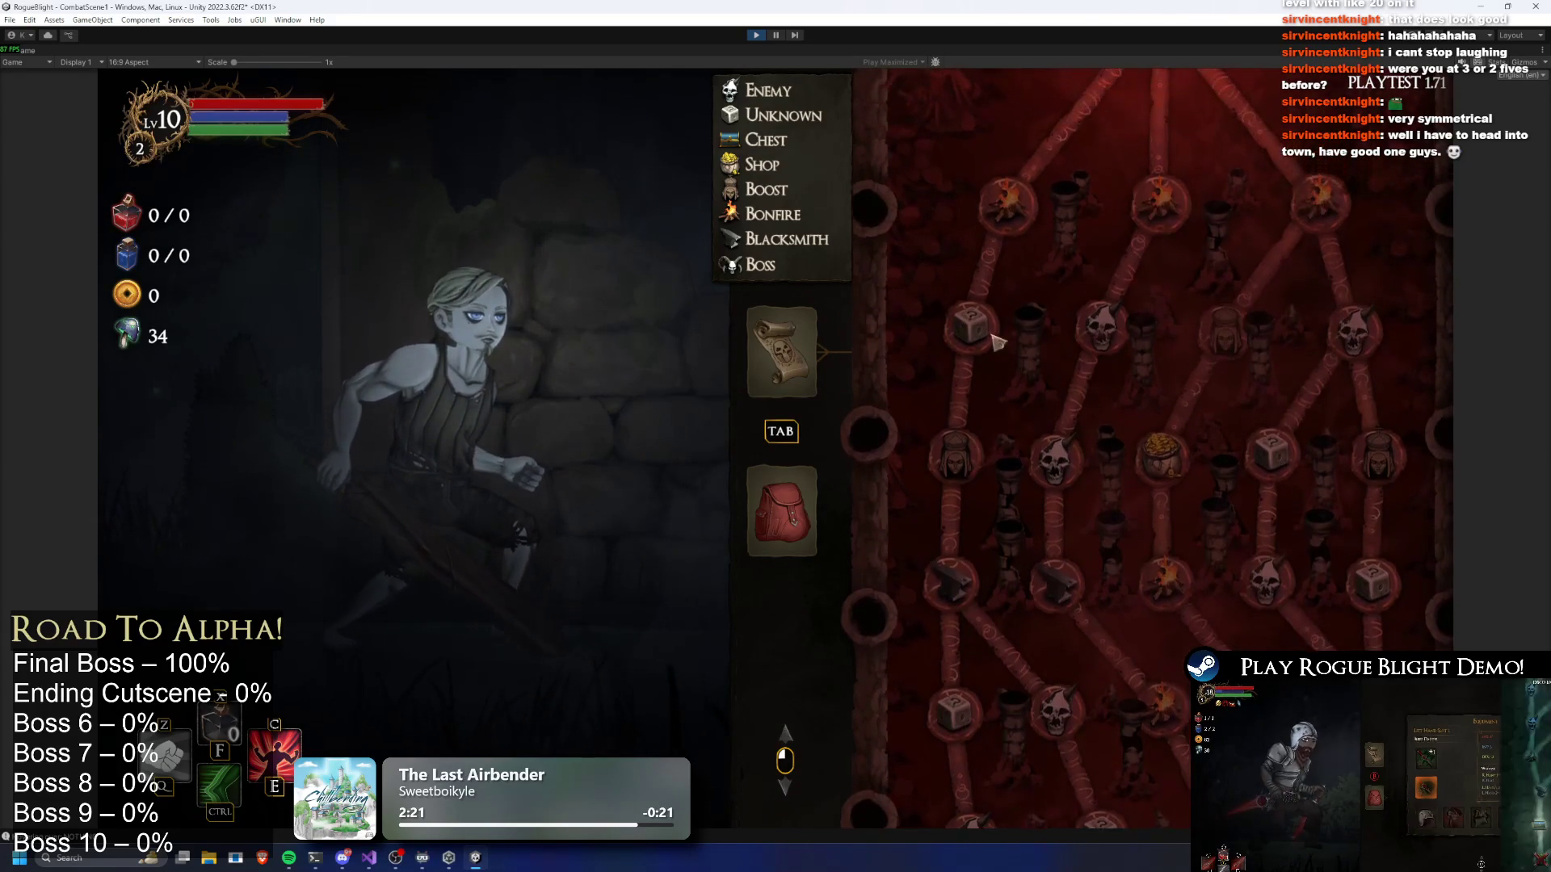
pyautogui.scroll(3, 1054, 252)
pyautogui.scroll(-10, 1131, 444)
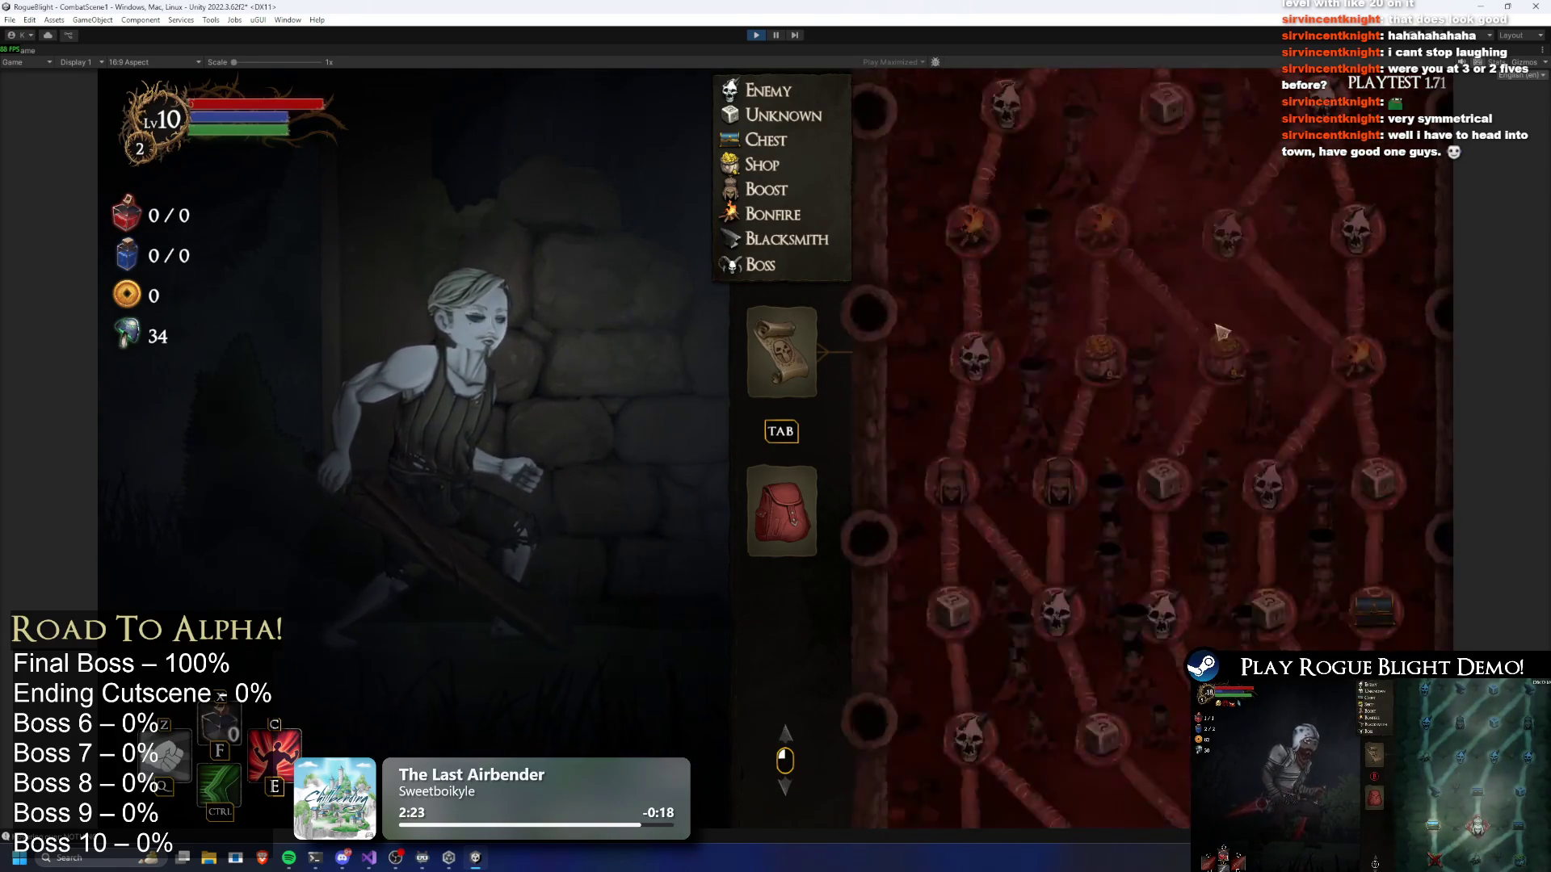
pyautogui.scroll(5, 1177, 595)
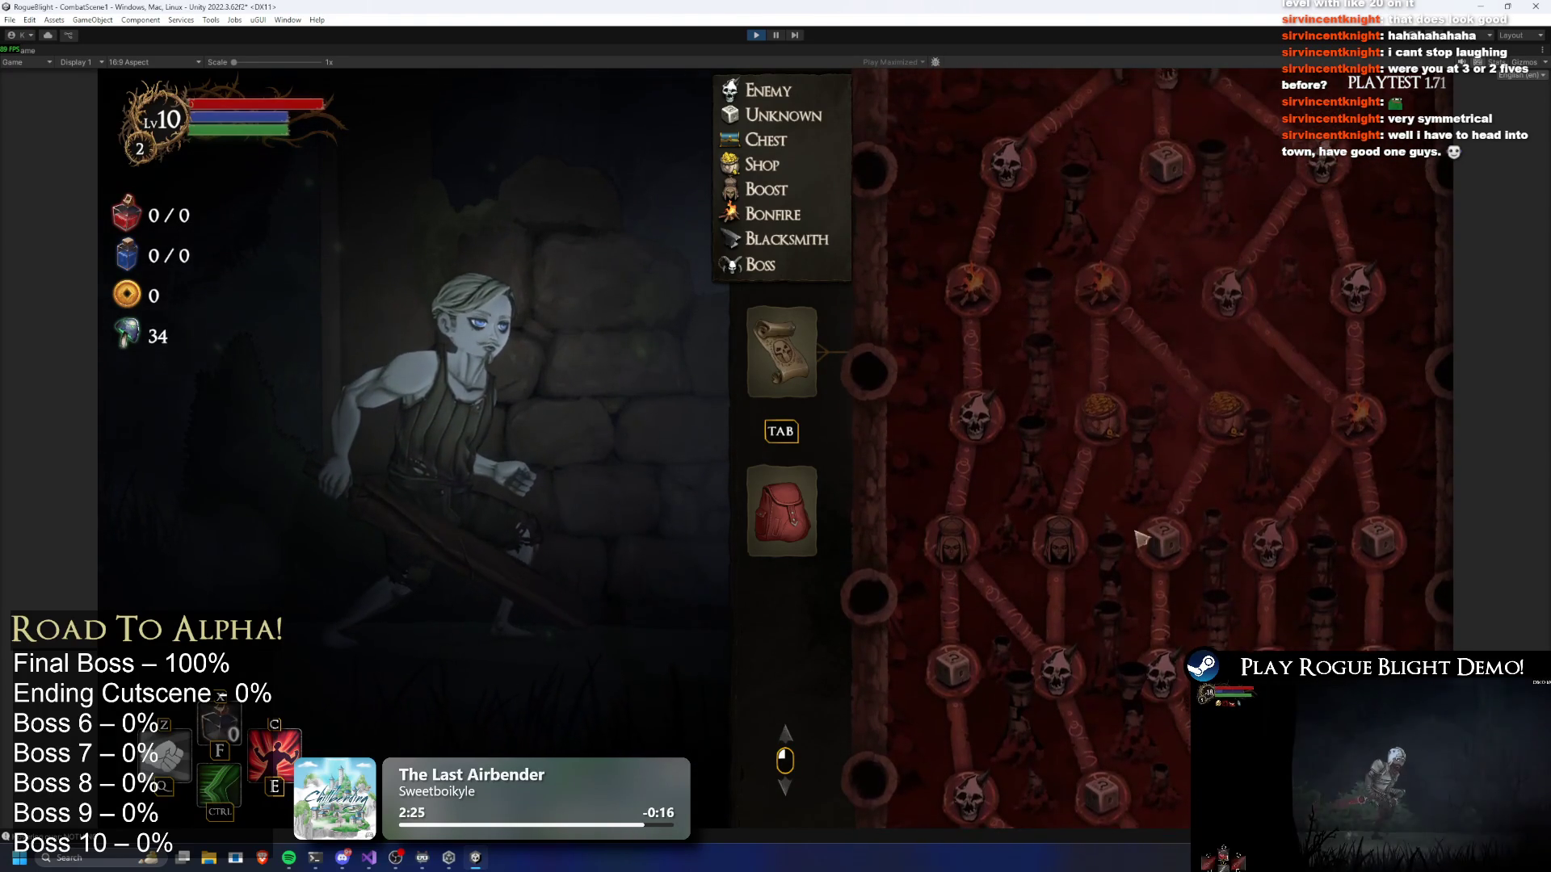
pyautogui.scroll(-2, 1139, 443)
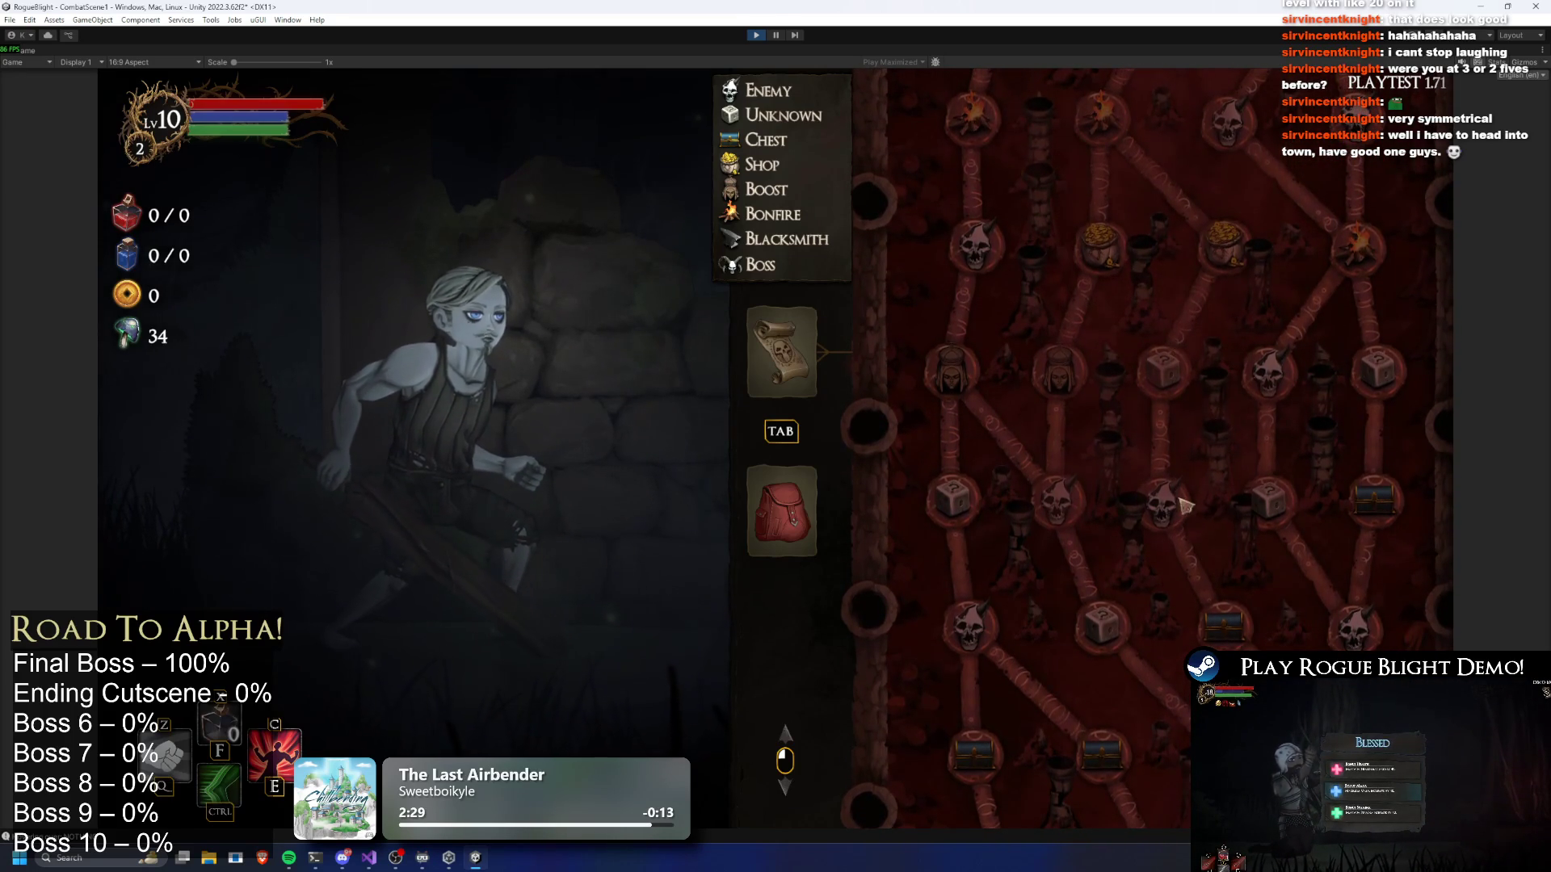
pyautogui.scroll(2, 1184, 511)
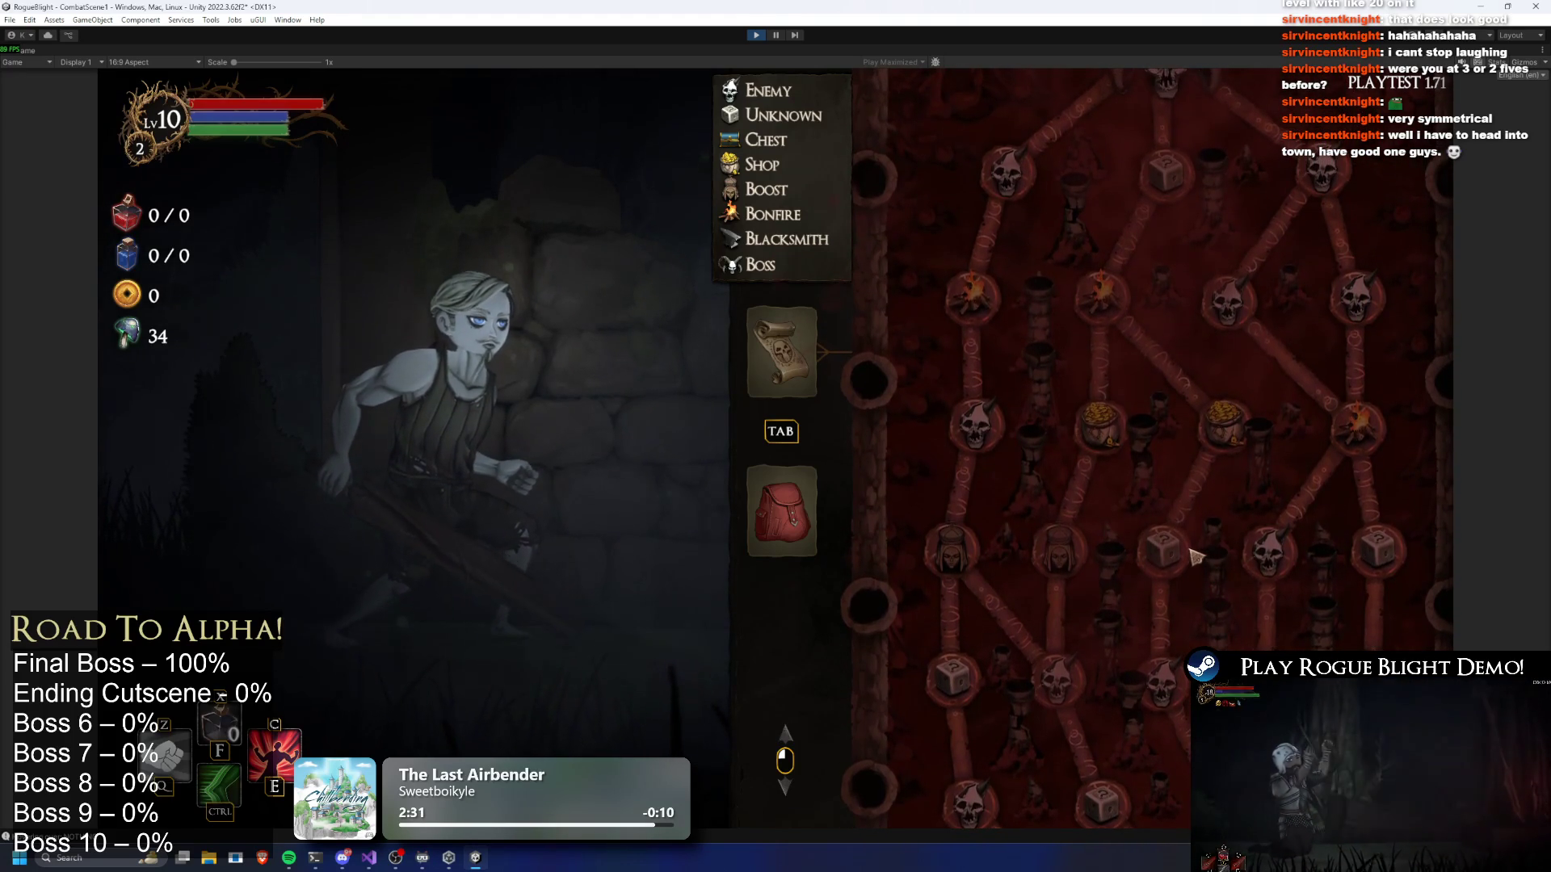
pyautogui.click(756, 36)
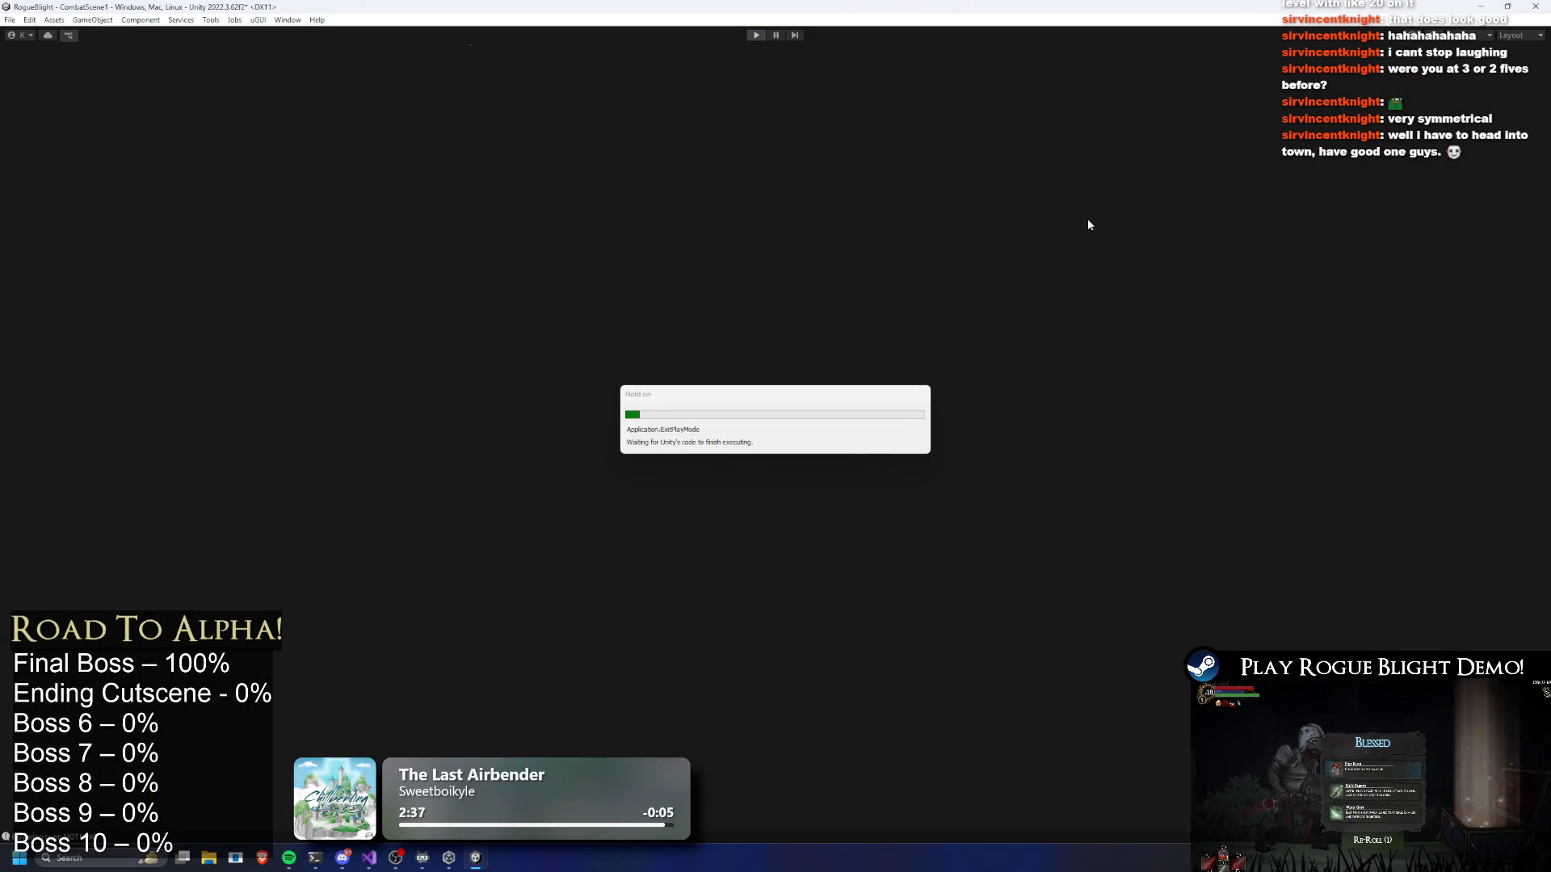
# Set Element 3's Start At Node Key to 5 and Element 4's to 7, then enter Play mode
pyautogui.scroll(-10, 1379, 375)
pyautogui.scroll(-5, 1394, 394)
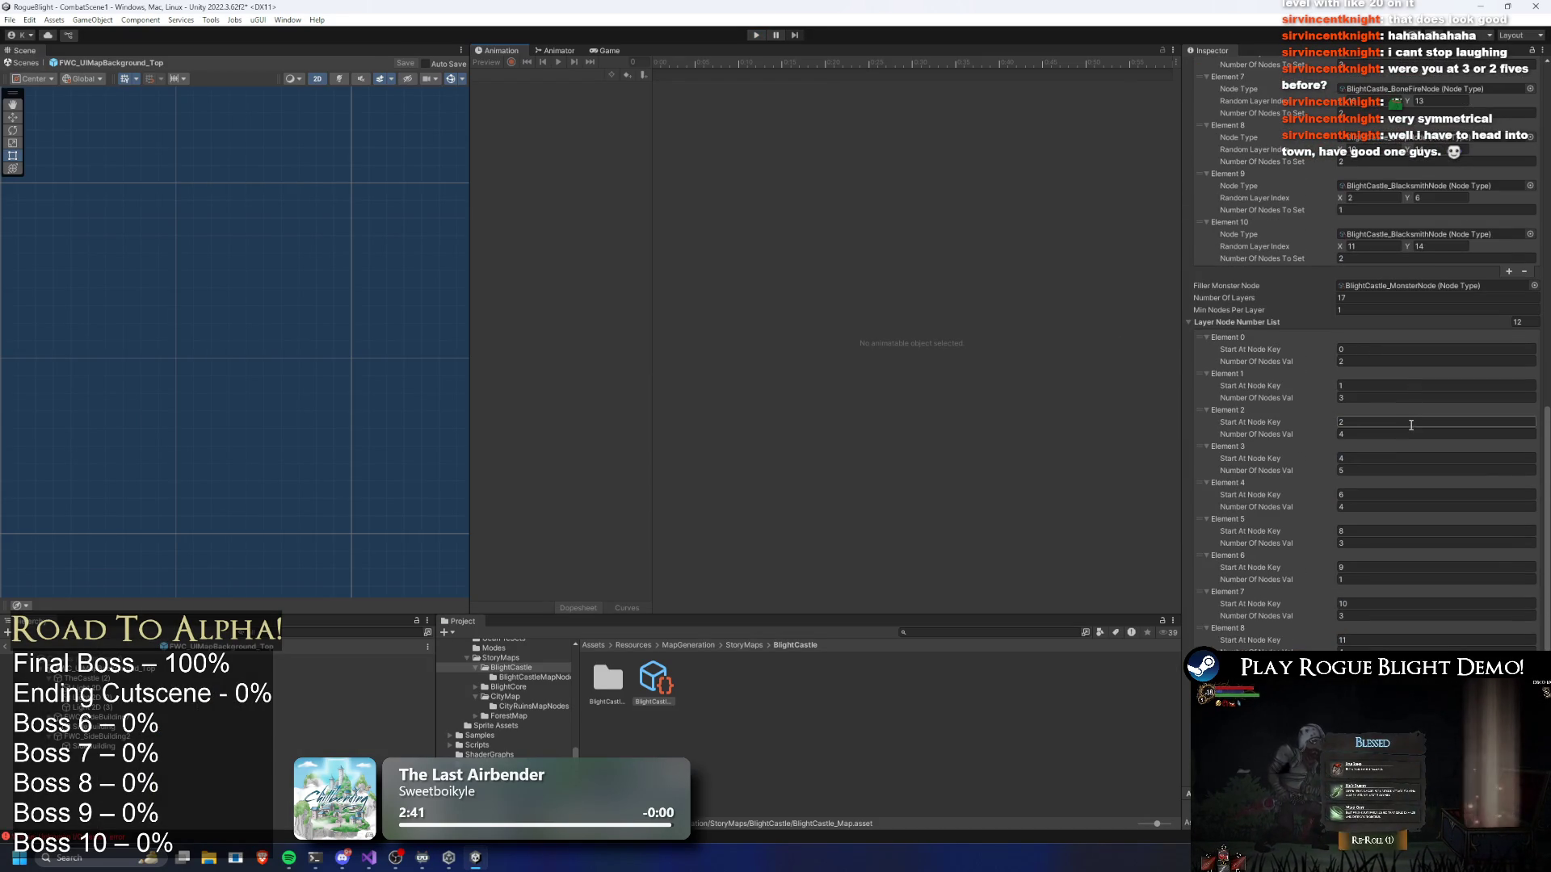
pyautogui.click(1375, 459)
pyautogui.write('6')
pyautogui.click(1361, 495)
pyautogui.write('7')
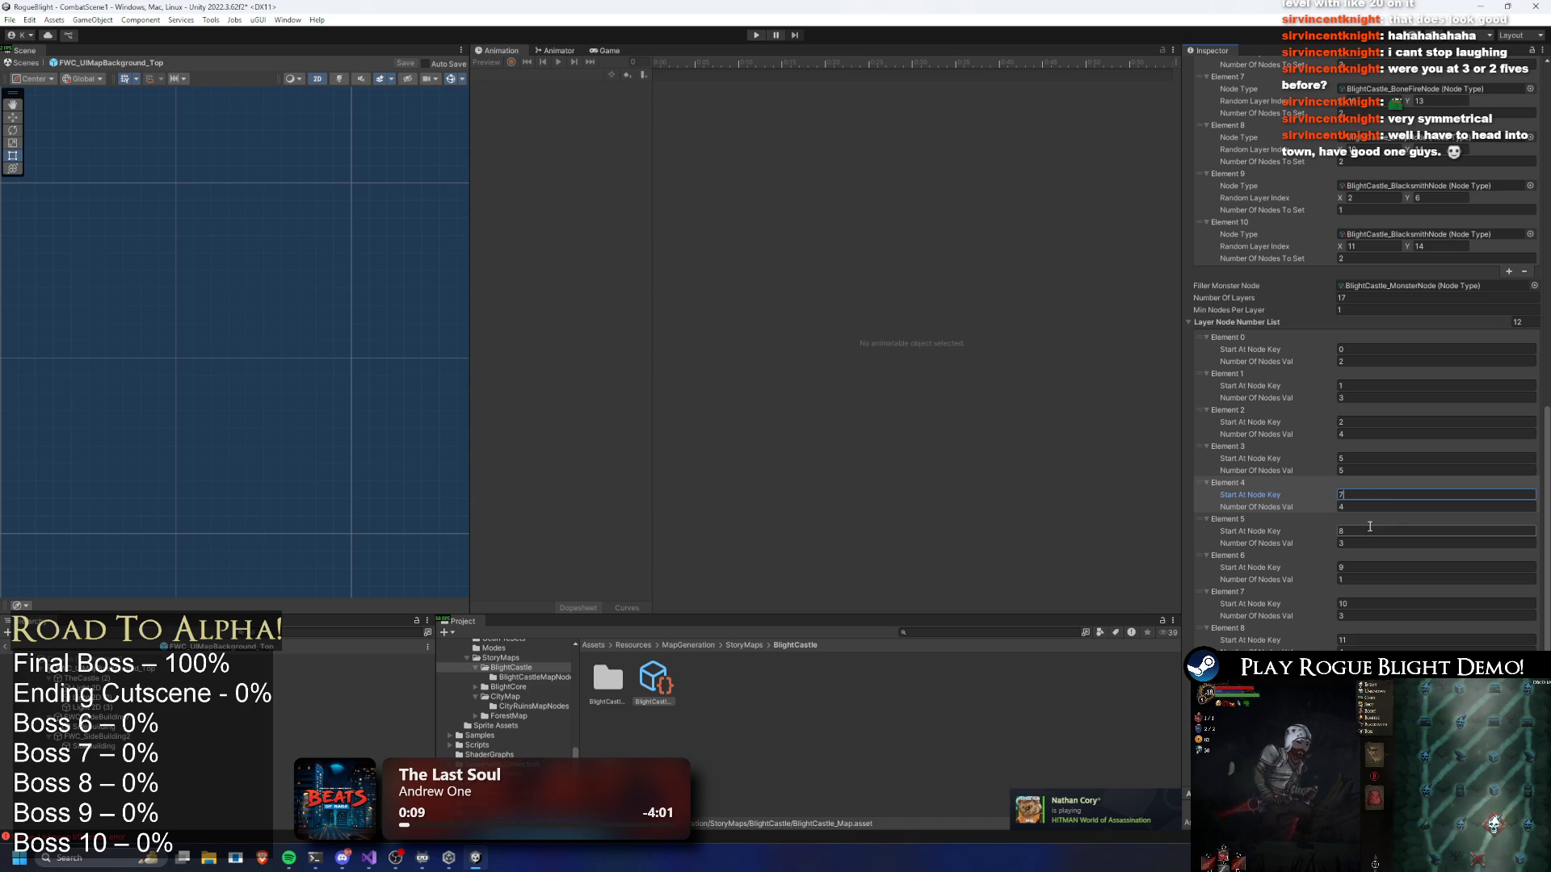
pyautogui.click(756, 35)
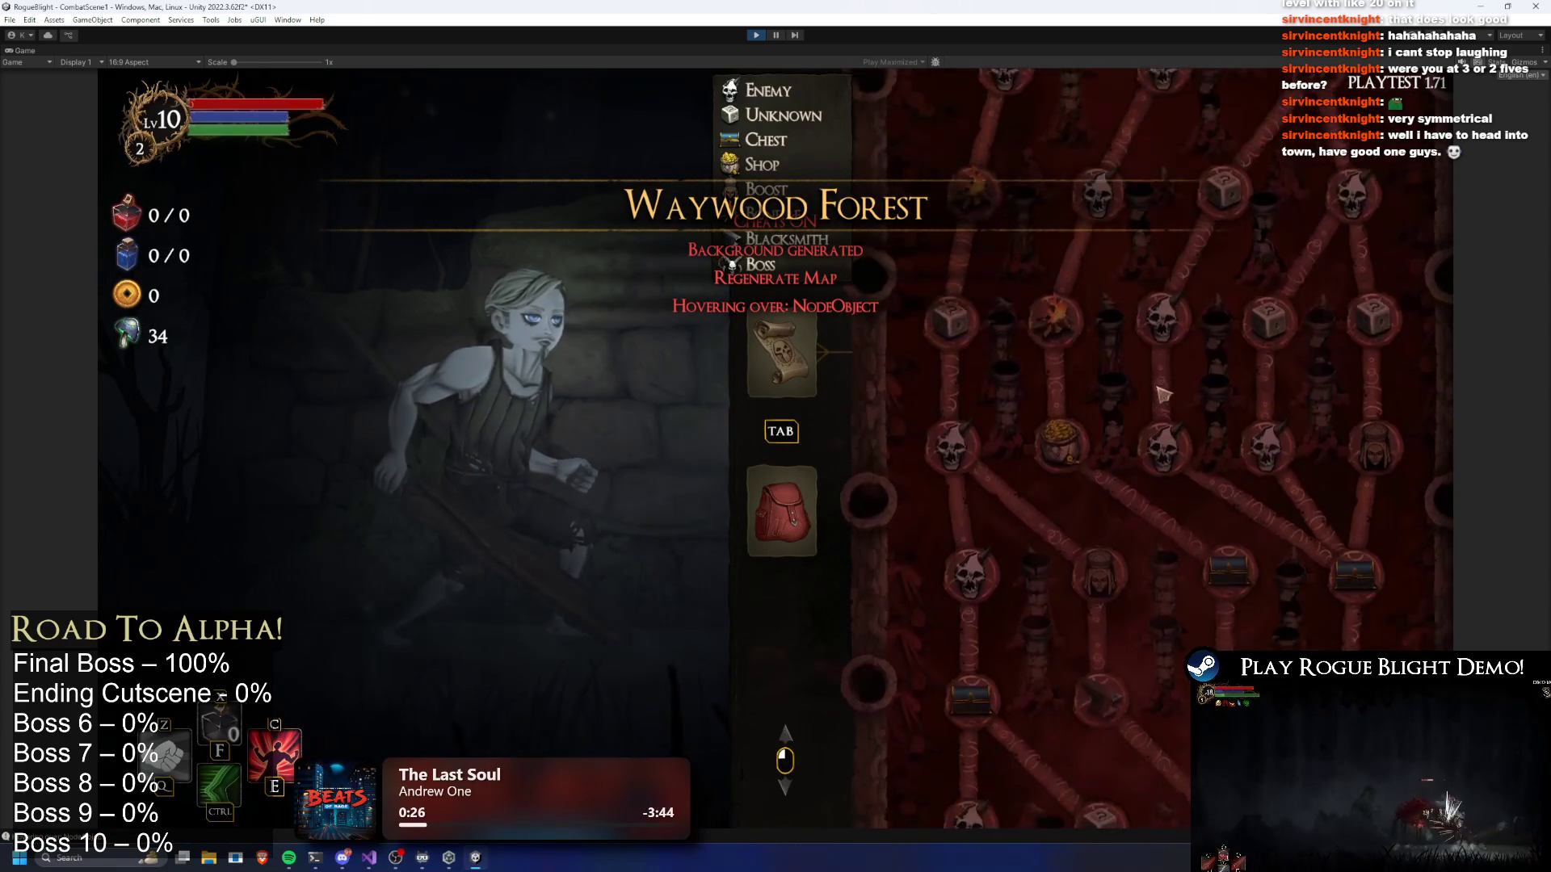
# Regenerate the map repeatedly with R, scrolling to inspect each new node layout
pyautogui.scroll(2, 1139, 340)
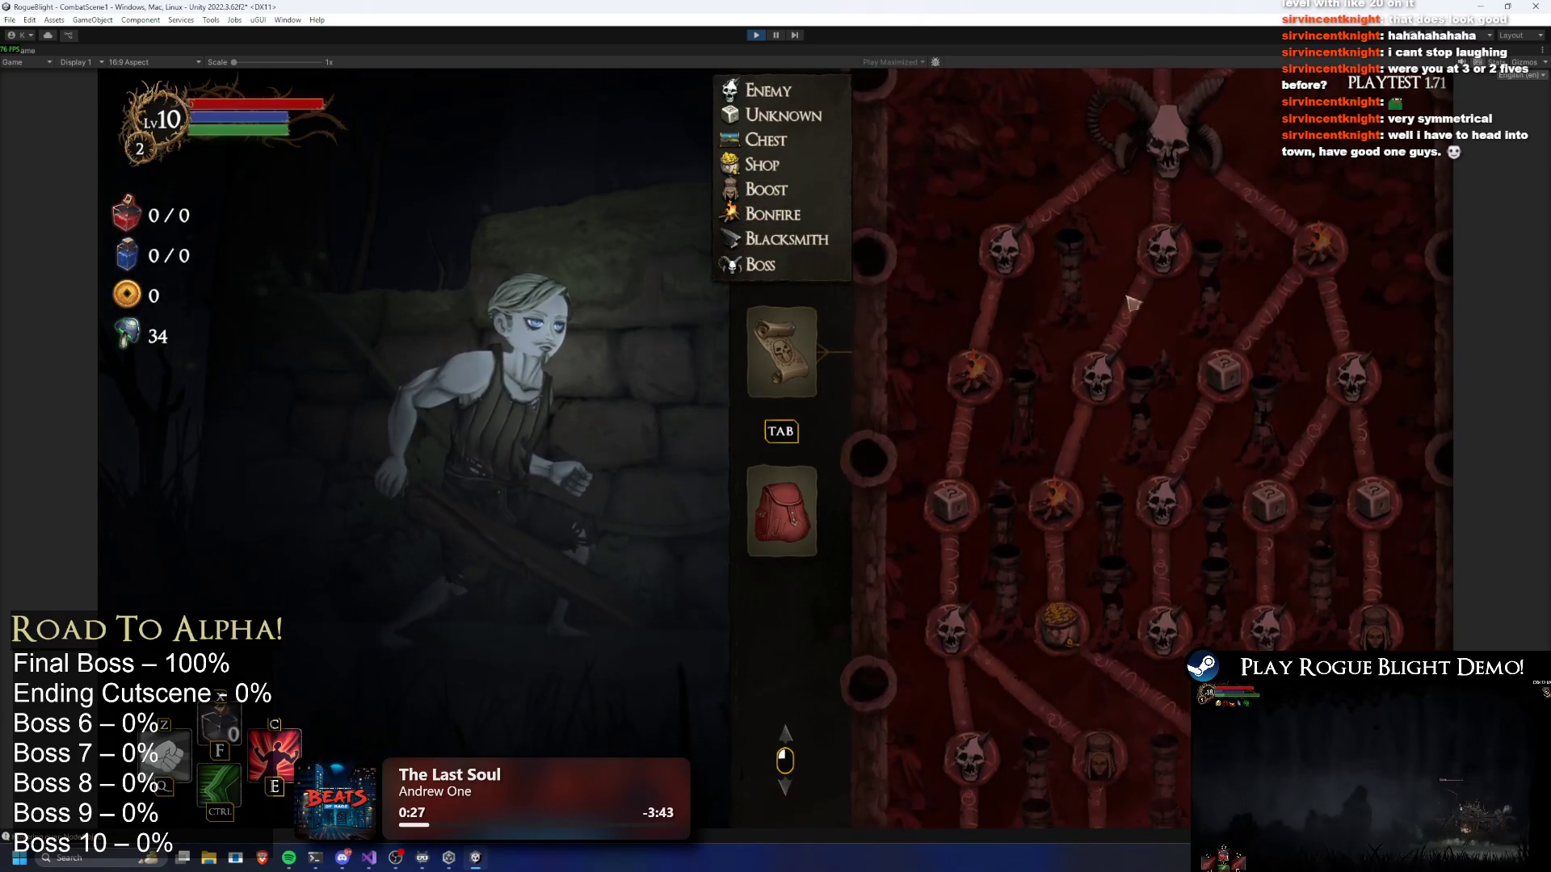
pyautogui.scroll(-6, 1133, 322)
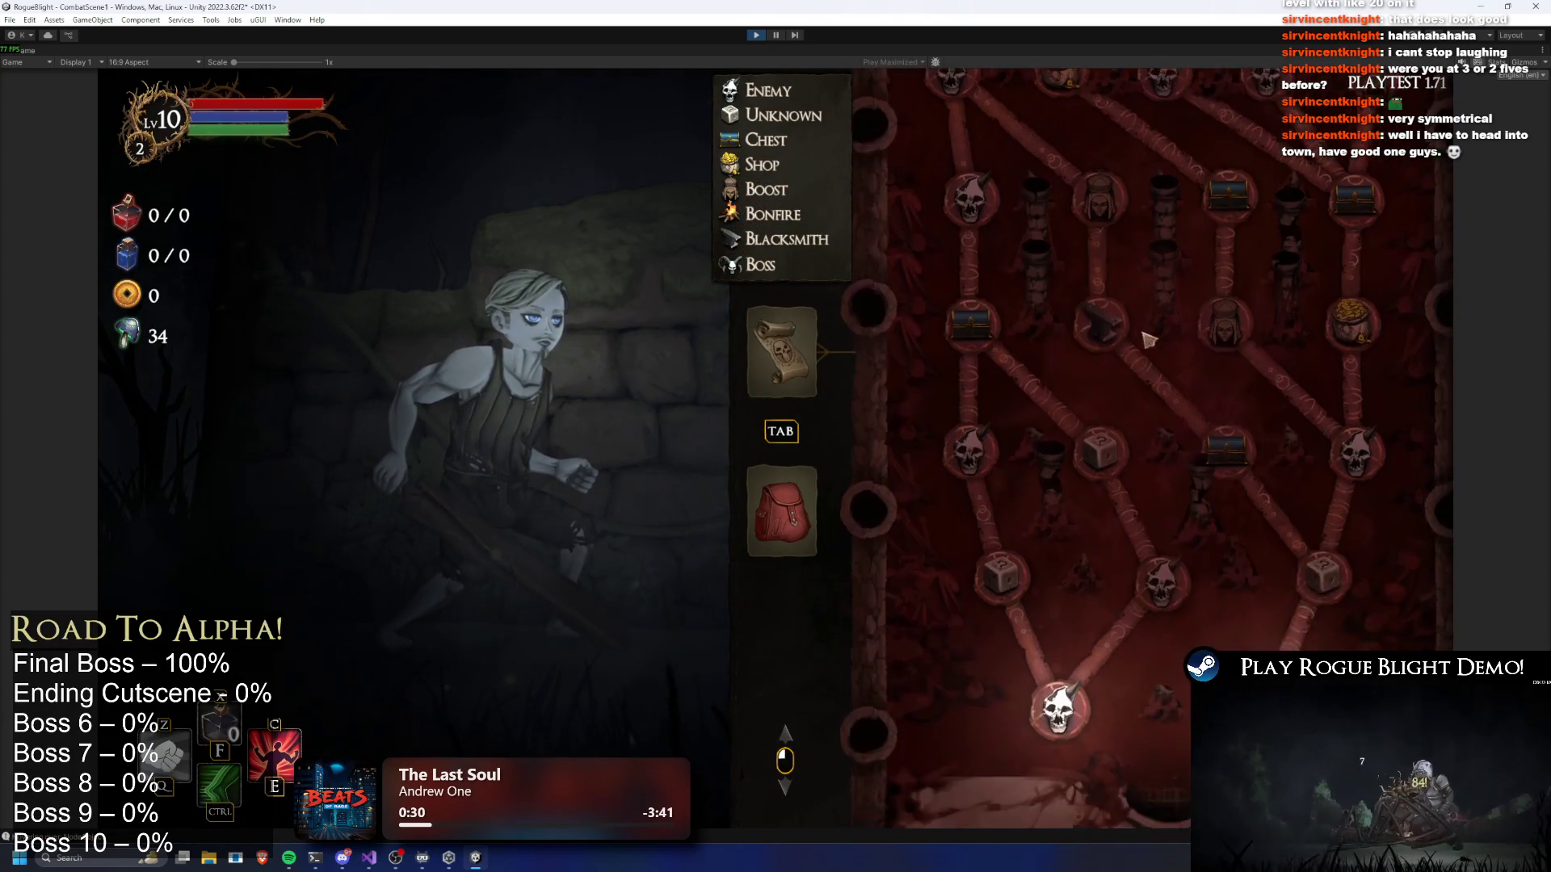
pyautogui.press('r')
pyautogui.scroll(-4, 1188, 388)
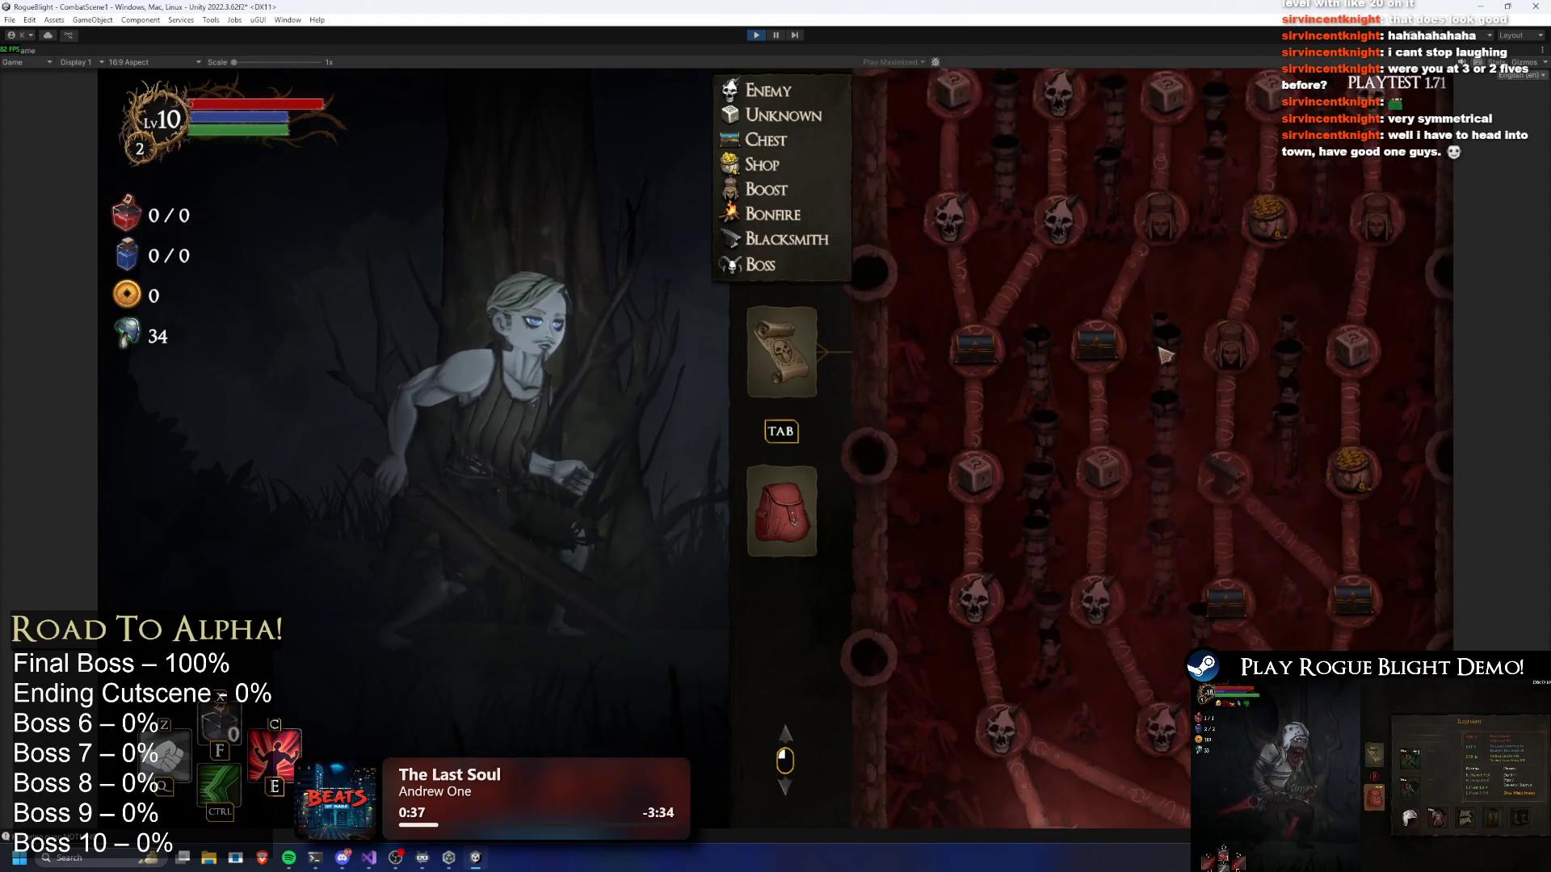
pyautogui.press('r')
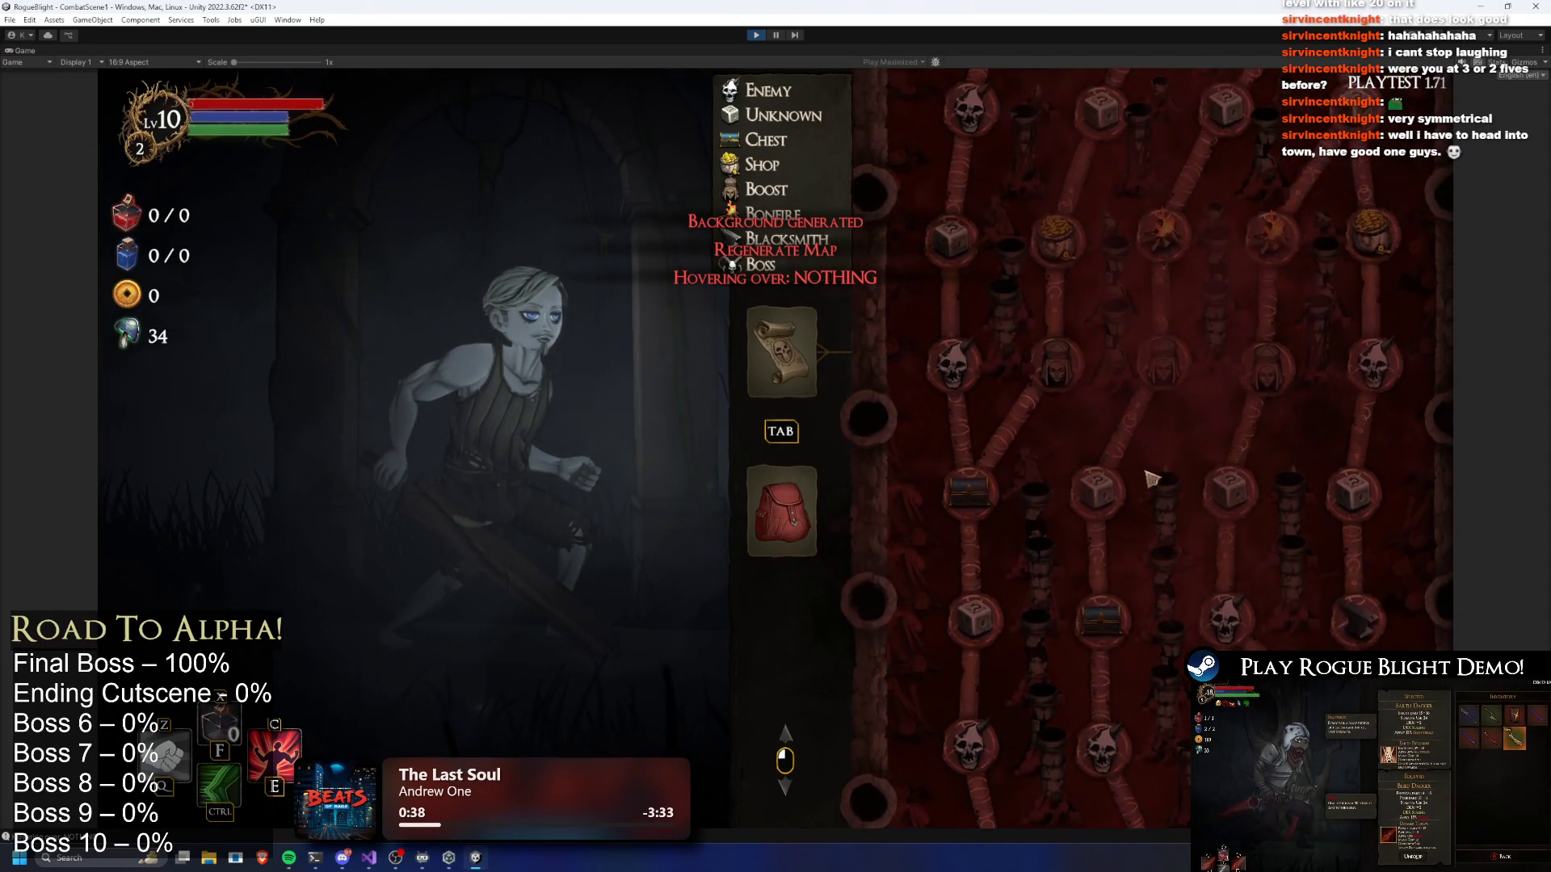
pyautogui.scroll(4, 1175, 517)
pyautogui.scroll(2, 1183, 598)
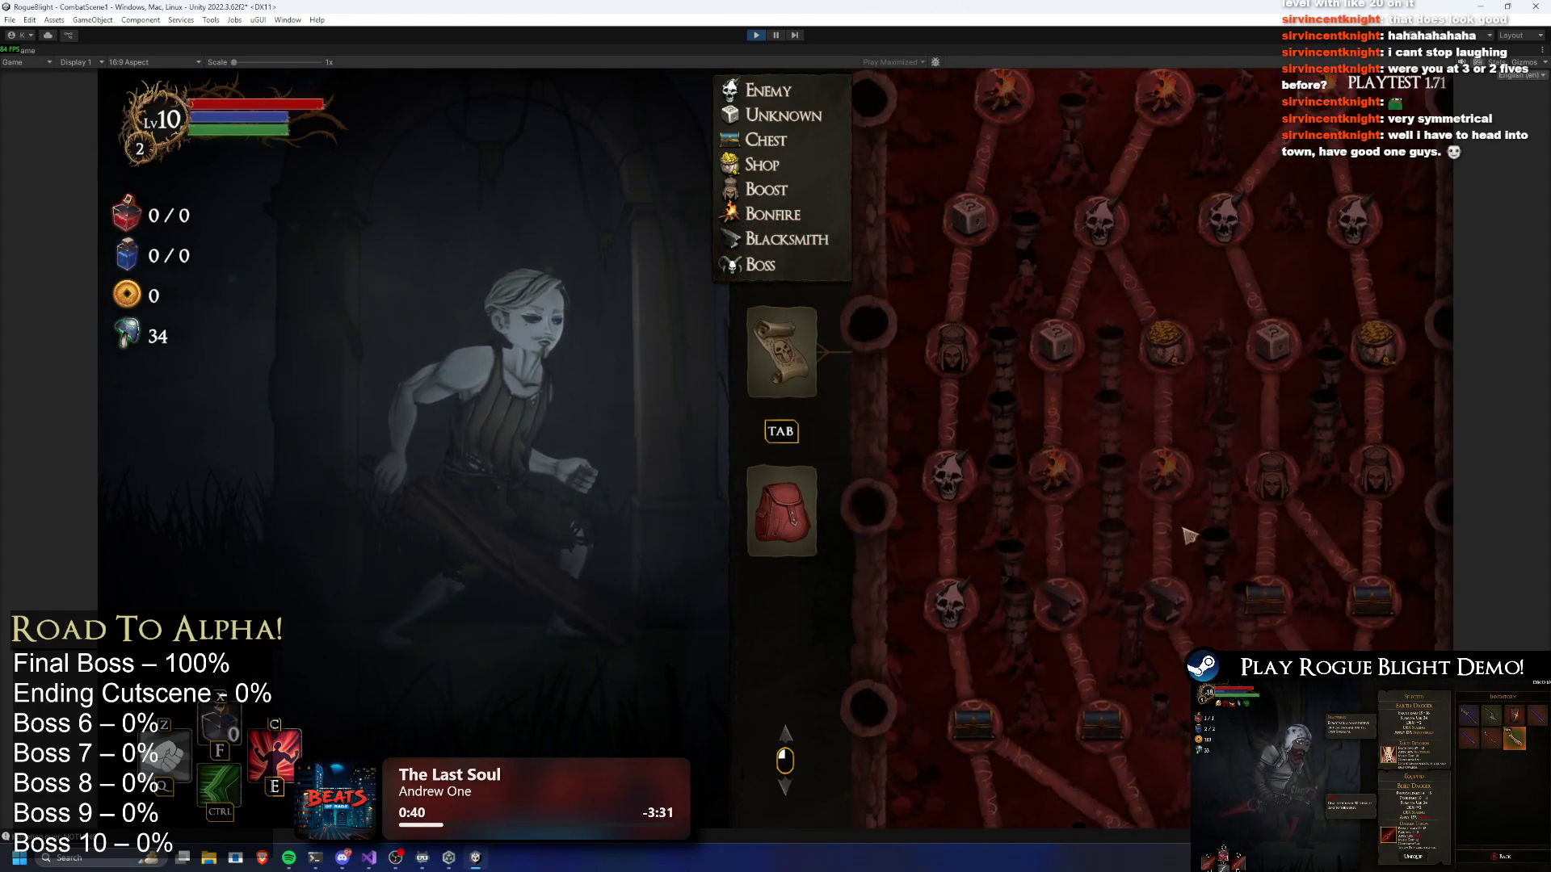
pyautogui.press('r')
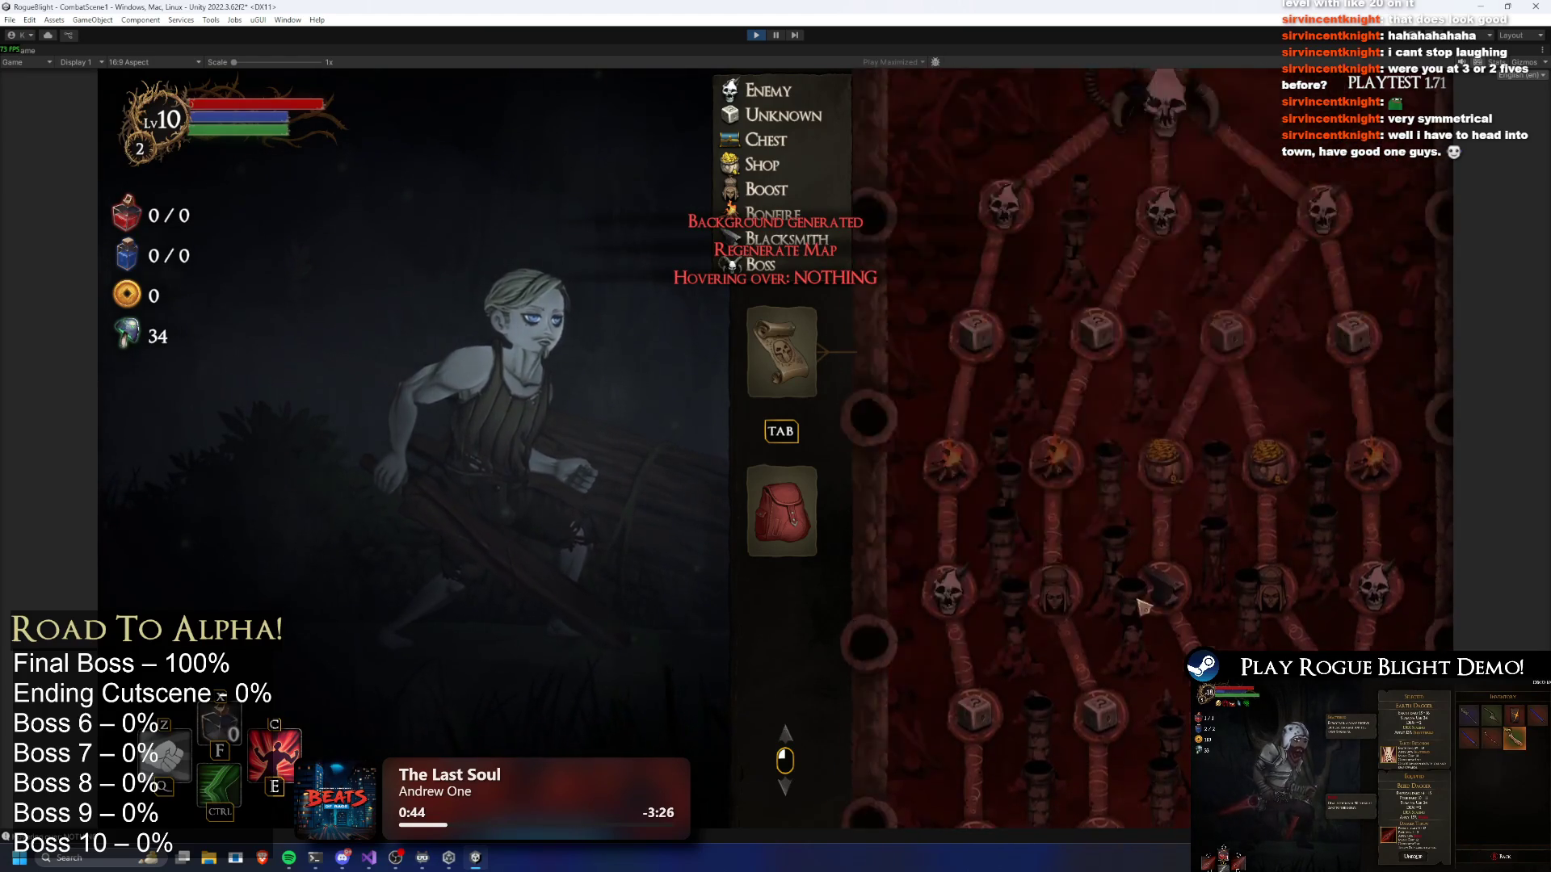
pyautogui.scroll(-3, 1161, 481)
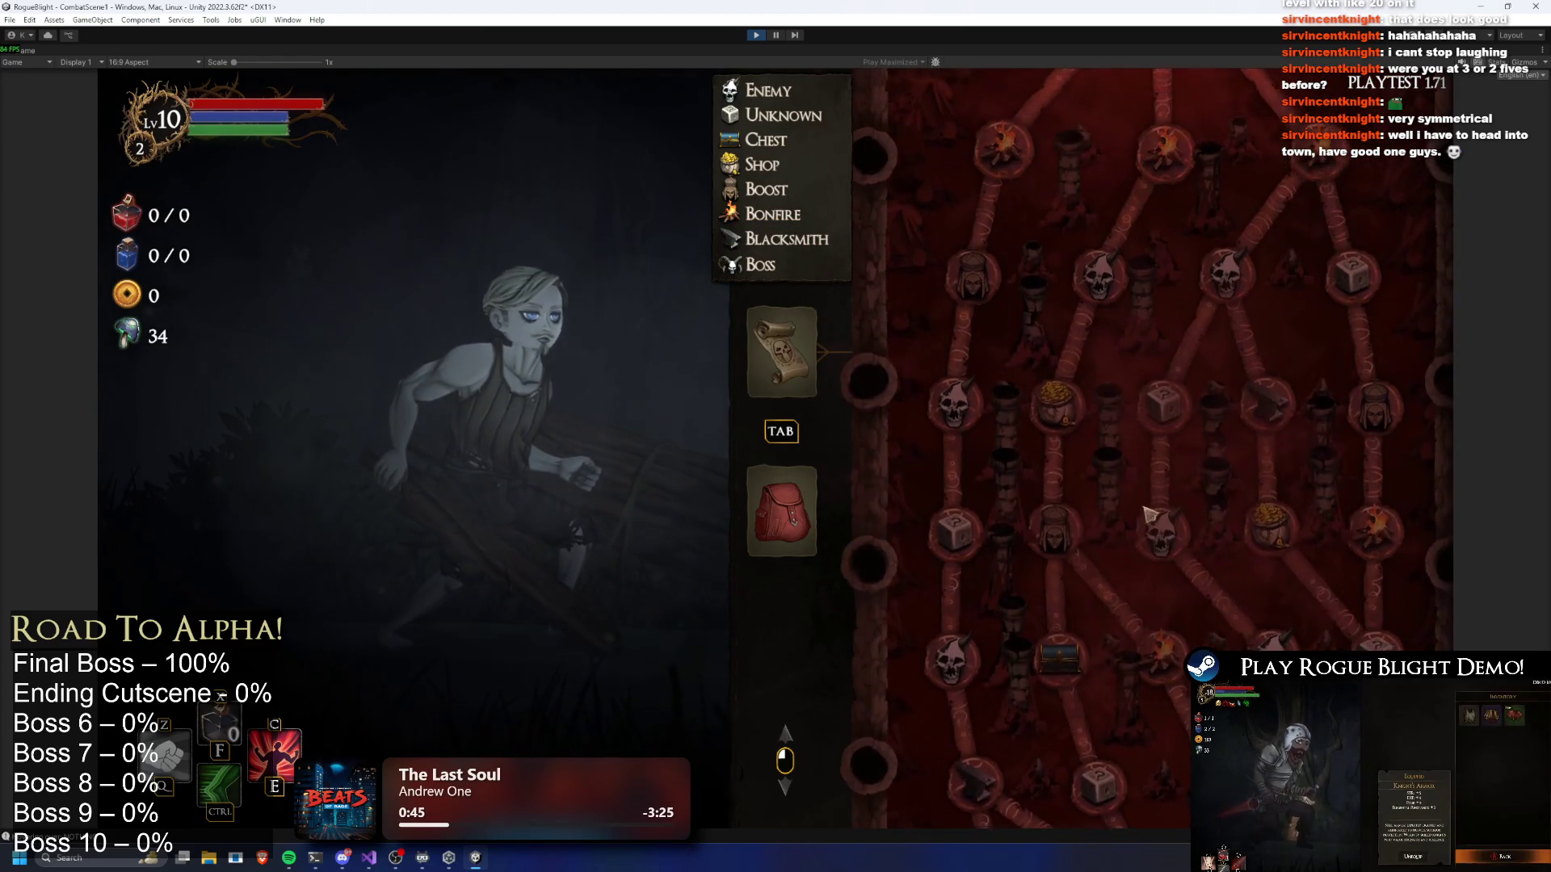
pyautogui.scroll(-2, 1154, 453)
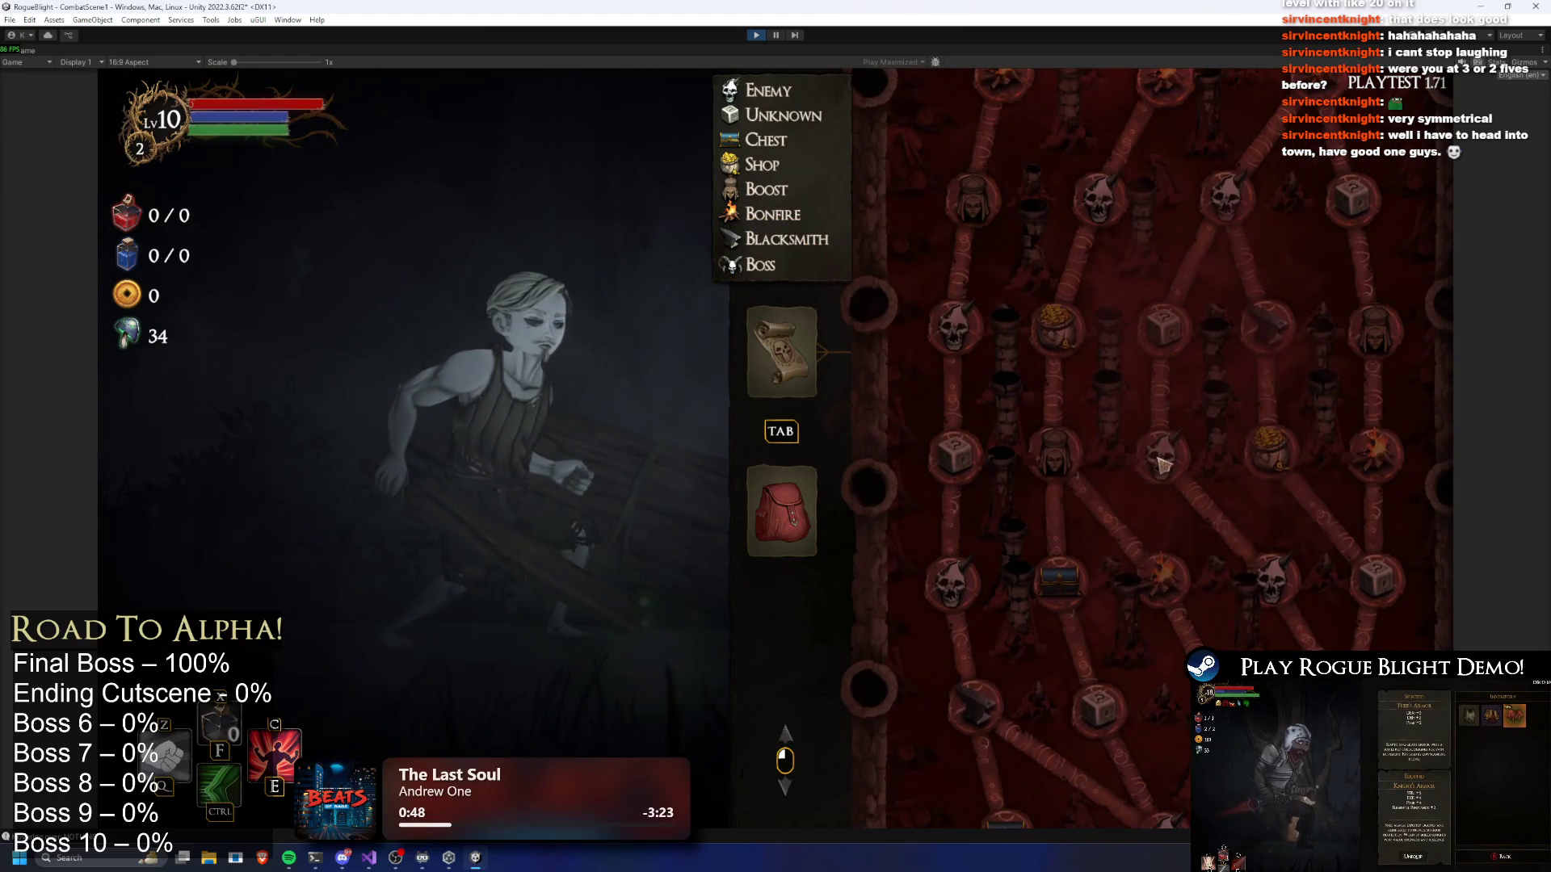
pyautogui.press('r')
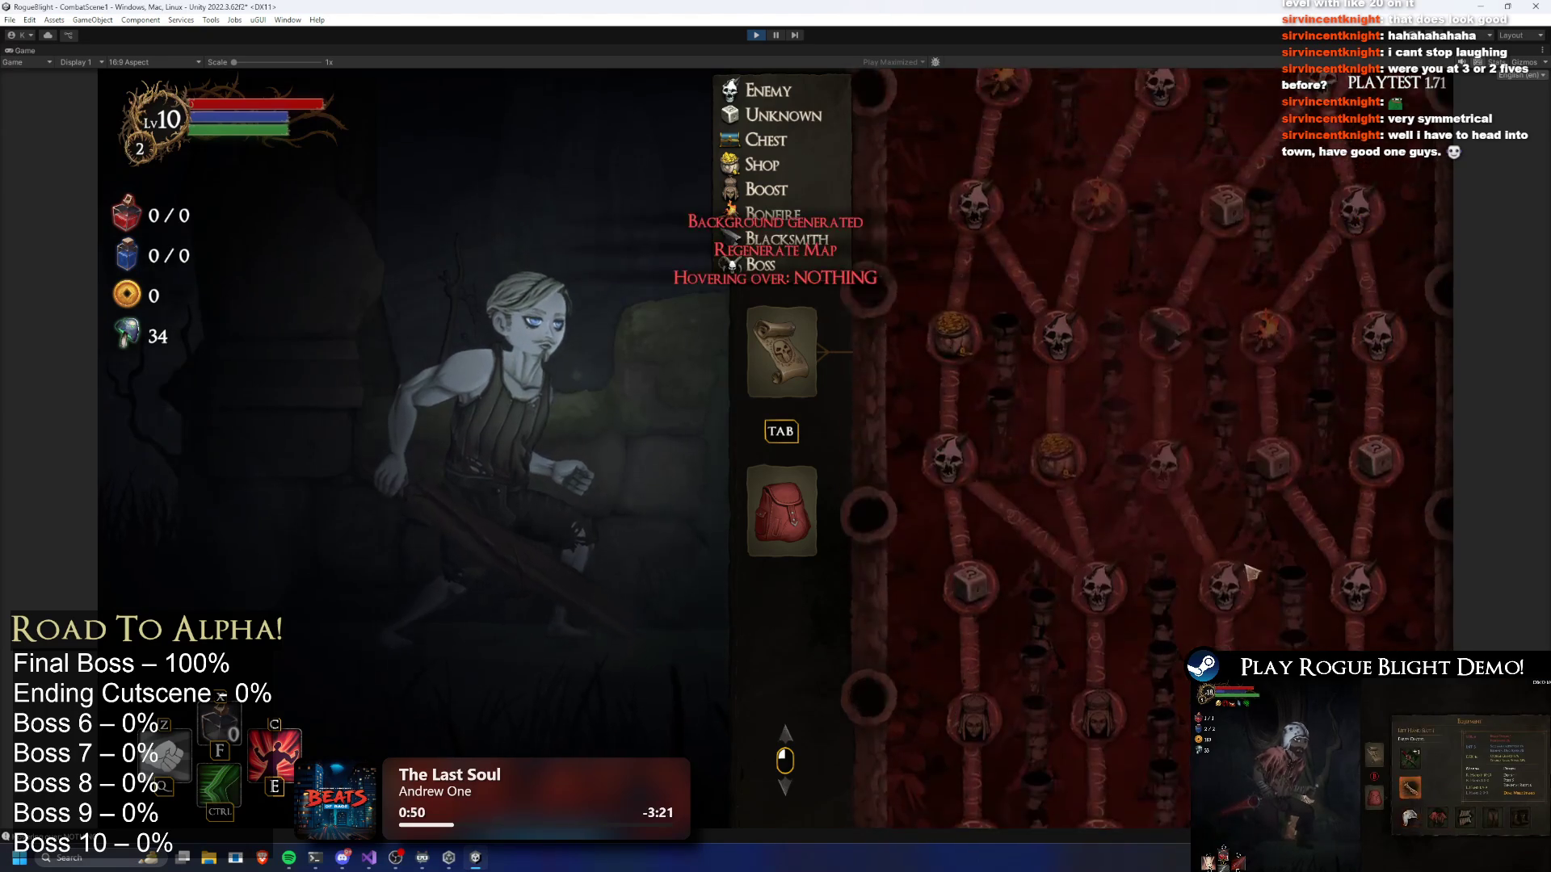
pyautogui.press('r')
pyautogui.press('r')
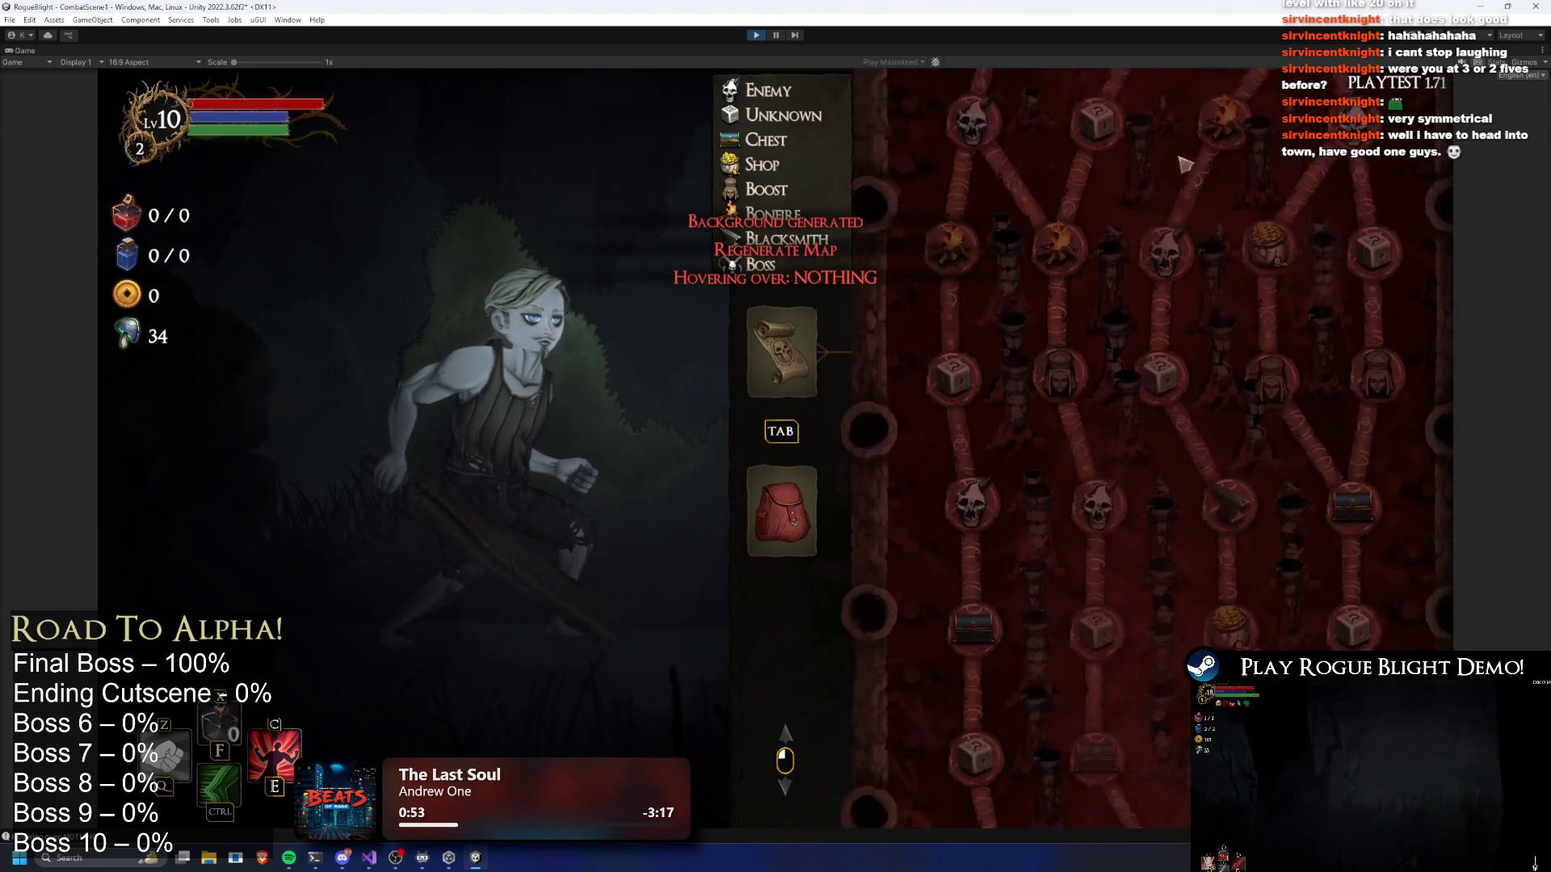
pyautogui.press('r')
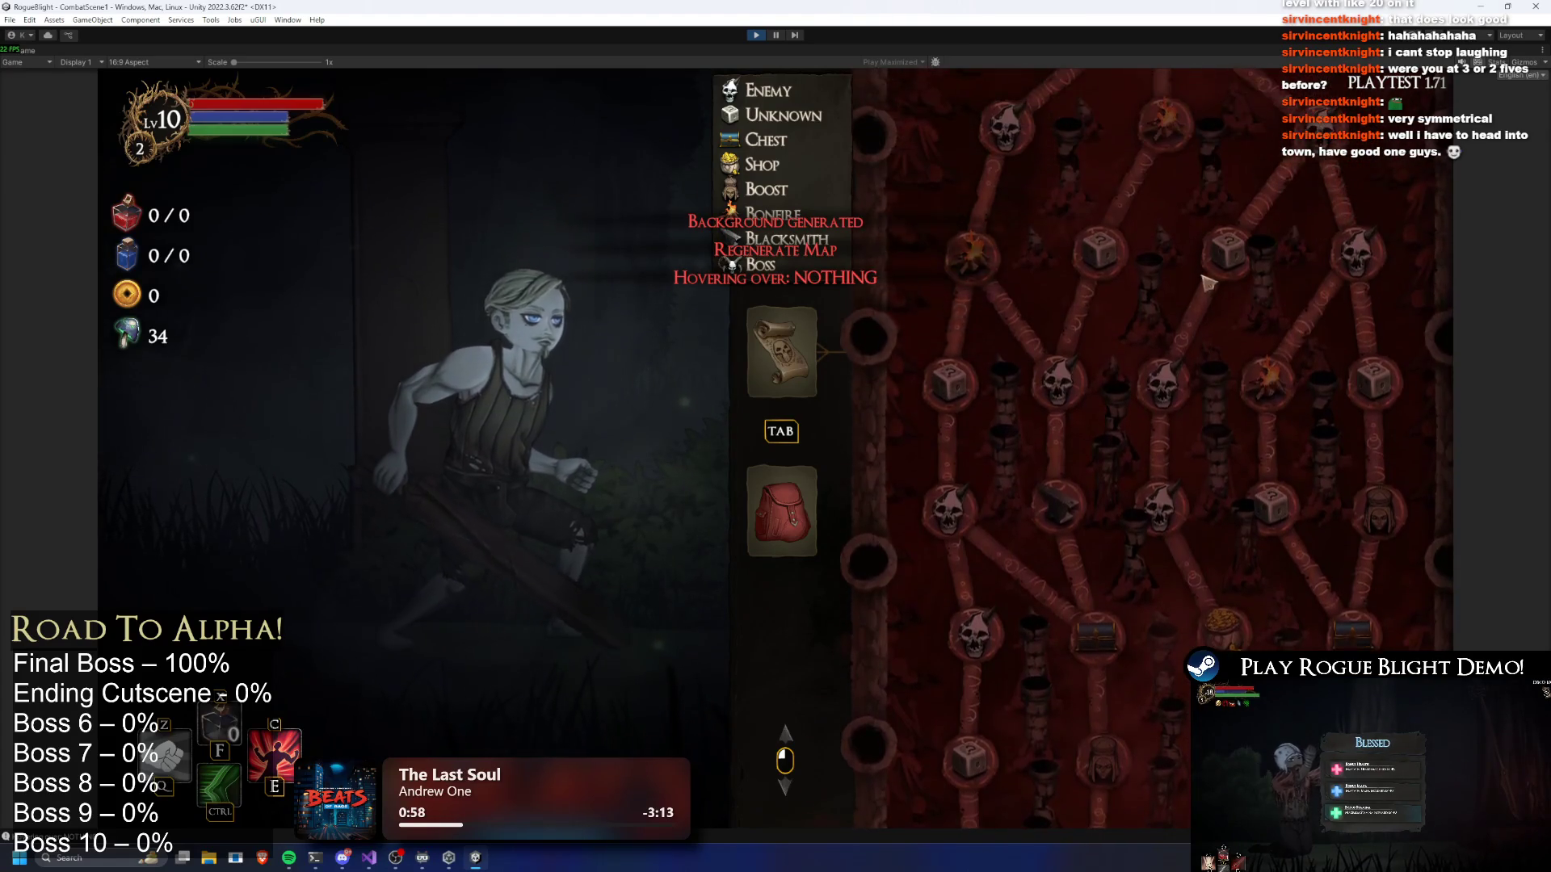
pyautogui.scroll(-3, 1133, 226)
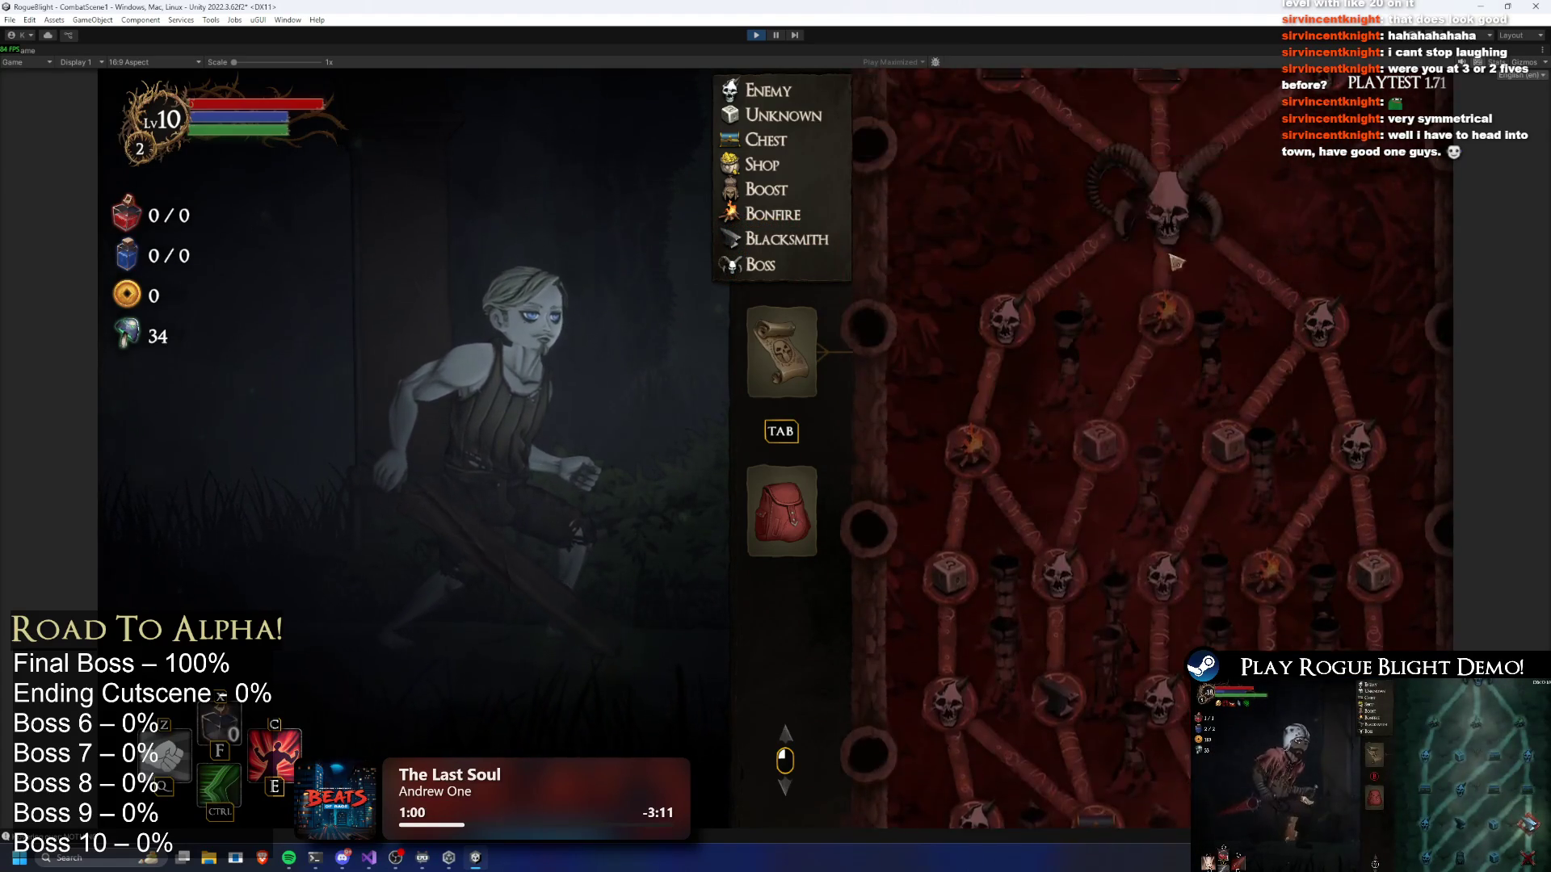
pyautogui.press('r')
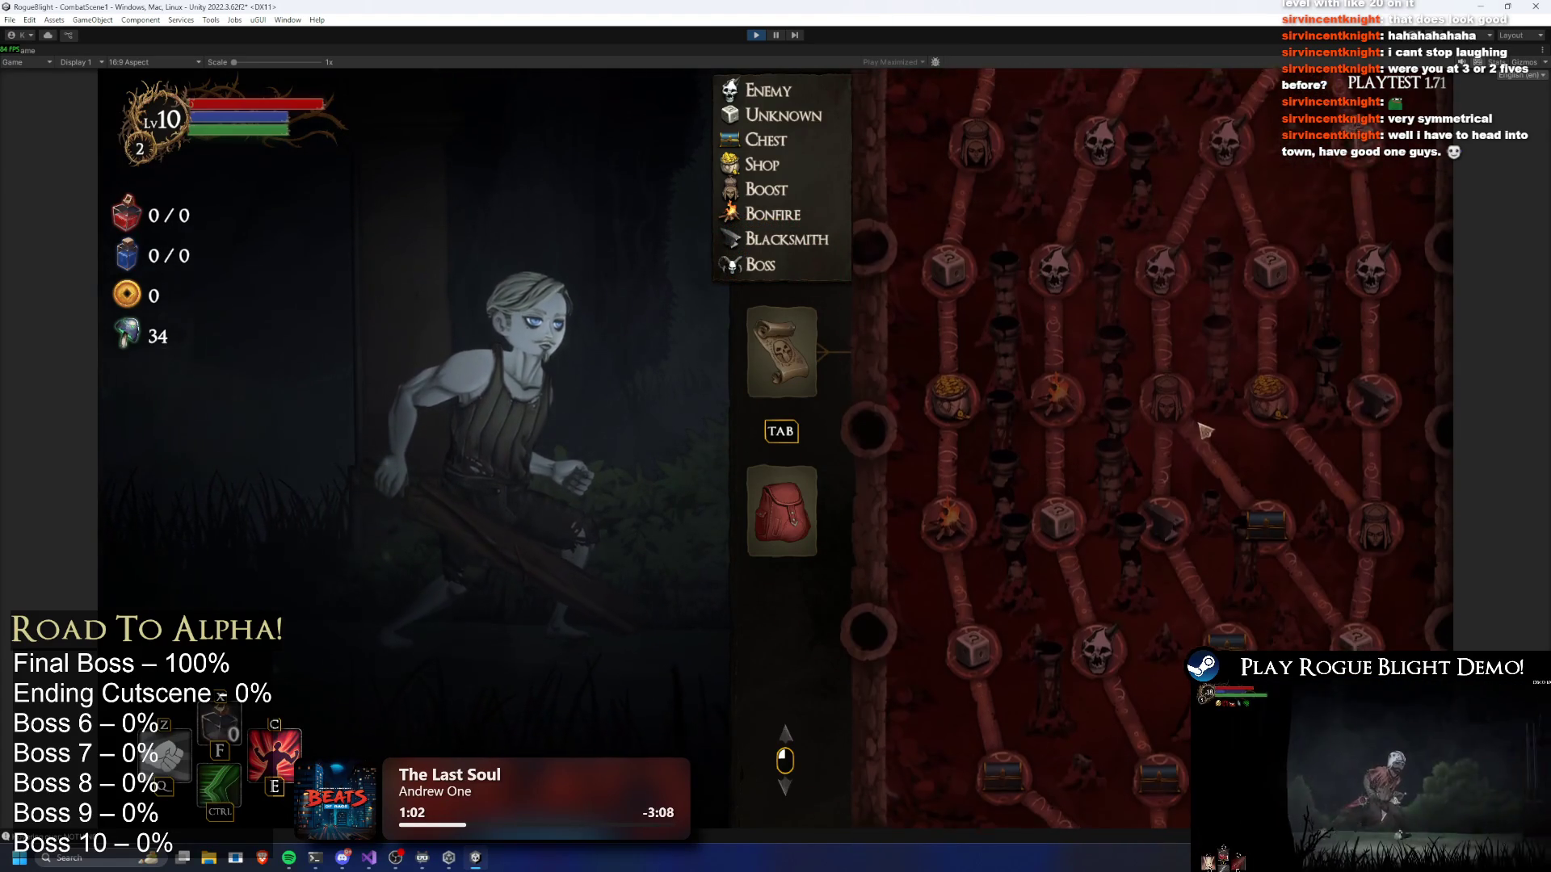
pyautogui.scroll(-1, 1204, 420)
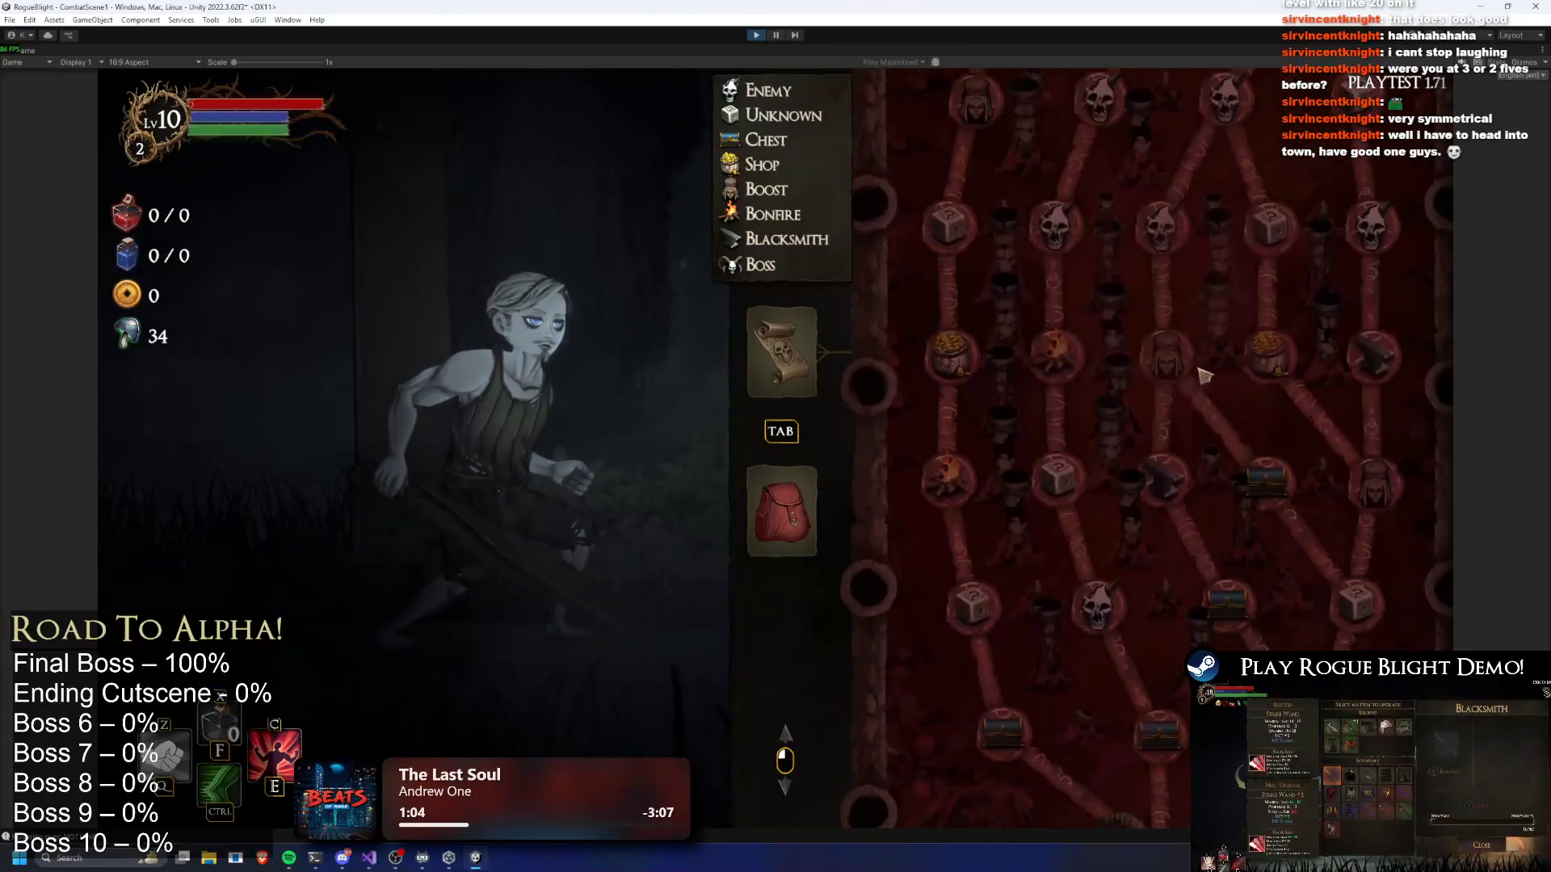
pyautogui.press('r')
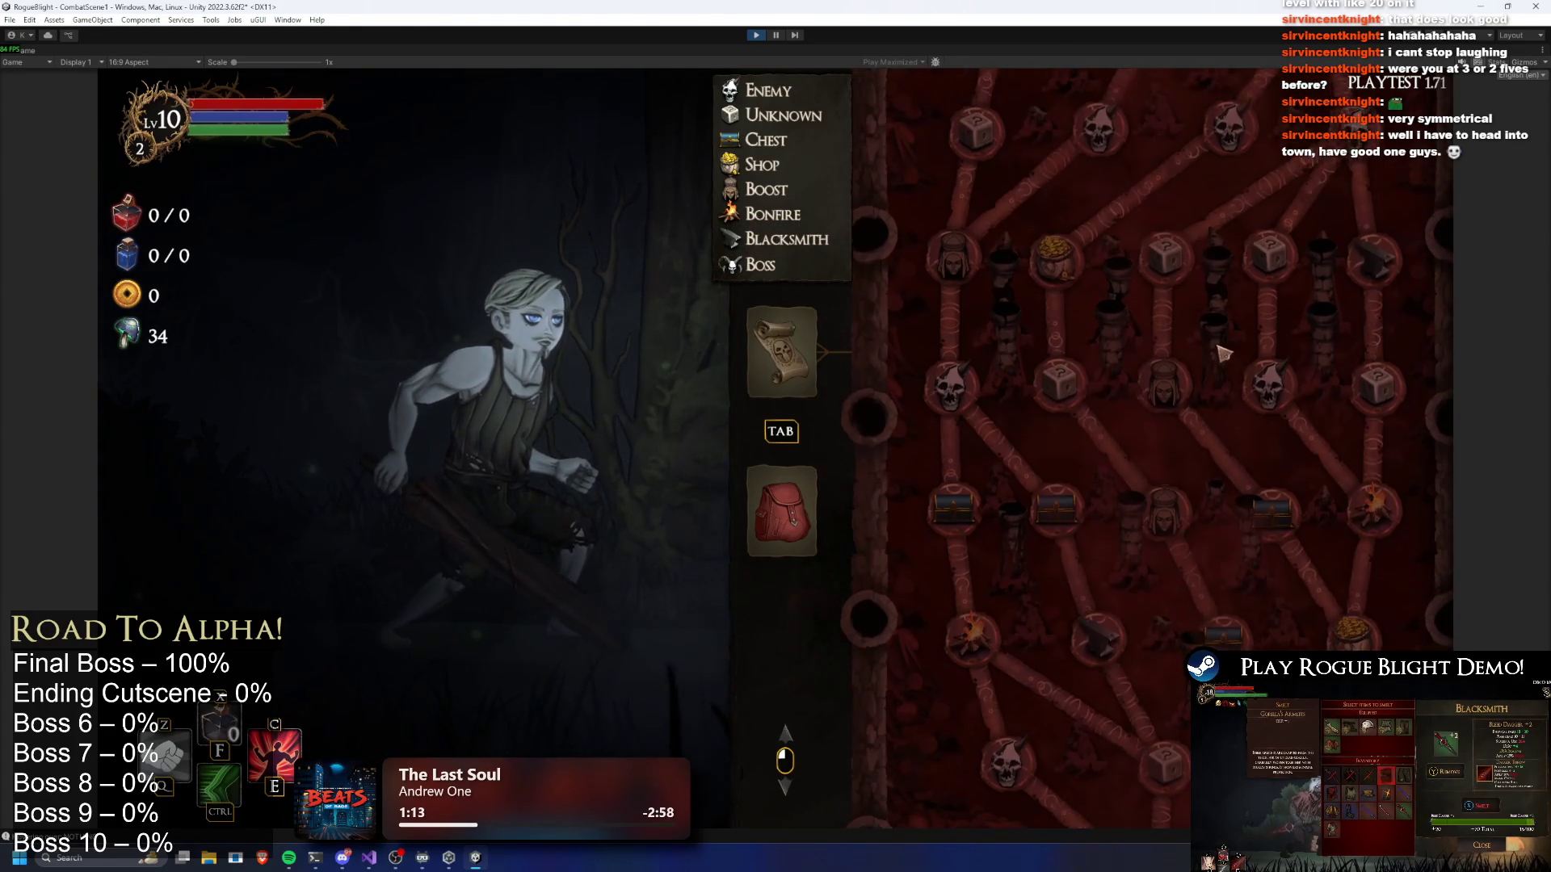
pyautogui.press('r')
pyautogui.press('r')
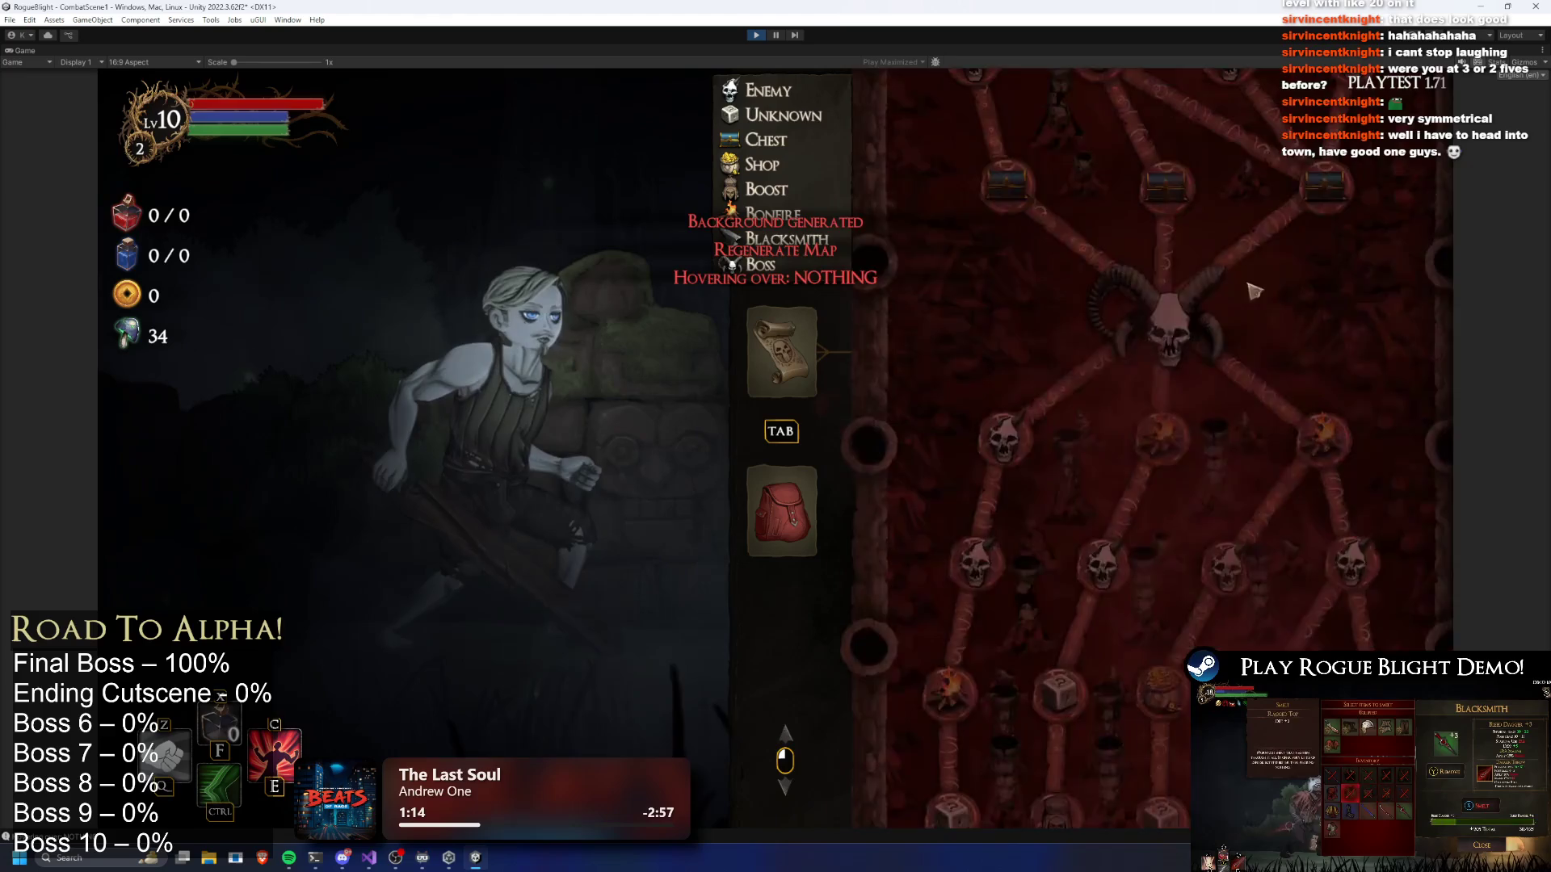
pyautogui.press('r')
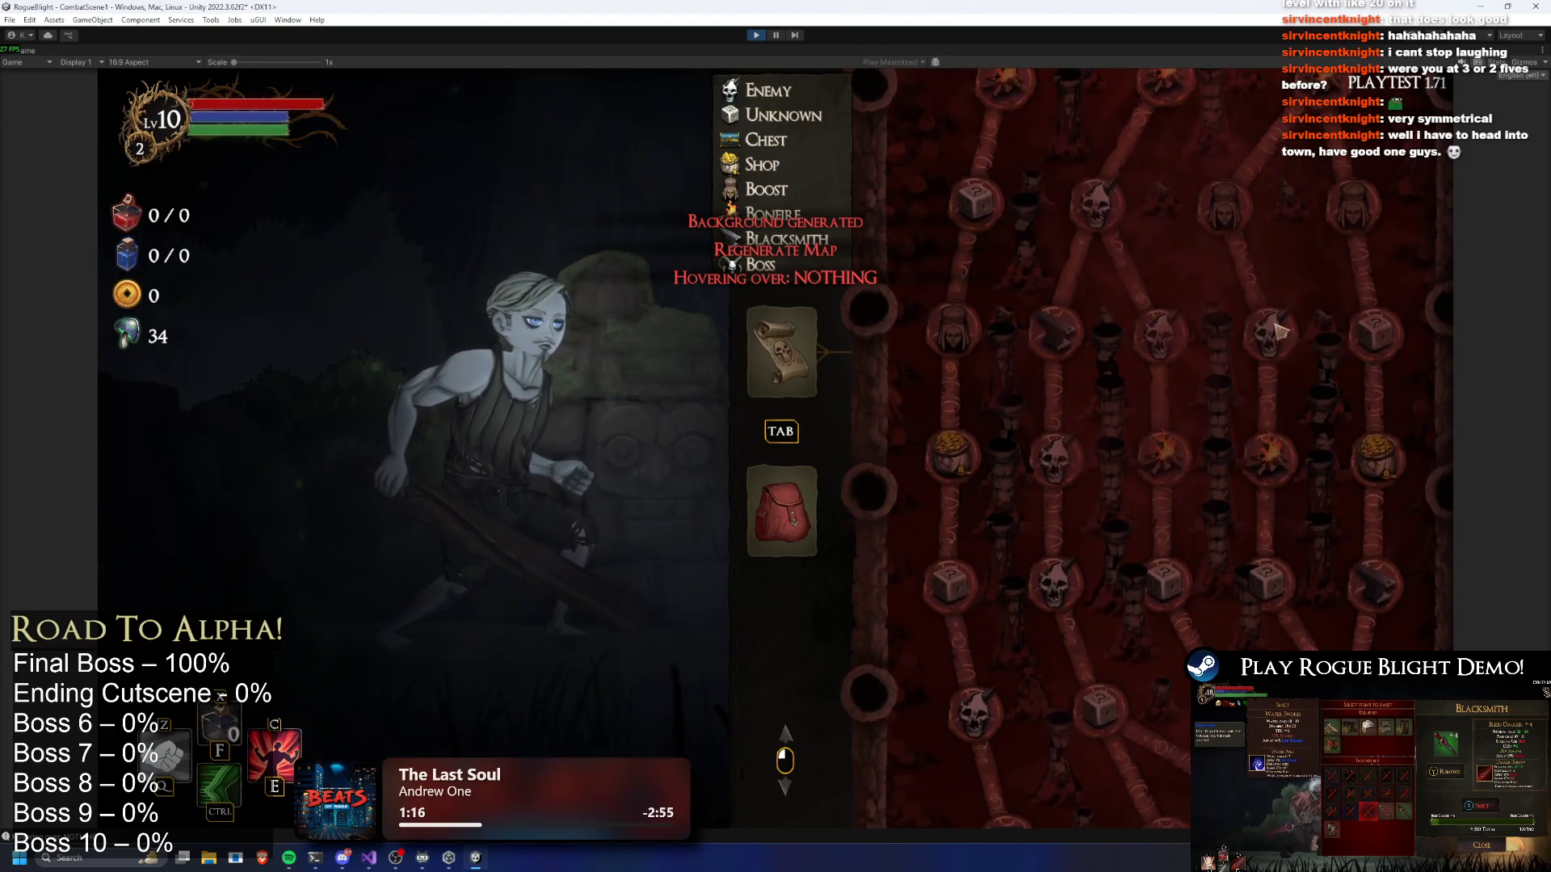
pyautogui.press('r')
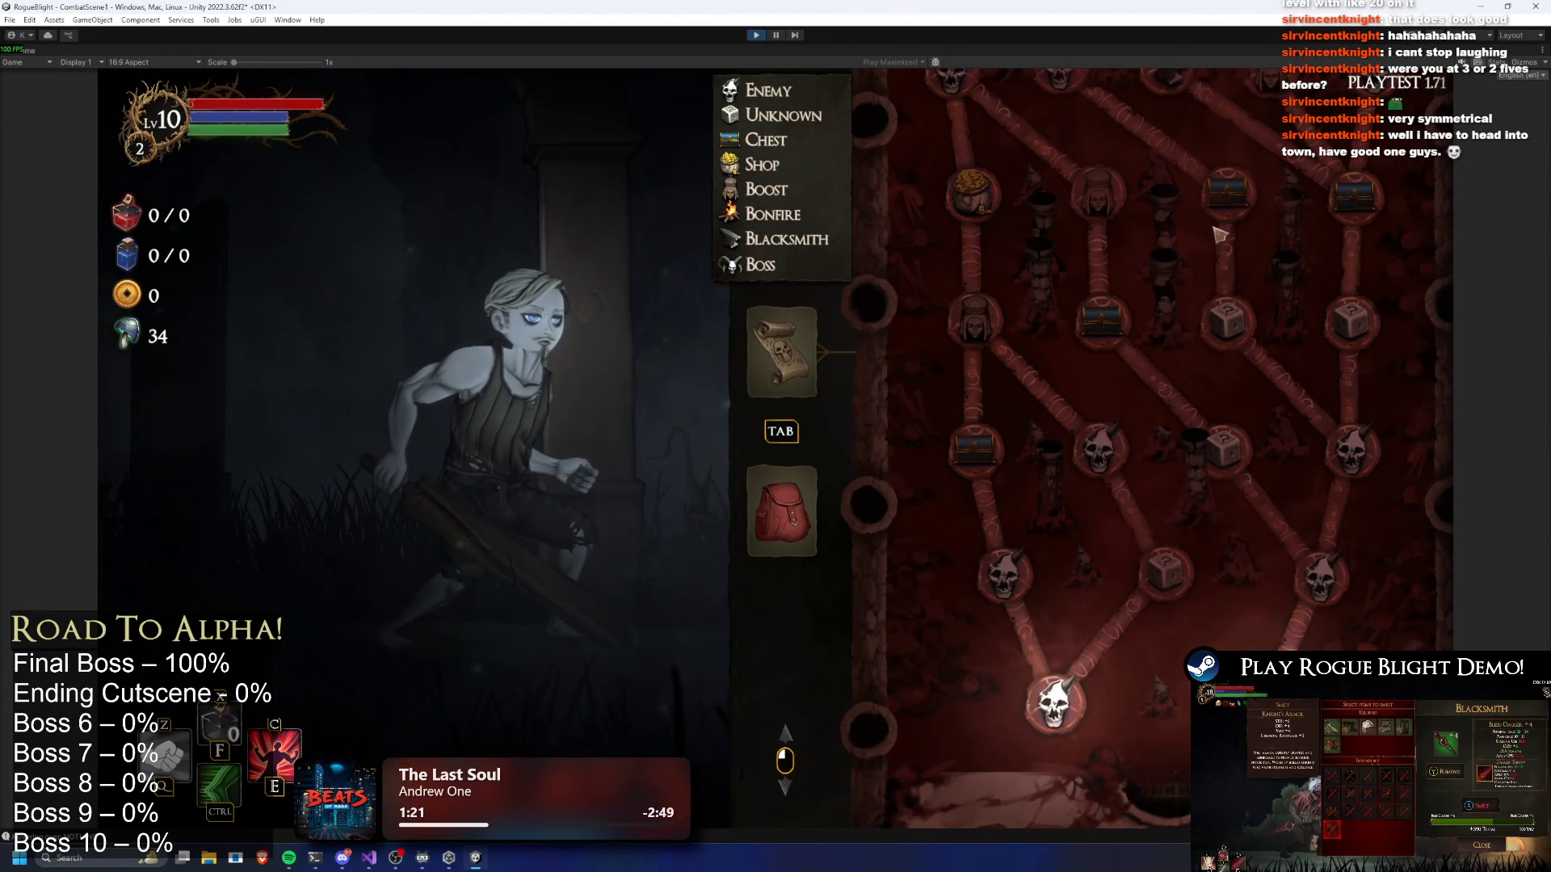
# Keep rerolling the dungeon map with R, scrolling up and down to compare layouts
pyautogui.scroll(2, 1236, 420)
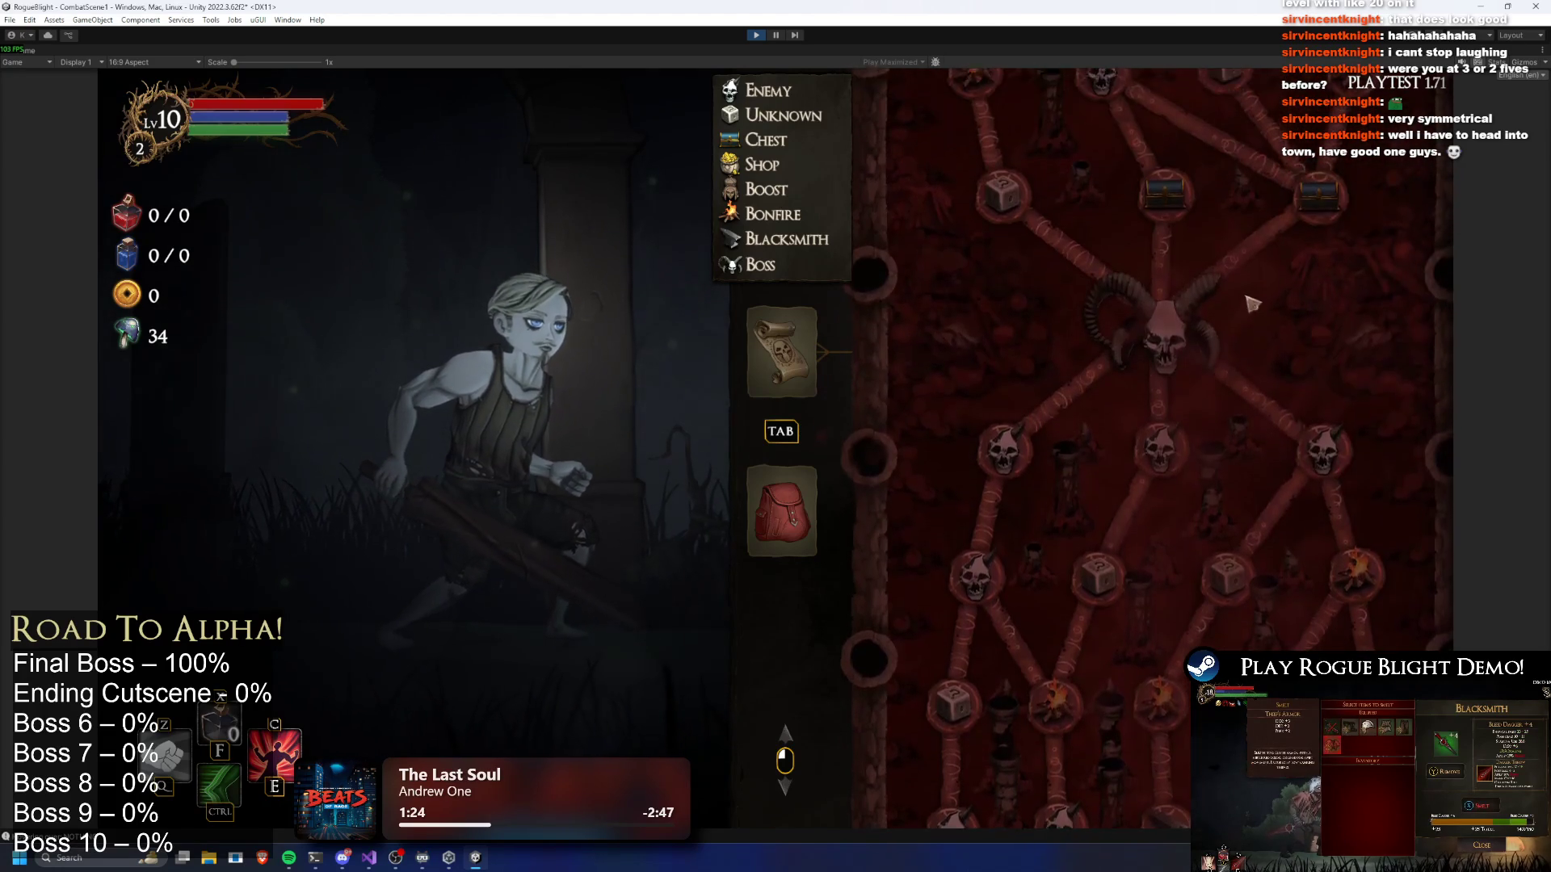
pyautogui.scroll(3, 1236, 582)
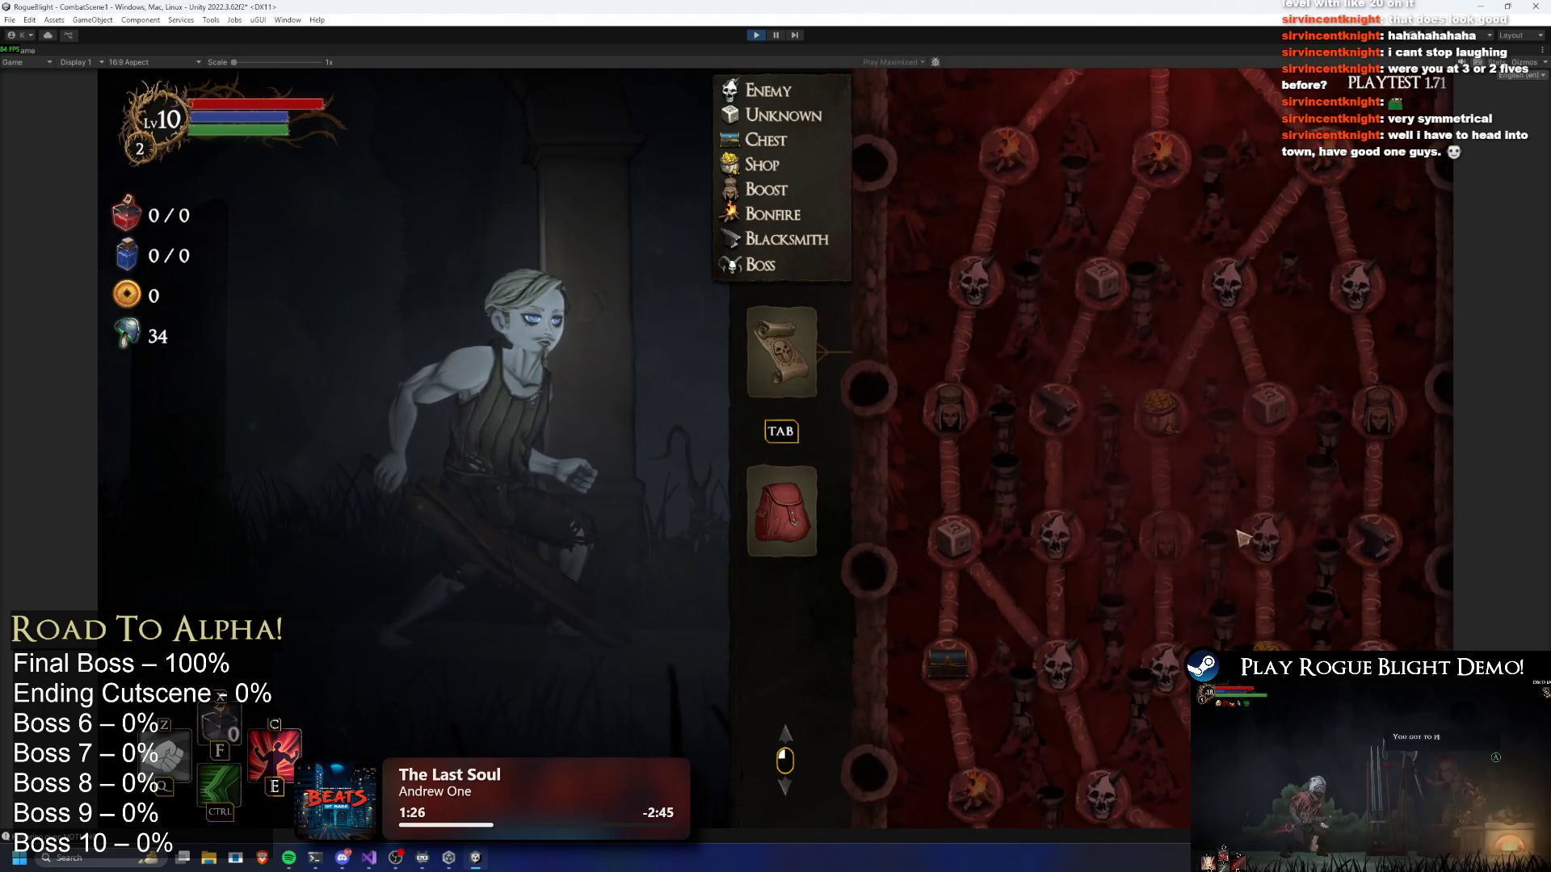
pyautogui.press('r')
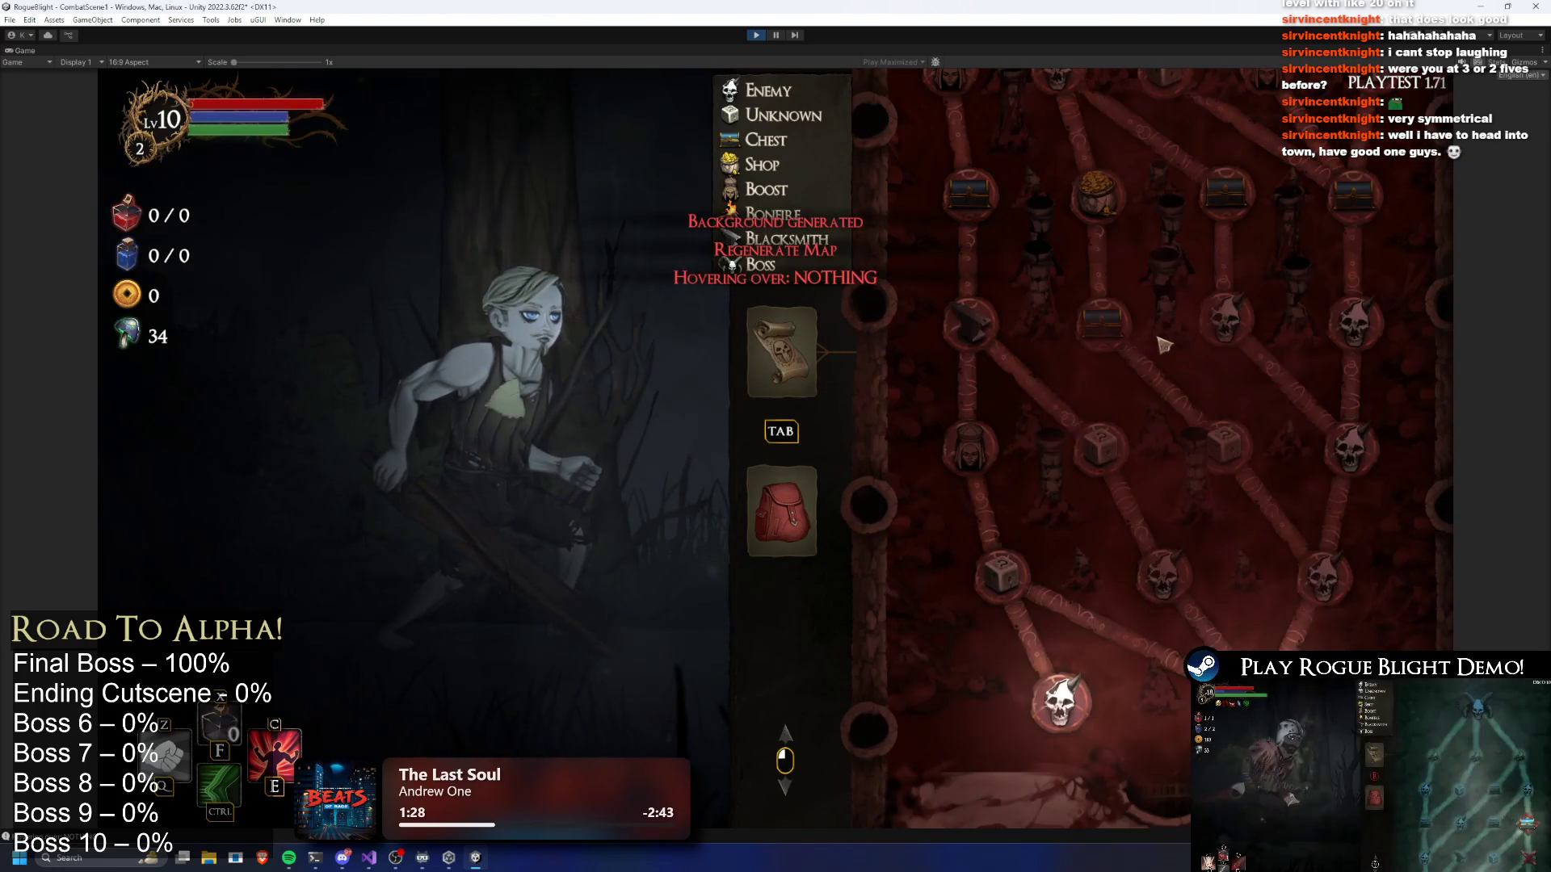
pyautogui.press('r')
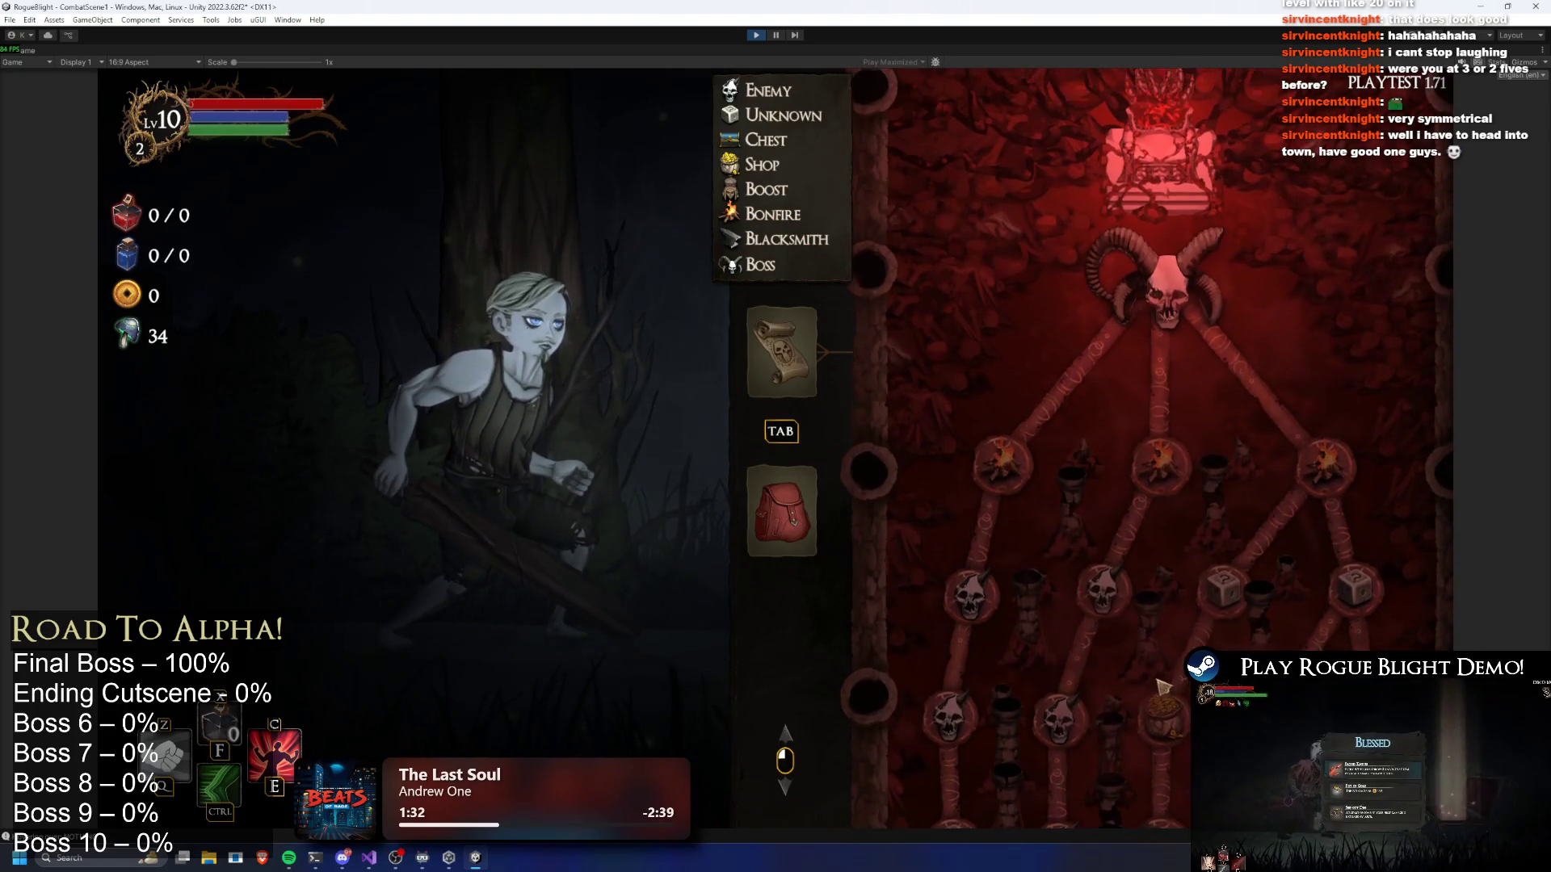
pyautogui.press('r')
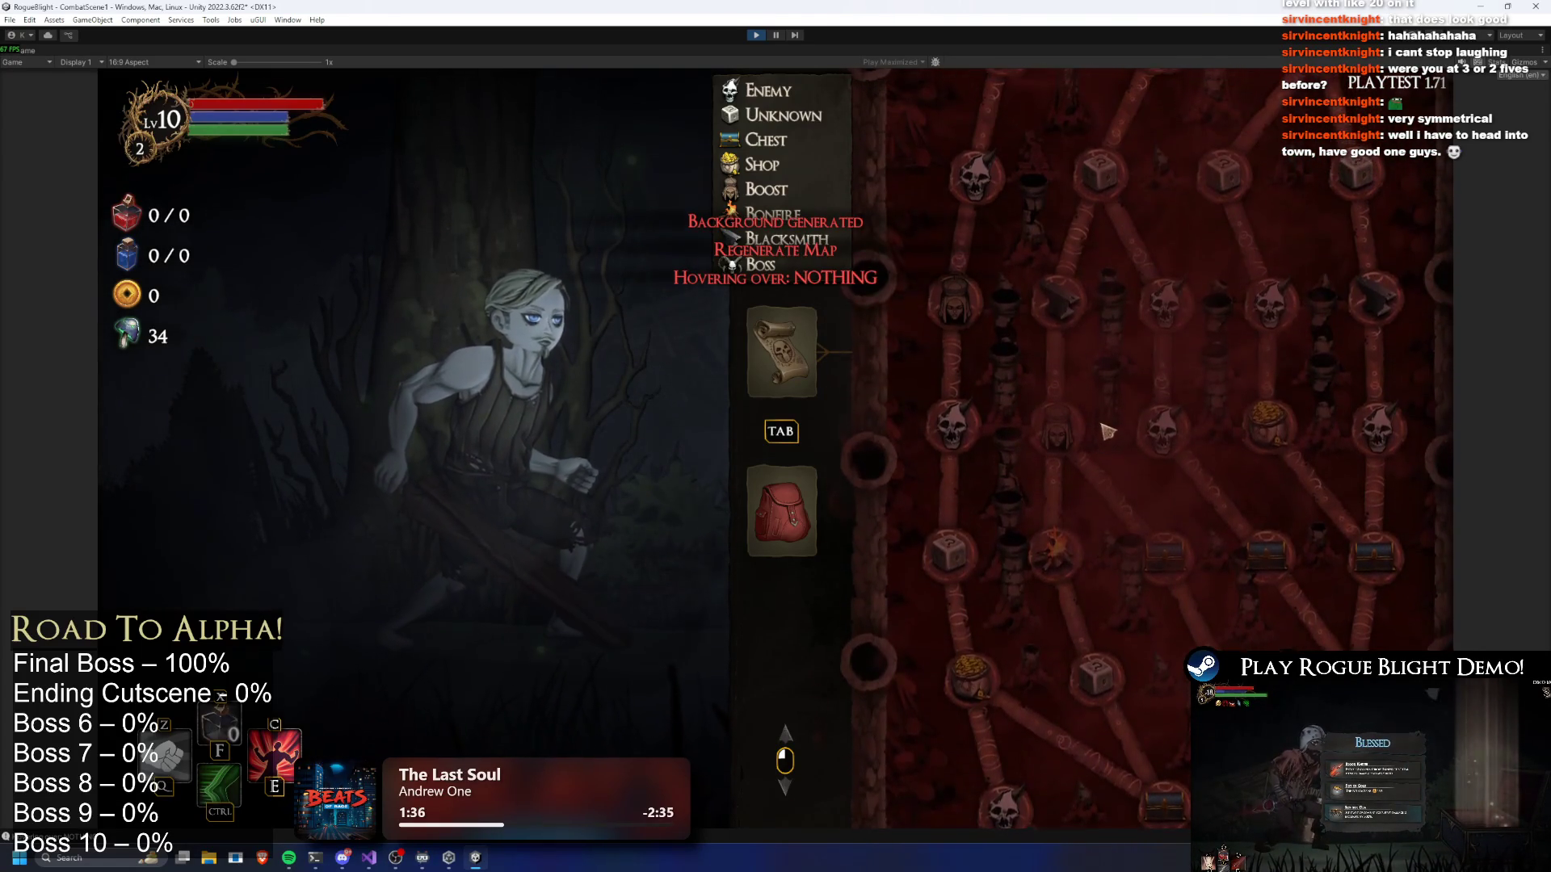
pyautogui.scroll(3, 1115, 492)
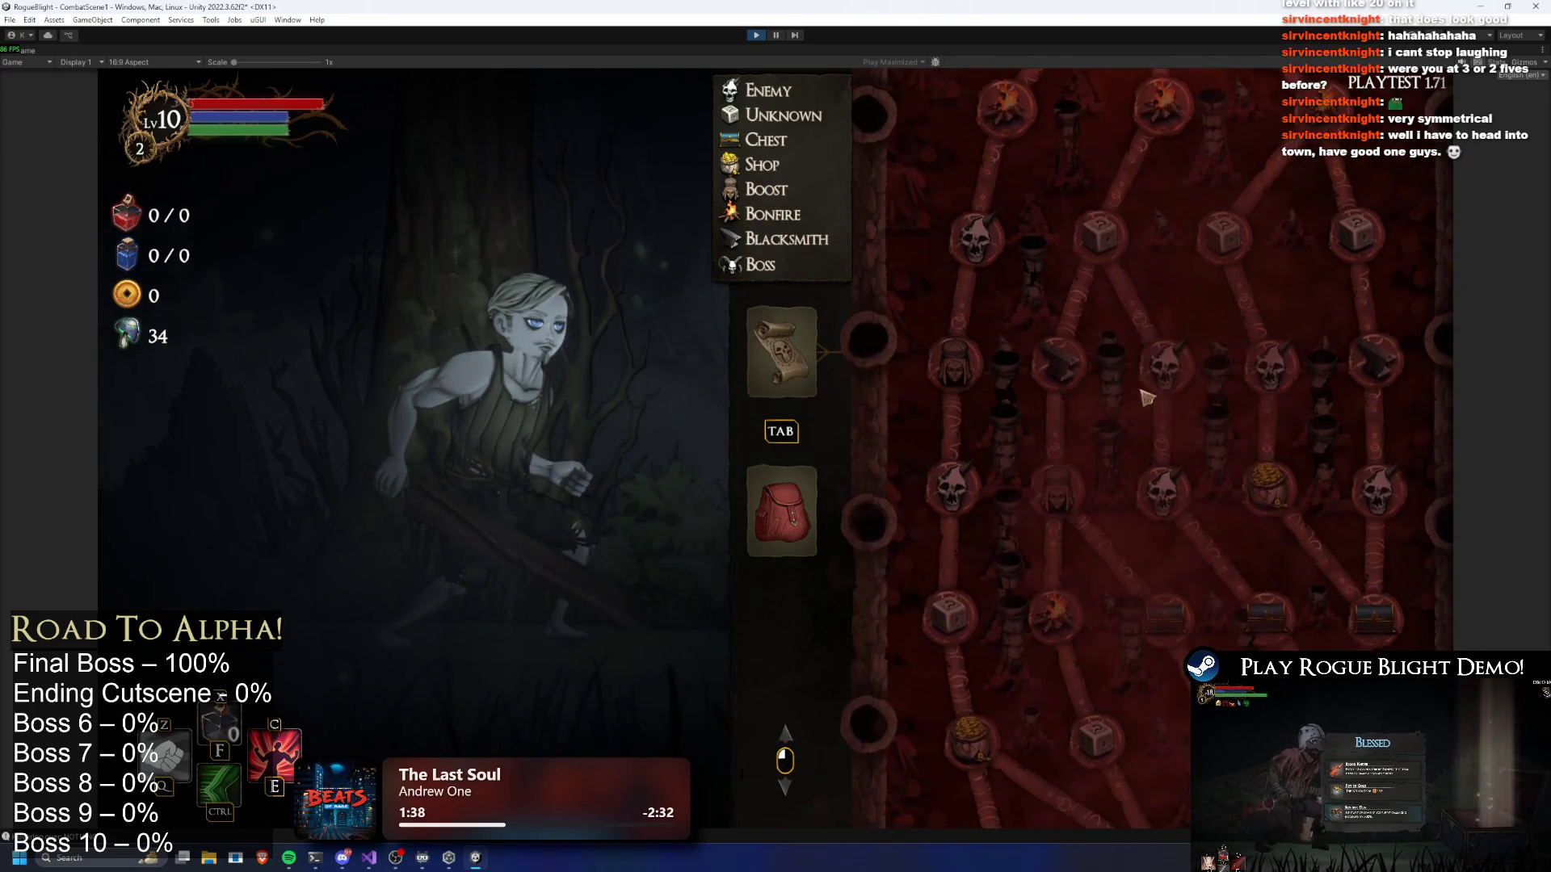
pyautogui.press('r')
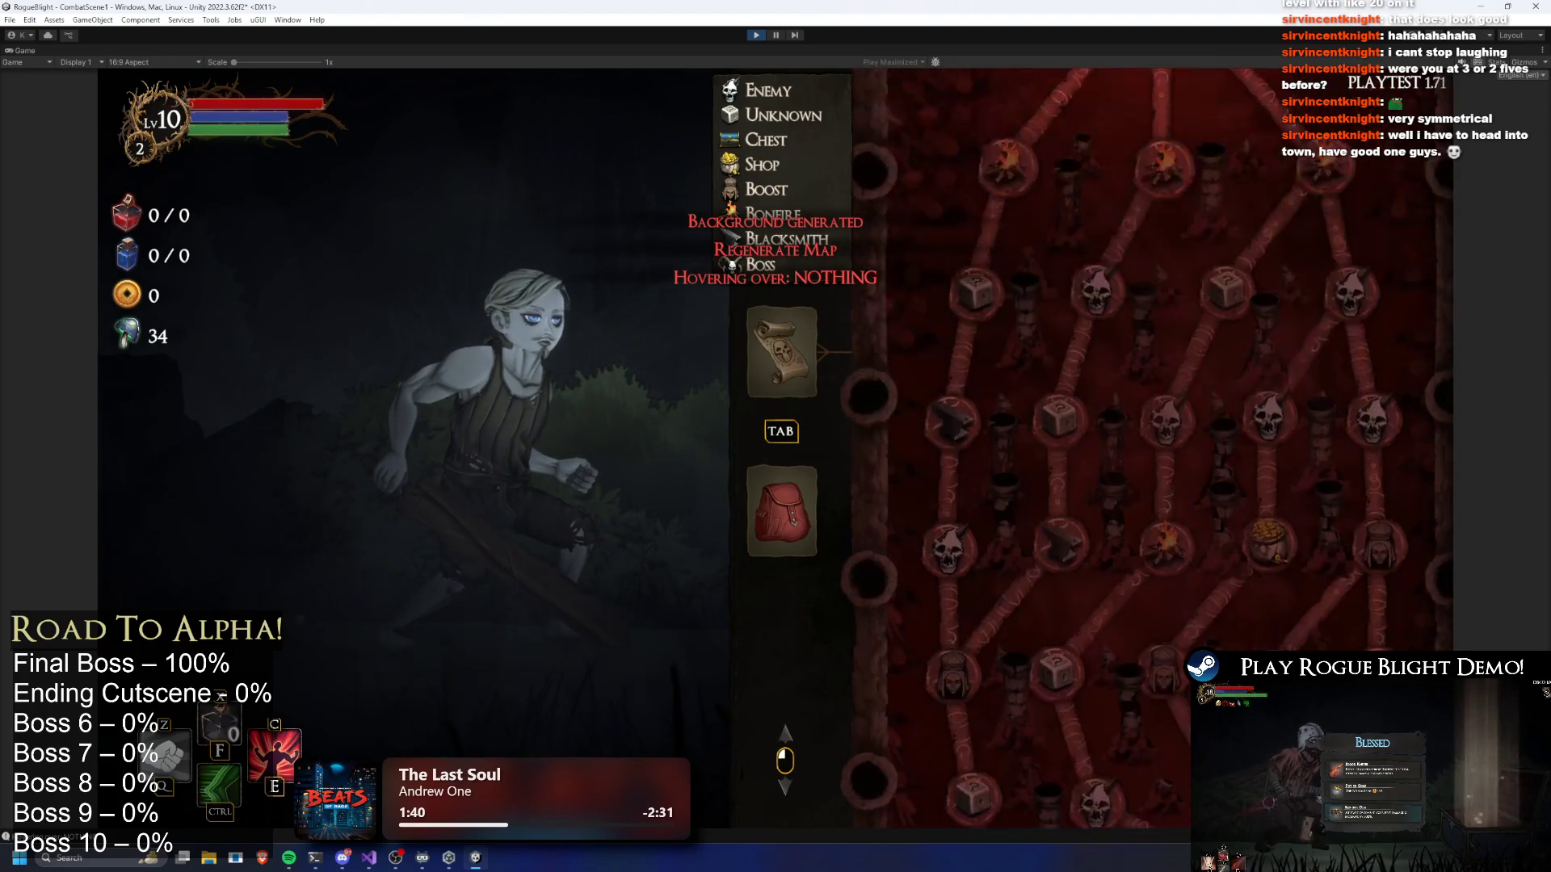
pyautogui.press('r')
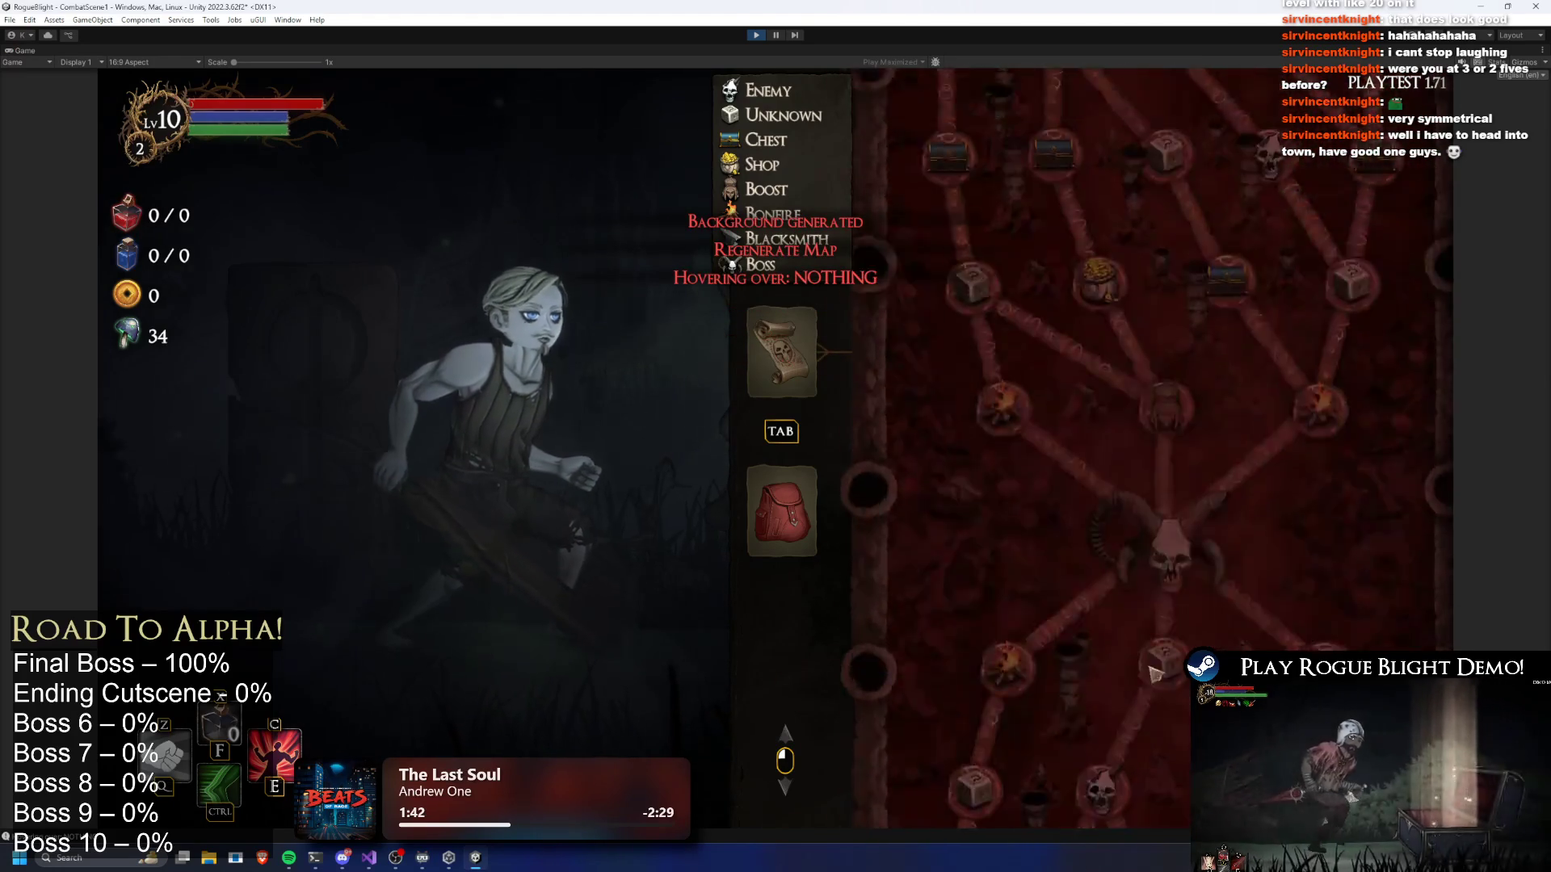
pyautogui.scroll(-8, 1151, 294)
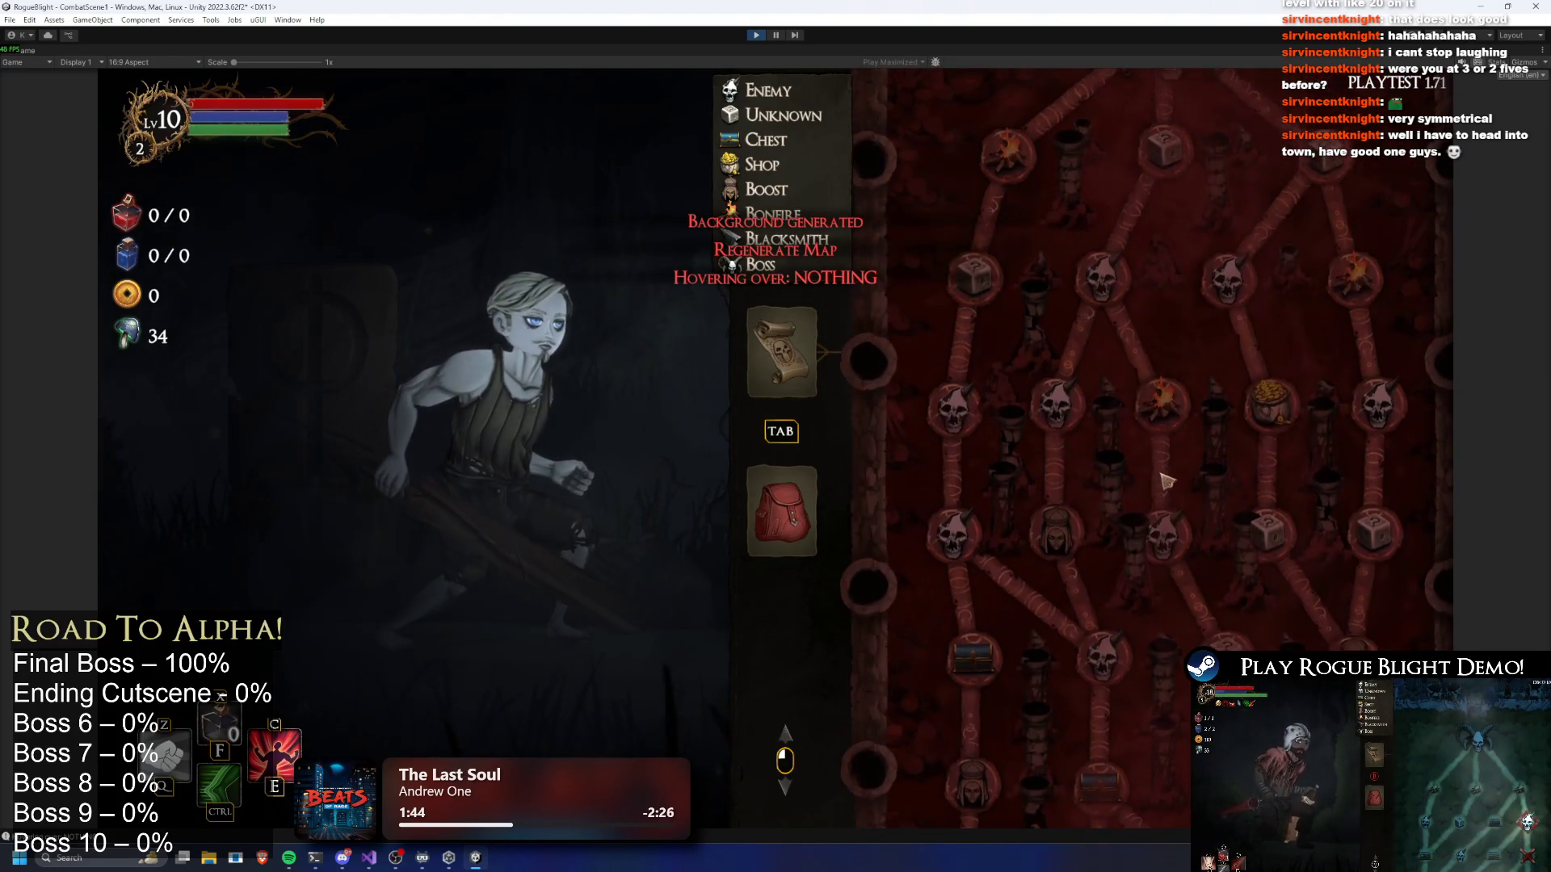
pyautogui.press('r')
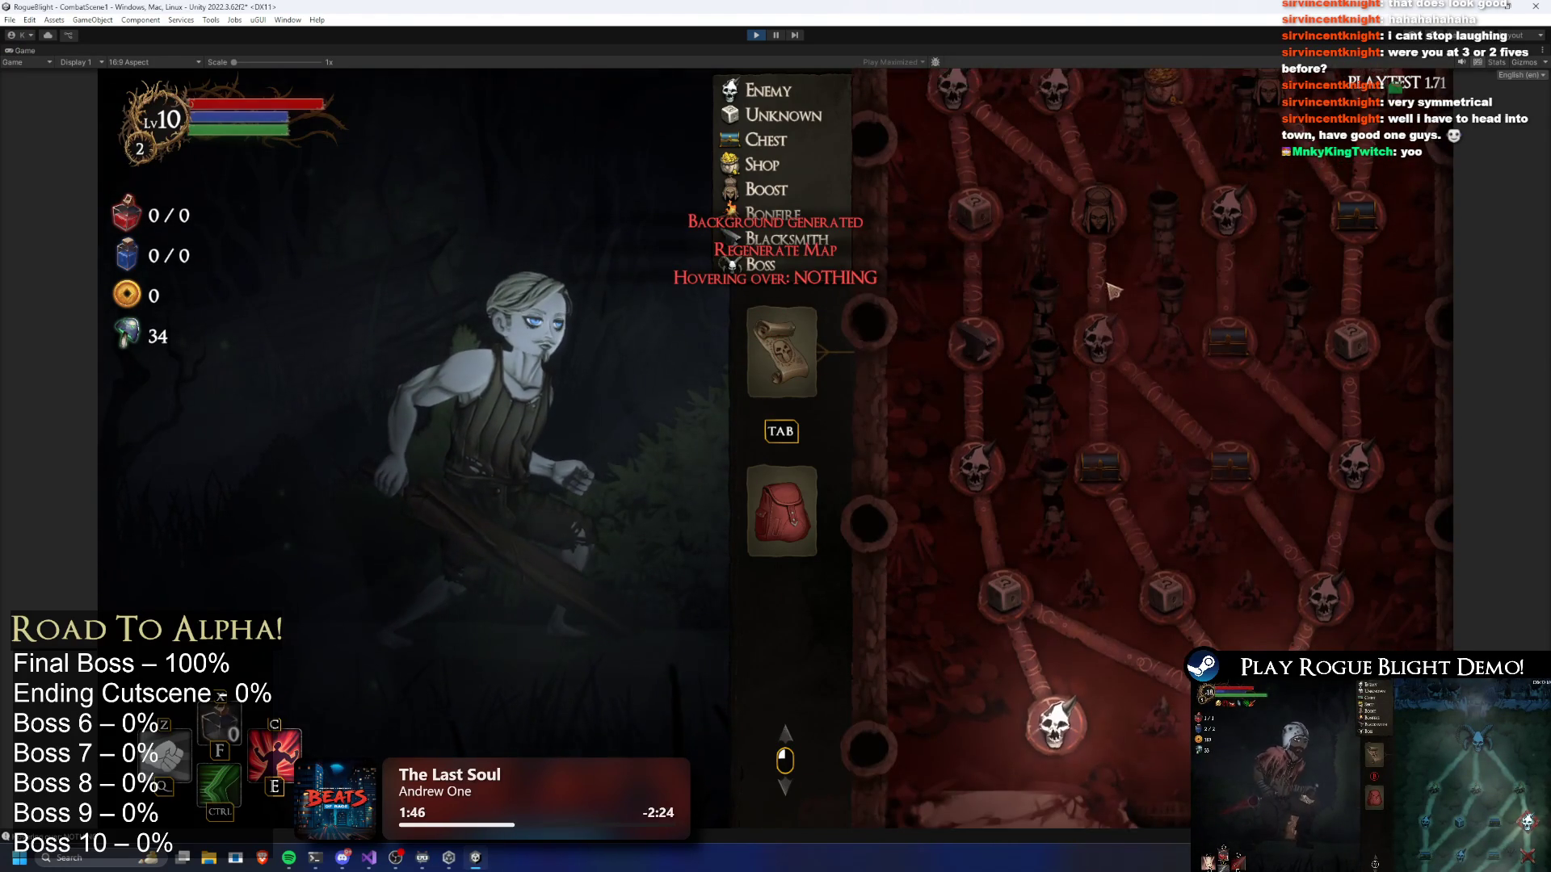
# Reroll more maps while dragging the view to check the lower and top node rows
pyautogui.moveTo(1185, 371); pyautogui.dragTo(1181, 319)
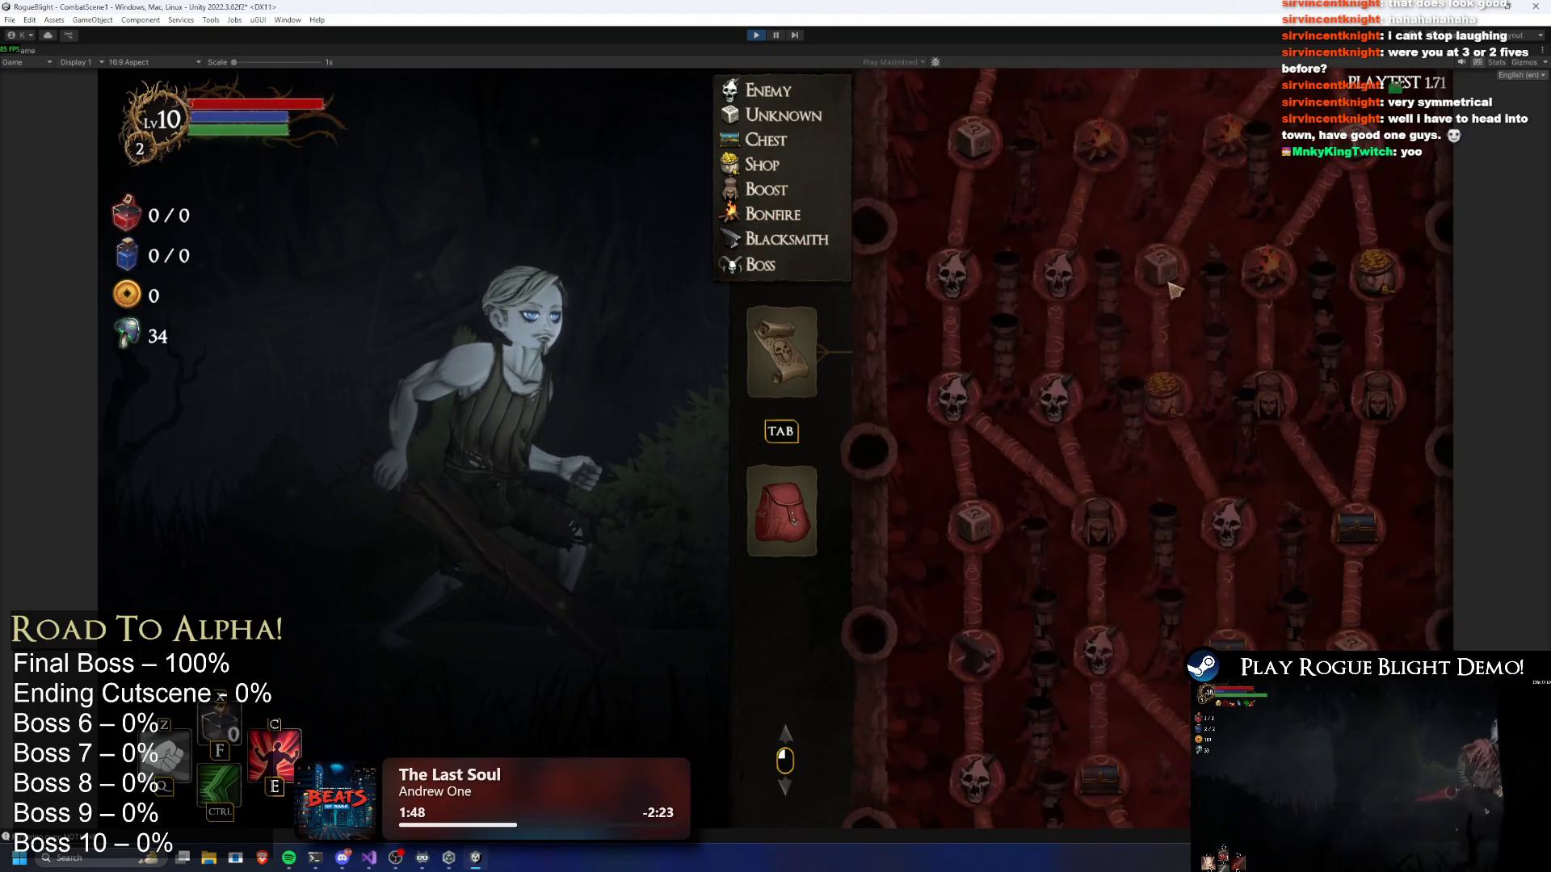
pyautogui.press('r')
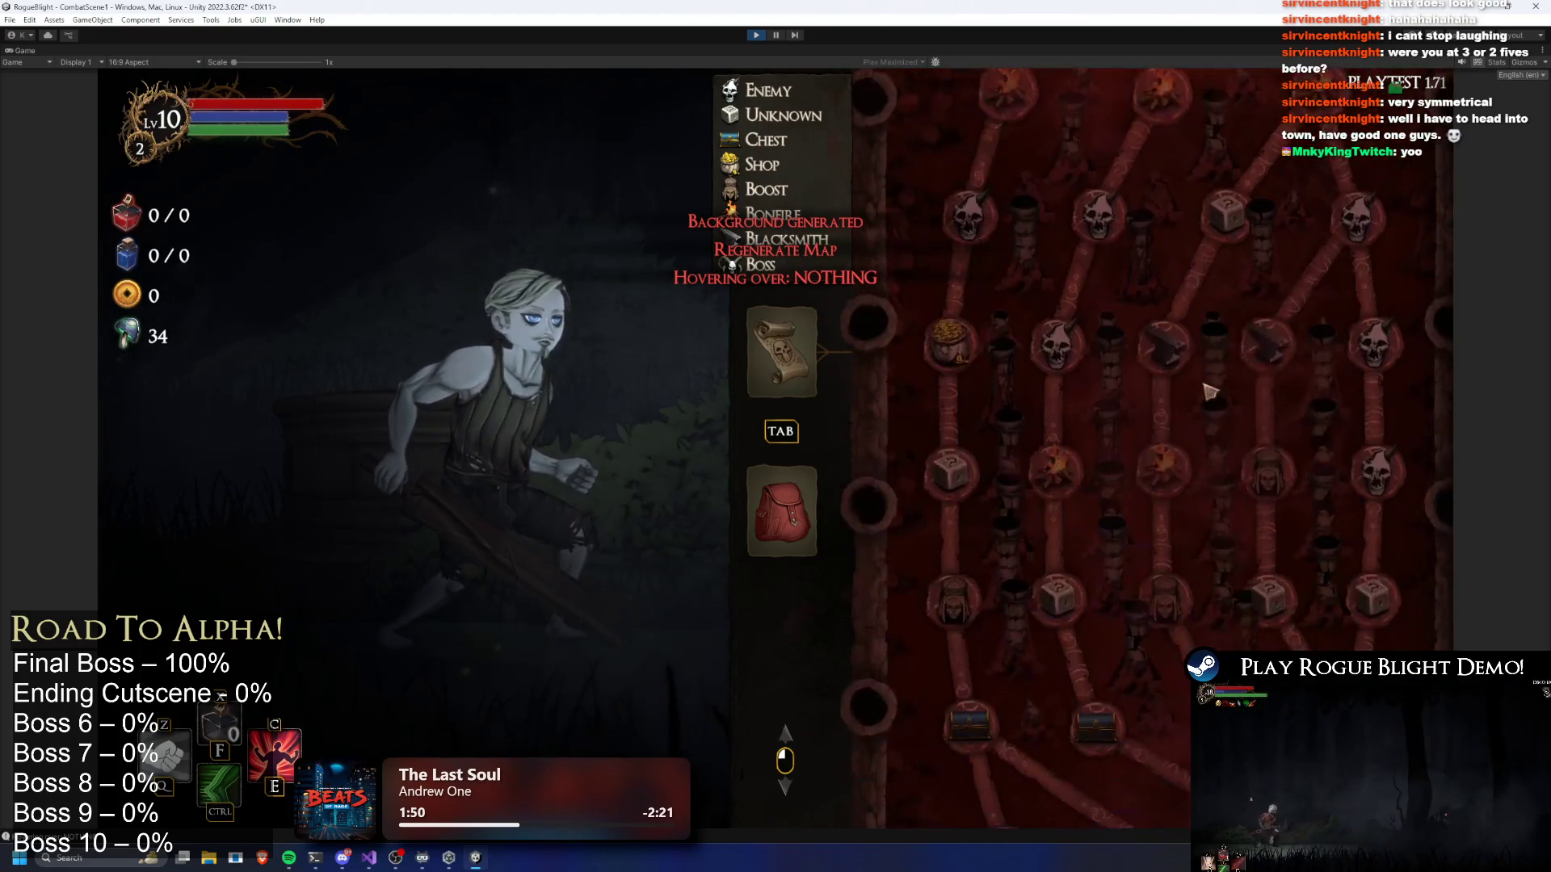
pyautogui.moveTo(1209, 386); pyautogui.dragTo(1230, 556)
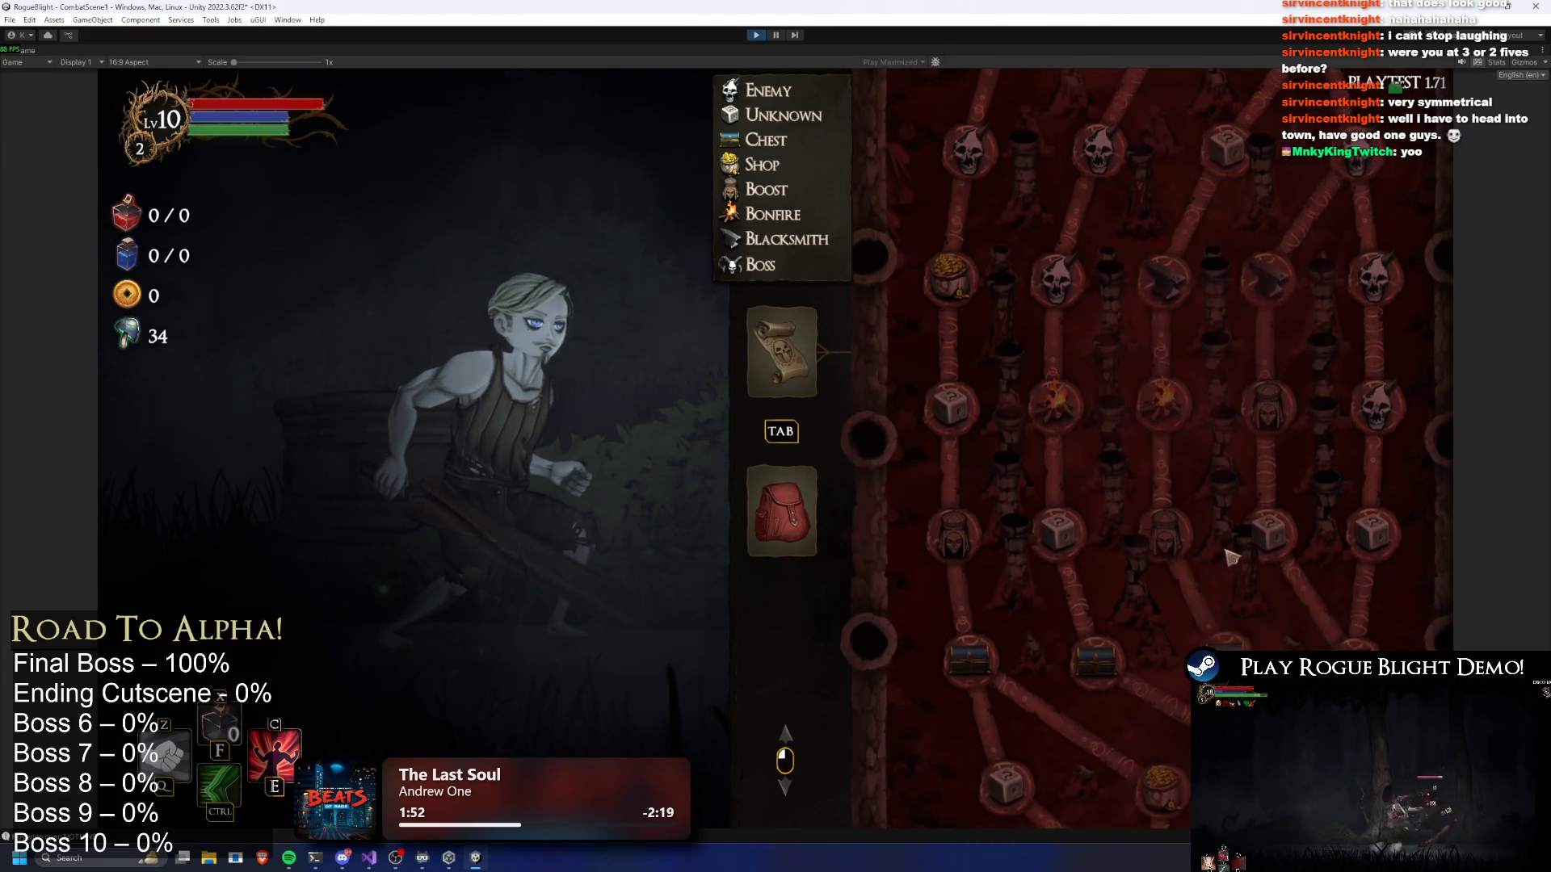
pyautogui.press('r')
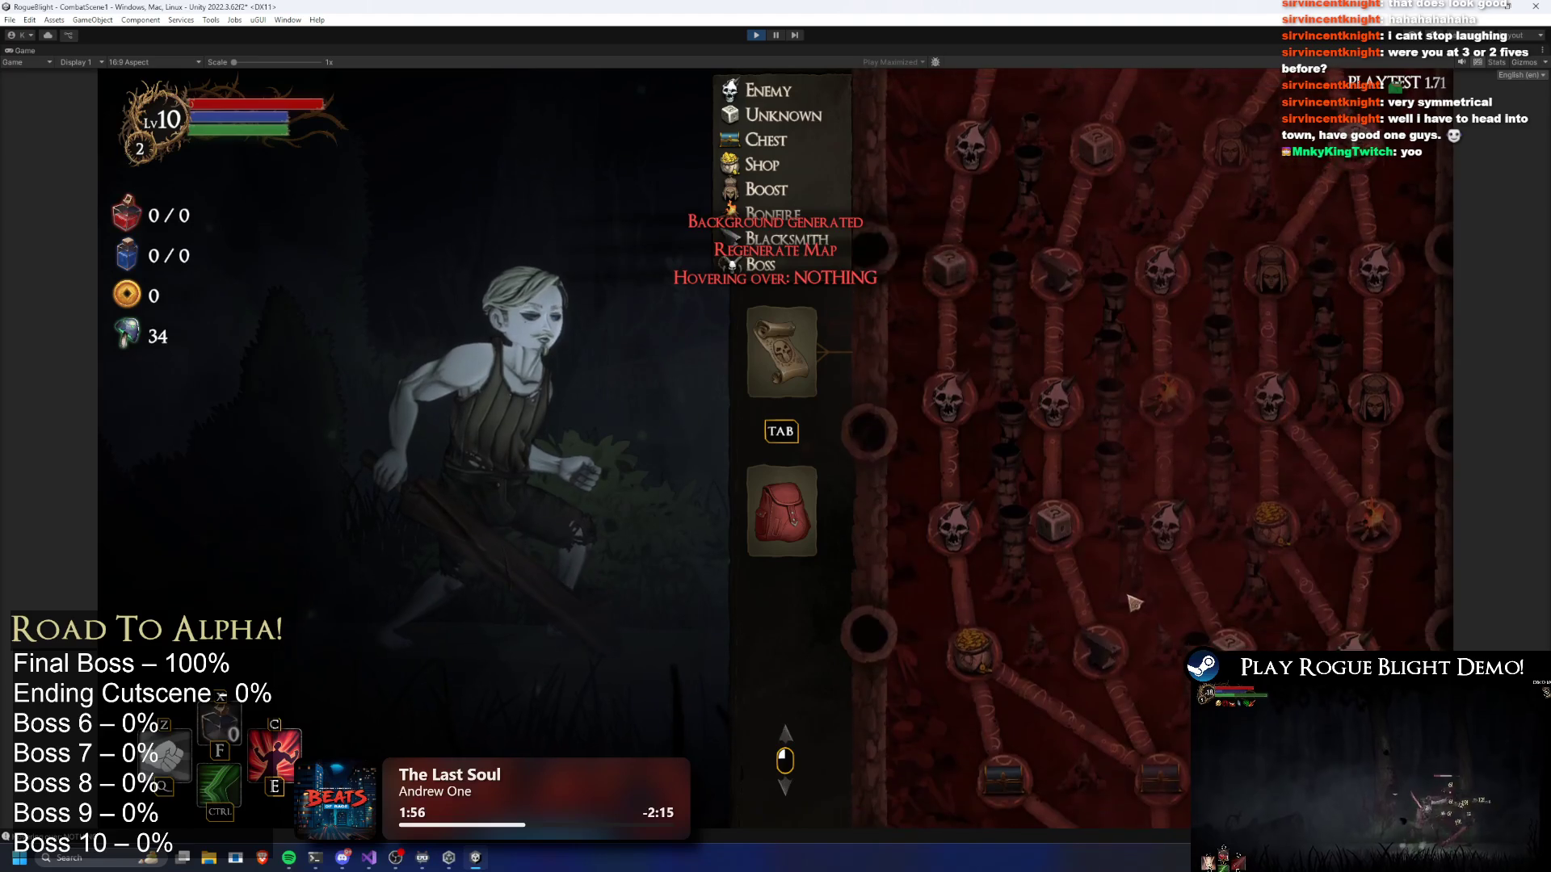
pyautogui.press('r')
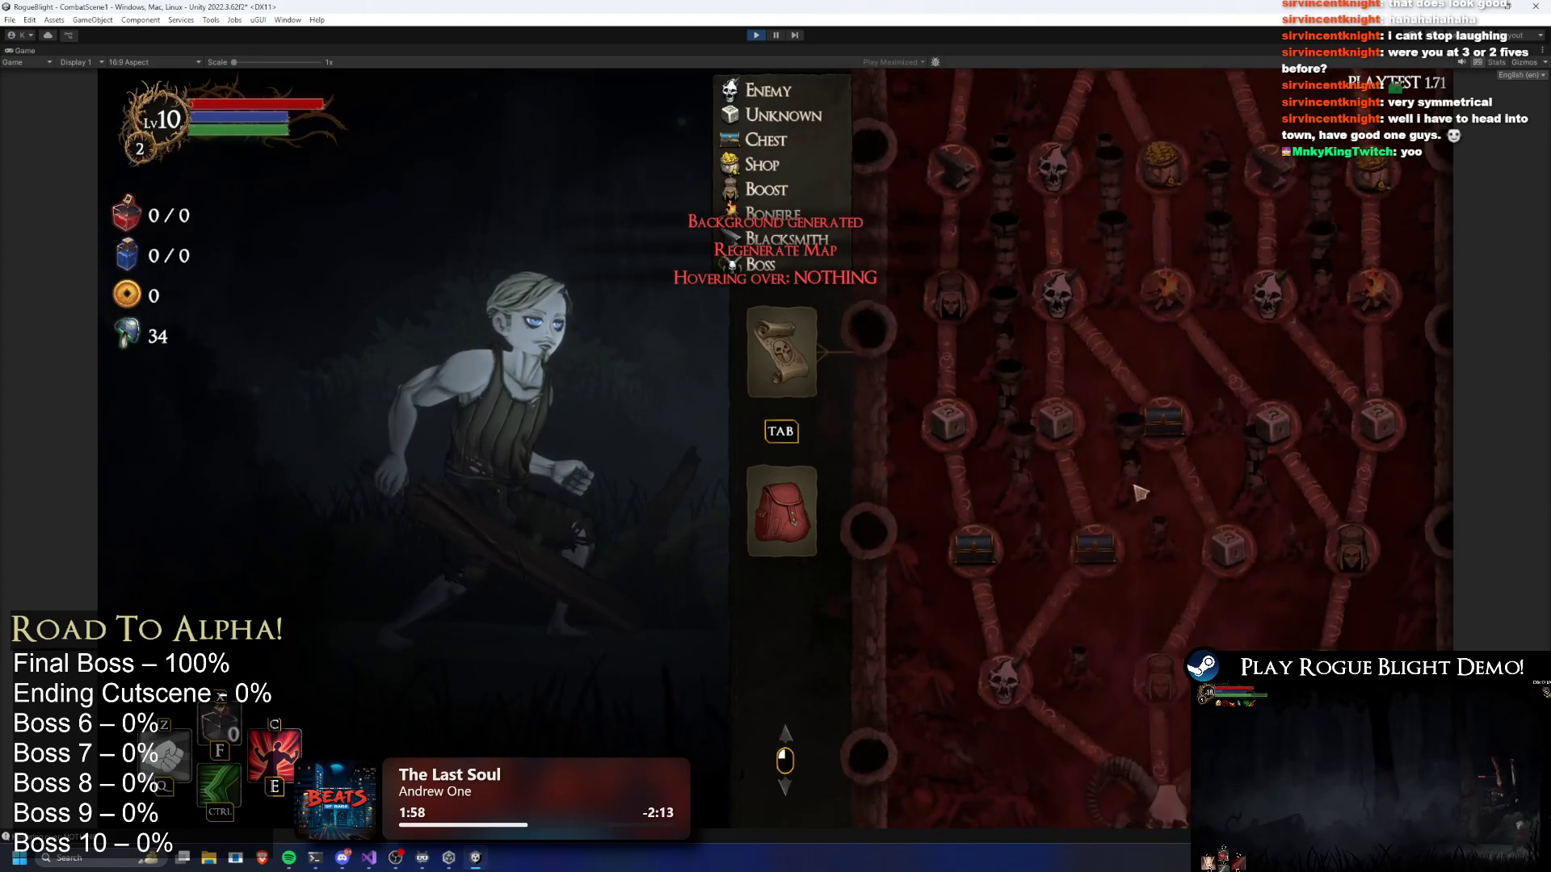
pyautogui.moveTo(1143, 646); pyautogui.dragTo(1180, 553)
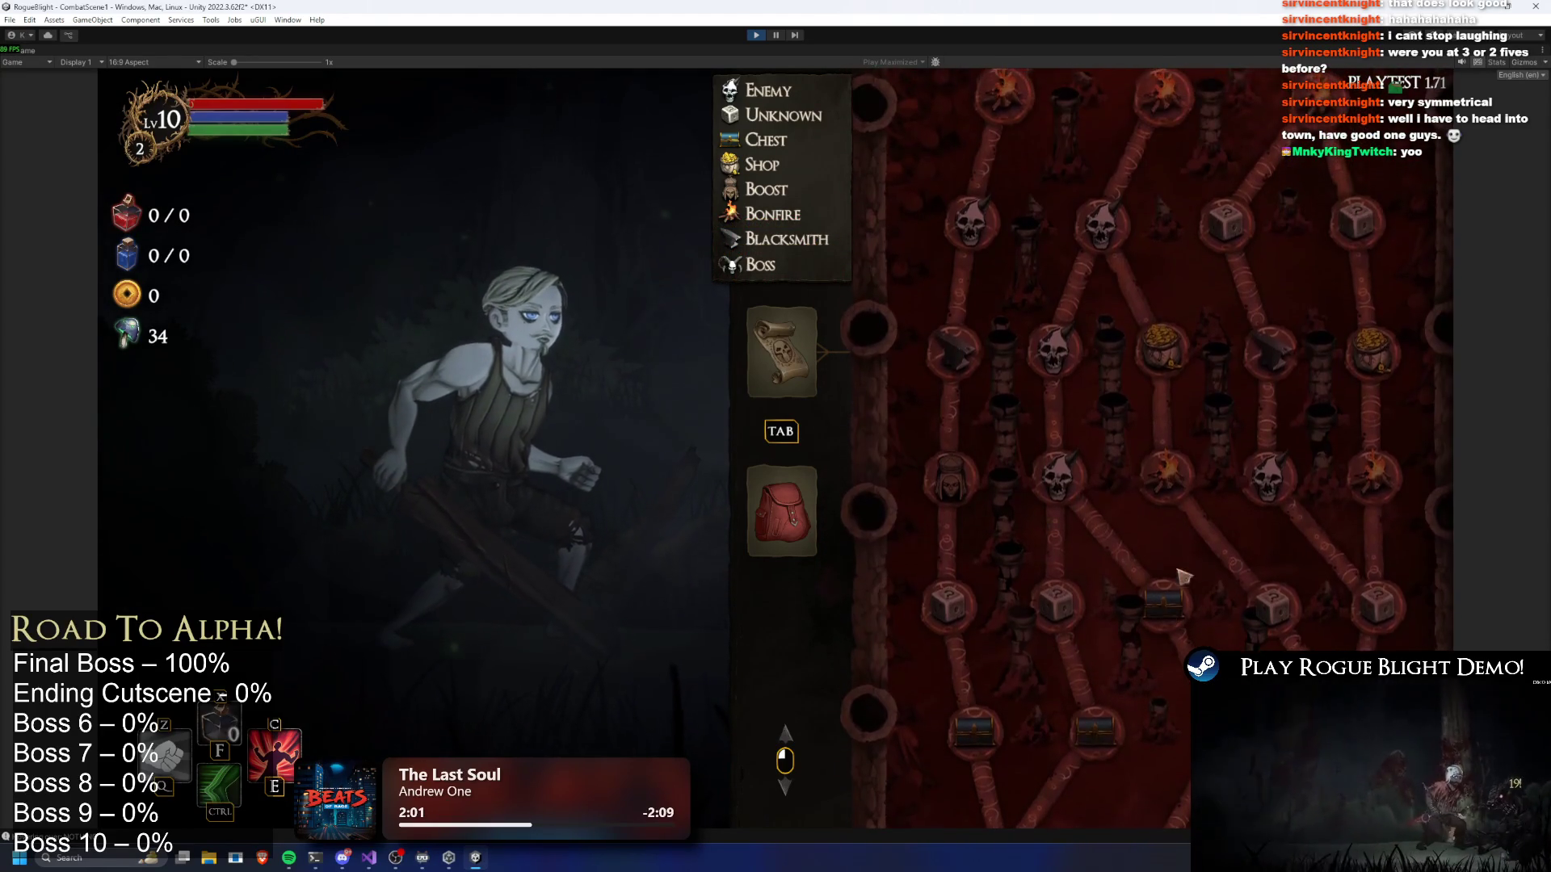
pyautogui.press('r')
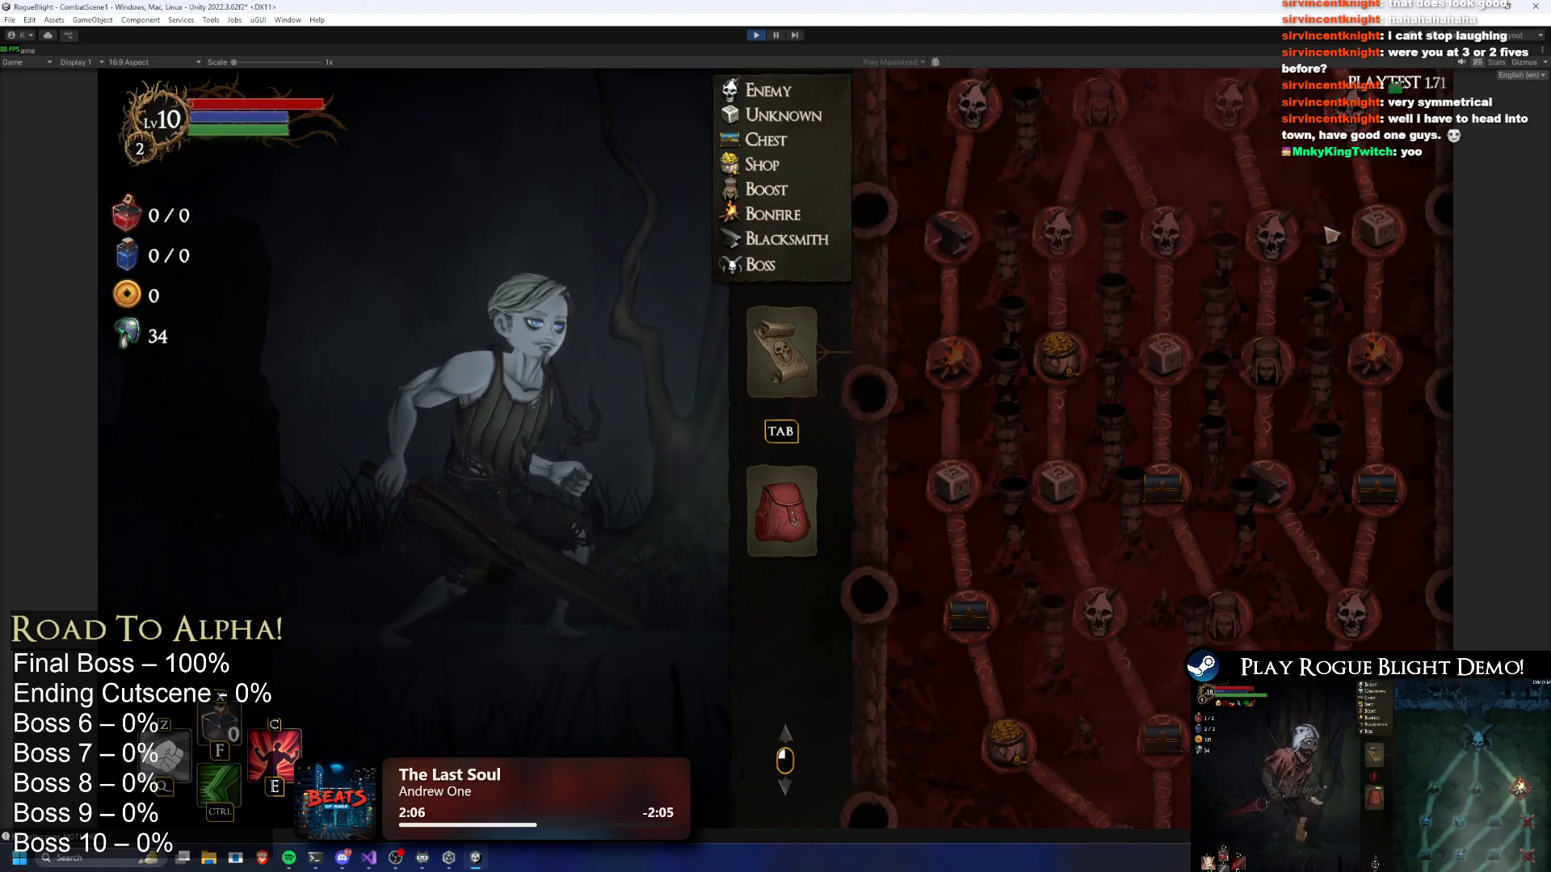
pyautogui.moveTo(1341, 284); pyautogui.dragTo(1363, 403)
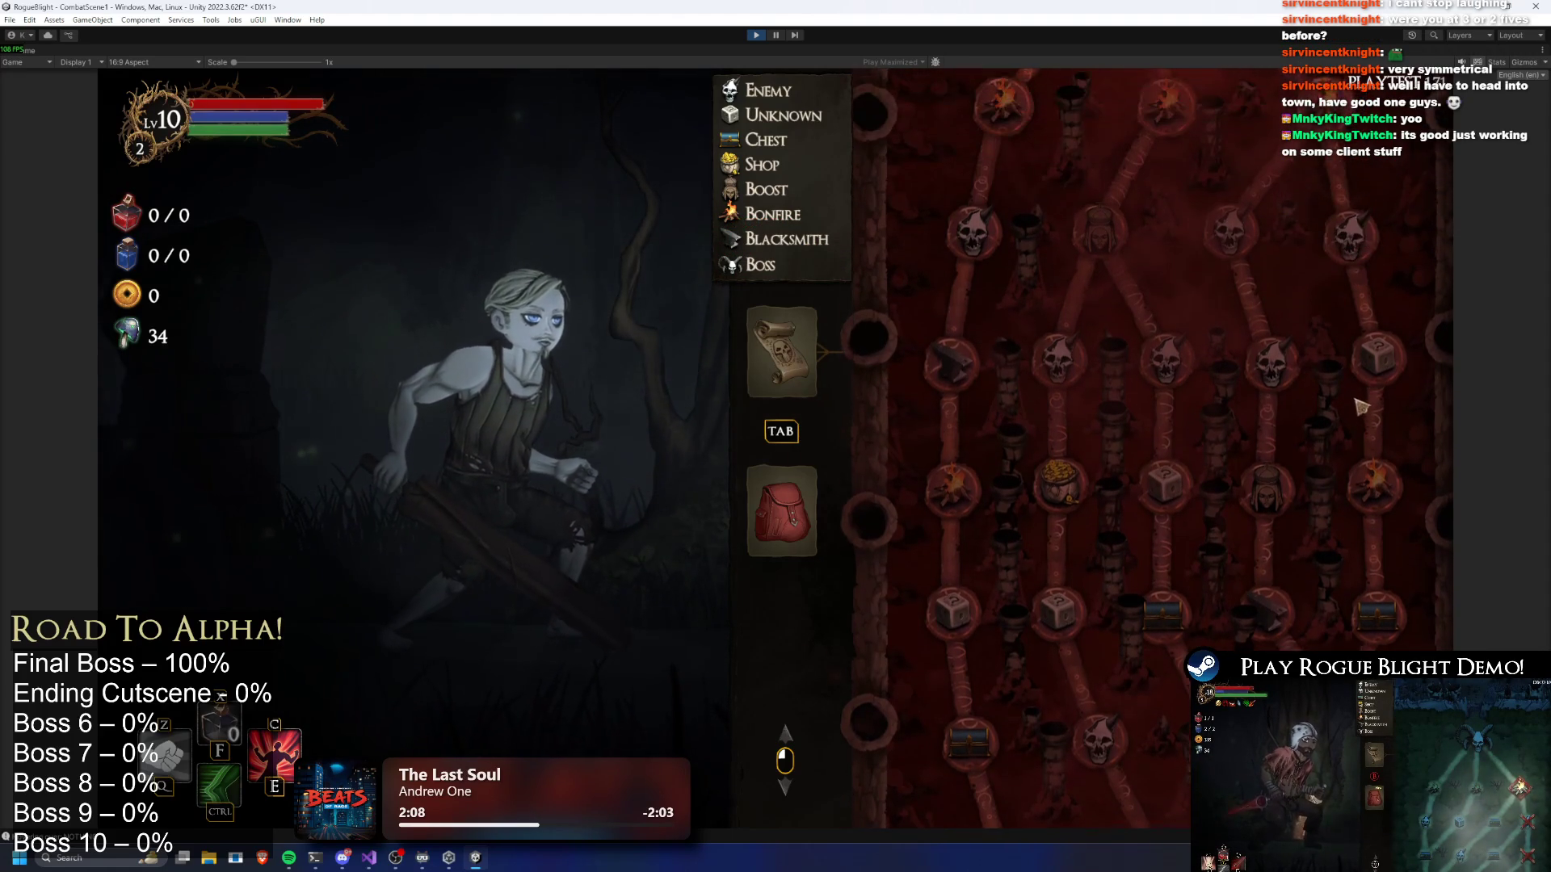
pyautogui.scroll(-3, 1341, 364)
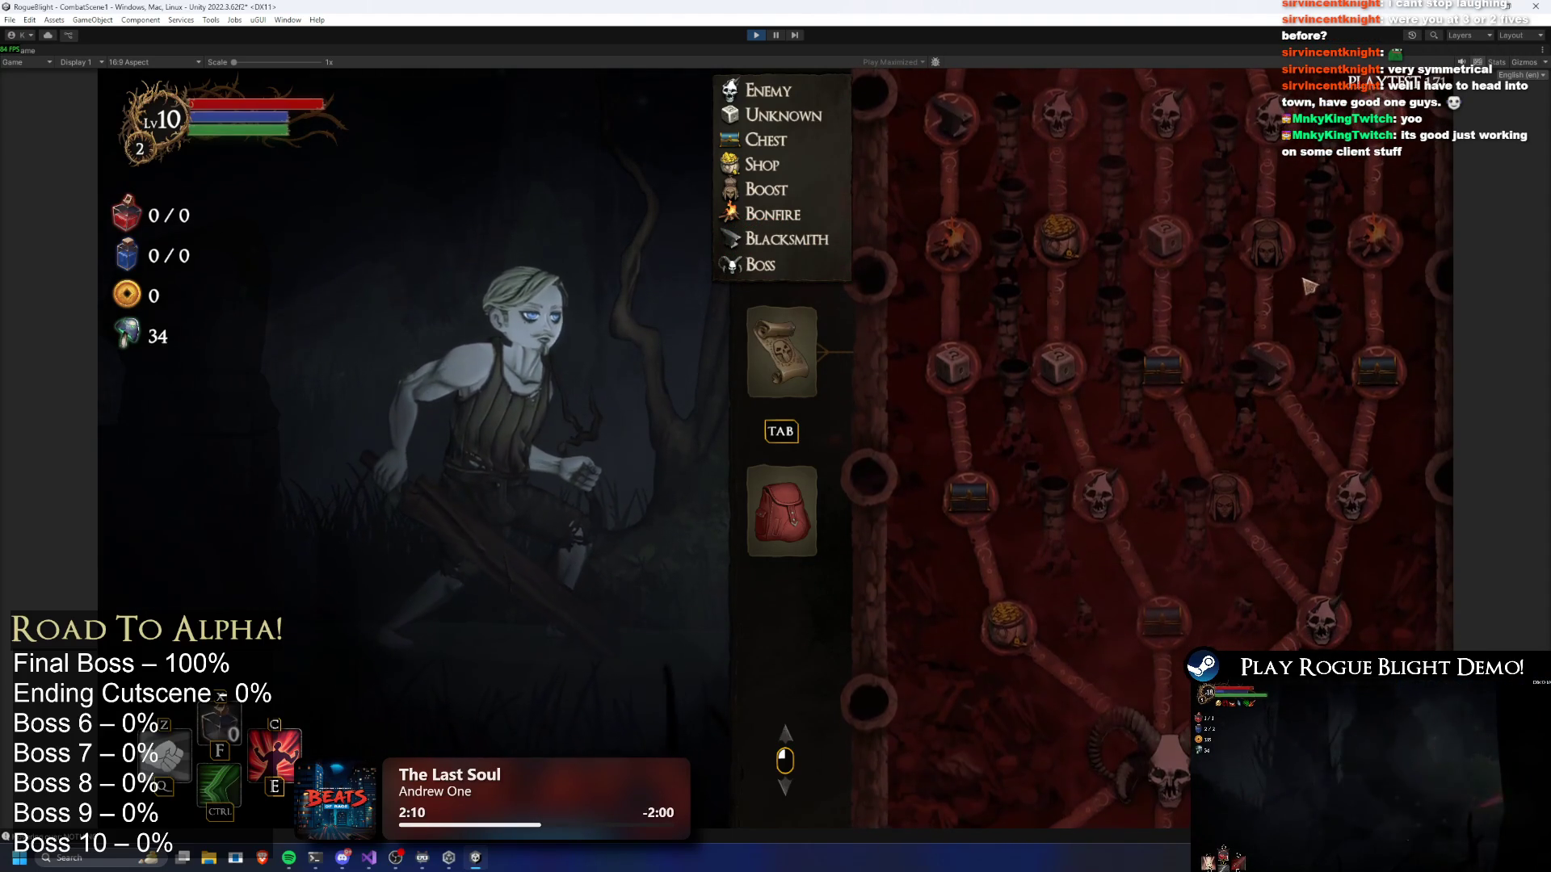
pyautogui.press('r')
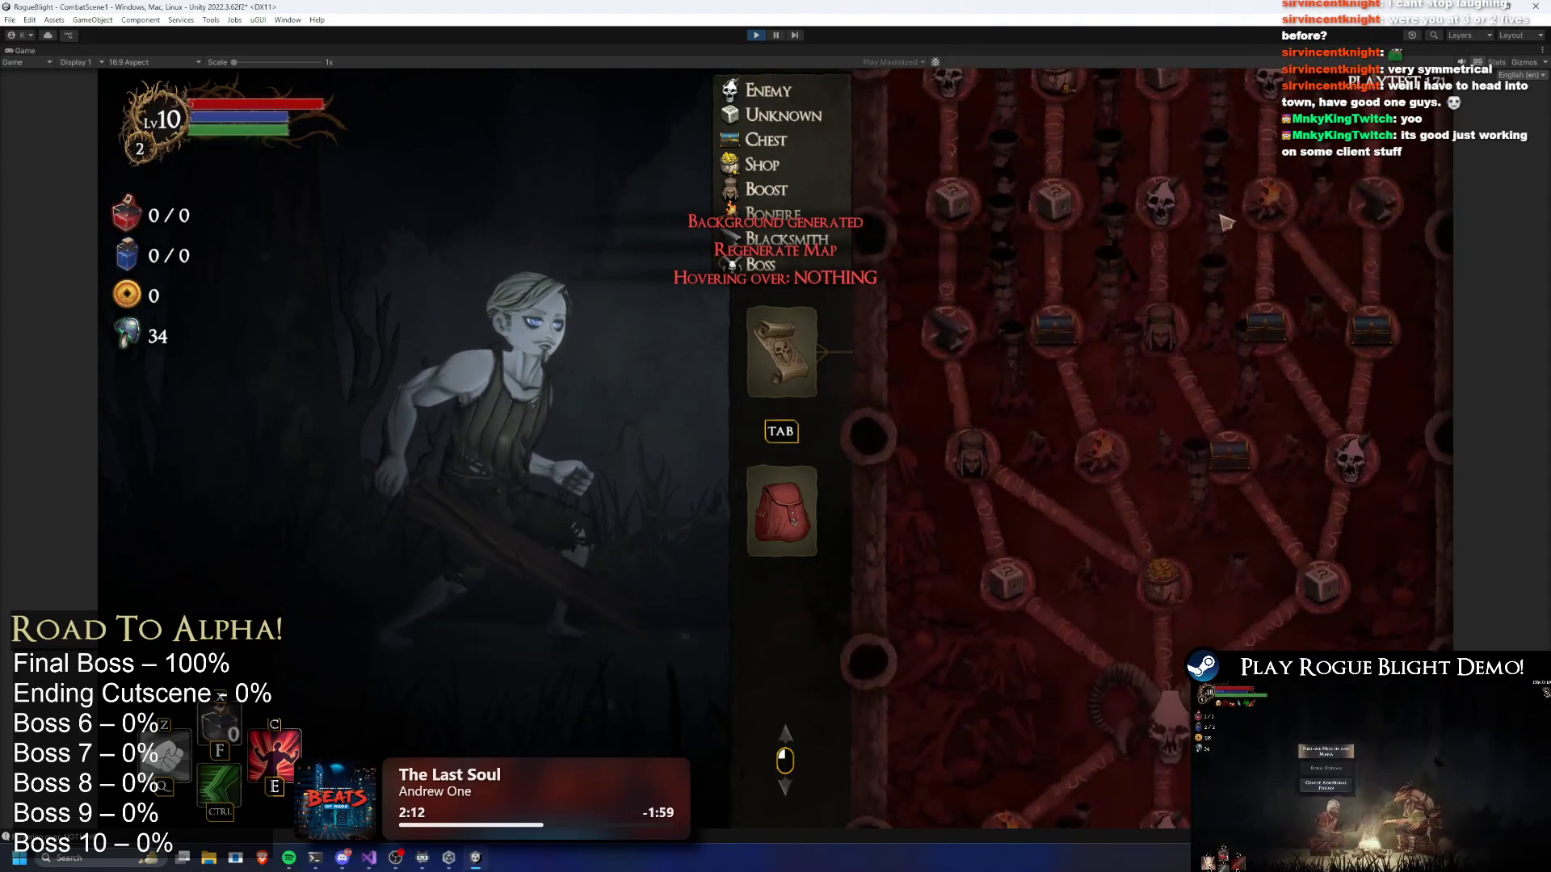
pyautogui.press('r')
pyautogui.scroll(-1, 1179, 534)
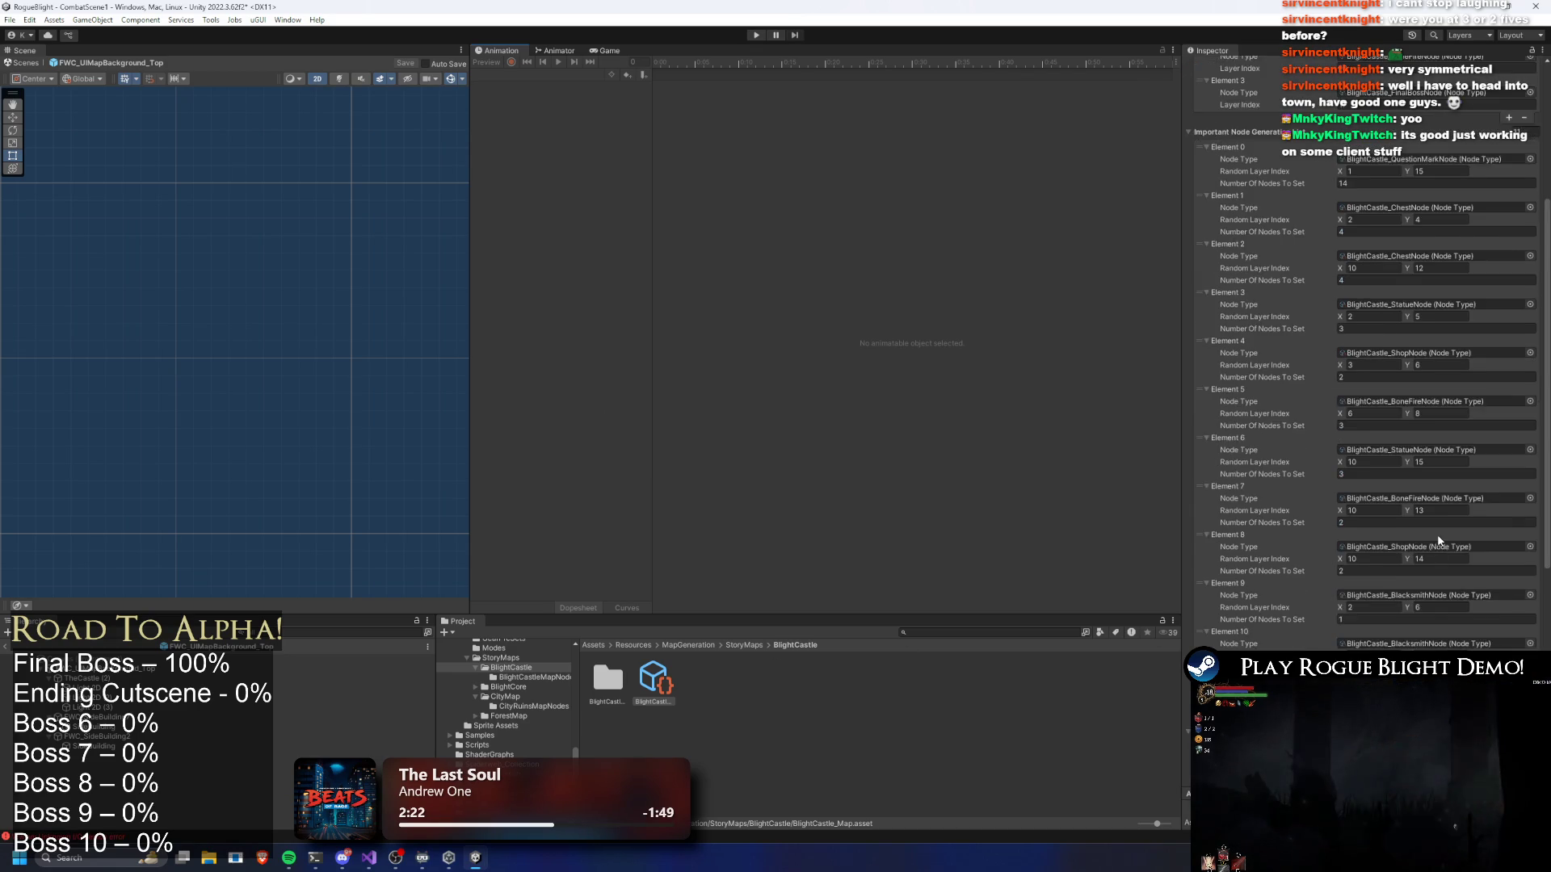
# Set Element 7's Number Of Nodes To Set to 1 and Element 6's to 2, save, and enter Play mode
pyautogui.scroll(-2, 1438, 540)
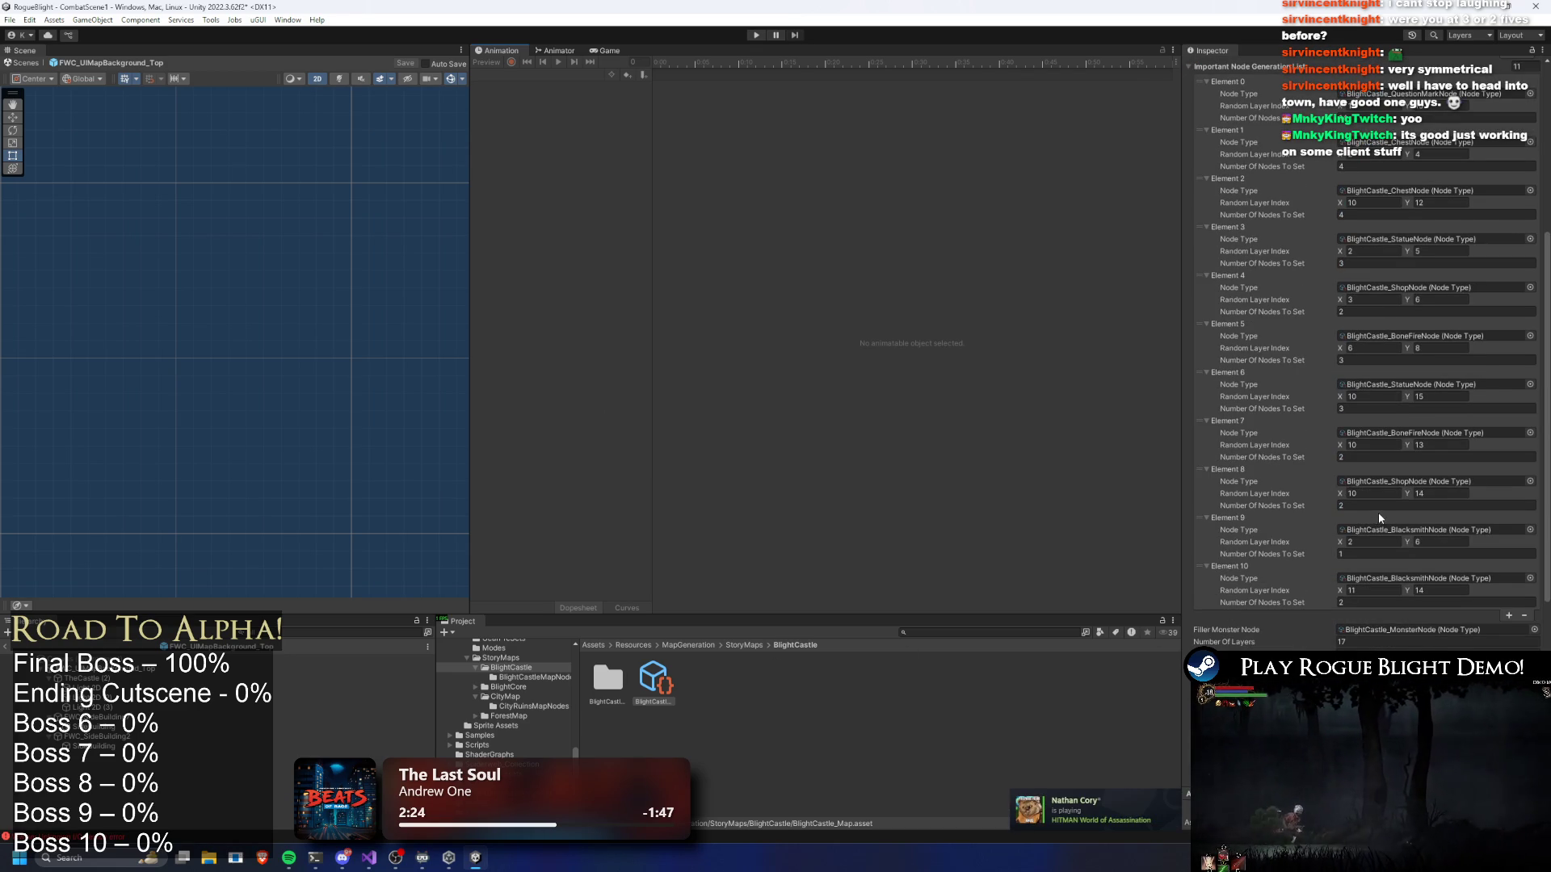
pyautogui.click(1446, 457)
pyautogui.write('1')
pyautogui.click(1421, 410)
pyautogui.write('2')
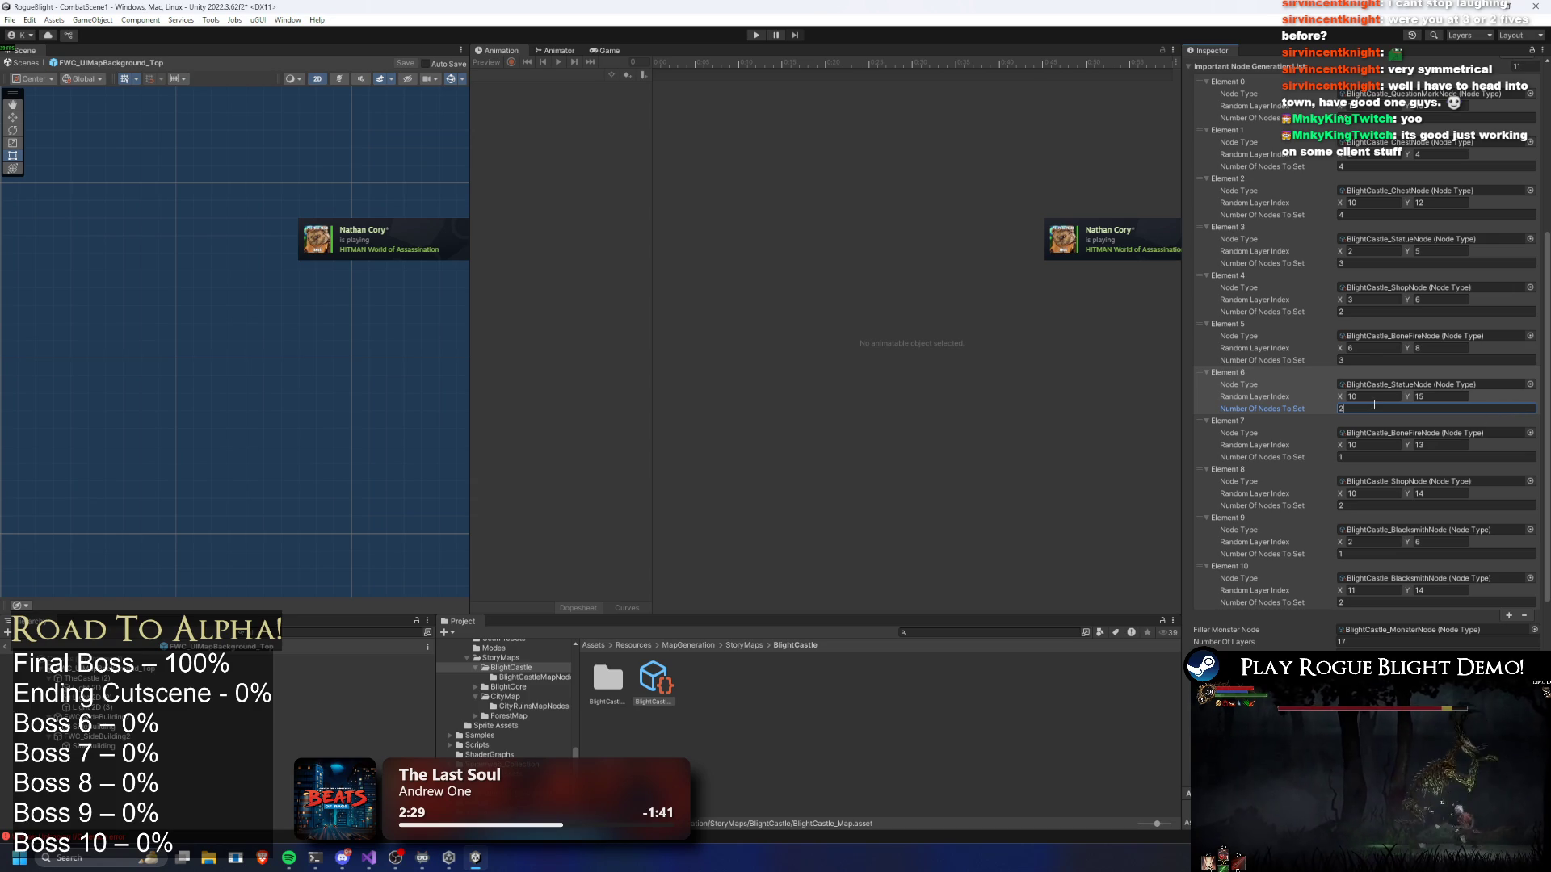
pyautogui.hotkey('ctrl', 's')
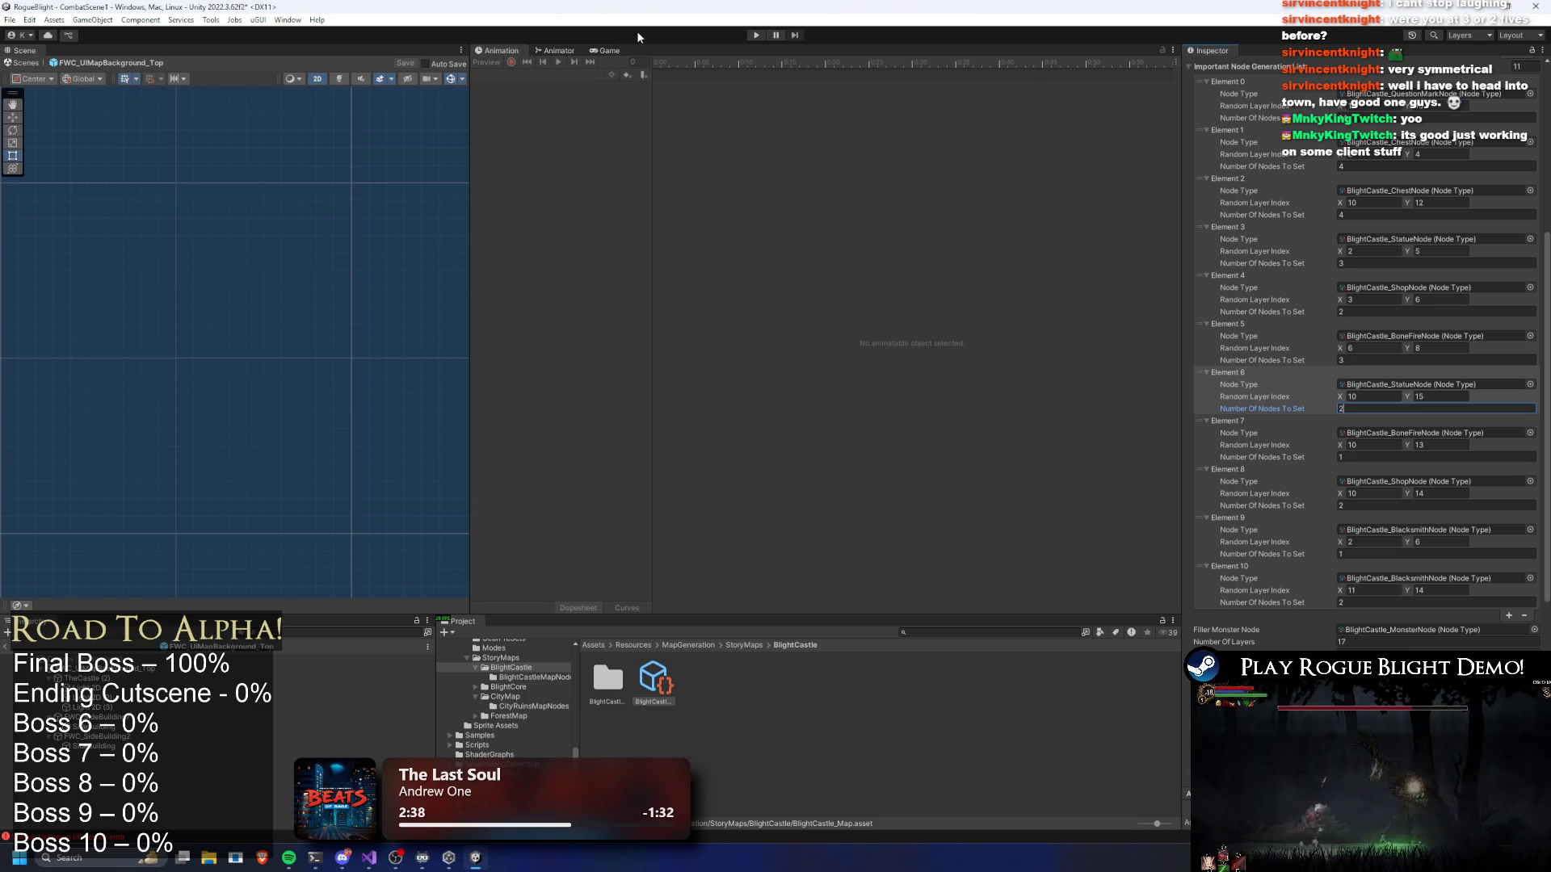
pyautogui.click(755, 36)
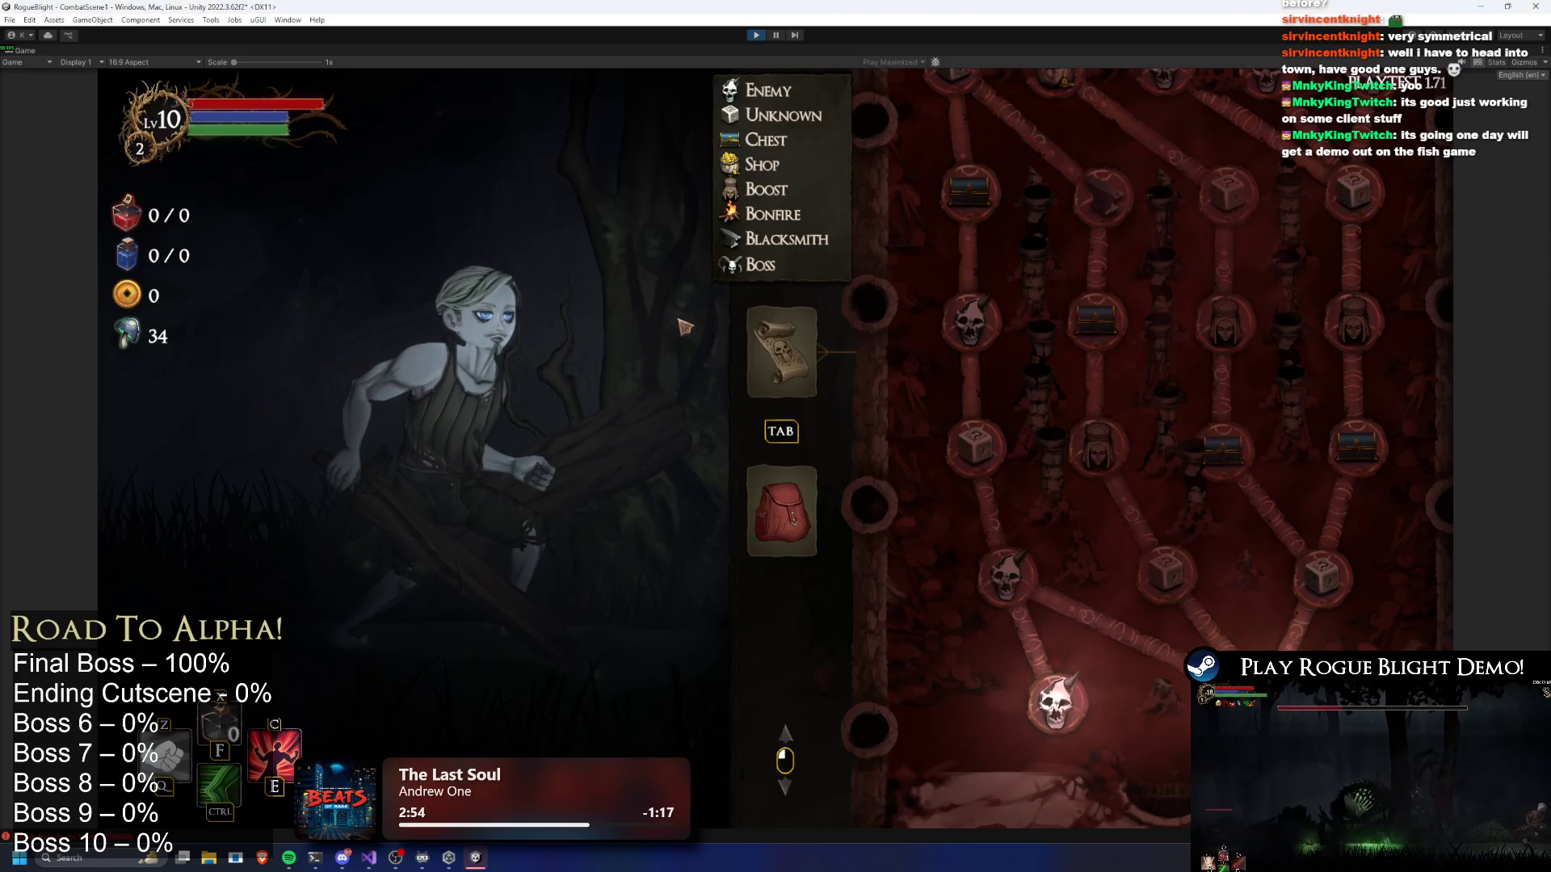
# Reroll the map several times with R, scrolling and dragging to check the new node counts
pyautogui.scroll(3, 1329, 265)
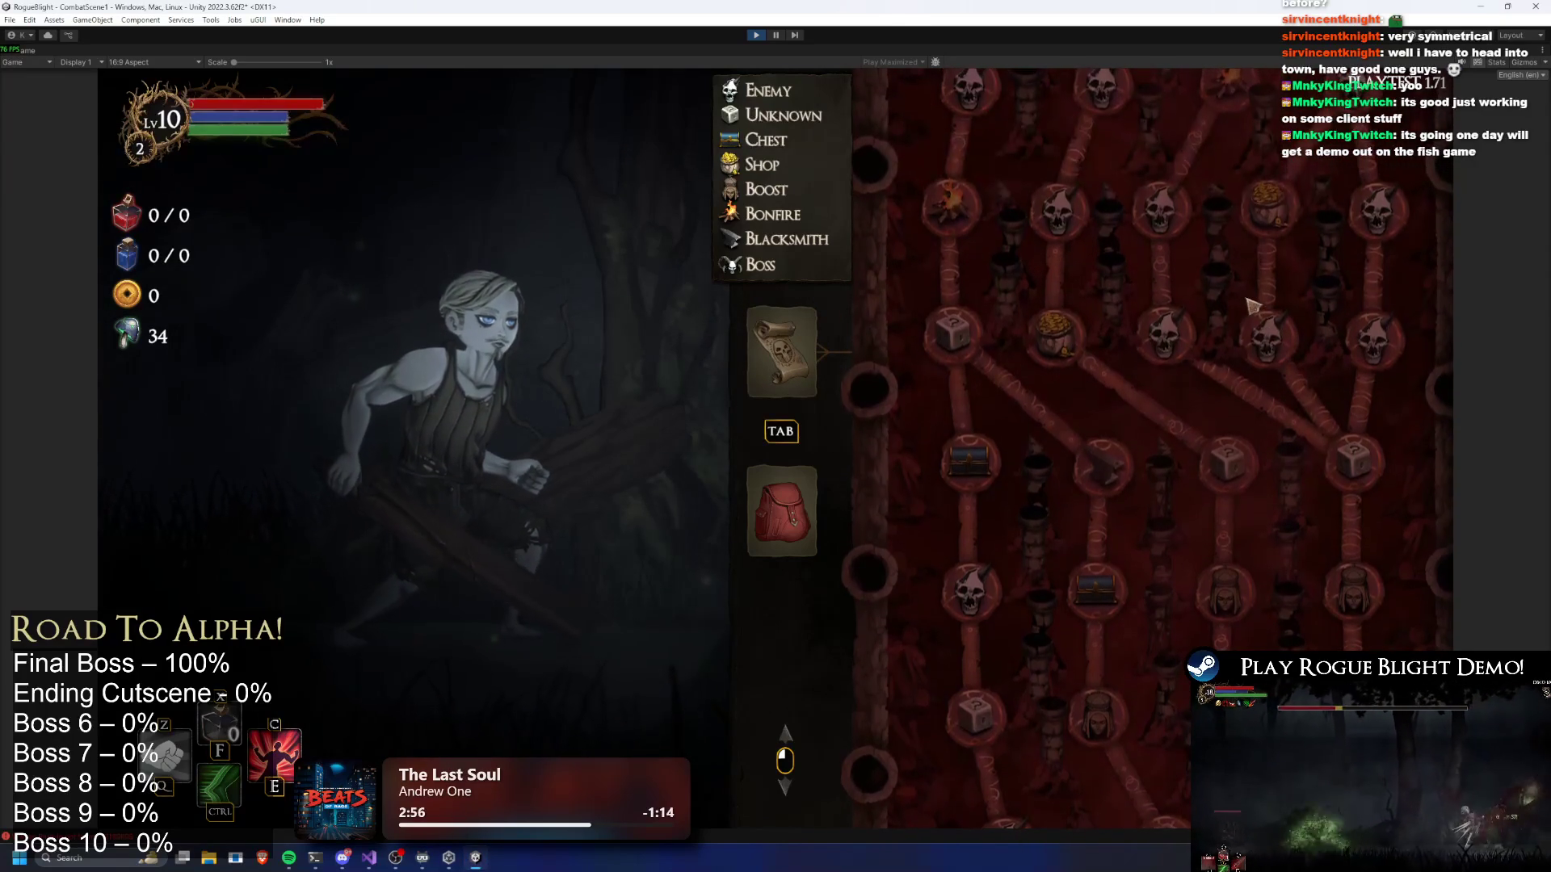
pyautogui.press('r')
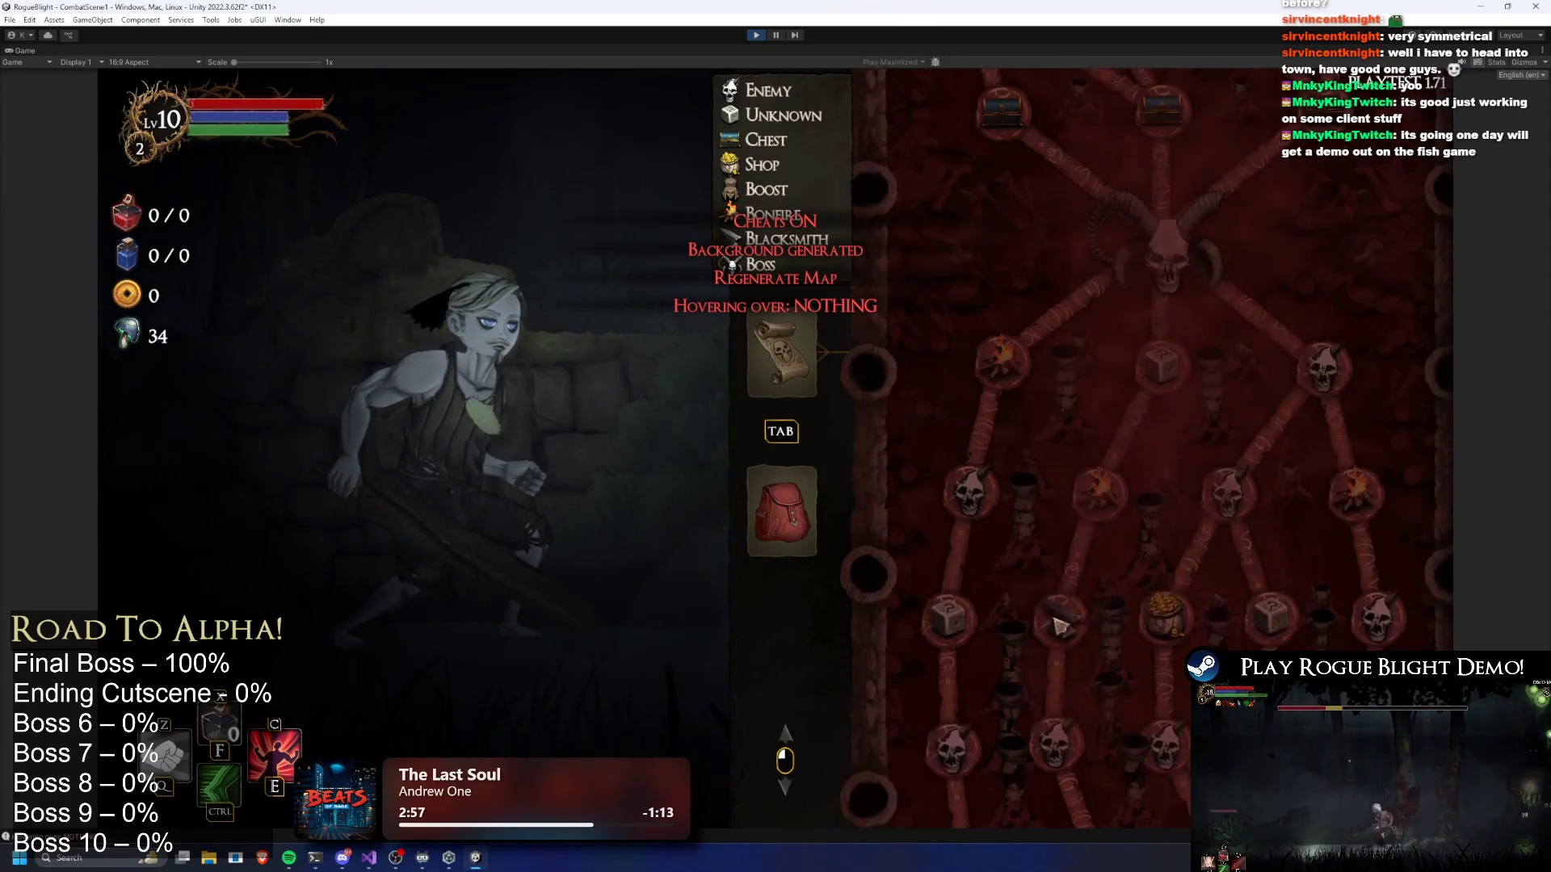
pyautogui.scroll(2, 1268, 346)
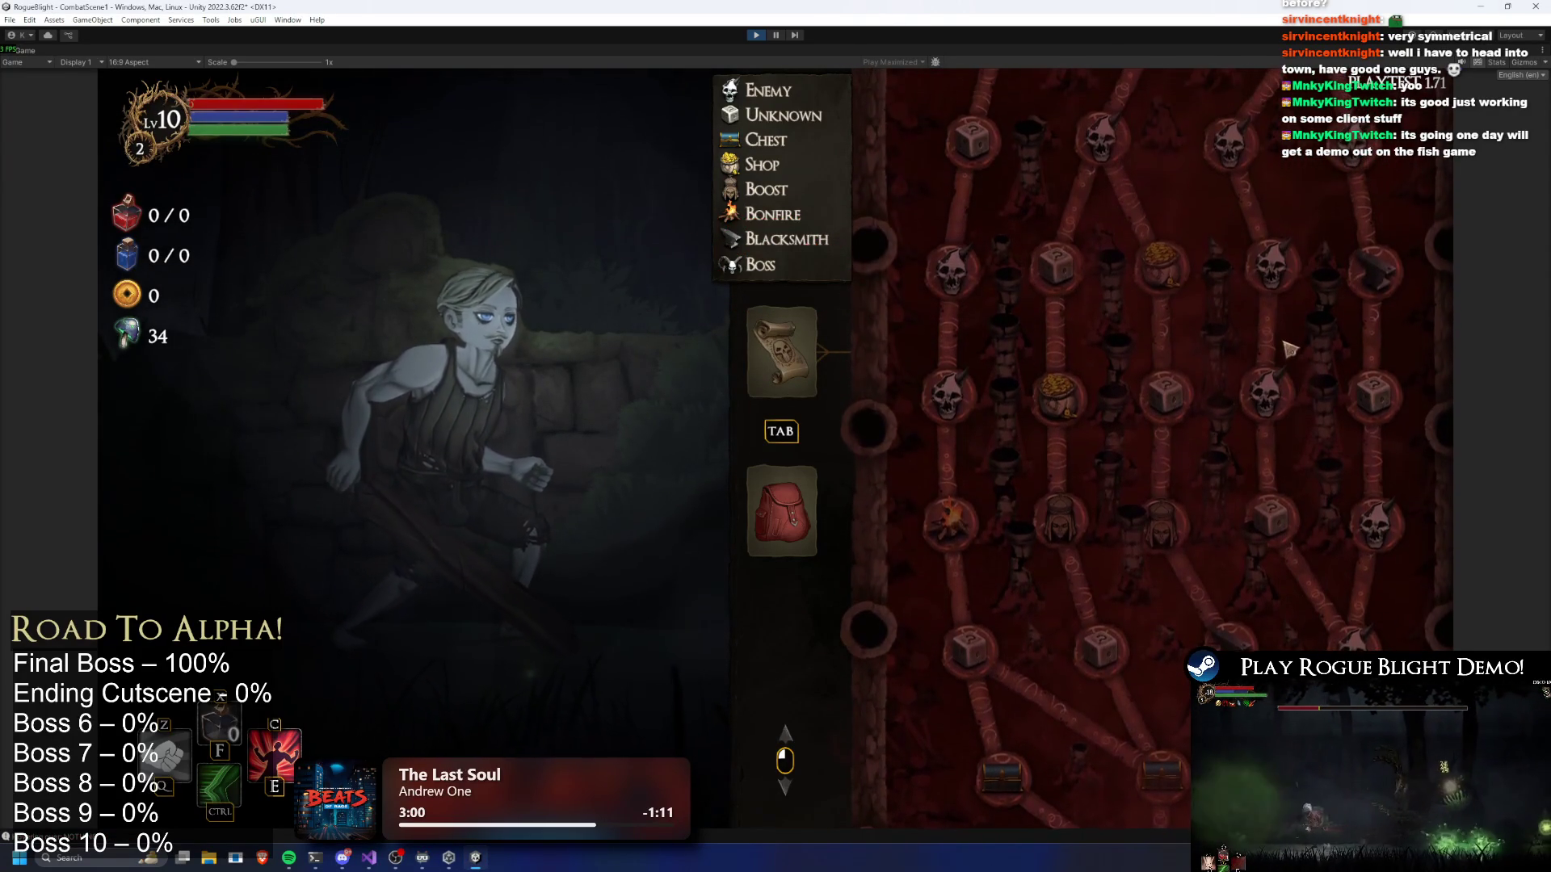
pyautogui.press('r')
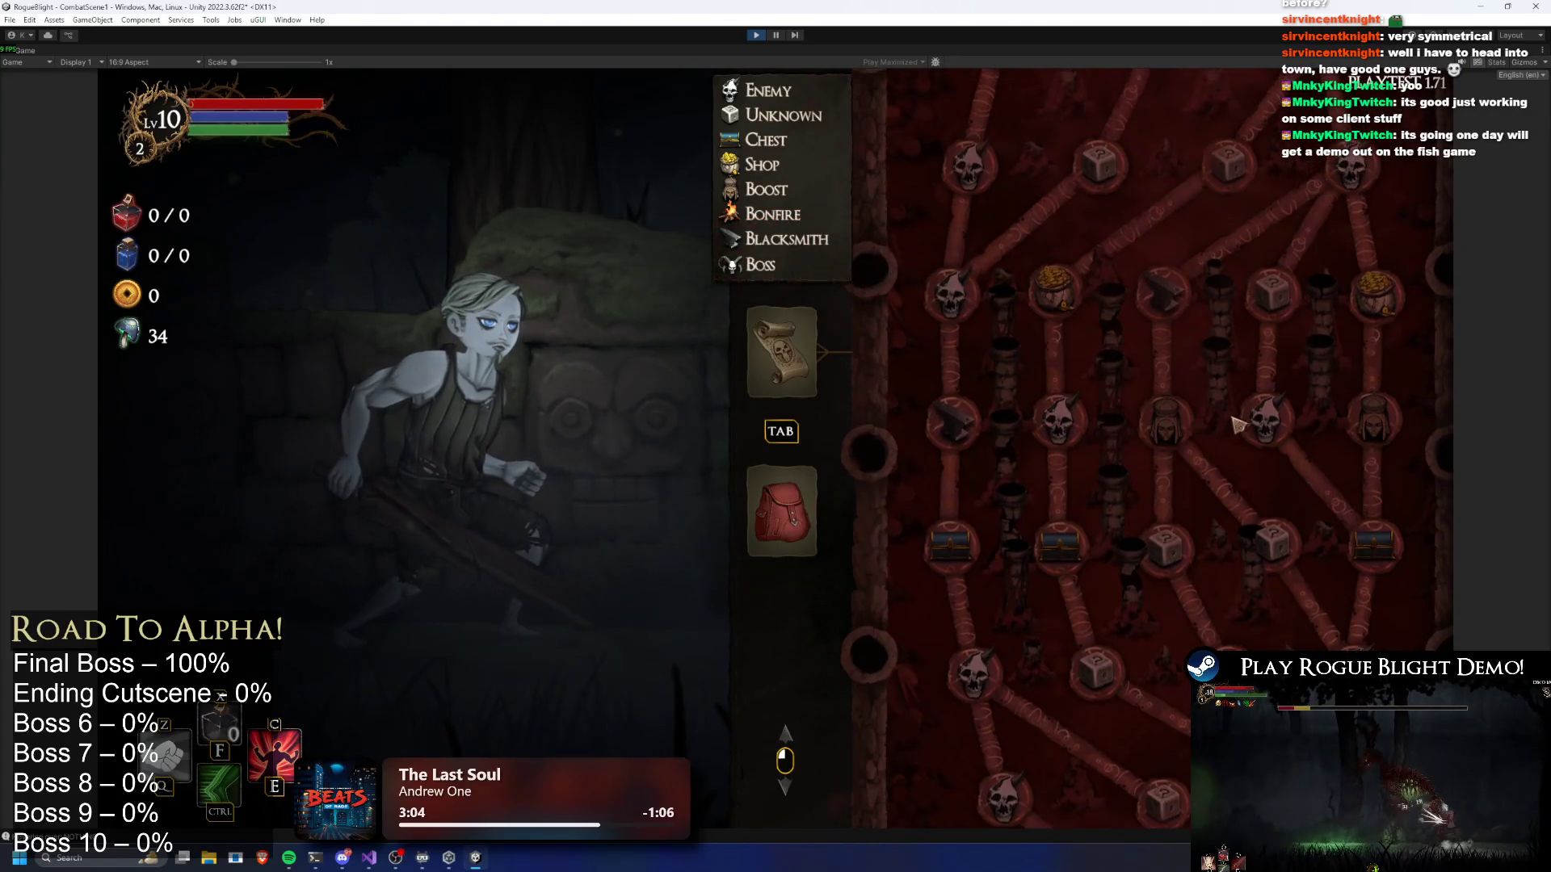
pyautogui.press('r')
pyautogui.press('r')
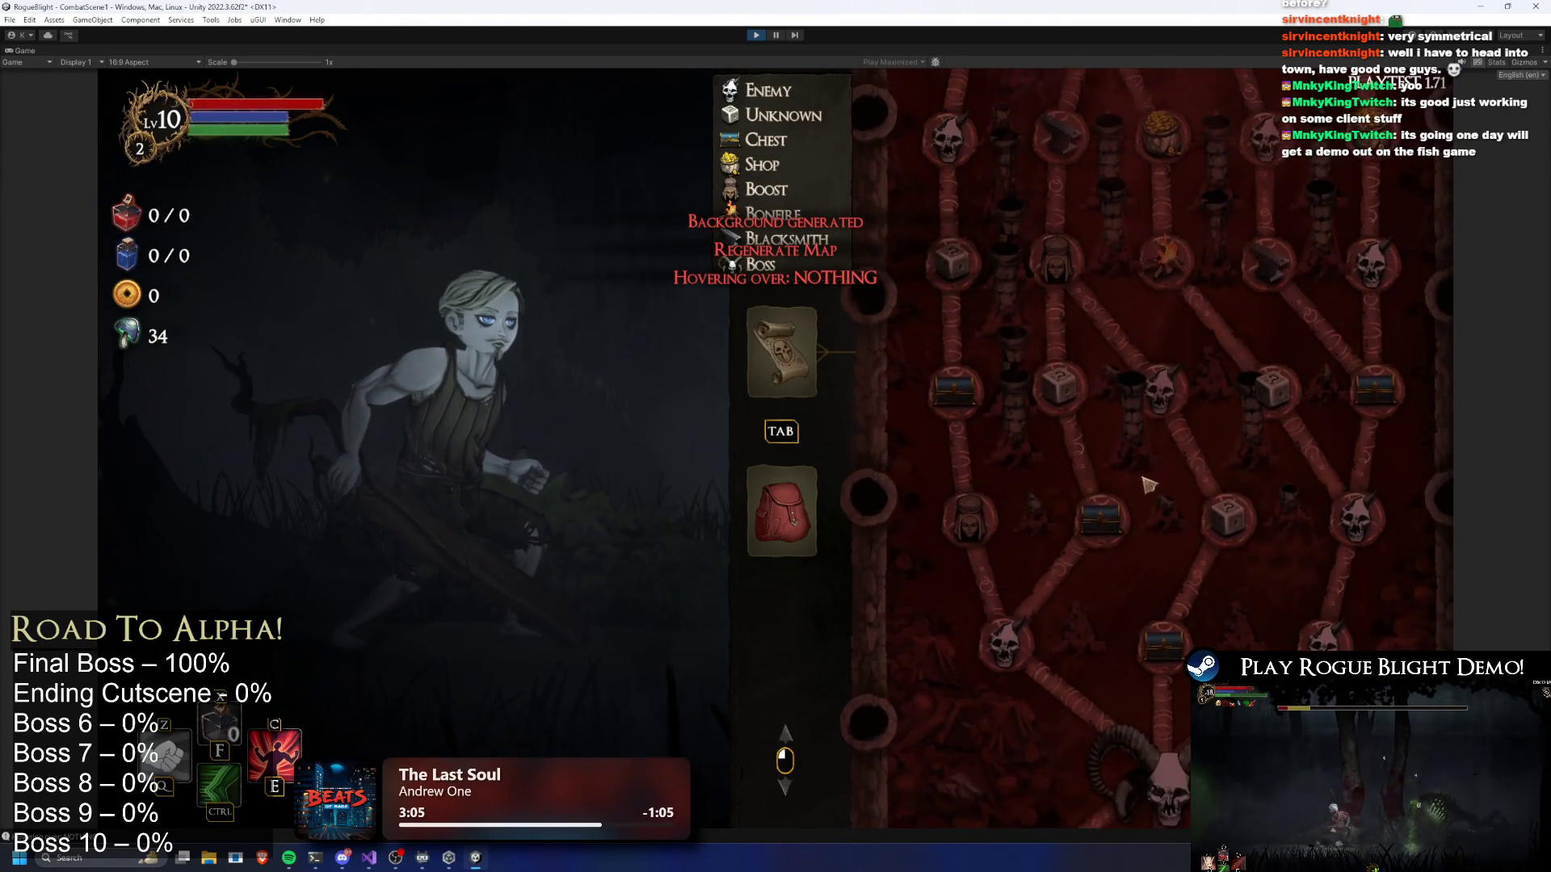
pyautogui.press('r')
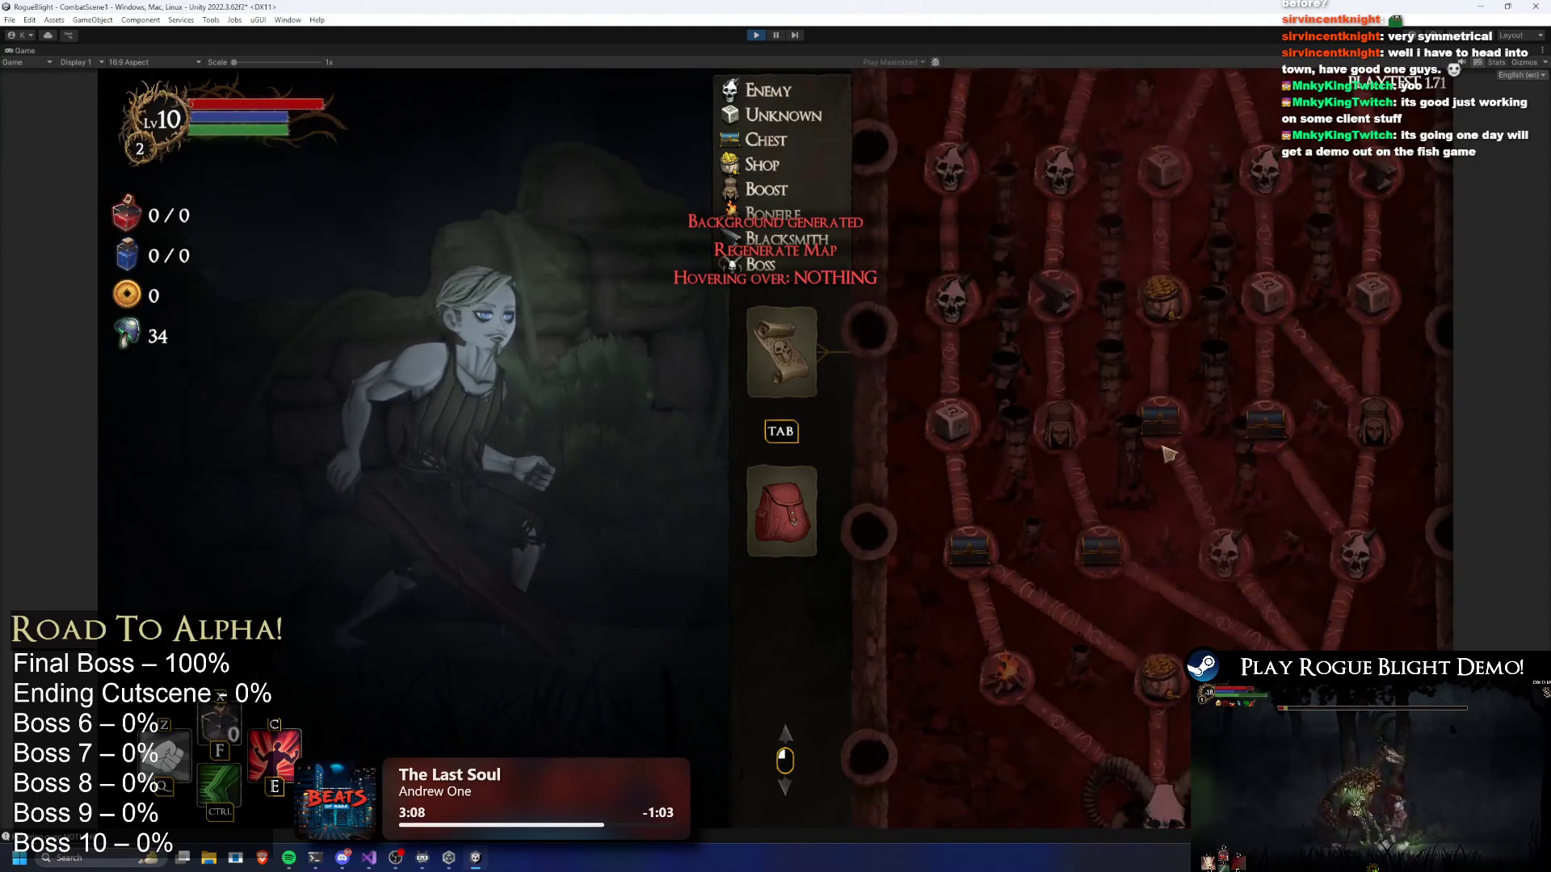
pyautogui.scroll(1, 1169, 454)
pyautogui.press('r')
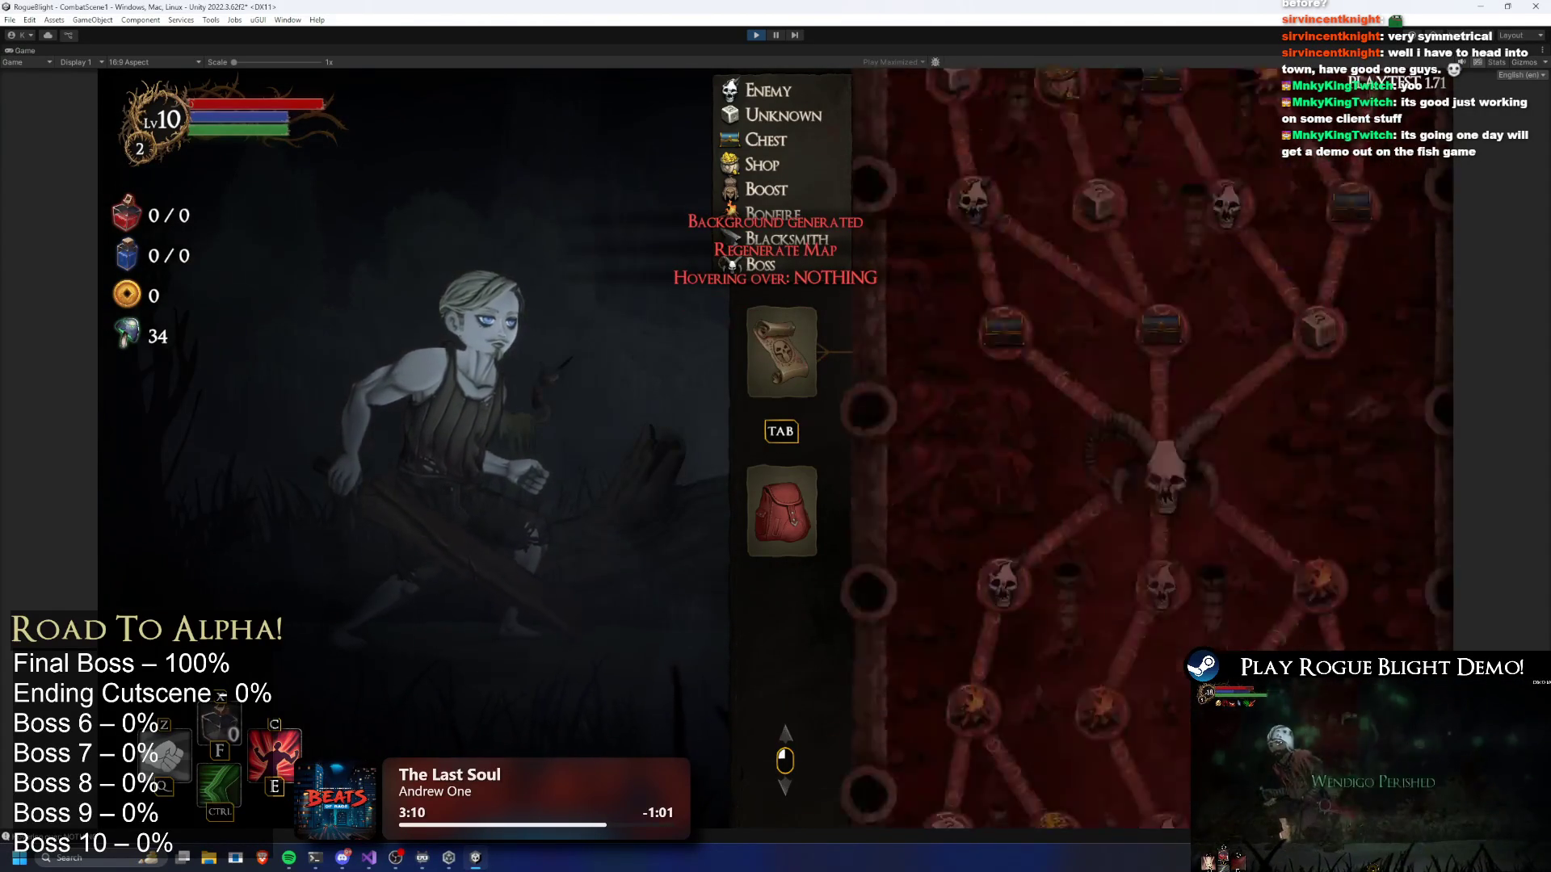
pyautogui.moveTo(1207, 372); pyautogui.dragTo(1151, 500)
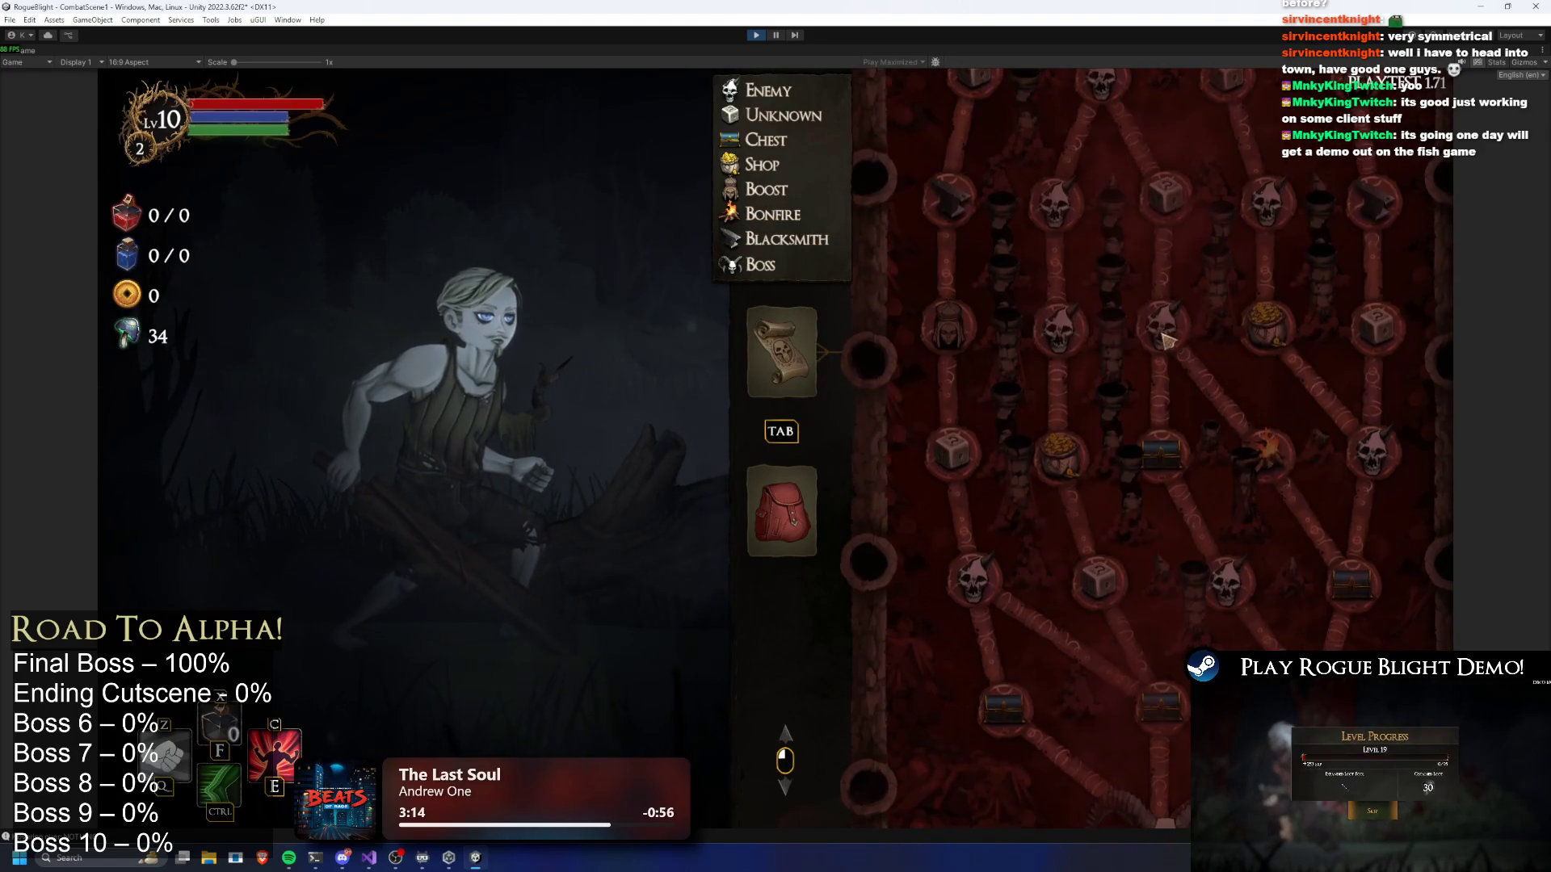
pyautogui.press('r')
pyautogui.scroll(3, 1172, 517)
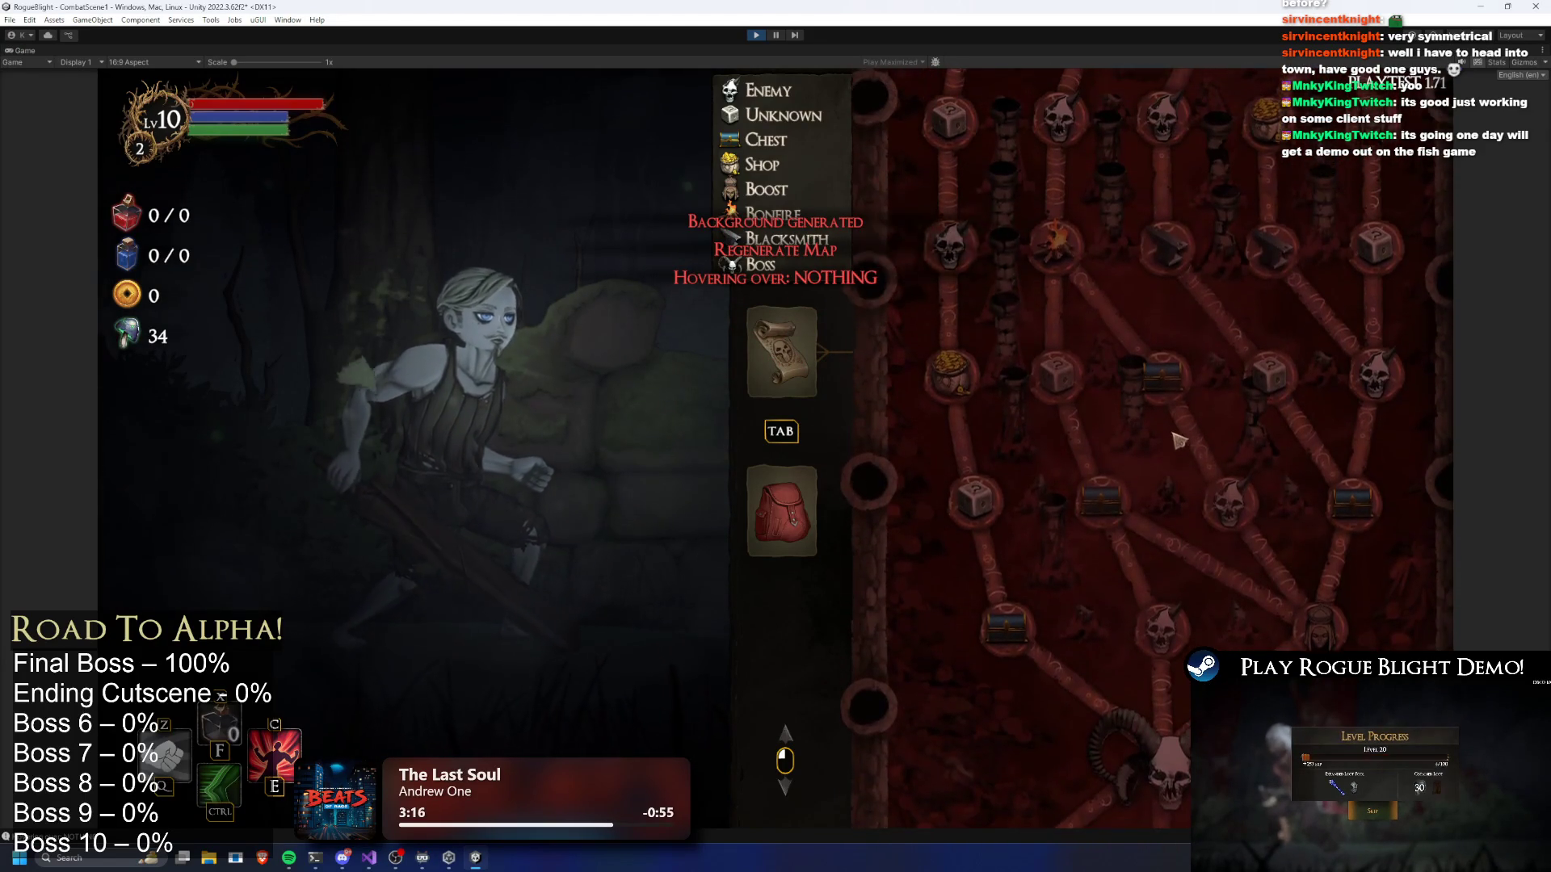
pyautogui.scroll(1, 1160, 501)
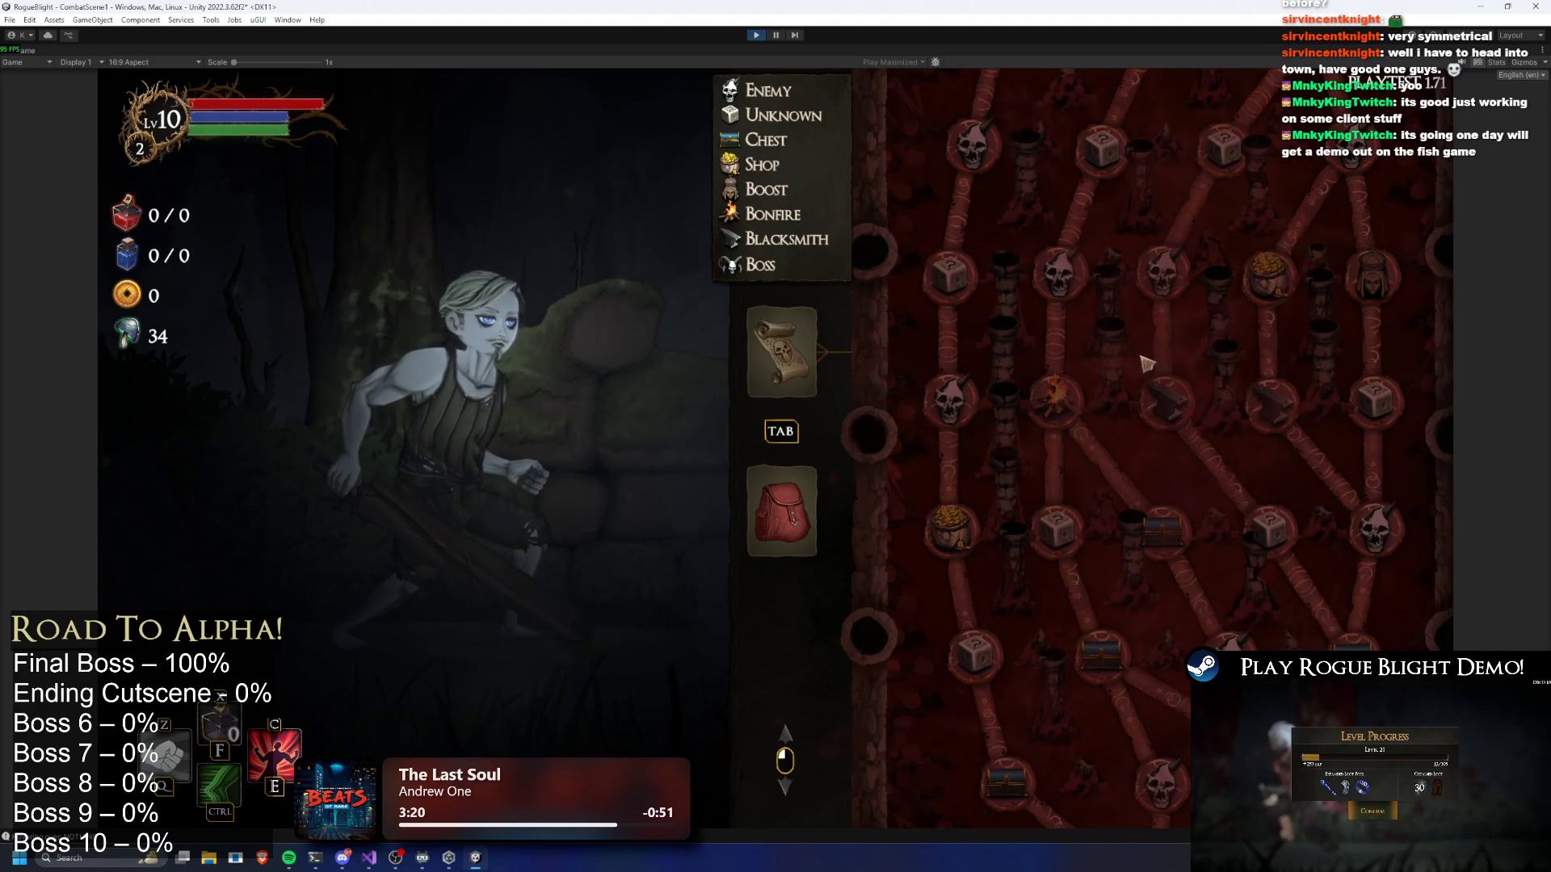
pyautogui.press('r')
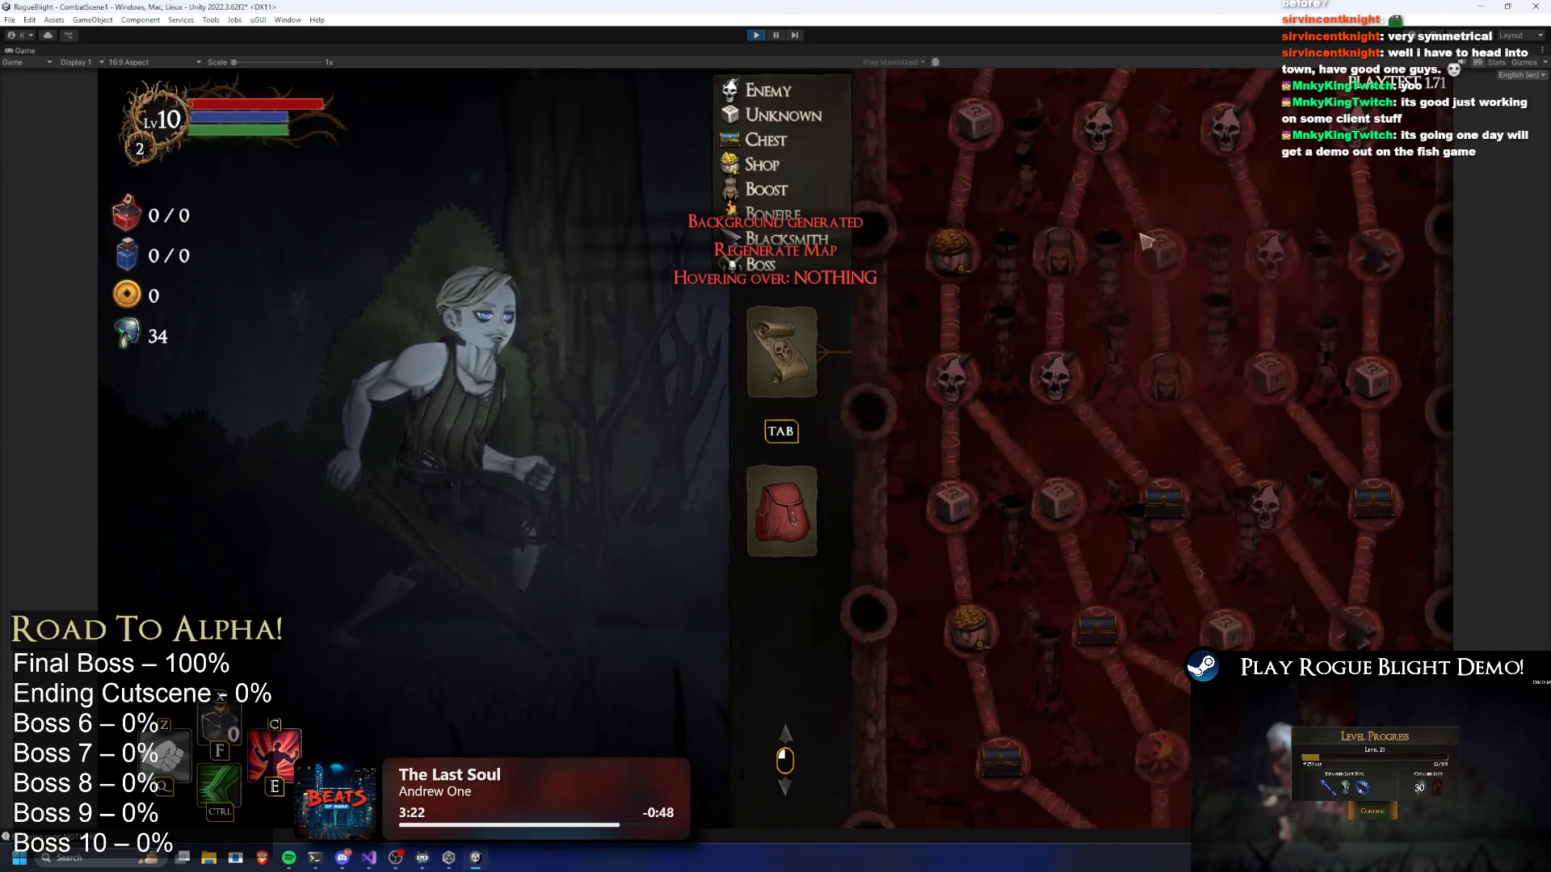
pyautogui.scroll(1, 1127, 274)
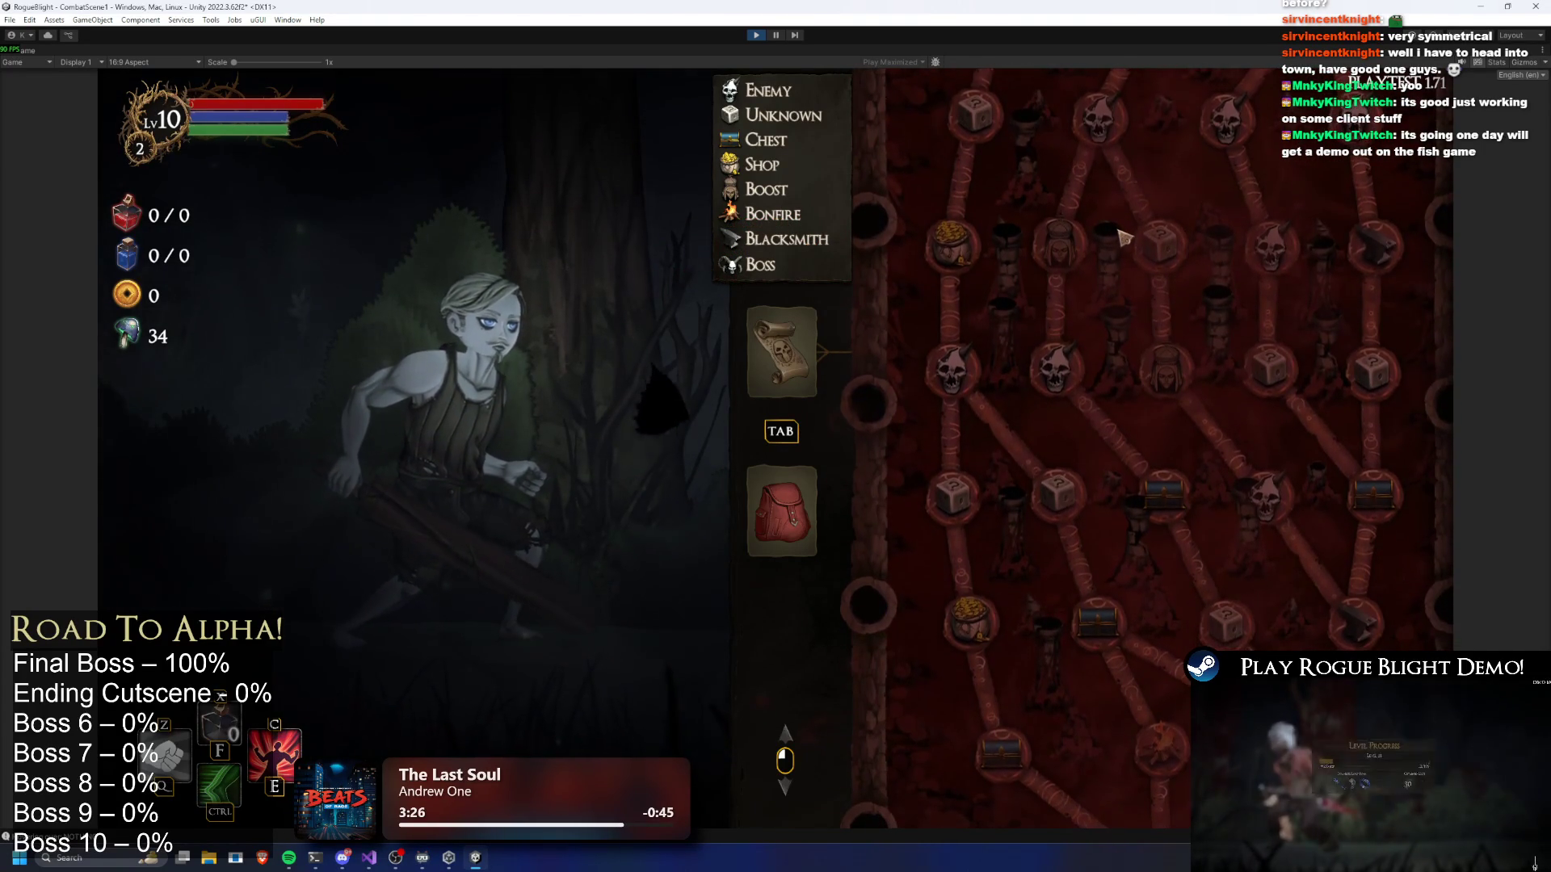
# Regenerate the map repeatedly with R, scrolling to check the node distribution
pyautogui.press('r')
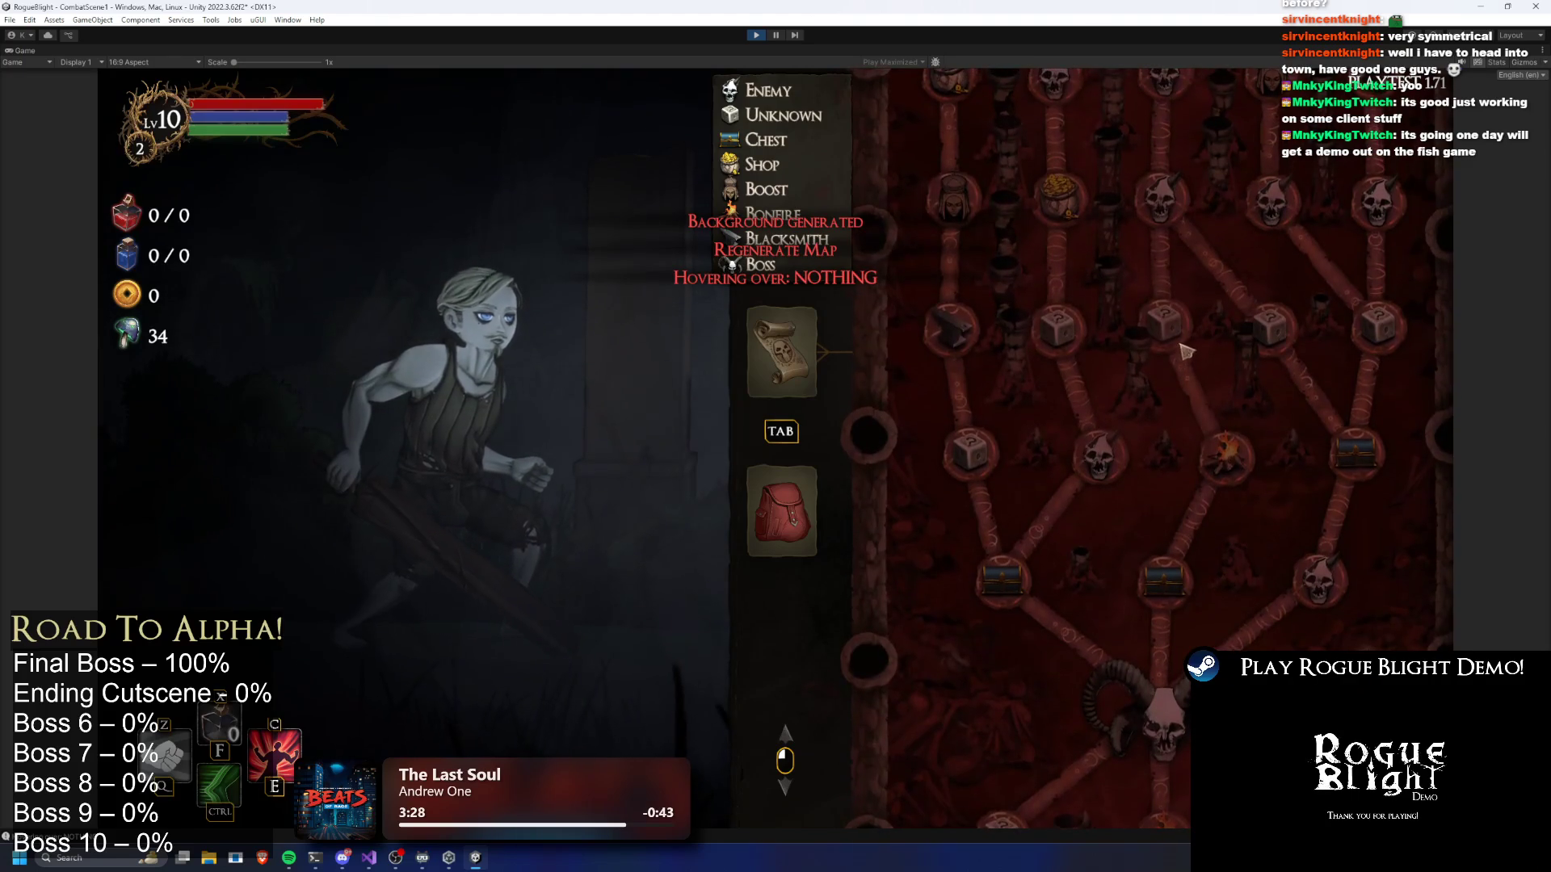
pyautogui.scroll(4, 1184, 380)
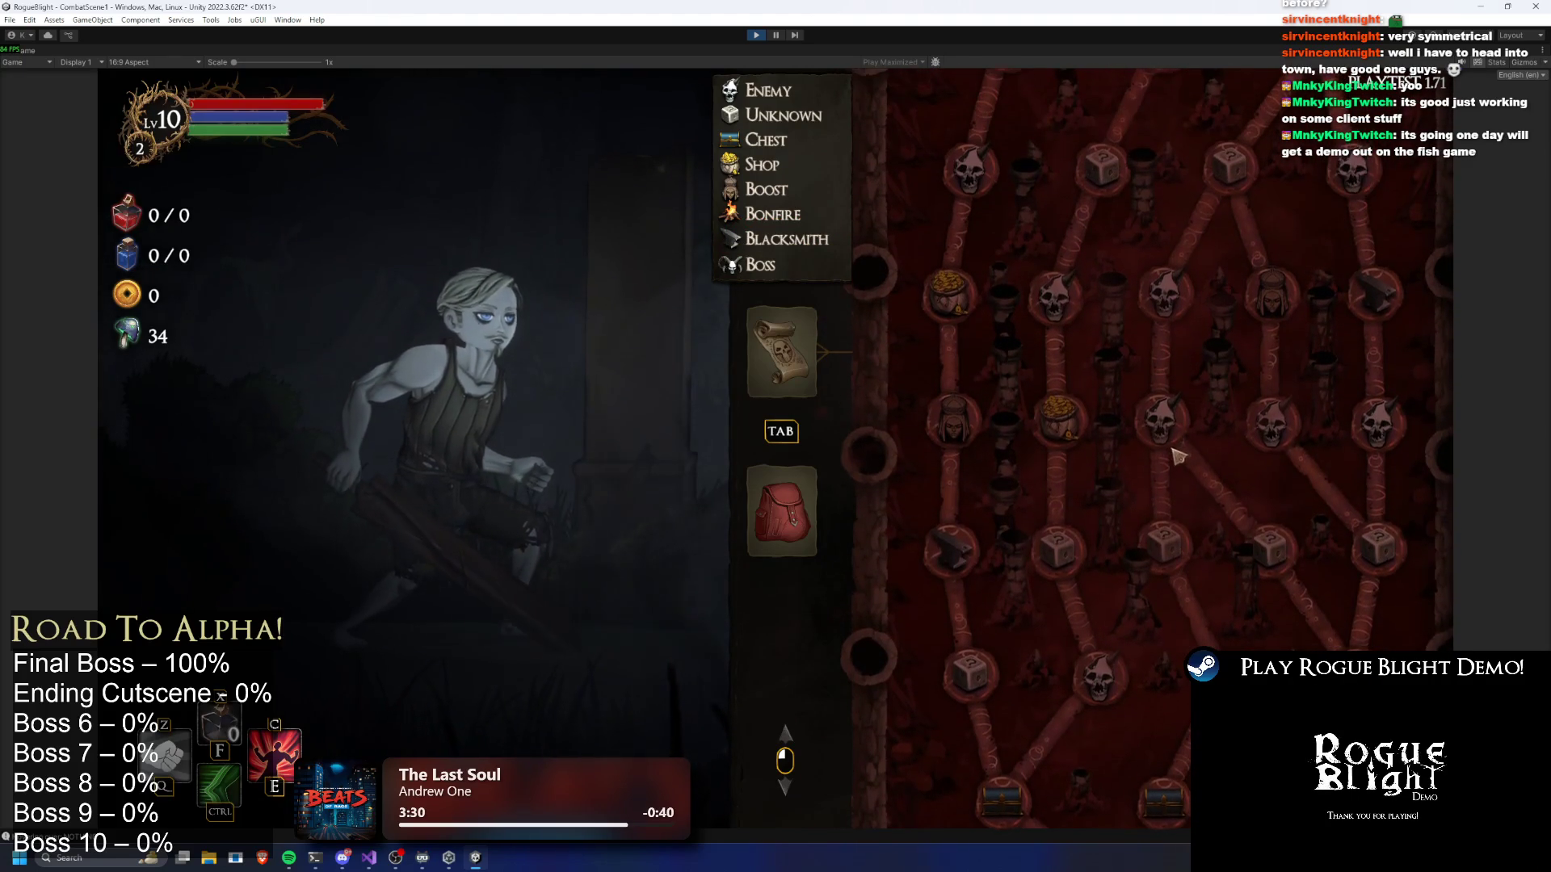
pyautogui.press('r')
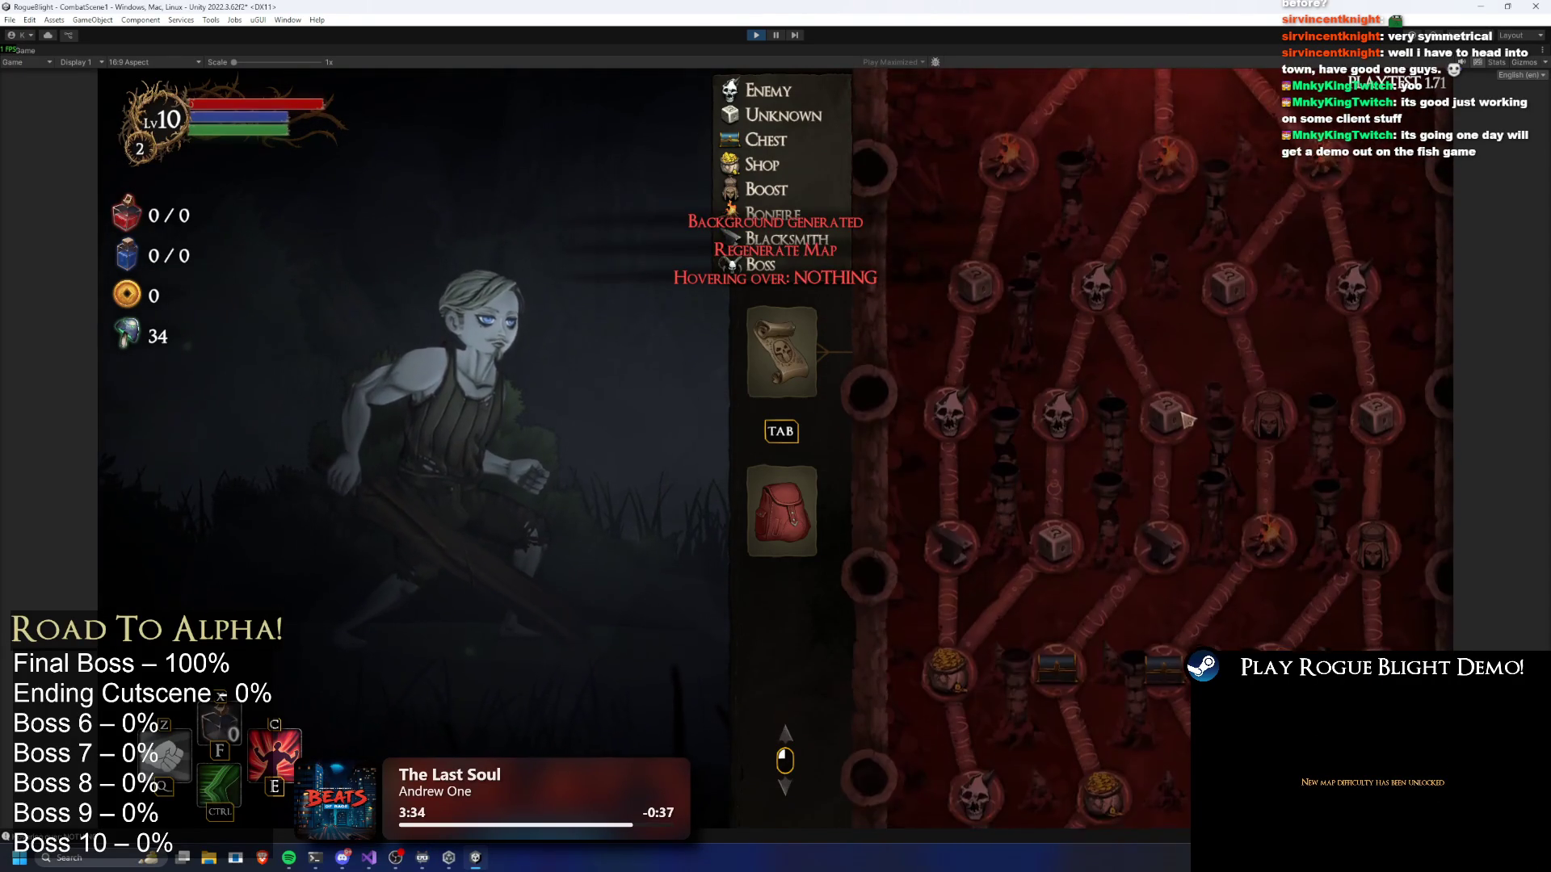
pyautogui.scroll(-5, 1173, 363)
pyautogui.press('r')
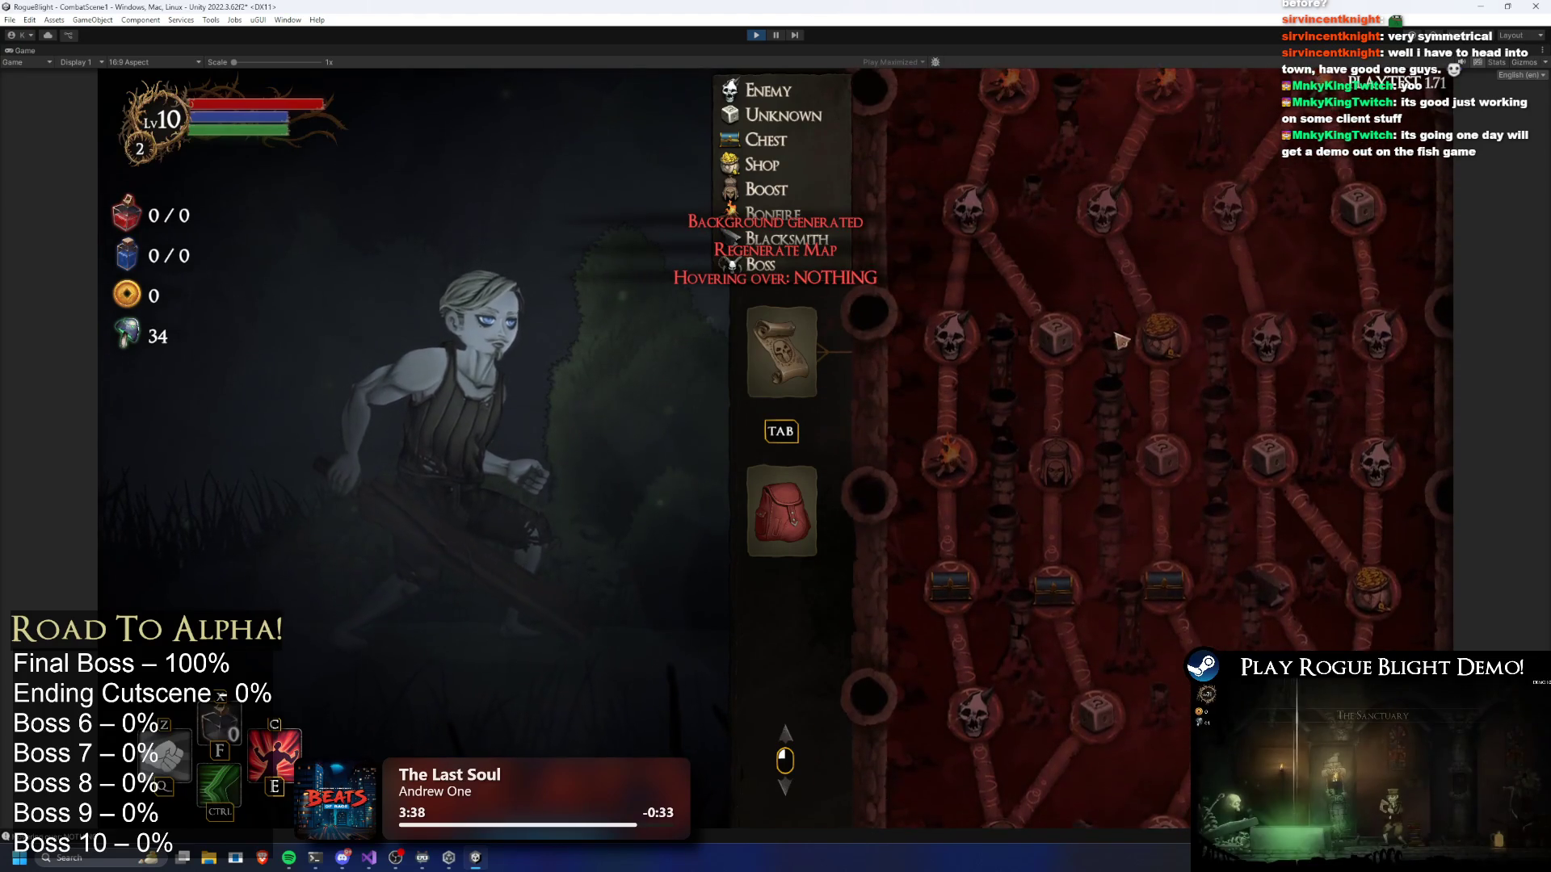
pyautogui.scroll(5, 1106, 343)
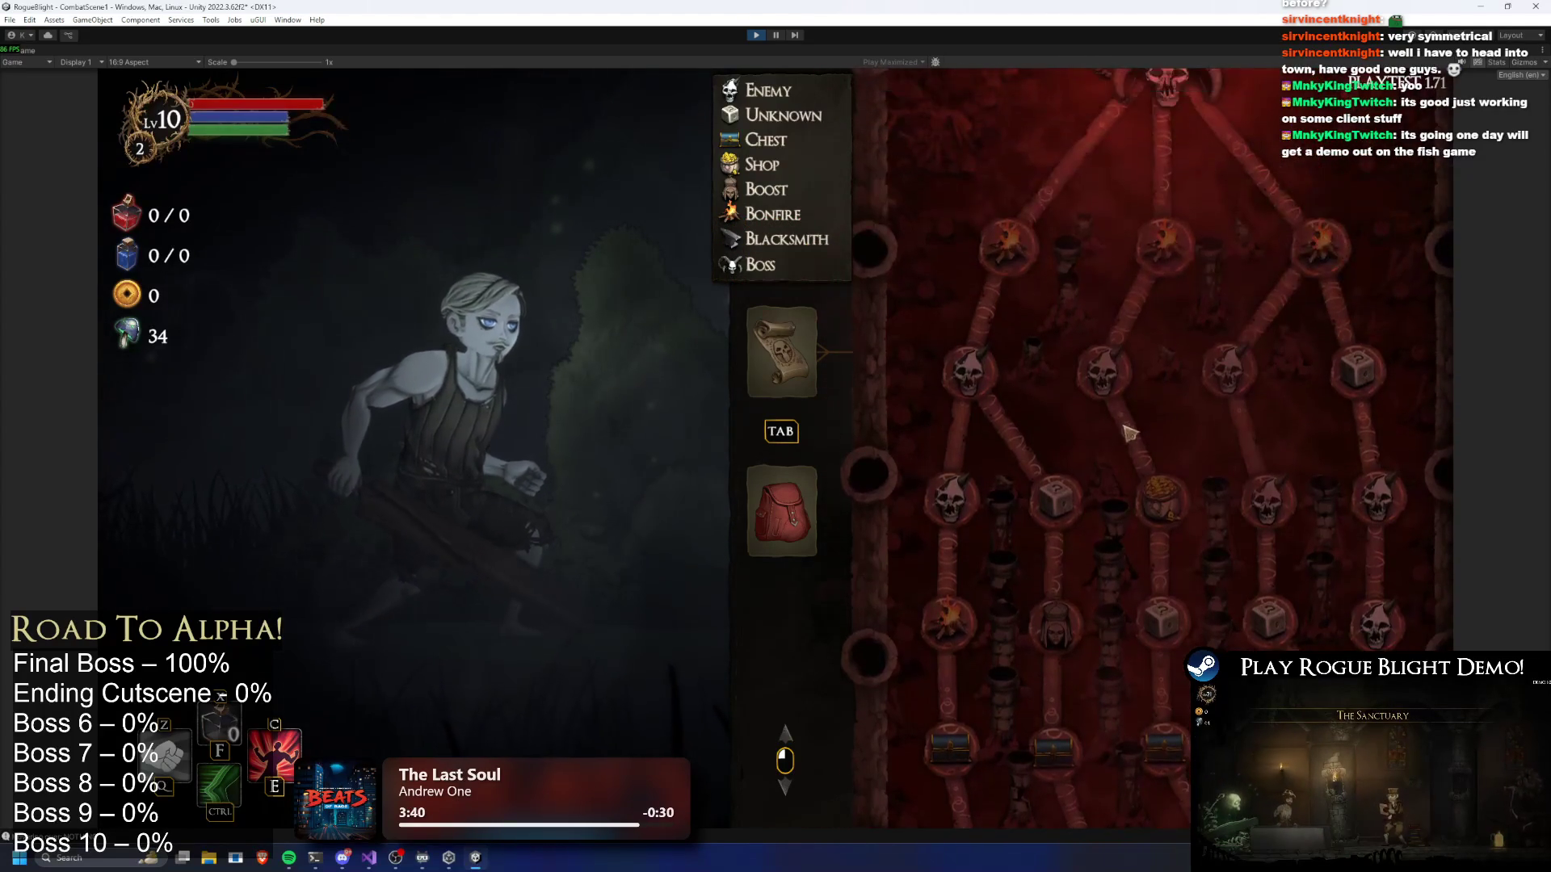
pyautogui.press('r')
pyautogui.scroll(3, 1157, 391)
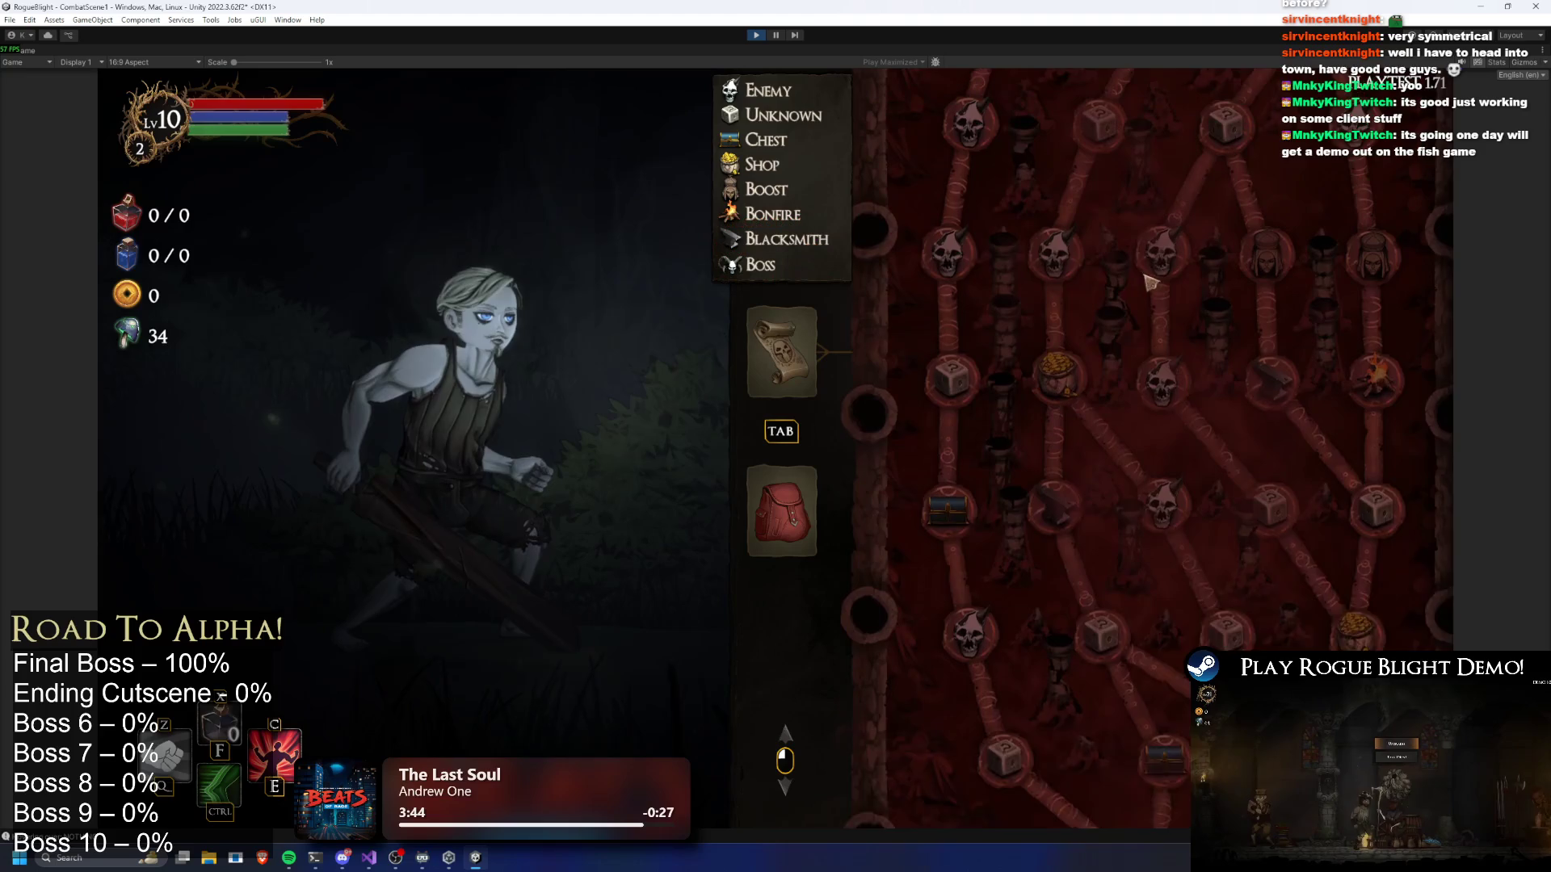
pyautogui.press('r')
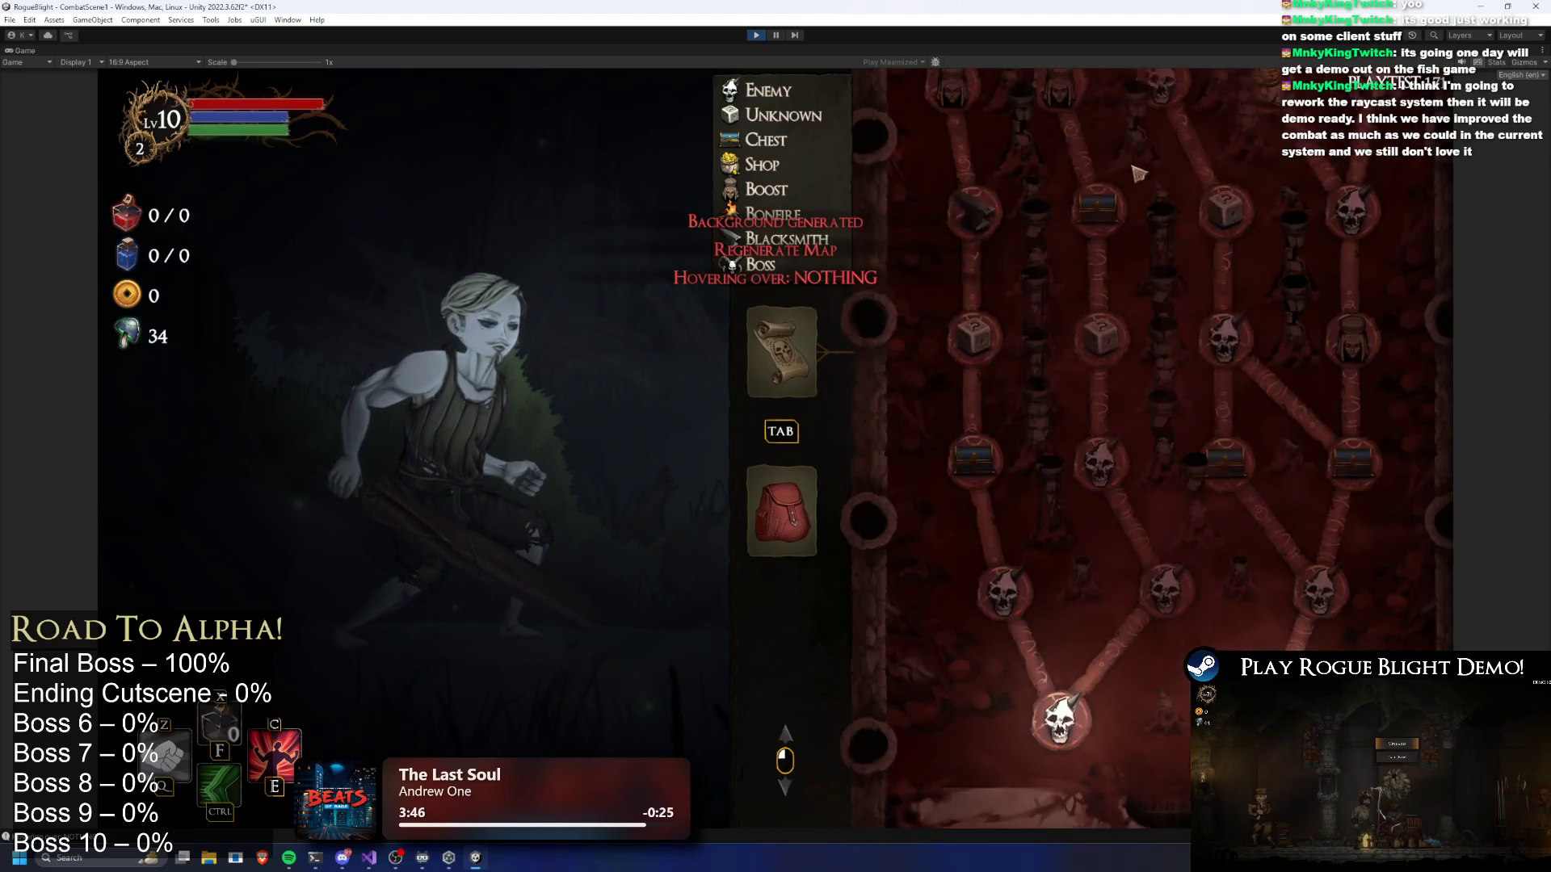
pyautogui.scroll(1, 1154, 331)
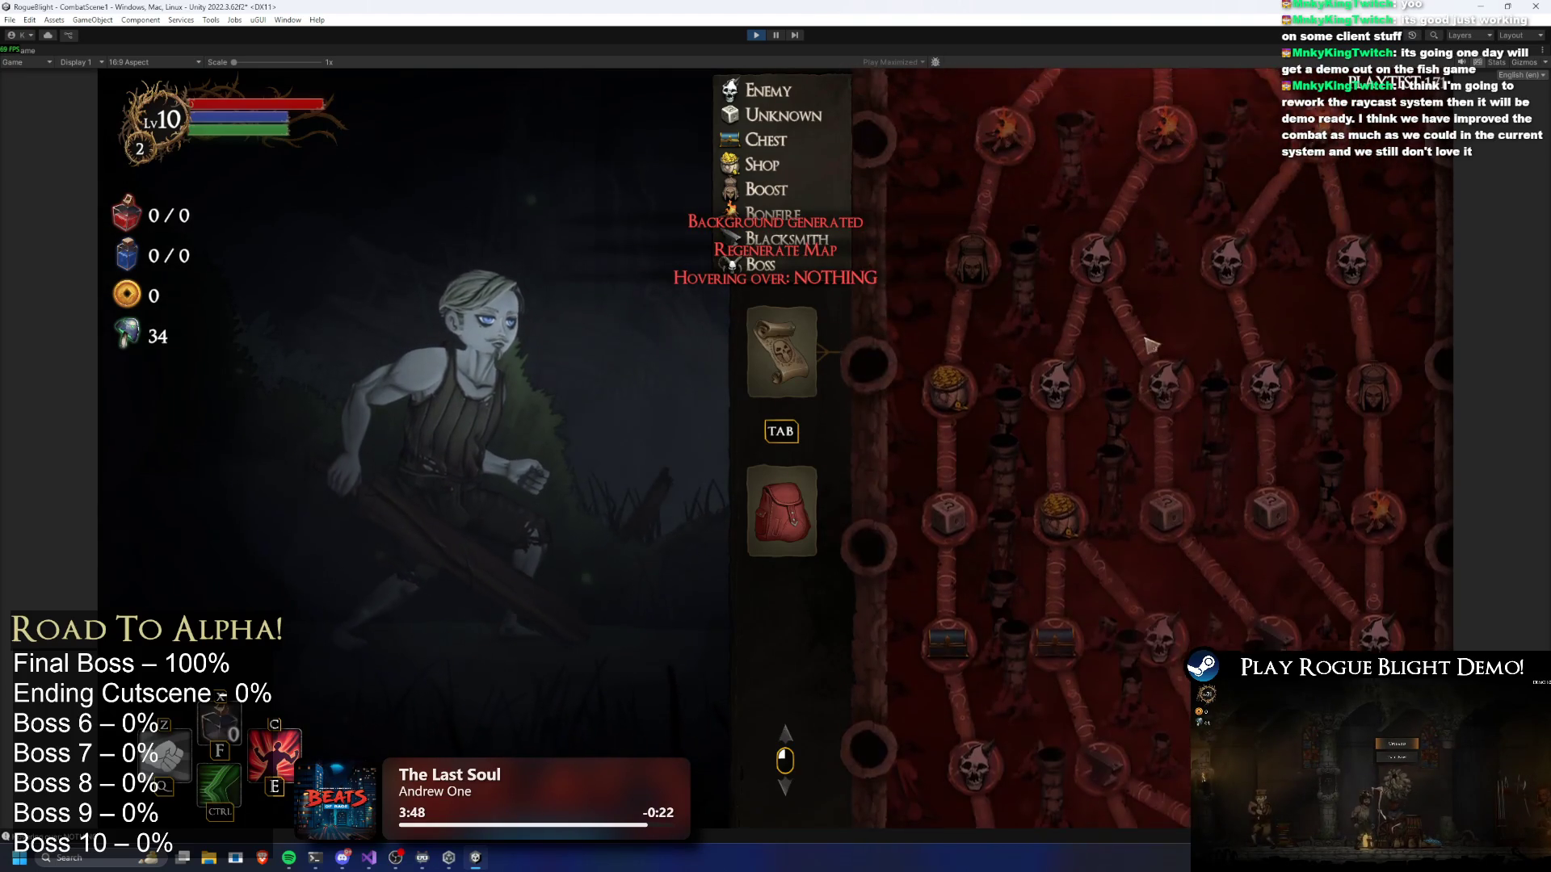
pyautogui.press('r')
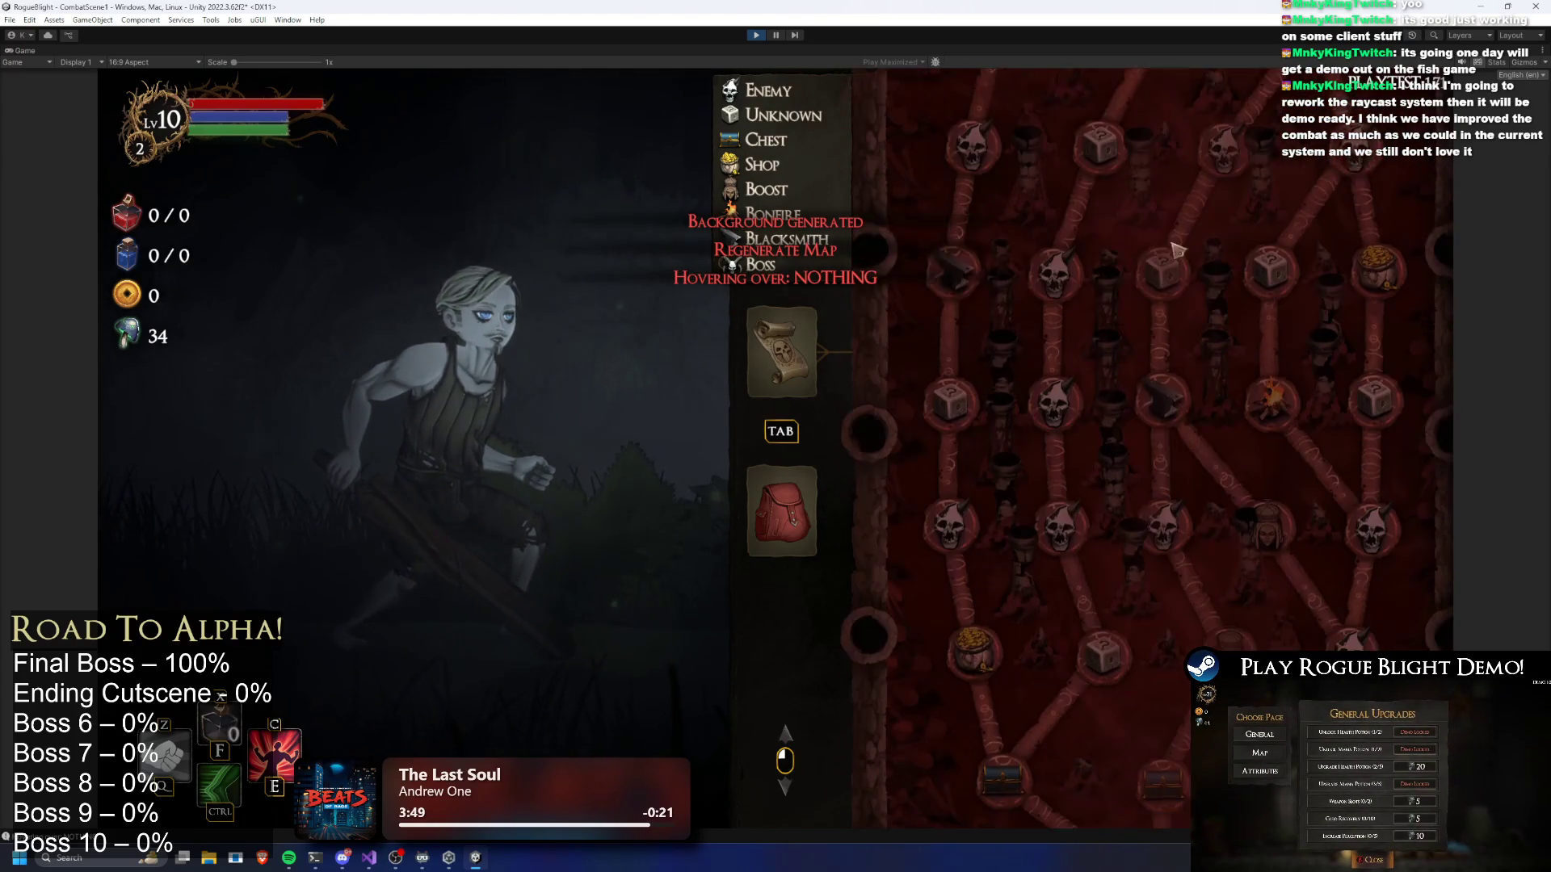
pyautogui.press('r')
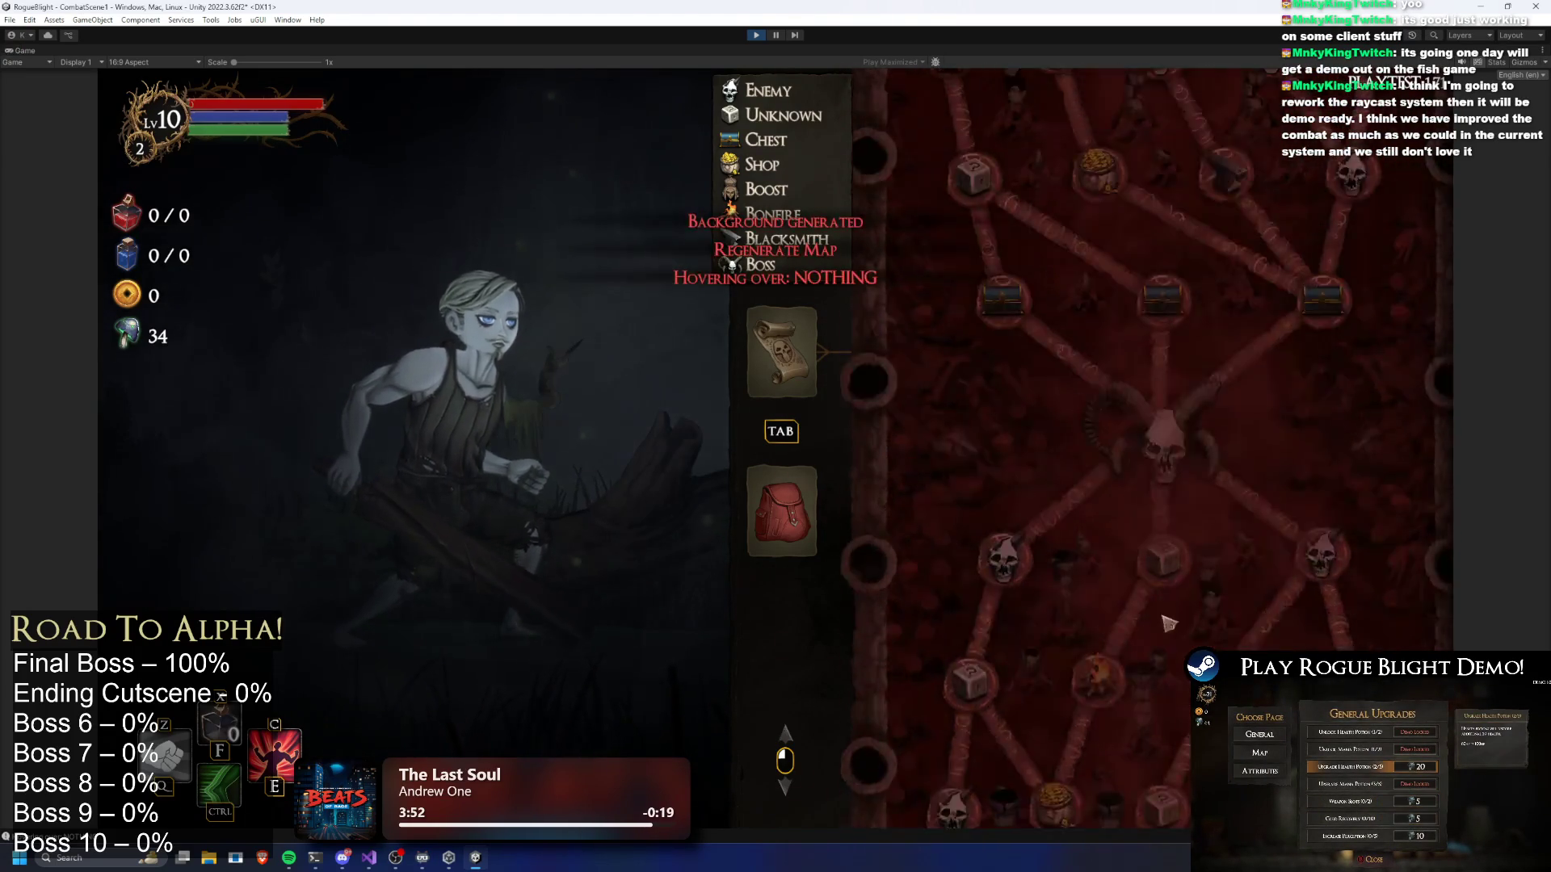
pyautogui.press('r')
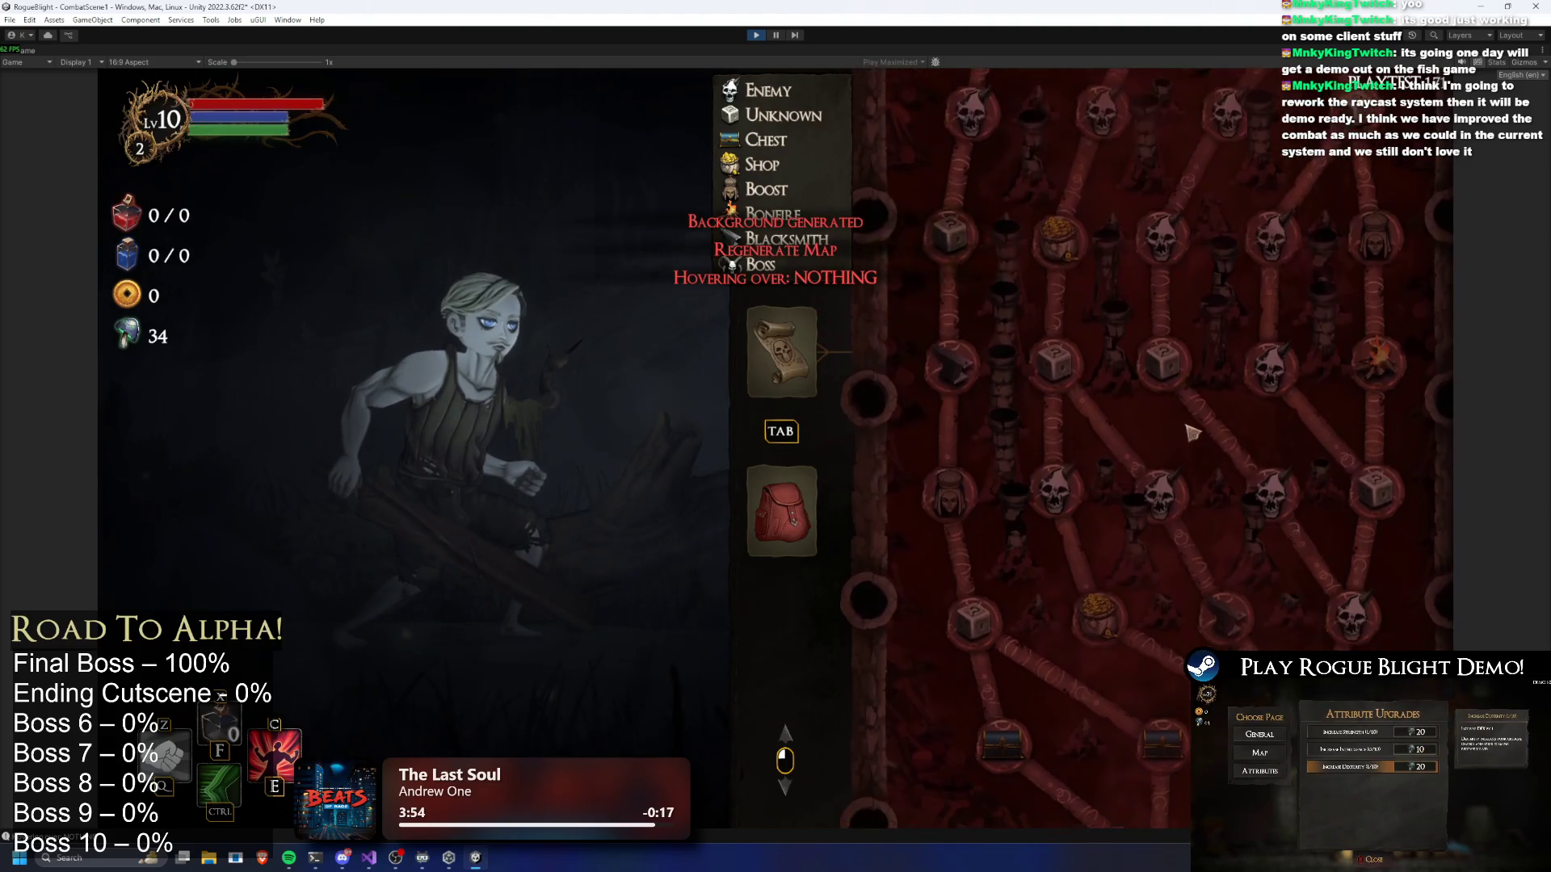
# Keep rerolling layouts while dragging the map to view the upper and lower rows
pyautogui.moveTo(1176, 542); pyautogui.dragTo(1193, 357)
pyautogui.press('r')
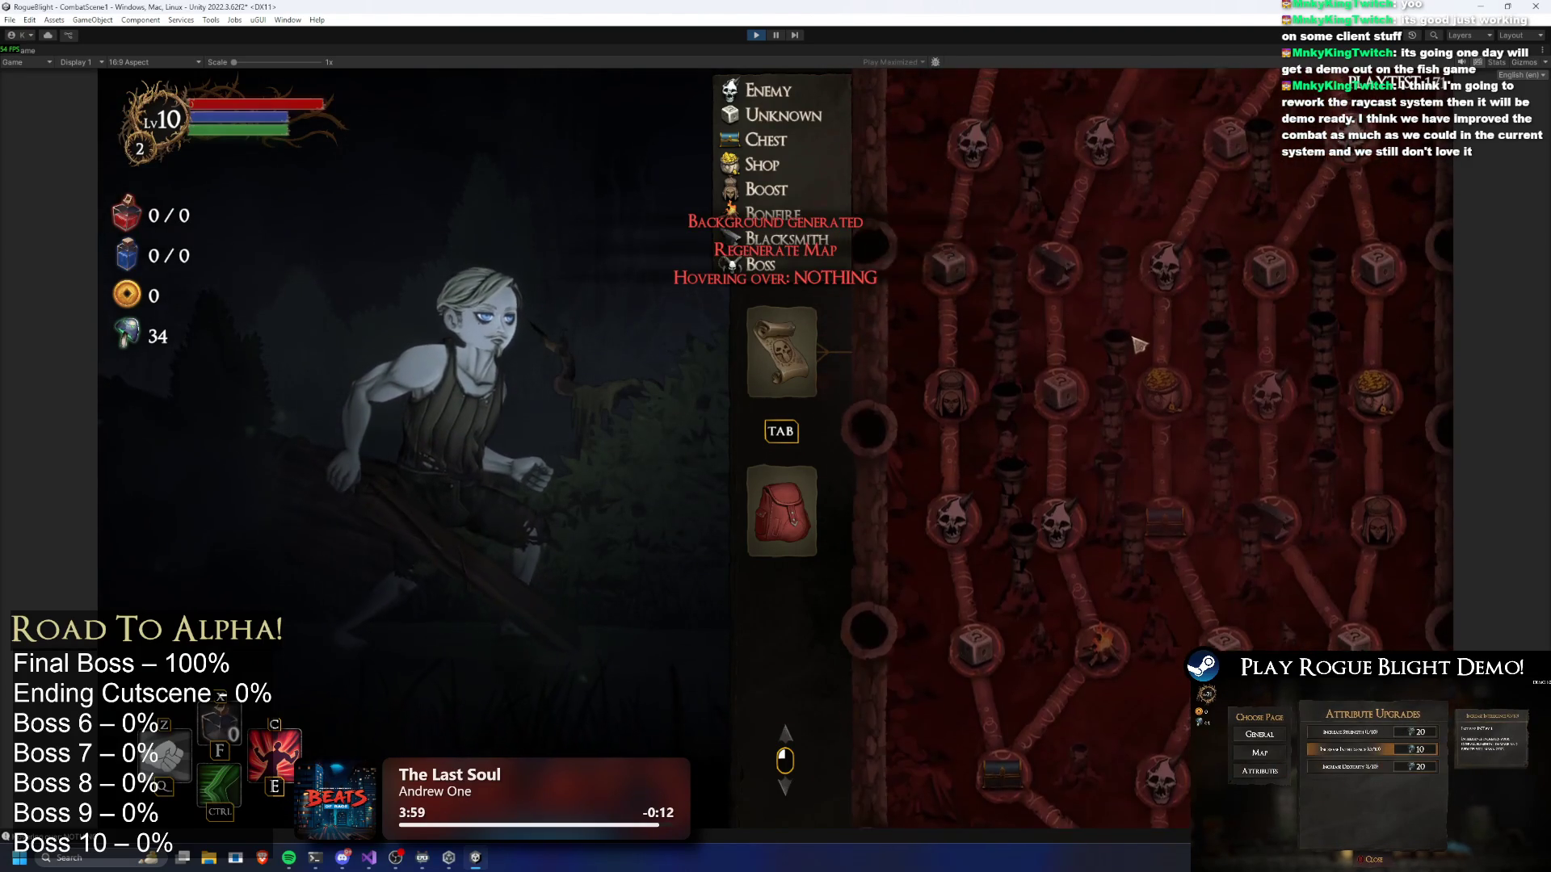
pyautogui.moveTo(1139, 215); pyautogui.dragTo(1148, 383)
pyautogui.moveTo(1169, 258); pyautogui.dragTo(1160, 362)
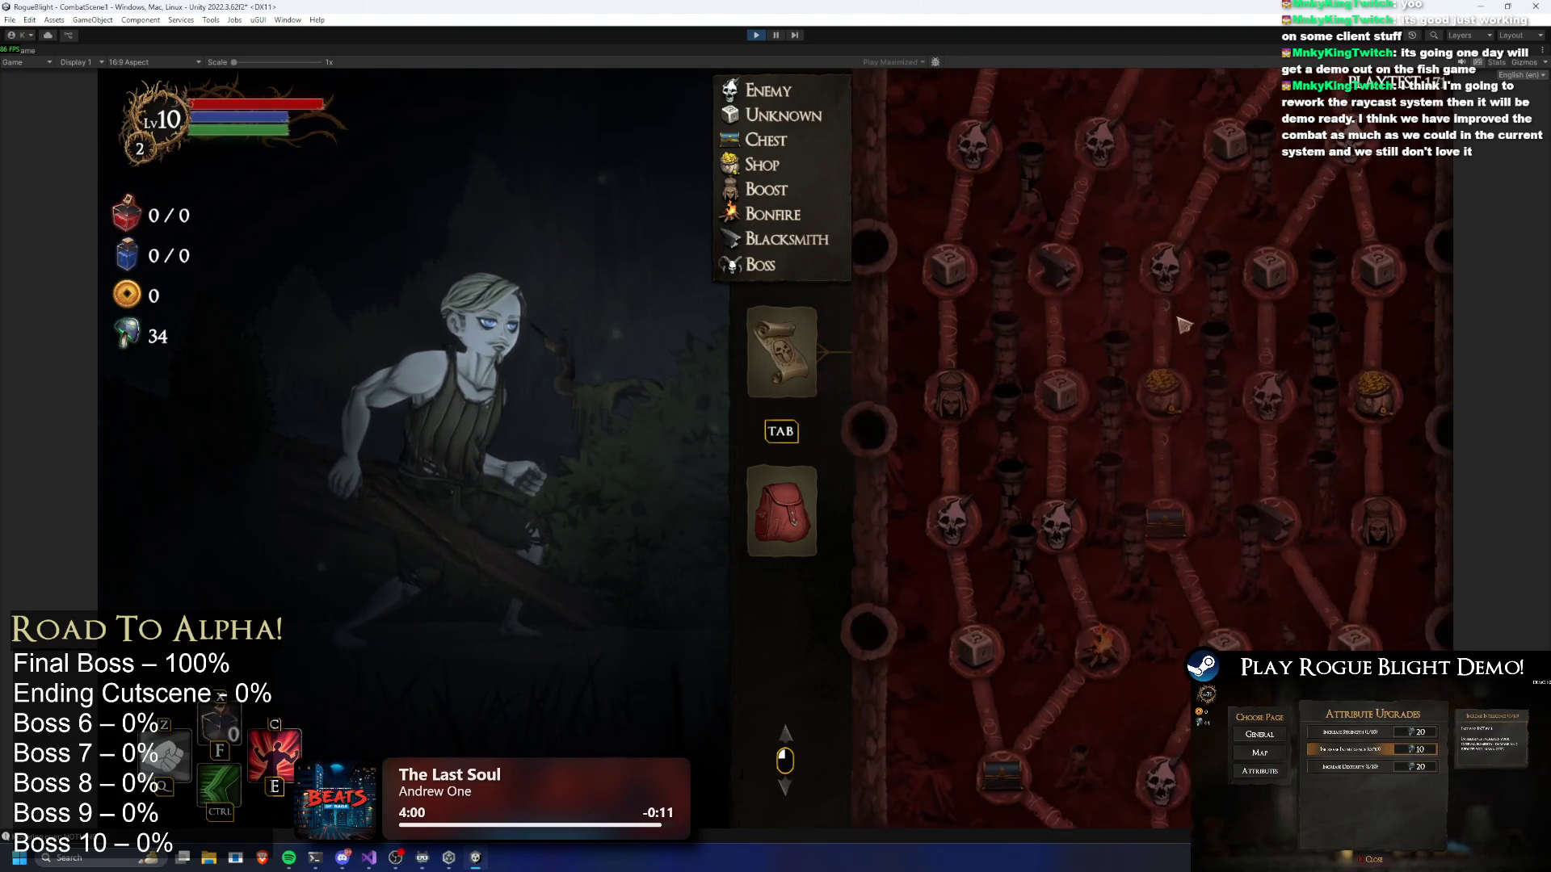
pyautogui.press('r')
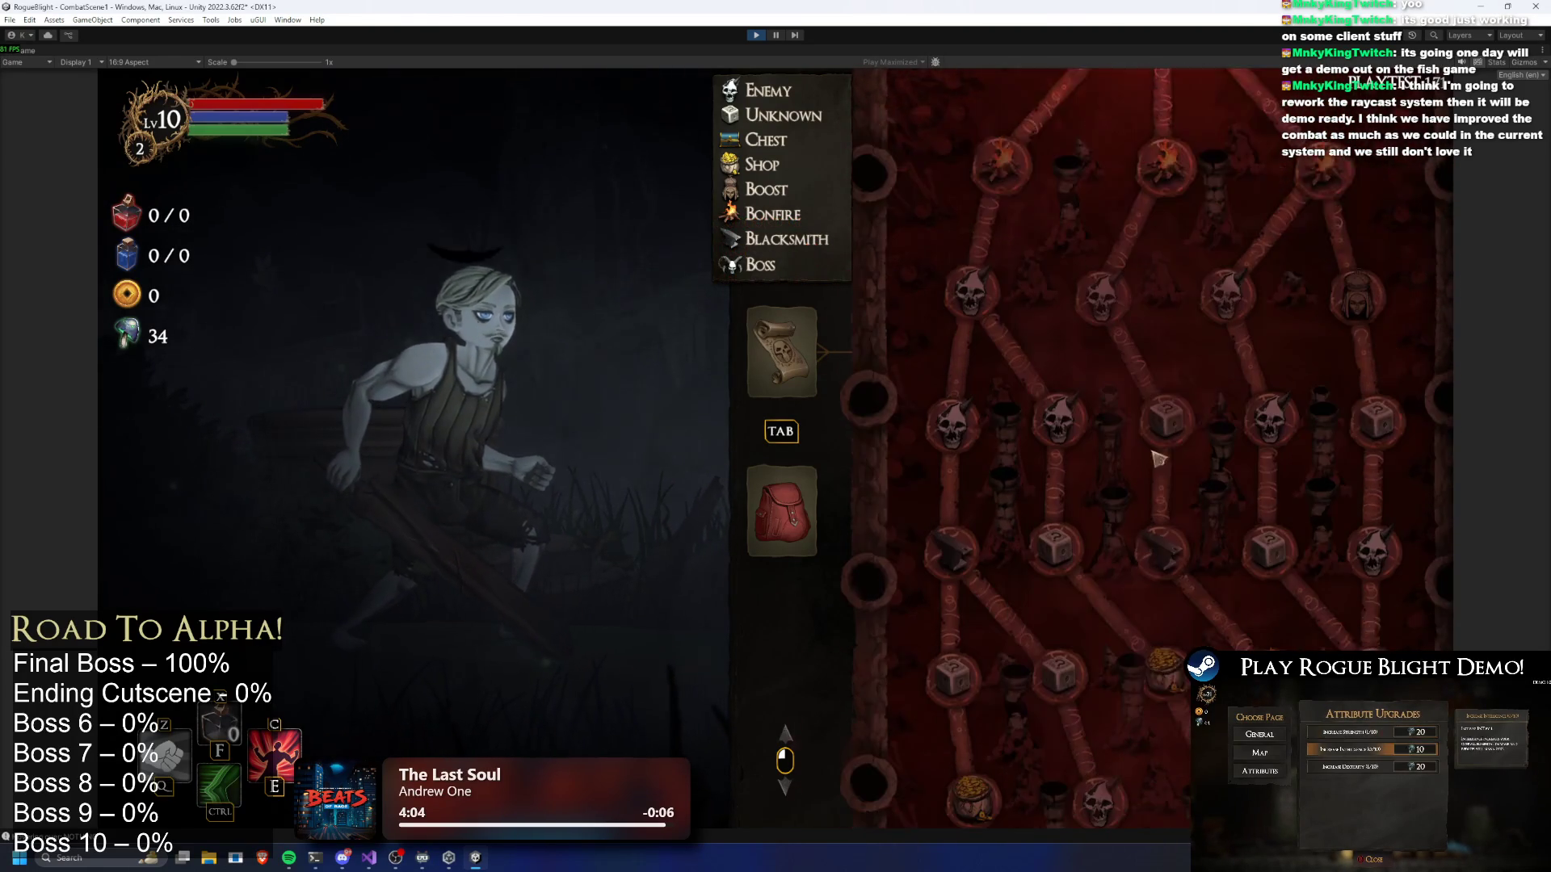
pyautogui.moveTo(1219, 255)
pyautogui.mouseDown()
pyautogui.moveTo(1230, 286)
pyautogui.moveTo(1274, 126)
pyautogui.mouseUp()
pyautogui.press('r')
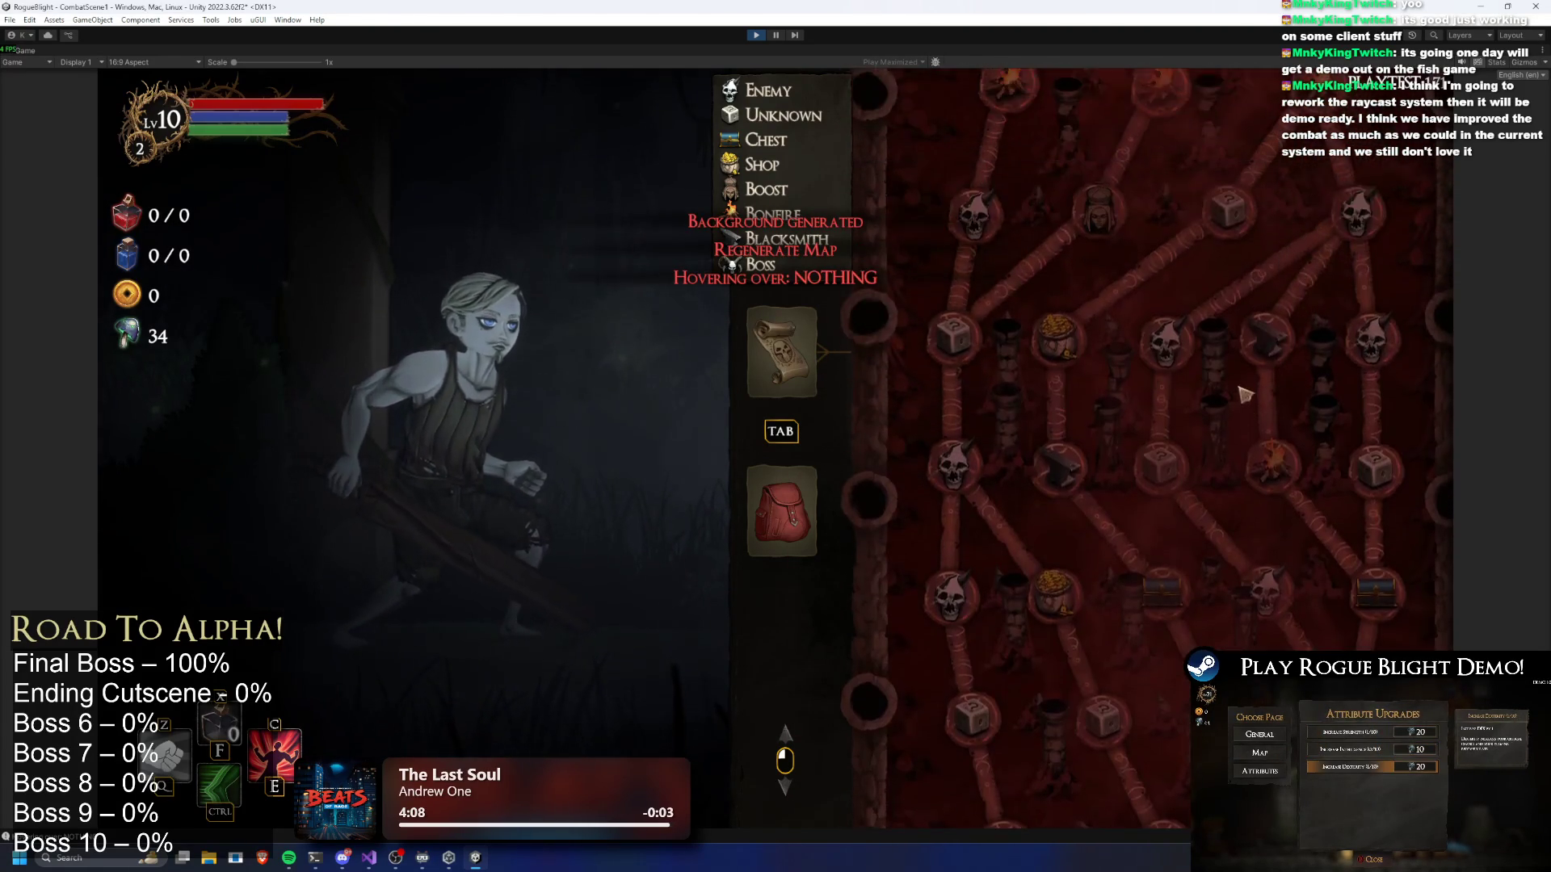
pyautogui.press('r')
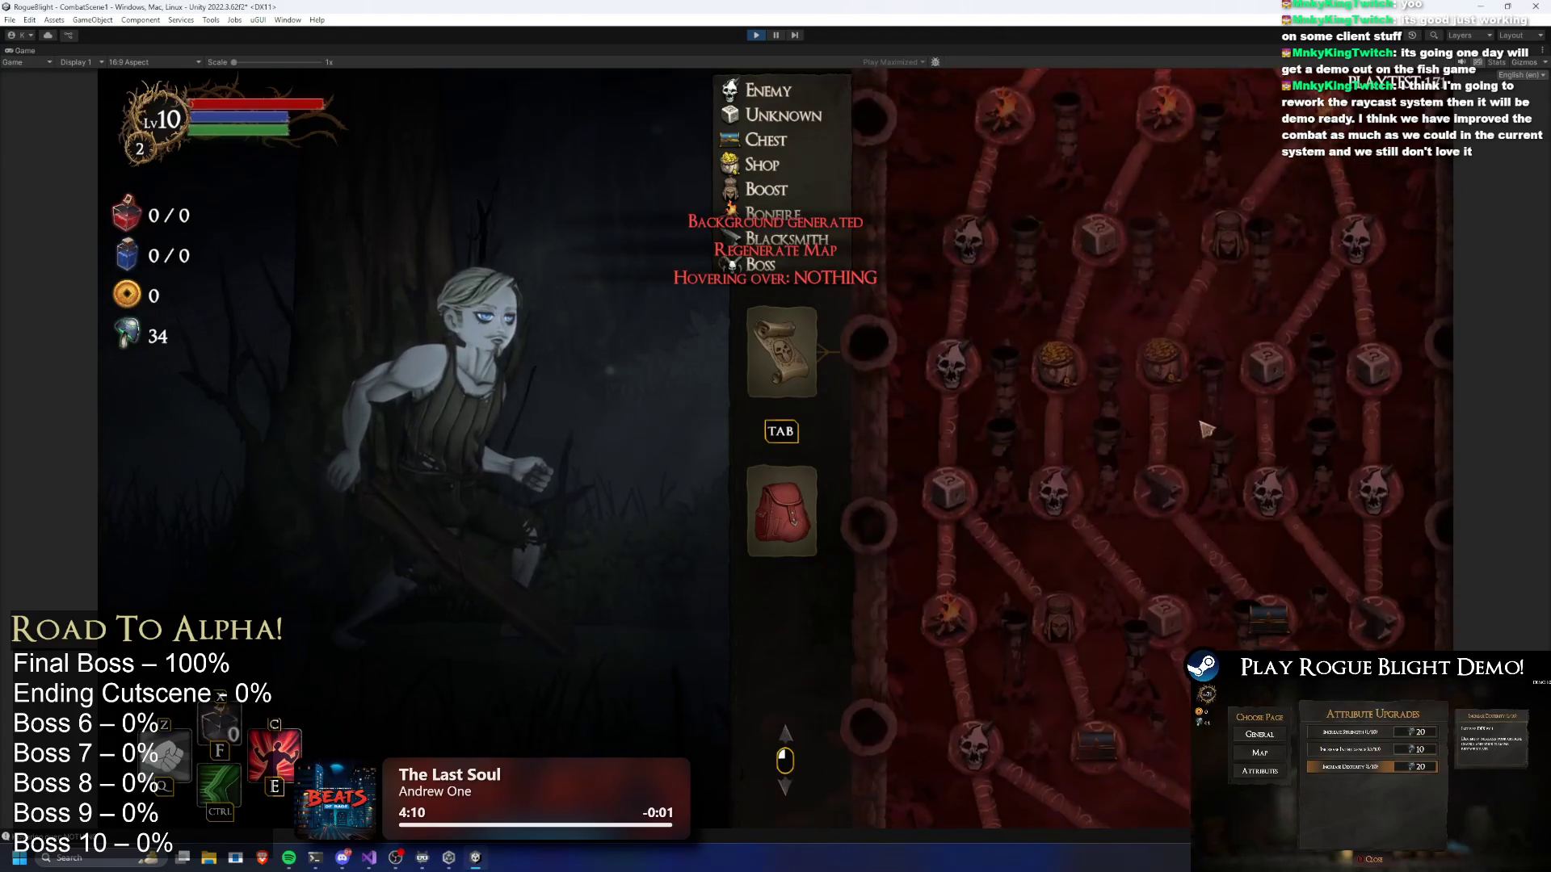
pyautogui.scroll(1, 1214, 310)
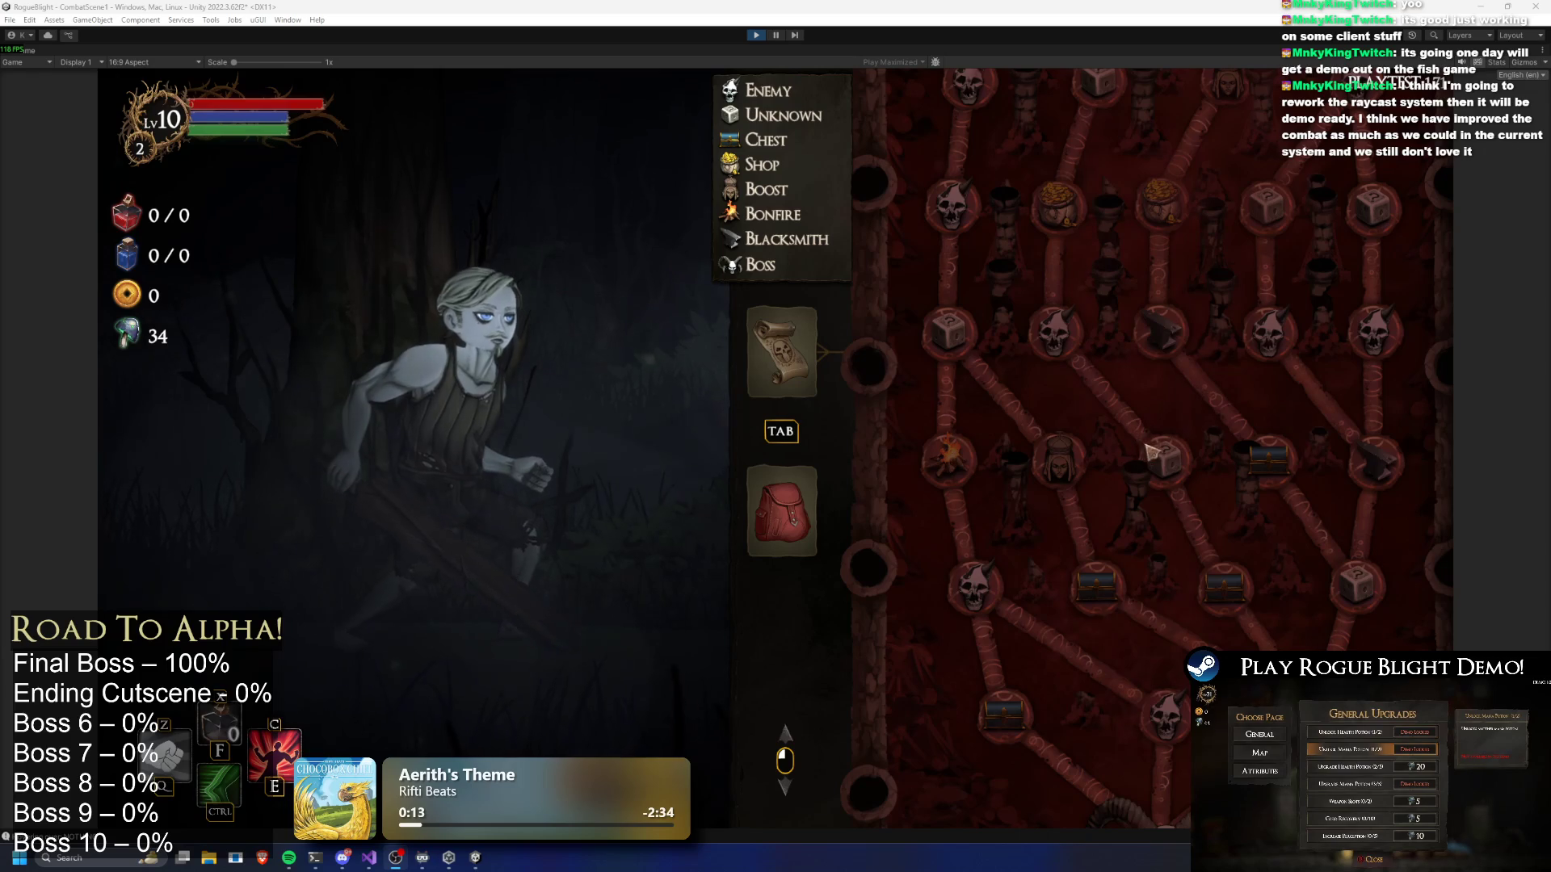
pyautogui.scroll(3, 1212, 412)
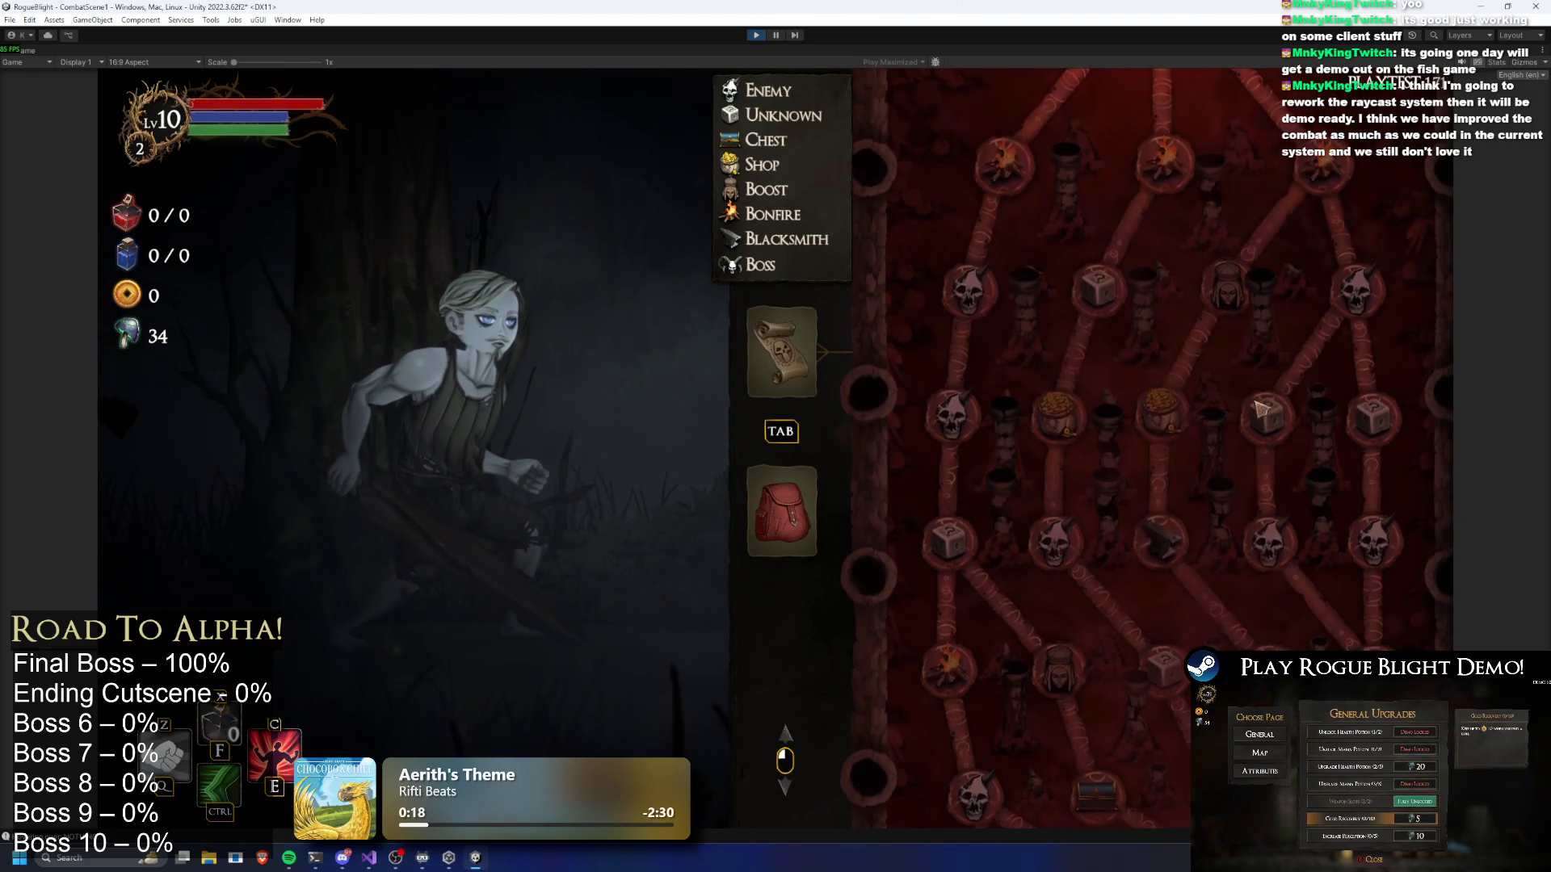
# Turn on cheat mode with F1 and reroll several more maps
pyautogui.press('F1')
pyautogui.press('r')
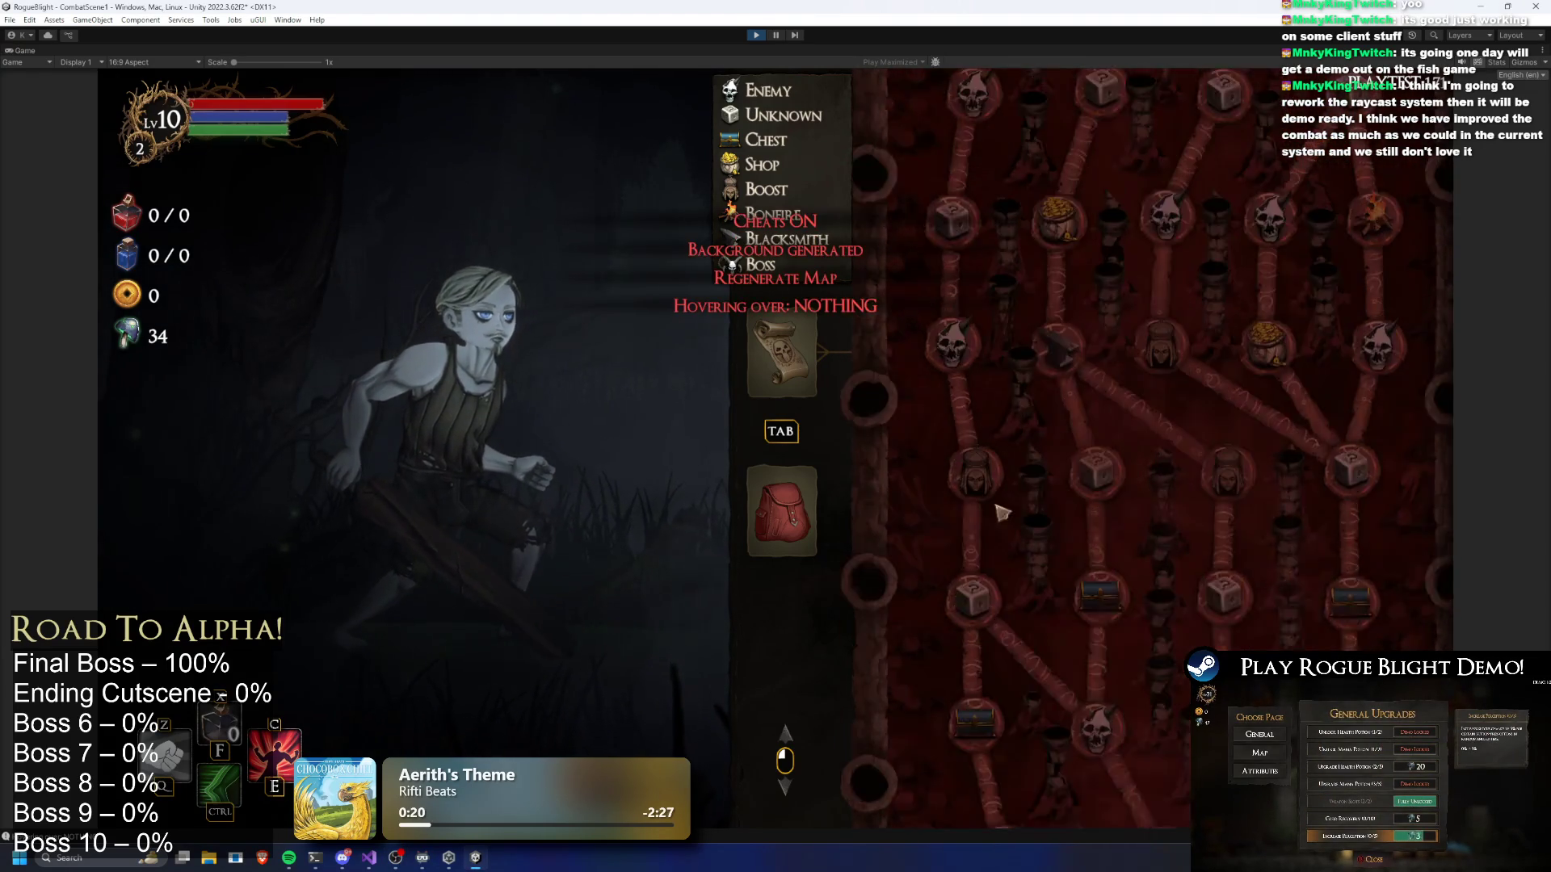
pyautogui.scroll(5, 1125, 314)
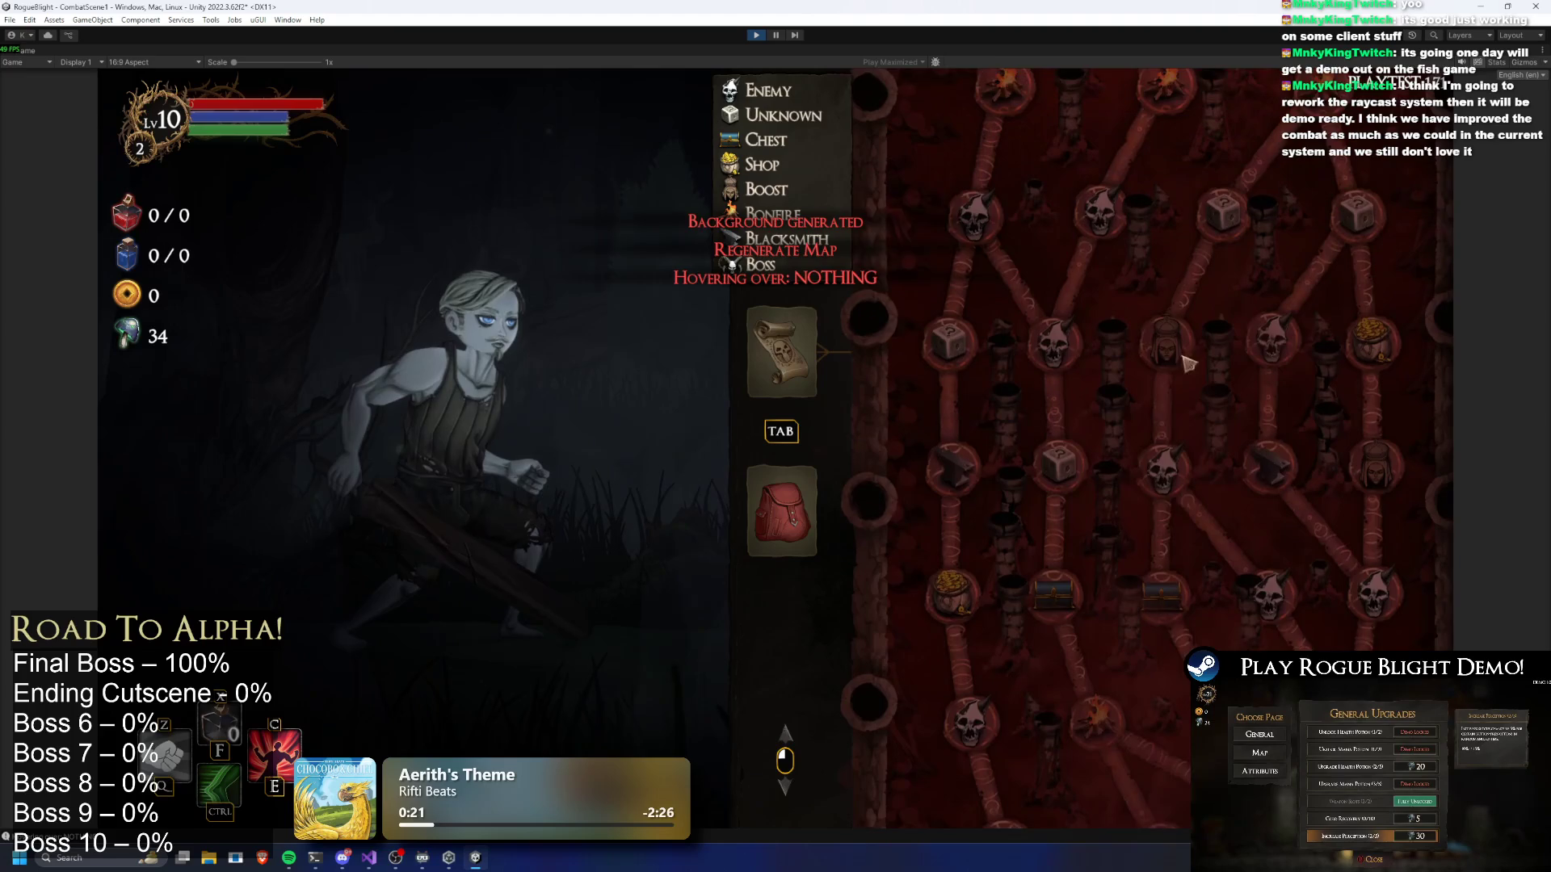
pyautogui.press('r')
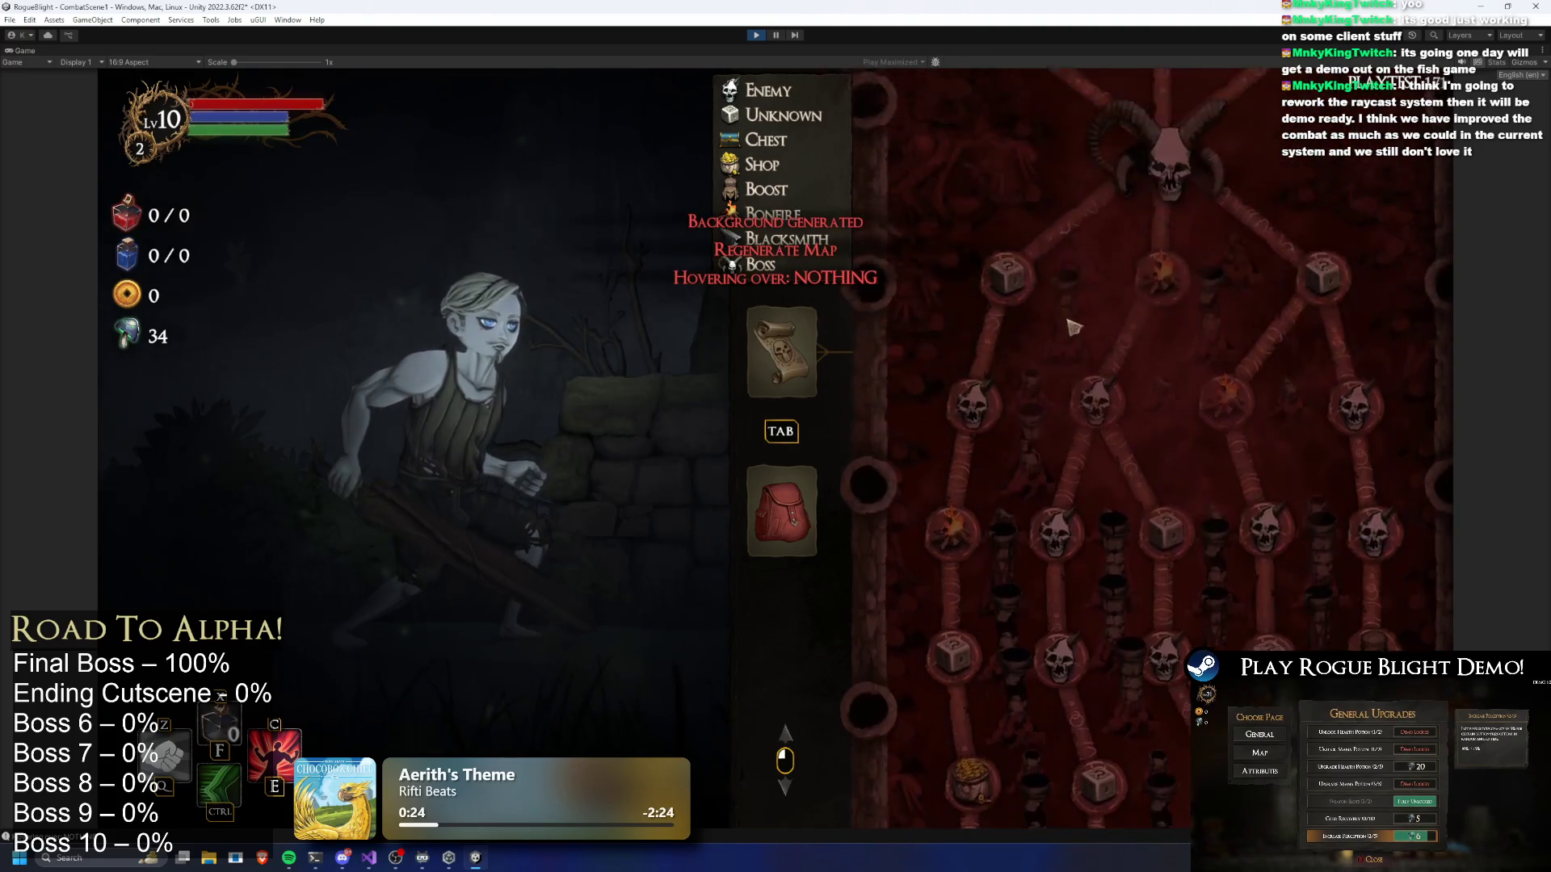
pyautogui.scroll(3, 1119, 453)
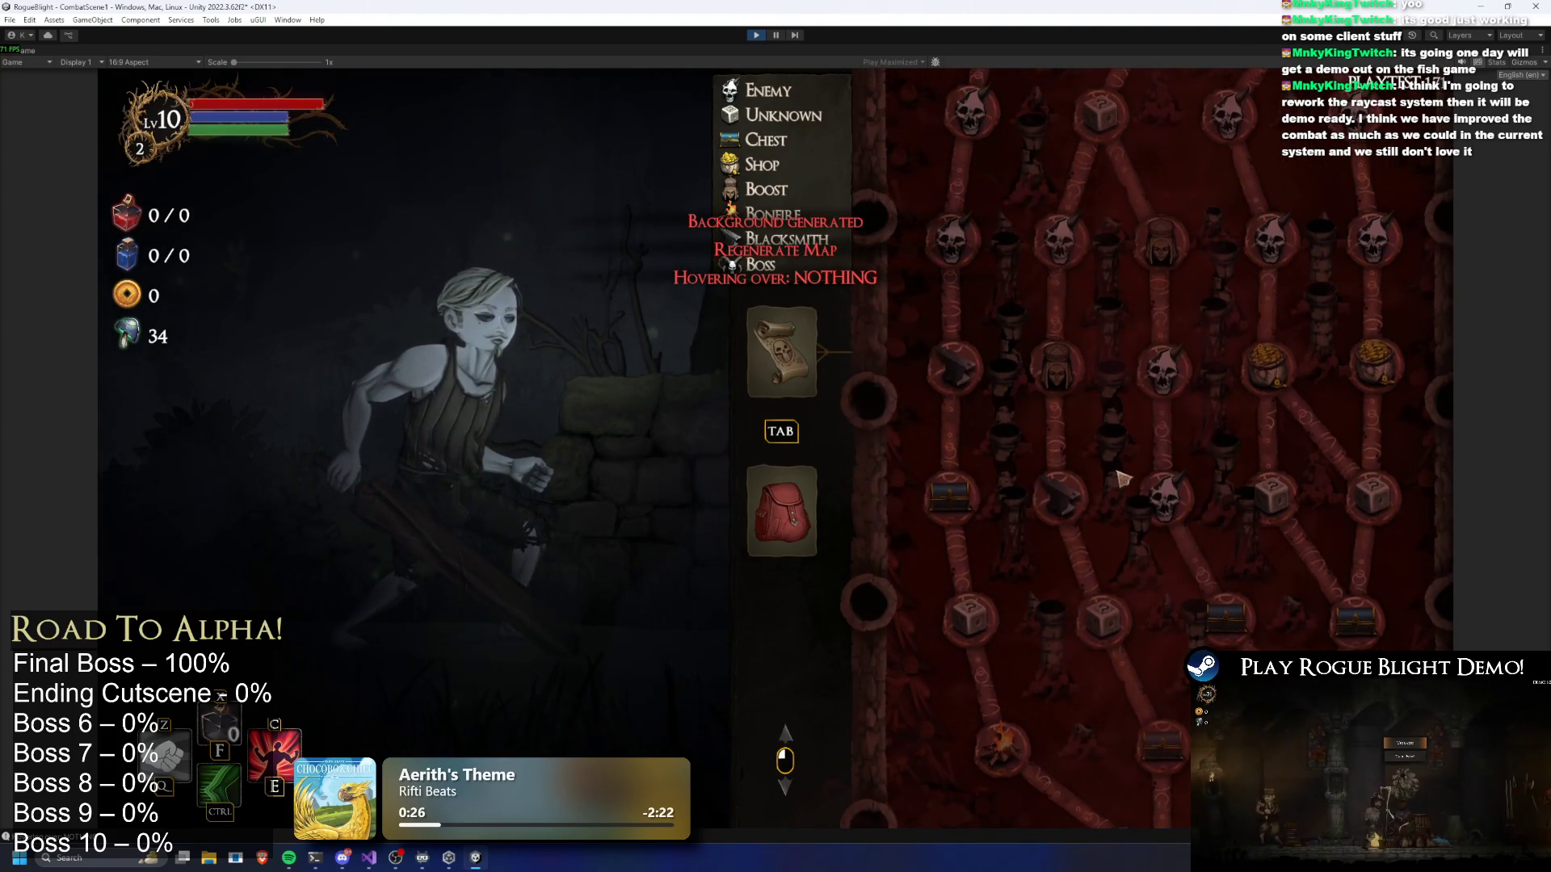
pyautogui.press('r')
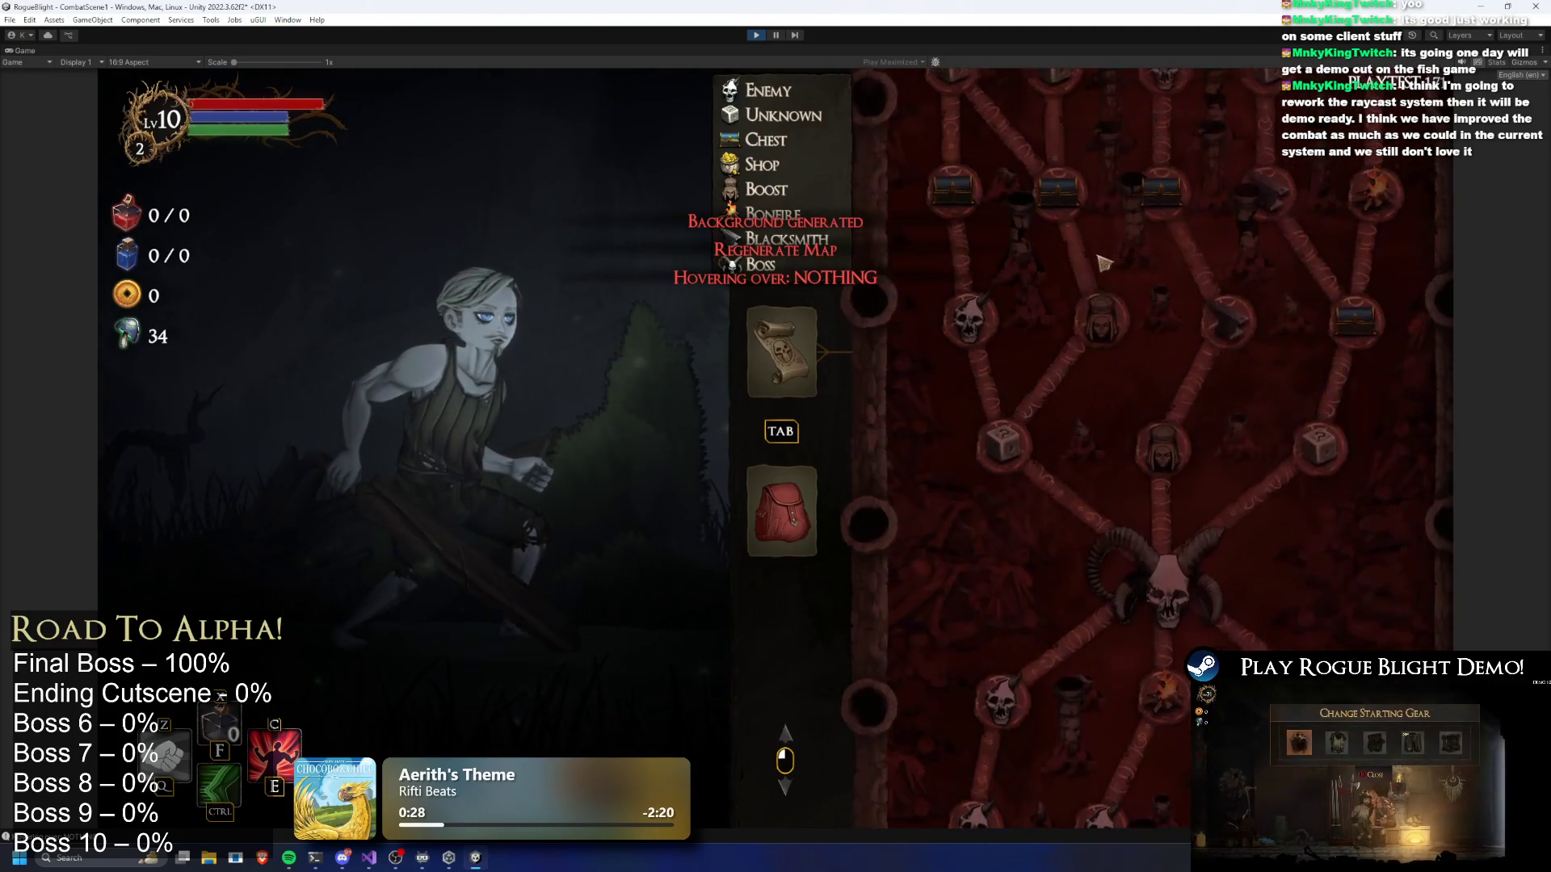
pyautogui.press('r')
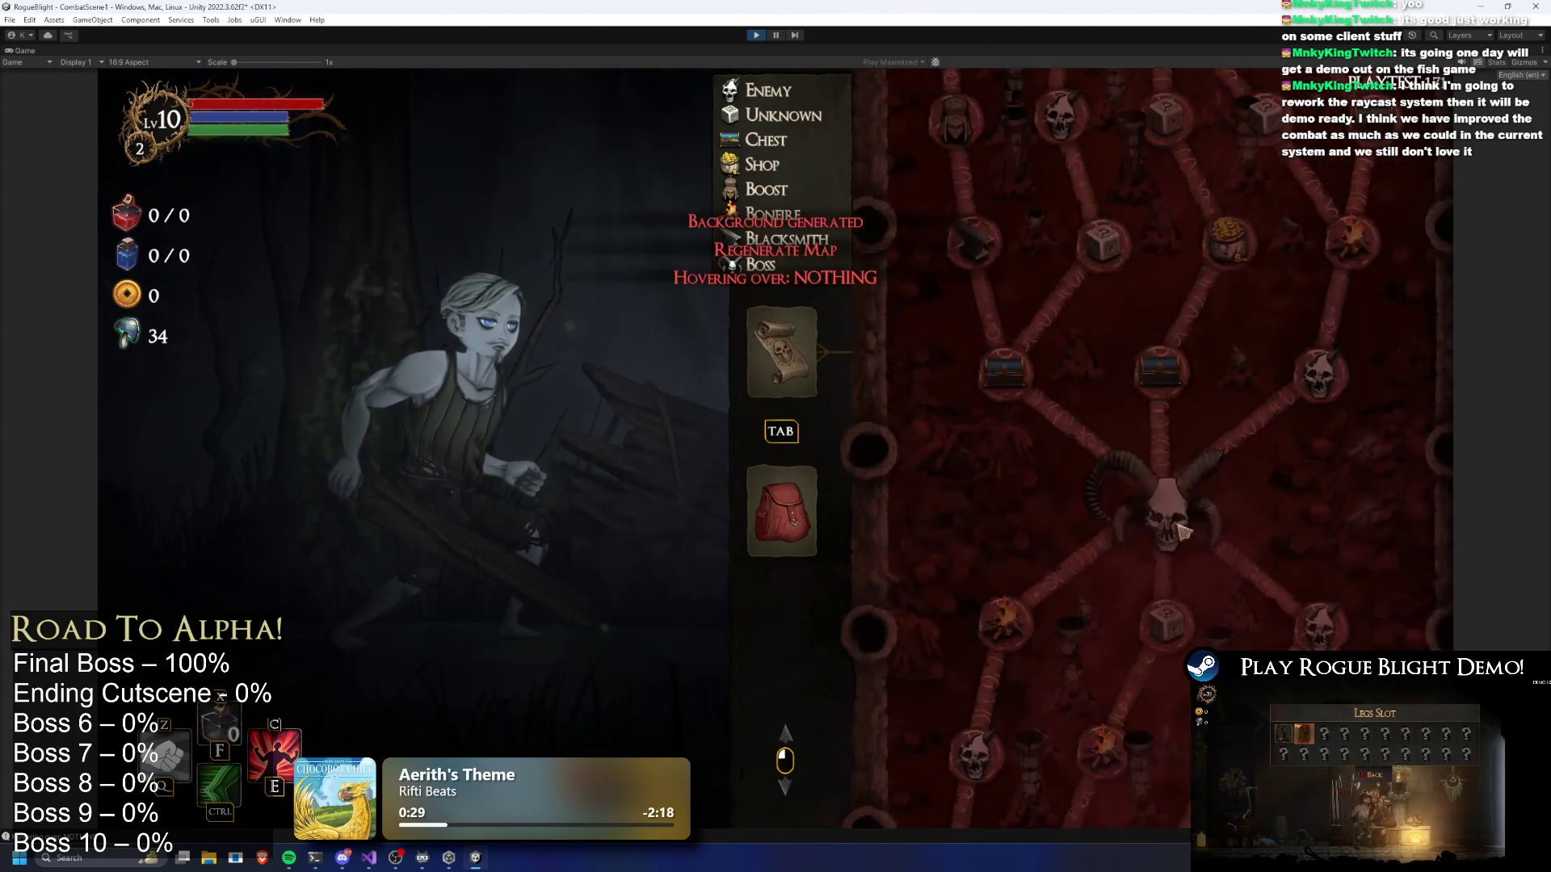
pyautogui.scroll(1, 1228, 537)
# Generate several more layouts with R, panning and scrolling until paths converge on a bottom skull node
pyautogui.scroll(1, 1191, 493)
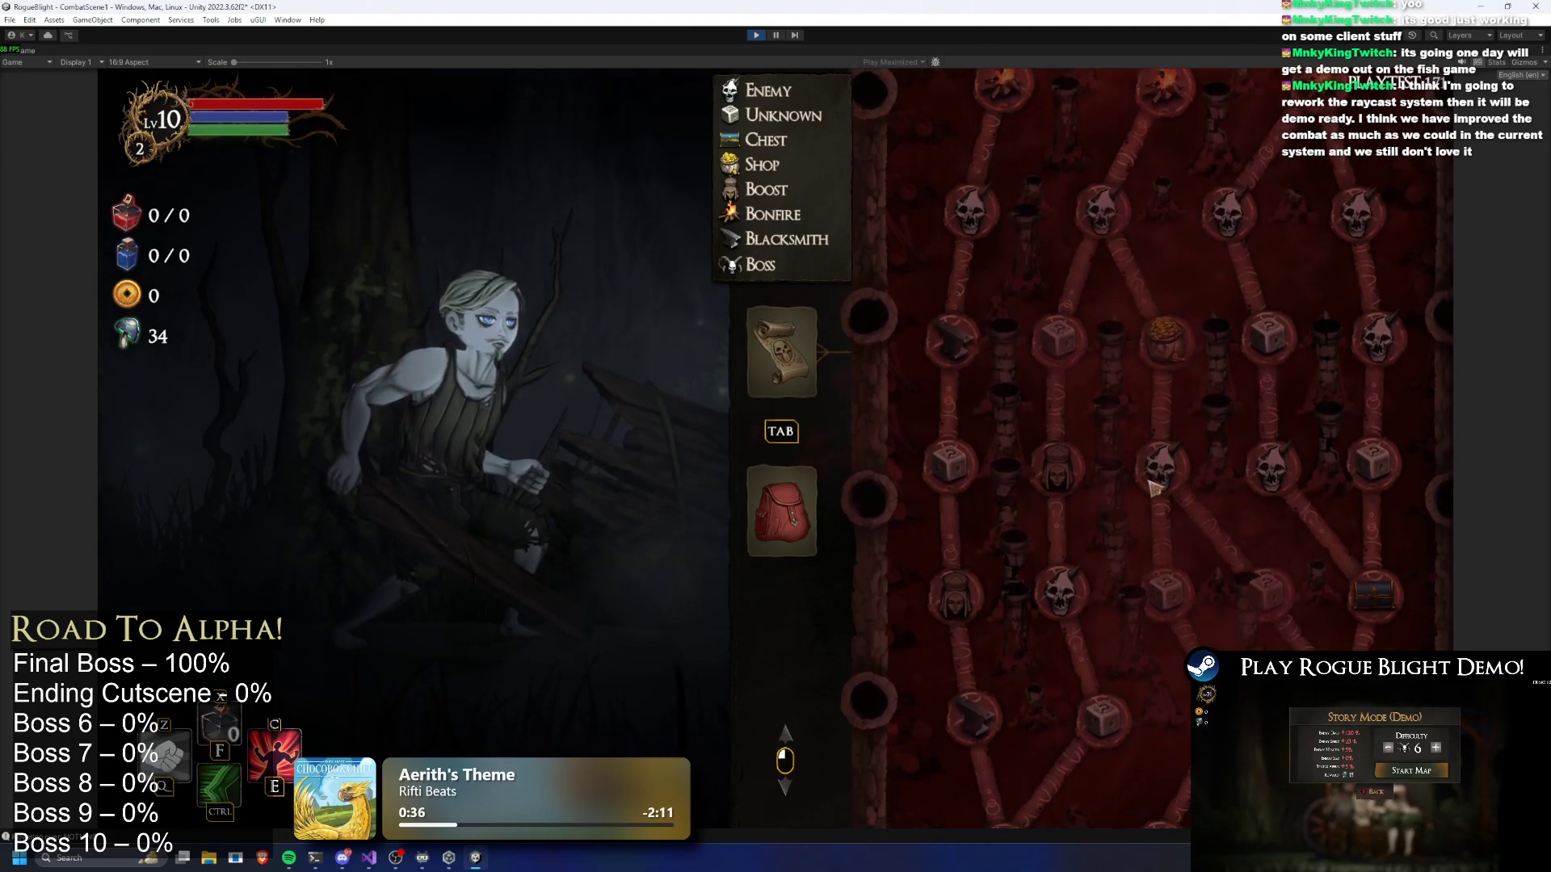
pyautogui.press('r')
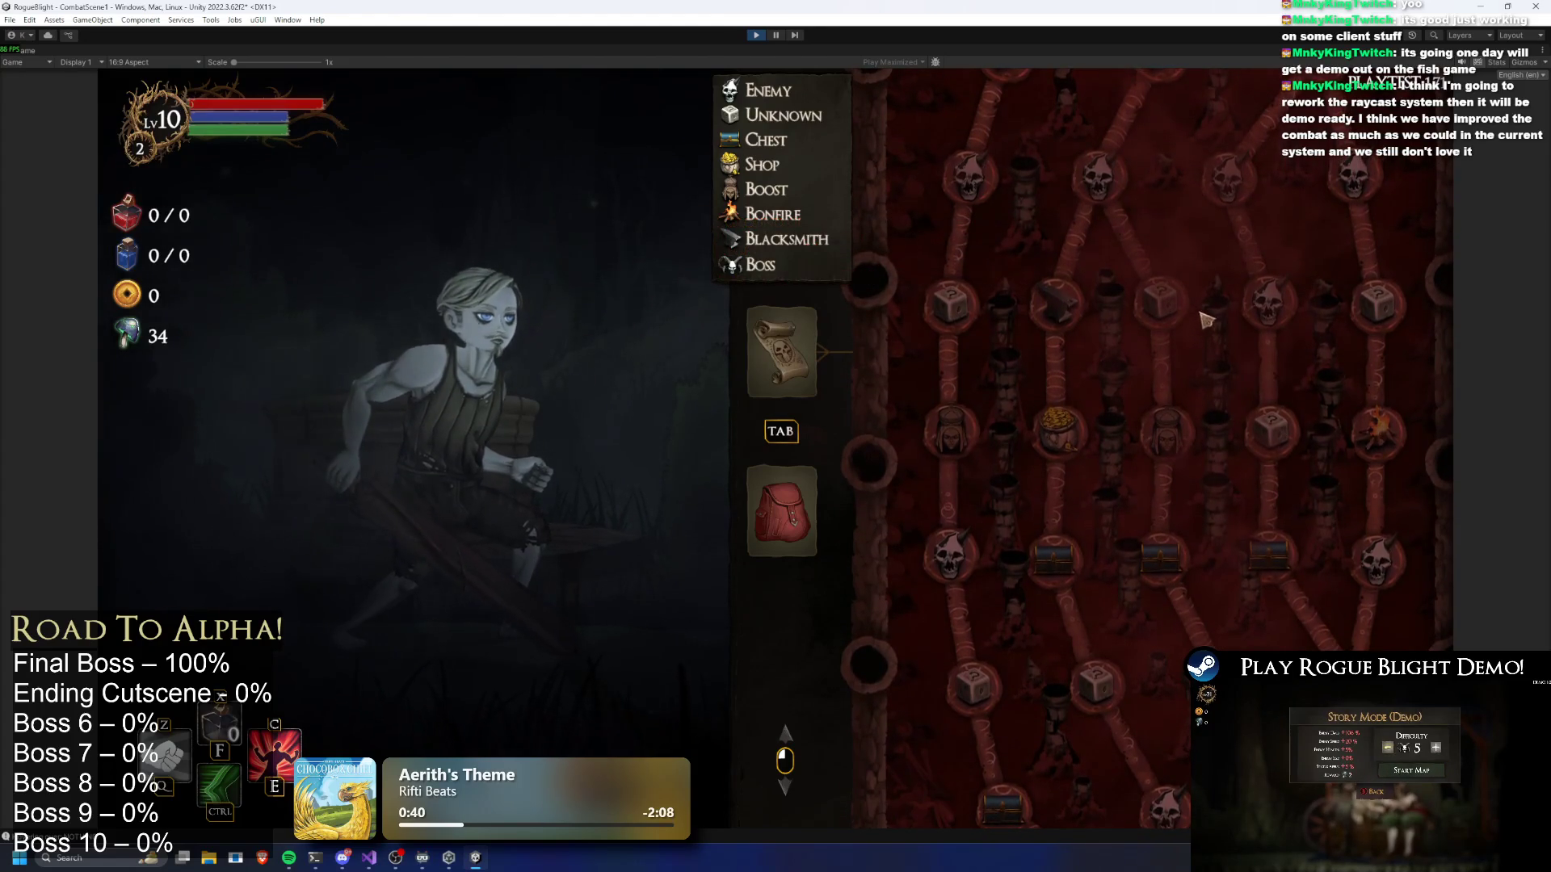
pyautogui.press('r')
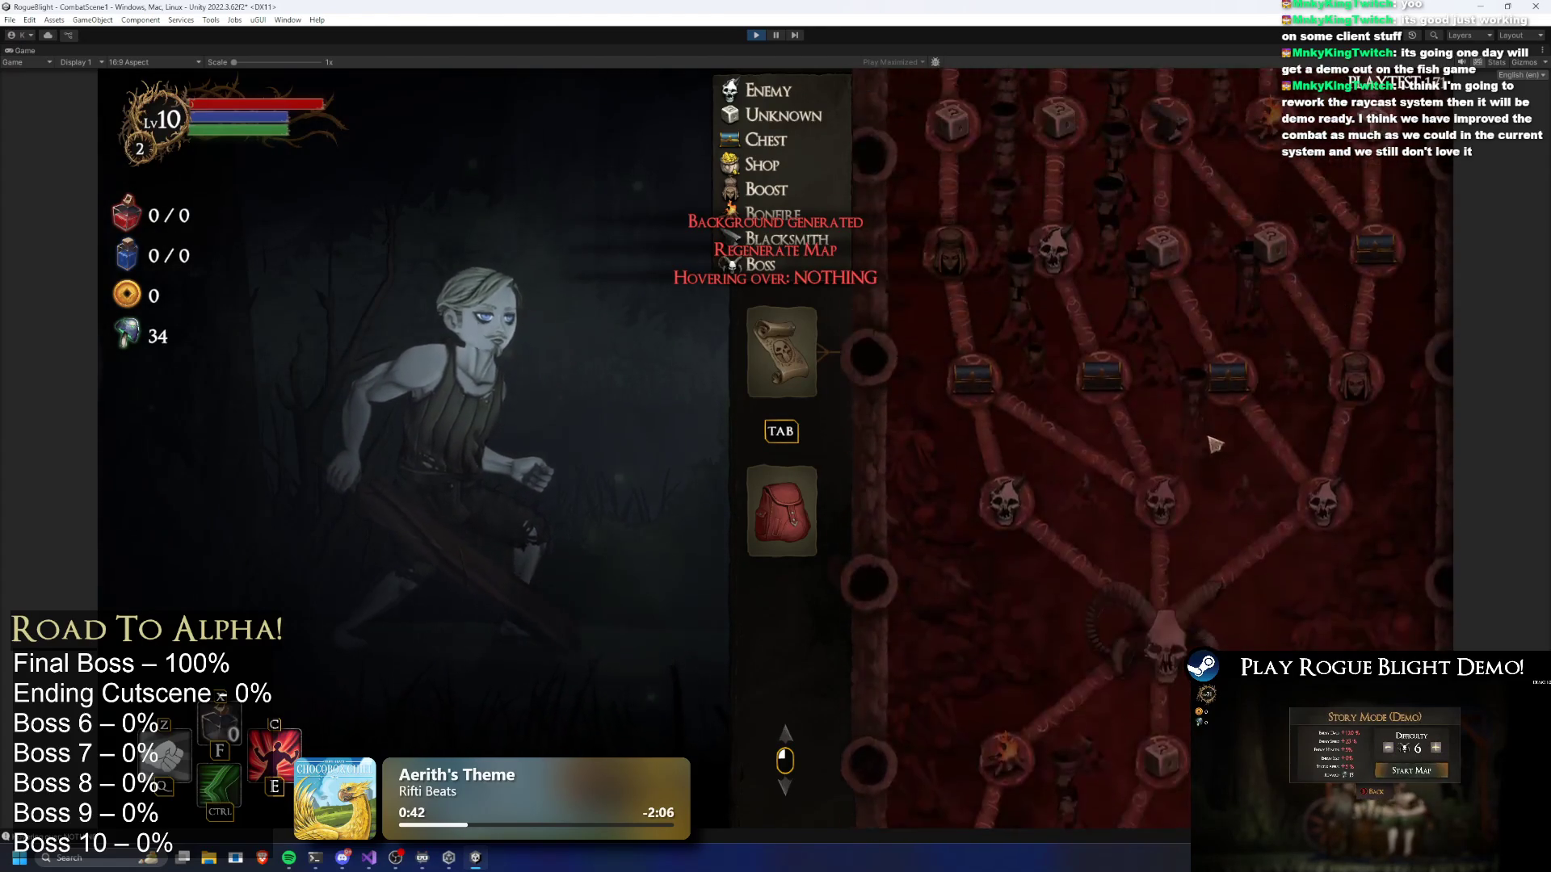
pyautogui.moveTo(1228, 459); pyautogui.dragTo(1219, 493)
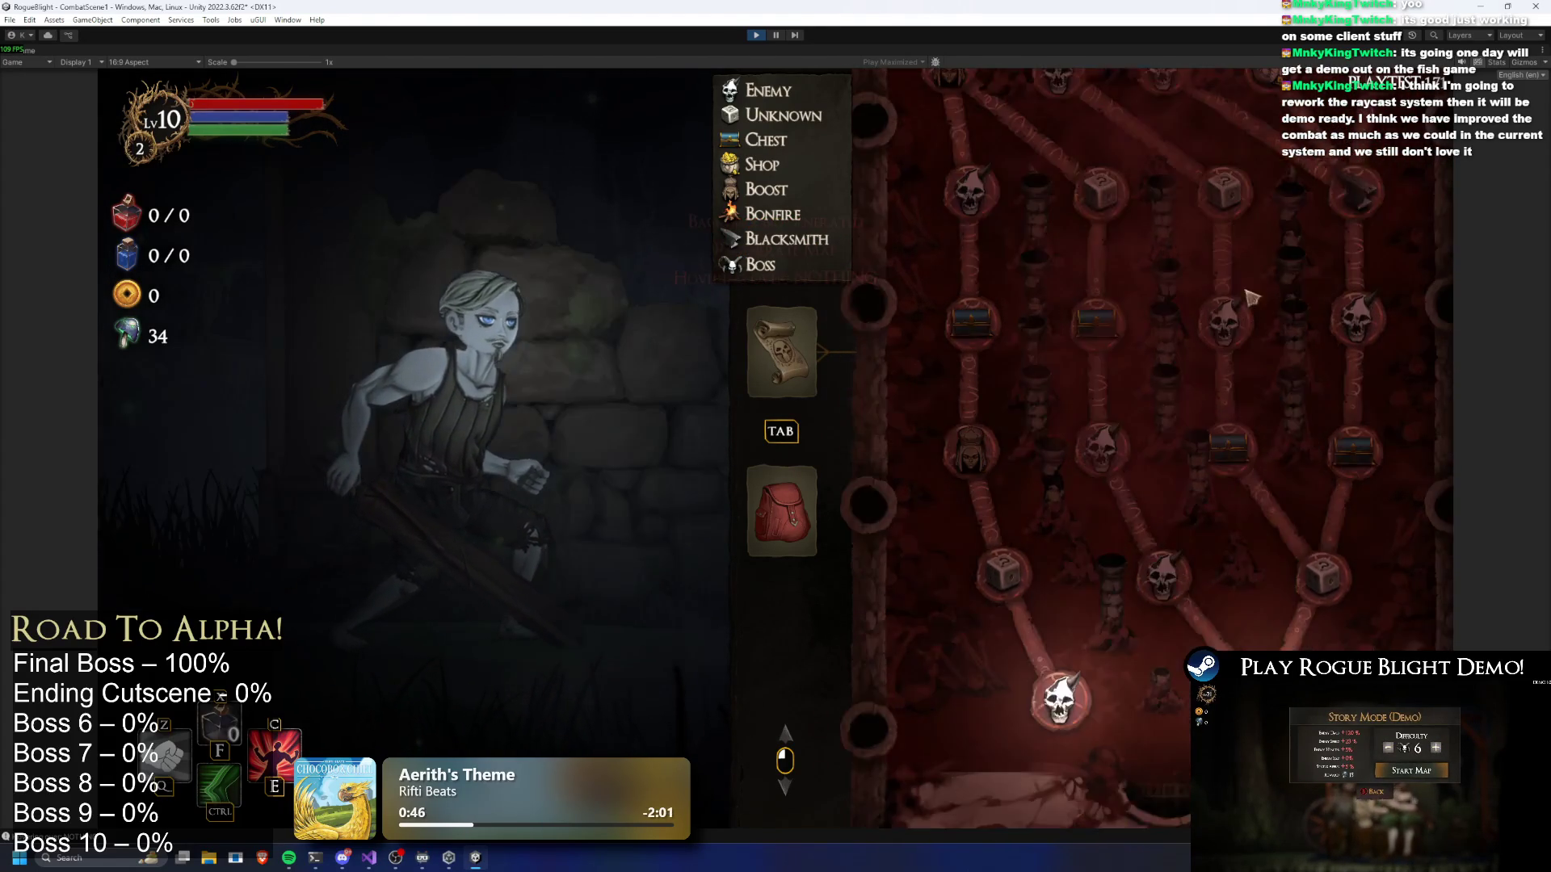
pyautogui.press('r')
pyautogui.moveTo(1037, 433); pyautogui.dragTo(1013, 456)
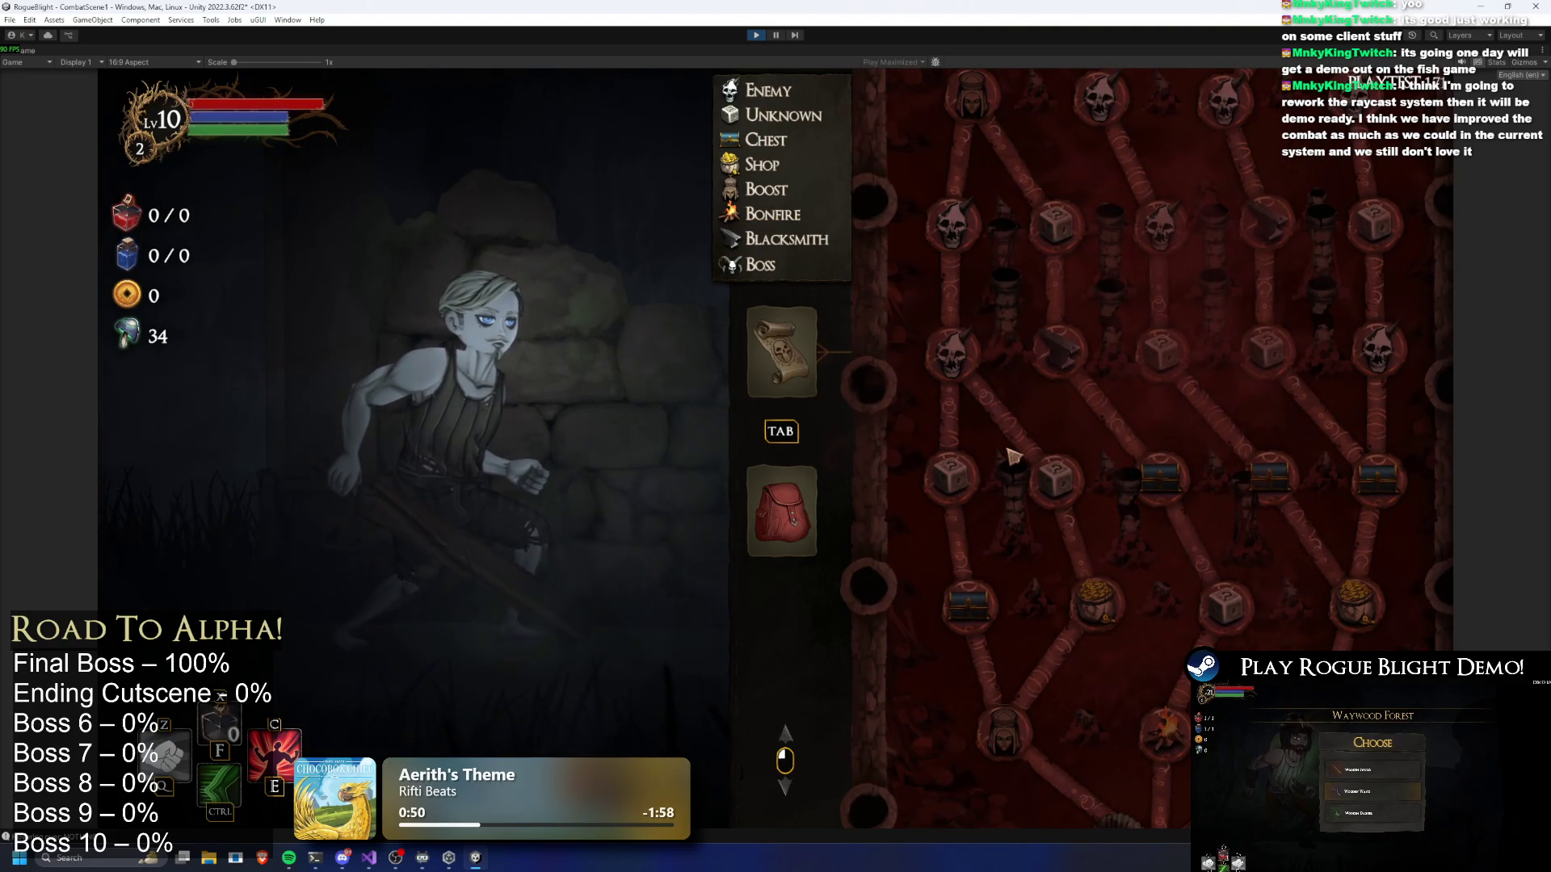
pyautogui.scroll(3, 1256, 443)
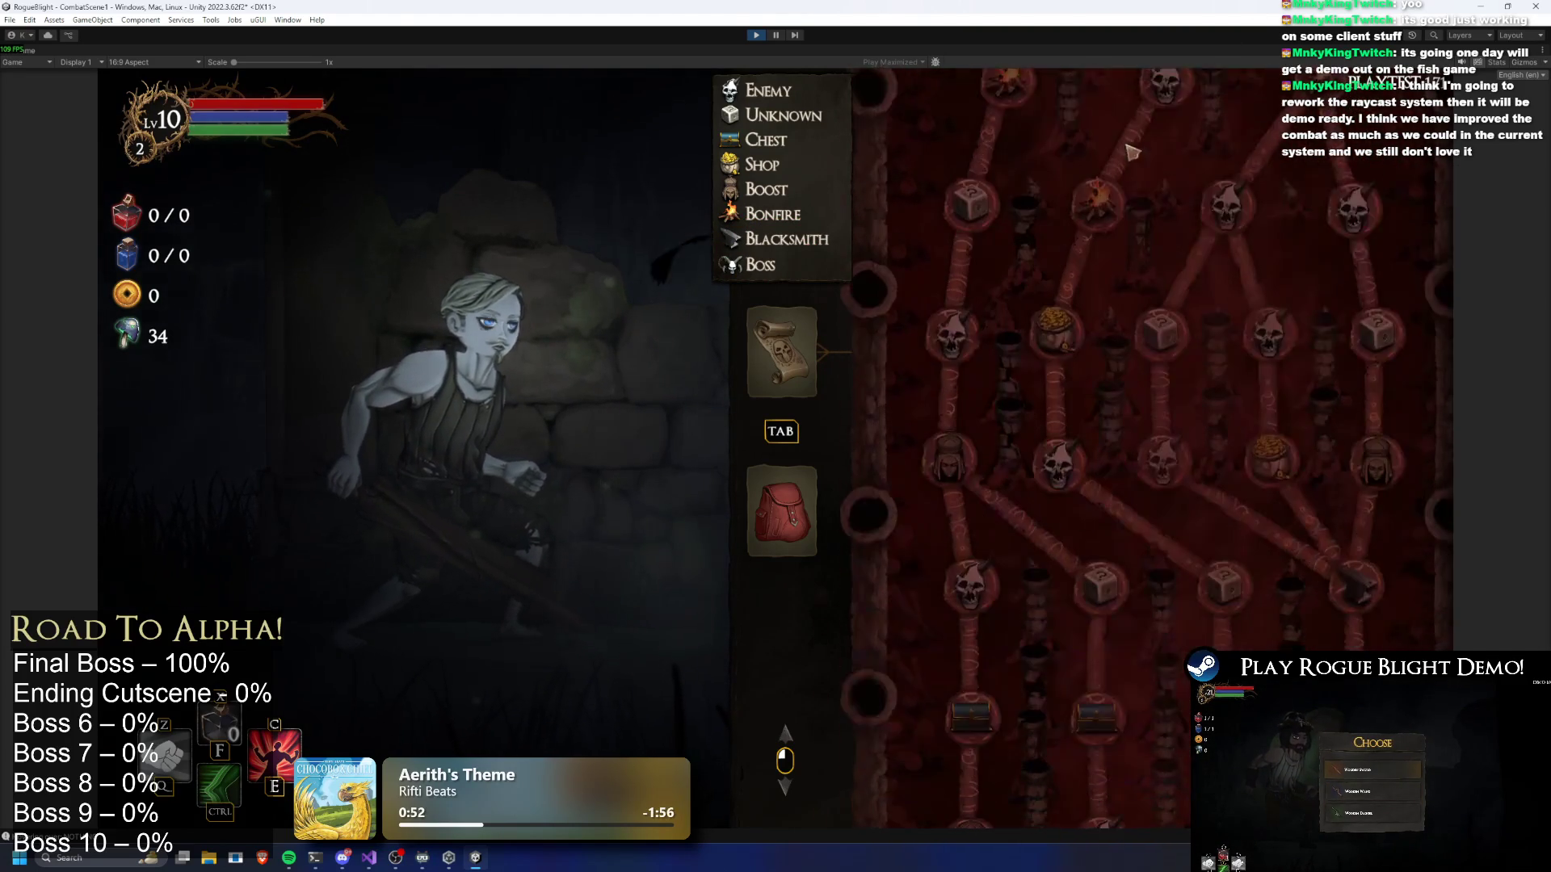
pyautogui.scroll(3, 1250, 476)
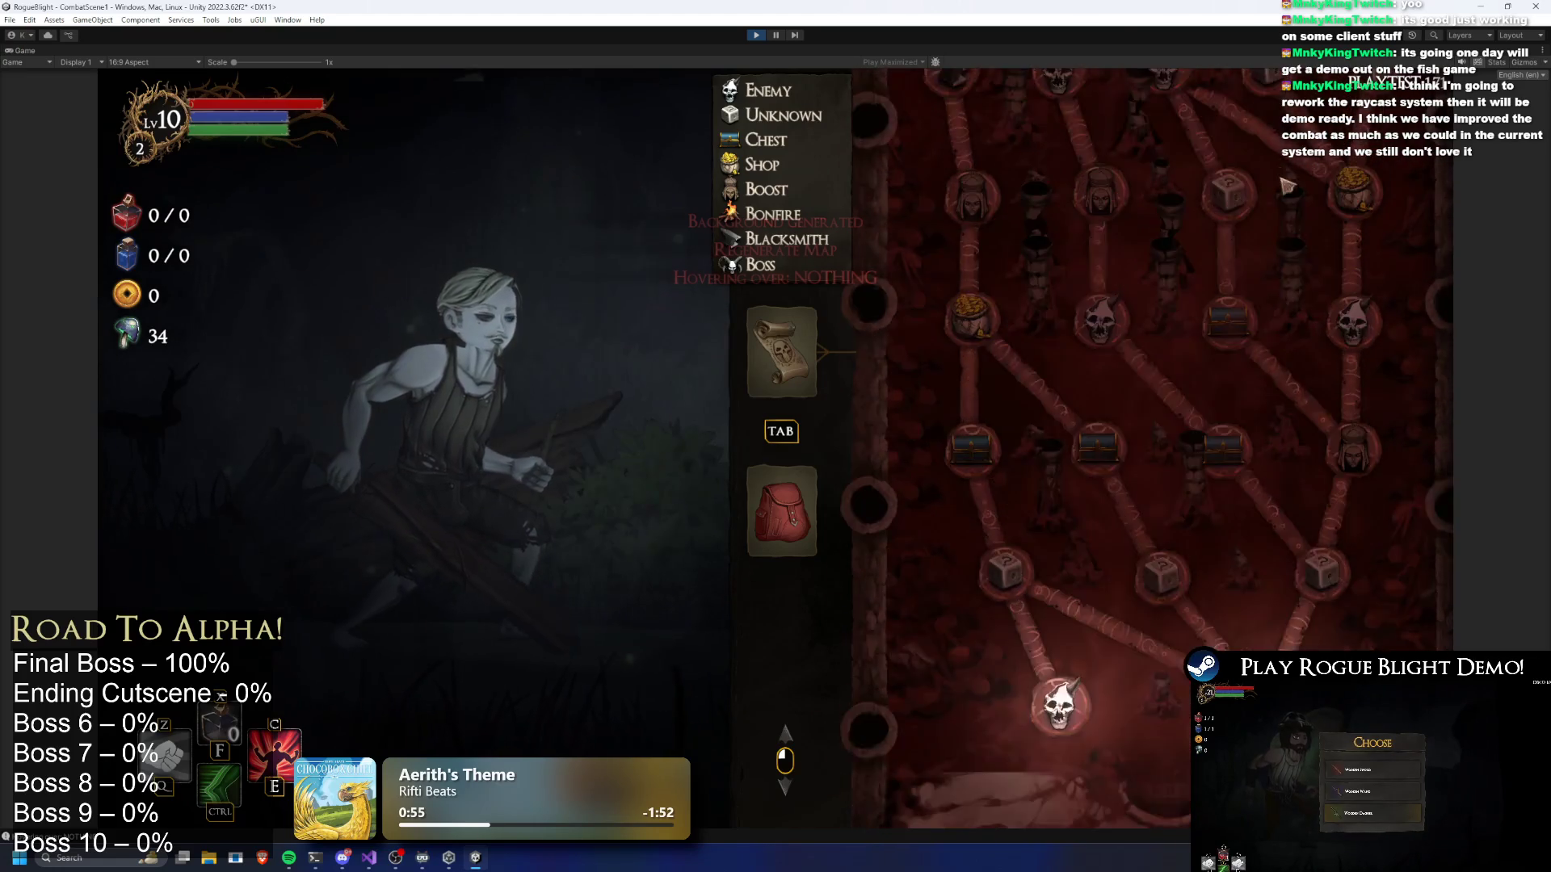
pyautogui.press('r')
pyautogui.scroll(1, 1315, 389)
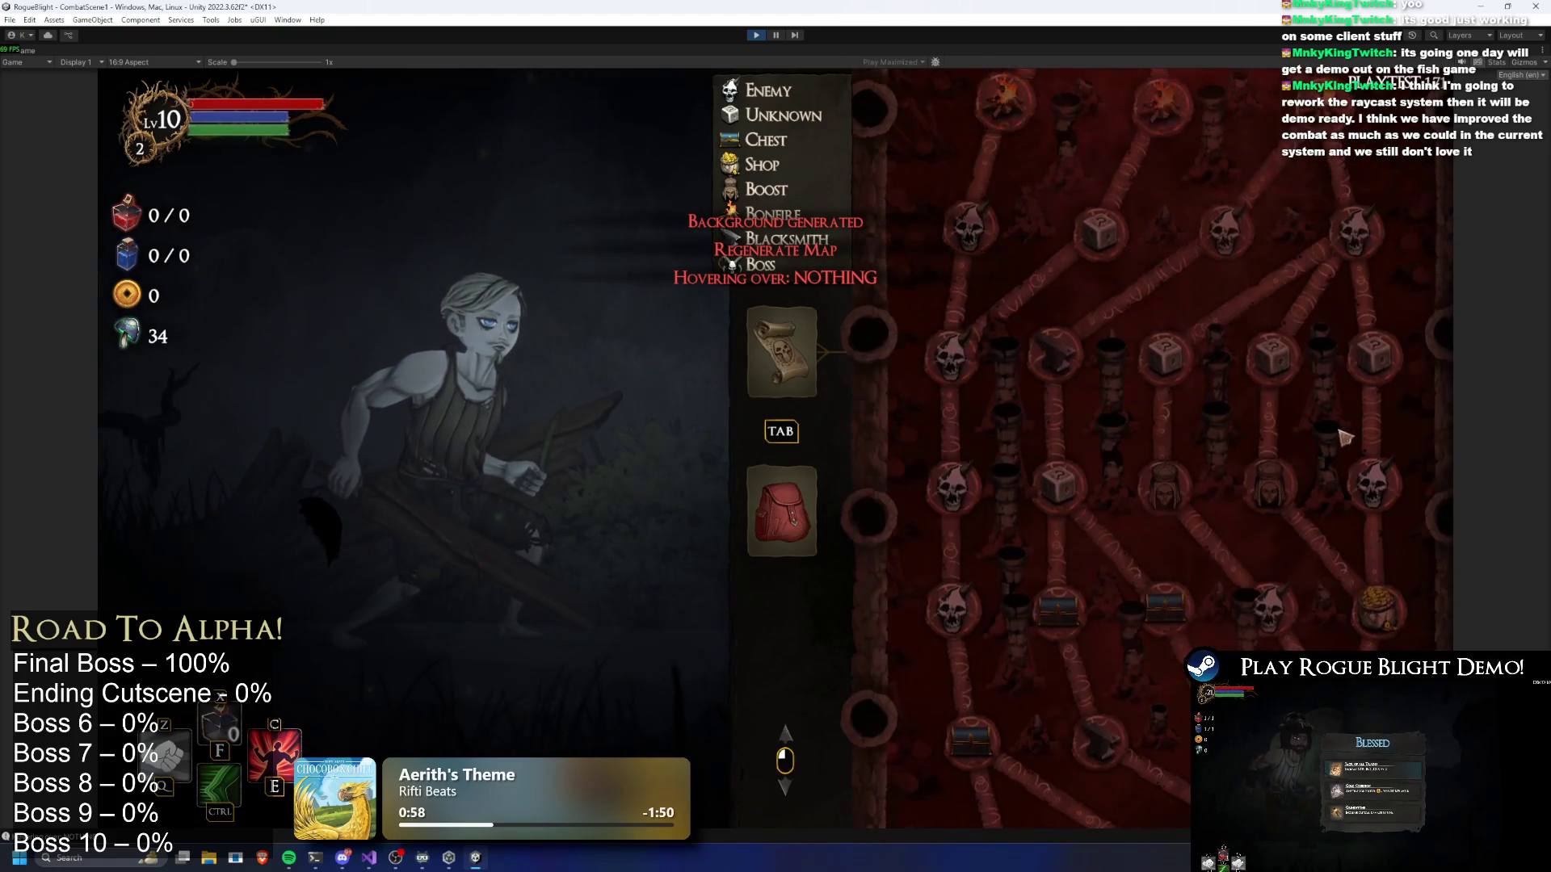
pyautogui.press('r')
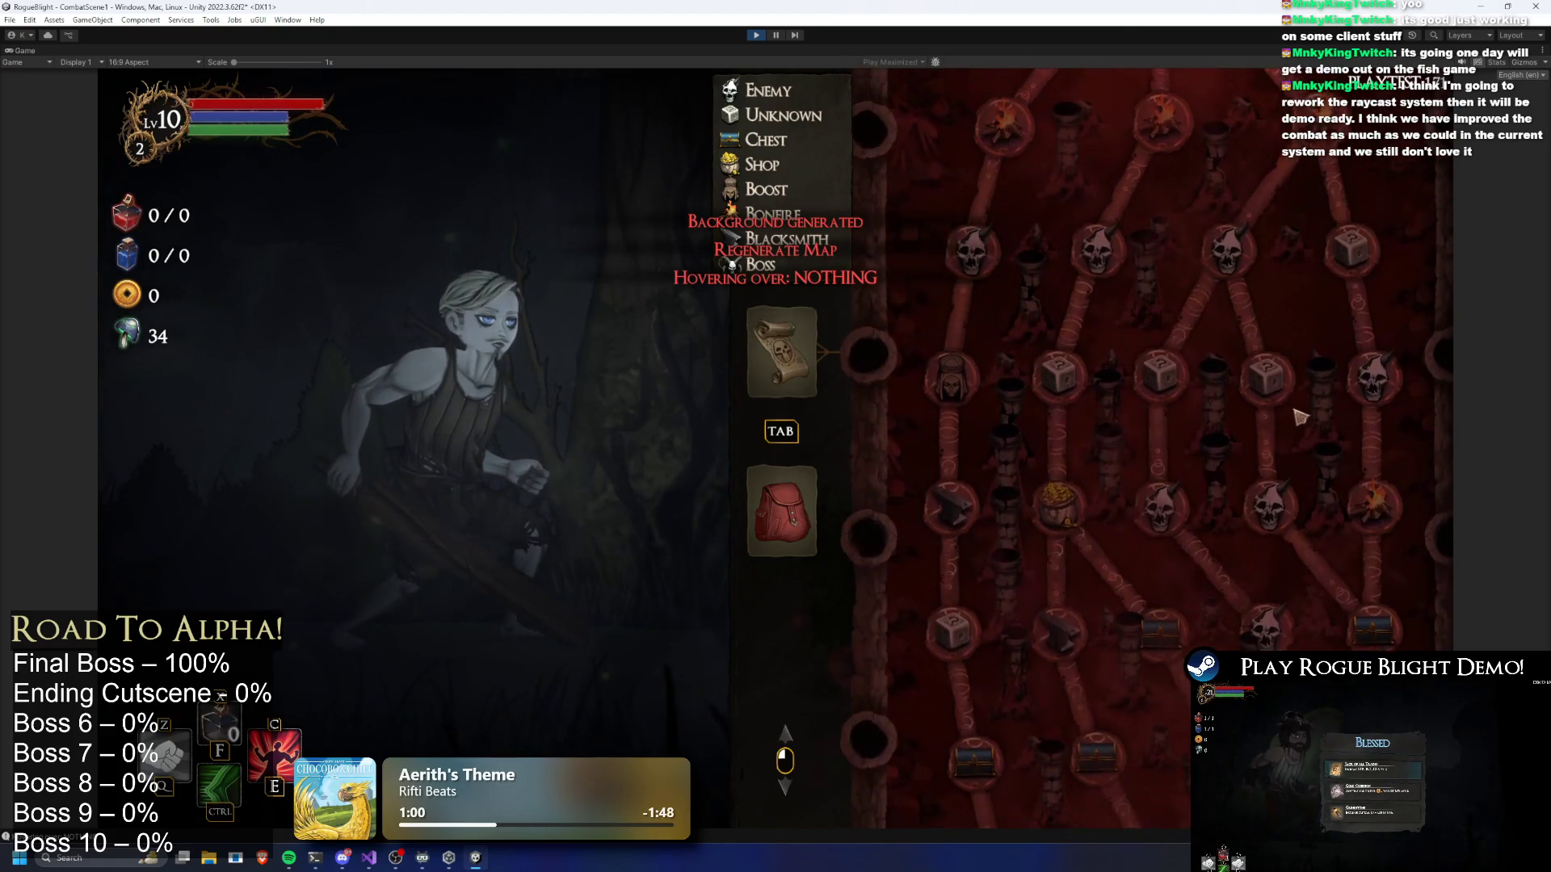
pyautogui.scroll(-1, 1309, 348)
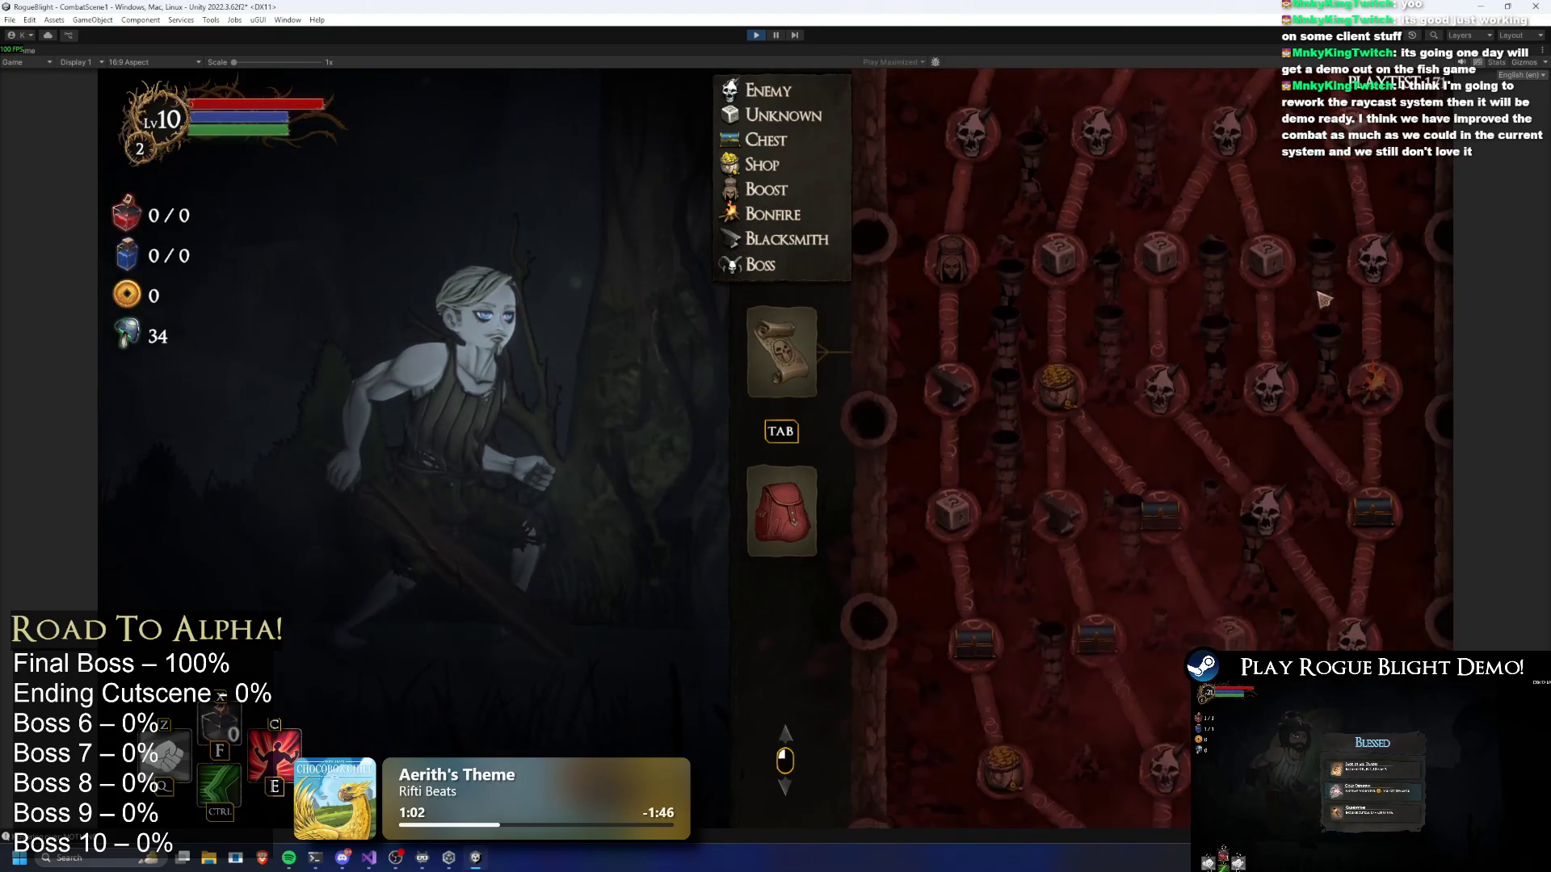
pyautogui.scroll(5, 1325, 251)
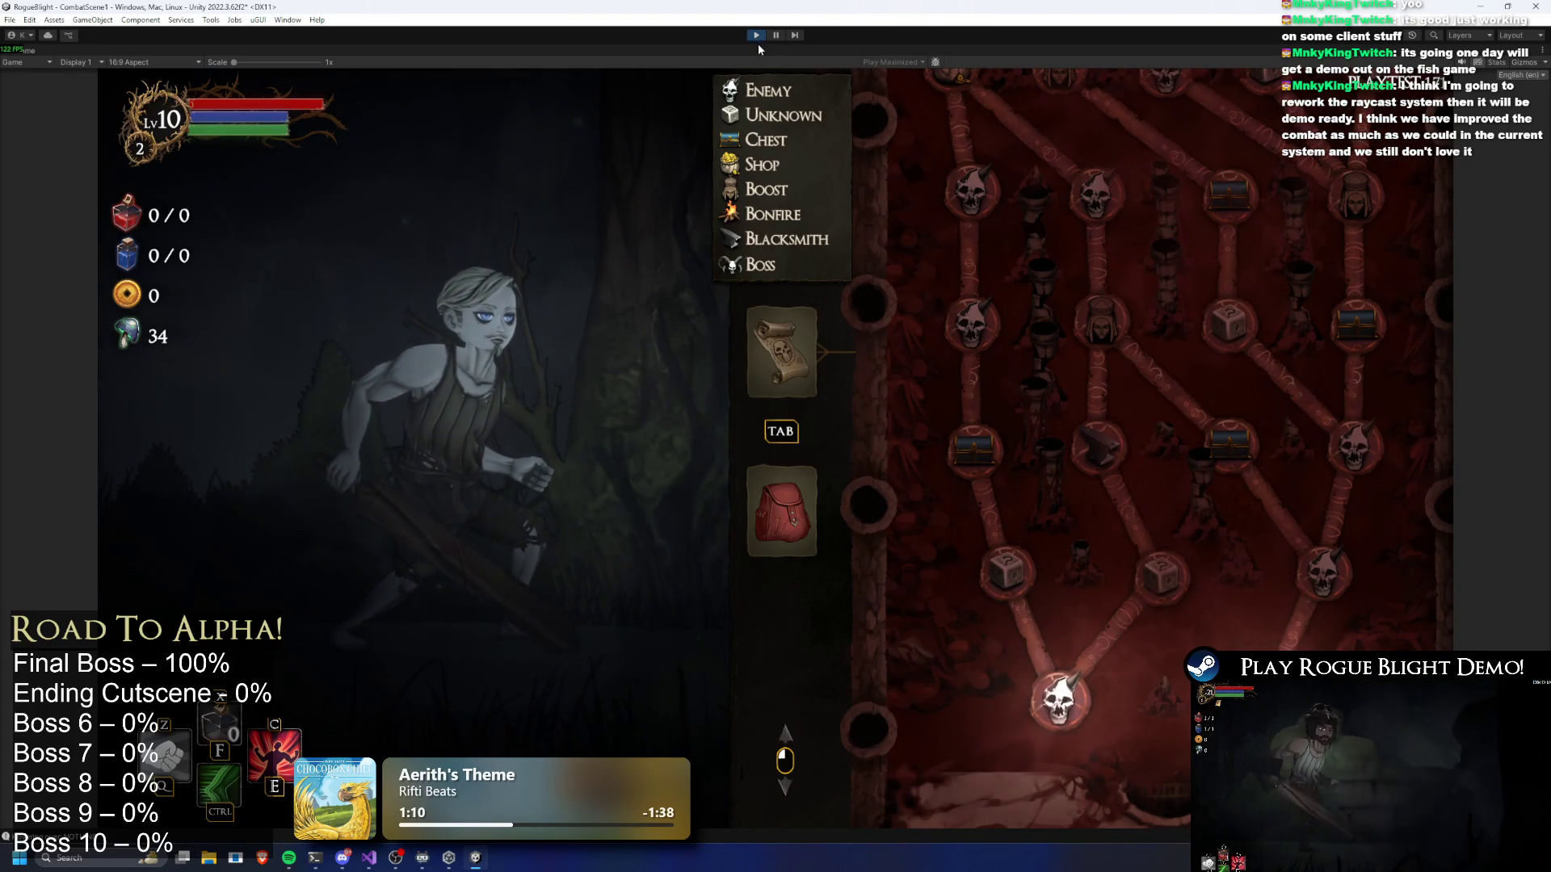
# Stop Play mode and set Number Of Layers to 18
pyautogui.click(756, 35)
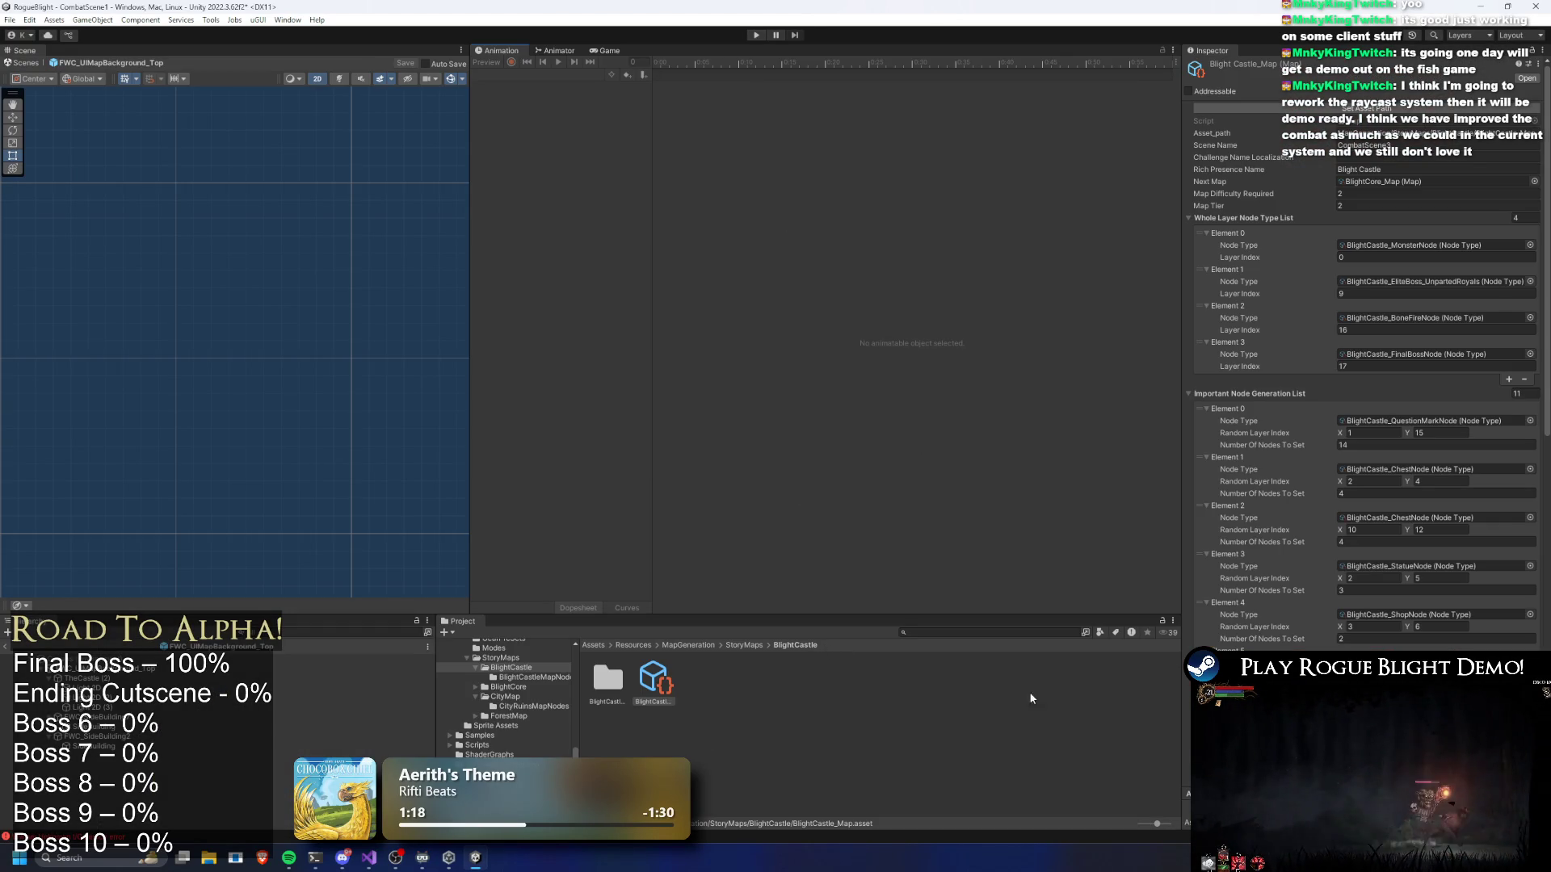
pyautogui.scroll(-8, 1419, 536)
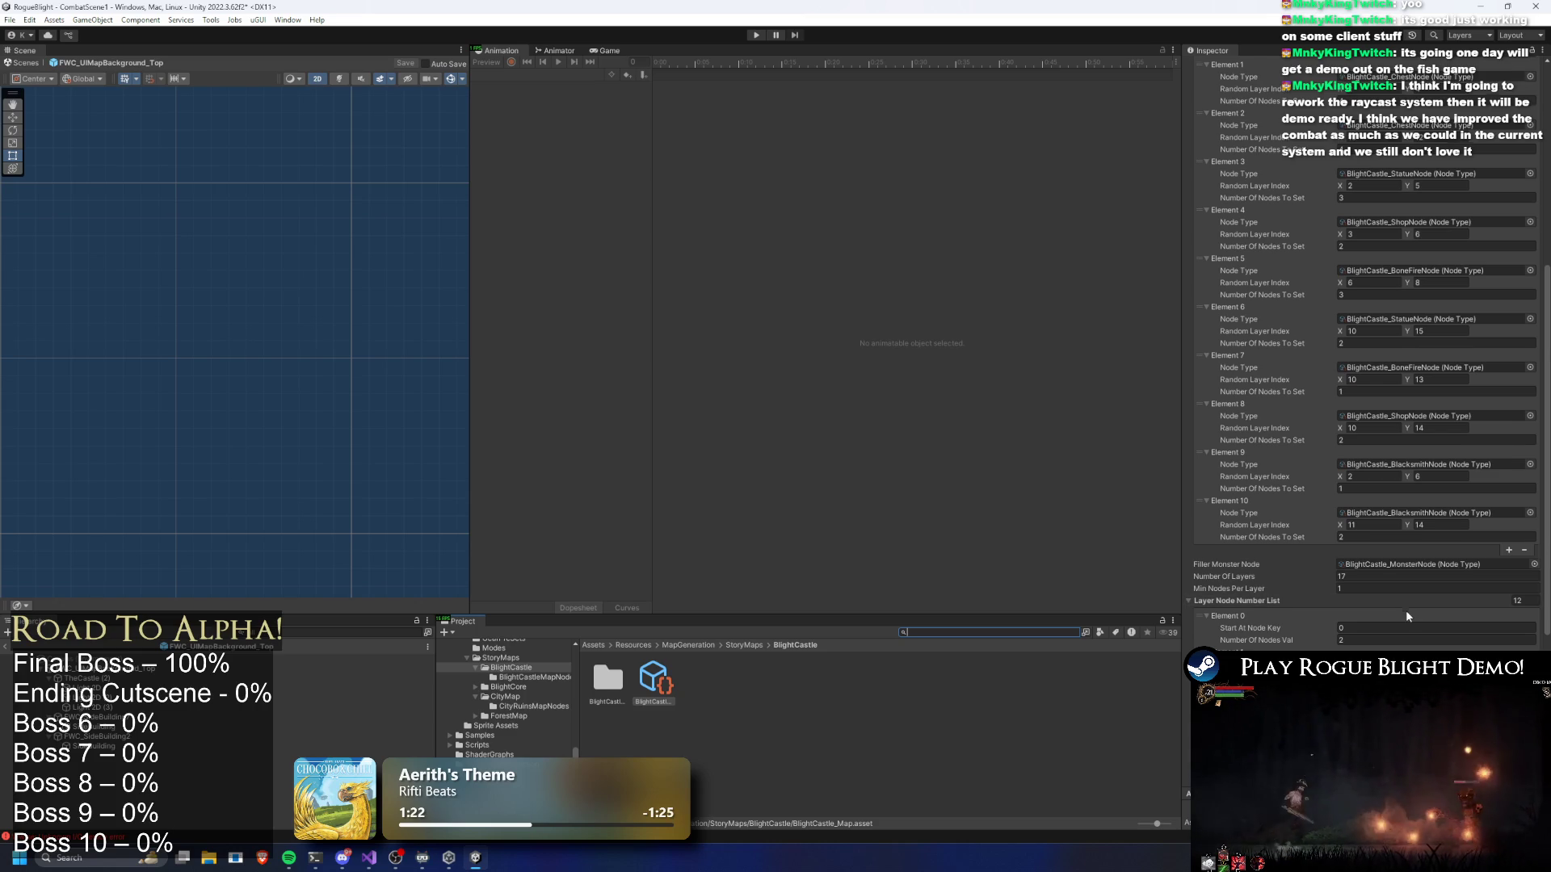
pyautogui.scroll(-8, 1406, 606)
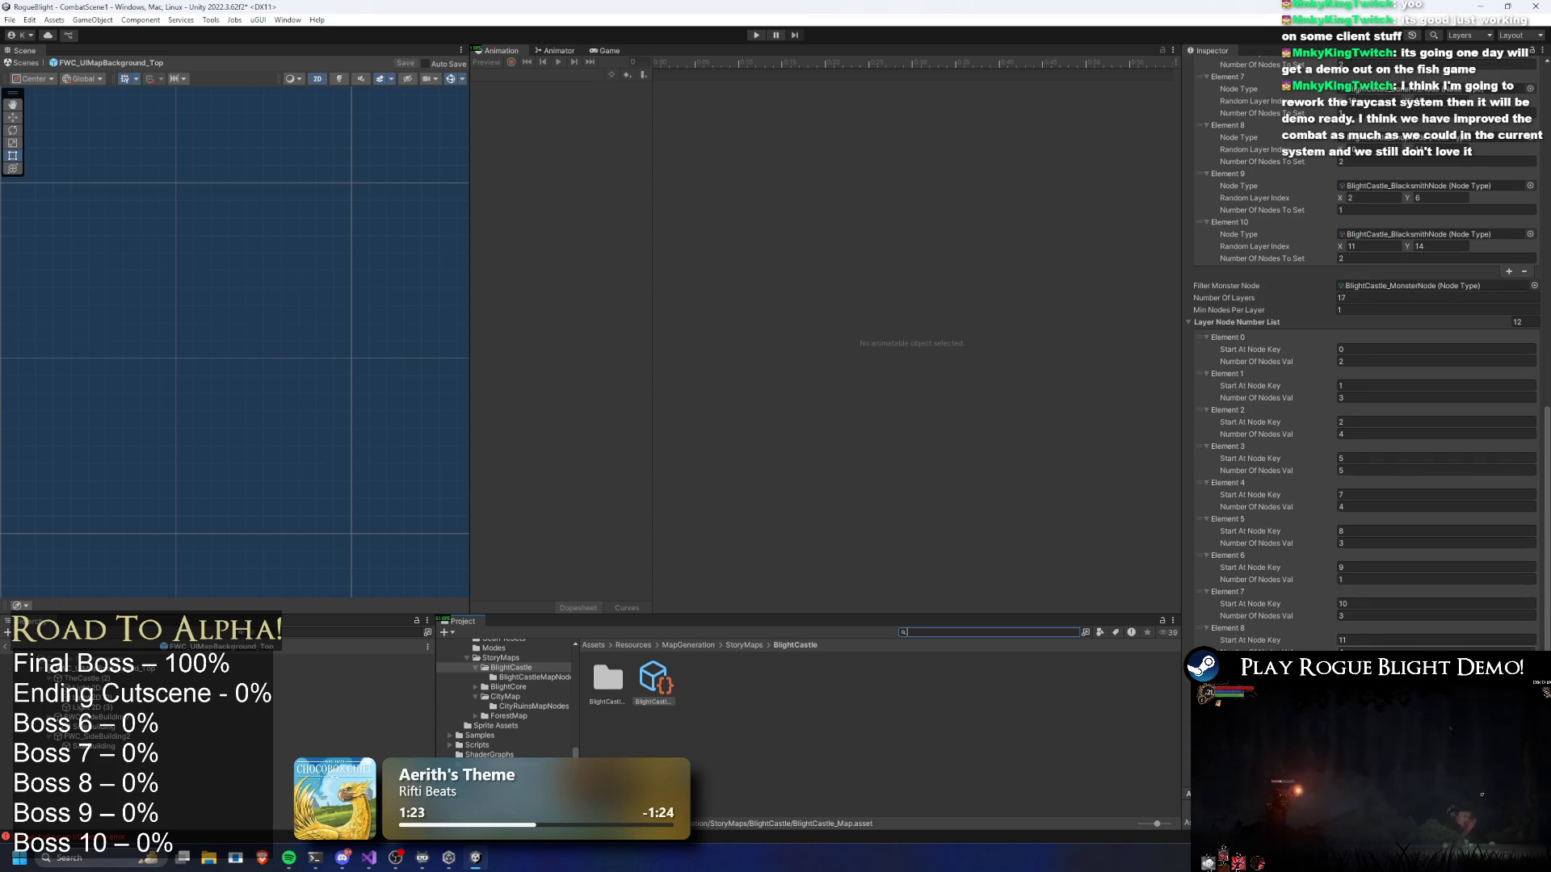
pyautogui.click(1385, 300)
pyautogui.write('18')
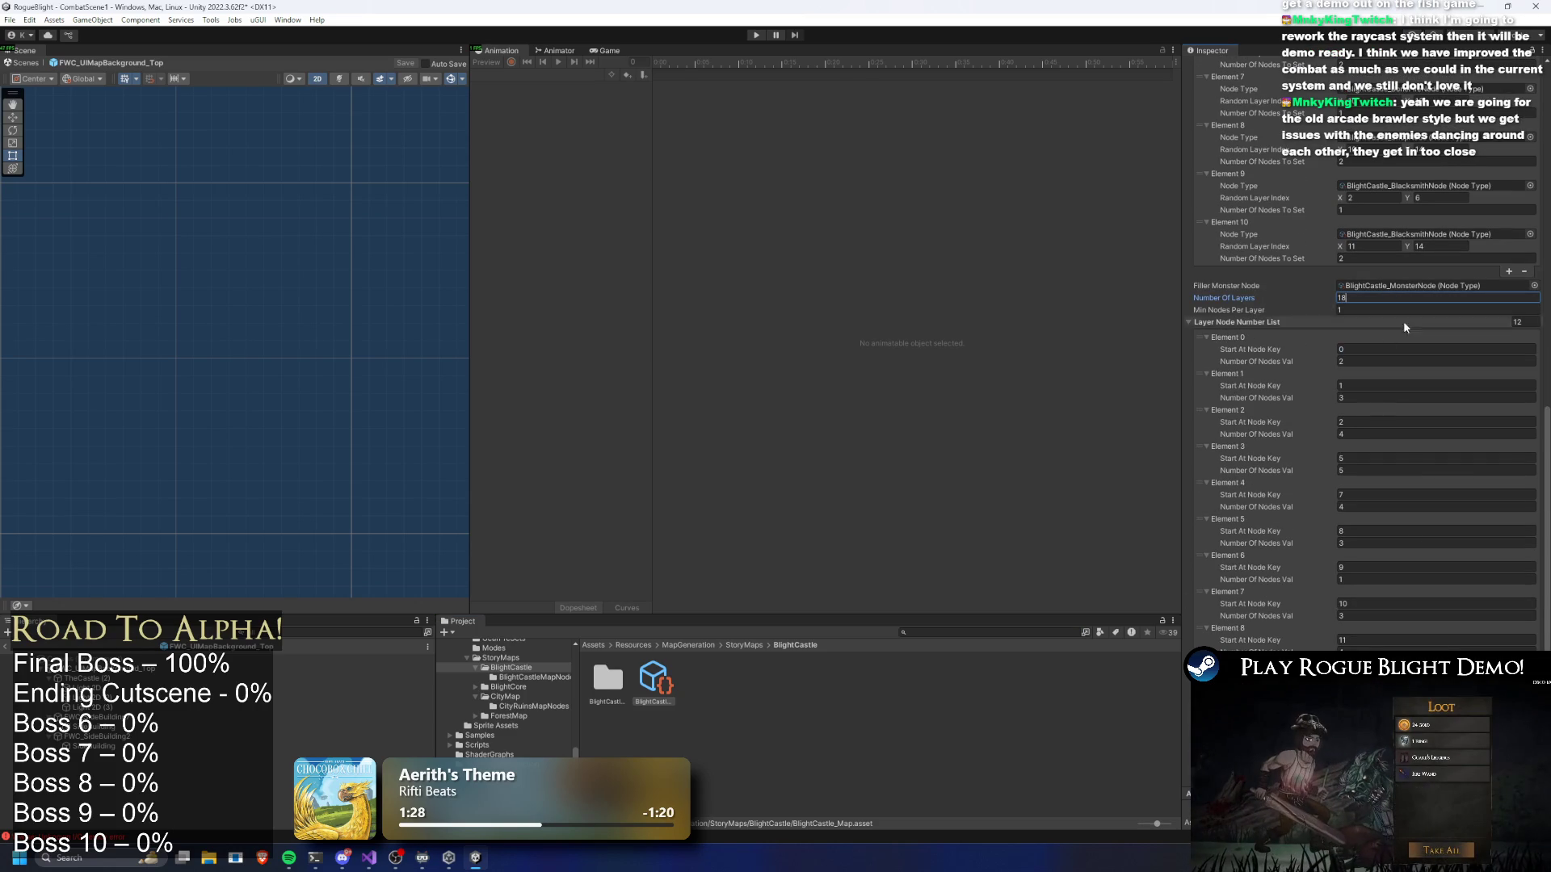
# Set the bonfire node's layer index to 17 and the final boss node's to 18
pyautogui.scroll(5, 1420, 374)
pyautogui.scroll(10, 1378, 416)
pyautogui.click(1363, 349)
pyautogui.write('18')
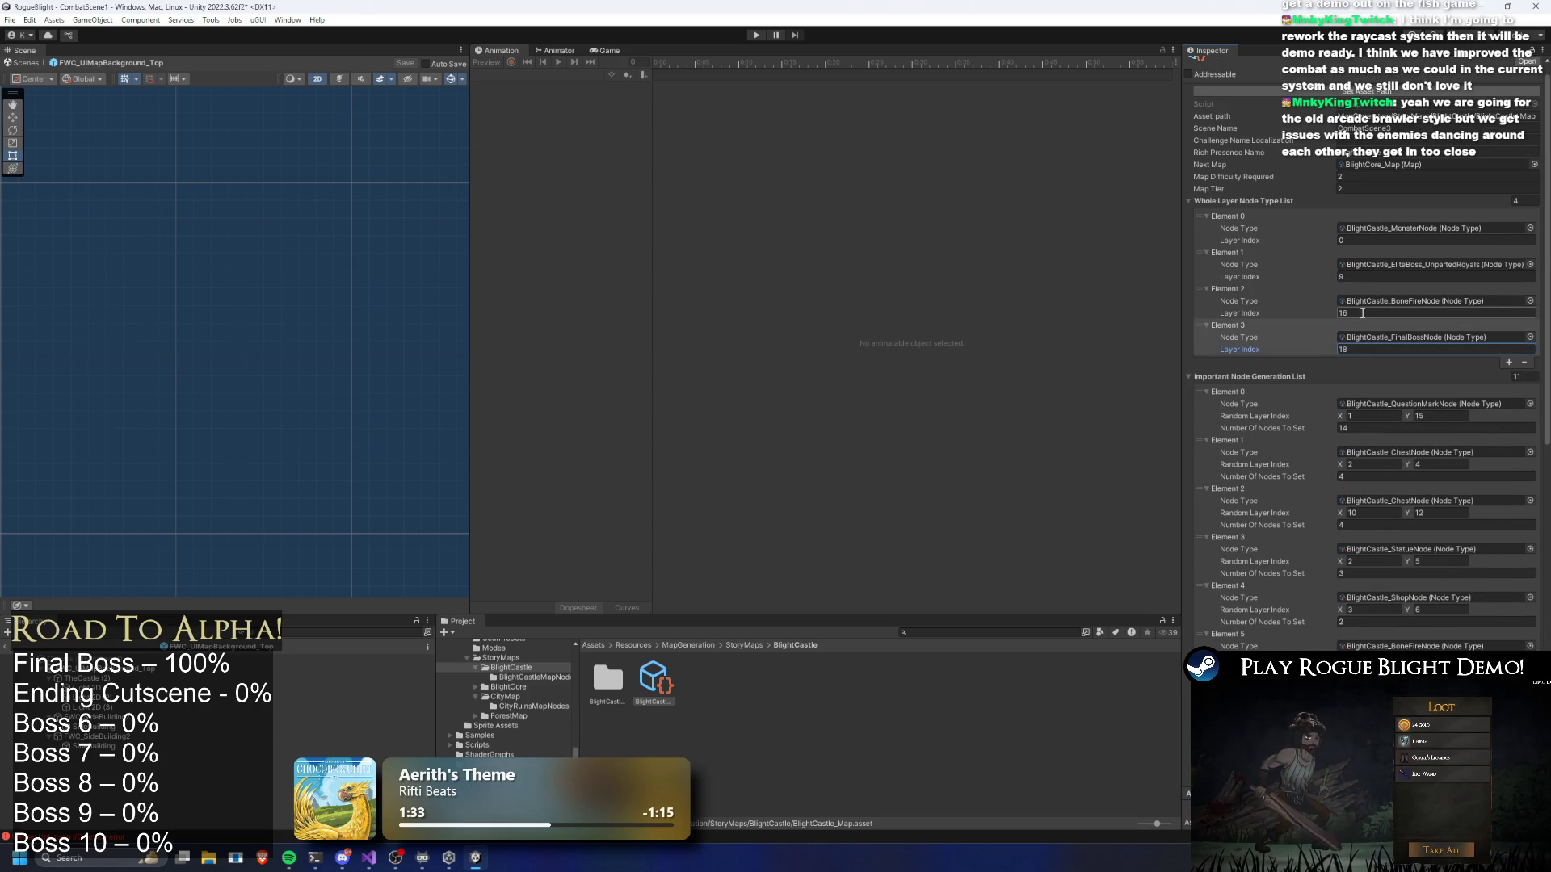
pyautogui.click(1363, 313)
pyautogui.write('1')
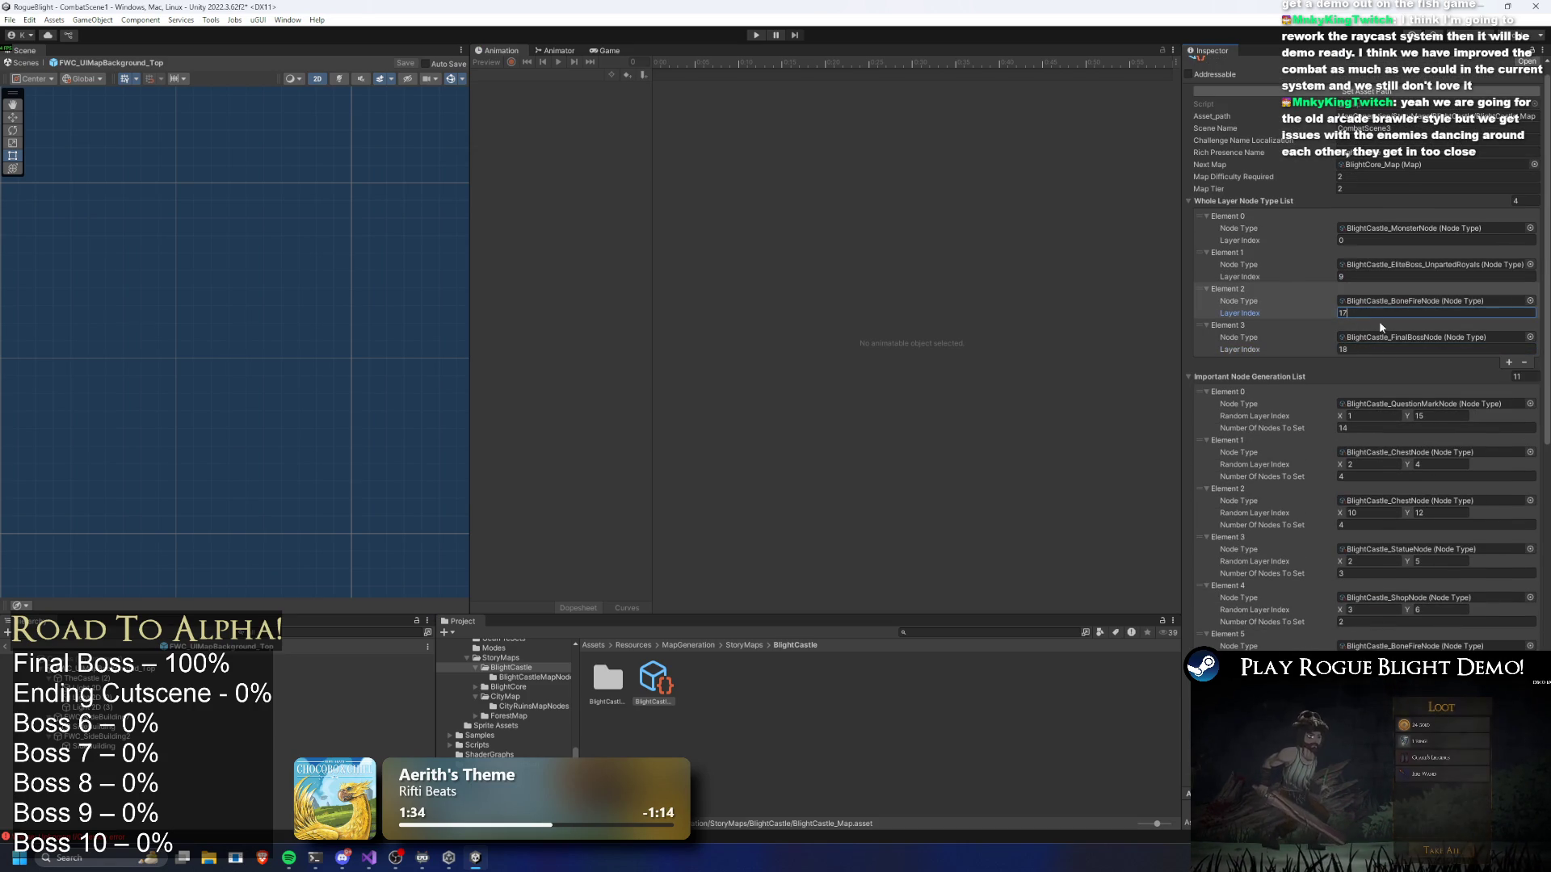
pyautogui.scroll(-10, 1378, 319)
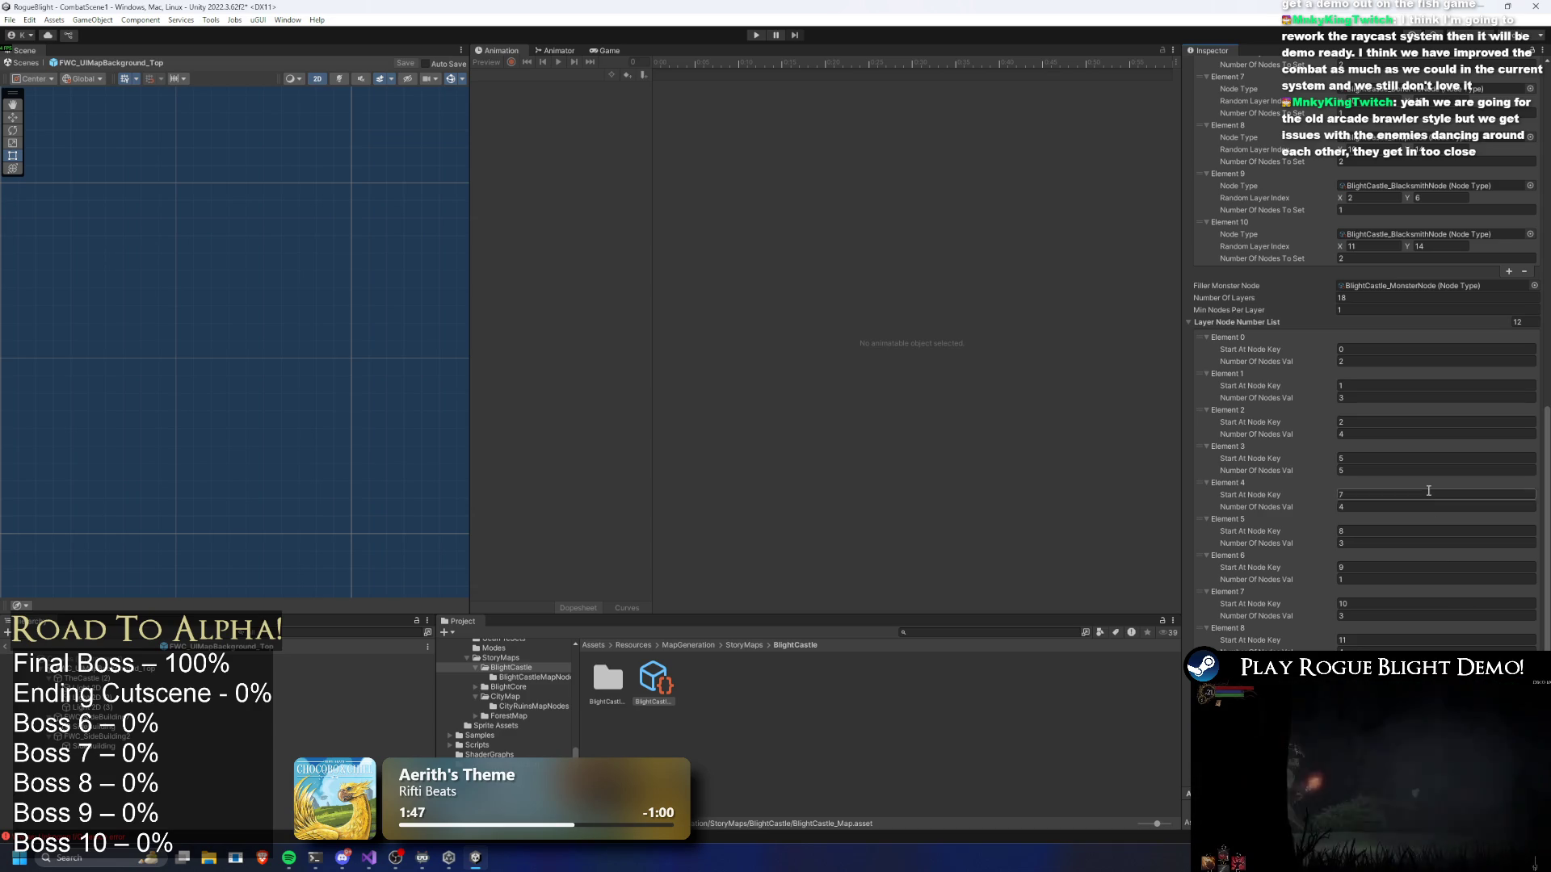
# Adjust the blacksmith entry's layer range and raise the question-mark node's upper limit to 16
pyautogui.scroll(3, 1421, 396)
pyautogui.scroll(4, 1404, 367)
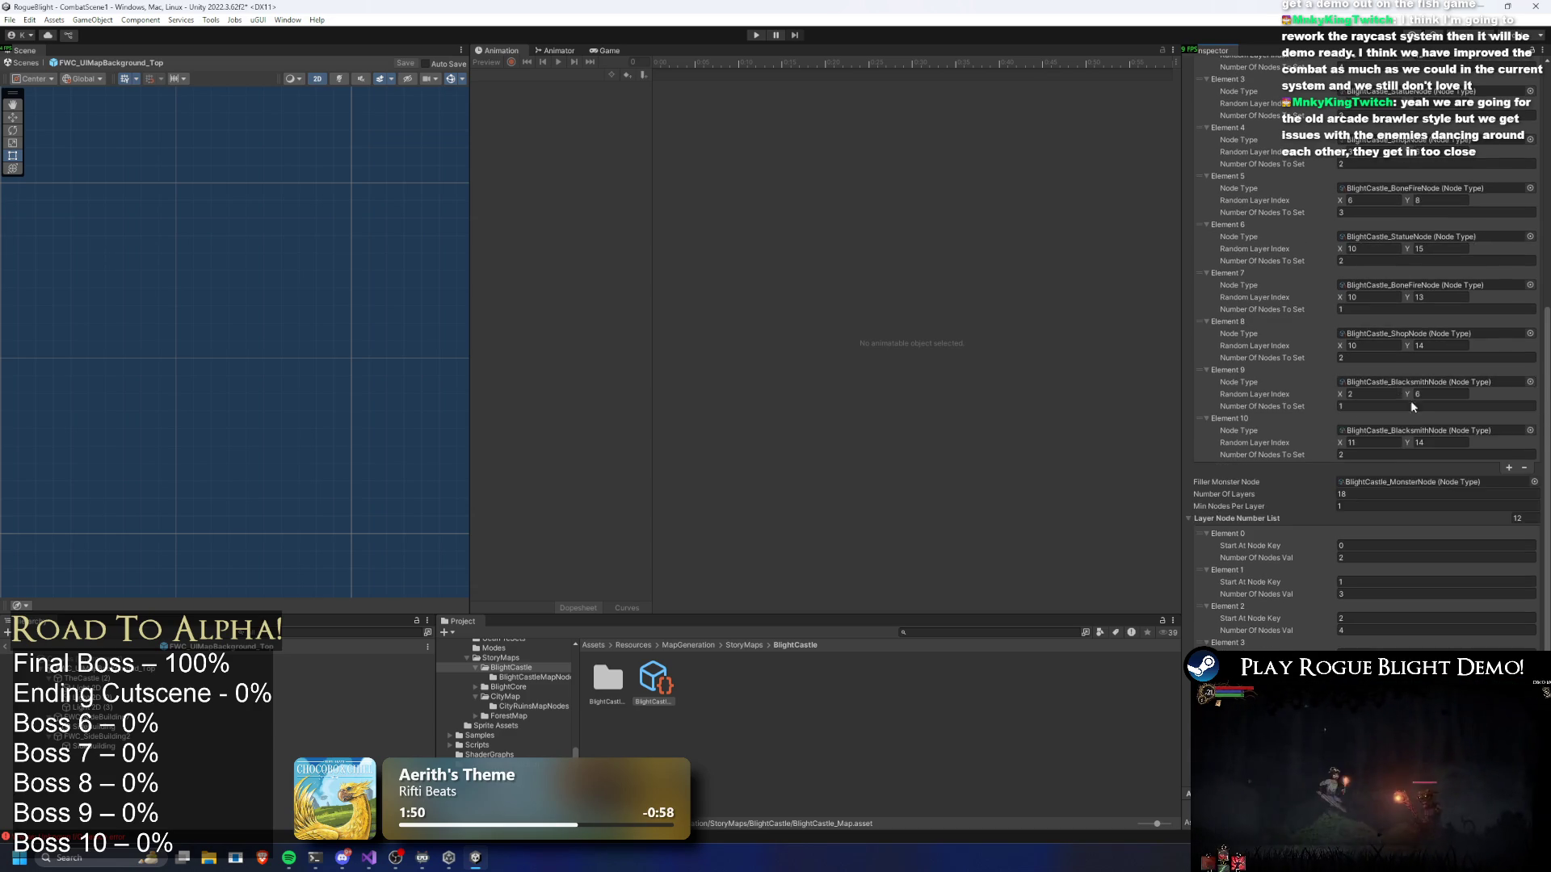
pyautogui.scroll(-1, 1389, 477)
pyautogui.click(1442, 444)
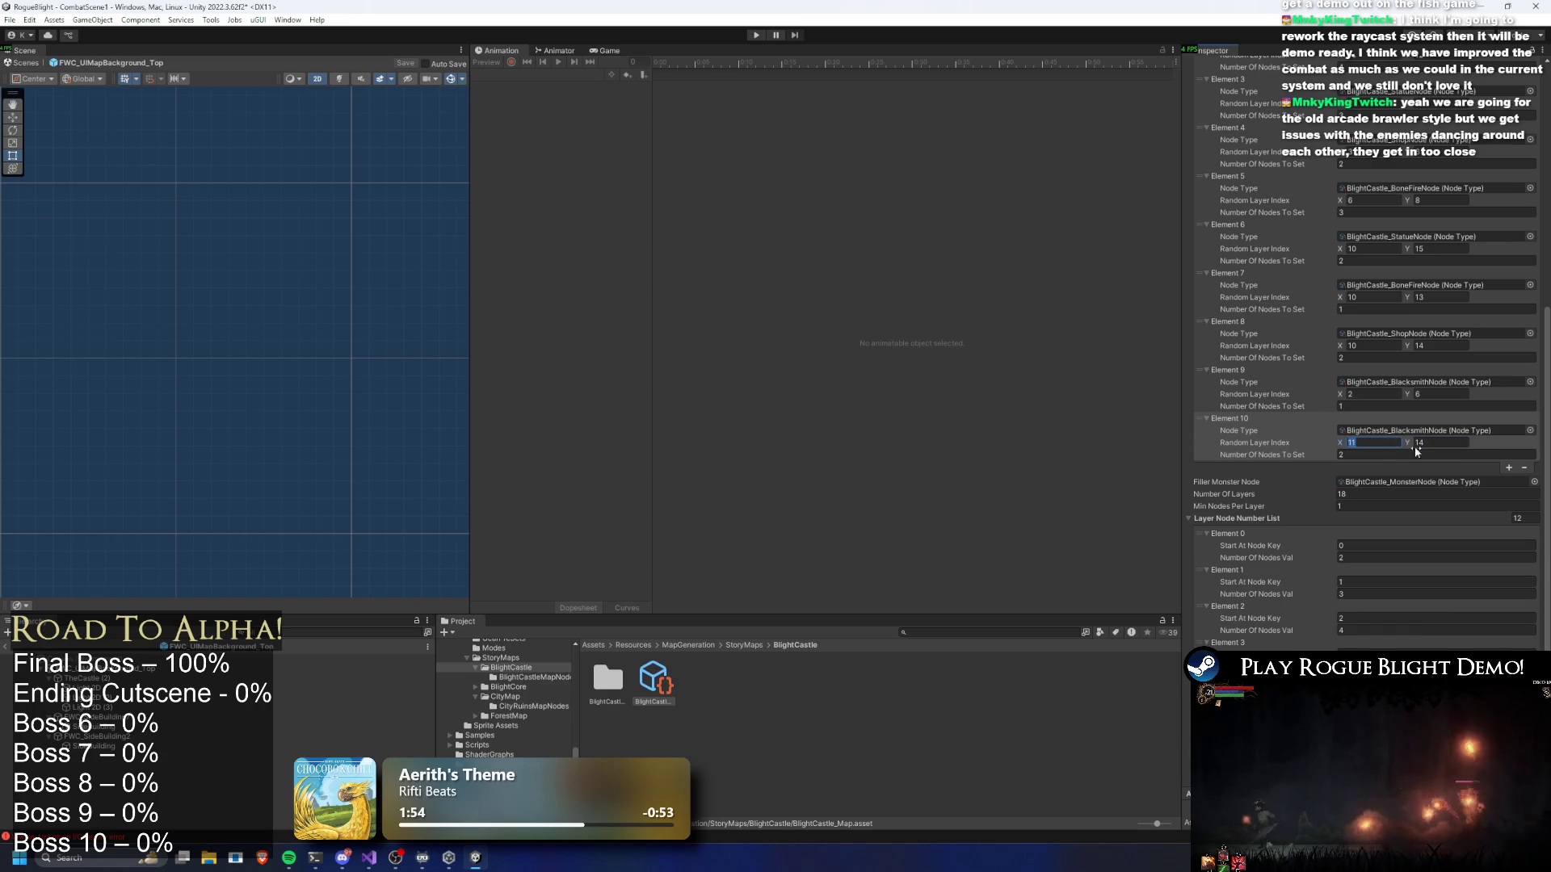
pyautogui.scroll(4, 1444, 451)
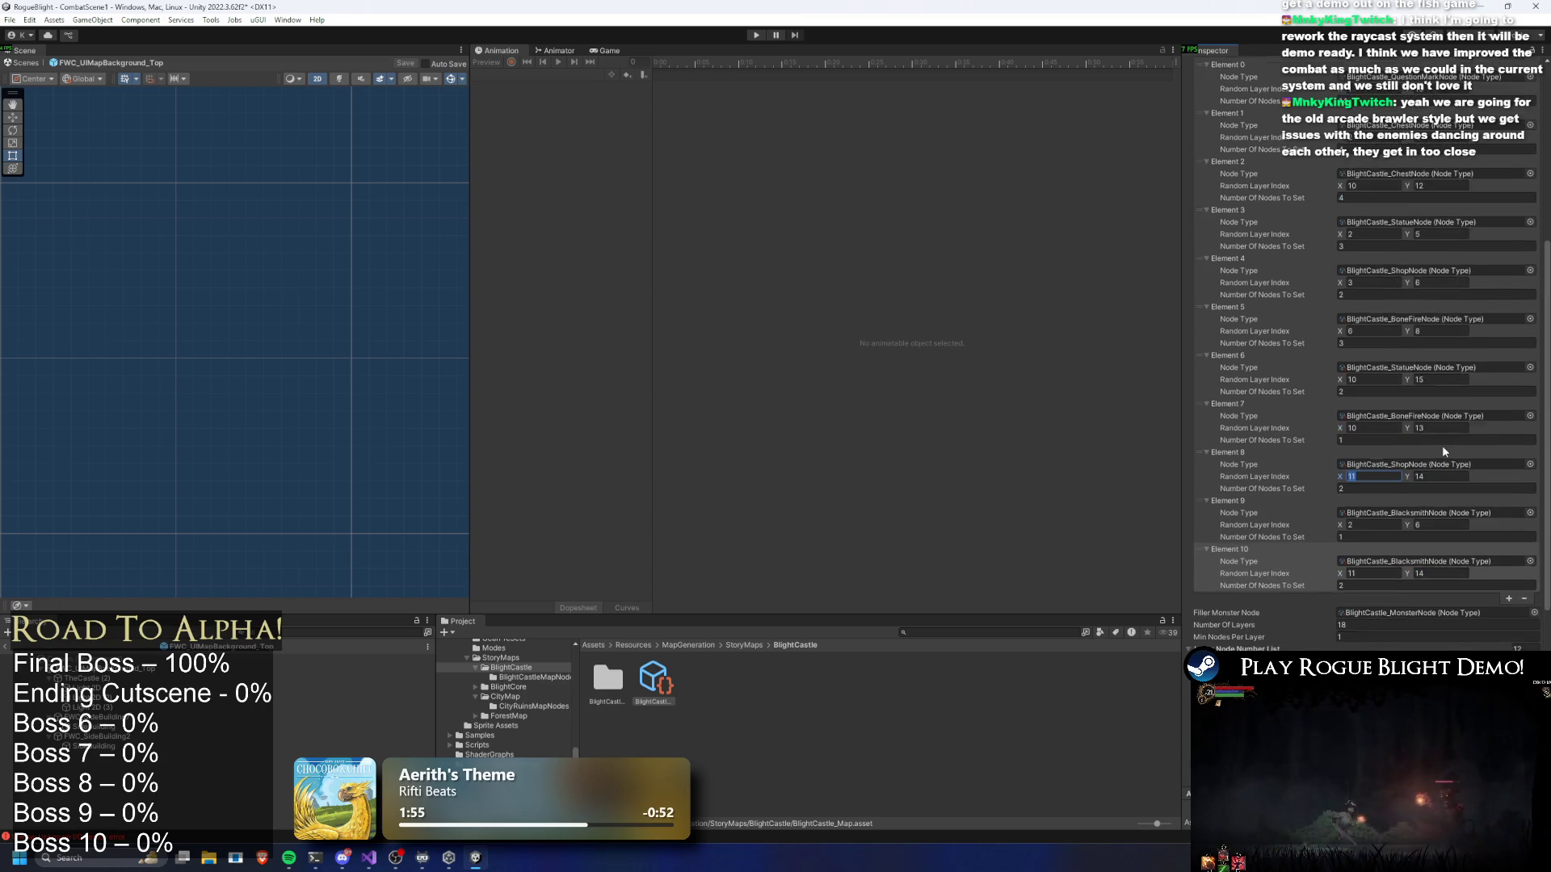
pyautogui.scroll(3, 1442, 450)
pyautogui.click(1438, 187)
pyautogui.write('16')
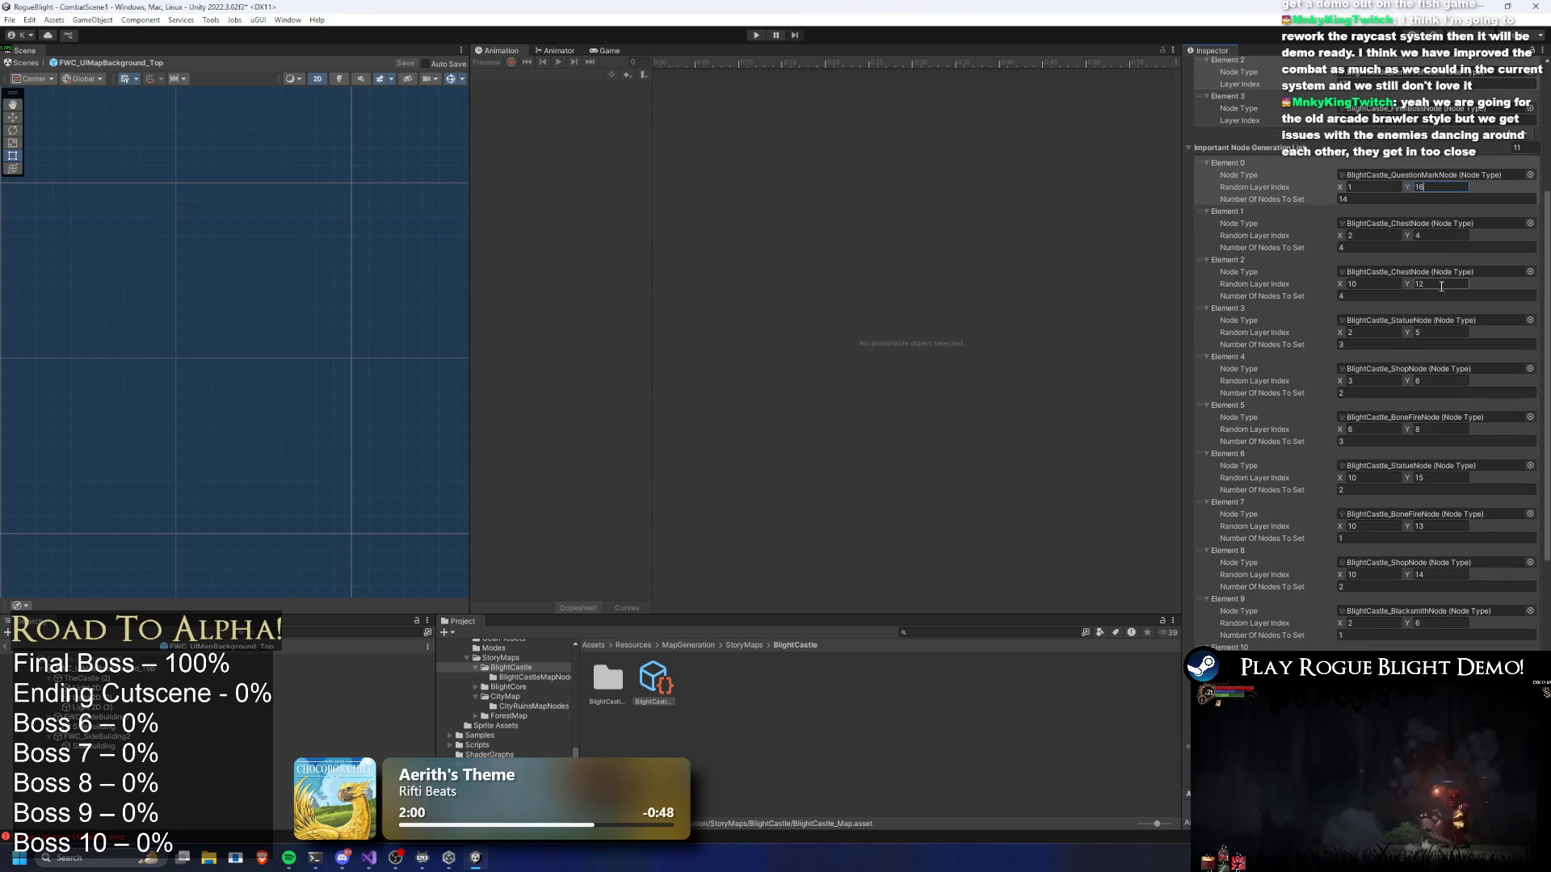
# Change the second statue entry's upper layer limit, confirm it, and enter Play mode
pyautogui.click(1414, 477)
pyautogui.write('1')
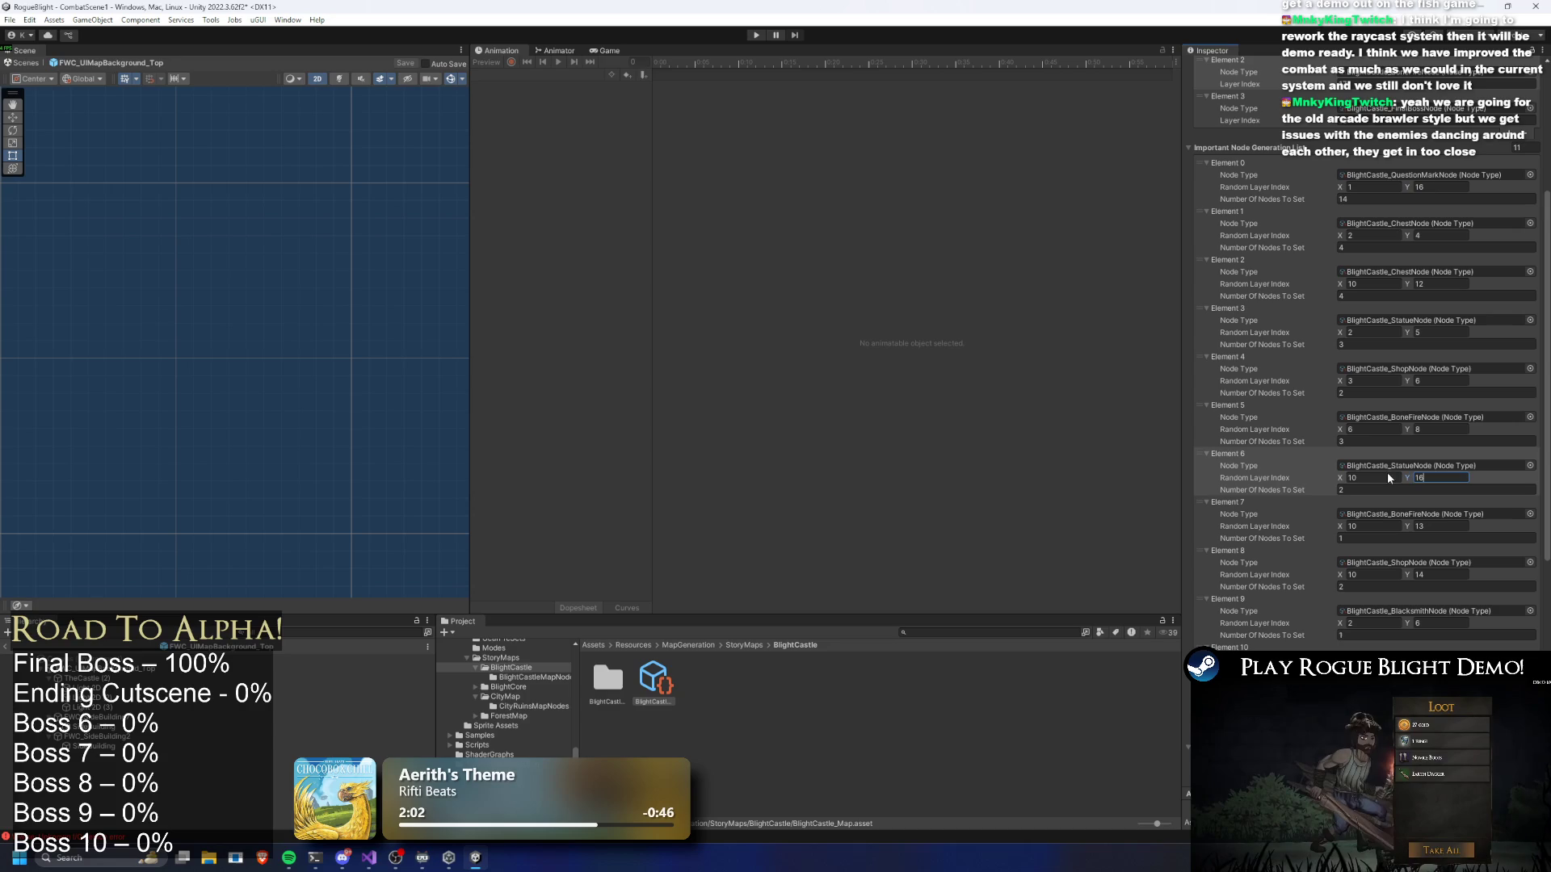
pyautogui.write('11')
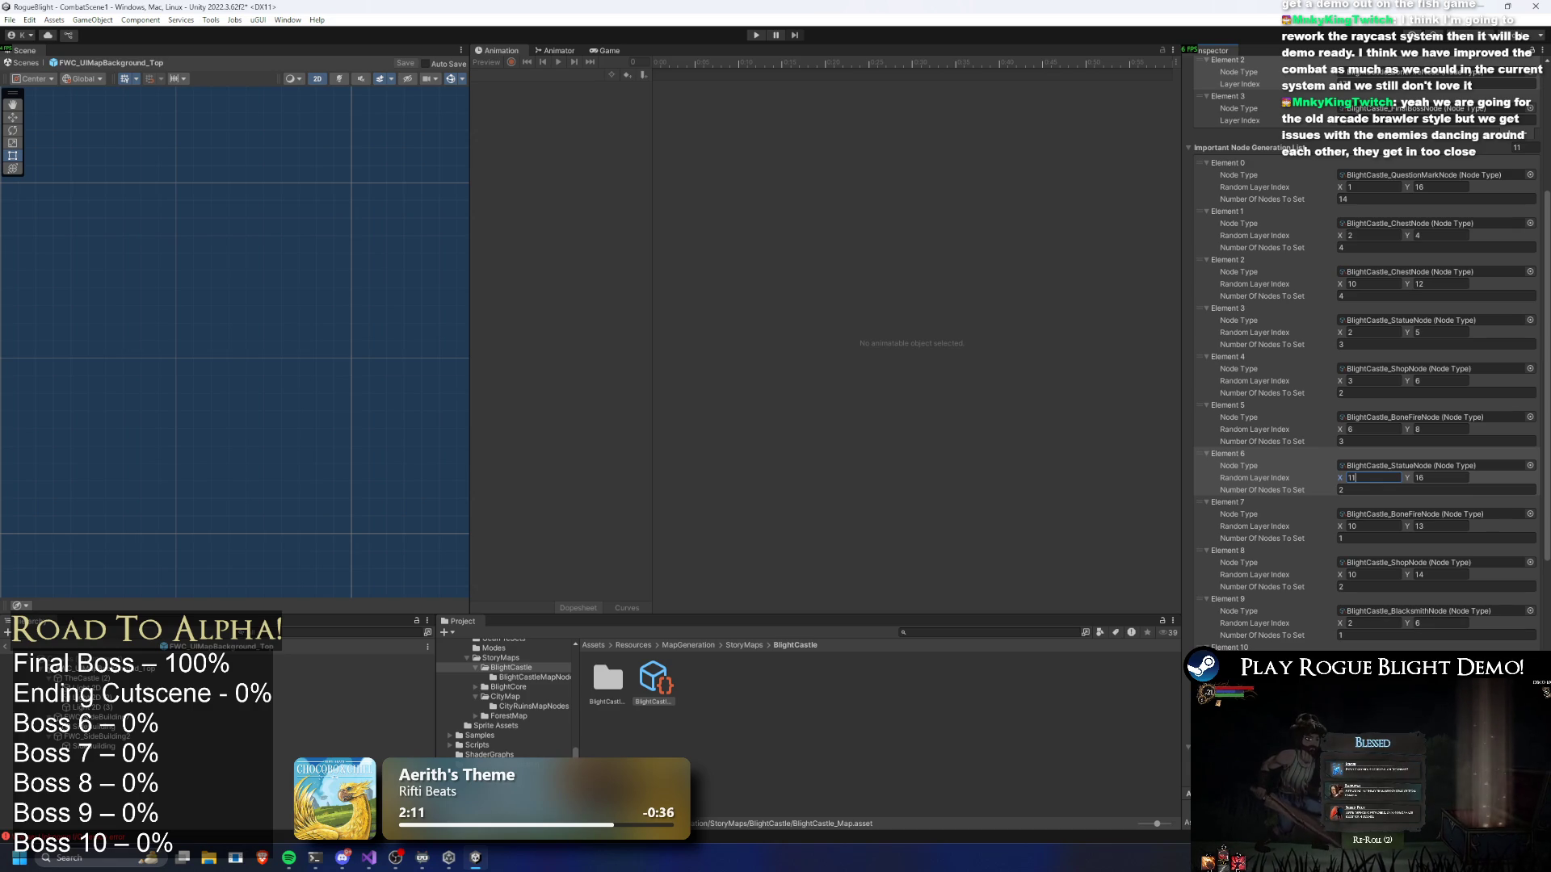
pyautogui.press('Return')
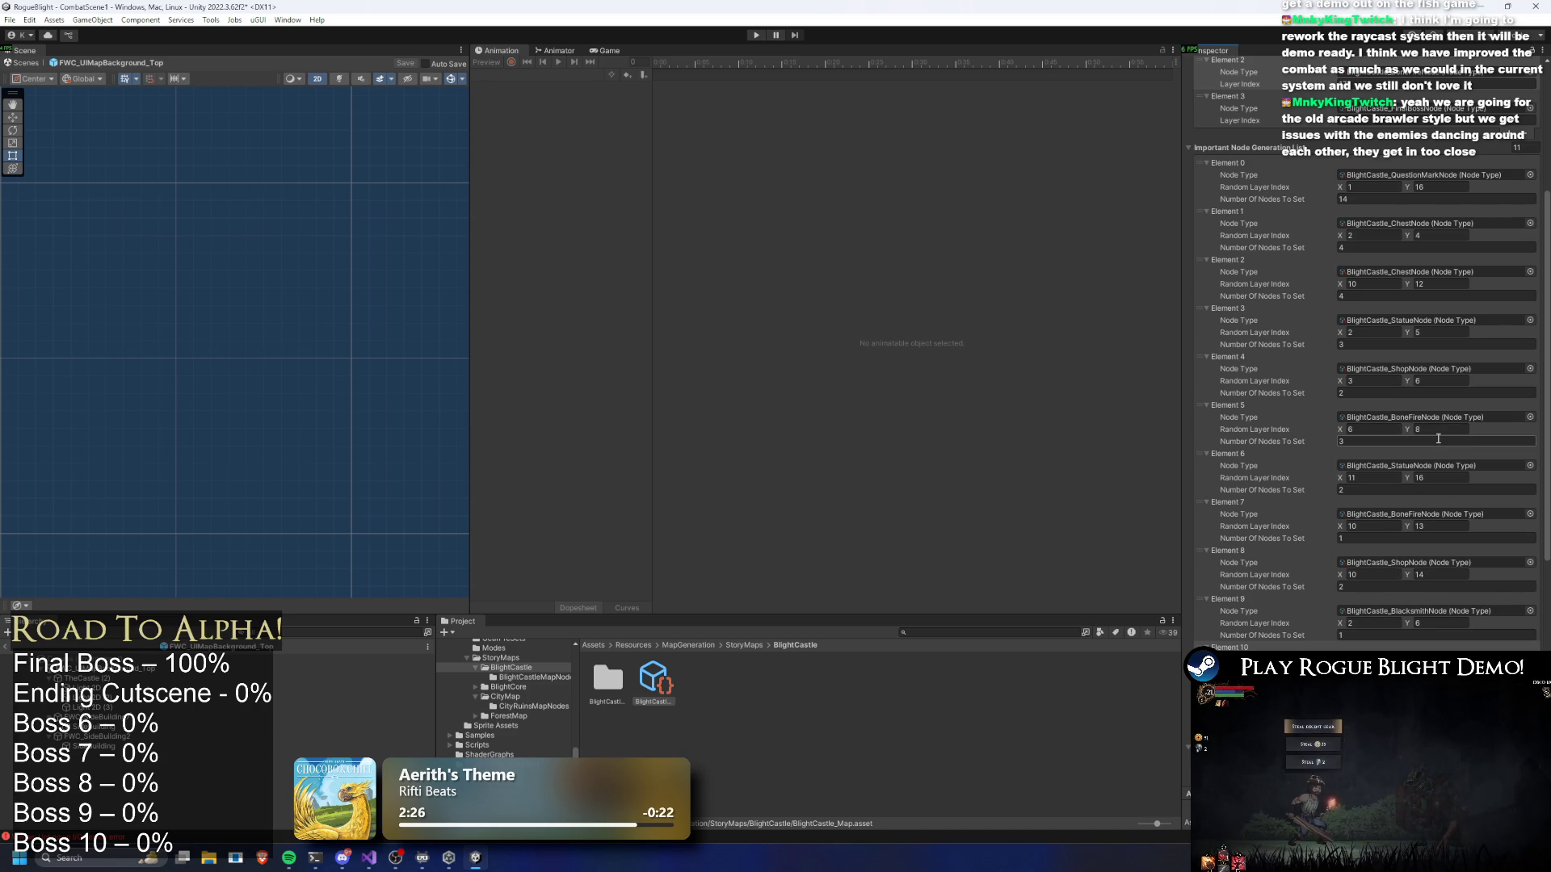
pyautogui.scroll(-5, 1439, 439)
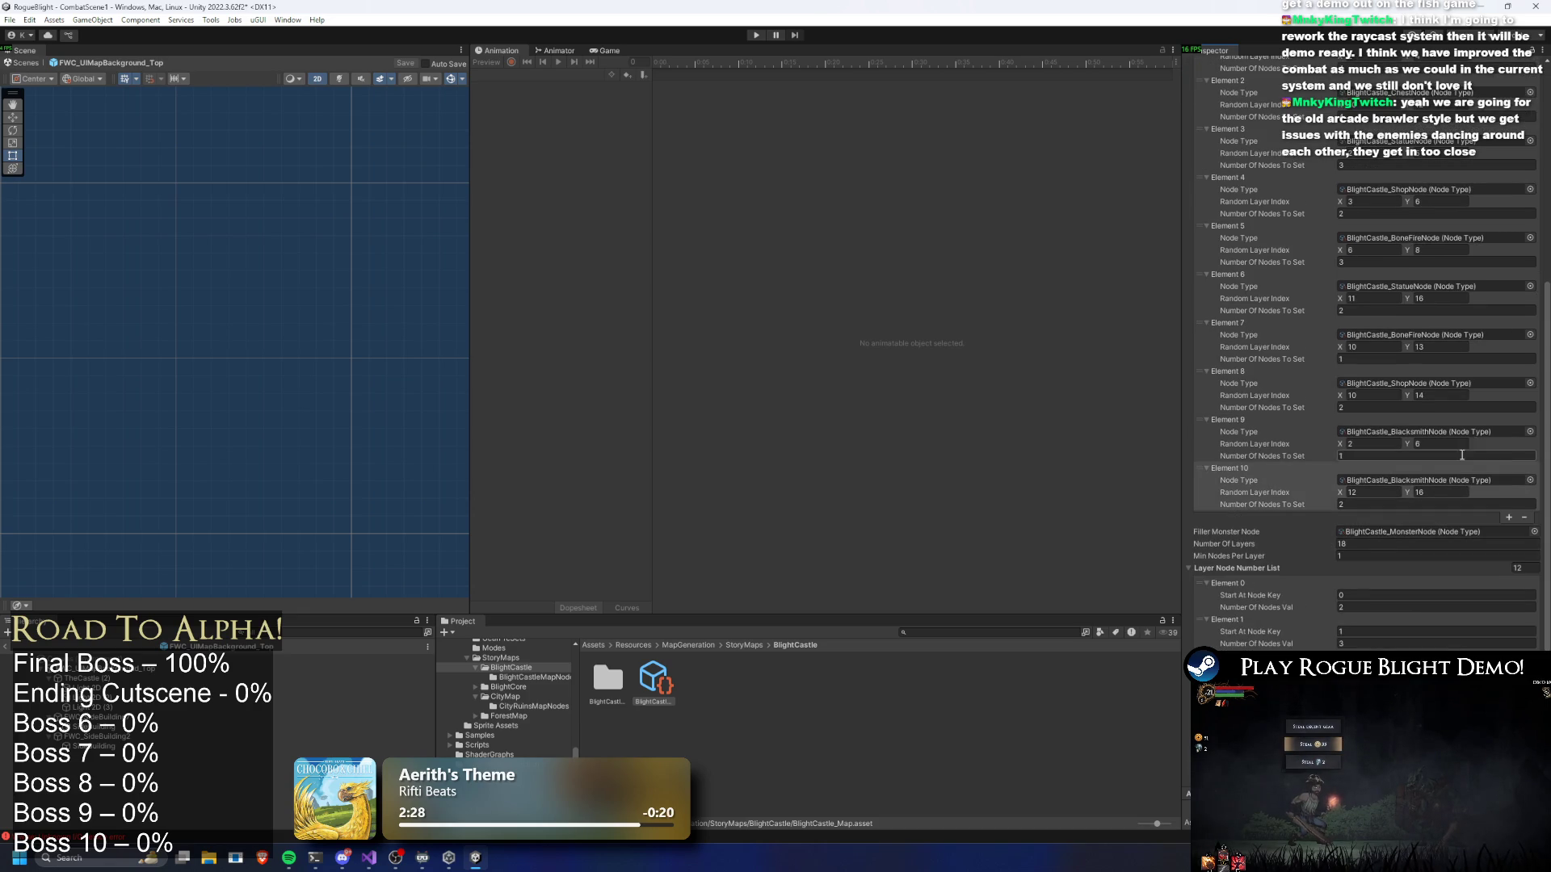
pyautogui.scroll(-7, 1469, 461)
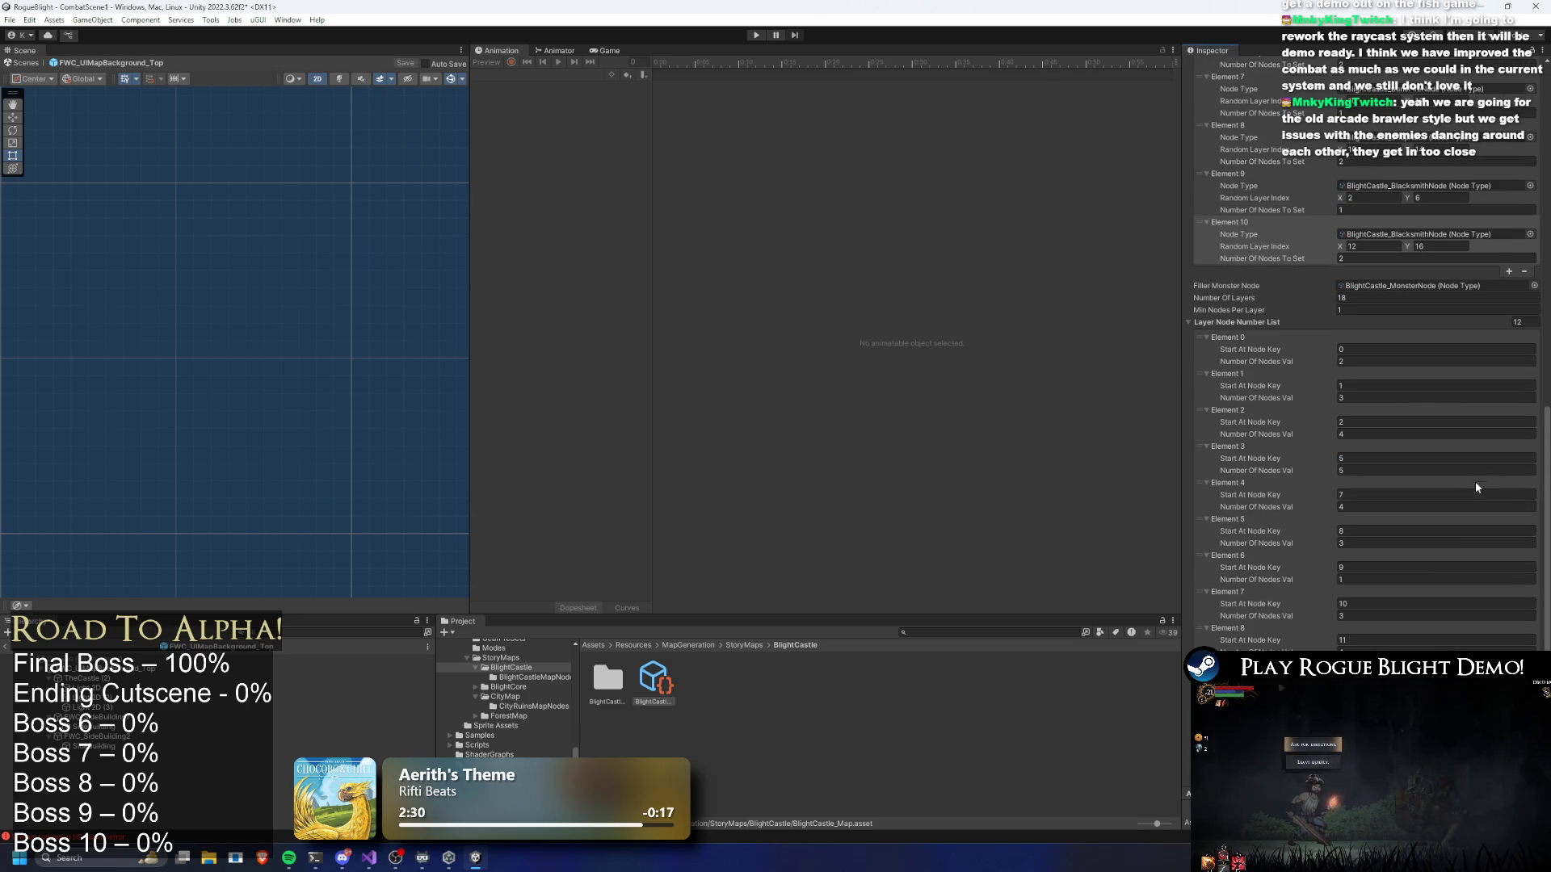
pyautogui.click(770, 35)
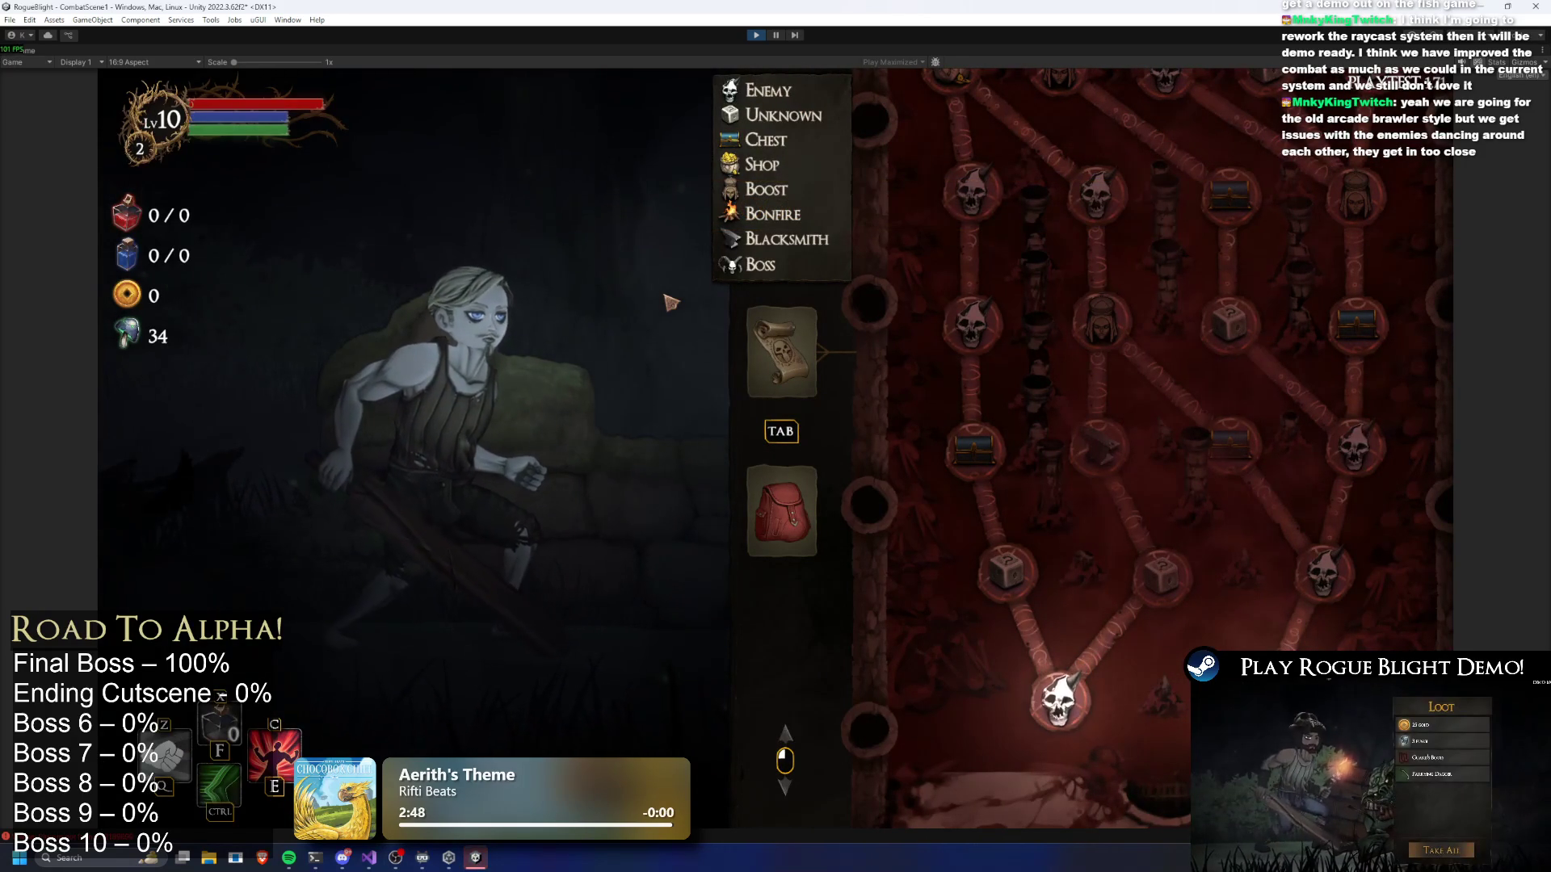
# Regenerate the map and pan down to the ram-skull boss node
pyautogui.press('r')
pyautogui.moveTo(1073, 169); pyautogui.dragTo(1131, 756)
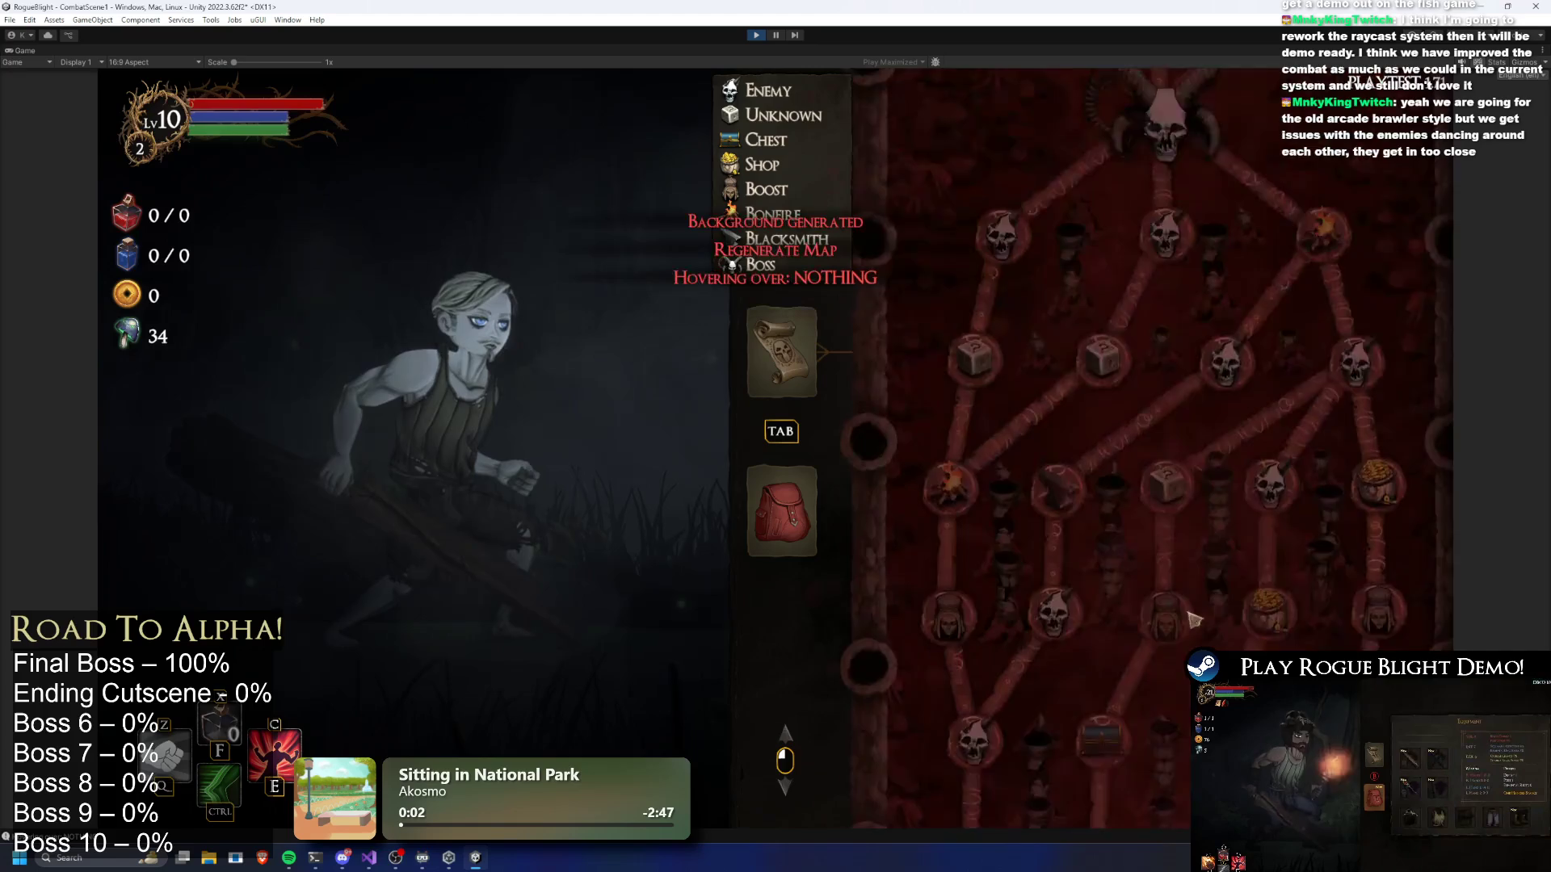
pyautogui.scroll(-5, 1135, 757)
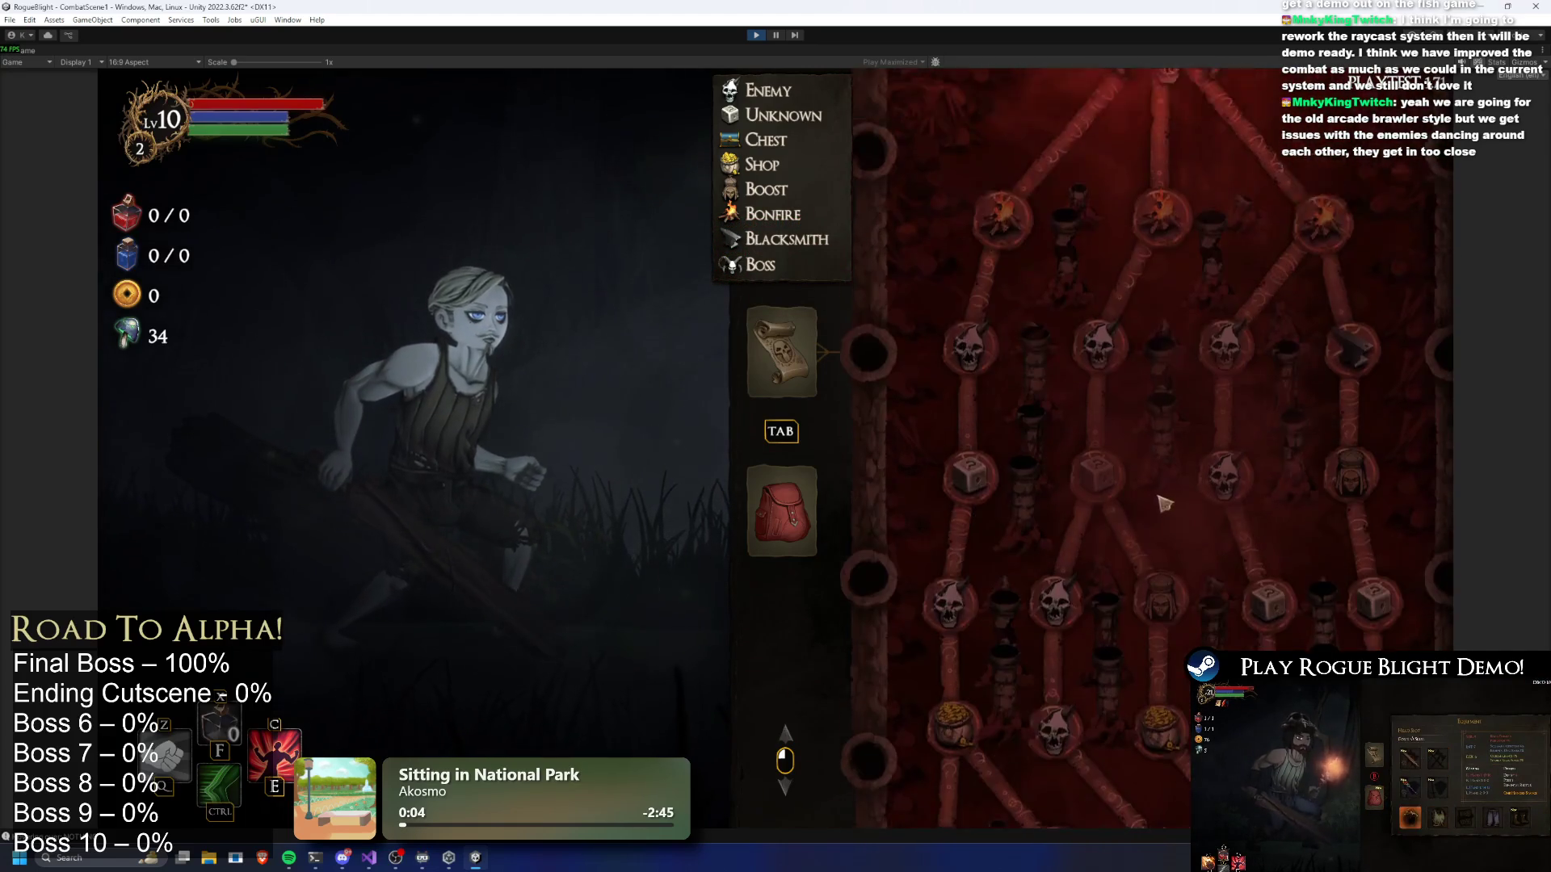
pyautogui.scroll(-10, 1168, 634)
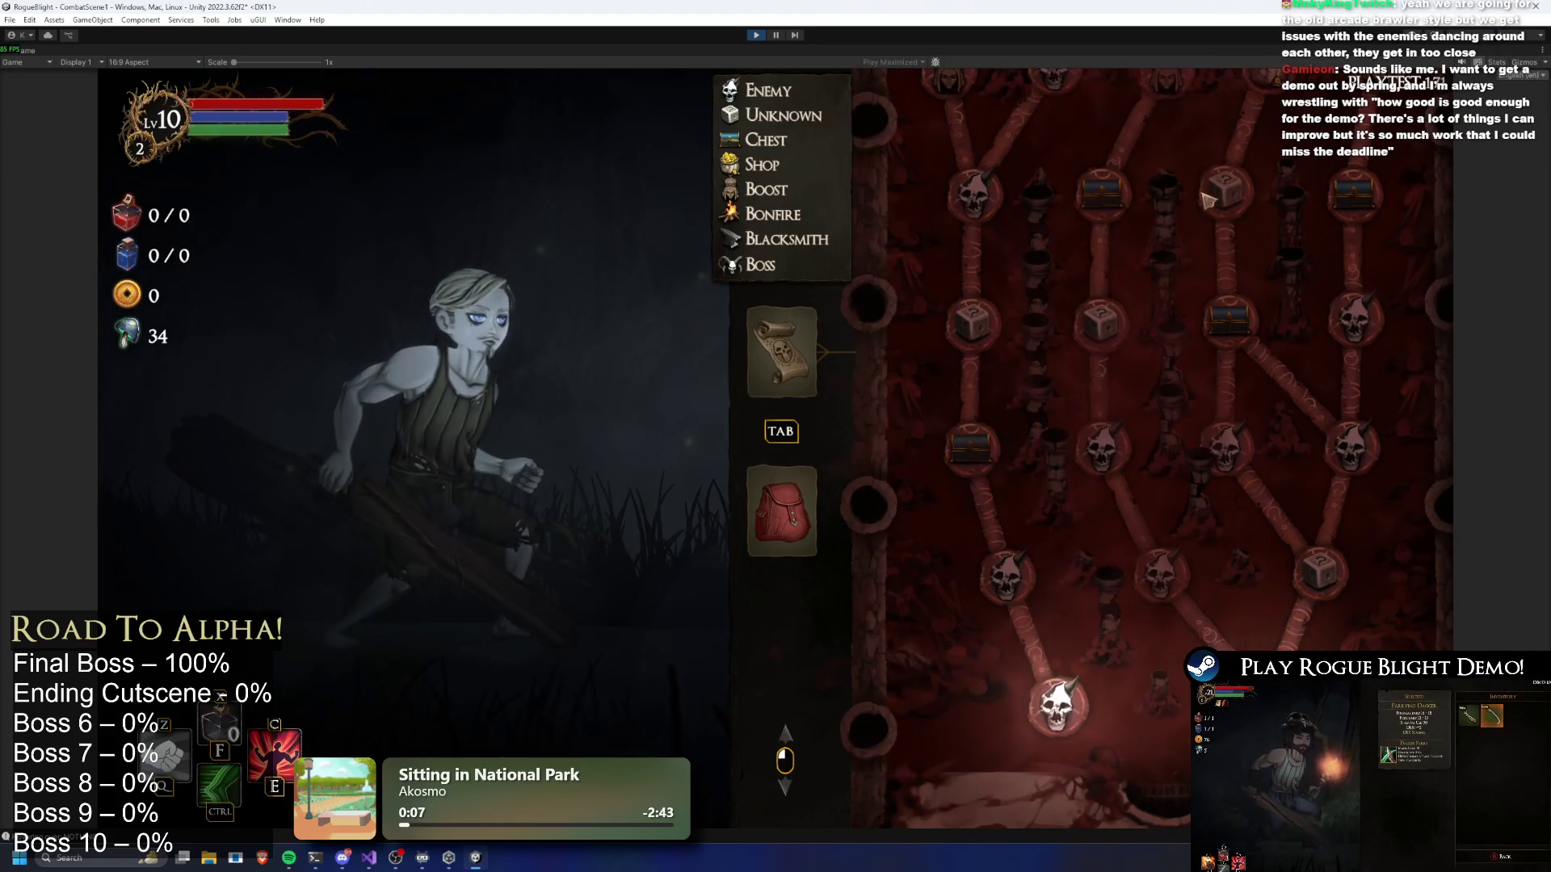
# Reroll the BlightCastle map several more times, scrolling up through each new layout
pyautogui.press('r')
pyautogui.press('r')
pyautogui.press('r')
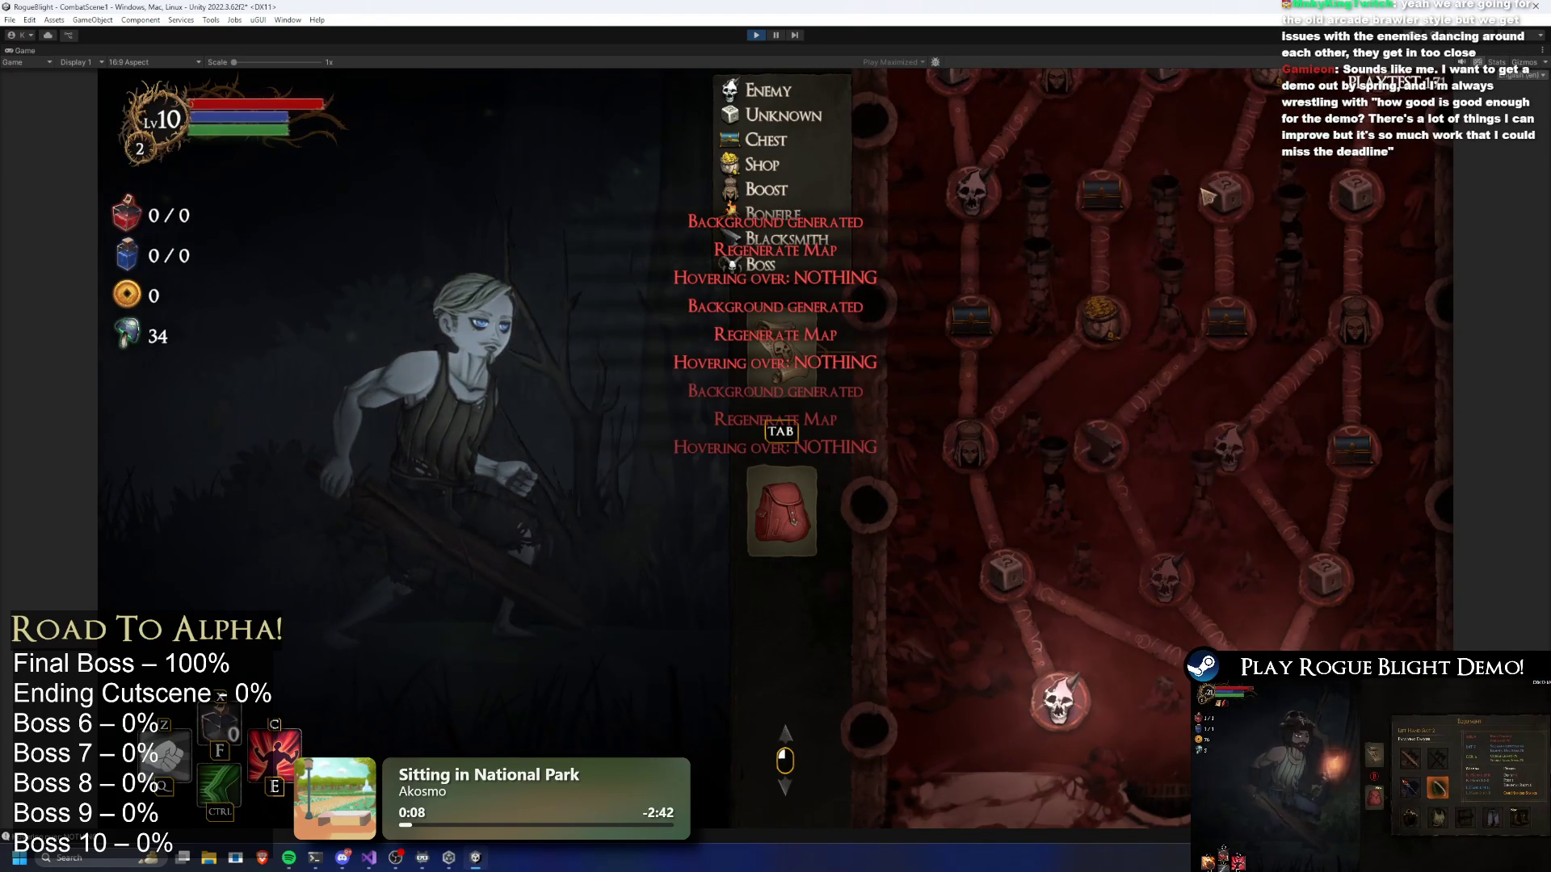
pyautogui.press('r')
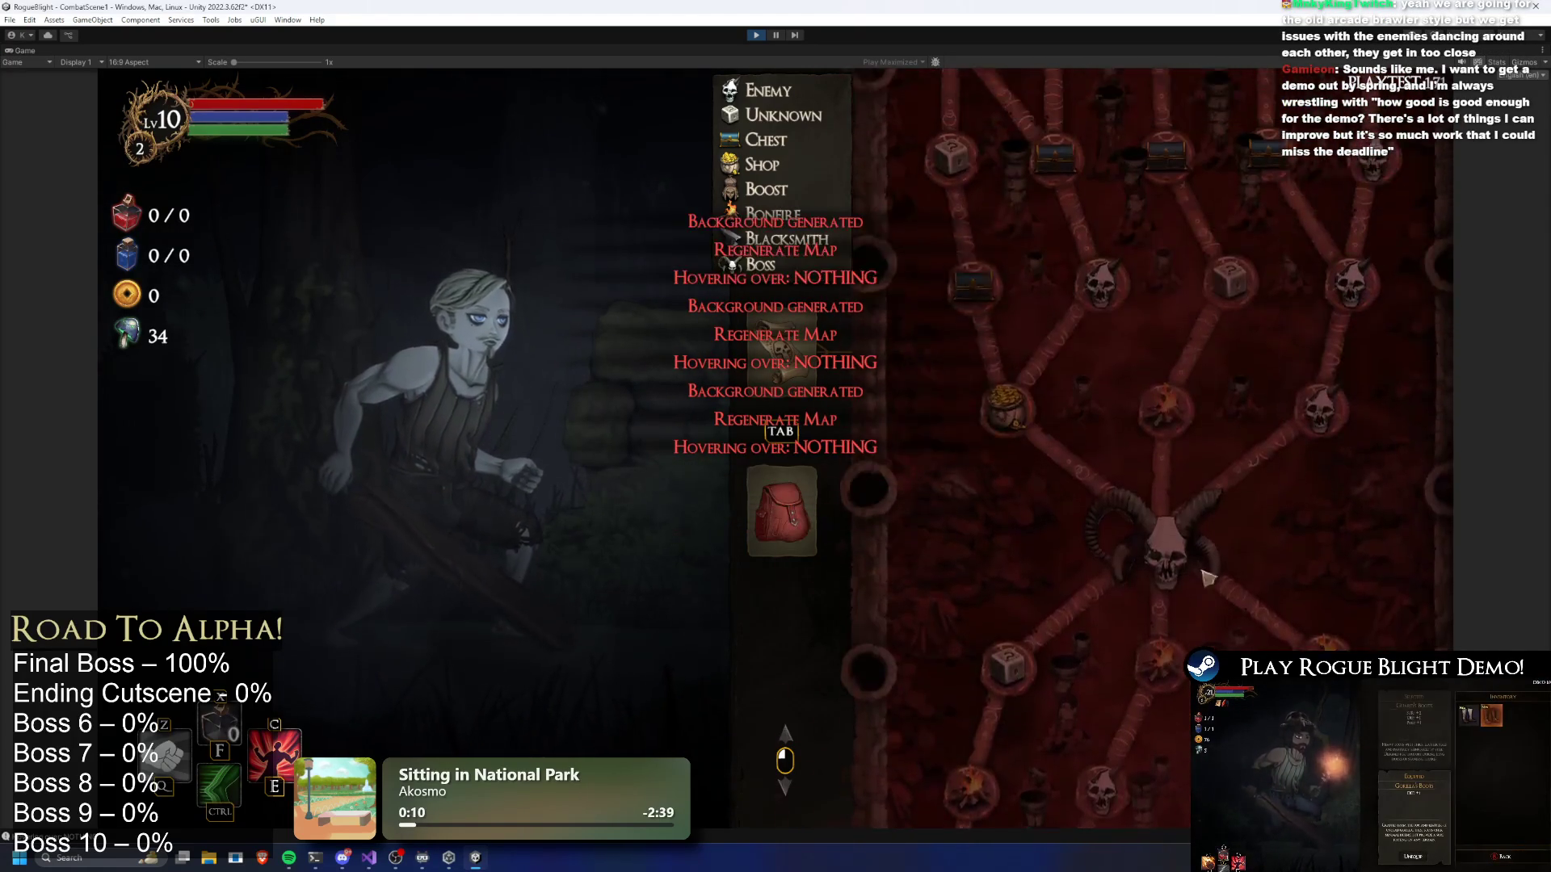
pyautogui.scroll(5, 1202, 573)
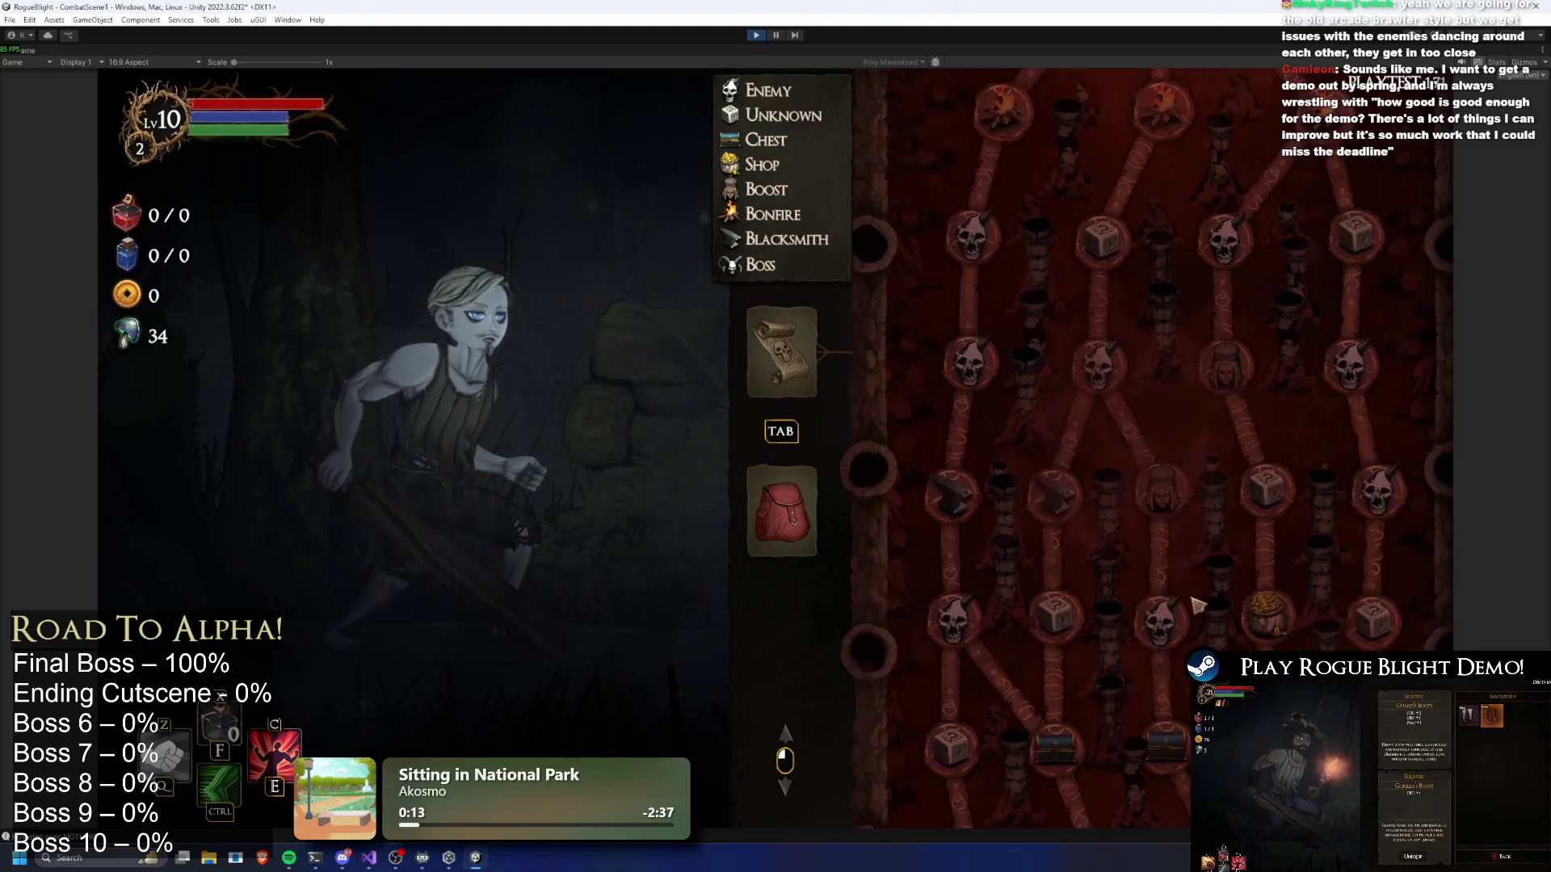
pyautogui.press('r')
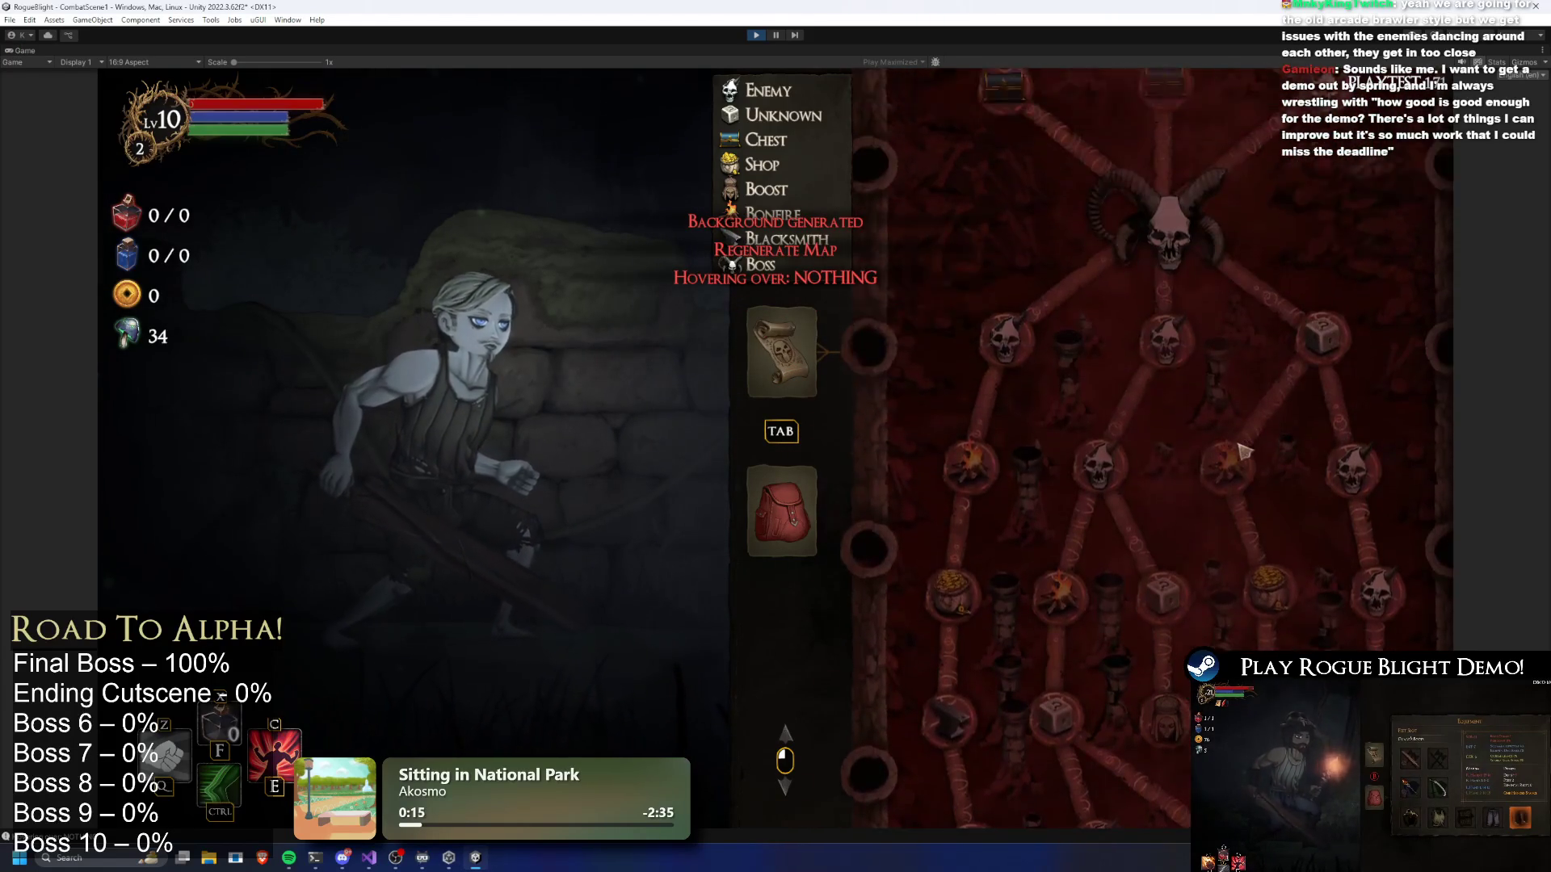
pyautogui.scroll(3, 1242, 598)
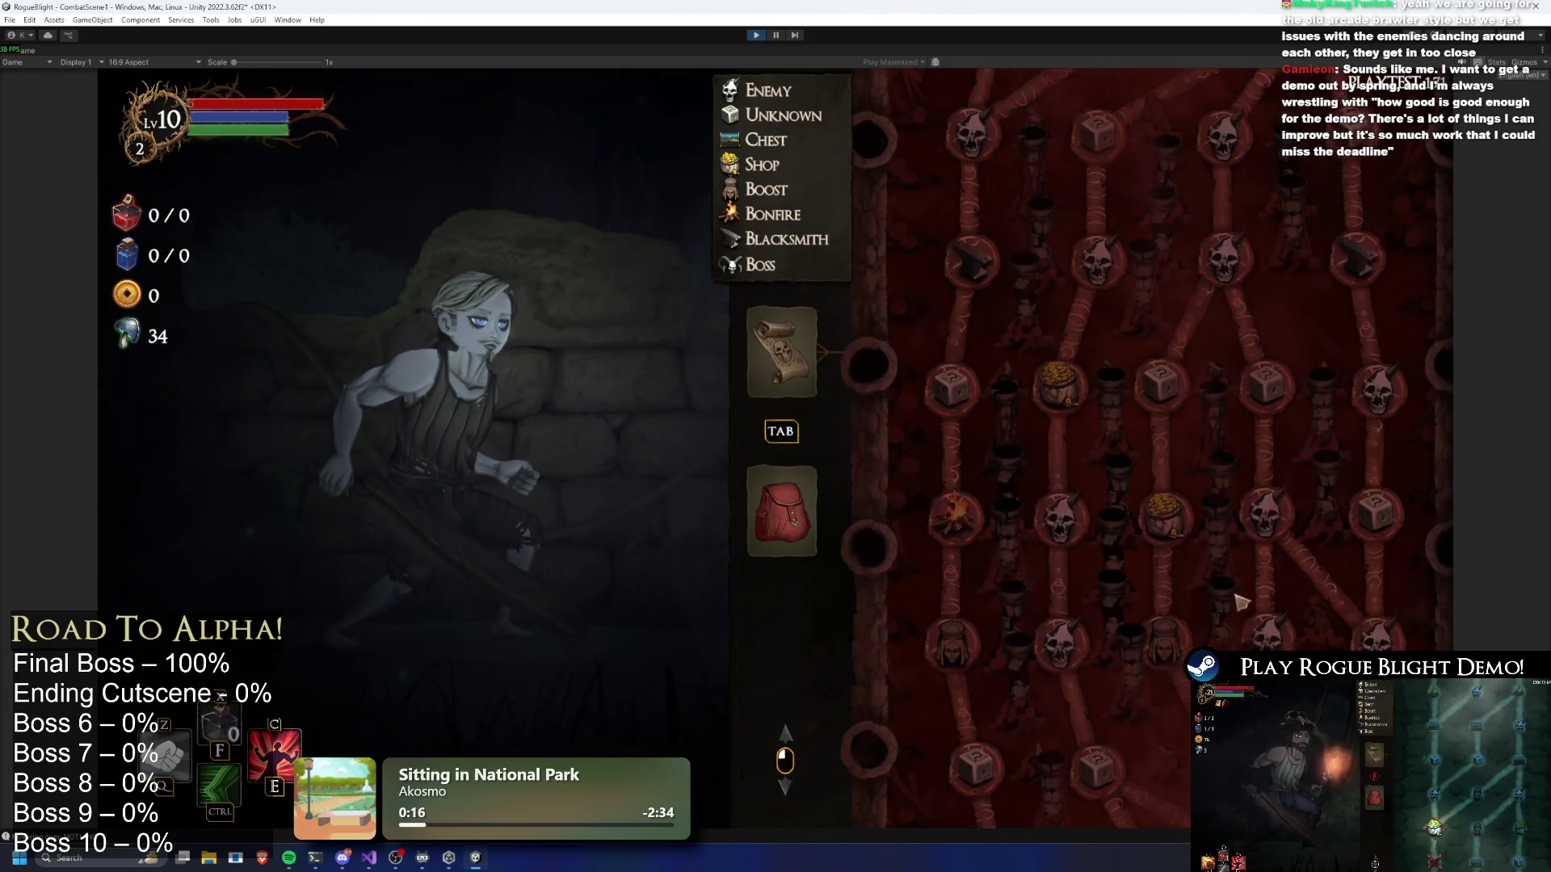
pyautogui.press('r')
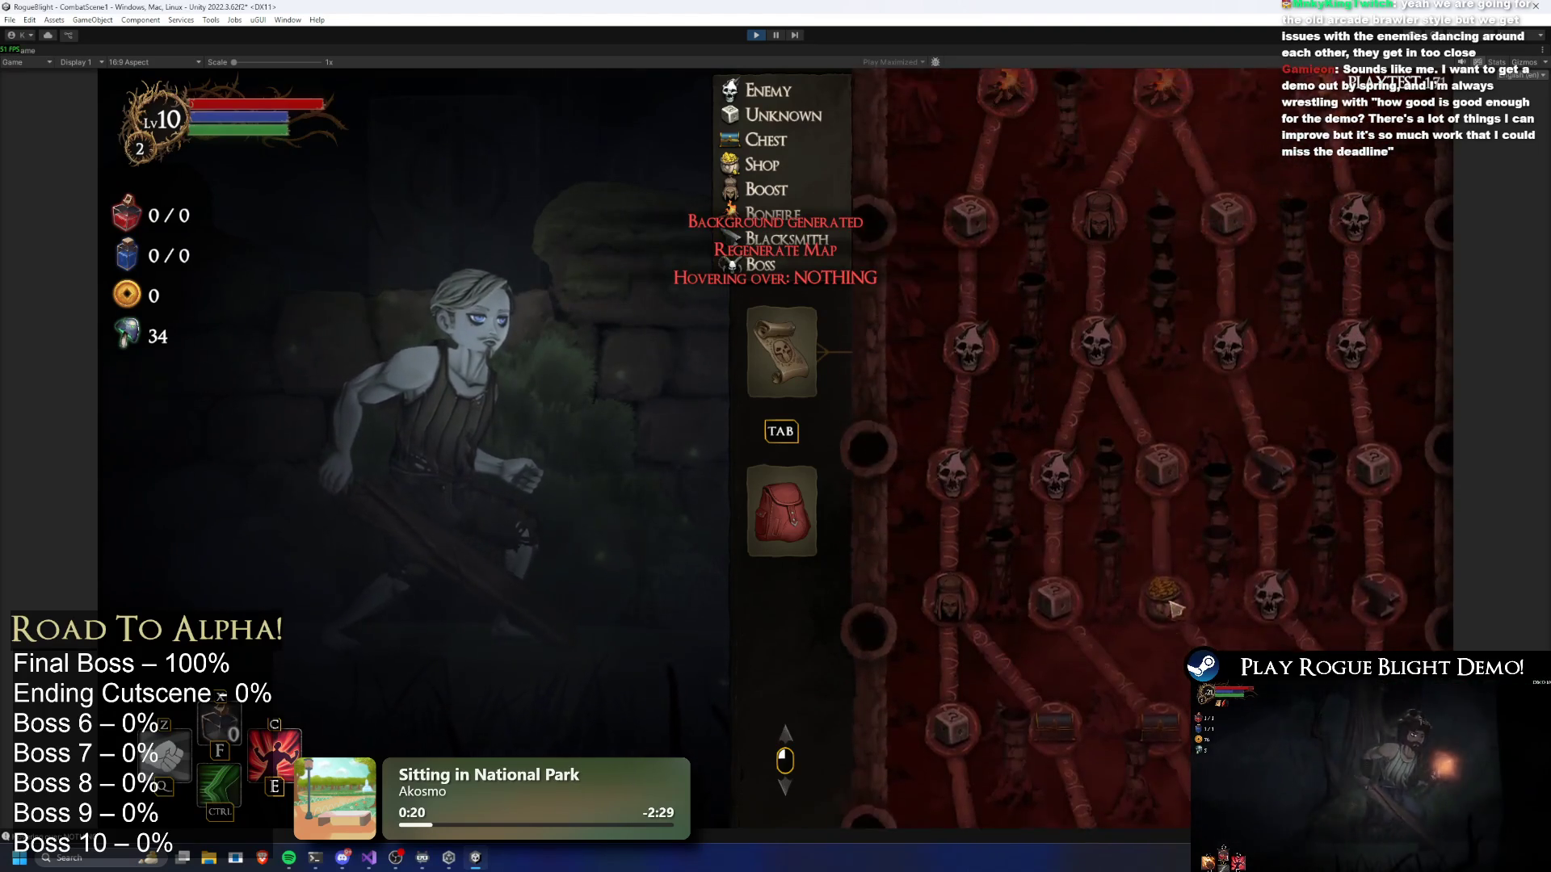
pyautogui.scroll(5, 1228, 436)
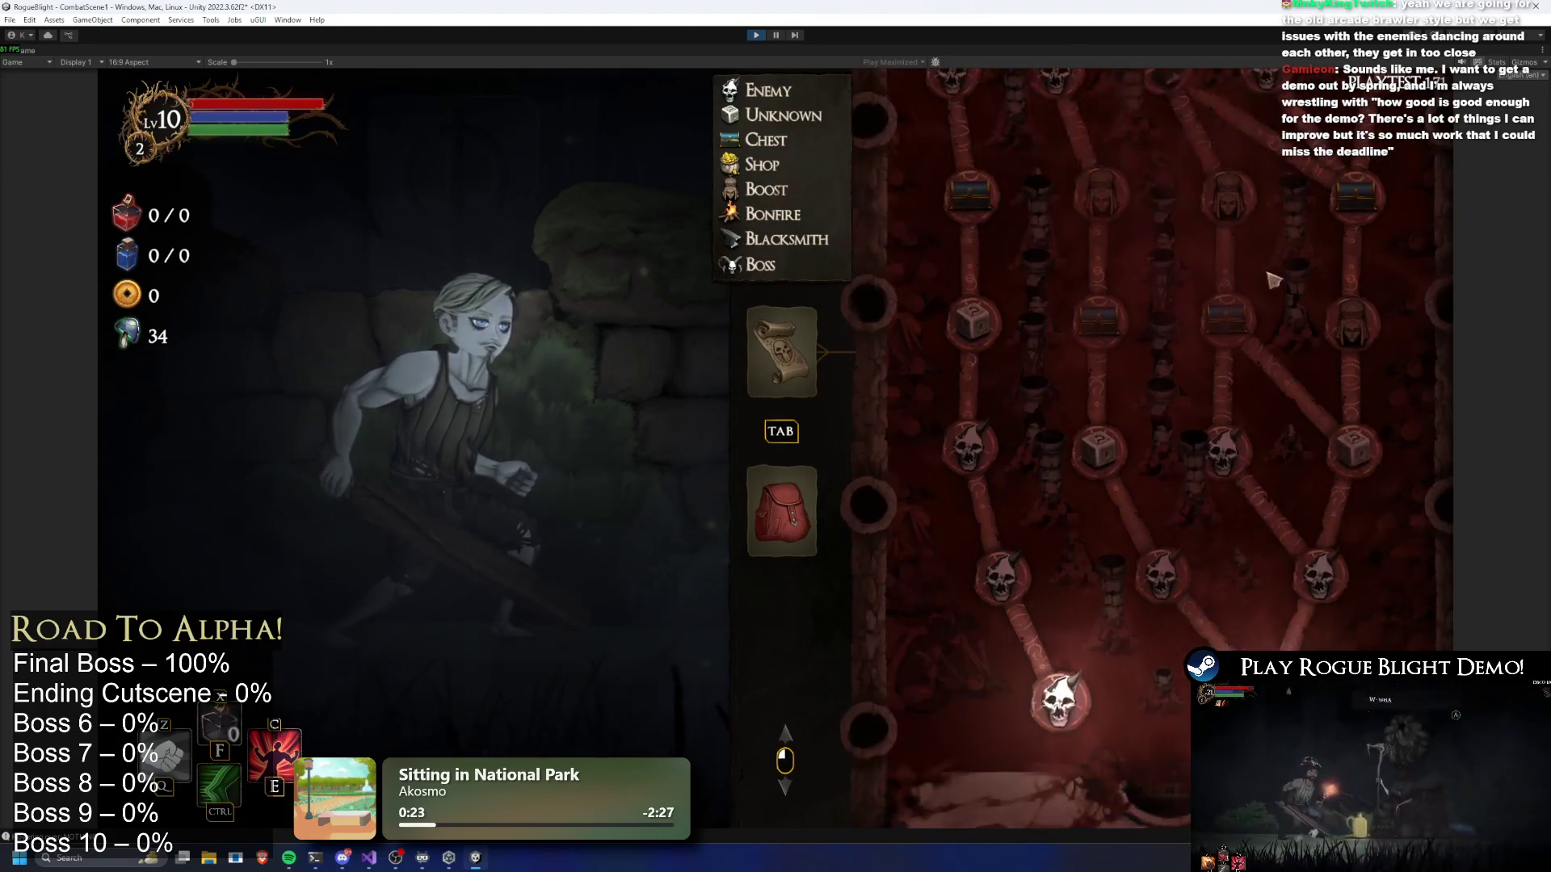
pyautogui.scroll(3, 1254, 452)
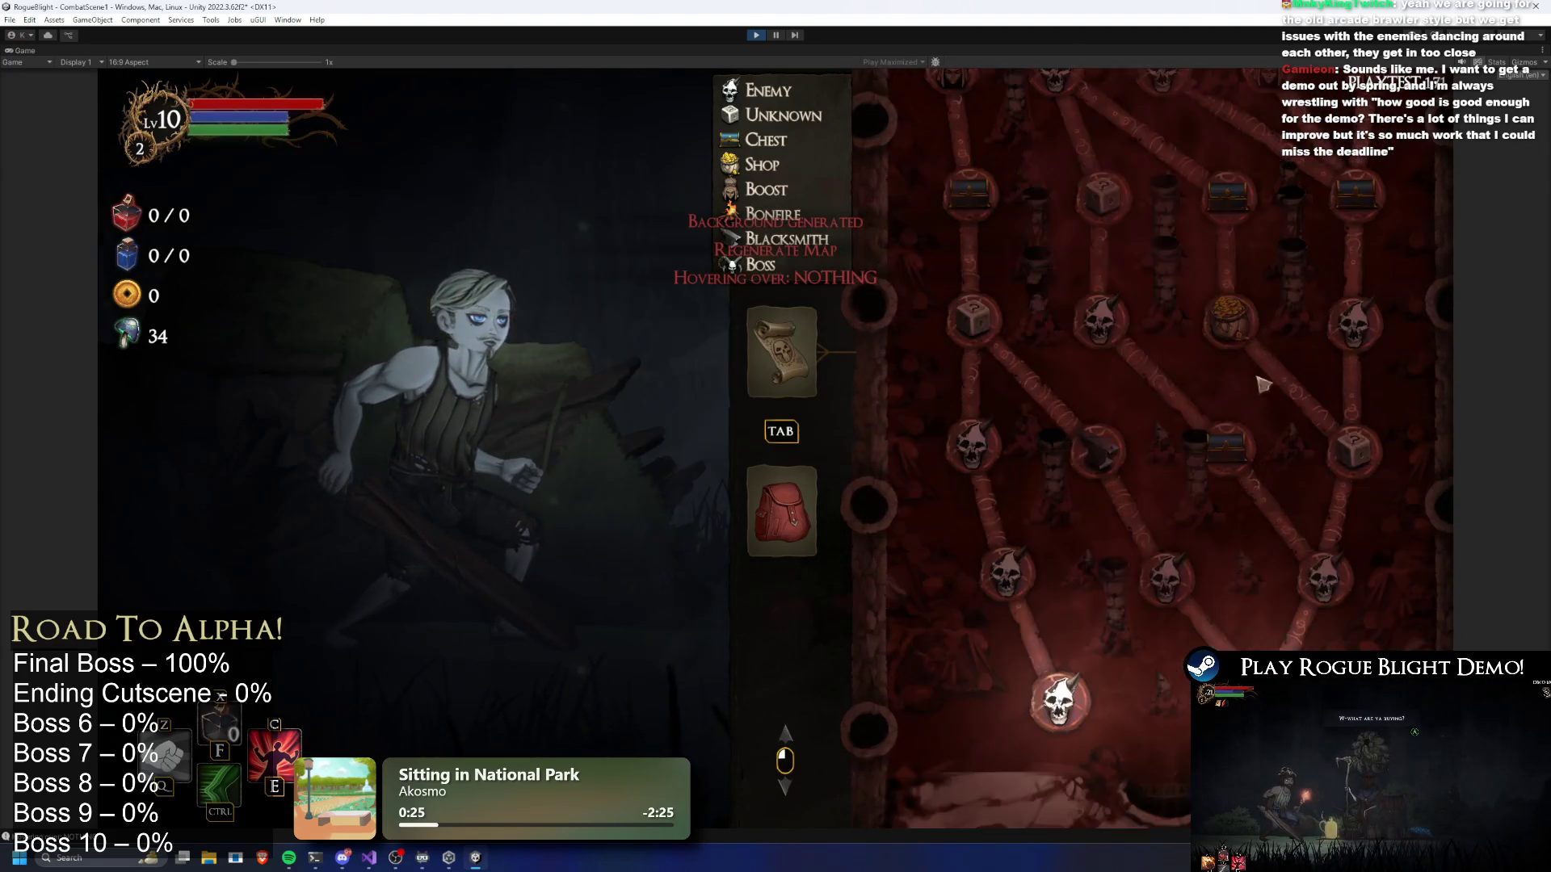
# Generate one last layout, review it from end to end, then stop play mode
pyautogui.press('r')
pyautogui.scroll(3, 1183, 592)
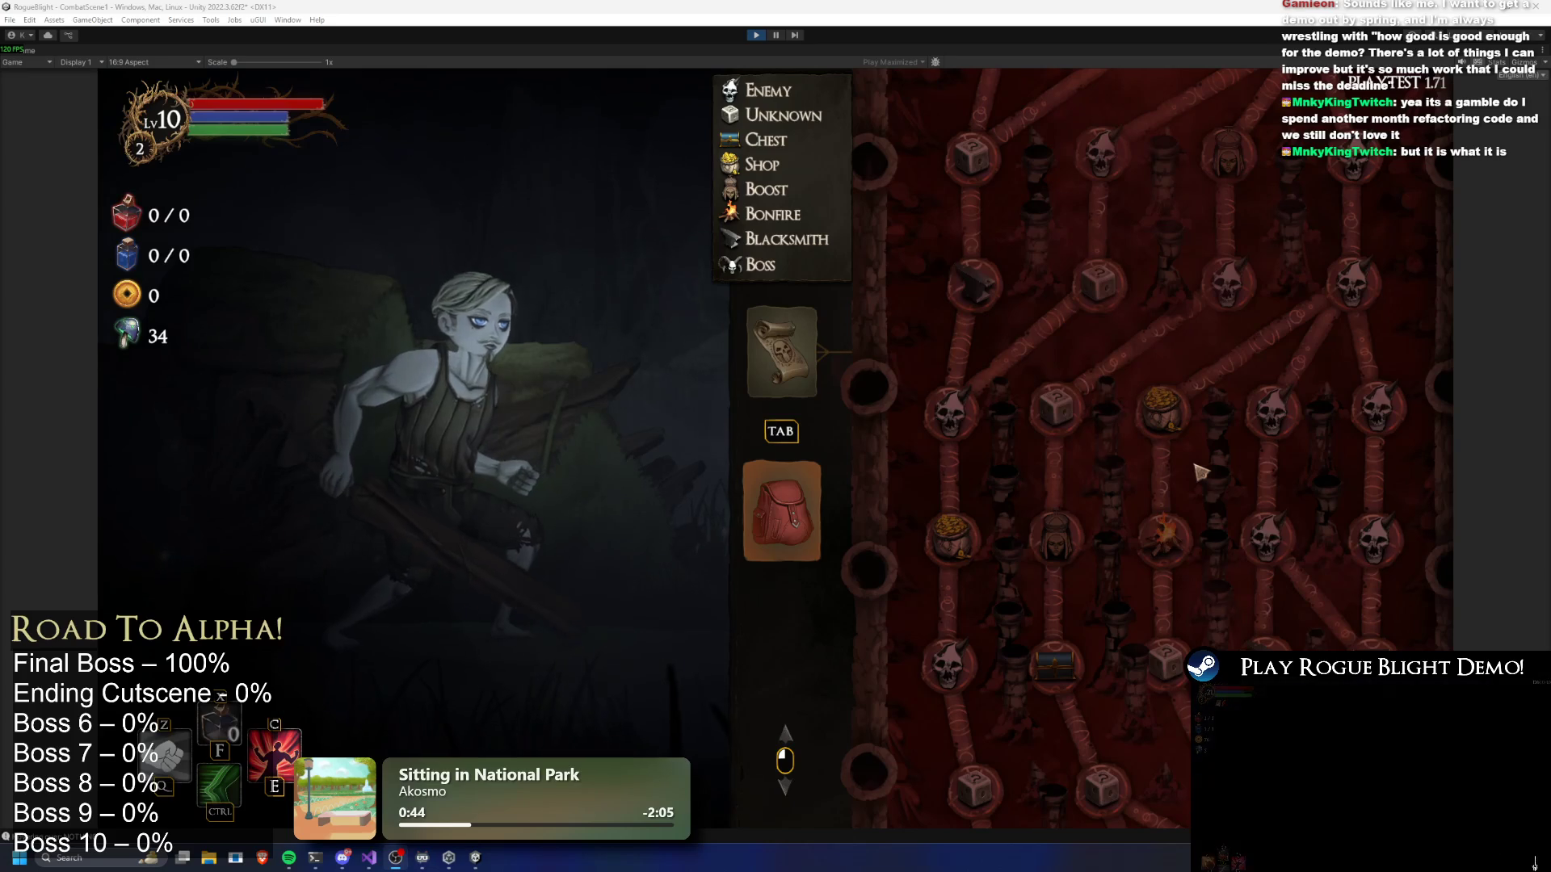
pyautogui.scroll(3, 1201, 472)
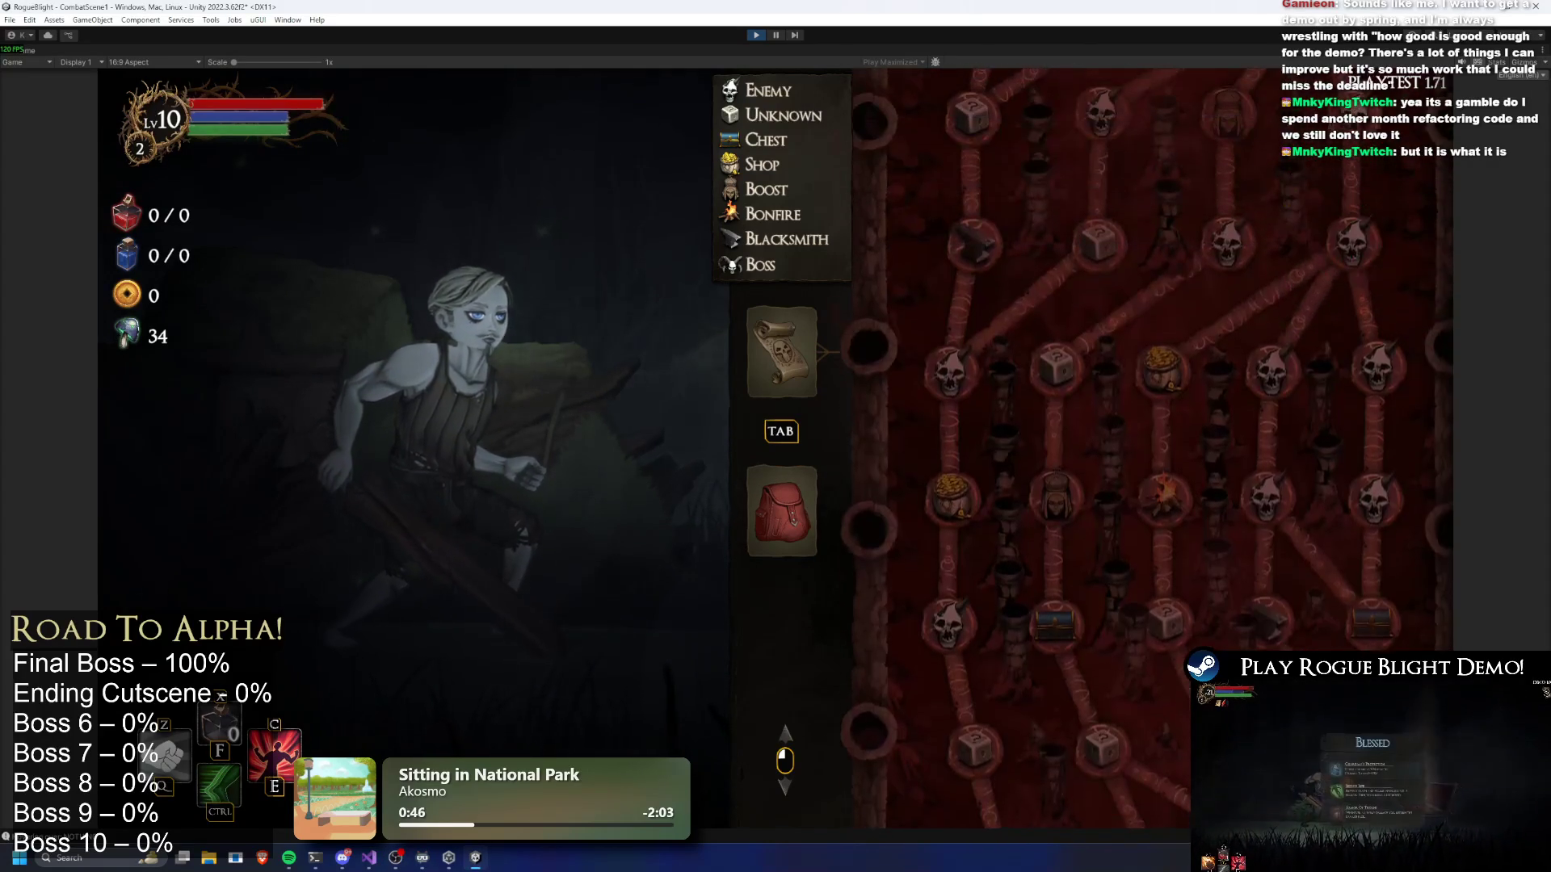
pyautogui.scroll(-8, 1309, 433)
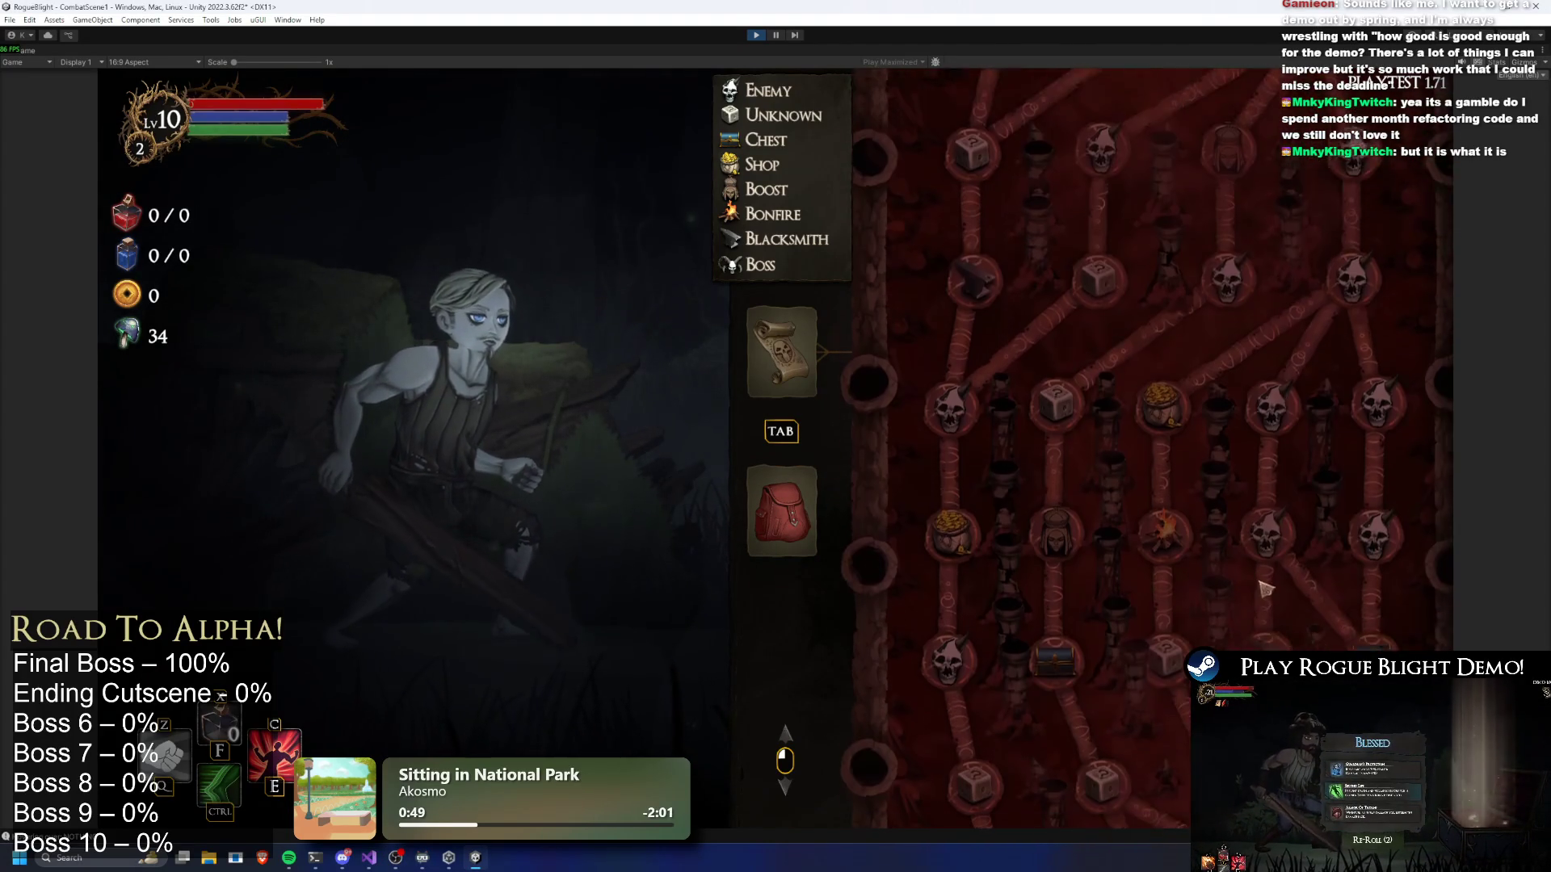
pyautogui.scroll(2, 1309, 432)
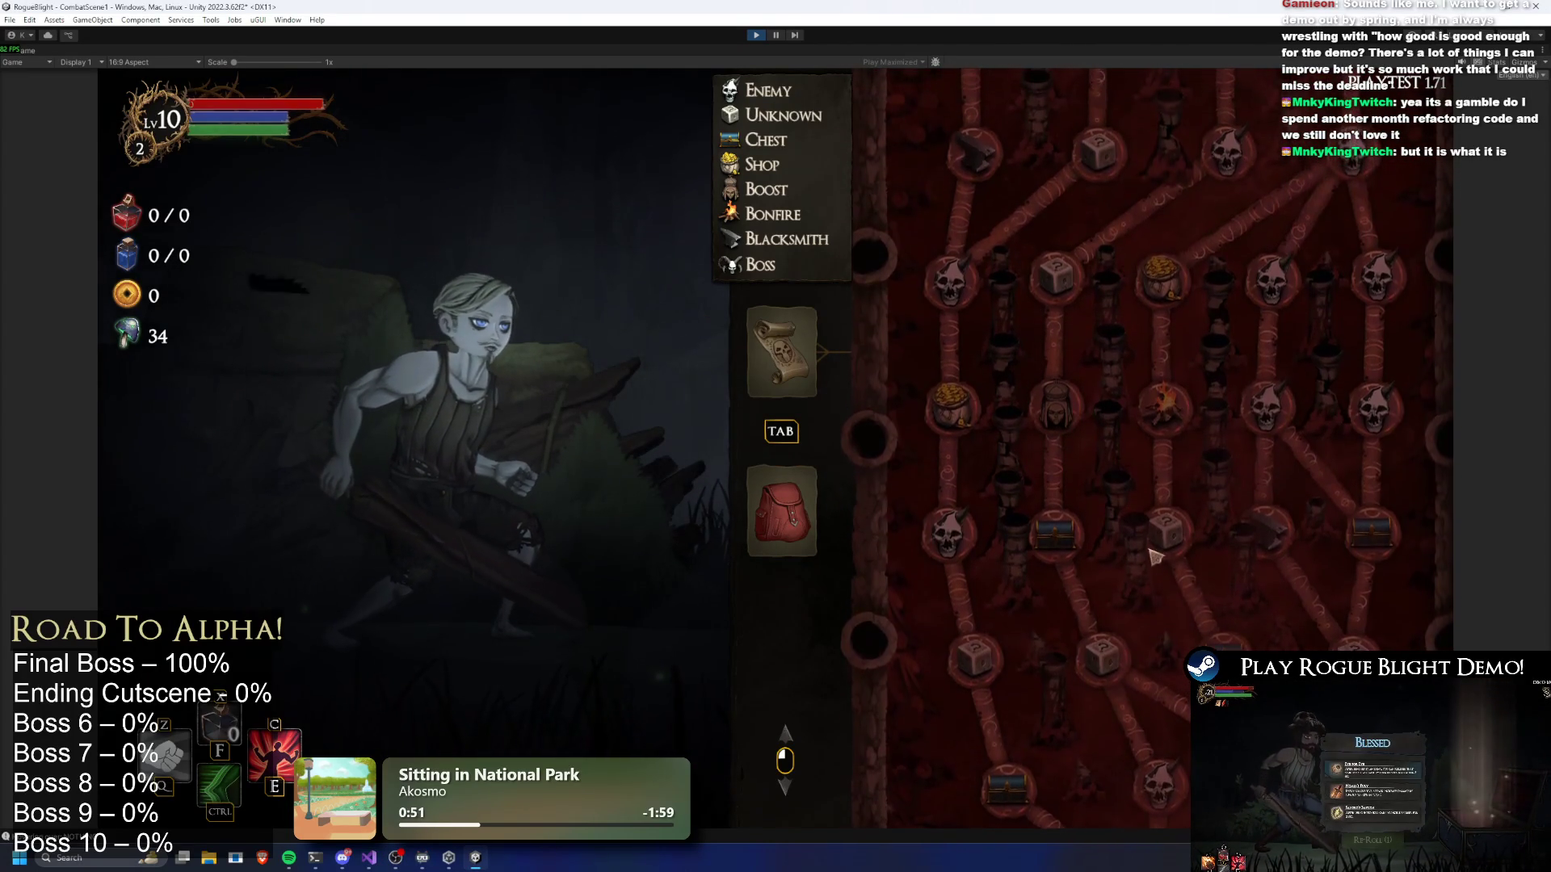
pyautogui.scroll(10, 1157, 545)
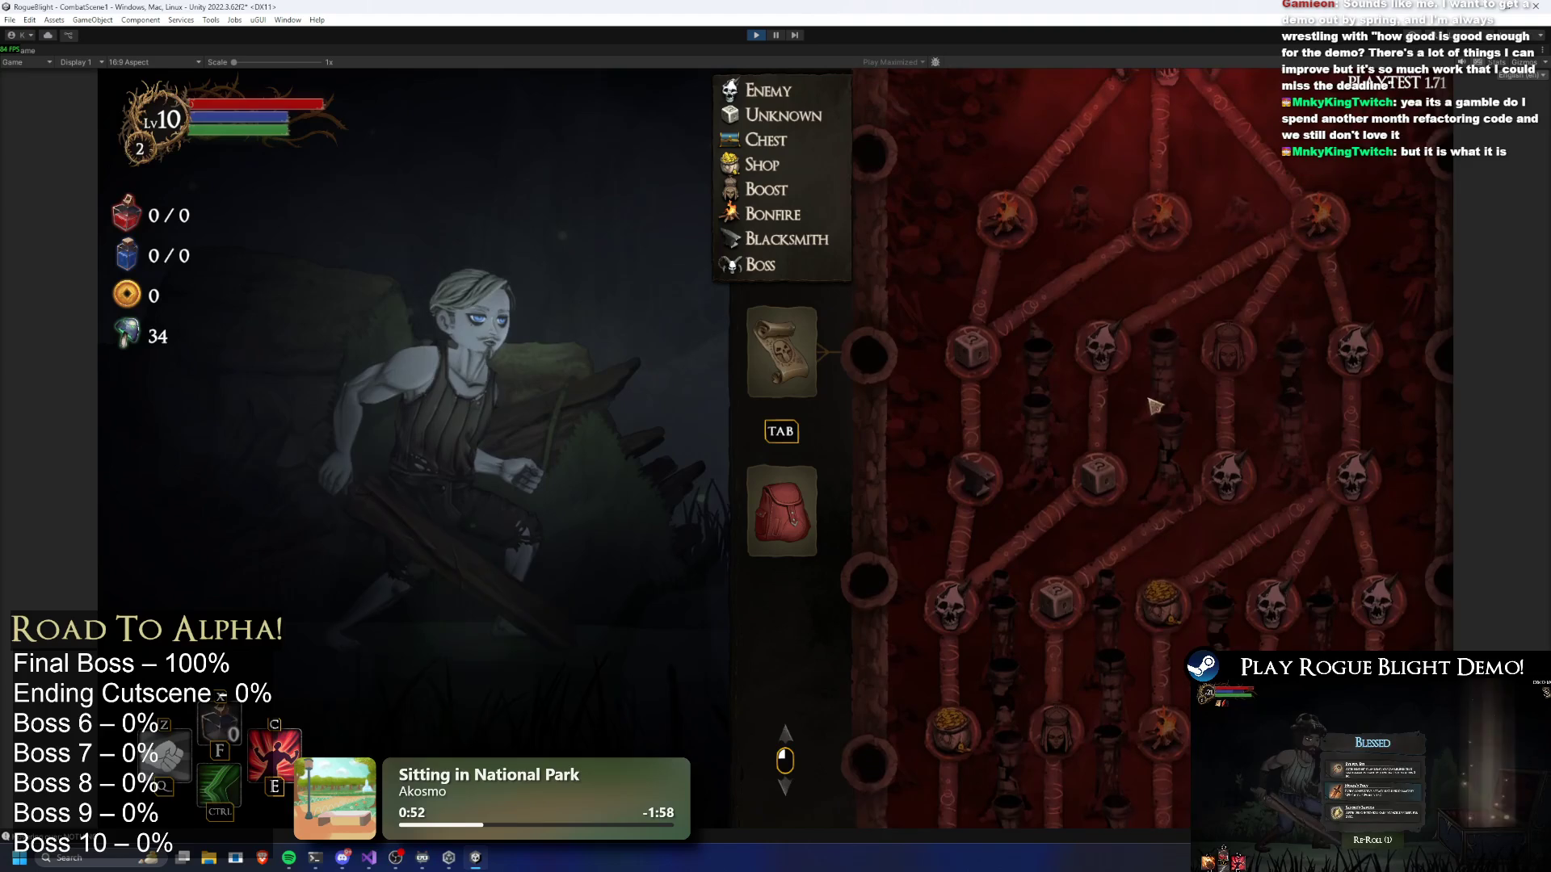
pyautogui.scroll(6, 1180, 595)
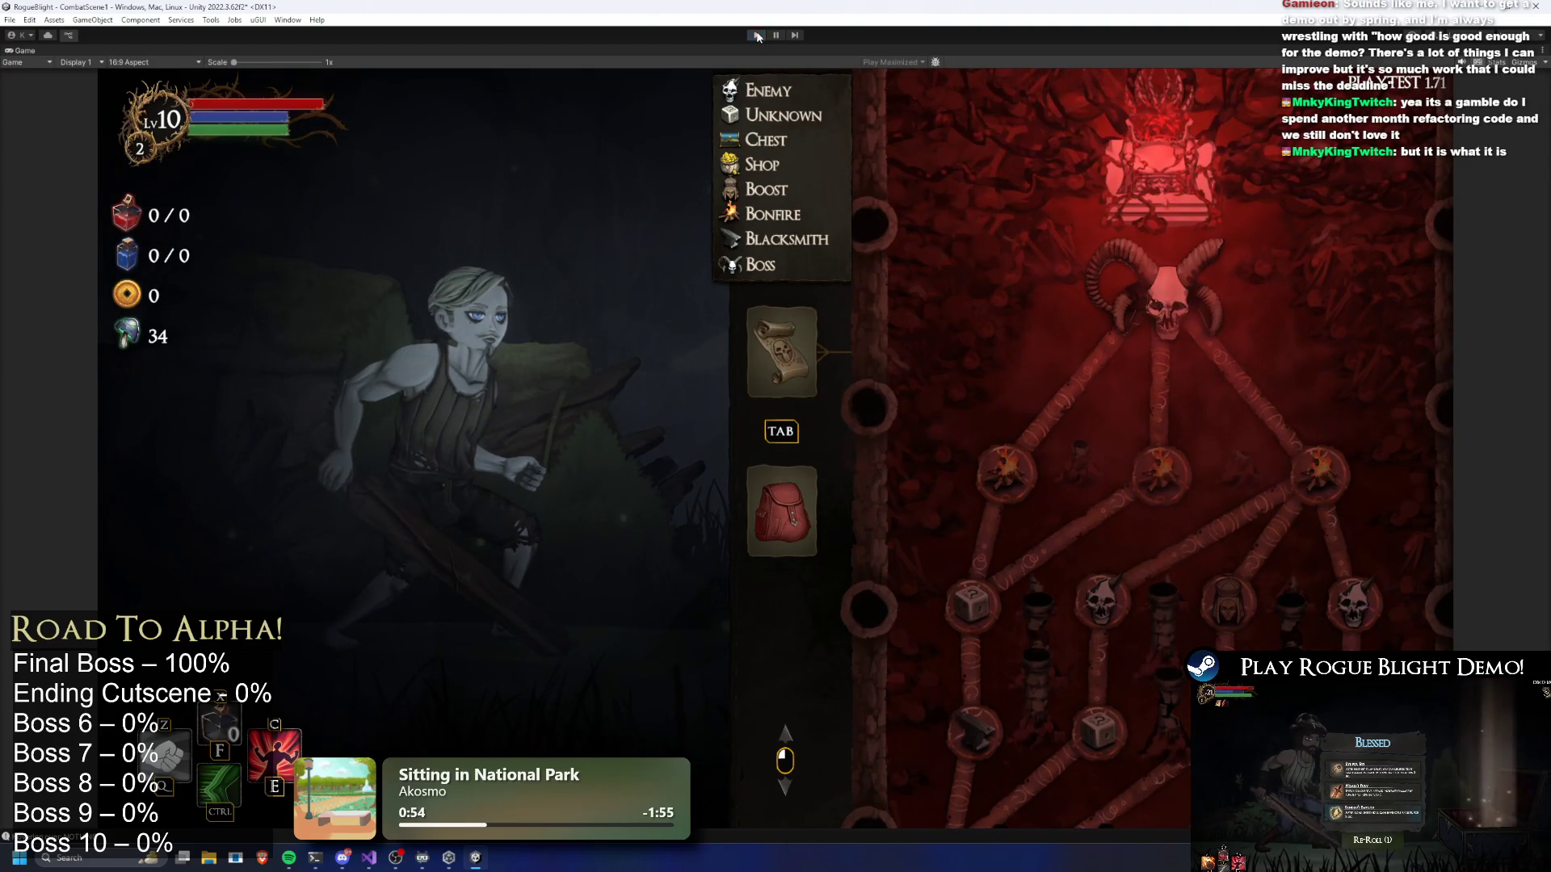
pyautogui.hotkey('ctrl', 'p')
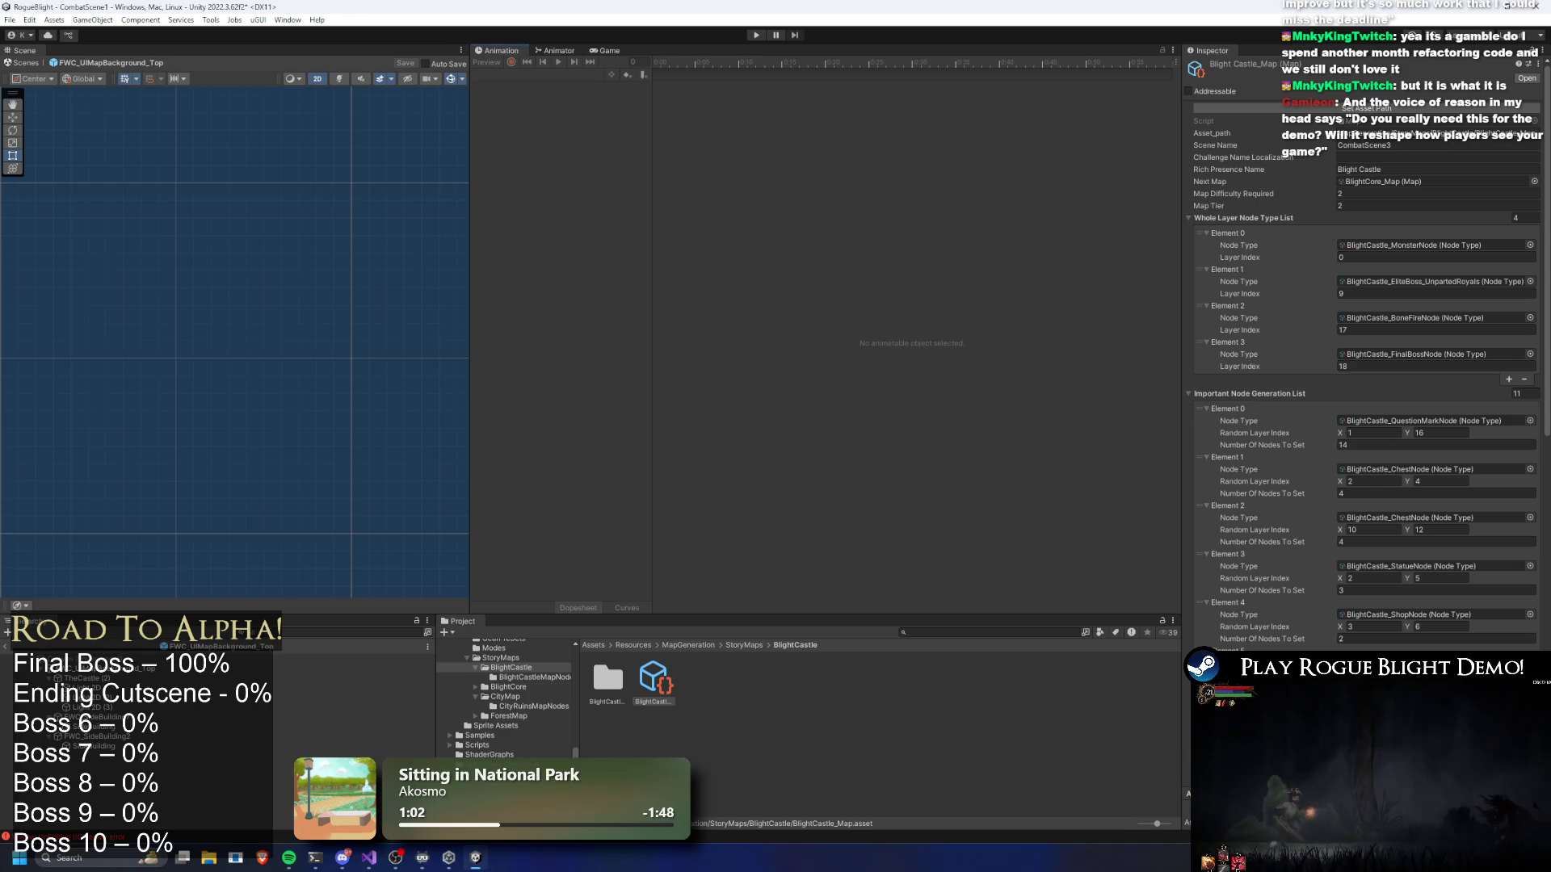
# Review the BlightCastle_Map node generation lists in the Inspector and start the game again
pyautogui.scroll(-5, 1271, 616)
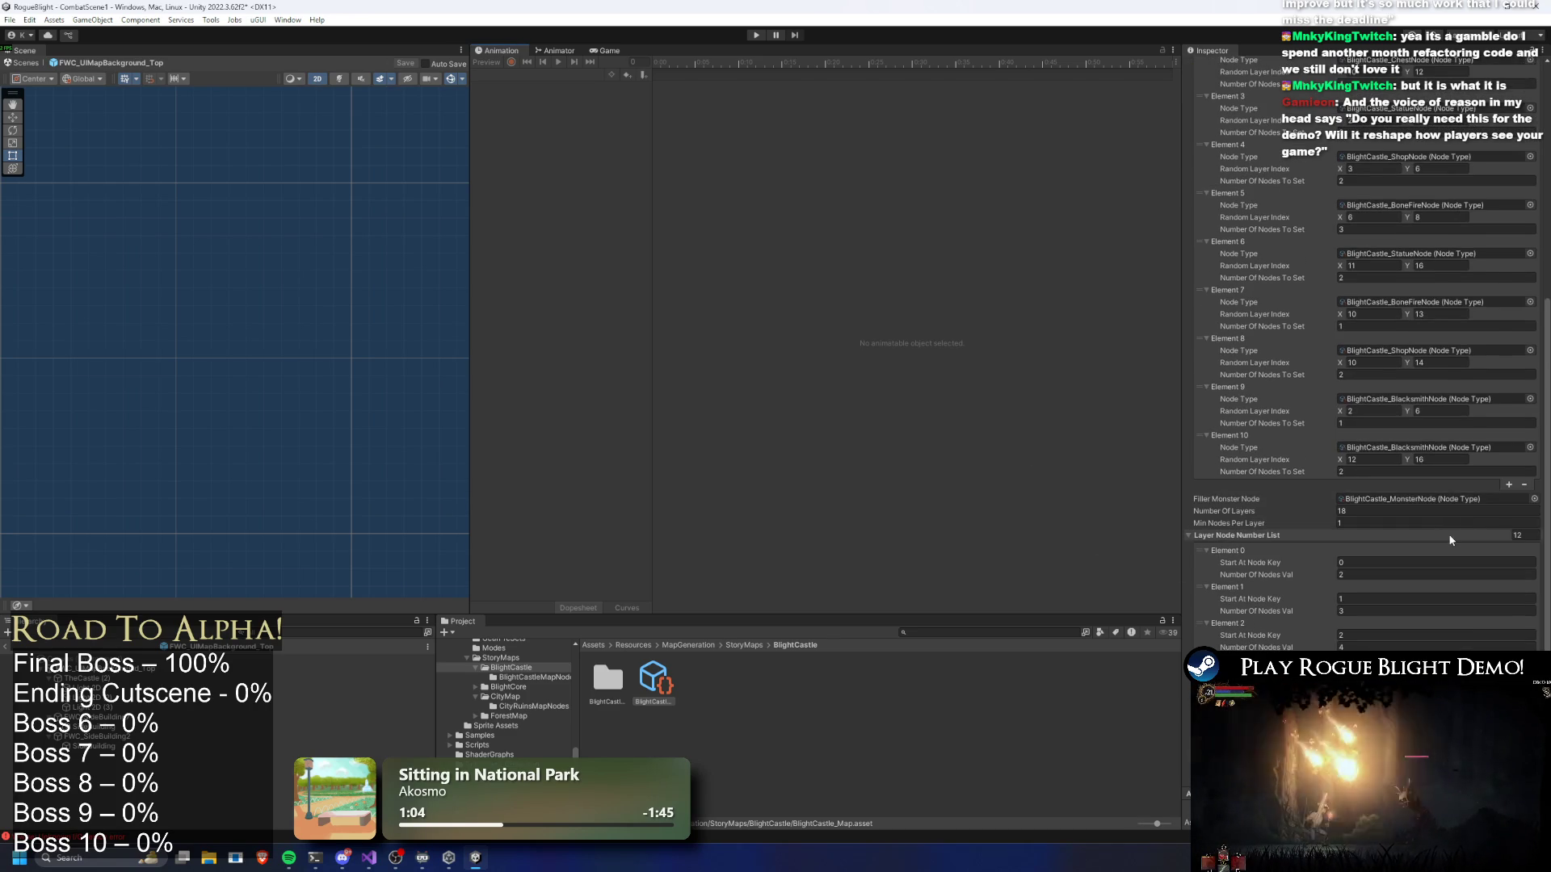
pyautogui.scroll(-5, 1374, 582)
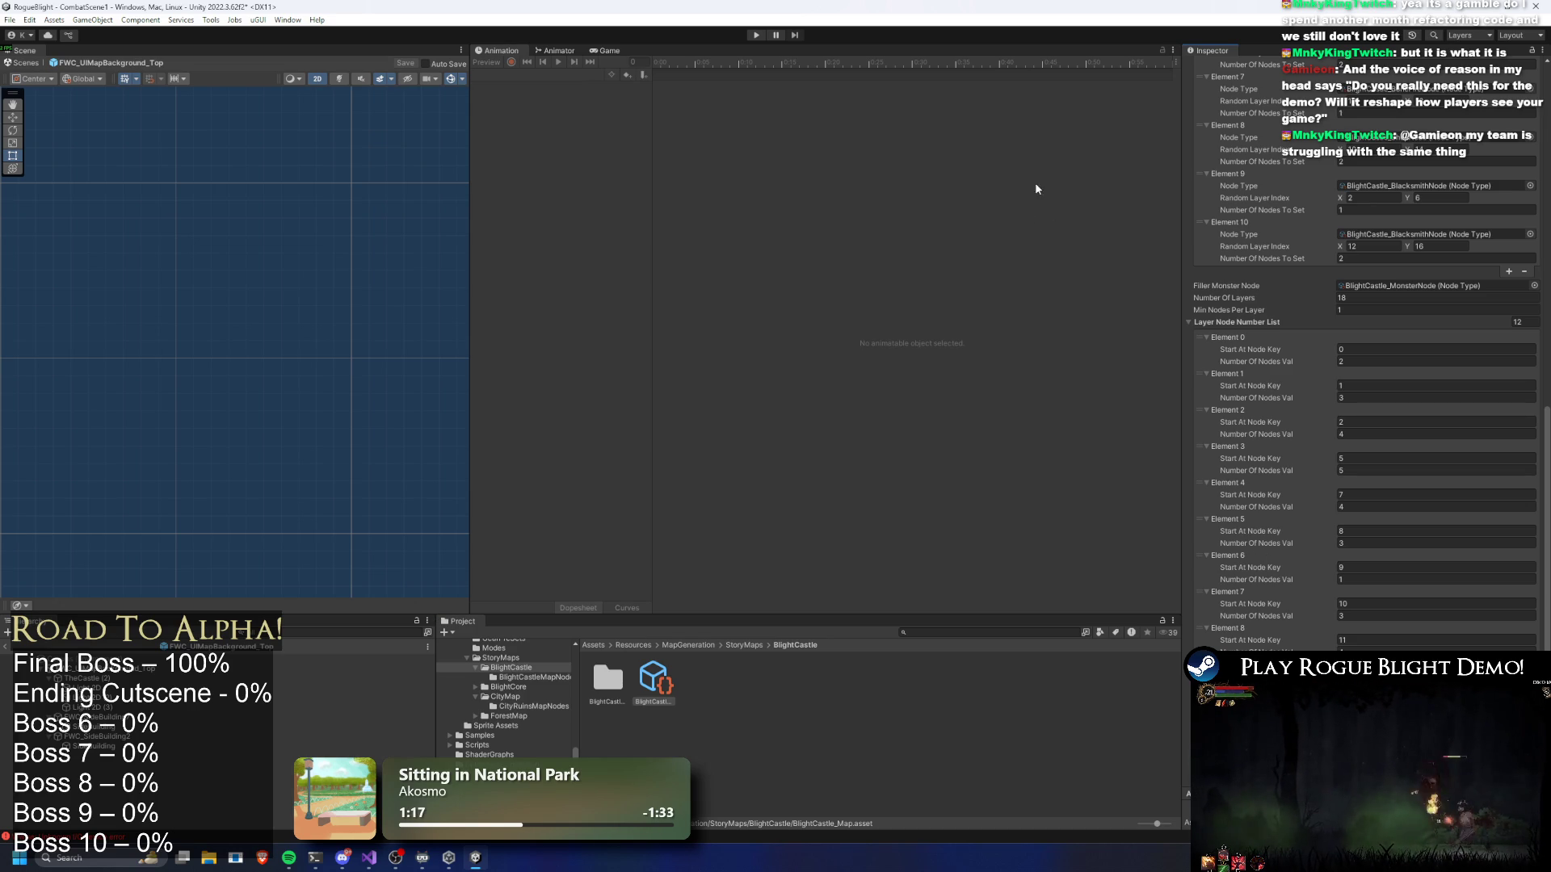
pyautogui.click(756, 35)
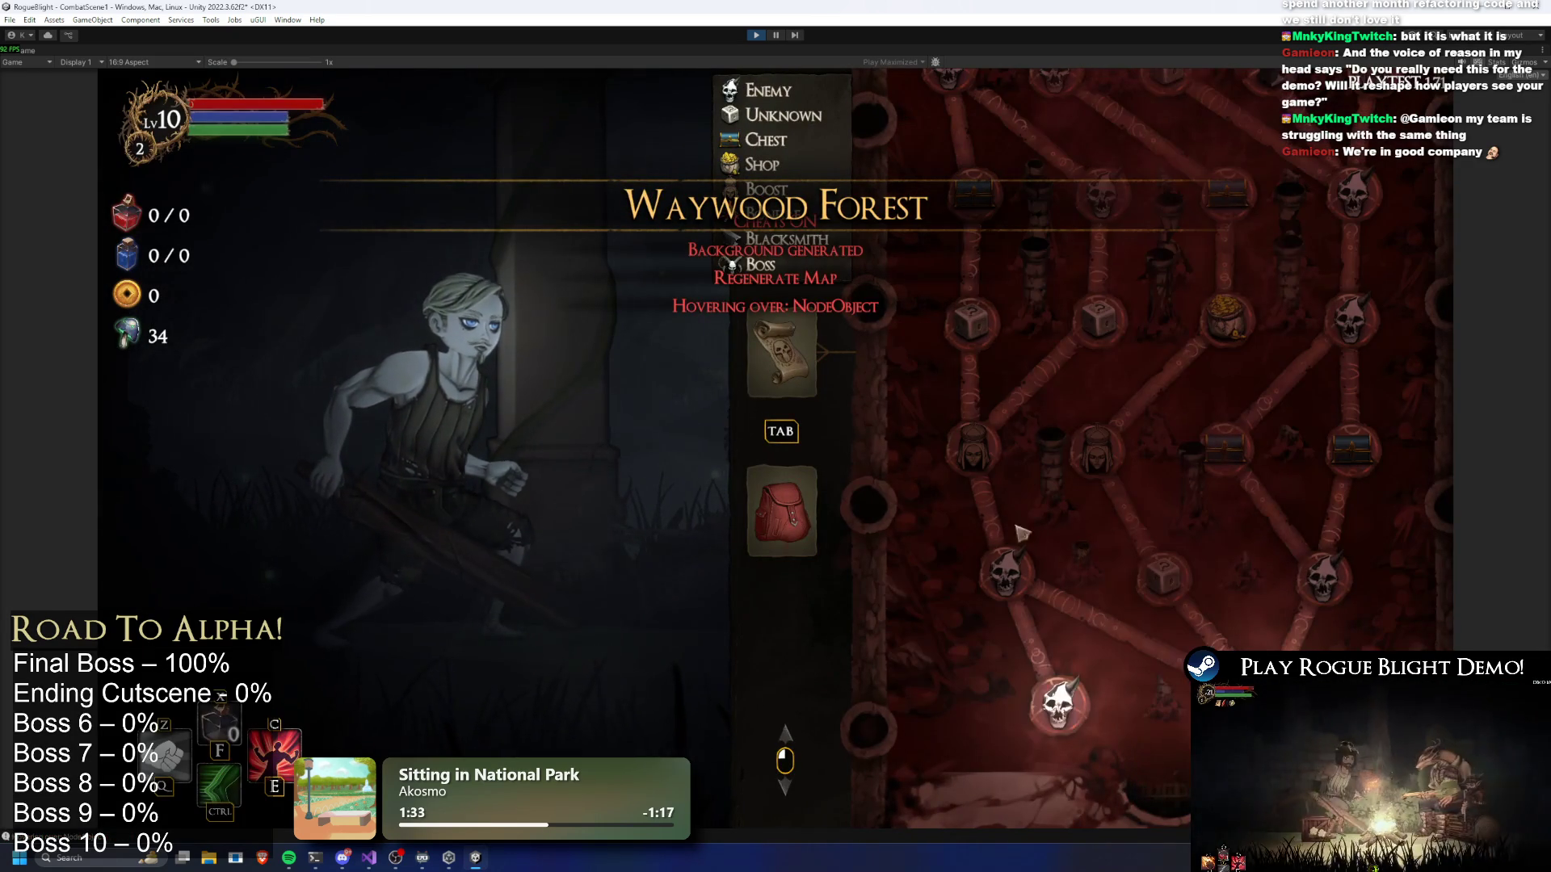
# Reroll the node map a few times, scrolling to inspect each new layout
pyautogui.scroll(3, 1109, 664)
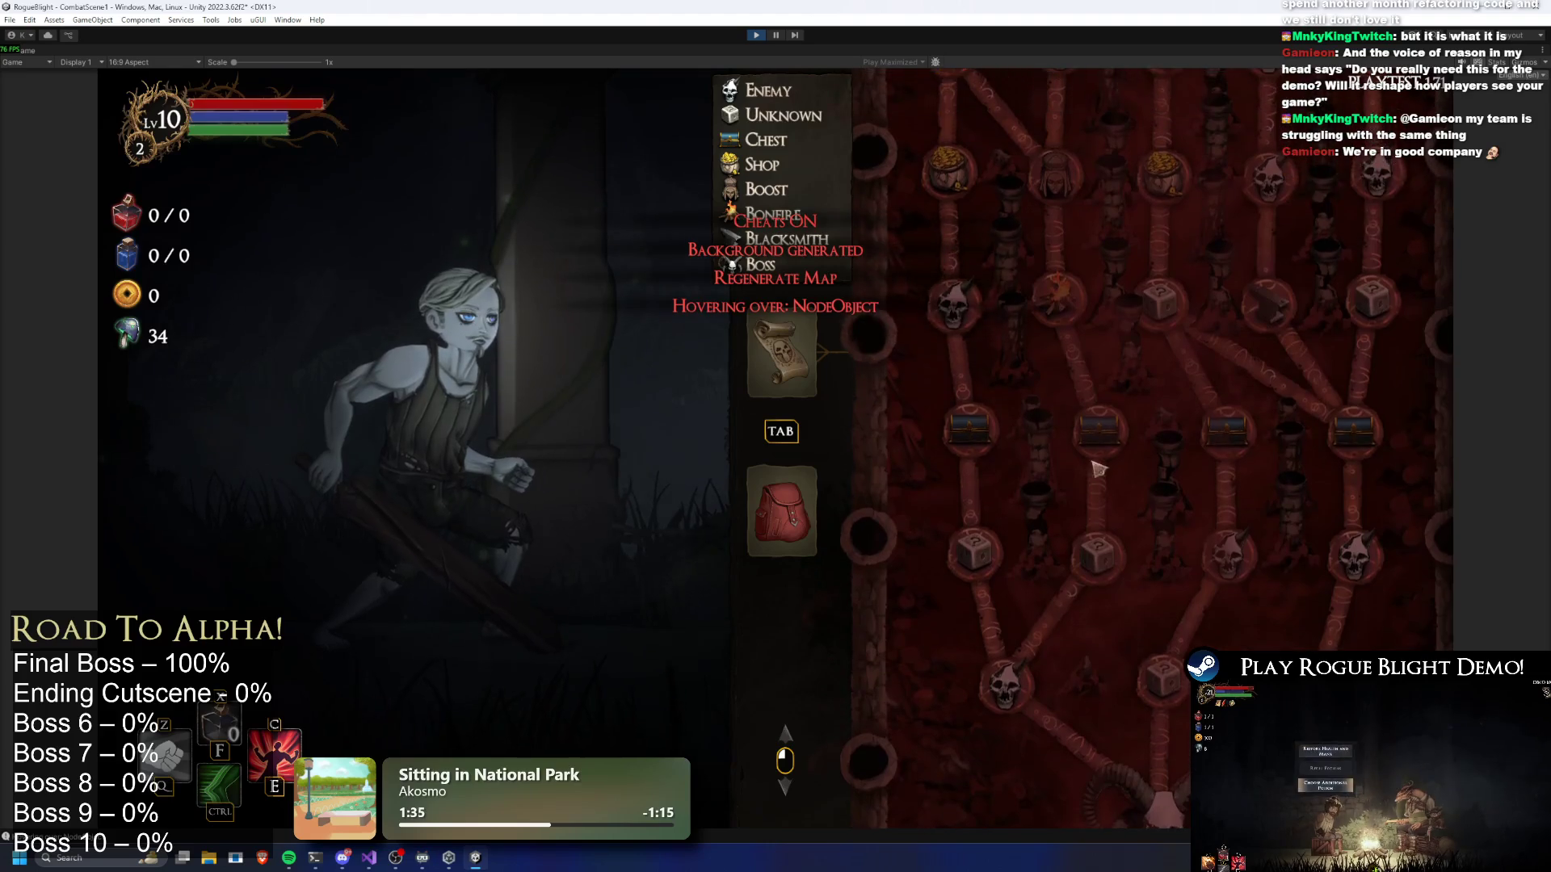
pyautogui.scroll(3, 1107, 661)
pyautogui.scroll(-5, 1127, 329)
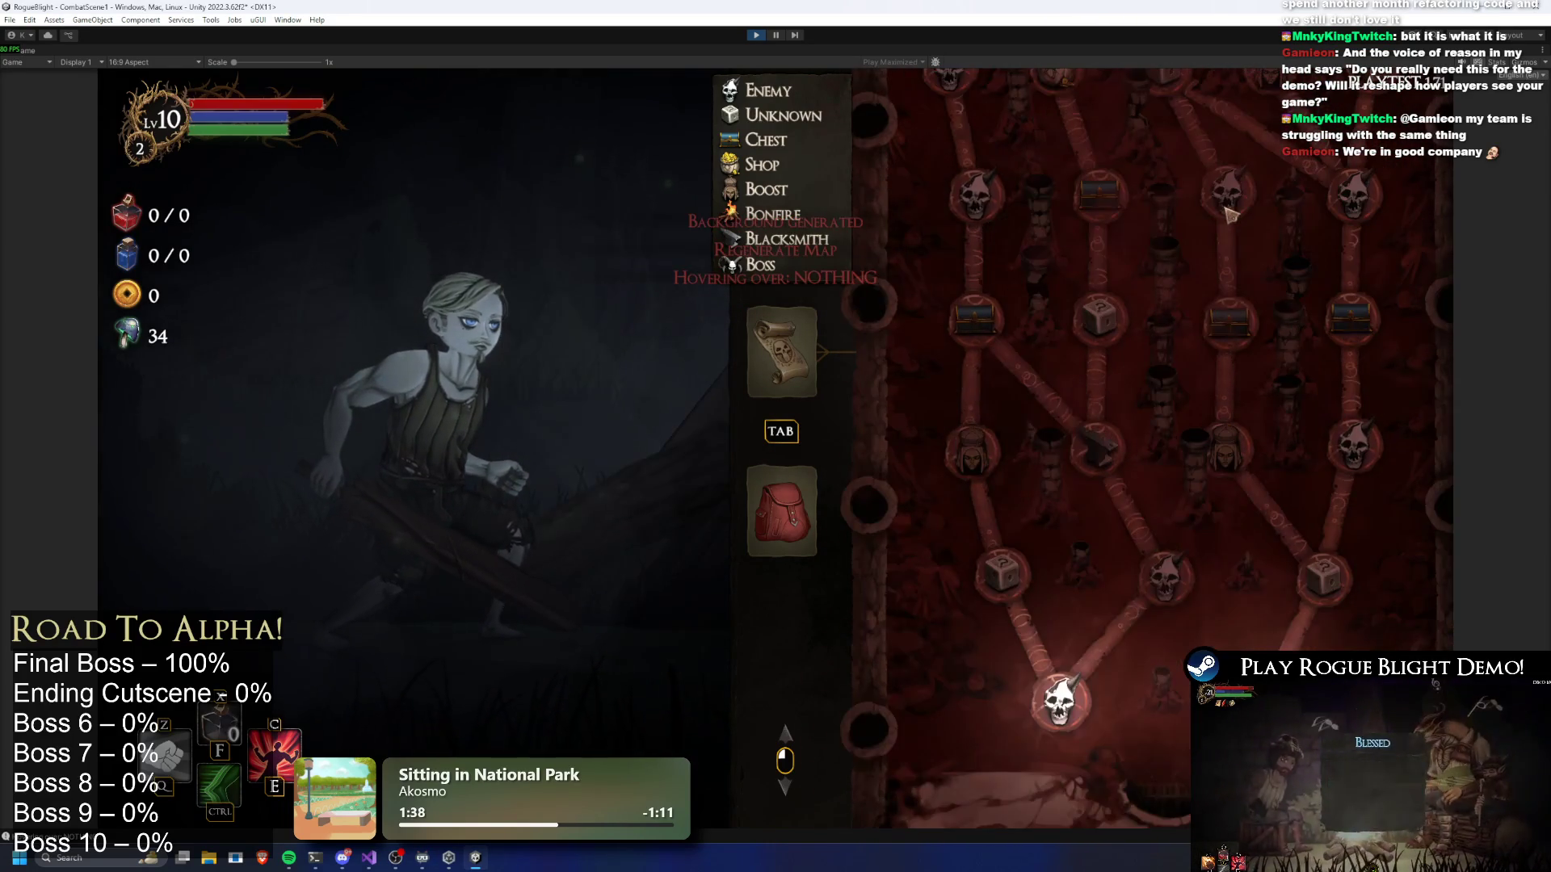
pyautogui.press('r')
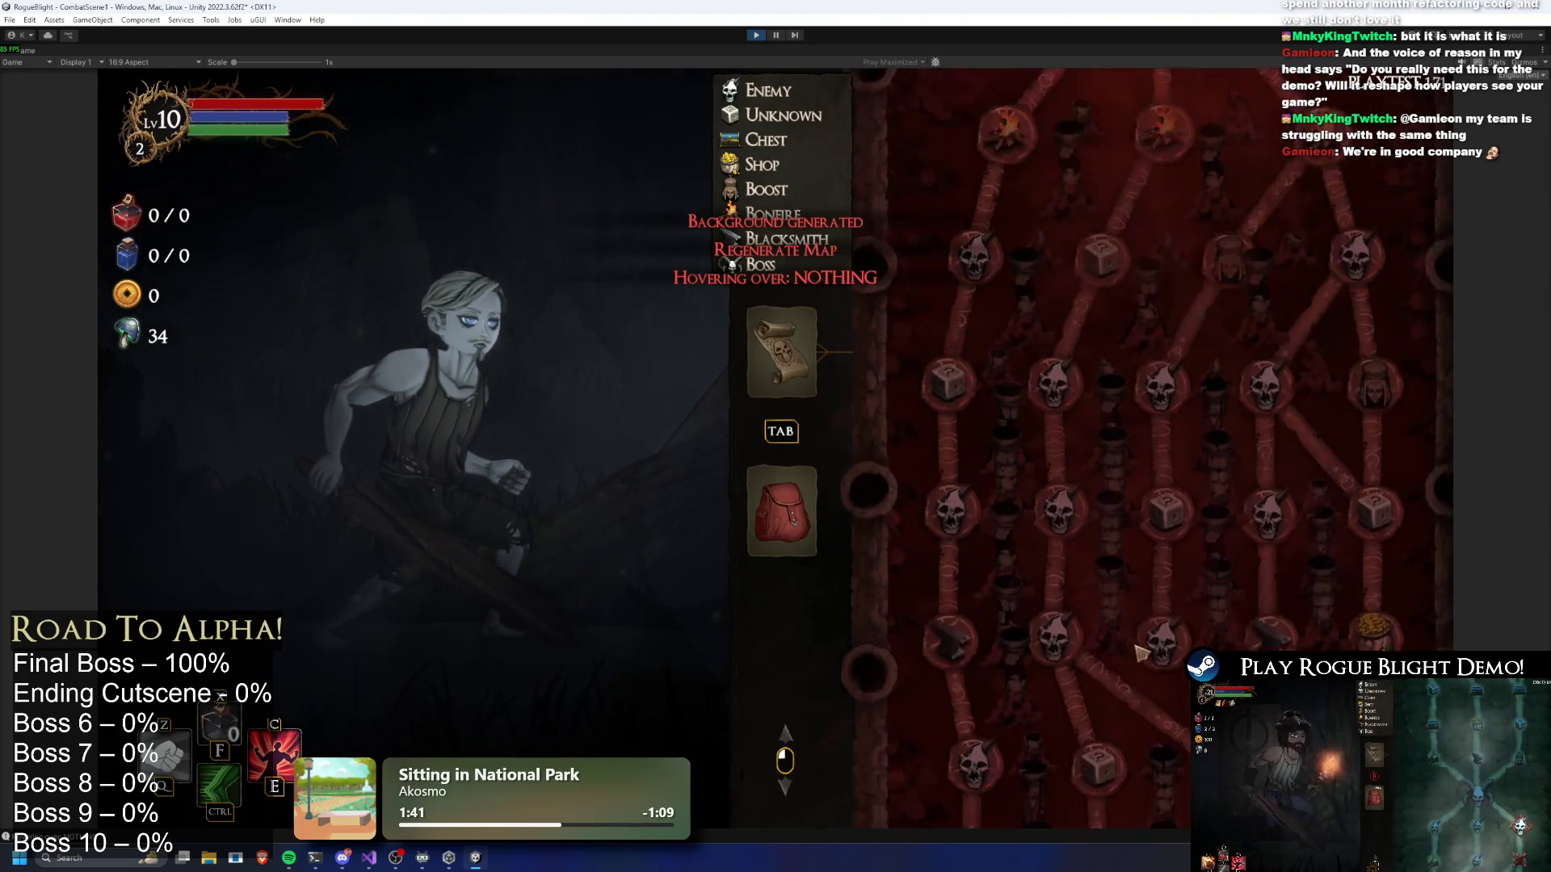
pyautogui.scroll(-5, 1147, 638)
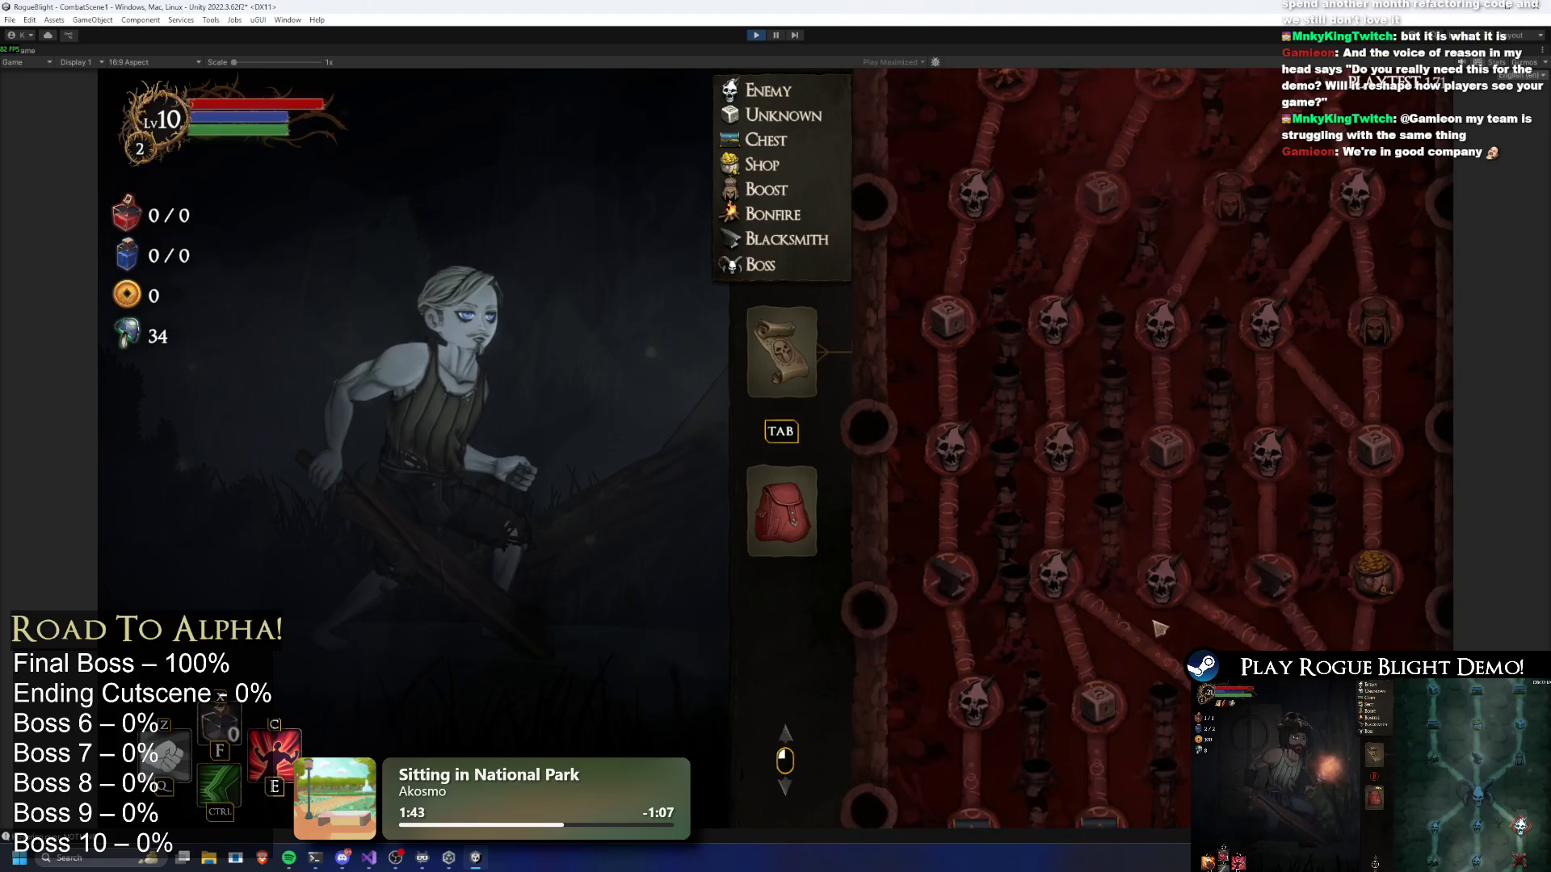
pyautogui.scroll(-5, 1195, 485)
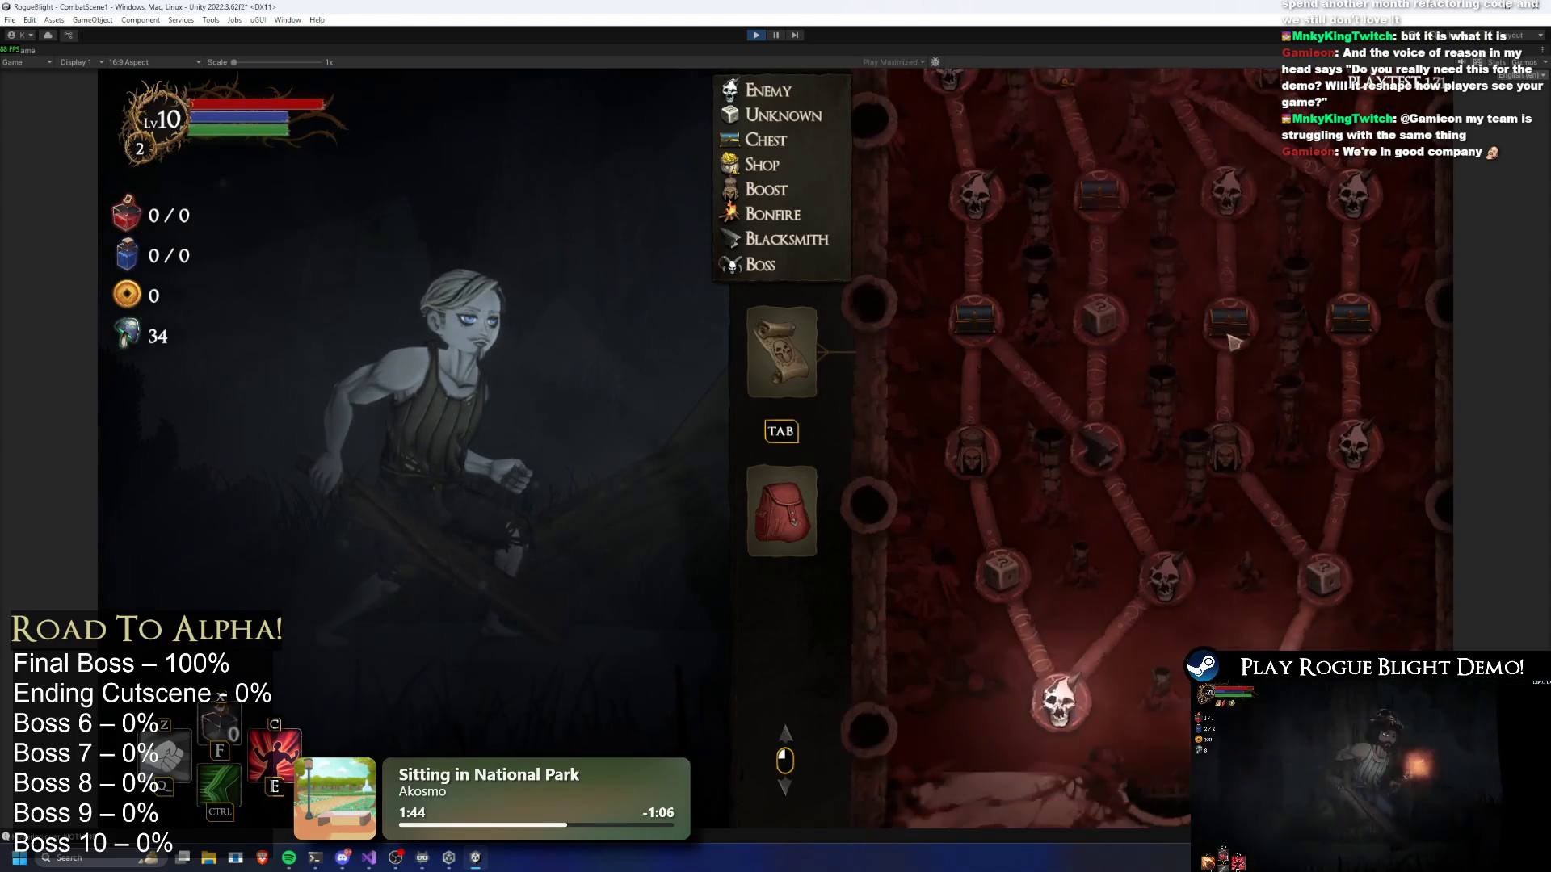
pyautogui.press('r')
pyautogui.press('r')
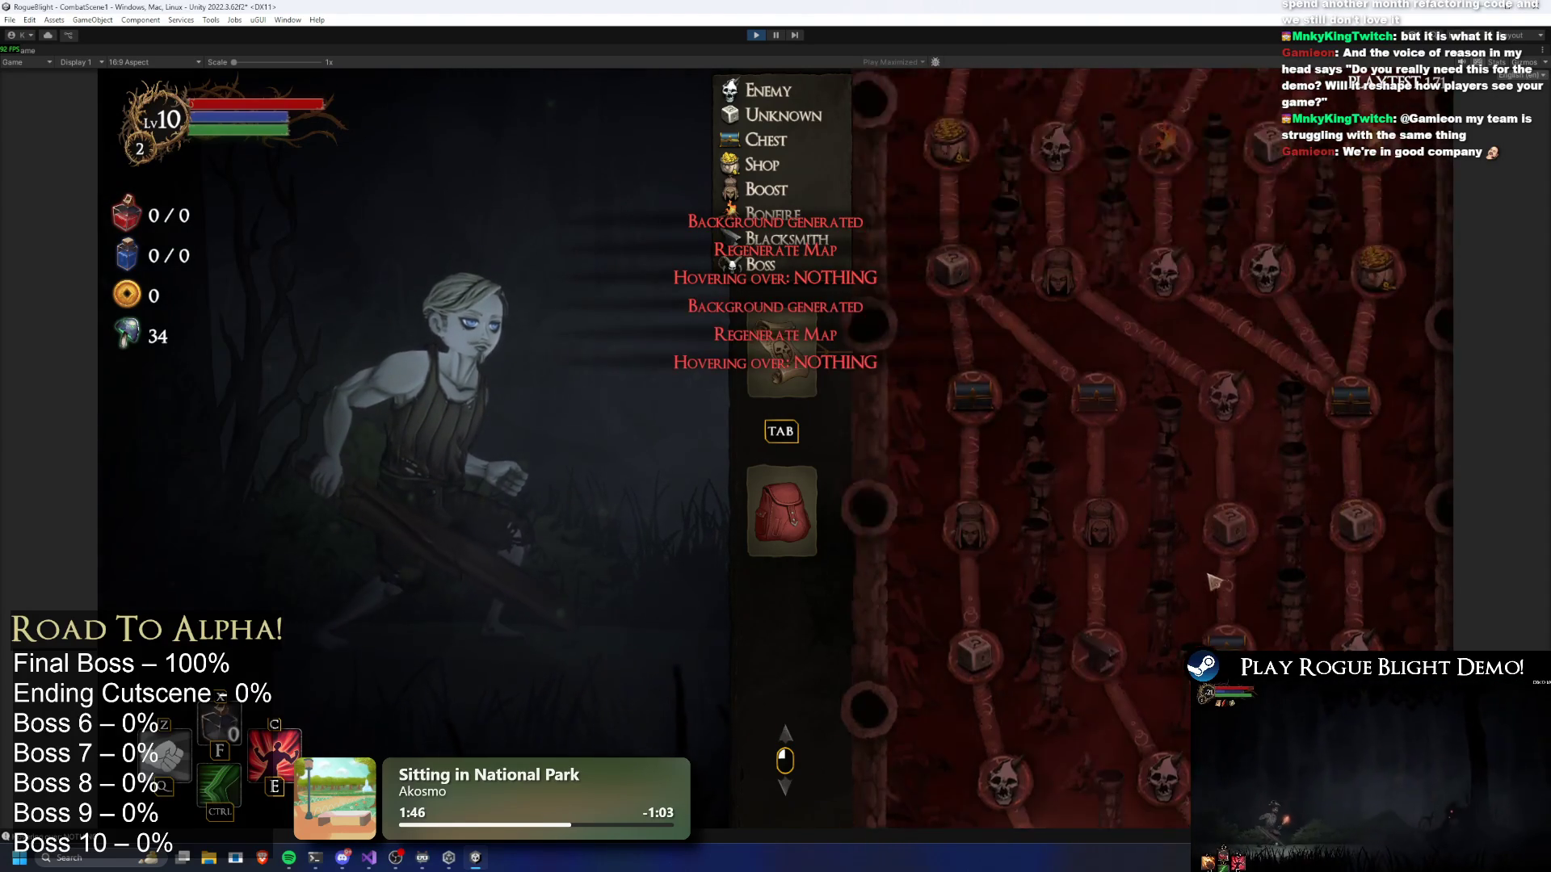
pyautogui.press('r')
pyautogui.press('r')
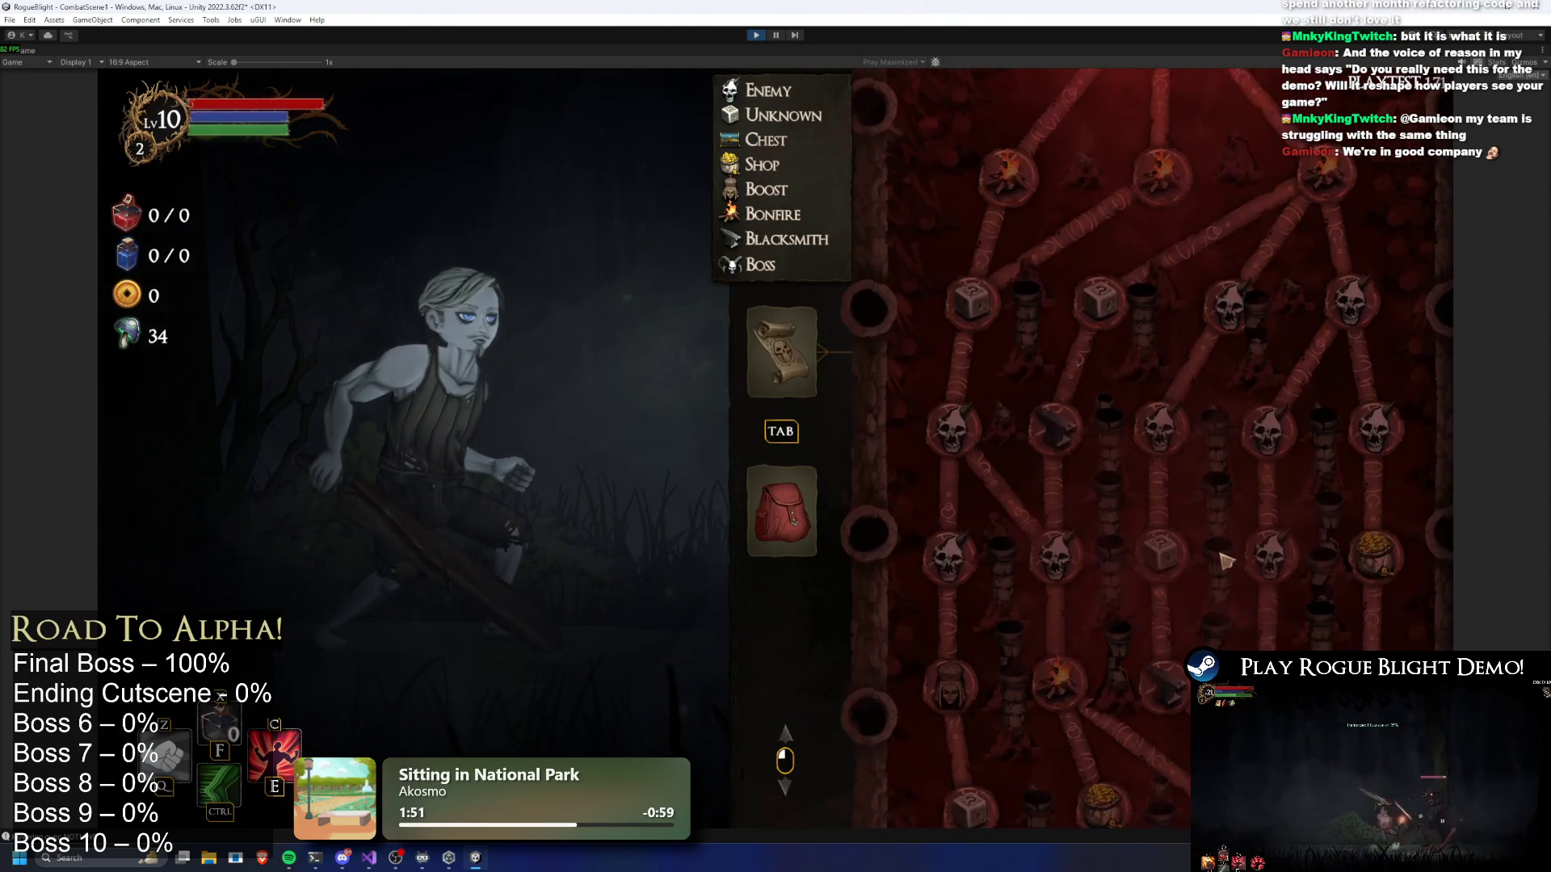
# Generate several more random layouts to compare them, then exit play mode
pyautogui.press('r')
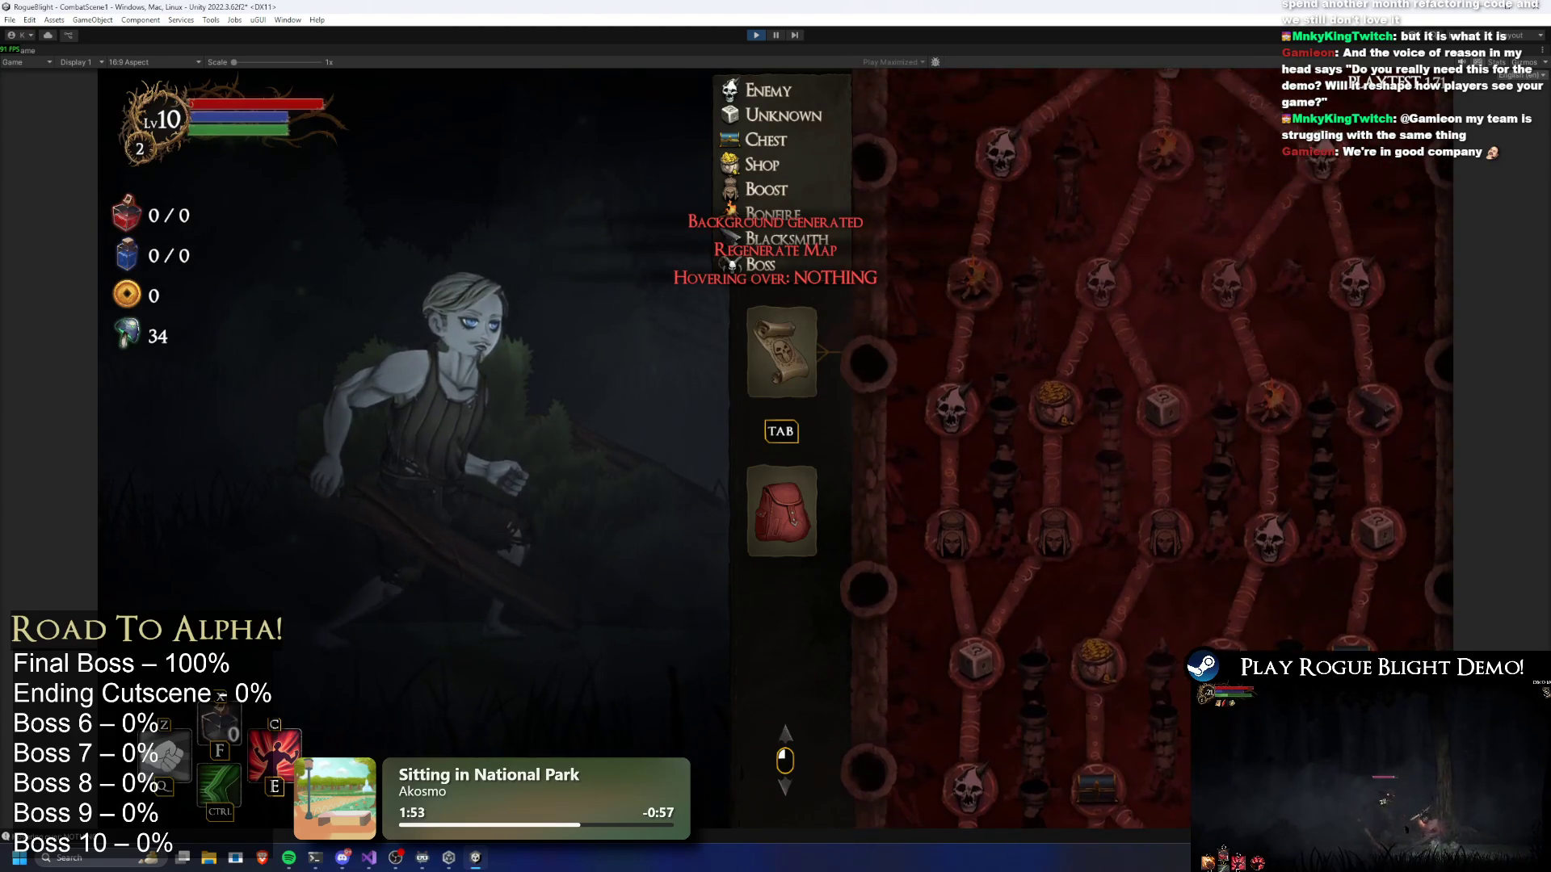
pyautogui.scroll(-5, 1253, 529)
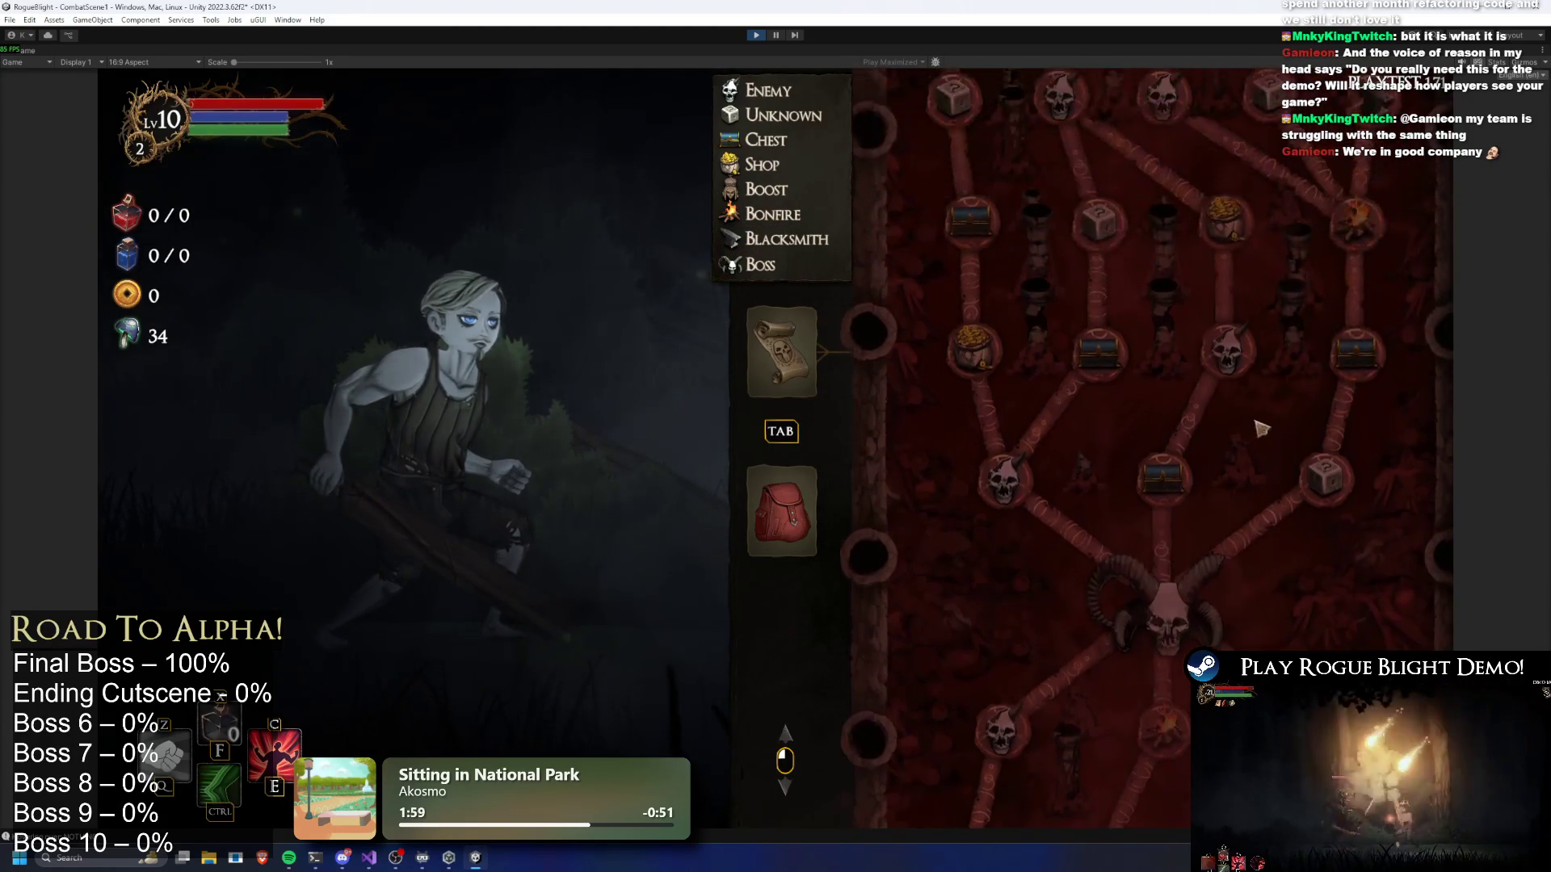
pyautogui.press('r')
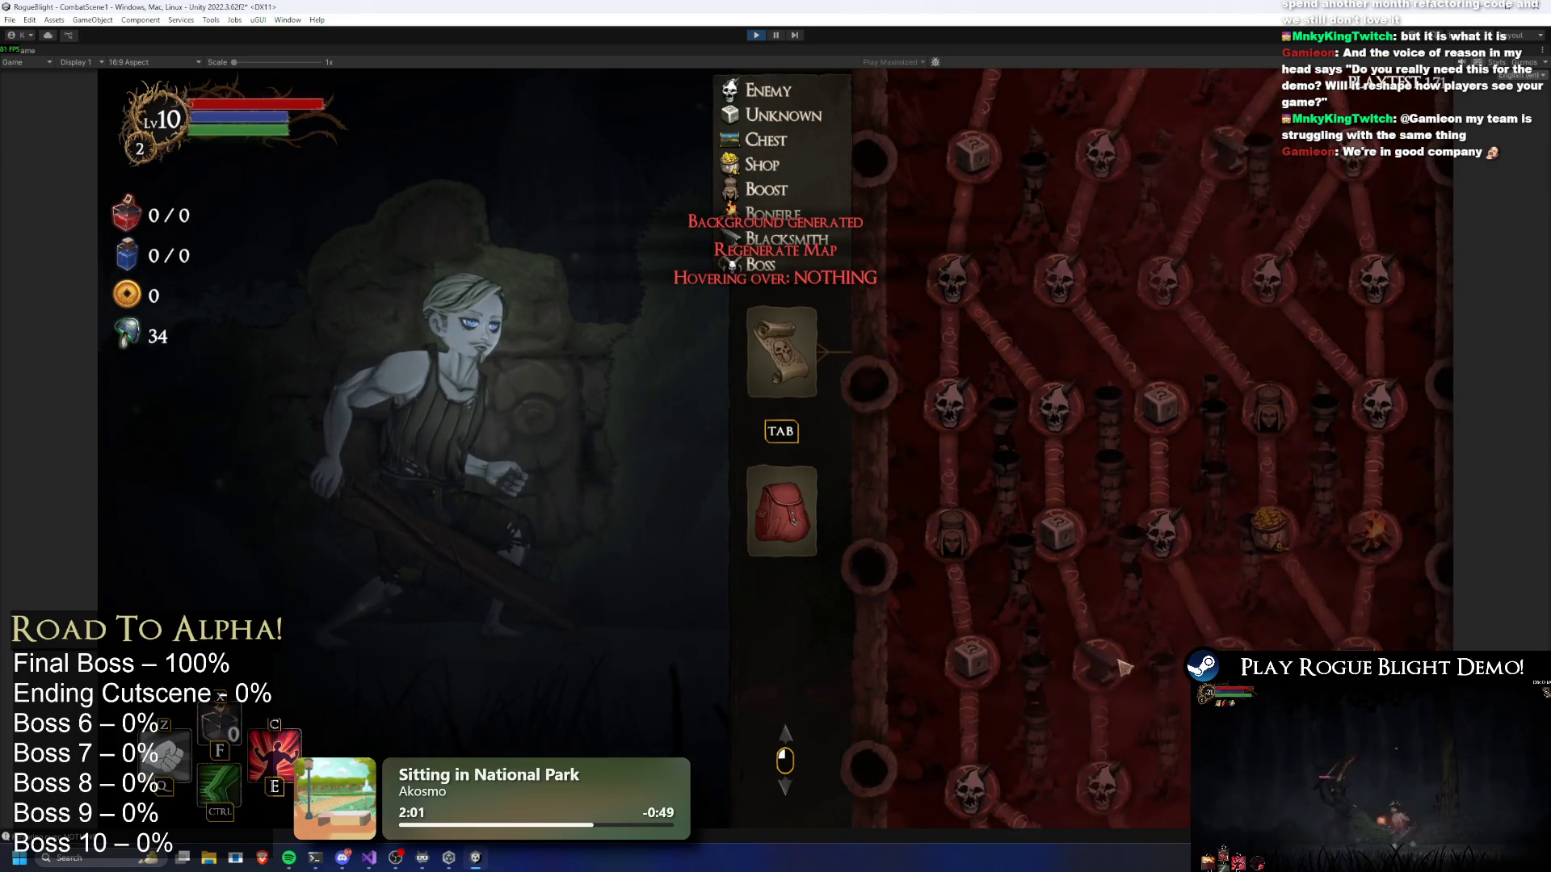
pyautogui.scroll(2, 1133, 701)
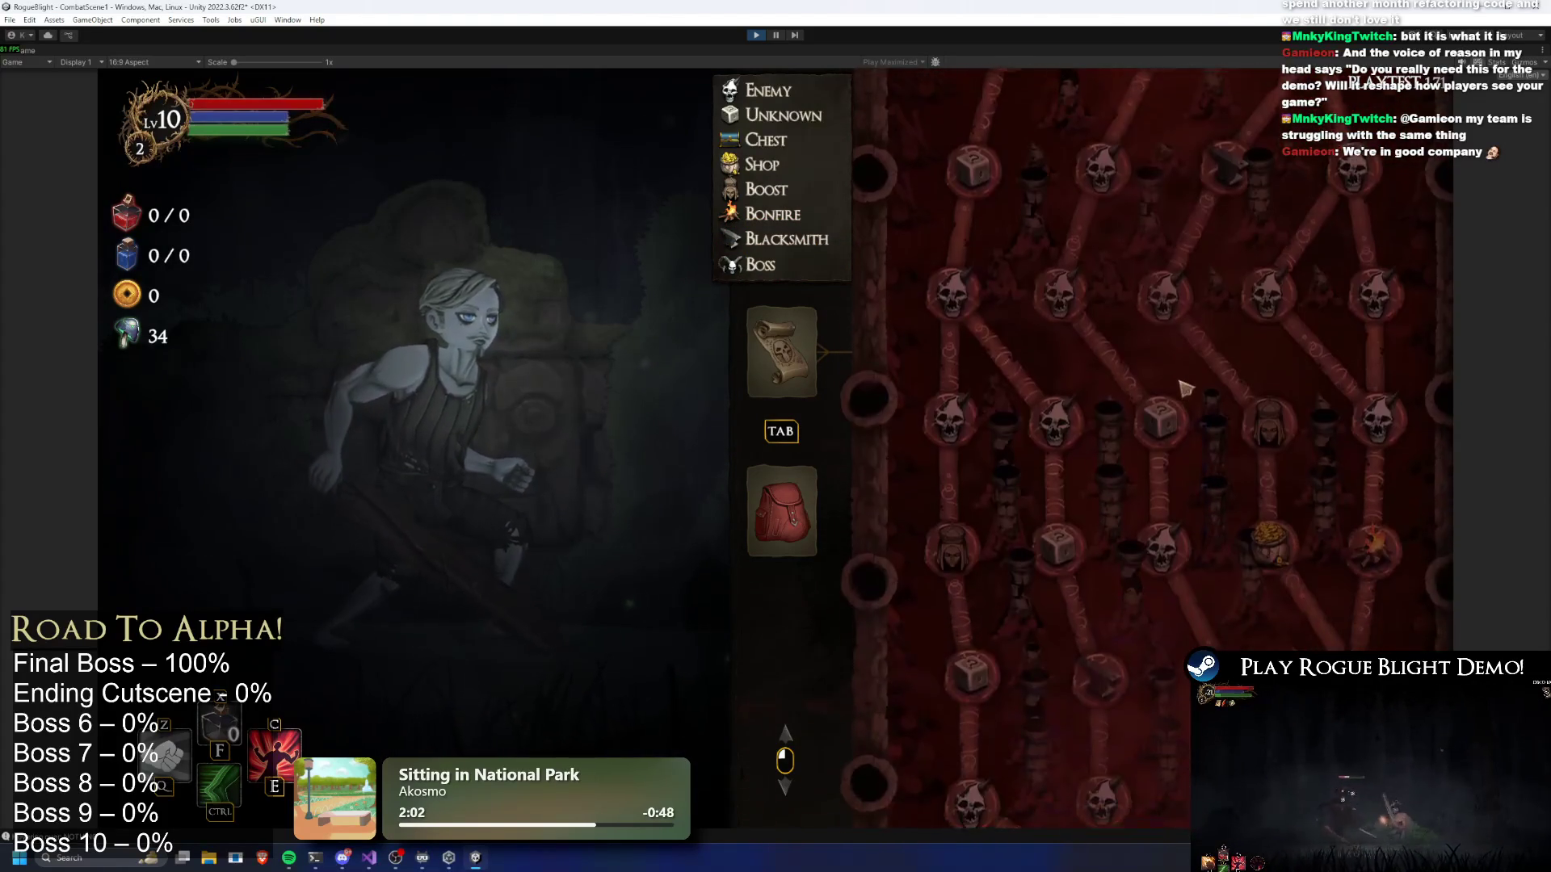
pyautogui.press('r')
pyautogui.scroll(6, 1183, 348)
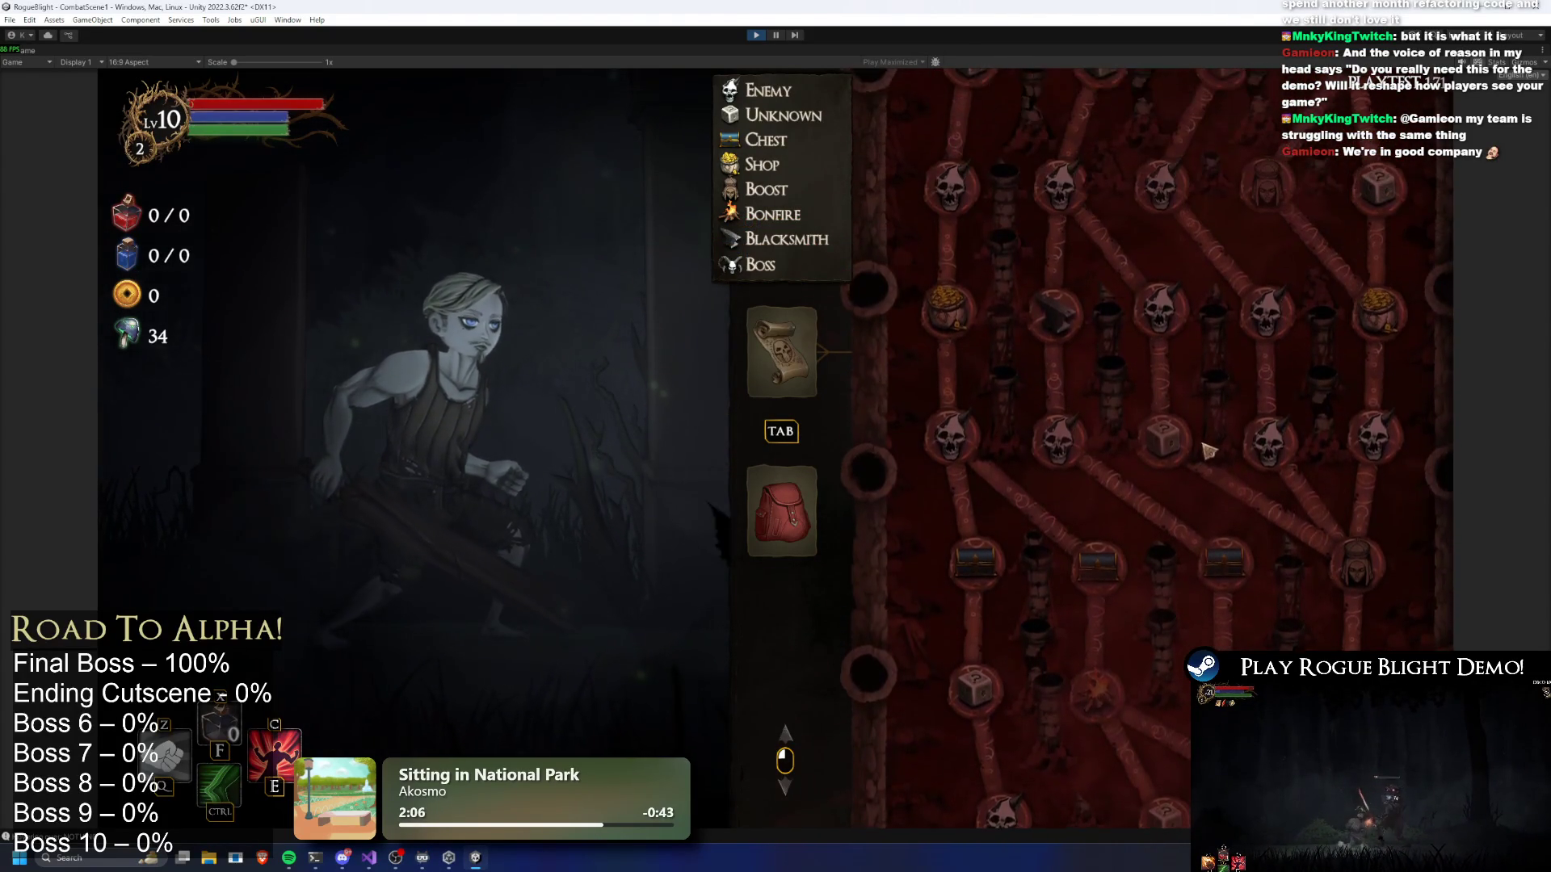
pyautogui.press('r')
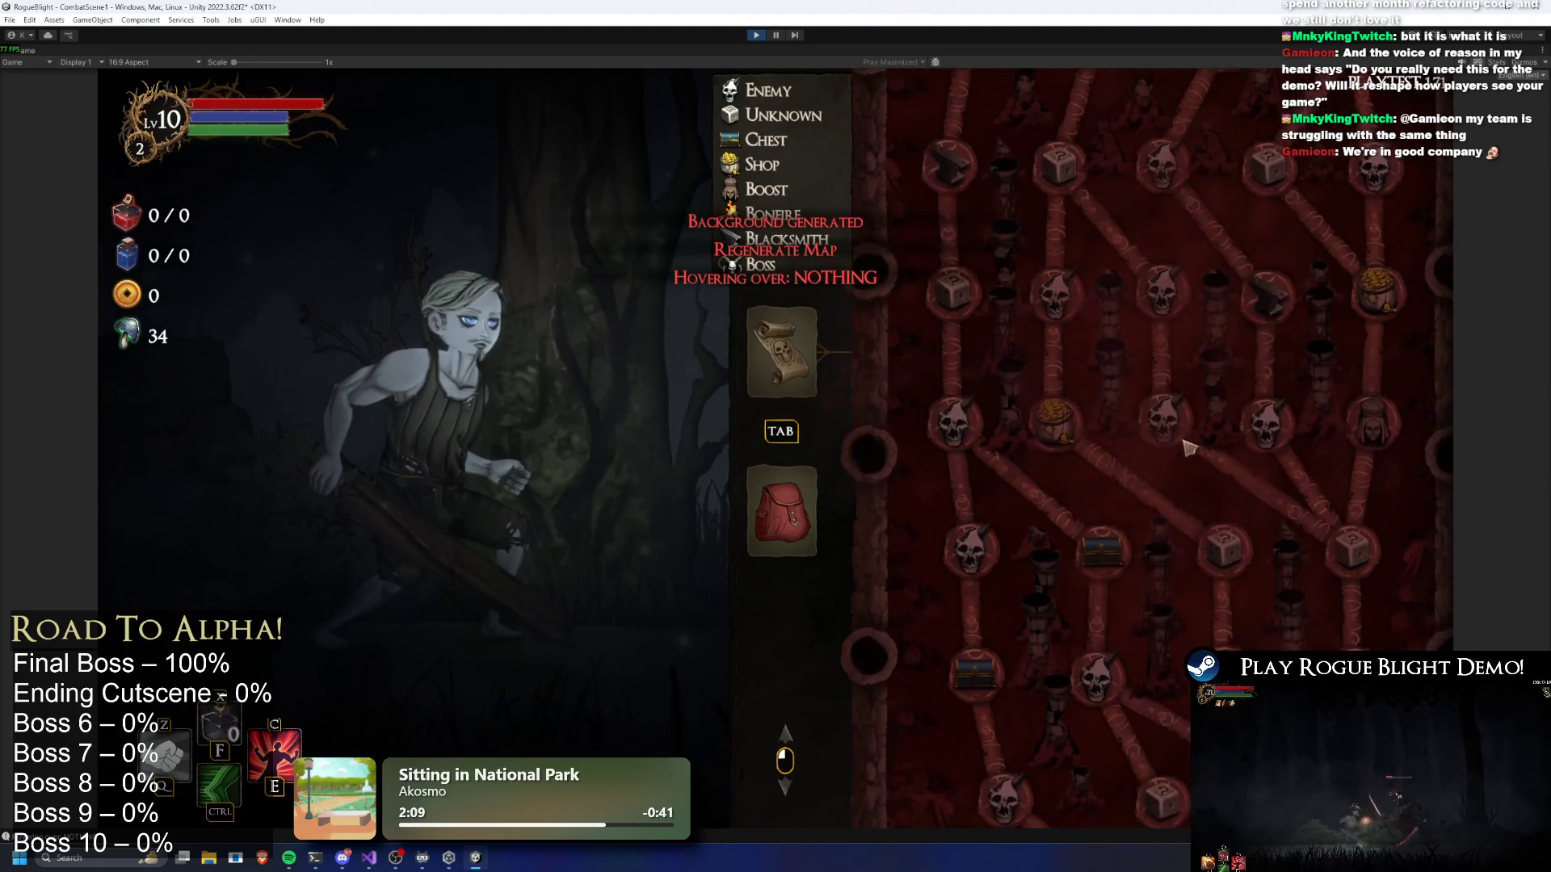
pyautogui.press('r')
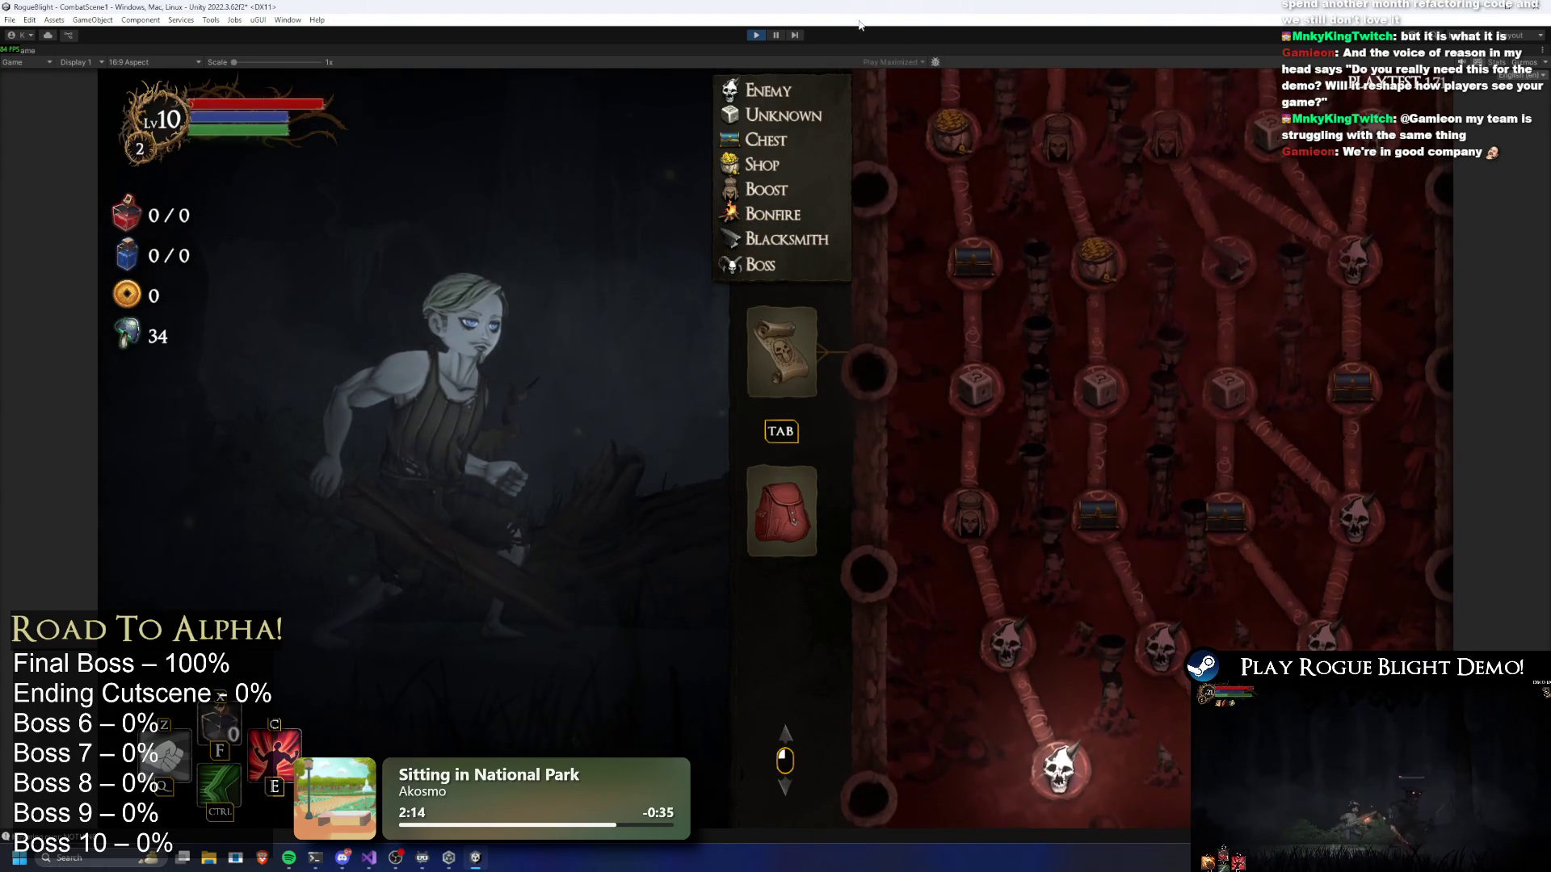
pyautogui.click(758, 37)
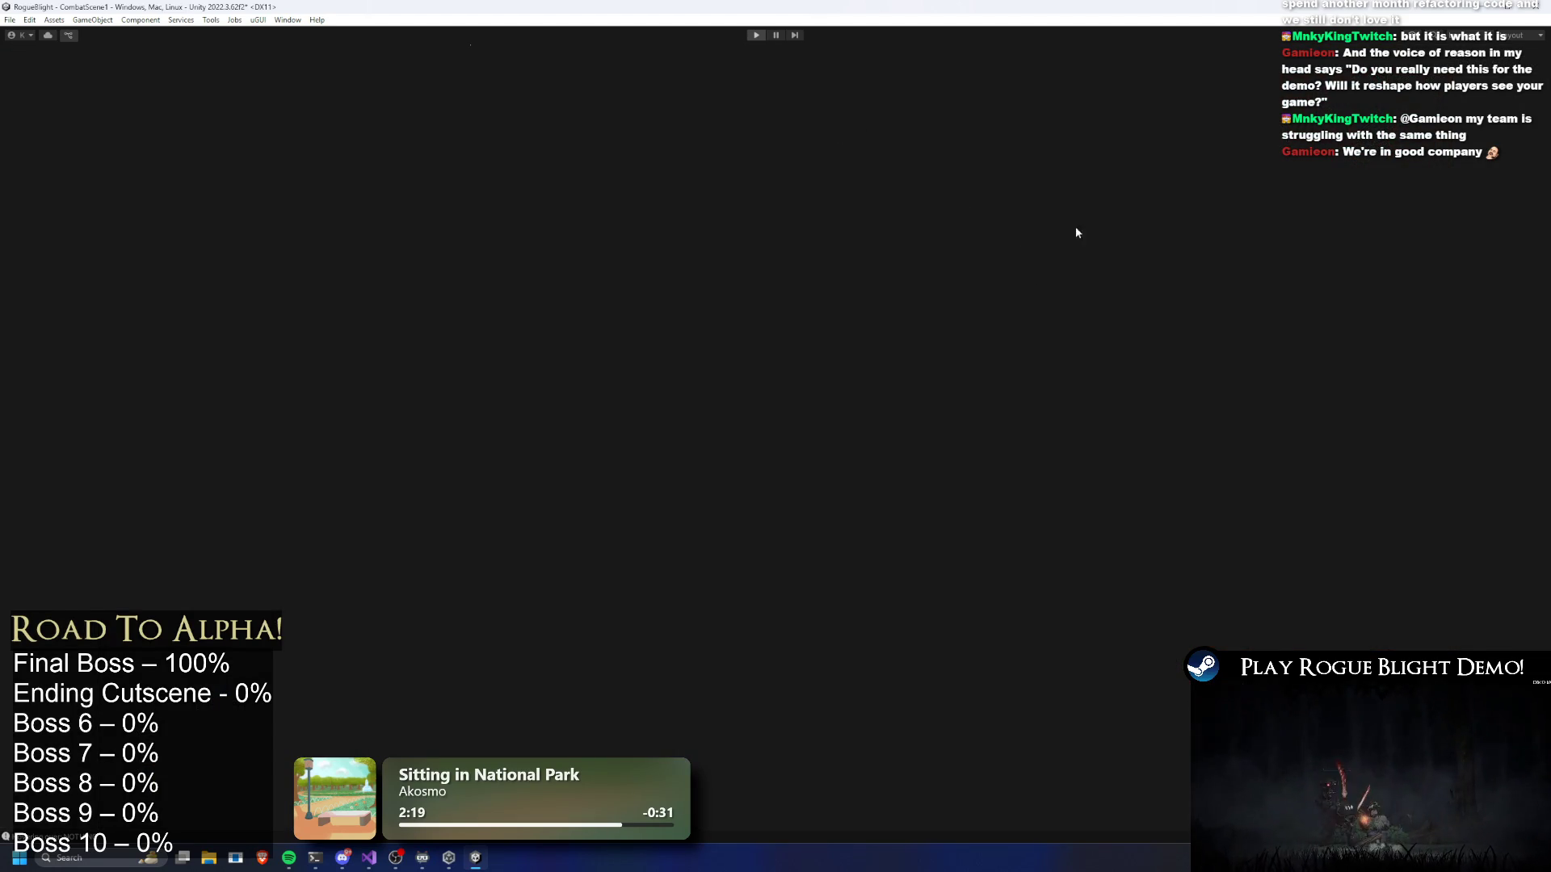
# Change Element 1's Number Of Nodes To Set from 4 to 3 and start play mode
pyautogui.scroll(-5, 1403, 484)
pyautogui.scroll(3, 1404, 358)
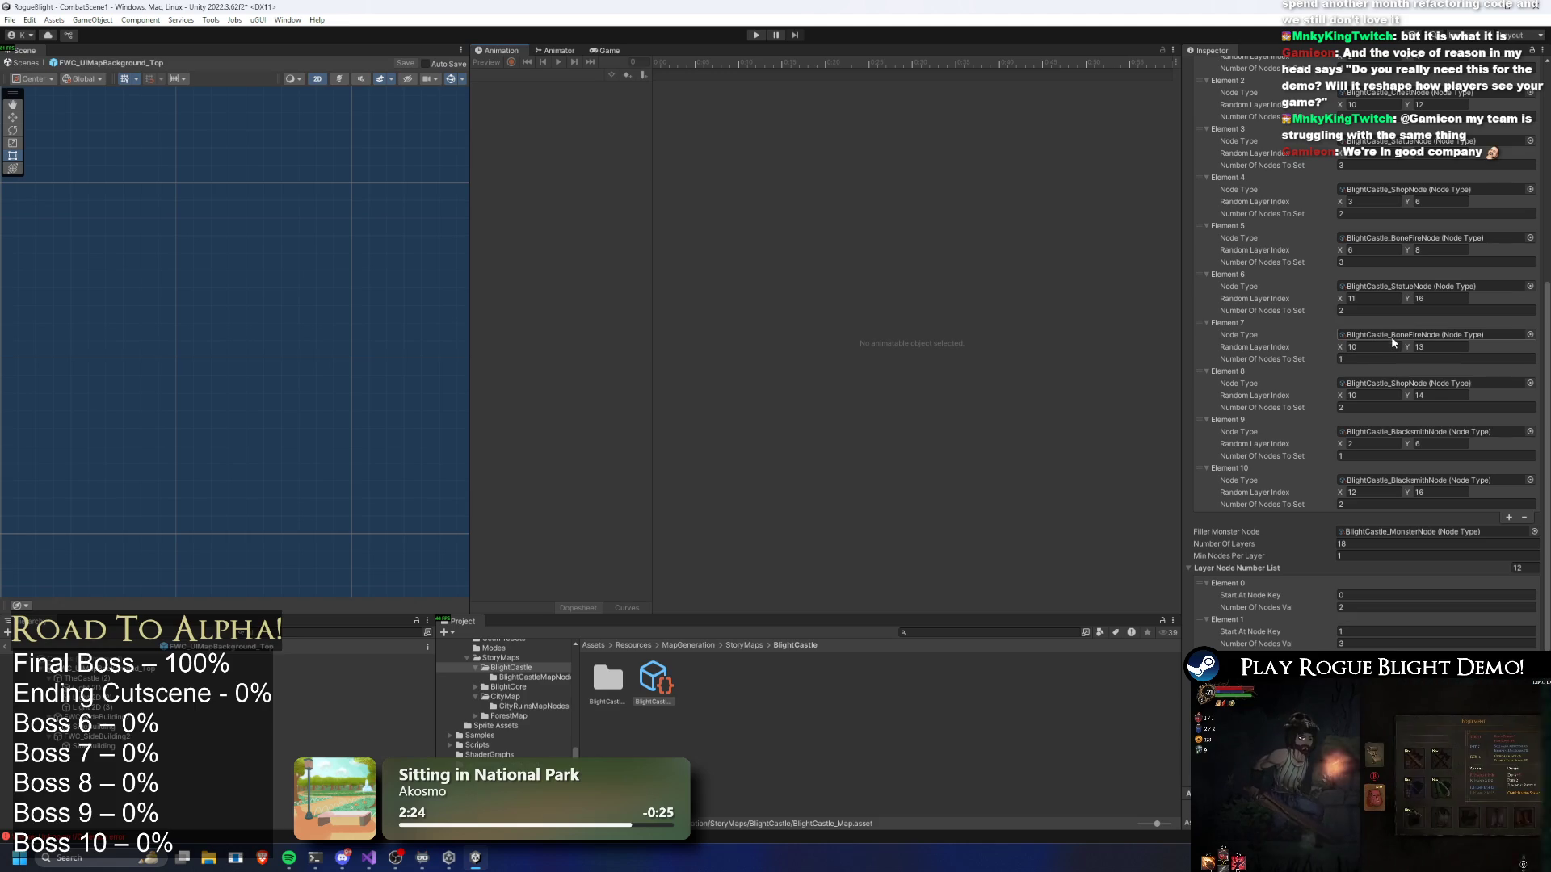
pyautogui.scroll(1, 1366, 141)
pyautogui.click(1341, 149)
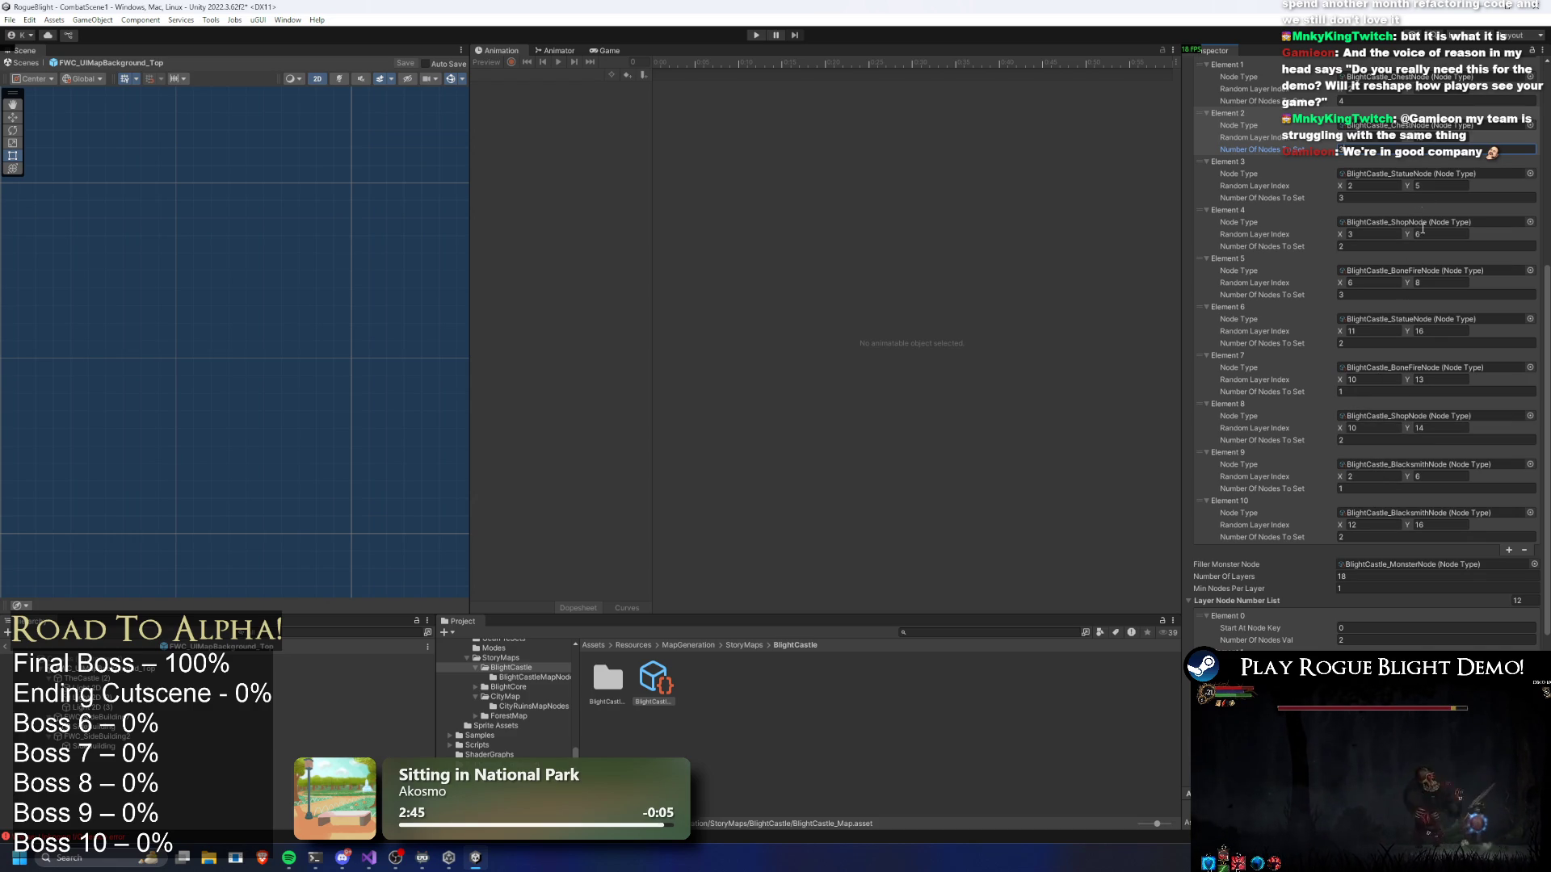
pyautogui.click(1434, 101)
pyautogui.write('3')
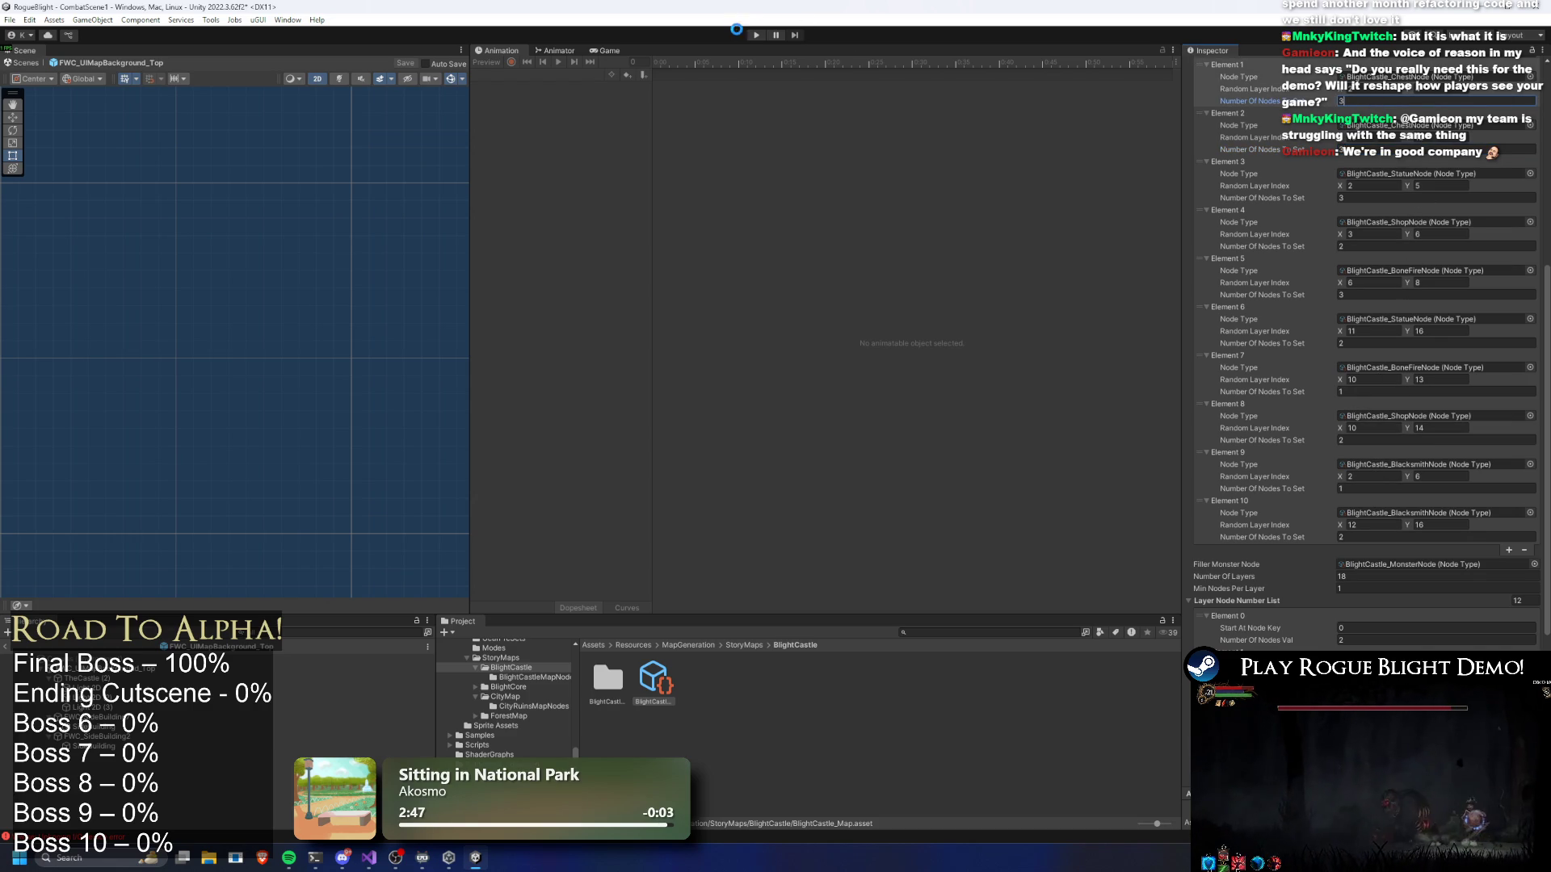
pyautogui.click(762, 35)
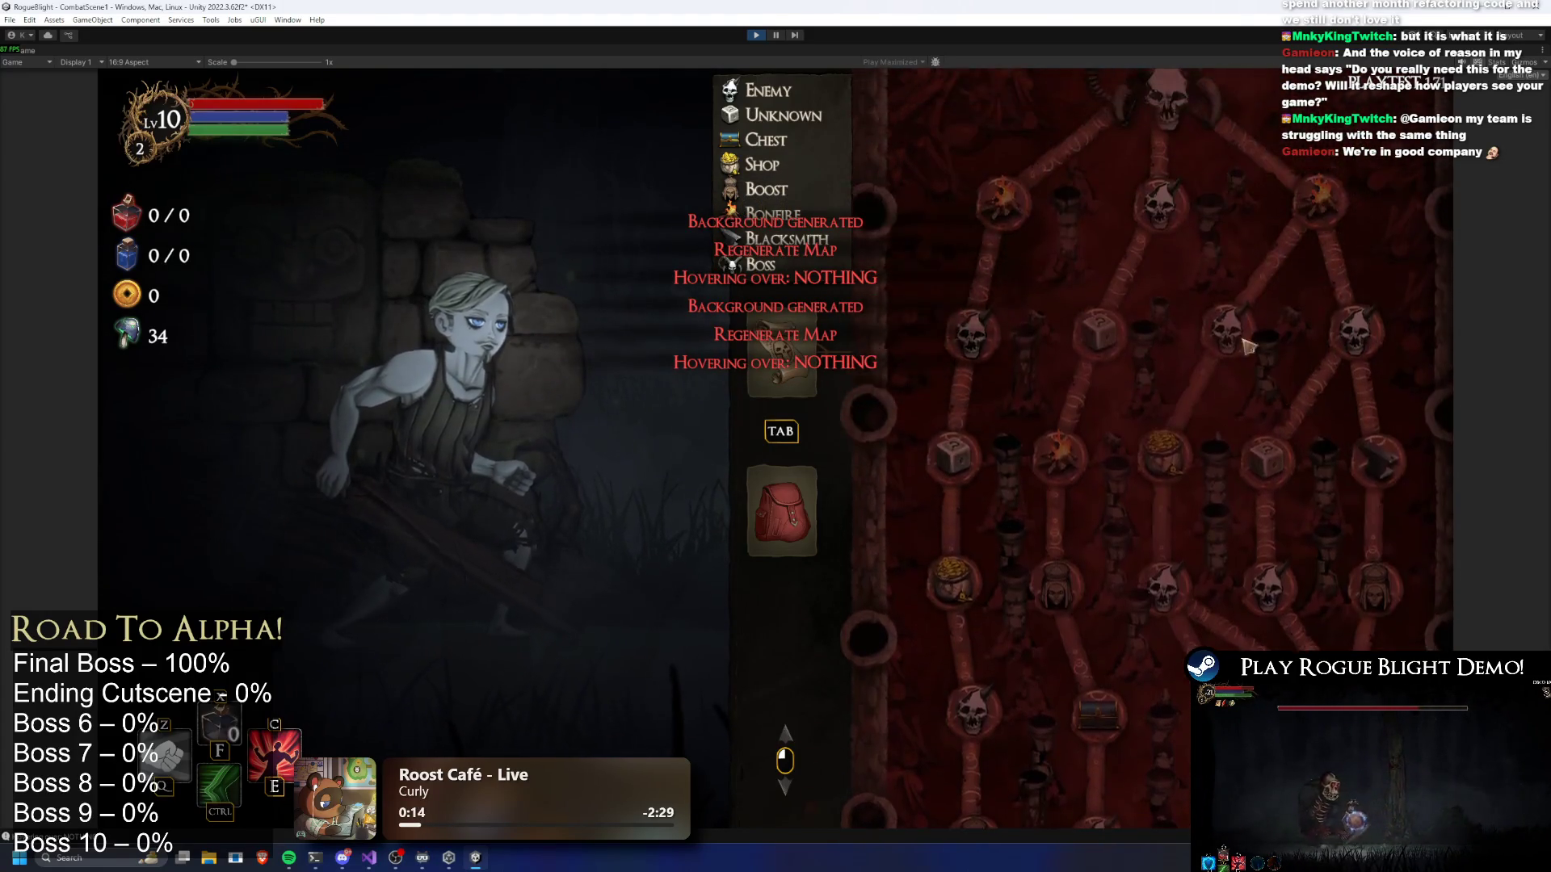
# Reroll the map three times with the 3-node setting, inspecting each layout, then stop playing
pyautogui.scroll(2, 1269, 429)
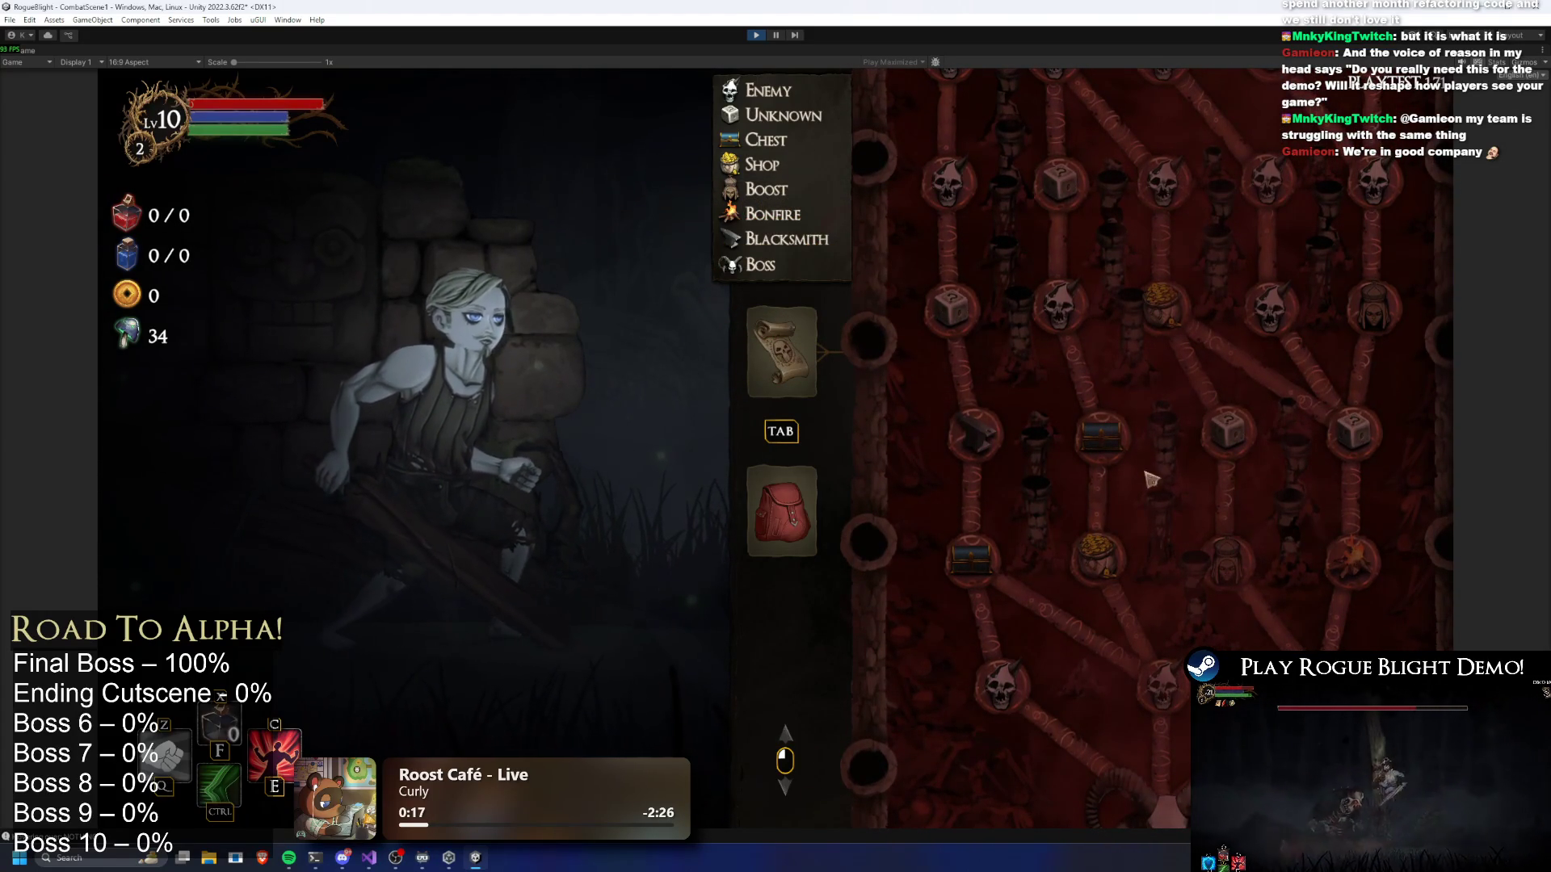
pyautogui.press('r')
pyautogui.scroll(2, 1216, 484)
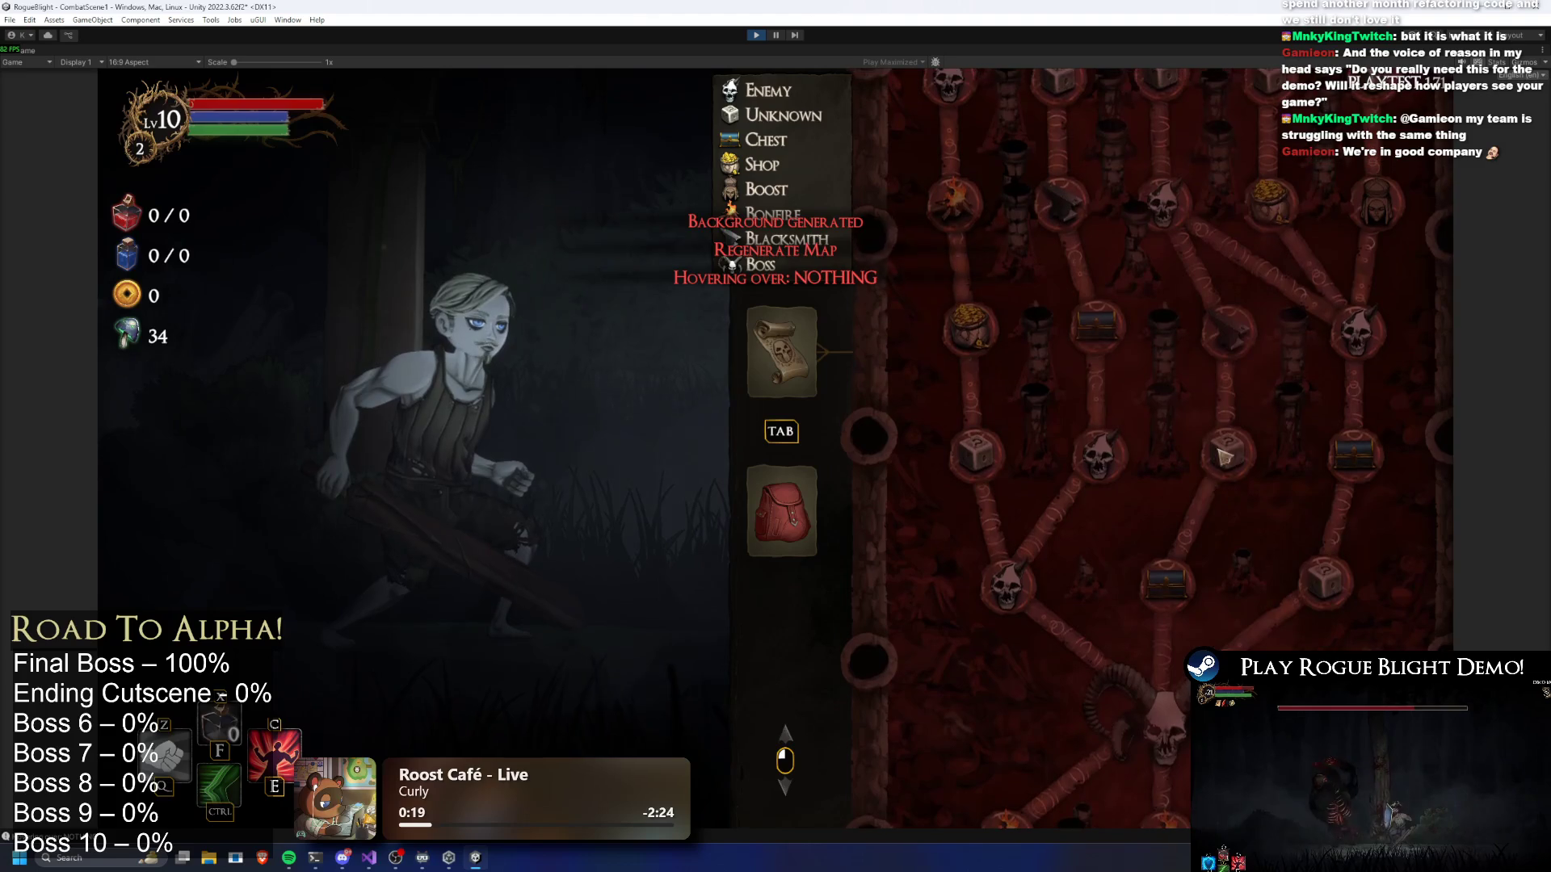
pyautogui.press('r')
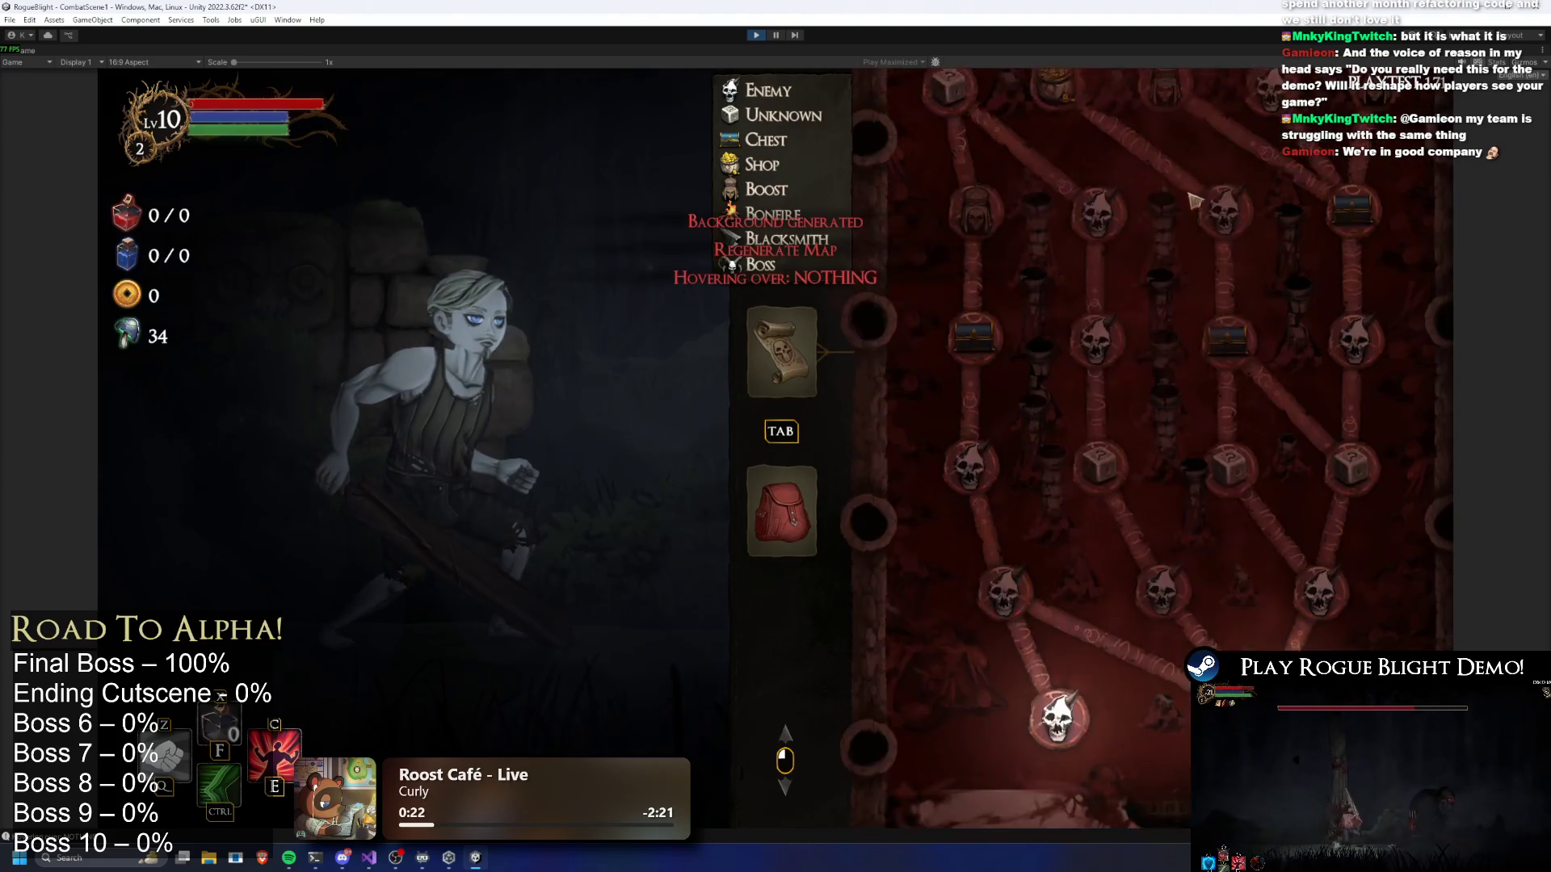
pyautogui.scroll(10, 1145, 407)
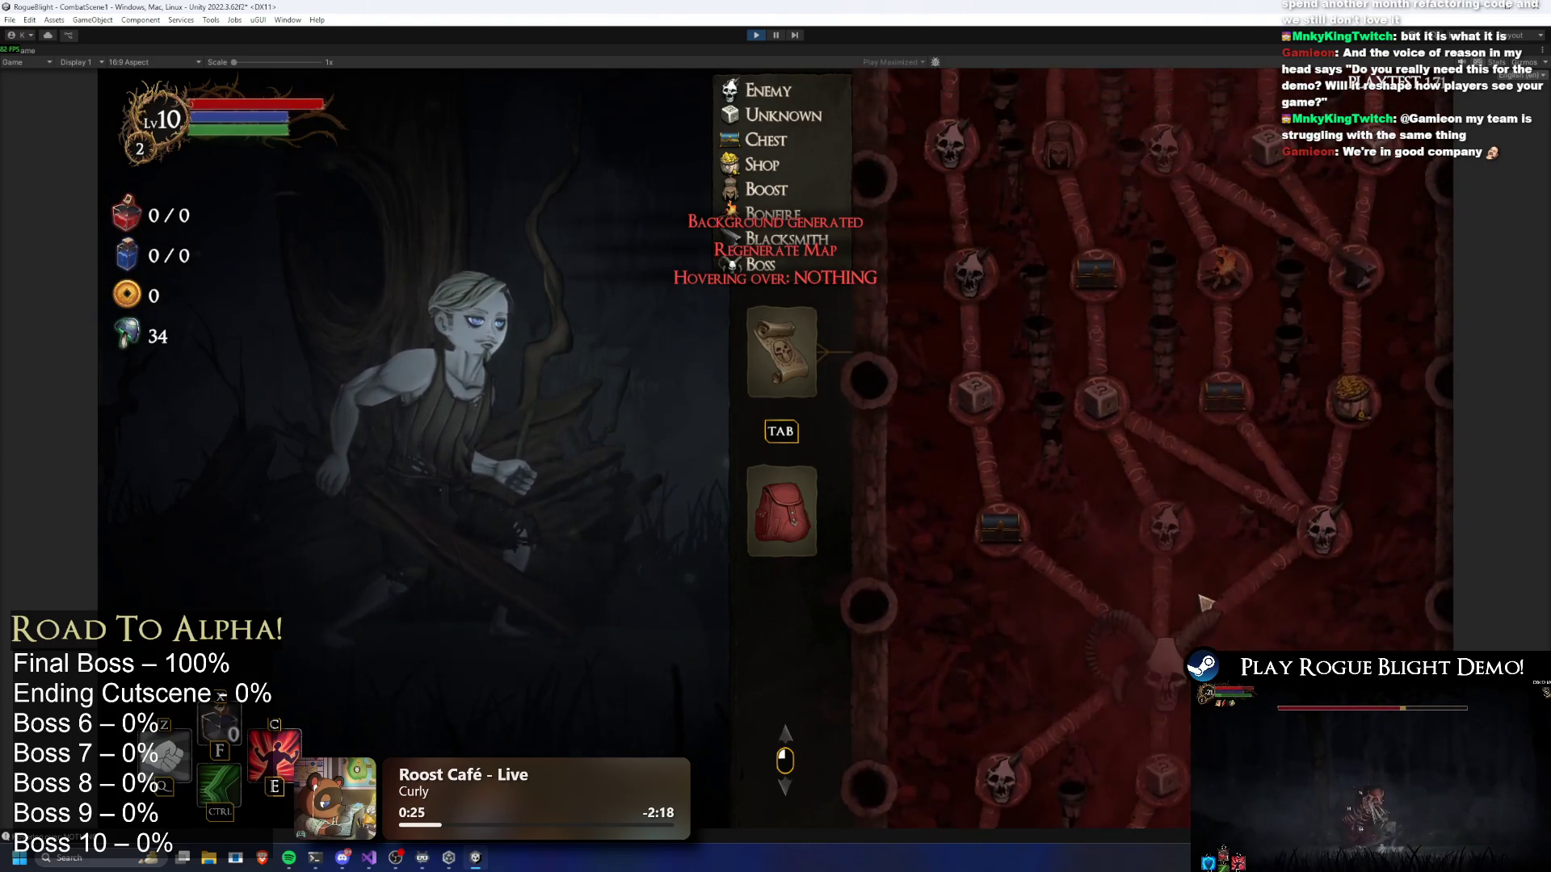
pyautogui.scroll(-3, 1208, 570)
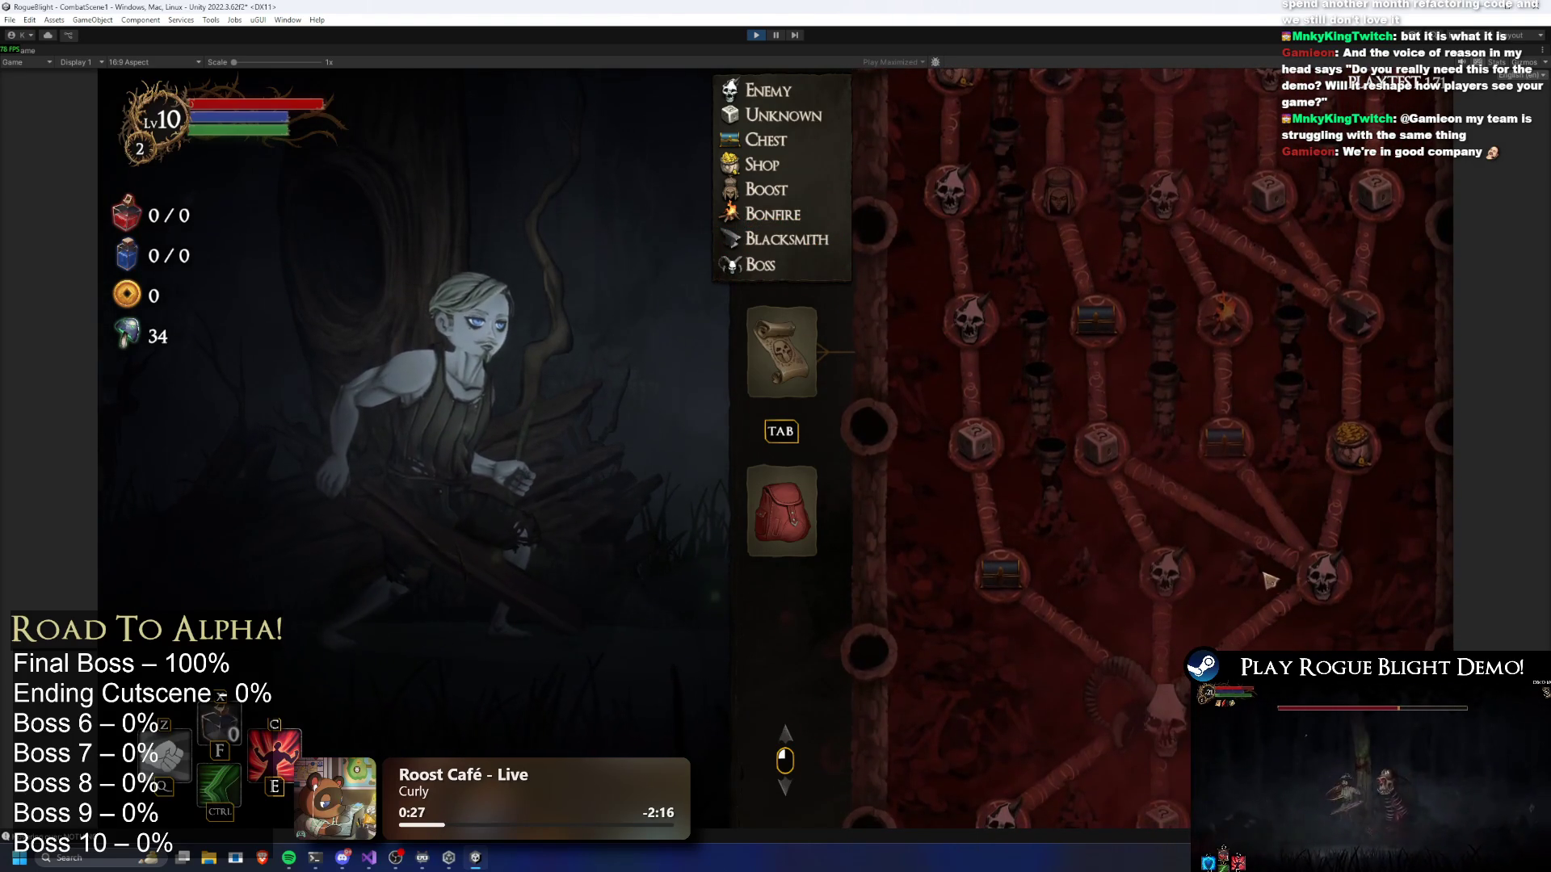
pyautogui.scroll(-2, 1292, 555)
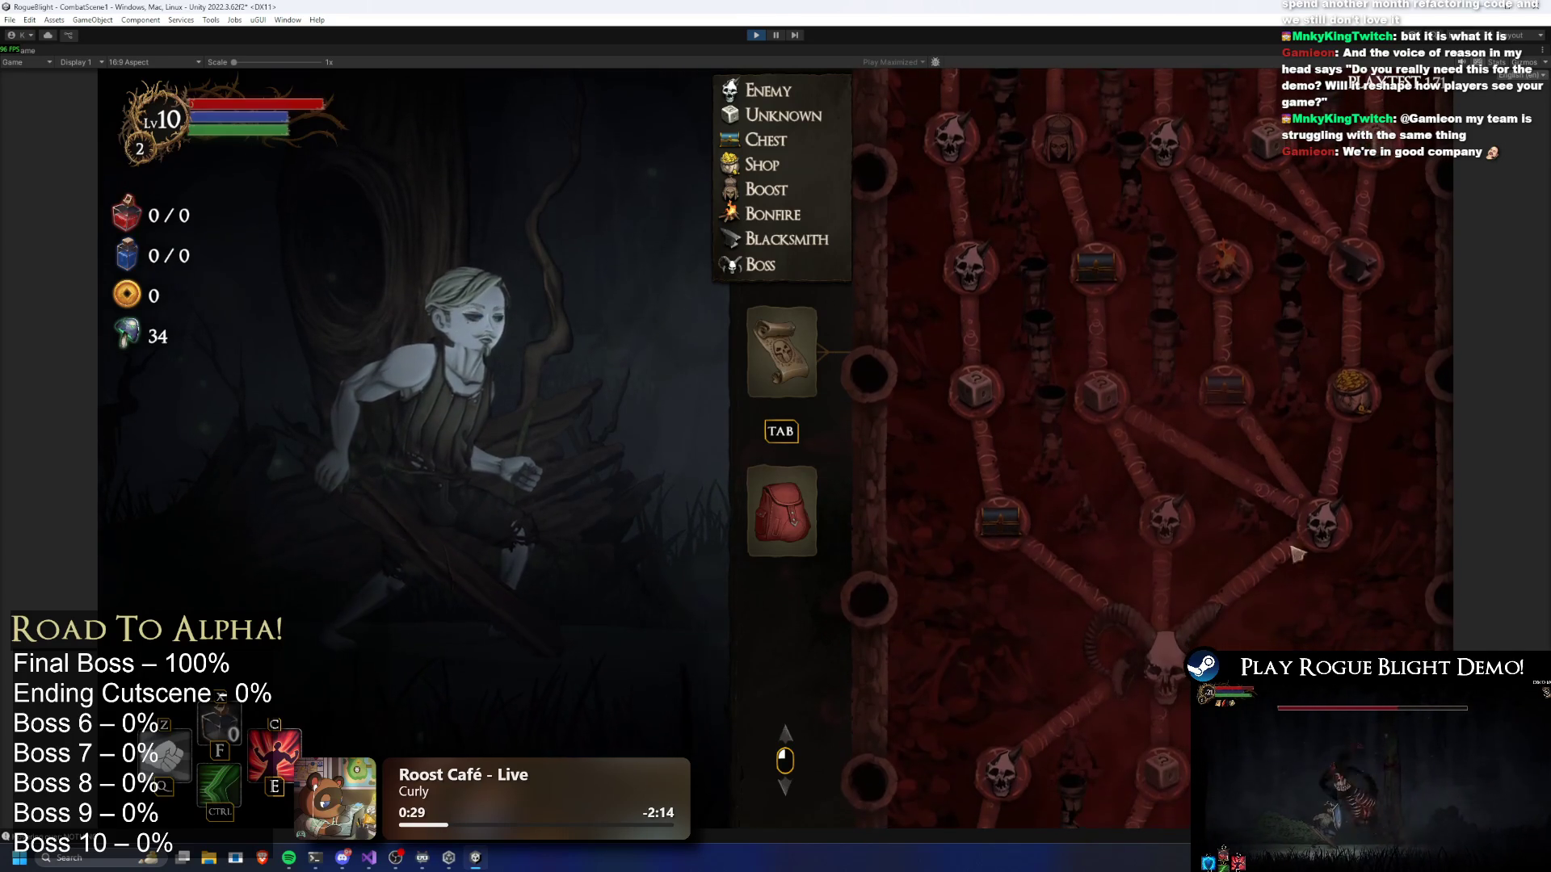
pyautogui.press('r')
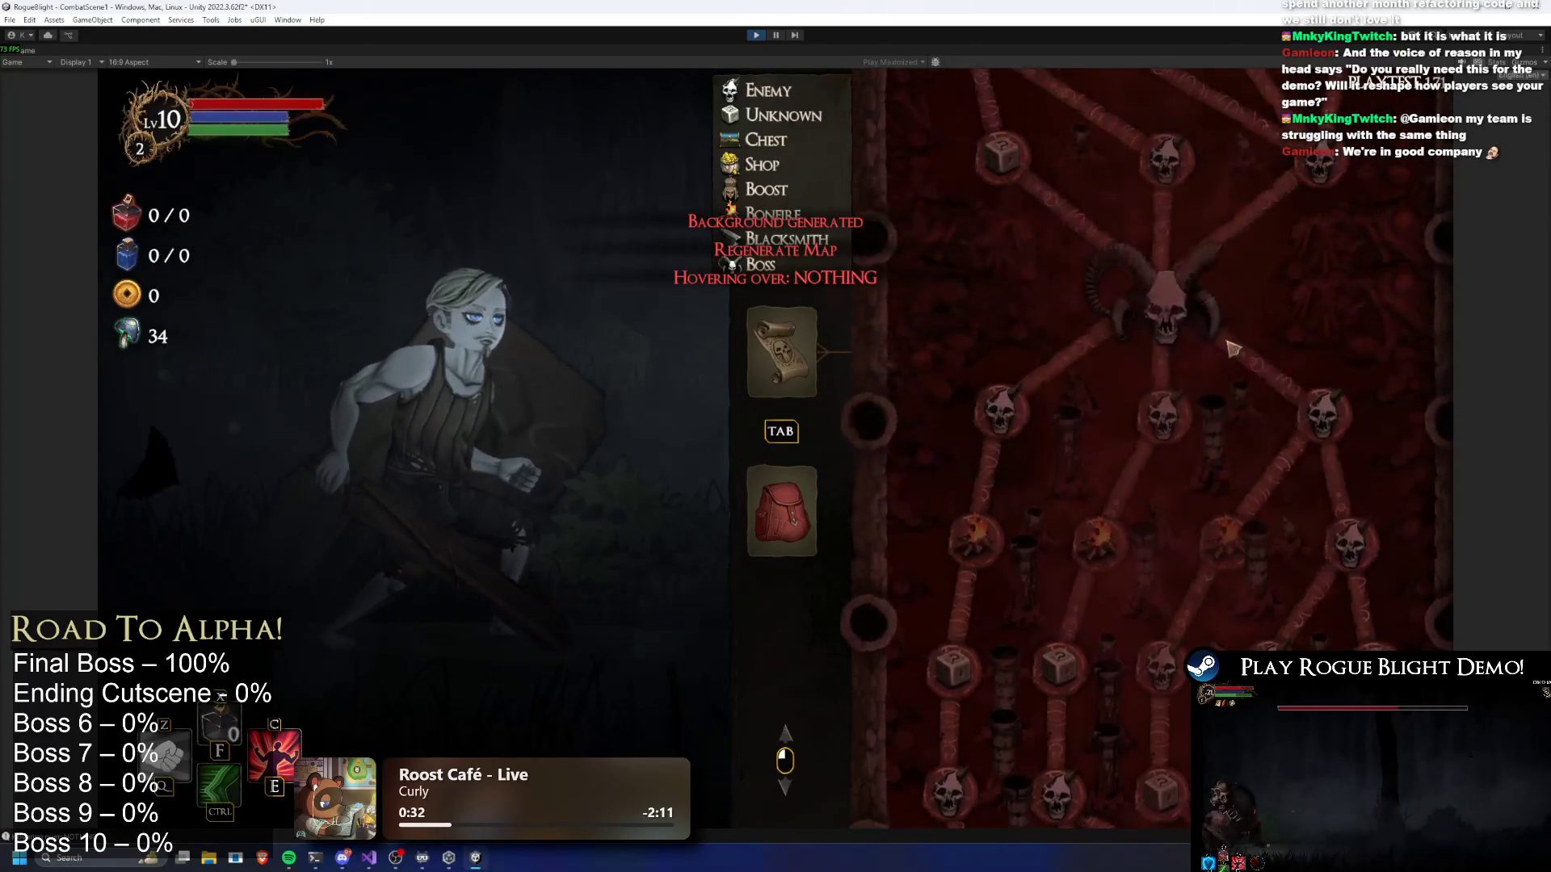
pyautogui.scroll(3, 1202, 499)
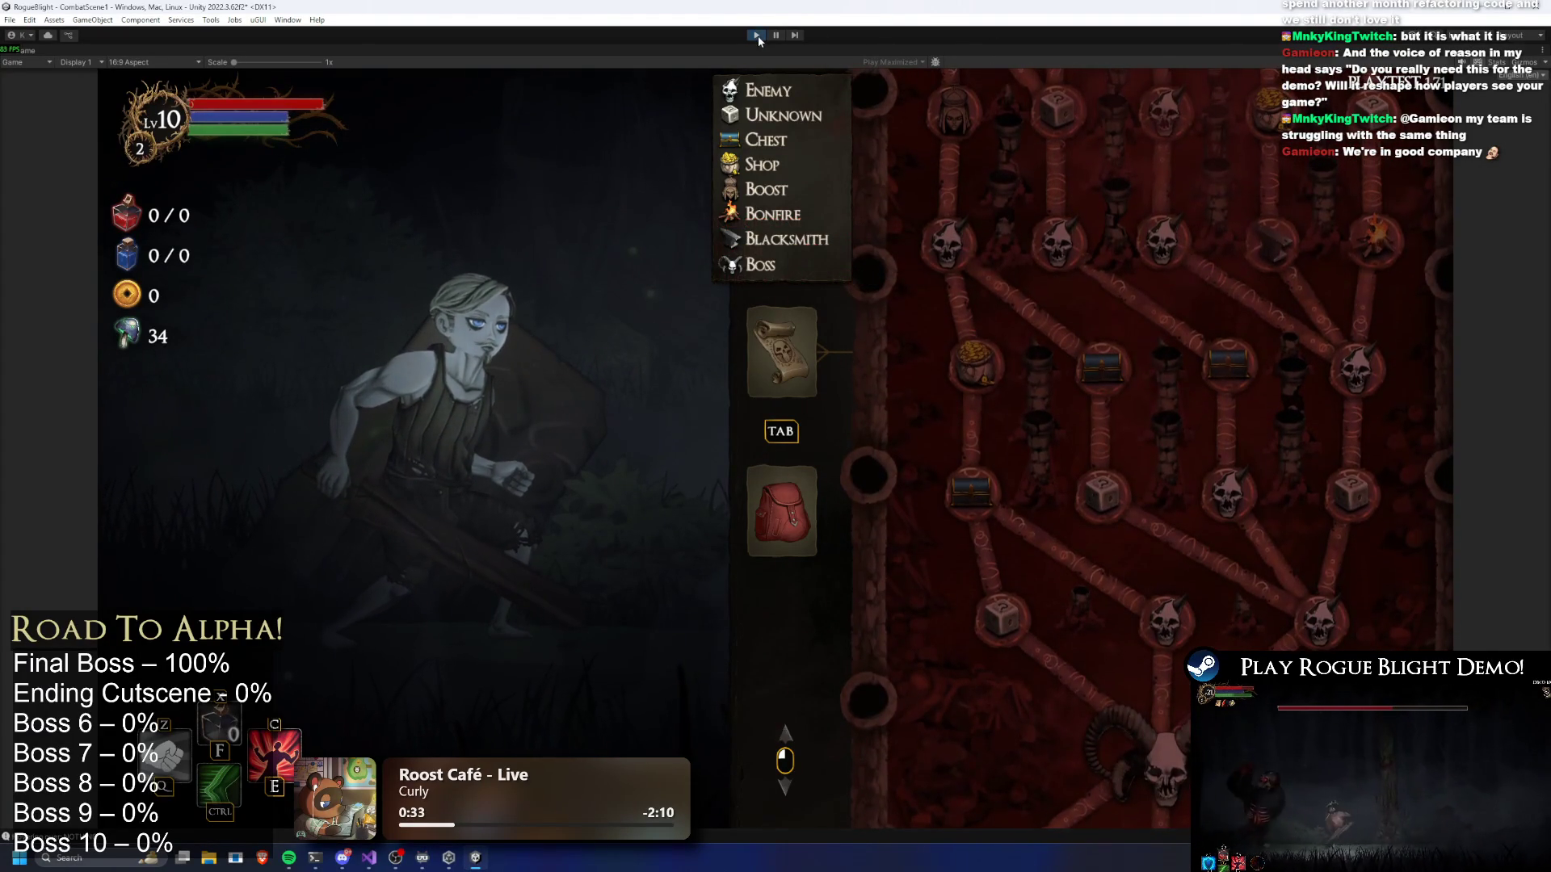
pyautogui.click(755, 37)
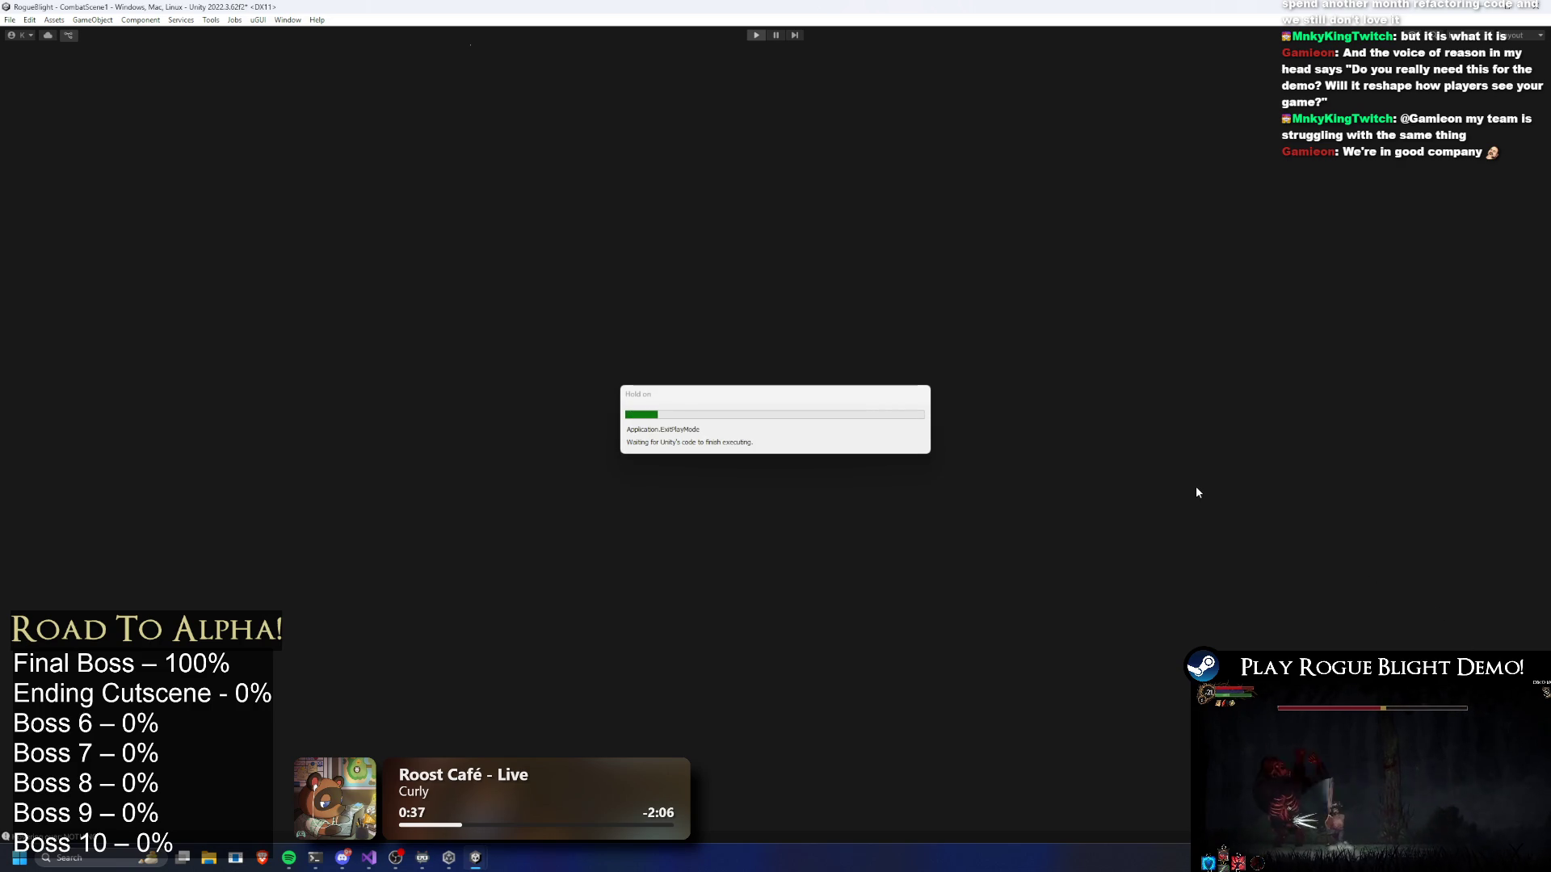
# Set Element 2's Random Layer Index lower bound to 11 (range 11–13) and save with Ctrl+S
pyautogui.scroll(-5, 1467, 533)
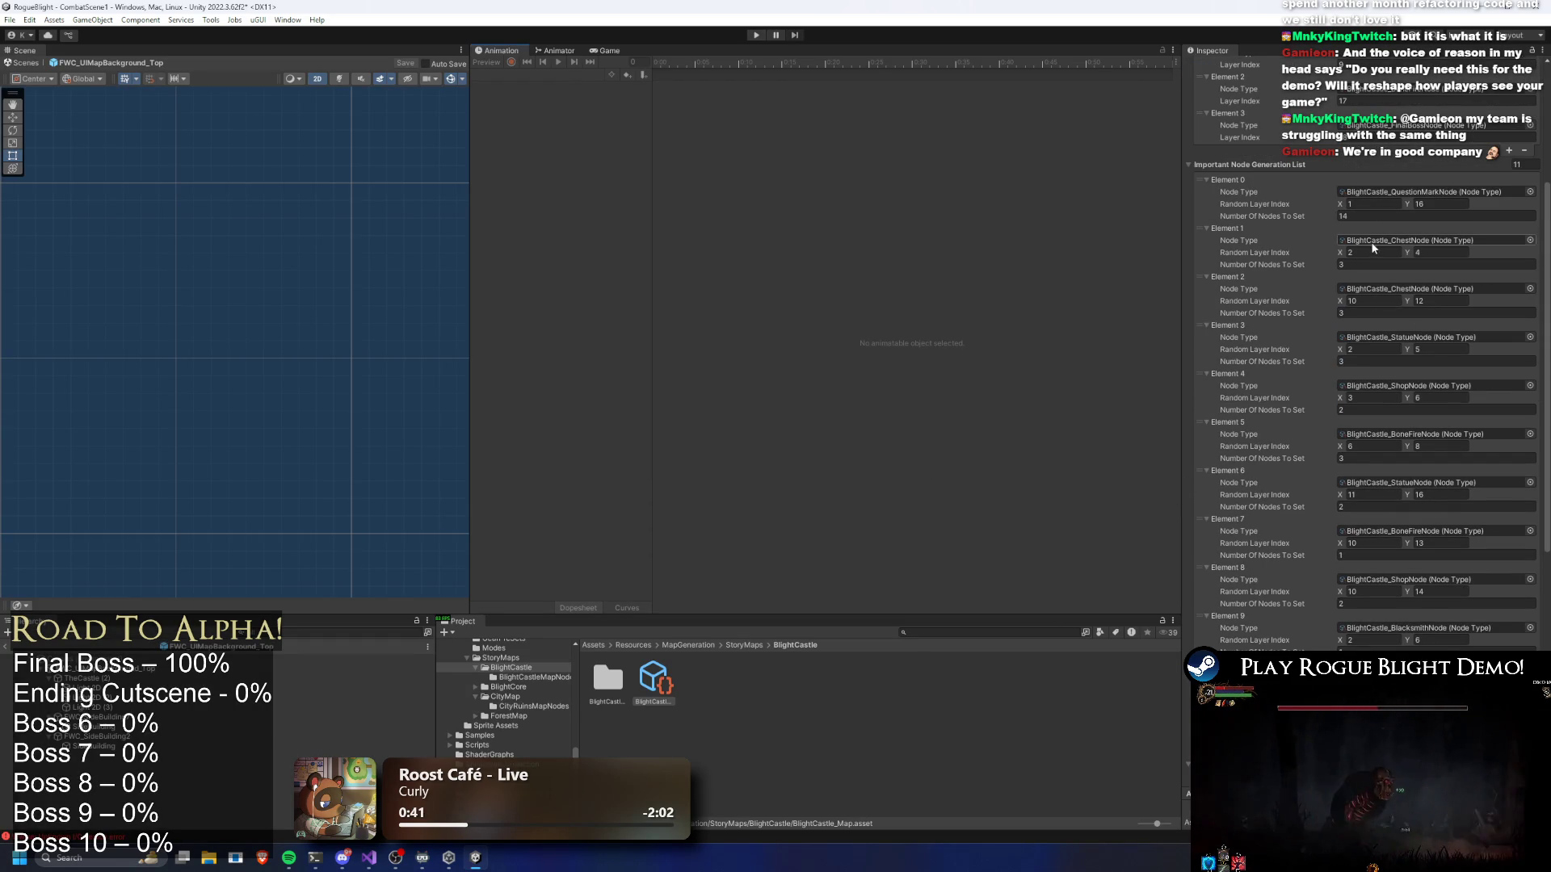
pyautogui.click(1373, 301)
pyautogui.write('11')
pyautogui.click(1446, 300)
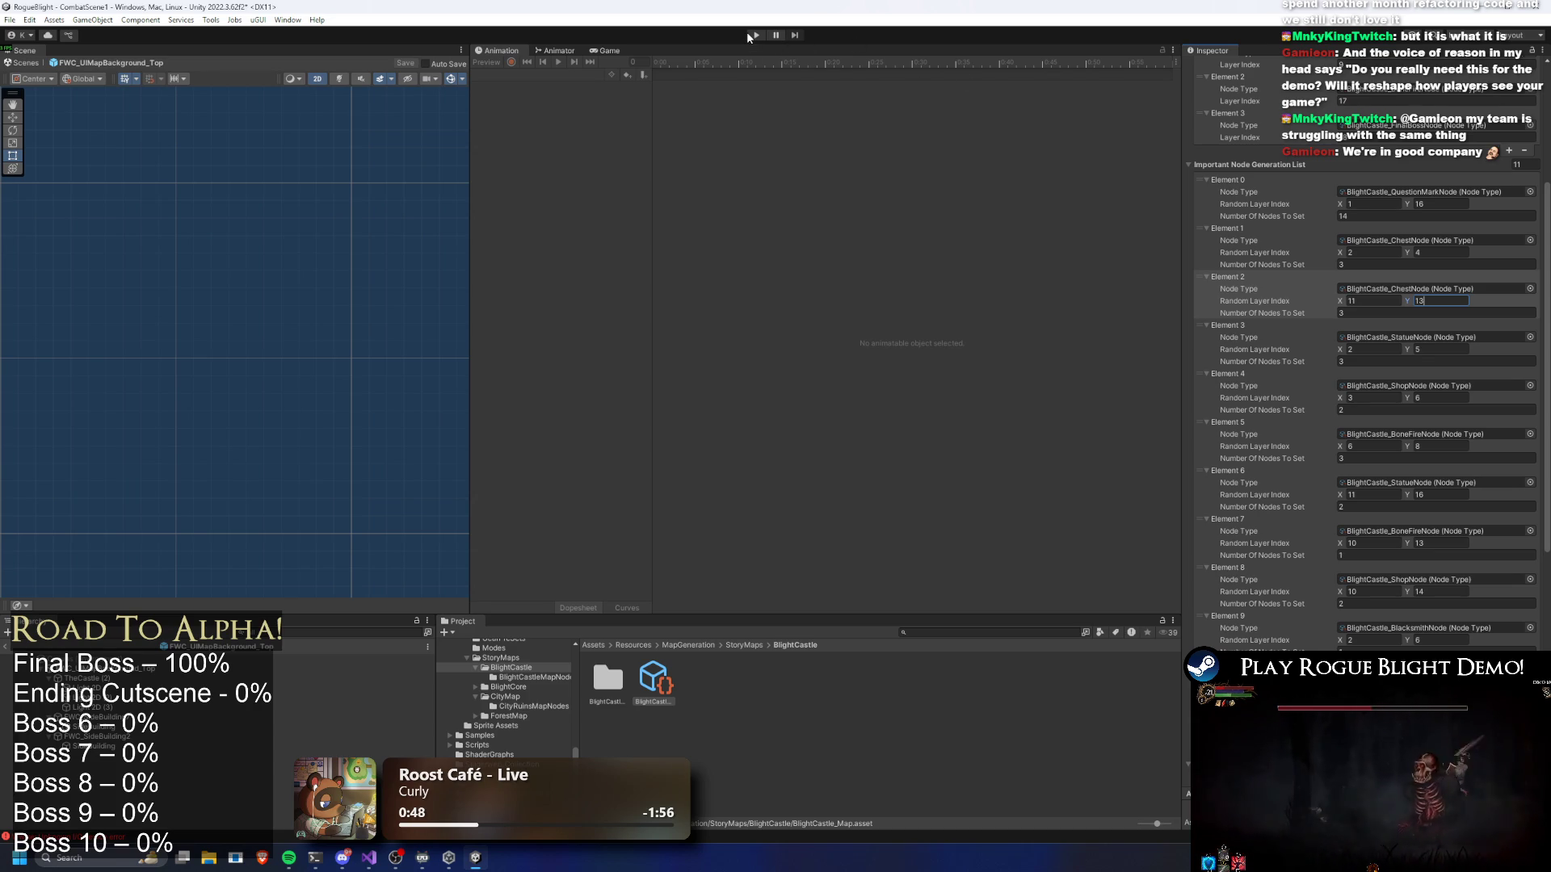
pyautogui.hotkey('ctrl', 's')
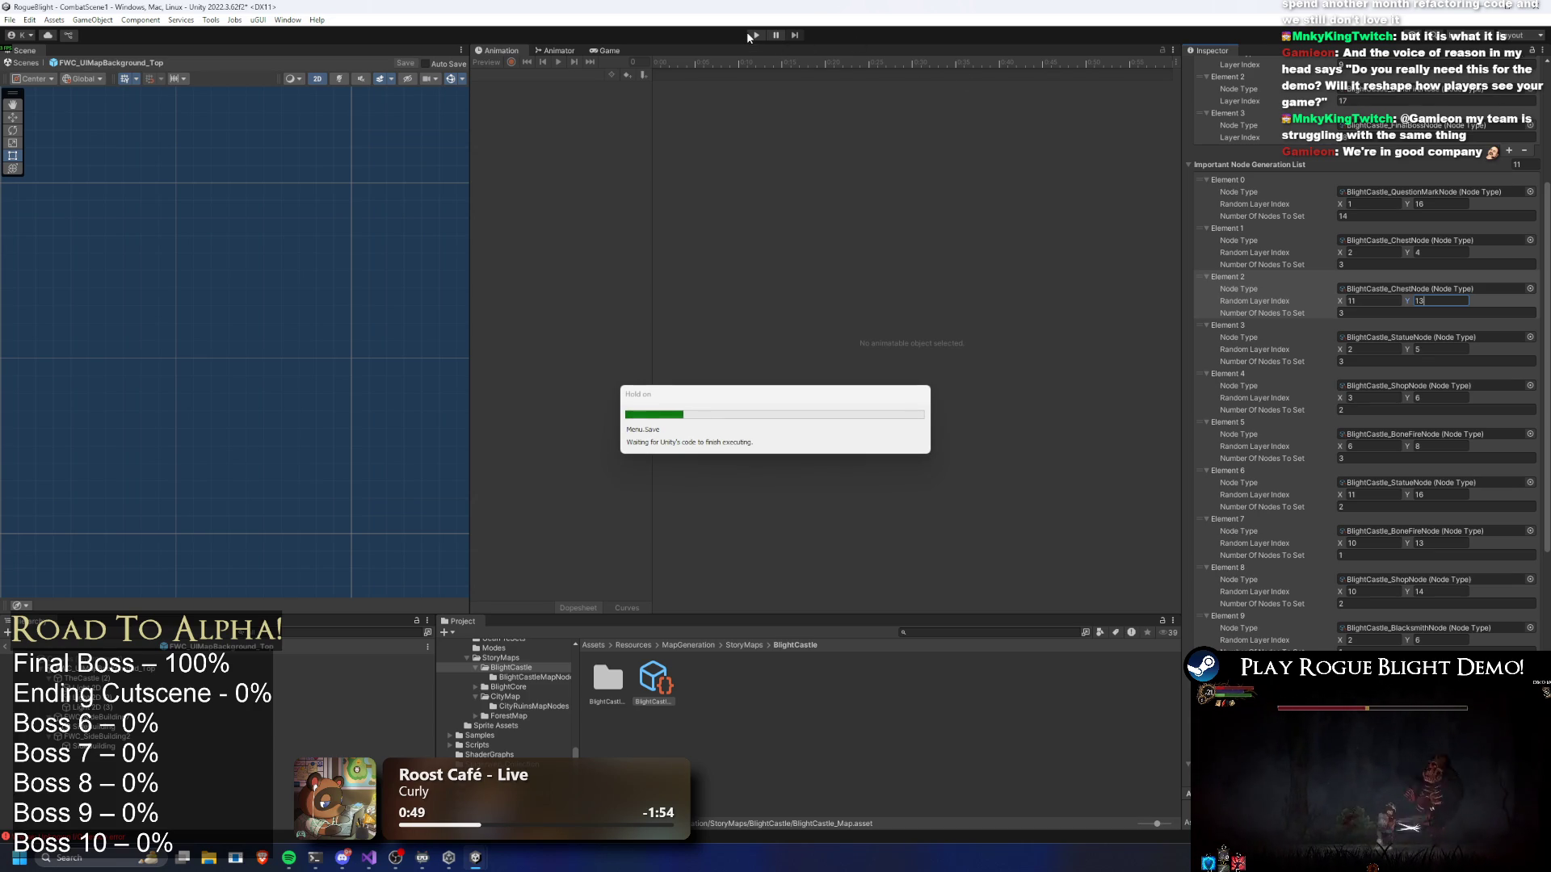
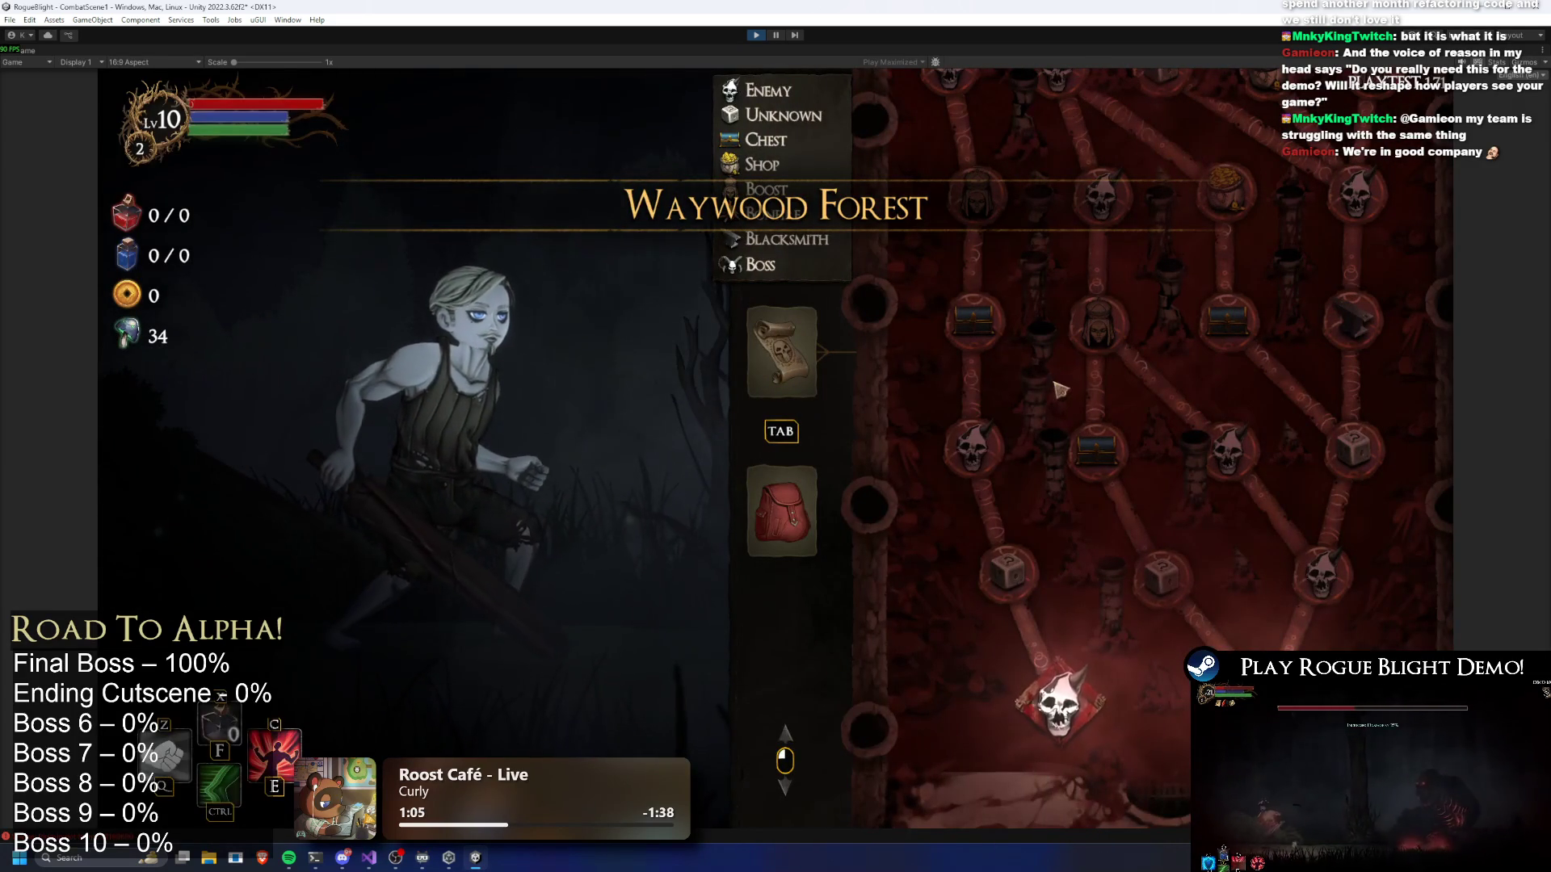
# Regenerate the Waywood Forest map eight times, scrolling to compare each node layout
pyautogui.press('r')
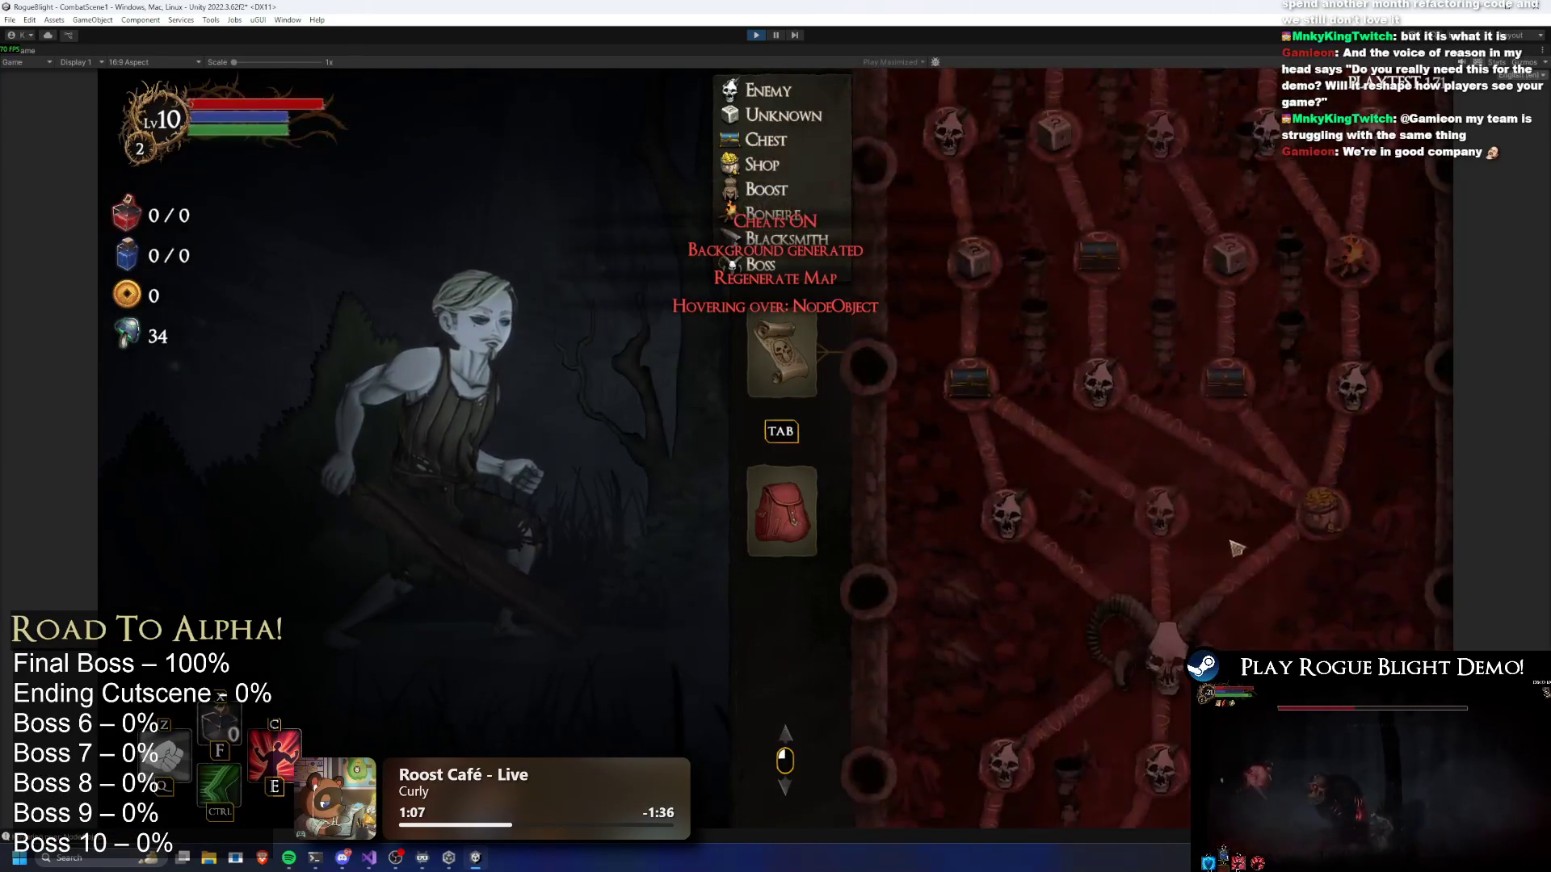
pyautogui.press('r')
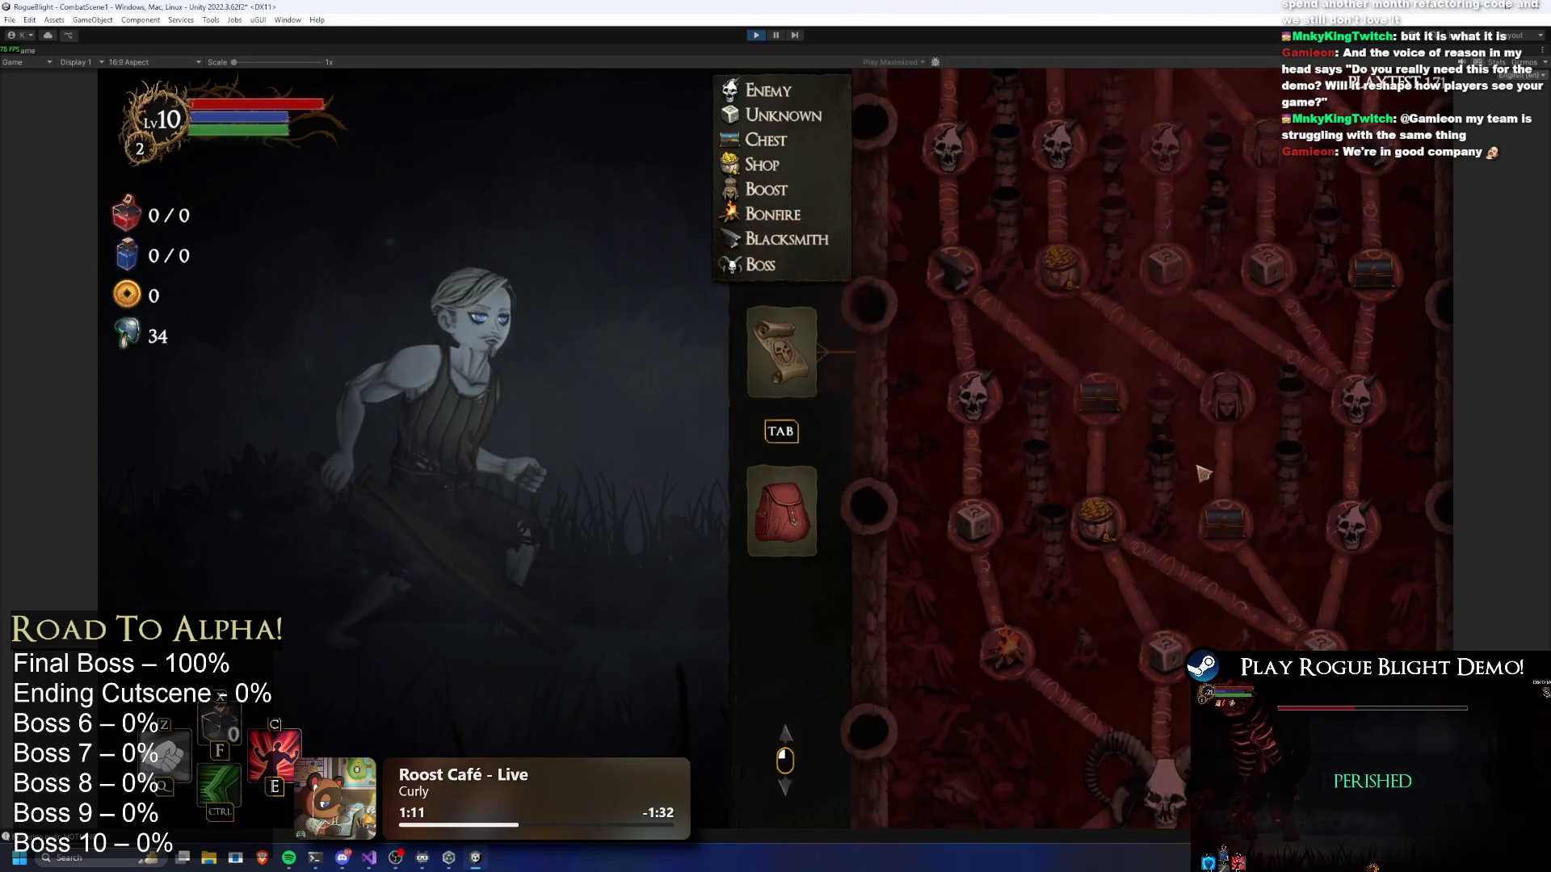
pyautogui.press('r')
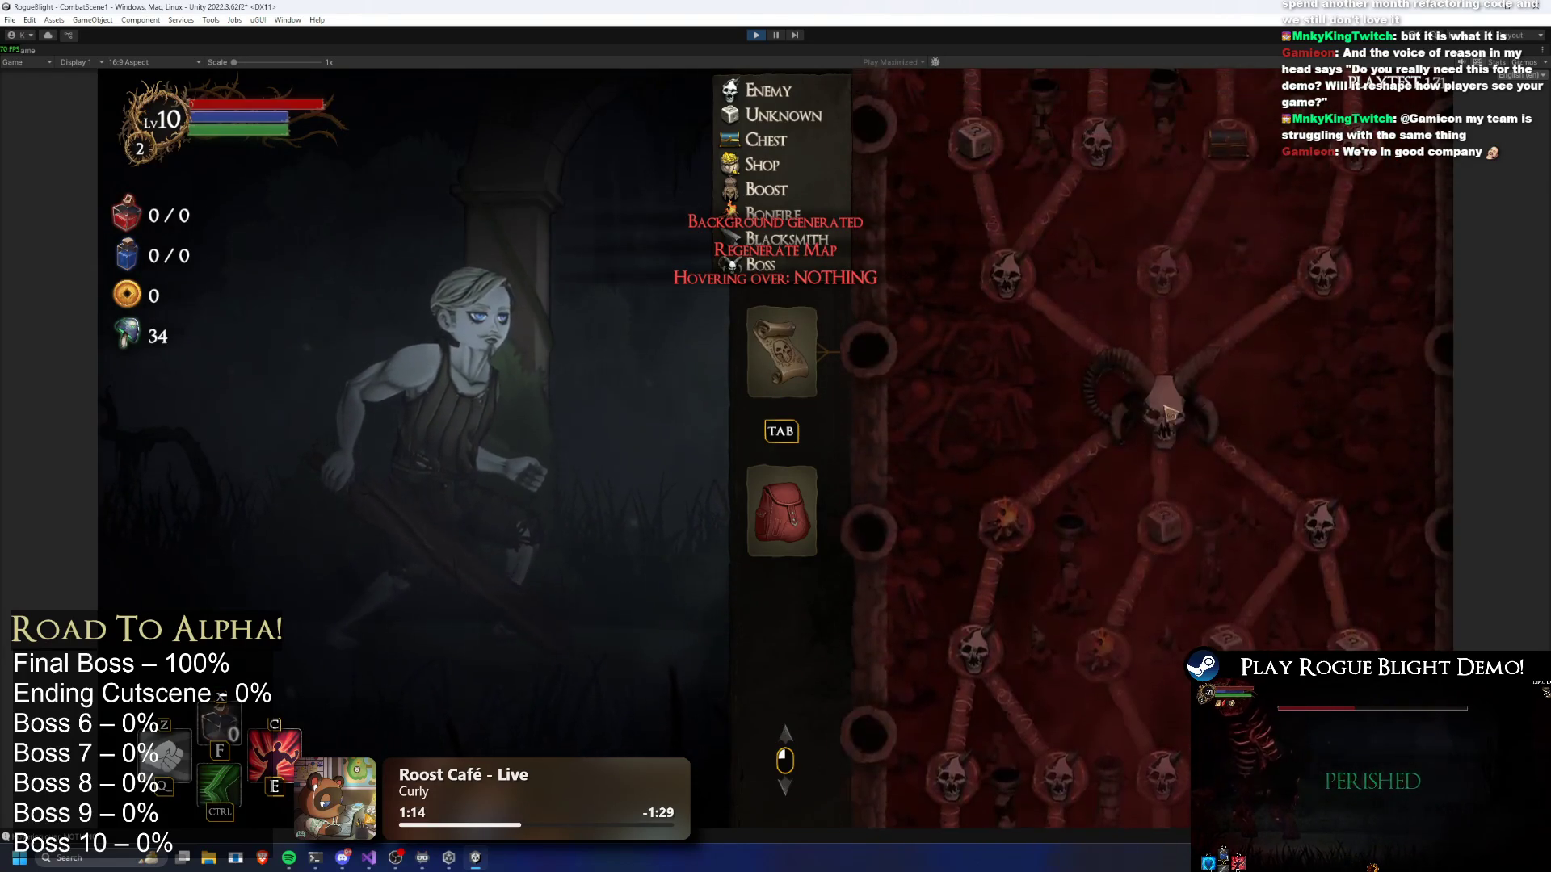
pyautogui.press('r')
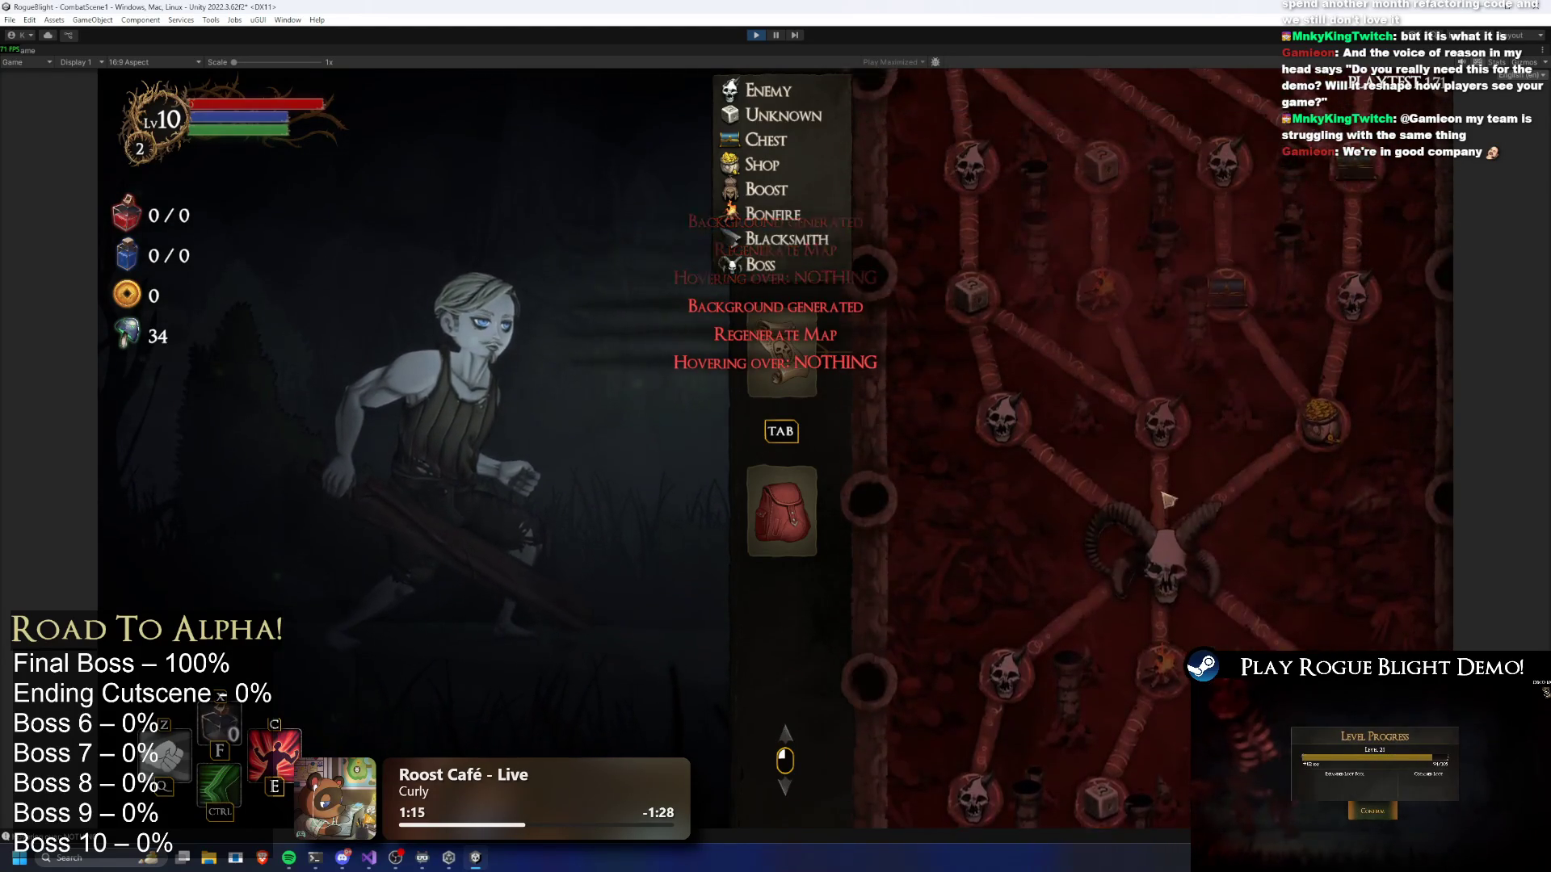
pyautogui.press('r')
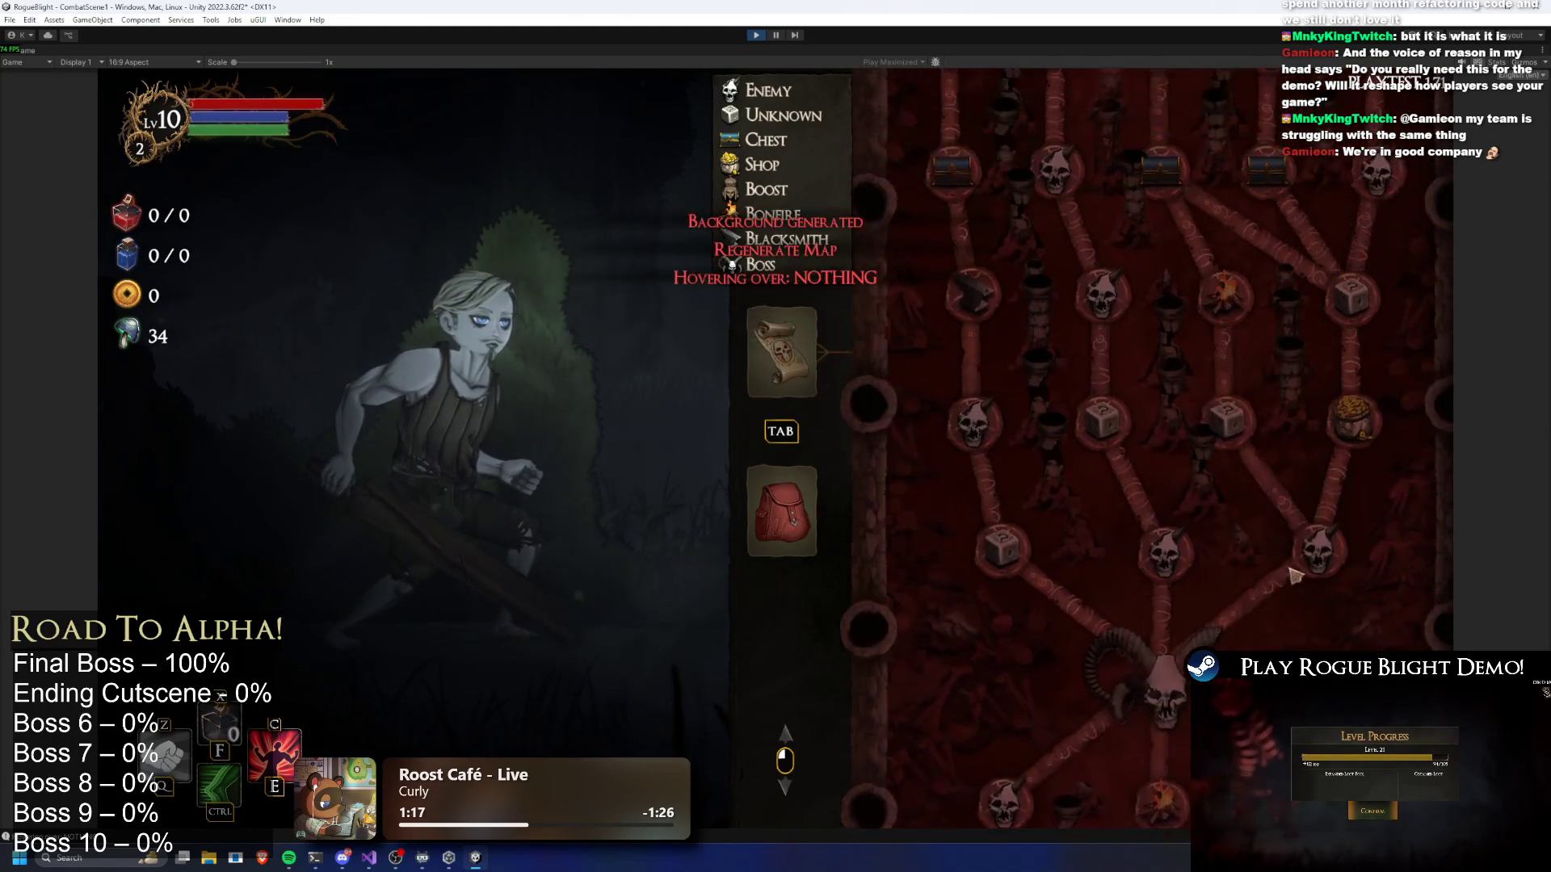
pyautogui.scroll(1, 1289, 559)
pyautogui.press('r')
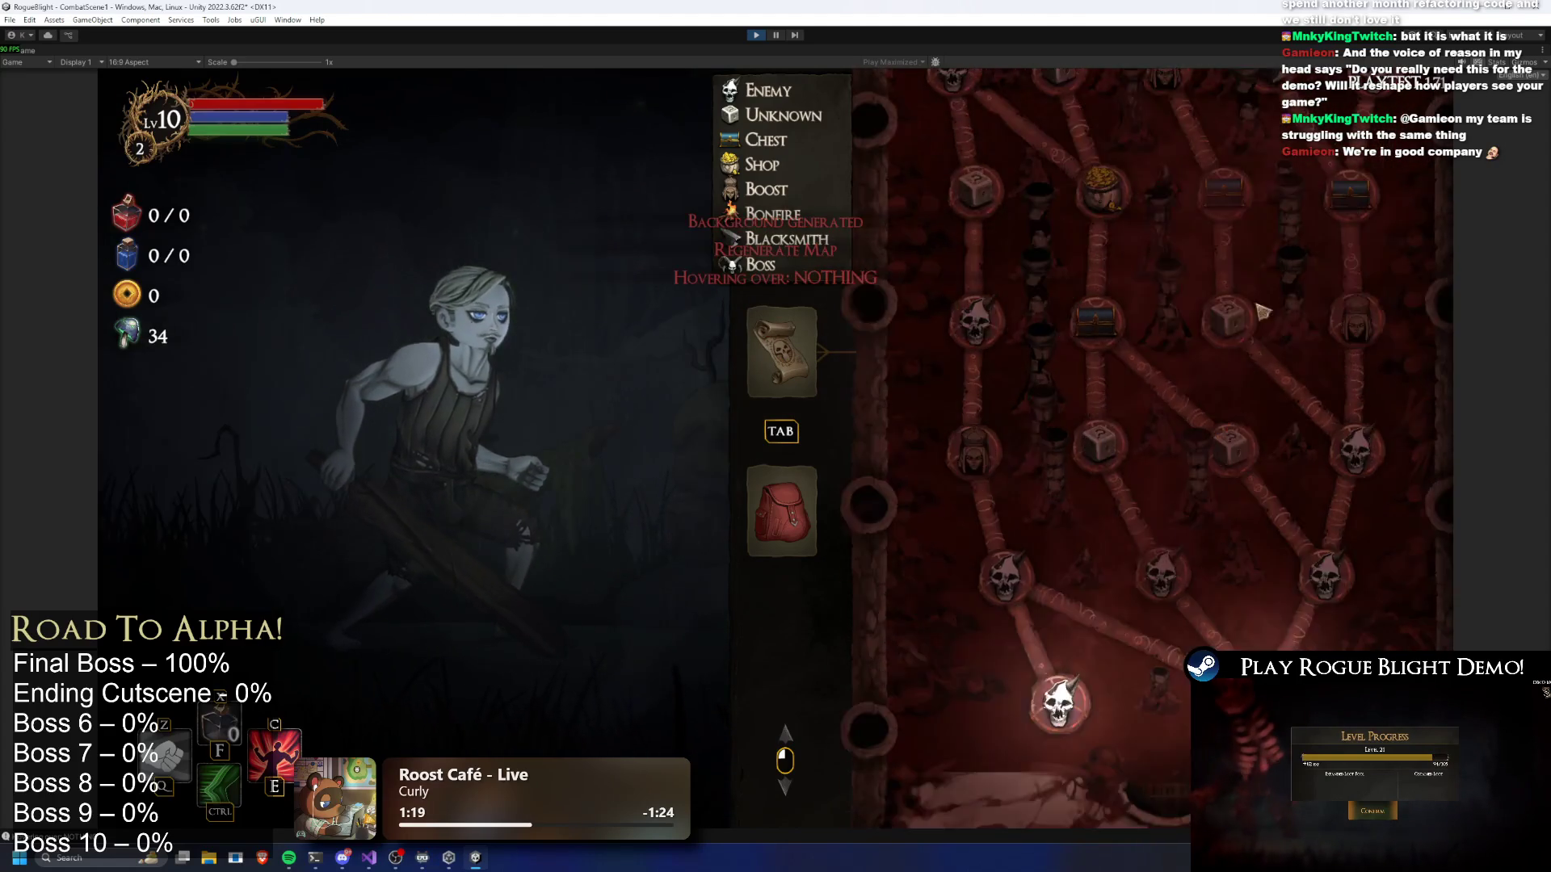
pyautogui.scroll(4, 1163, 574)
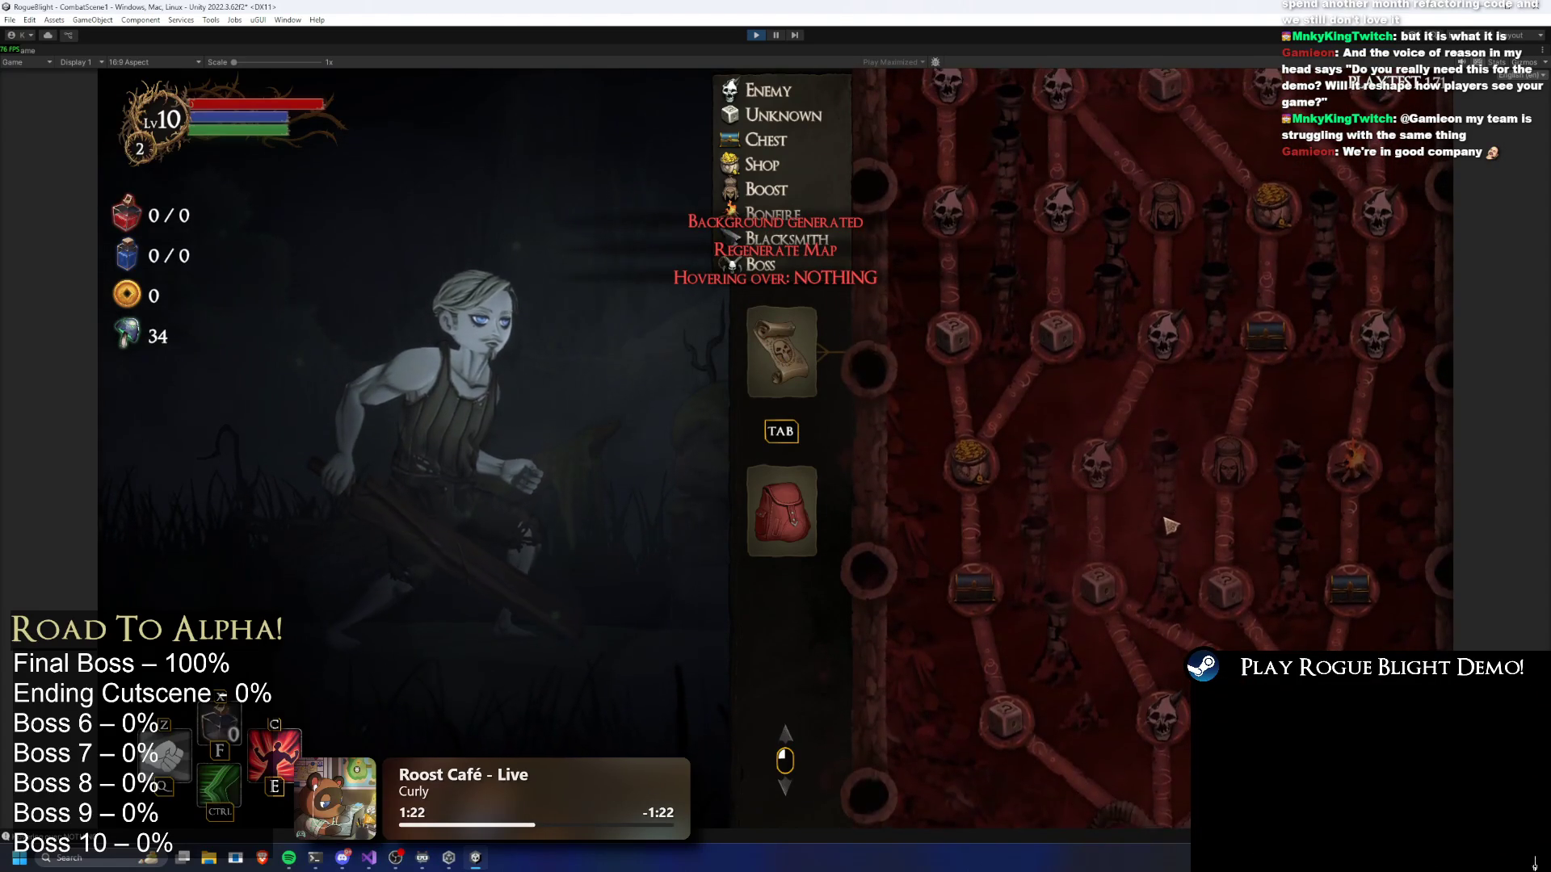
pyautogui.scroll(1, 1092, 432)
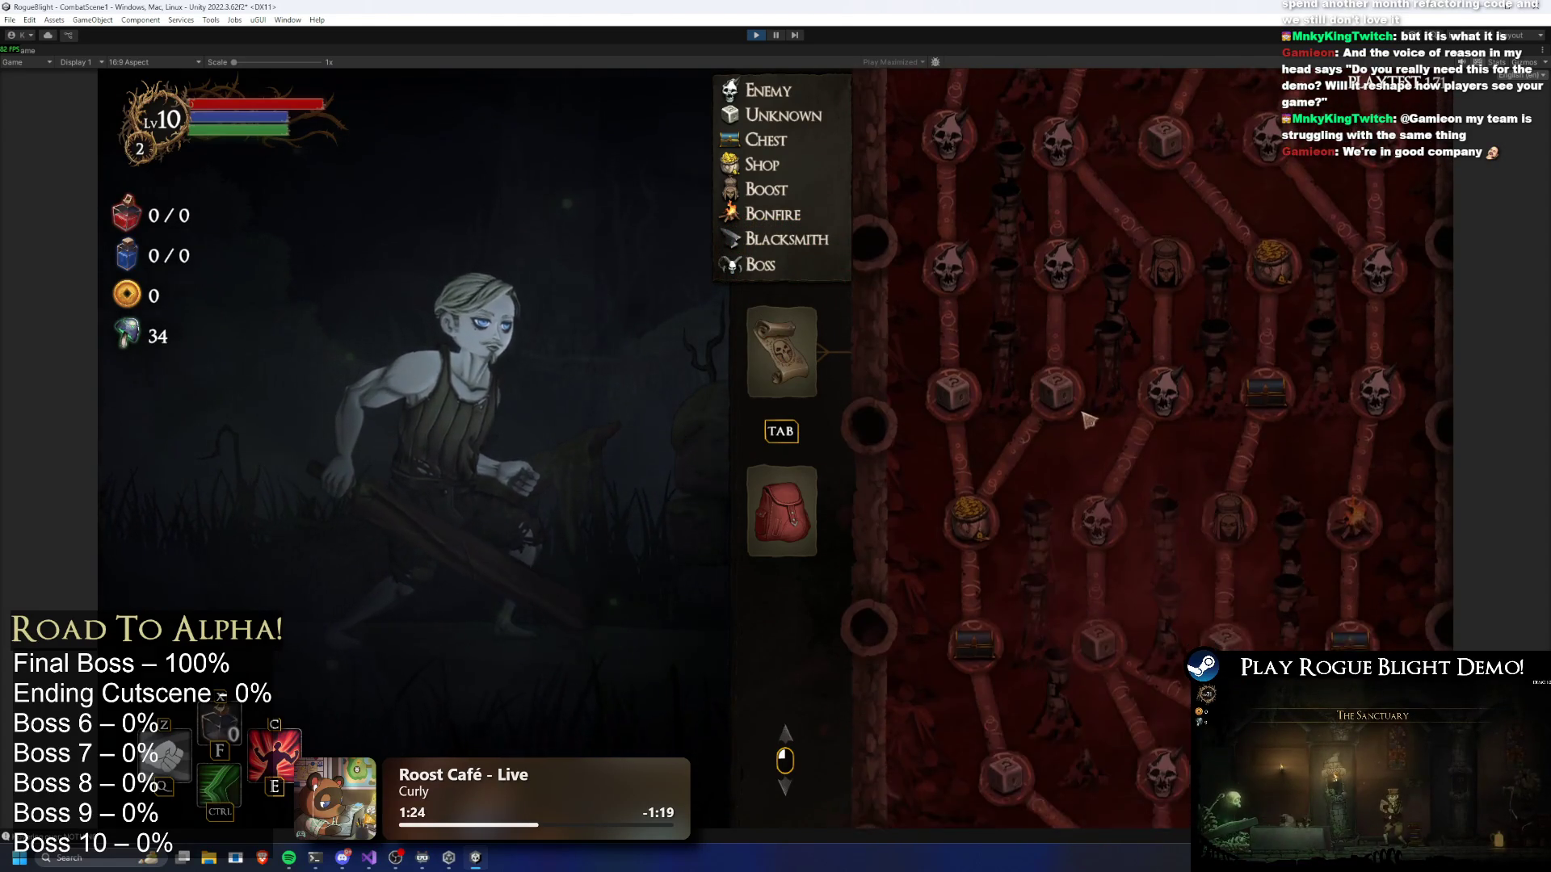
pyautogui.press('r')
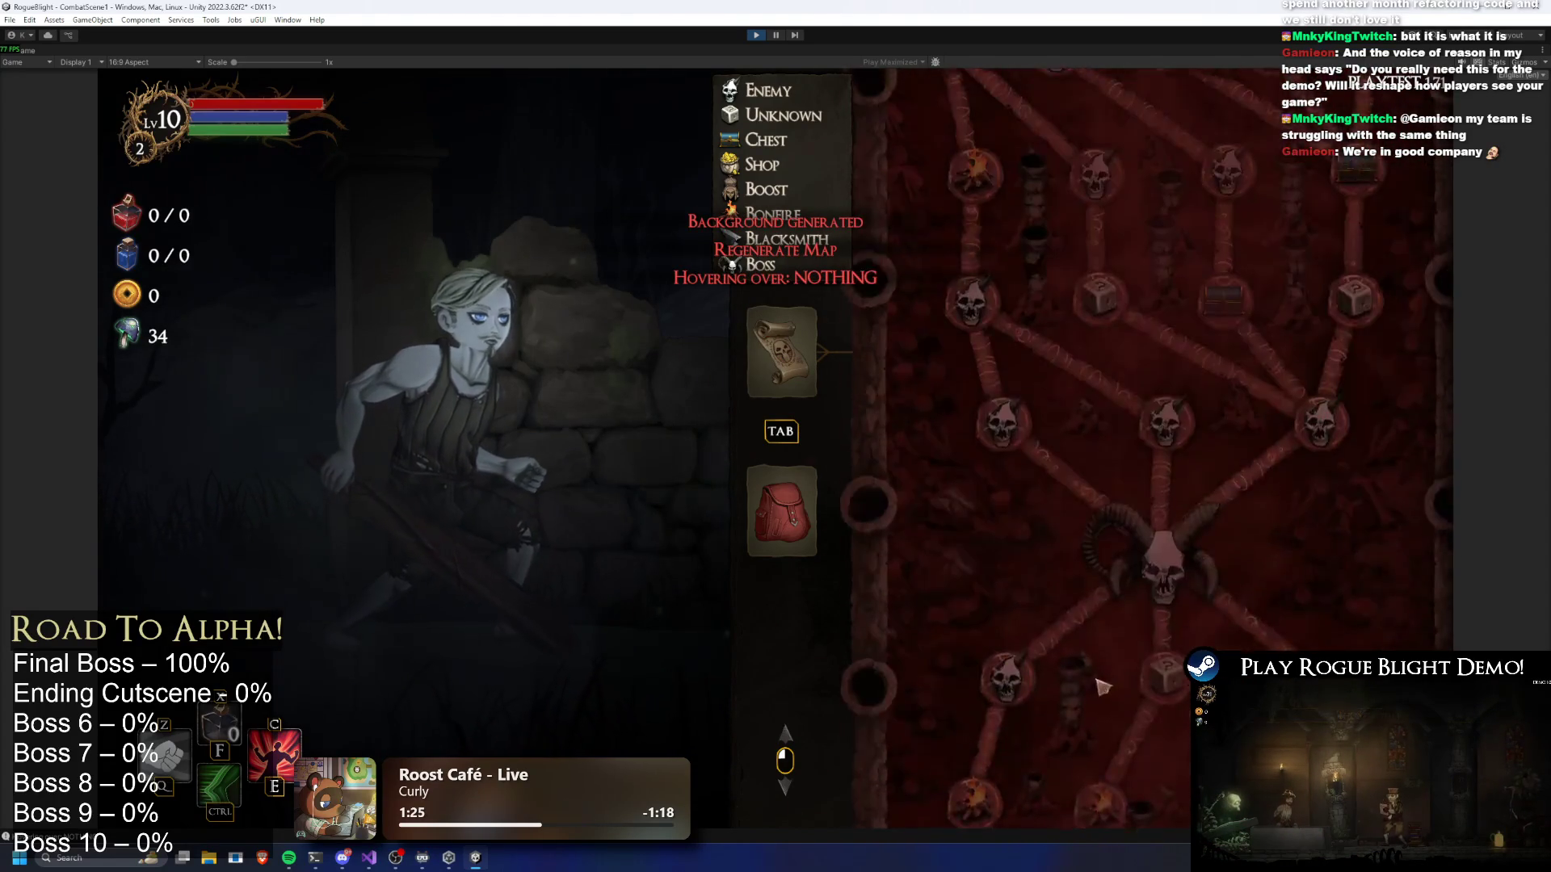
pyautogui.press('r')
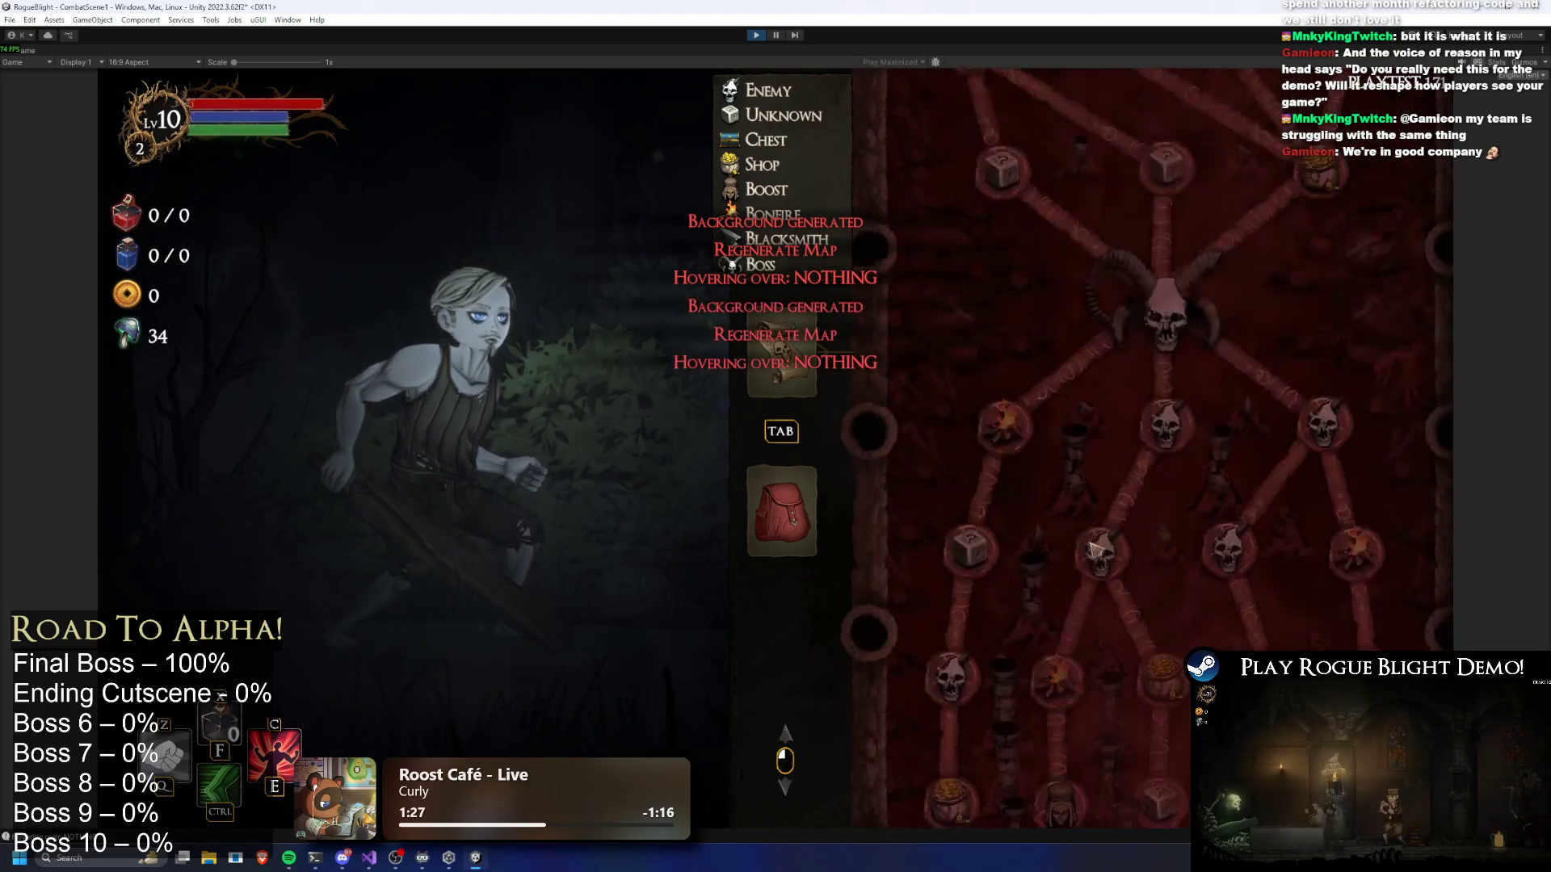
pyautogui.scroll(-10, 1123, 493)
# Pan up to the boss node, regenerate six more layouts, then stop Play mode
pyautogui.moveTo(1169, 458); pyautogui.dragTo(1130, 521)
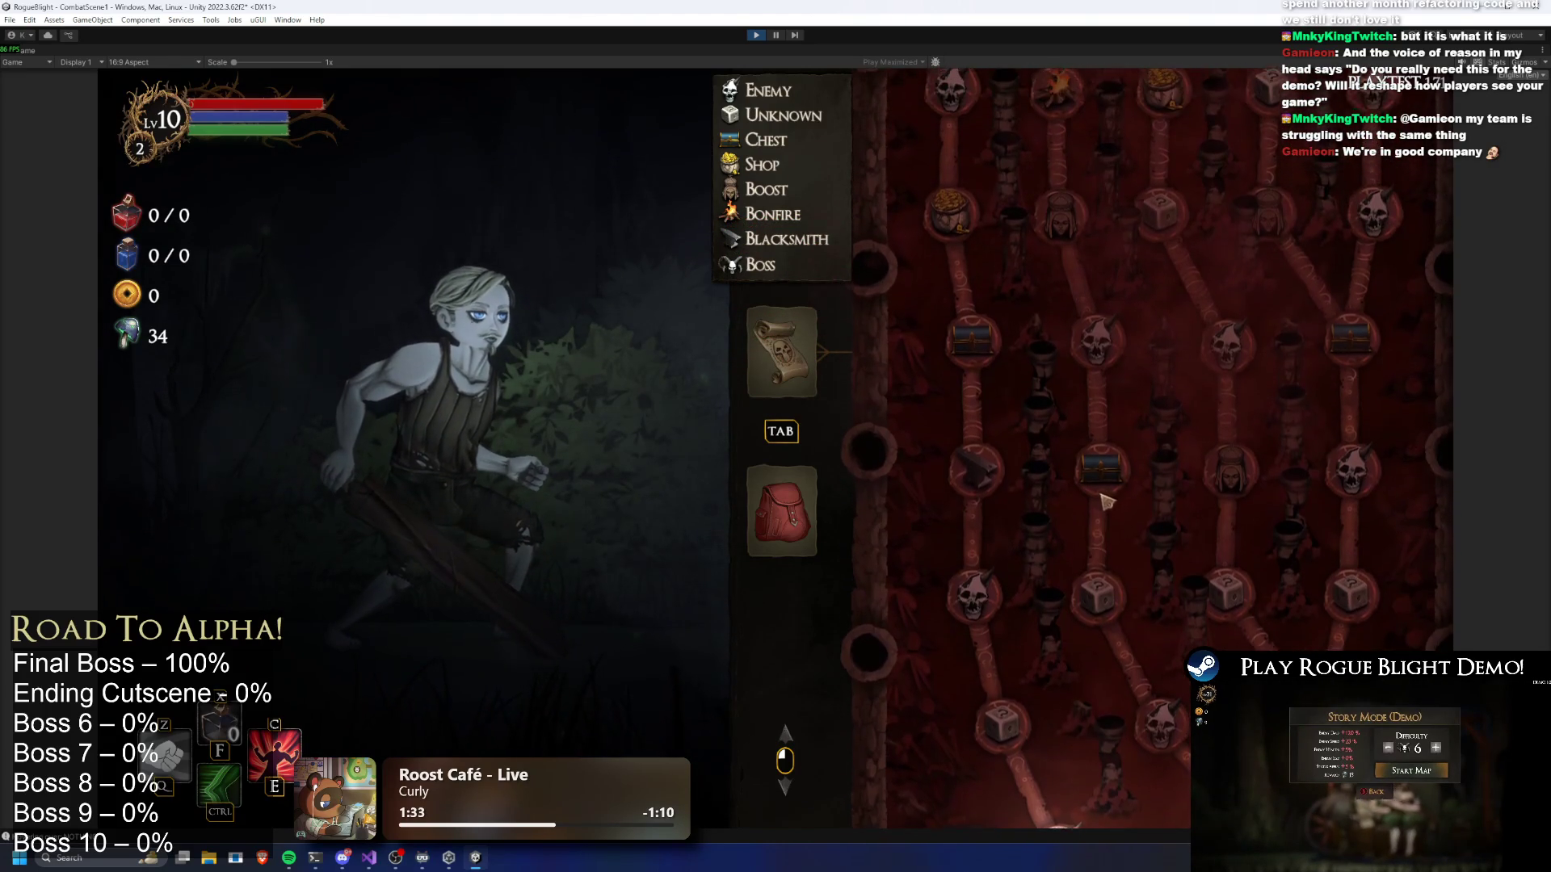
pyautogui.moveTo(1115, 438); pyautogui.dragTo(1149, 737)
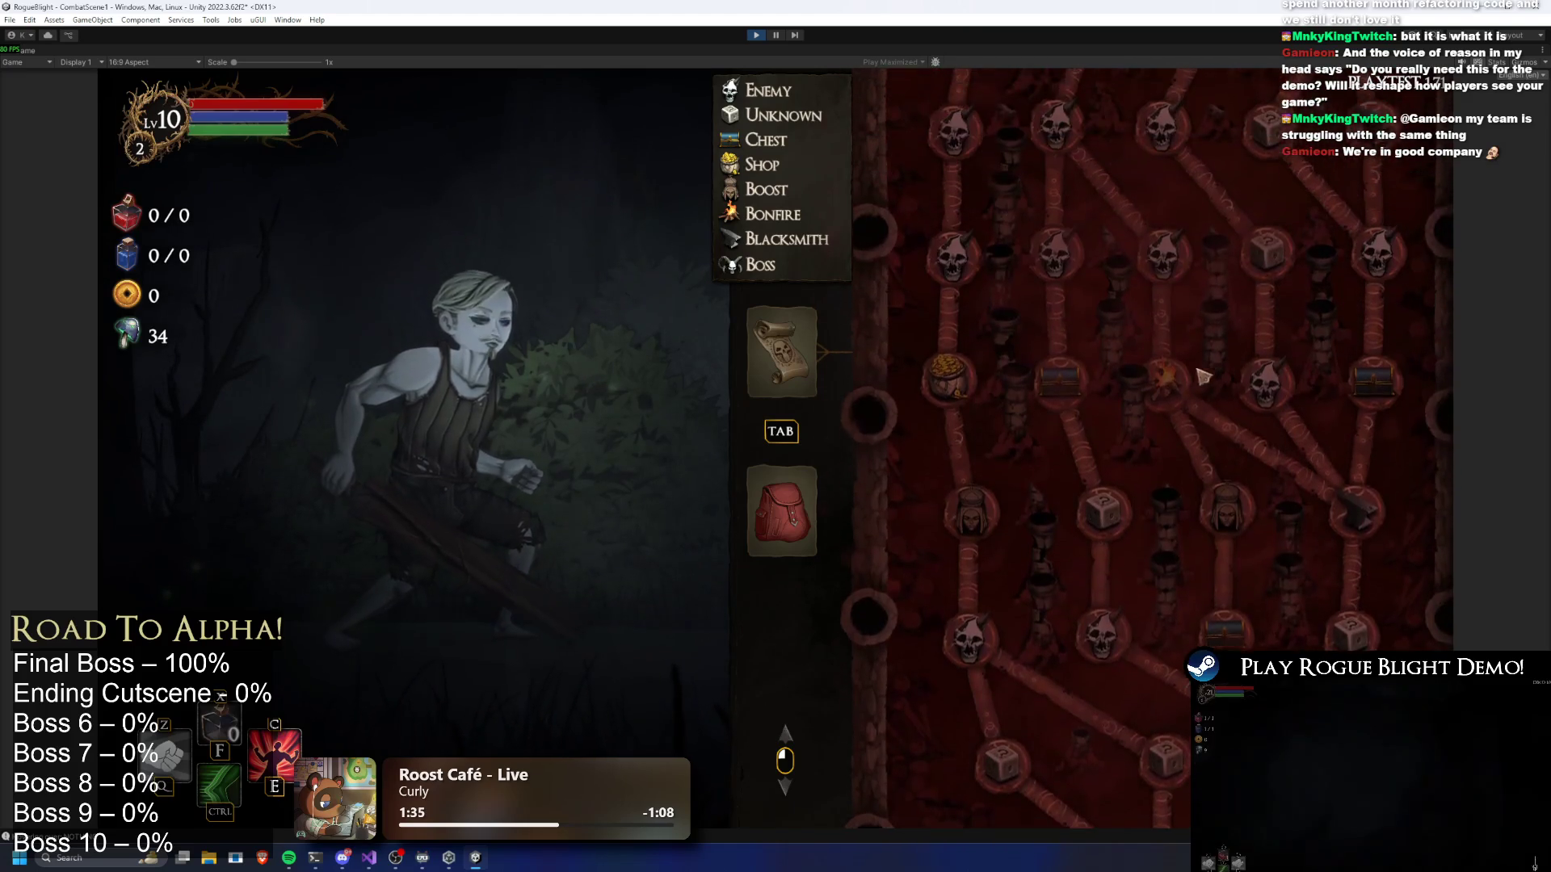
pyautogui.moveTo(1204, 379); pyautogui.dragTo(1203, 525)
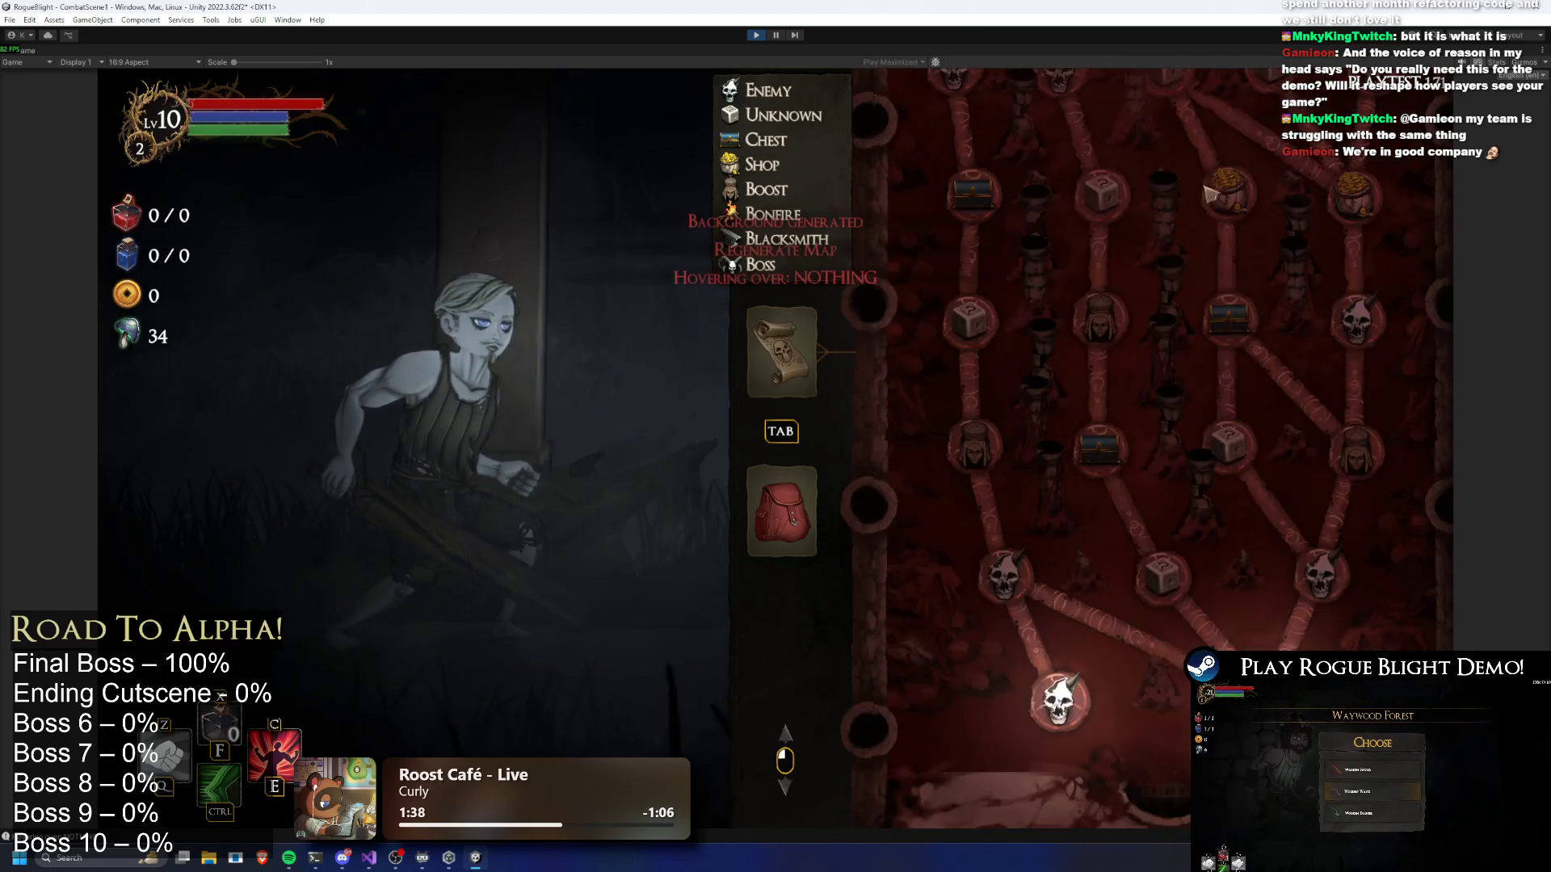
pyautogui.press('r')
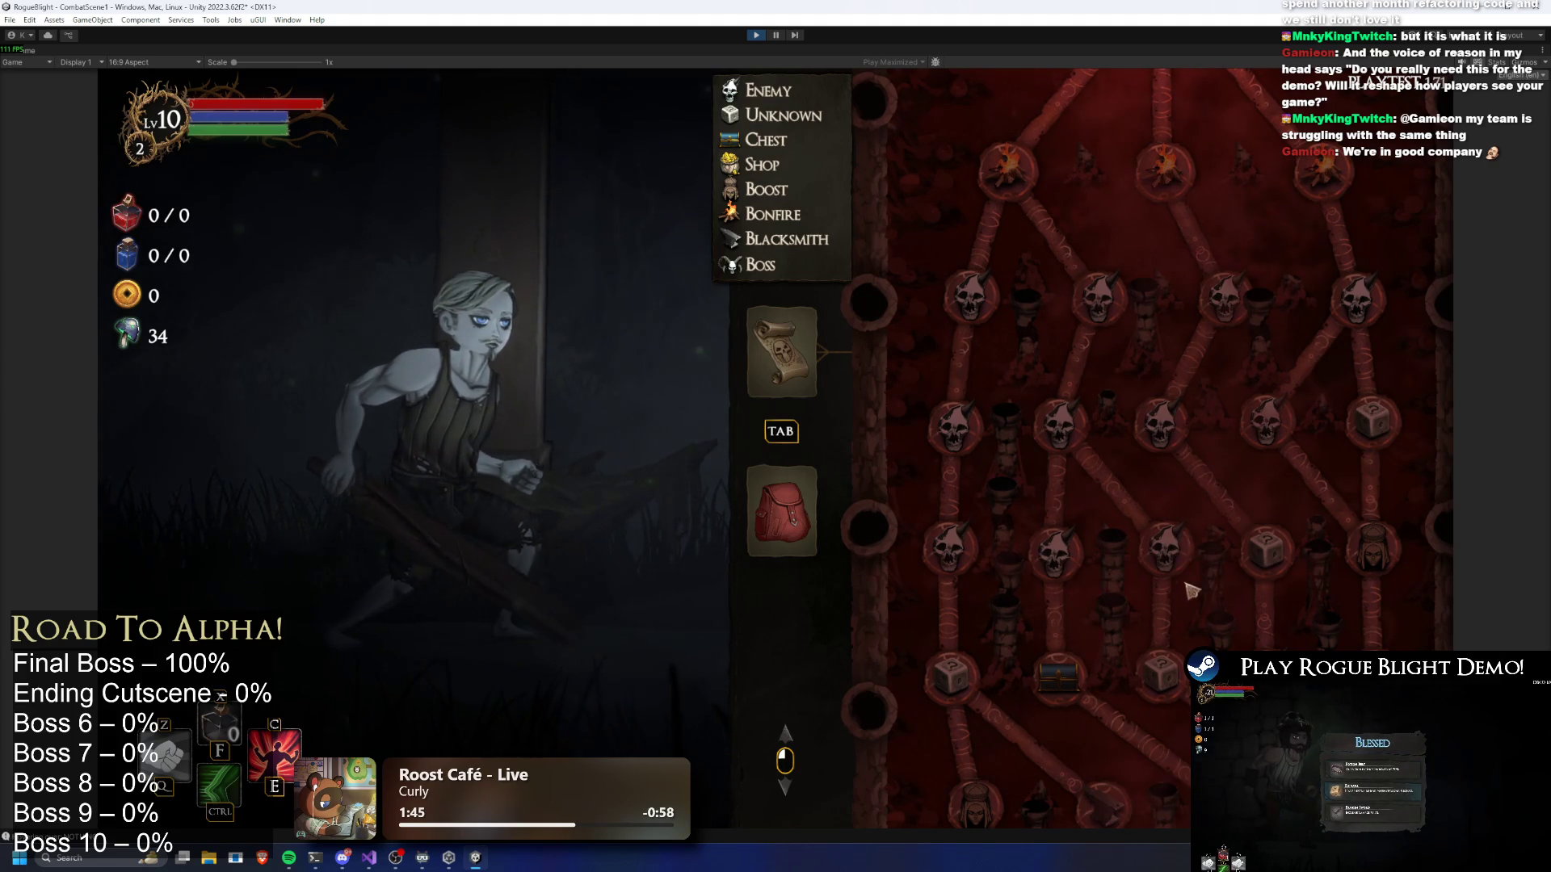
pyautogui.scroll(-3, 1118, 470)
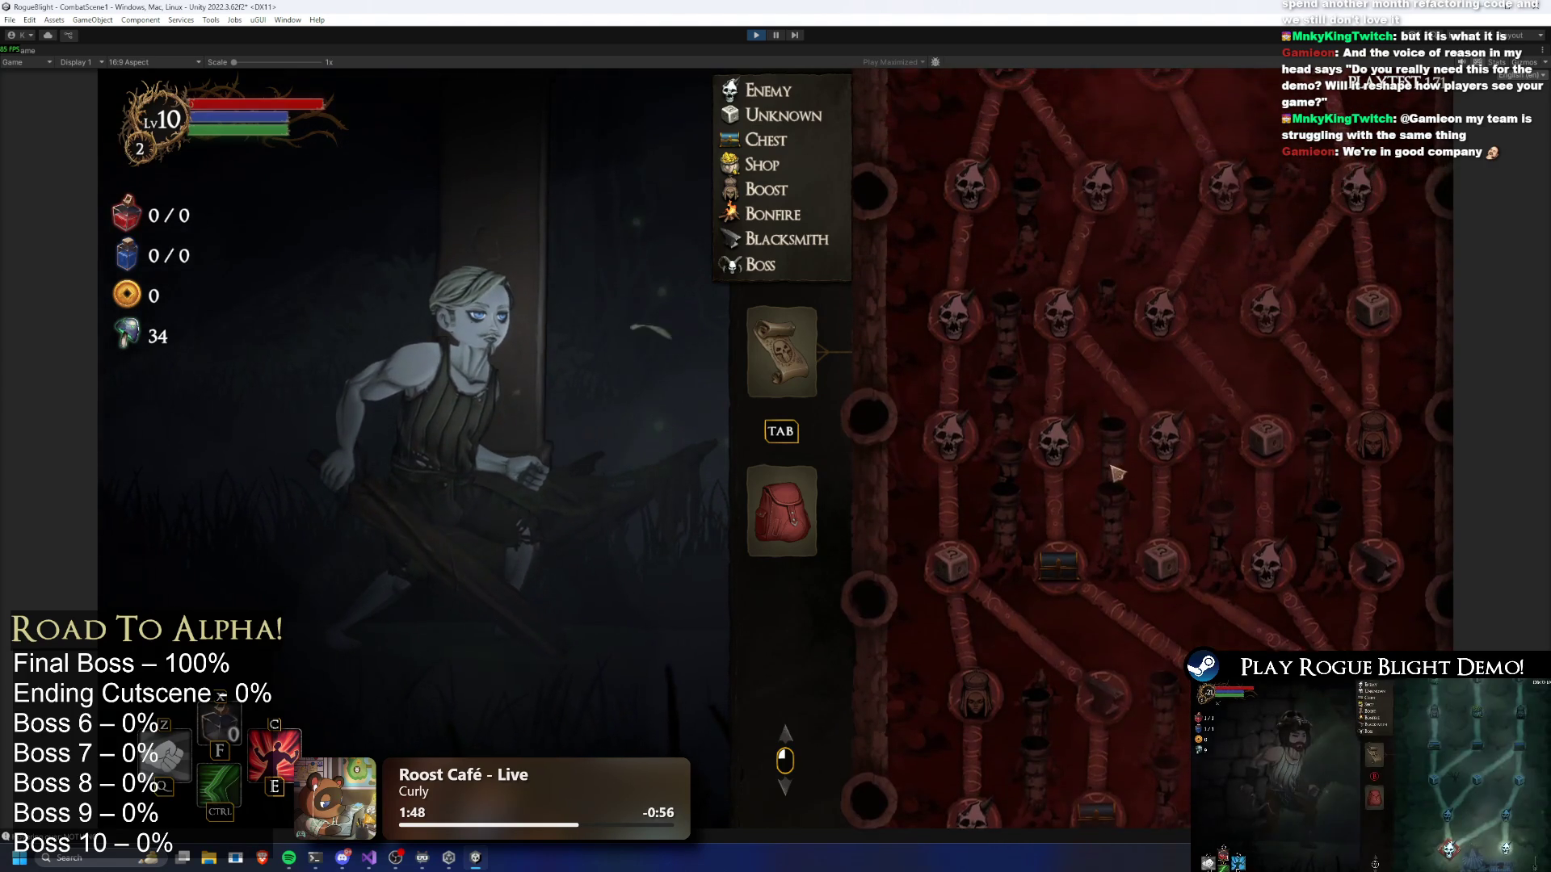
pyautogui.press('r')
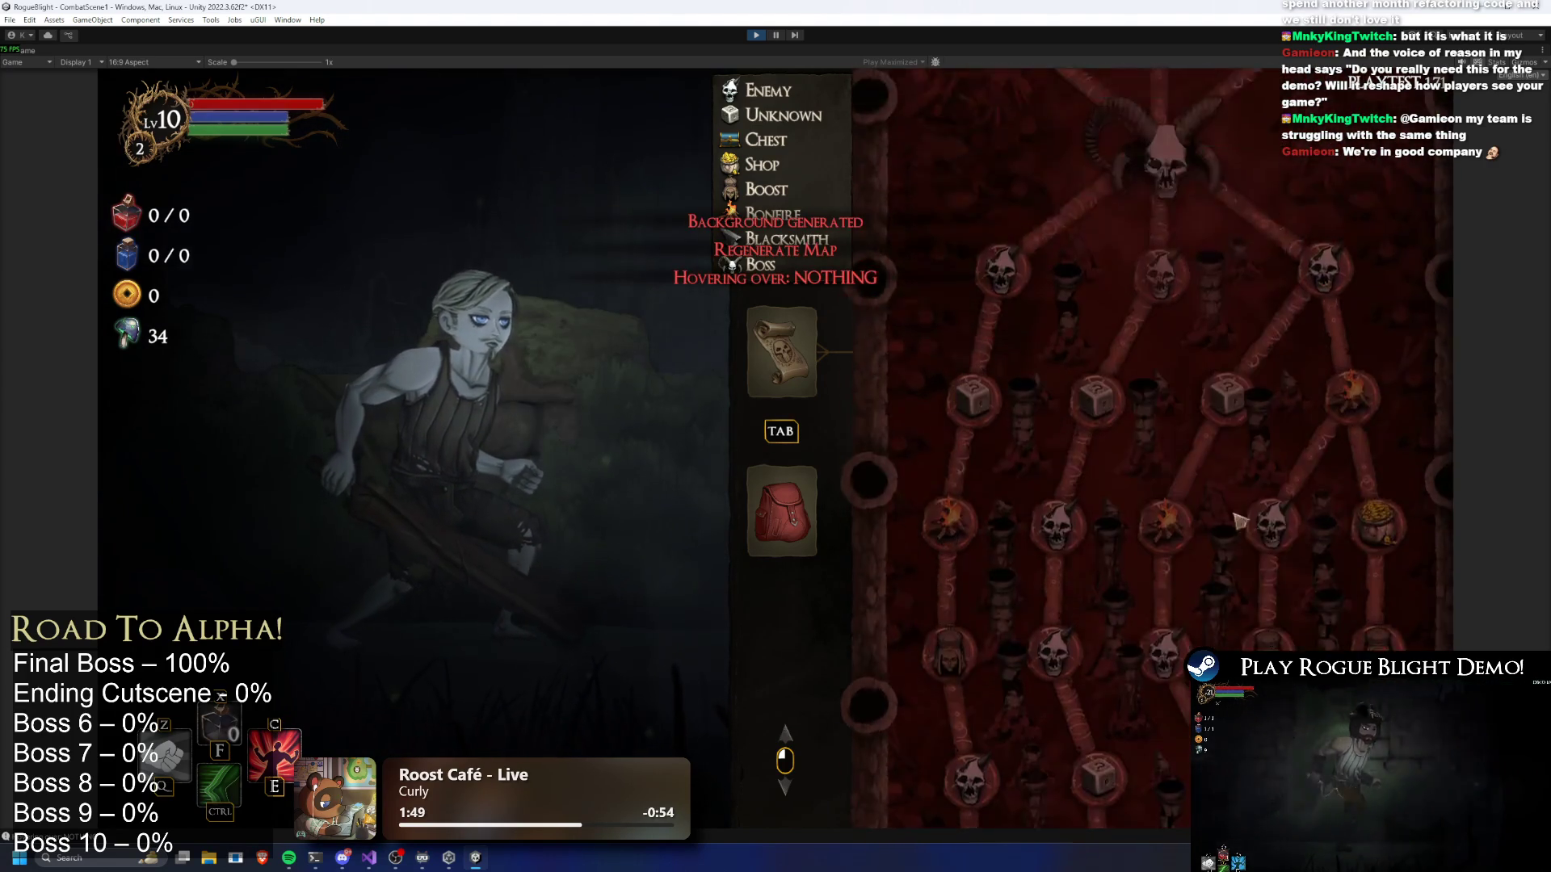
pyautogui.press('r')
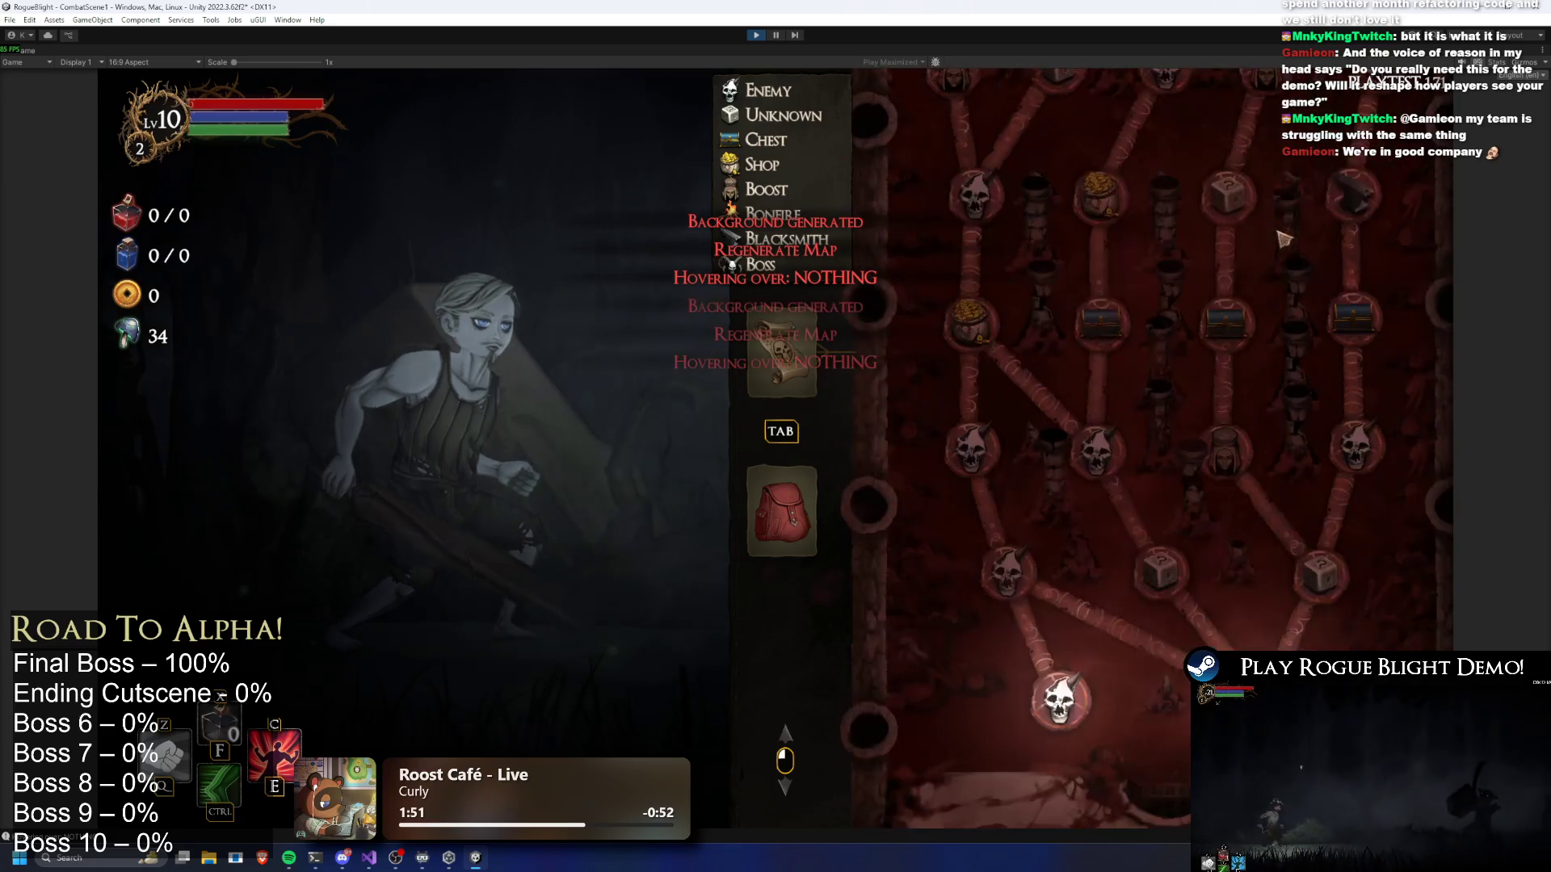
pyautogui.press('r')
pyautogui.press('r')
pyautogui.press('r')
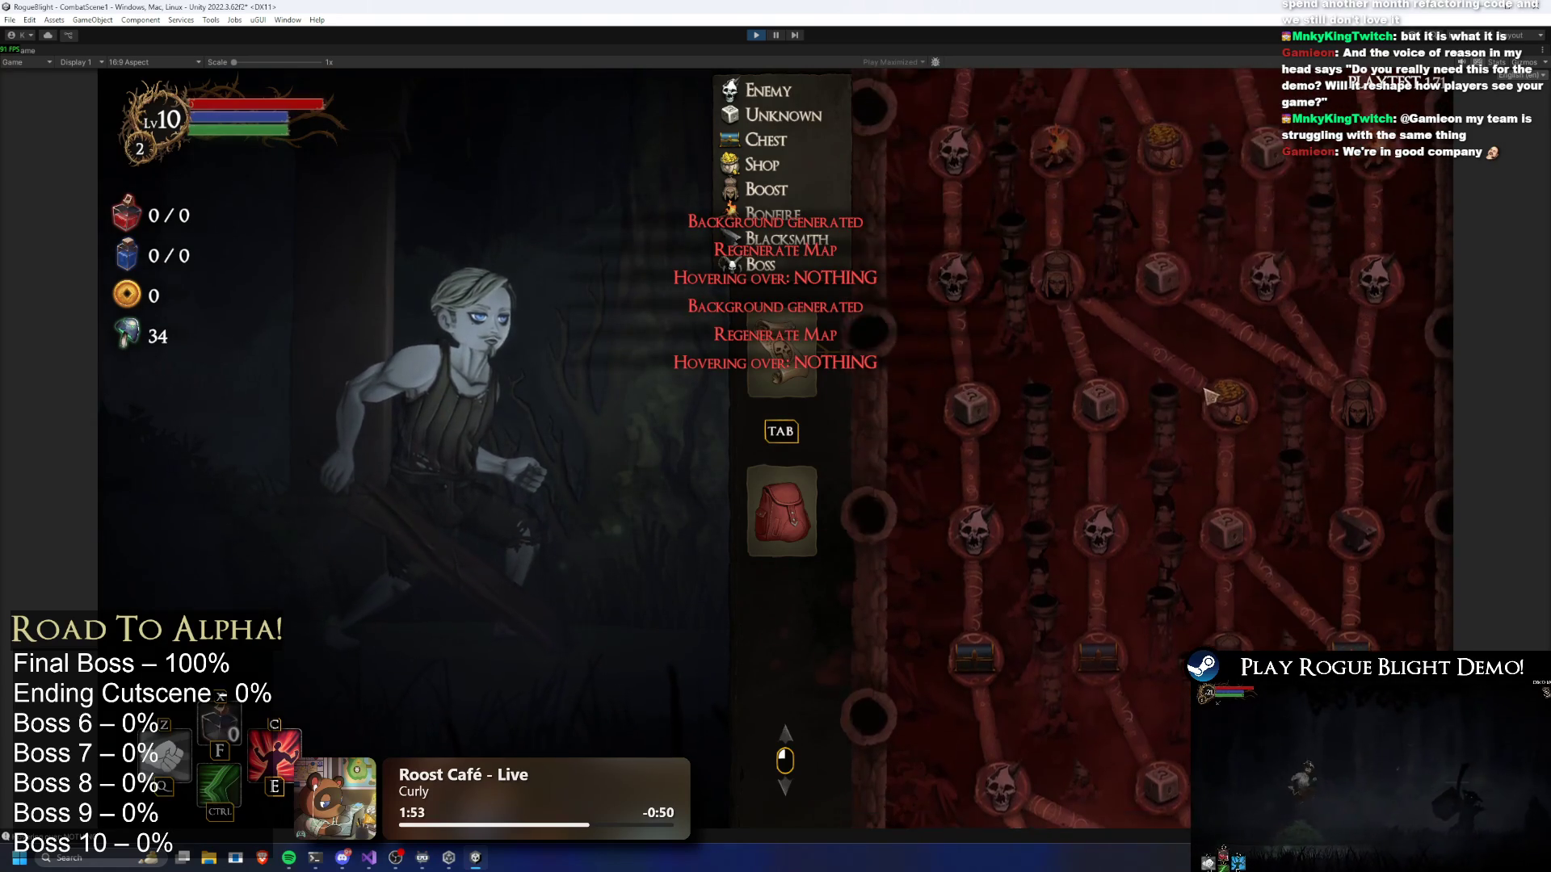
pyautogui.press('r')
pyautogui.press('r')
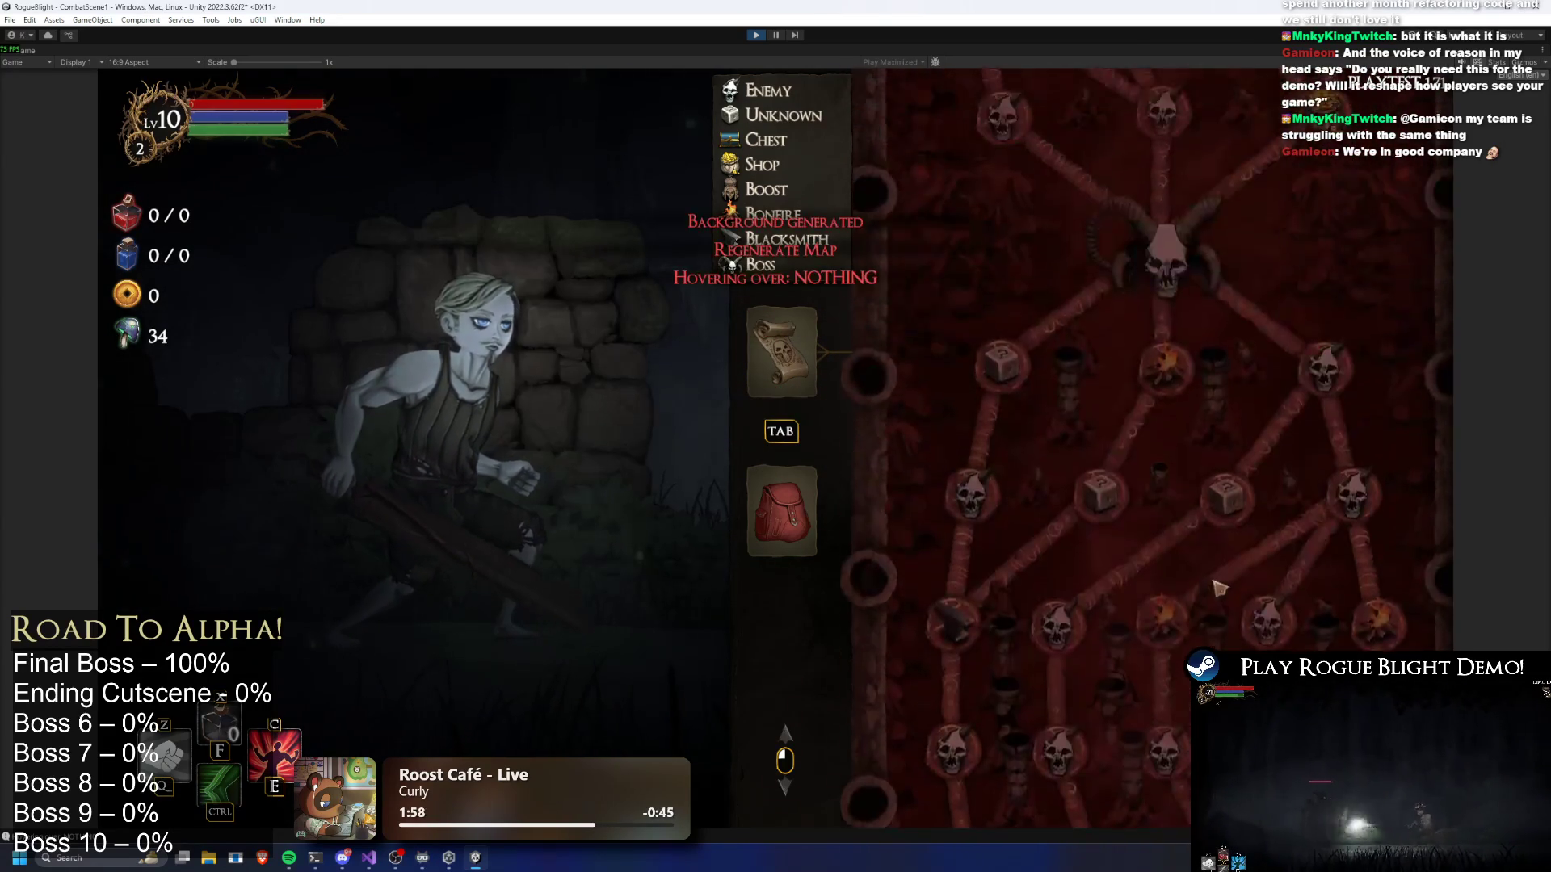
pyautogui.scroll(-3, 1181, 349)
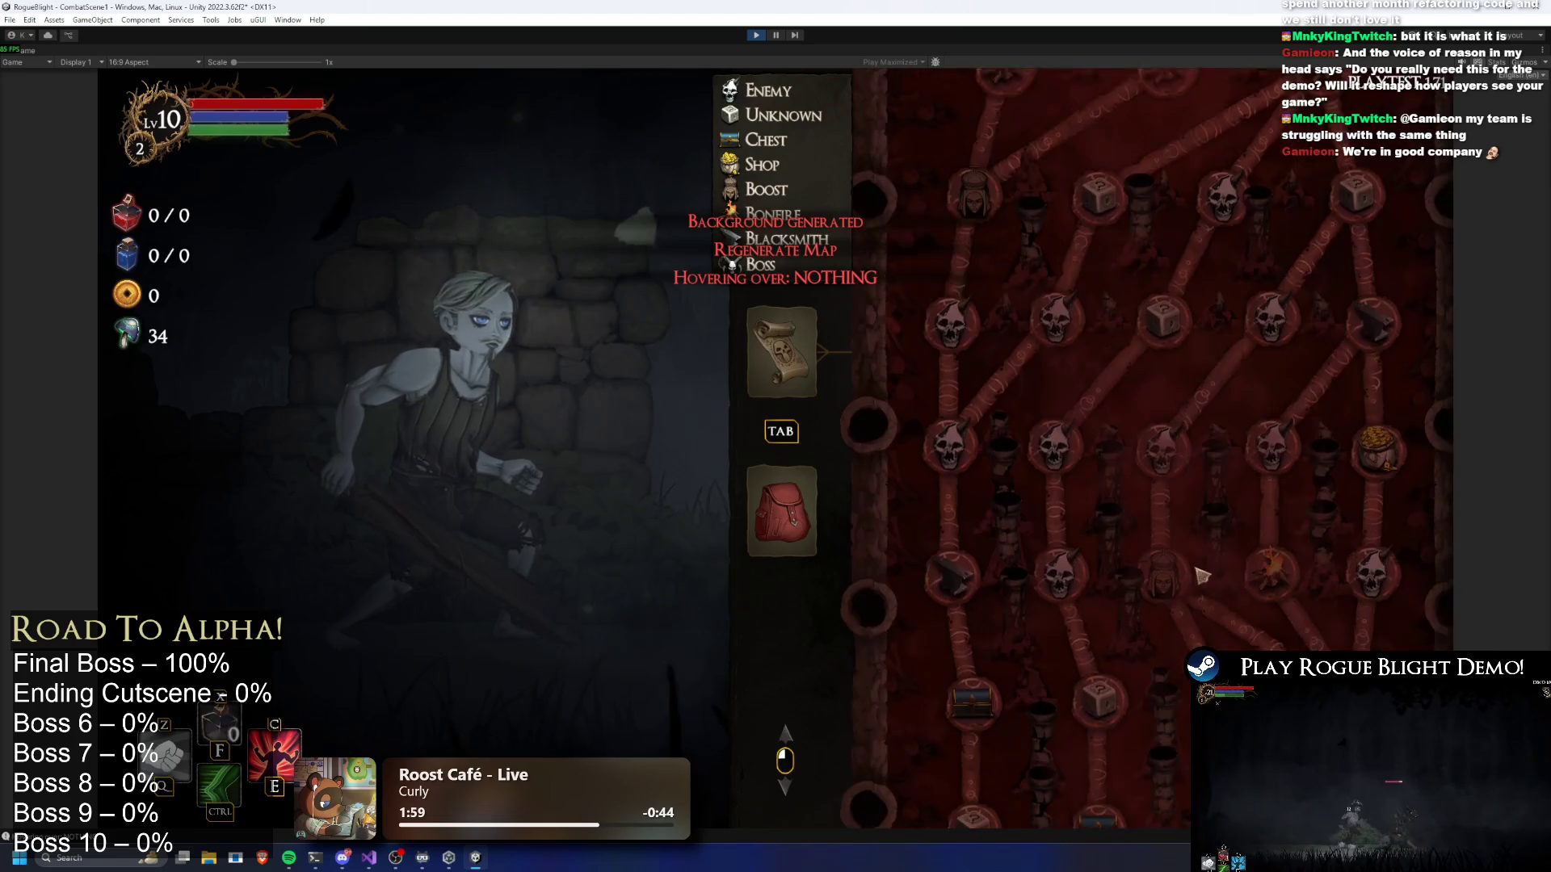
pyautogui.press('r')
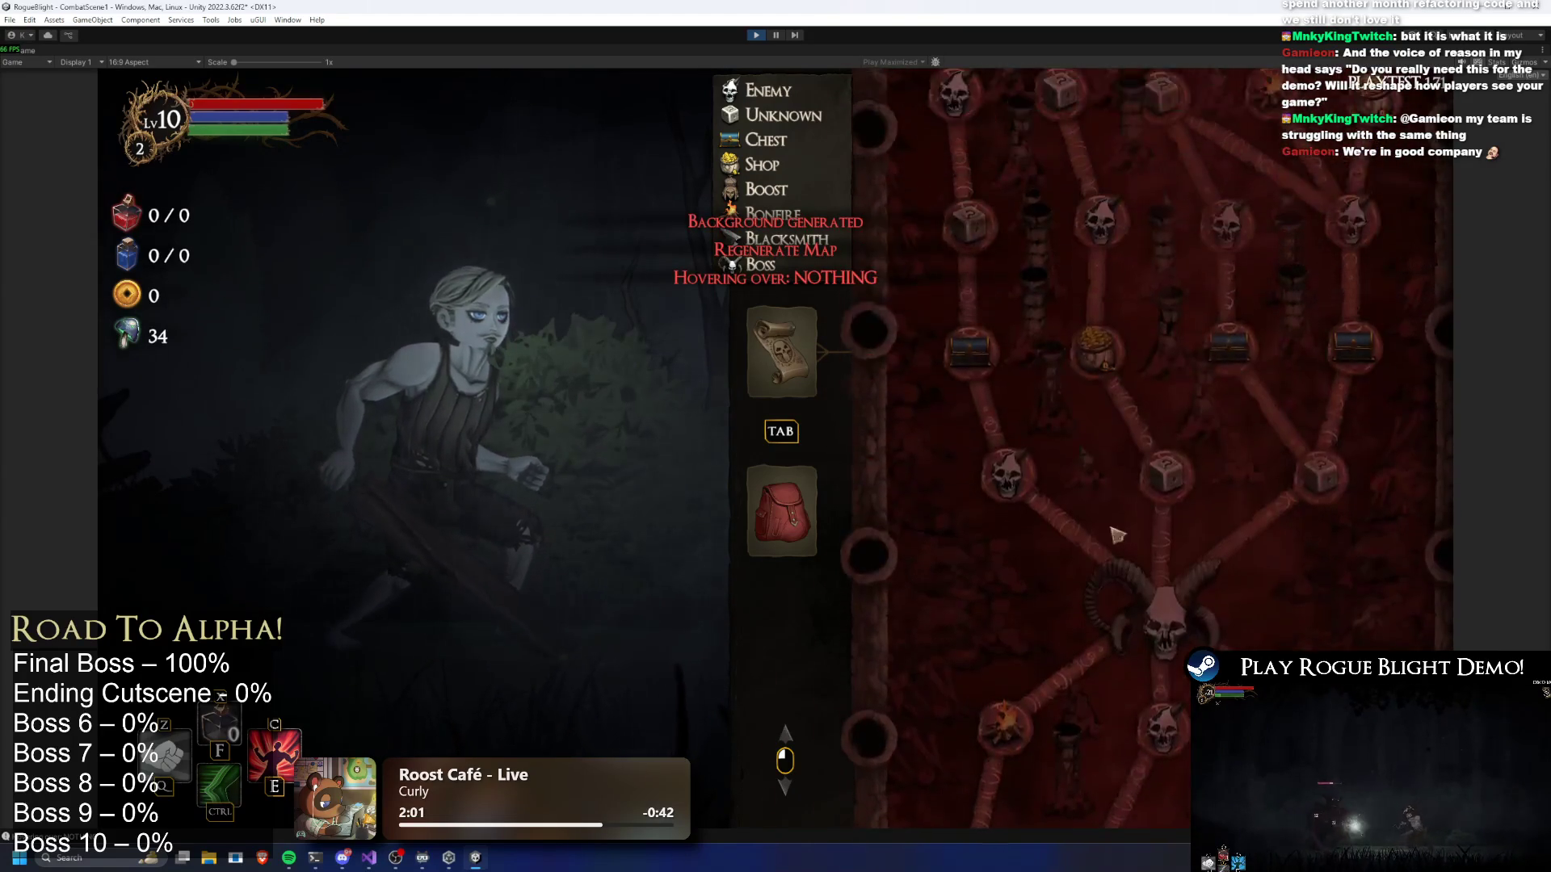
pyautogui.scroll(-5, 1147, 719)
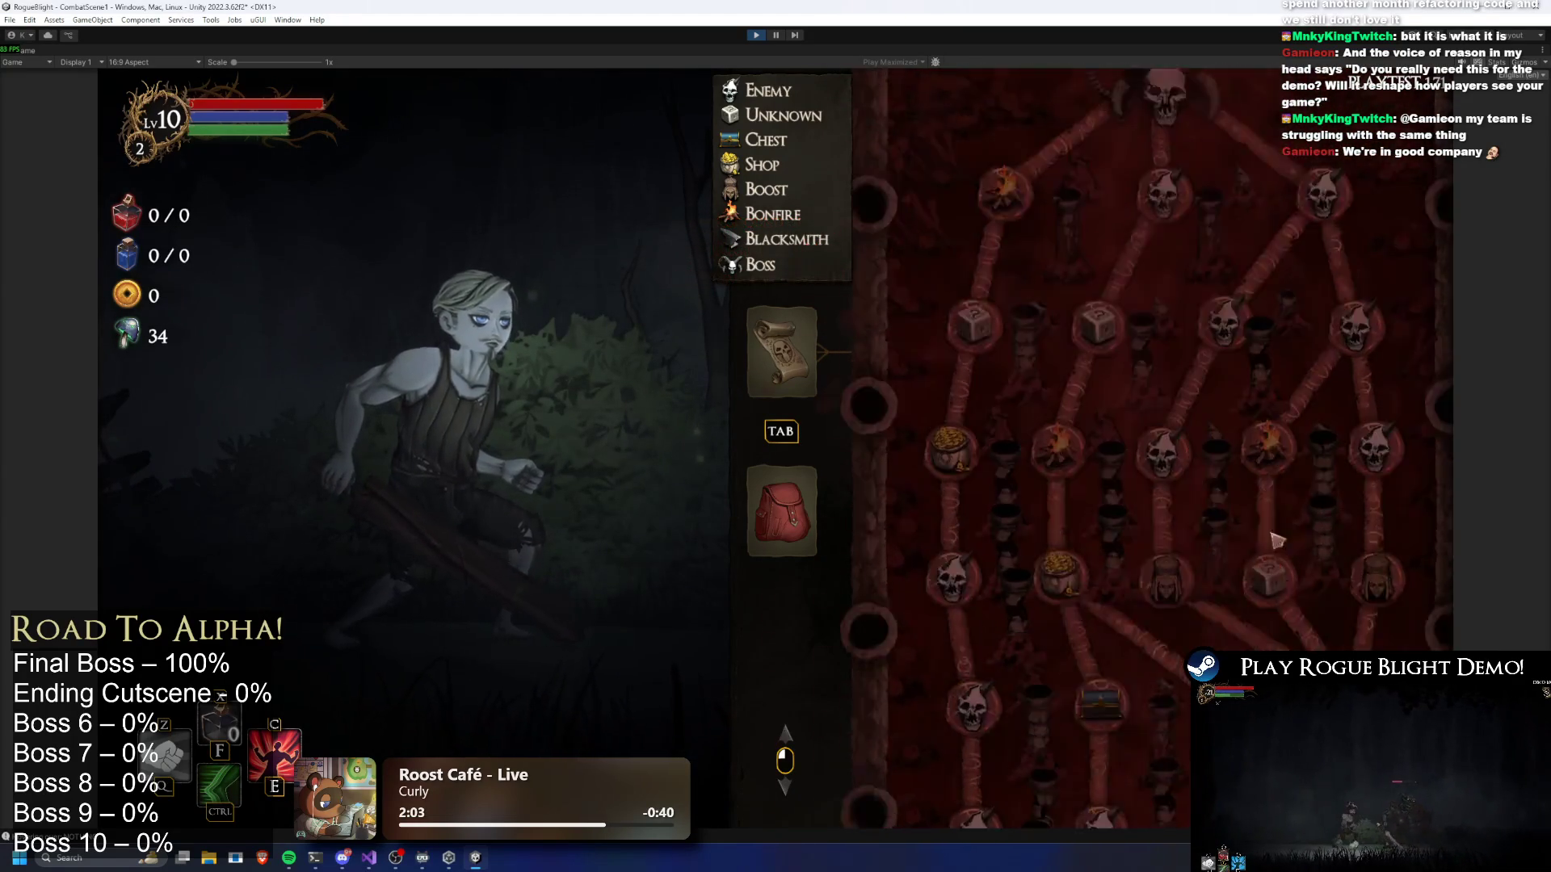
pyautogui.click(758, 35)
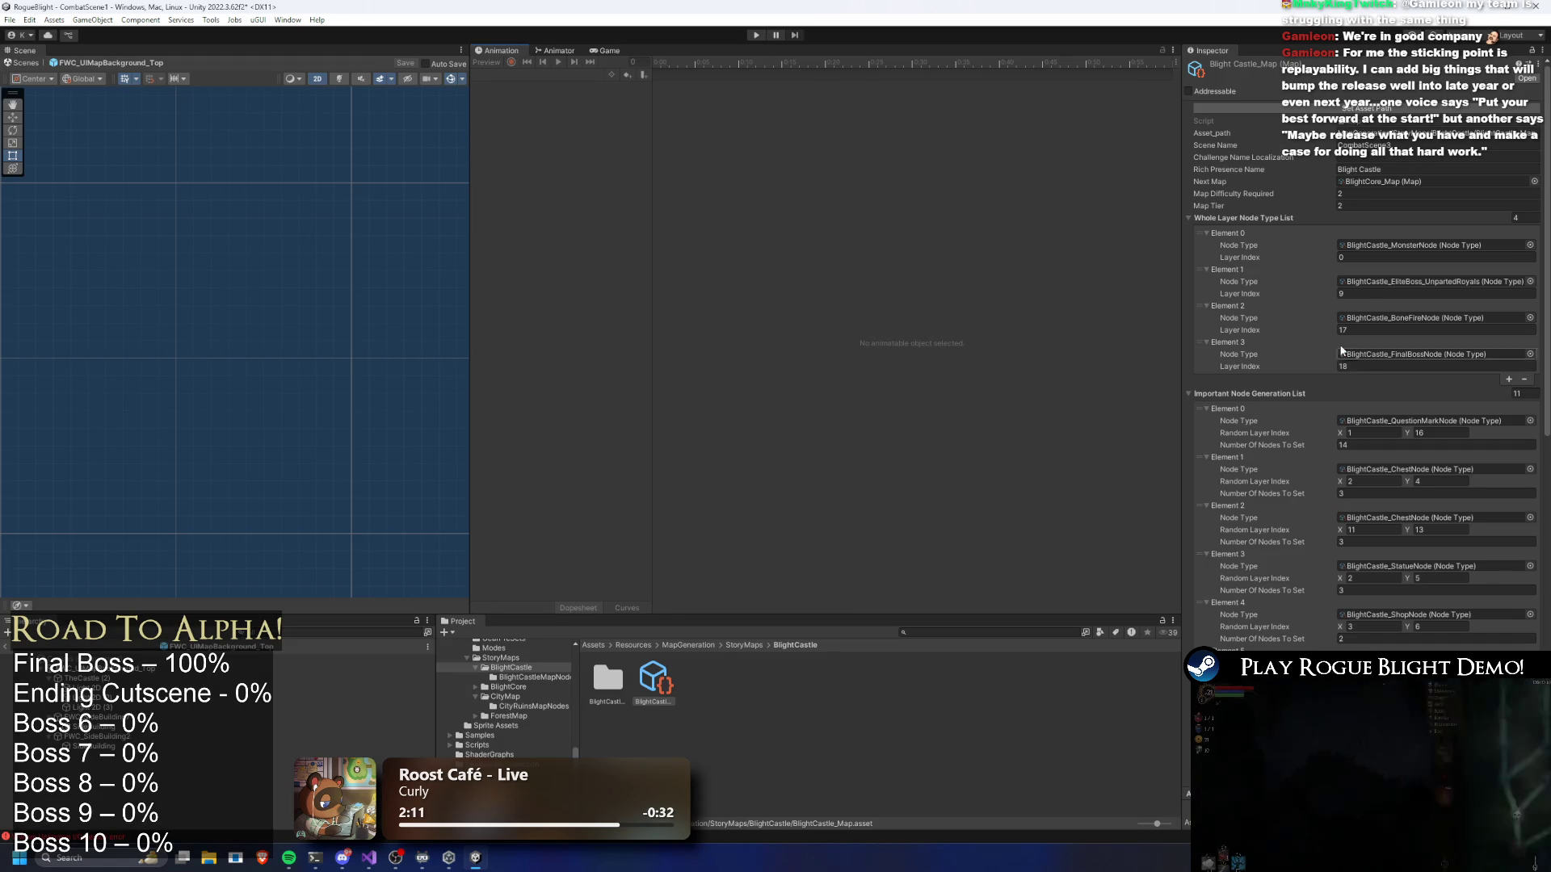
# Set Element 0's Number Of Nodes To Set to 15, save, and restart Play mode
pyautogui.doubleClick(1390, 445)
pyautogui.write('15')
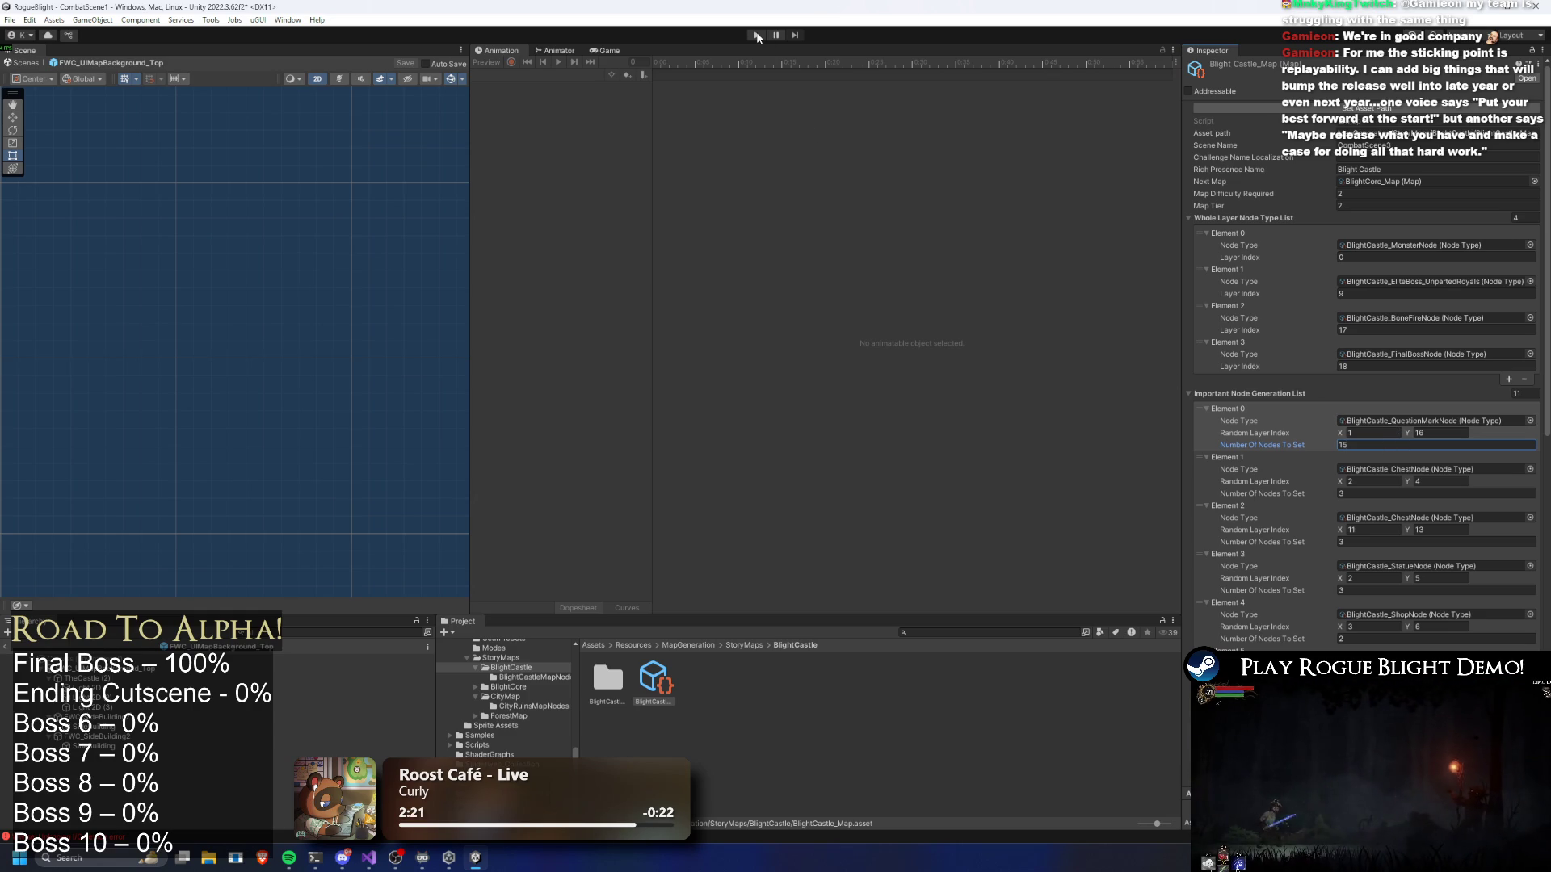
pyautogui.hotkey('ctrl', 's')
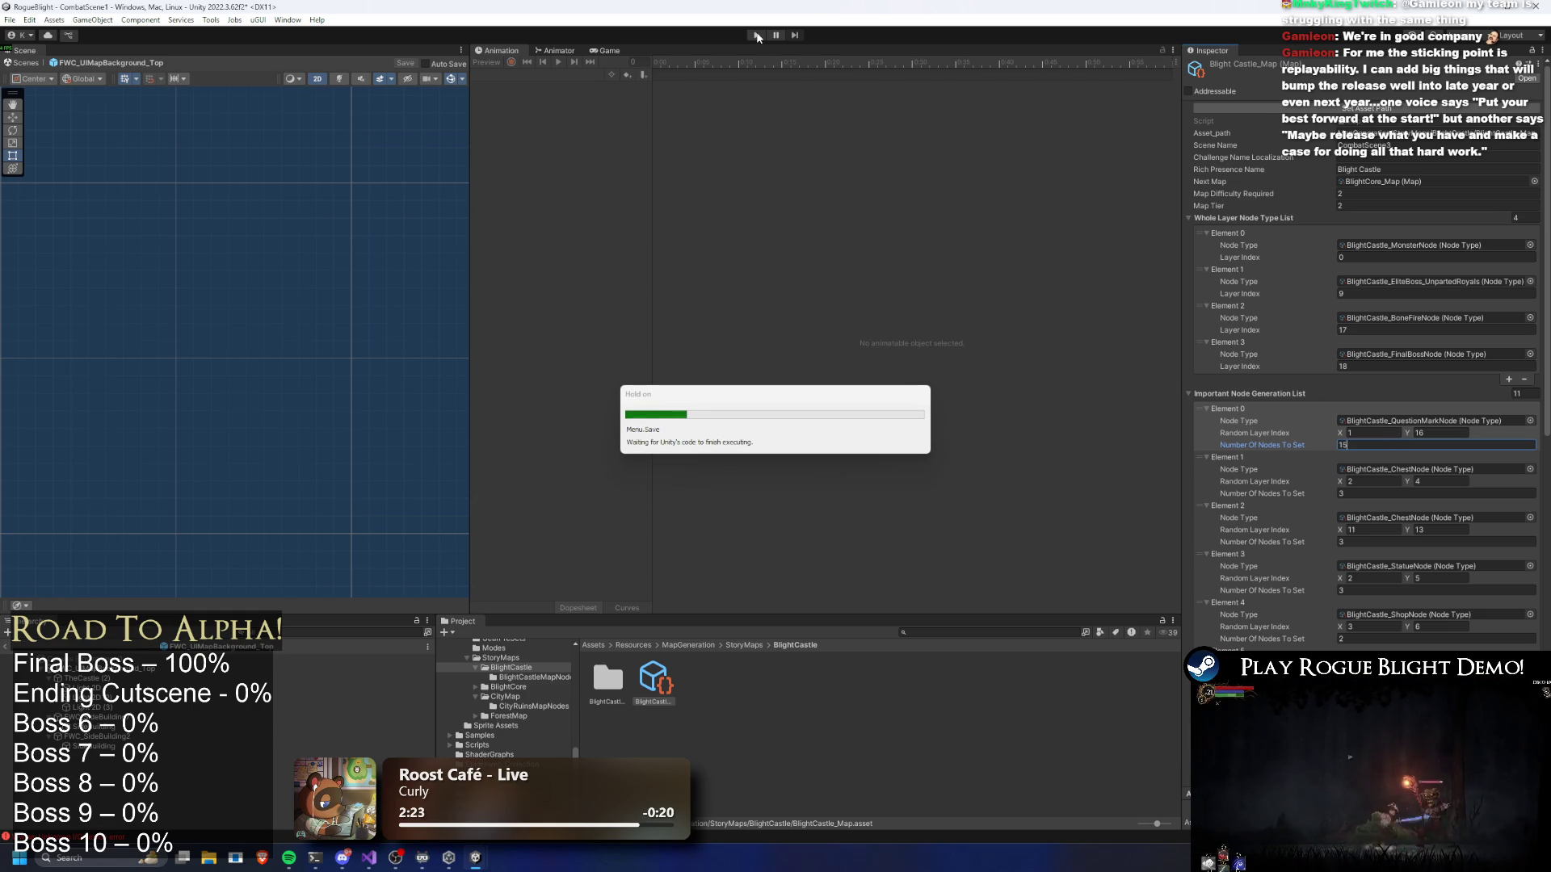
pyautogui.click(757, 35)
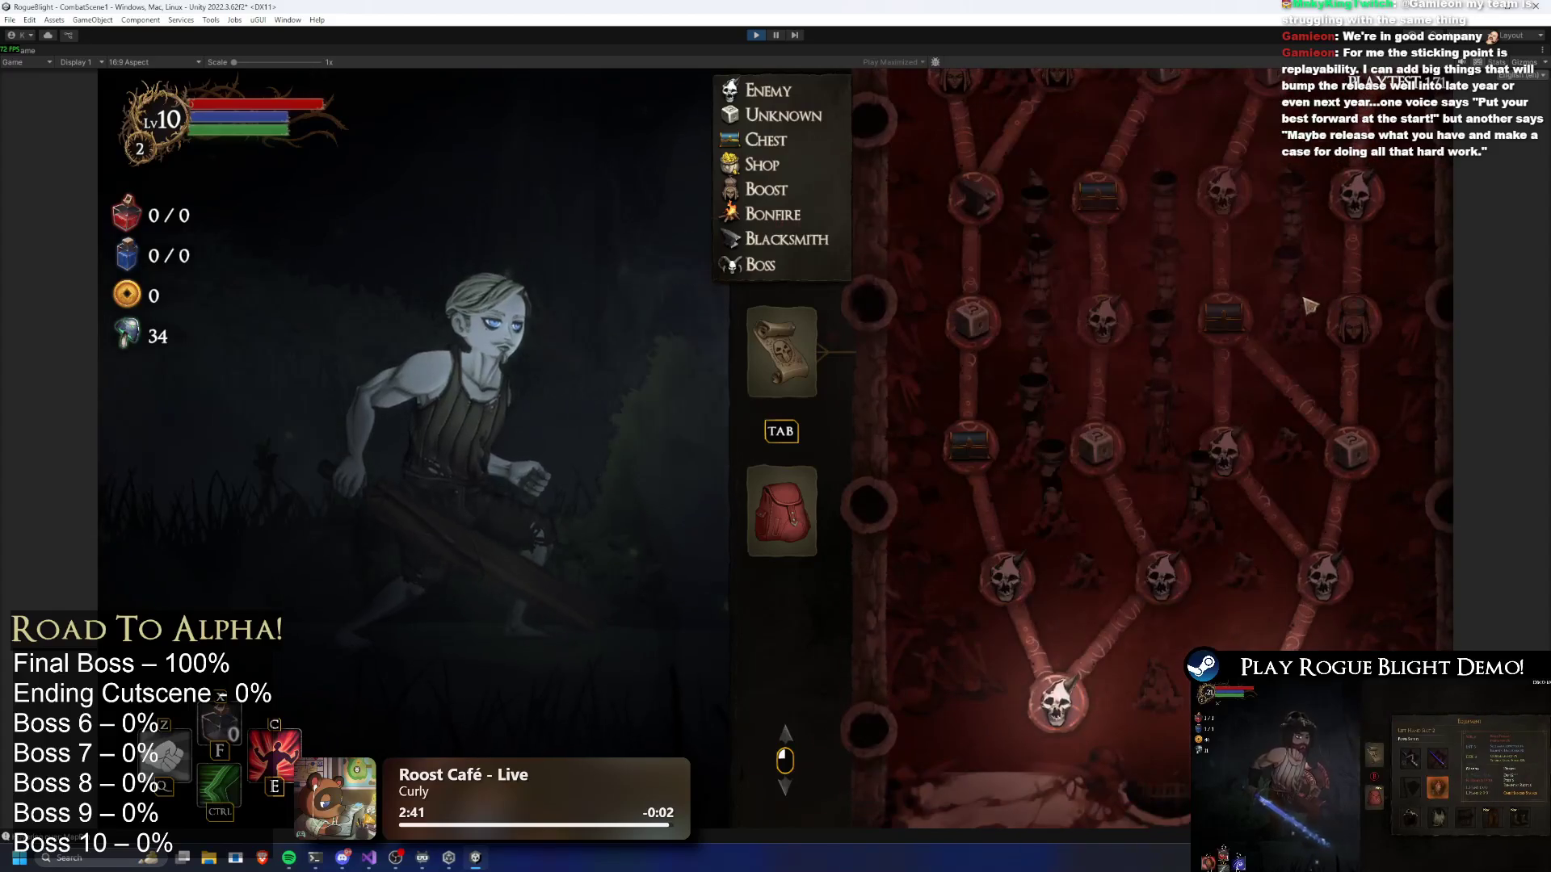
# Regenerate the map repeatedly with the 15-node setting, scrolling to compare node distribution
pyautogui.press('r')
pyautogui.scroll(-5, 1180, 452)
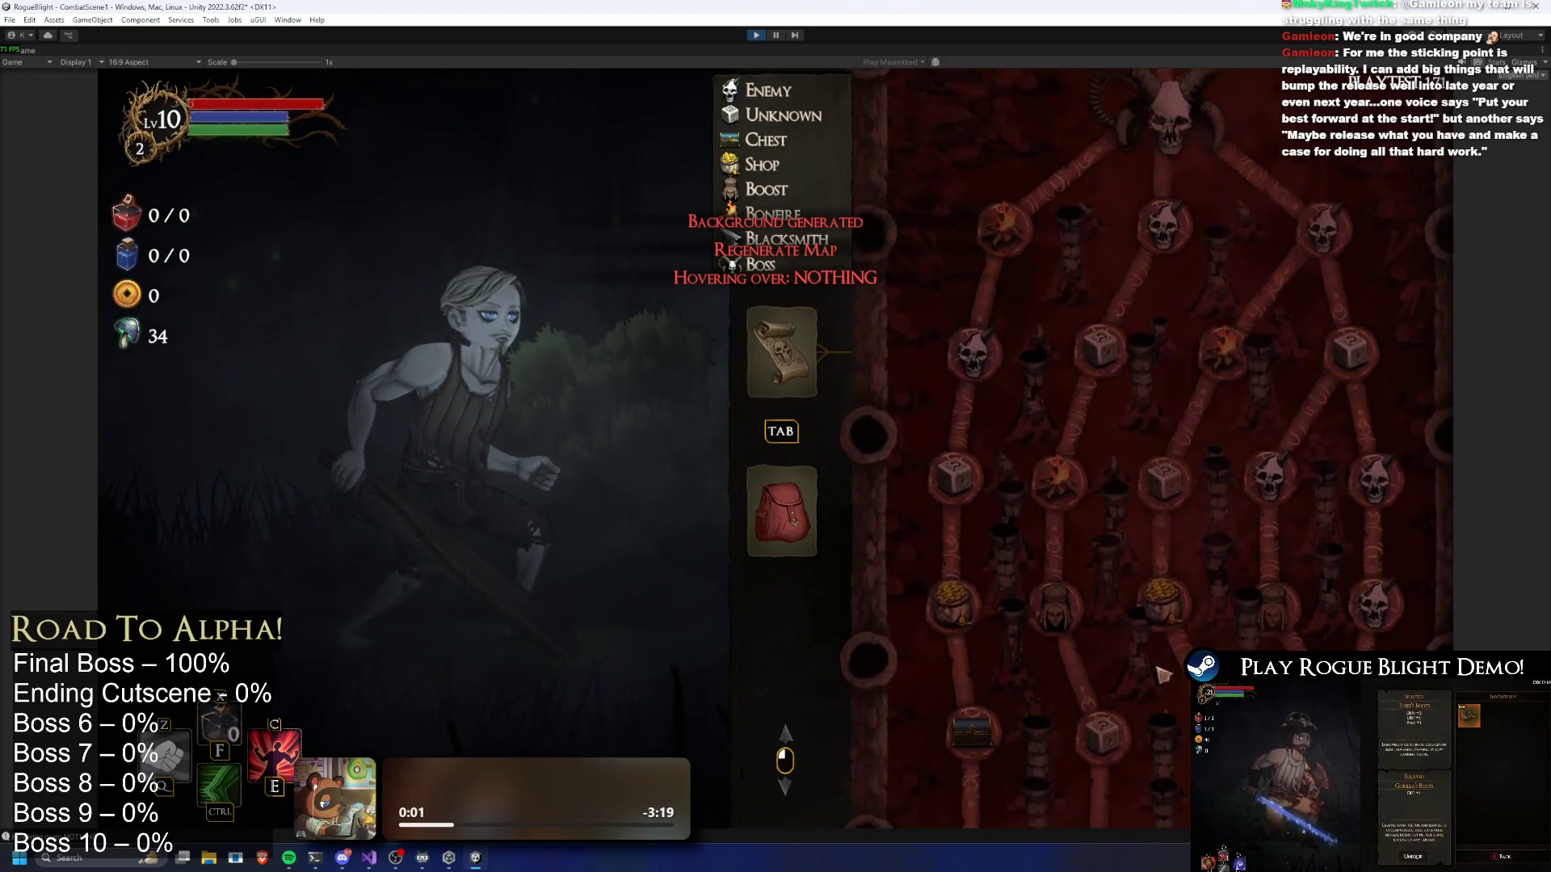
pyautogui.scroll(5, 1177, 347)
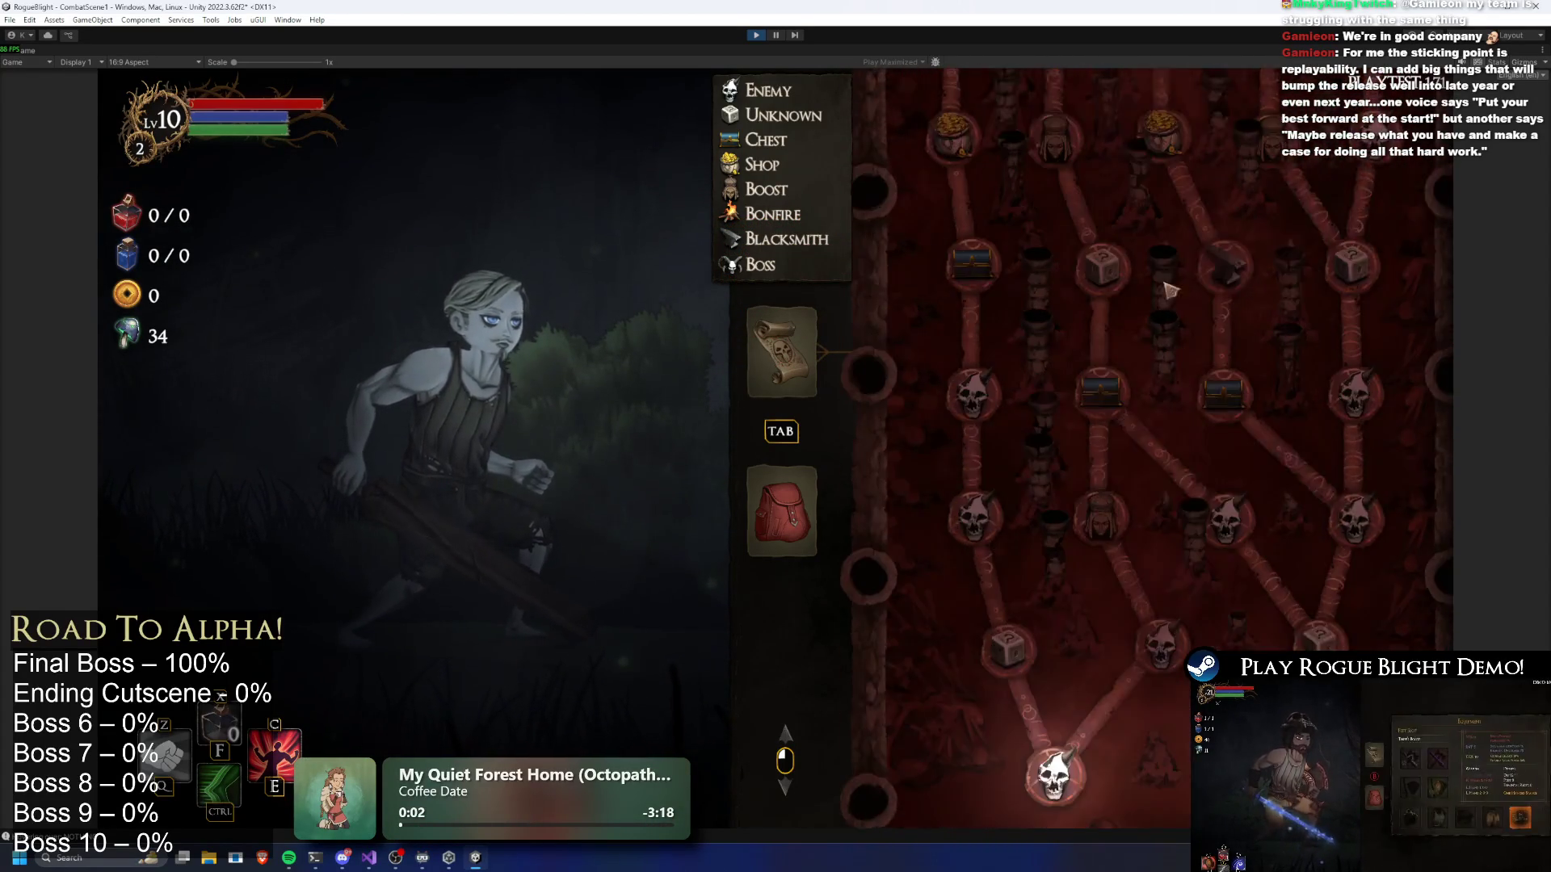
pyautogui.scroll(5, 981, 535)
pyautogui.press('r')
pyautogui.press('r')
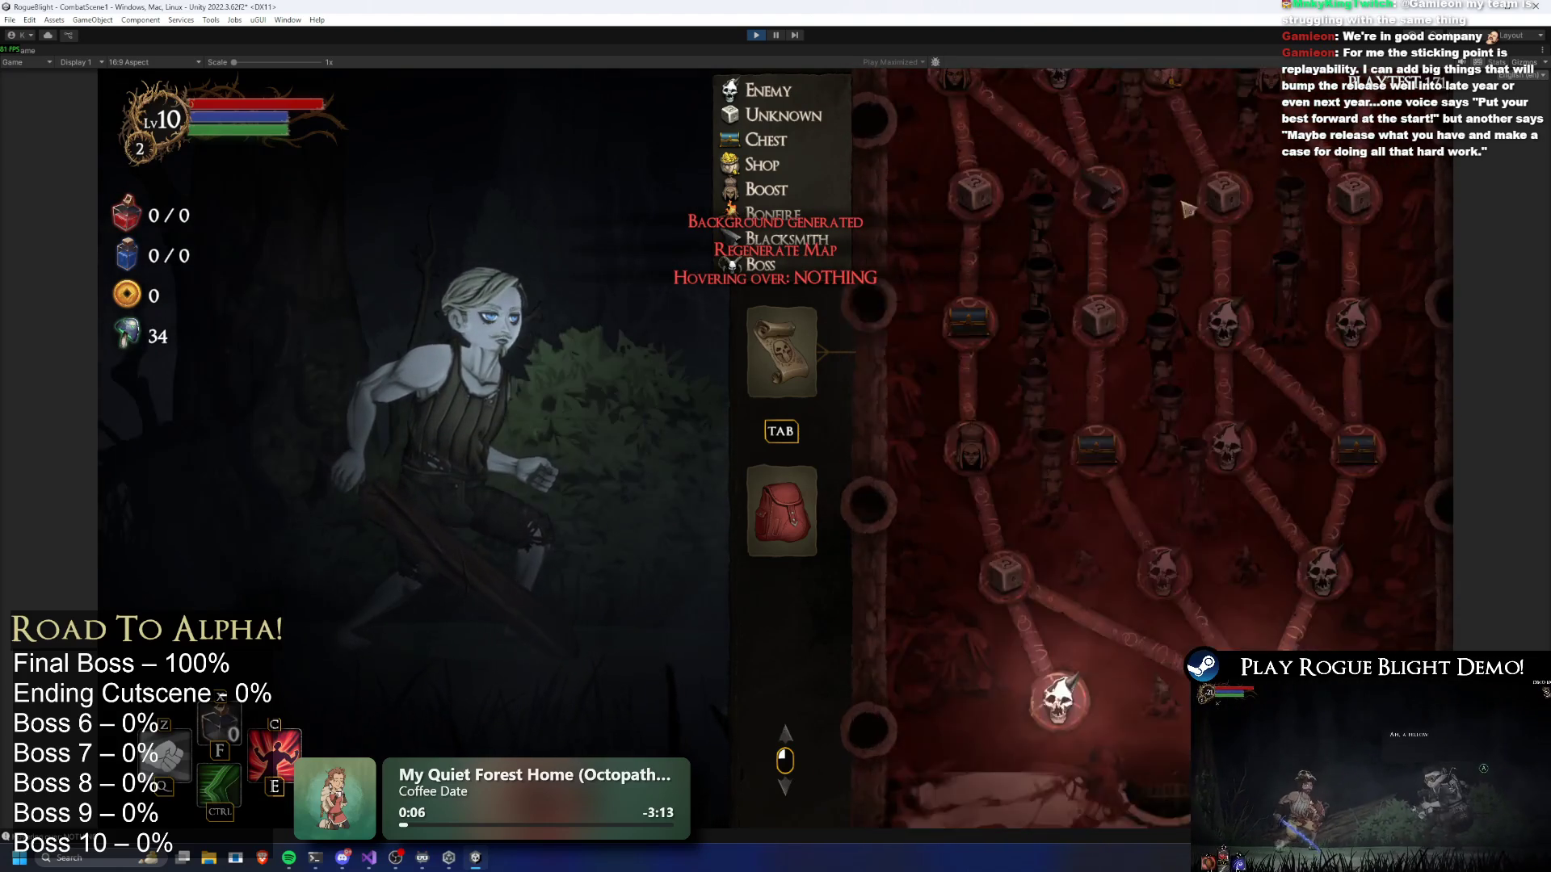
pyautogui.scroll(10, 1188, 485)
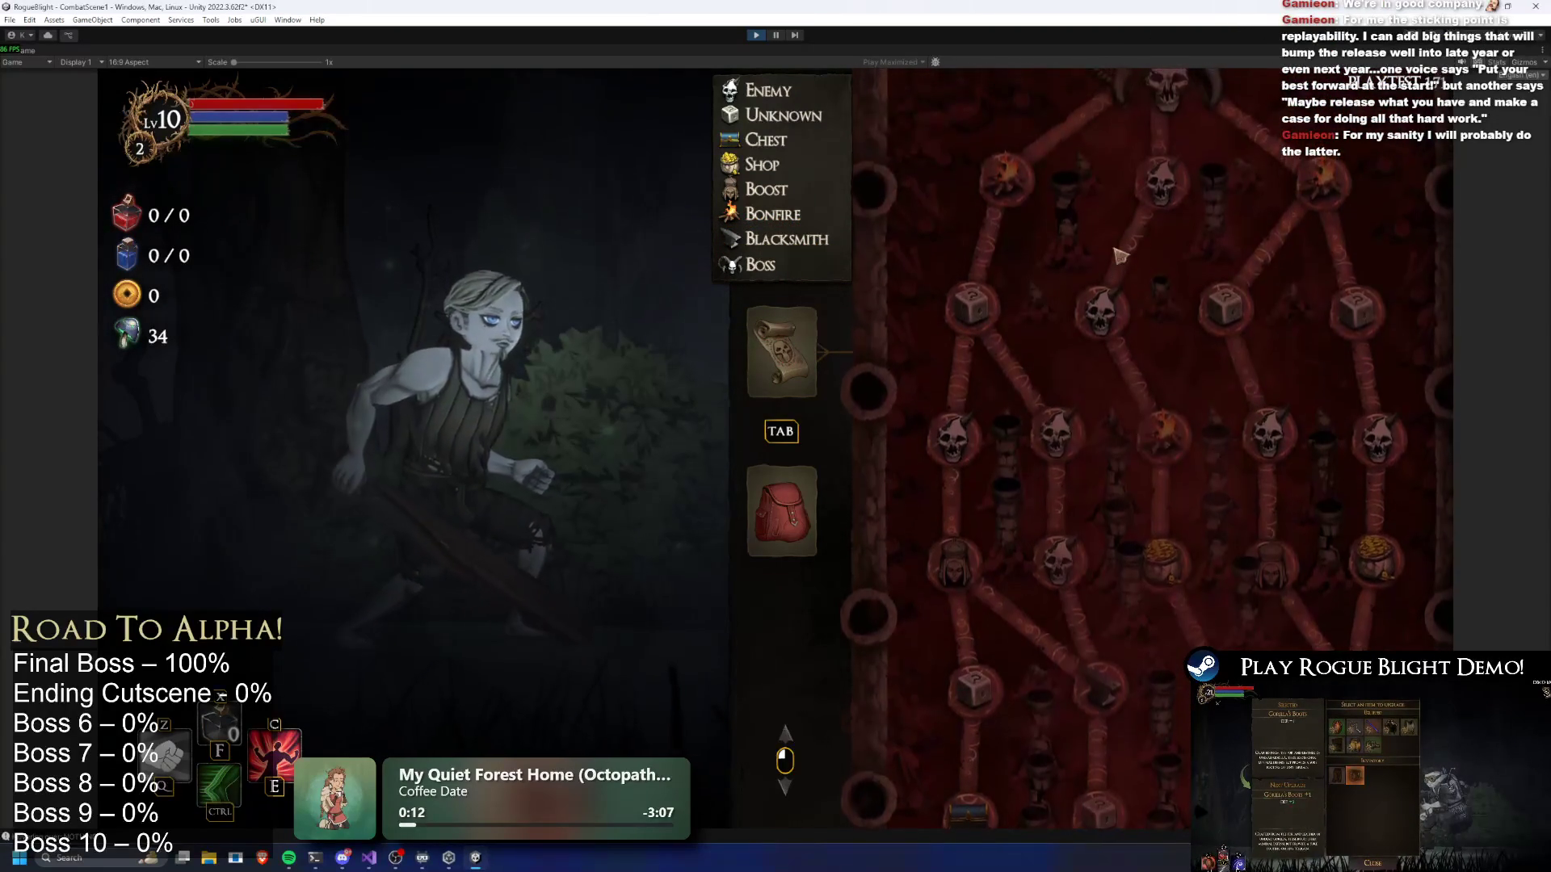
pyautogui.press('r')
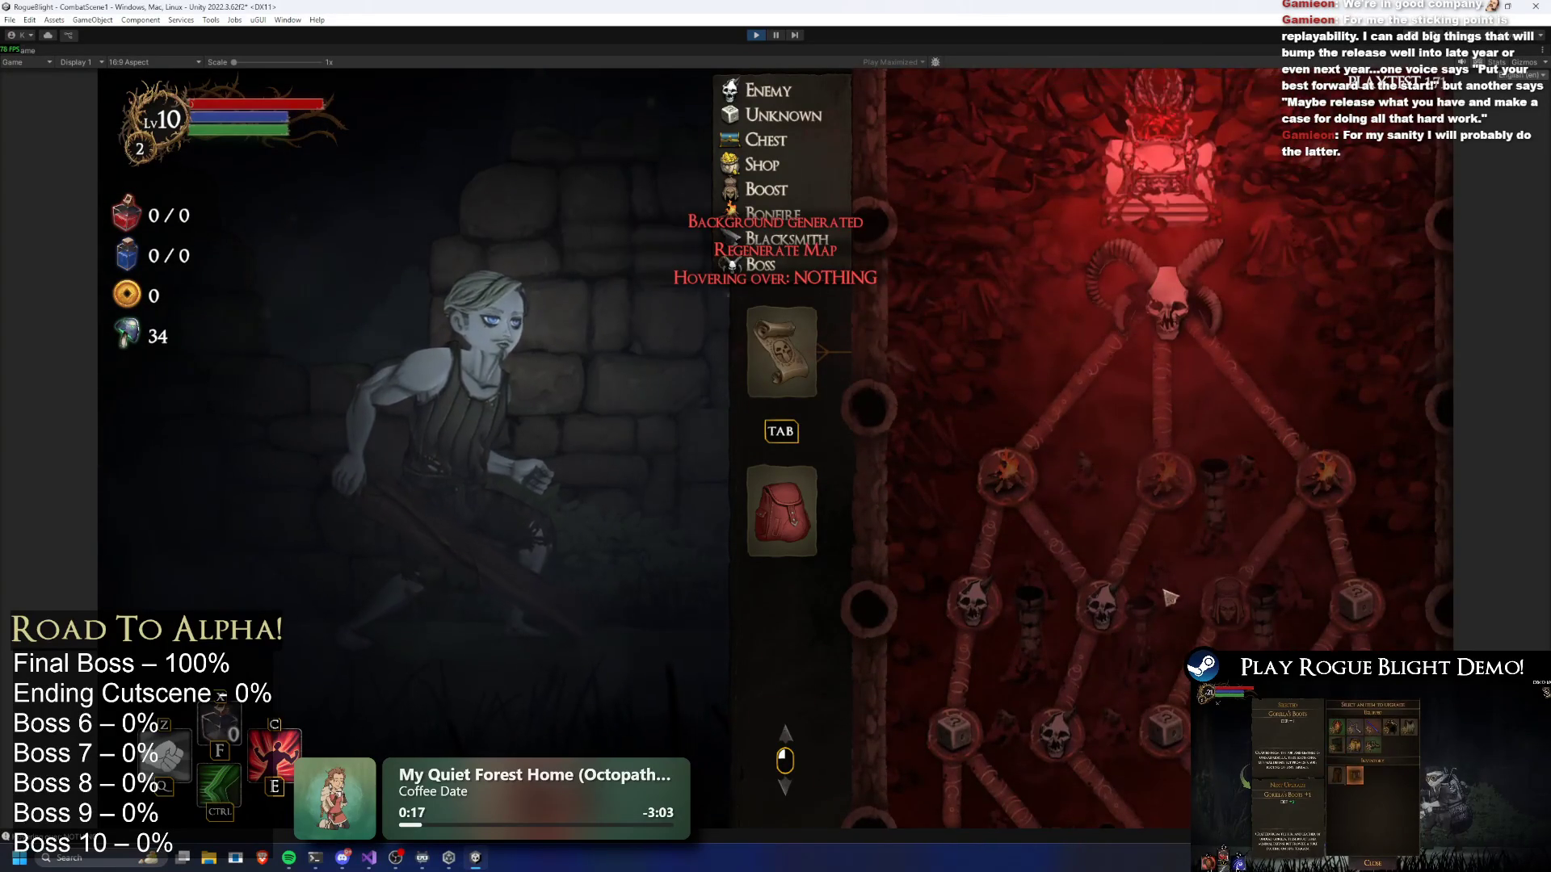
pyautogui.scroll(-10, 1169, 596)
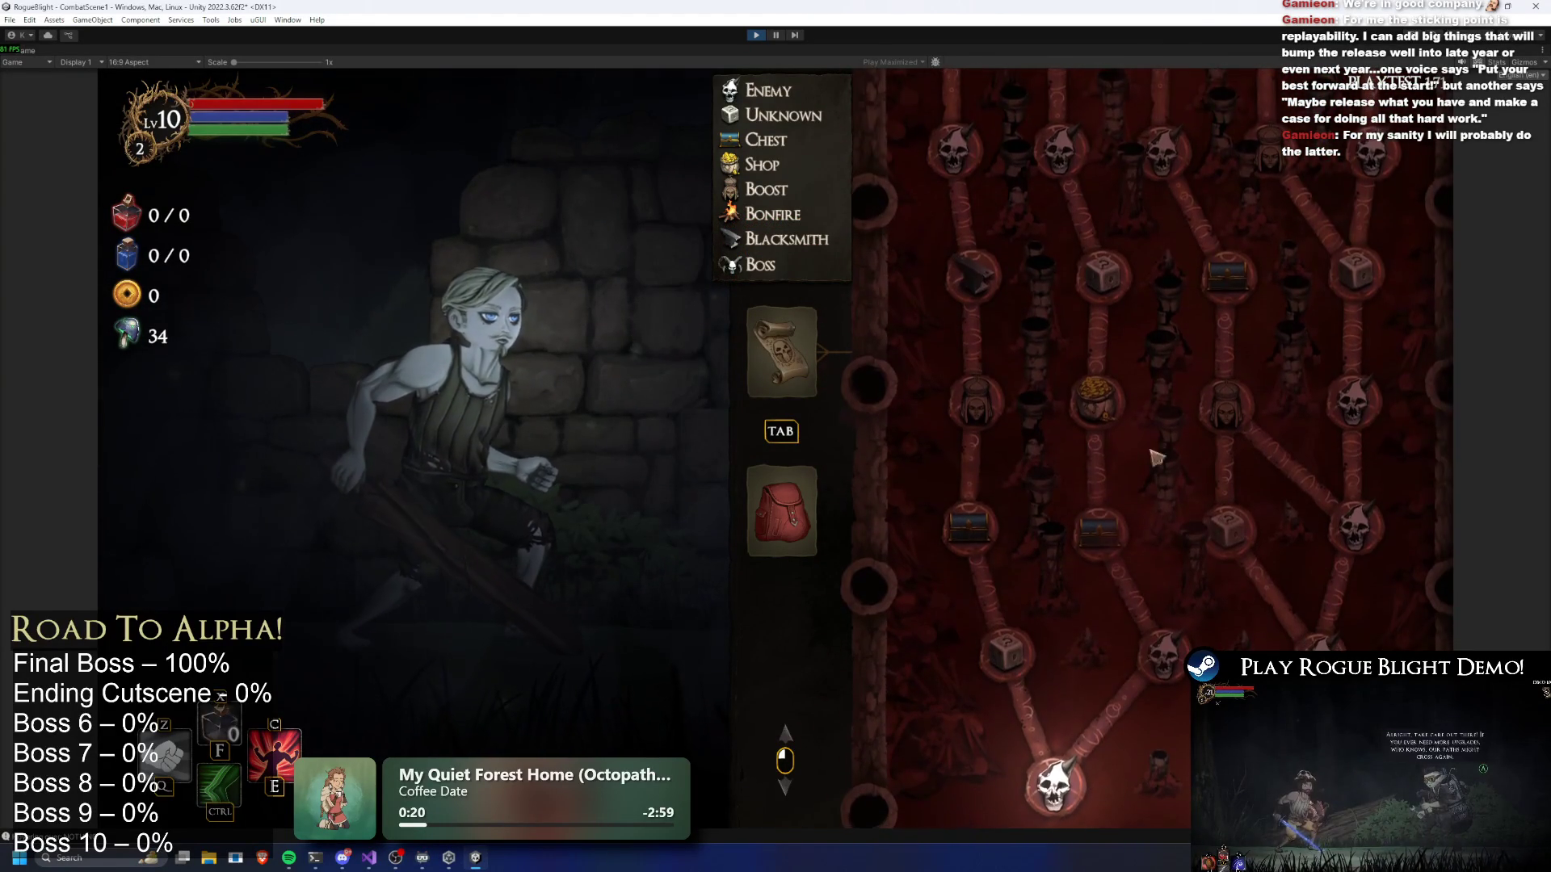
pyautogui.press('r')
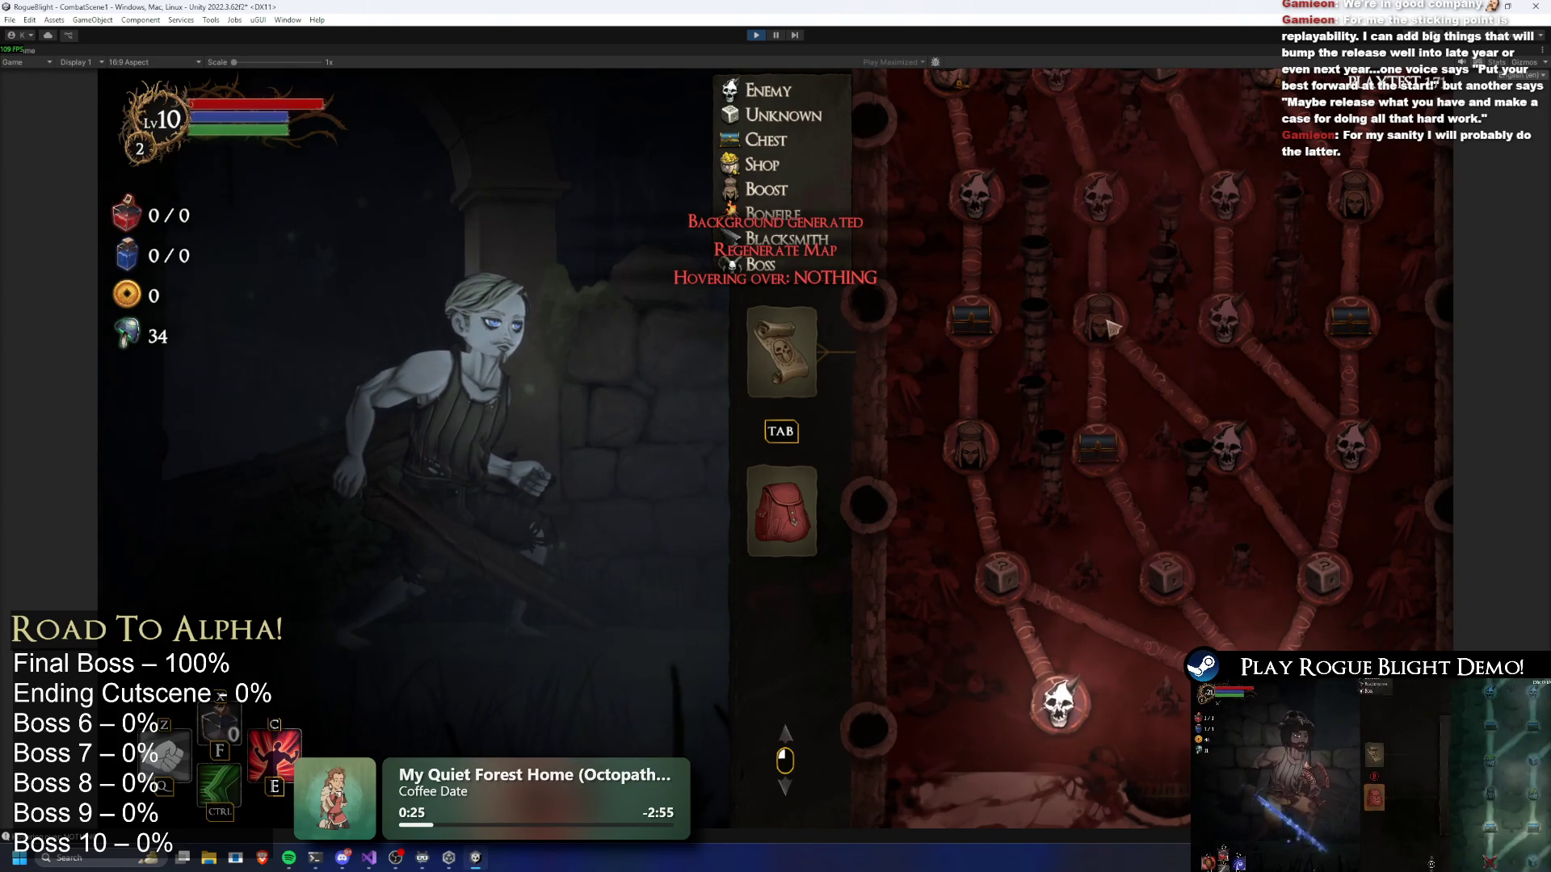
pyautogui.press('r')
pyautogui.scroll(2, 1147, 430)
pyautogui.scroll(-8, 1166, 454)
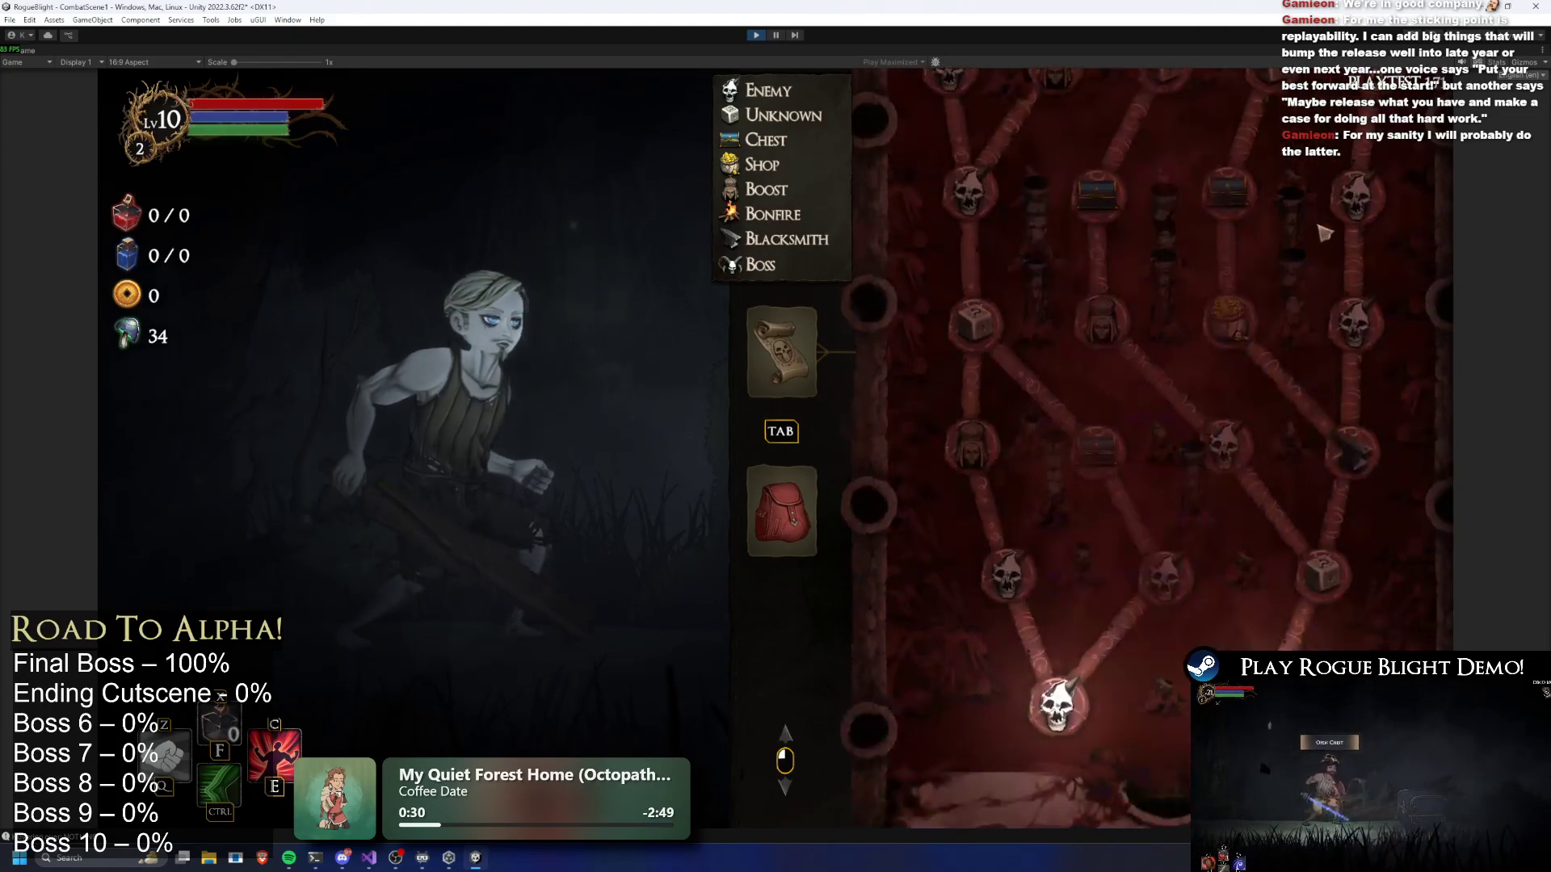
pyautogui.press('r')
pyautogui.press('r')
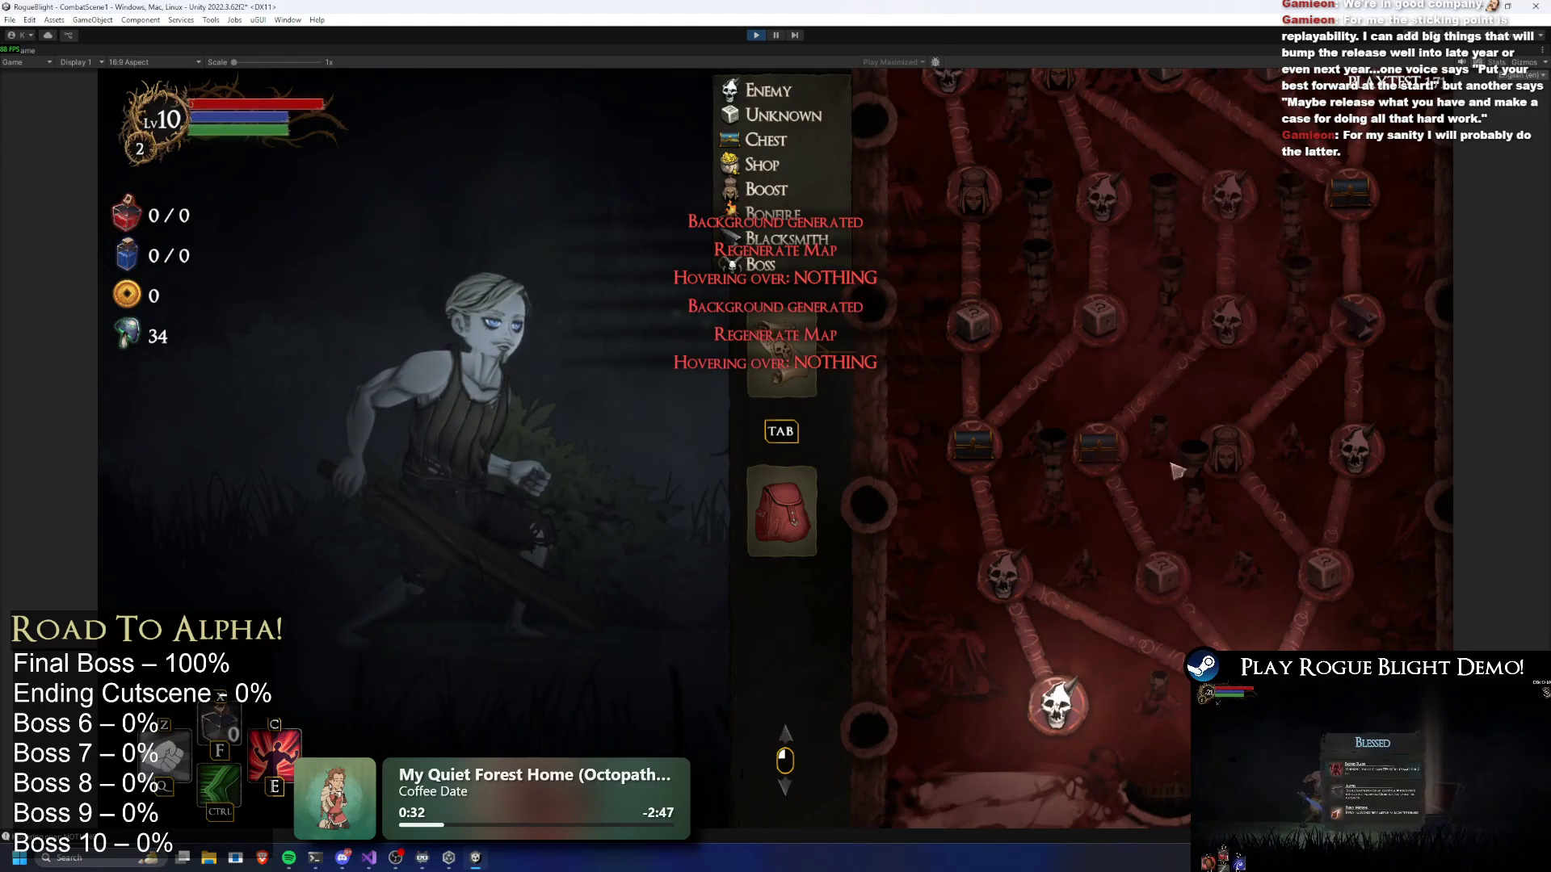
pyautogui.scroll(3, 1135, 351)
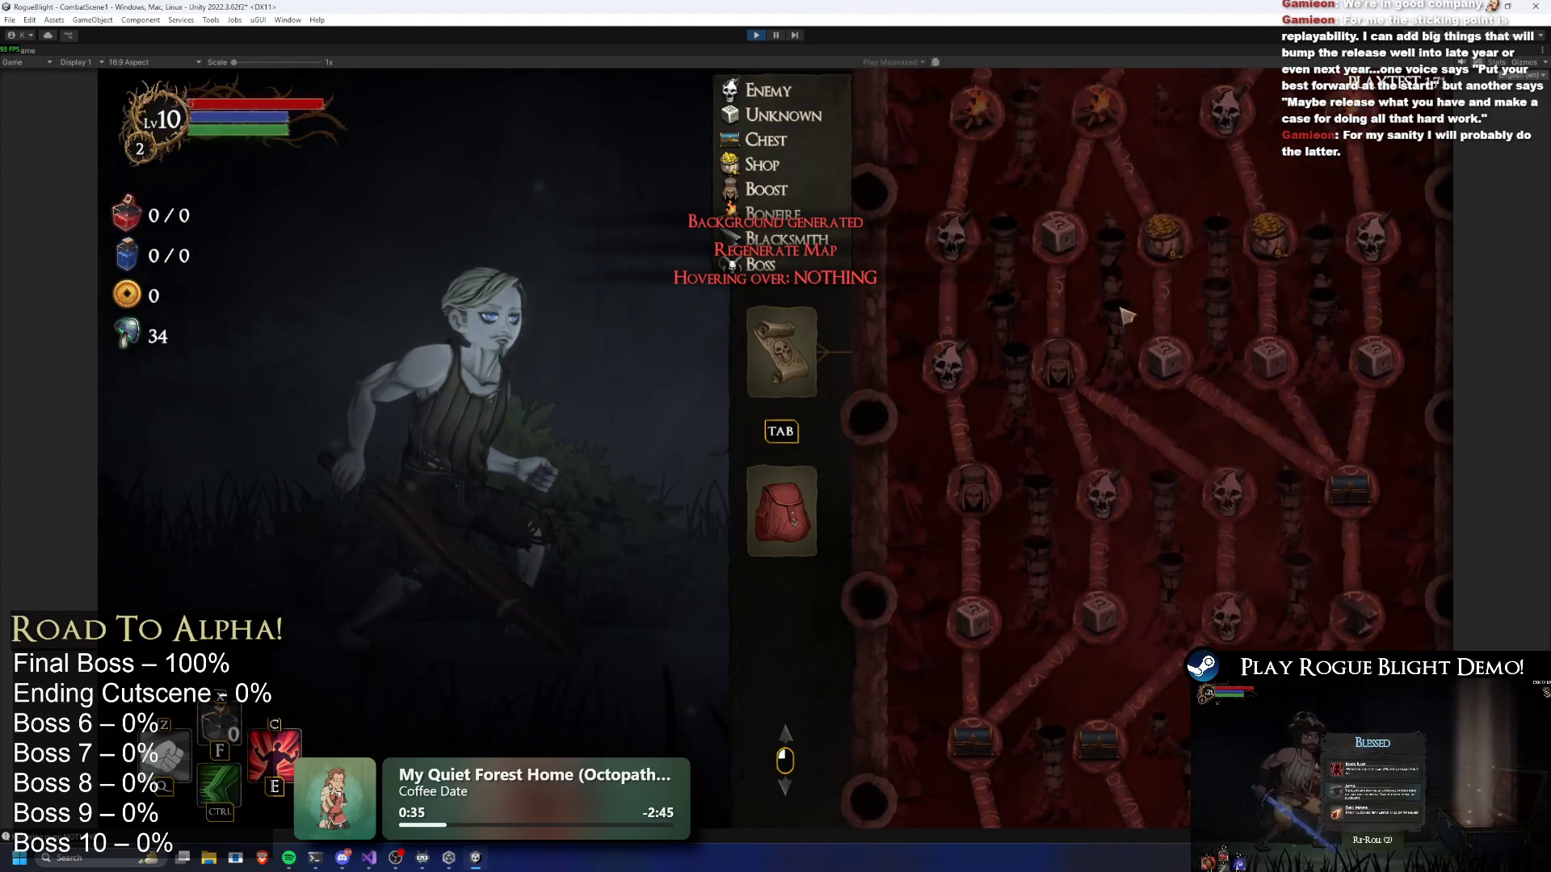
pyautogui.press('r')
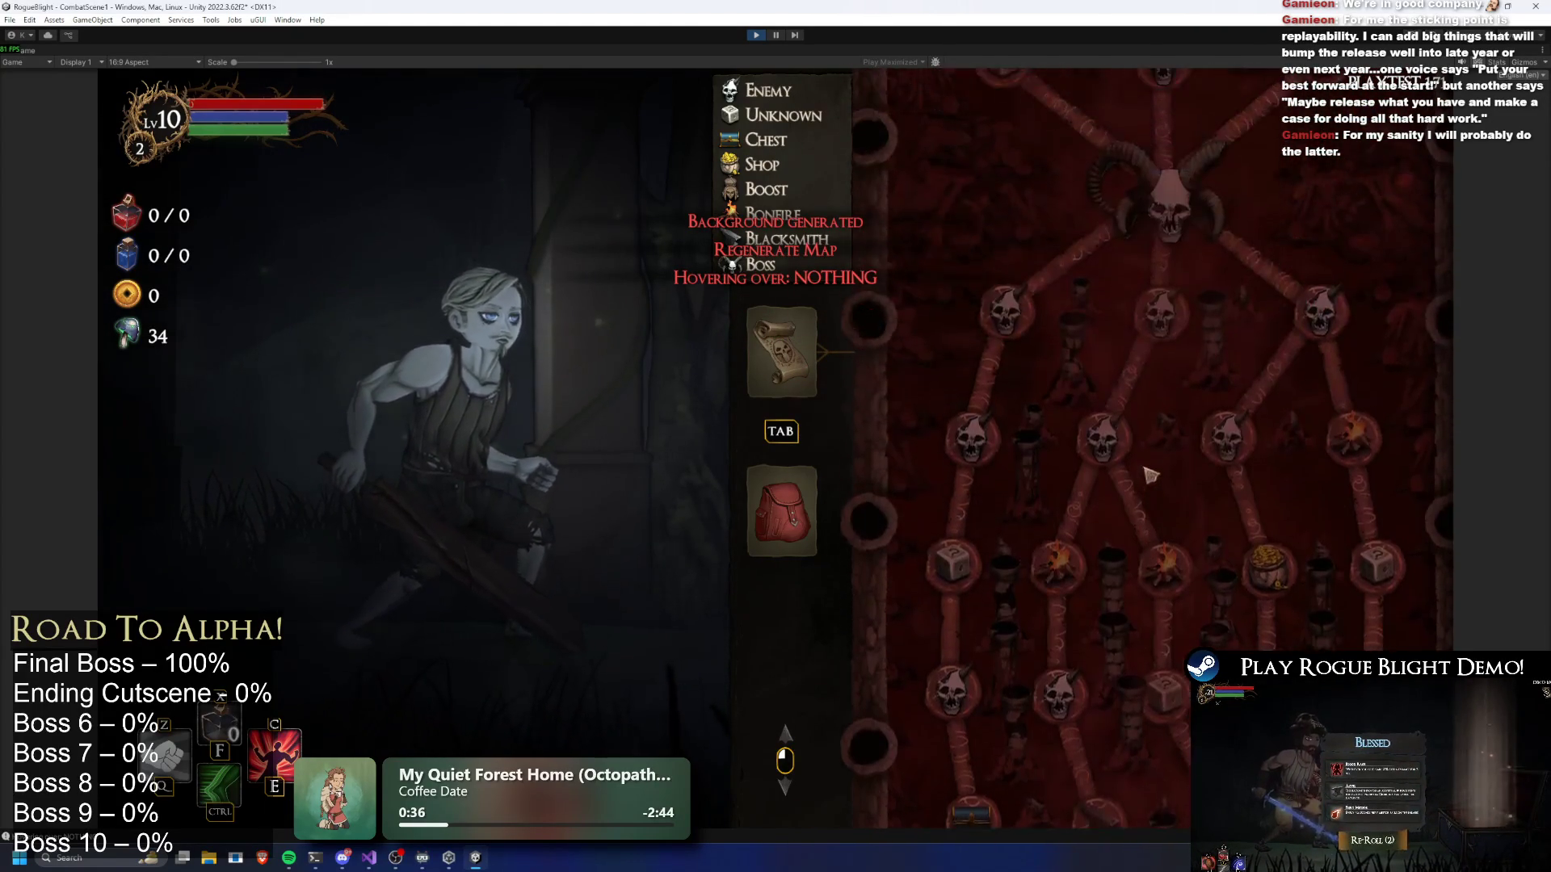
pyautogui.scroll(-5, 1095, 219)
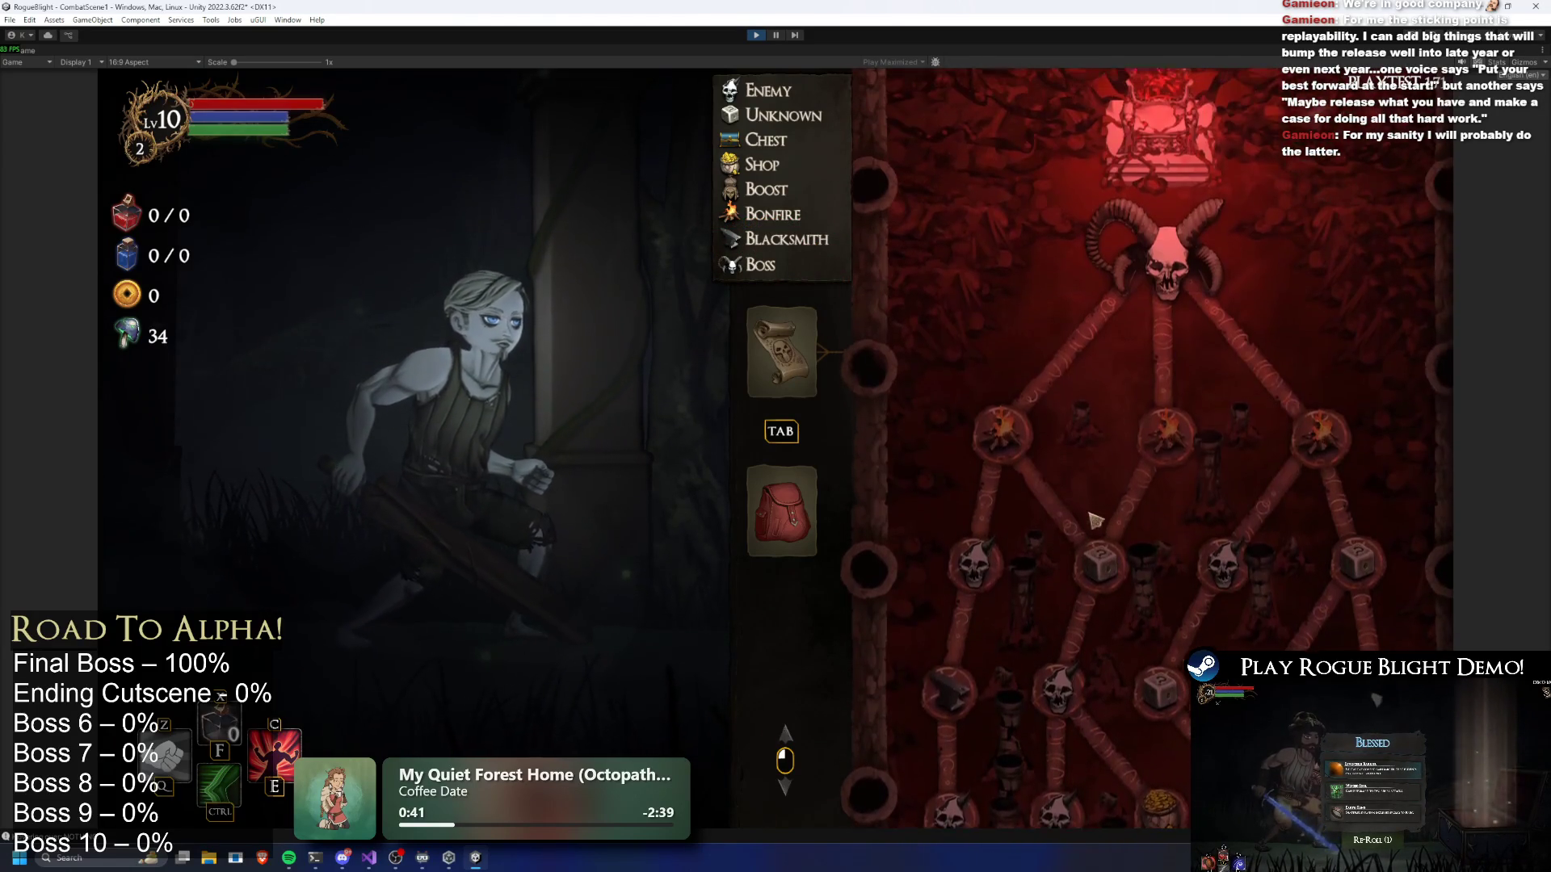
pyautogui.press('r')
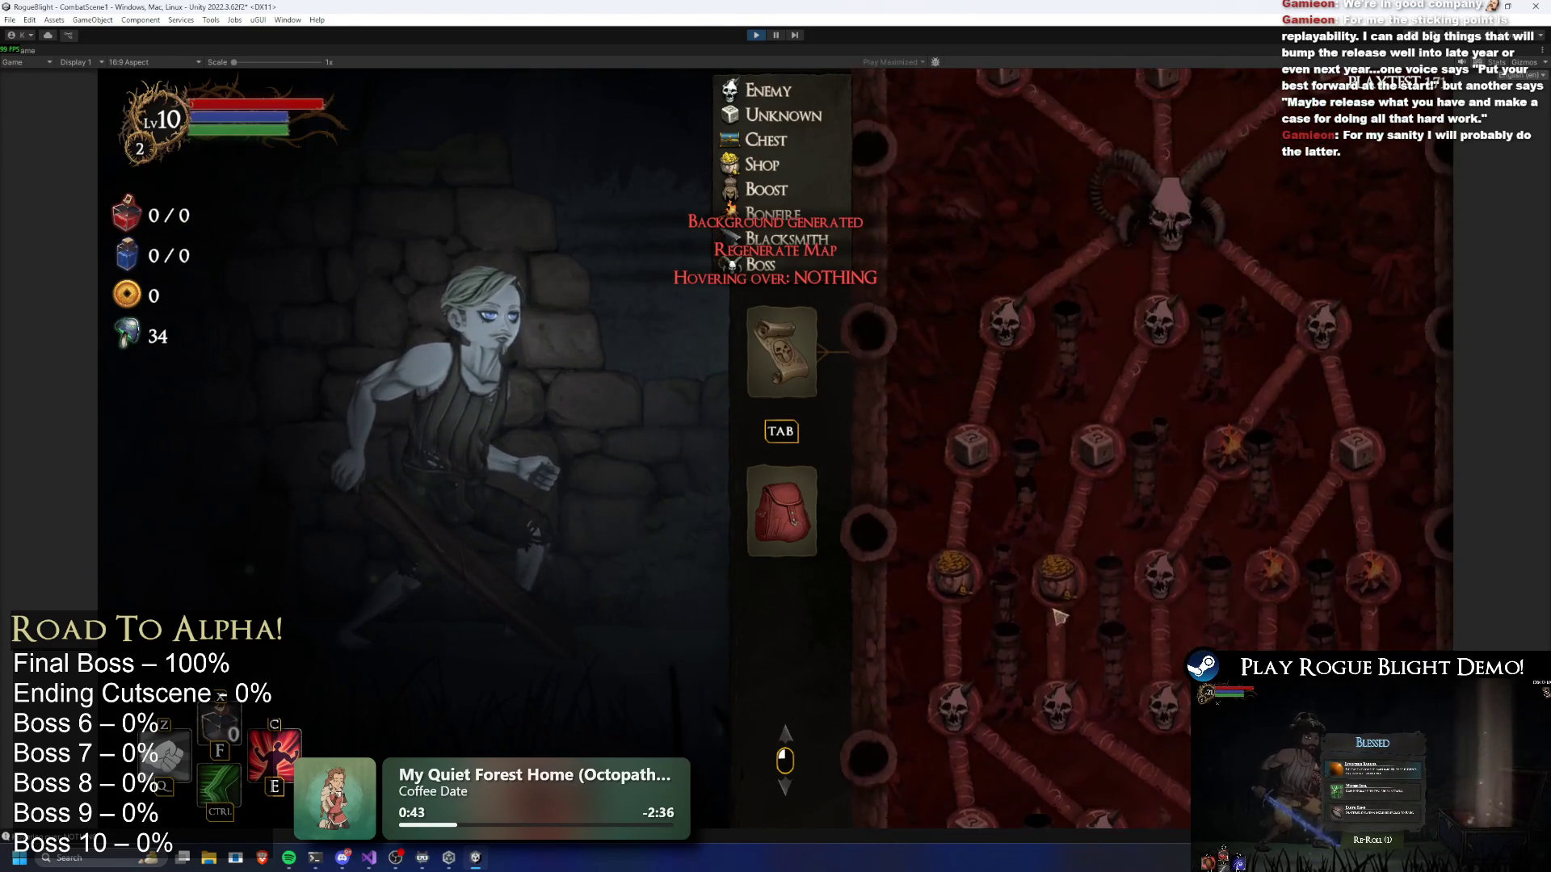
pyautogui.scroll(2, 1105, 315)
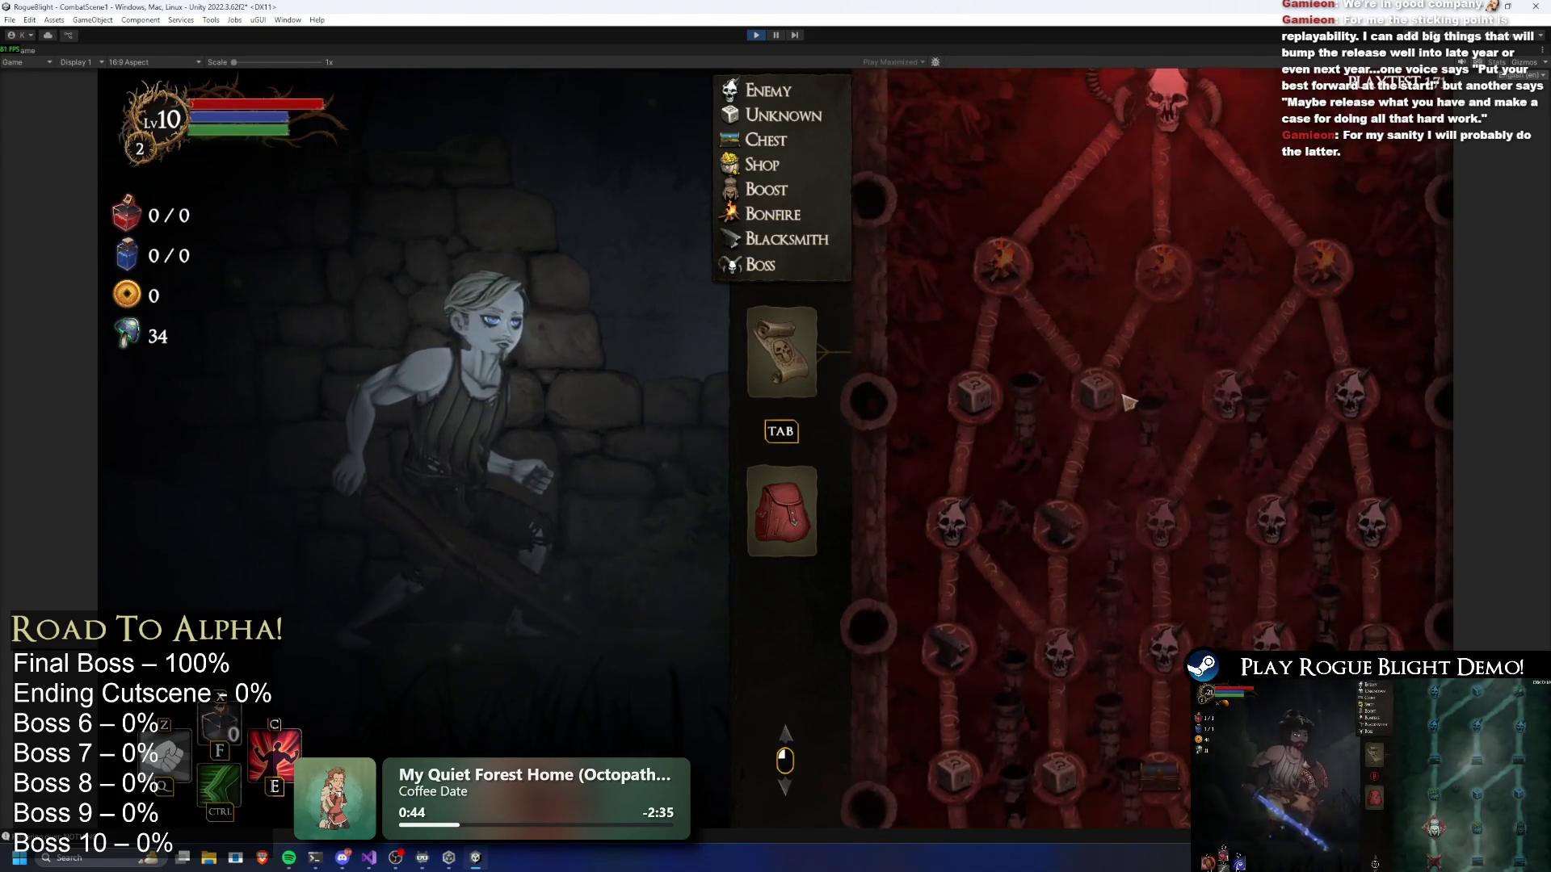
pyautogui.press('r')
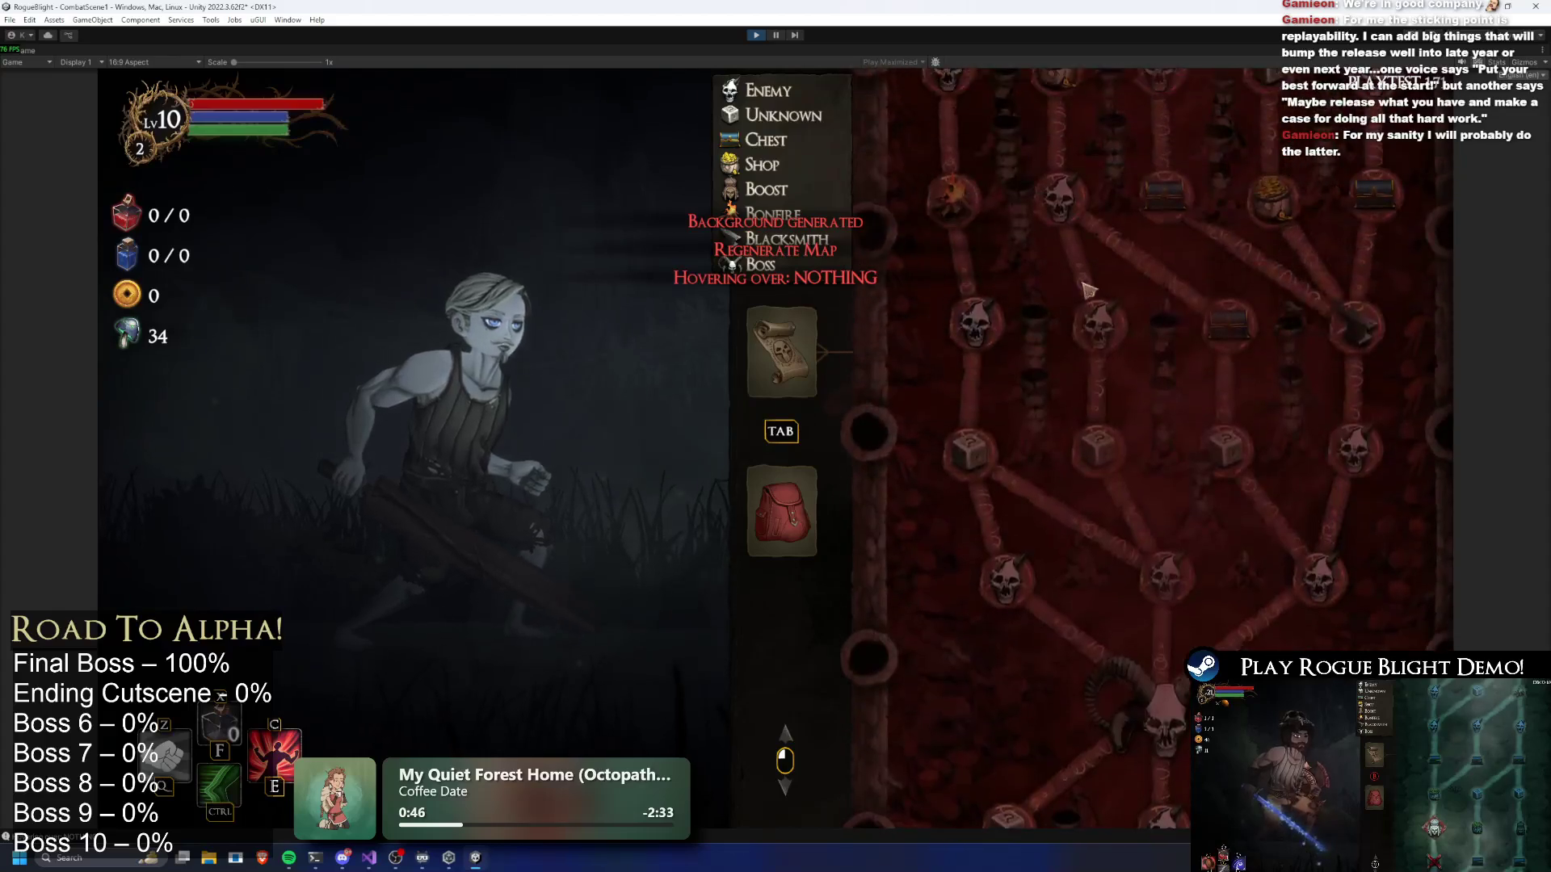
pyautogui.scroll(5, 1091, 315)
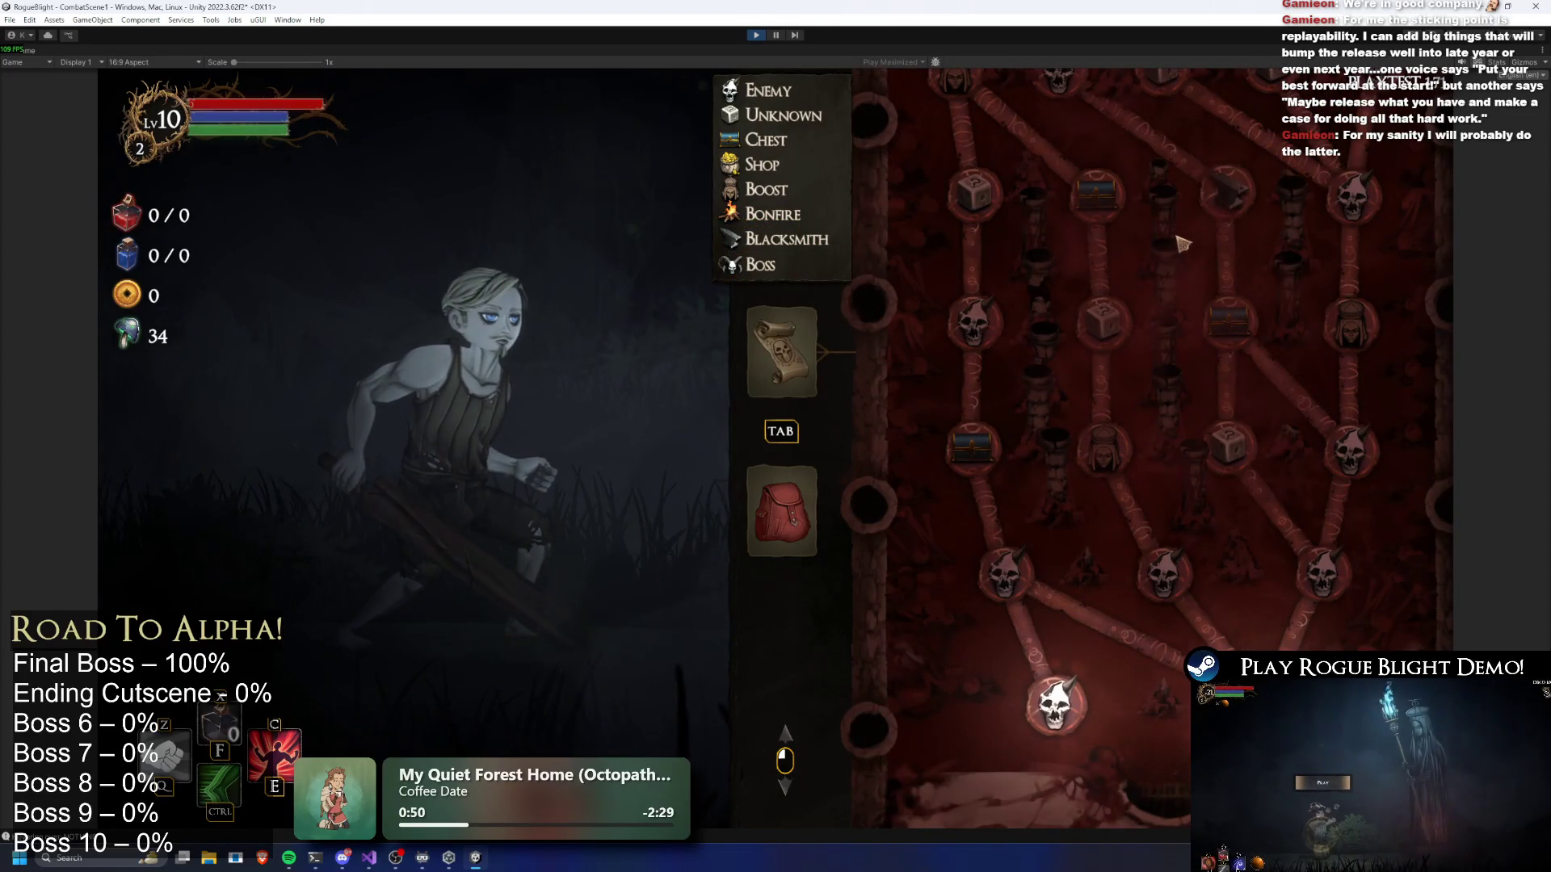
pyautogui.press('r')
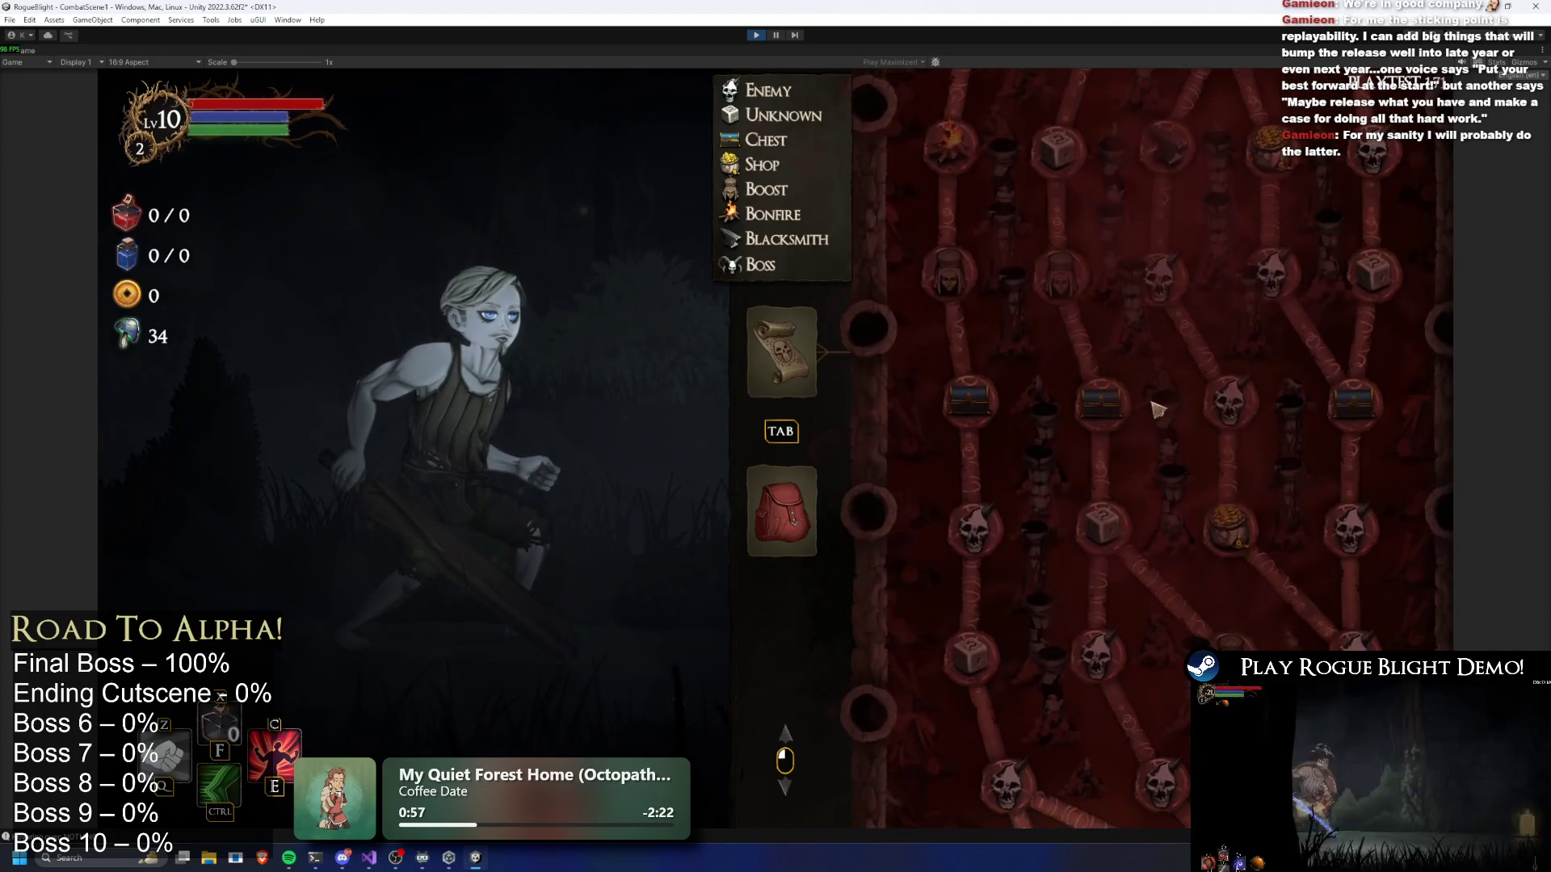
pyautogui.press('r')
# Pan to the upper node rows and keep rolling new layouts and backgrounds to check paths
pyautogui.moveTo(1151, 376); pyautogui.dragTo(1163, 529)
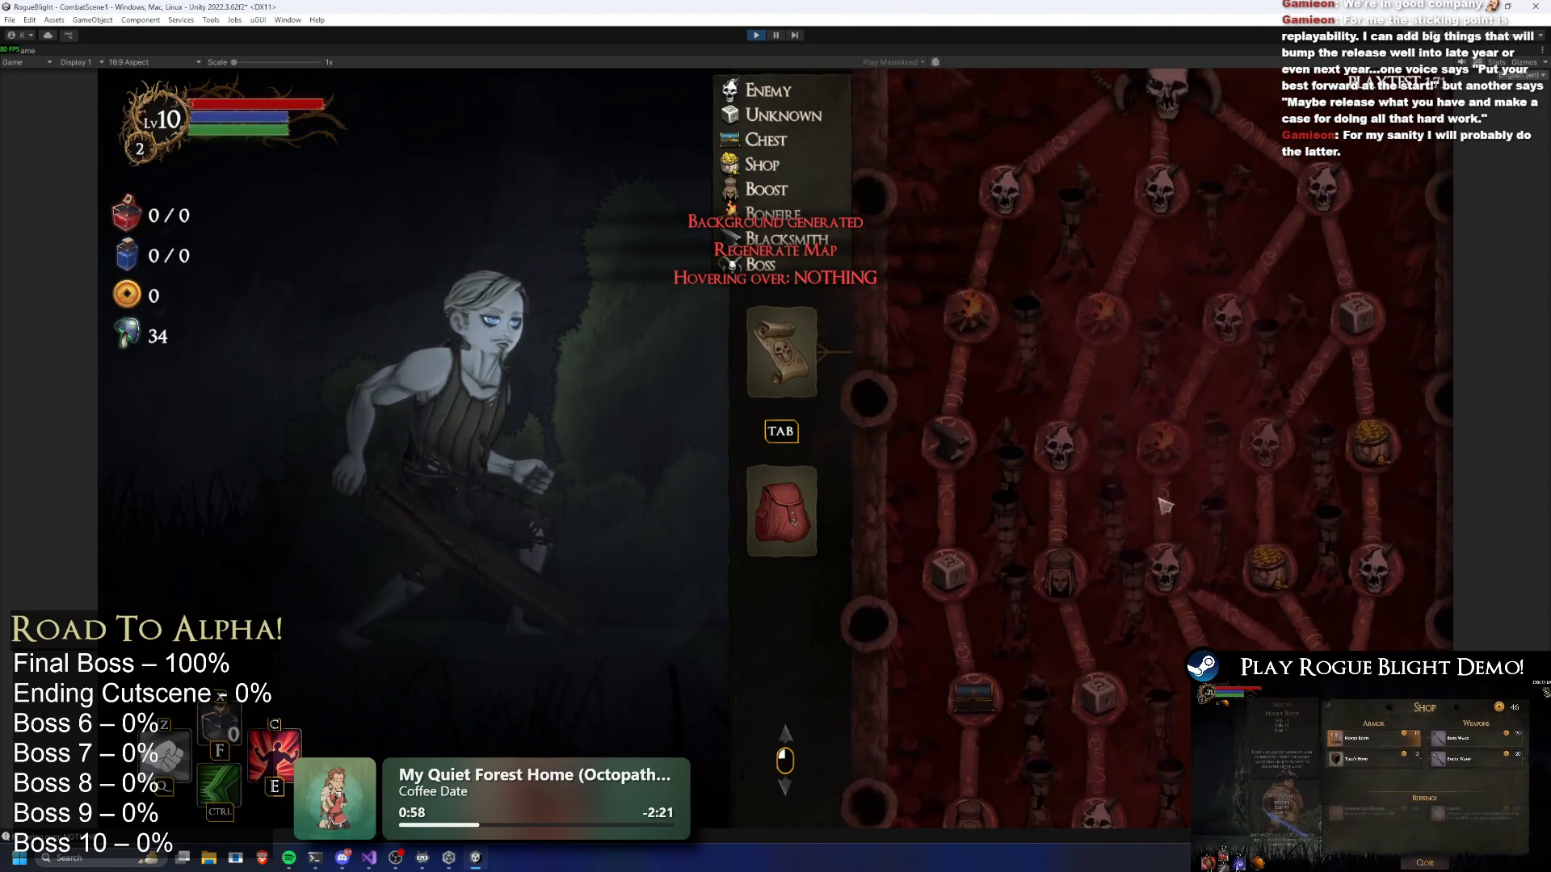
pyautogui.scroll(-3, 1179, 241)
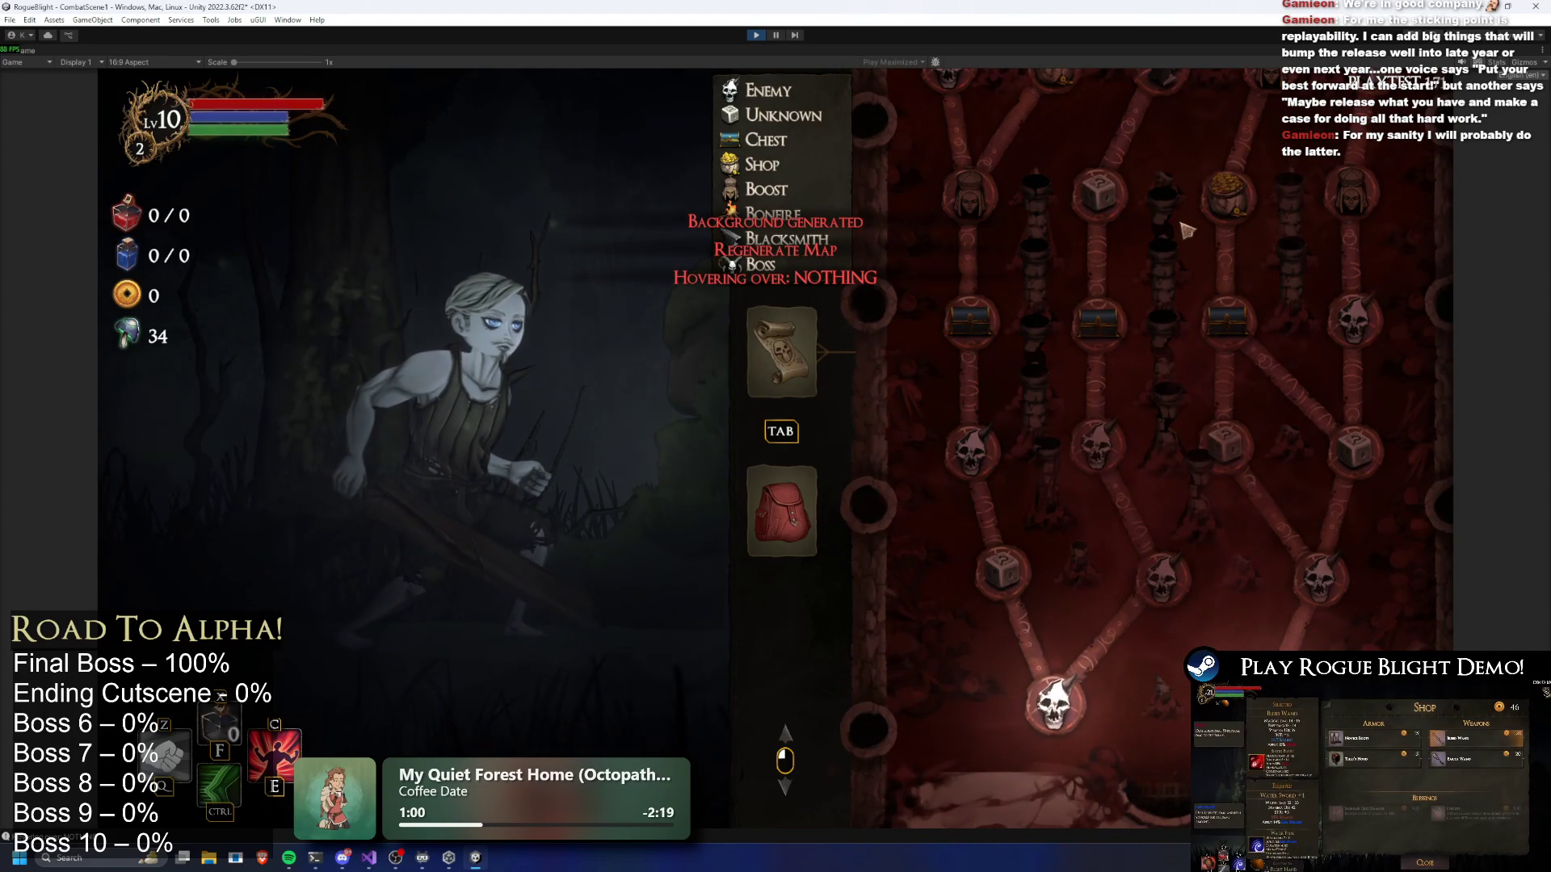
pyautogui.scroll(2, 1205, 323)
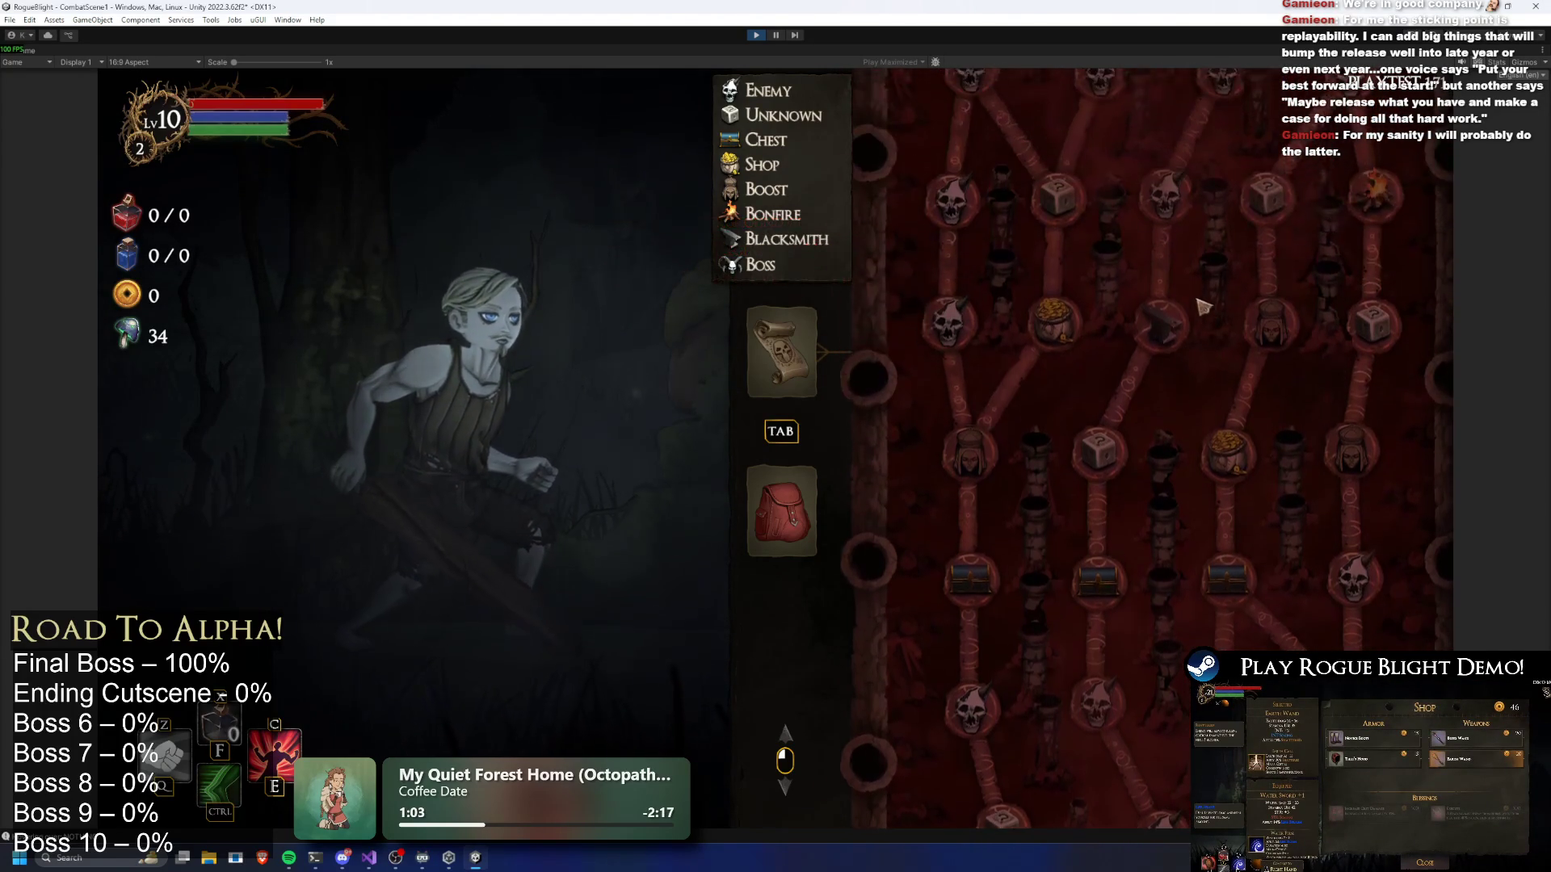
pyautogui.press('r')
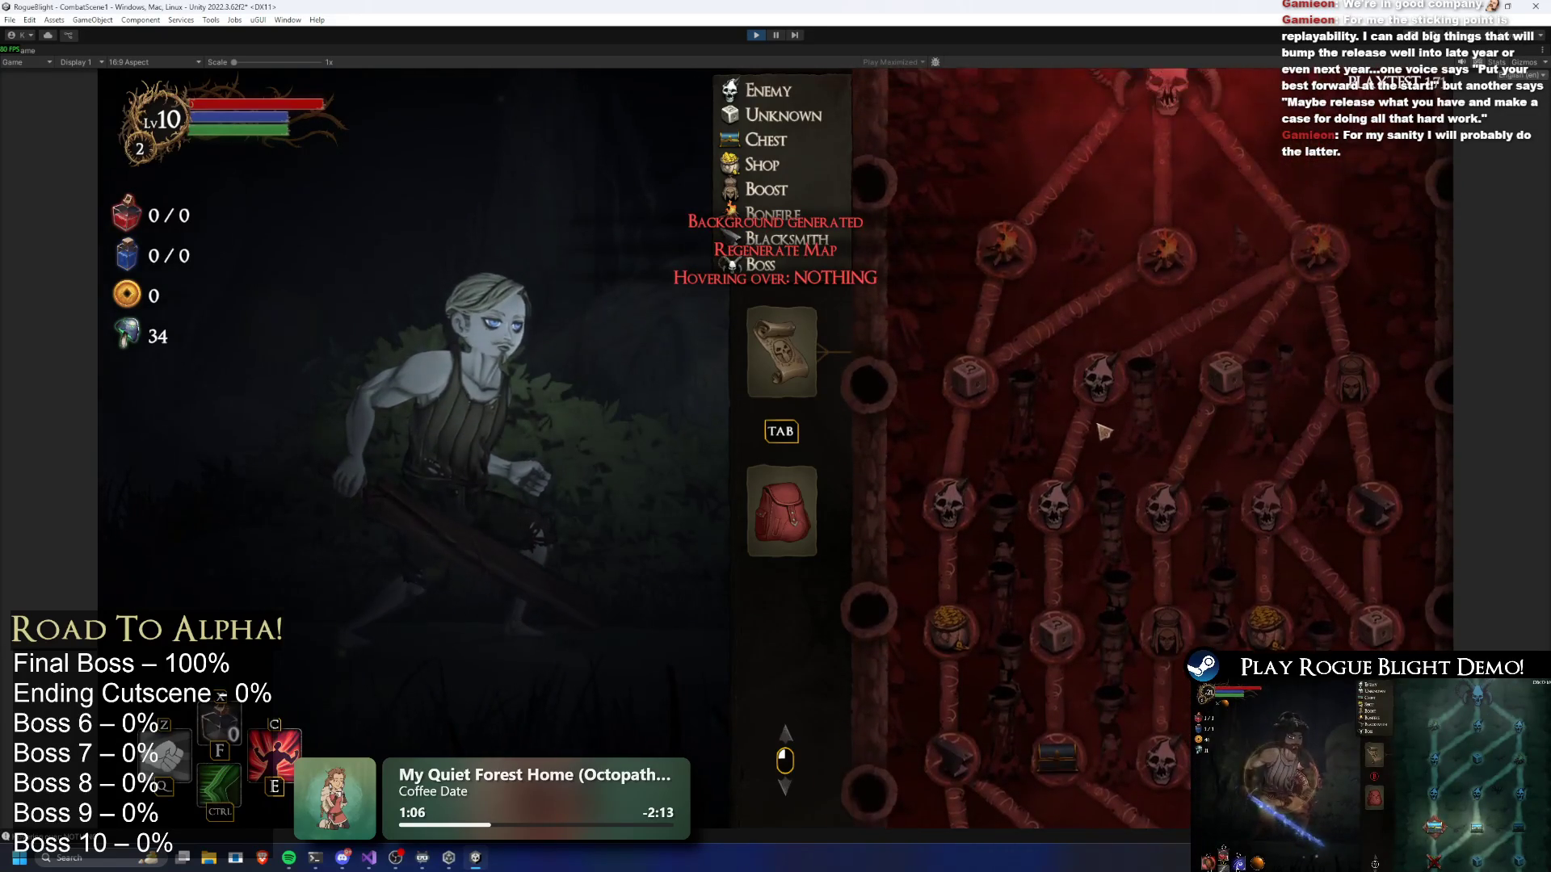
pyautogui.scroll(-5, 1086, 355)
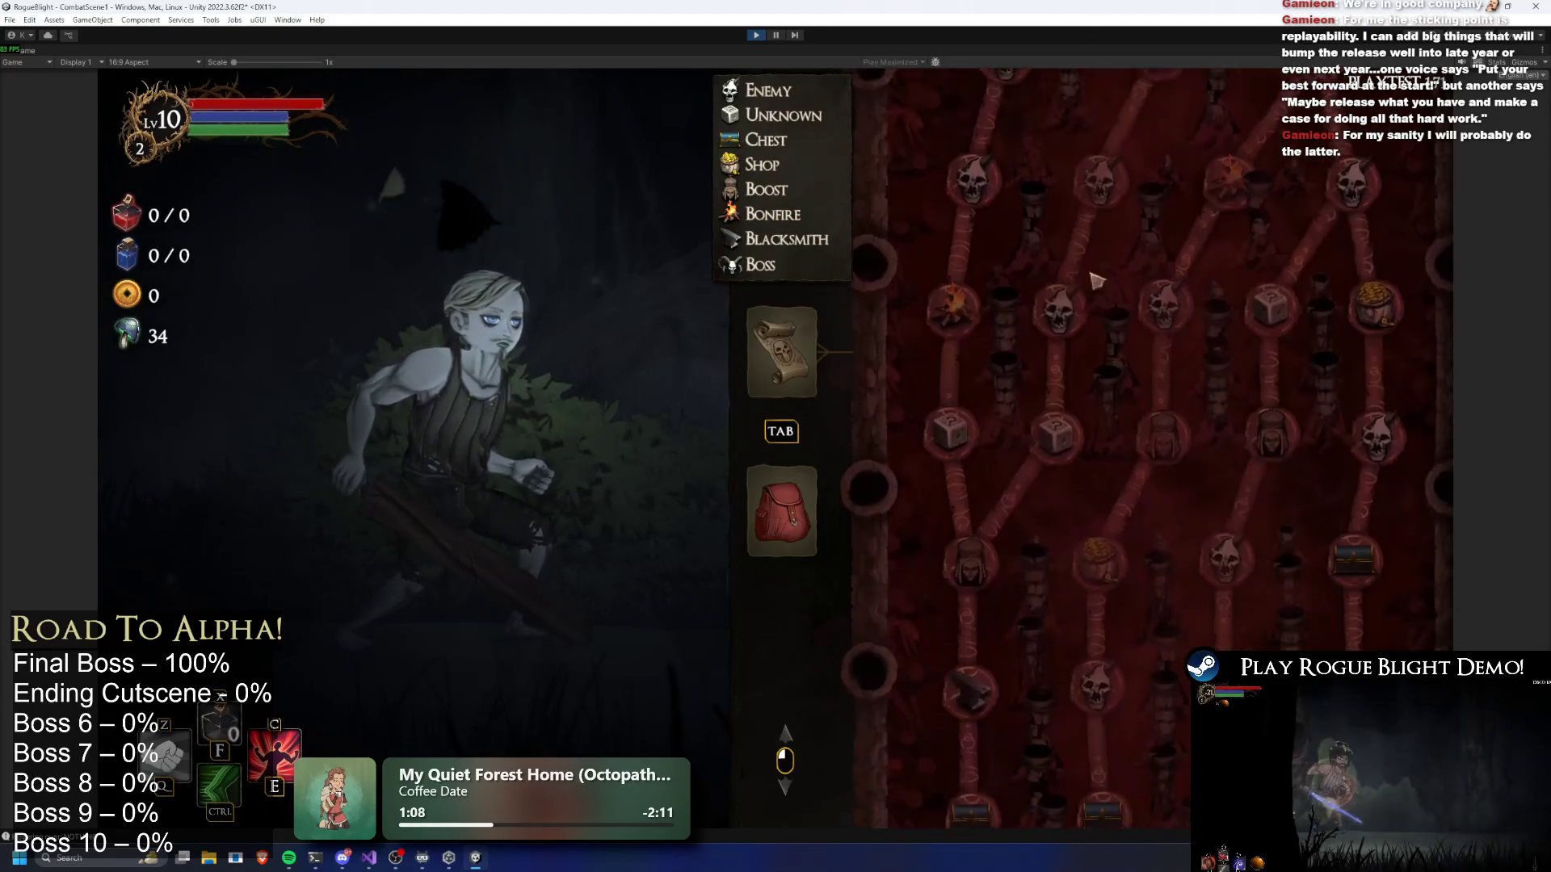
pyautogui.press('r')
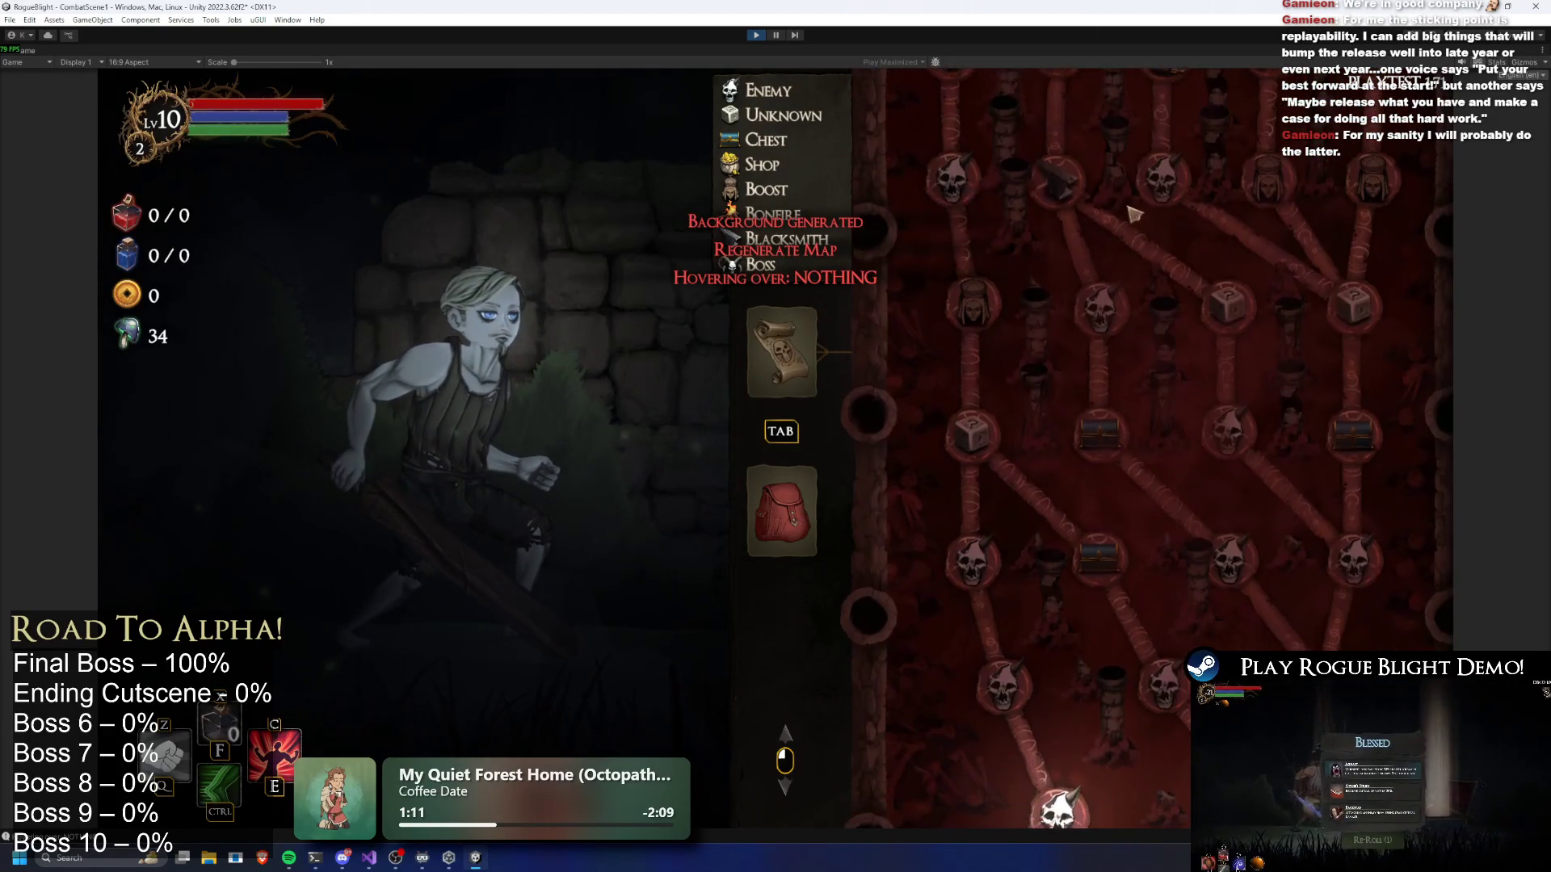
pyautogui.press('r')
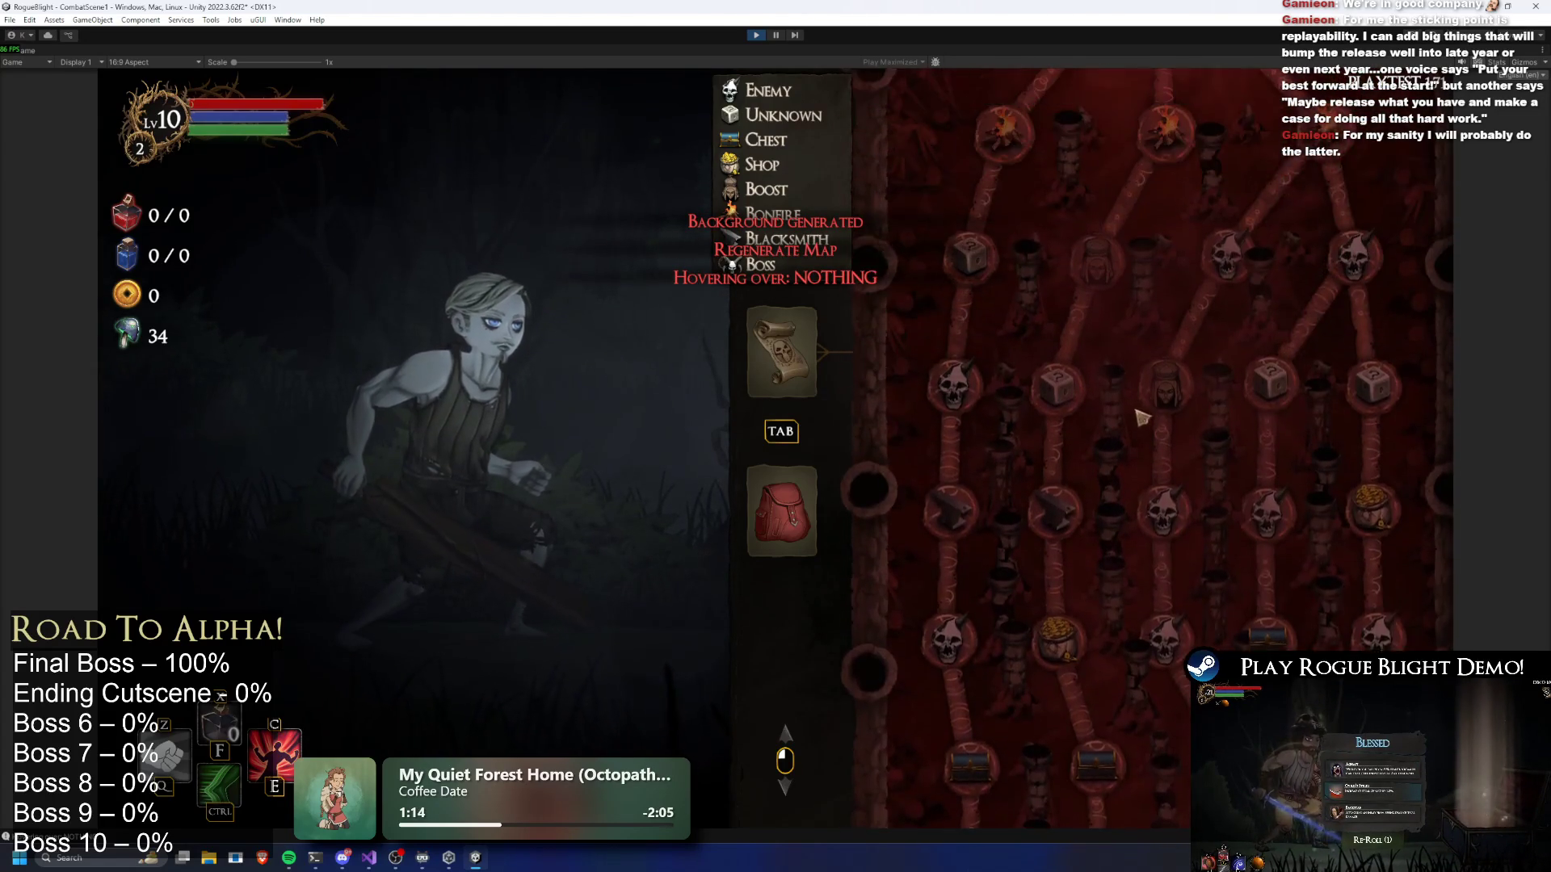
pyautogui.press('r')
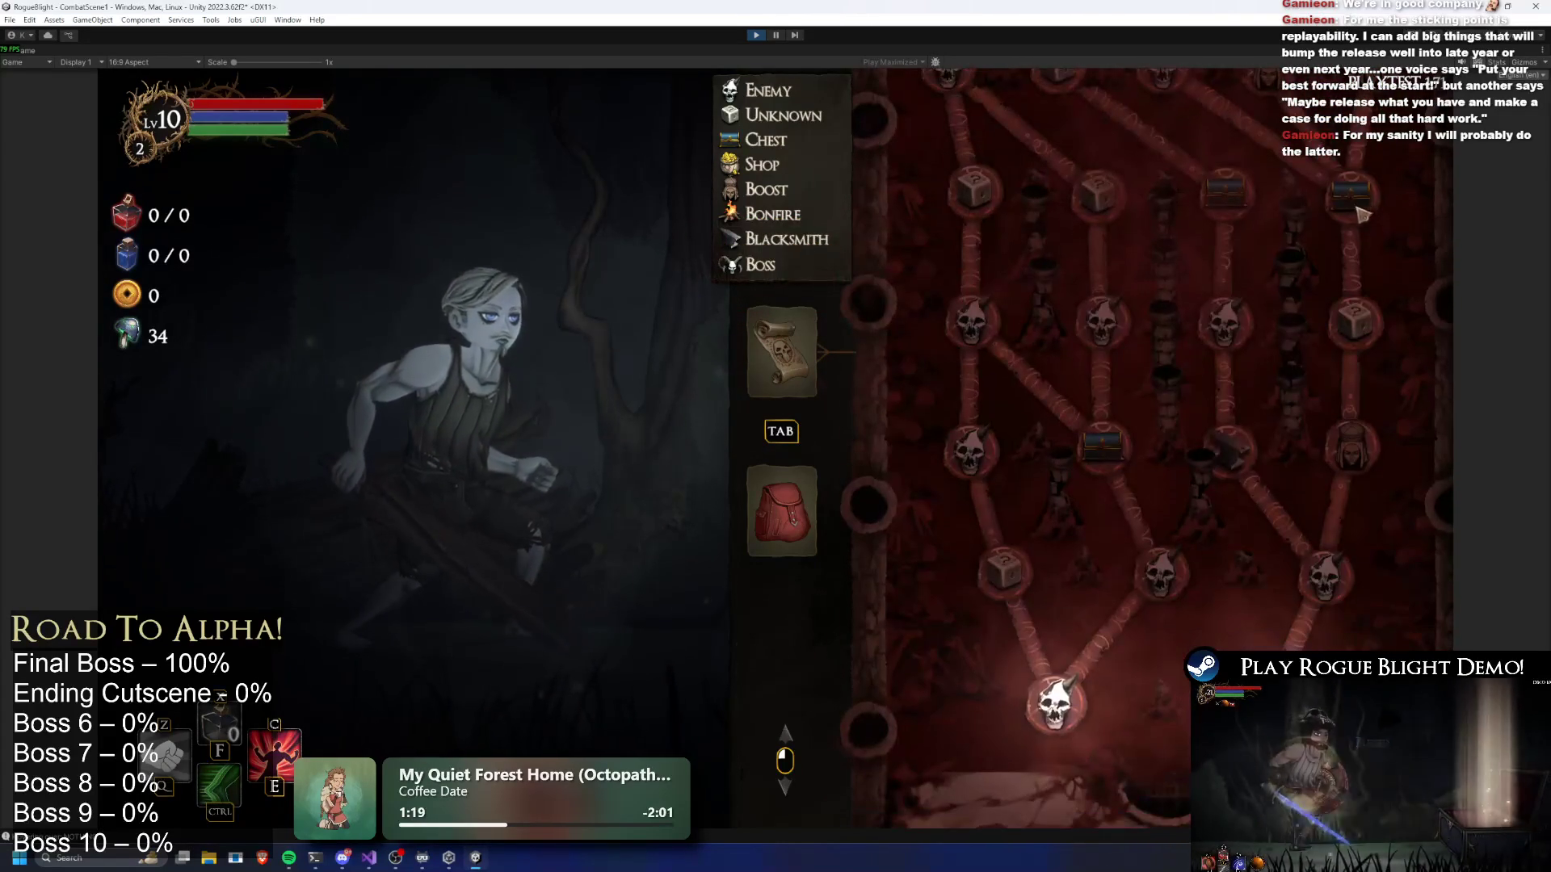
pyautogui.press('r')
pyautogui.press('r')
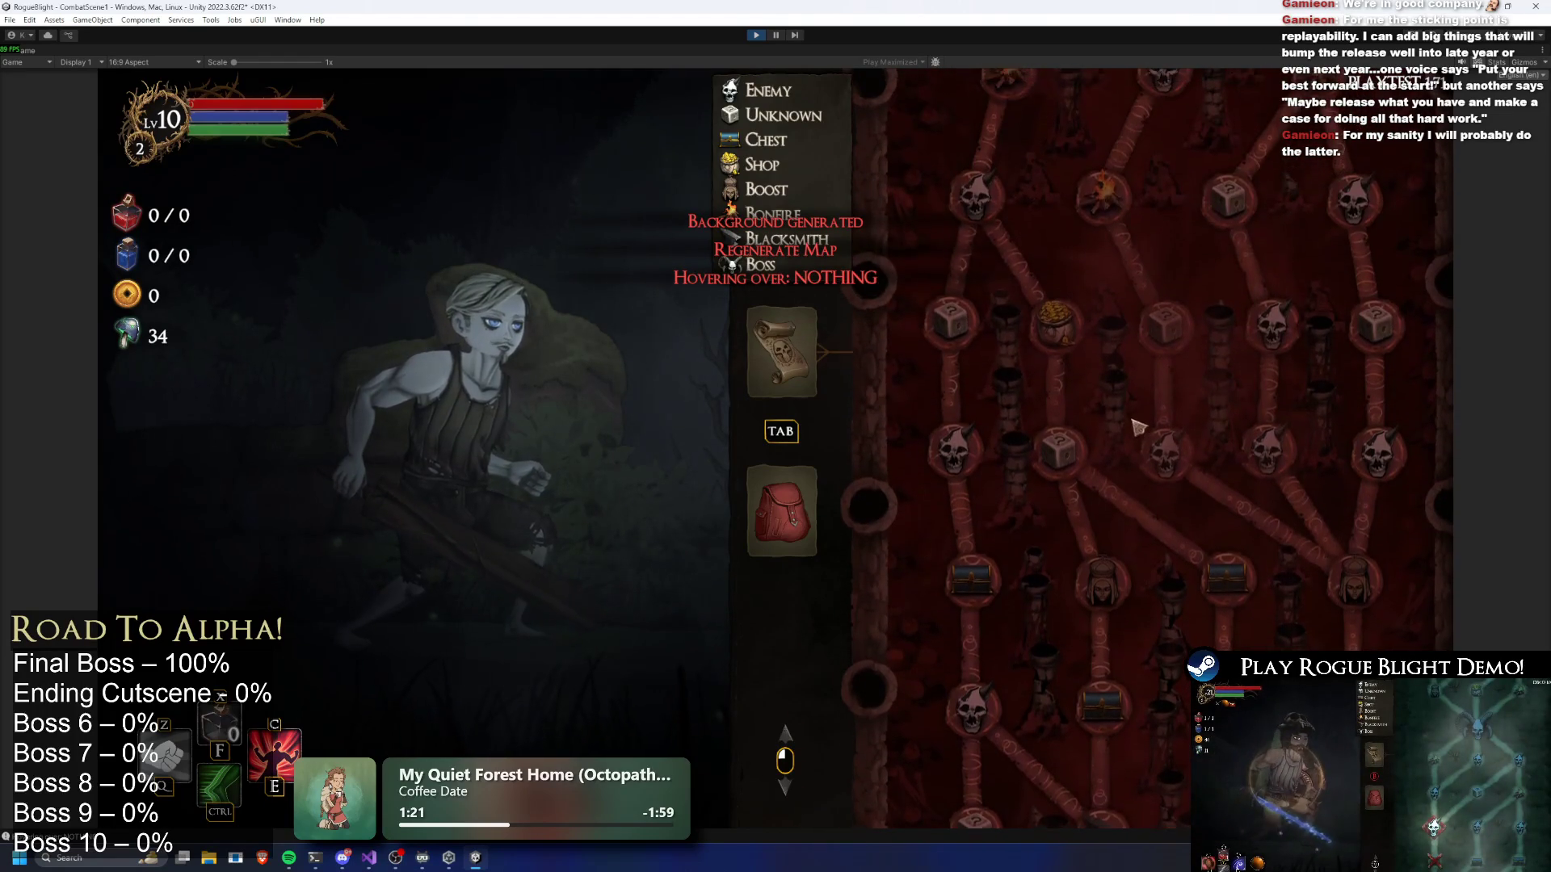
pyautogui.press('r')
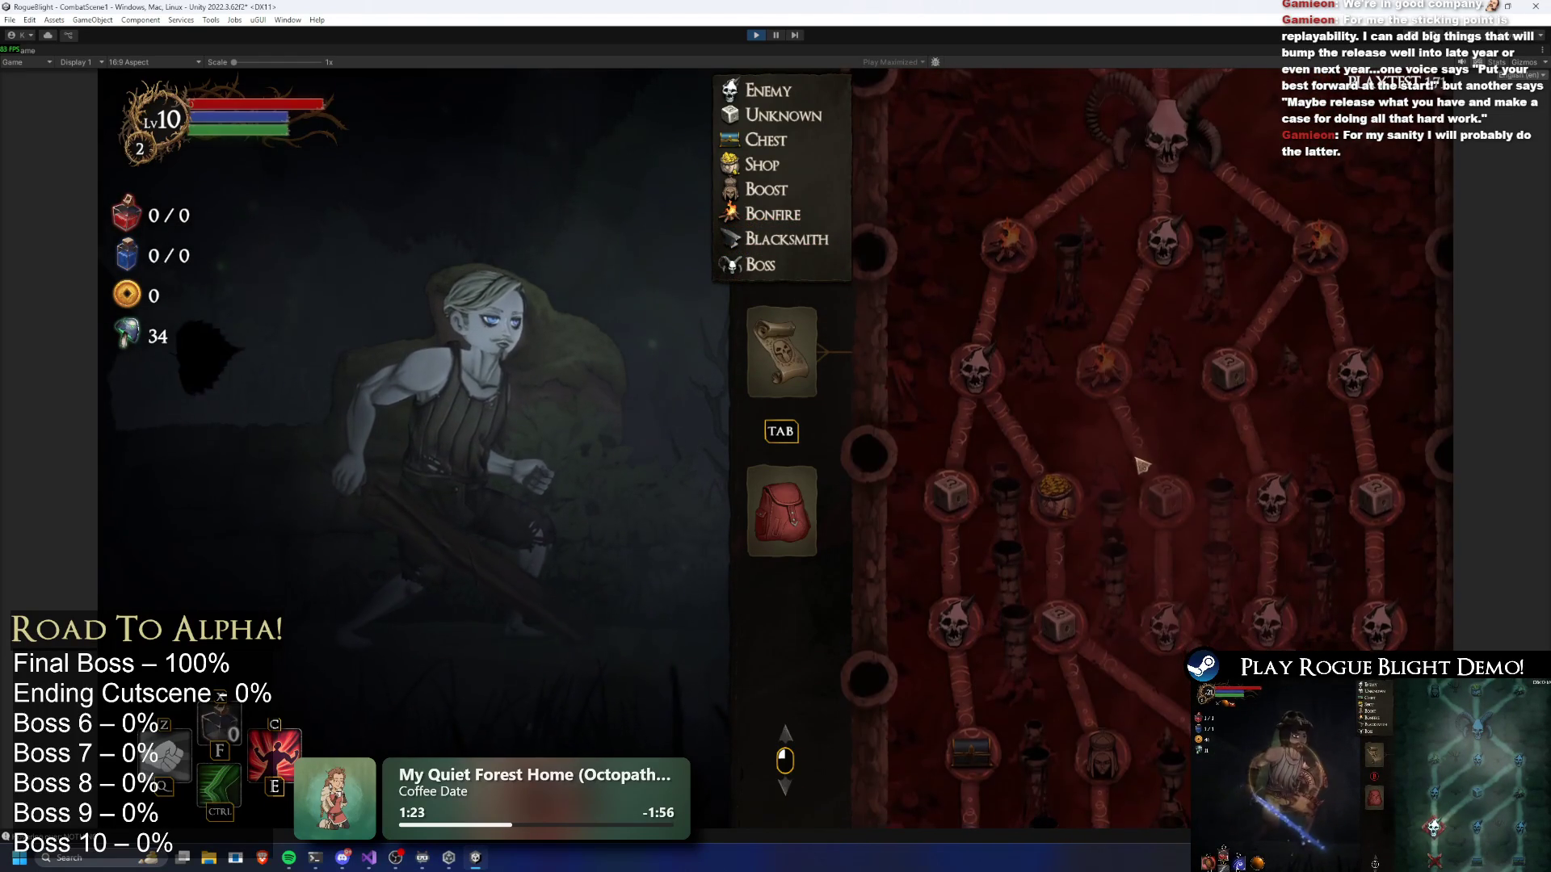
pyautogui.scroll(5, 1145, 449)
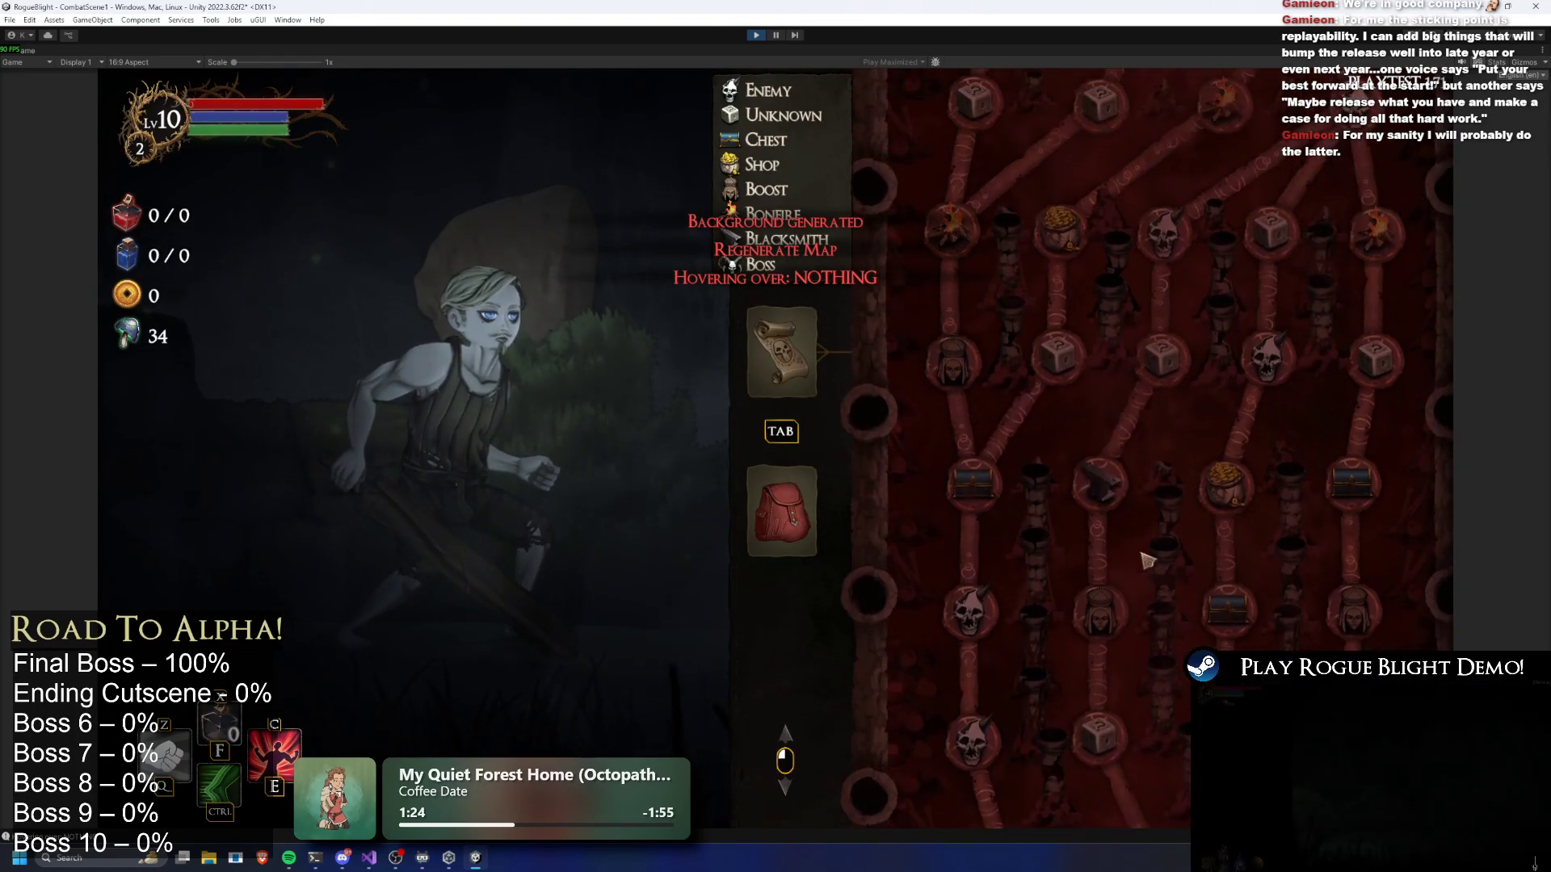
pyautogui.press('r')
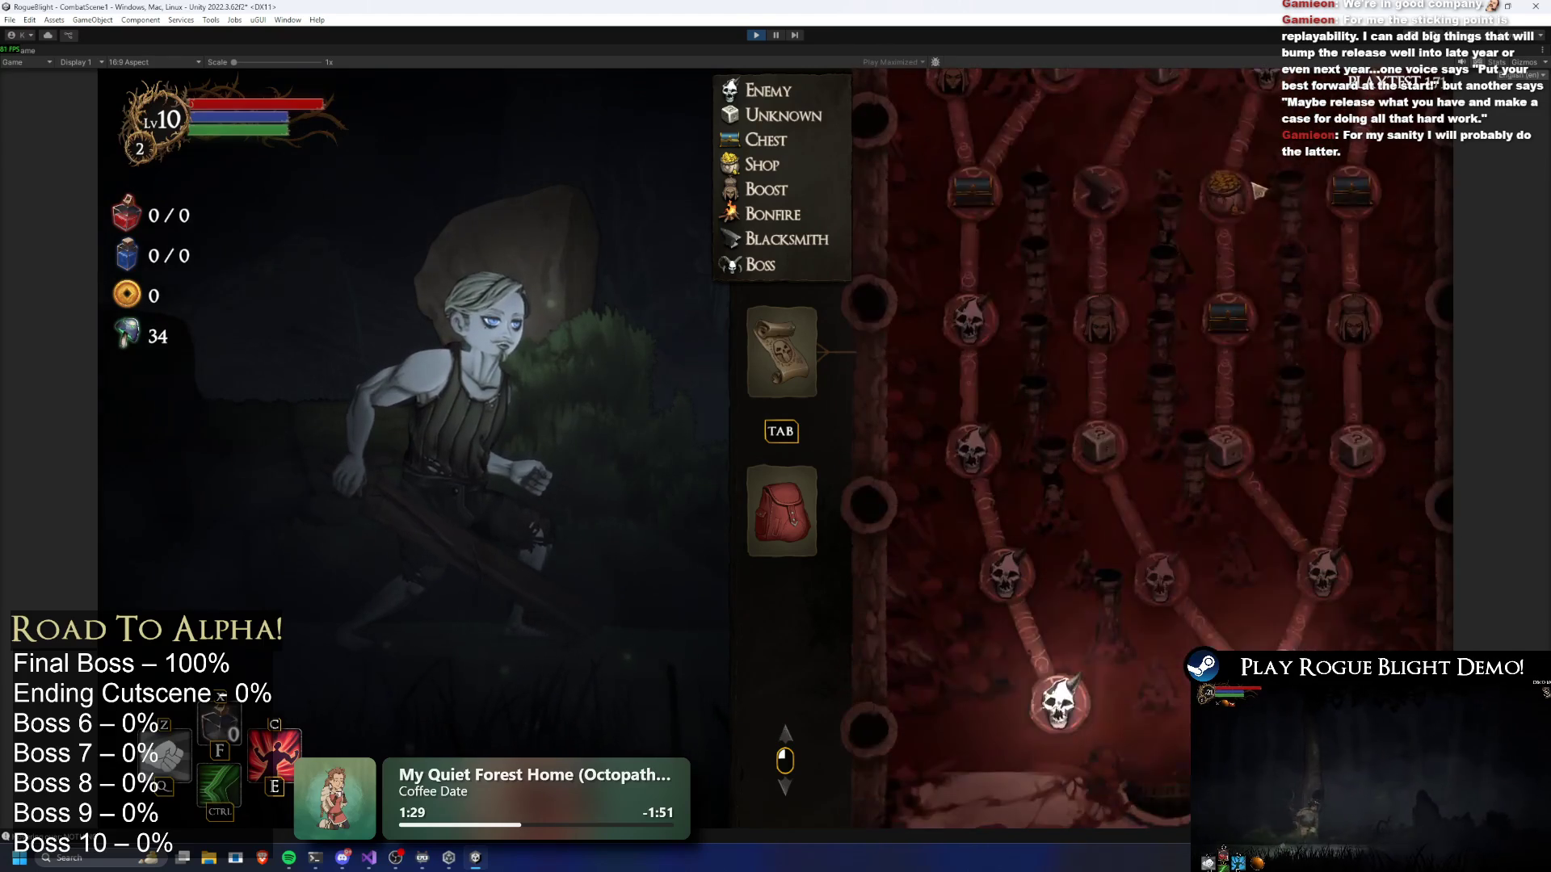
pyautogui.press('r')
pyautogui.press('r')
pyautogui.press('r')
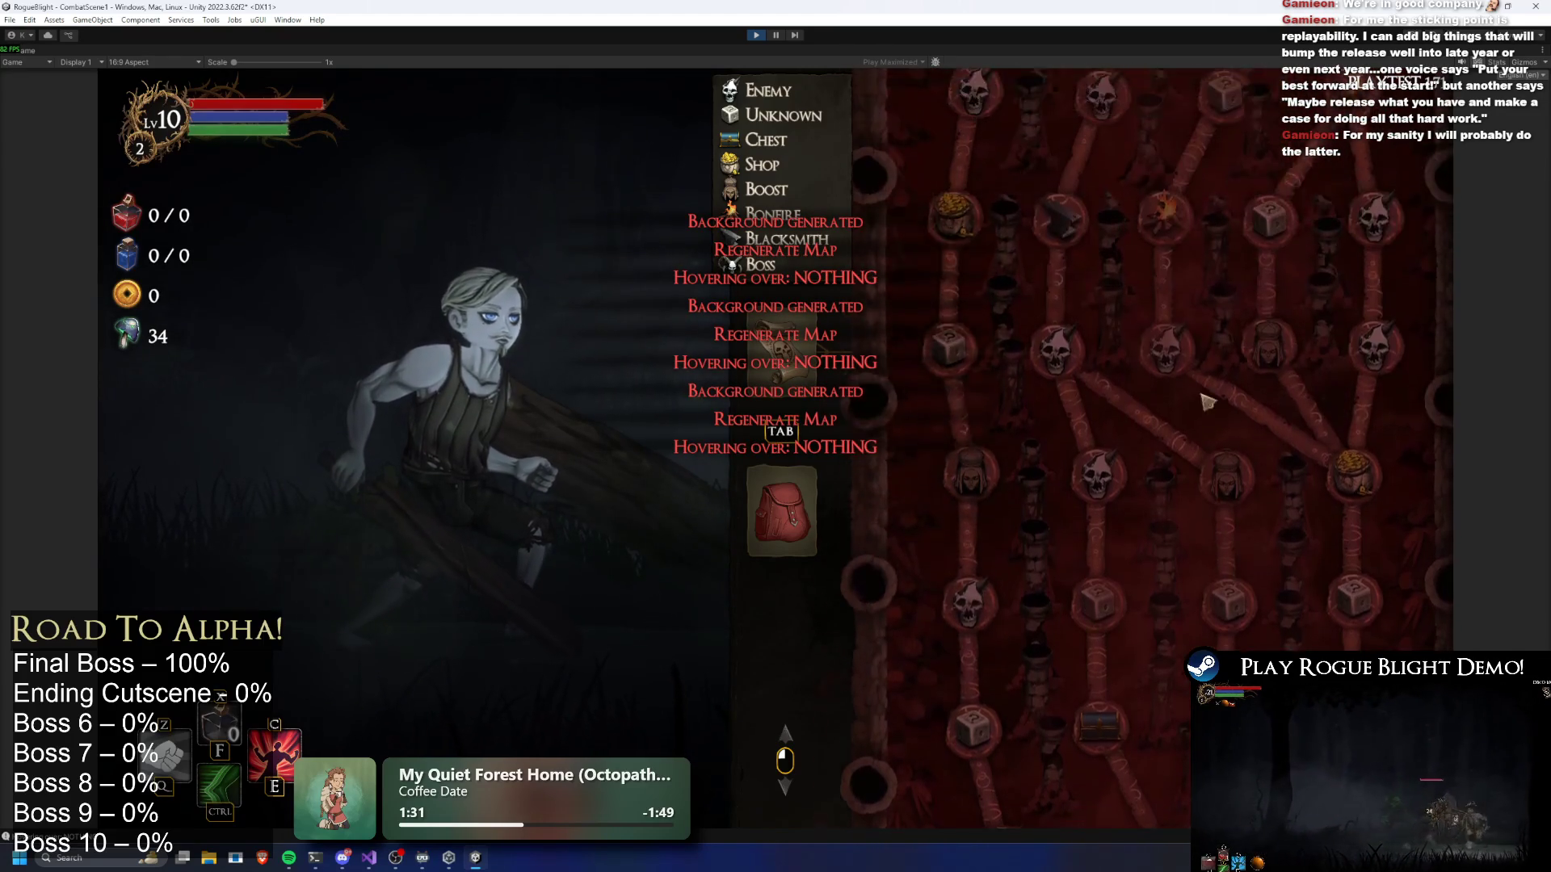
pyautogui.scroll(-5, 1141, 540)
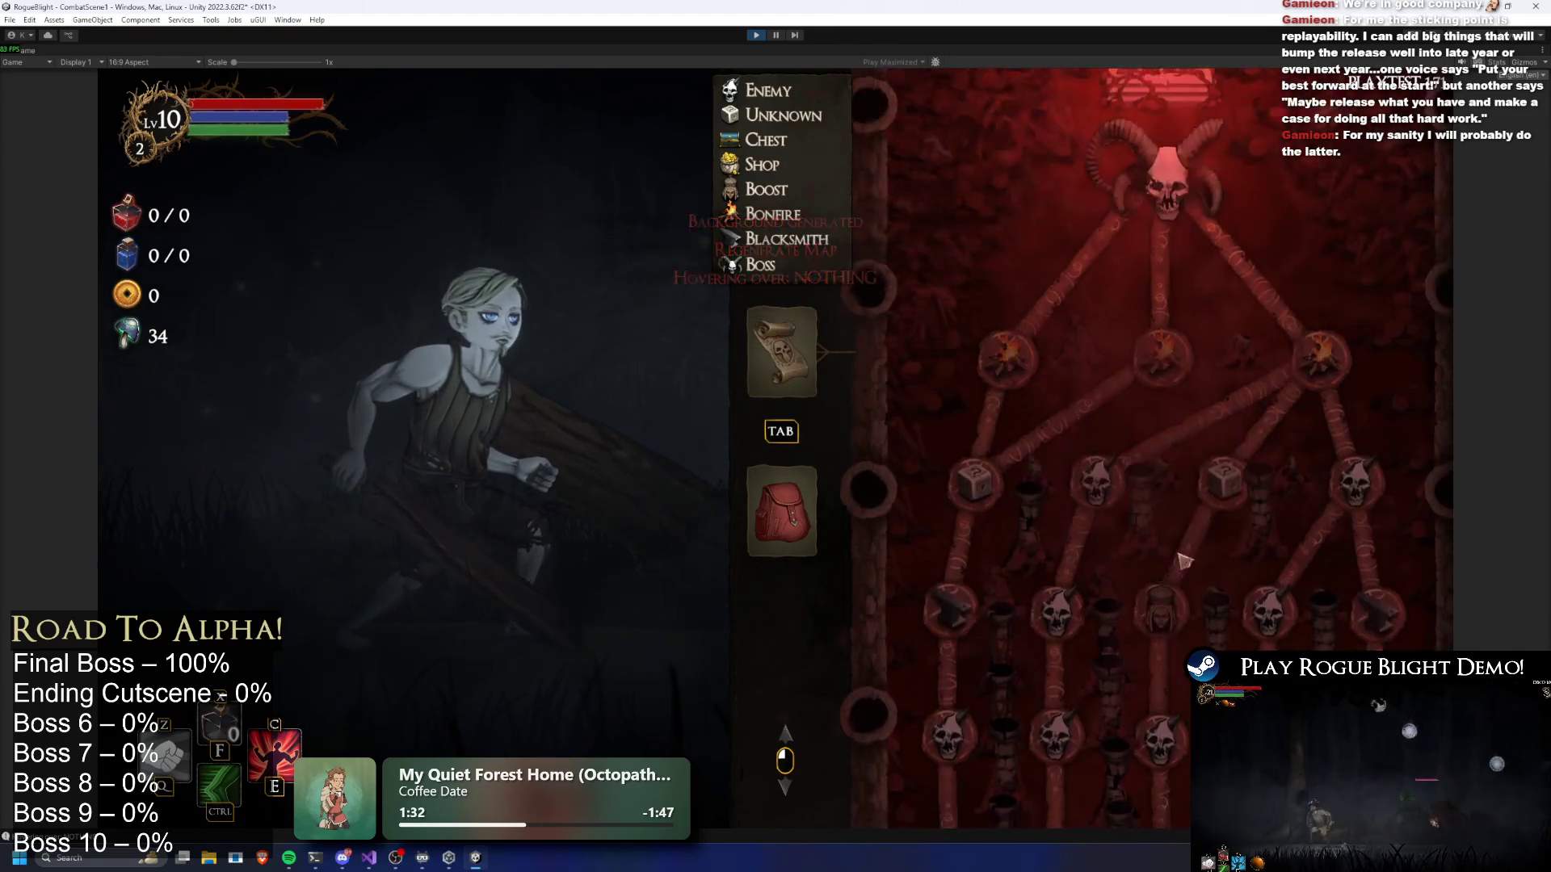
pyautogui.press('r')
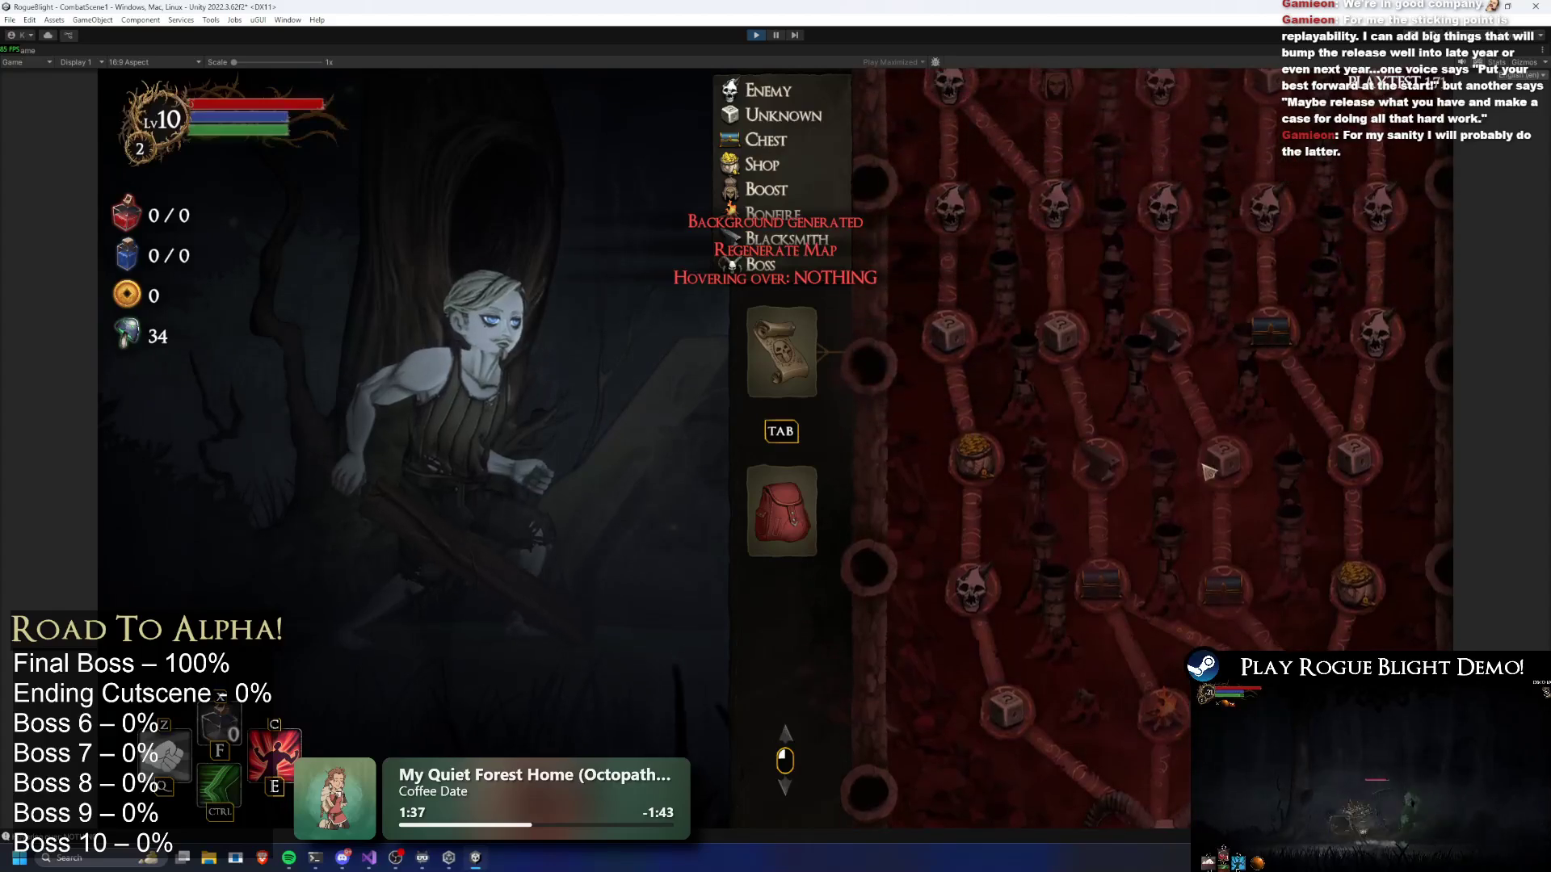
pyautogui.press('r')
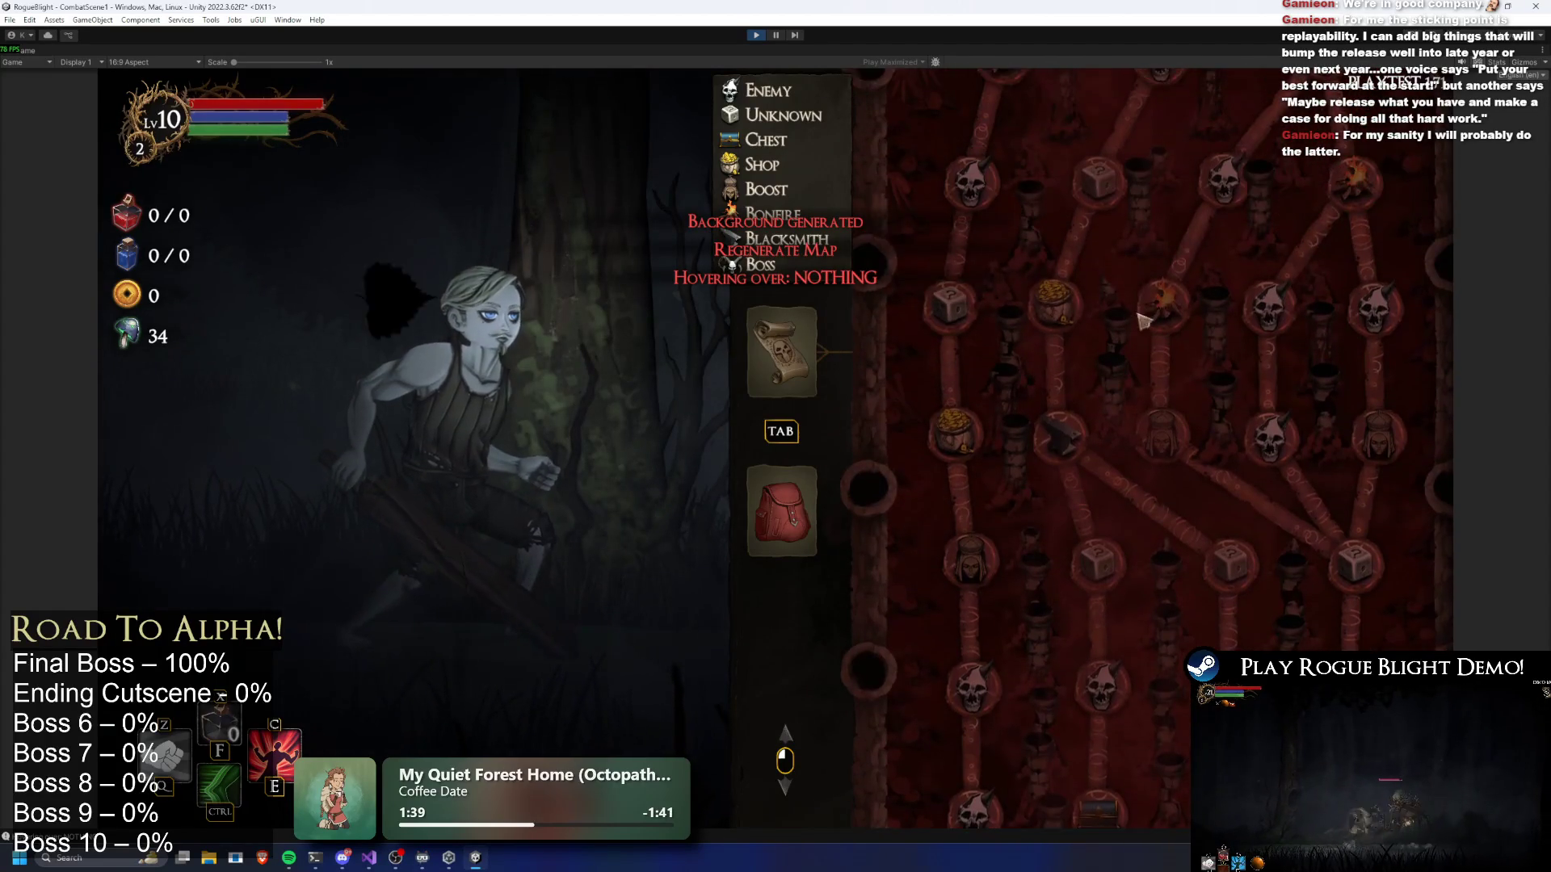
pyautogui.press('r')
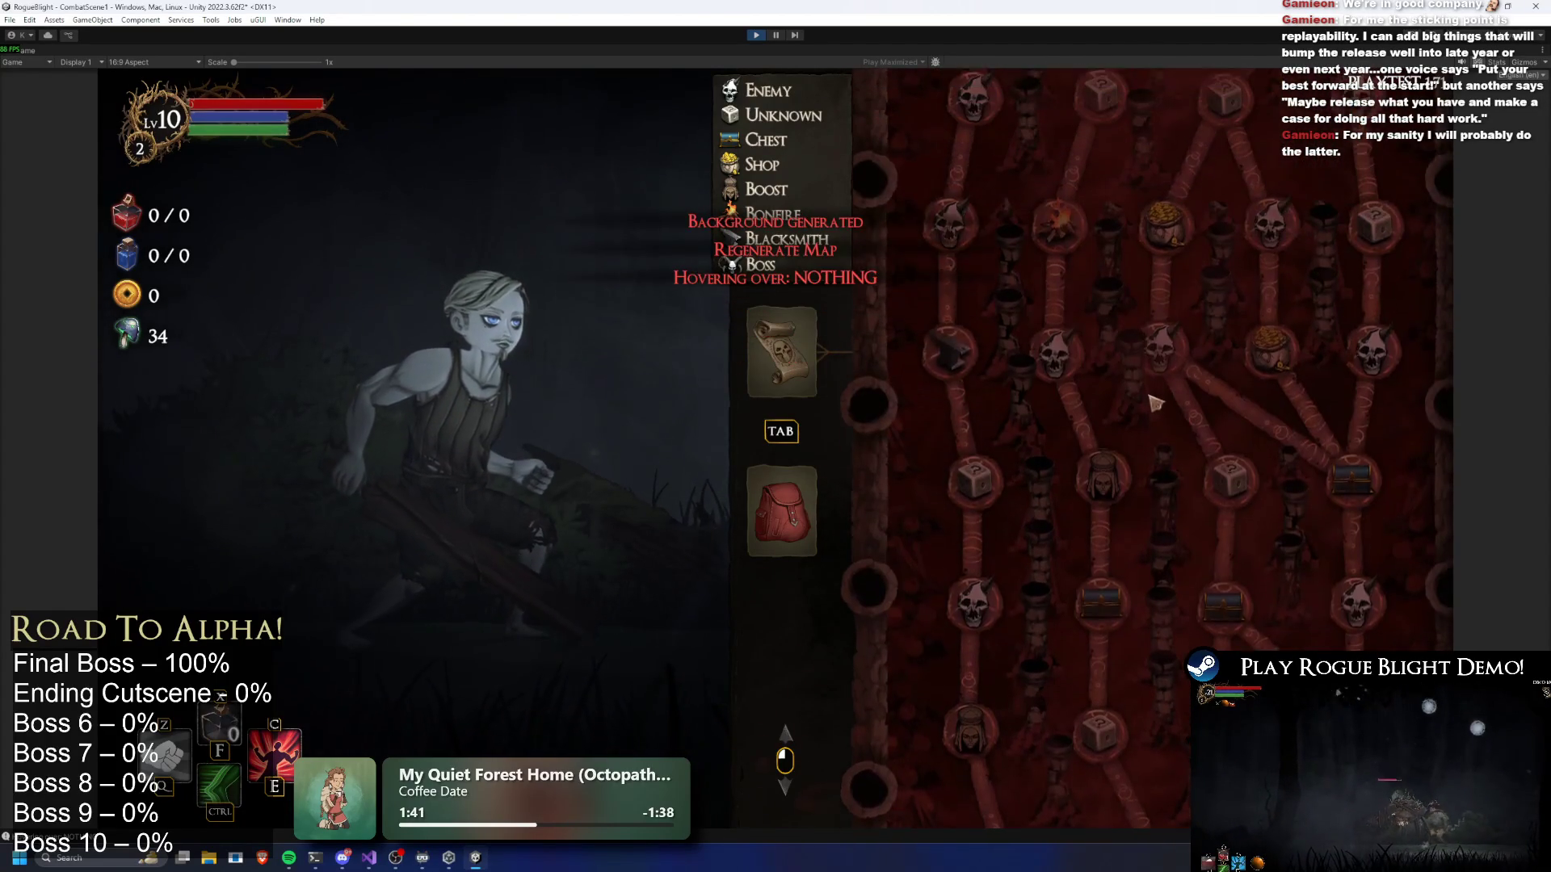
pyautogui.press('r')
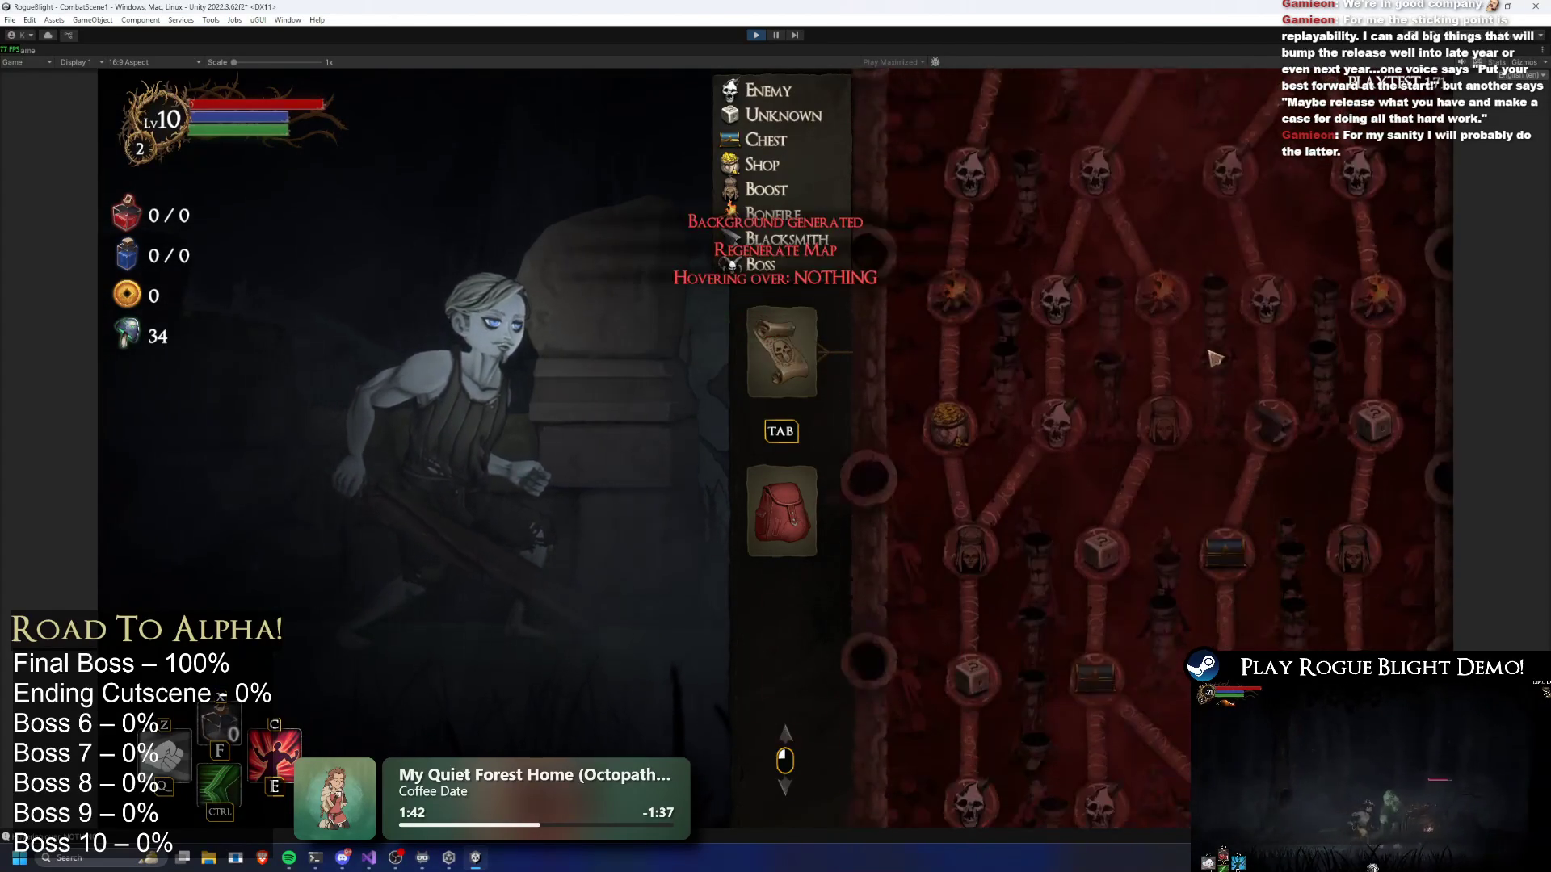
pyautogui.scroll(5, 1109, 552)
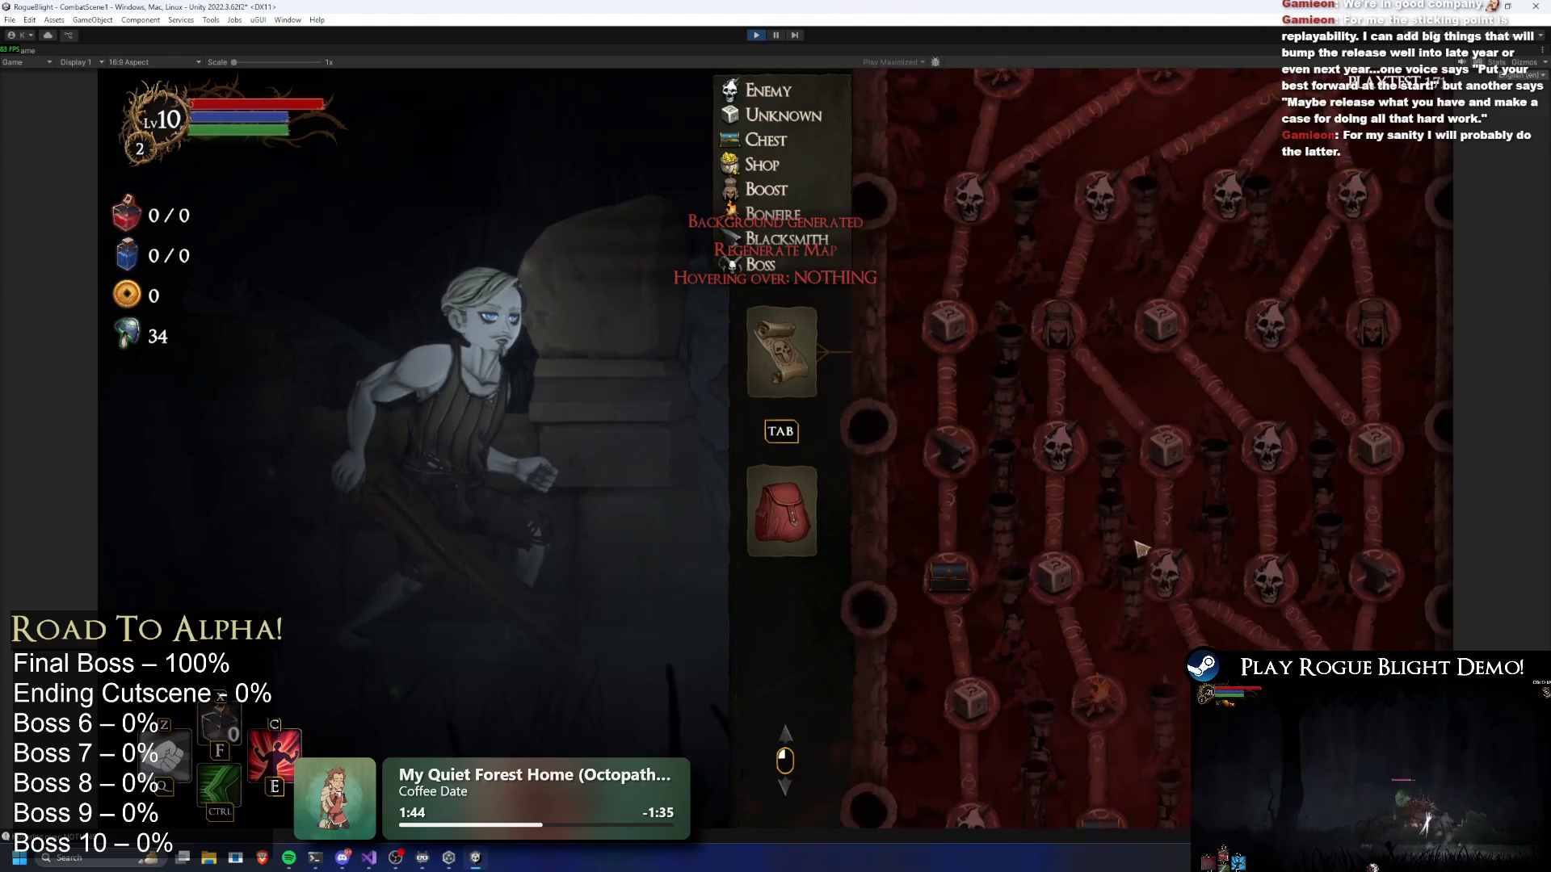
pyautogui.press('r')
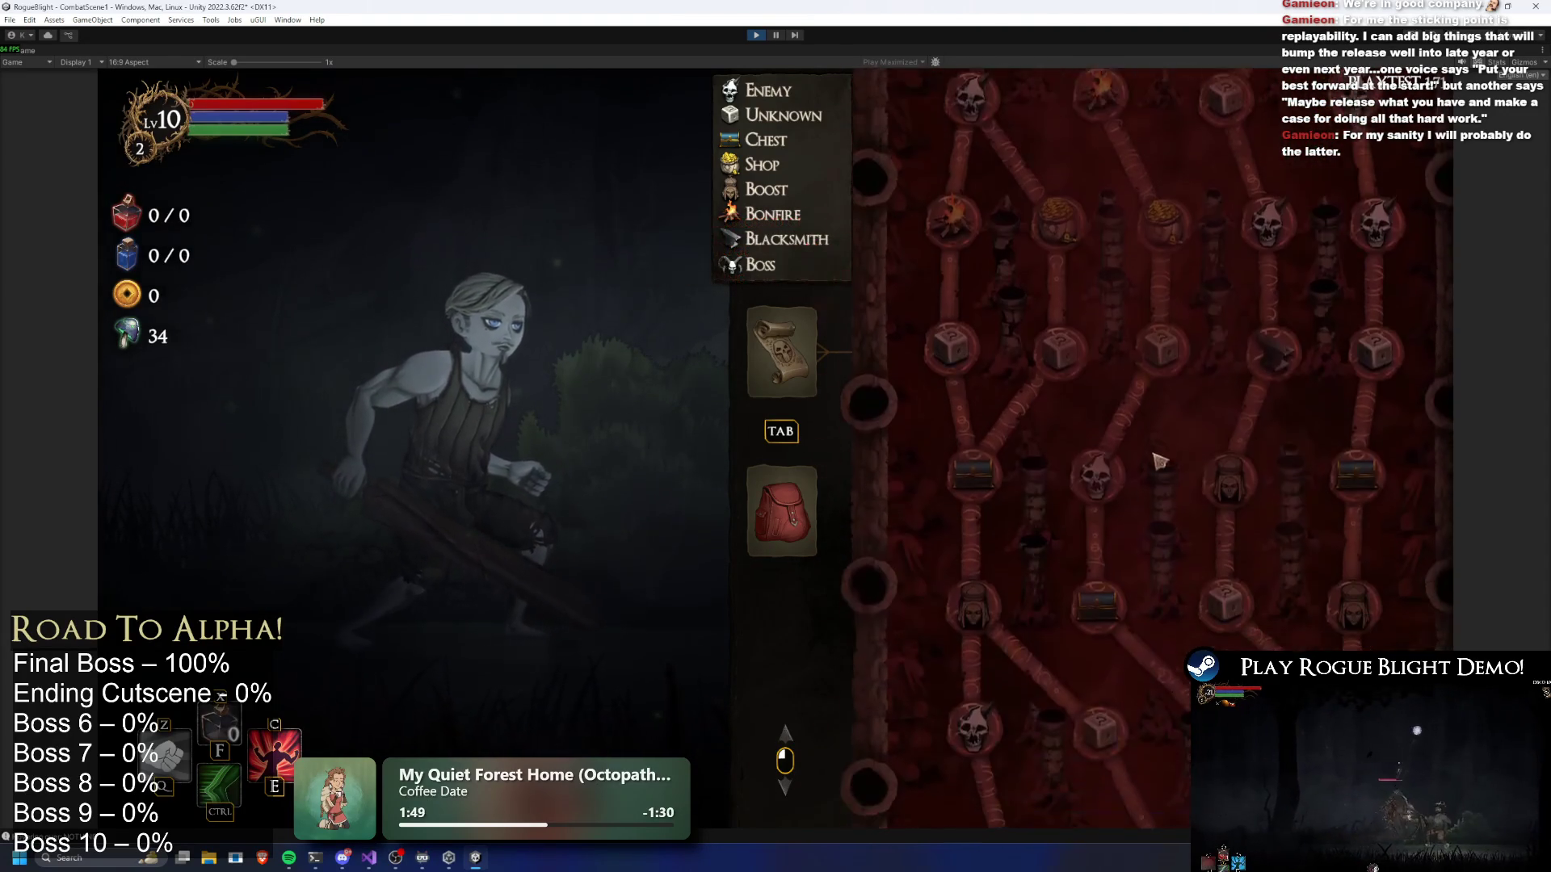
pyautogui.scroll(-7, 1157, 358)
pyautogui.press('r')
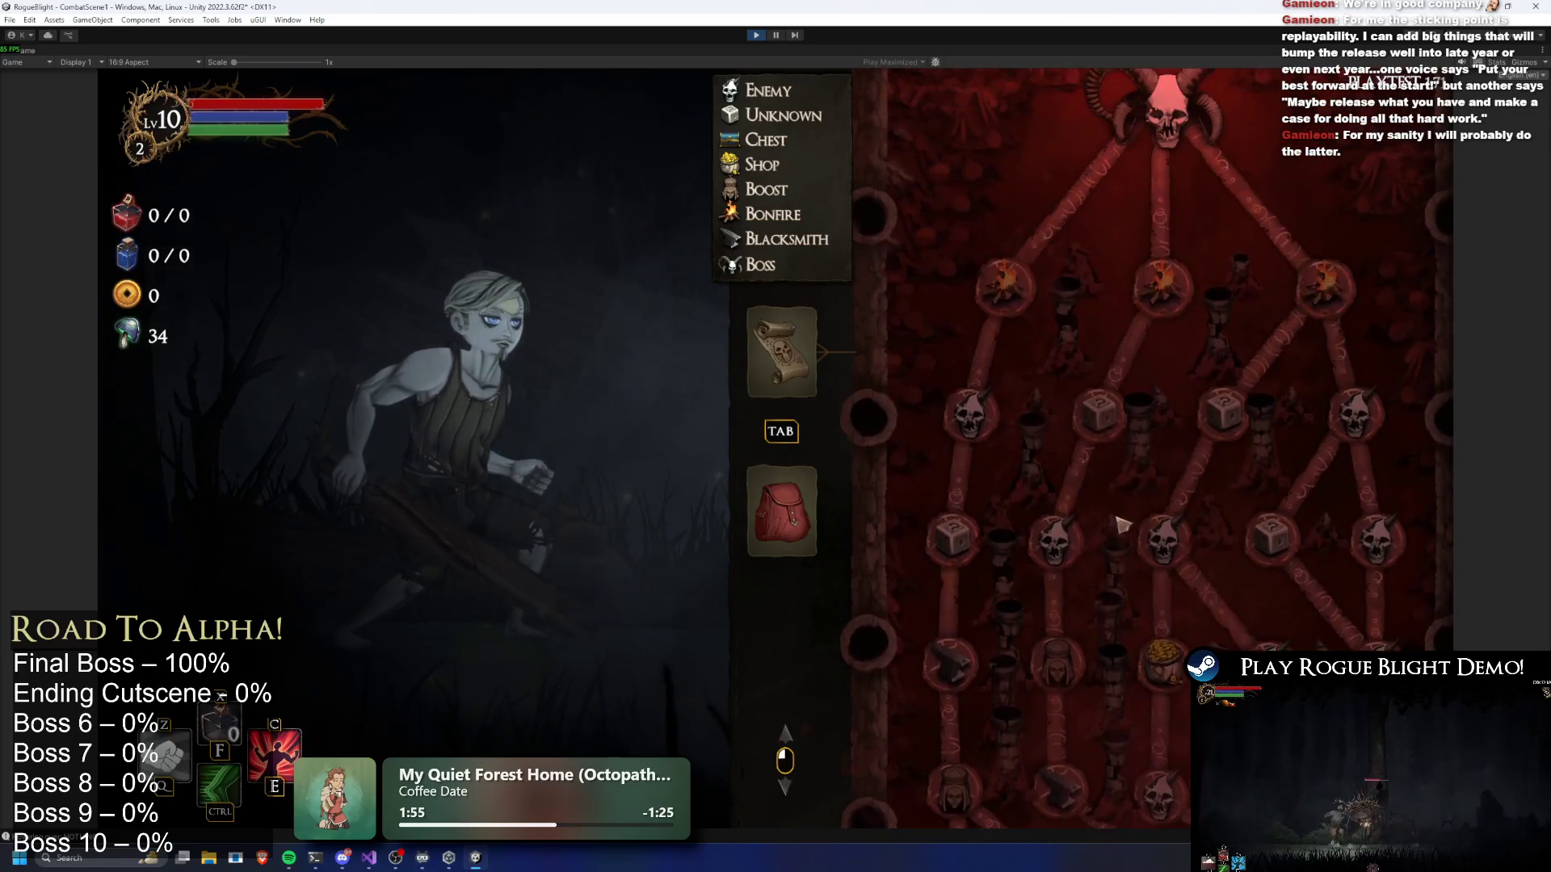
pyautogui.press('r')
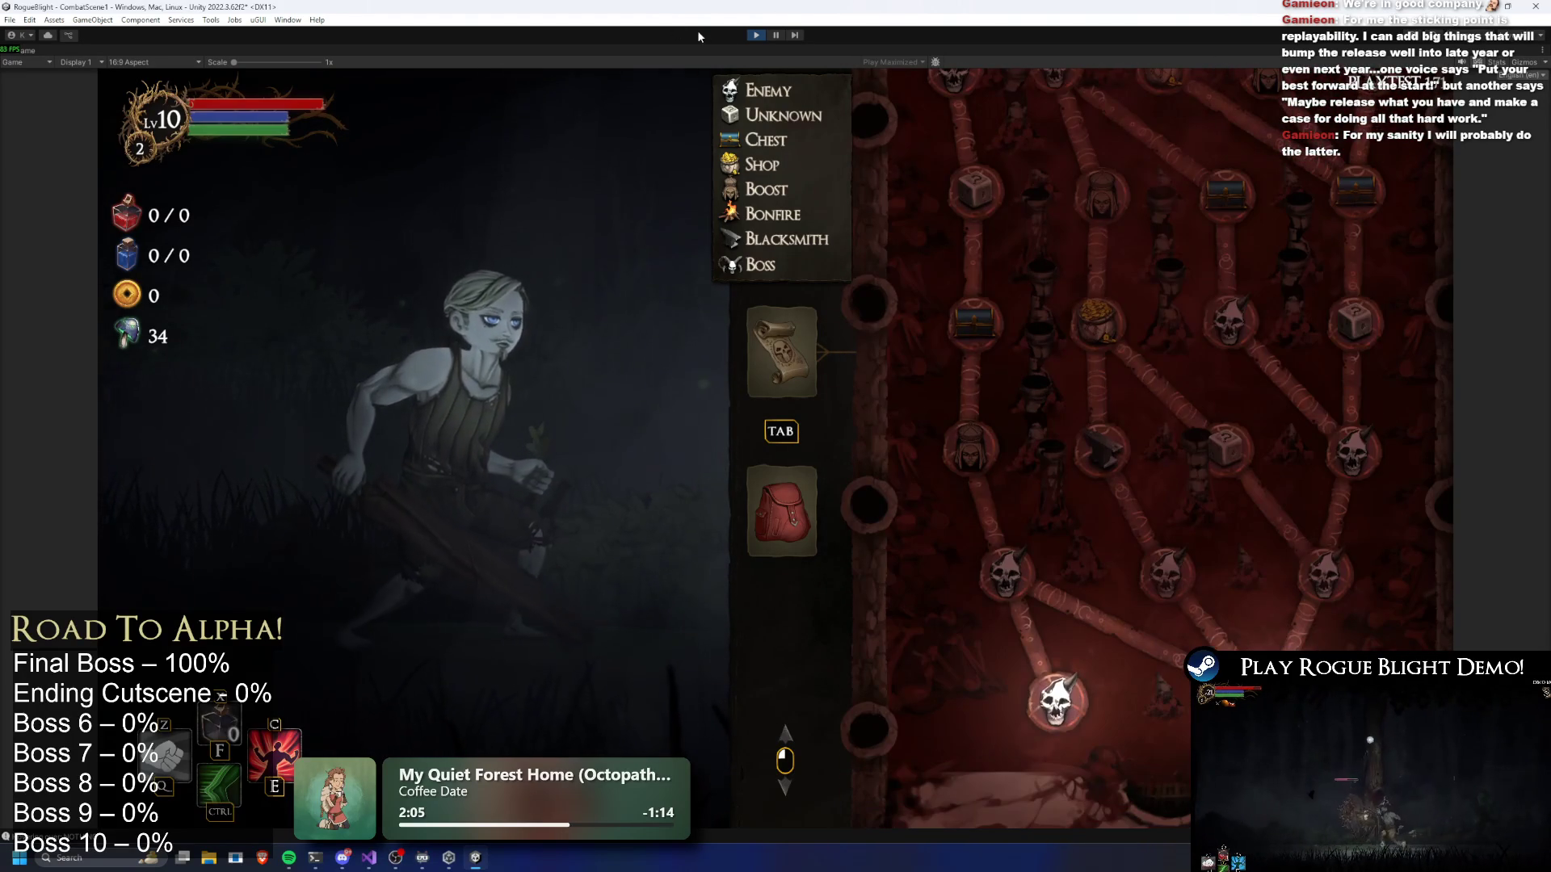
# Bring Visual Studio's TODO.txt playtest notes to the front for editing
pyautogui.hotkey('alt', 'Tab')
pyautogui.press('Tab')
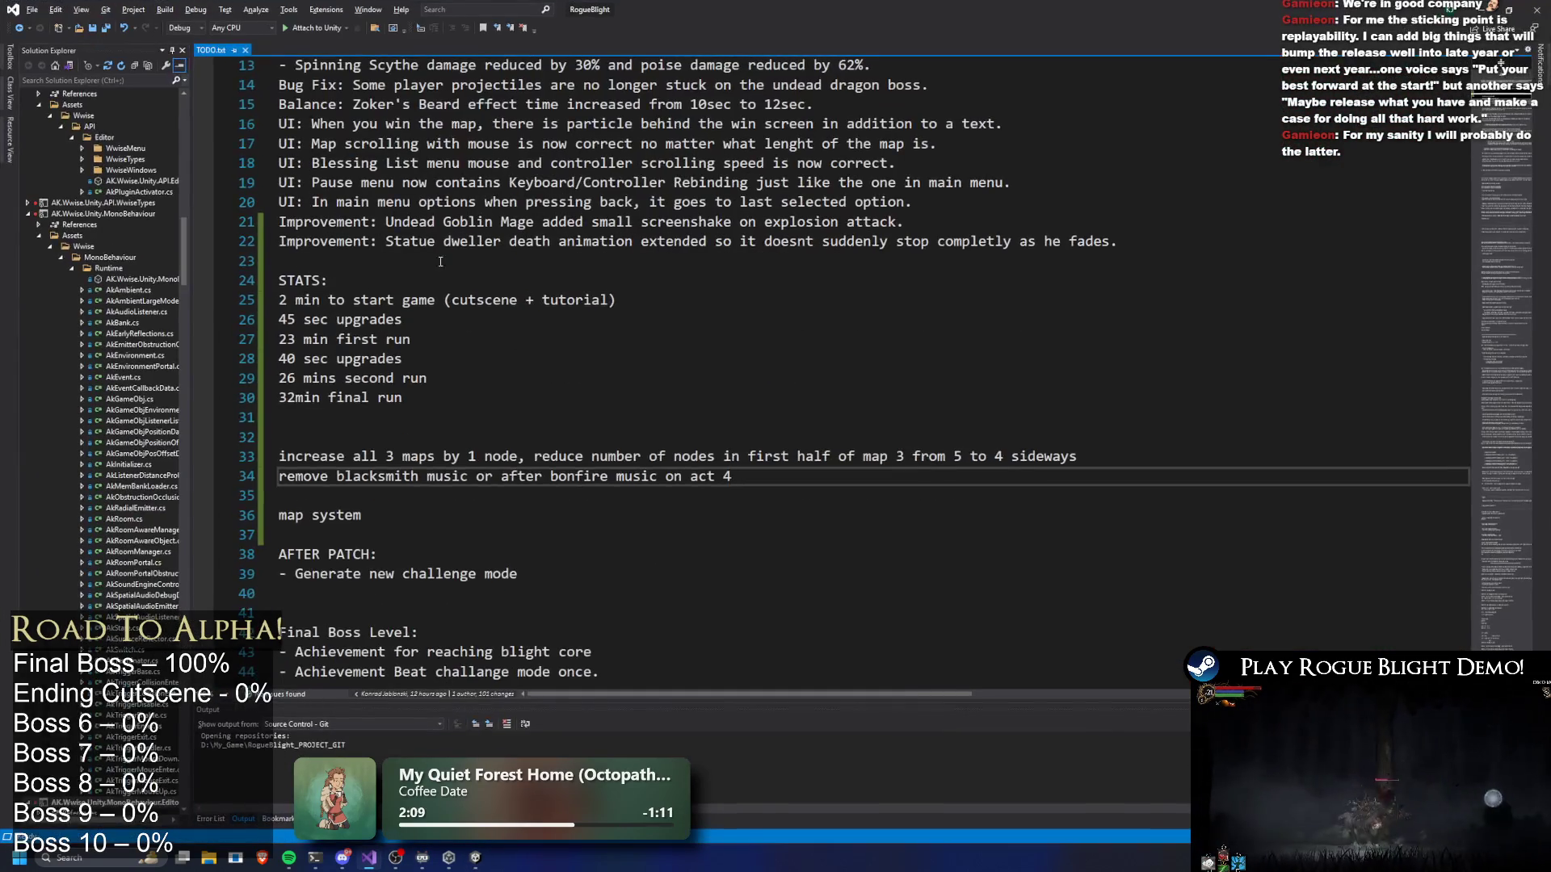
pyautogui.click(440, 260)
pyautogui.scroll(4, 440, 261)
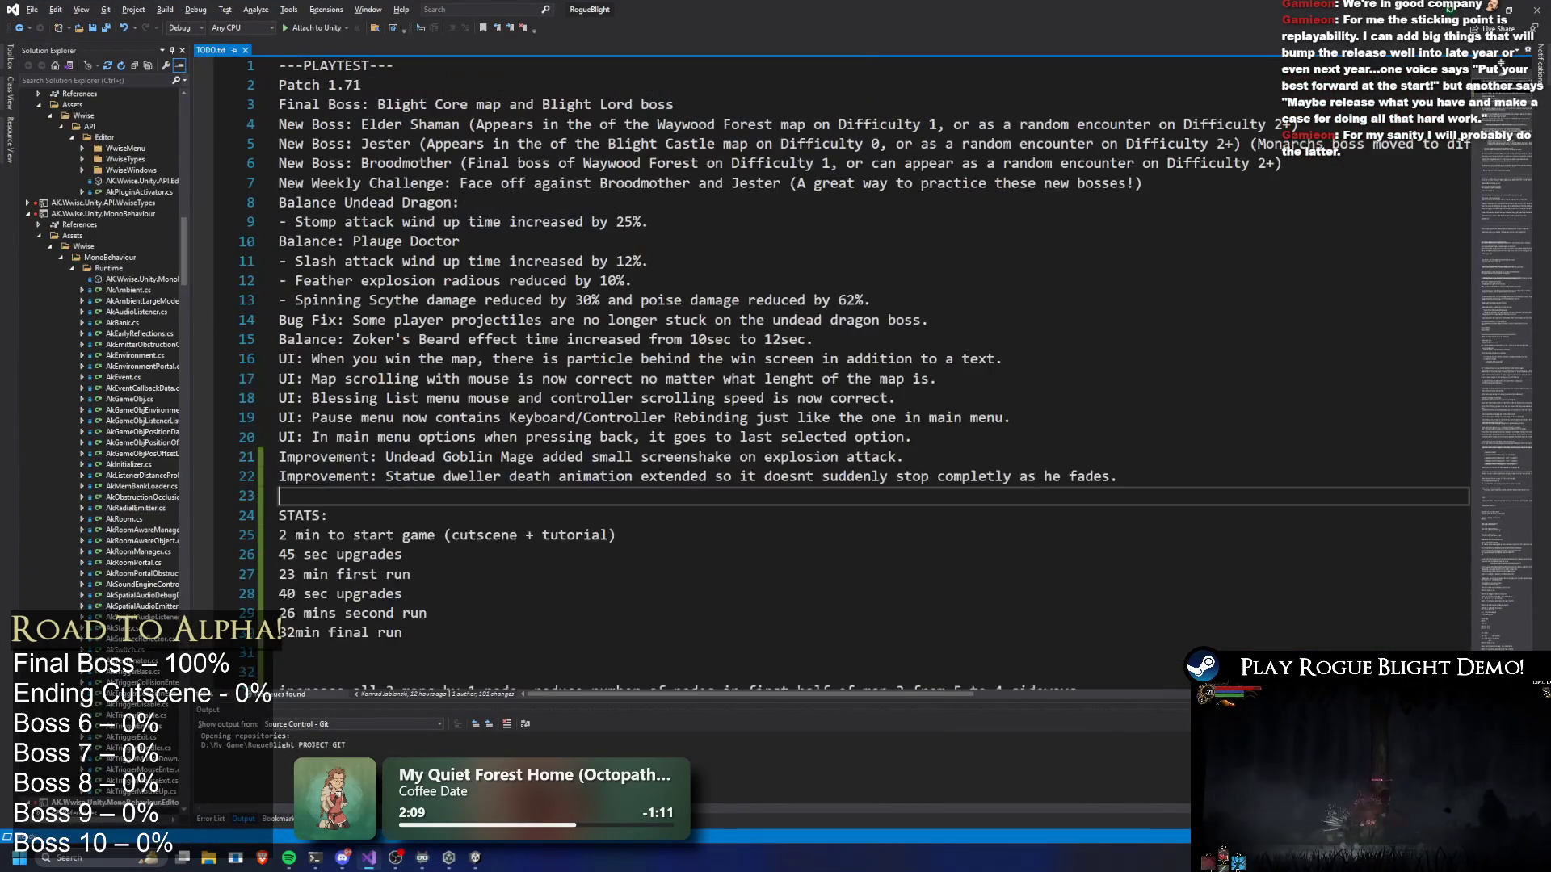
# Add a new line 8 note reading 'Changes: Forest and City Ruins map'
pyautogui.click(278, 202)
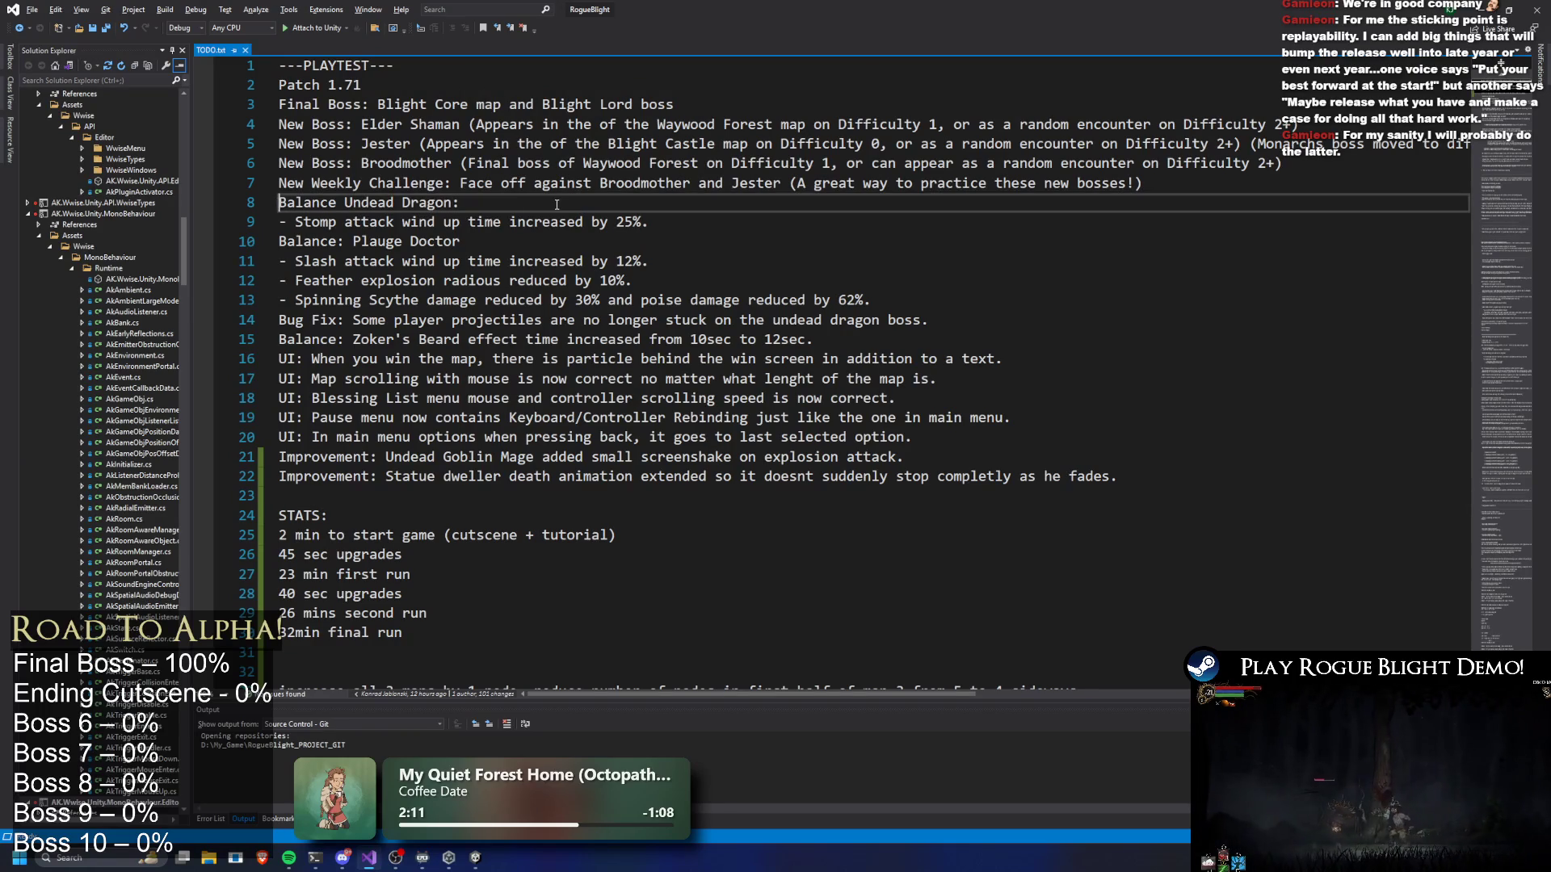
pyautogui.press('Return')
pyautogui.press('Up')
pyautogui.write('Chja')
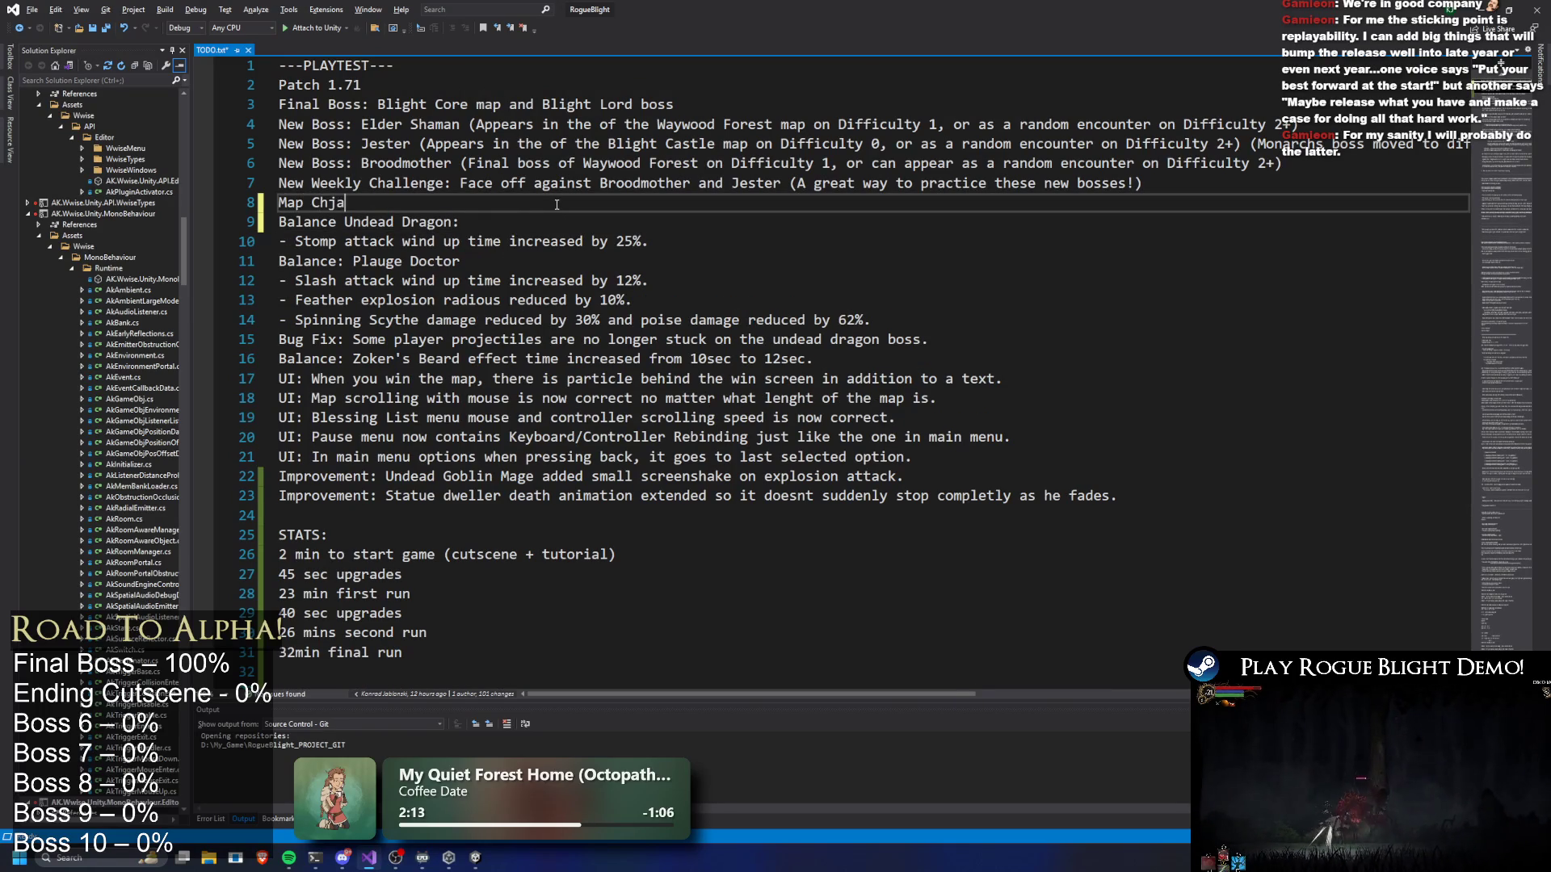
pyautogui.press('BackSpace')
pyautogui.press('BackSpace')
pyautogui.write('anges')
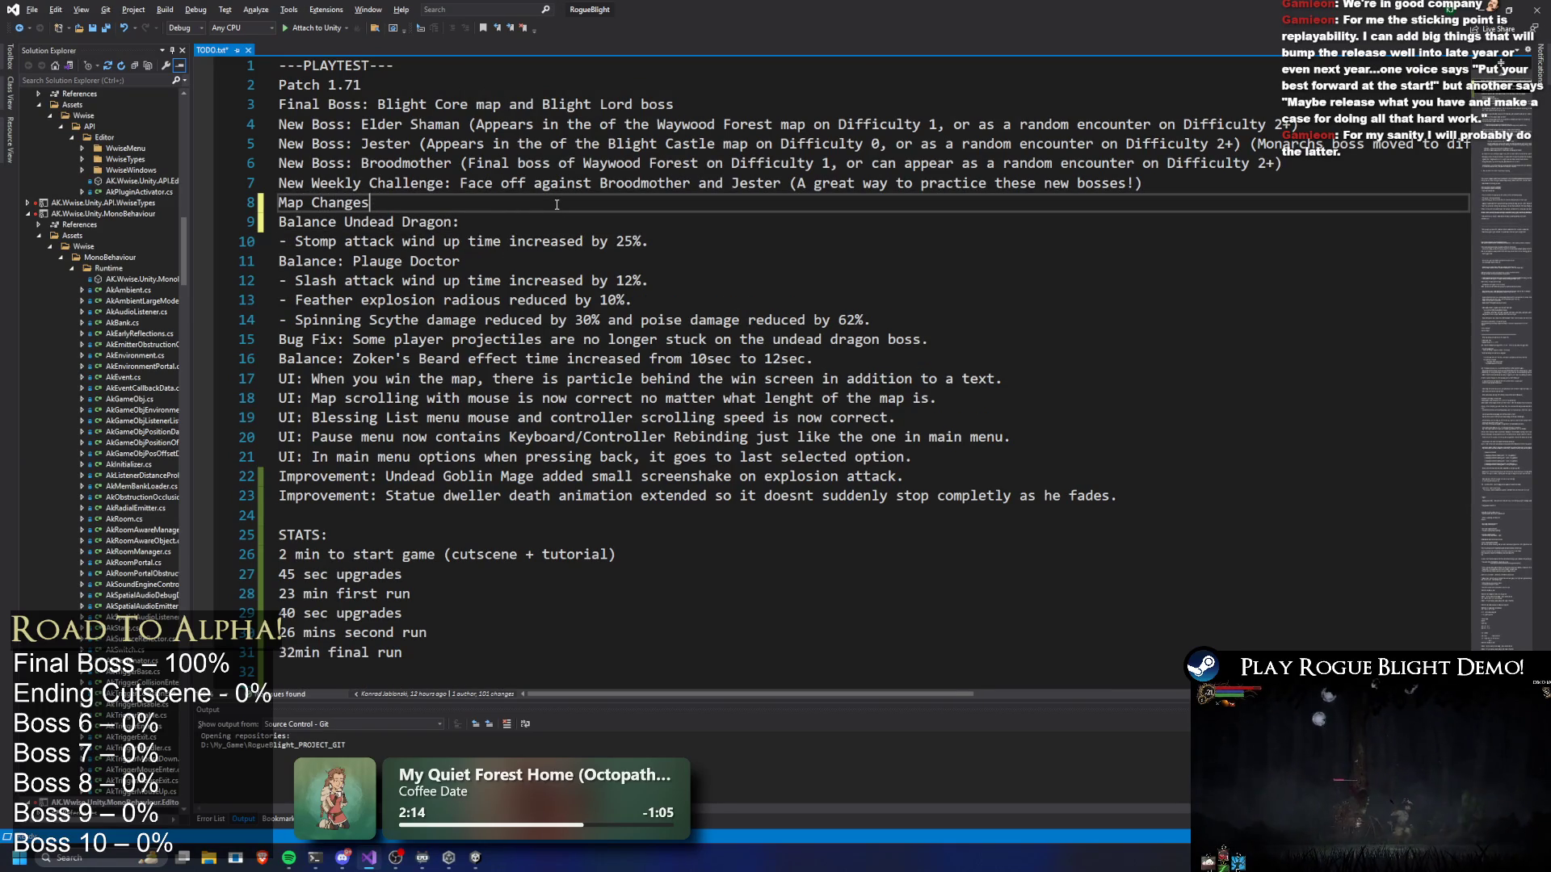
pyautogui.write(': Forest and')
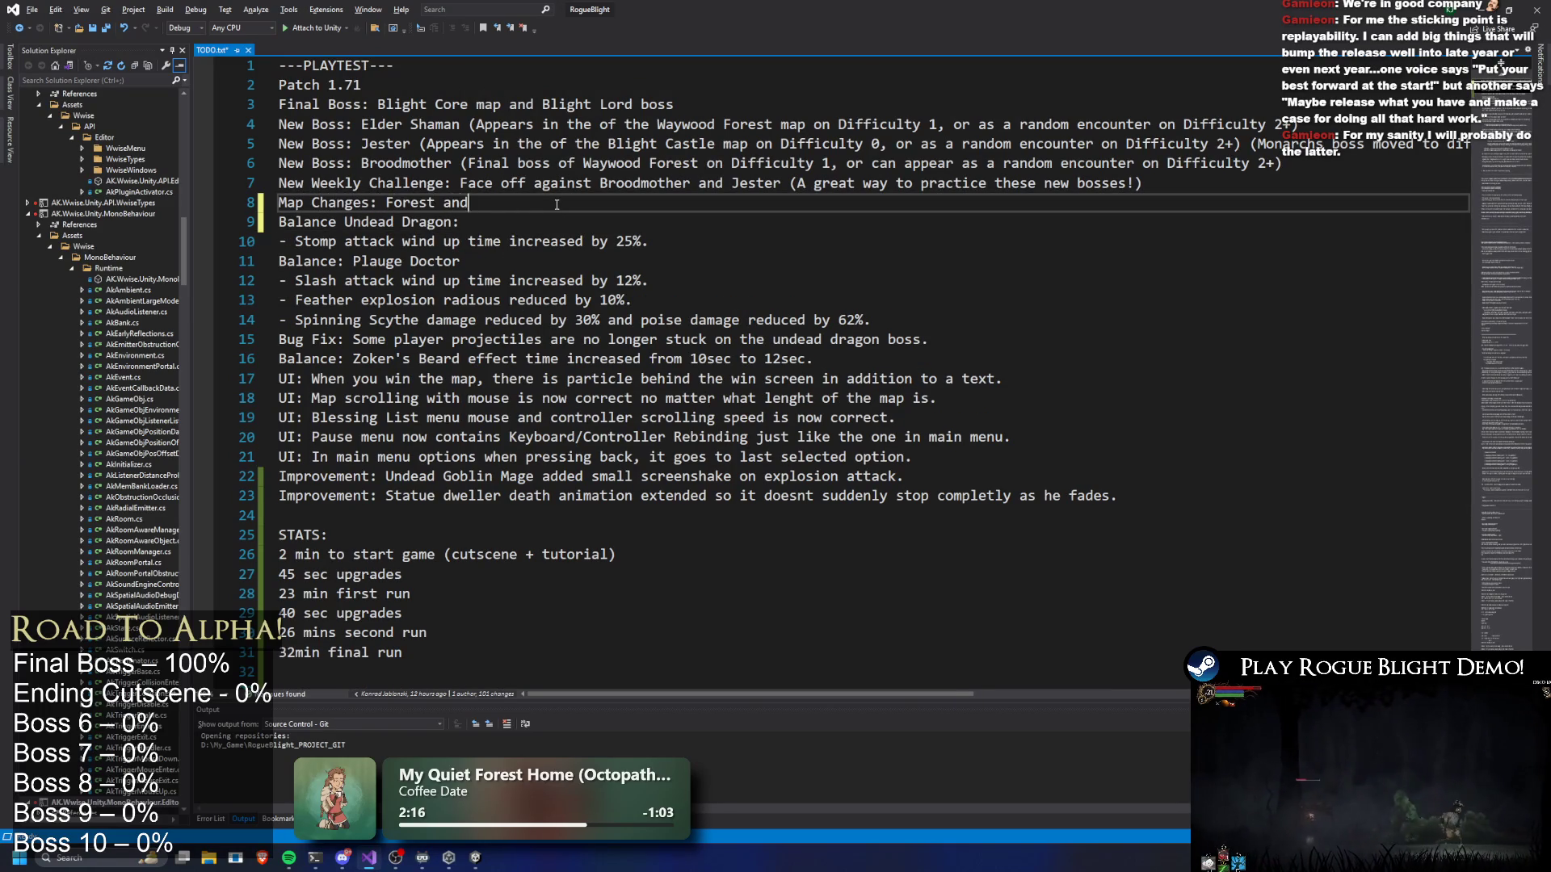
pyautogui.write(' City Ruins map')
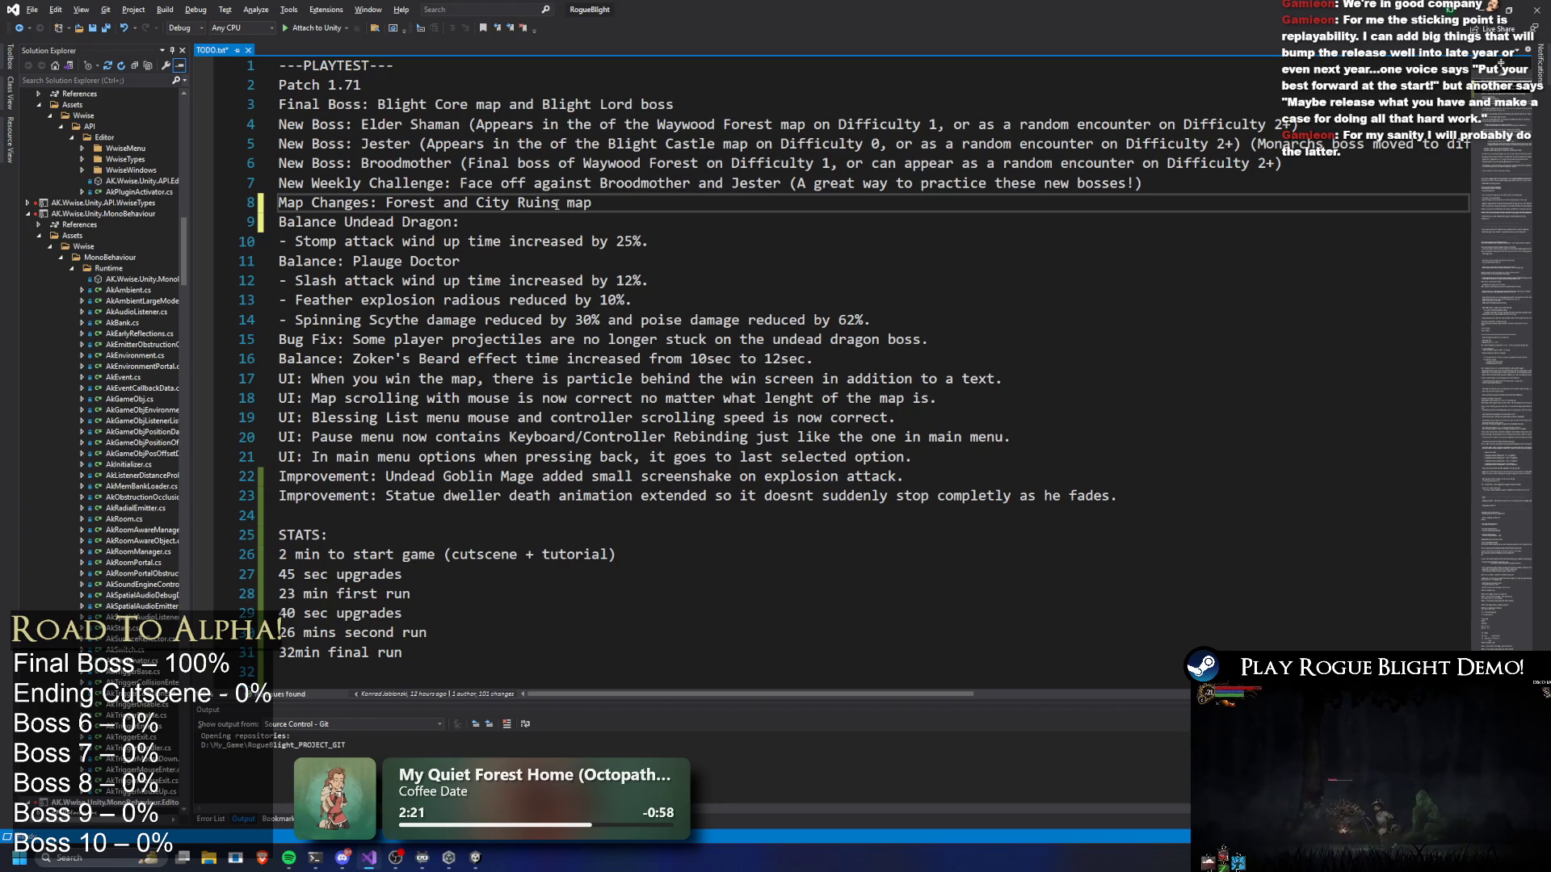
# Reword it to 'Waywood Forest/City Ruins and Blight Castle map'
pyautogui.doubleClick(451, 202)
pyautogui.press('BackSpace')
pyautogui.press('BackSpace')
pyautogui.write('/')
pyautogui.press('Delete')
pyautogui.press('Left')
pyautogui.press('Left')
pyautogui.press('Left')
pyautogui.write('Waywood')
pyautogui.click(600, 202)
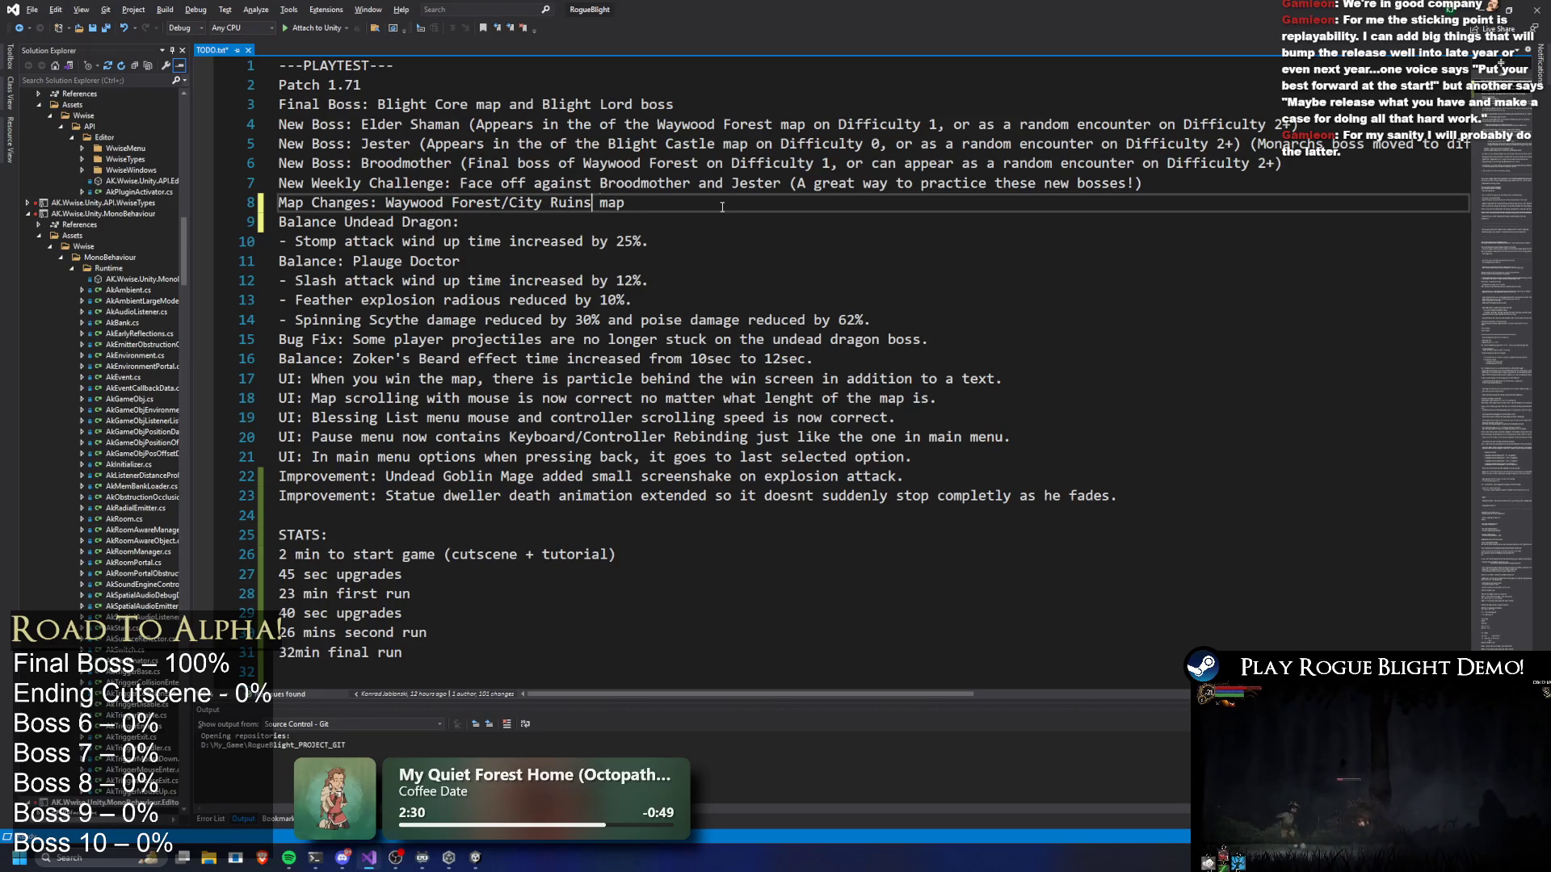
pyautogui.write('and Blight Ca ')
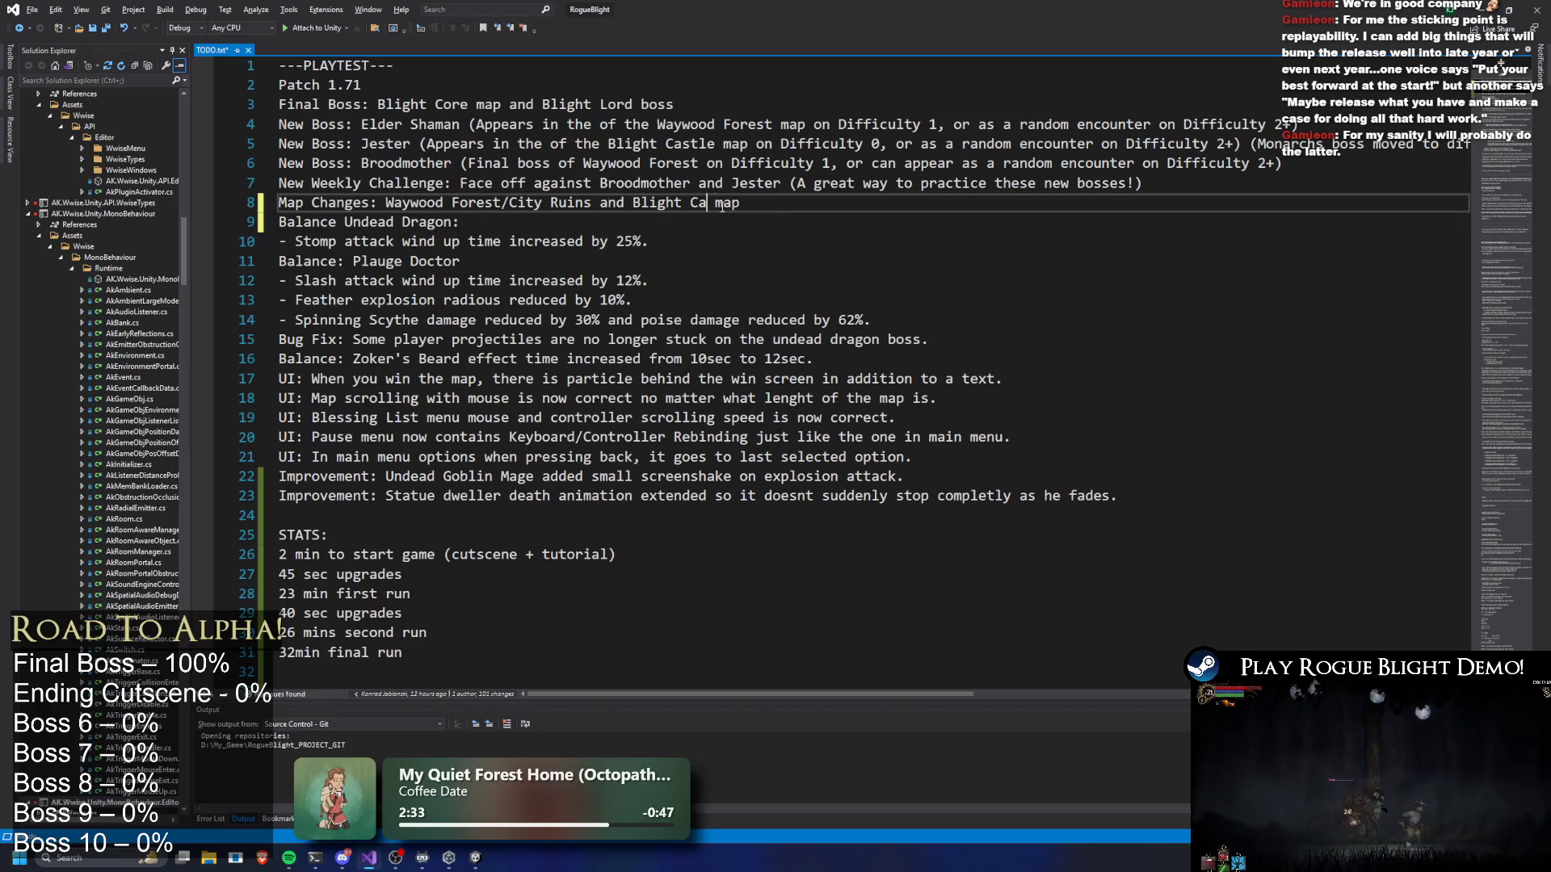
pyautogui.write('stle')
# End the note with 's are slighly longer and path alothrithm has been modified.'
pyautogui.click(819, 206)
pyautogui.write('s ')
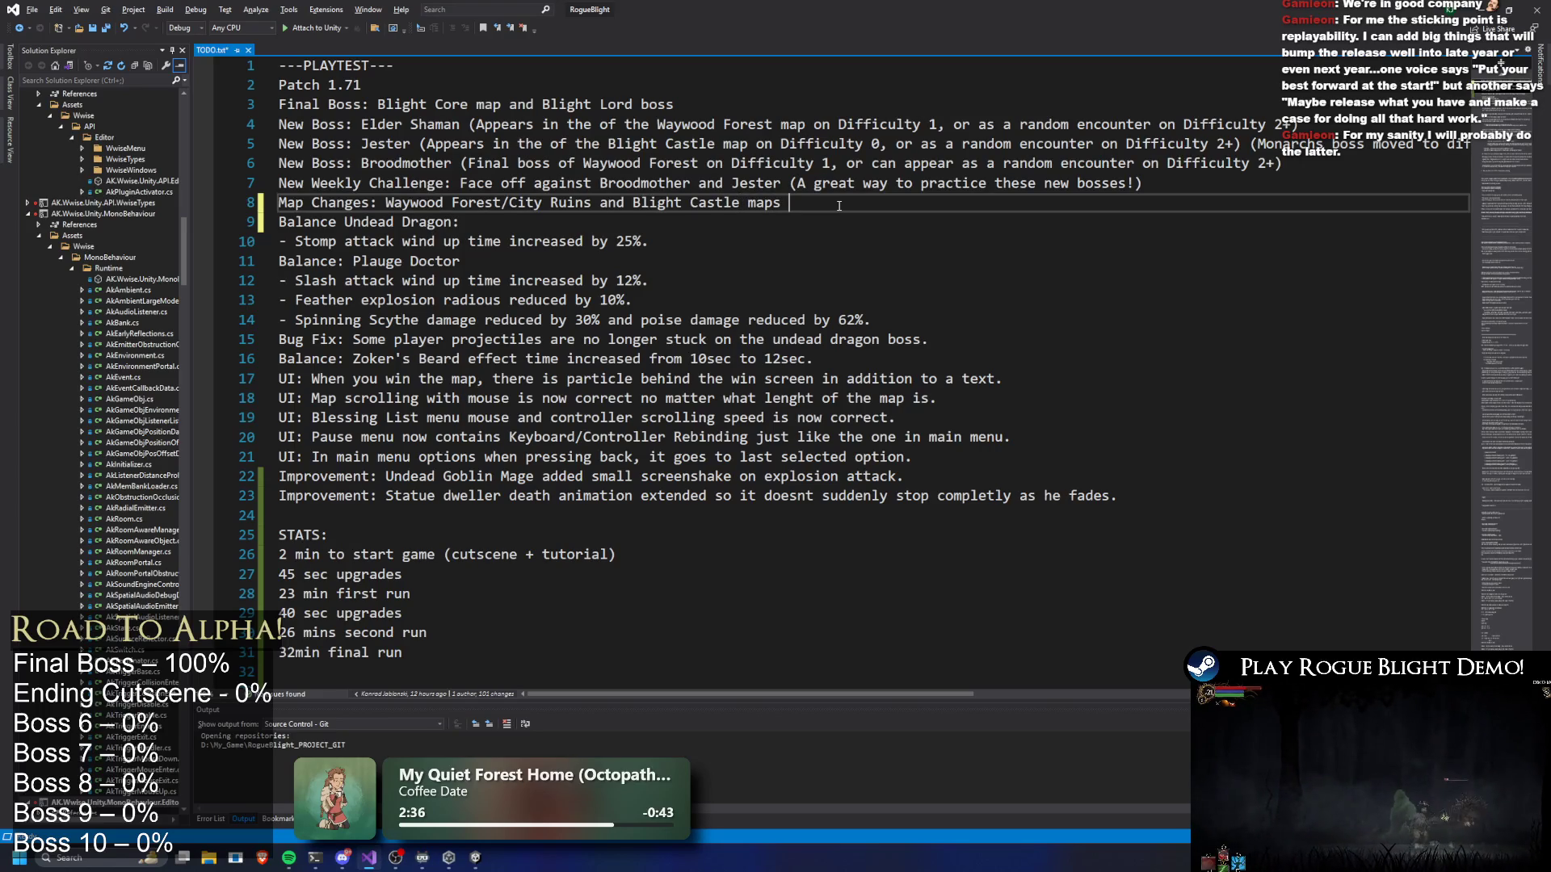
pyautogui.write('are slighly longer but le')
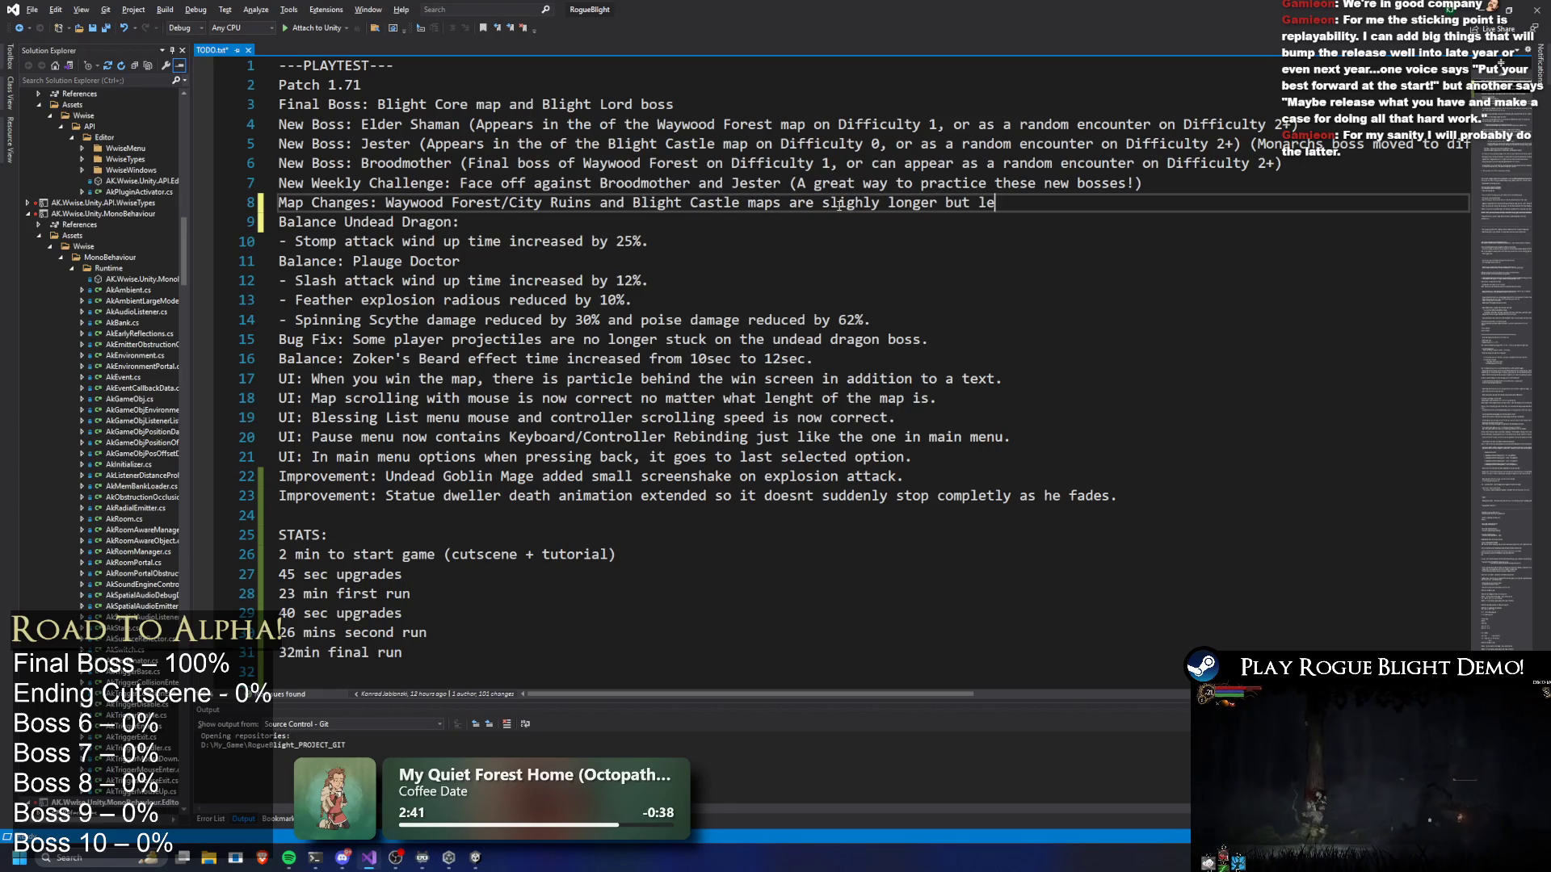
pyautogui.write('s')
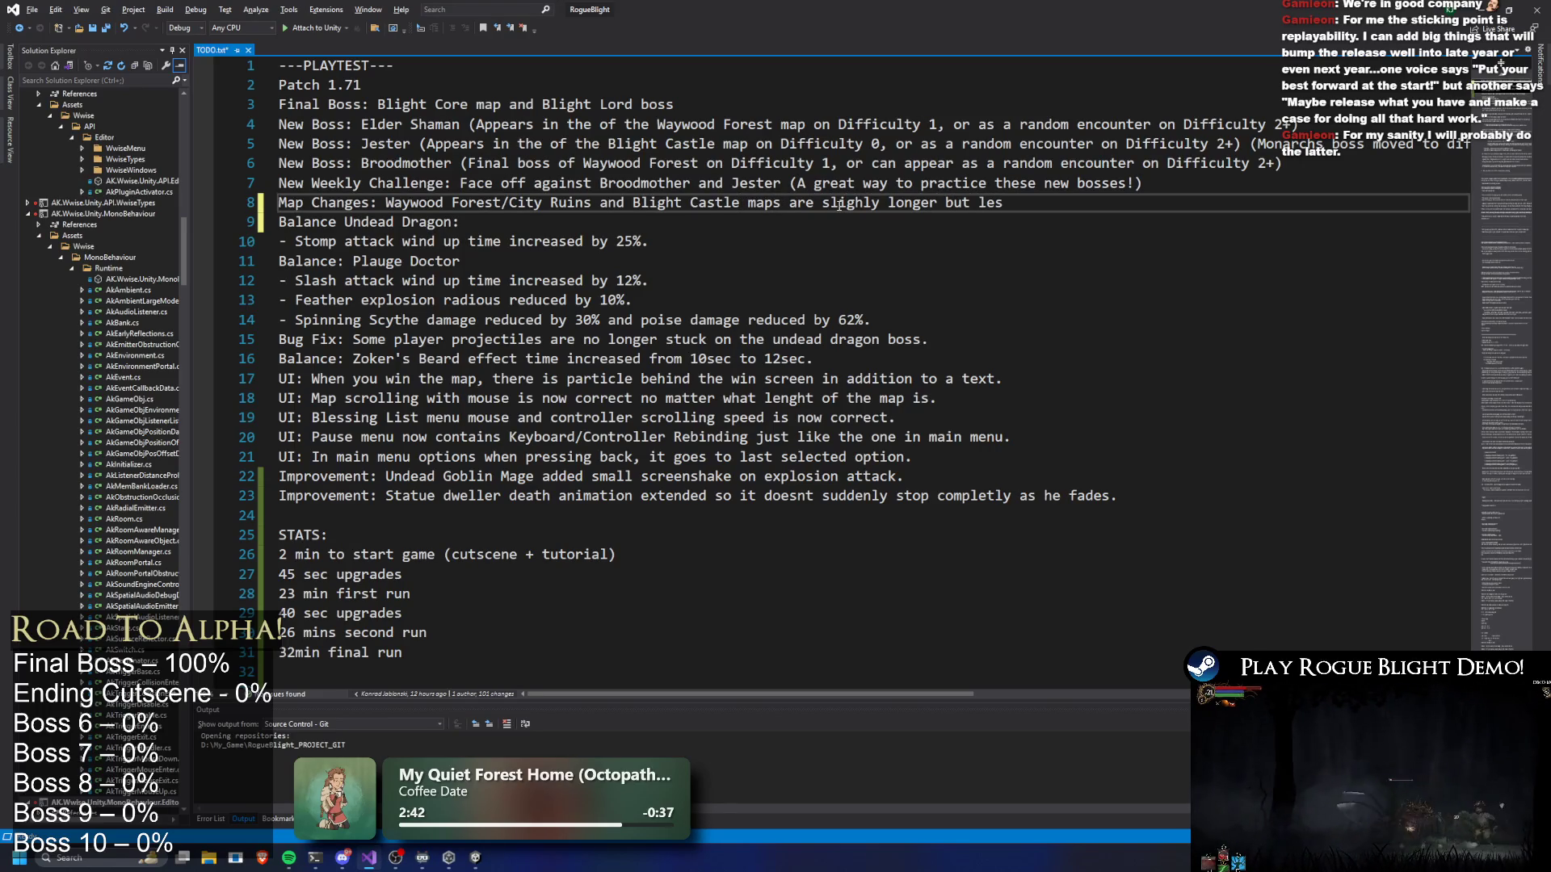
pyautogui.write('s complex.')
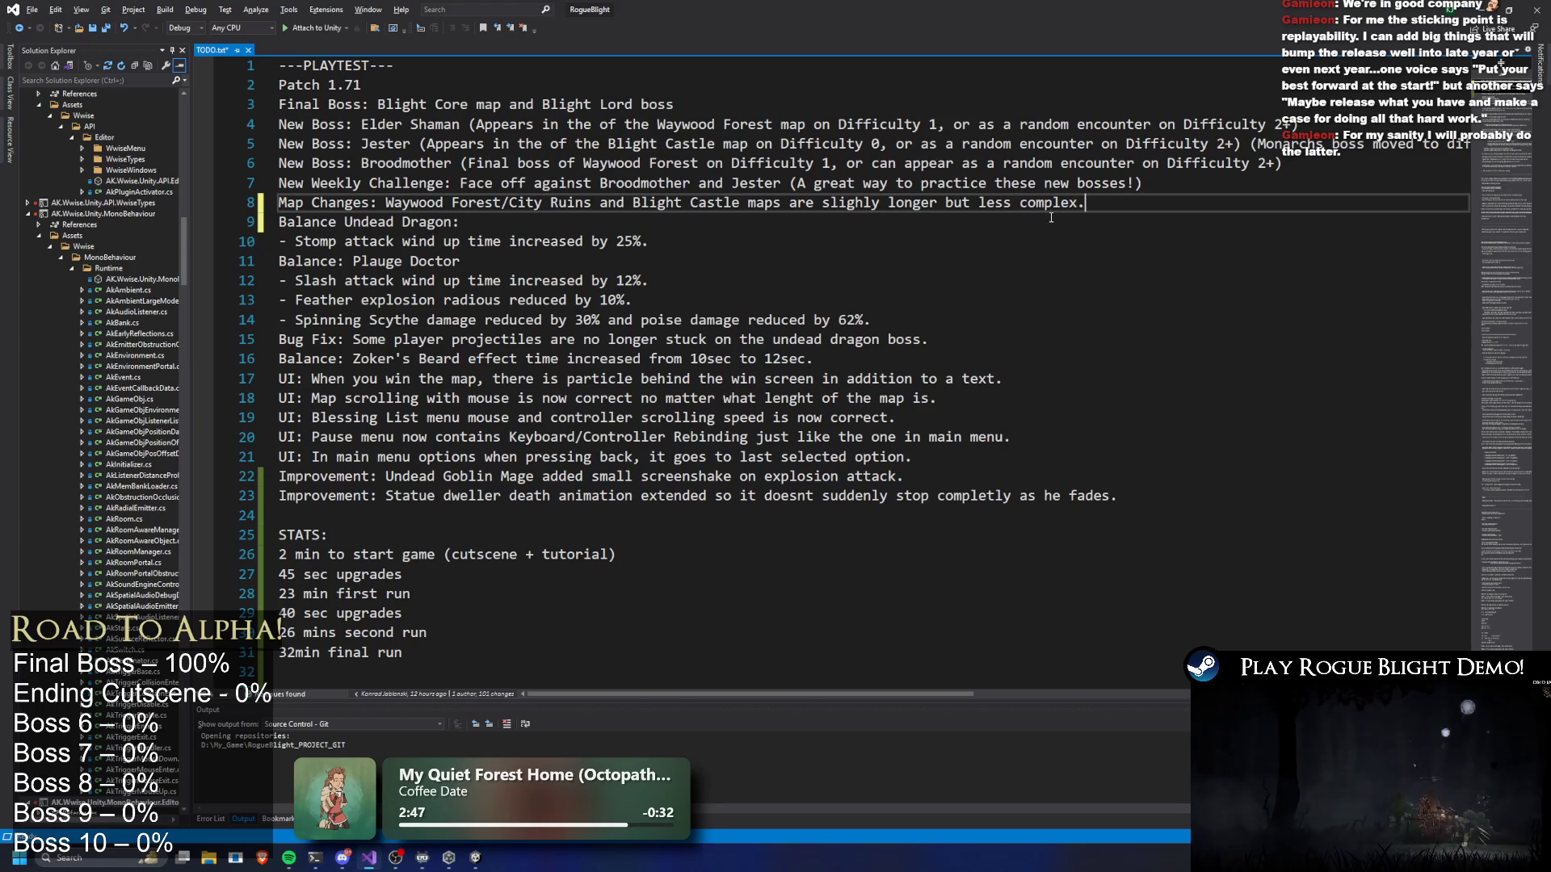
pyautogui.moveTo(1084, 202); pyautogui.dragTo(947, 202)
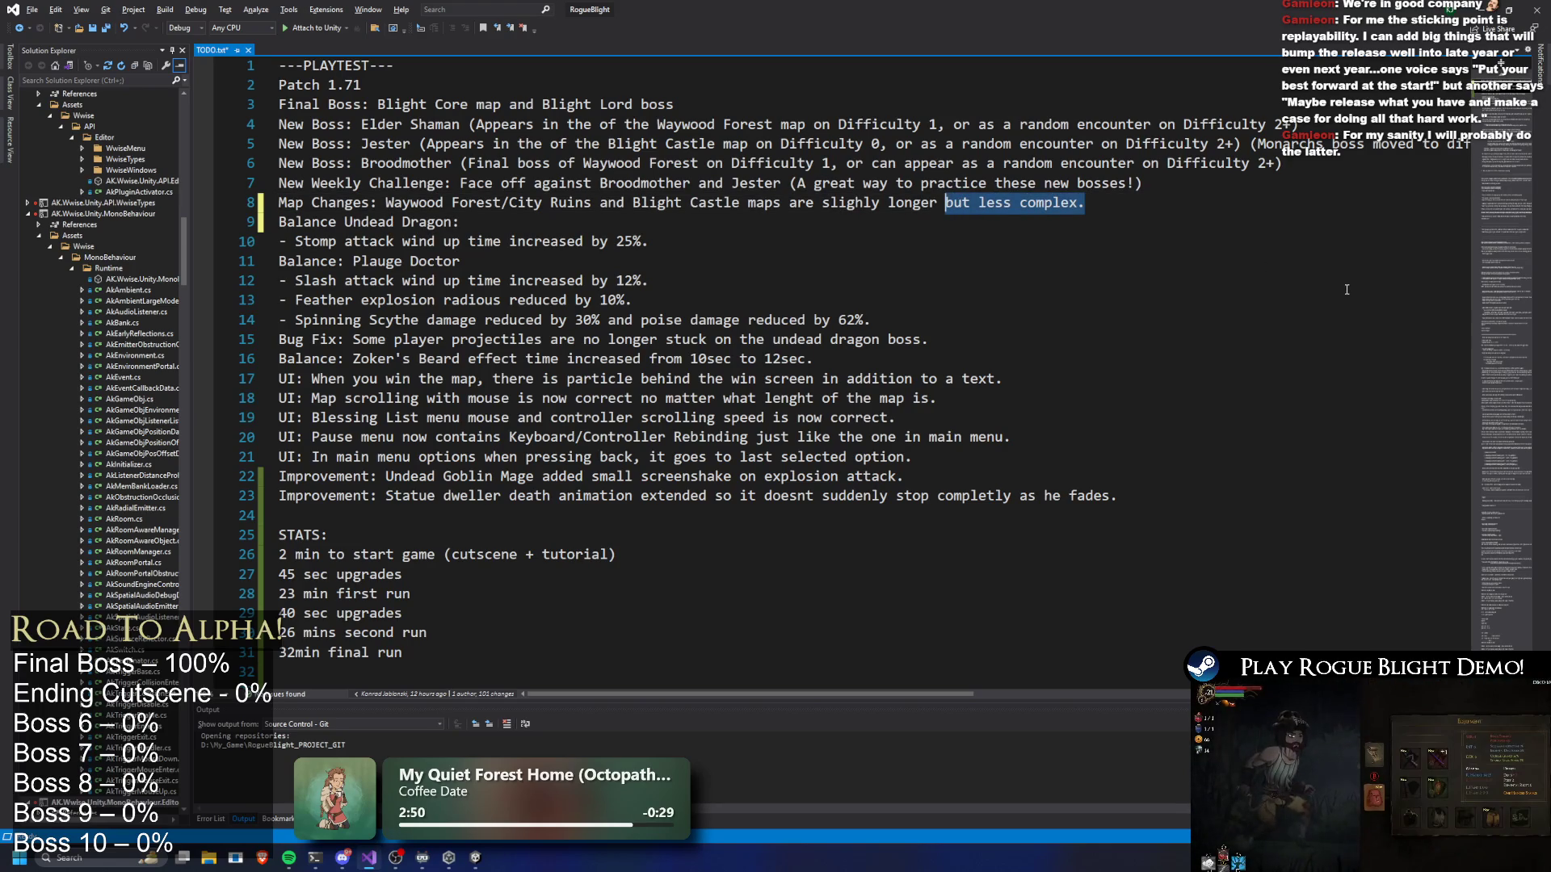
pyautogui.press('BackSpace')
pyautogui.write('and')
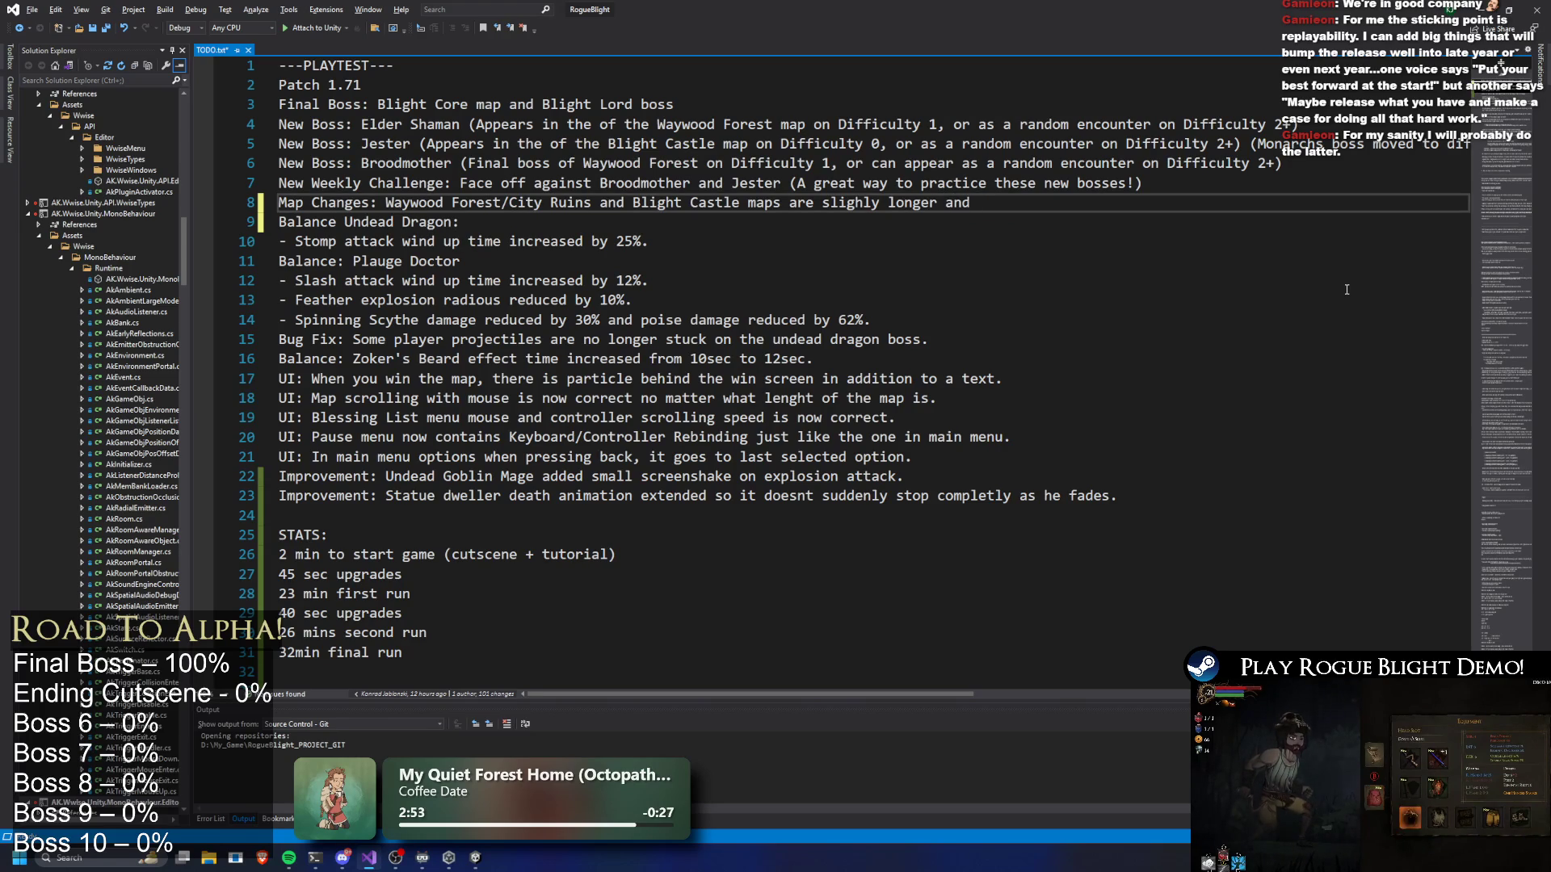
pyautogui.write(' path al')
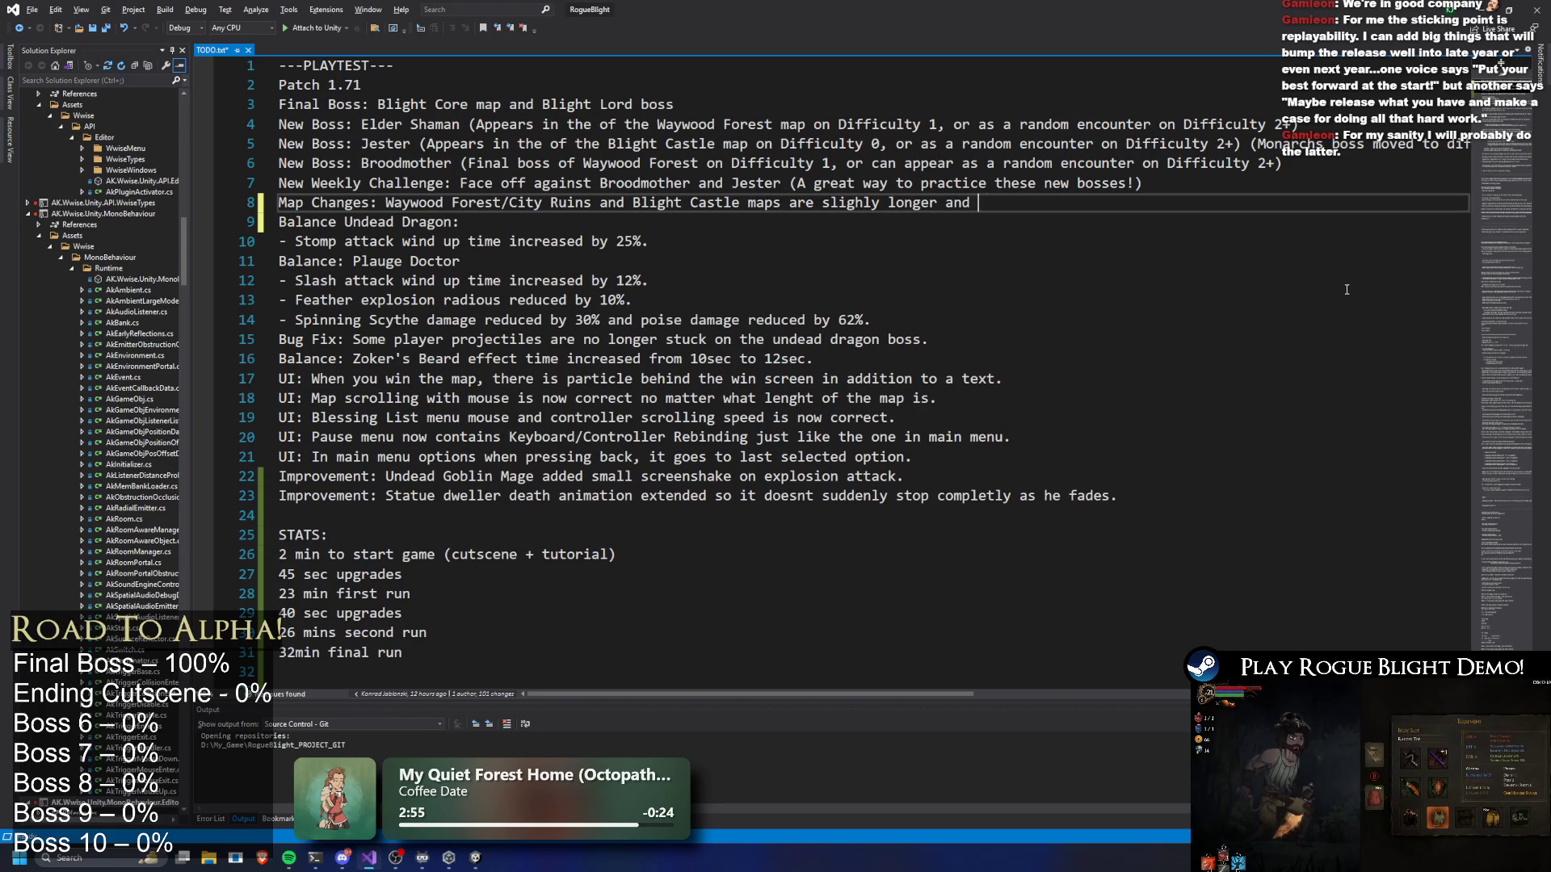
pyautogui.write('othrit')
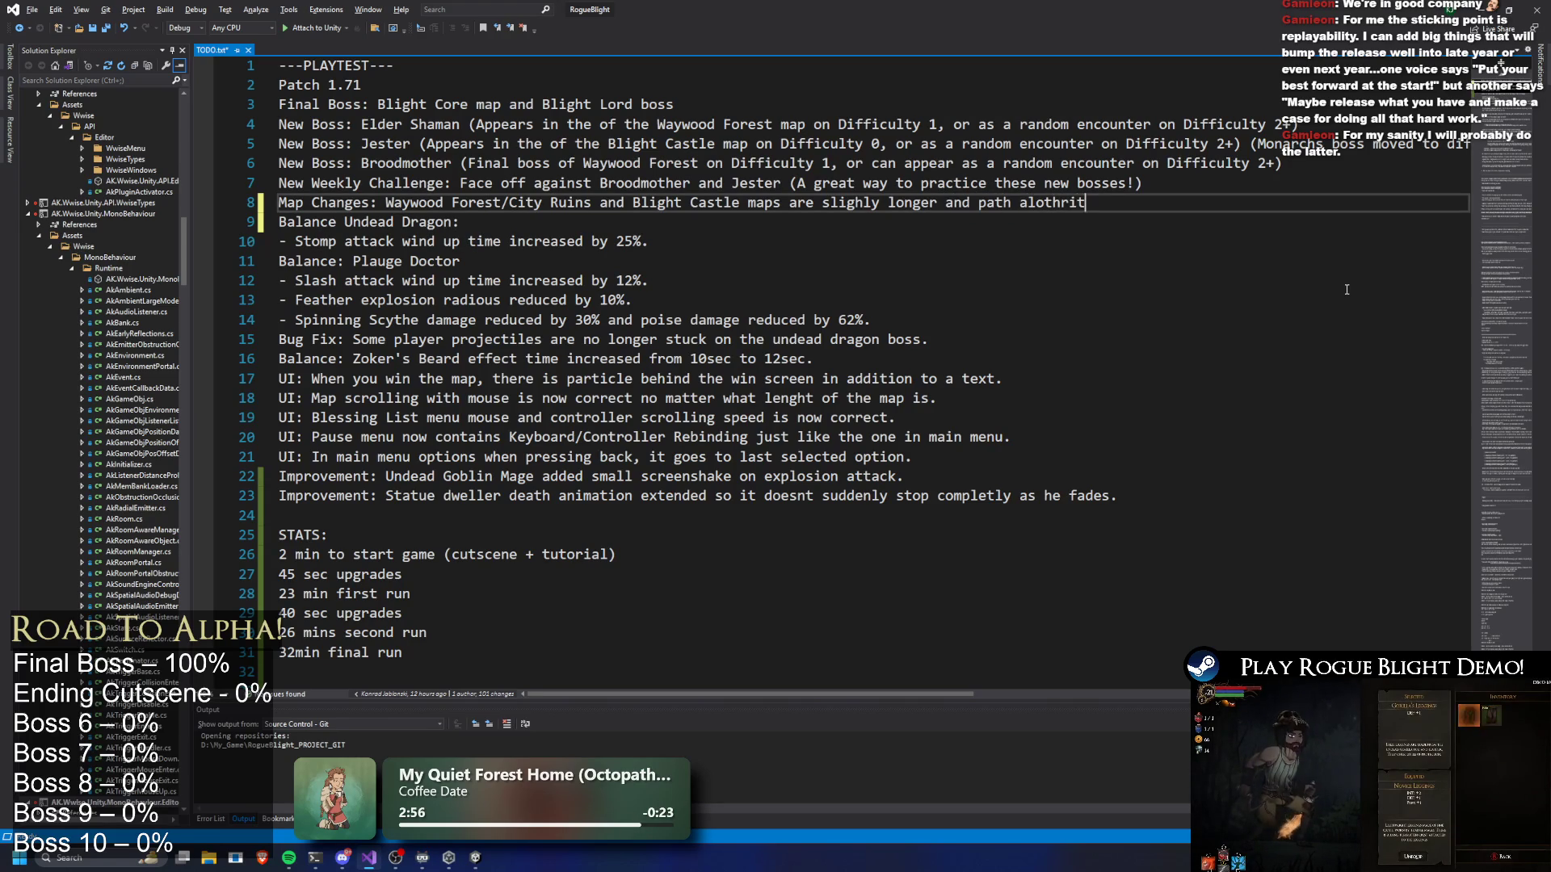
pyautogui.write('hm has been modified.')
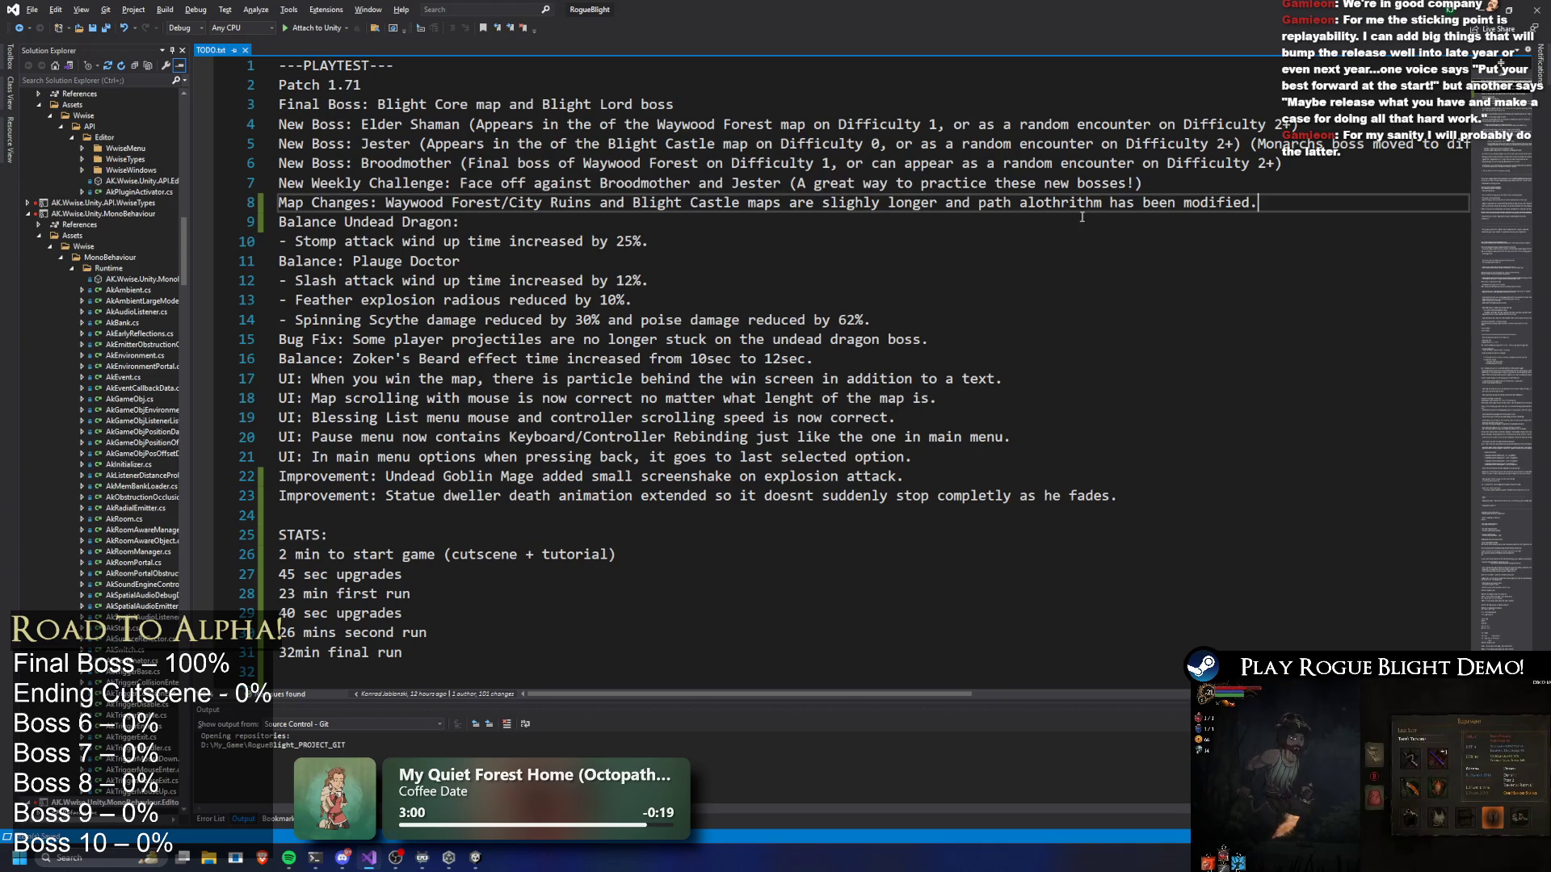
pyautogui.scroll(-3, 581, 266)
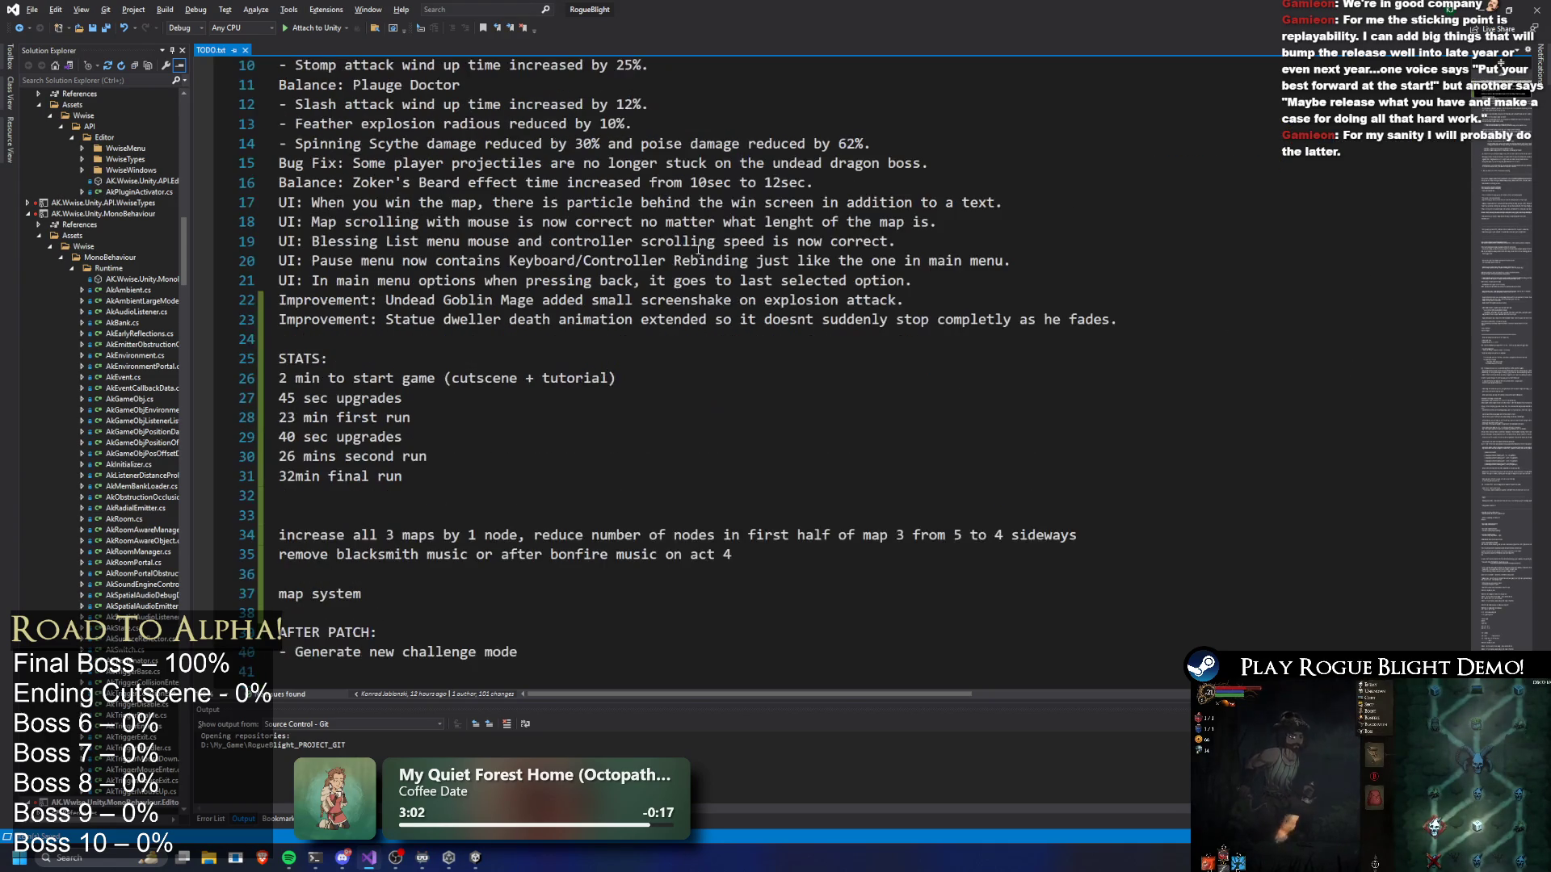
# Delete the finished map-node note and move the blacksmith music reminder above STATS
pyautogui.scroll(-1, 447, 378)
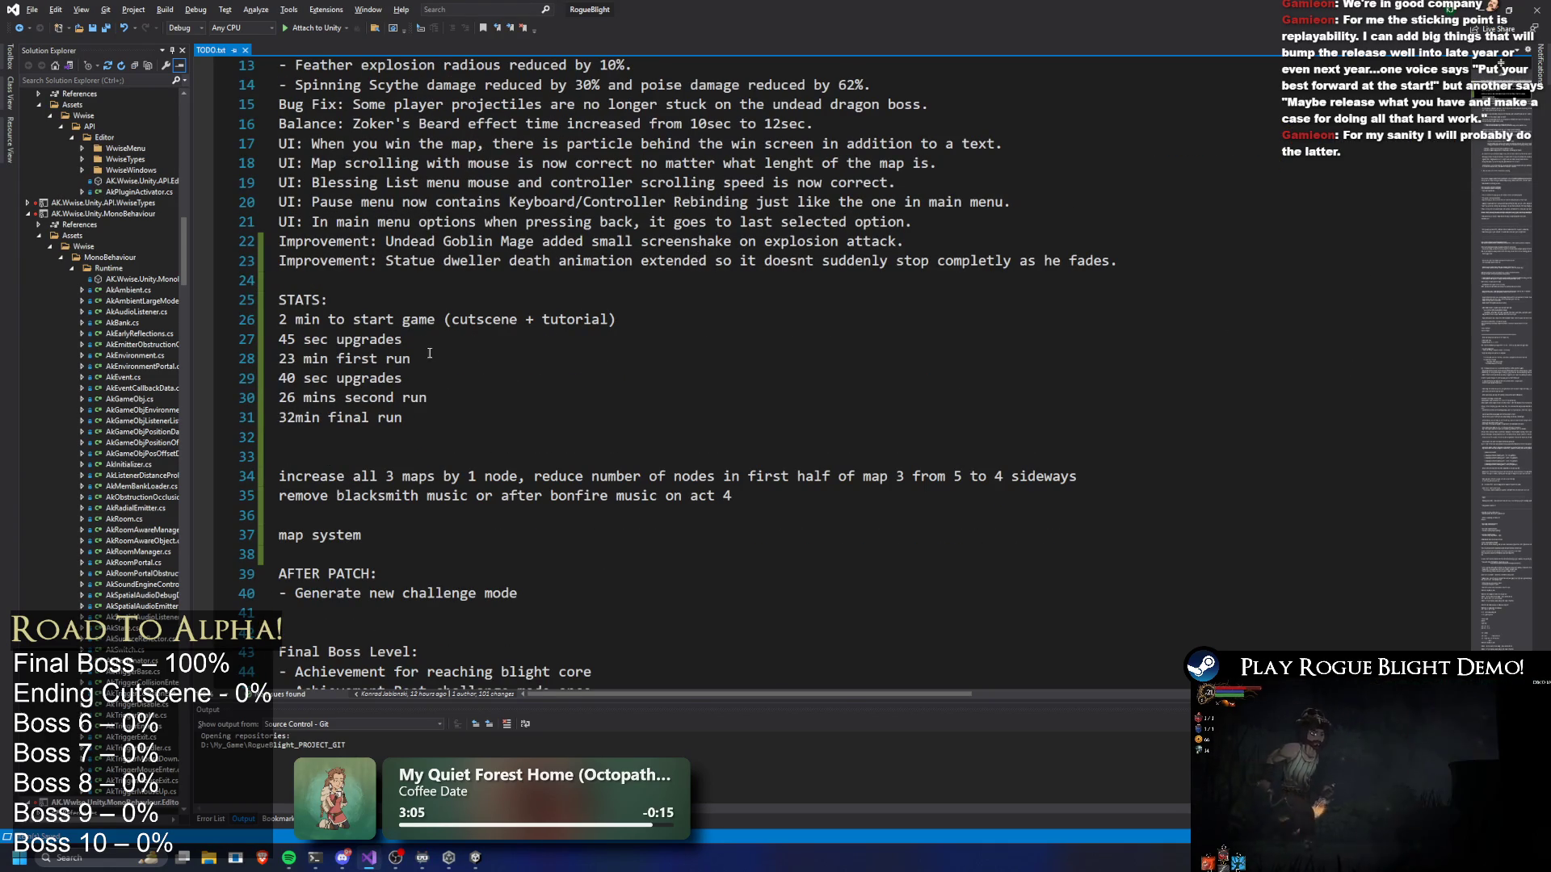
pyautogui.moveTo(1083, 477); pyautogui.dragTo(204, 467)
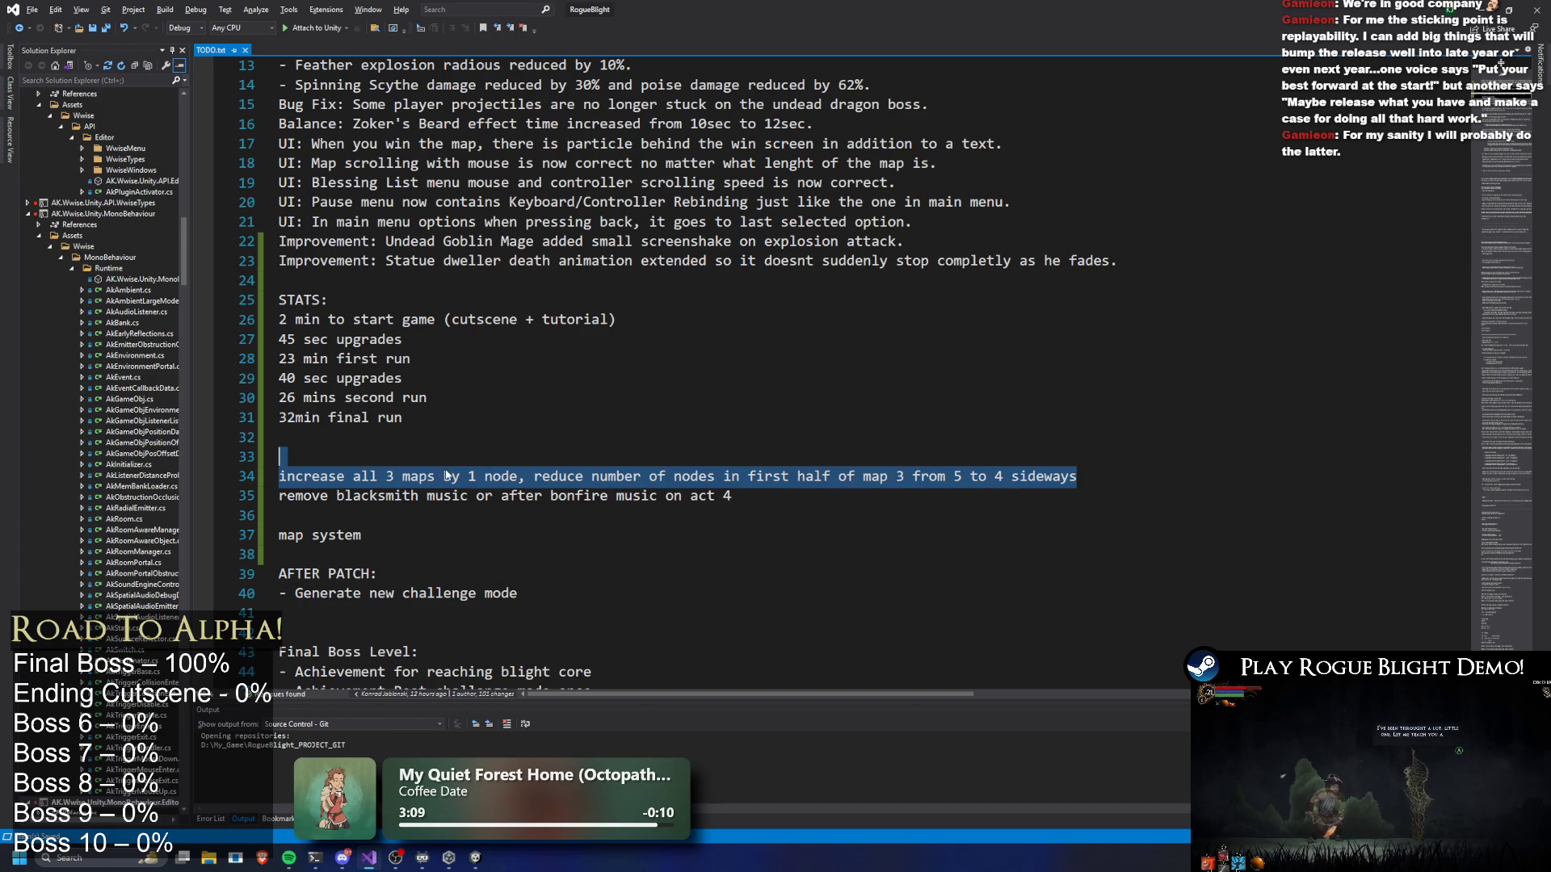
pyautogui.press('BackSpace')
pyautogui.press('BackSpace')
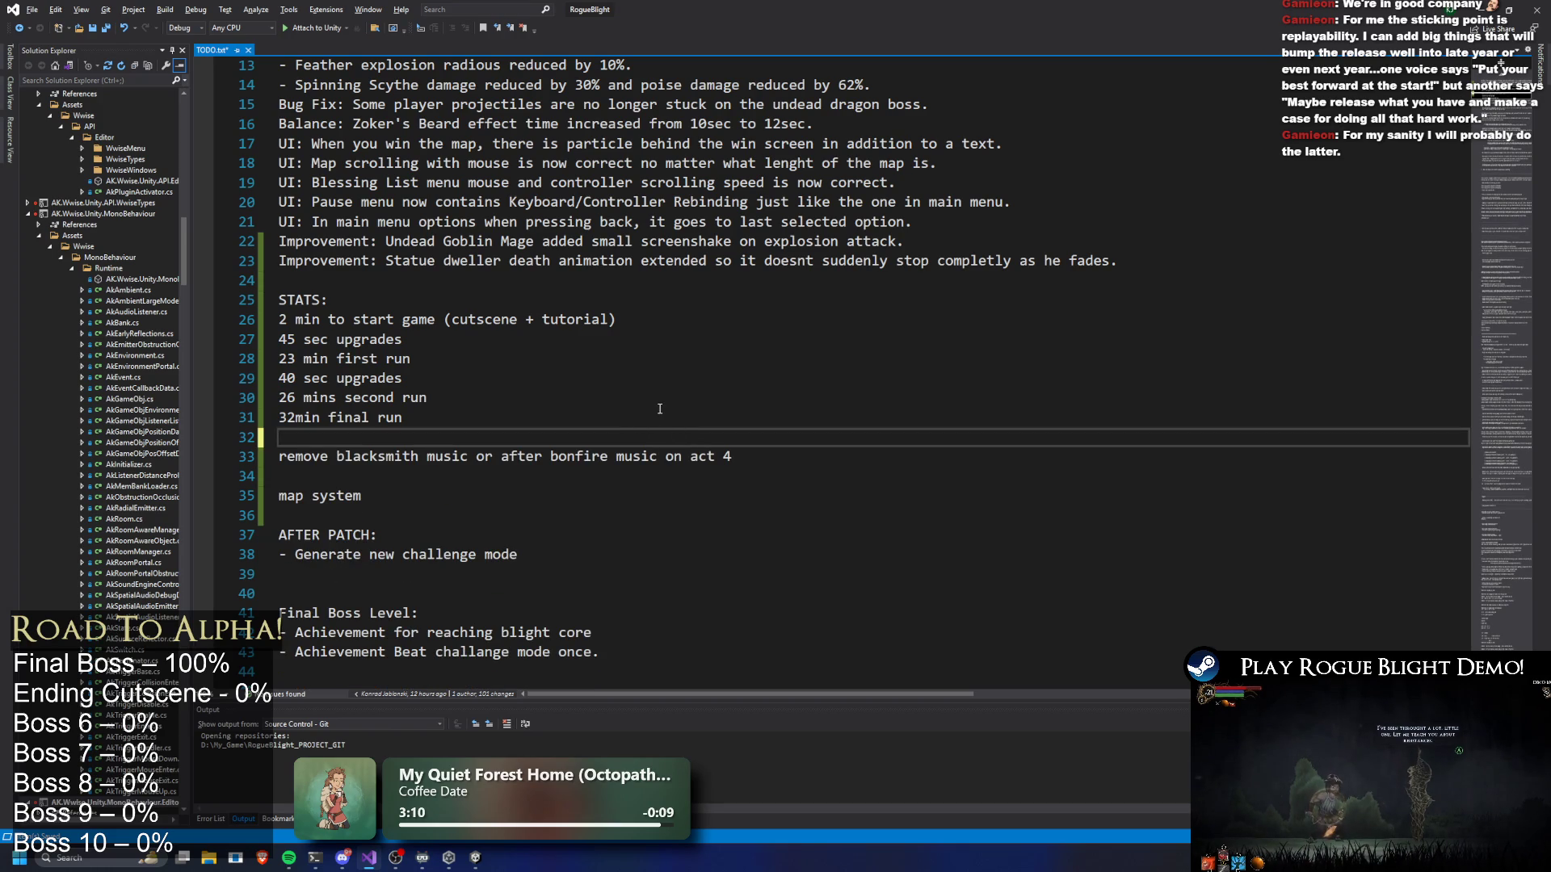
pyautogui.press('Down')
pyautogui.press('Down')
pyautogui.press('Up')
pyautogui.hotkey('shift', 'End')
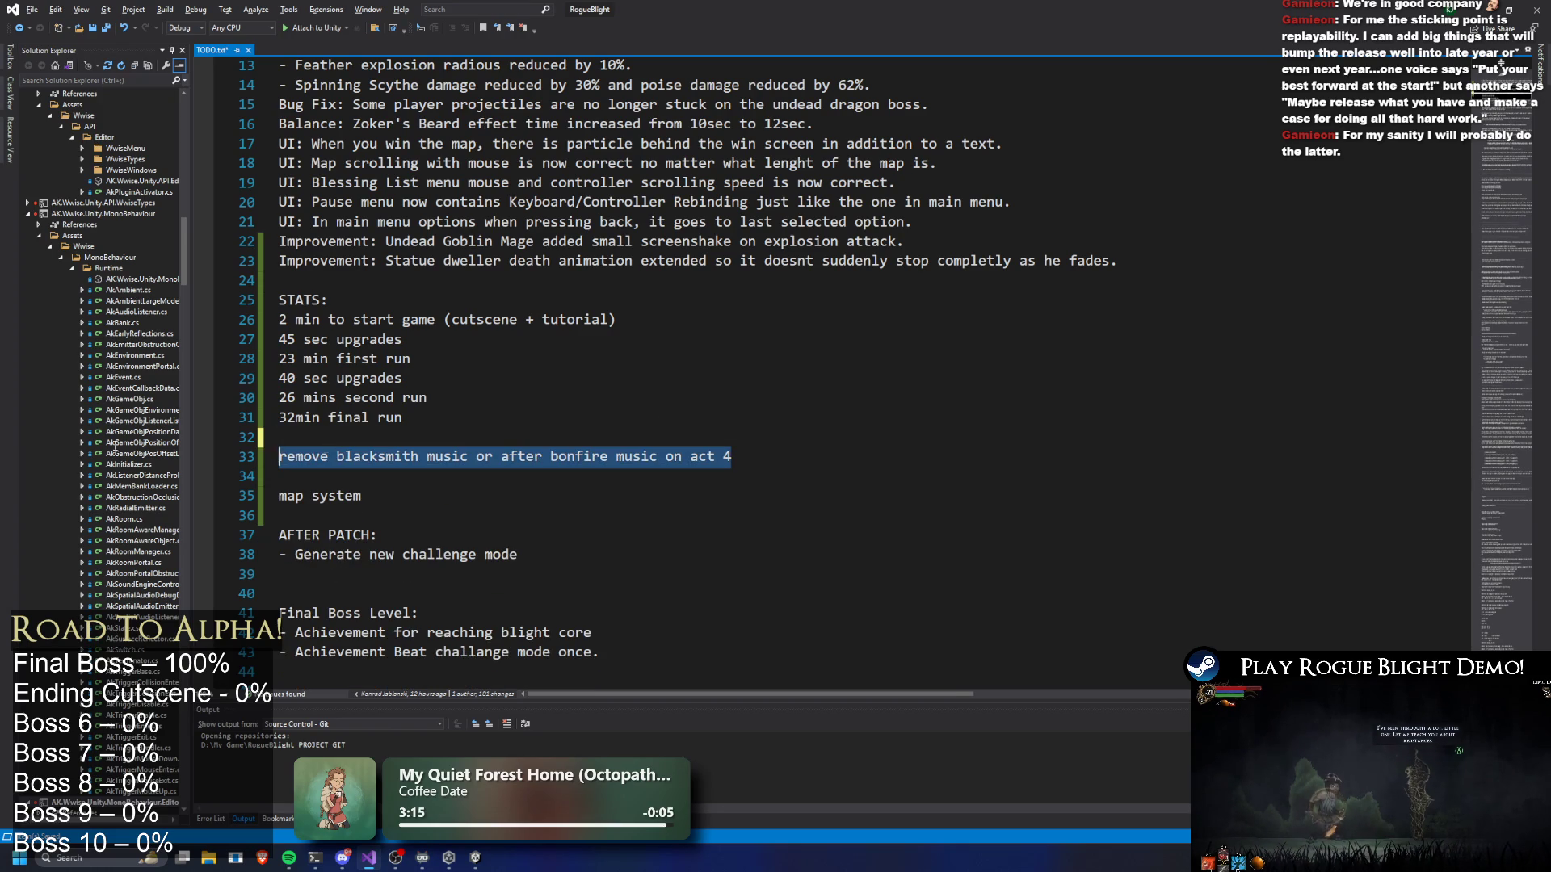
pyautogui.hotkey('ctrl', 'x')
pyautogui.click(349, 282)
pyautogui.press('Return')
pyautogui.press('Return')
pyautogui.hotkey('ctrl', 'v')
# Move the AFTER PATCH challenge-mode lines below the music reminder, then return to Unity
pyautogui.scroll(-5, 379, 334)
pyautogui.moveTo(519, 358); pyautogui.dragTo(278, 339)
pyautogui.press('BackSpace')
pyautogui.scroll(2, 323, 339)
pyautogui.click(376, 190)
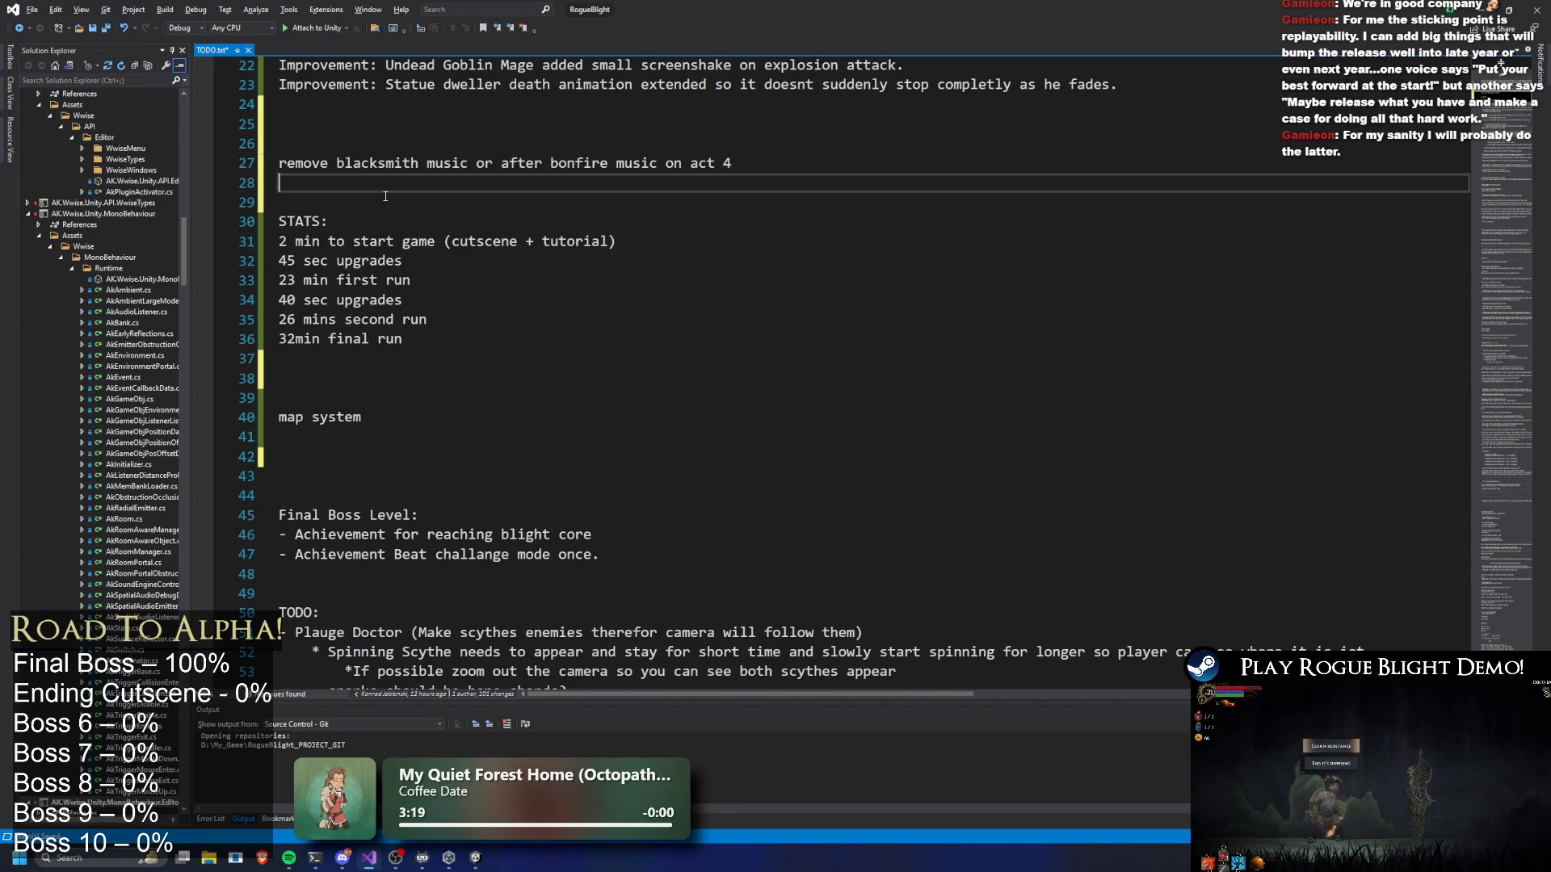
pyautogui.hotkey('ctrl', 'v')
pyautogui.press('Return')
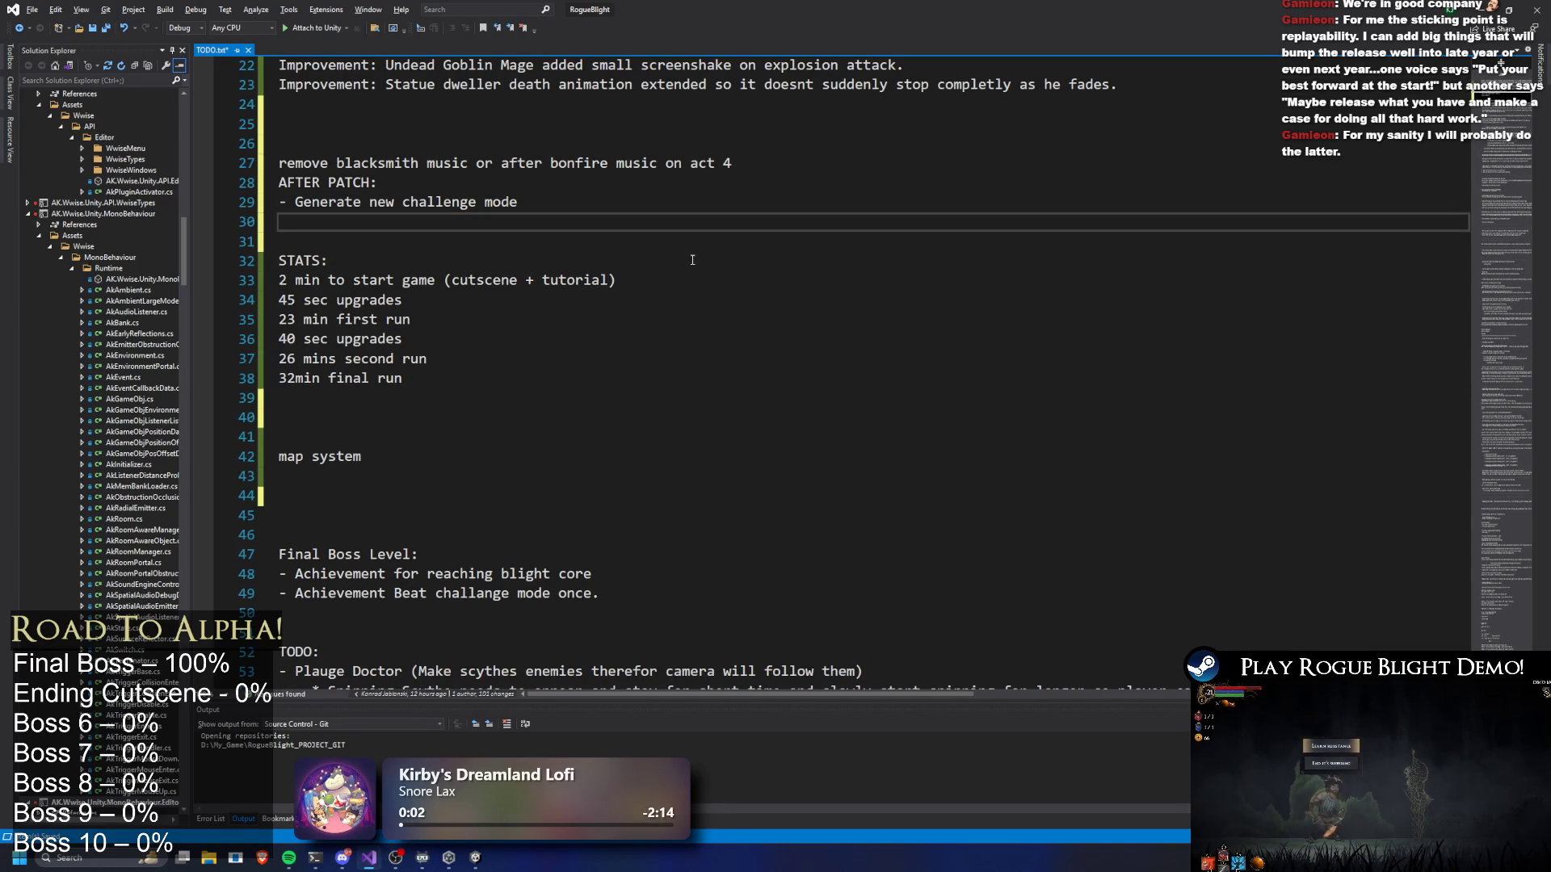
pyautogui.scroll(7, 686, 245)
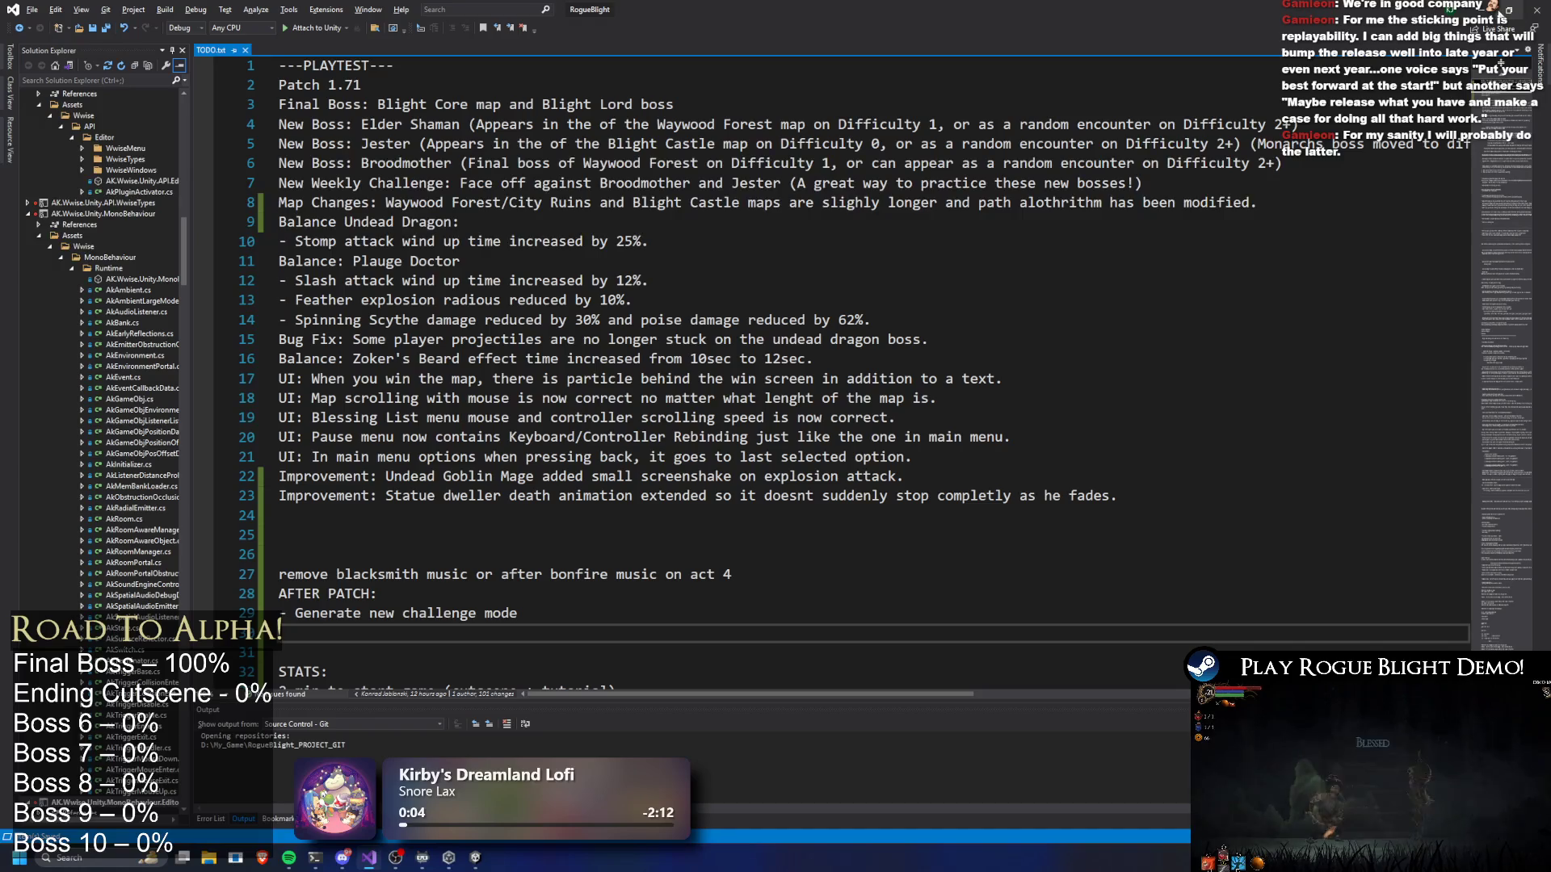
pyautogui.hotkey('alt', 'Tab')
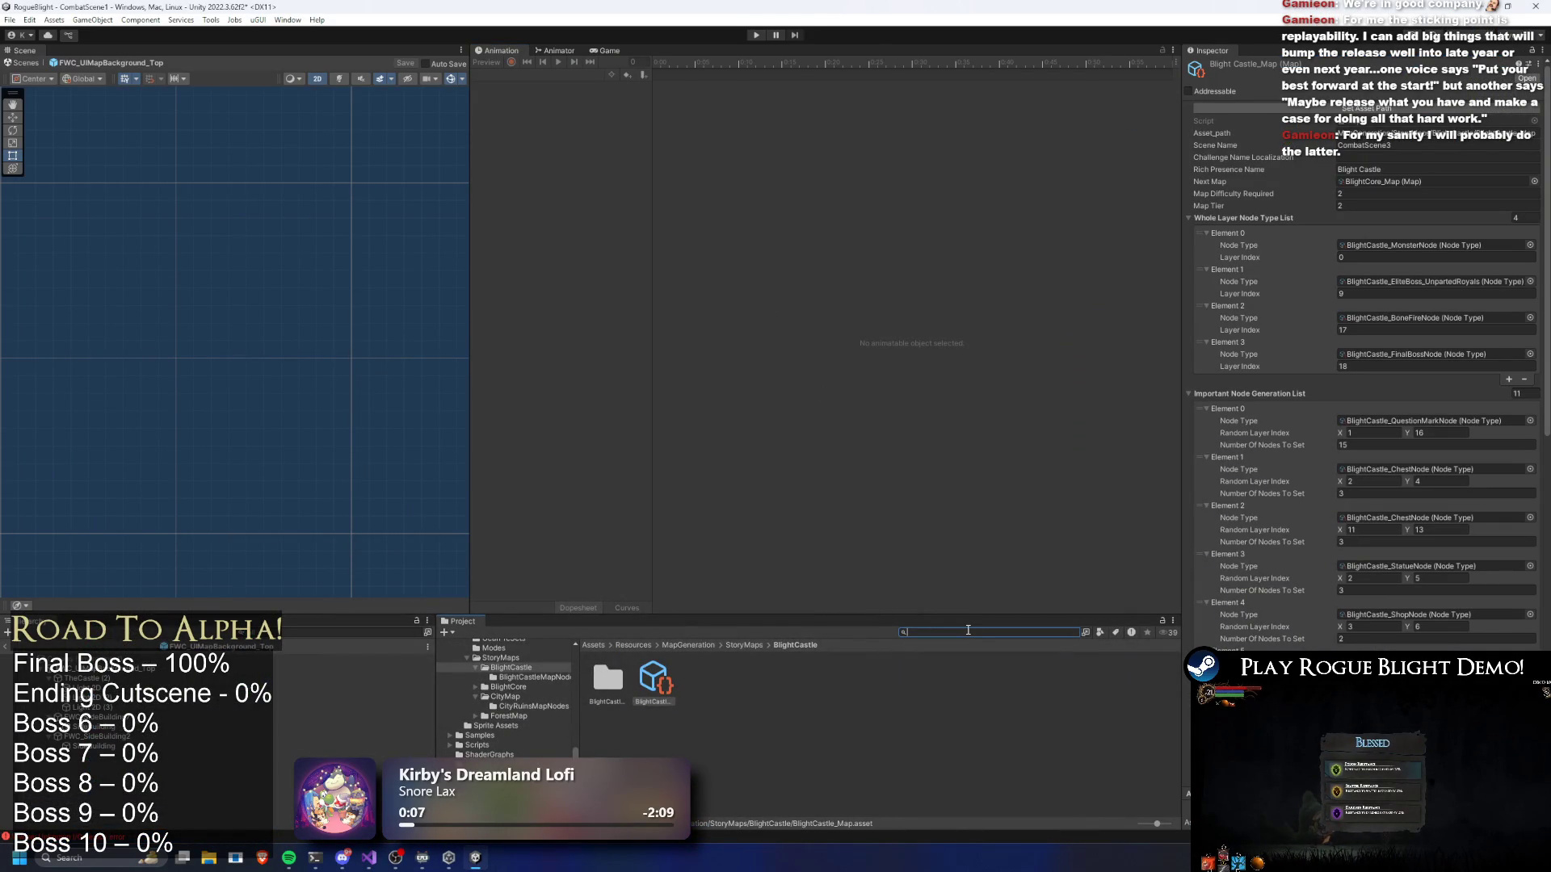
# Search the project for 'music mana' and open MusicManager.cs in Visual Studio
pyautogui.write('m')
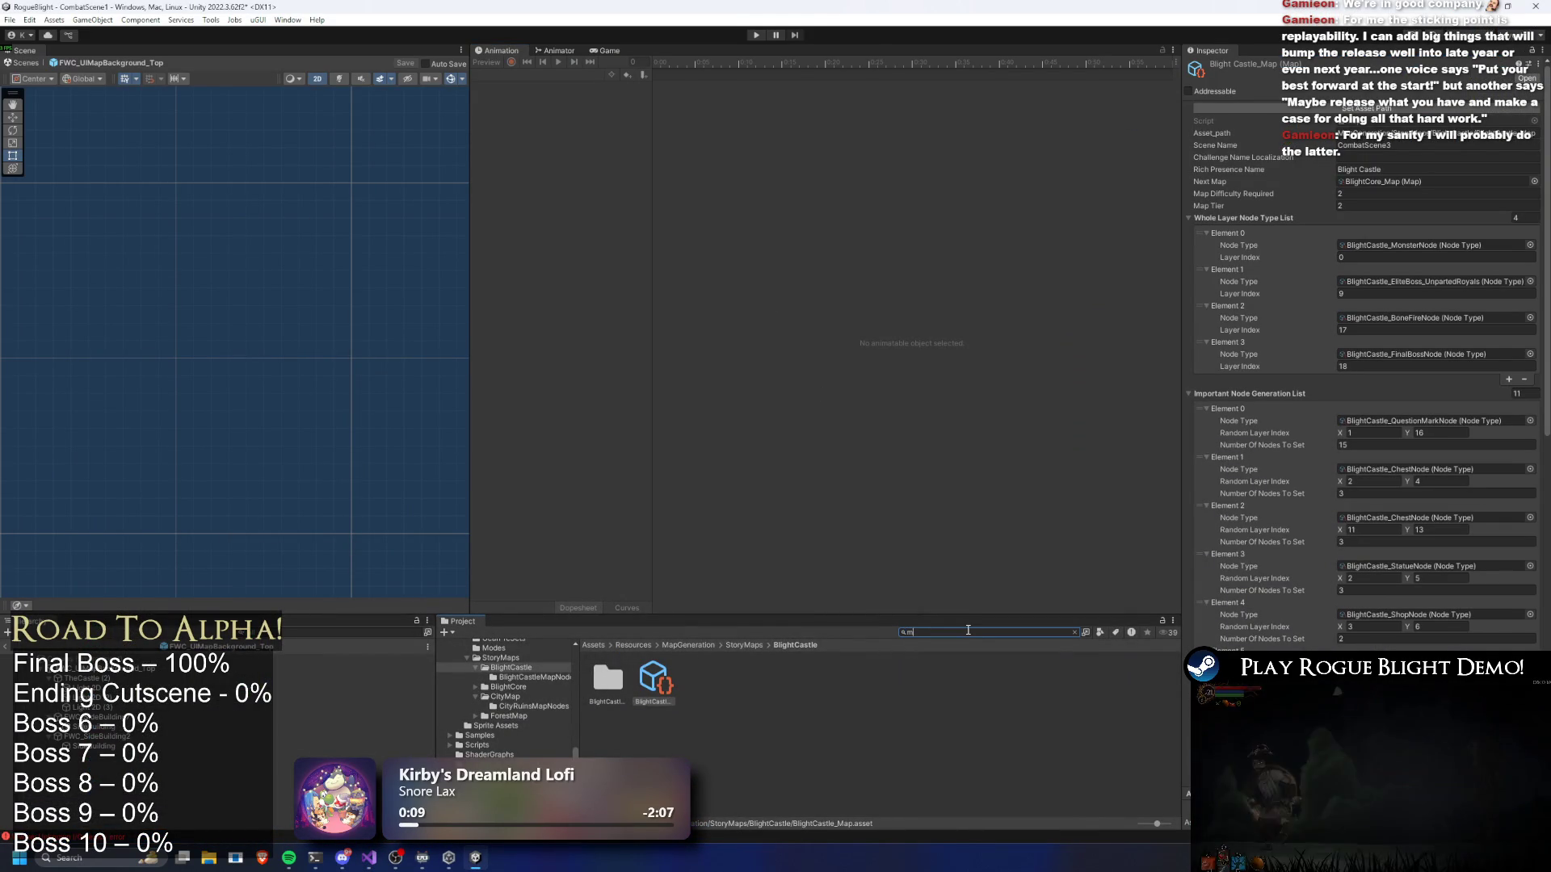
pyautogui.write('usic mana')
pyautogui.click(607, 678)
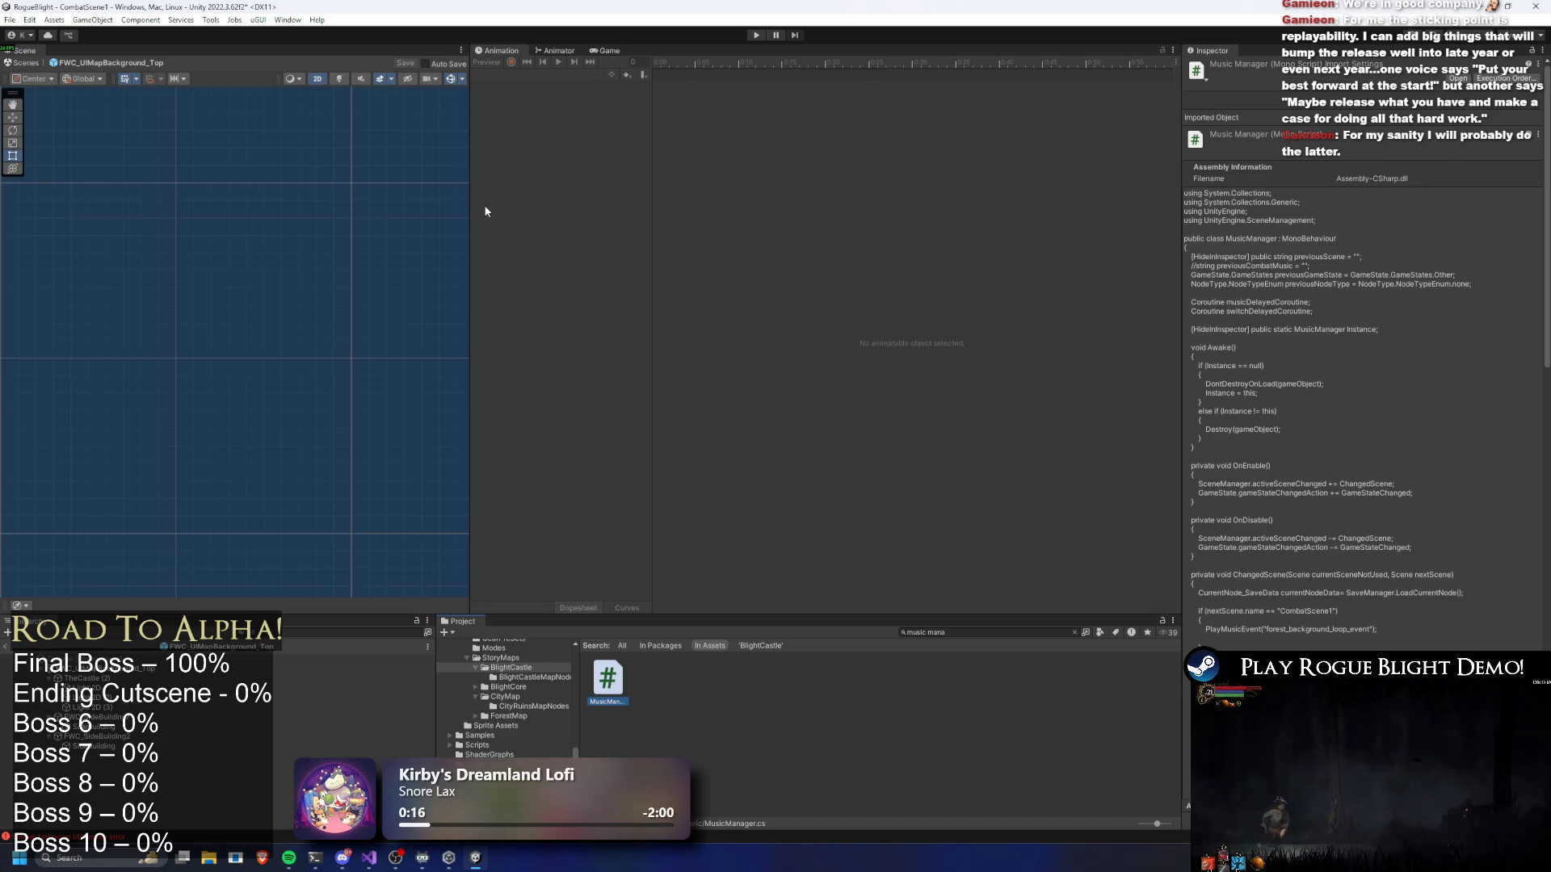
pyautogui.doubleClick(614, 681)
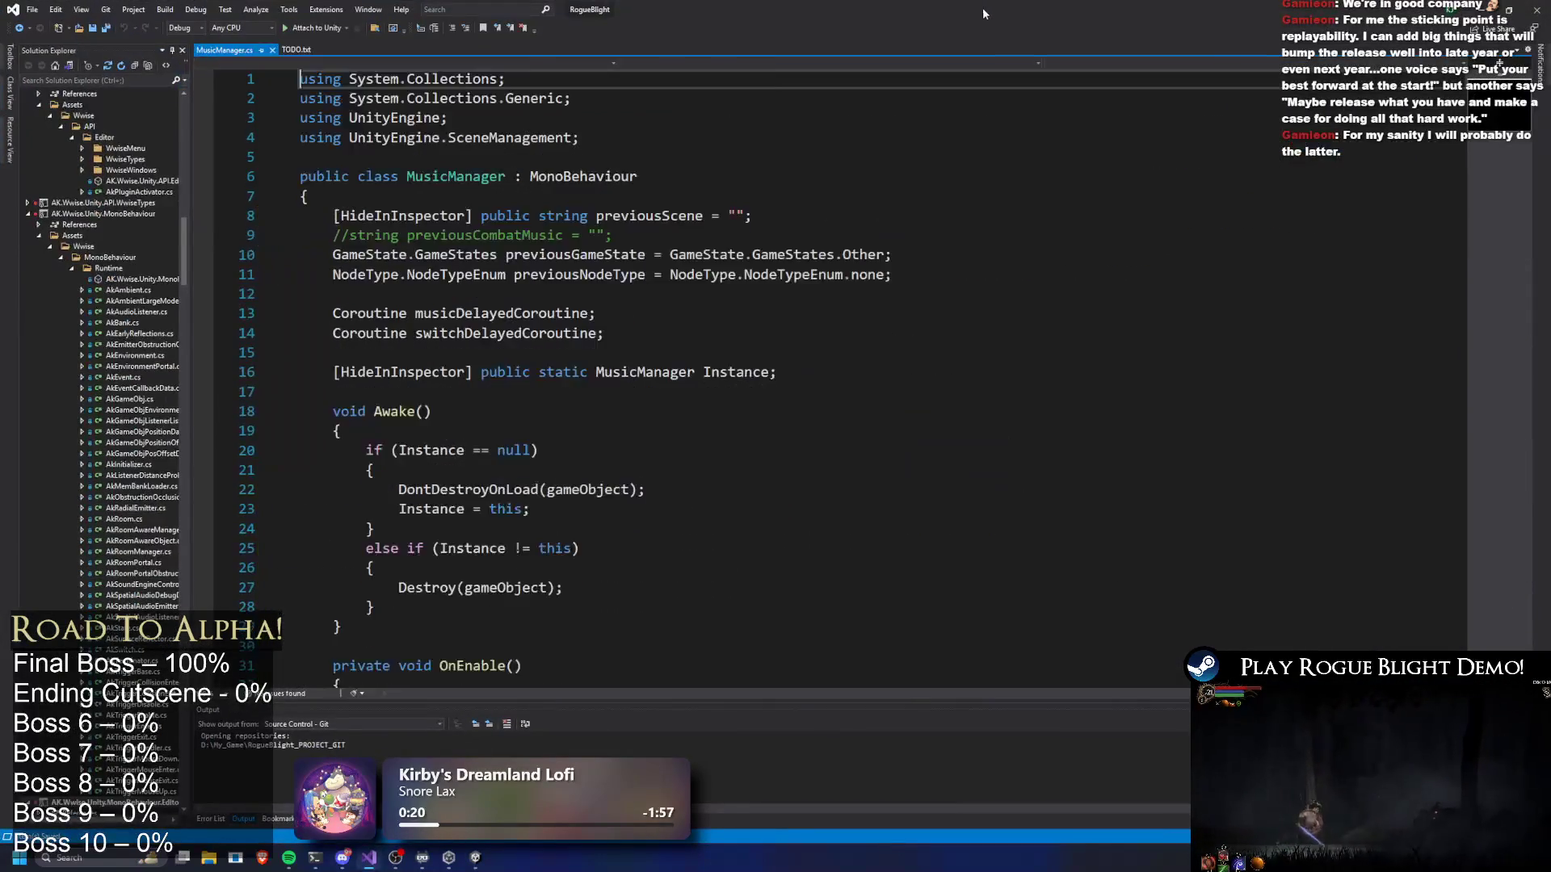
# Switch from the MusicManager code back to the Unity editor
pyautogui.hotkey('alt', 'Tab')
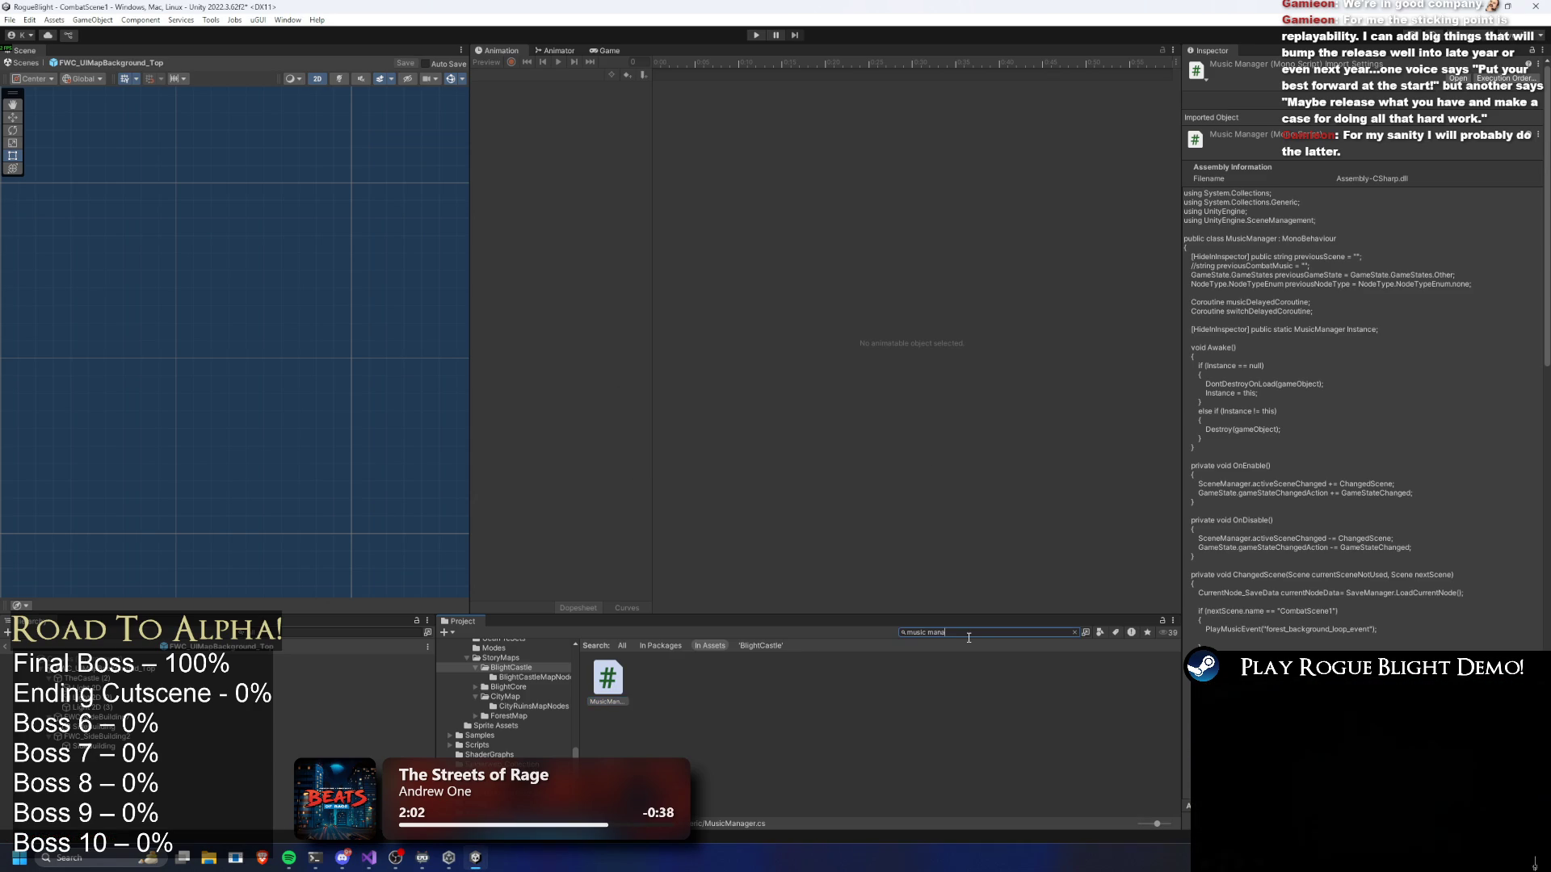
# Search the project for 'mode' and select the StoryMode asset
pyautogui.press('BackSpace')
pyautogui.press('BackSpace')
pyautogui.press('BackSpace')
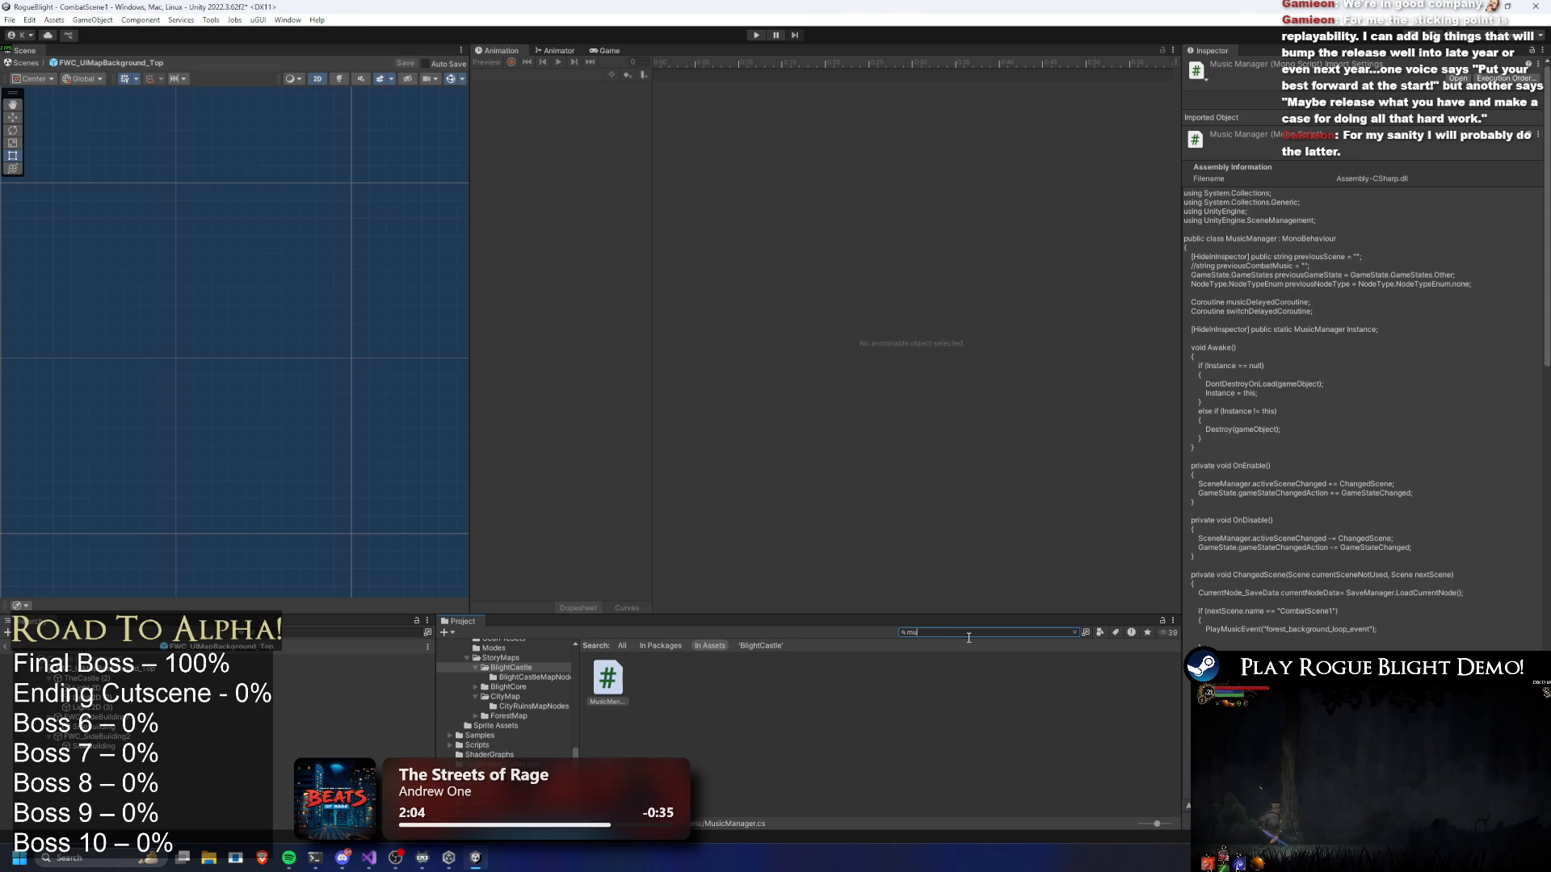
pyautogui.write('storymode')
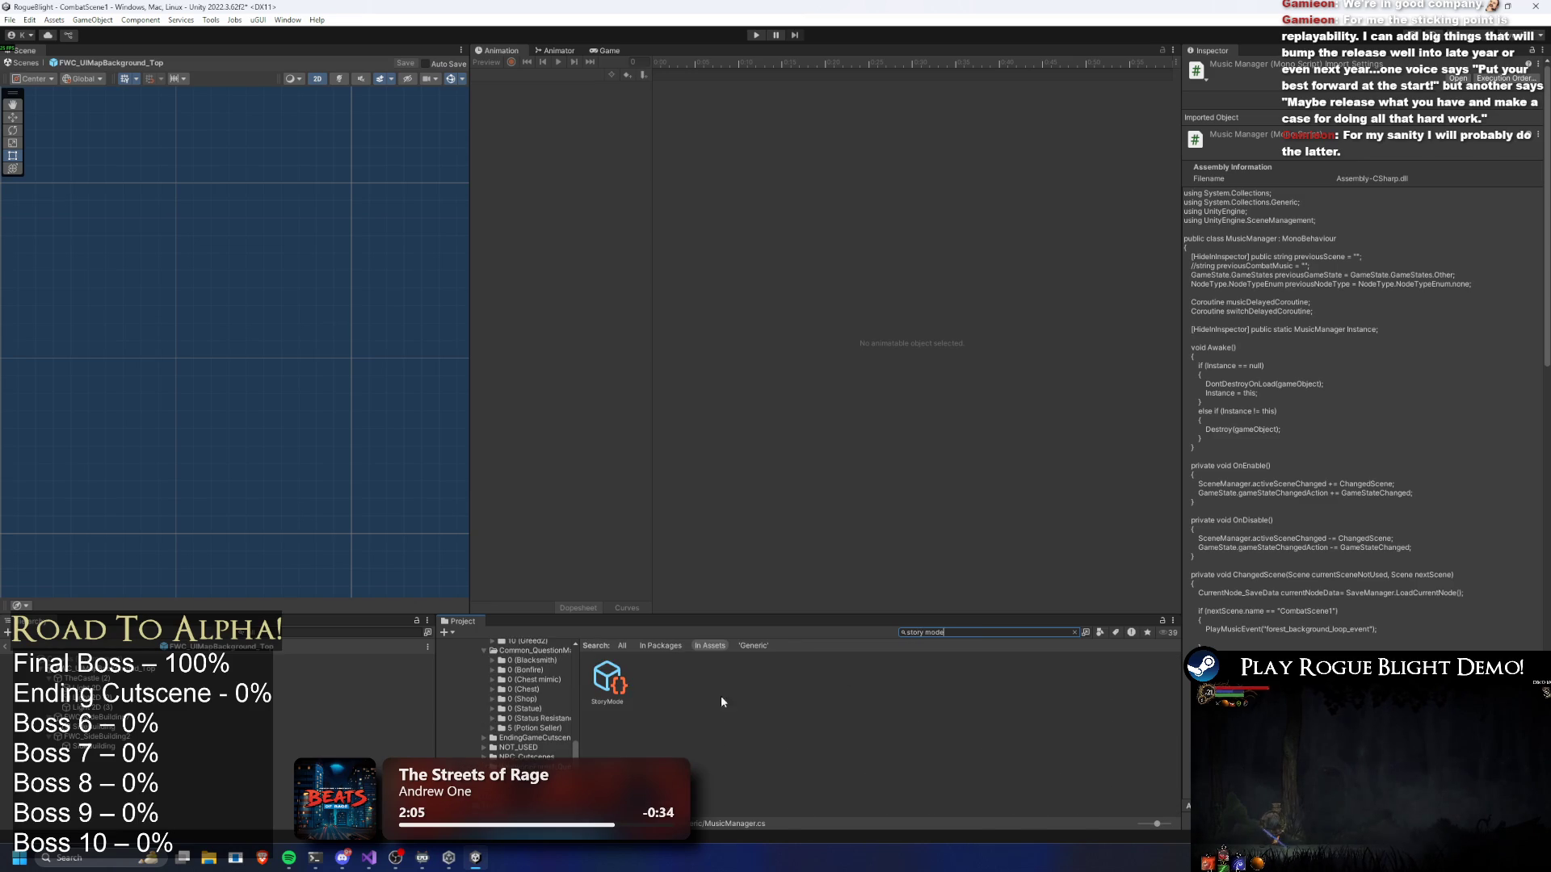
pyautogui.click(609, 681)
# Assign BlightCore_Map to StoryMode's first map slot and exit the background prefab
pyautogui.click(1538, 134)
pyautogui.write('blight cast')
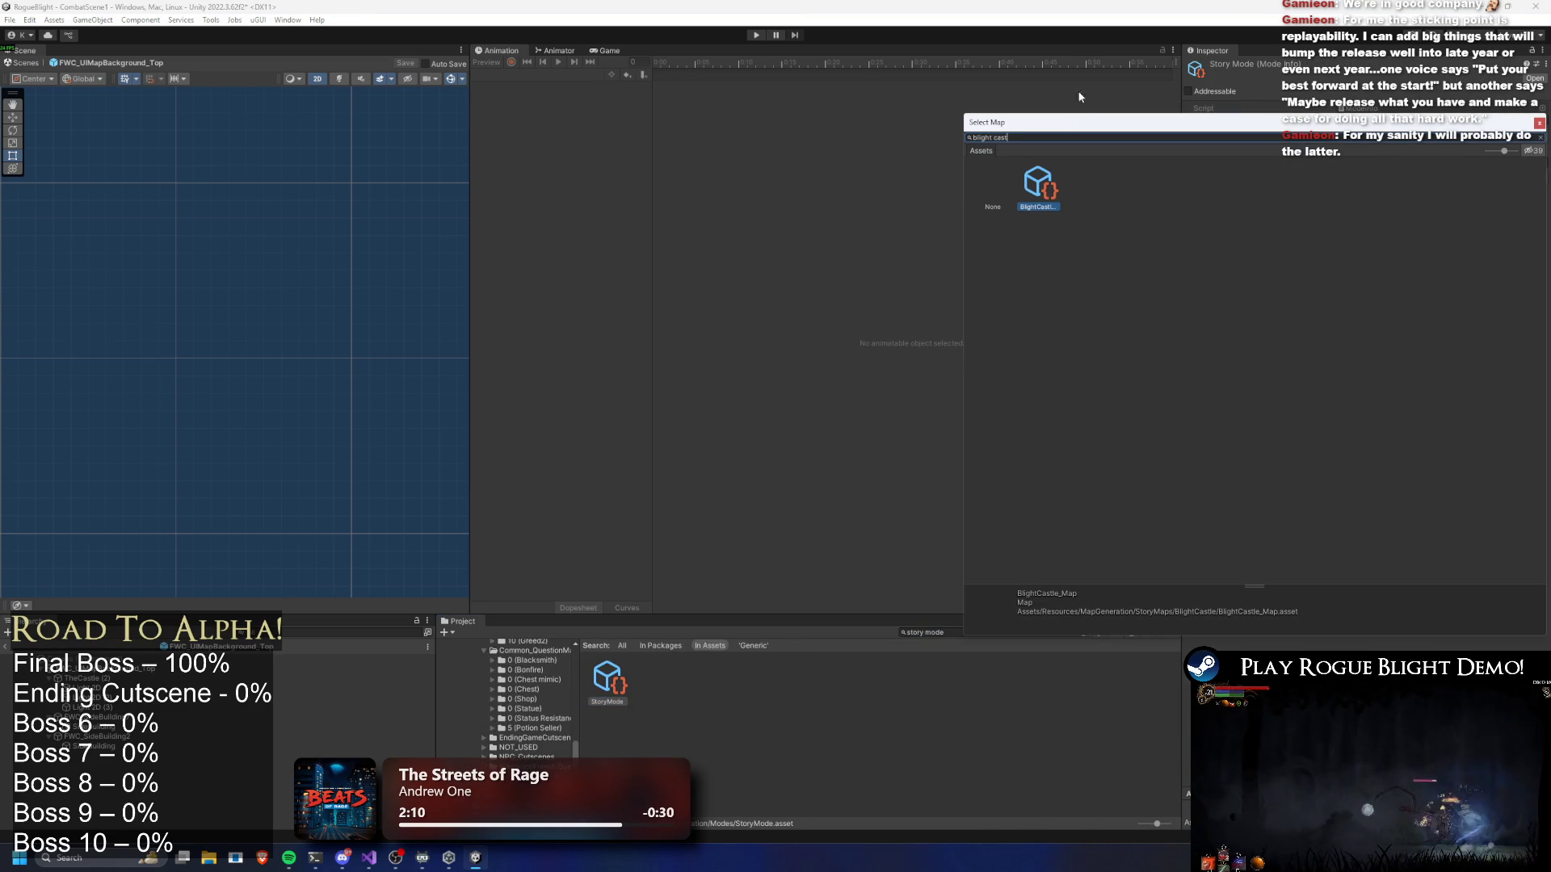
pyautogui.press('BackSpace')
pyautogui.press('BackSpace')
pyautogui.press('BackSpace')
pyautogui.write('ore')
pyautogui.click(1041, 180)
pyautogui.doubleClick(1042, 180)
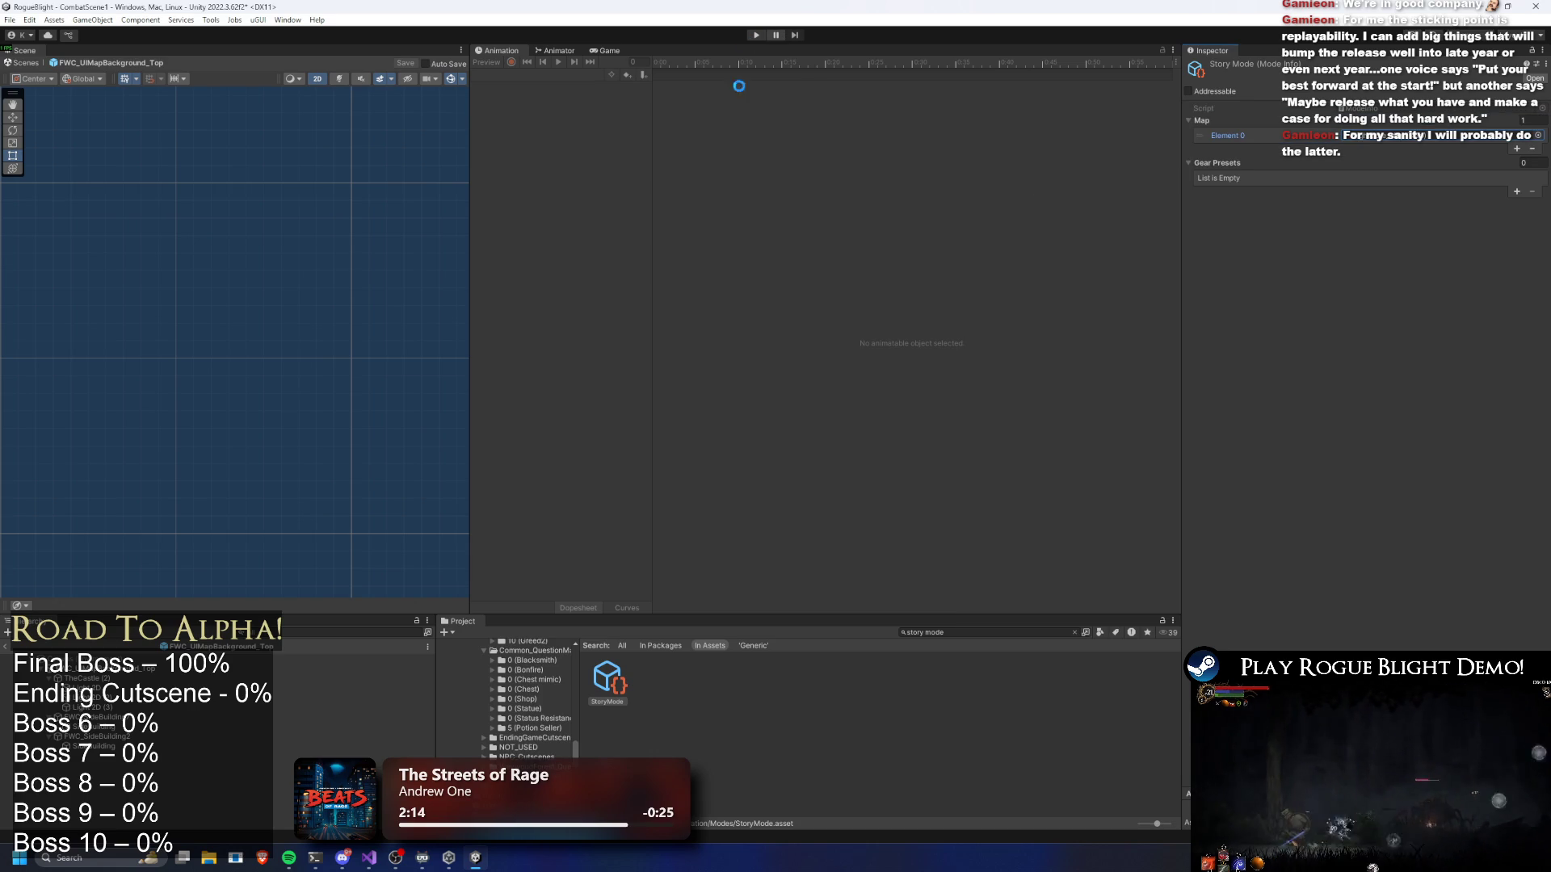
pyautogui.click(13, 645)
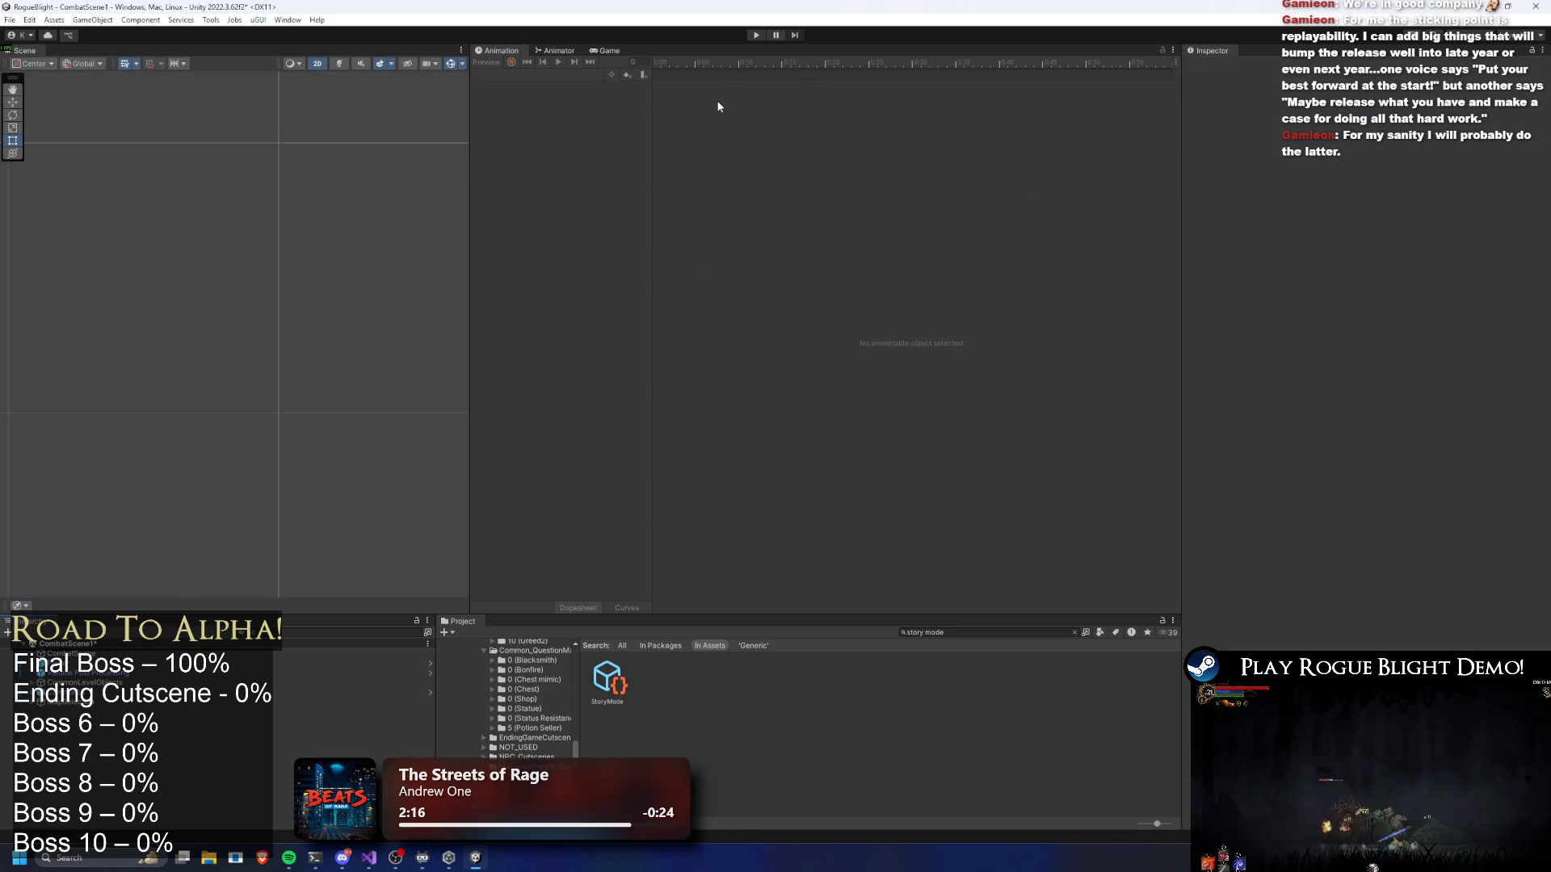
# Open the StartPoint scene, run it in Play mode, and dismiss the music player preview
pyautogui.click(970, 633)
pyautogui.write('s')
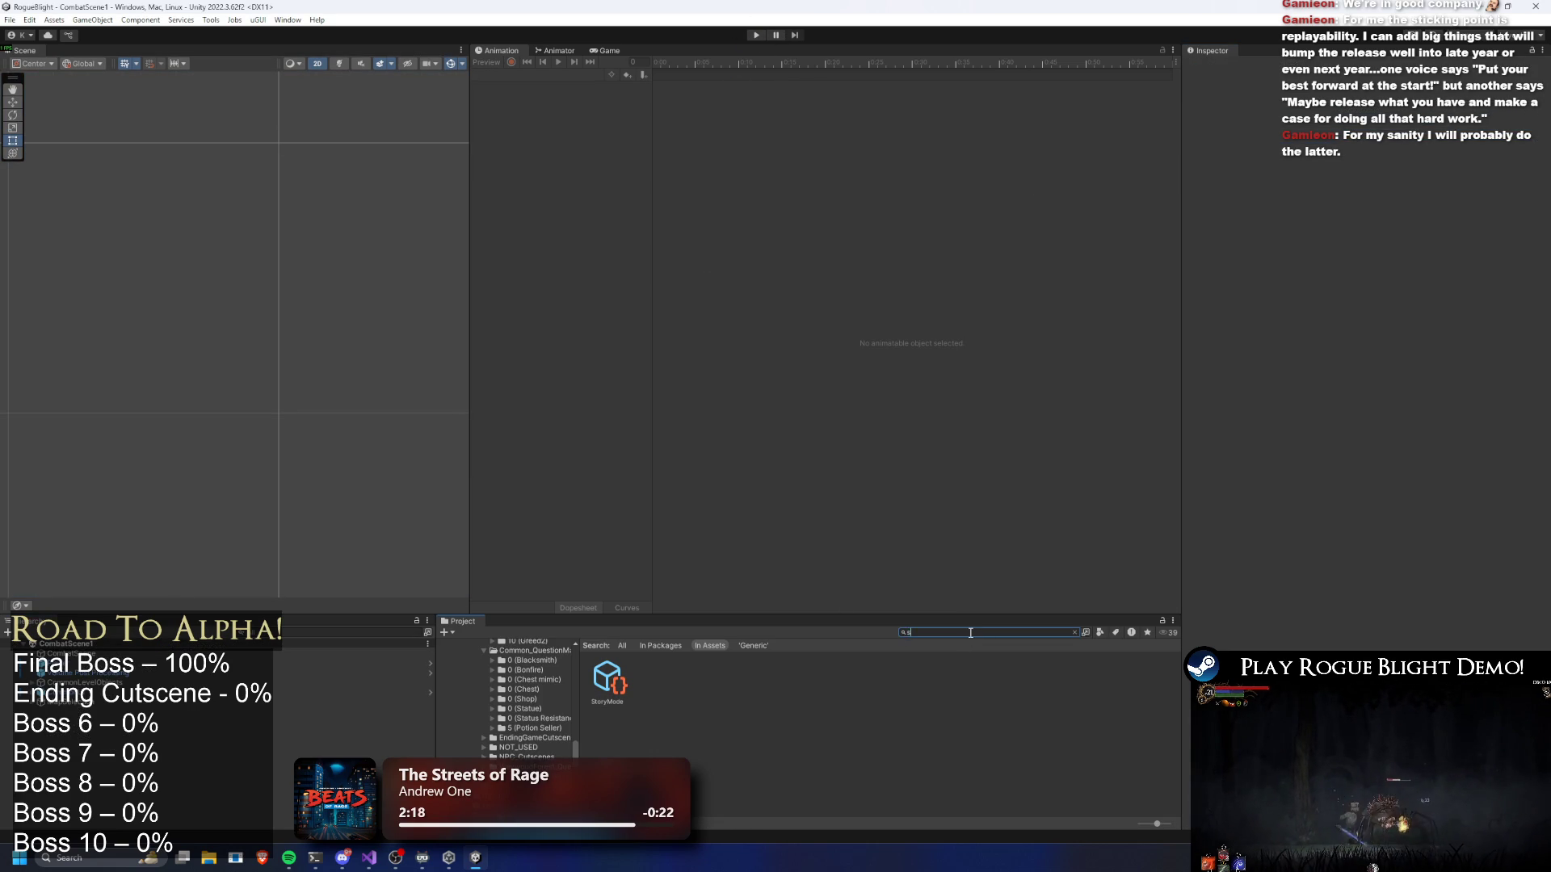
pyautogui.write('tart polin')
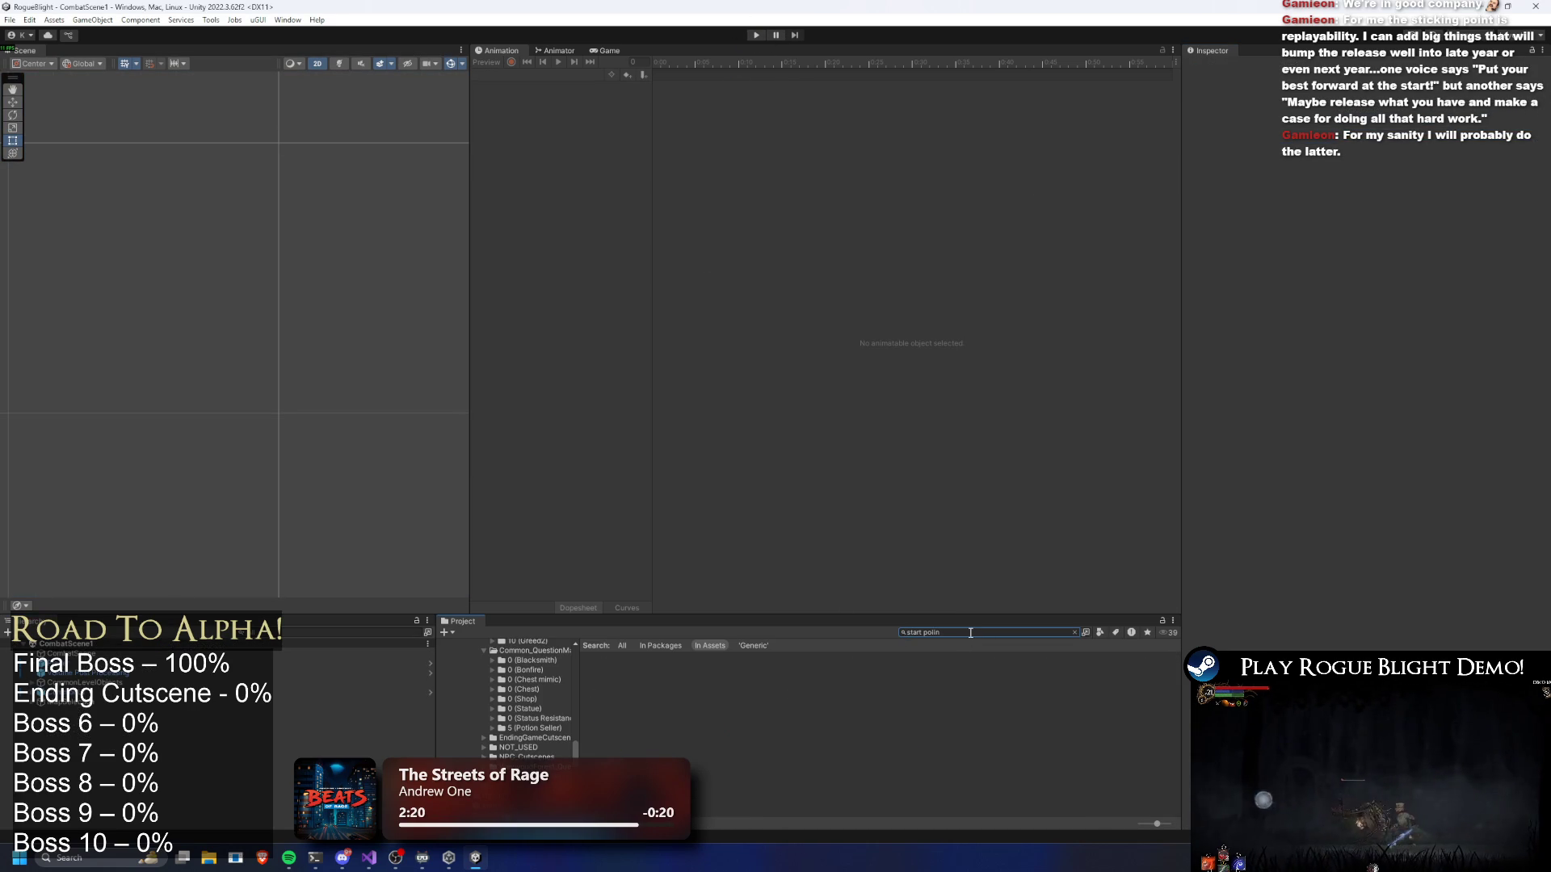
pyautogui.press('BackSpace')
pyautogui.press('BackSpace')
pyautogui.press('BackSpace')
pyautogui.write('i')
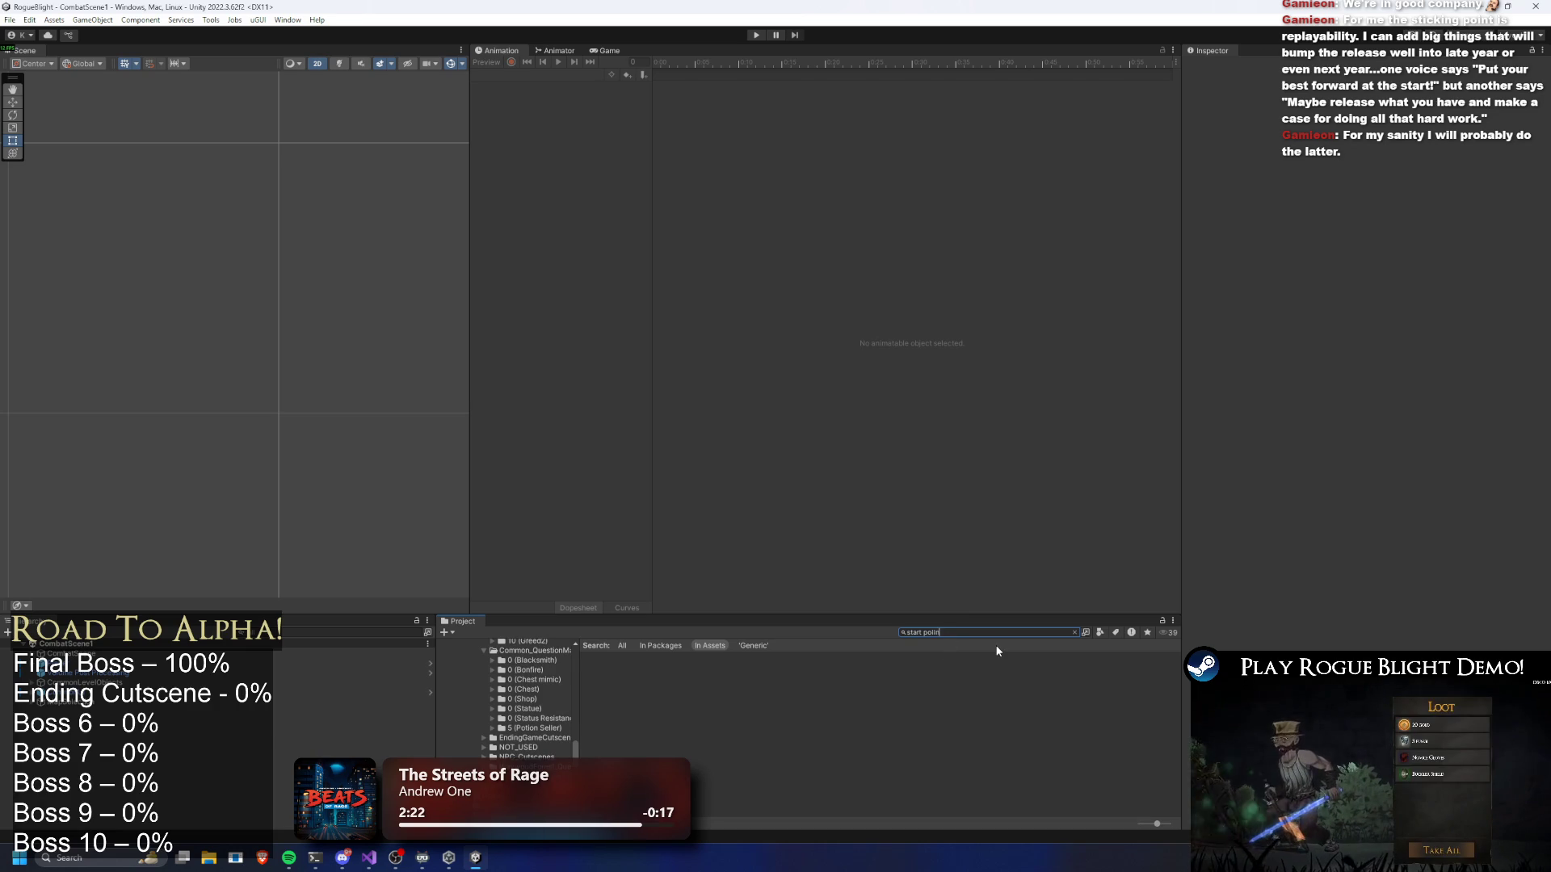
pyautogui.doubleClick(654, 679)
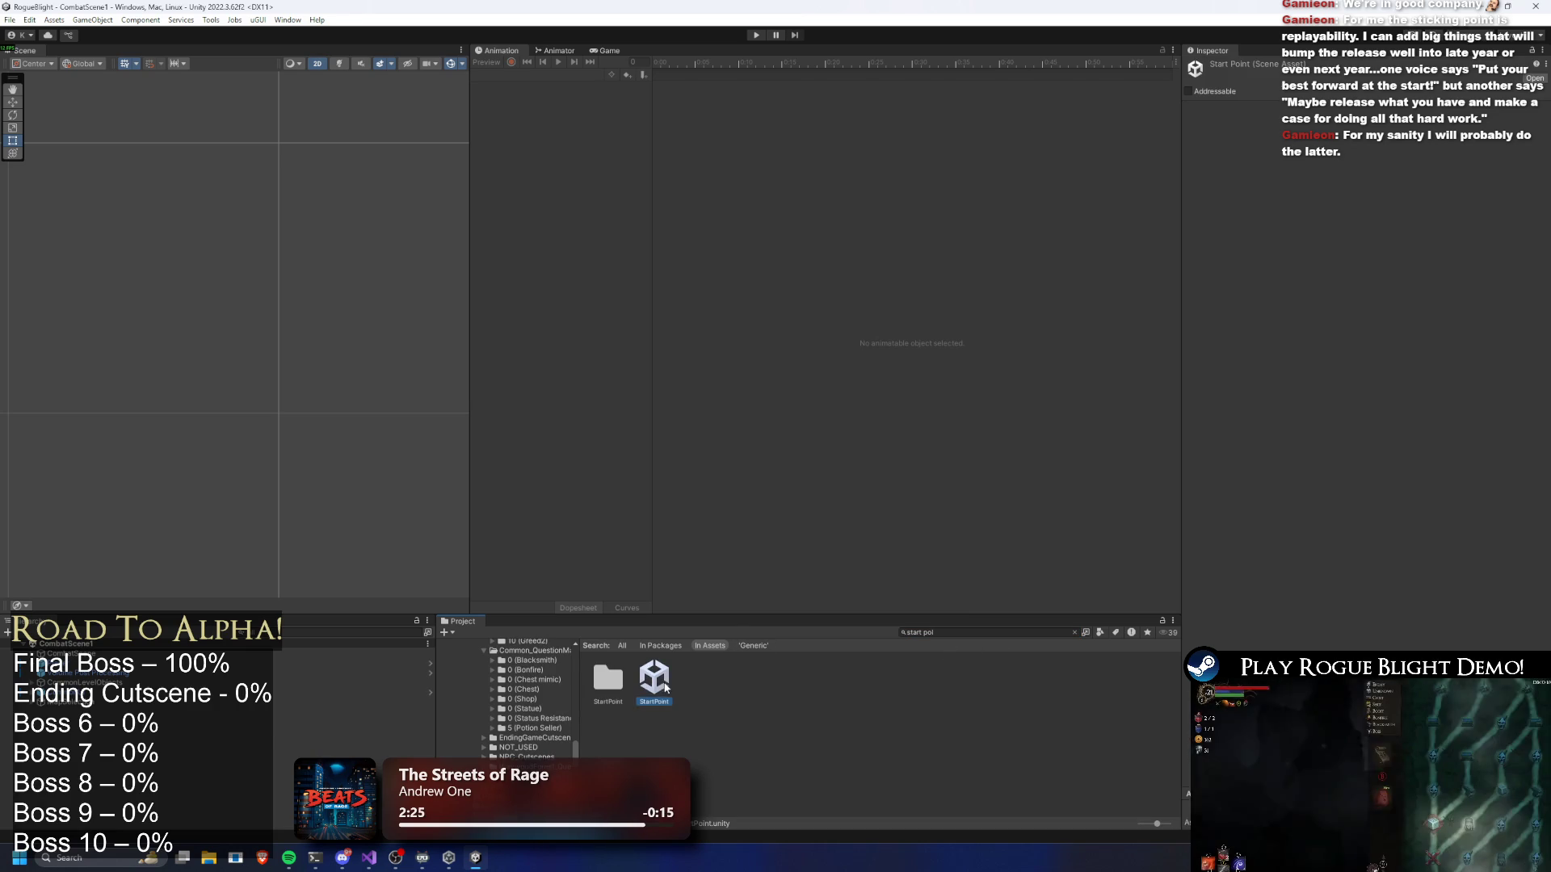
pyautogui.click(757, 35)
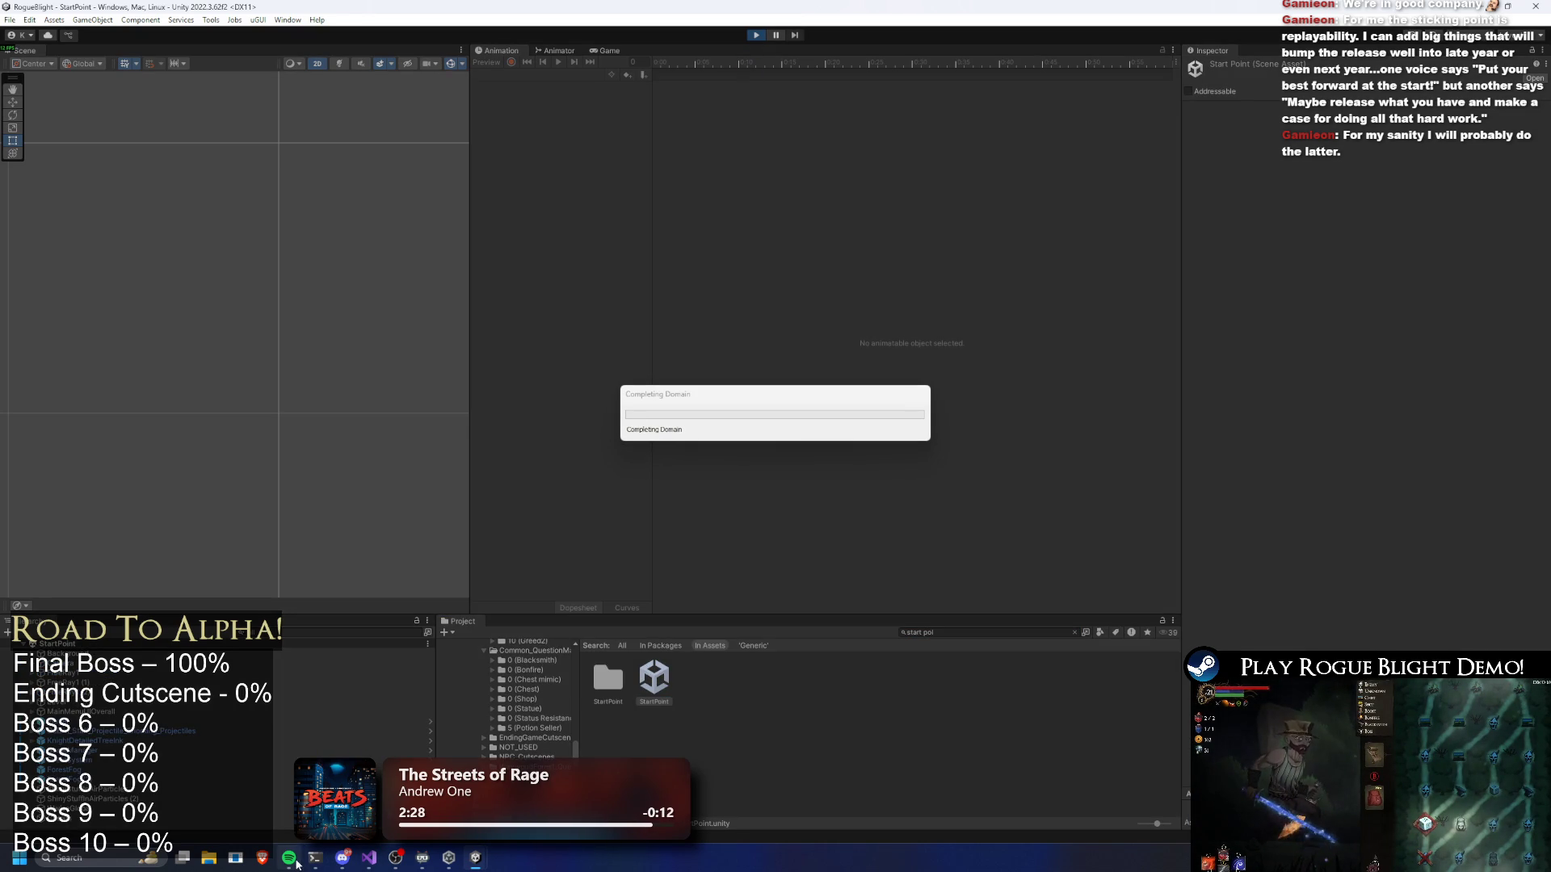
pyautogui.moveTo(289, 857)
pyautogui.click(289, 824)
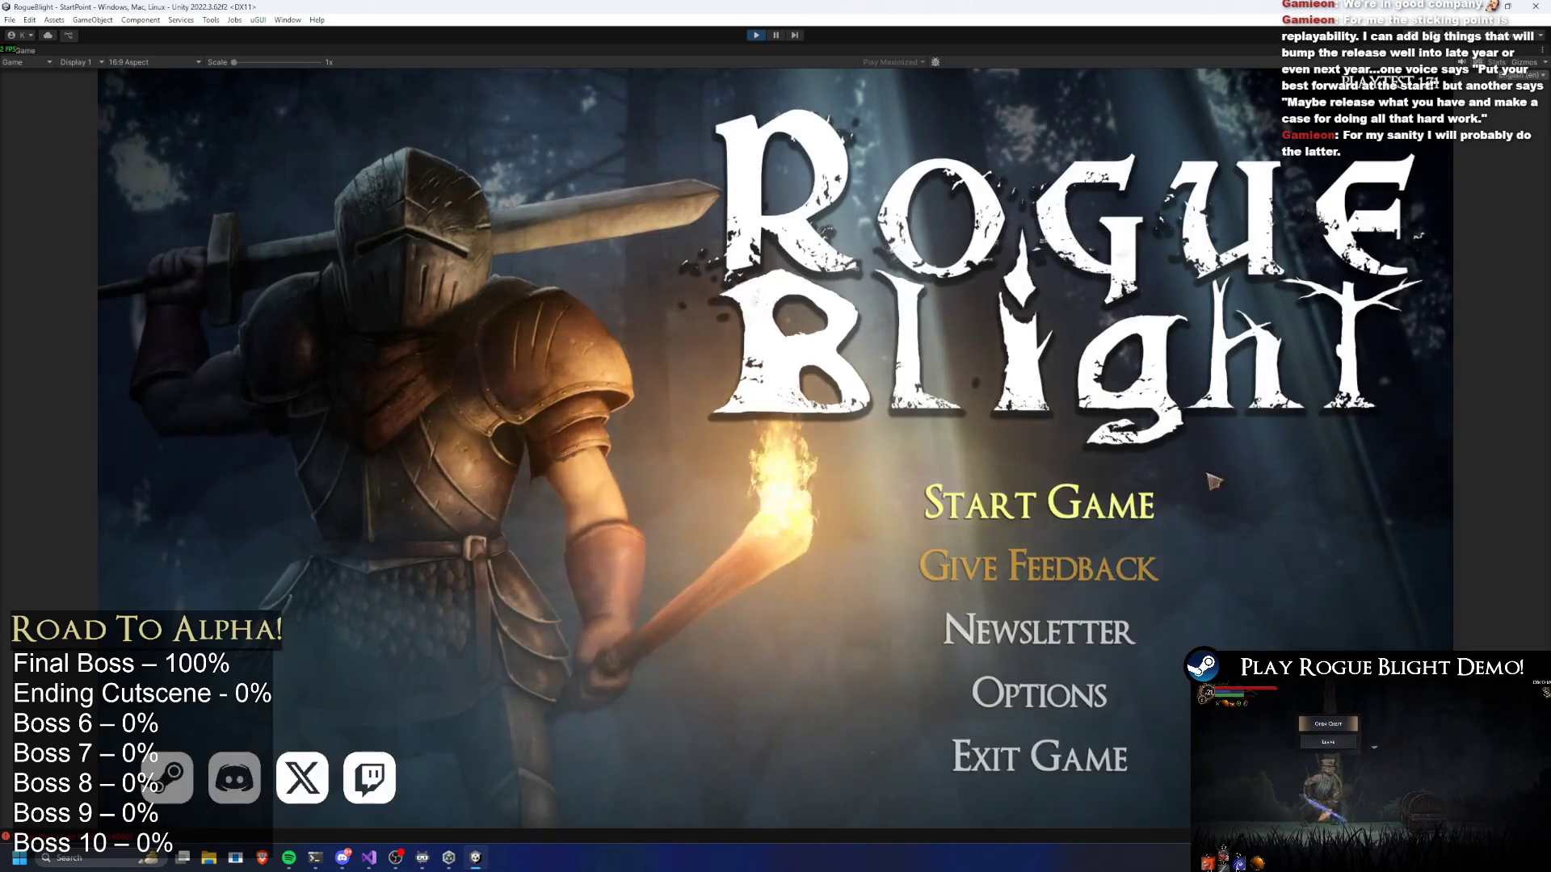
# Load the first save slot and abandon the current run from the pause menu
pyautogui.click(1032, 581)
pyautogui.click(1025, 432)
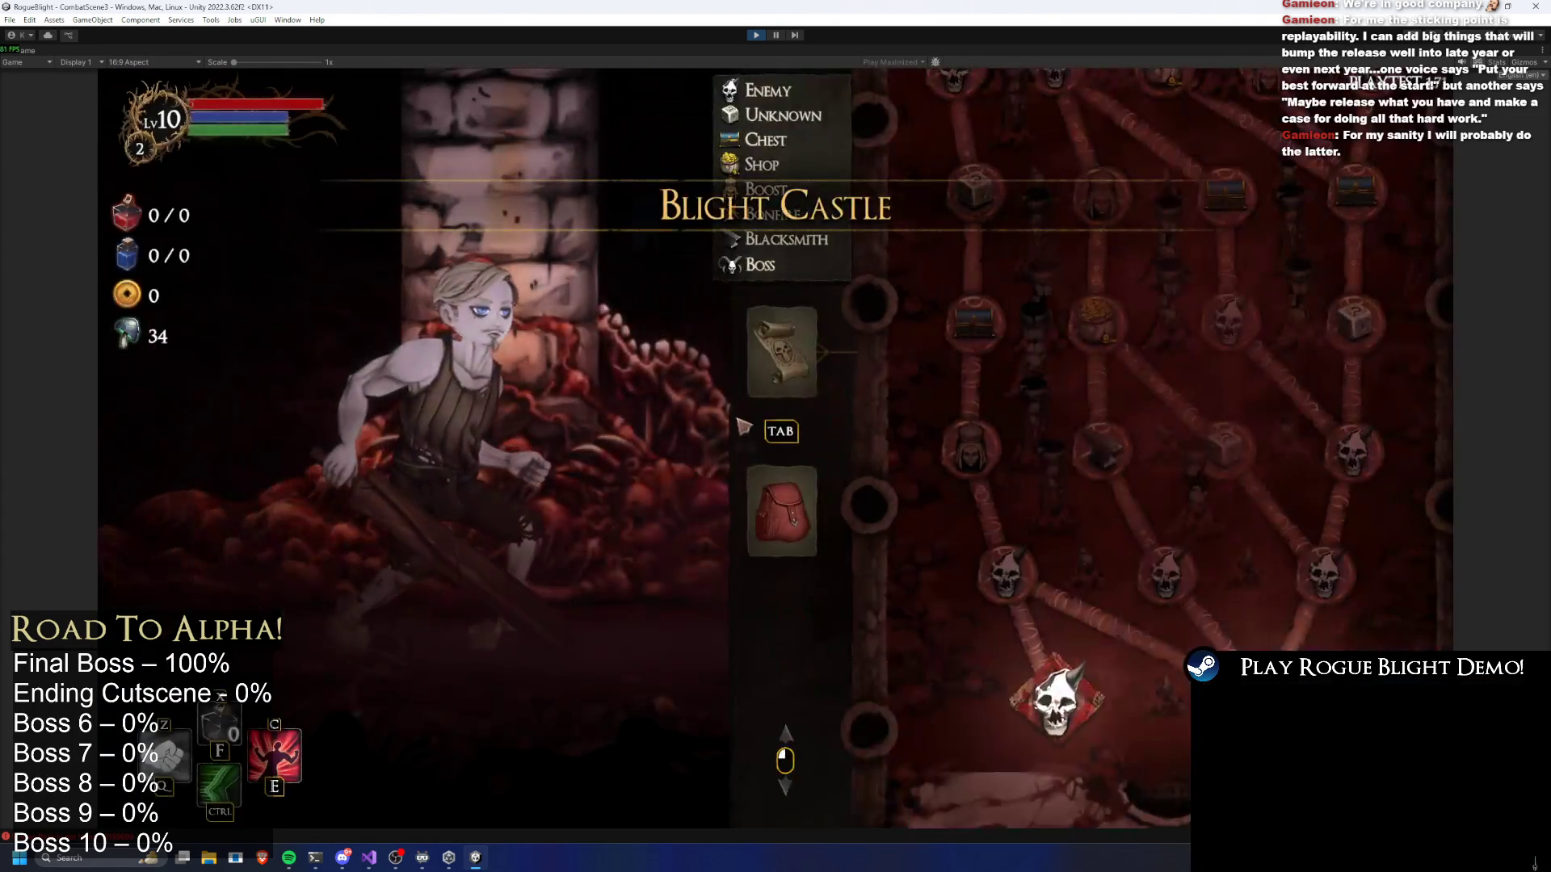
pyautogui.press('Escape')
pyautogui.click(789, 460)
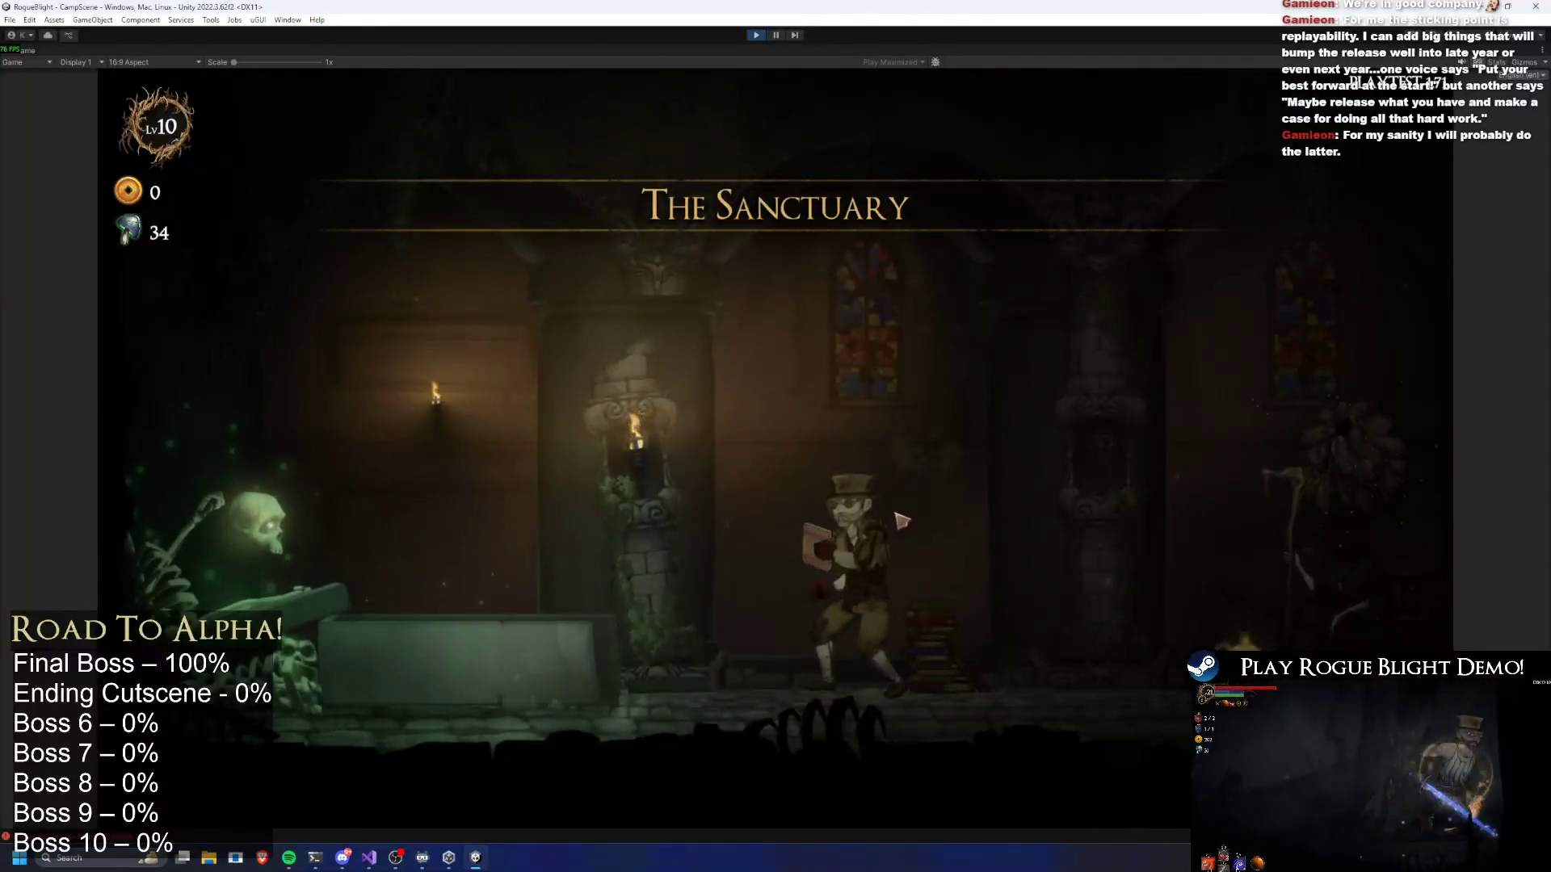
# Walk to the cart character, start the Story Mode map and confirm the weapon choice
pyautogui.press('d')
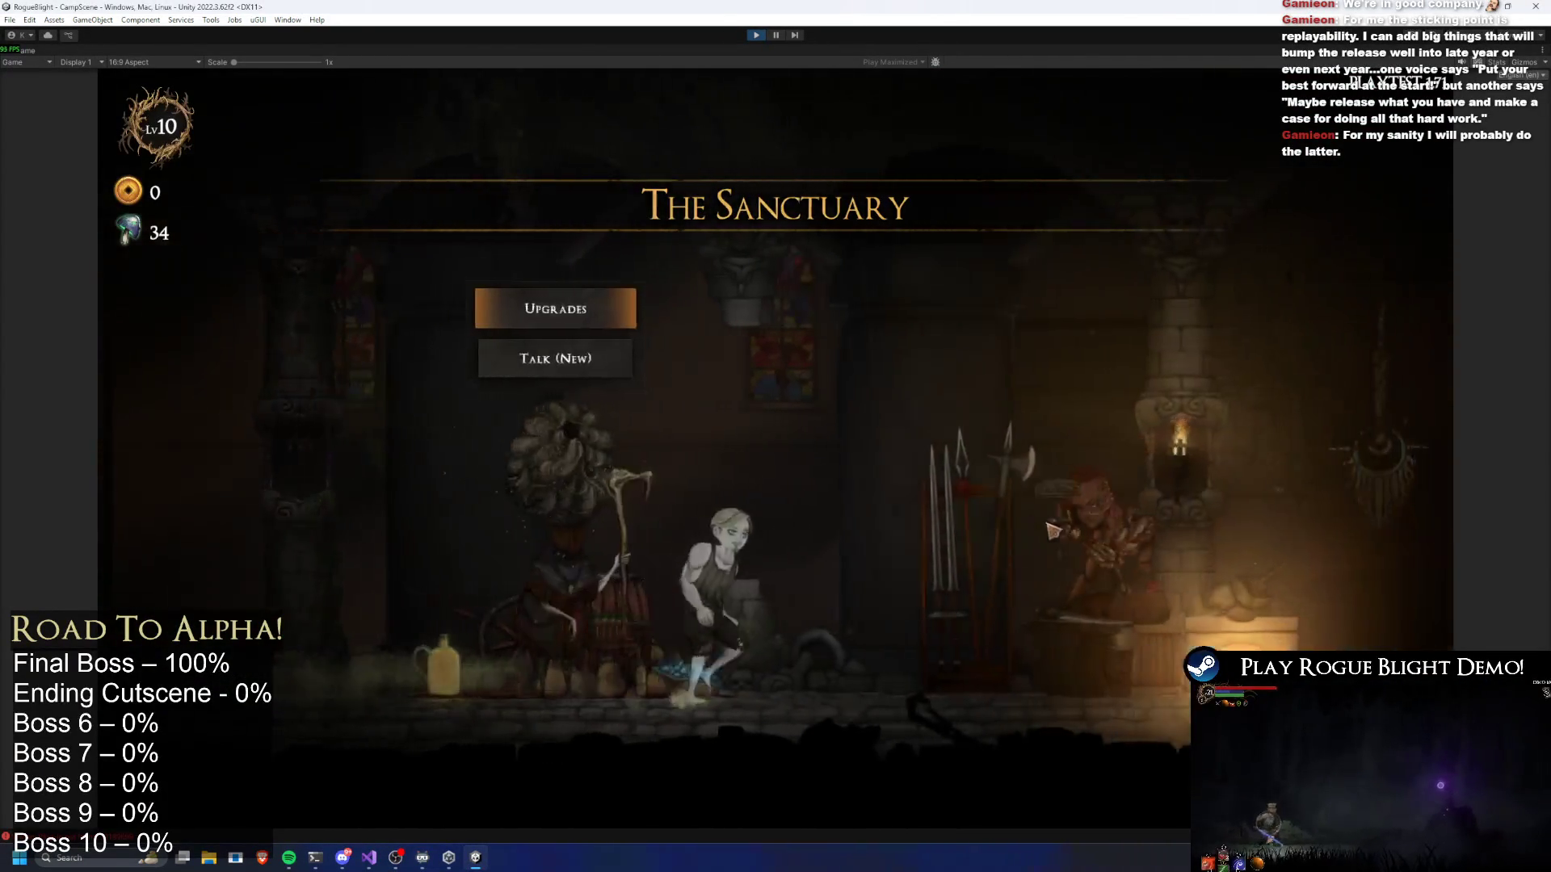
pyautogui.press('d')
pyautogui.press('e')
pyautogui.click(988, 416)
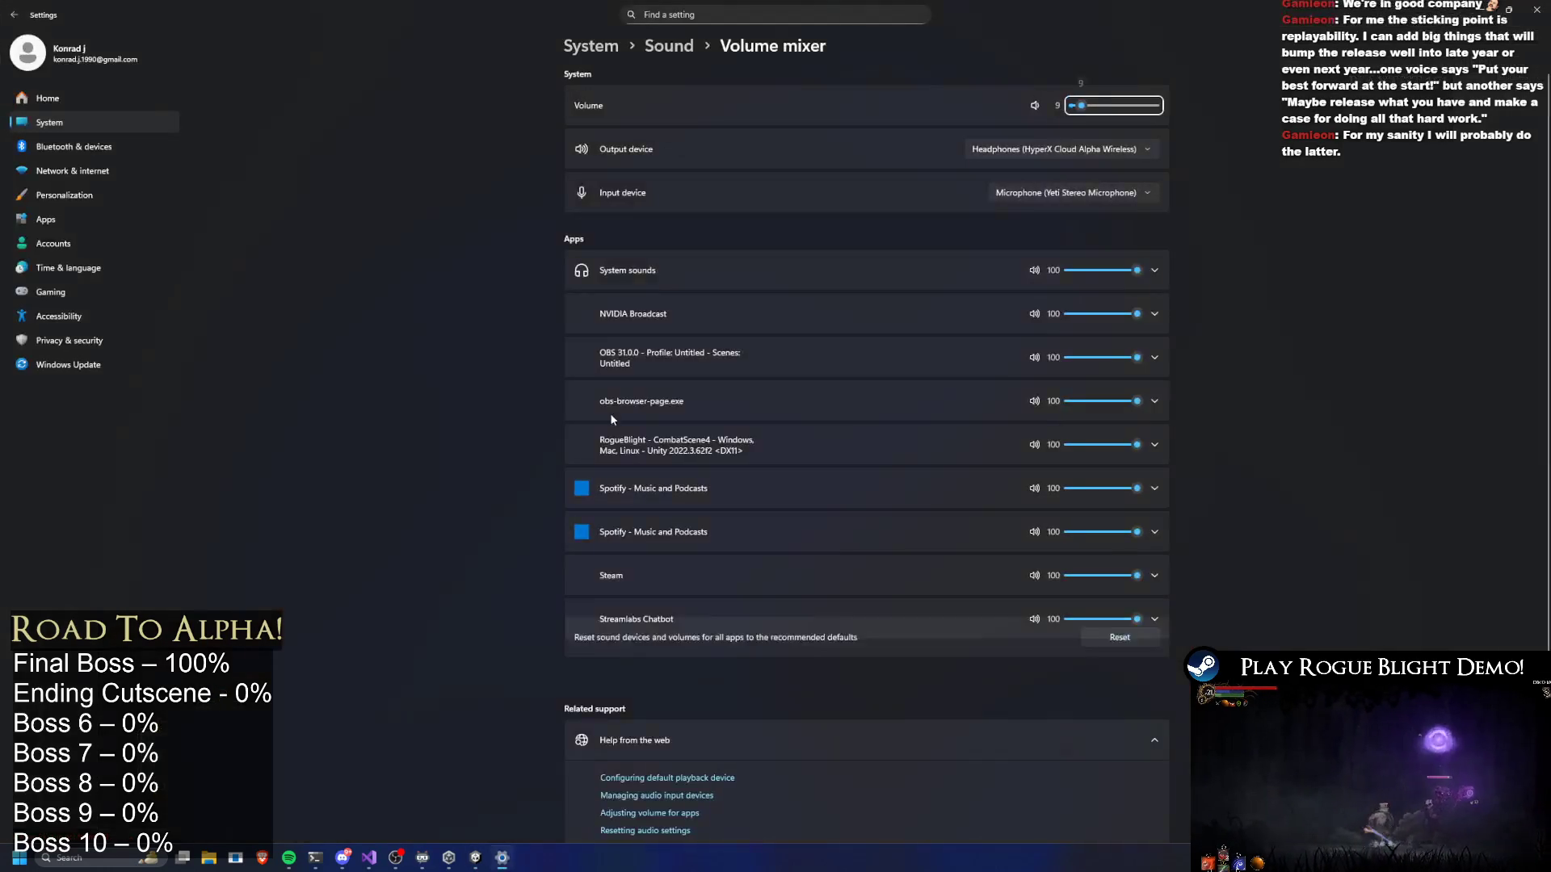
pyautogui.click(1546, 7)
pyautogui.press('Return')
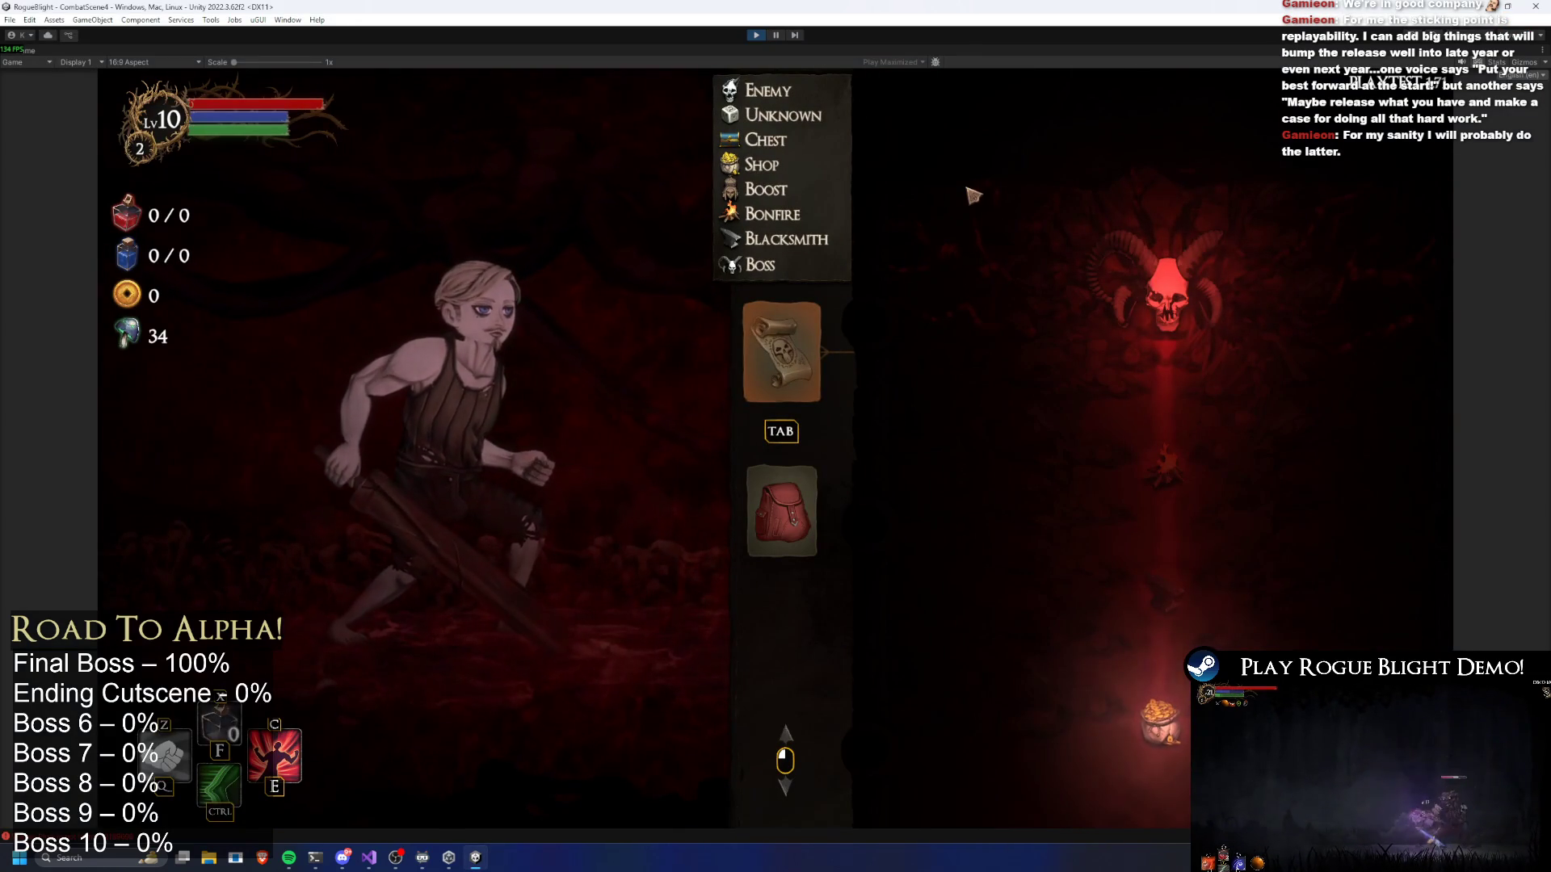
# After a detour to Visual Studio, abandon the run again and stop play-testing
pyautogui.hotkey('alt', 'Tab')
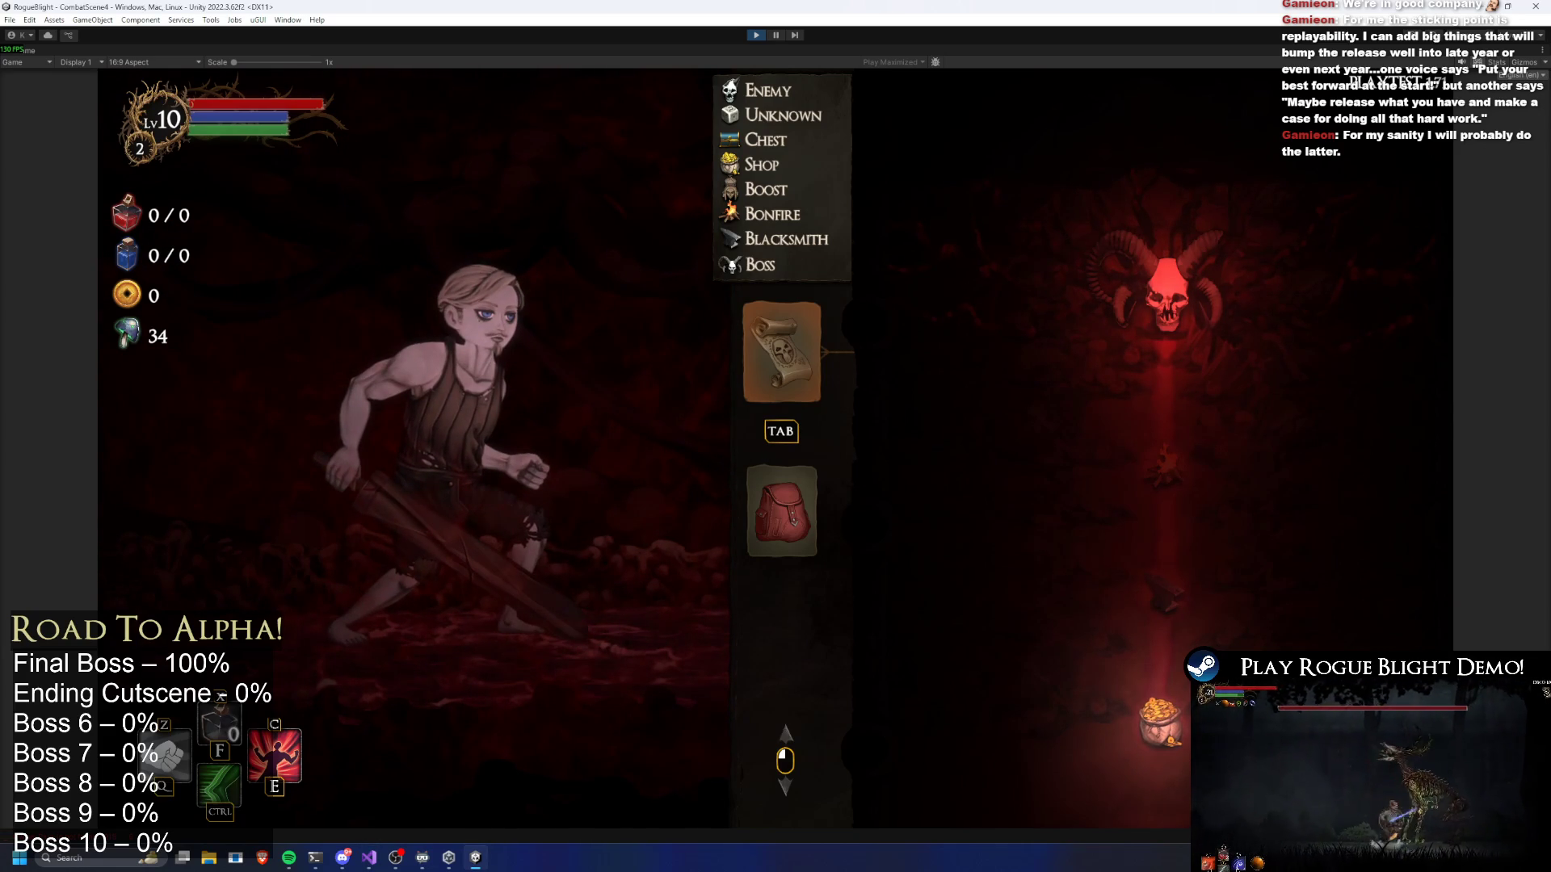
pyautogui.press('Escape')
pyautogui.click(737, 466)
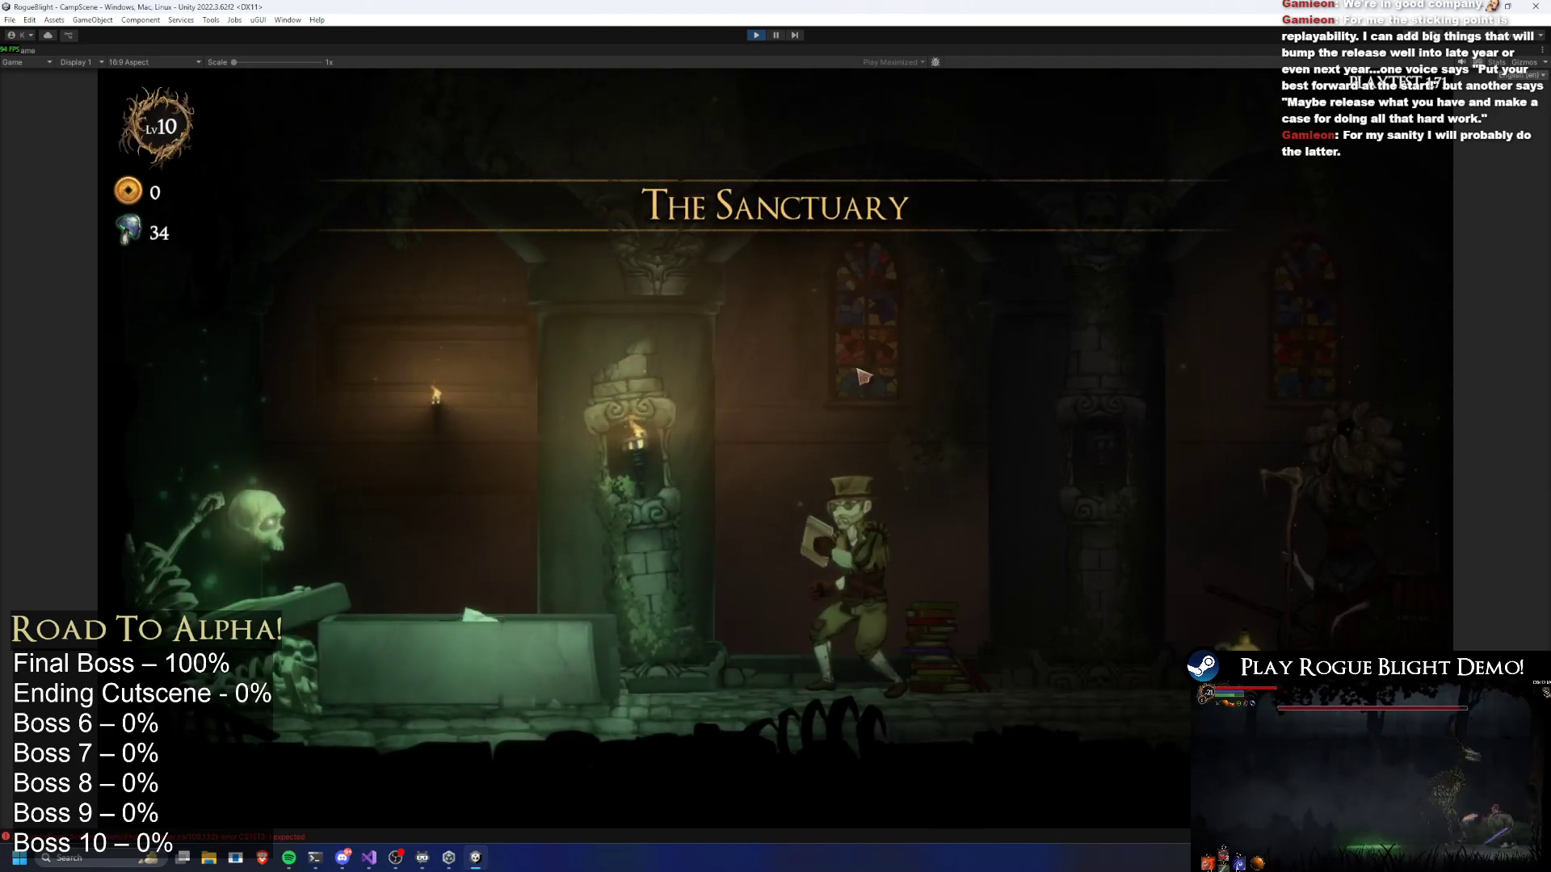
pyautogui.click(759, 36)
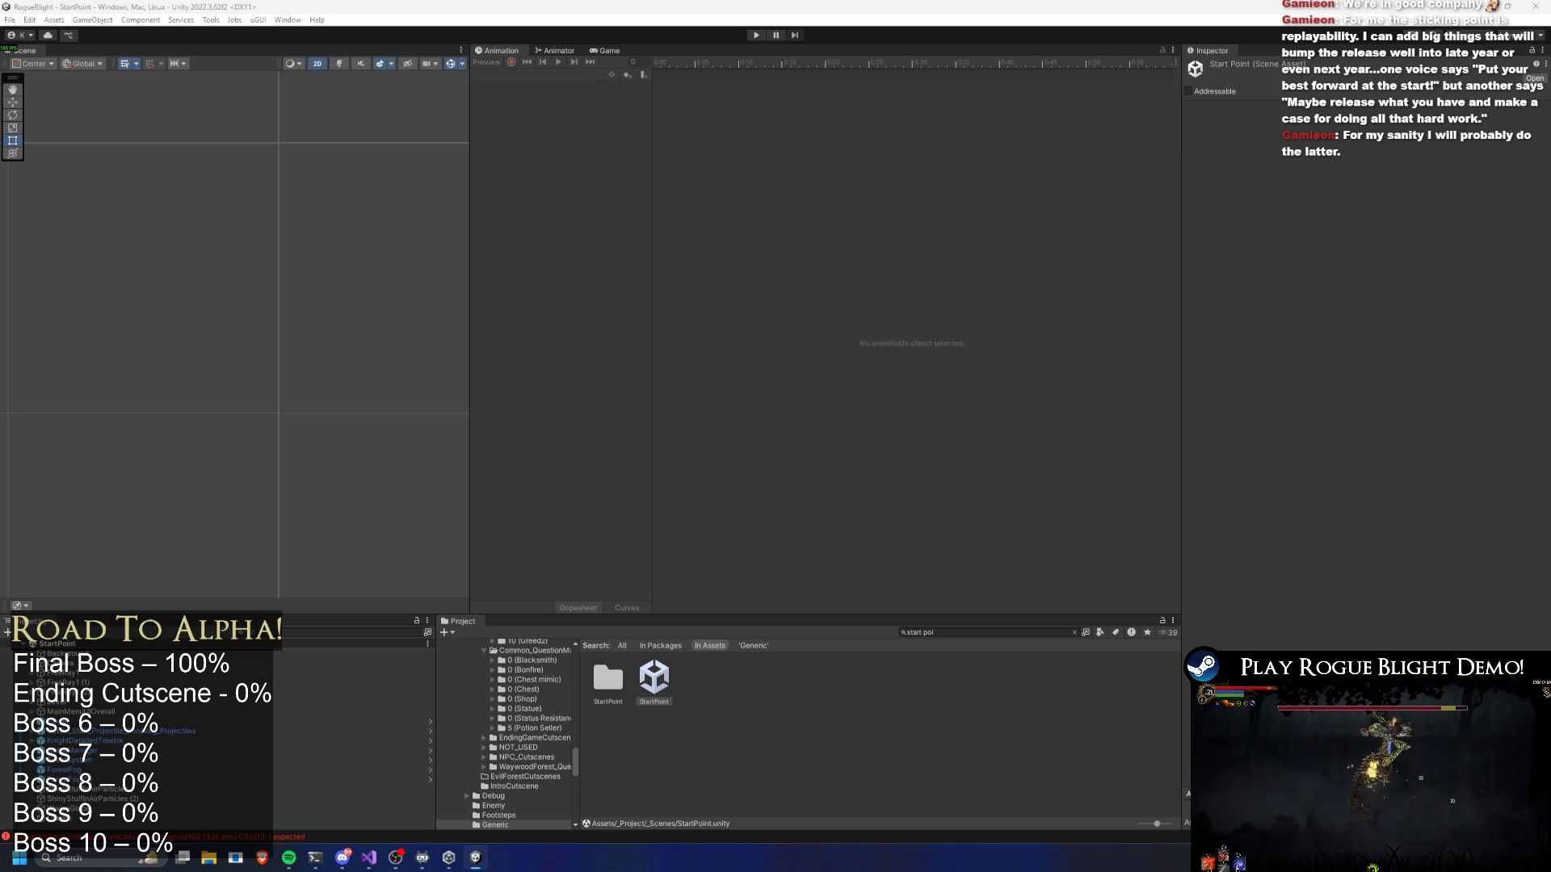
# Show the Generic scripts folder in the Project panel, then enter Play mode to test
pyautogui.click(494, 825)
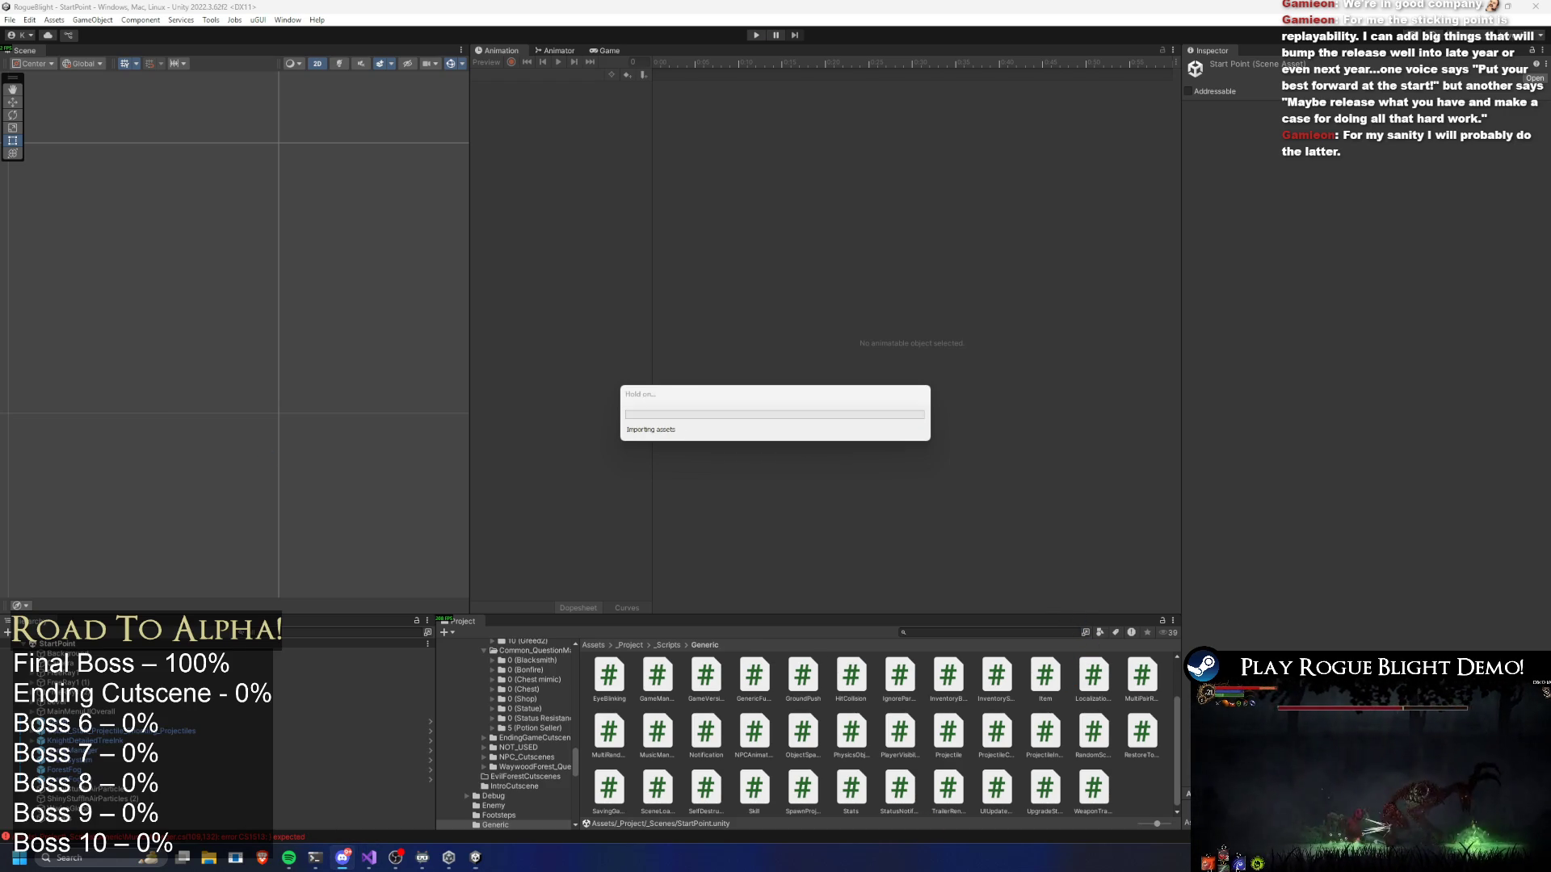
pyautogui.click(757, 36)
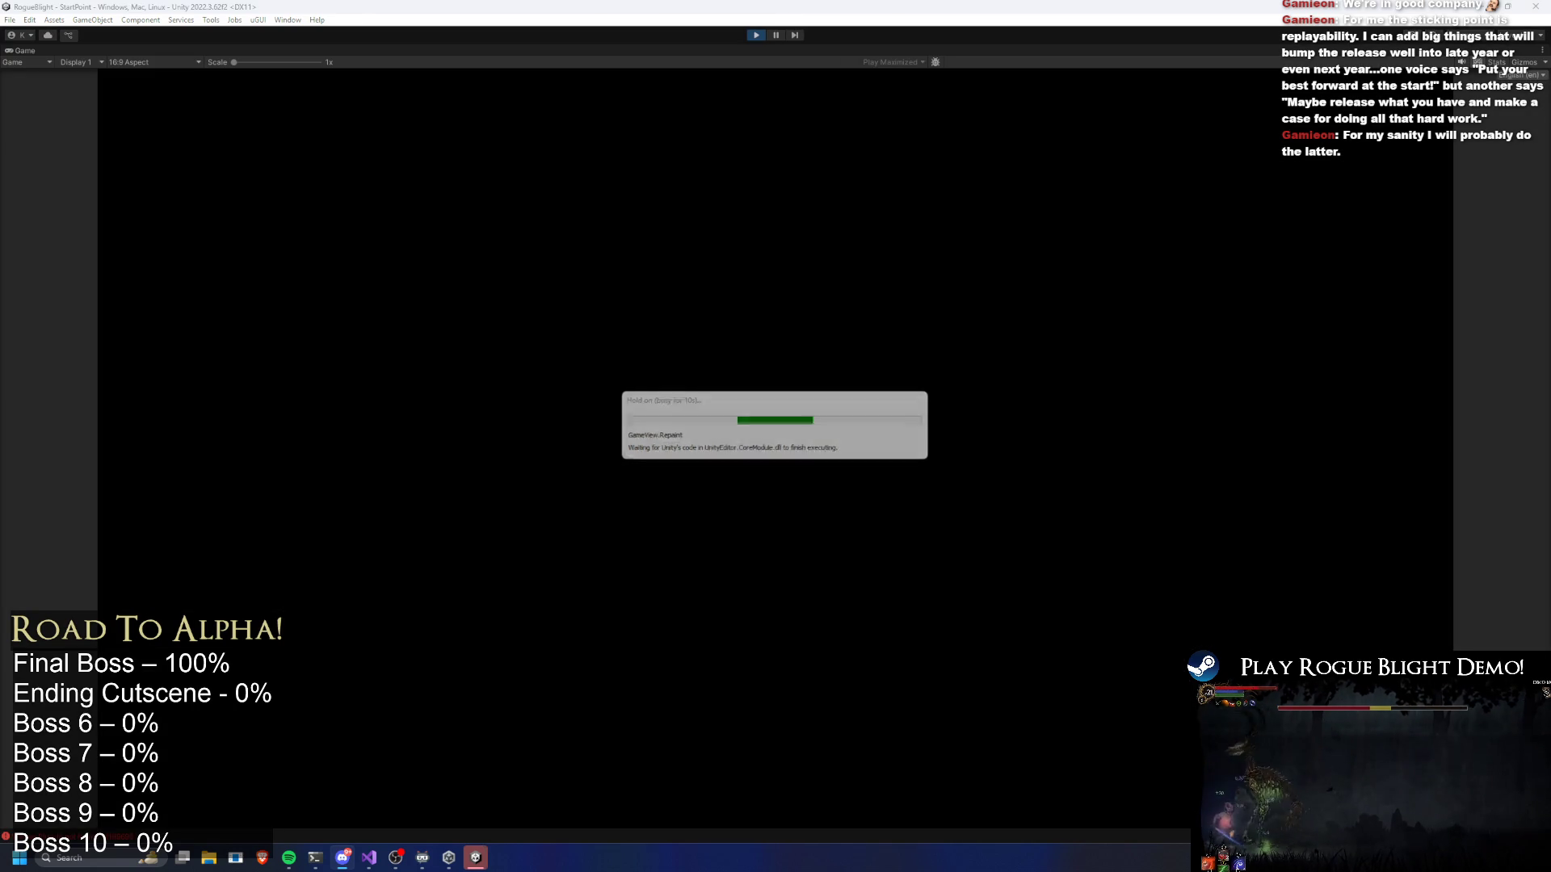
# Load save slot 1, walk to the map keeper and start Story Mode at difficulty 2
pyautogui.press('Up')
pyautogui.press('Return')
pyautogui.press('Return')
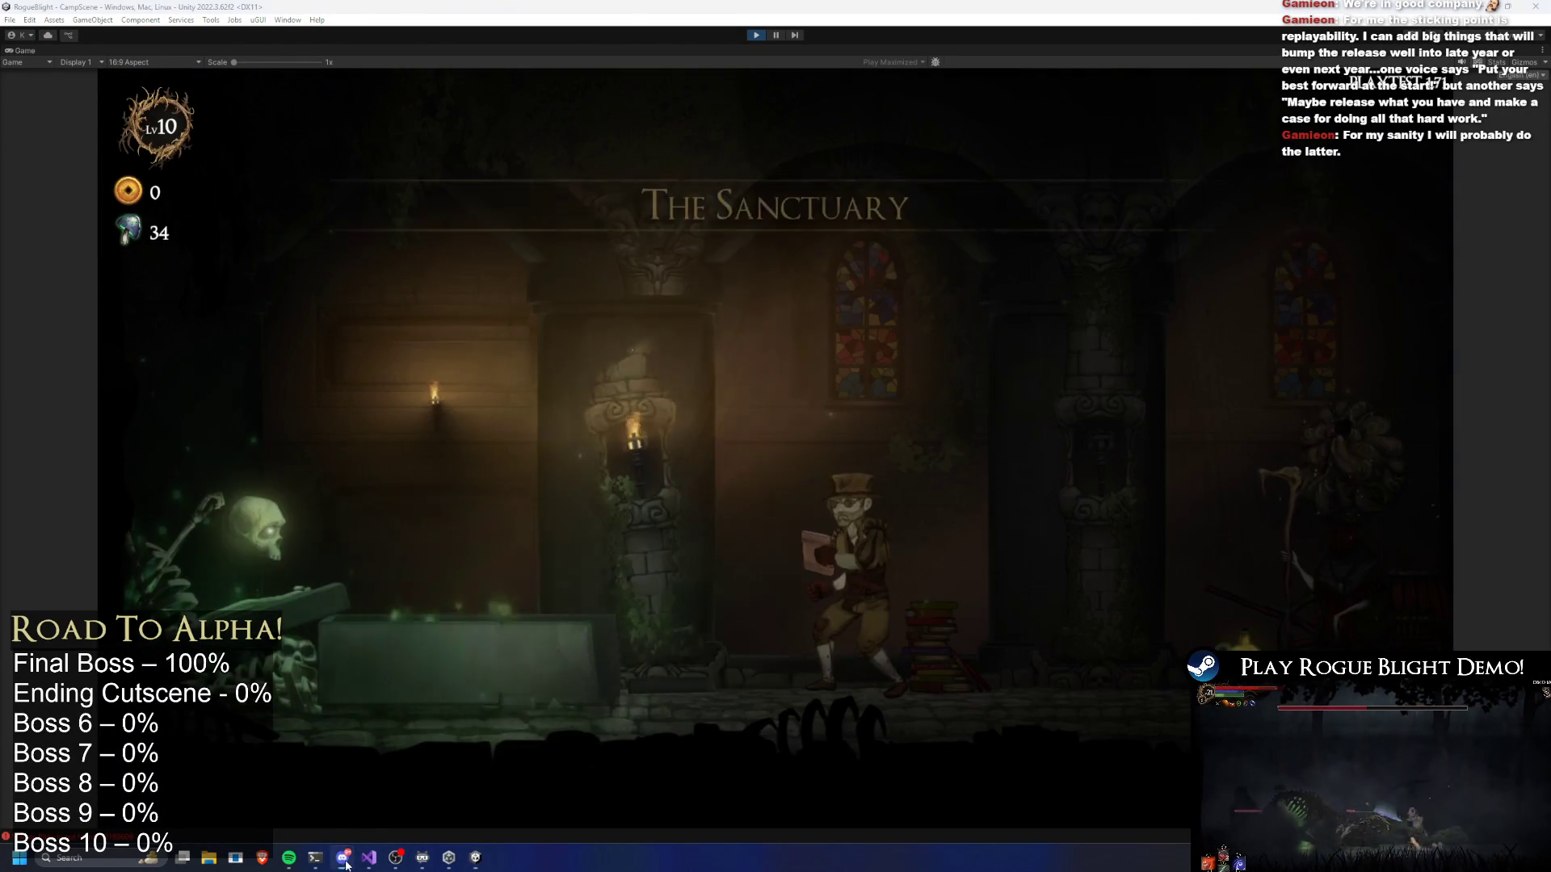
pyautogui.press('d')
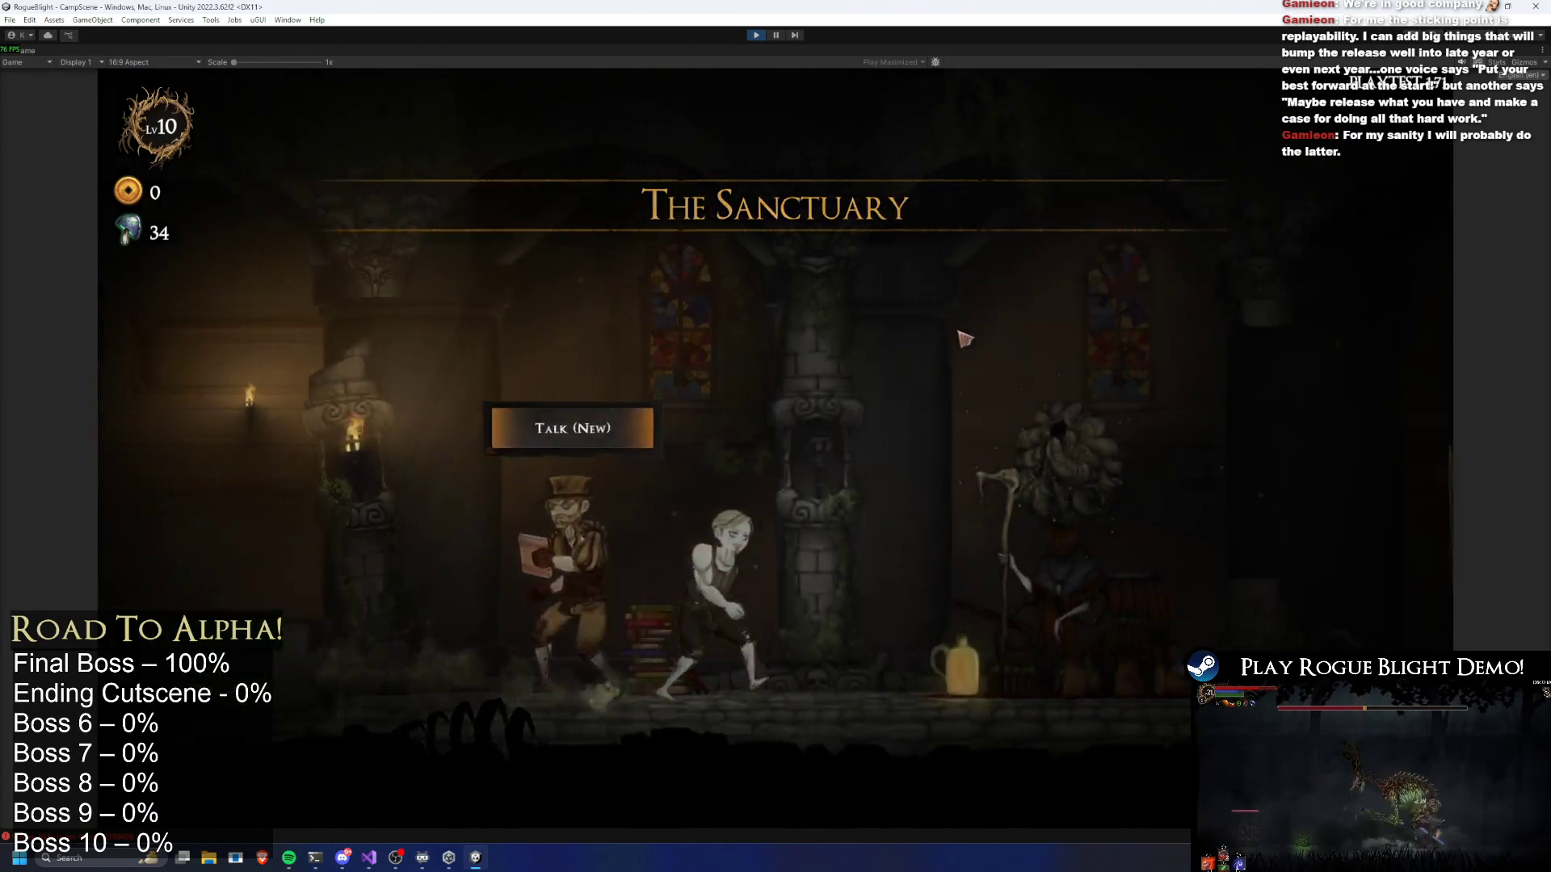
pyautogui.press('d')
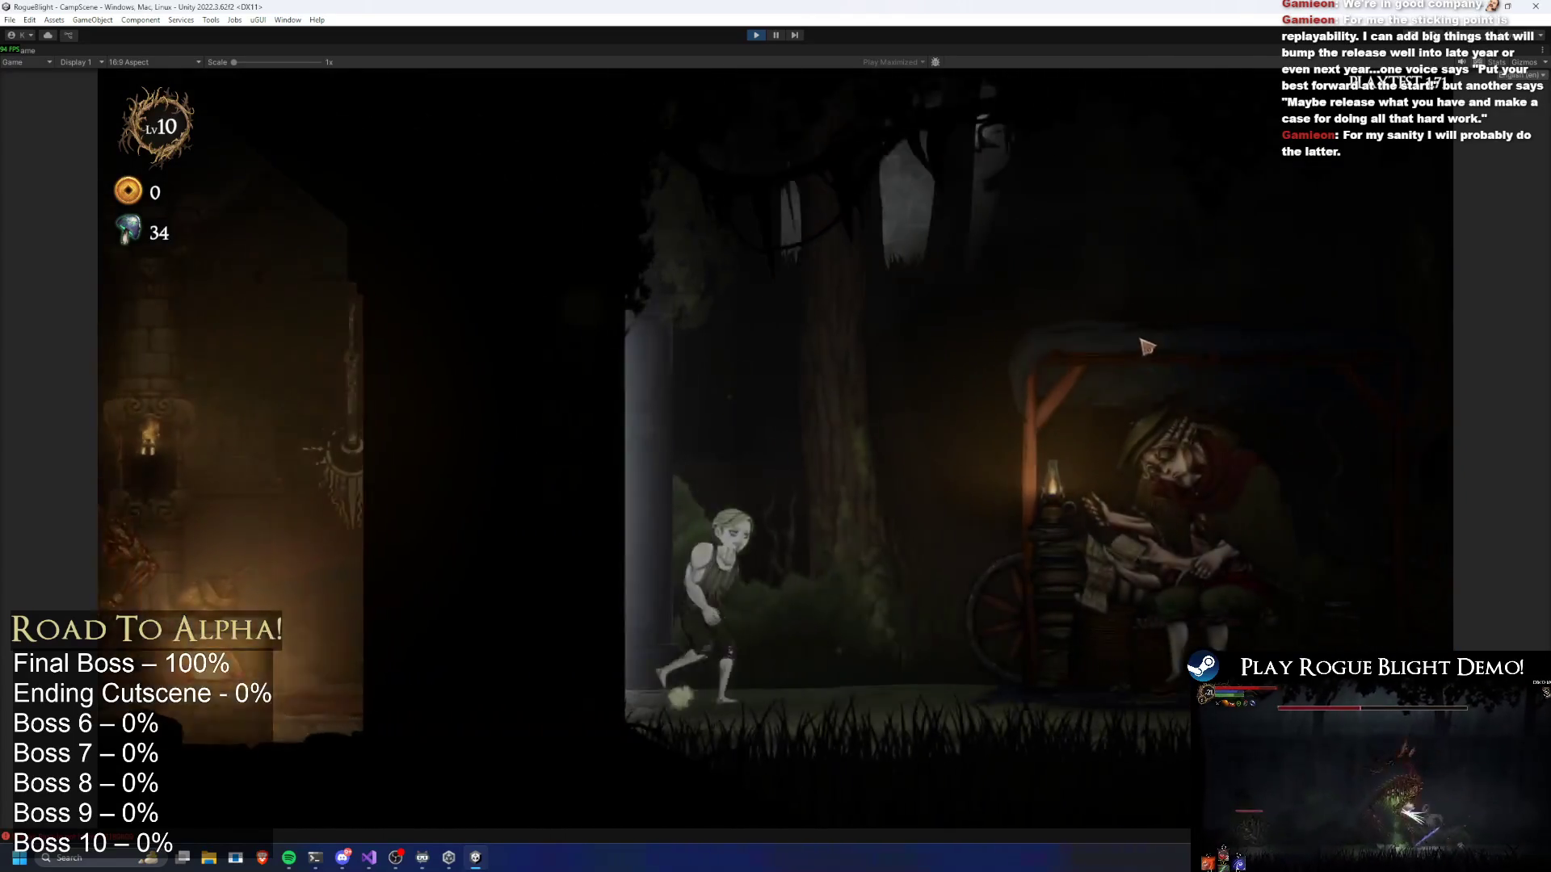
pyautogui.press('e')
pyautogui.press('e')
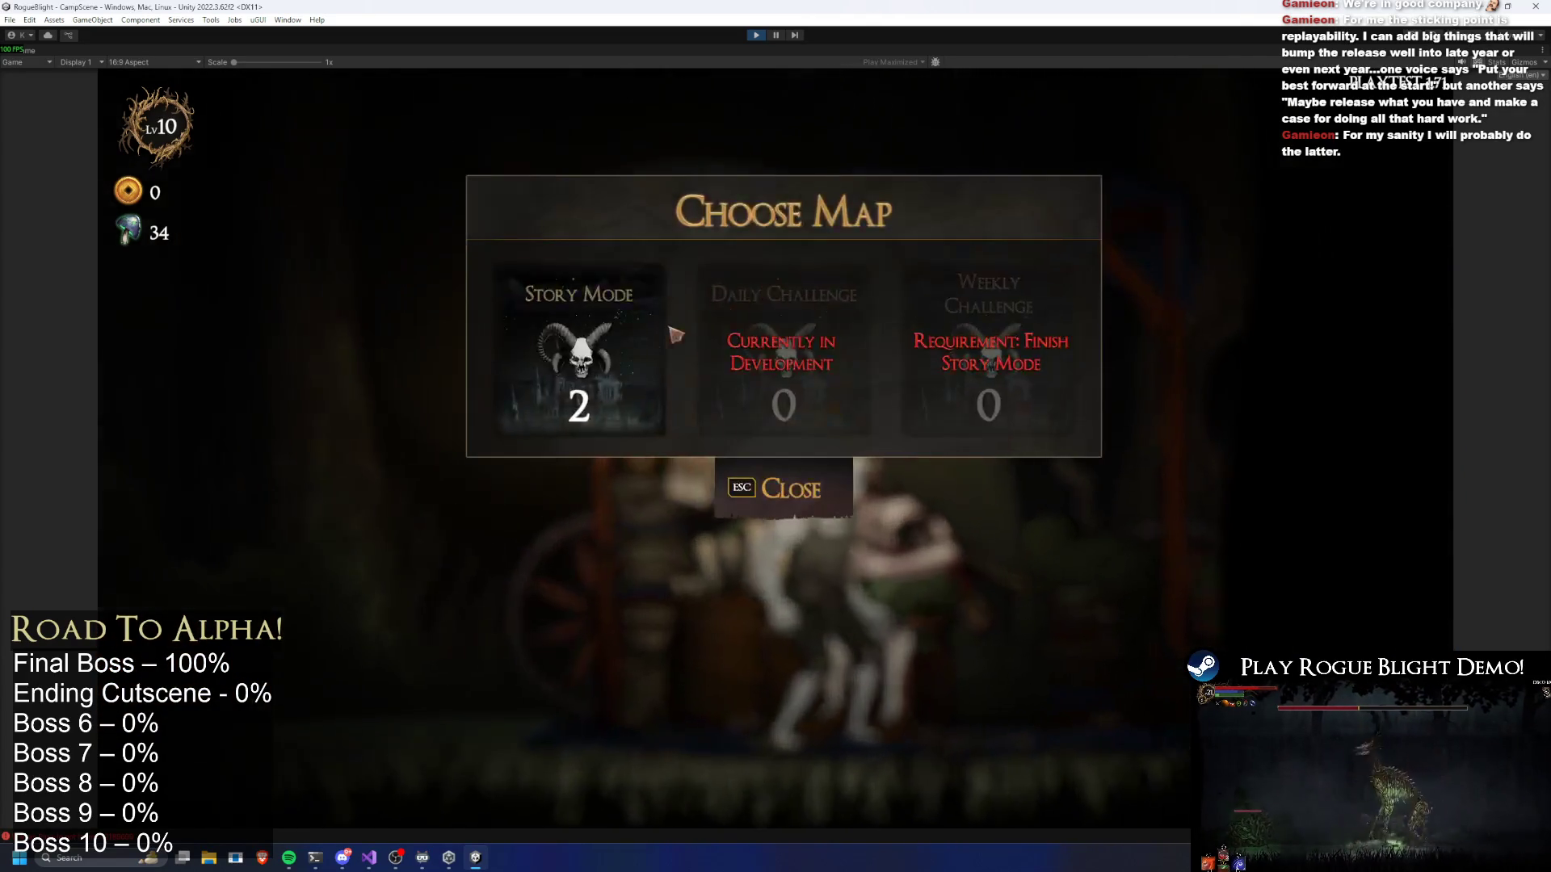
pyautogui.press('e')
pyautogui.press('e')
pyautogui.press('e')
pyautogui.click(1009, 324)
pyautogui.click(1010, 324)
pyautogui.click(989, 409)
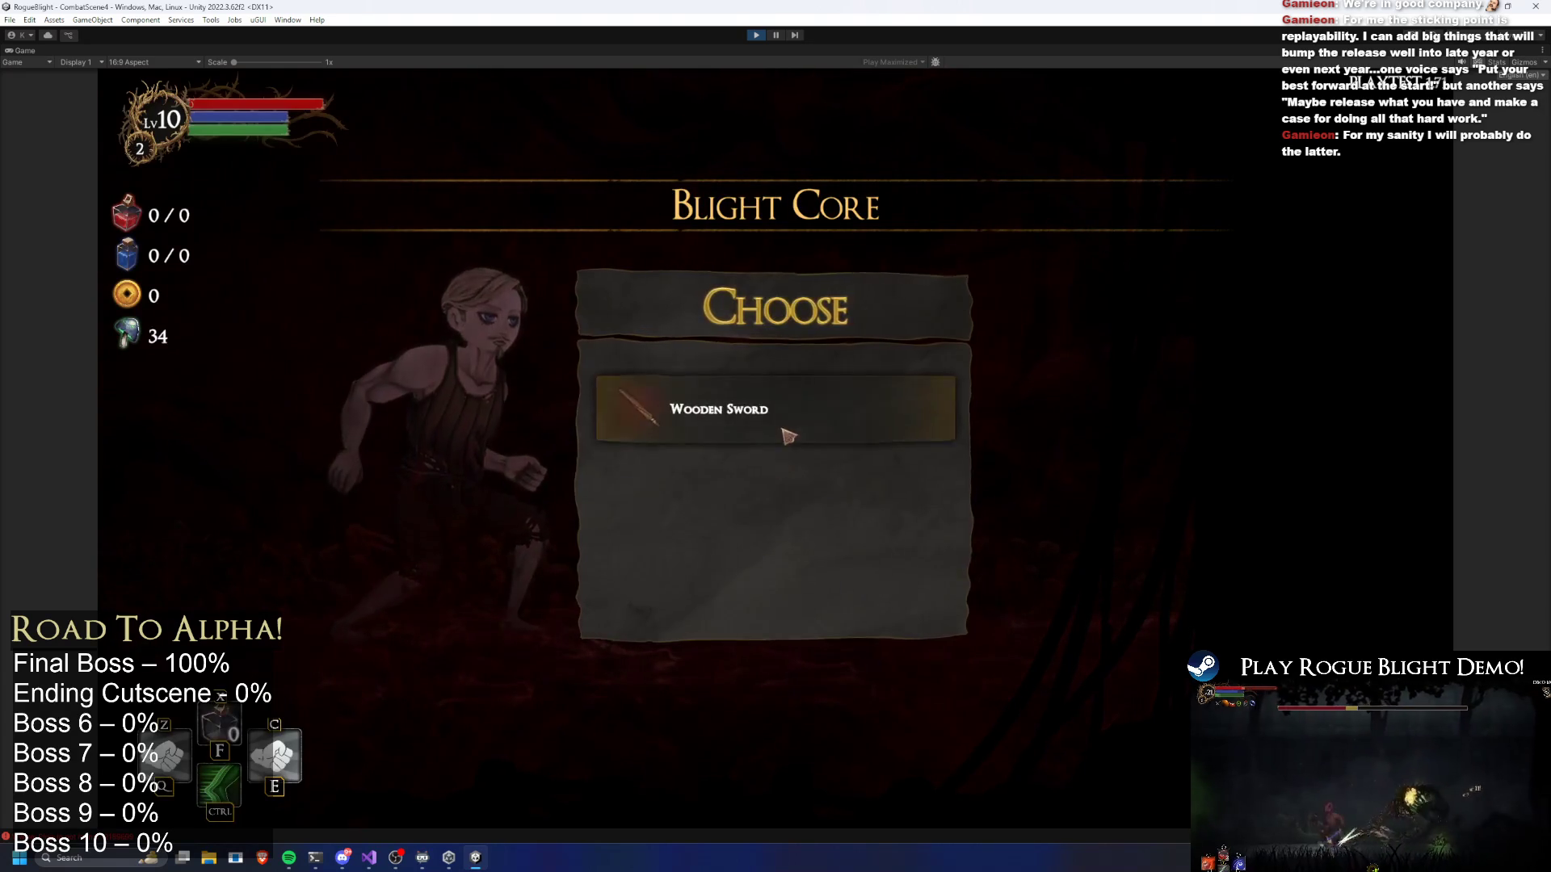
# Take the Wooden Sword reward, peek at the inventory, then pause and resume
pyautogui.click(788, 436)
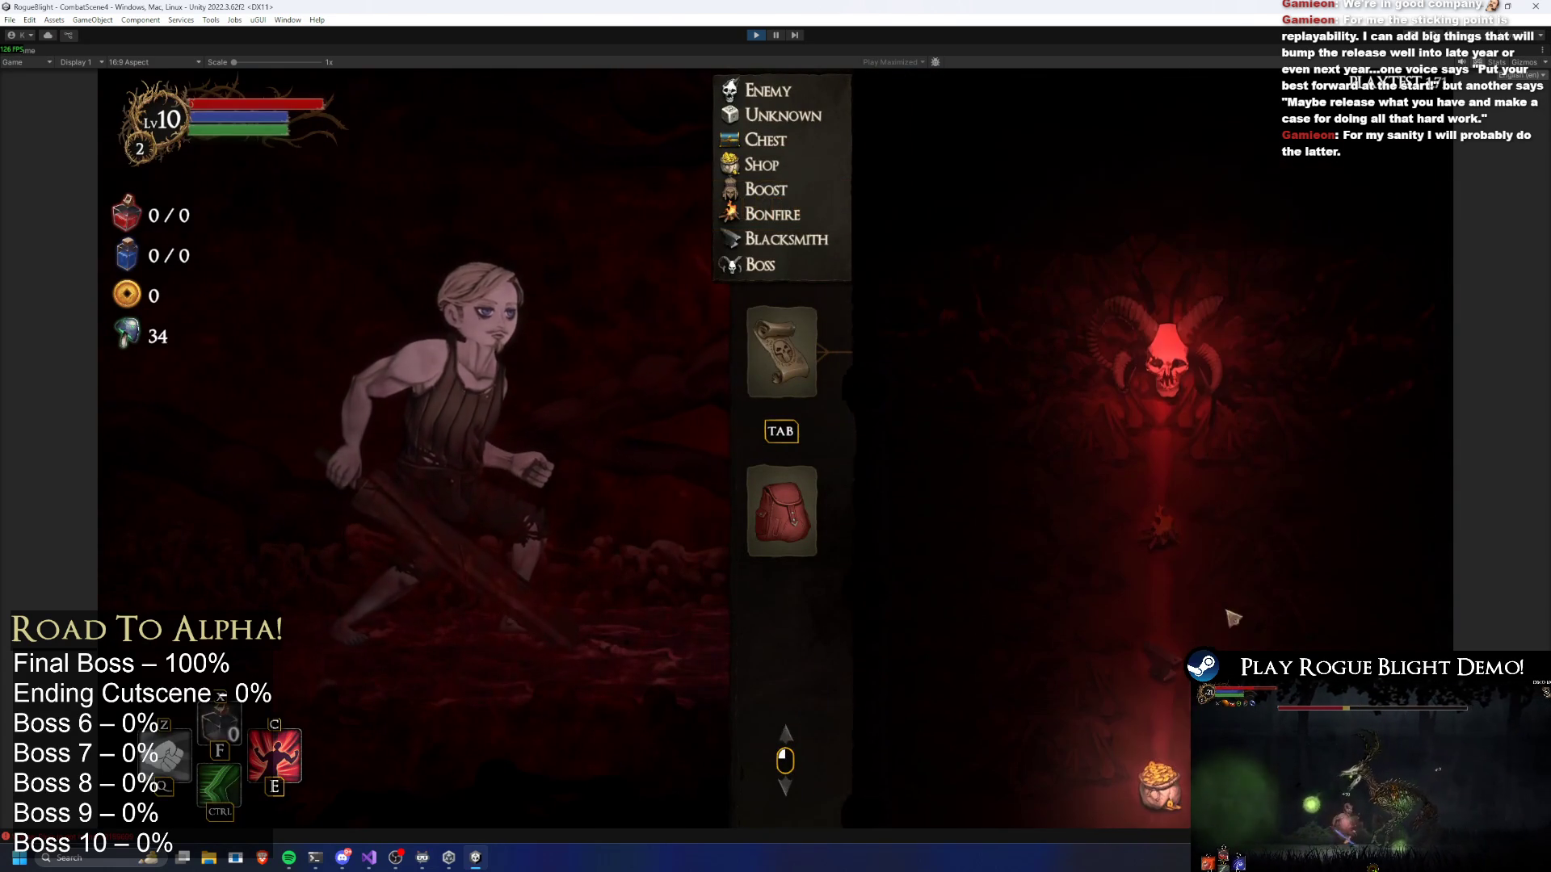
pyautogui.press('Tab')
pyautogui.press('Tab')
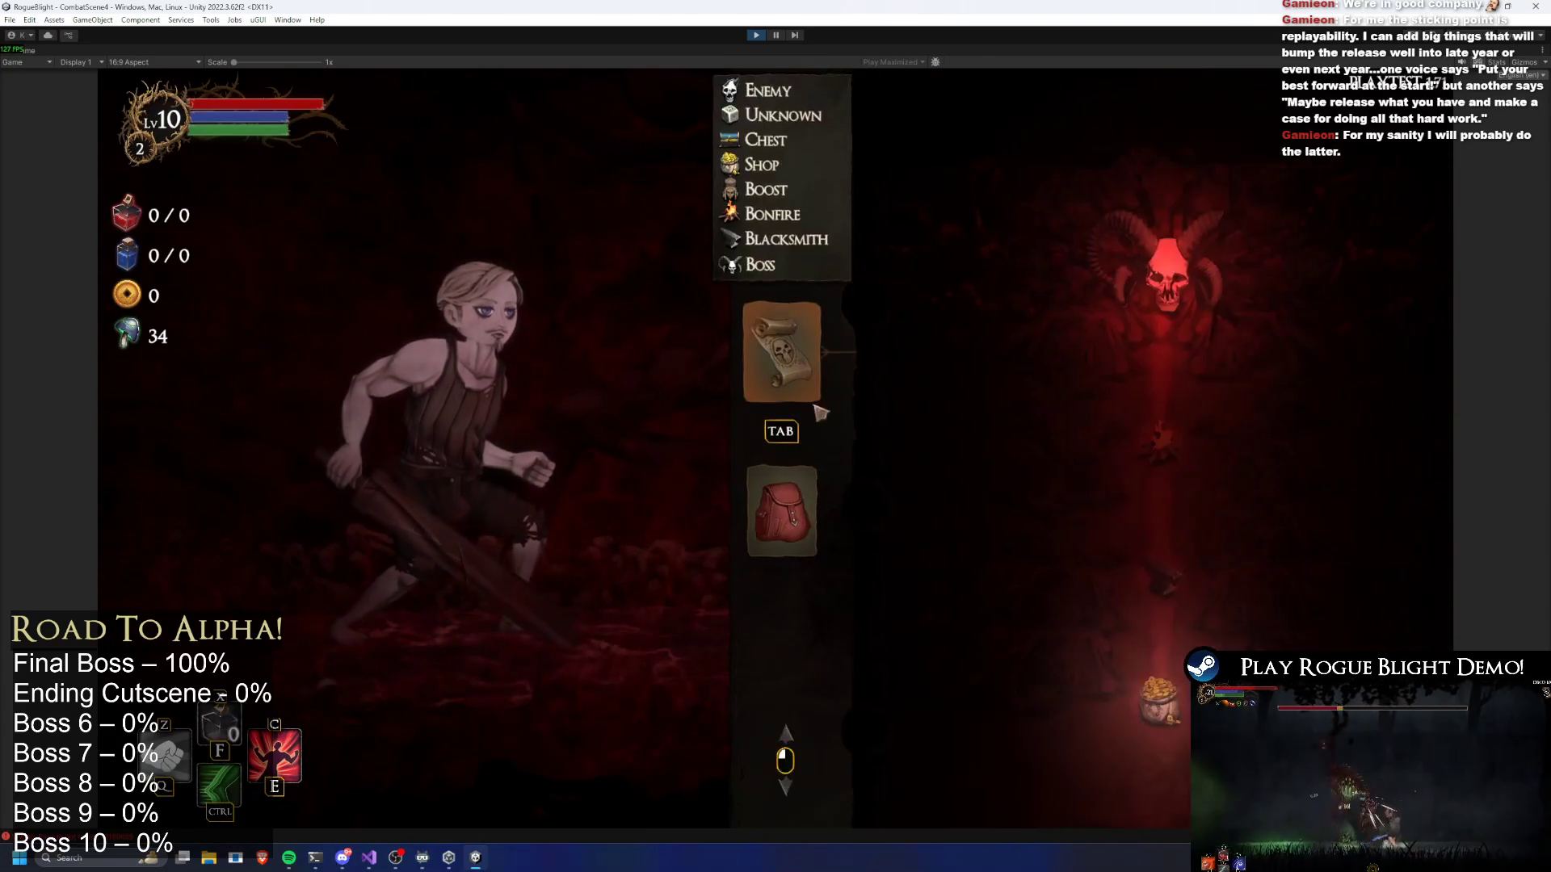
pyautogui.press('Escape')
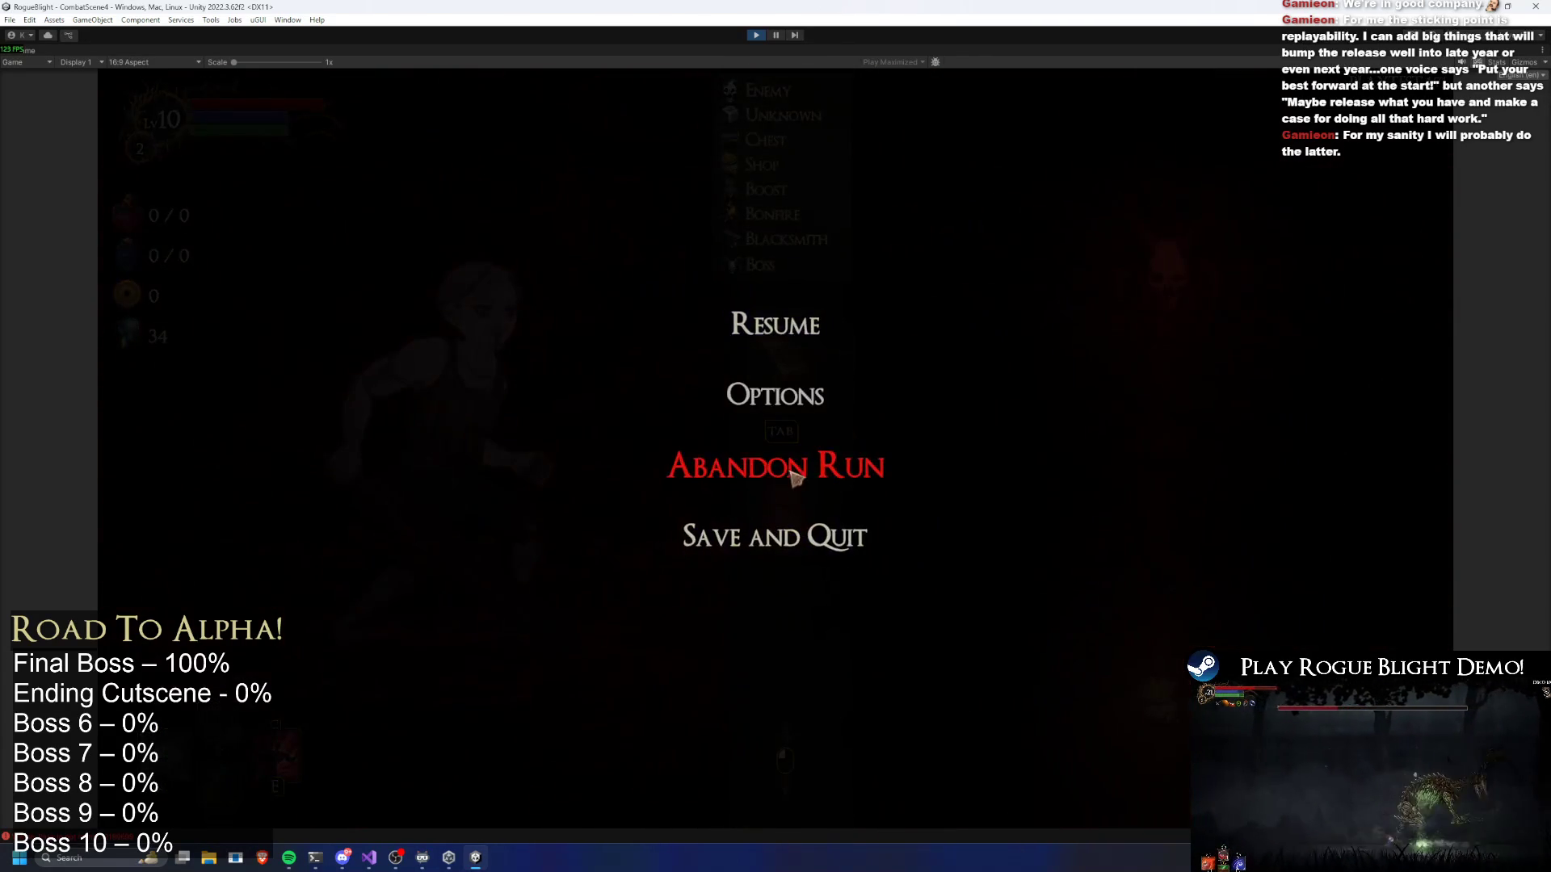
pyautogui.click(780, 327)
pyautogui.scroll(-1, 779, 327)
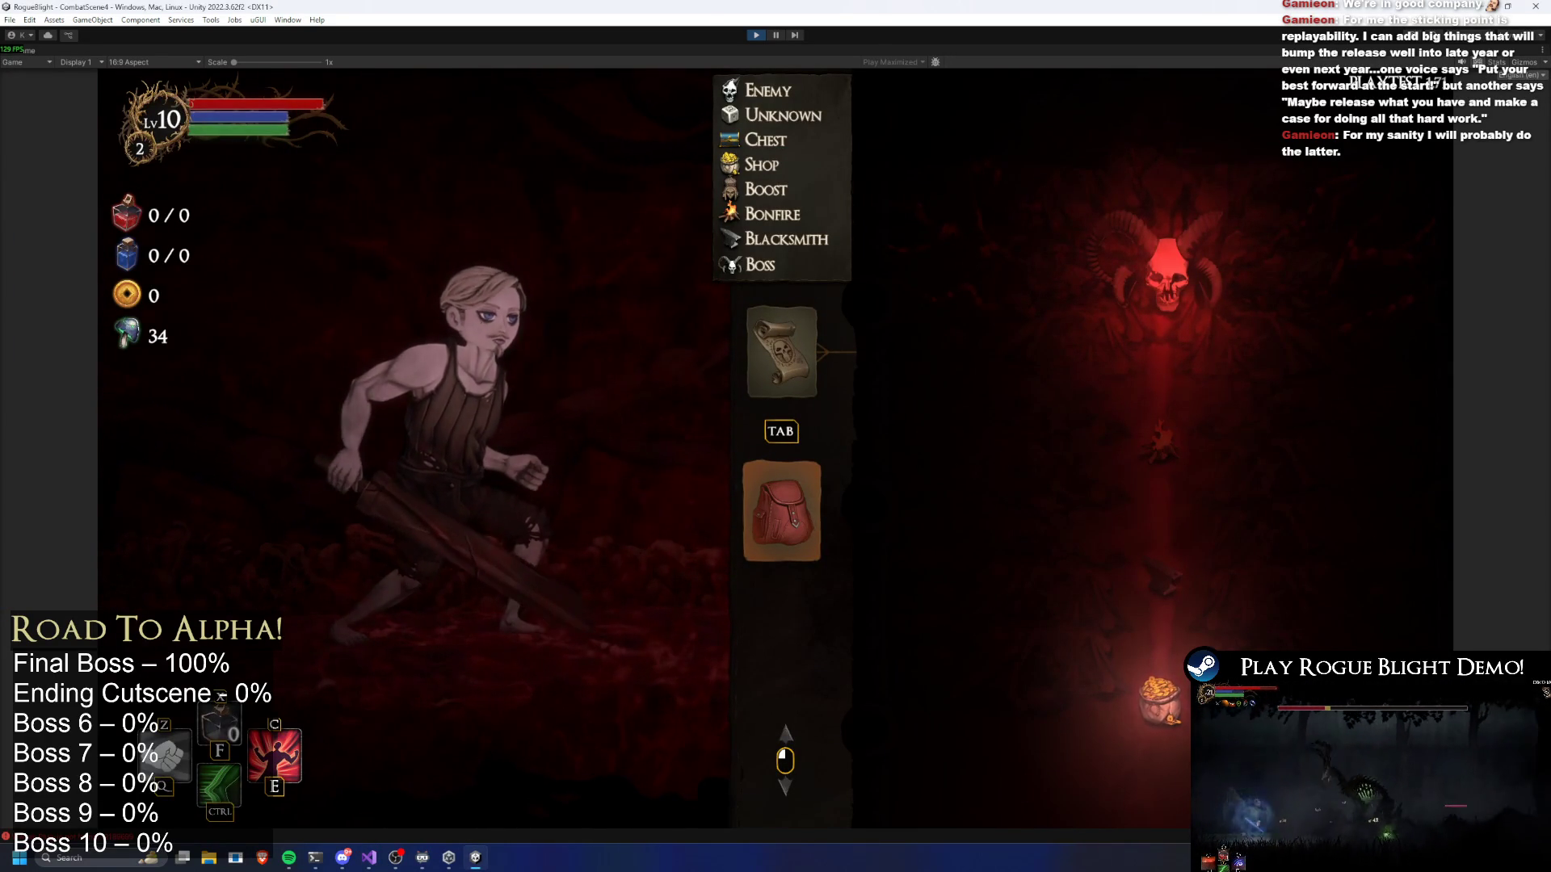
pyautogui.press('XF86AudioPlay')
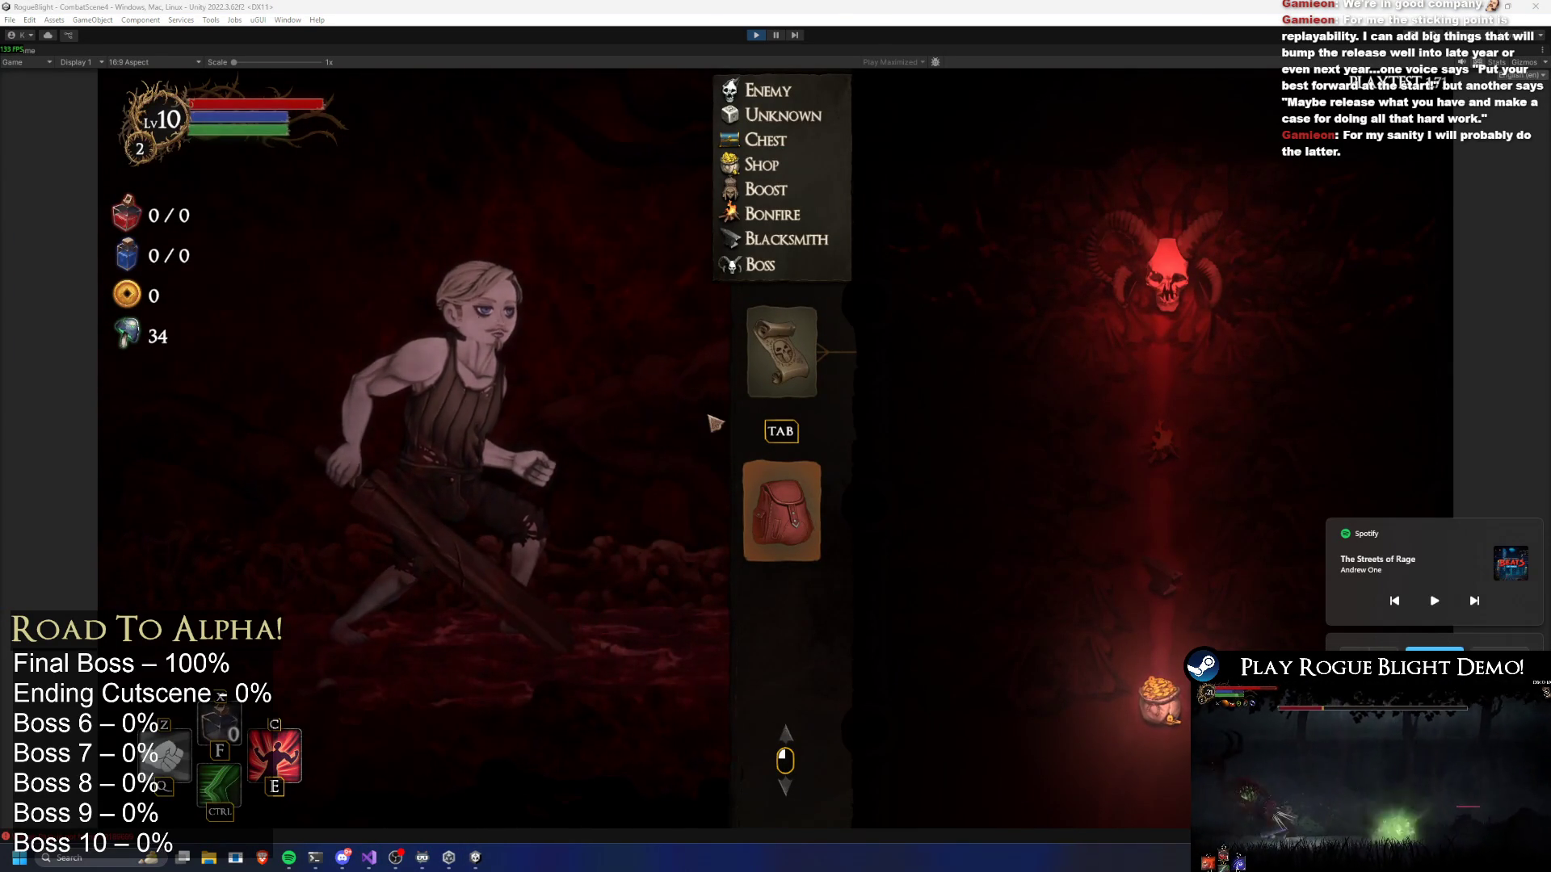
# Check the audio volume settings in the game's Options menu and resume play
pyautogui.press('Escape')
pyautogui.click(778, 416)
pyautogui.click(824, 339)
pyautogui.click(804, 517)
pyautogui.click(813, 565)
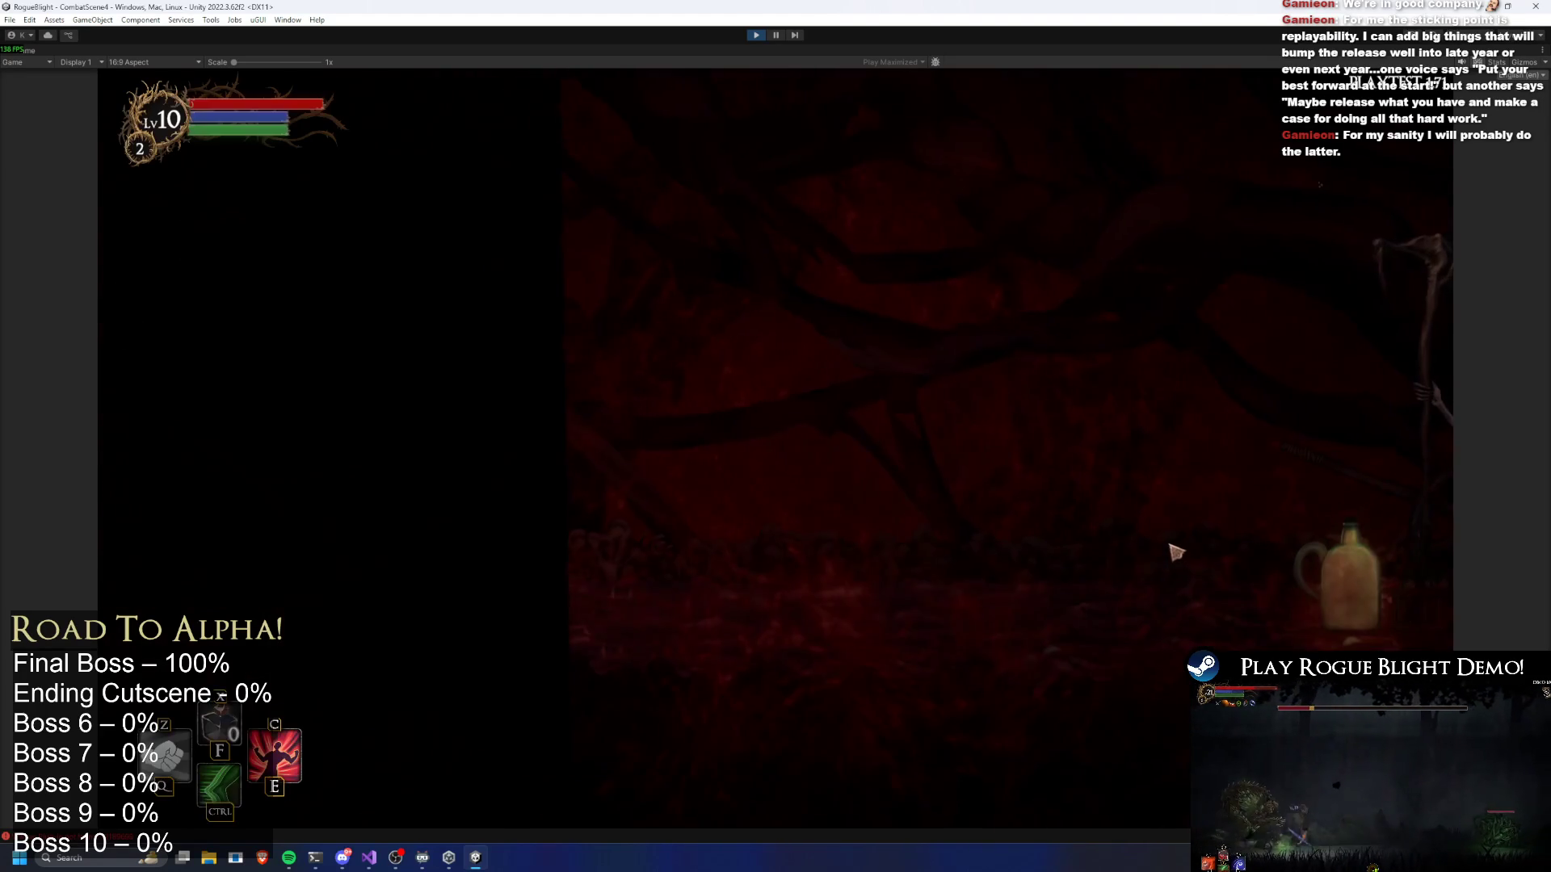
# Visit the merchant's shop and the blacksmith's upgrade panel, closing each afterwards
pyautogui.click(1046, 404)
pyautogui.click(1045, 406)
pyautogui.click(970, 754)
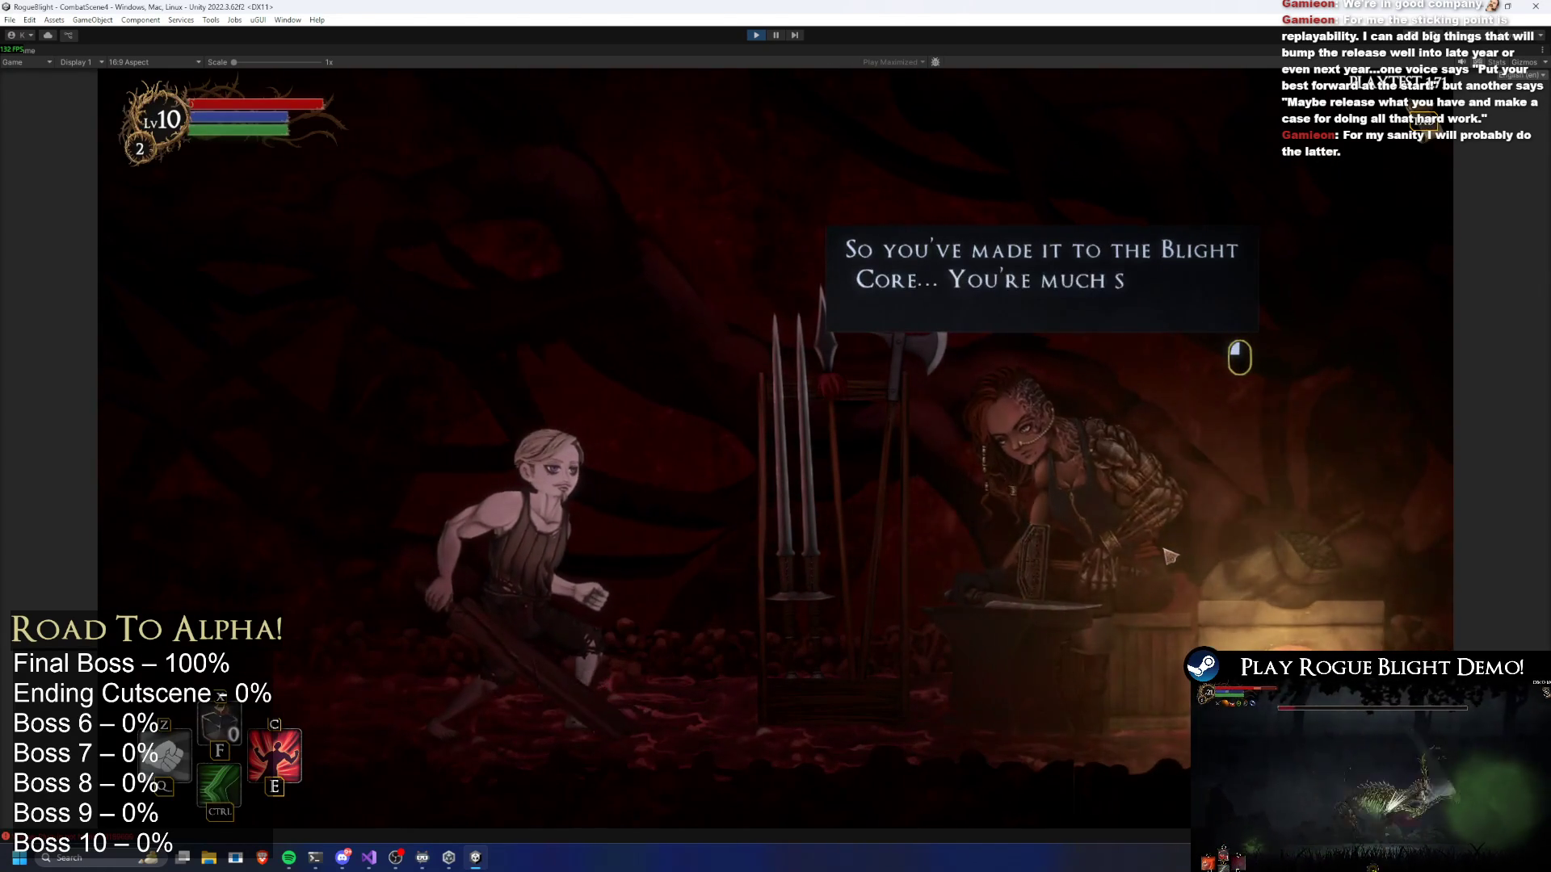
pyautogui.click(1172, 557)
pyautogui.click(1178, 559)
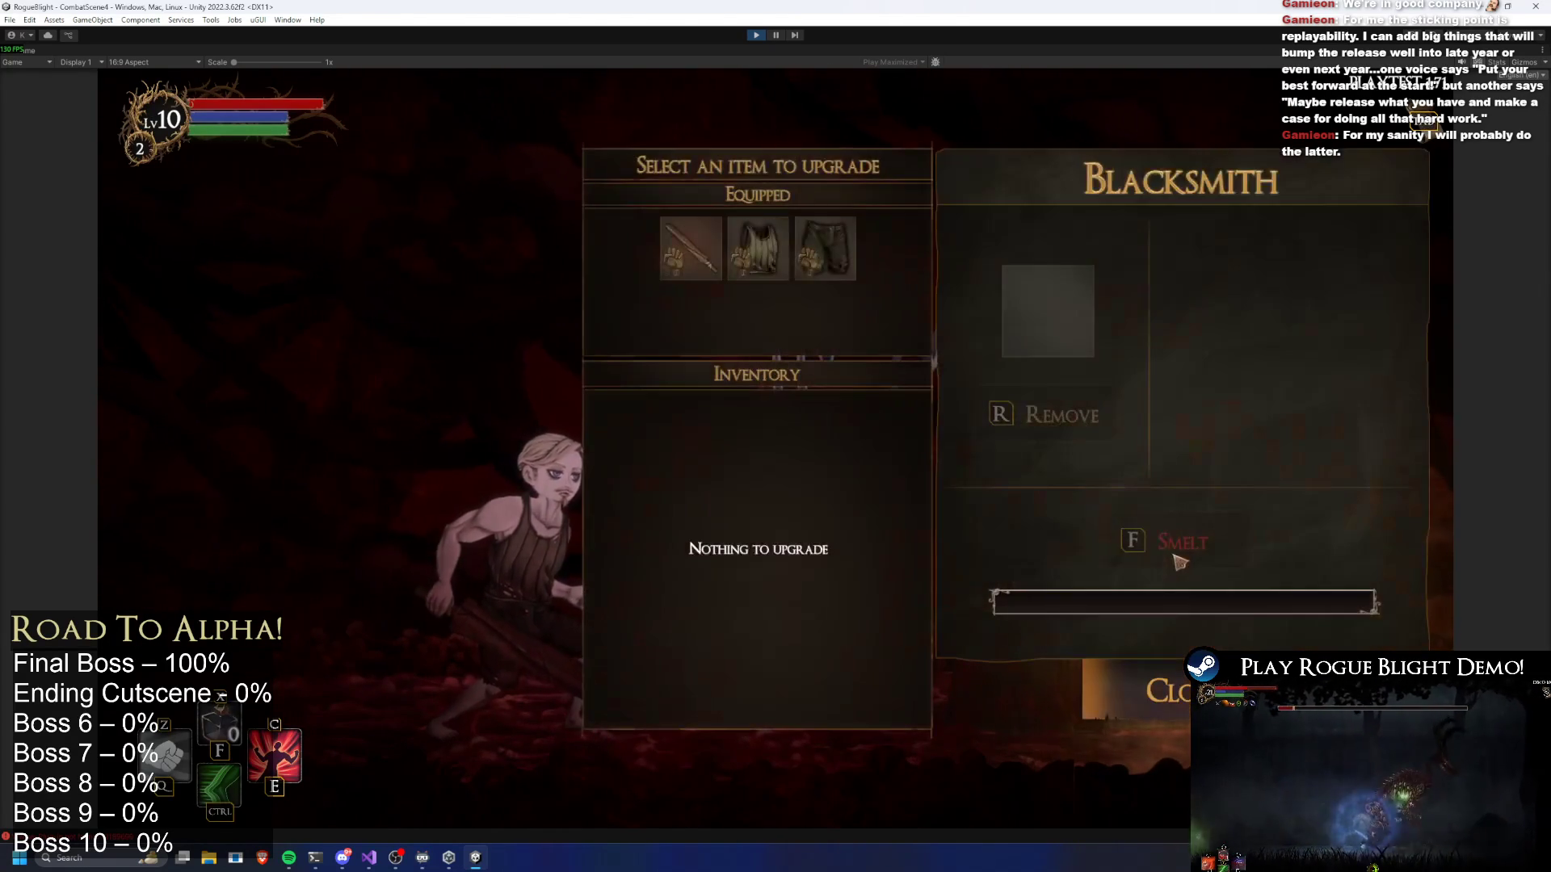
pyautogui.press('Escape')
pyautogui.click(1175, 557)
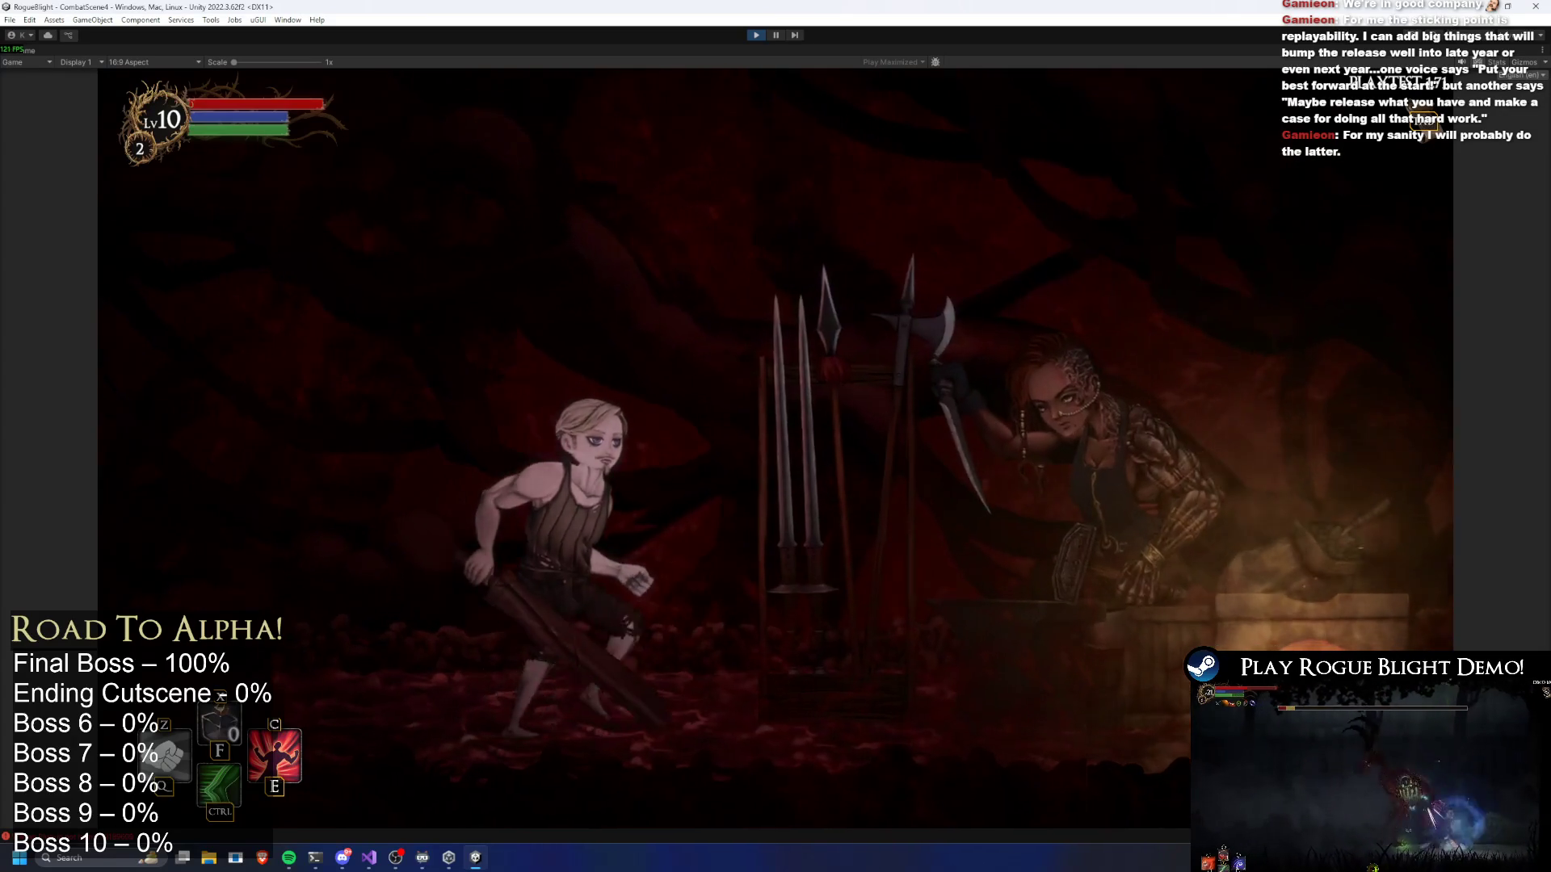
# Travel to the bonfire node and get through its dialogue and blessing prompt
pyautogui.click(1173, 507)
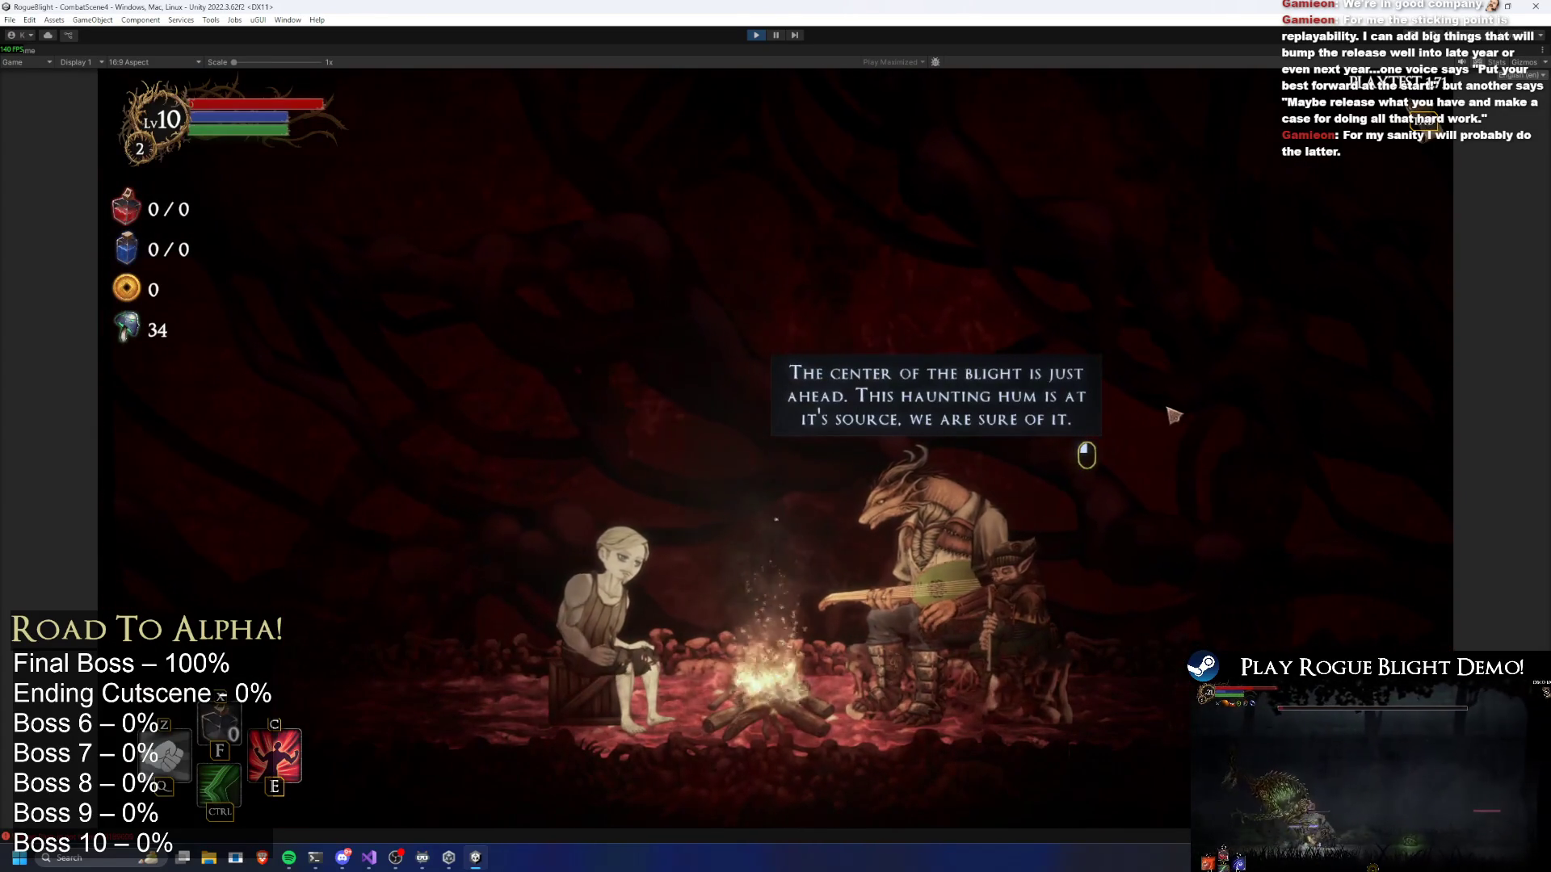
pyautogui.click(1217, 421)
pyautogui.click(1217, 423)
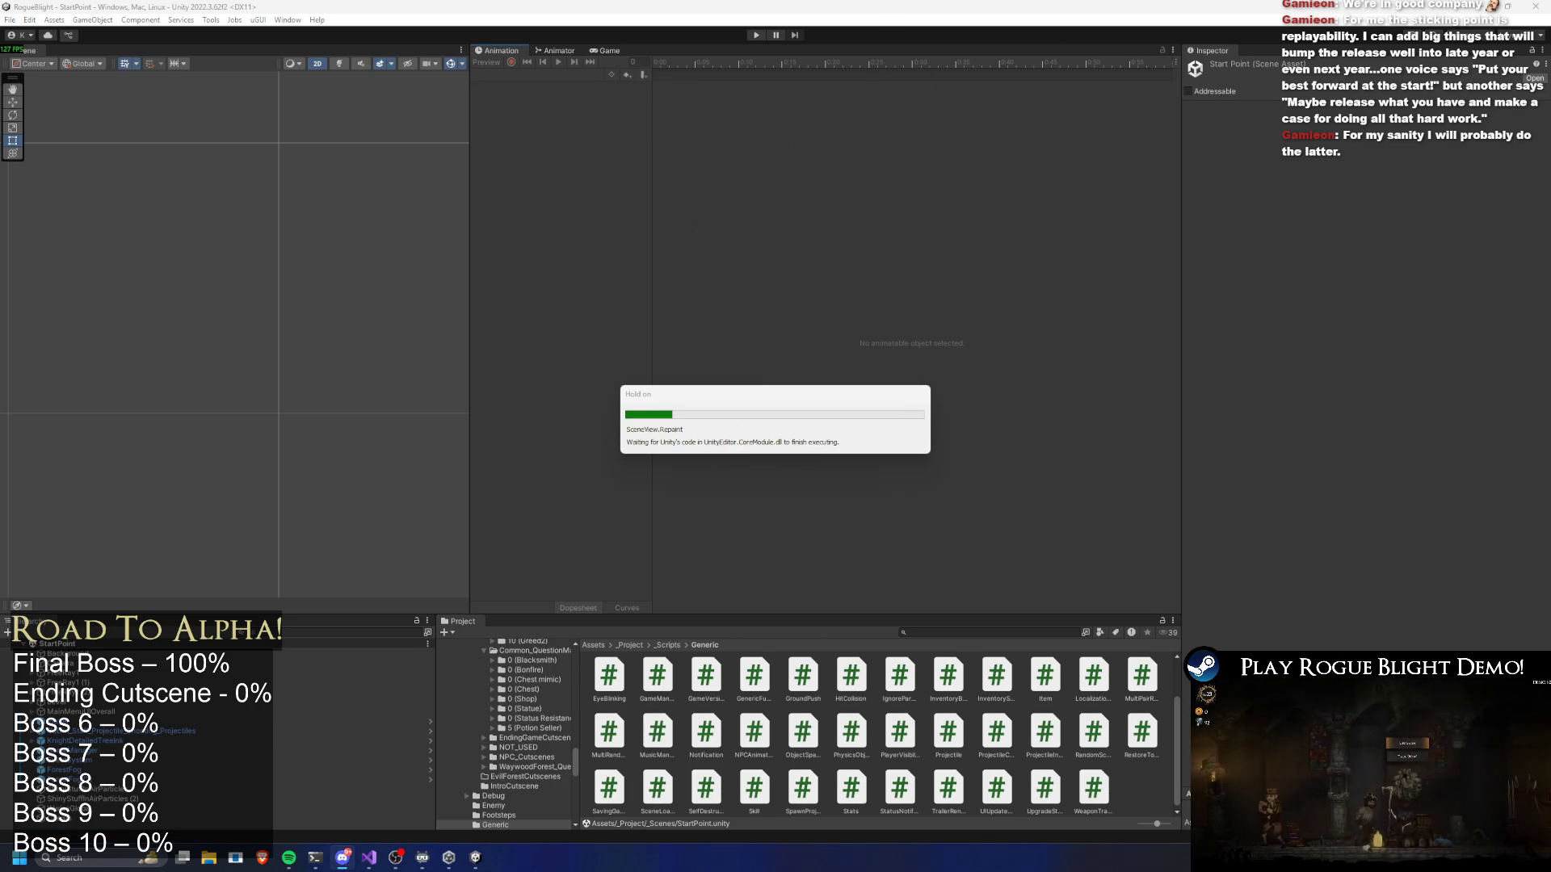
# Restart Play mode and choose Start Game from the Rogue Blight main menu
pyautogui.click(755, 36)
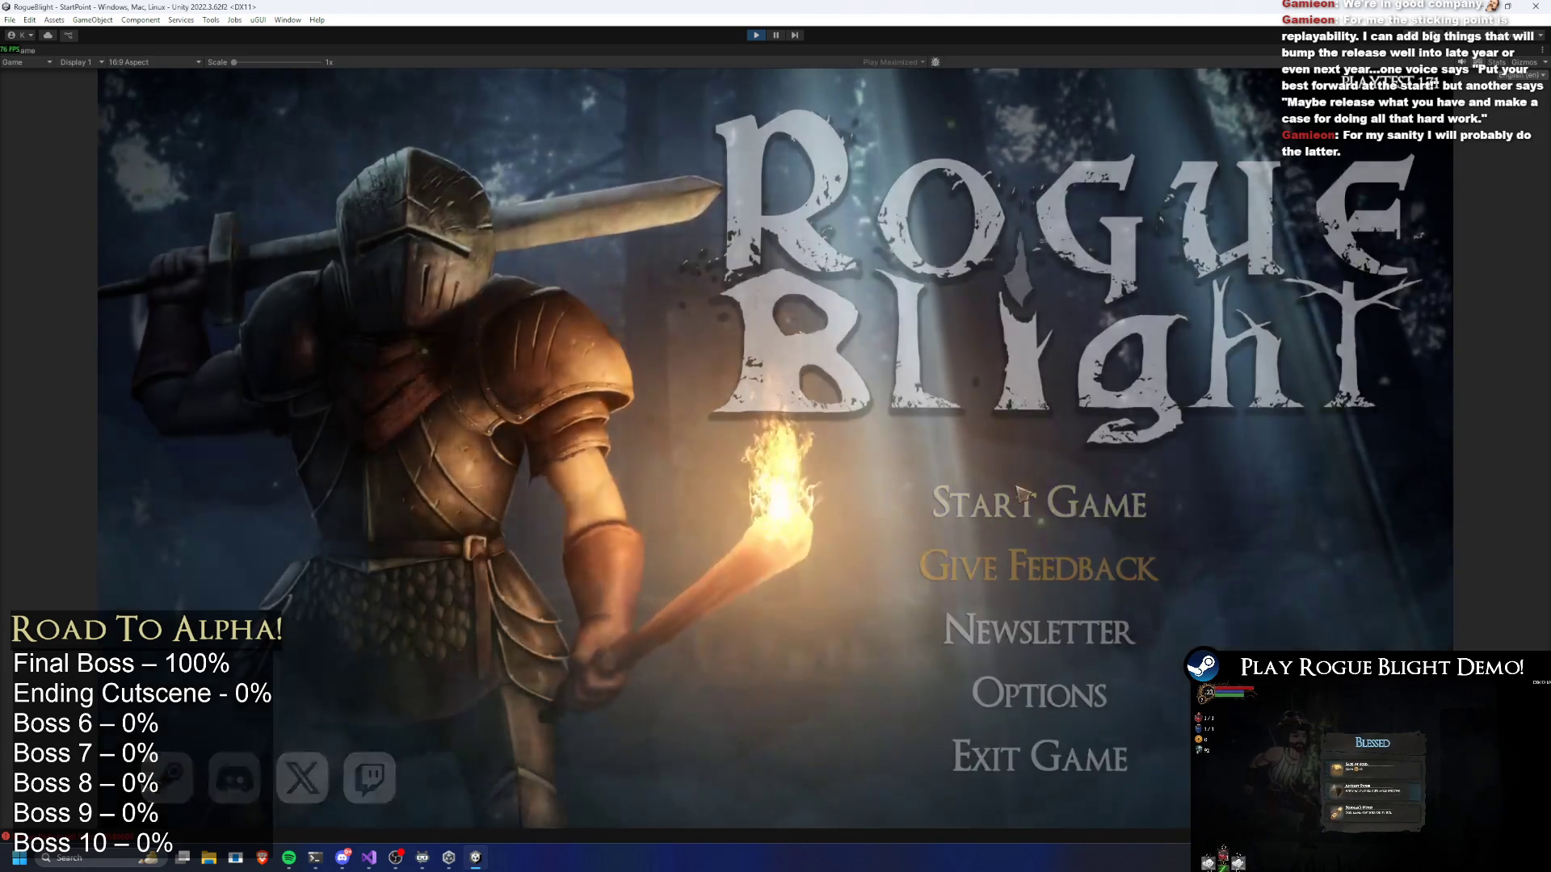
pyautogui.click(1083, 590)
# Load save slot 1, skip the campfire dialogue and blessing, then abandon the run
pyautogui.click(1060, 458)
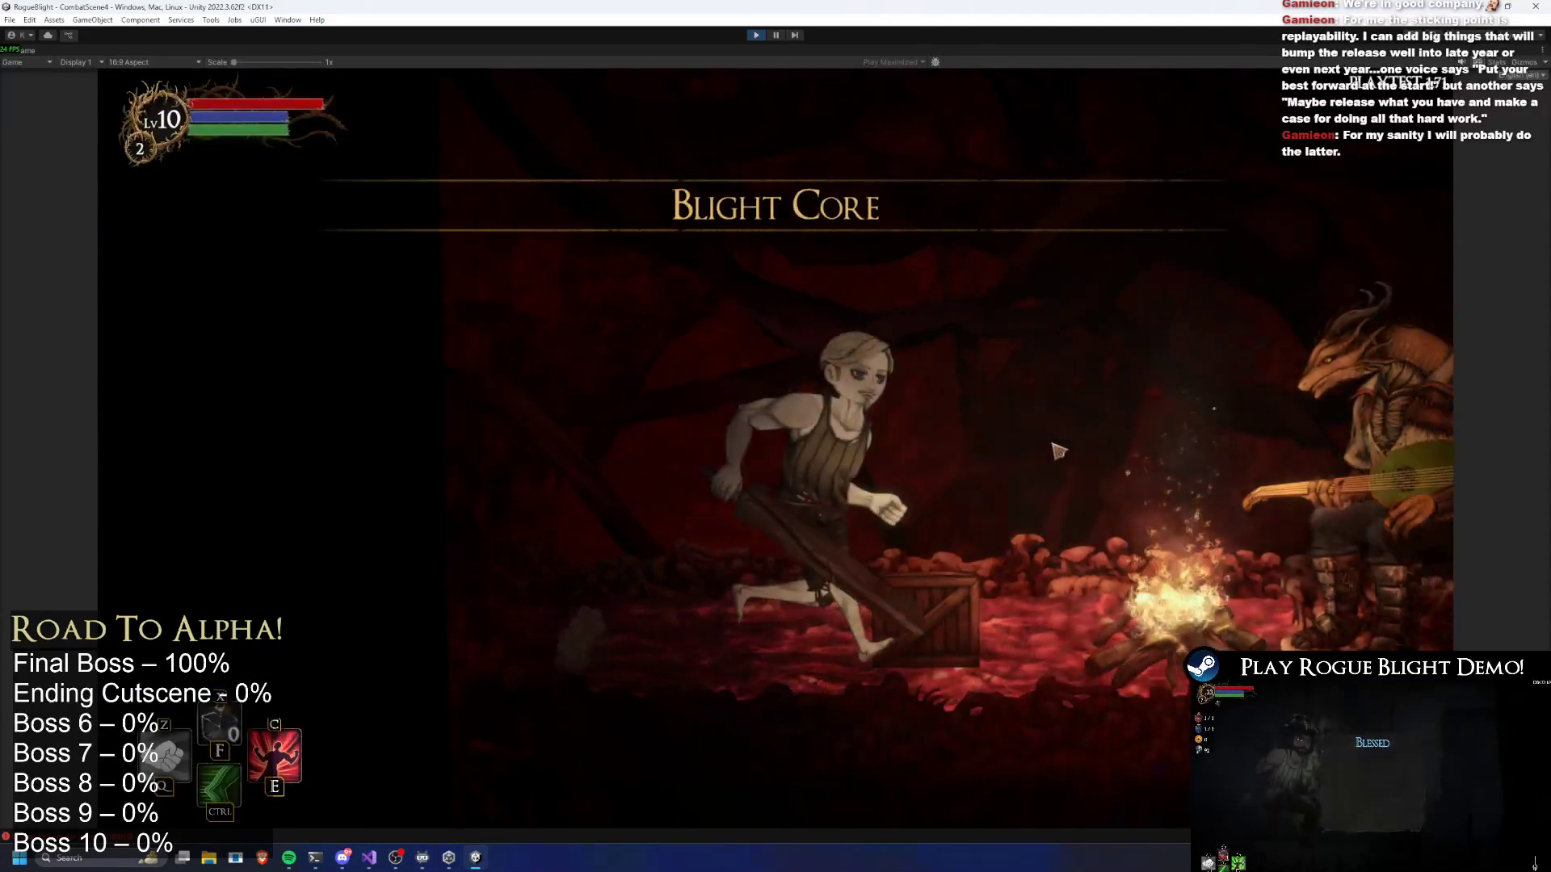
pyautogui.click(881, 422)
pyautogui.click(589, 469)
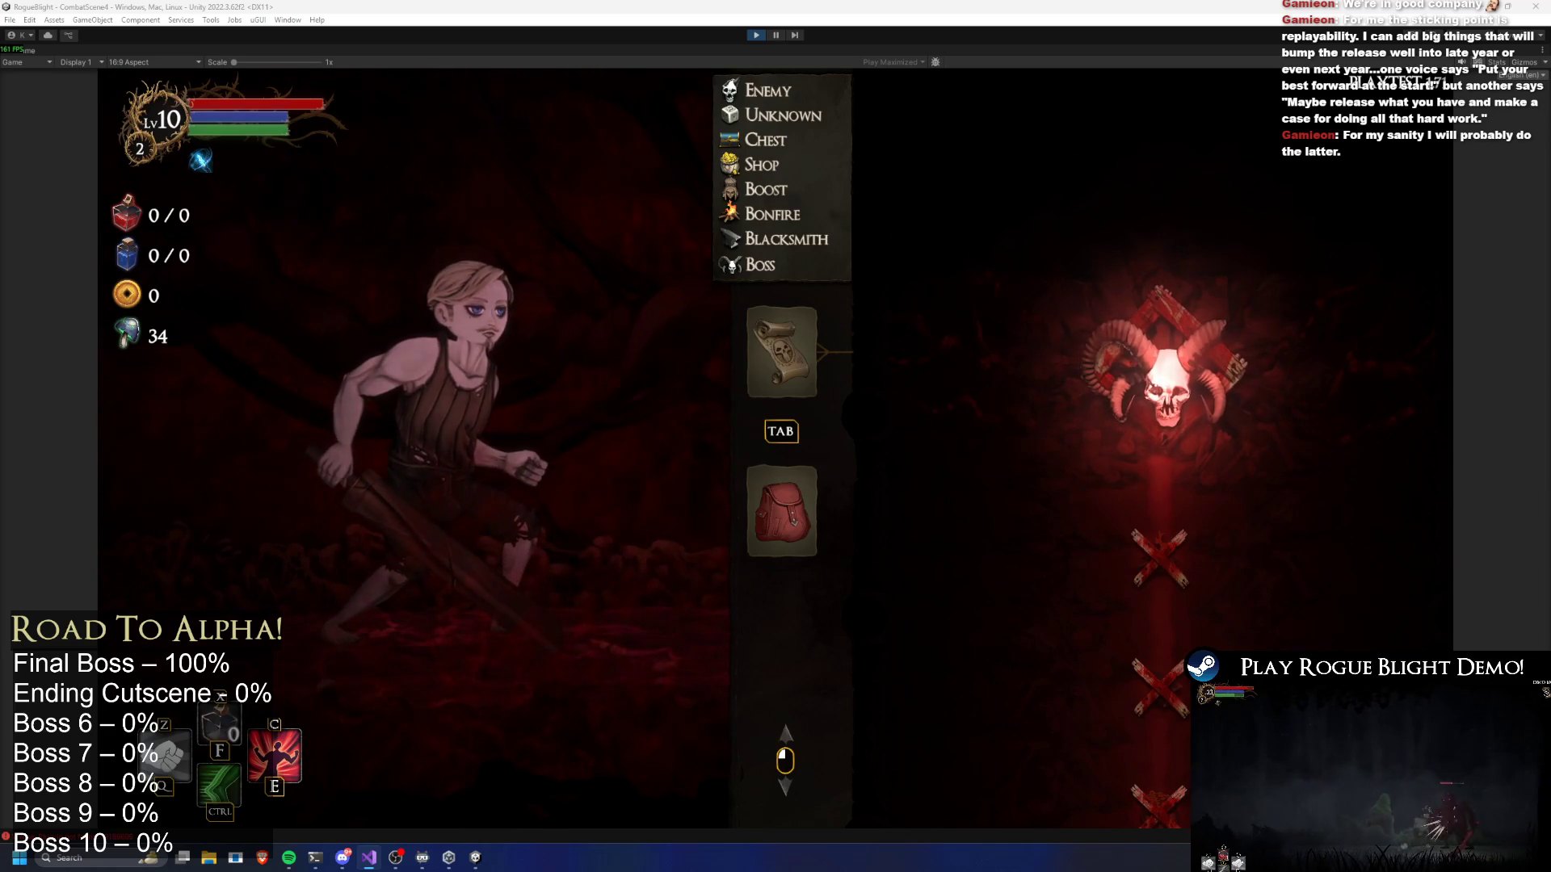
pyautogui.click(713, 372)
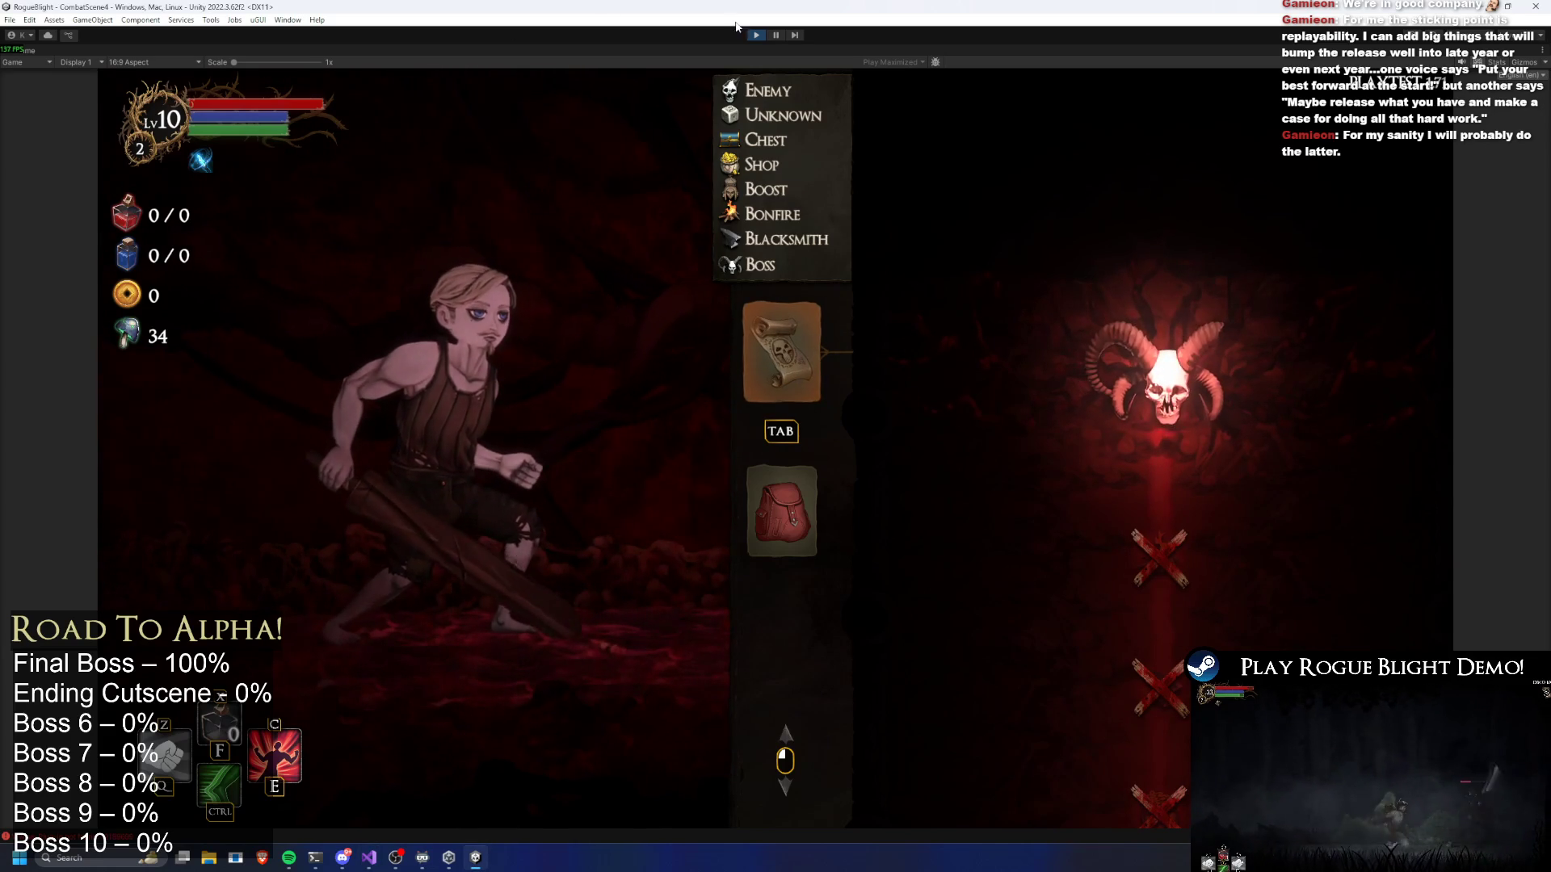
pyautogui.press('Escape')
pyautogui.click(787, 473)
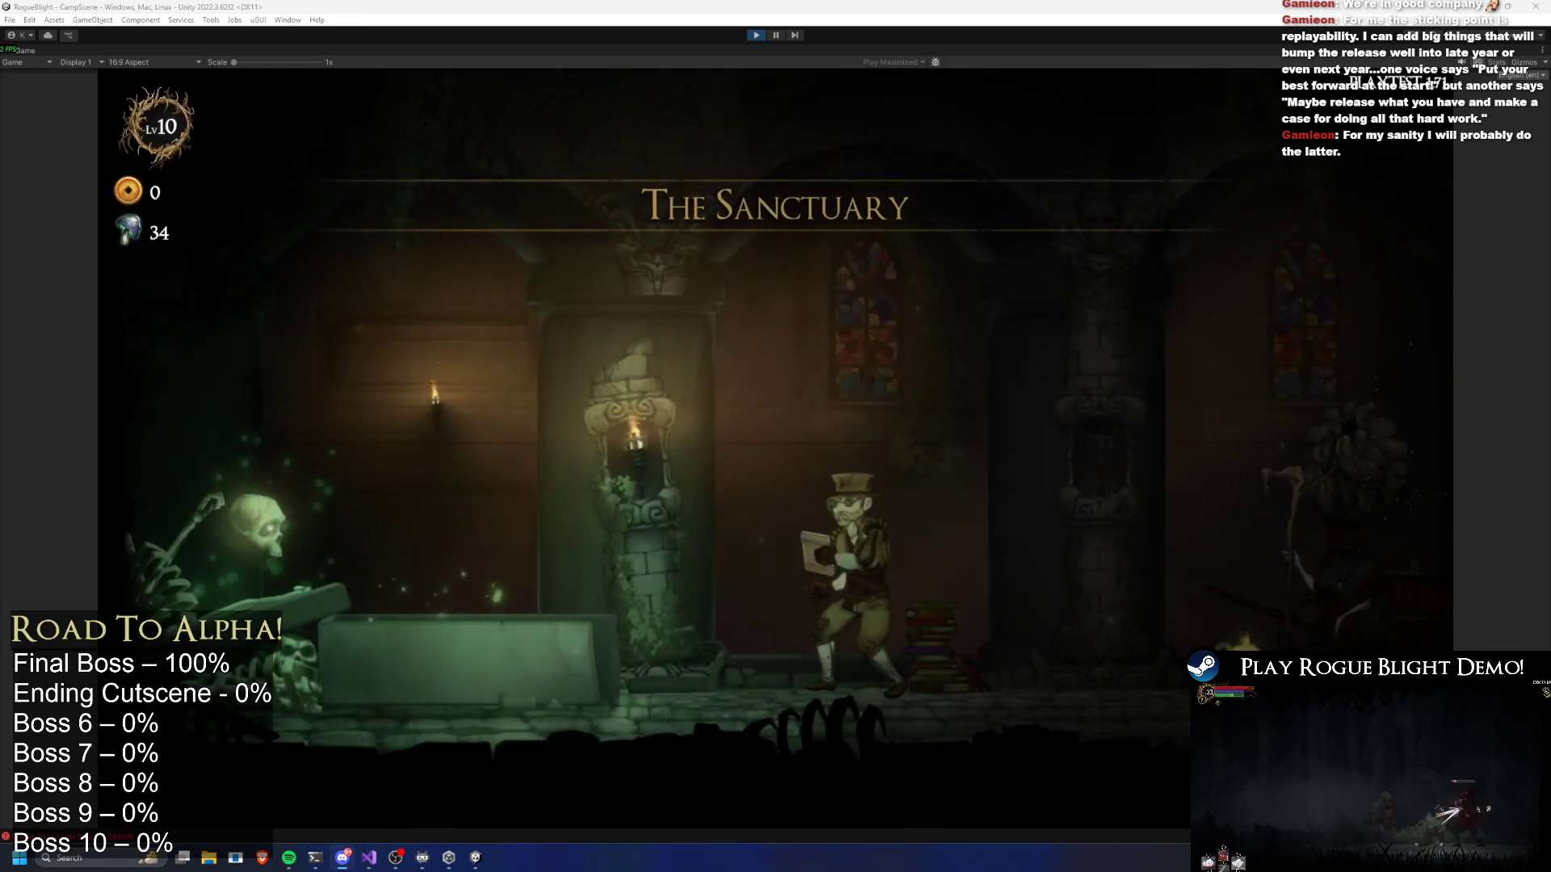
# Walk to the map keeper, pick Story Mode and start the map
pyautogui.press('d')
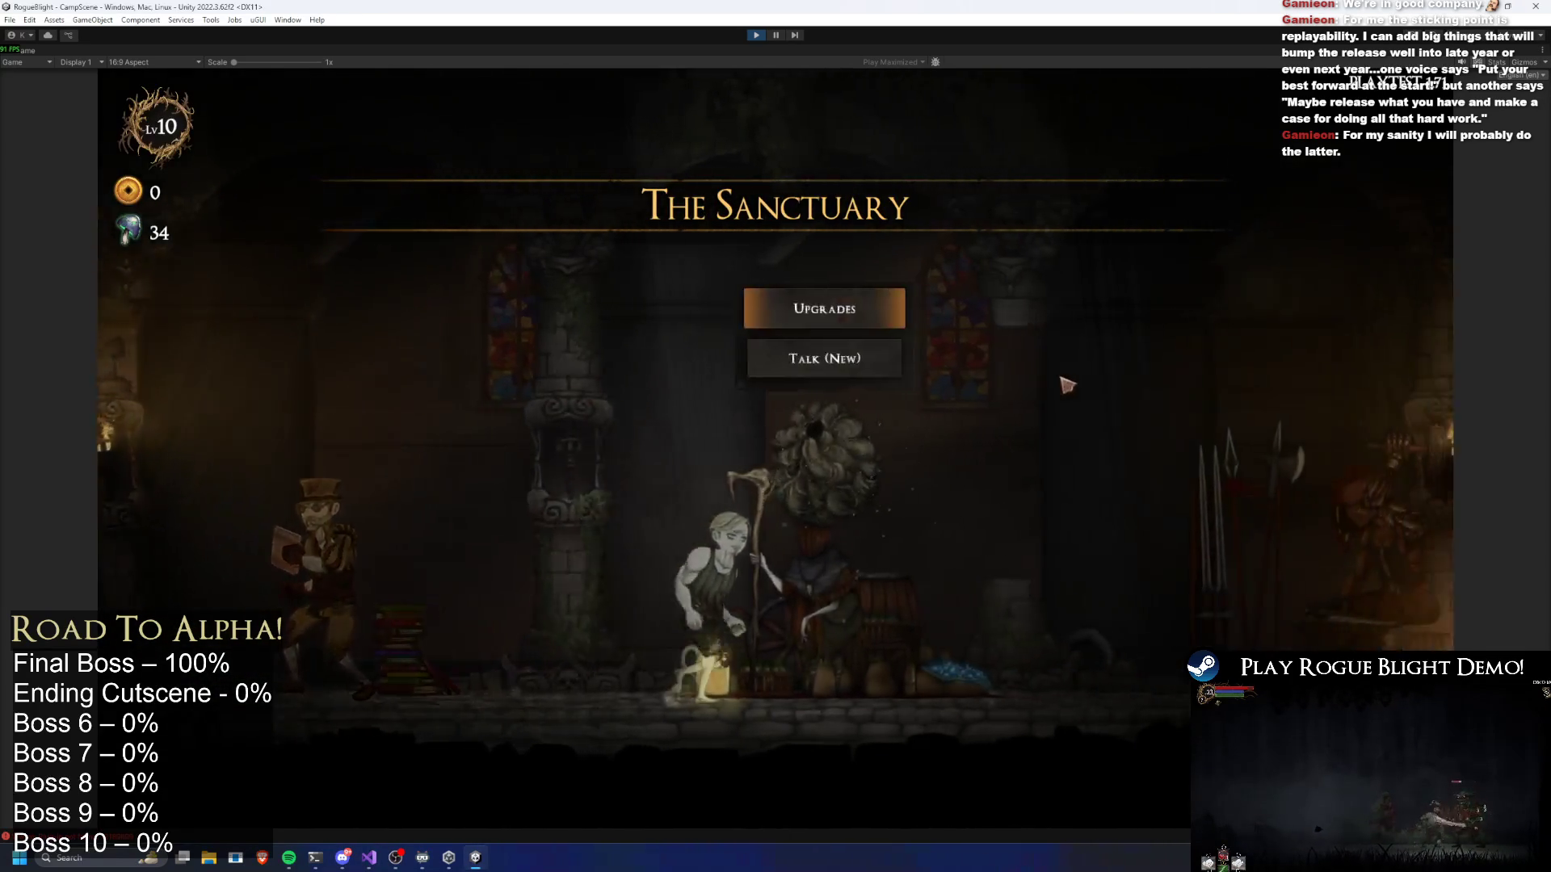
pyautogui.press('d')
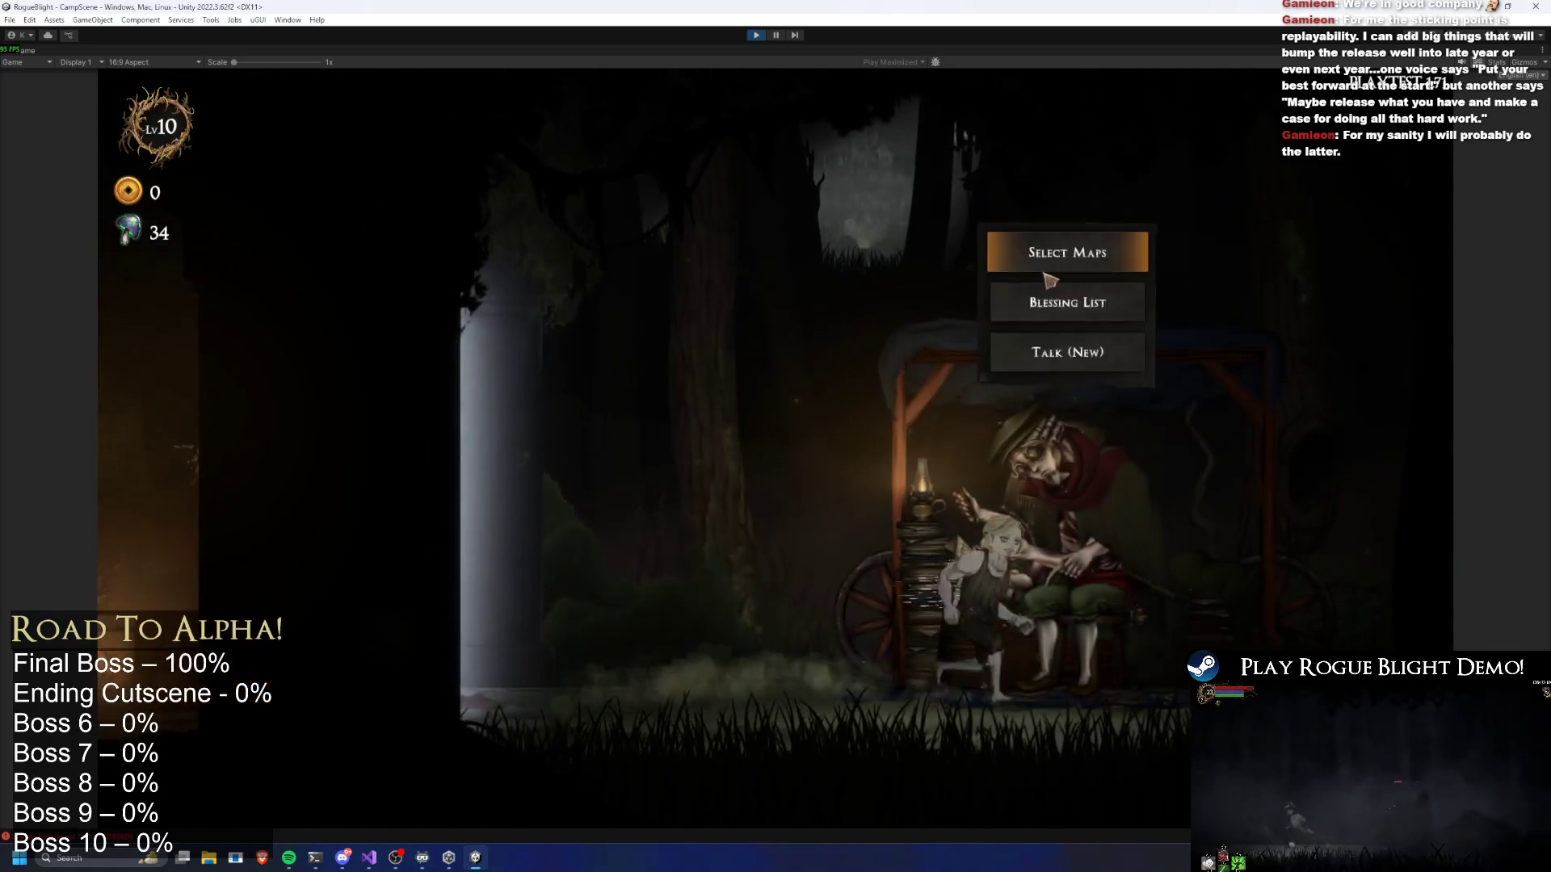
pyautogui.click(1131, 249)
pyautogui.click(606, 299)
pyautogui.click(958, 408)
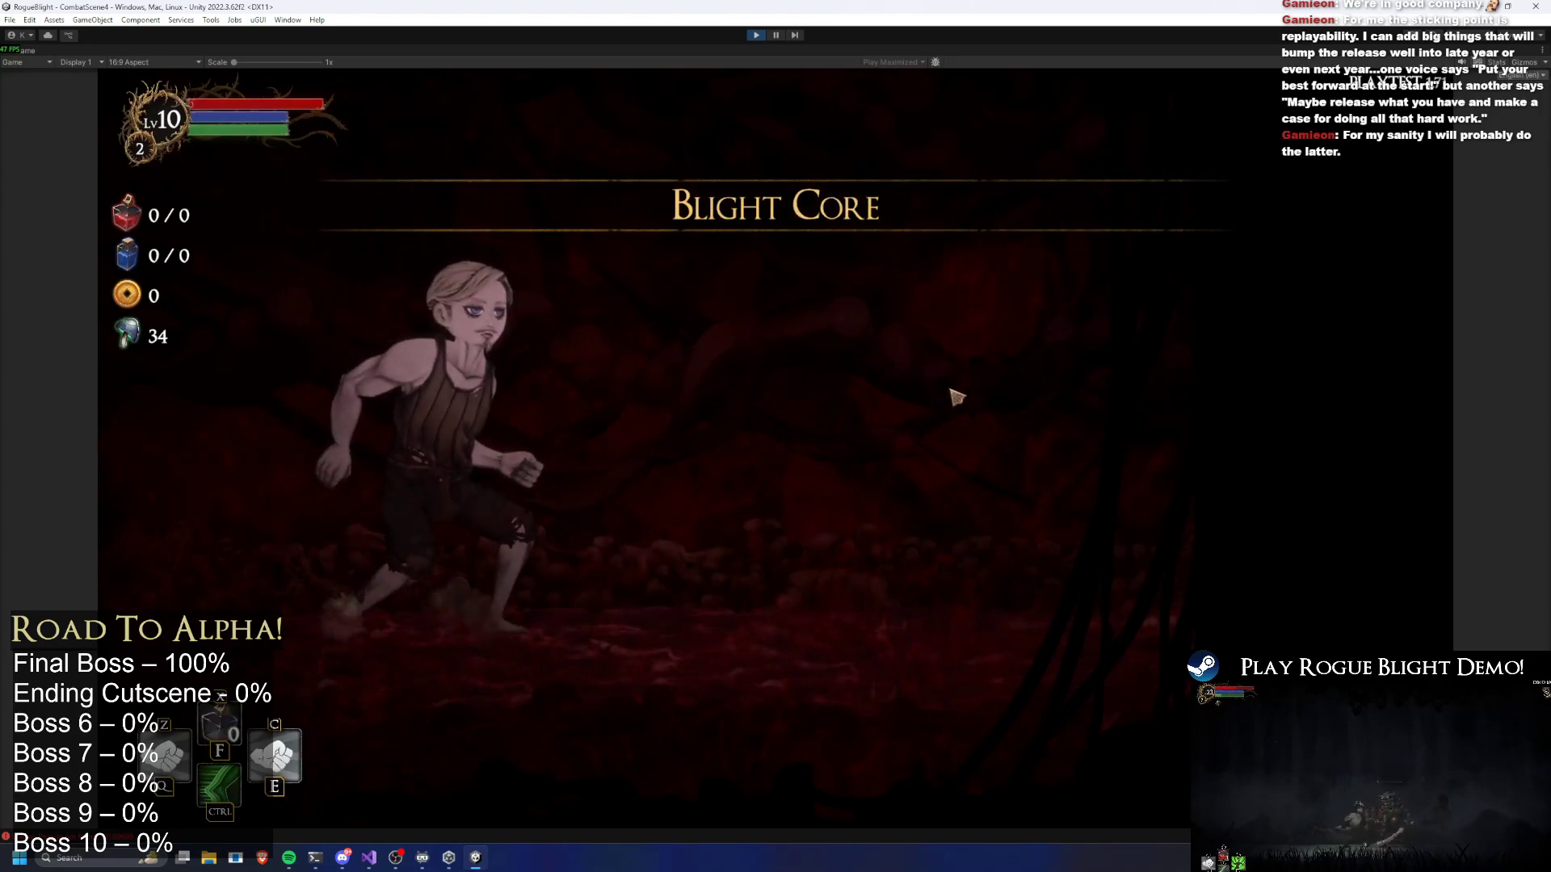
# Take the Wooden Sword, glance at the map, and open then close the merchant's shop
pyautogui.click(851, 495)
pyautogui.press('Tab')
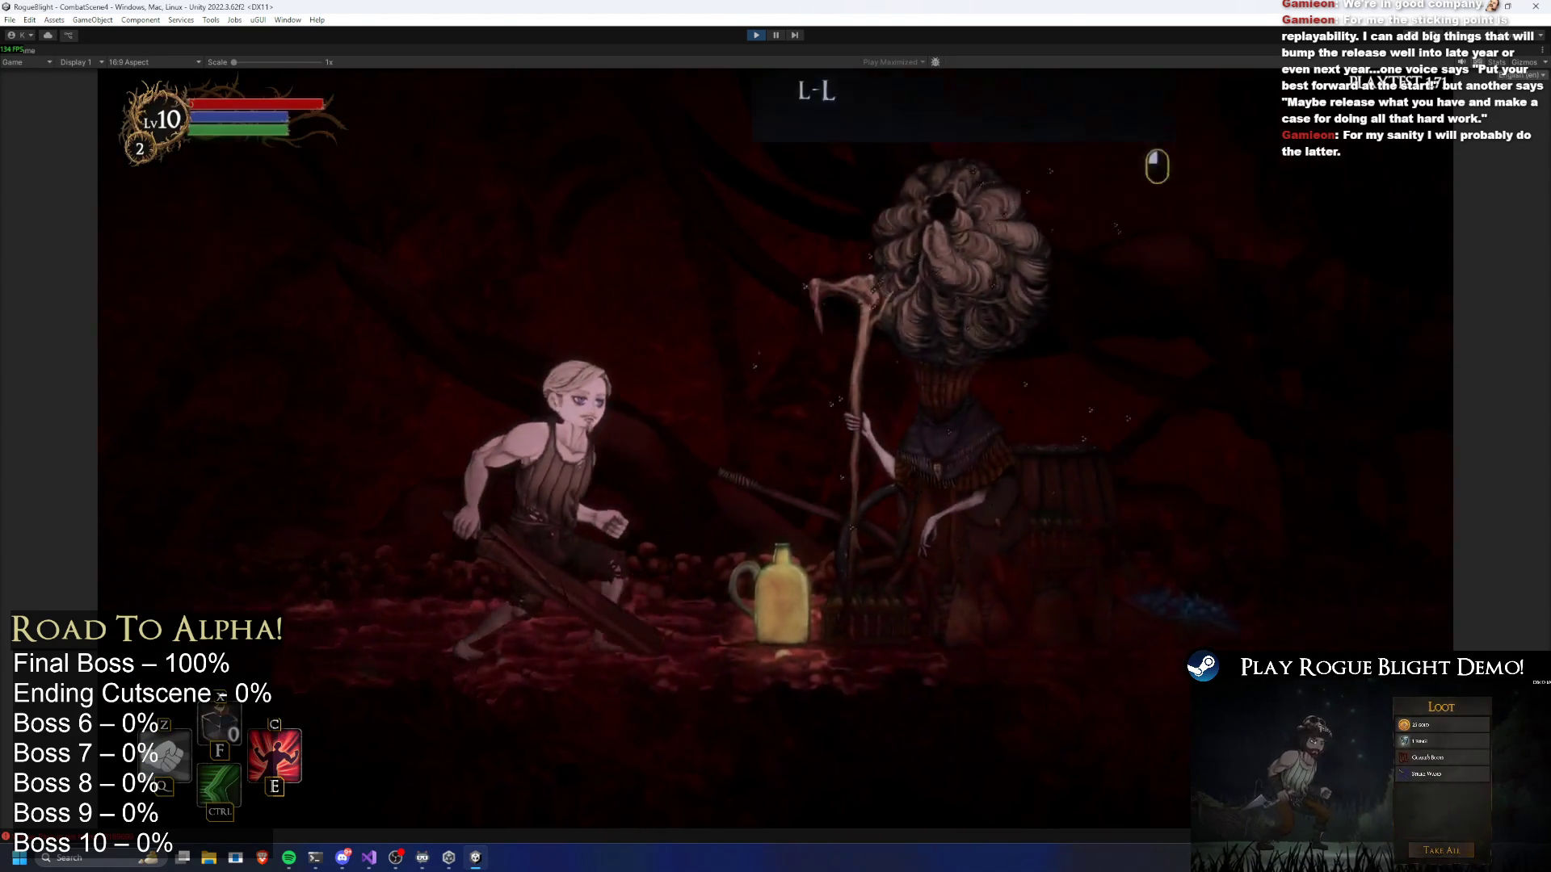
pyautogui.click(949, 384)
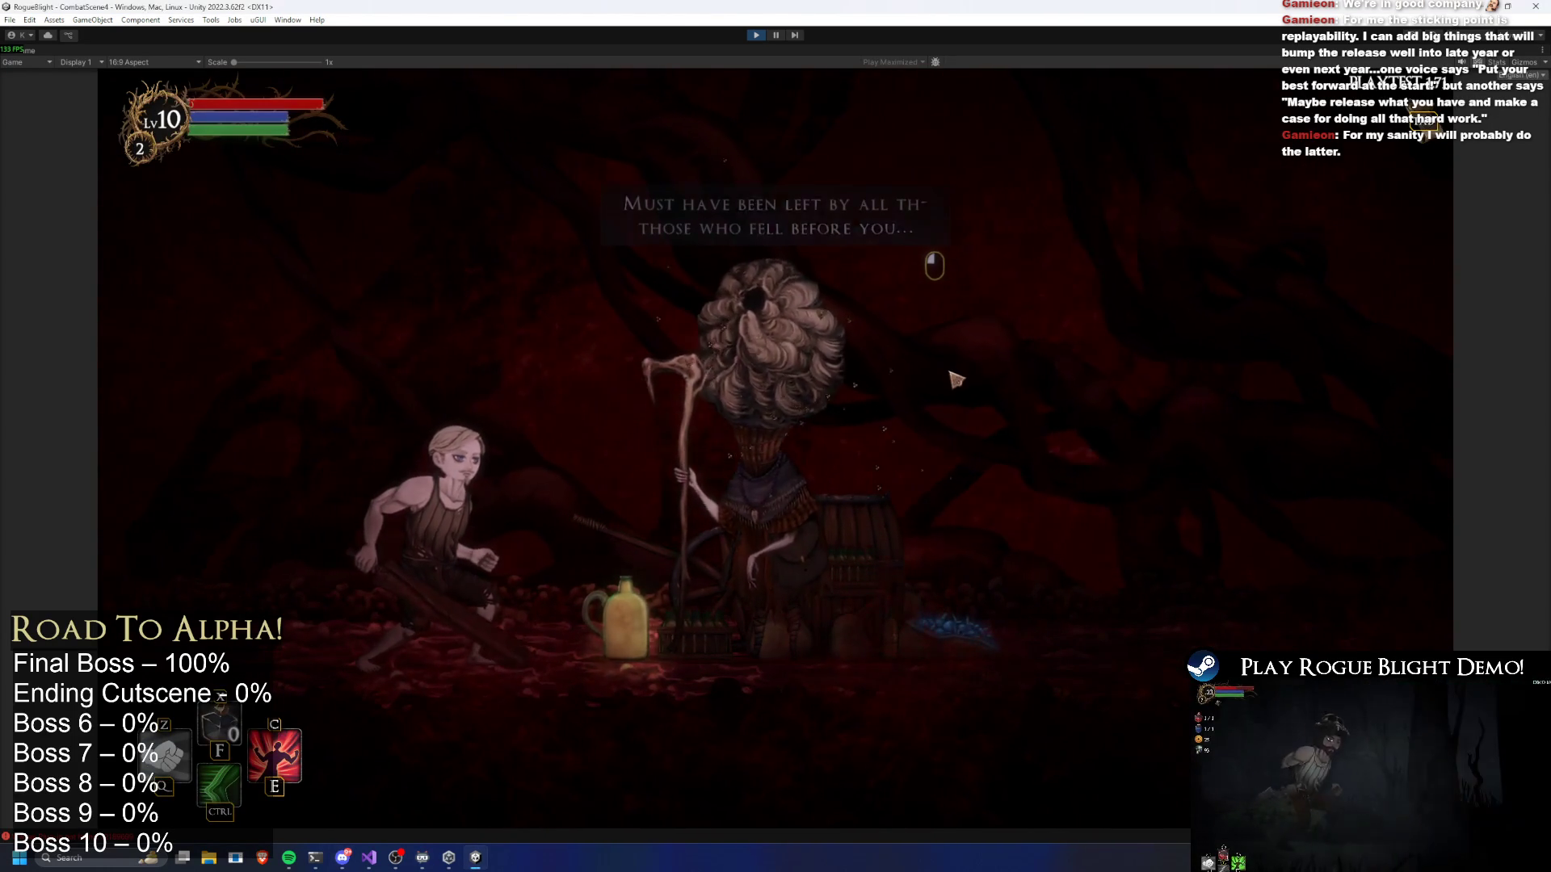
pyautogui.press('Escape')
# Walk into the blacksmith room, talk to the blacksmith and close the upgrade panel
pyautogui.press('Tab')
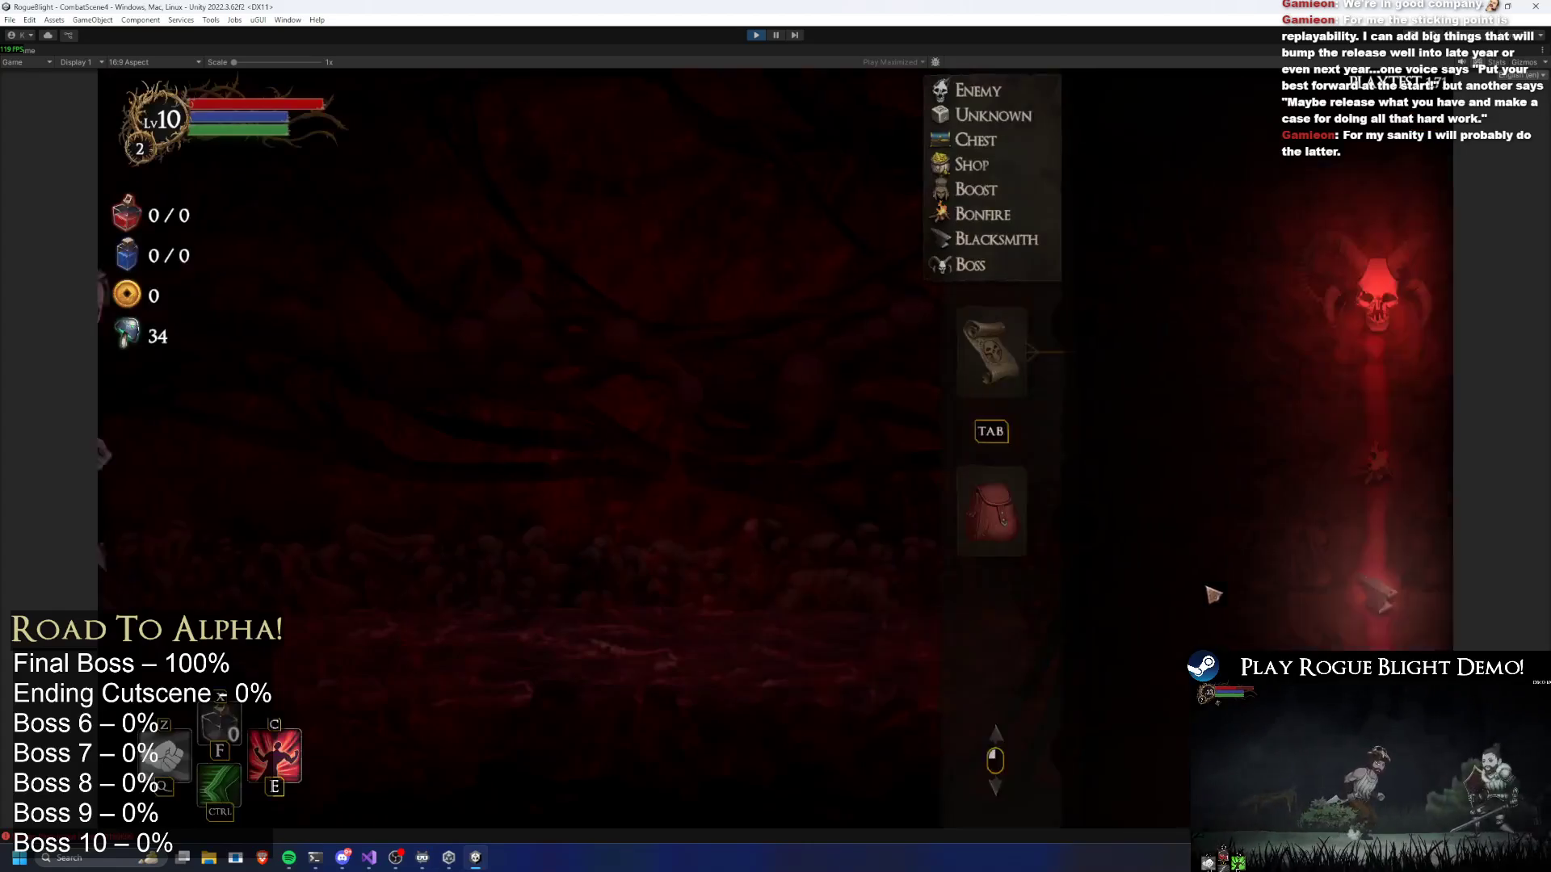
pyautogui.press('d')
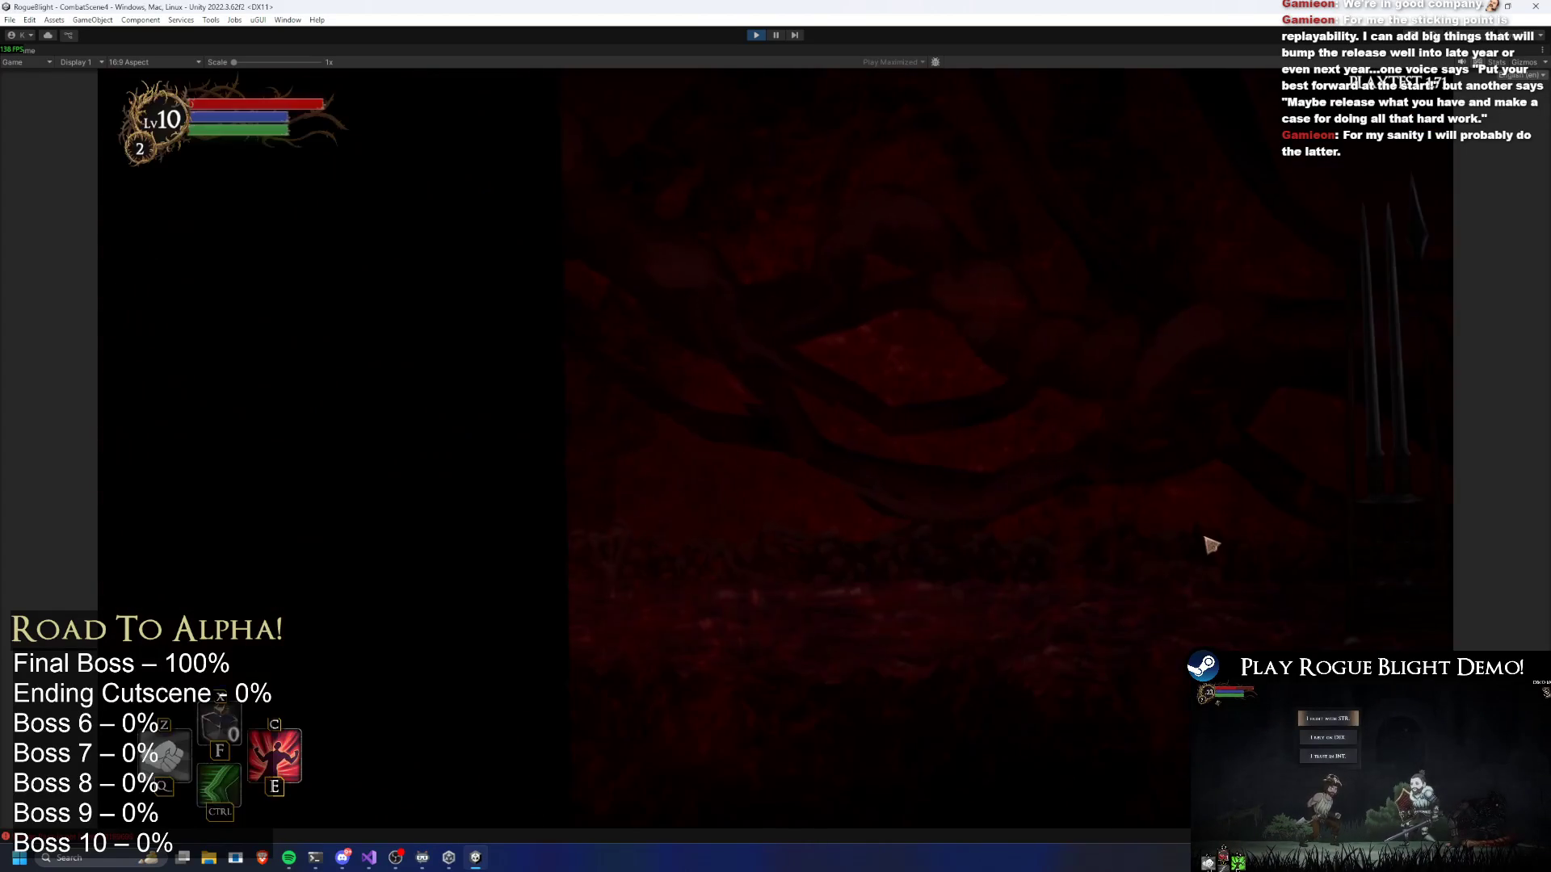
pyautogui.press('e')
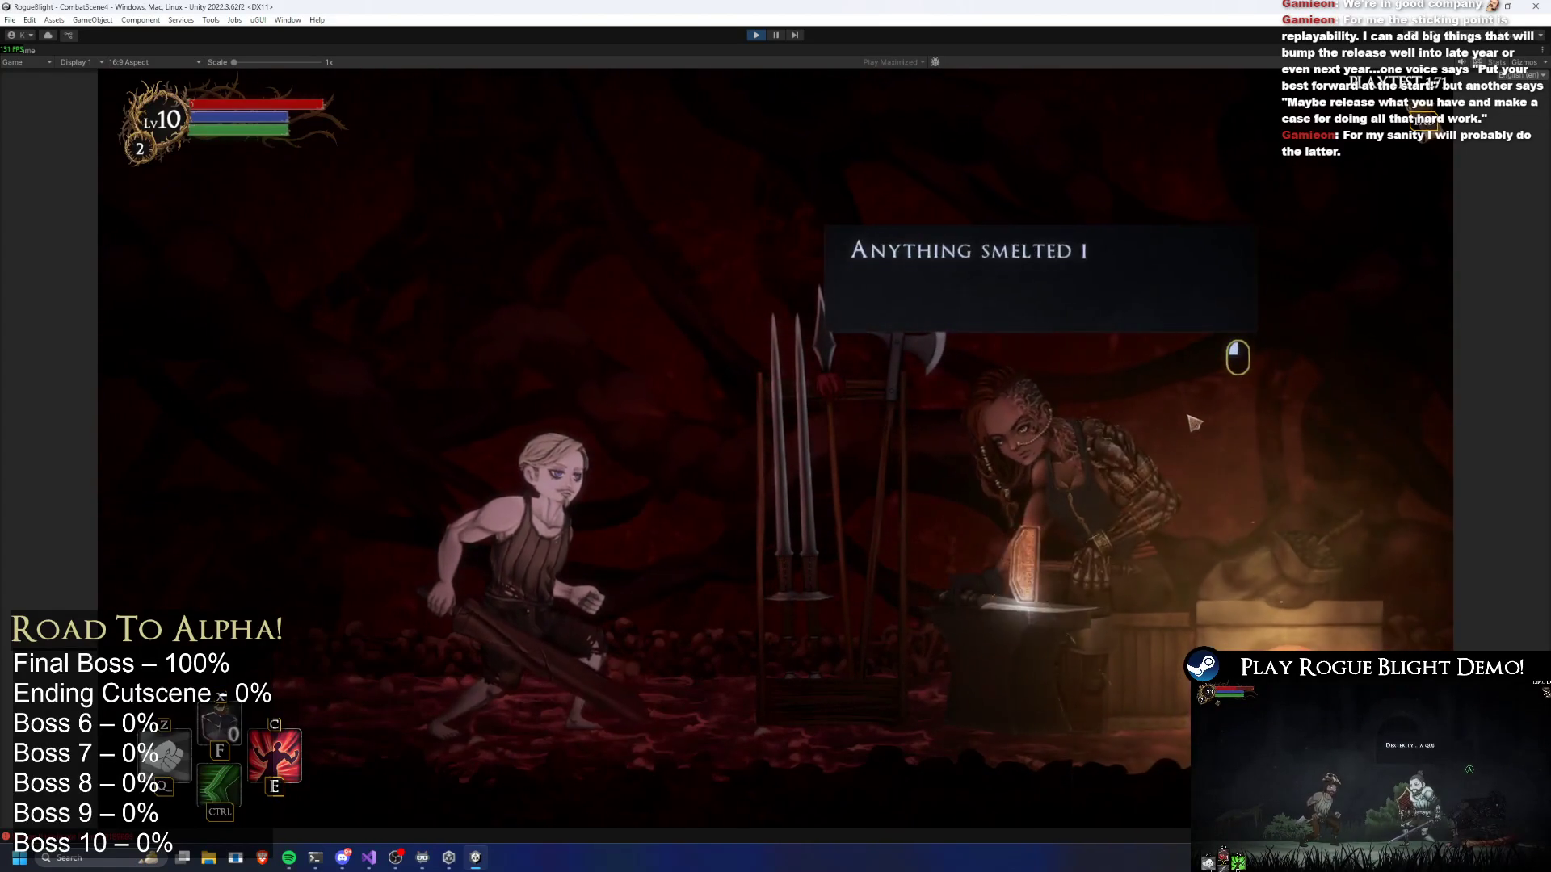
pyautogui.click(1218, 467)
pyautogui.press('Escape')
# Move on to the bonfire room and accept the blessing to return to the map
pyautogui.press('Tab')
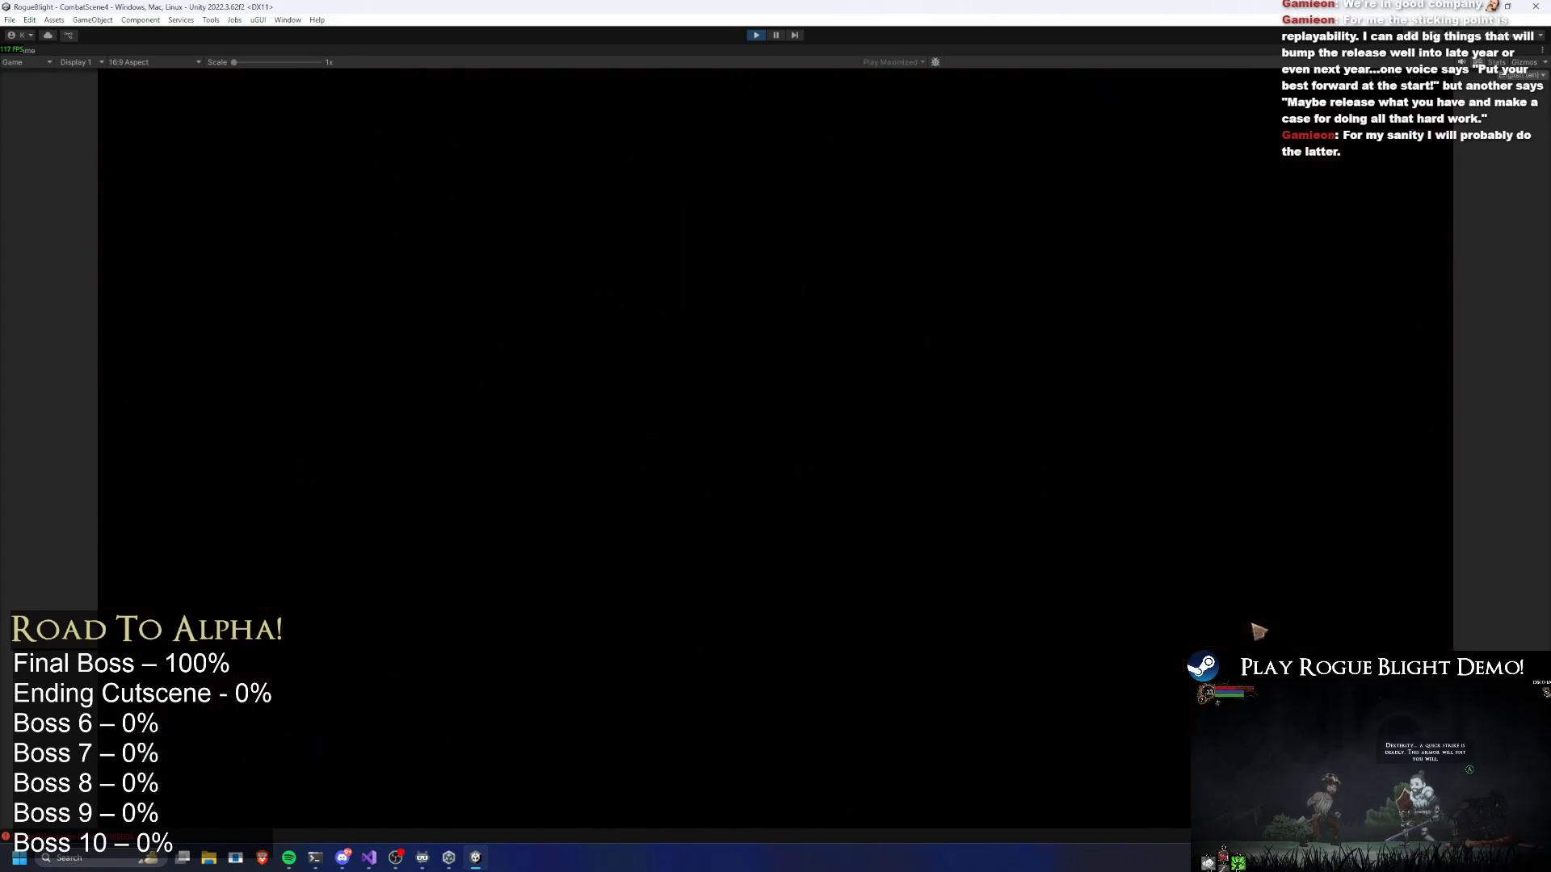
pyautogui.press('Tab')
pyautogui.press('d')
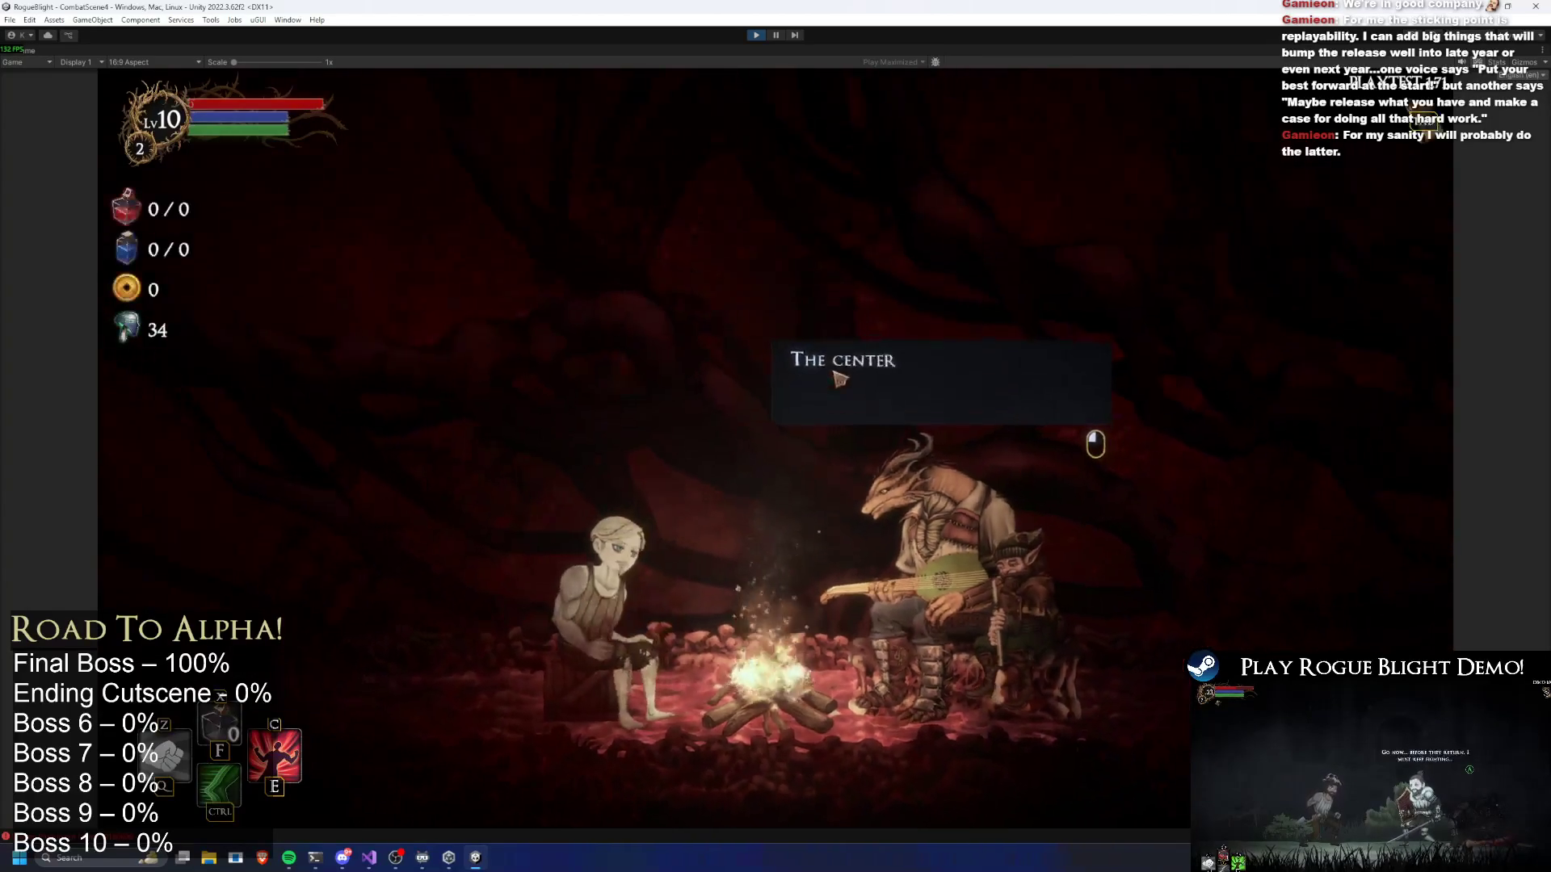
pyautogui.click(970, 394)
pyautogui.click(970, 393)
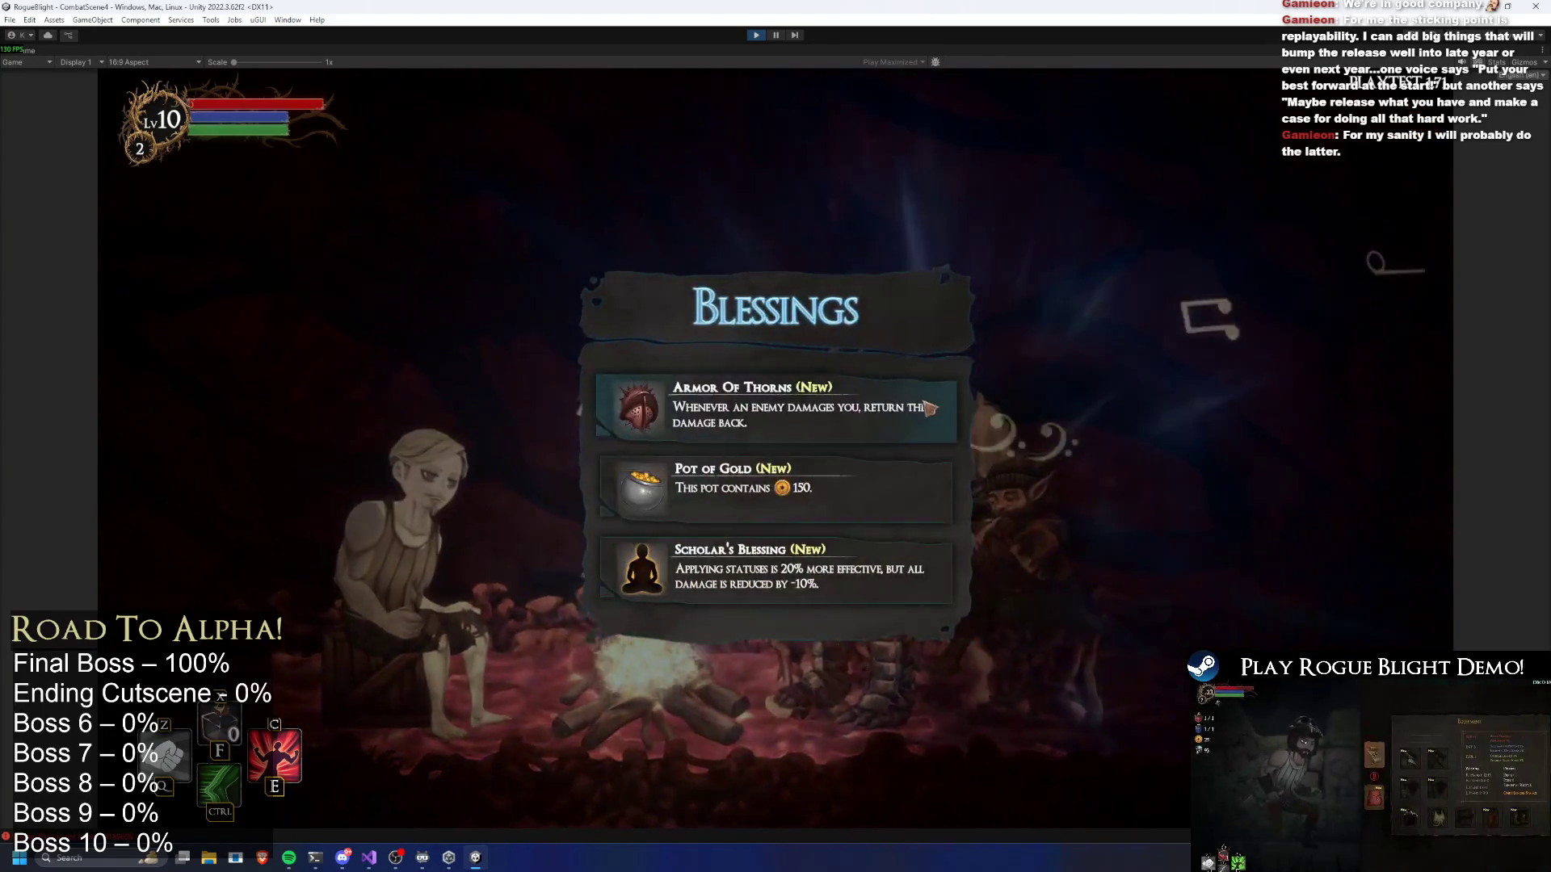
pyautogui.click(754, 497)
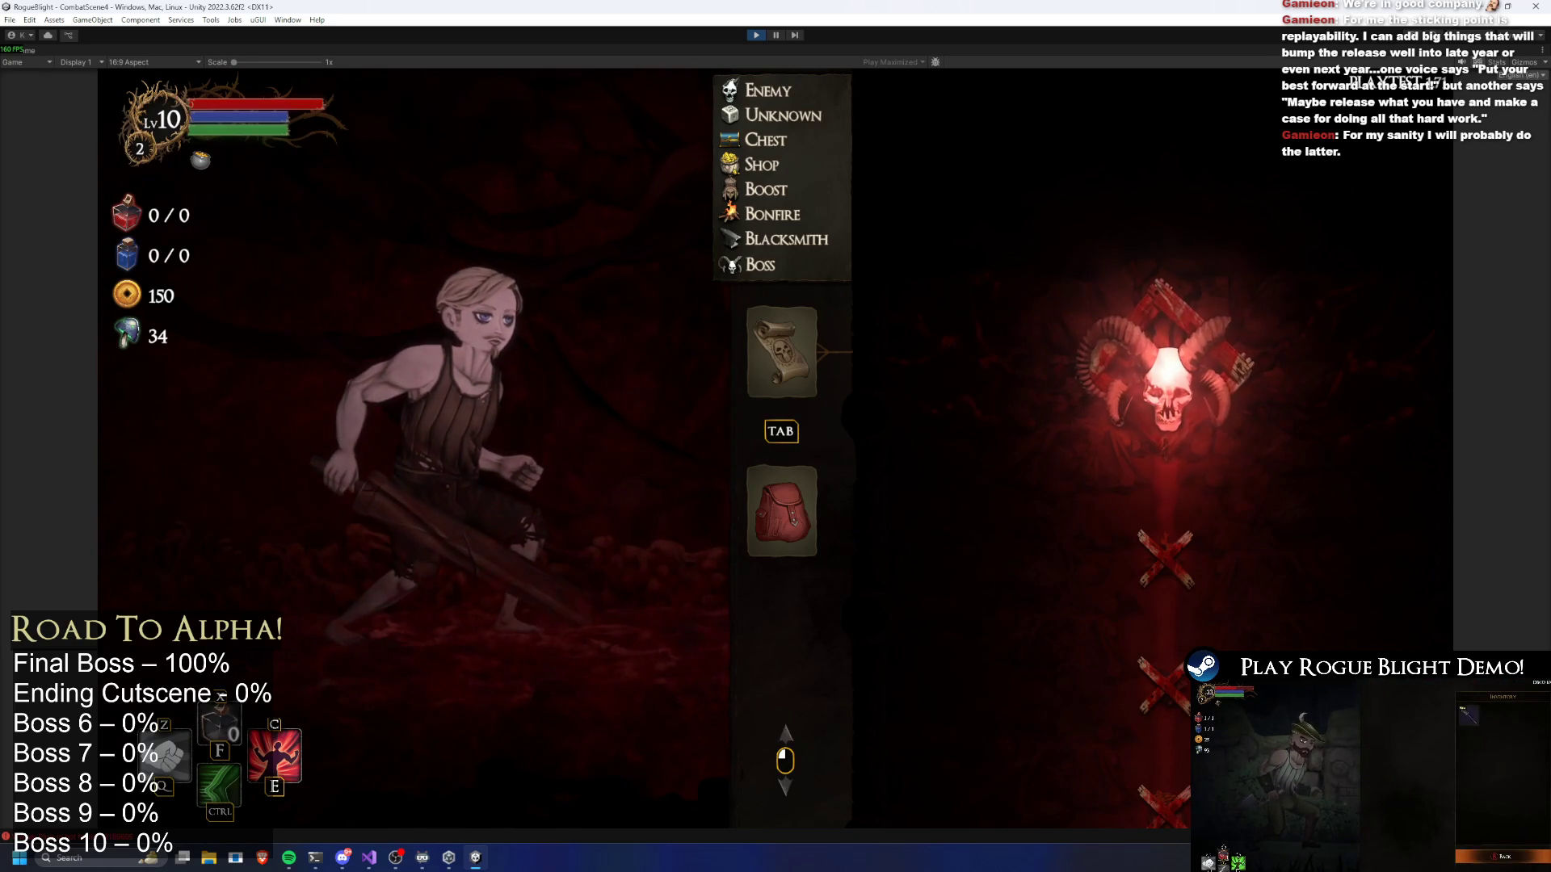
# Return from Visual Studio and choose Save and Quit from the in-game pause menu
pyautogui.hotkey('alt', 'Tab')
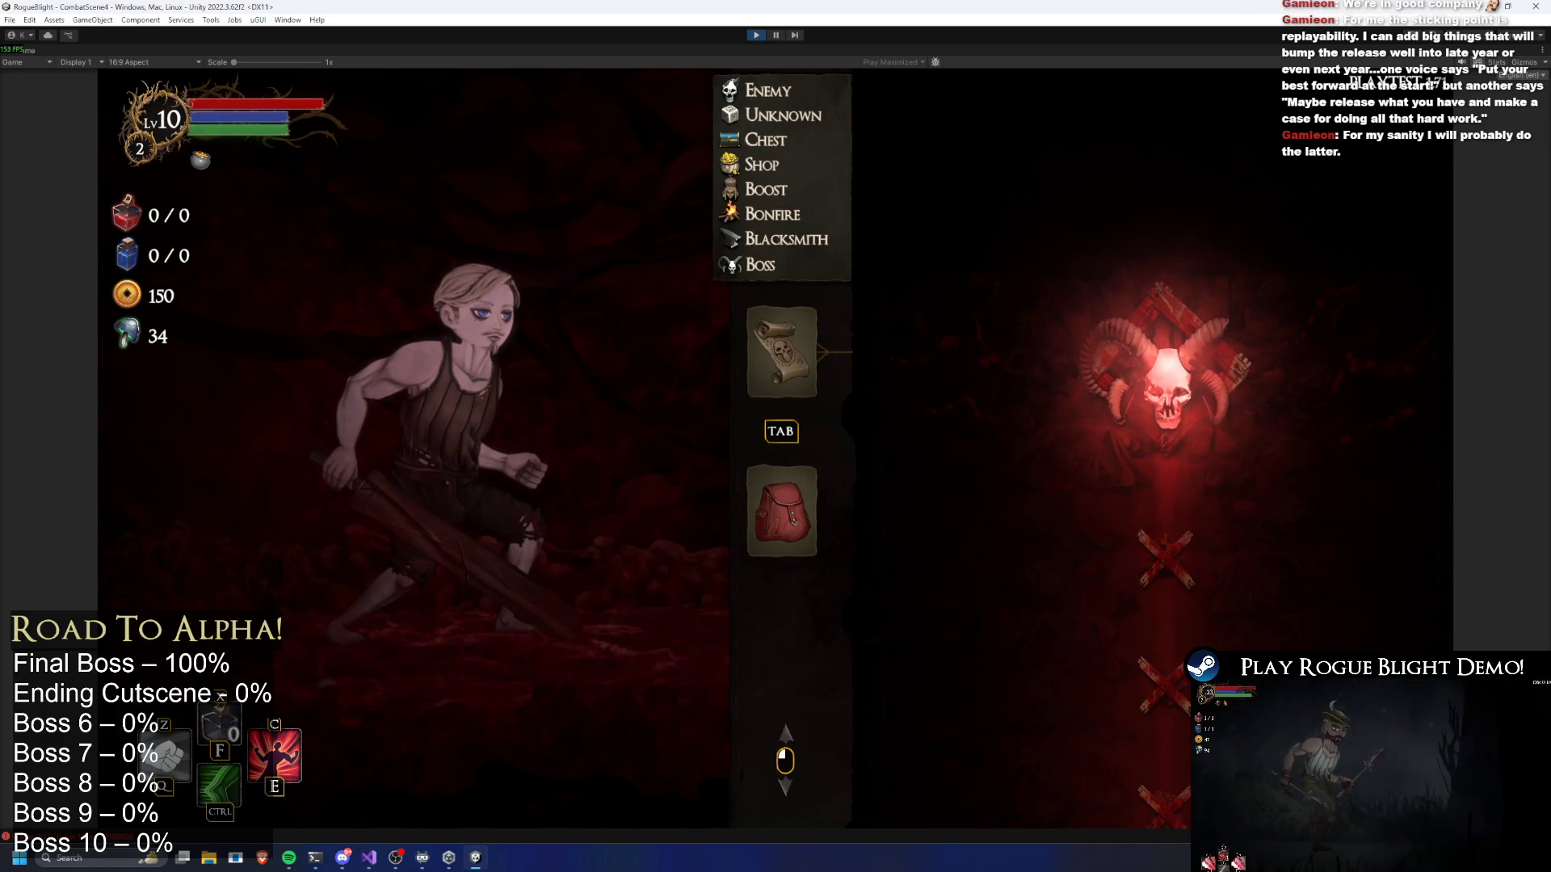
pyautogui.press('Escape')
pyautogui.click(778, 380)
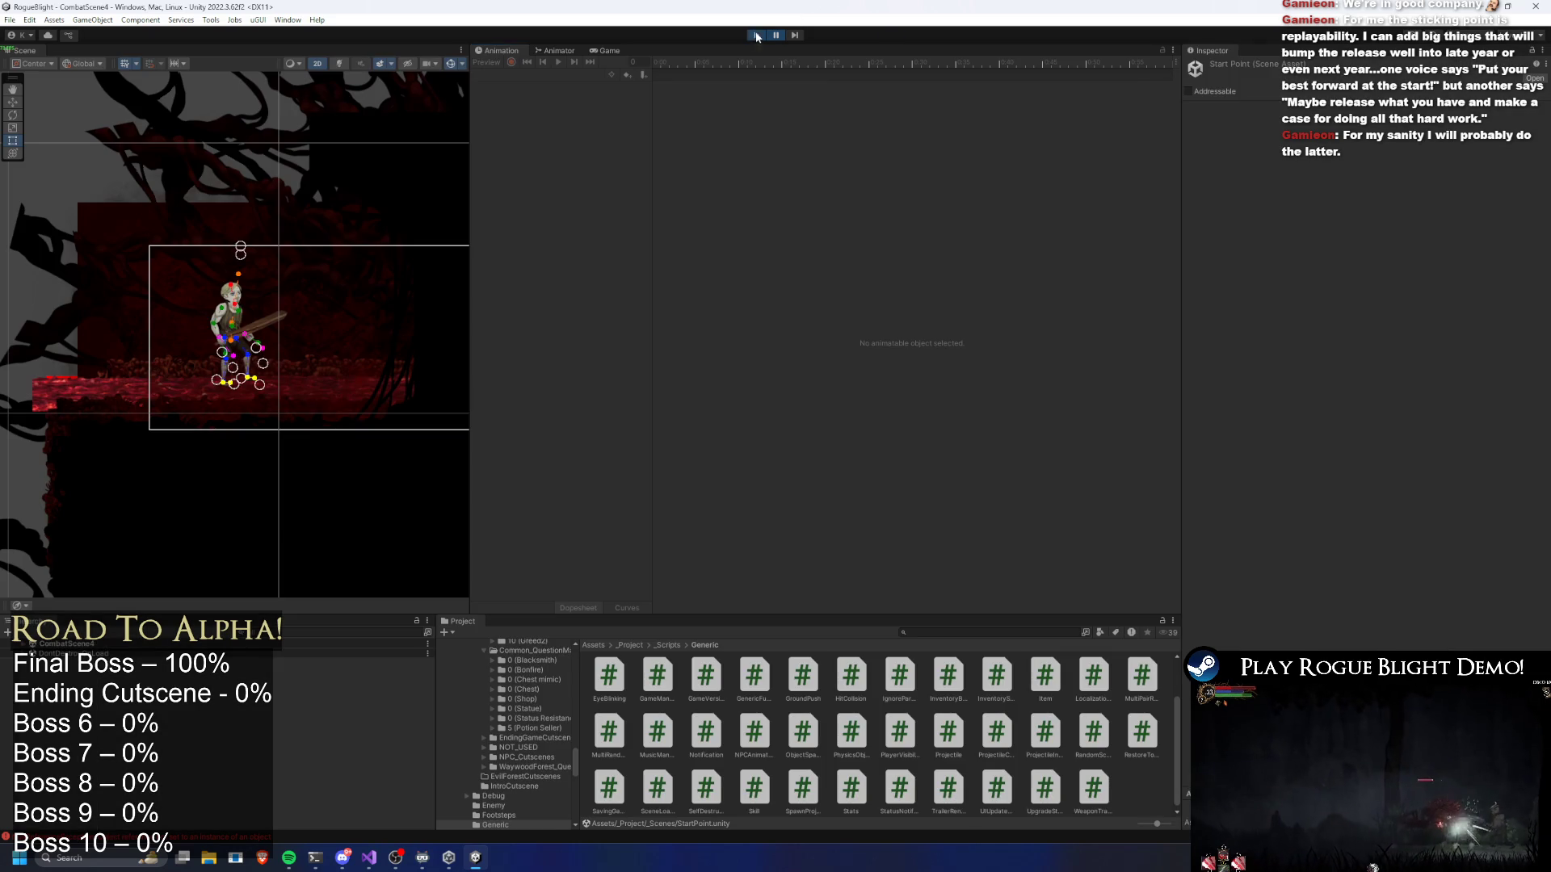
# Restart Play mode and load the first save slot
pyautogui.click(756, 35)
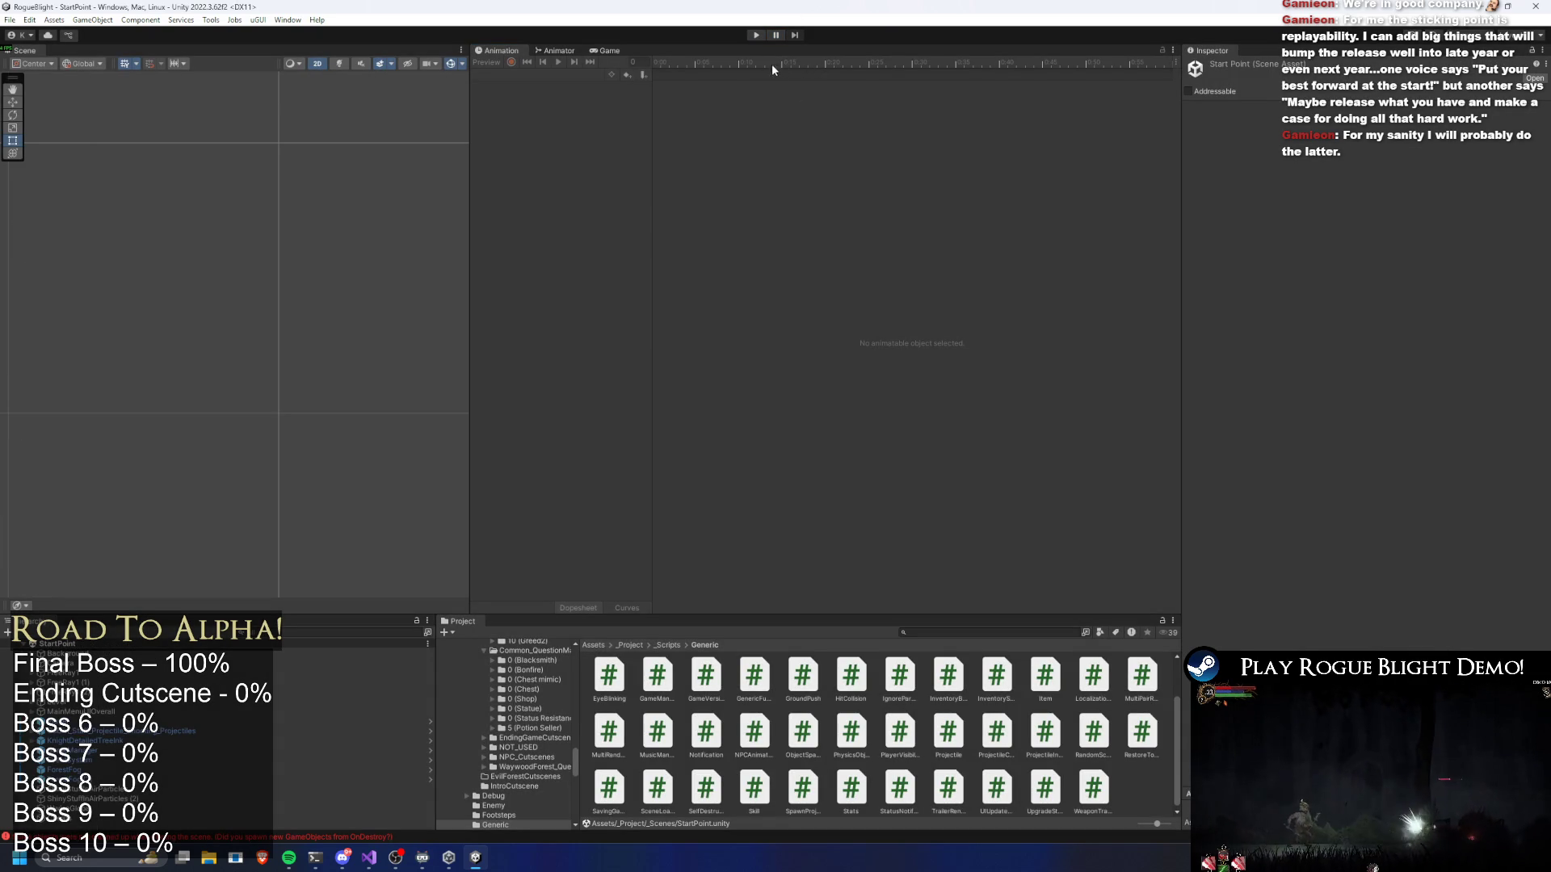
pyautogui.click(755, 35)
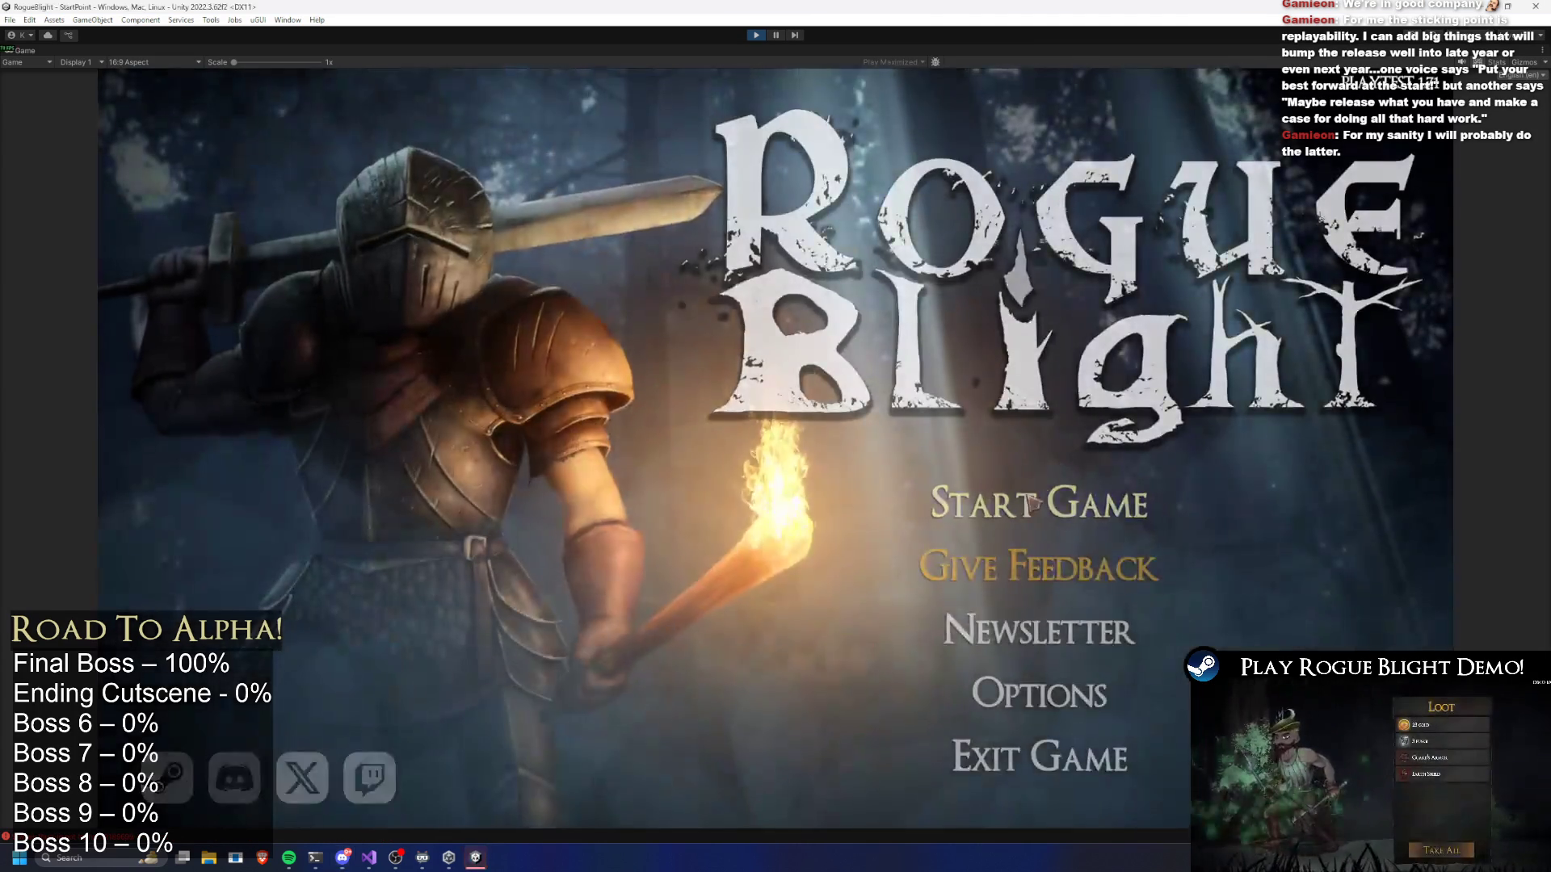
pyautogui.click(1035, 501)
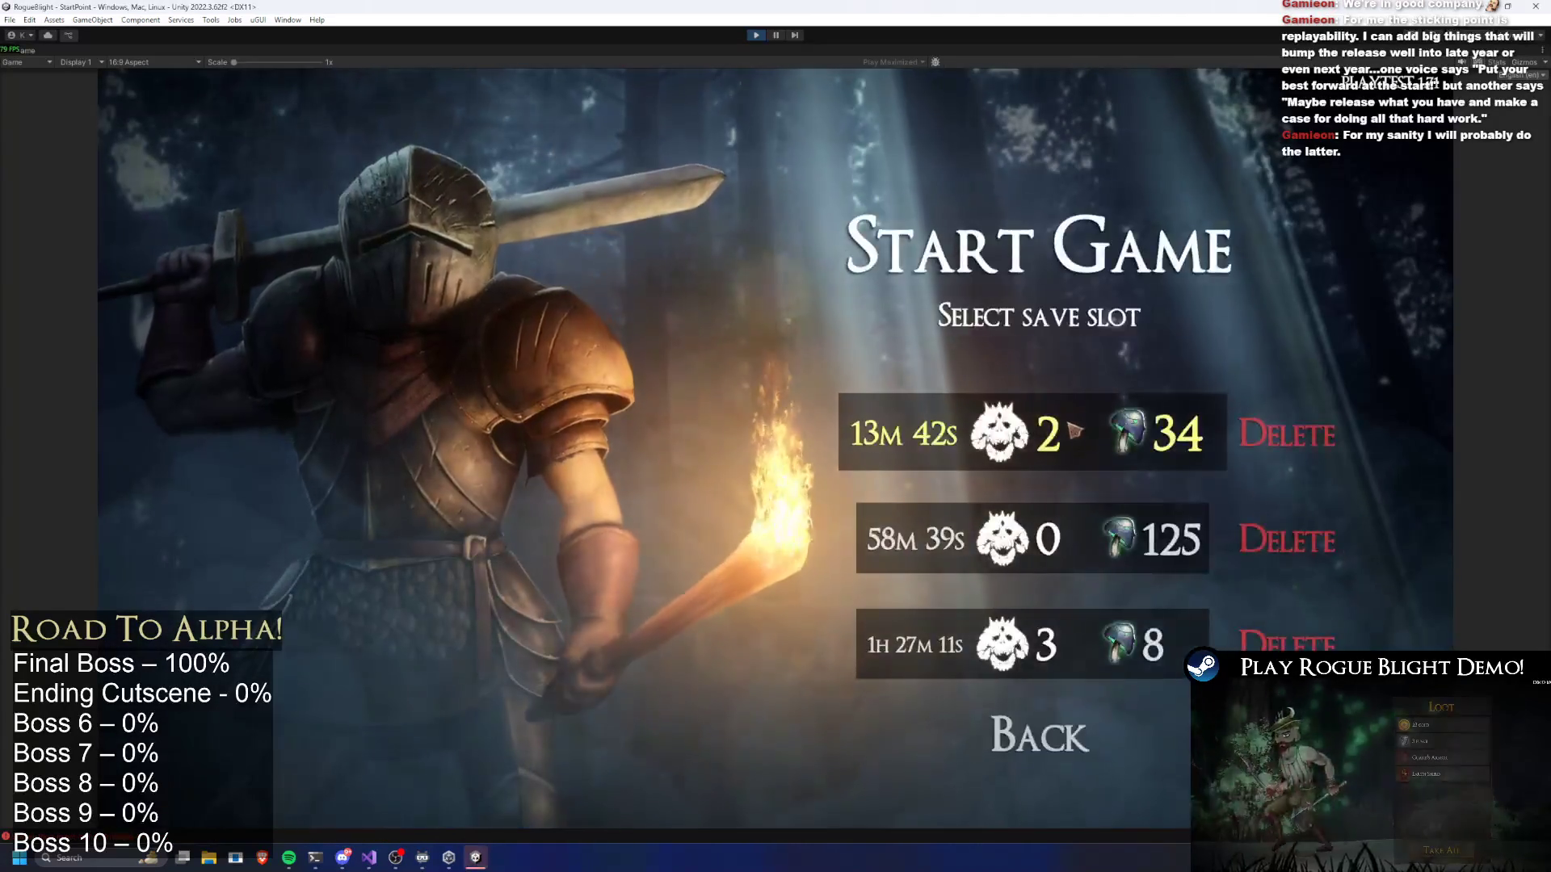
pyautogui.click(1073, 432)
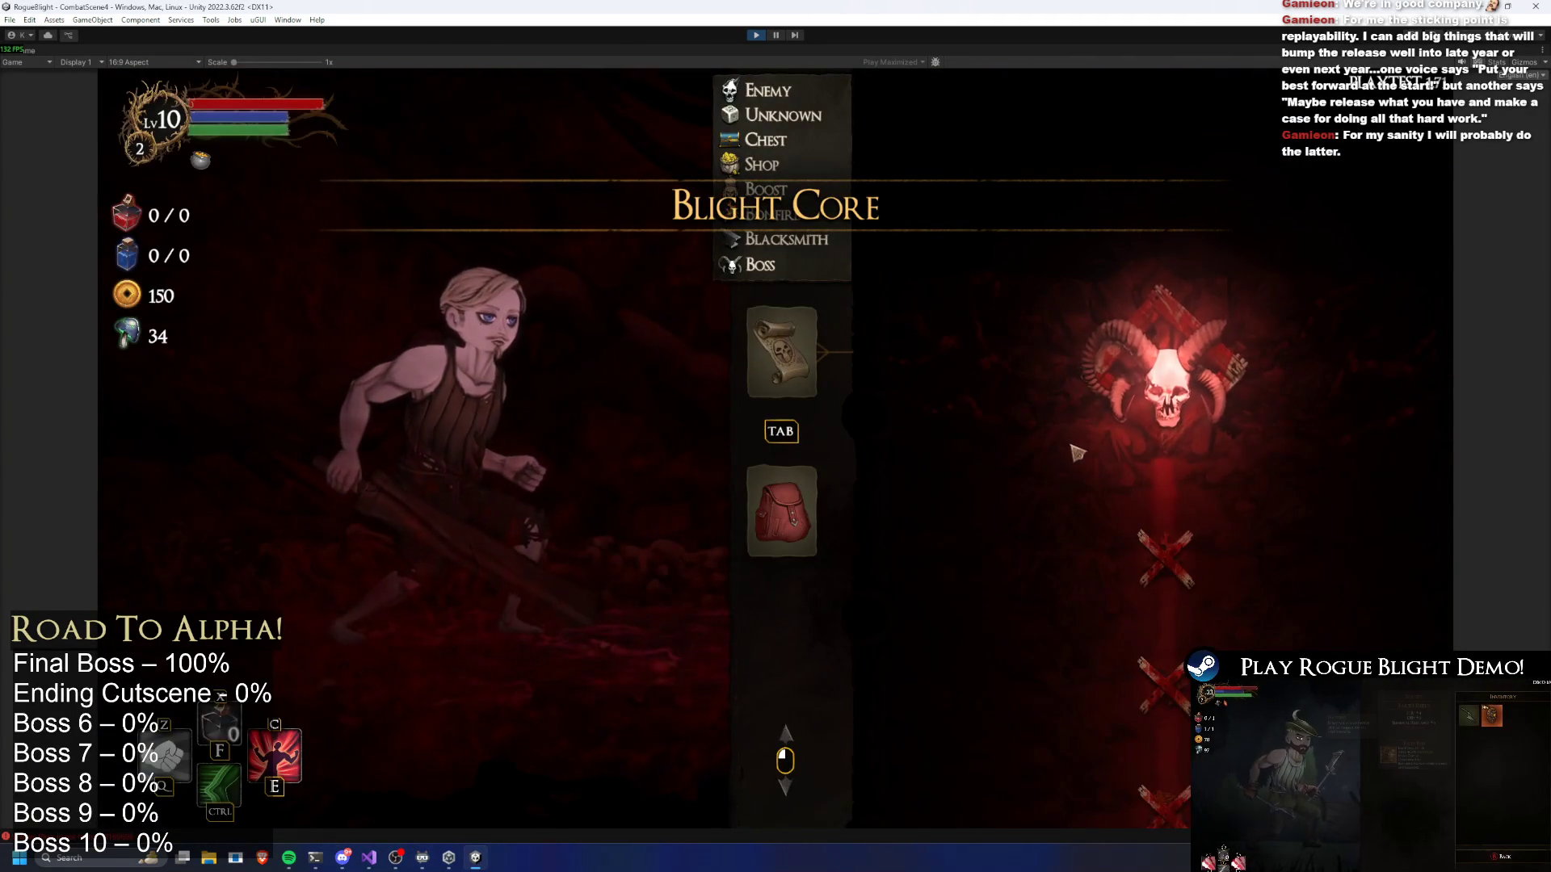
# Leave the run for the Sanctuary and start a Story Mode map from the map NPC
pyautogui.press('Escape')
pyautogui.click(867, 499)
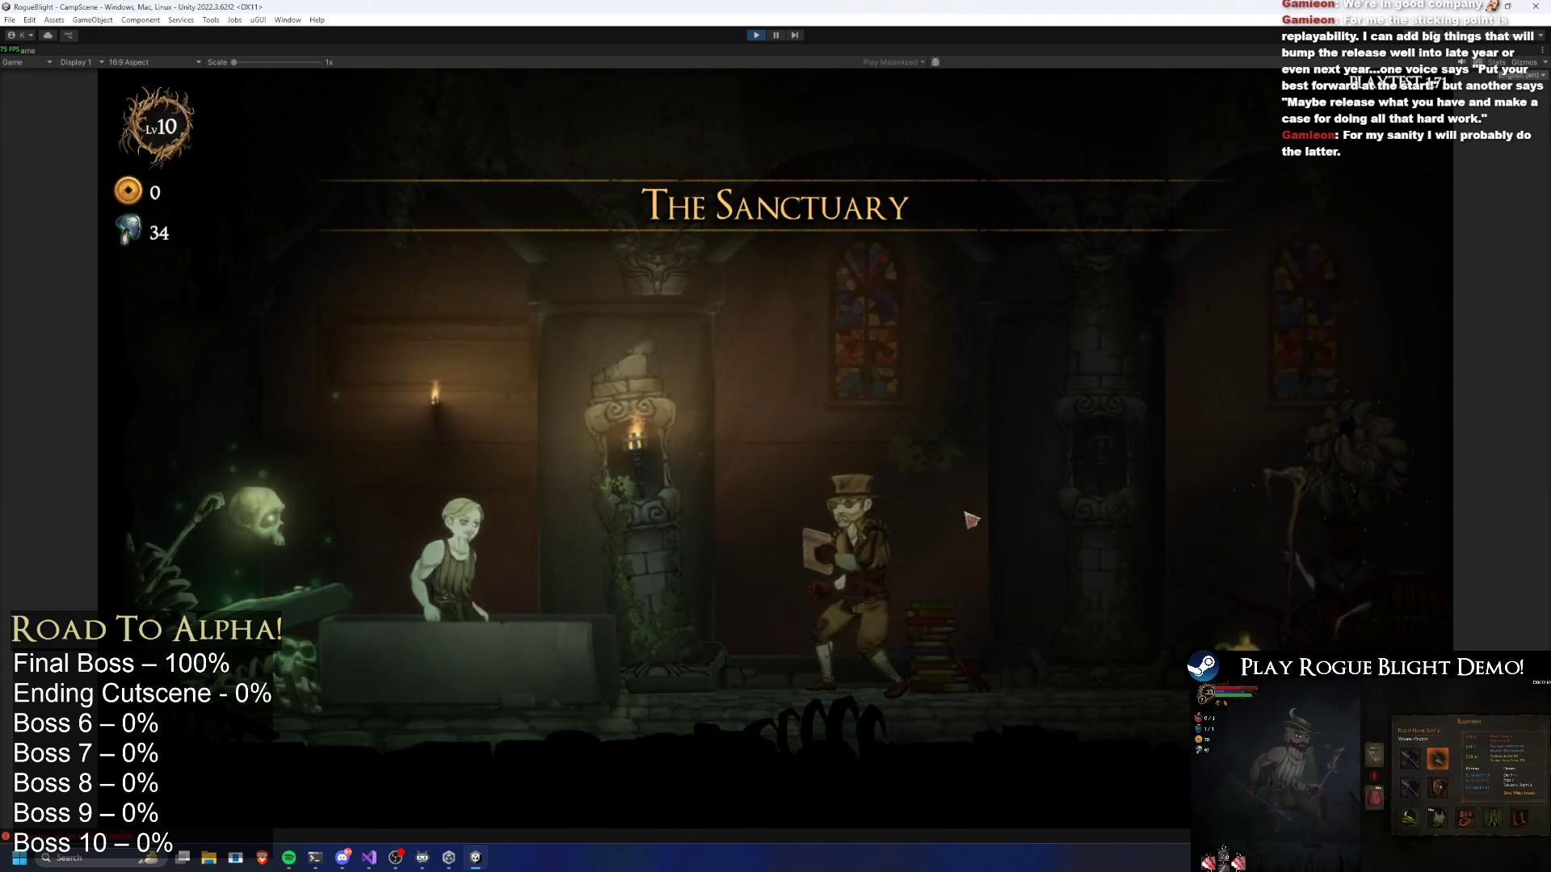
pyautogui.press('d')
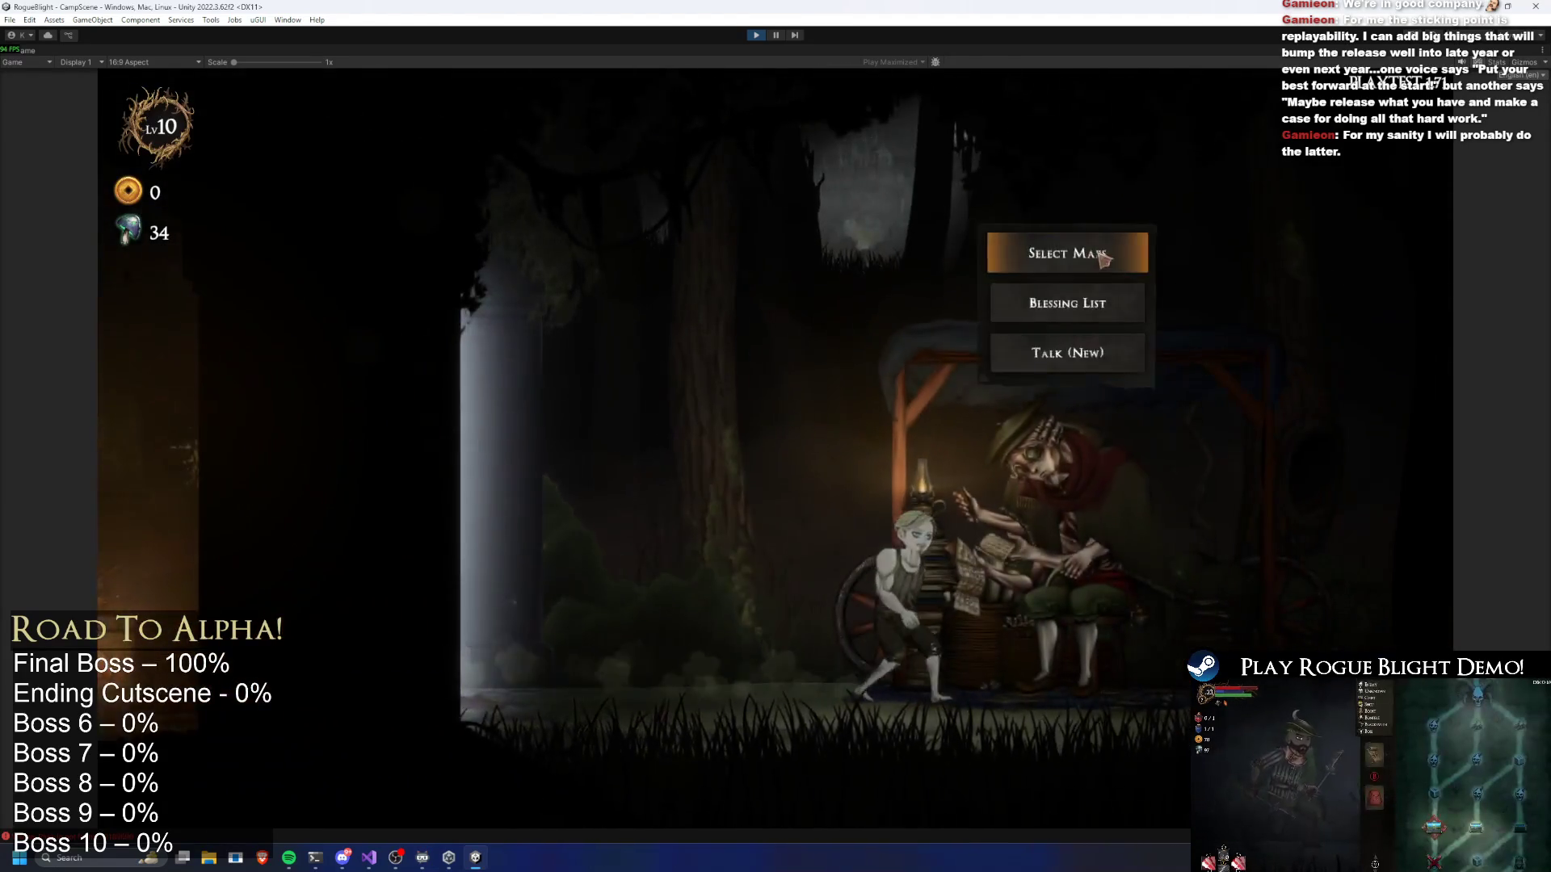
pyautogui.press('e')
pyautogui.click(547, 348)
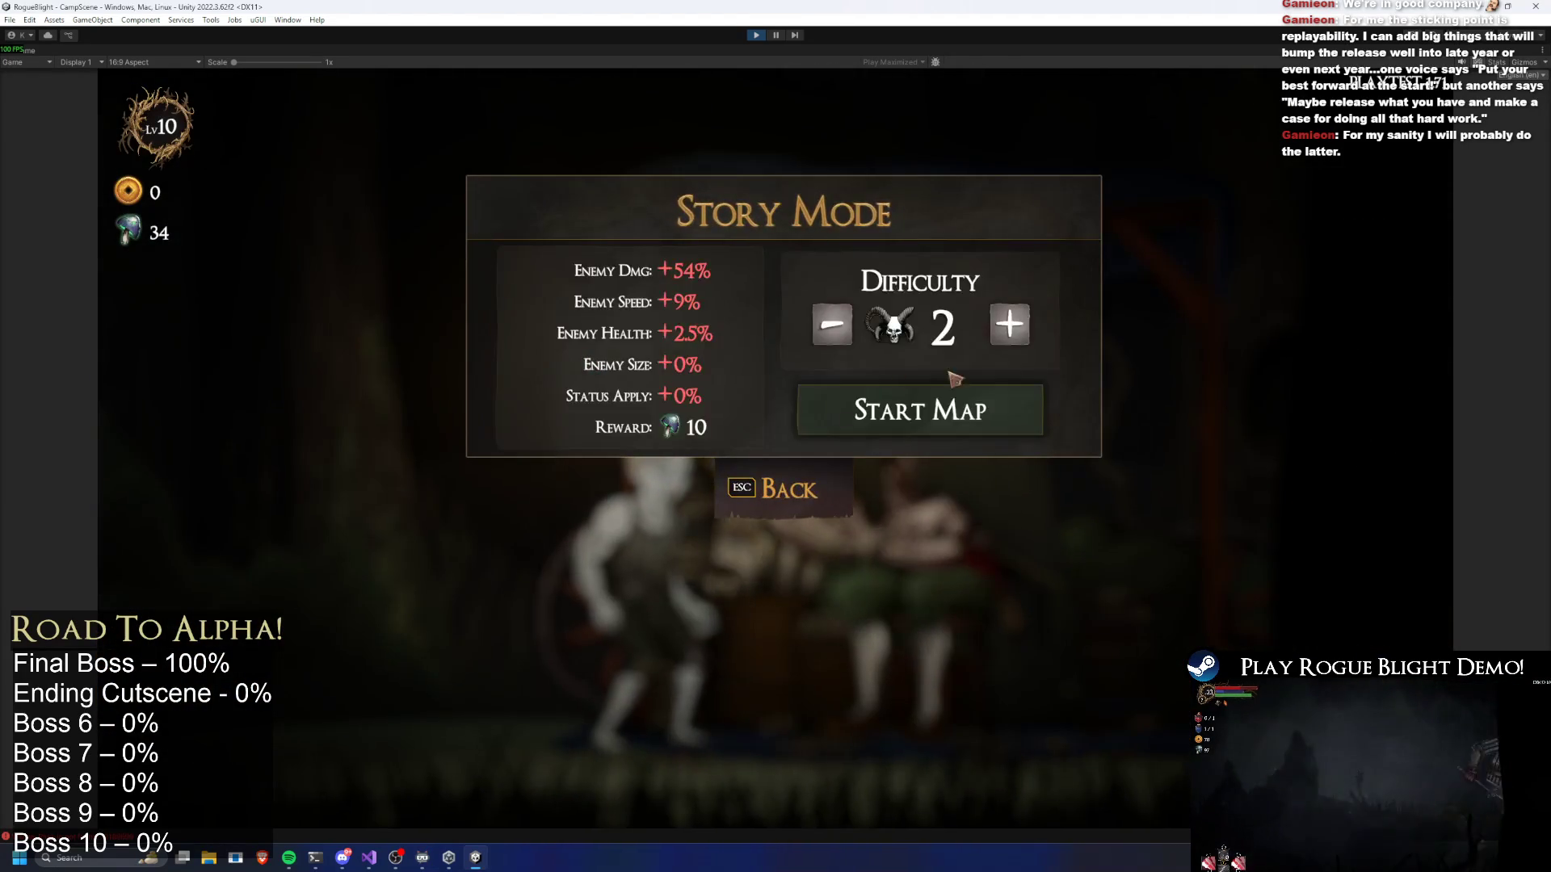
pyautogui.click(918, 506)
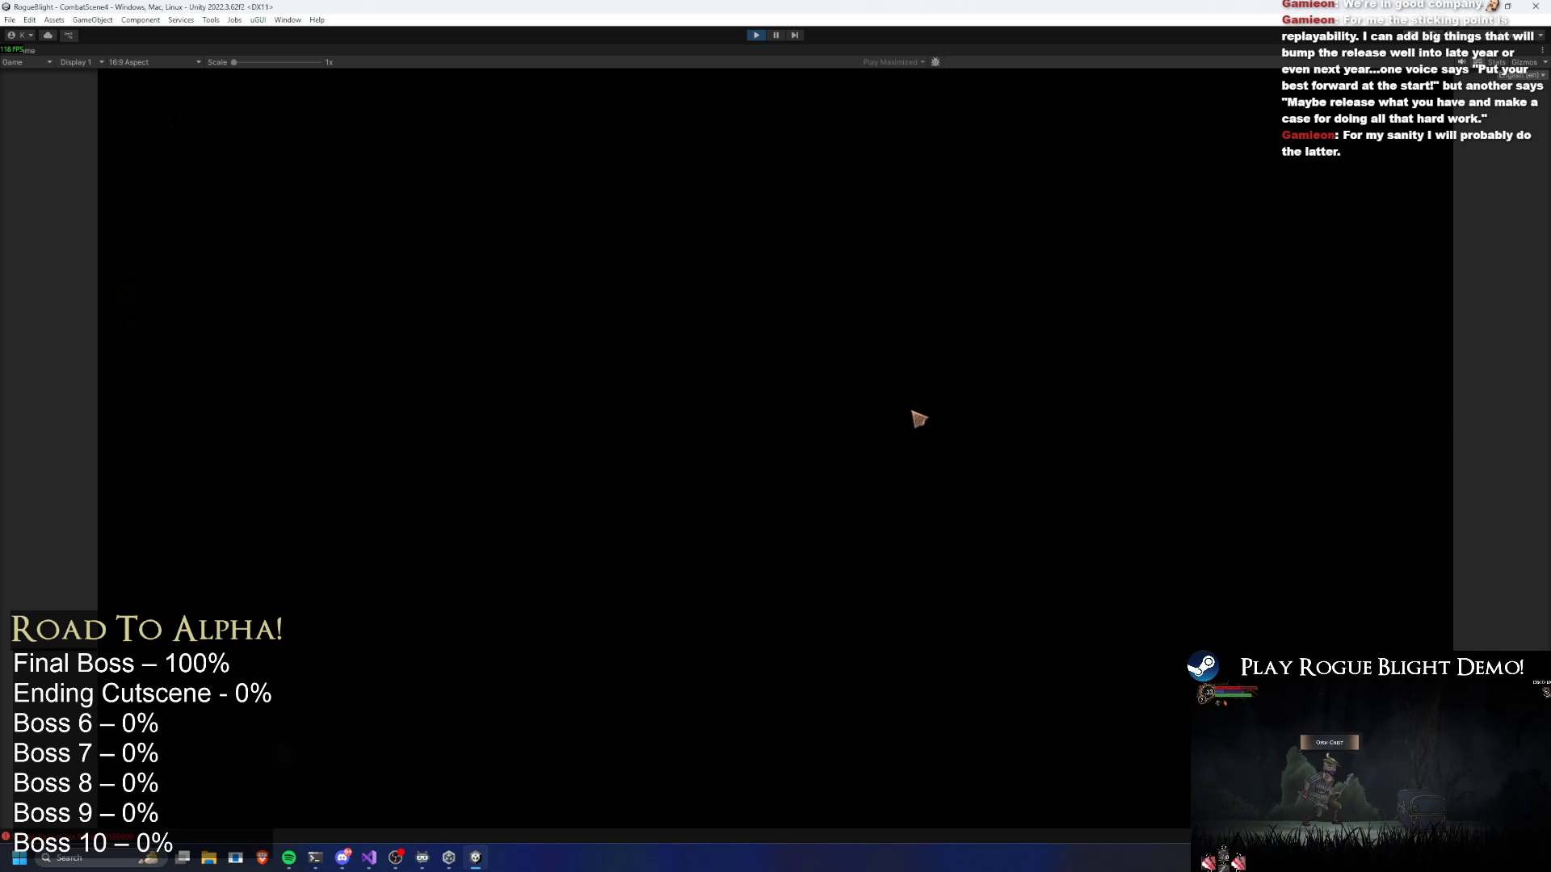
# Choose the Wooden Sword, pass the shop, blacksmith and bonfire blessing, then stop Play mode
pyautogui.click(828, 439)
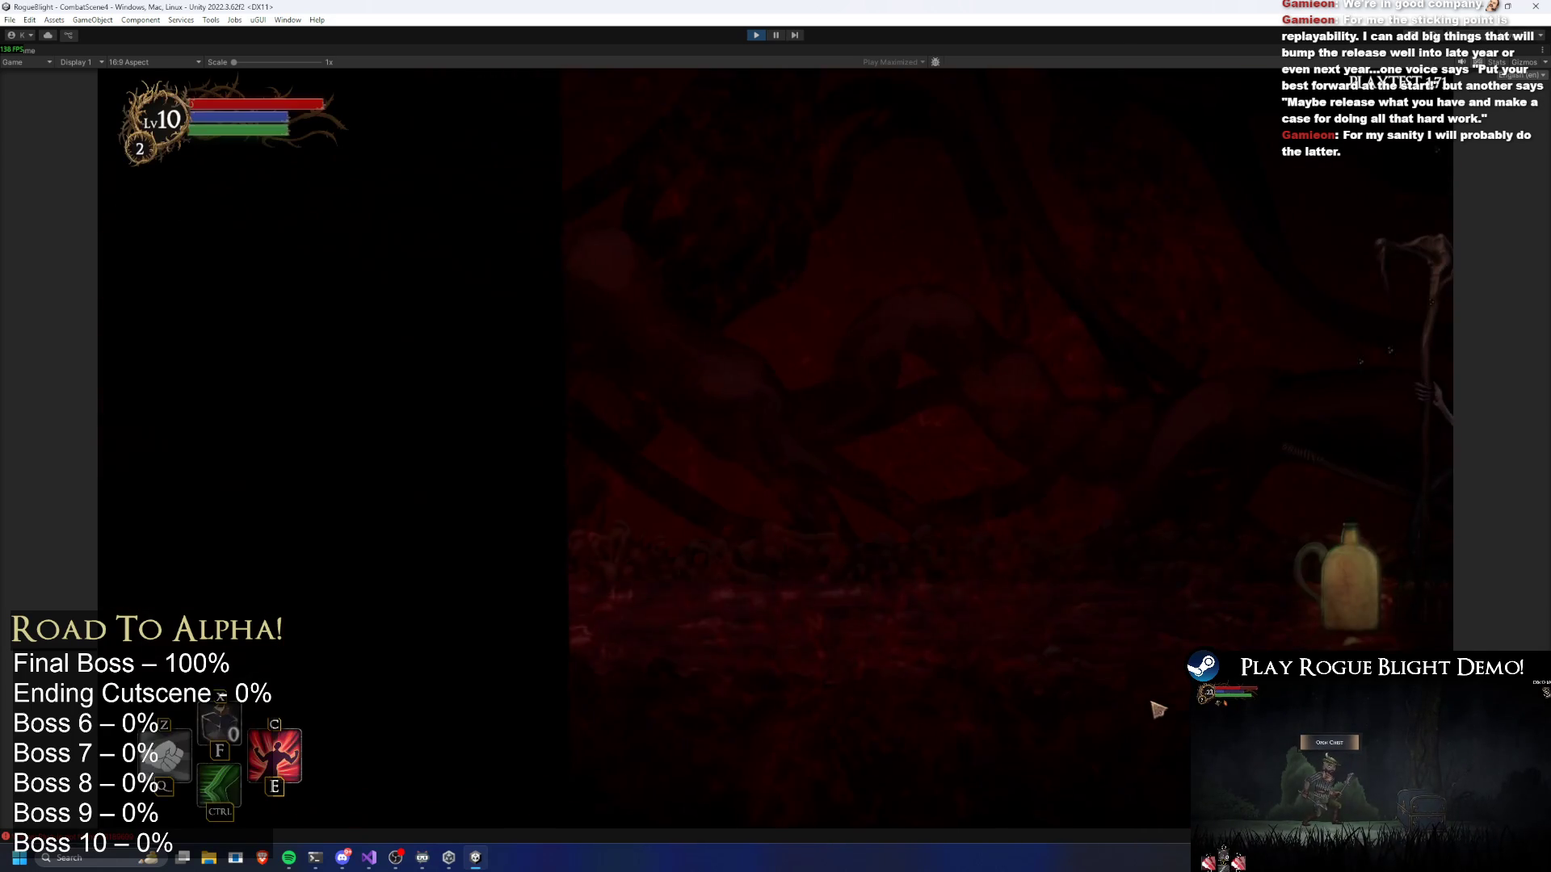
pyautogui.click(1115, 608)
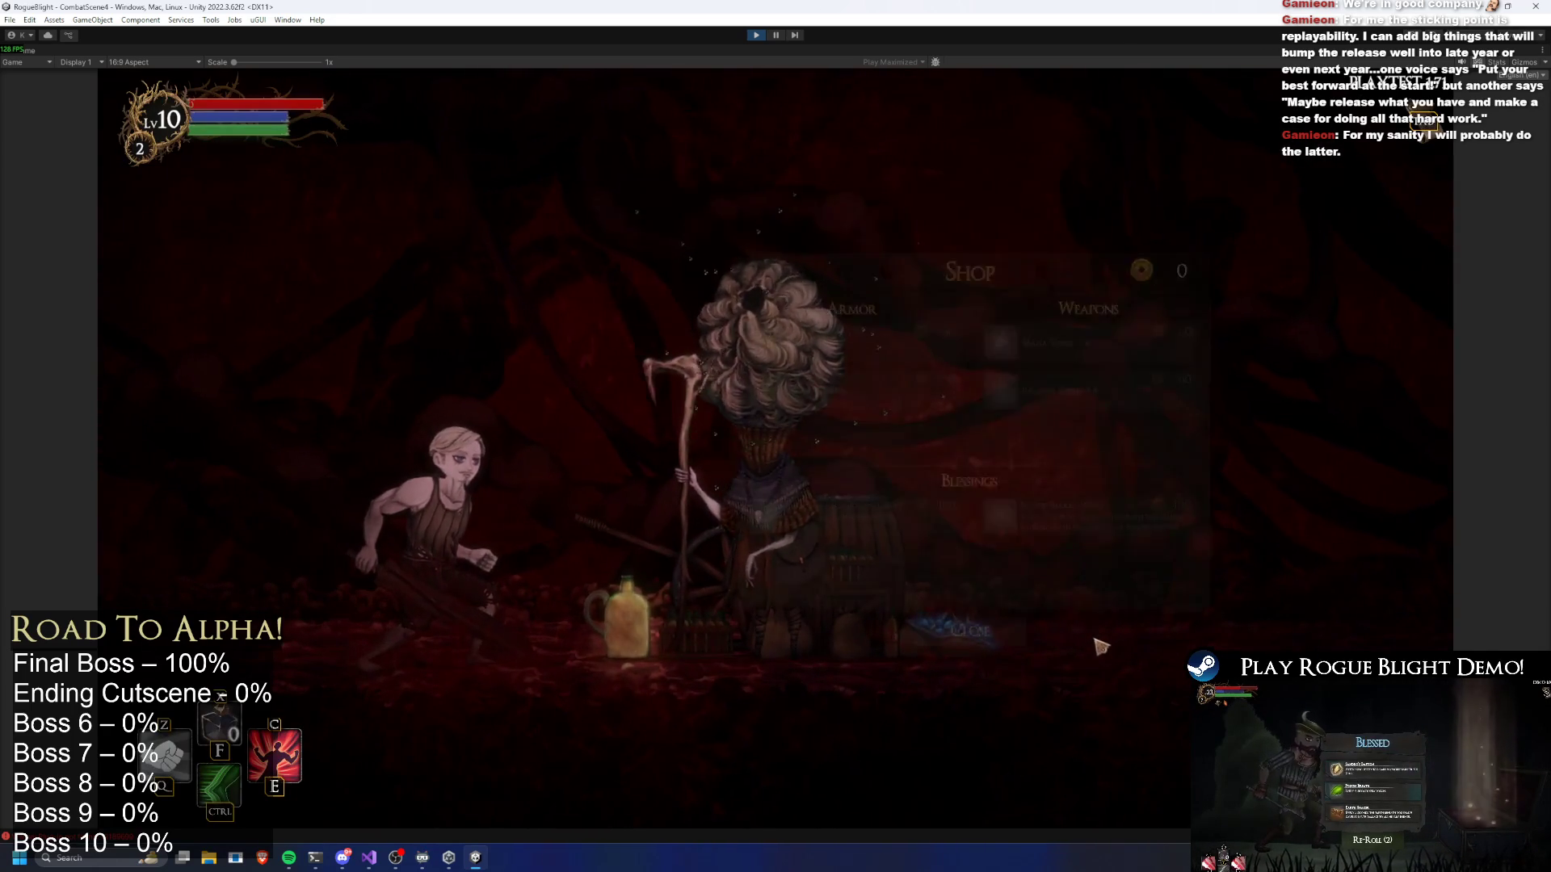
pyautogui.click(1037, 752)
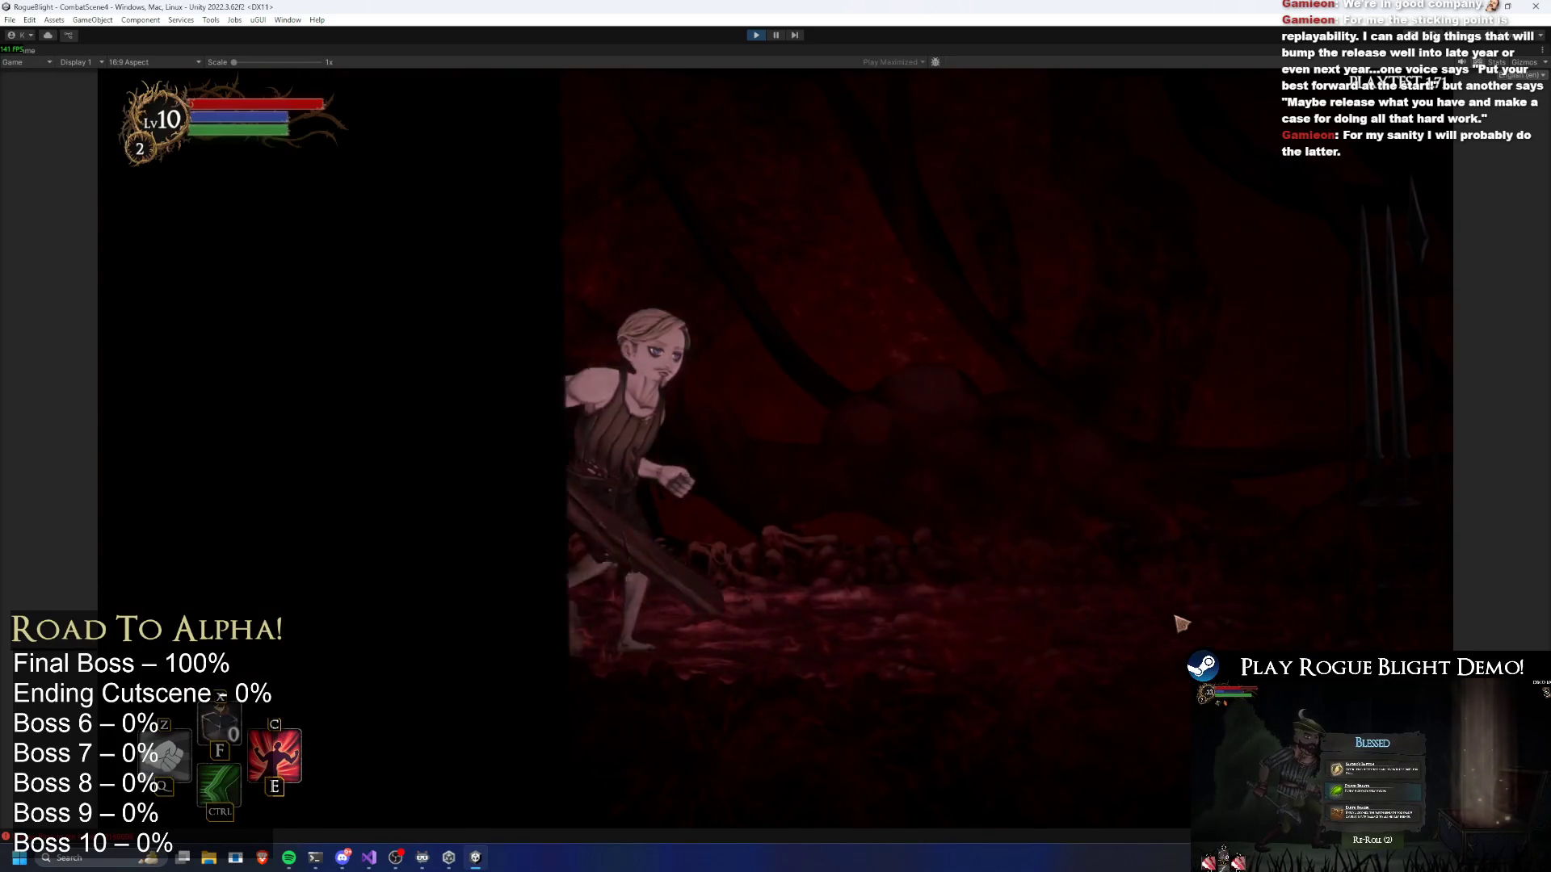
pyautogui.click(1048, 507)
pyautogui.click(1048, 507)
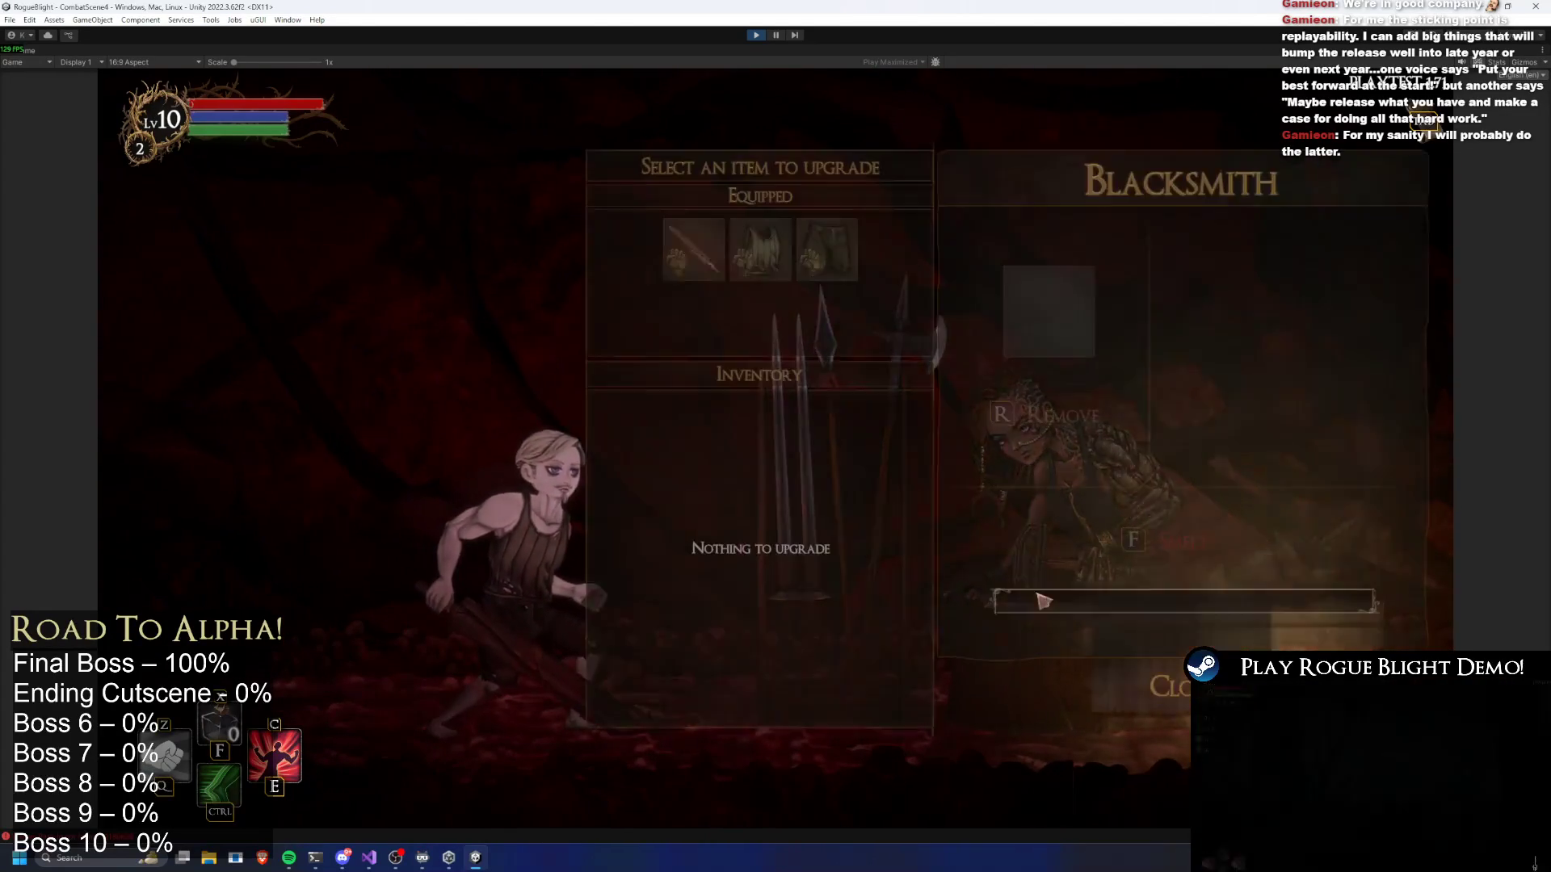
pyautogui.press('Escape')
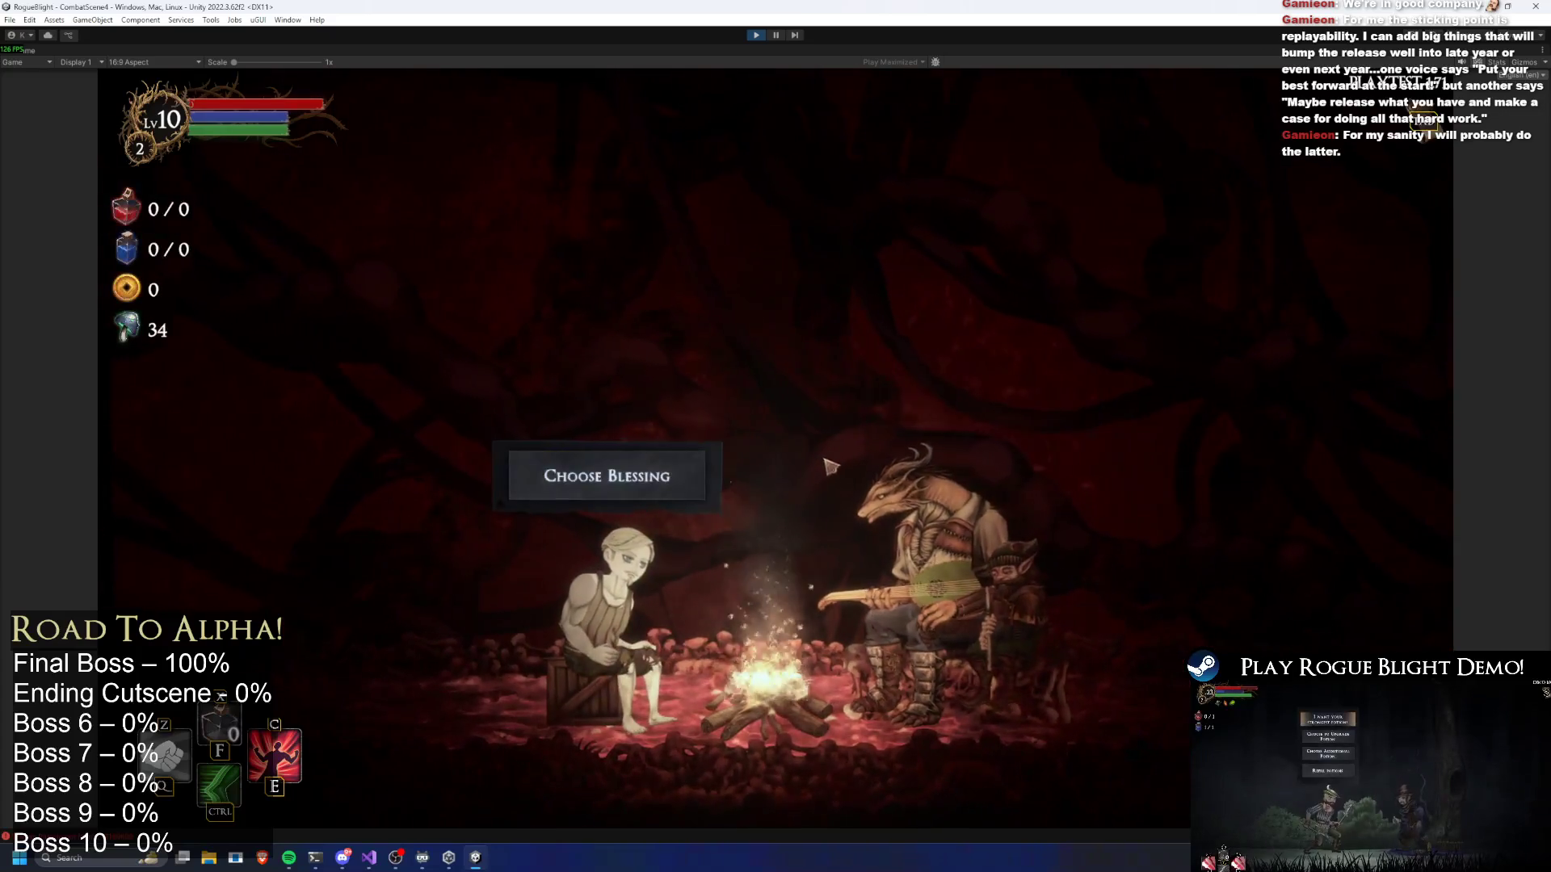
pyautogui.press('Return')
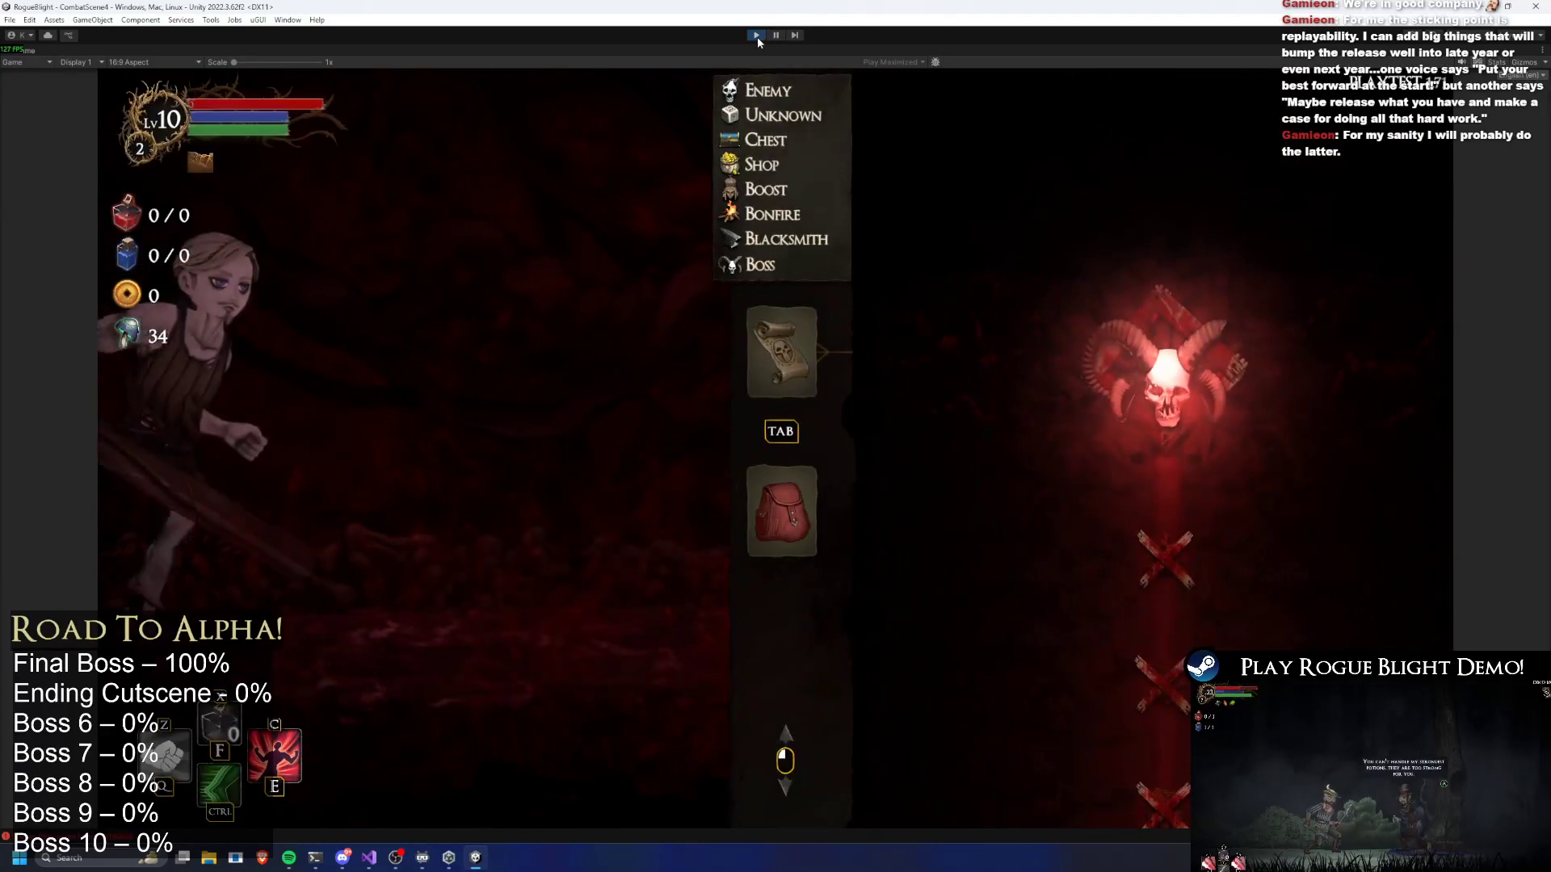
pyautogui.hotkey('ctrl', 'p')
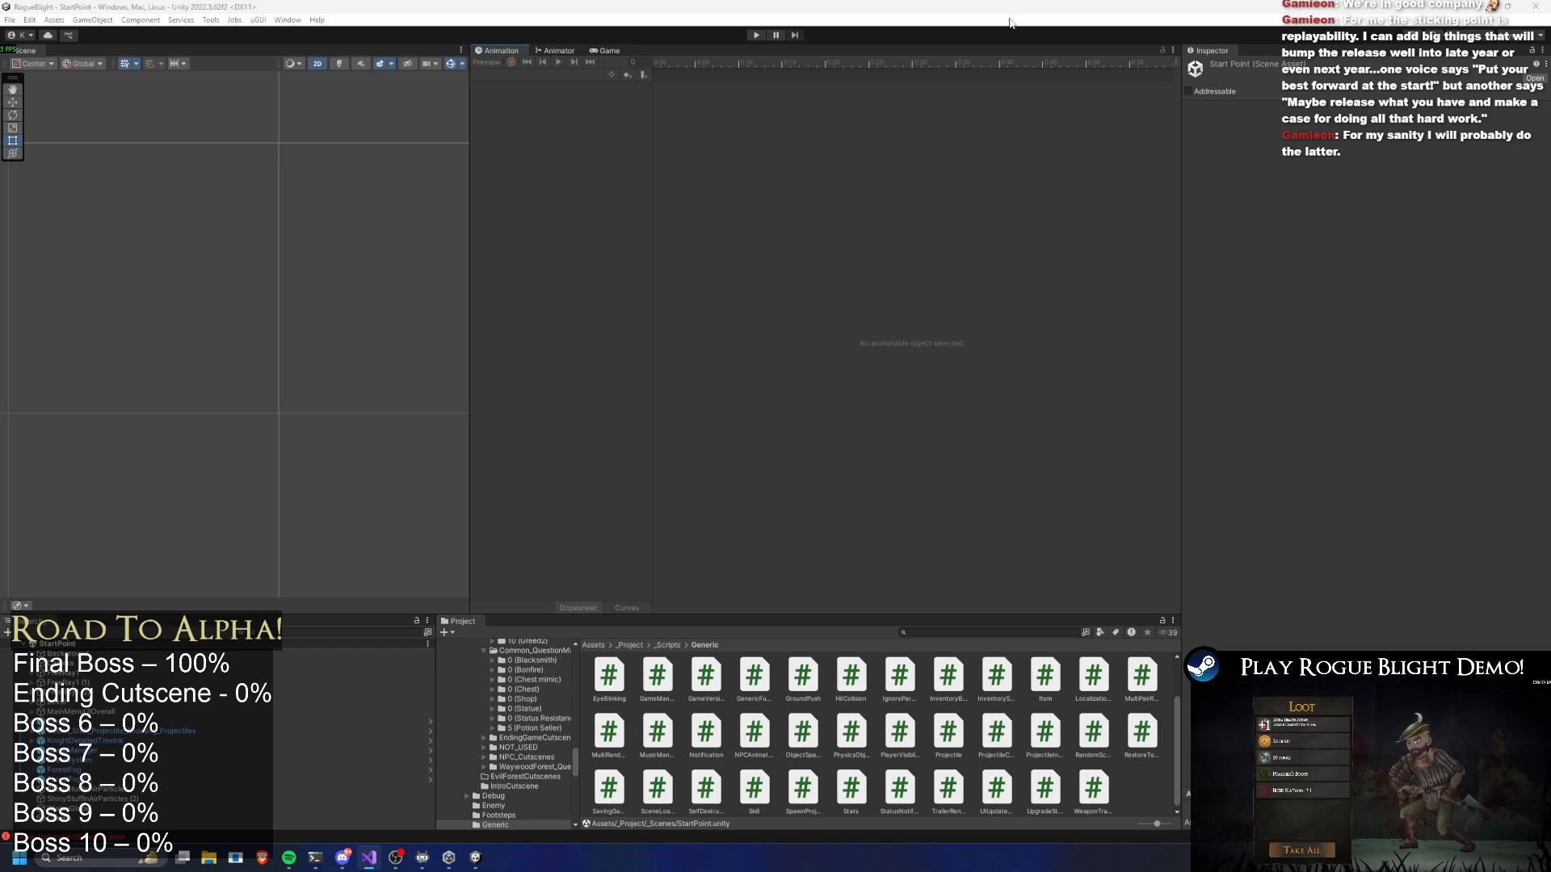
# Start Play mode again once the script changes have compiled
pyautogui.click(752, 34)
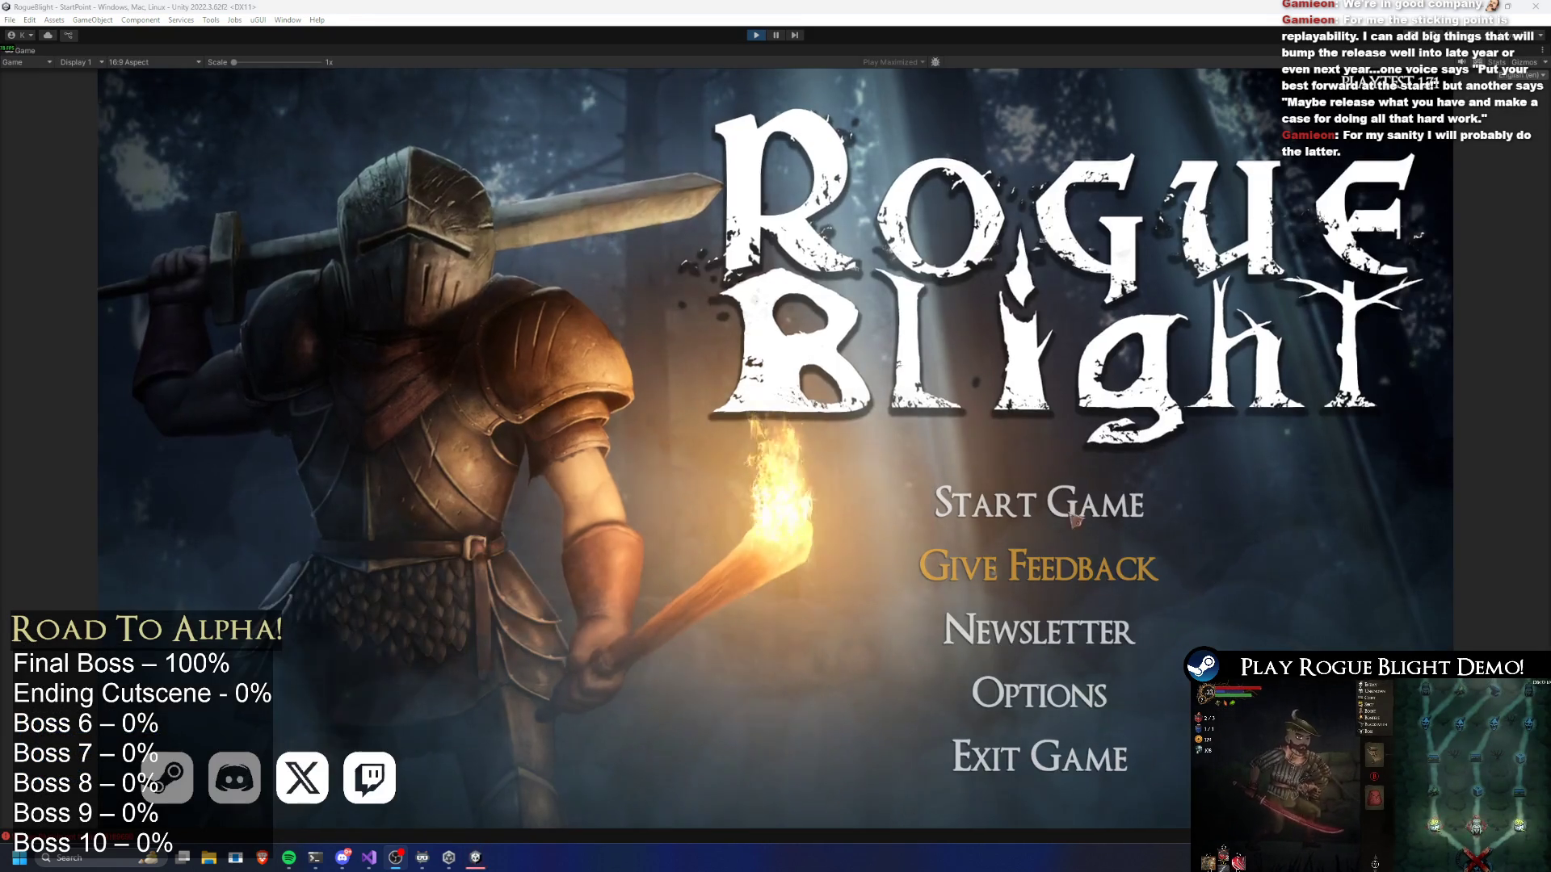
# Load the first save slot, abandon the run, and start Story Mode with the Wooden Sword
pyautogui.click(1074, 519)
pyautogui.click(1071, 521)
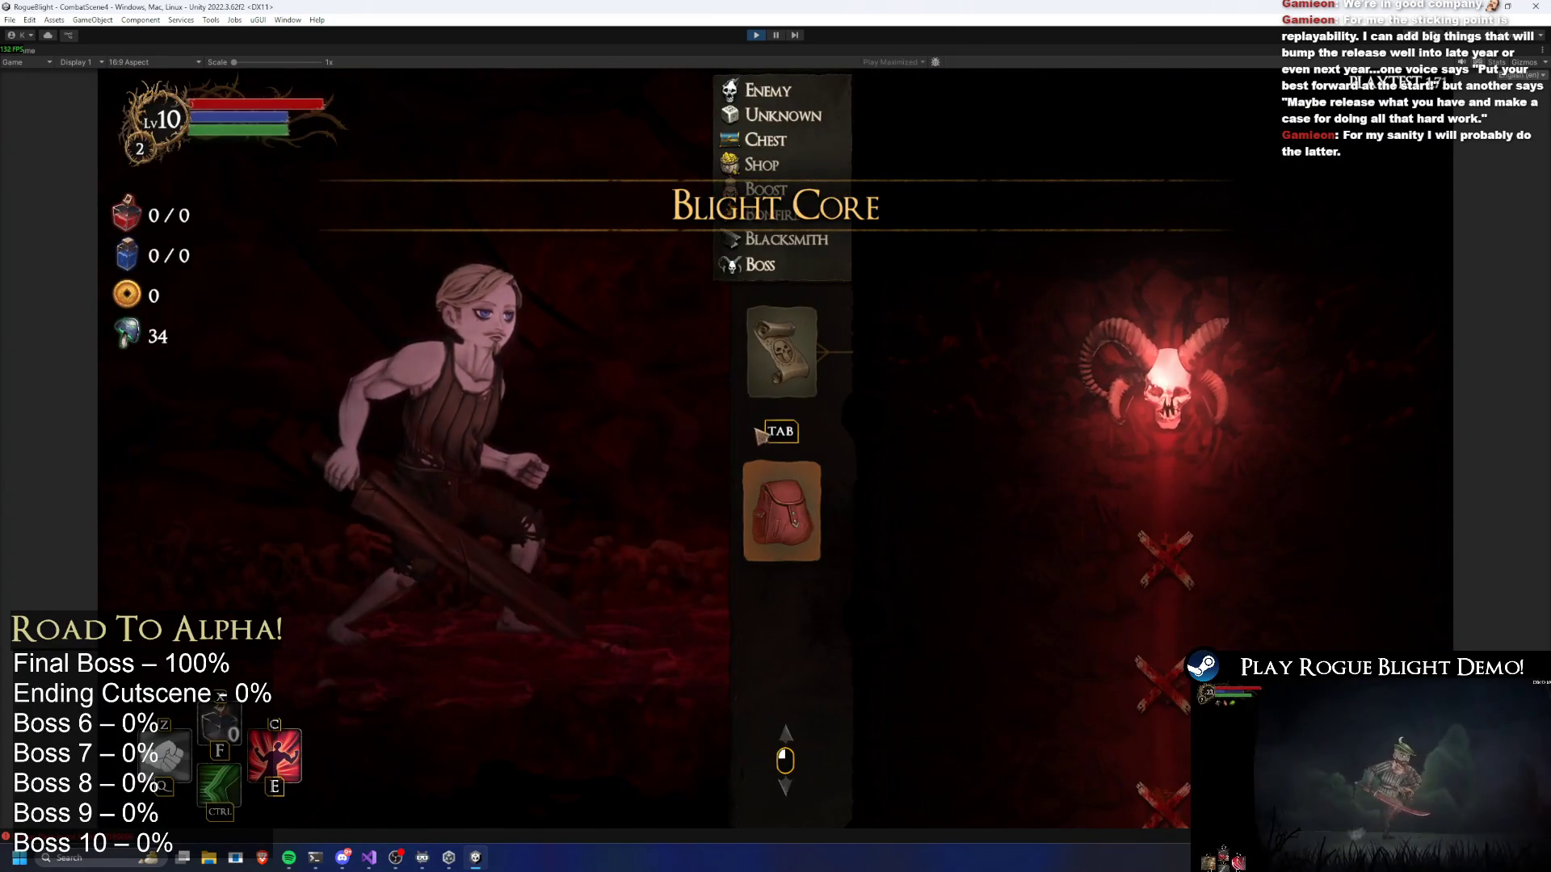
pyautogui.press('Escape')
pyautogui.click(808, 454)
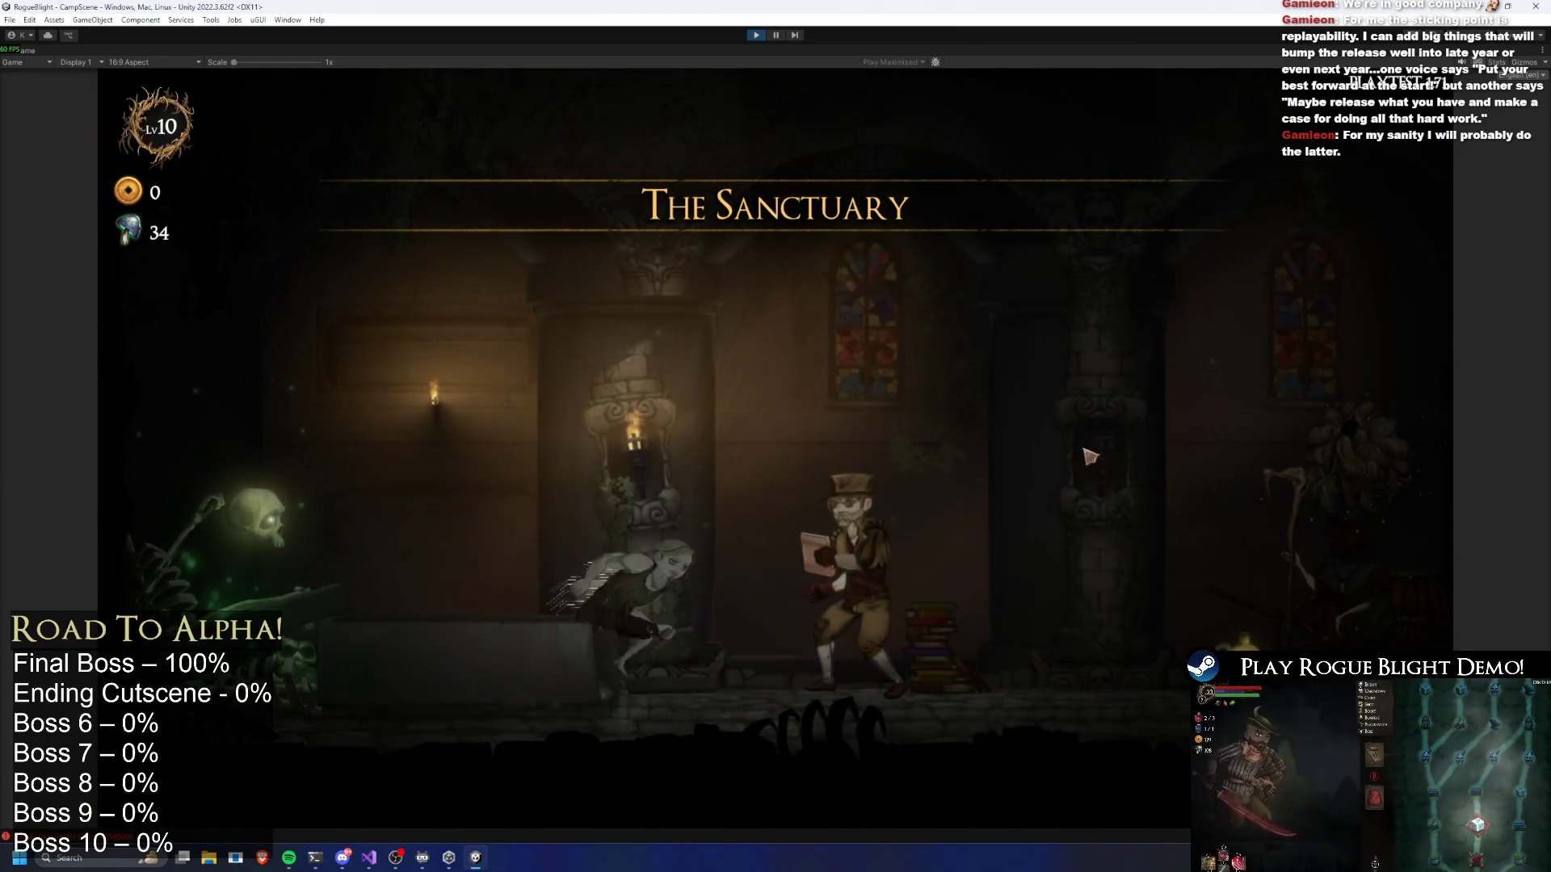
pyautogui.press('d')
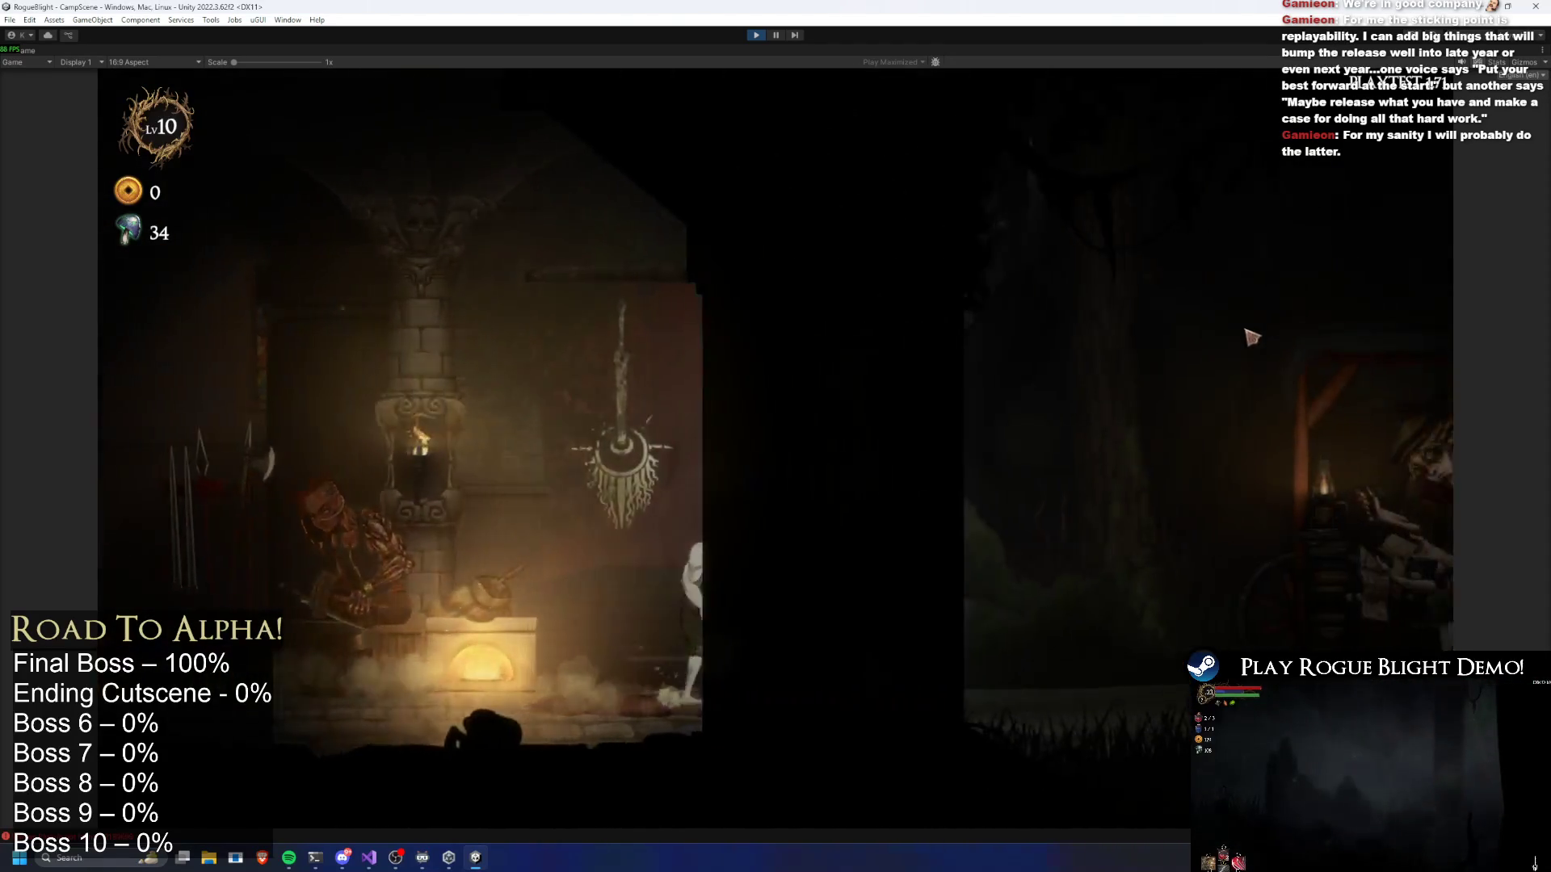
pyautogui.press('e')
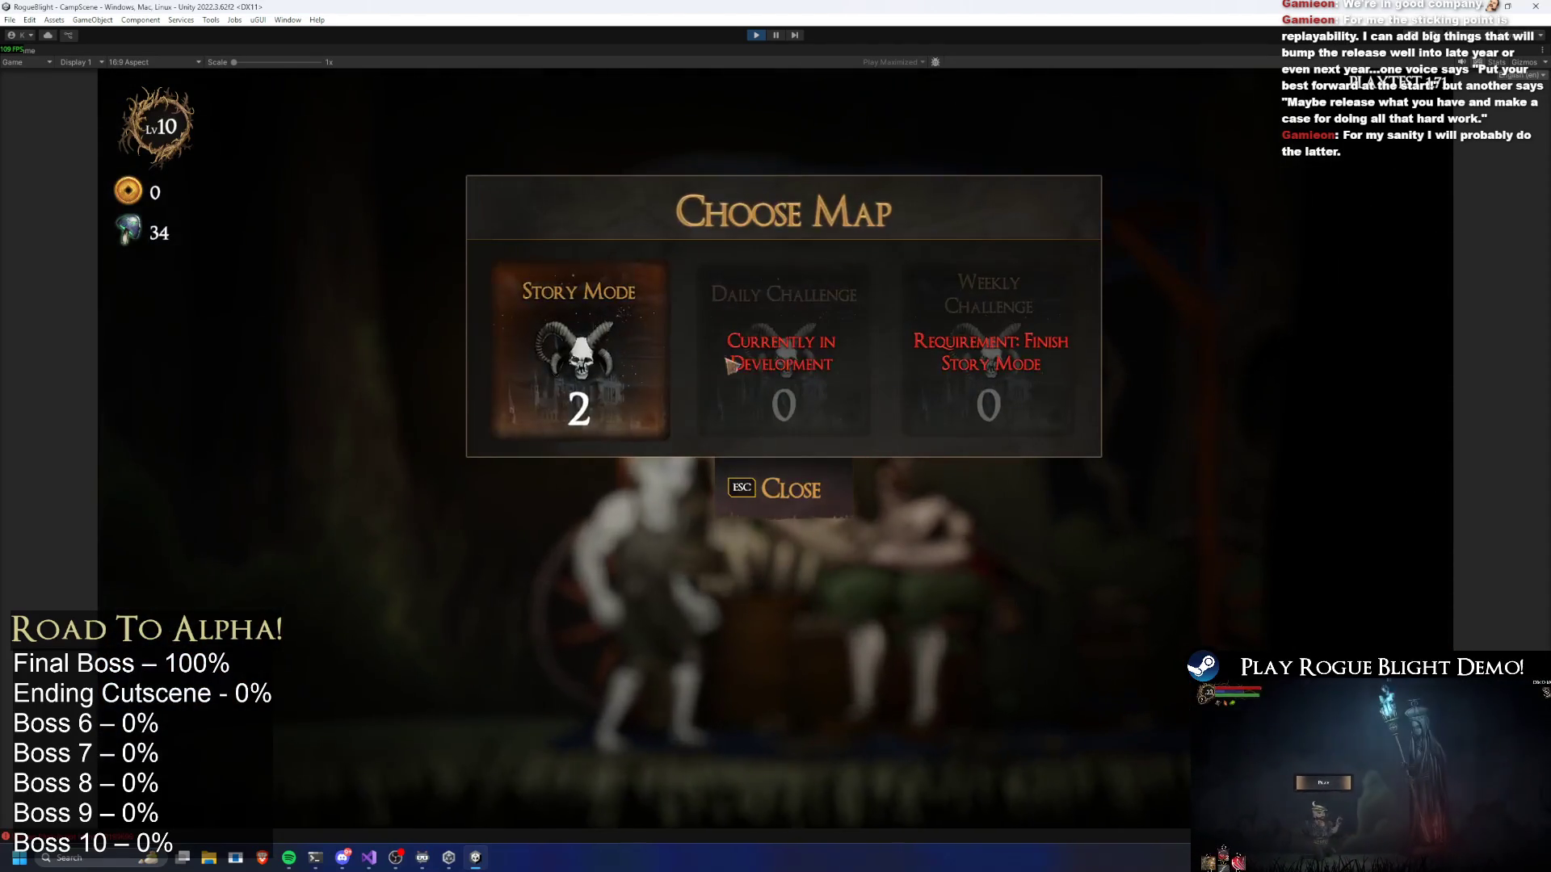
pyautogui.click(579, 348)
pyautogui.click(1002, 398)
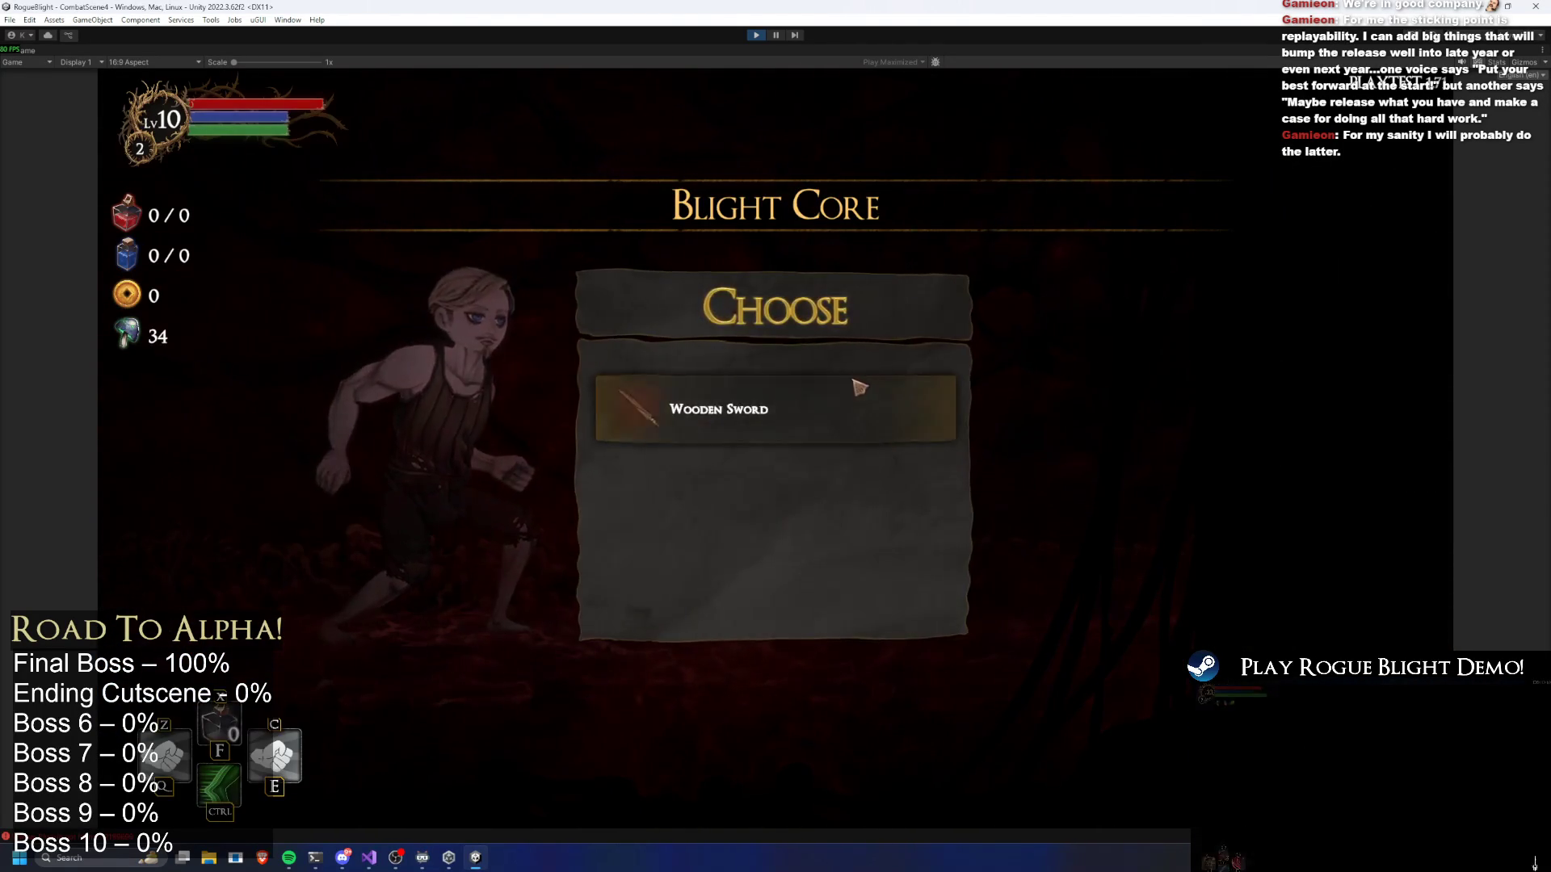
pyautogui.click(857, 387)
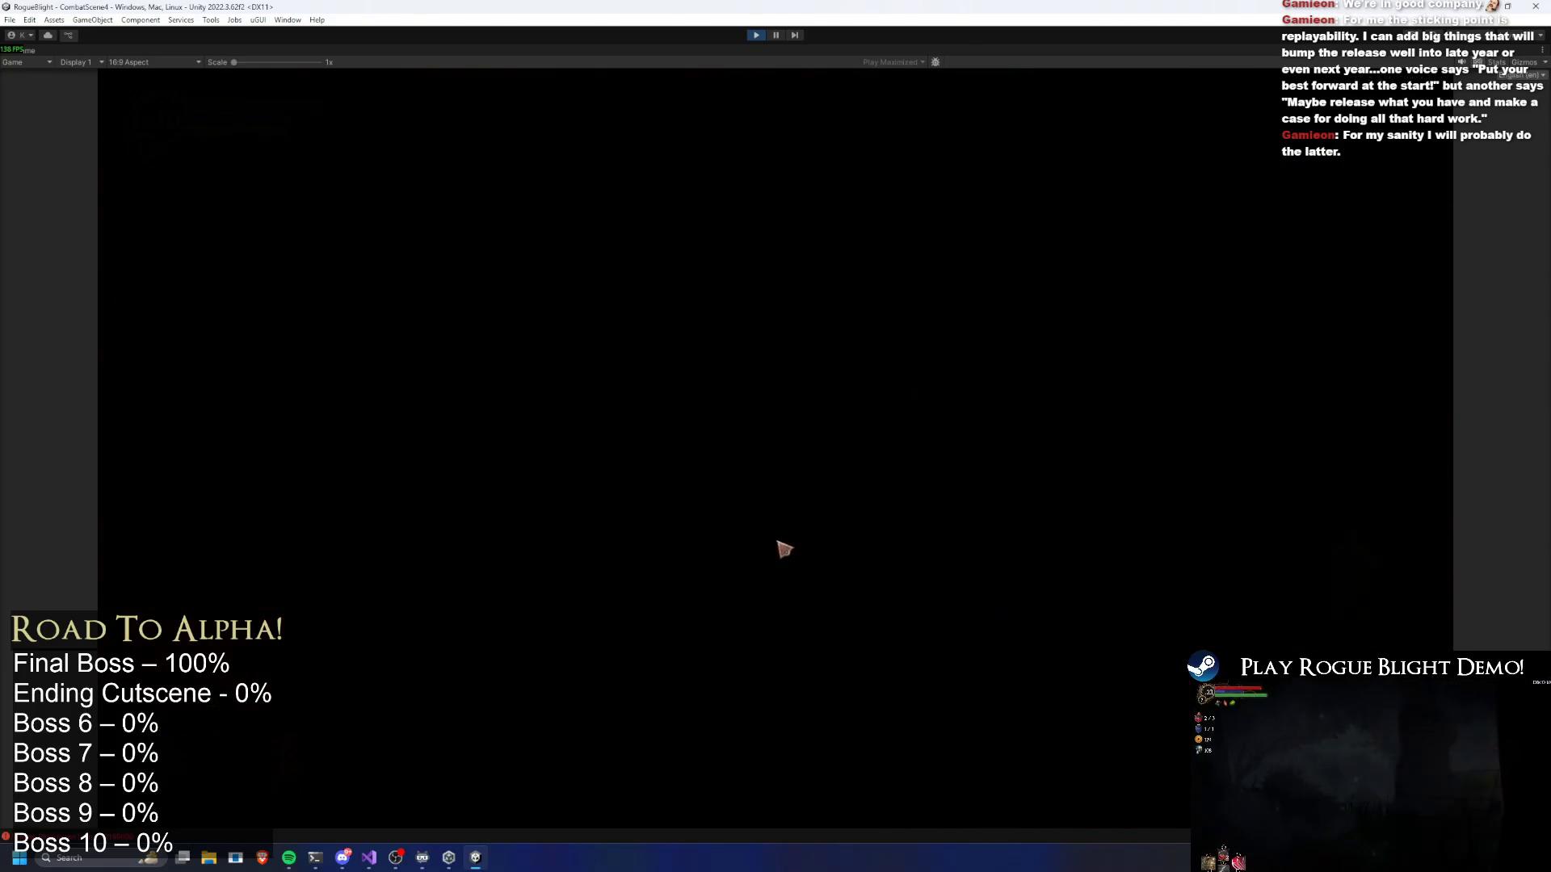
# Pass the dialogue, shop and blacksmith, take Swiftgrass Bundle, enter the boss room, then stop
pyautogui.click(1014, 659)
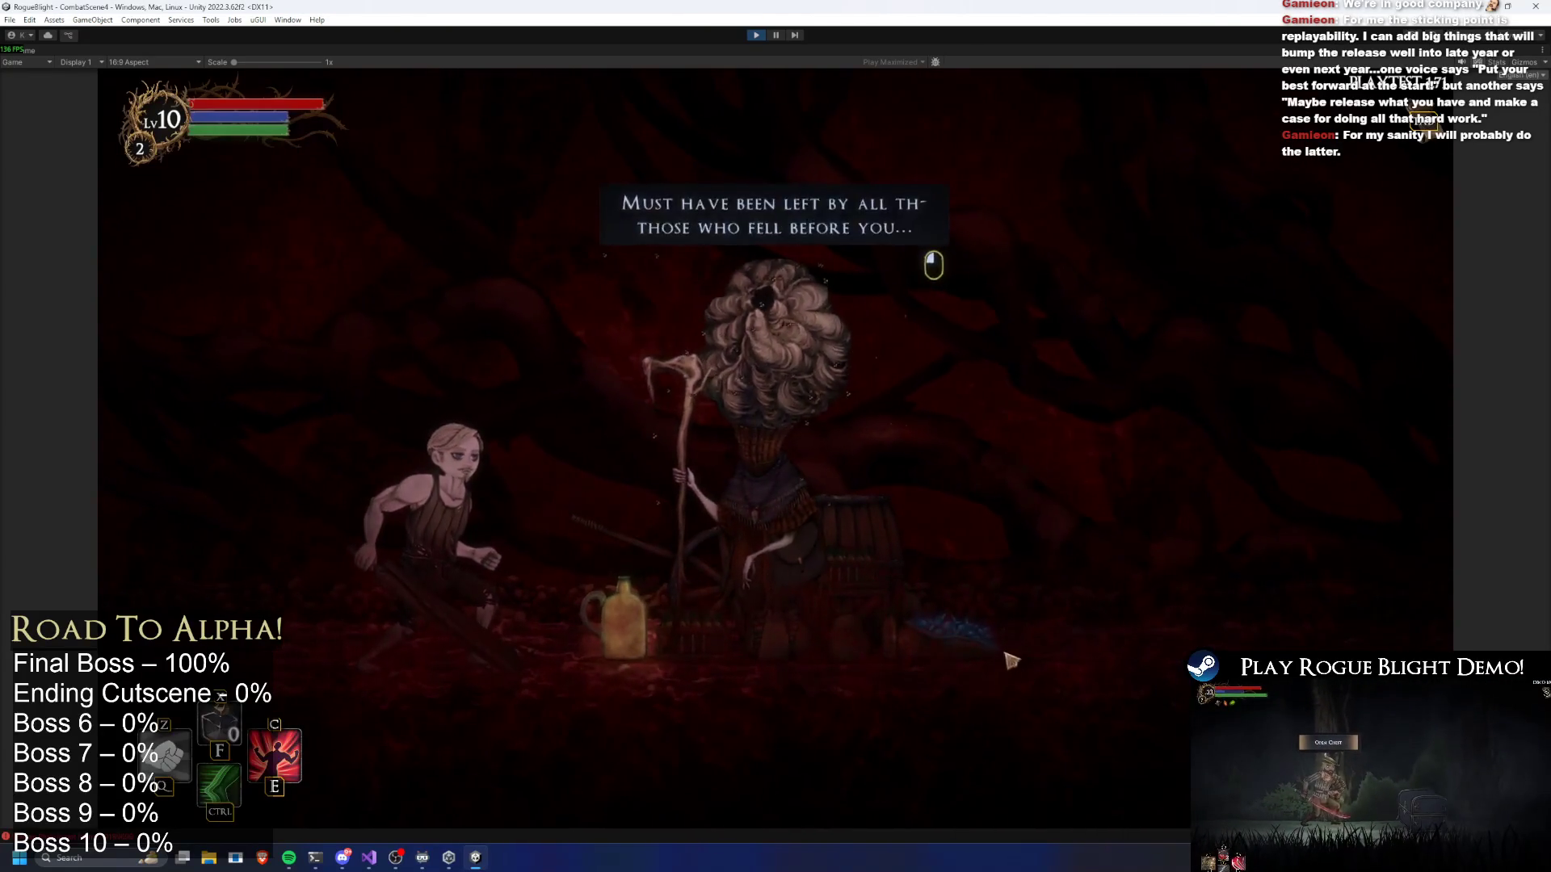
pyautogui.click(1015, 658)
pyautogui.click(987, 782)
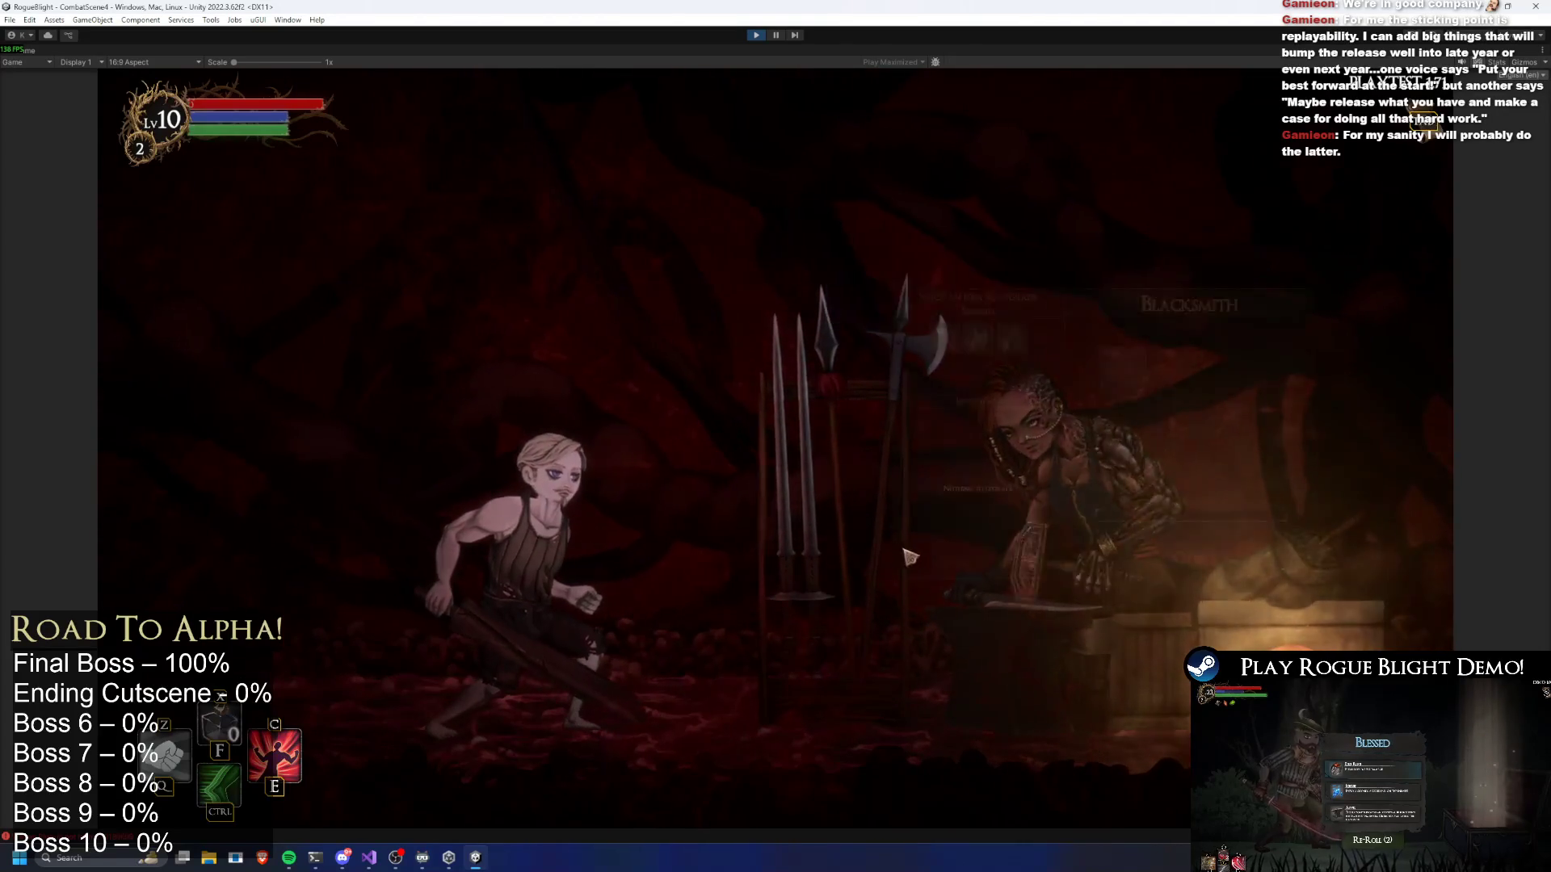
pyautogui.click(1186, 696)
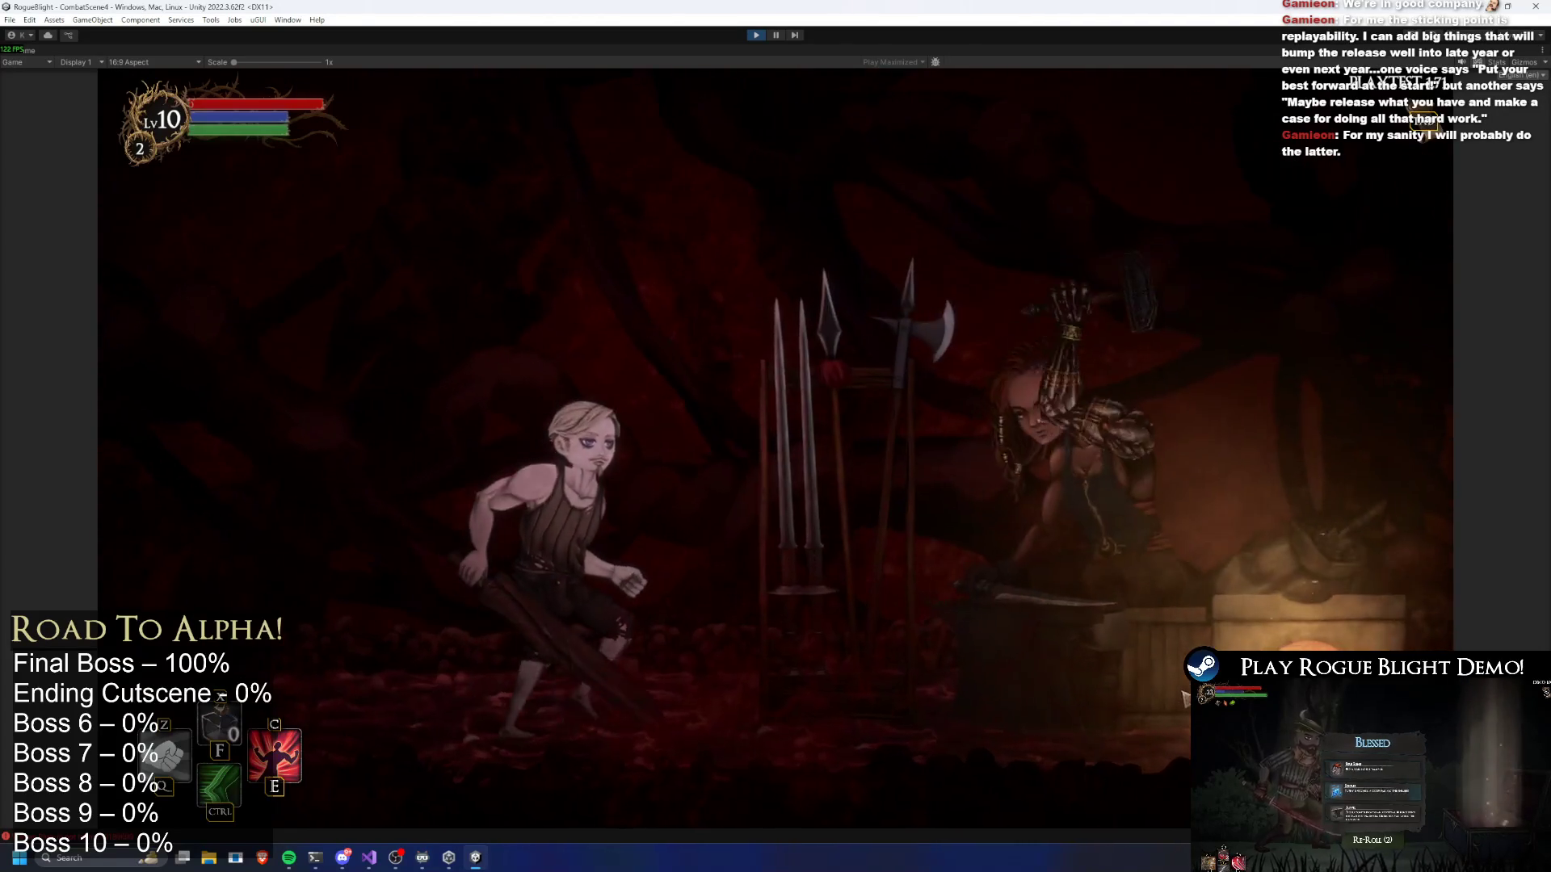
pyautogui.press('Tab')
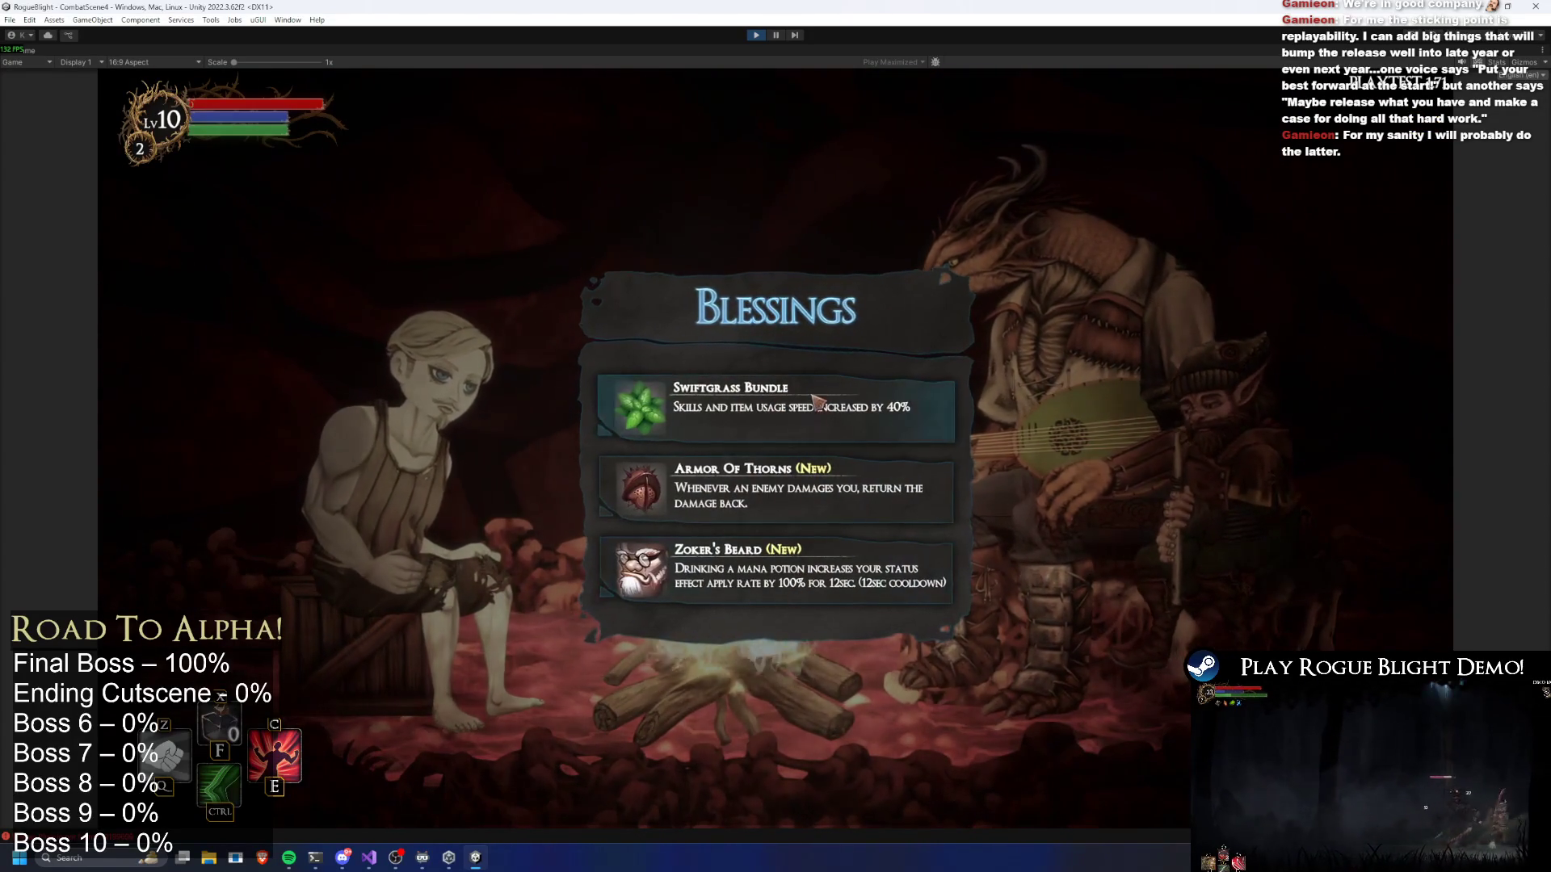
pyautogui.click(776, 408)
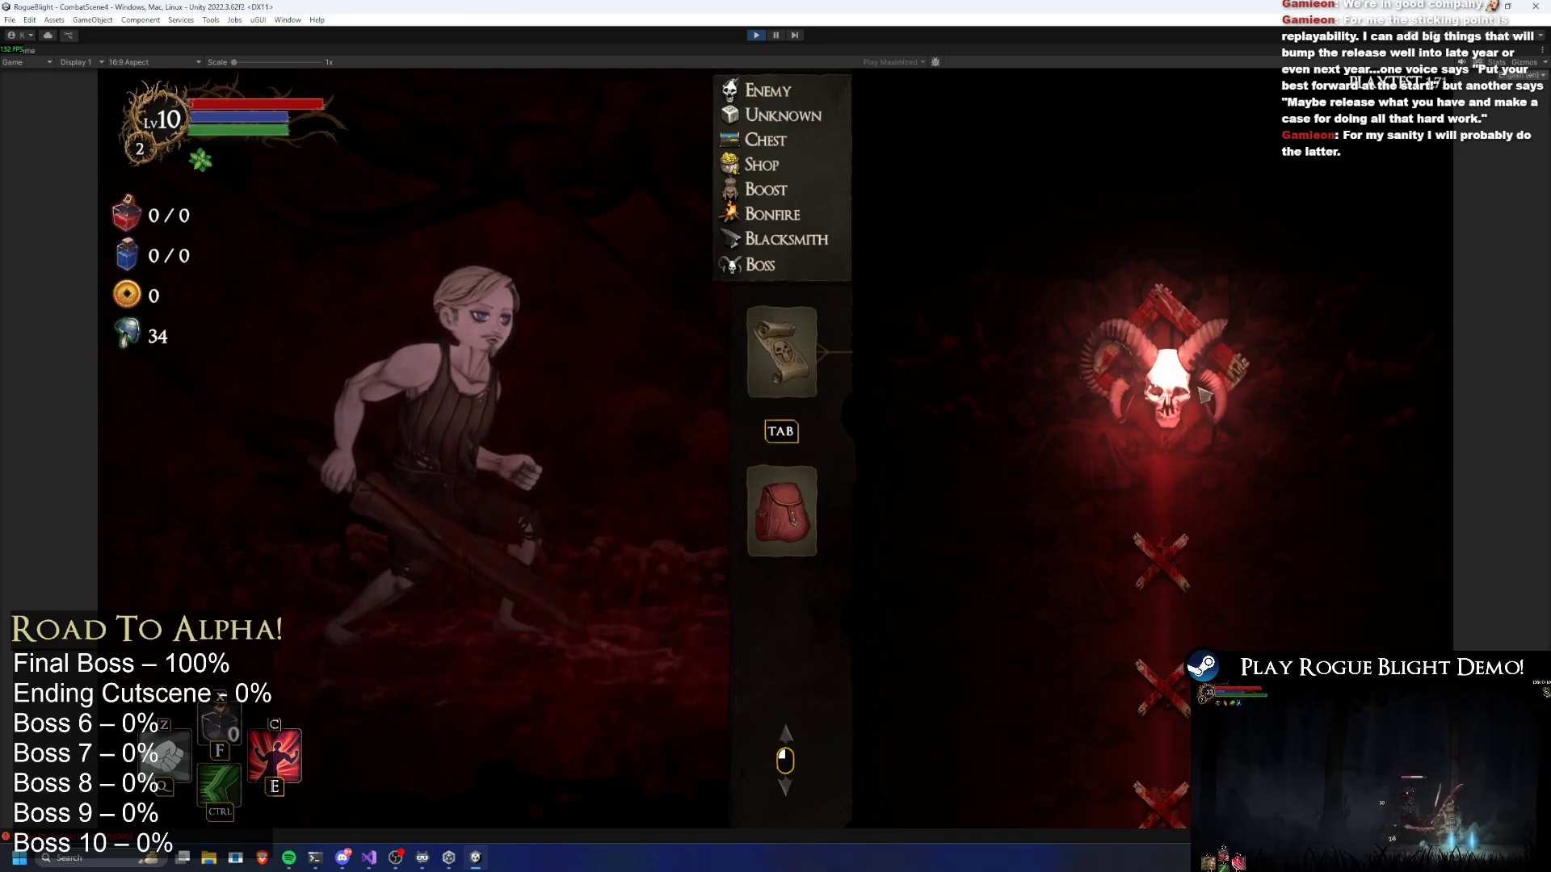
pyautogui.click(1181, 391)
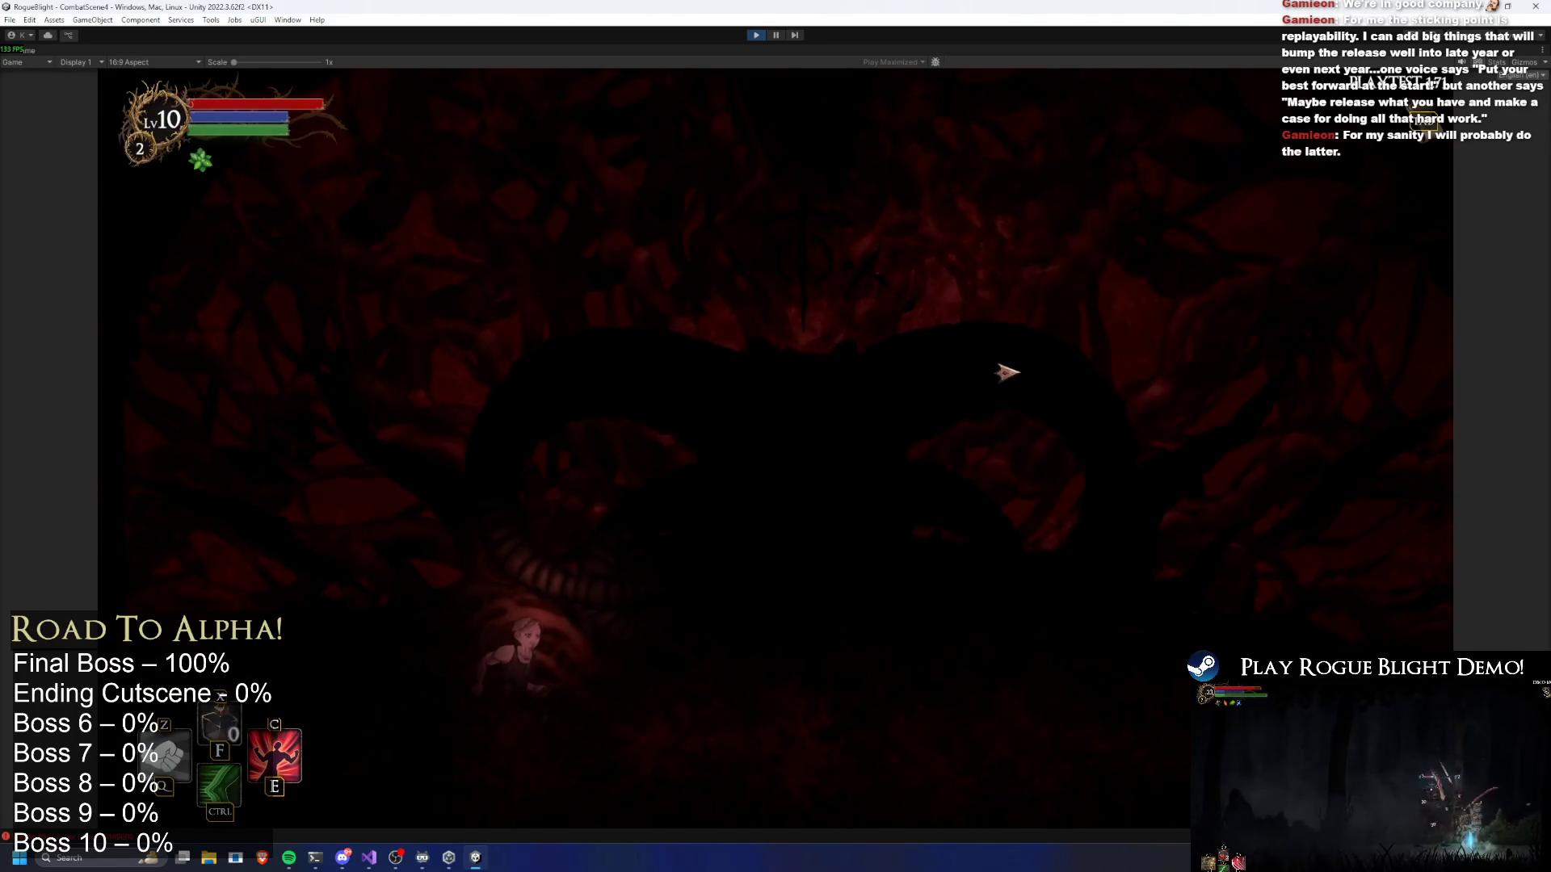
pyautogui.click(751, 34)
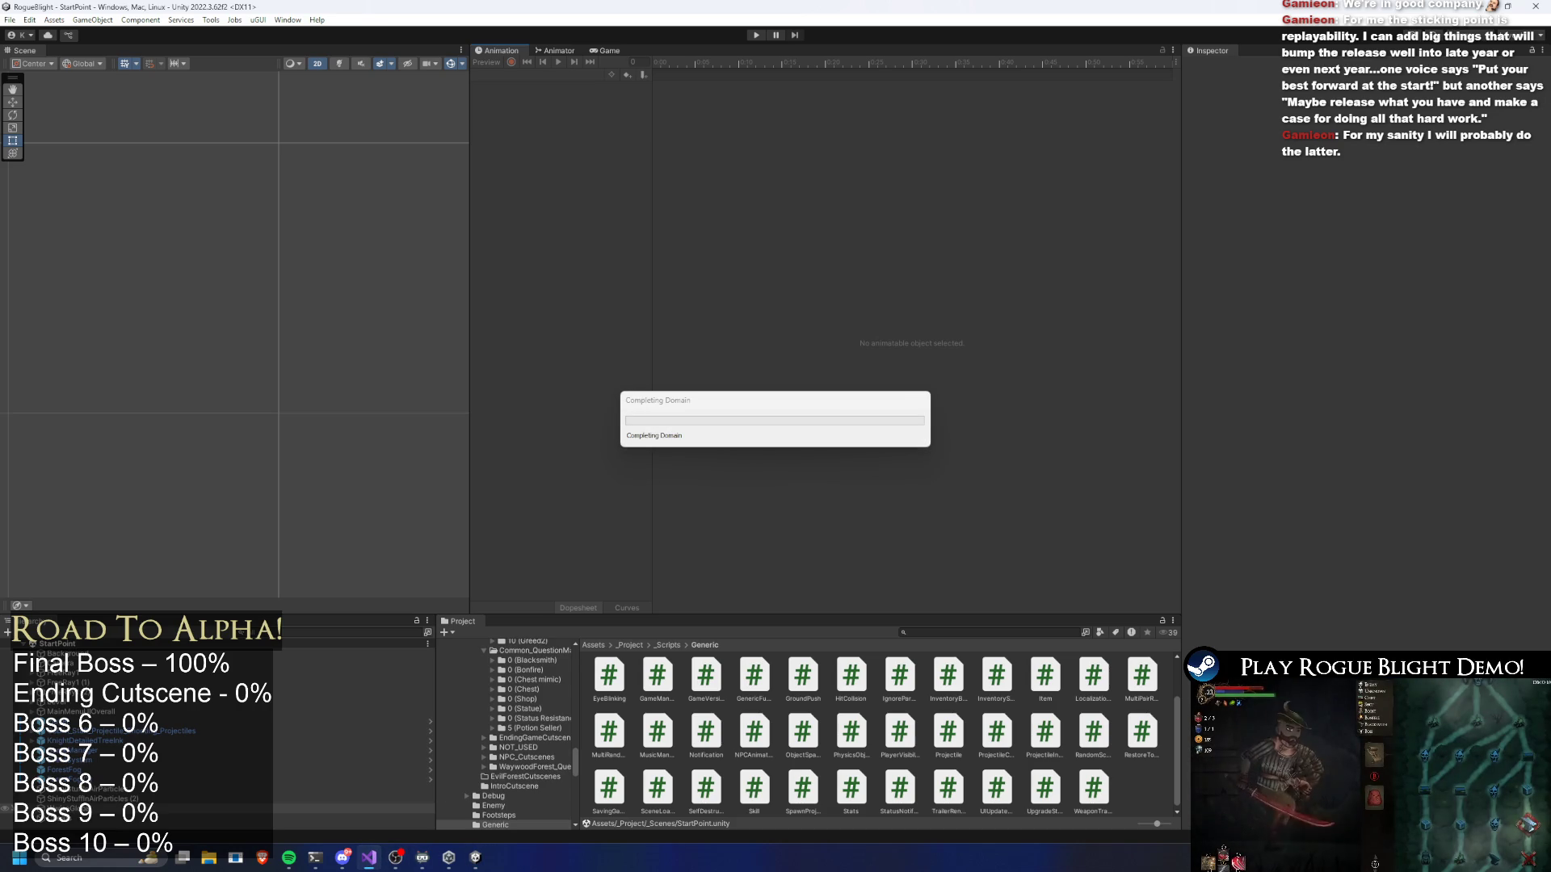
# Switch to Visual Studio to view the TODO.txt patch notes
pyautogui.click(370, 858)
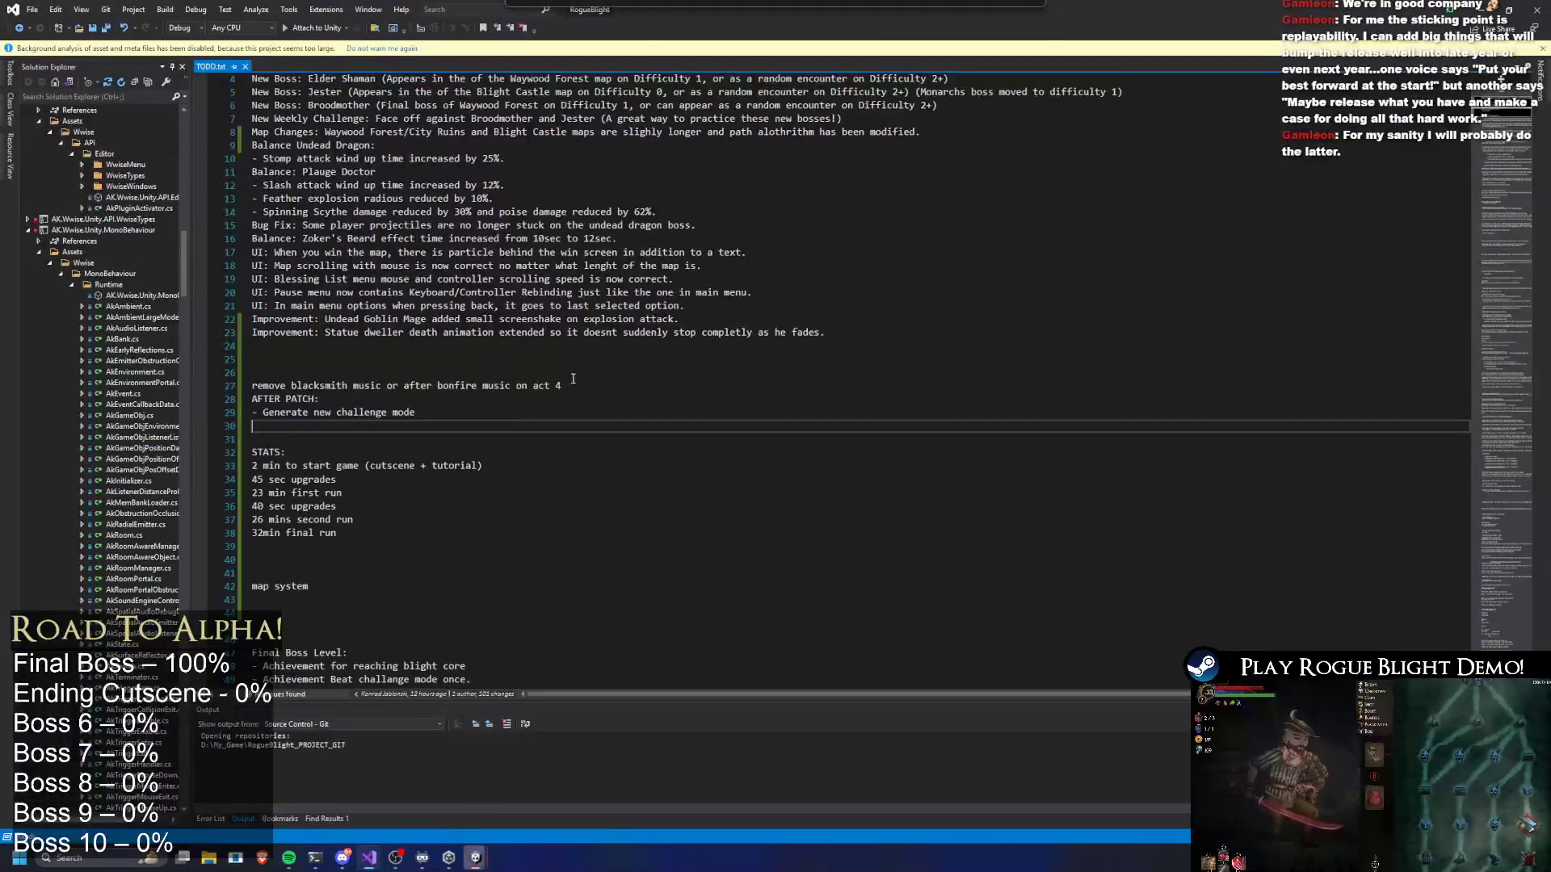
# Delete the 'remove blacksmith music' line and its leftover blank line
pyautogui.press('Delete')
pyautogui.hotkey('ctrl', 'x')
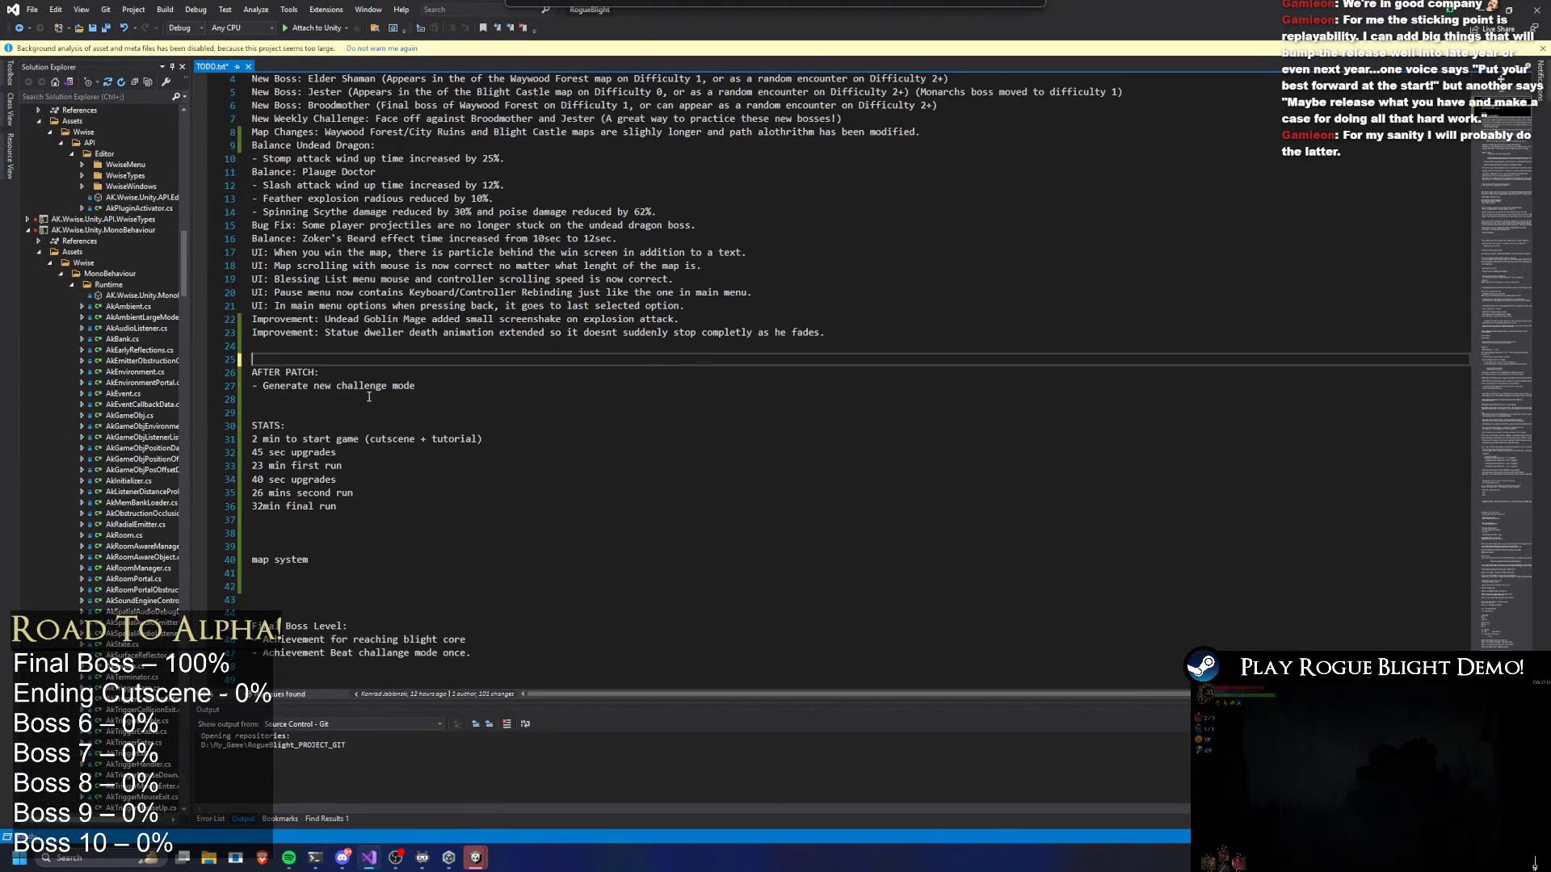
pyautogui.press('Down')
pyautogui.press('Down')
pyautogui.press('BackSpace')
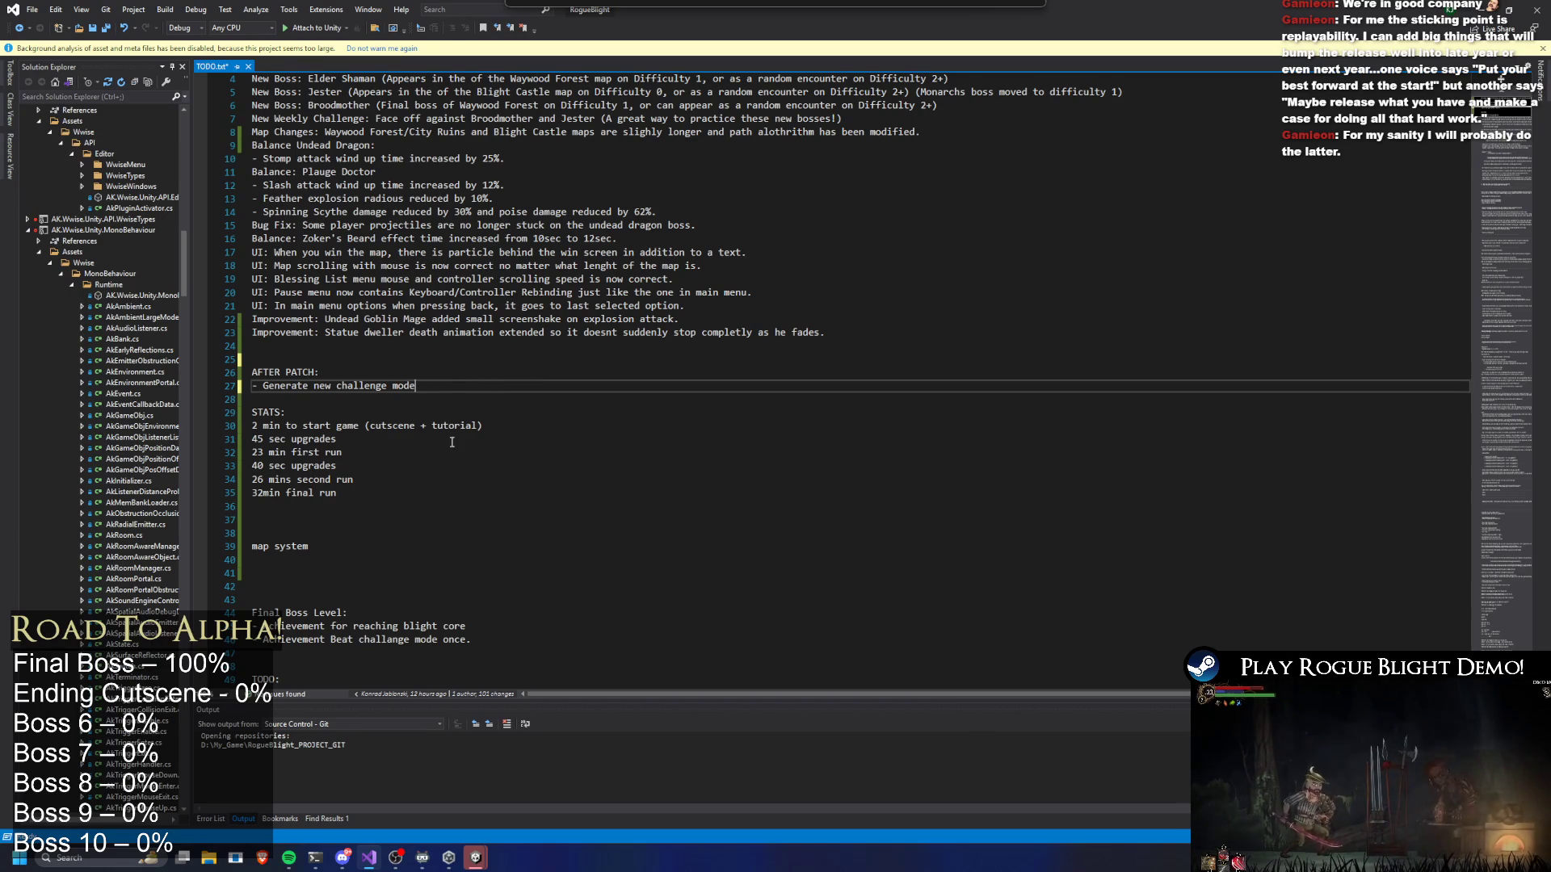
# Remove the surplus blank lines between the stats and 'map system'
pyautogui.scroll(-2, 396, 501)
pyautogui.press('Up')
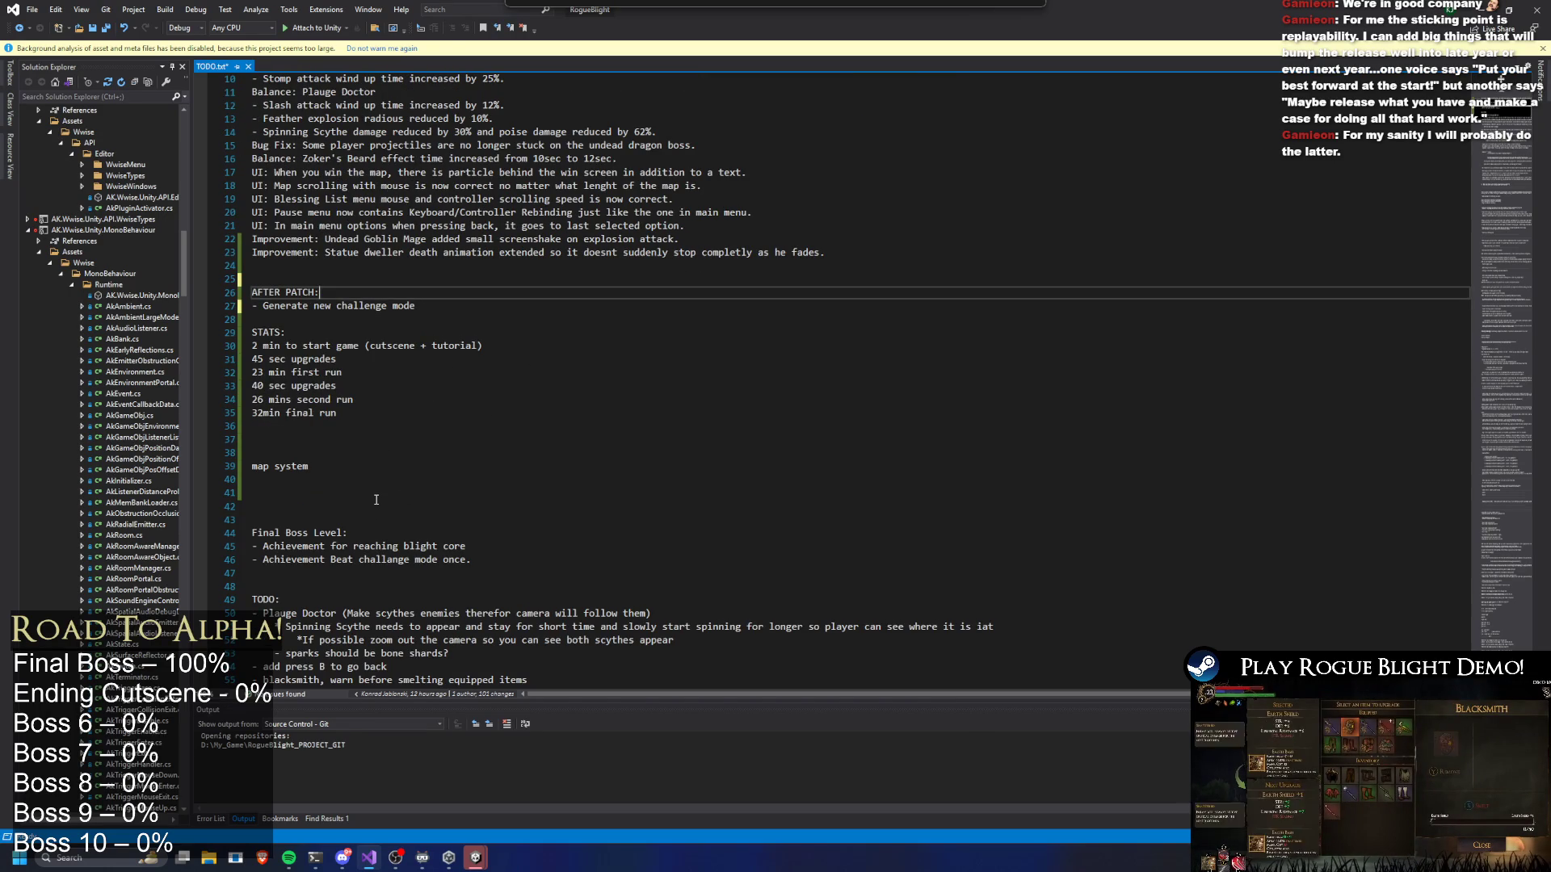
pyautogui.click(335, 425)
pyautogui.press('Delete')
pyautogui.press('Delete')
pyautogui.press('Up')
pyautogui.press('Up')
pyautogui.press('Up')
# Start a game, abandon the run, and launch Story Mode at difficulty 2 from the cart
pyautogui.click(476, 857)
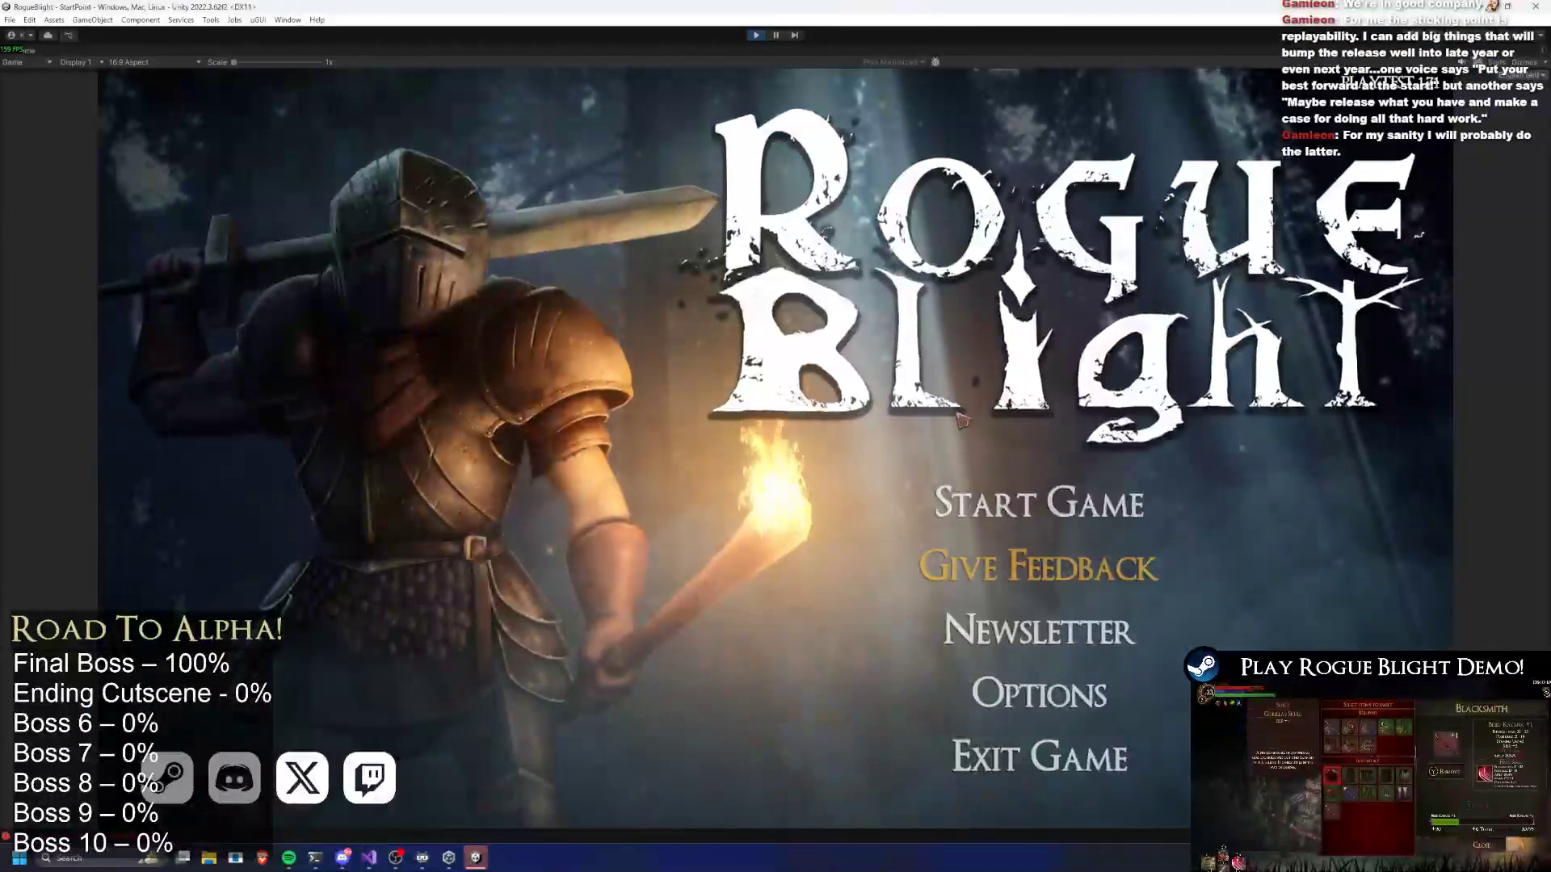
pyautogui.click(1074, 495)
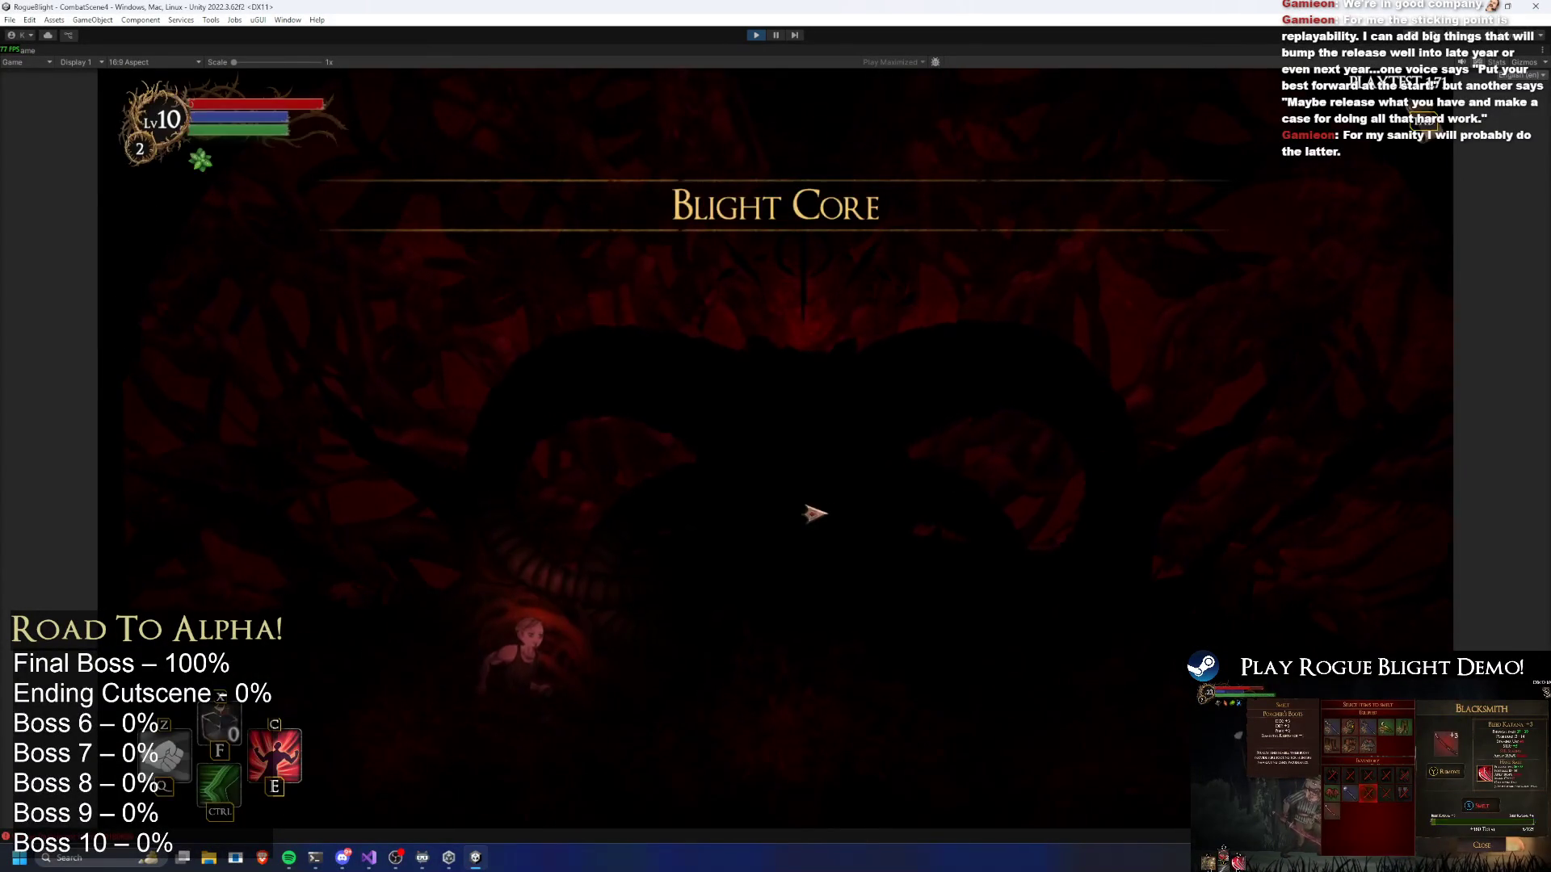
pyautogui.press('Escape')
pyautogui.click(800, 482)
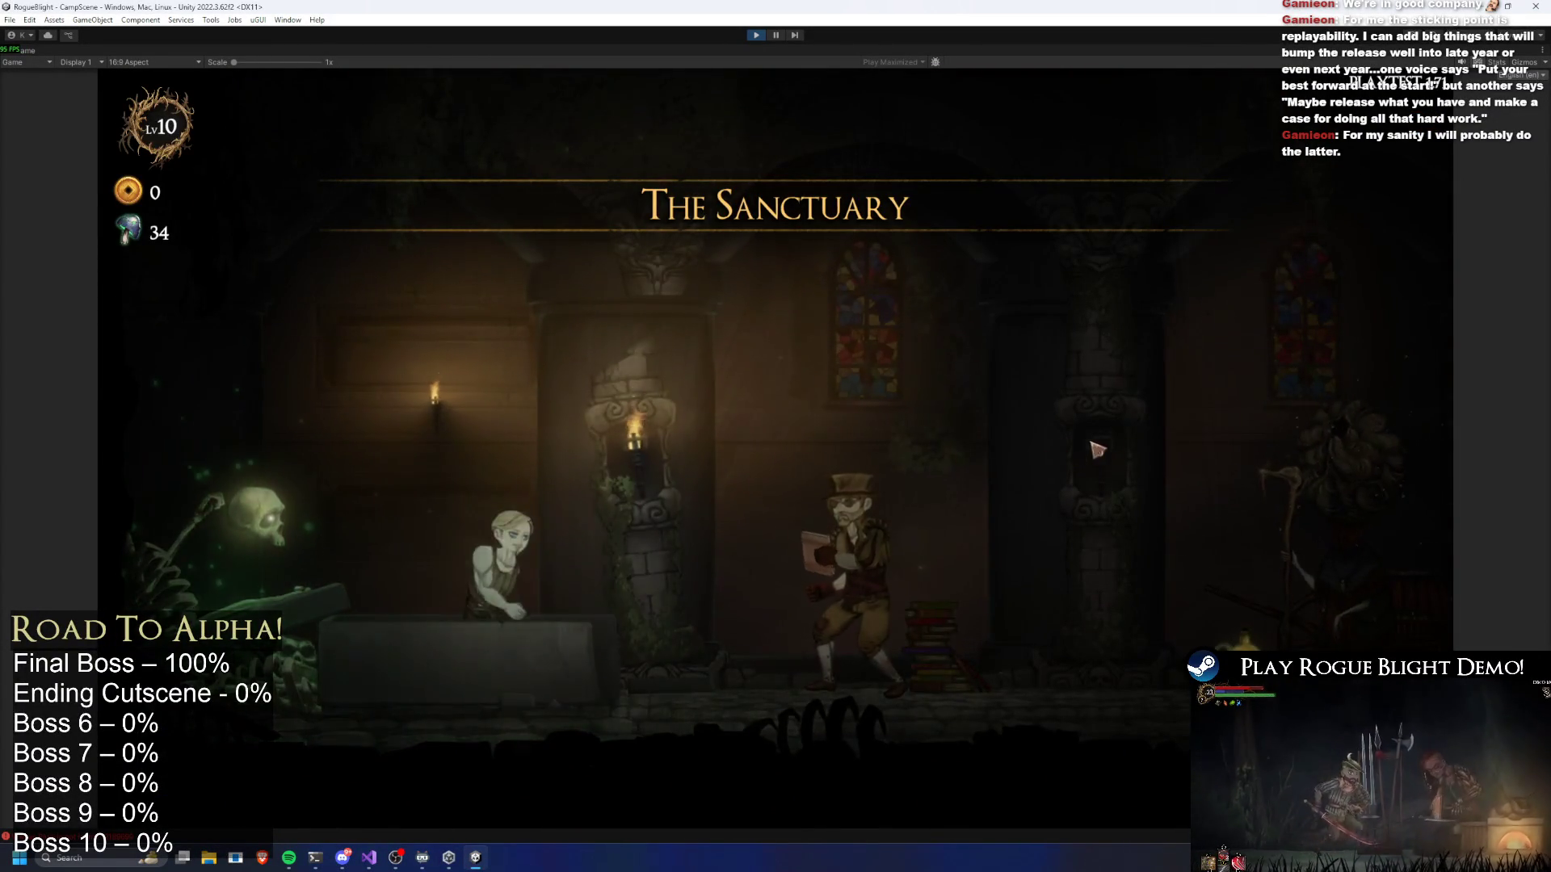
pyautogui.press('d')
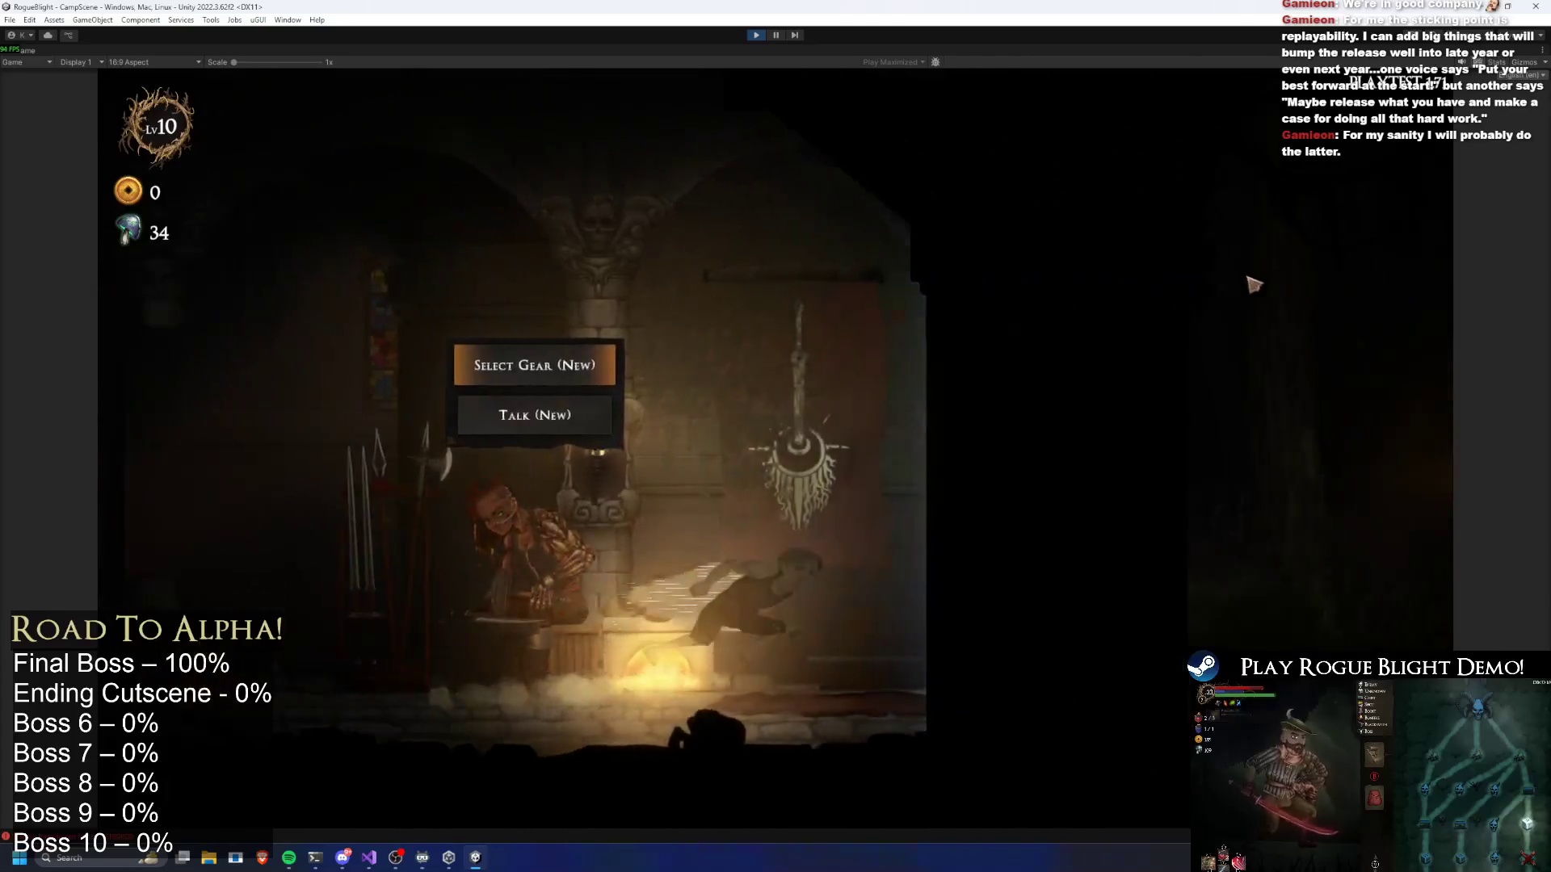
pyautogui.press('e')
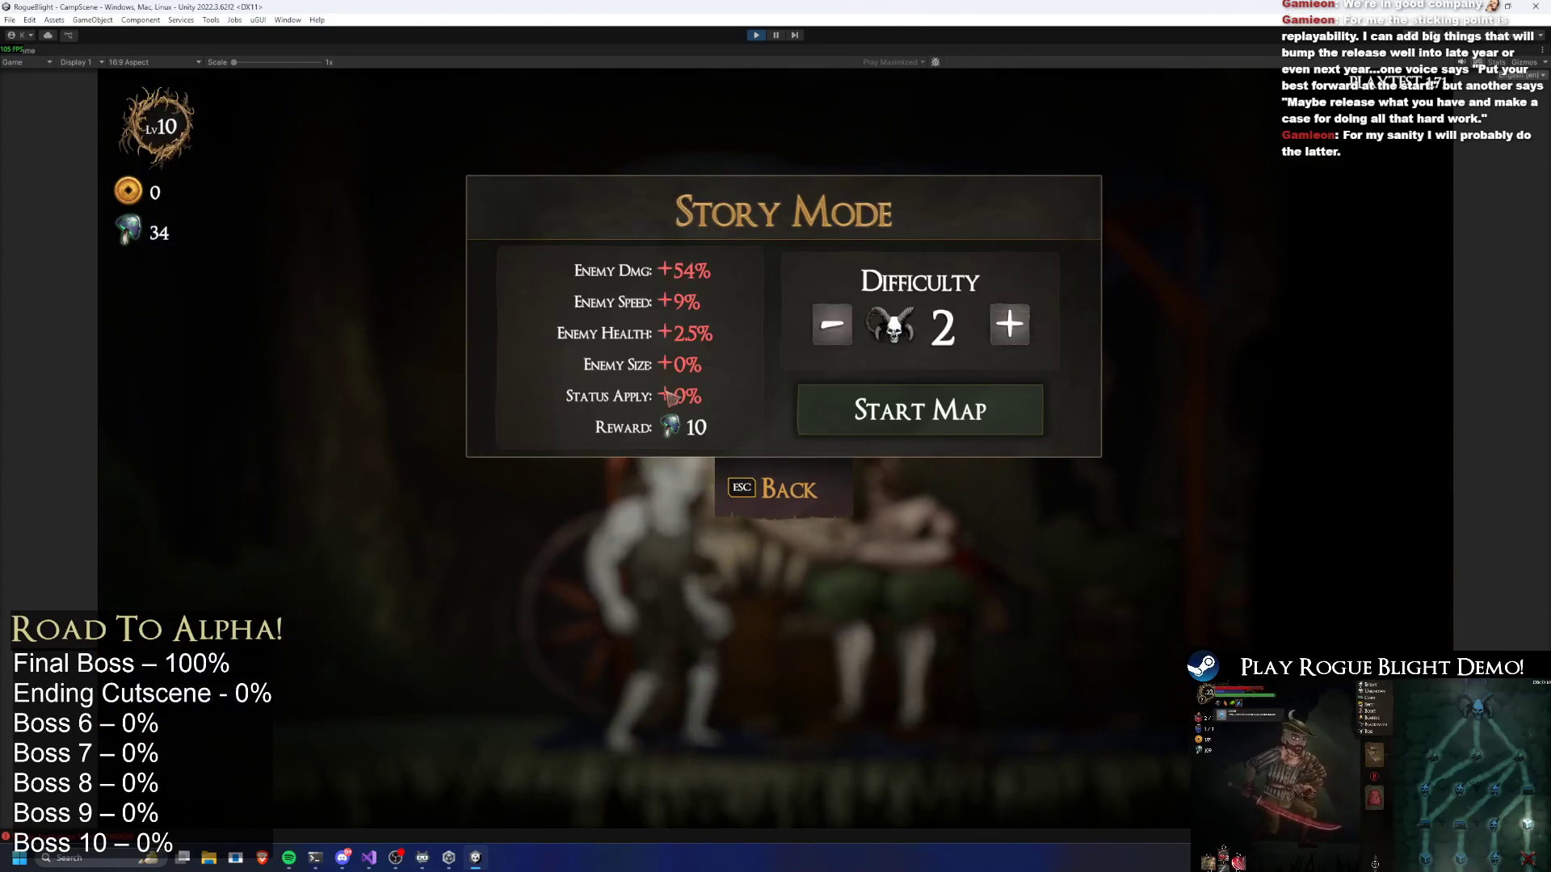
pyautogui.click(896, 421)
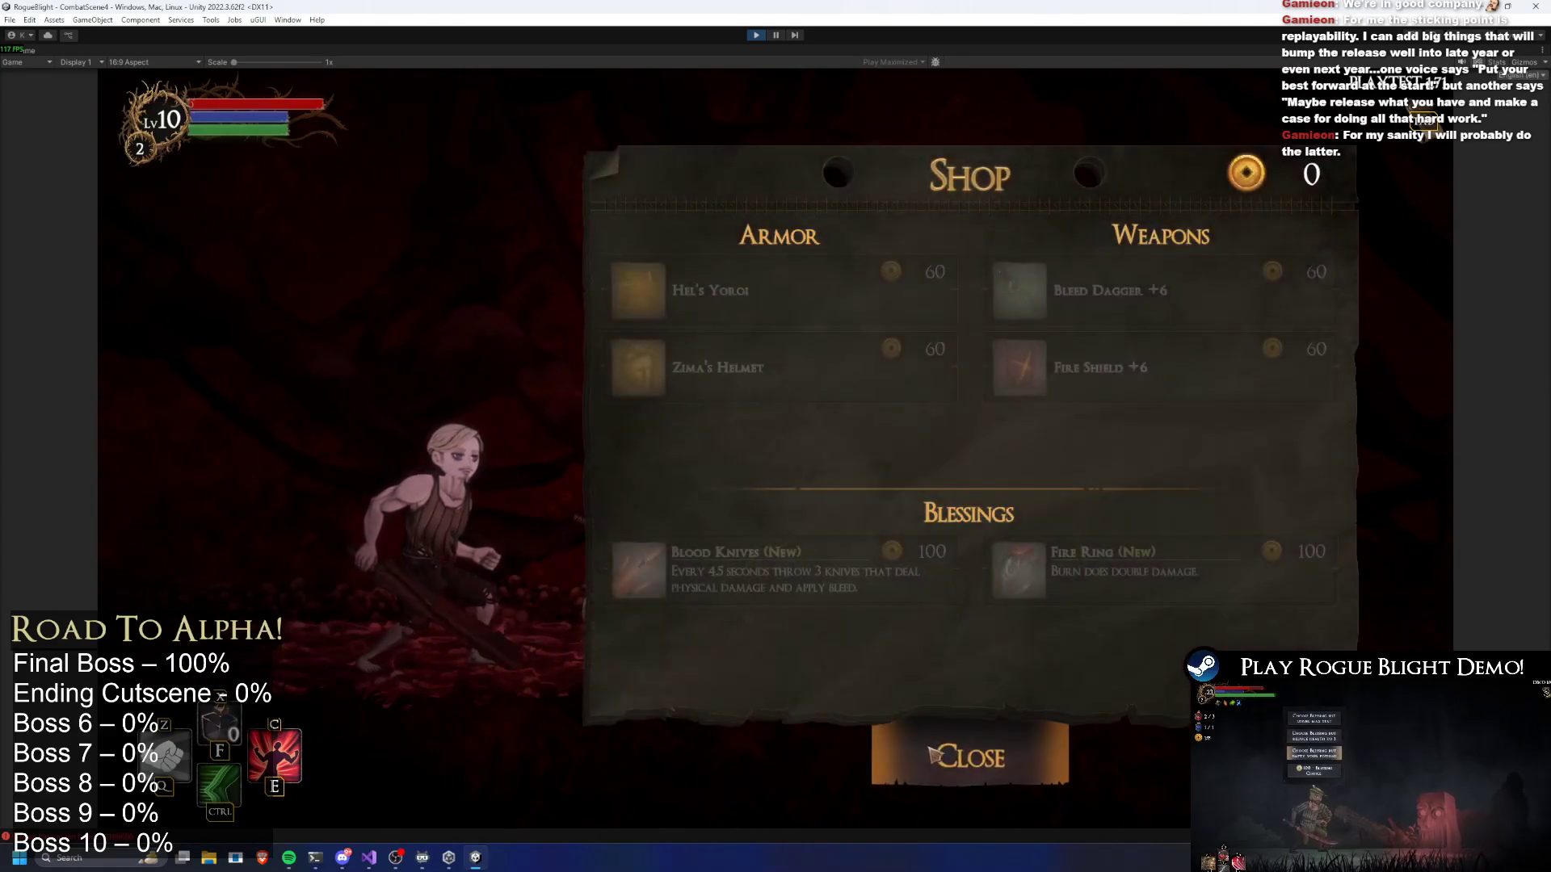
# Pass the shop and blacksmith, reach the bonfire, and take the bard's third blessing
pyautogui.press('Escape')
pyautogui.press('Tab')
pyautogui.press('Tab')
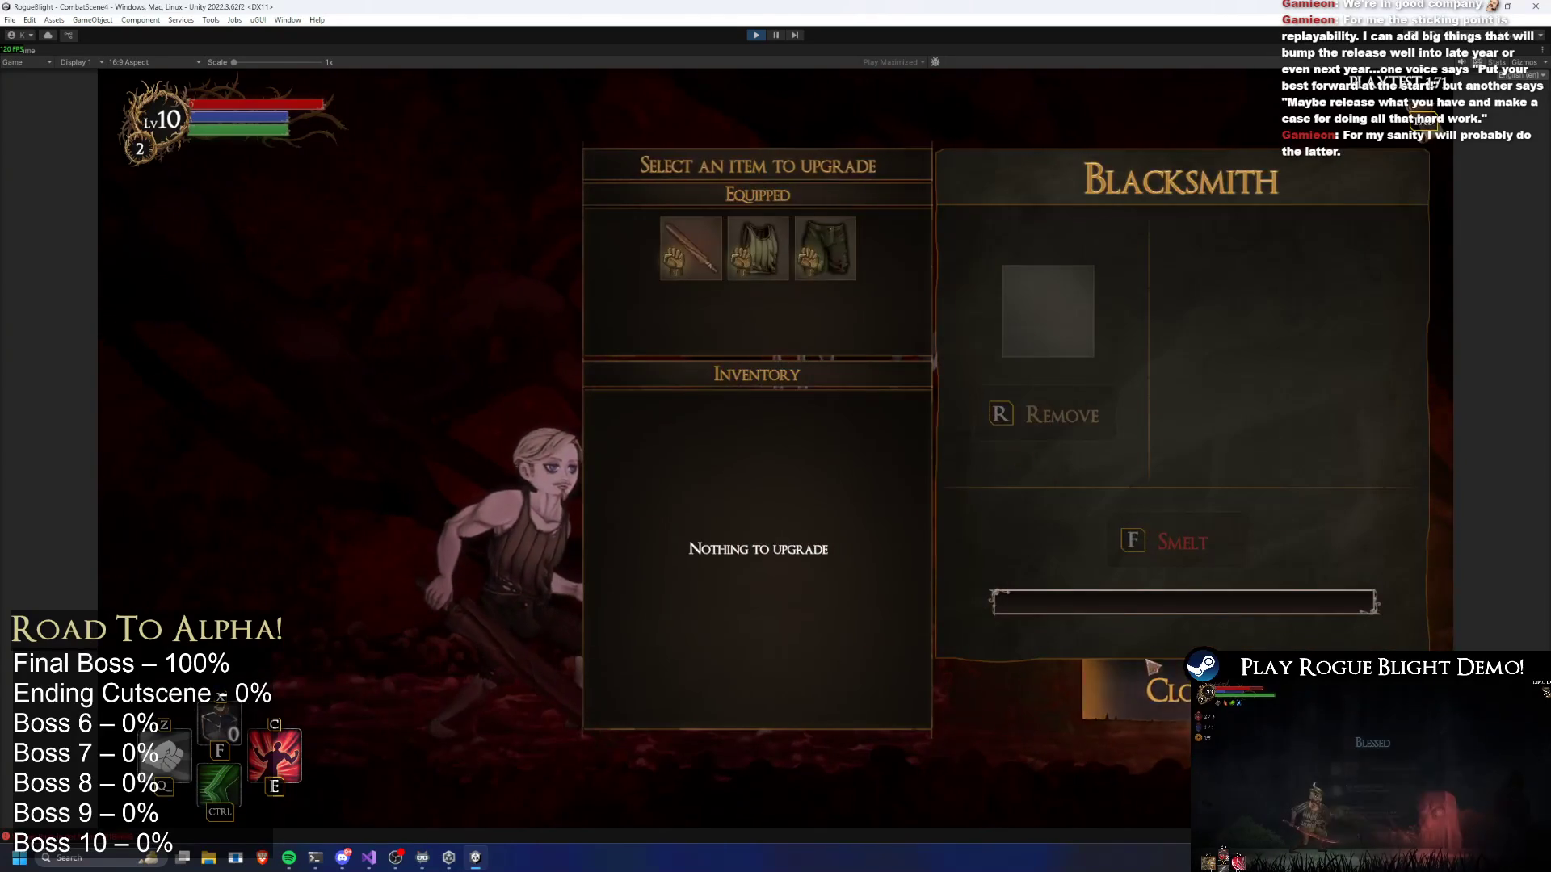
pyautogui.click(1147, 689)
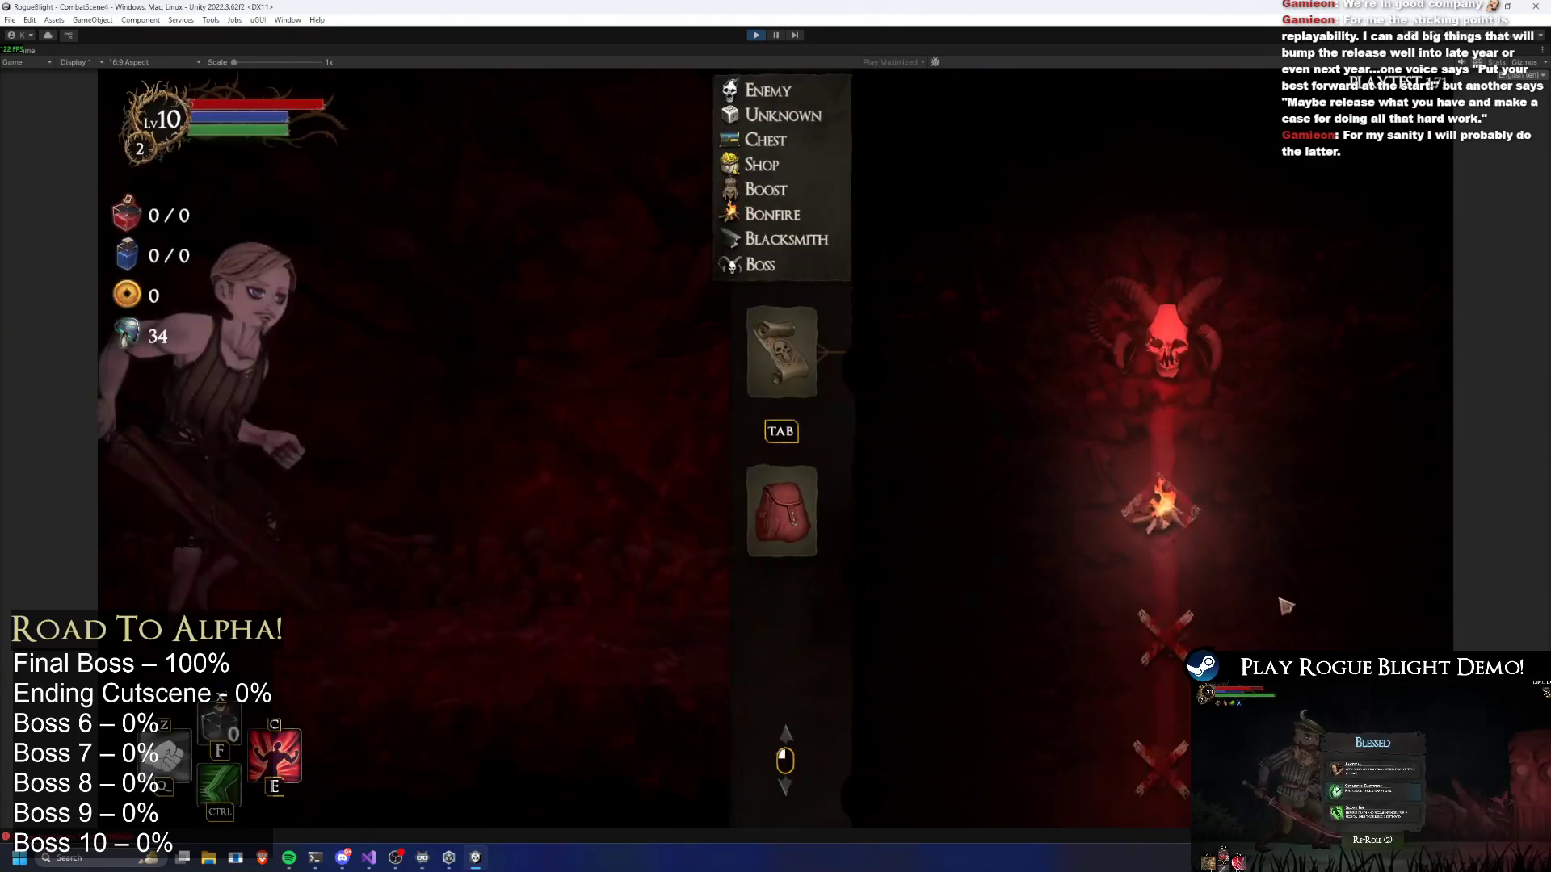
pyautogui.click(1200, 509)
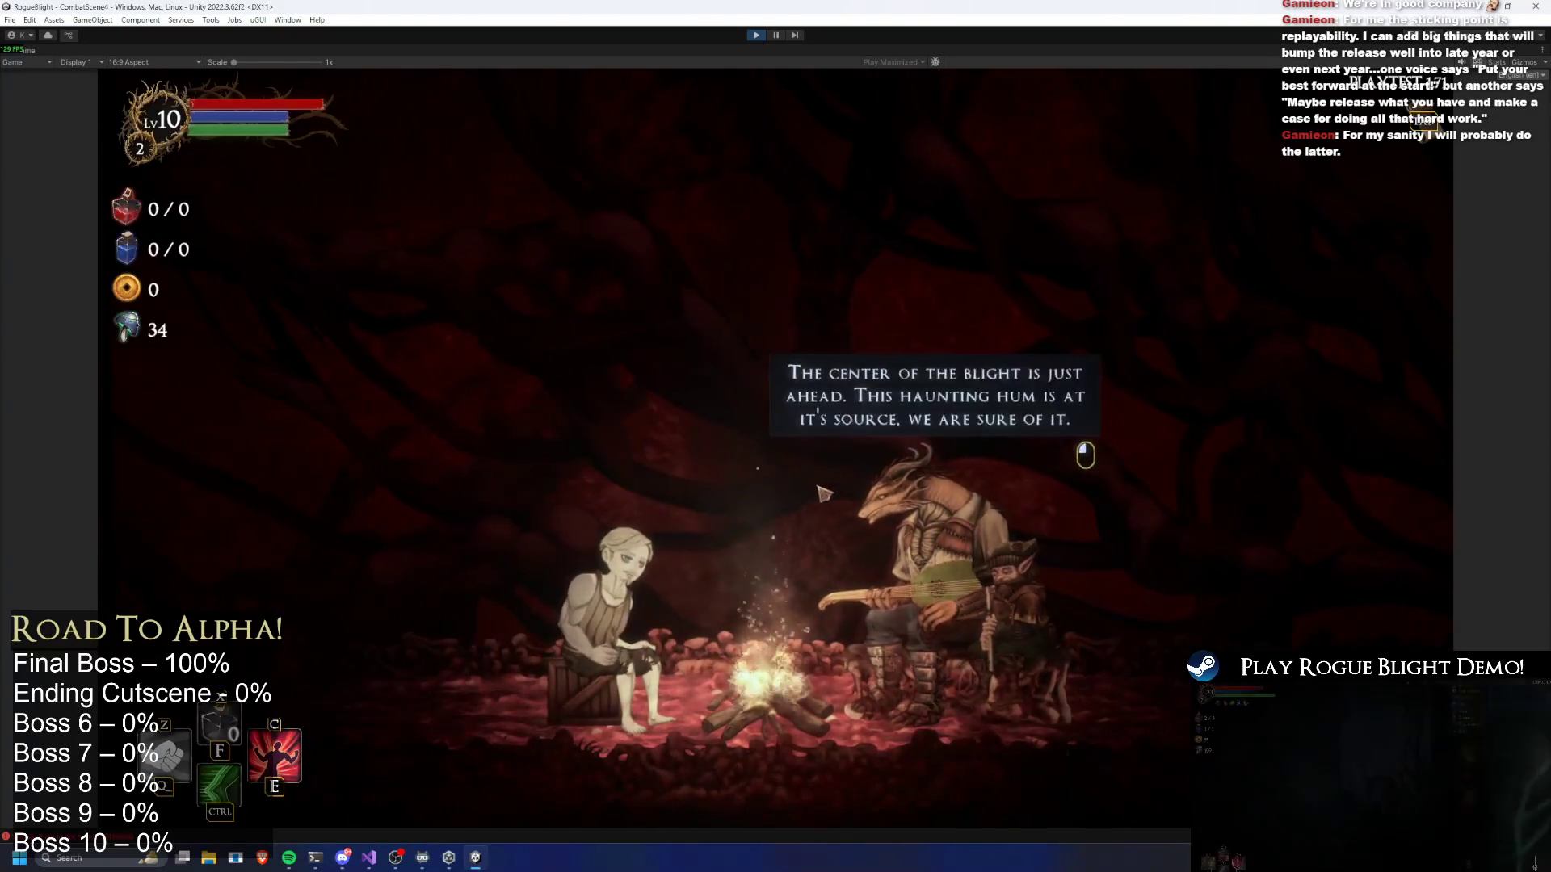
pyautogui.click(820, 487)
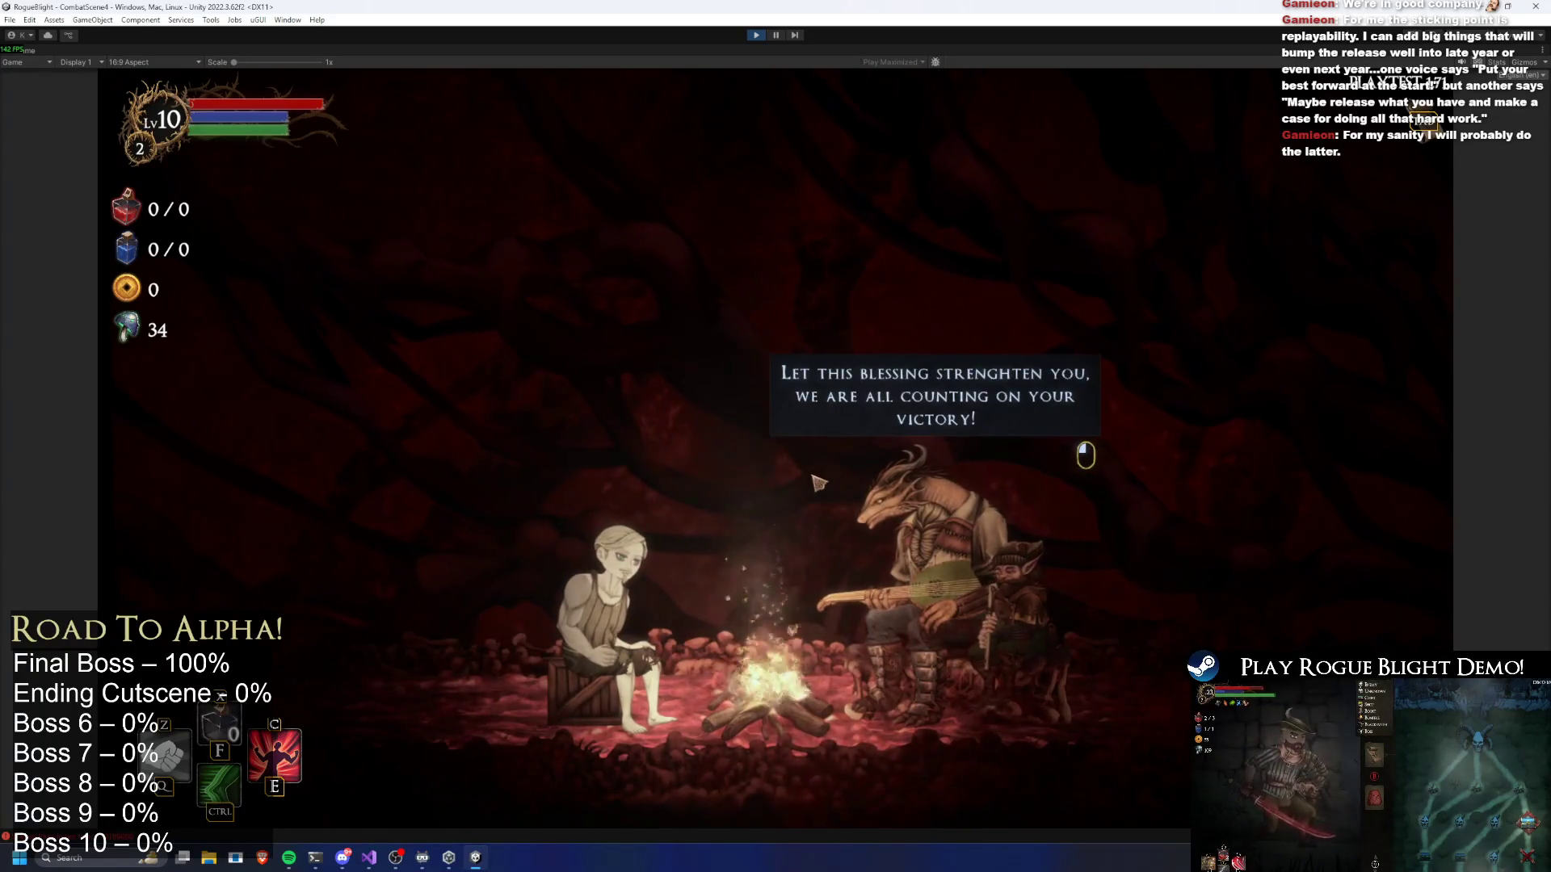
pyautogui.click(582, 465)
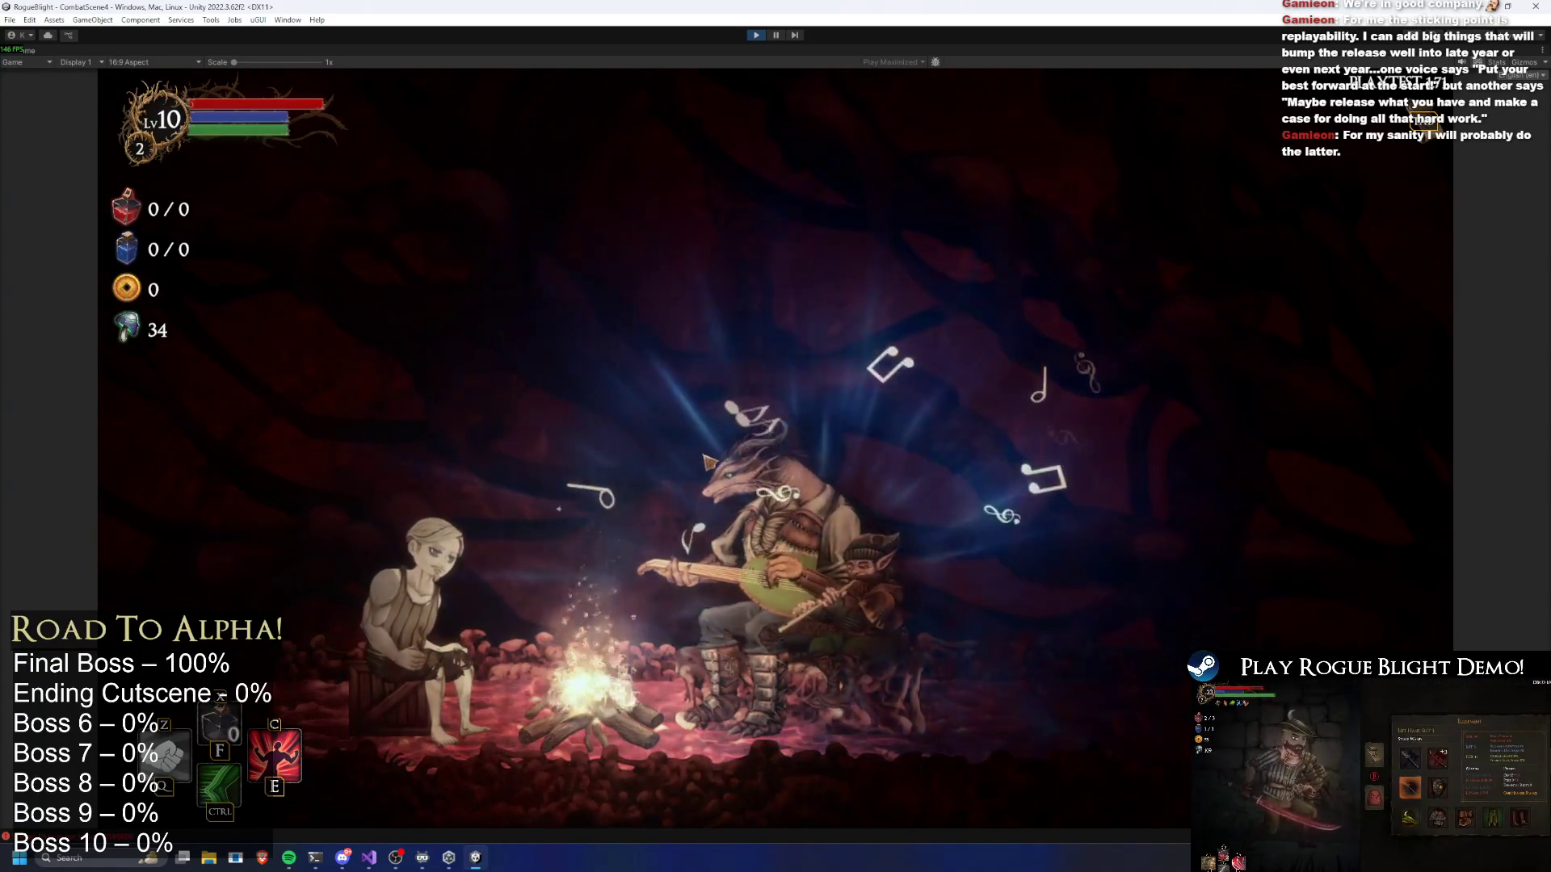
pyautogui.click(957, 556)
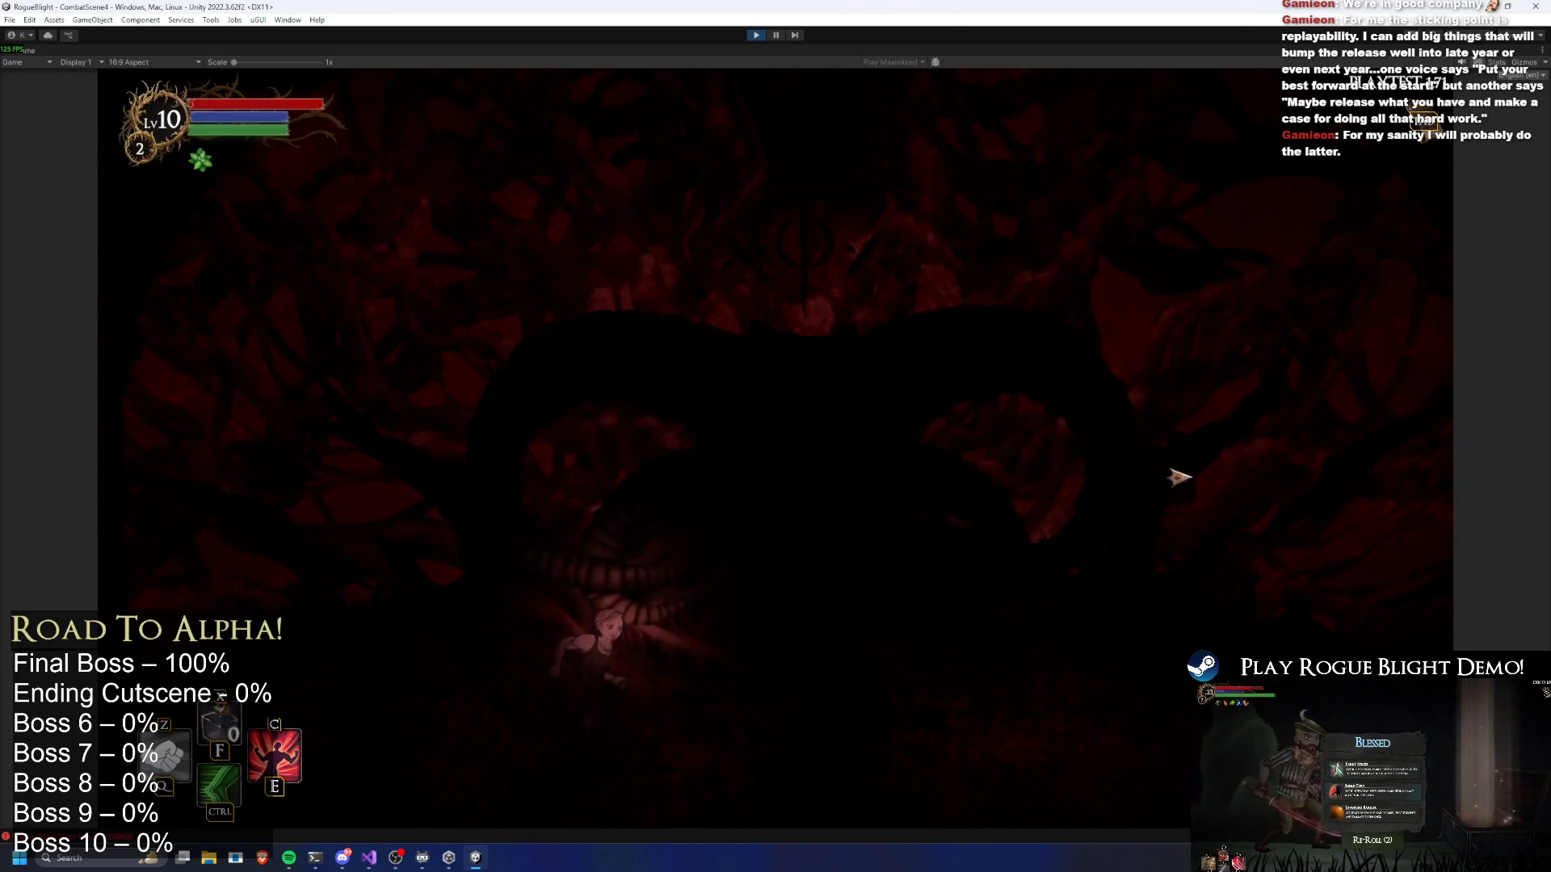
# Attack the Blight Core boss a few times, then stop Play mode
pyautogui.click(503, 487)
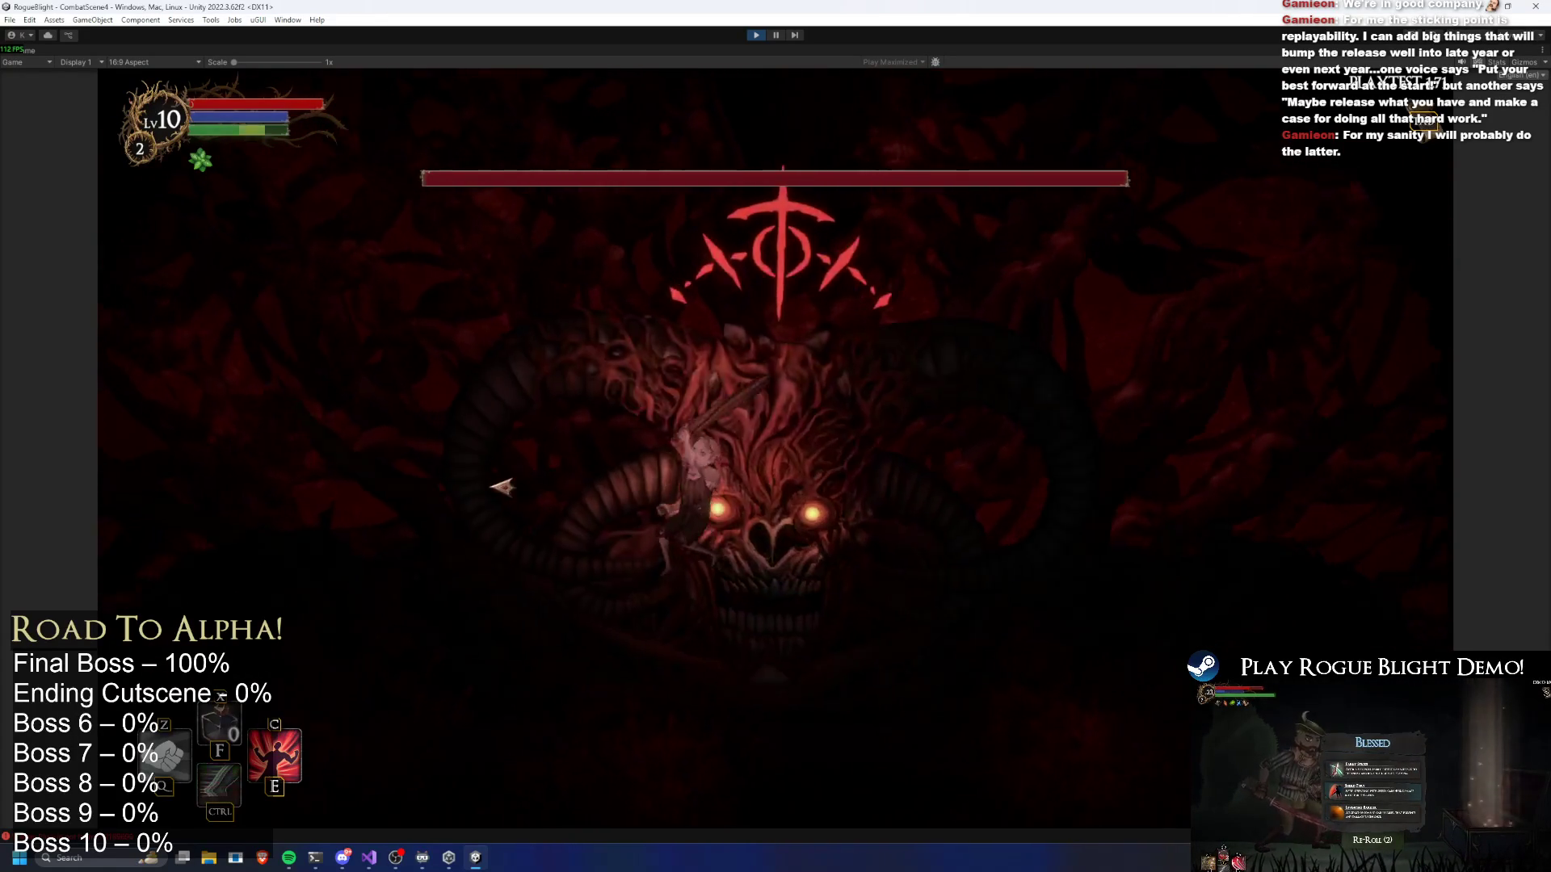
pyautogui.click(399, 608)
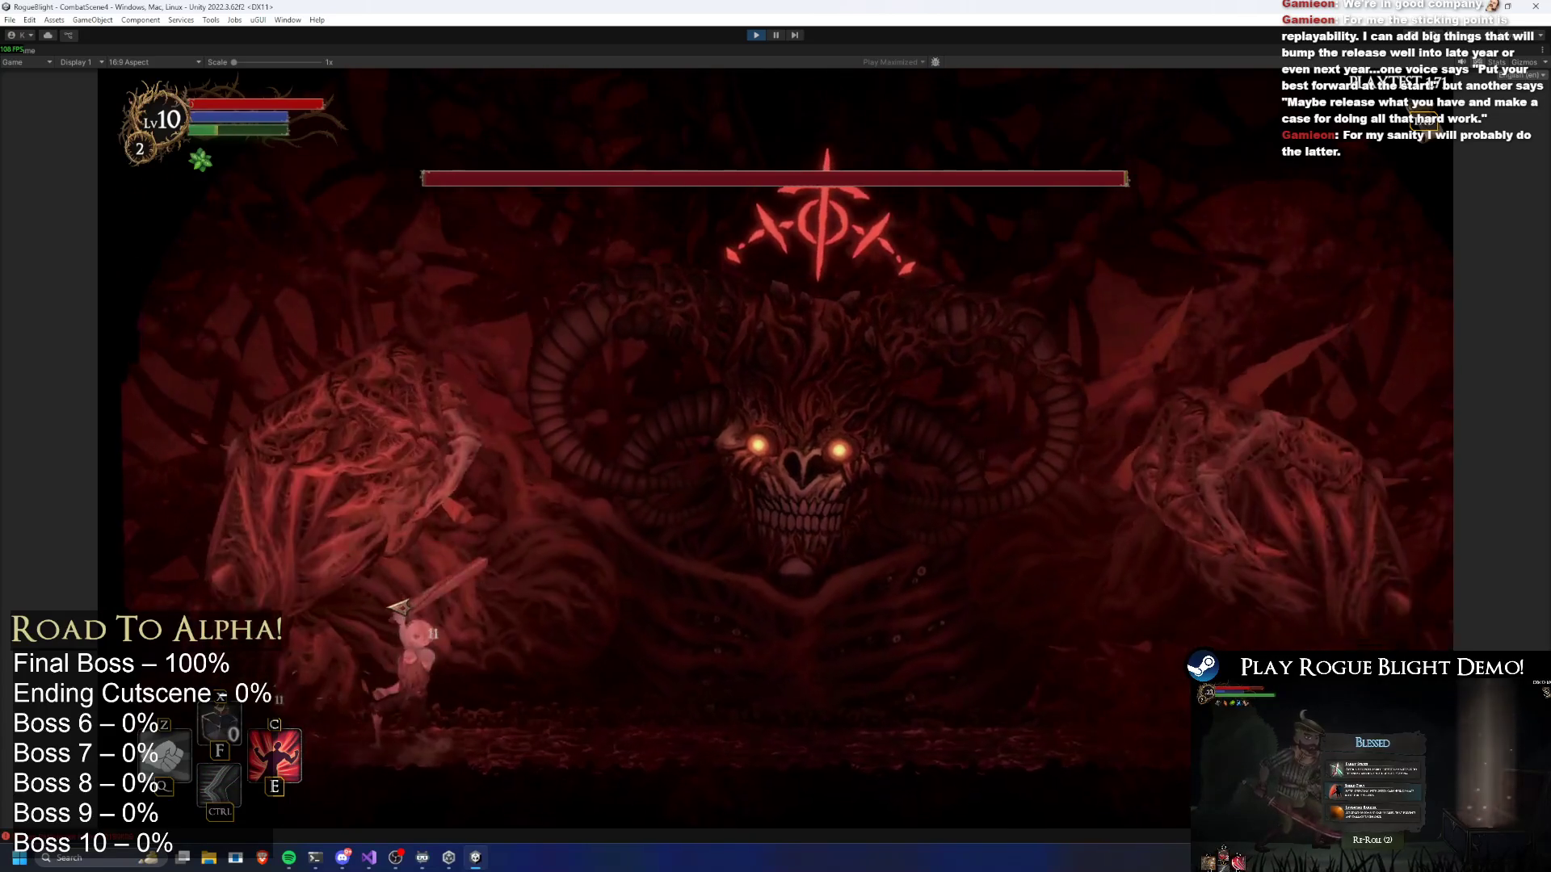
pyautogui.press('d')
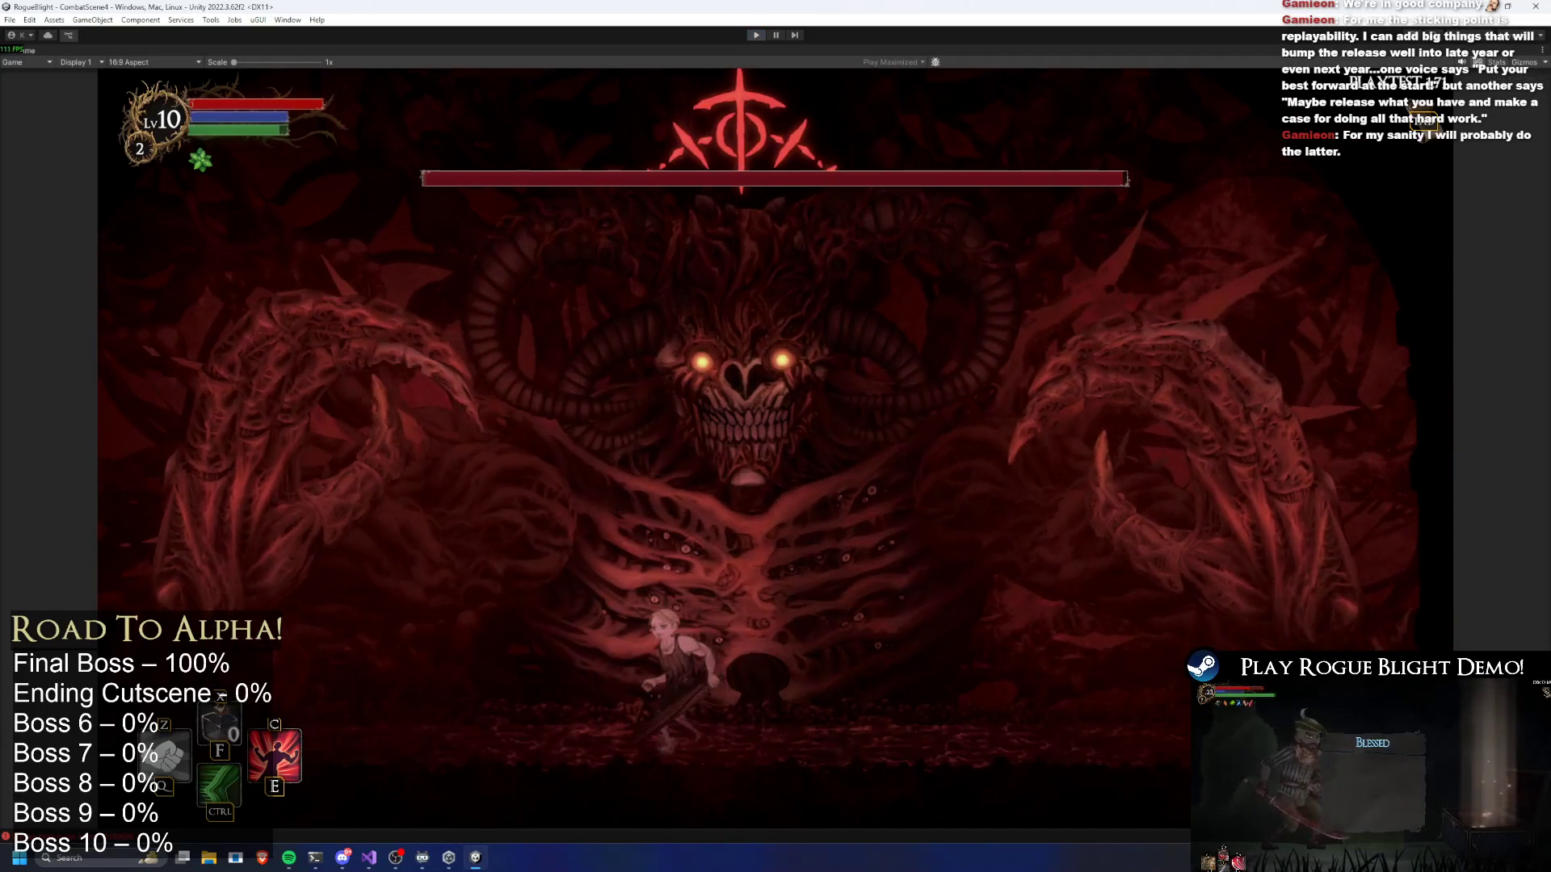
pyautogui.hotkey('ctrl', 'p')
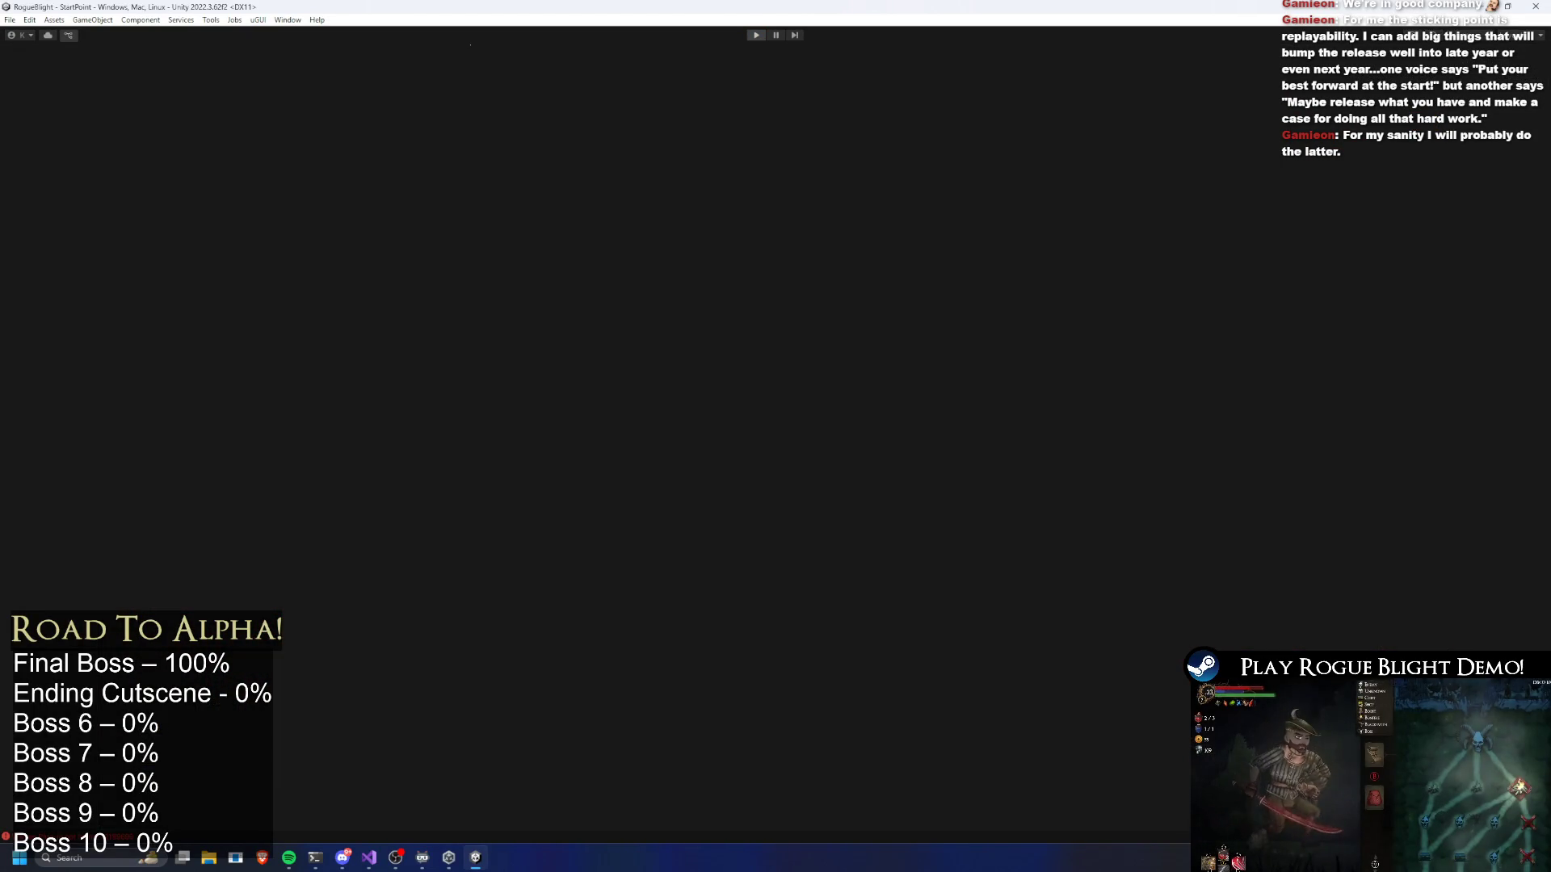
# Check the TODO notes, then search the Project window for the StoryMode asset
pyautogui.hotkey('alt', 'Tab')
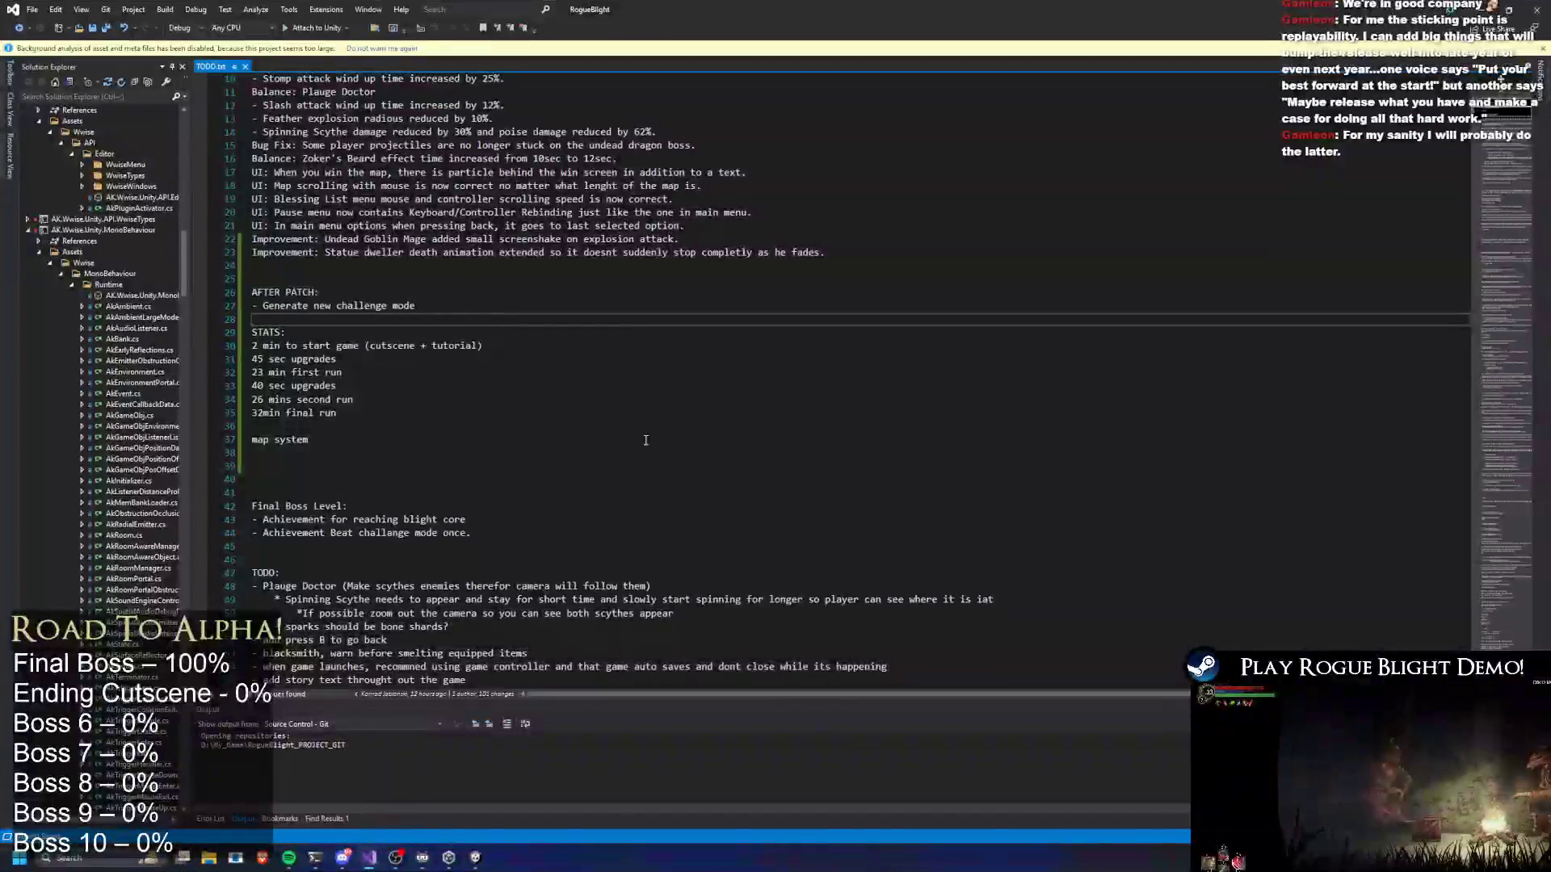
pyautogui.scroll(-2, 478, 360)
pyautogui.hotkey('alt', 'Tab')
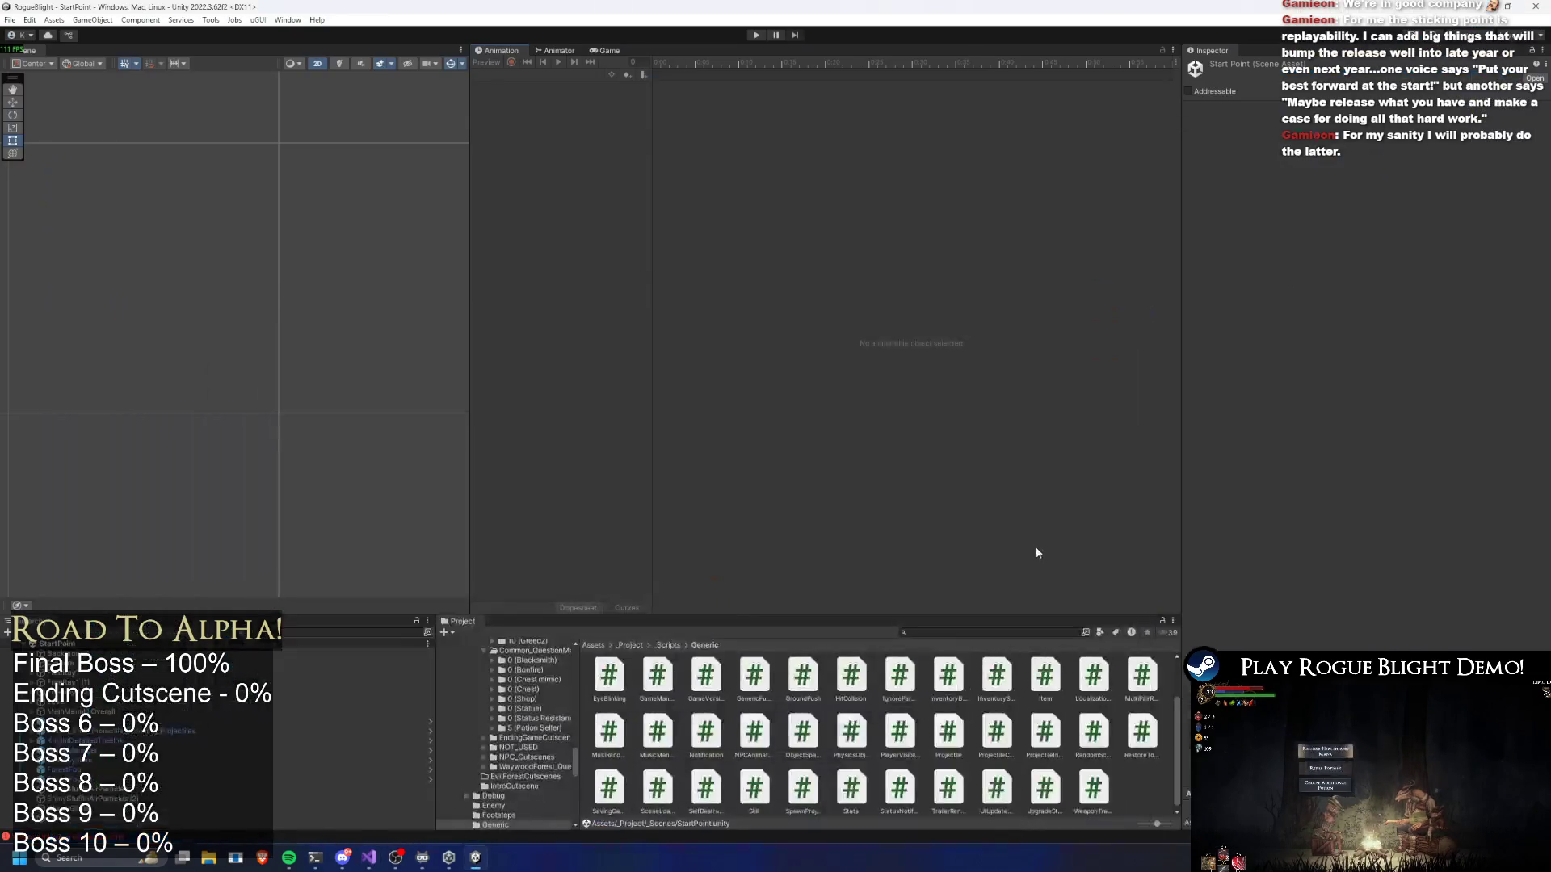
pyautogui.write('forest map')
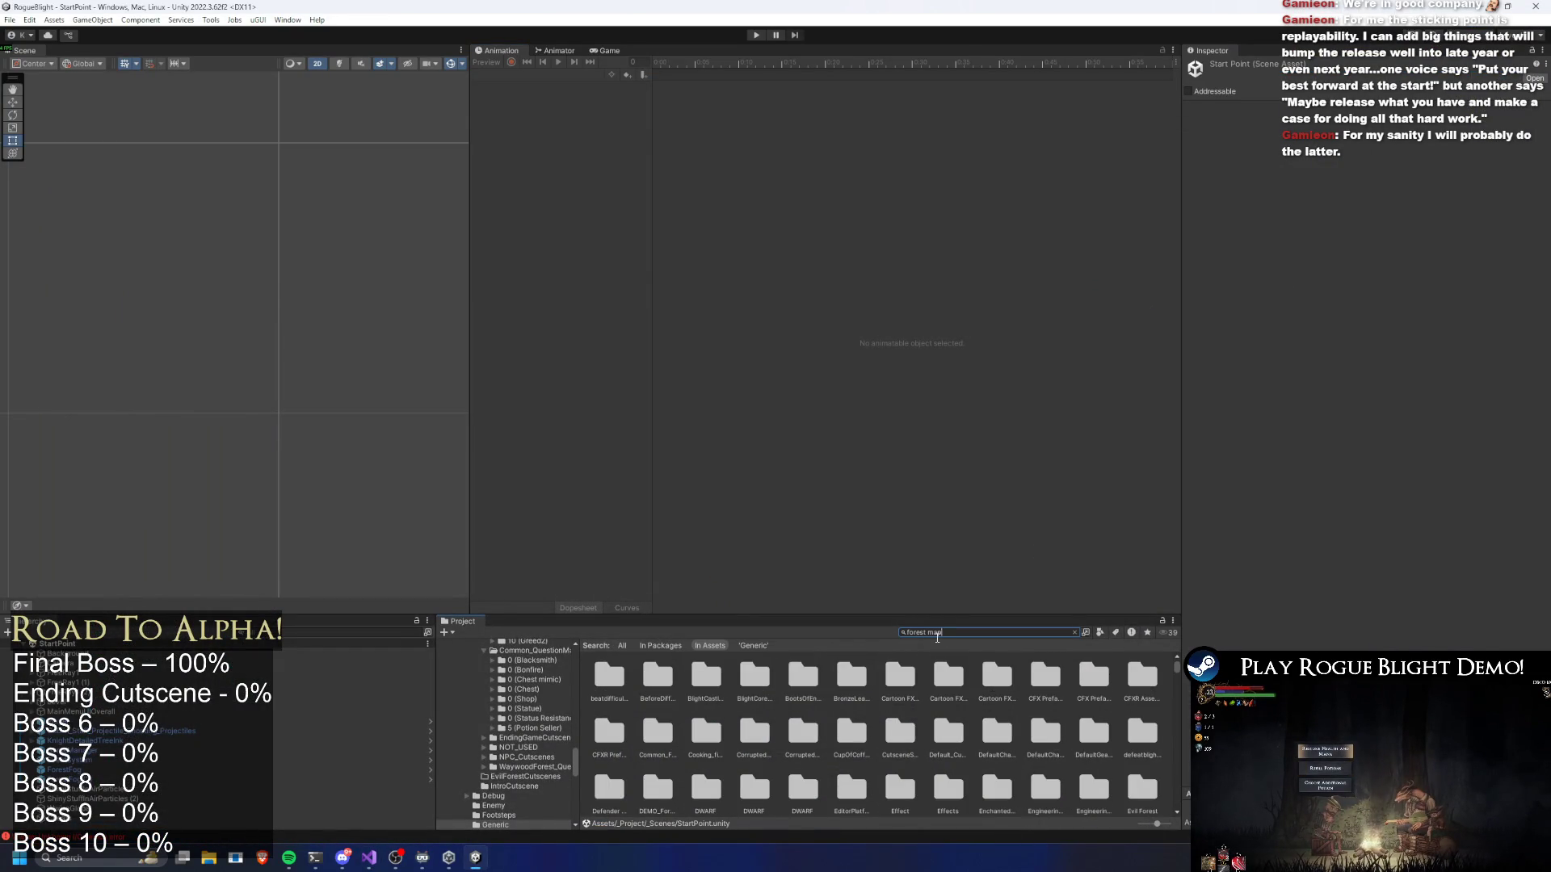
pyautogui.hotkey('ctrl', 'a')
pyautogui.write('ode')
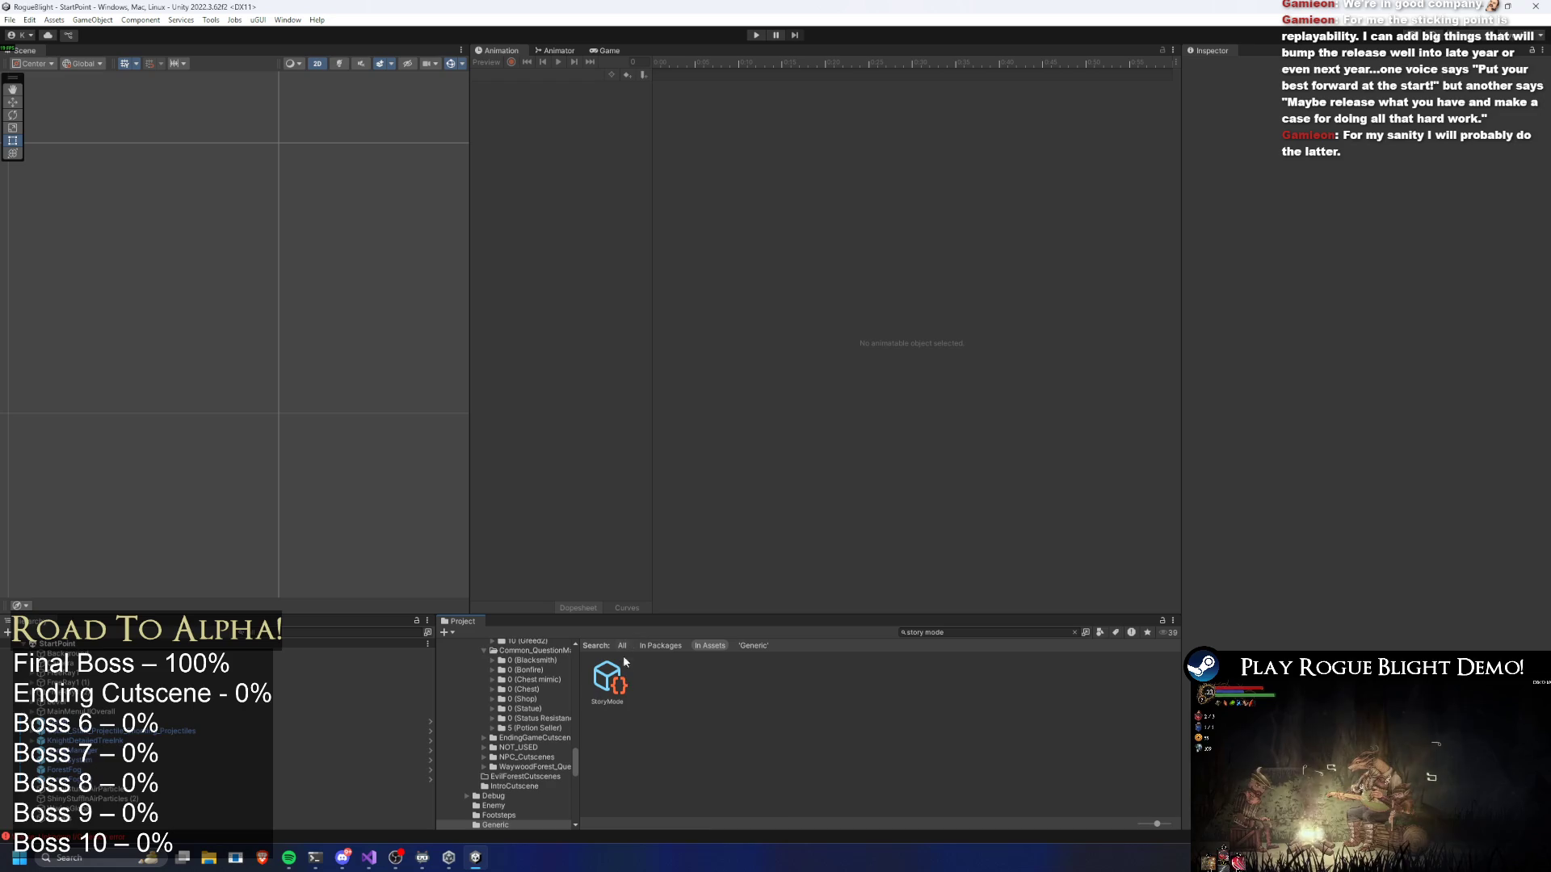
# Assign Forest_Map as the StoryMode asset's map via the object picker search 'forest map'
pyautogui.click(628, 682)
pyautogui.click(1540, 136)
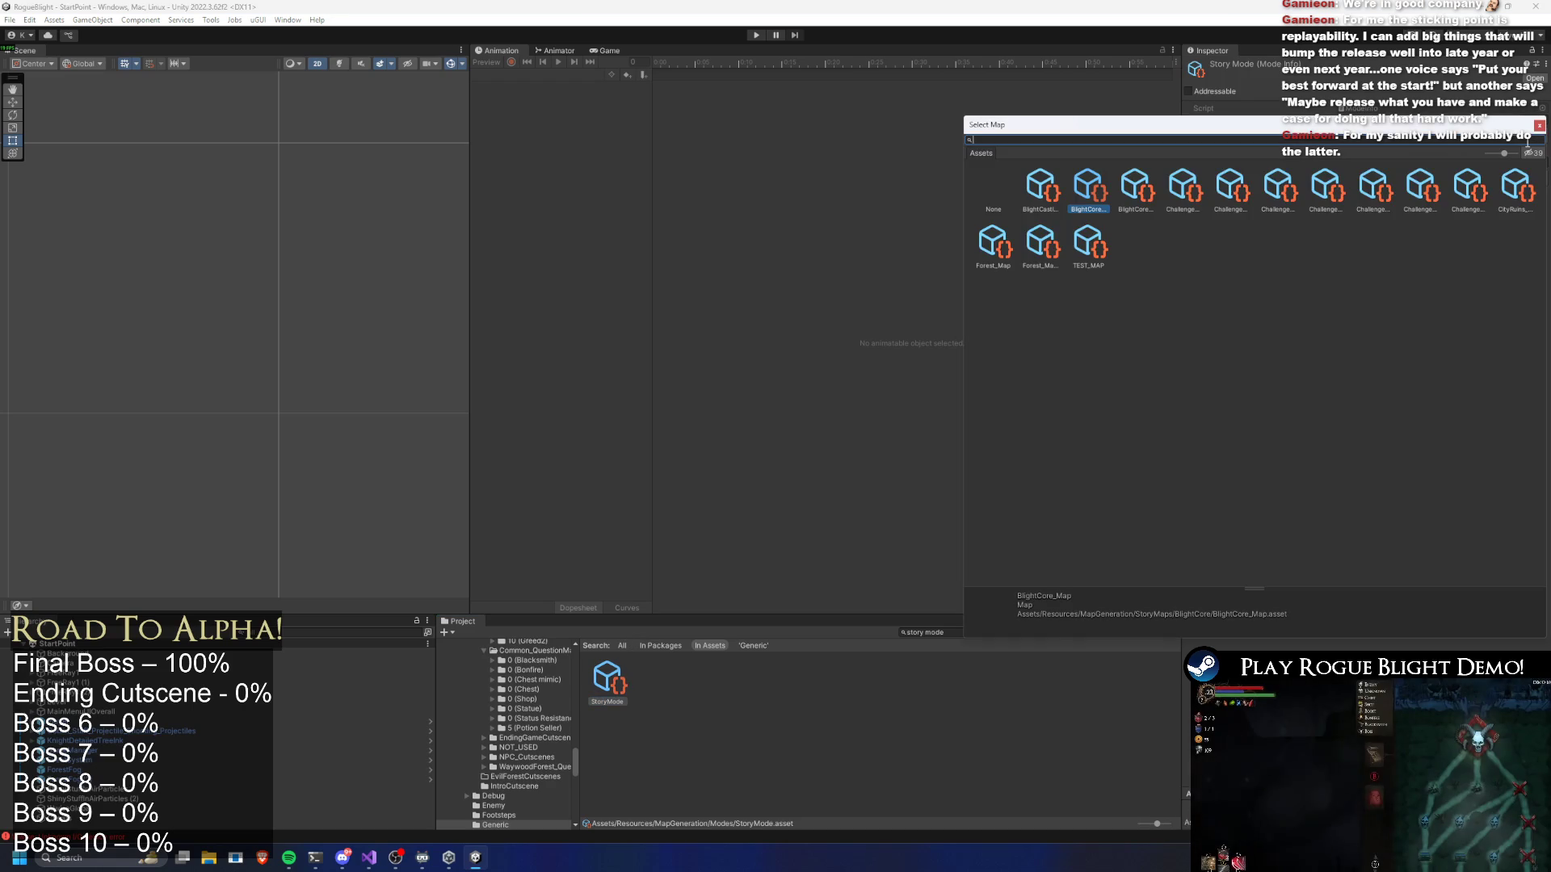
pyautogui.write('forest map')
pyautogui.click(1037, 184)
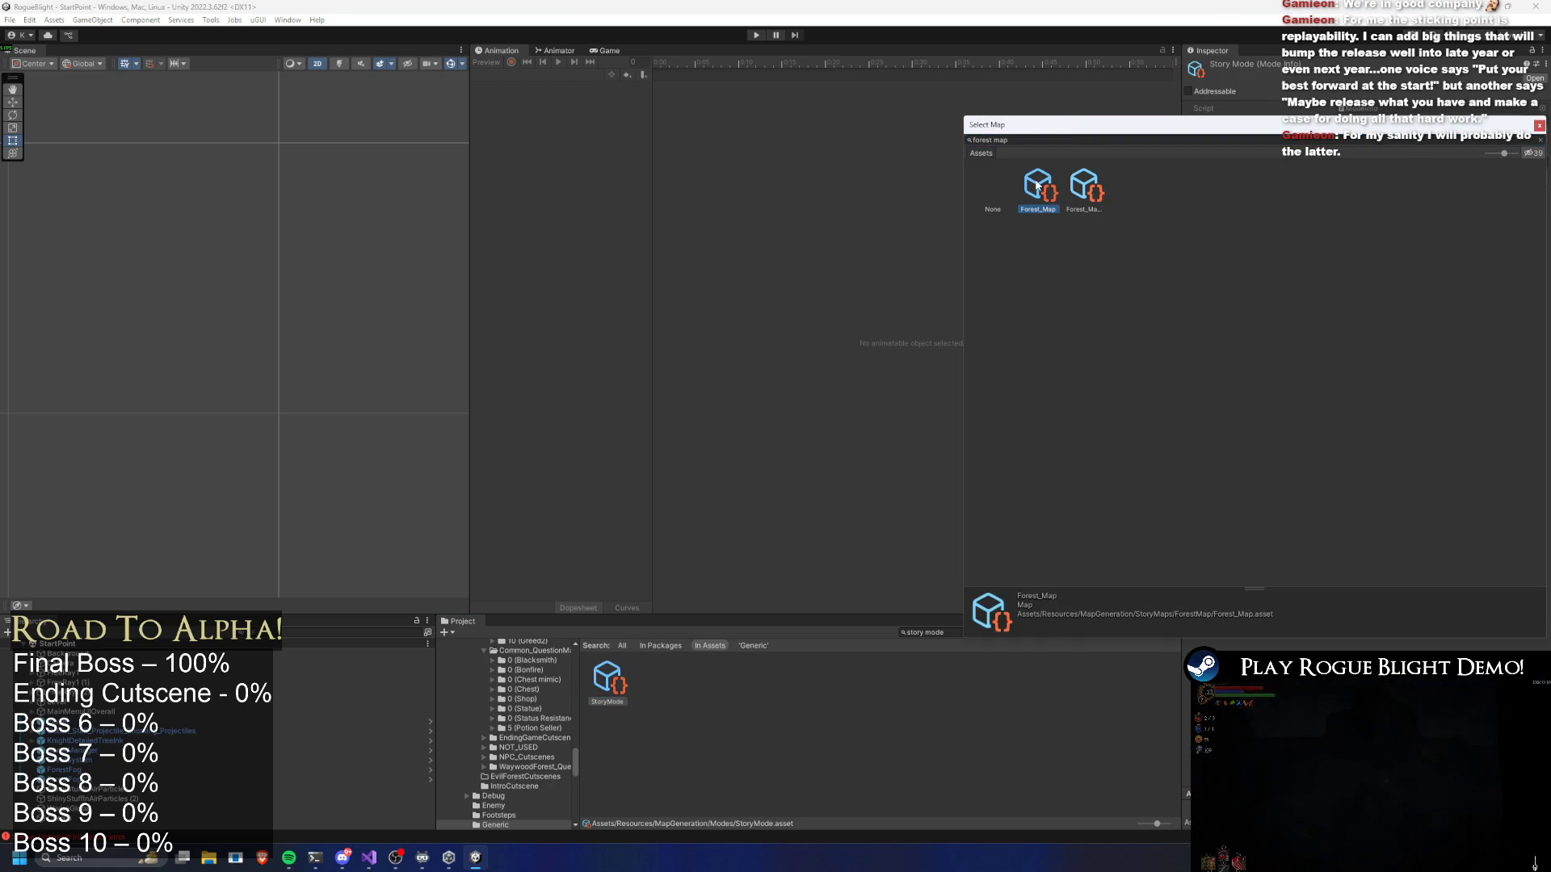
pyautogui.doubleClick(1038, 186)
pyautogui.hotkey('alt', 'Tab')
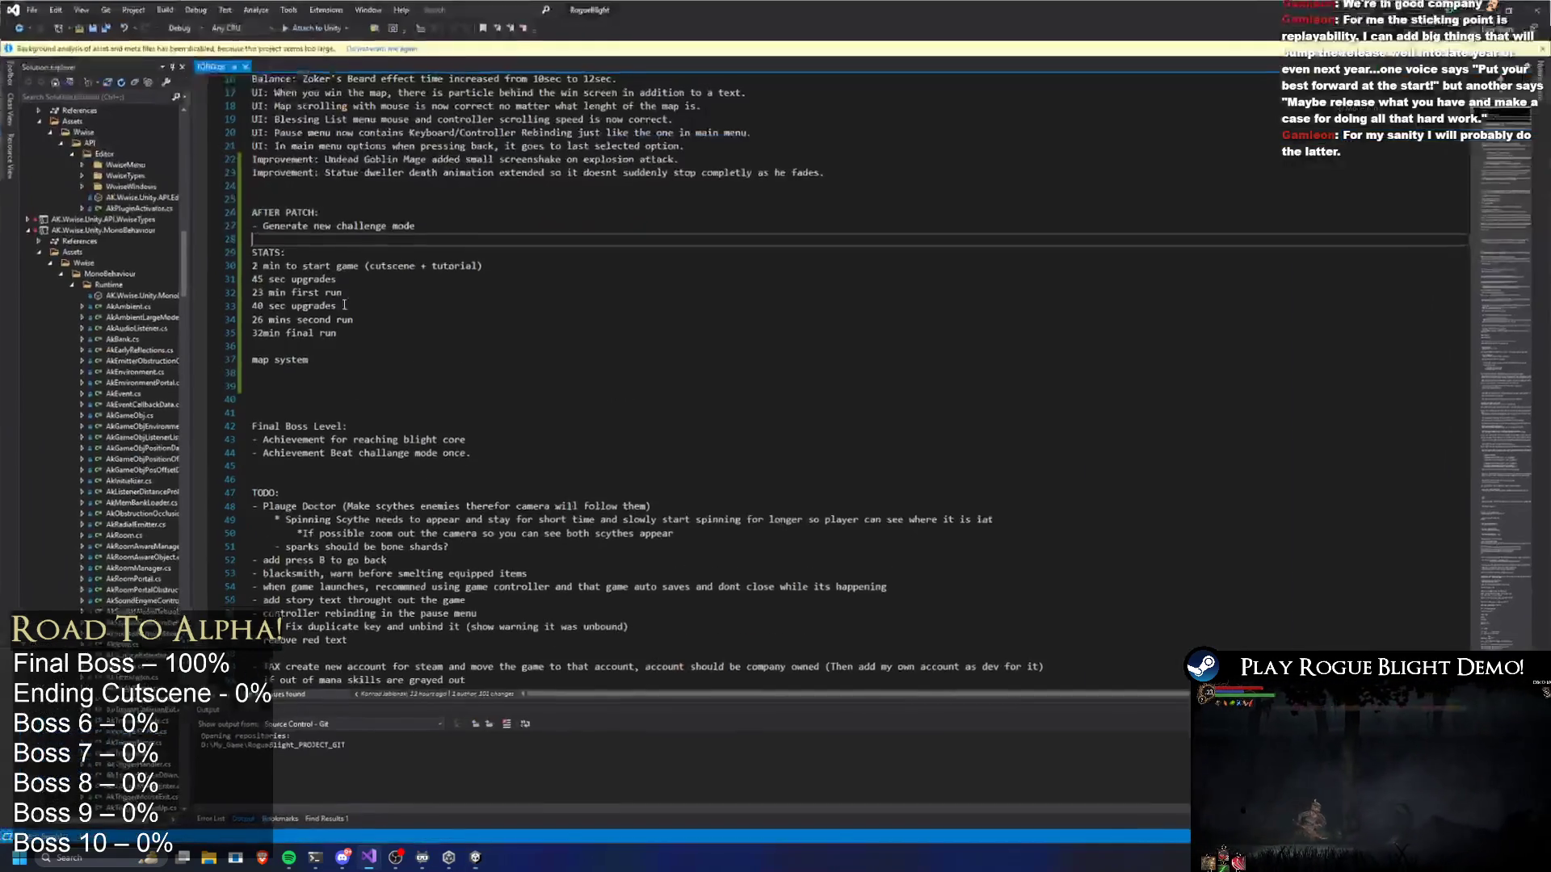
# Delete two extra blank lines near 'map system' and save TODO.txt
pyautogui.click(339, 426)
pyautogui.click(313, 396)
pyautogui.press('BackSpace')
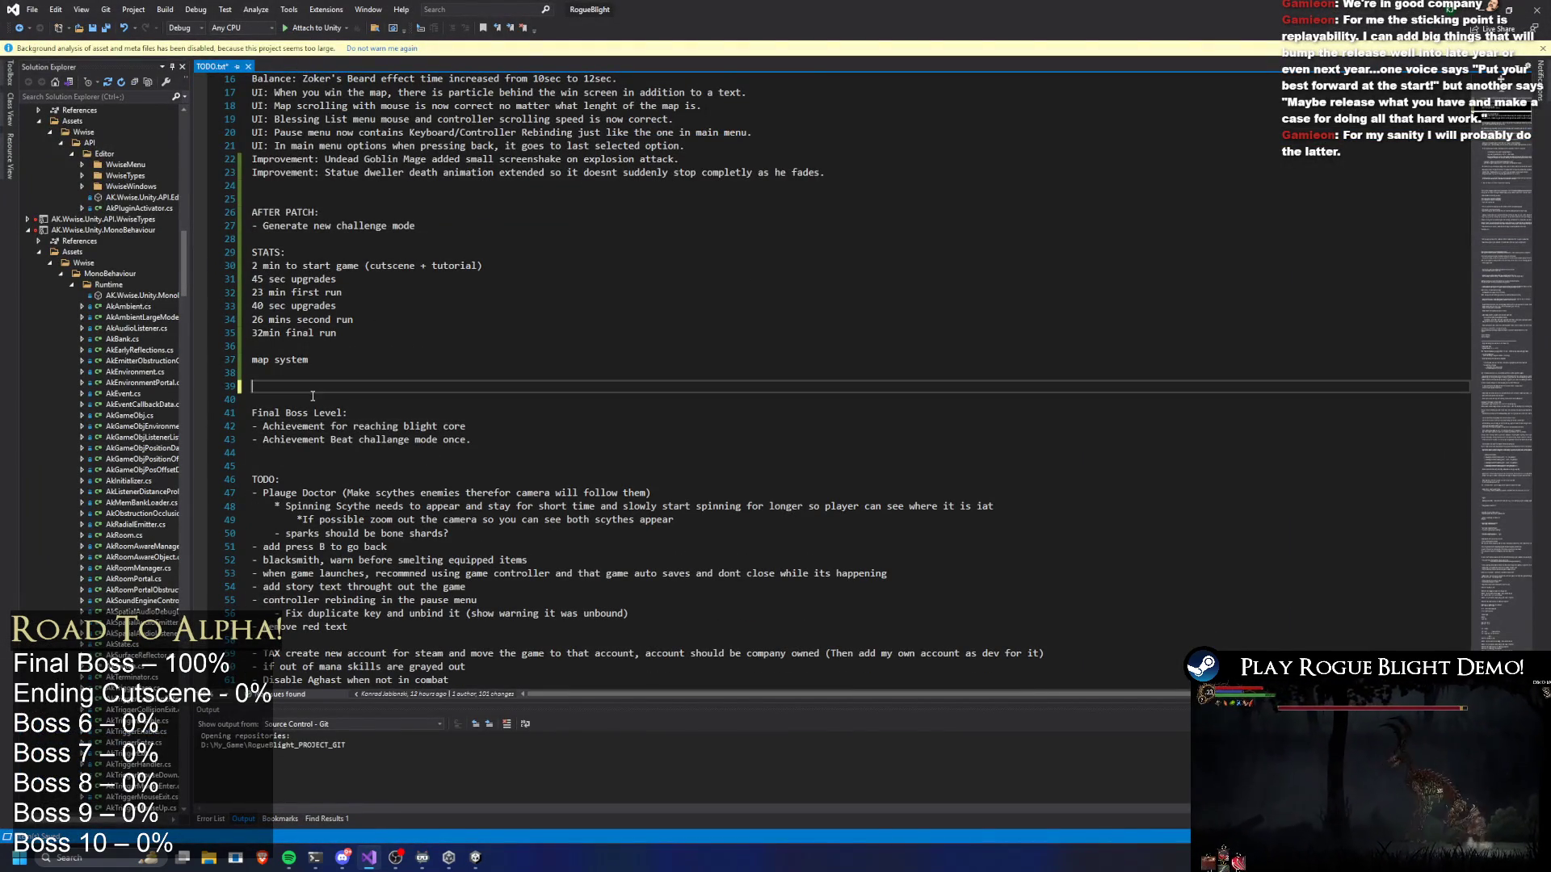
pyautogui.press('BackSpace')
pyautogui.hotkey('ctrl', 's')
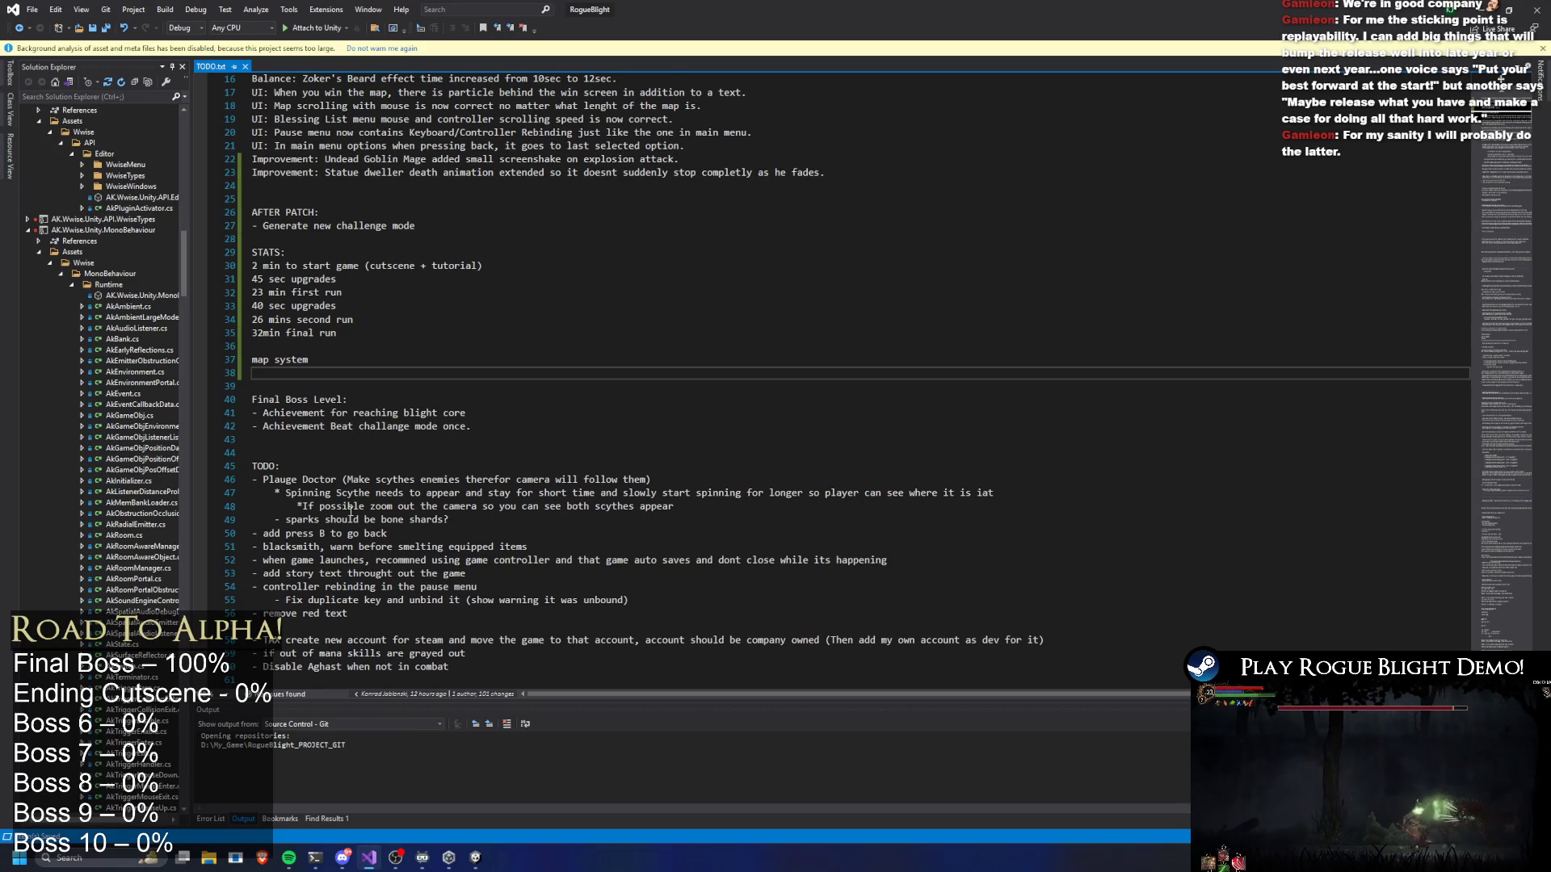
# Move the 'when game launches…' controller/auto-save note onto a new line above 'map system'
pyautogui.scroll(-2, 350, 511)
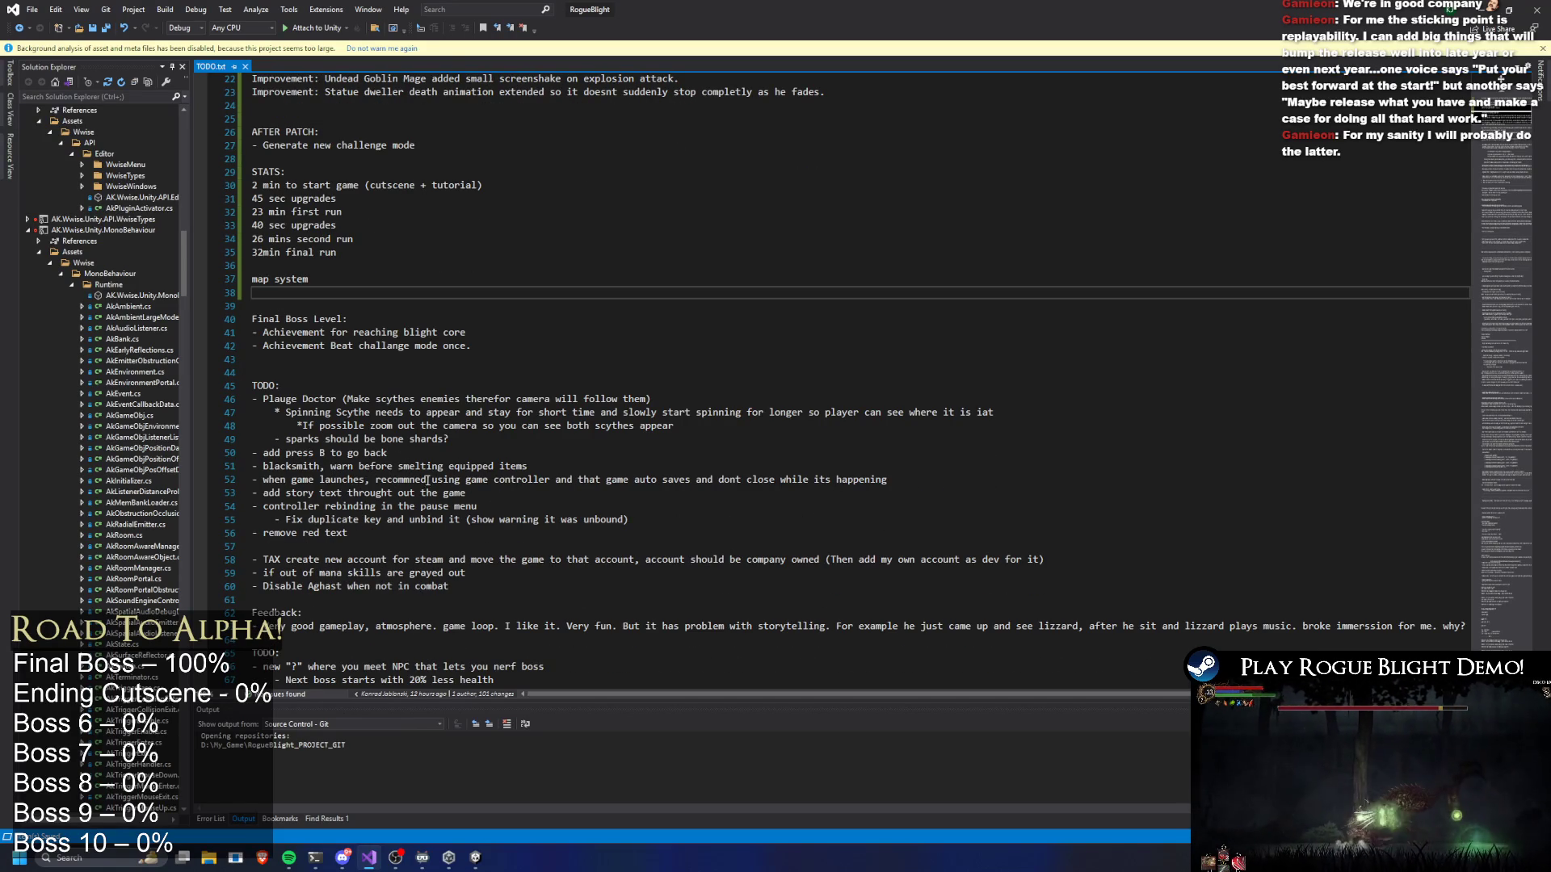
pyautogui.moveTo(899, 479); pyautogui.dragTo(129, 484)
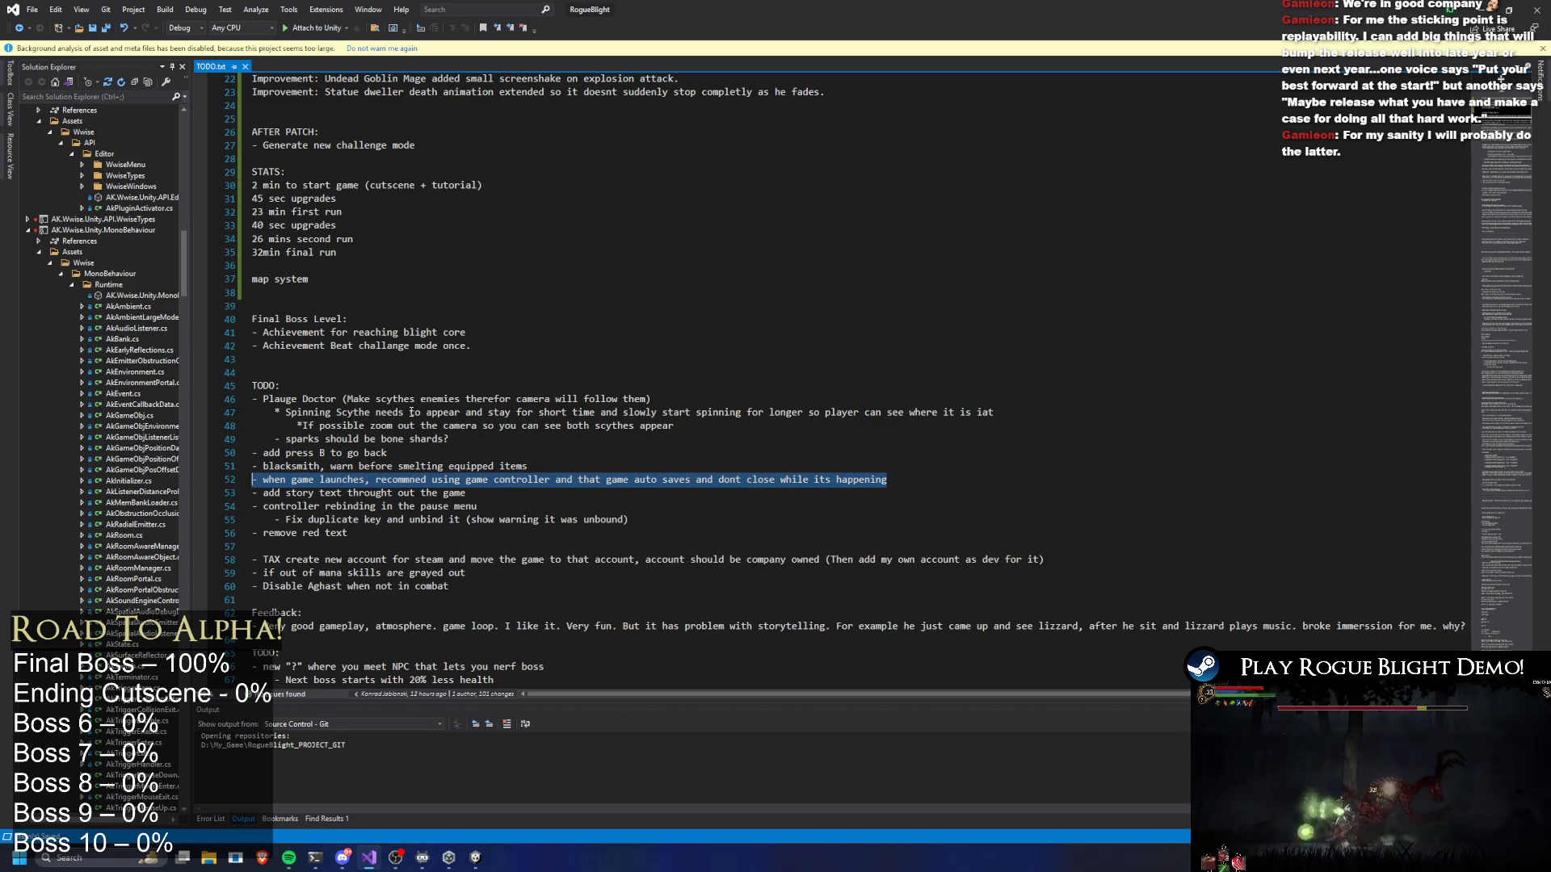
pyautogui.press('Delete')
pyautogui.click(378, 384)
pyautogui.press('Up')
pyautogui.press('Up')
pyautogui.press('Up')
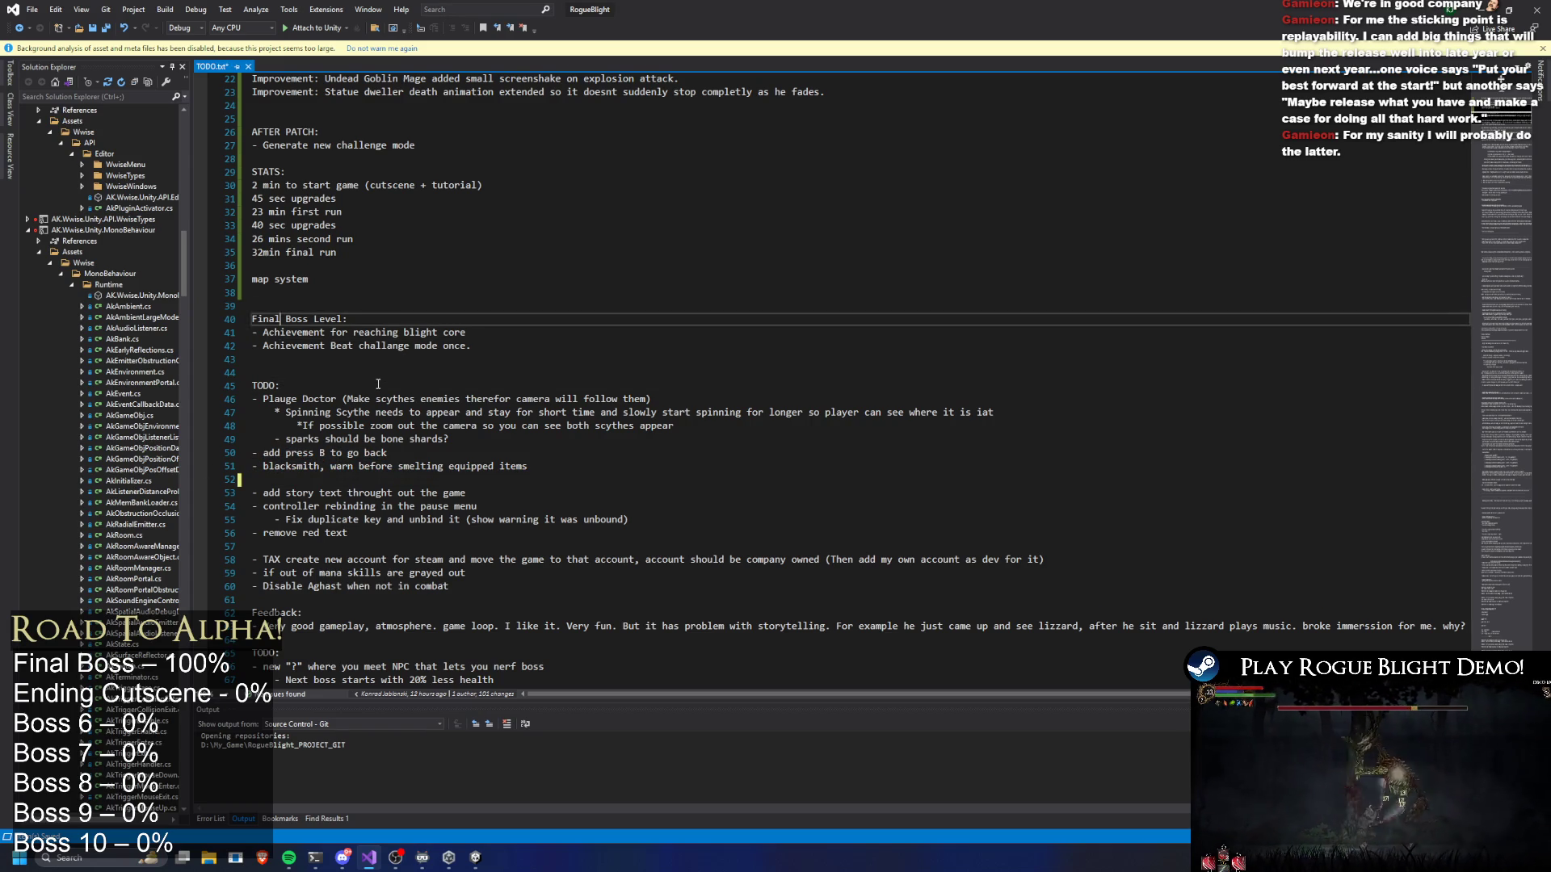
pyautogui.press('Return')
pyautogui.press('Up')
pyautogui.press('Up')
pyautogui.hotkey('ctrl', 'v')
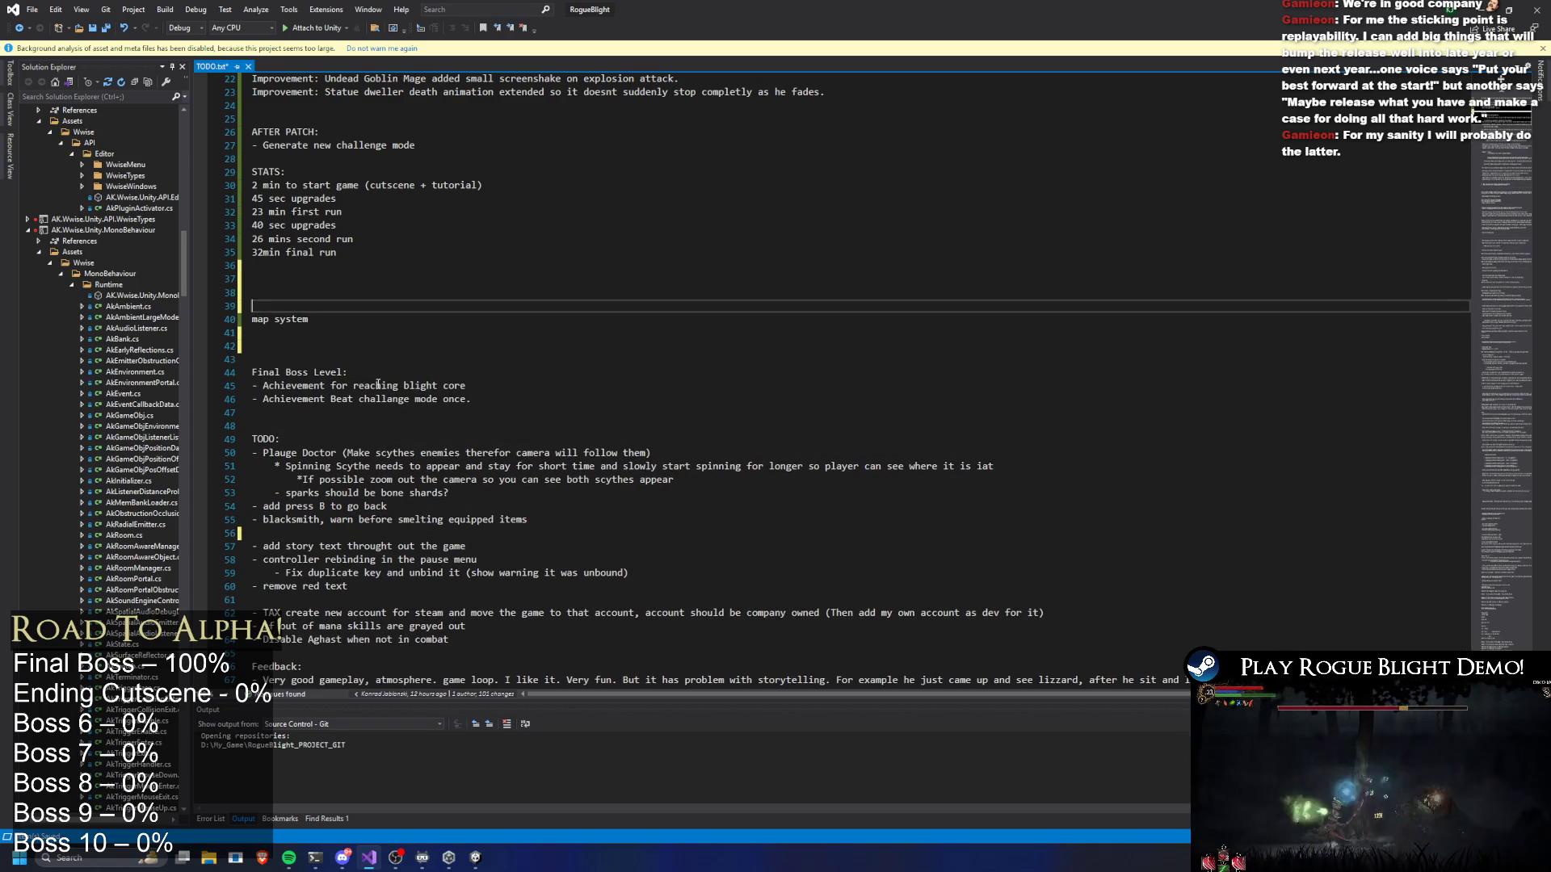
pyautogui.hotkey('alt', 'Tab')
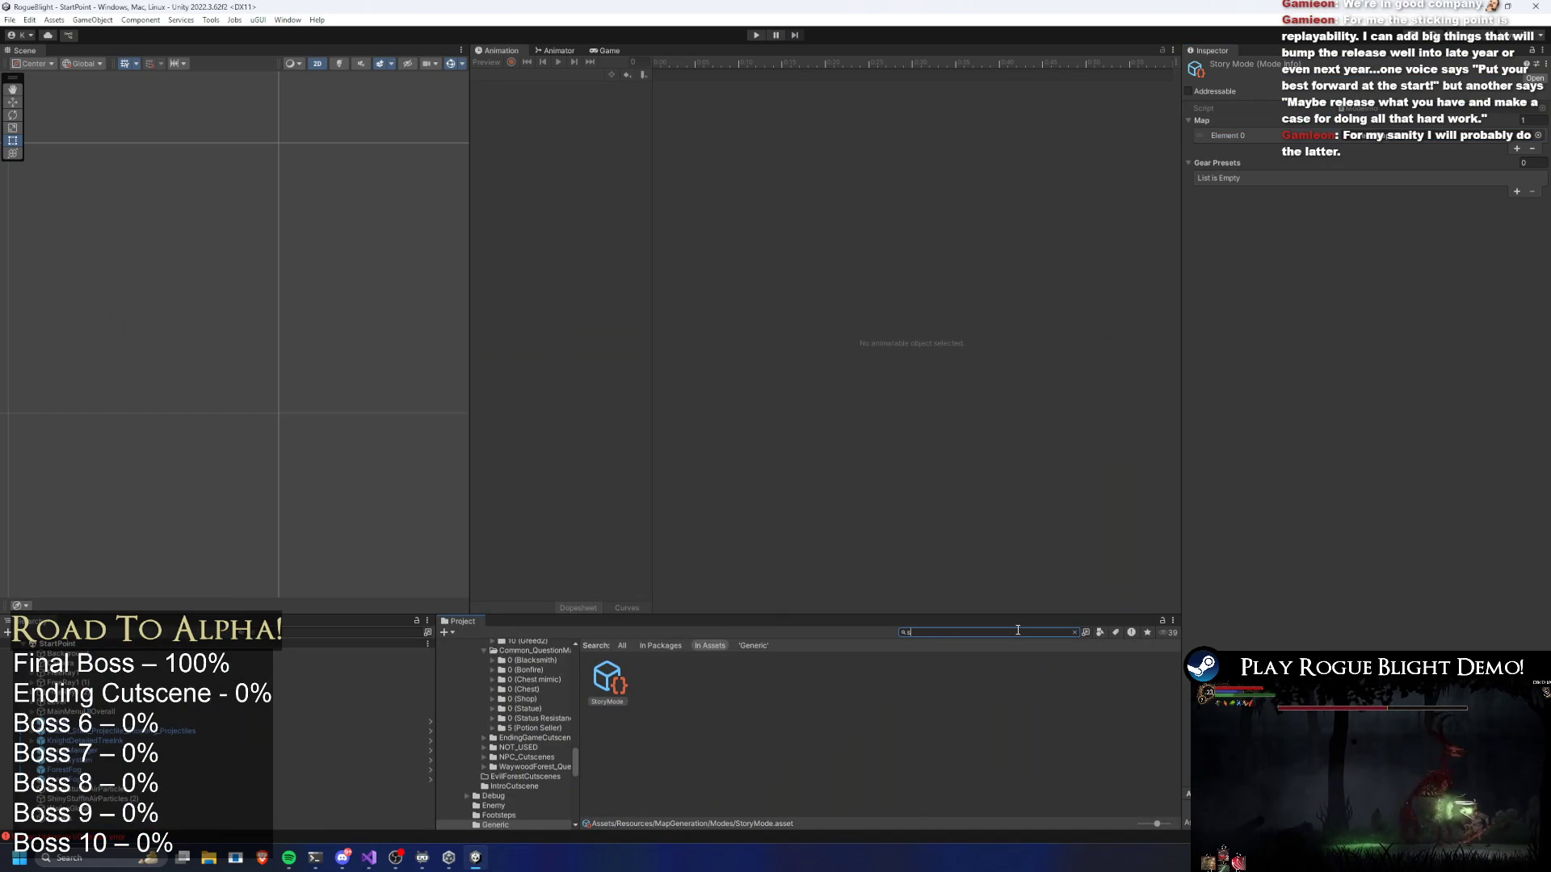
# Open the SplashScreen scene and inspect WwiseGlobal, Canvas and its Background child
pyautogui.write('plash scr')
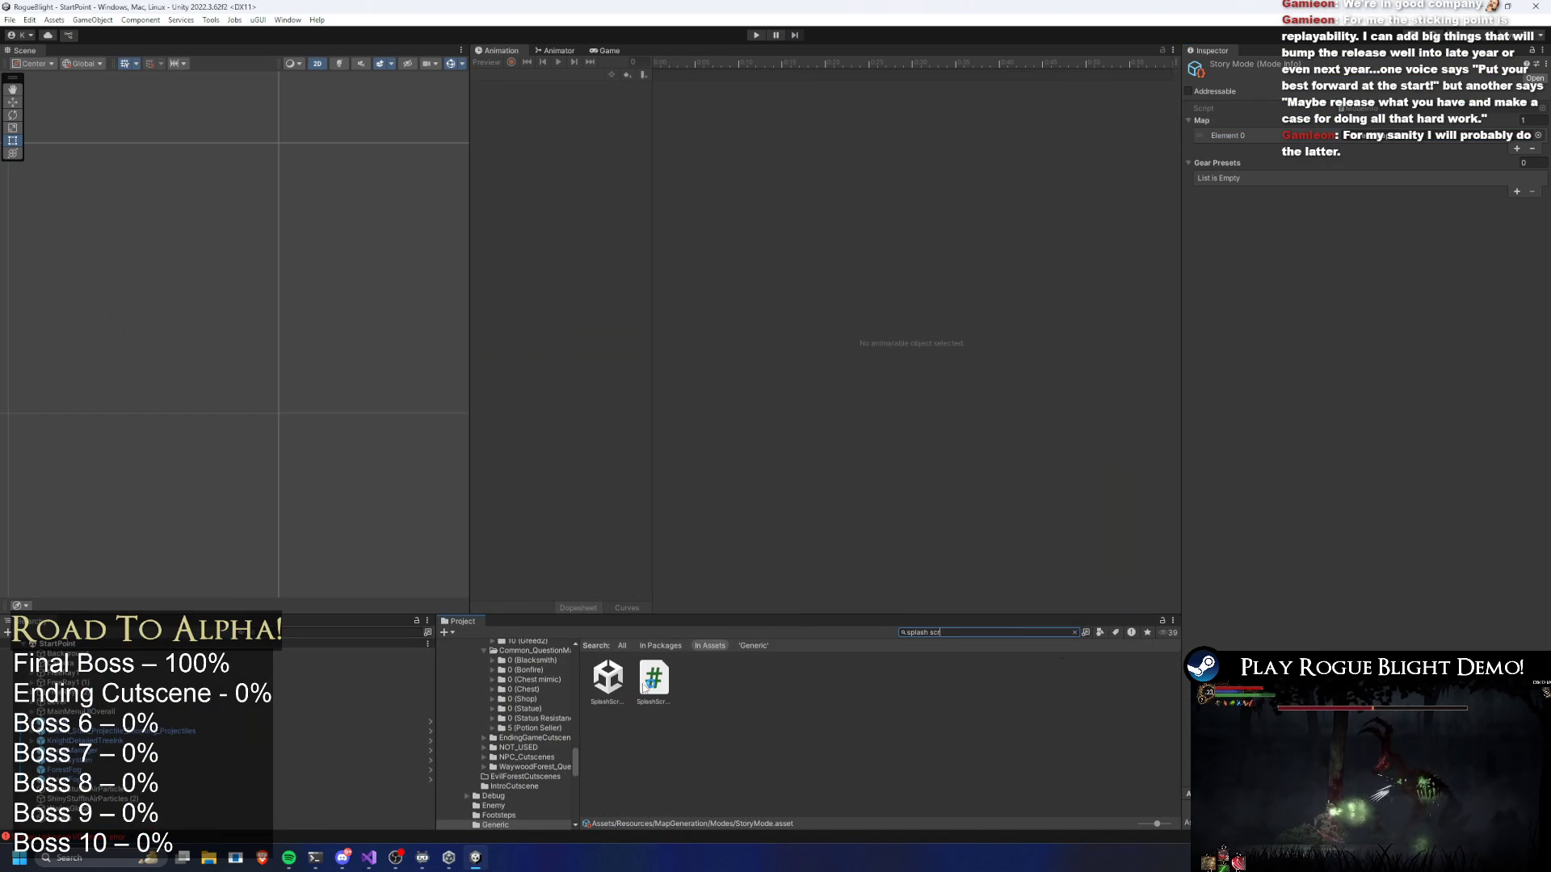
pyautogui.doubleClick(619, 681)
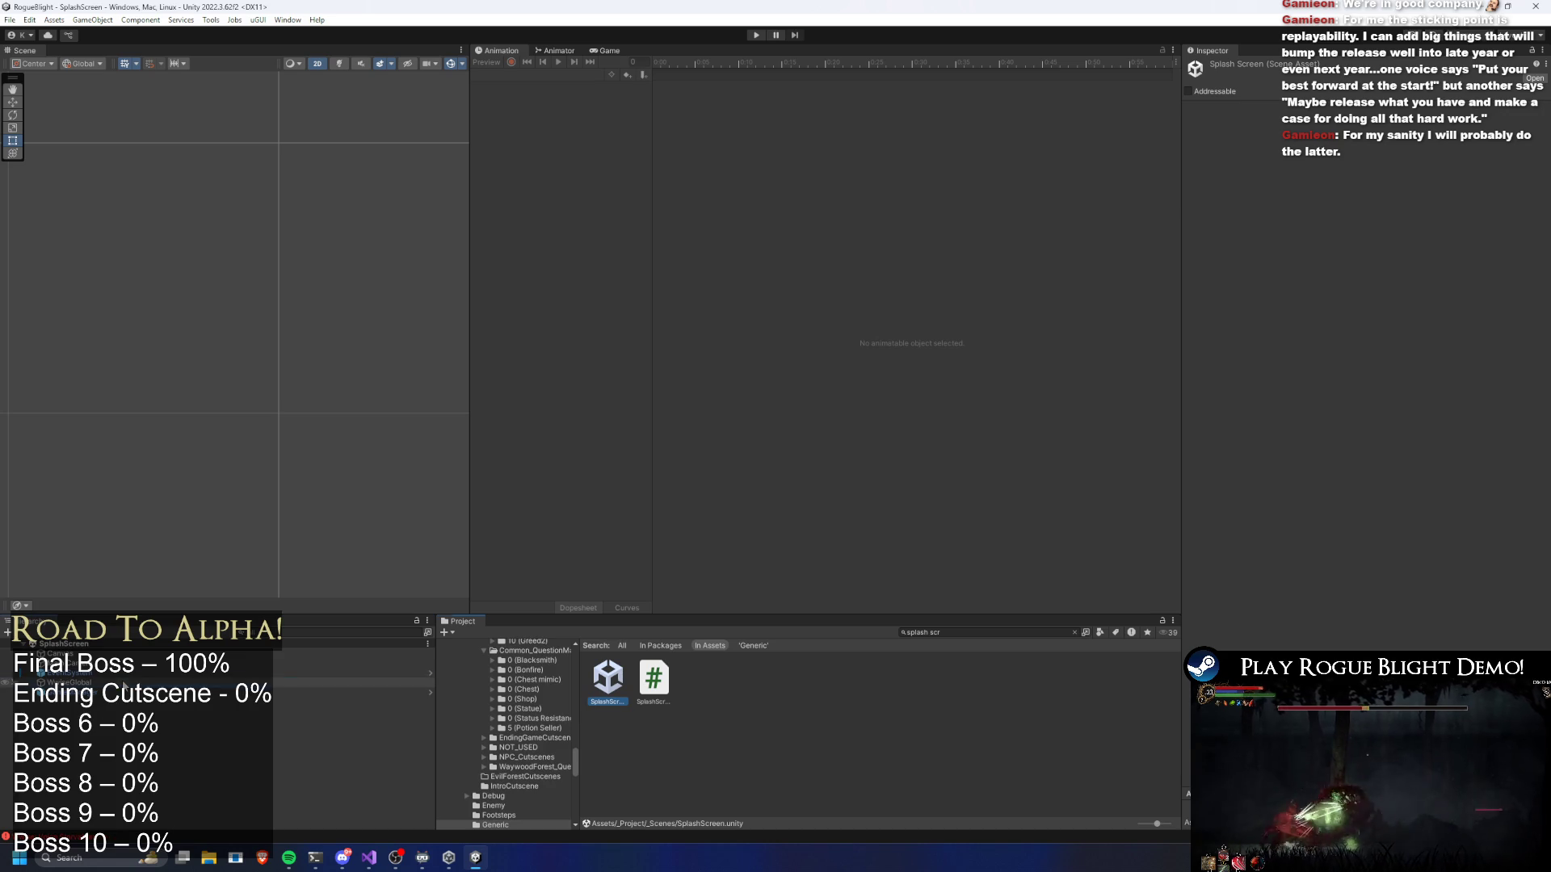
pyautogui.click(144, 680)
pyautogui.click(61, 653)
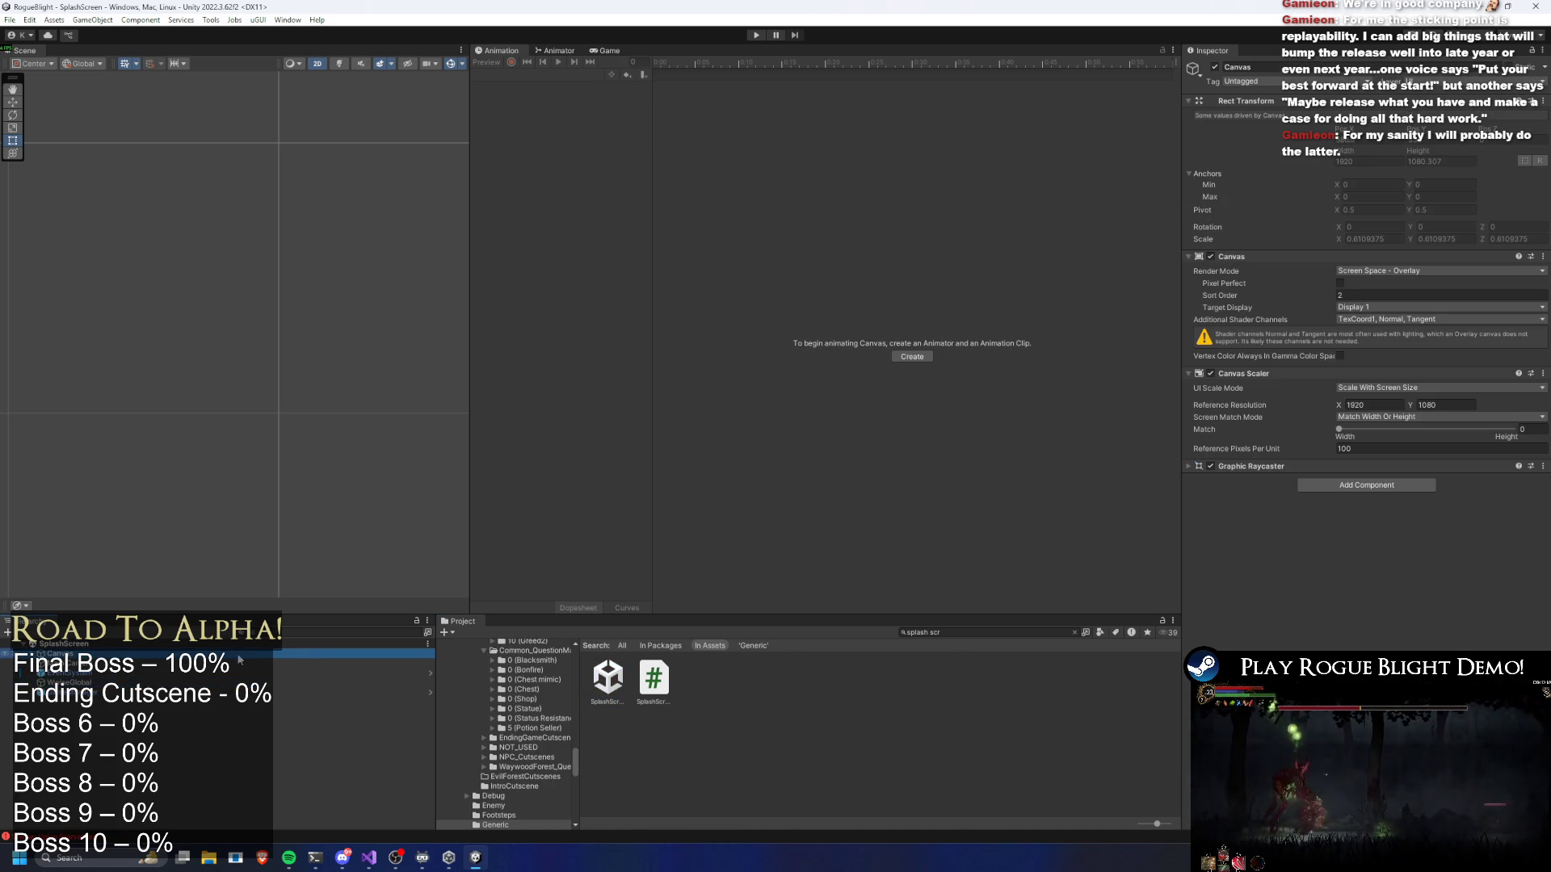
pyautogui.press('Right')
pyautogui.click(313, 664)
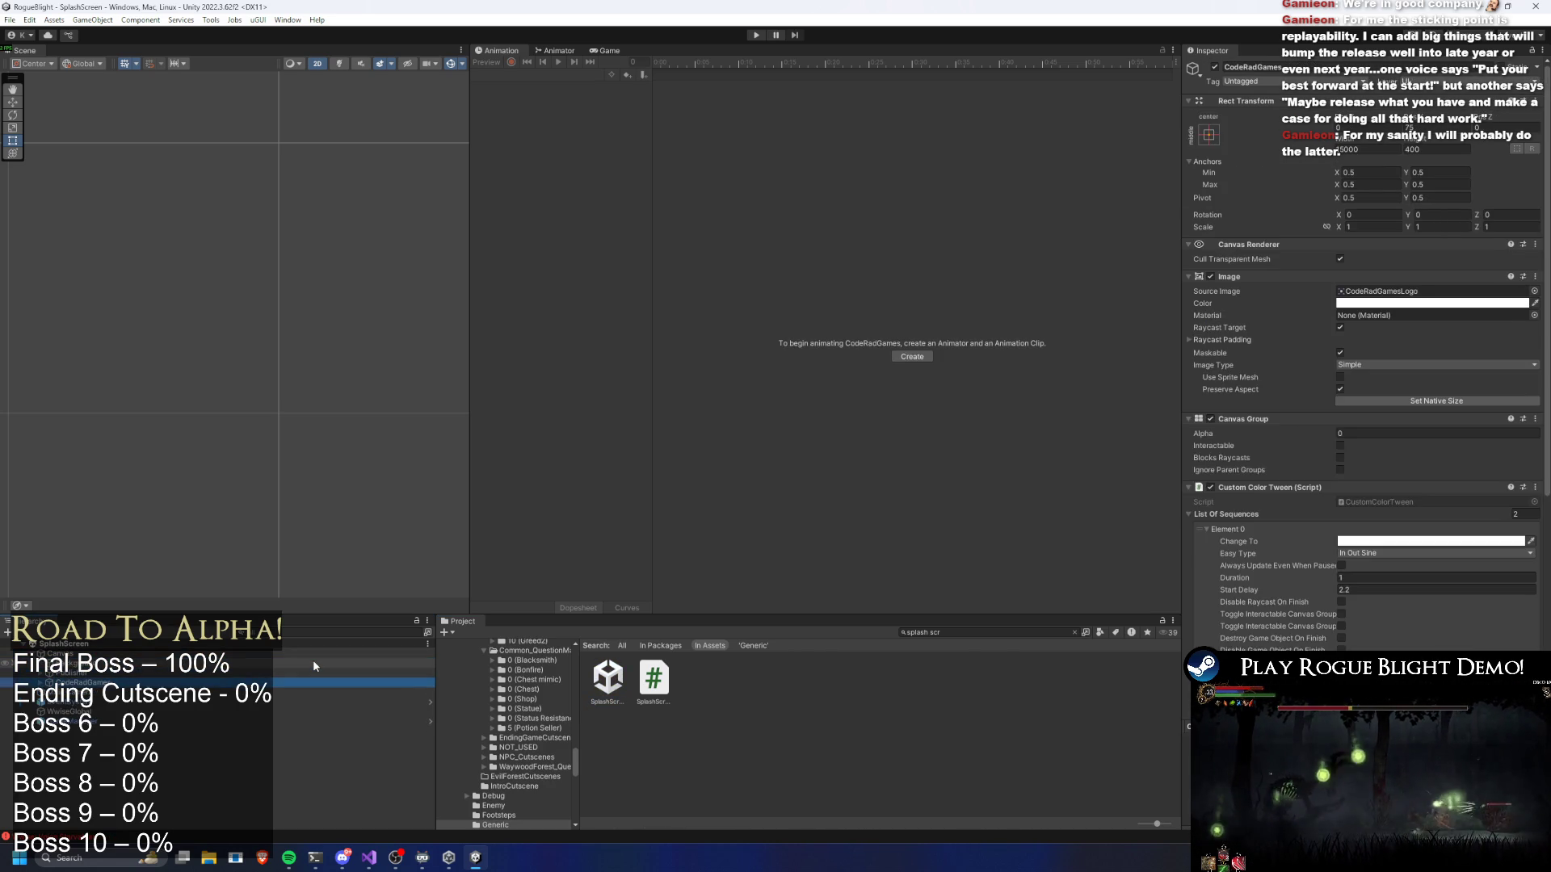
pyautogui.press('Up')
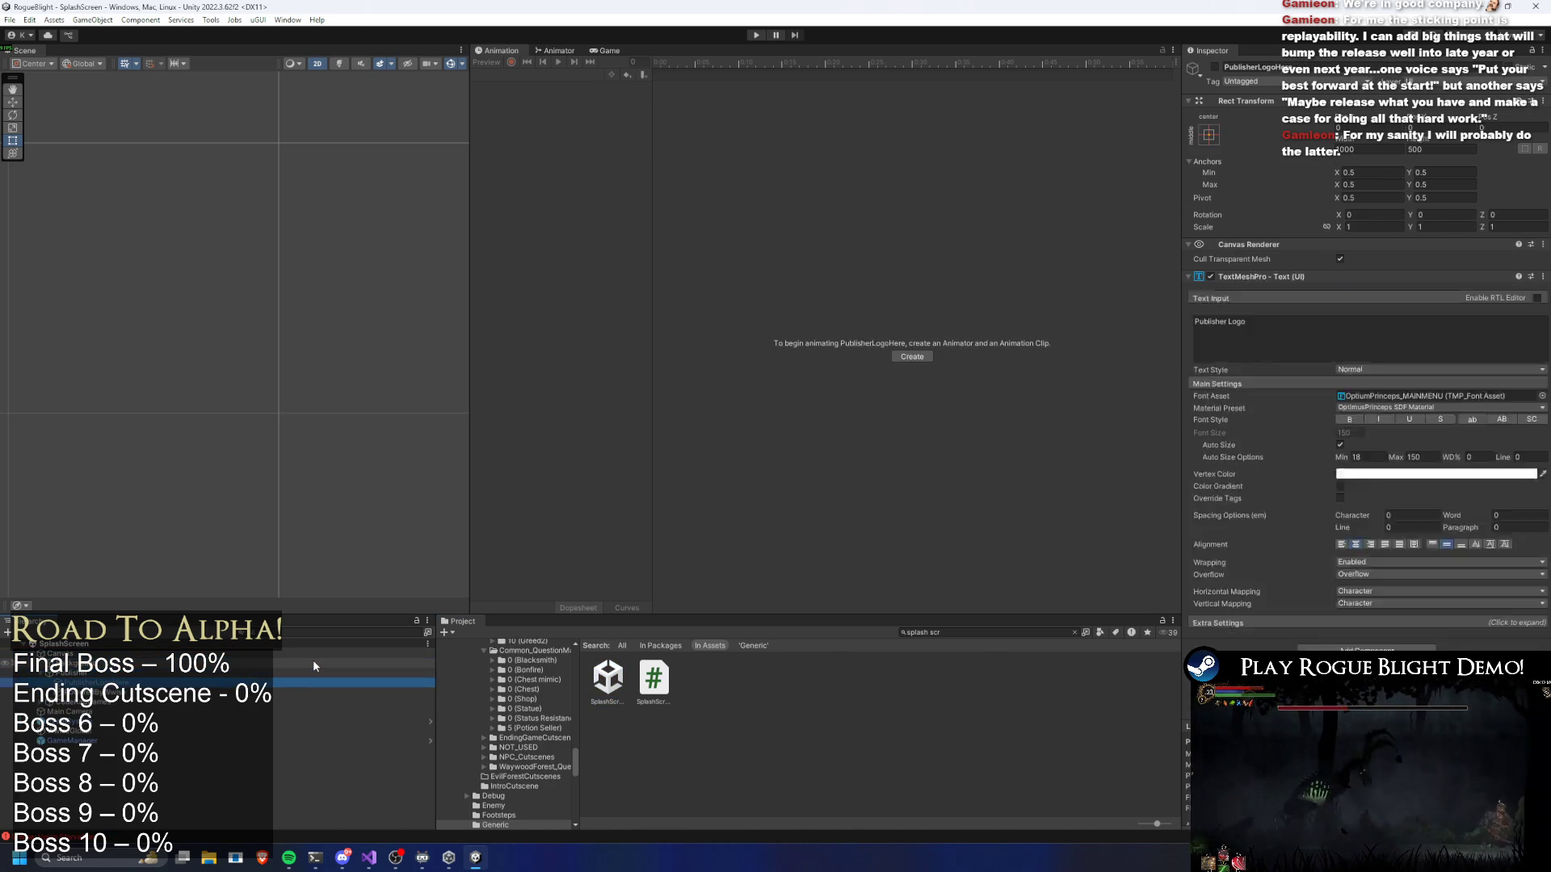
pyautogui.click(314, 663)
pyautogui.press('Up')
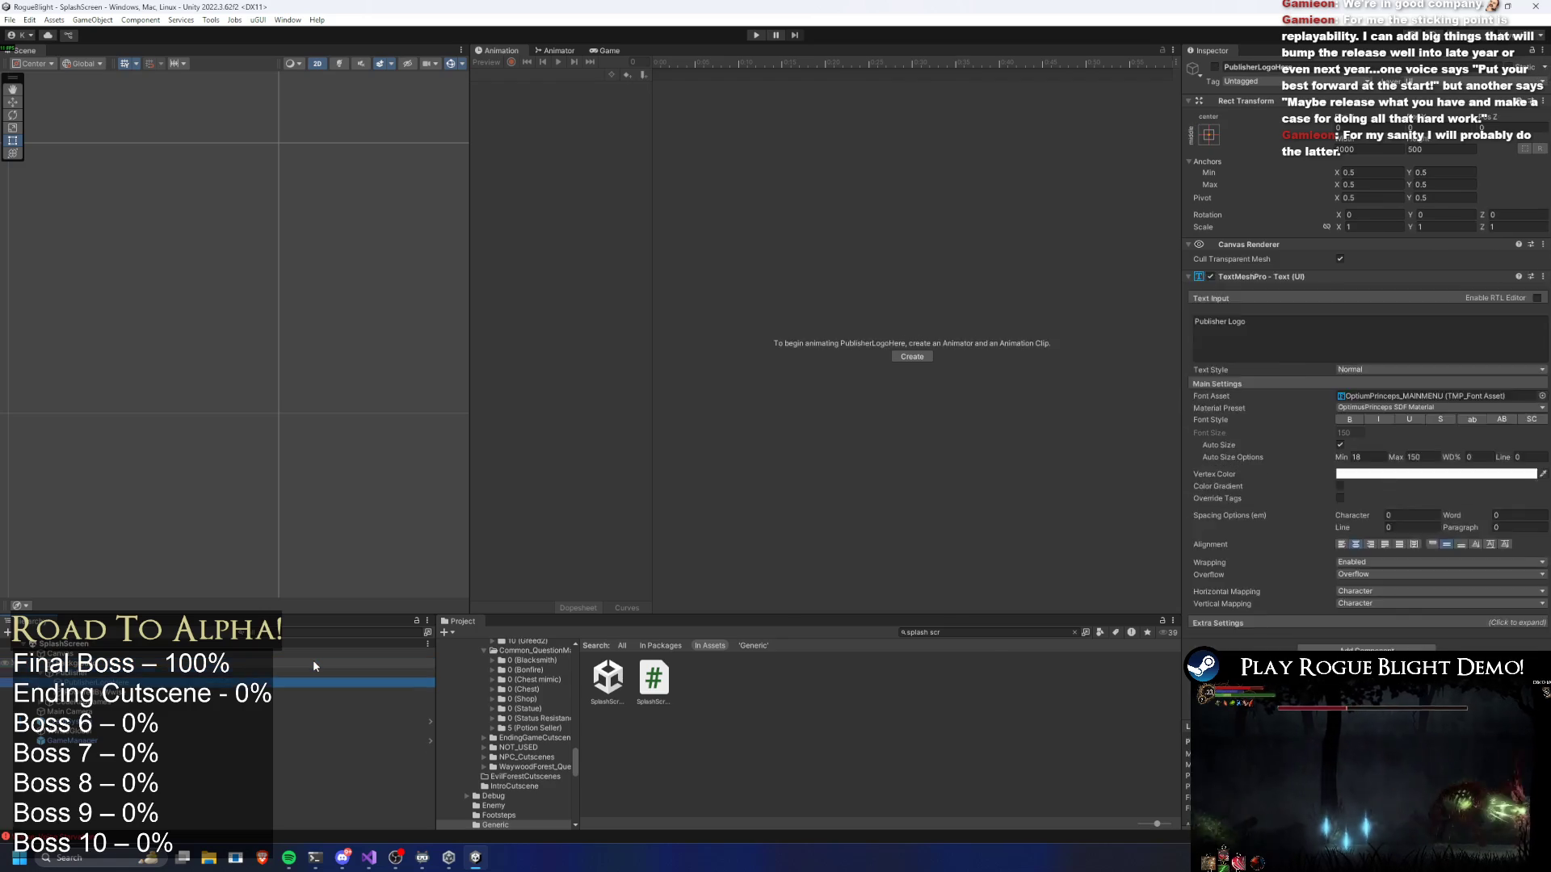
pyautogui.write('rt')
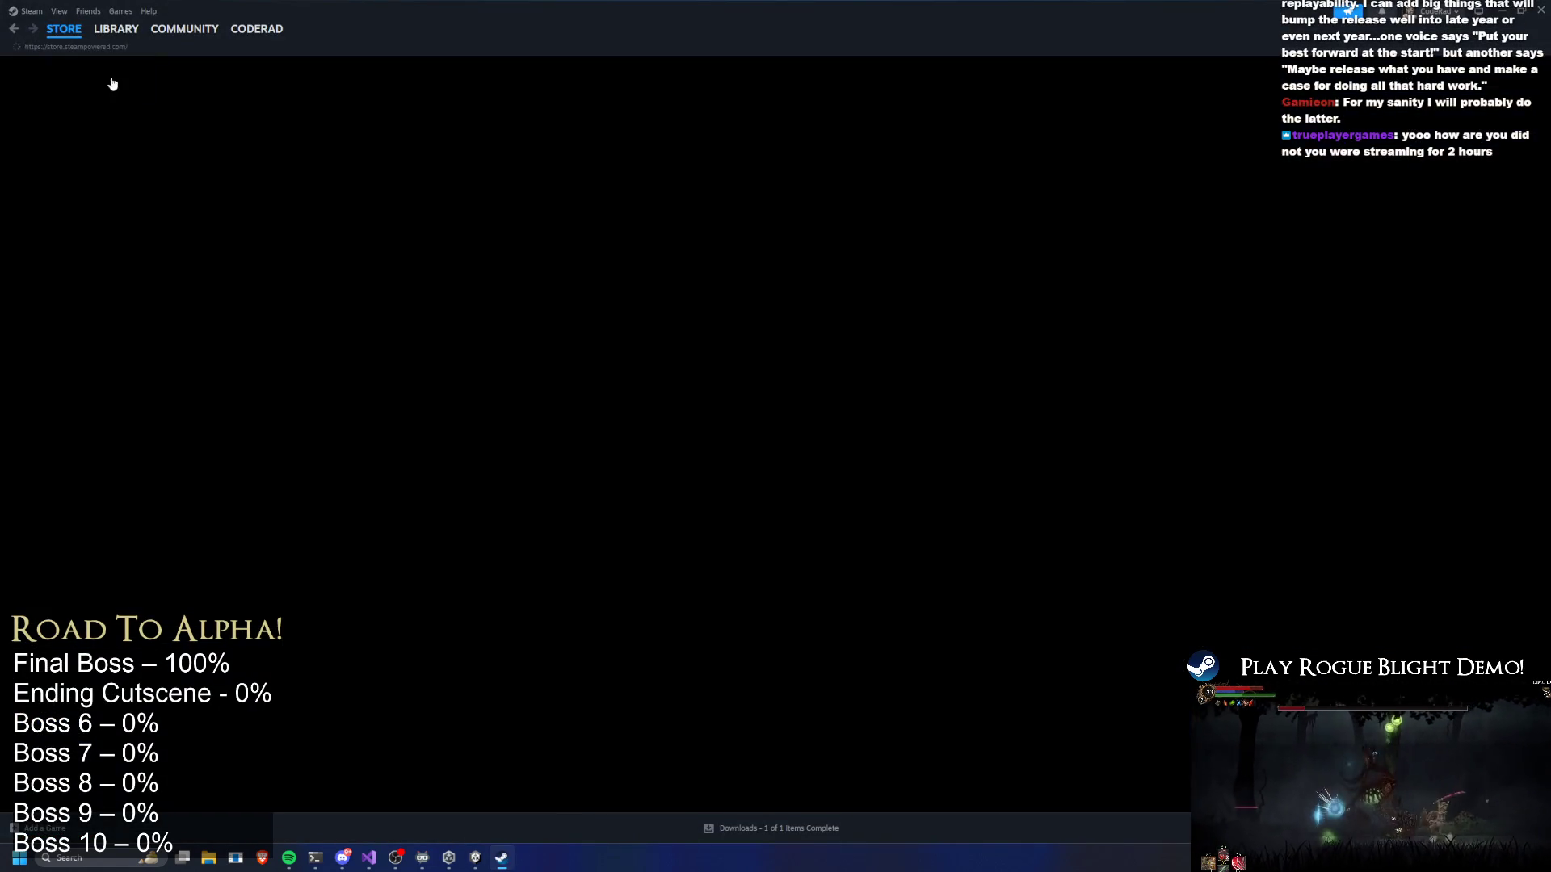
# From Steam's Library, stop the running Rogue Blight Playtest, confirm Exit game, and relaunch it
pyautogui.click(116, 28)
pyautogui.click(69, 149)
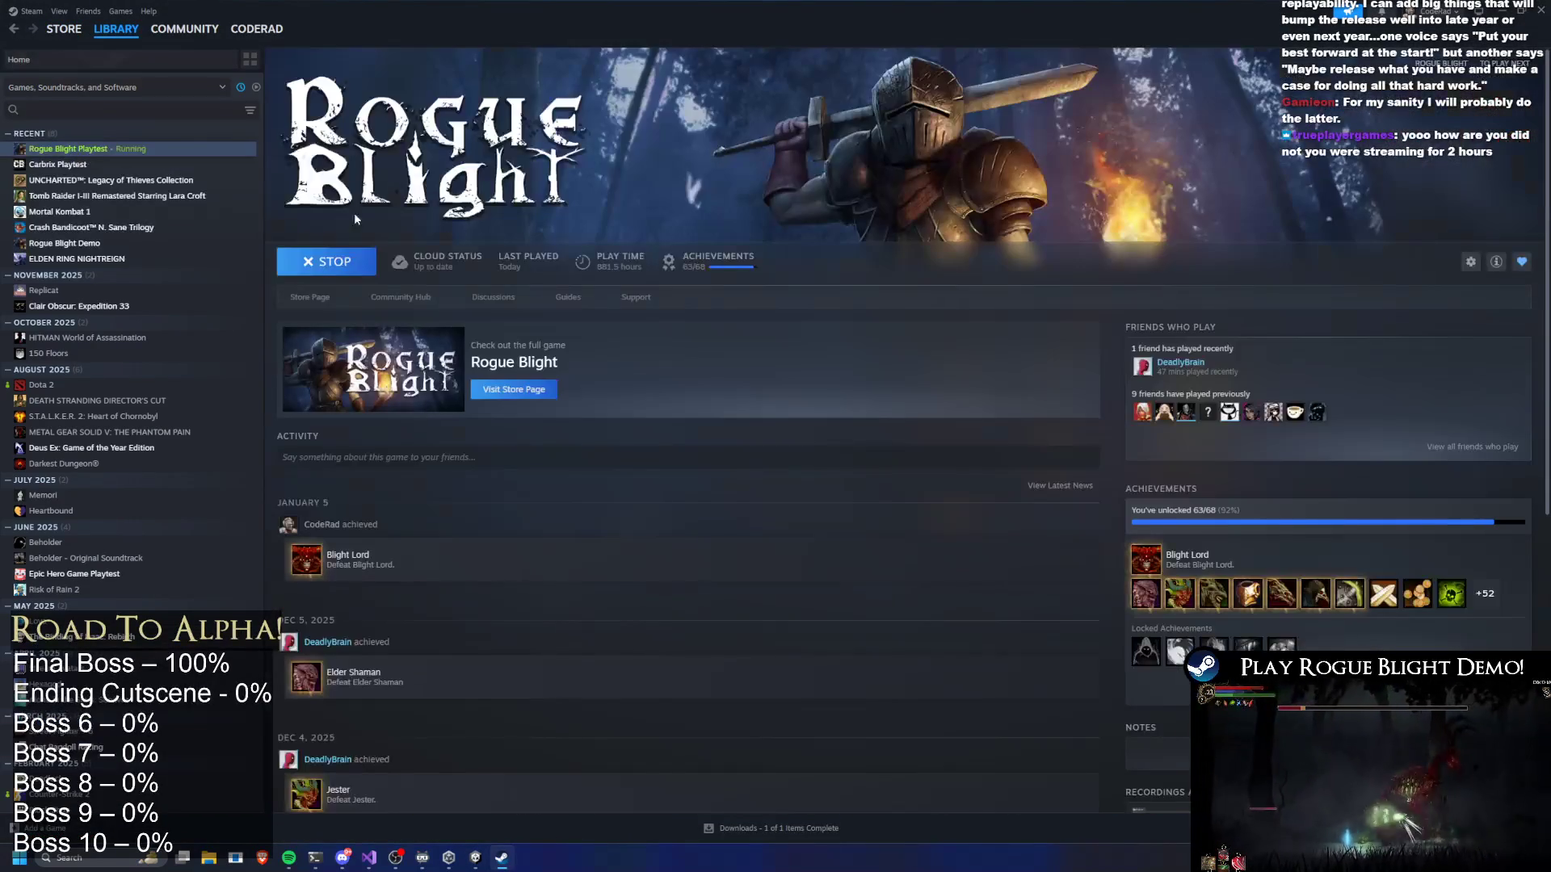
pyautogui.click(476, 861)
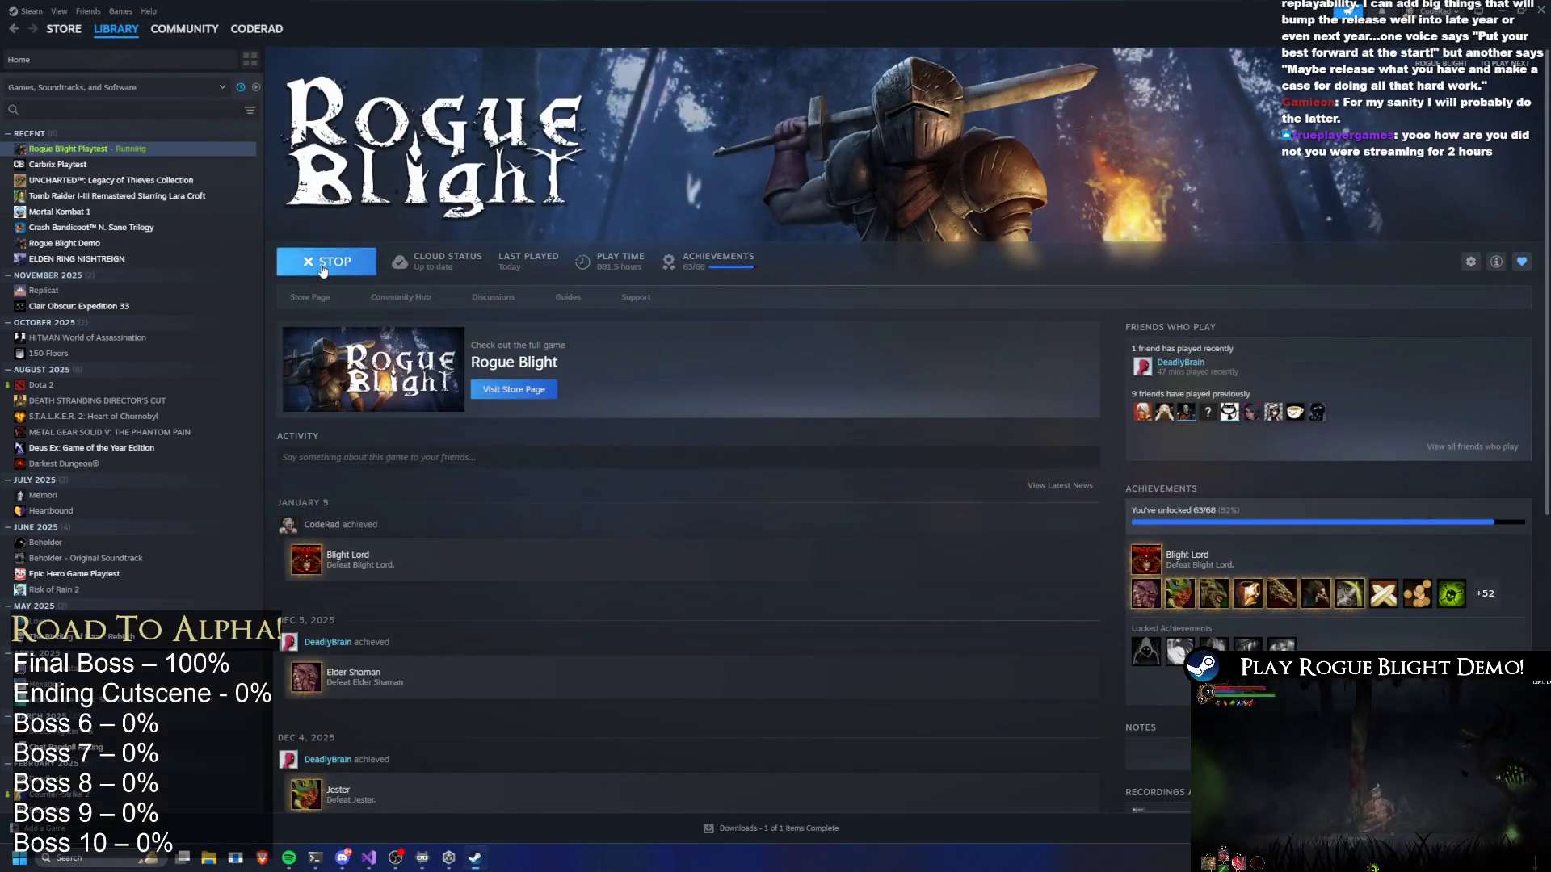
pyautogui.click(353, 258)
pyautogui.click(760, 495)
pyautogui.click(352, 258)
pyautogui.click(744, 453)
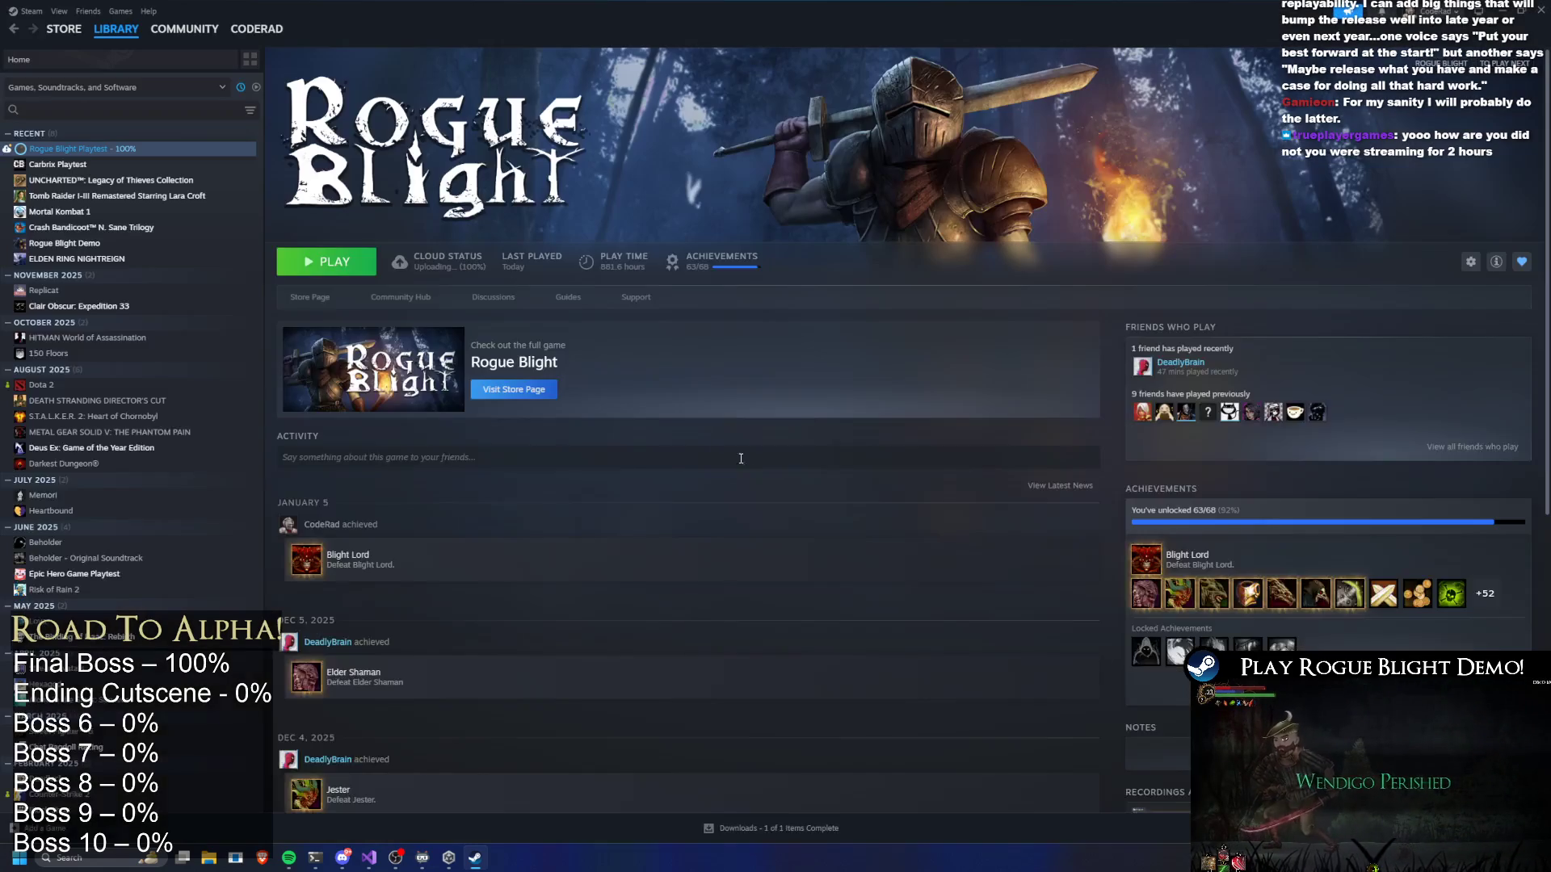
pyautogui.click(370, 261)
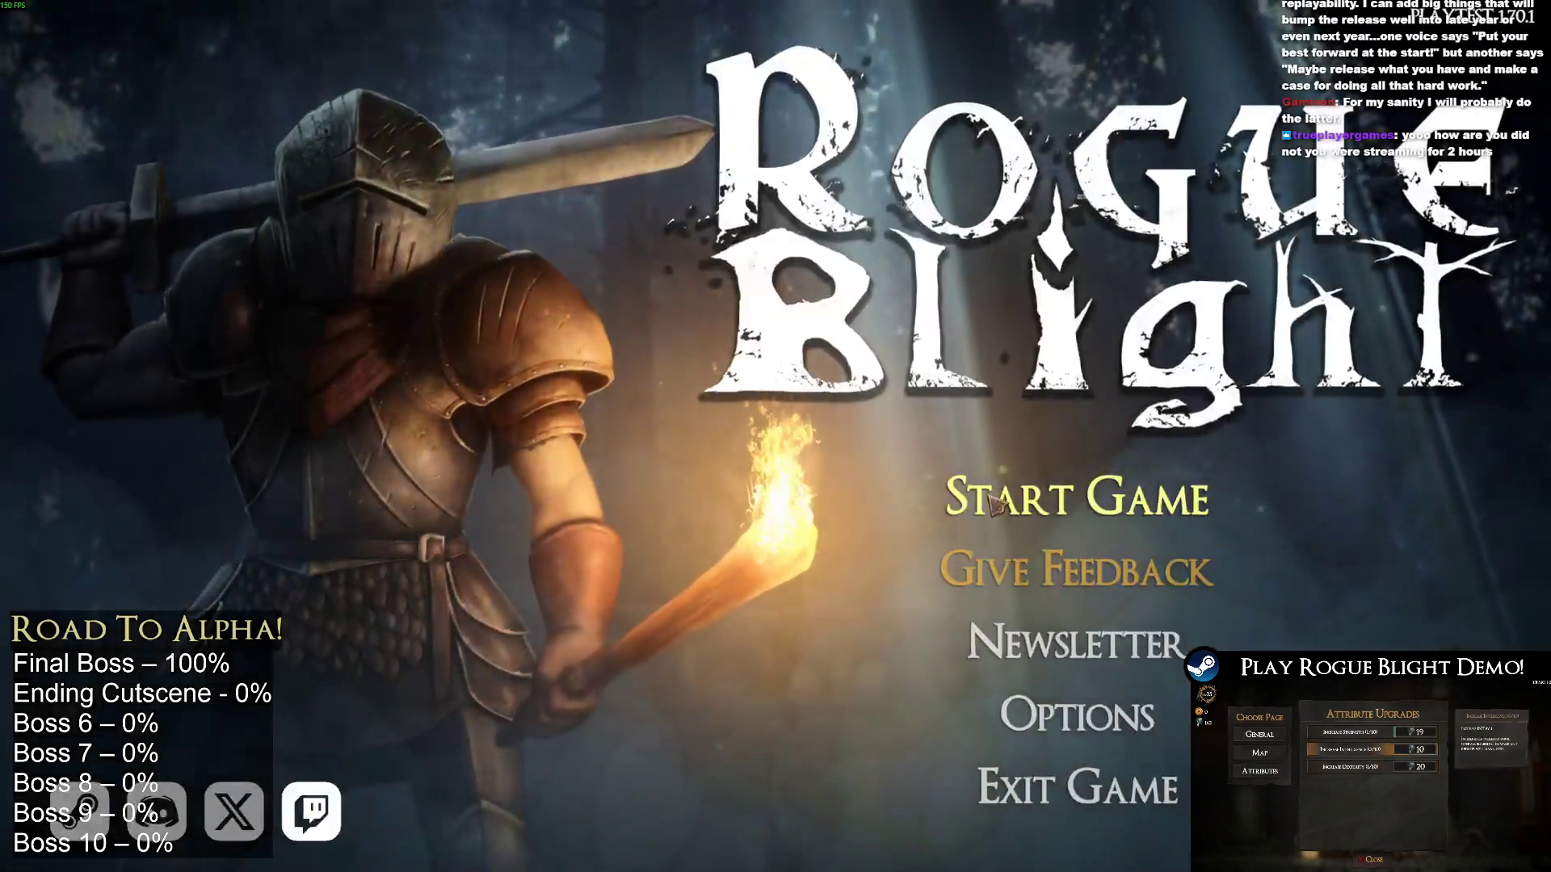
# Delete save slot 1 with confirmation and begin a New Game in the emptied slot
pyautogui.click(1050, 595)
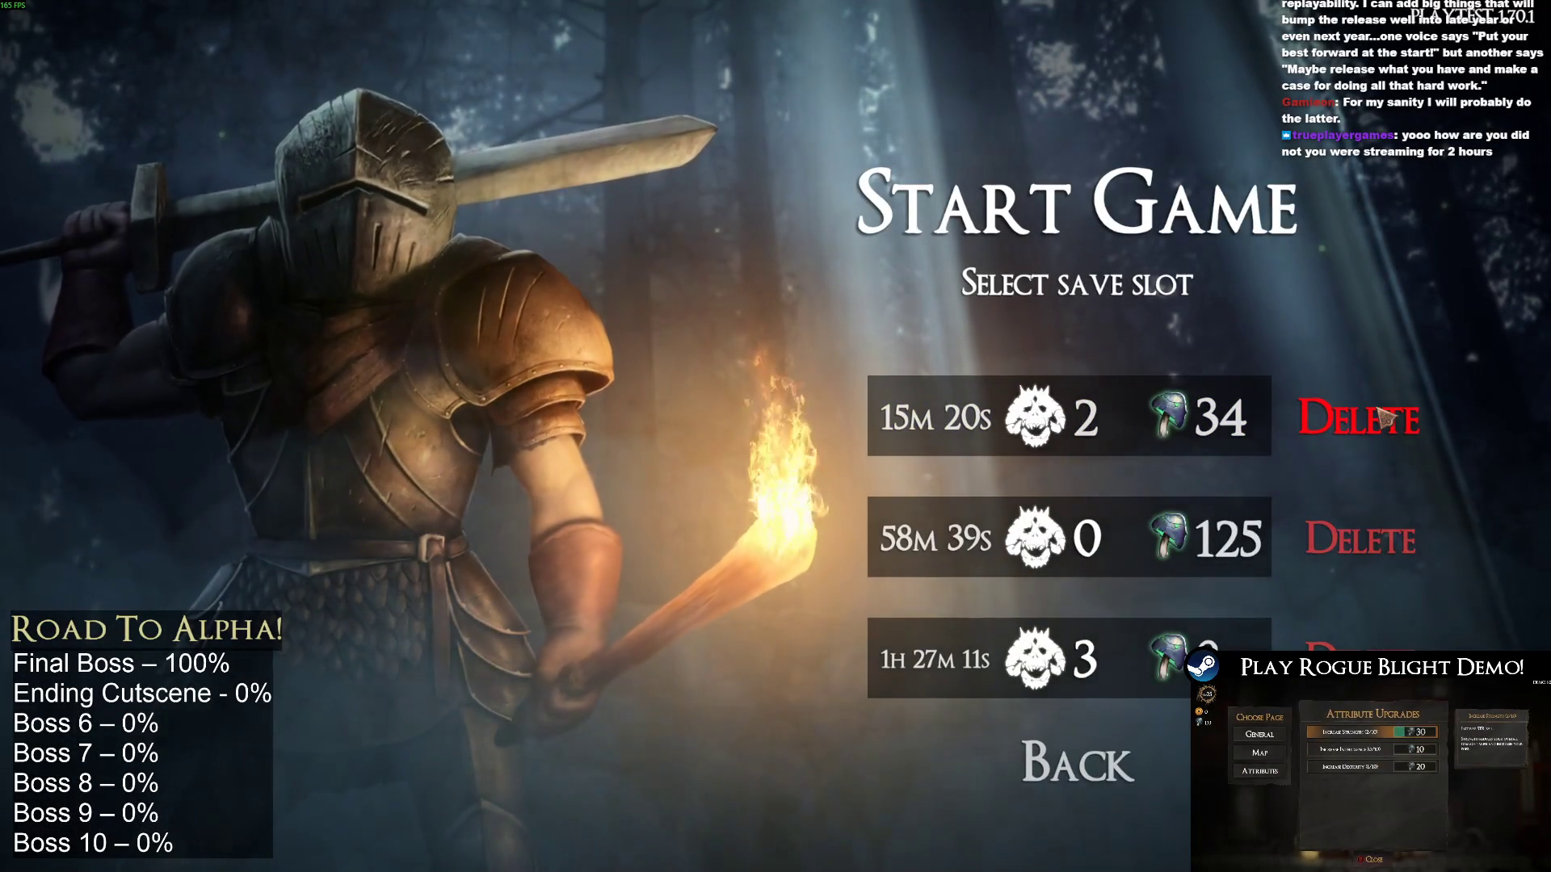
pyautogui.click(1384, 416)
pyautogui.click(1205, 295)
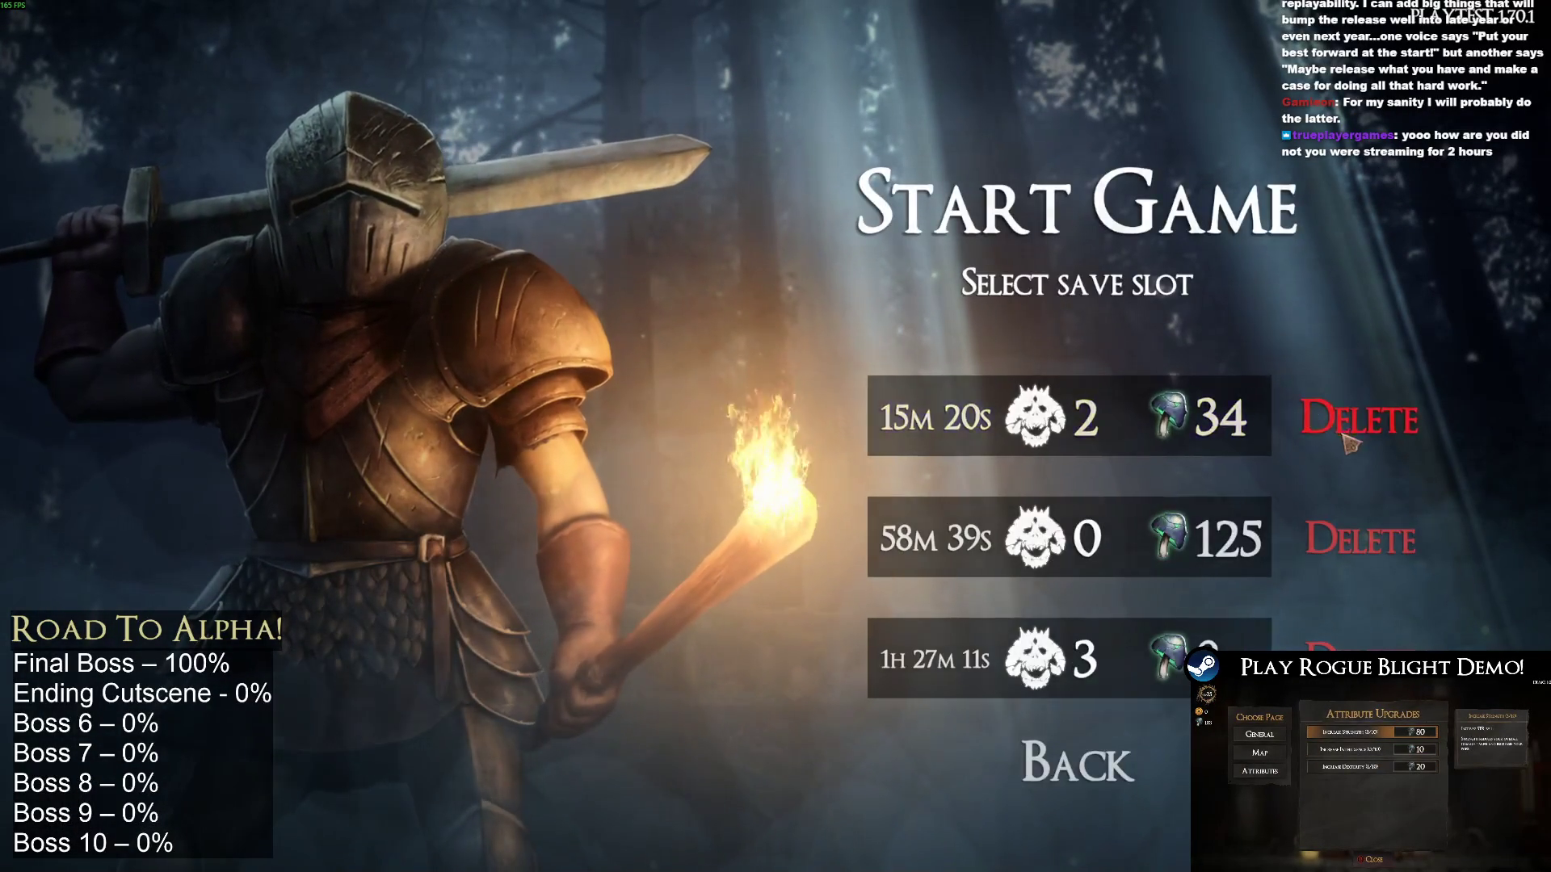
pyautogui.click(1361, 417)
pyautogui.click(962, 278)
pyautogui.click(1070, 442)
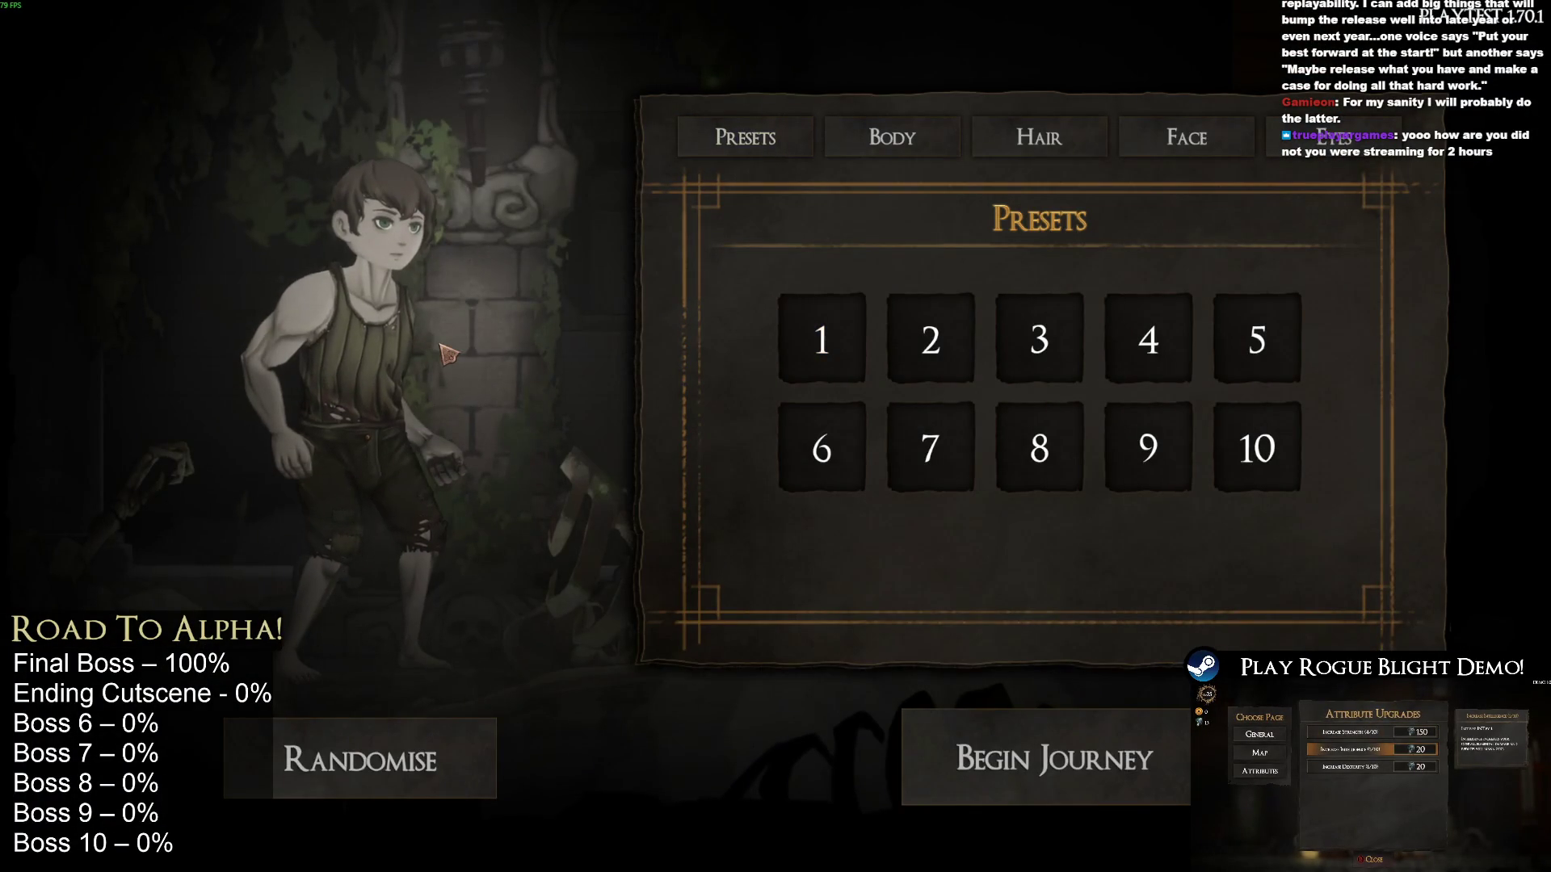
pyautogui.hotkey('alt', 'Tab')
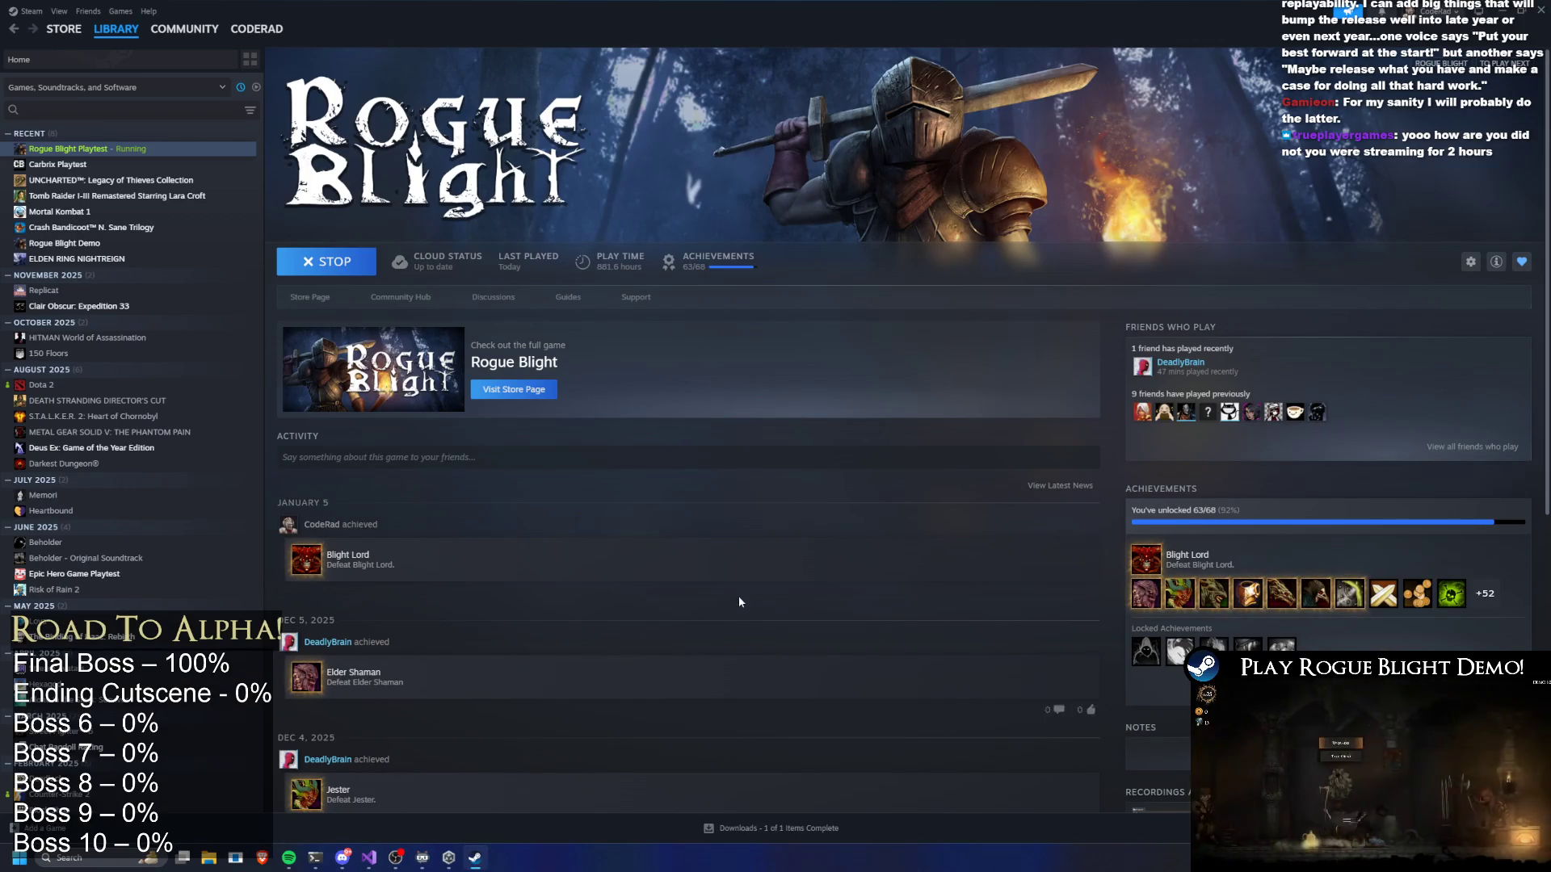
# Open the first RogueBlight project from Unity Hub's Projects list
pyautogui.press('super+d')
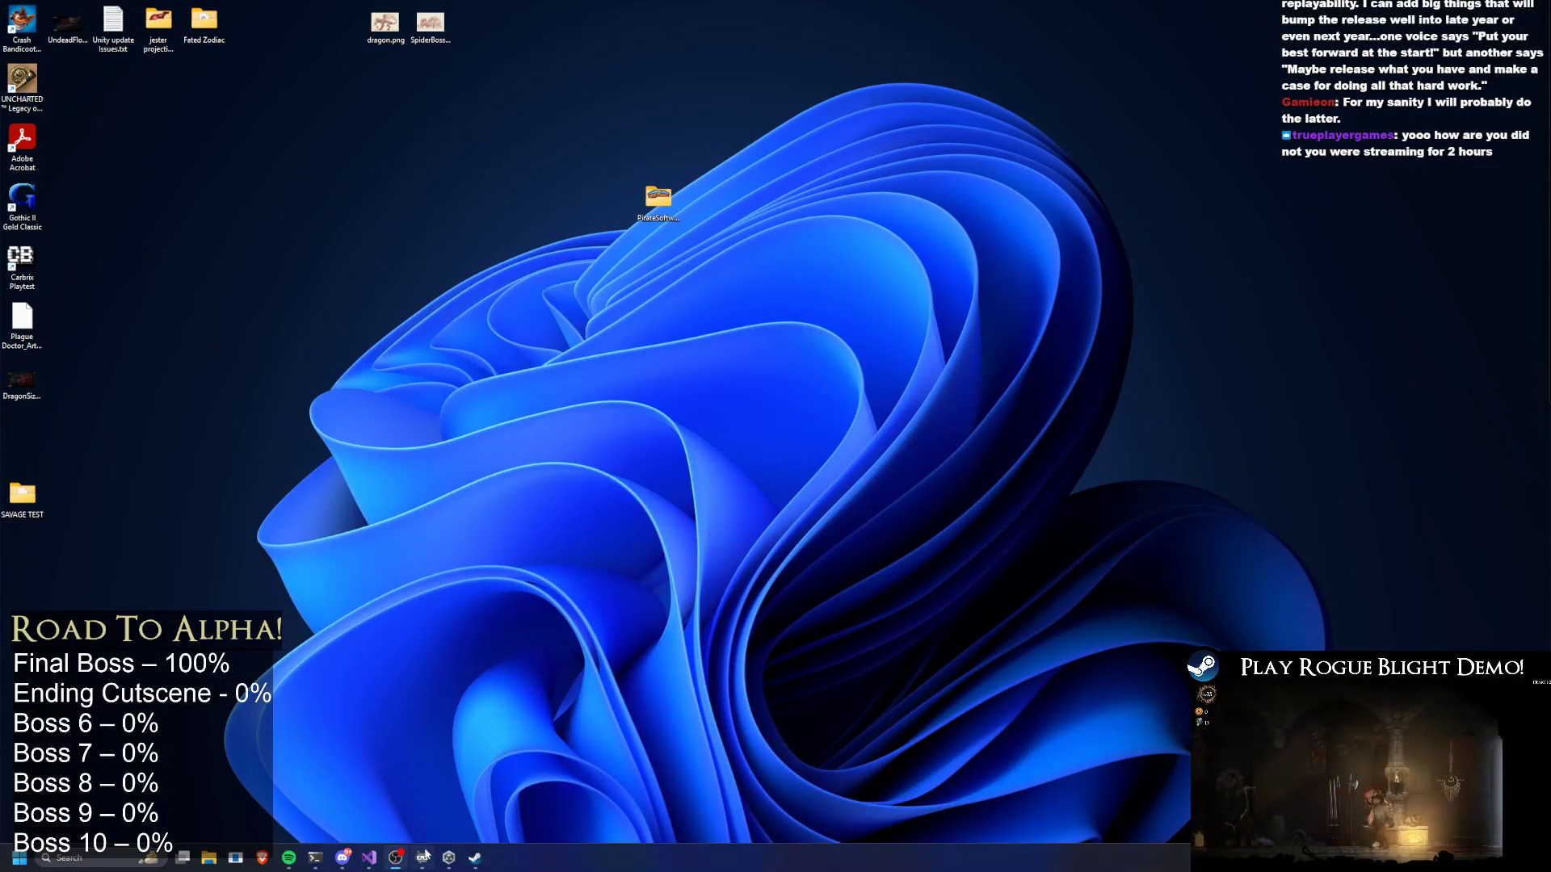
pyautogui.hotkey('alt', 'Tab')
pyautogui.press('super')
pyautogui.press('Escape')
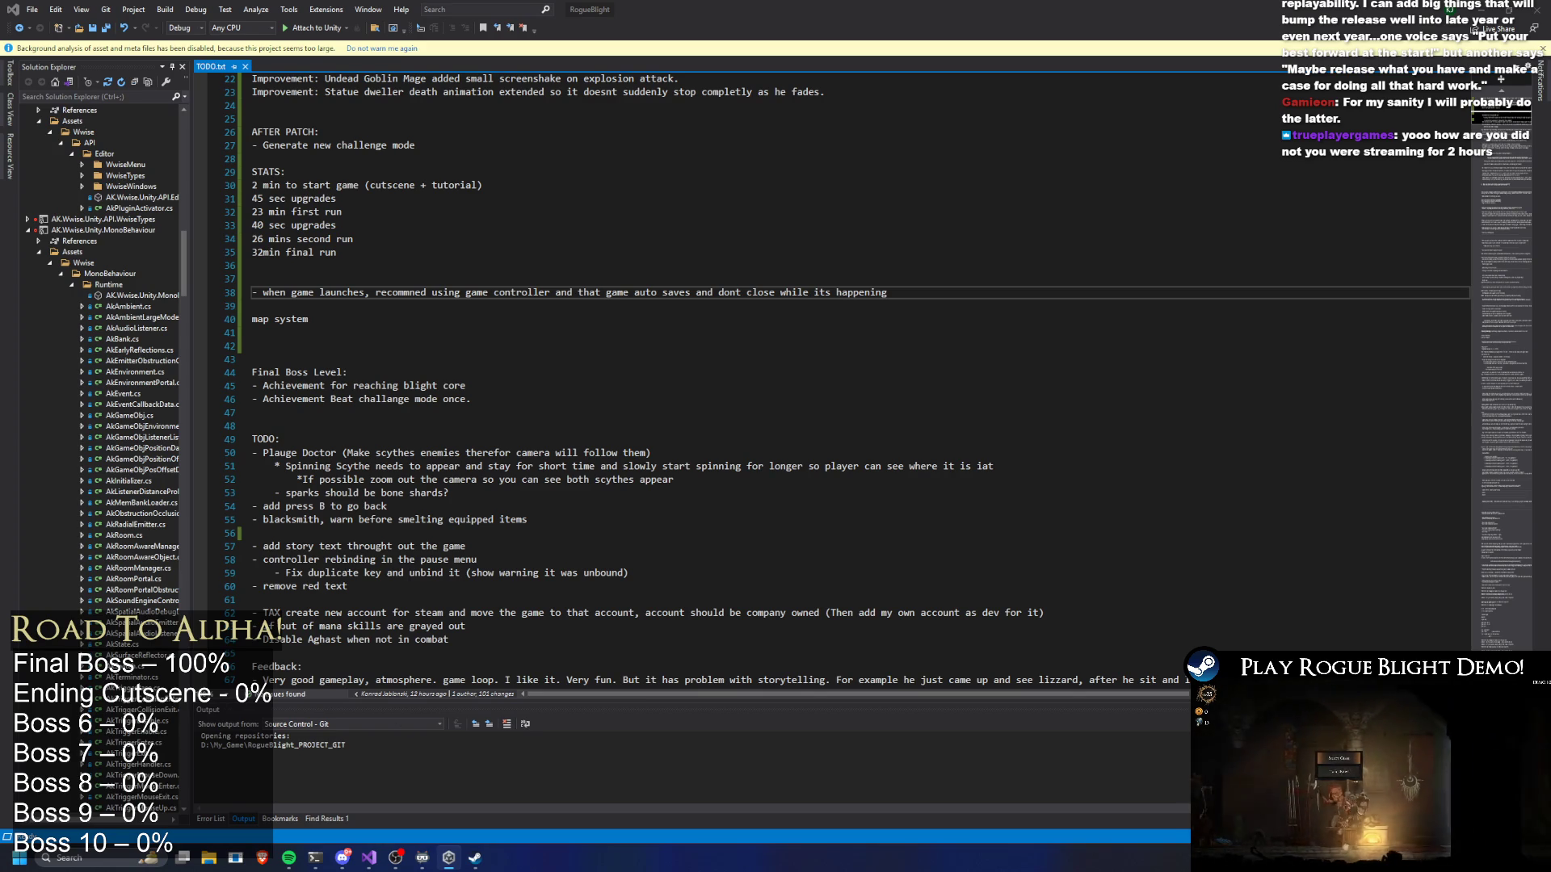
pyautogui.click(448, 858)
pyautogui.click(551, 178)
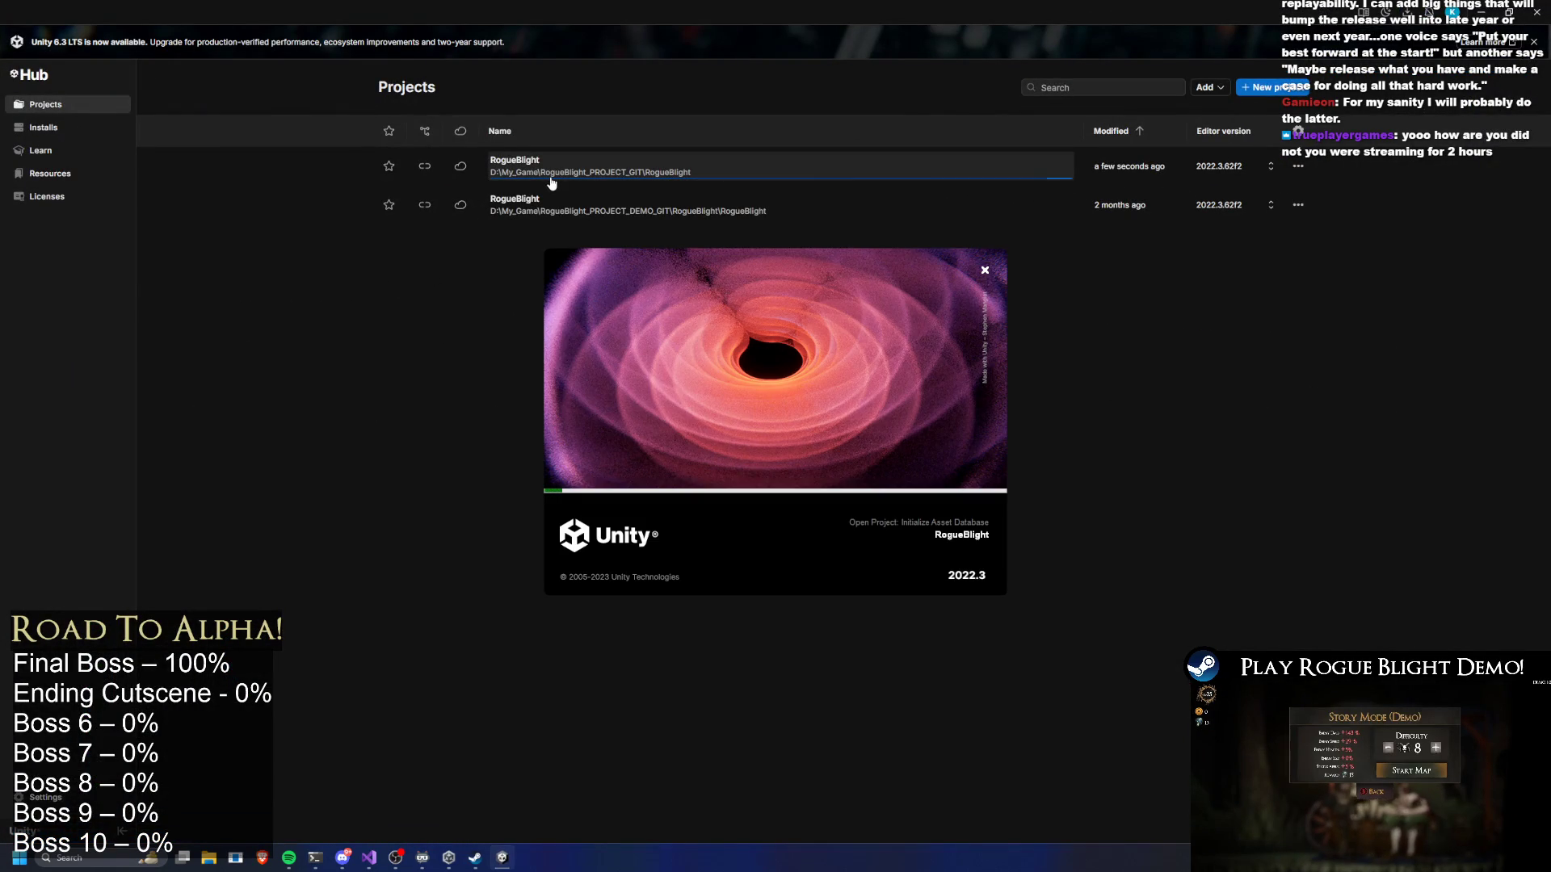
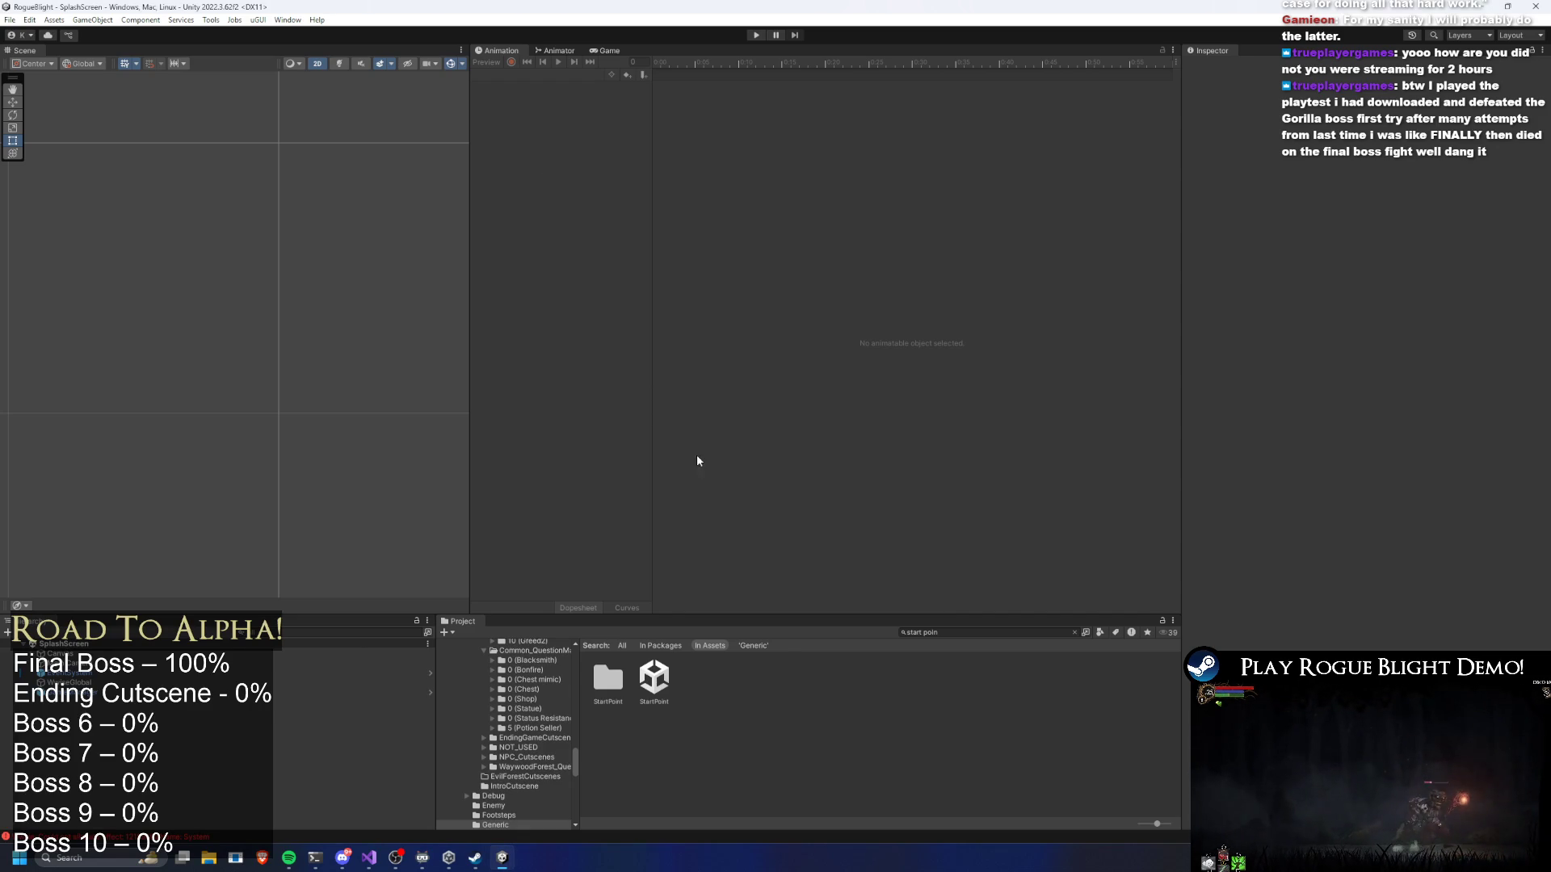
# Move the game-launch reminder line into the TODO list and remove the blank lines around it
pyautogui.hotkey('alt', 'Tab')
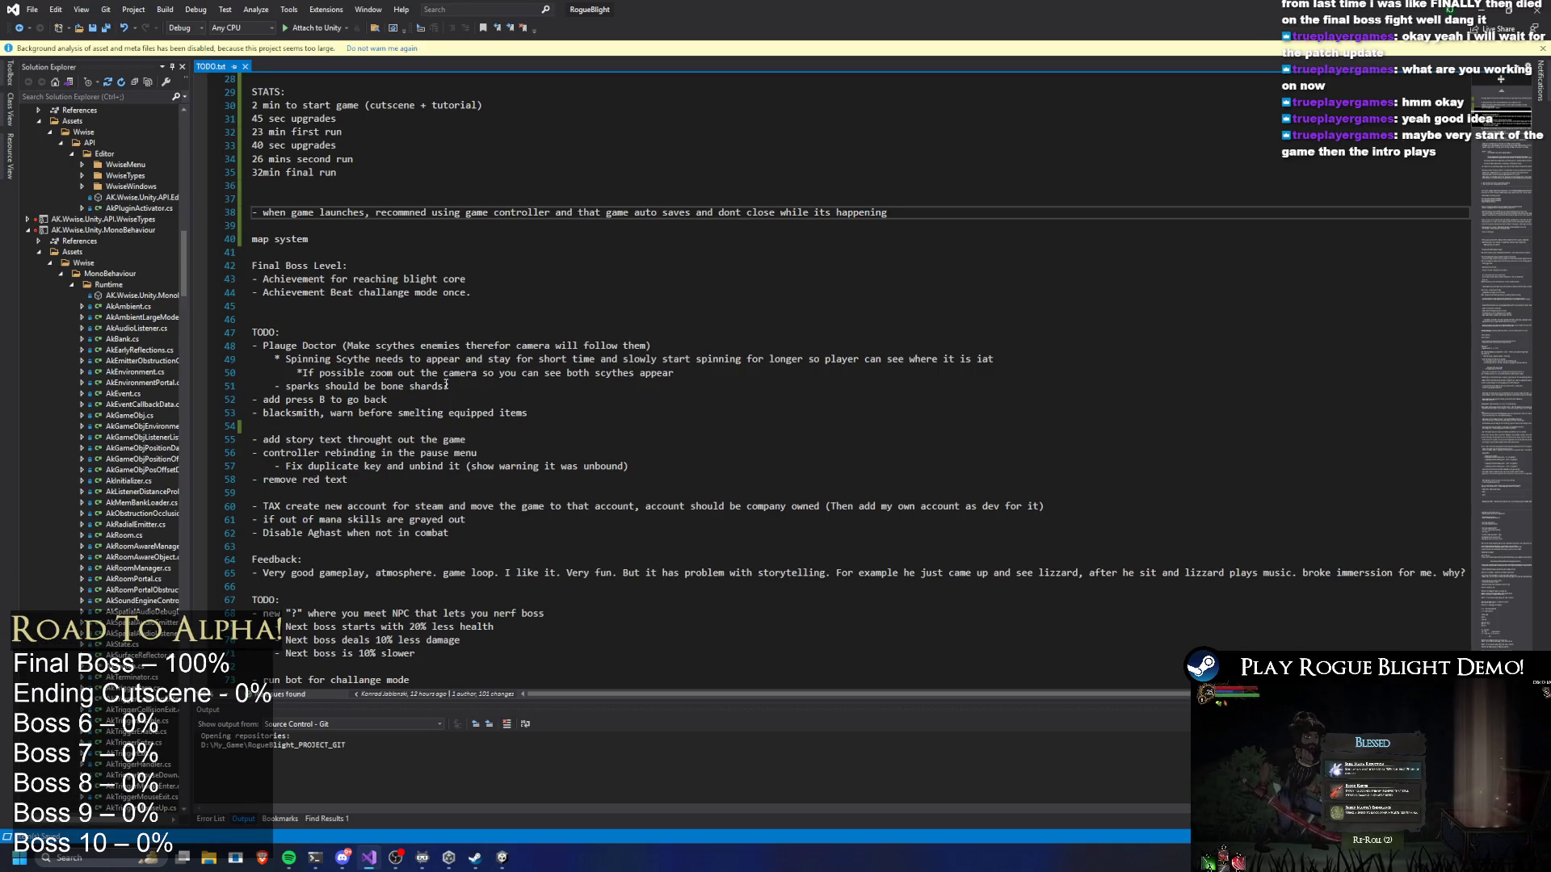
pyautogui.scroll(4, 446, 386)
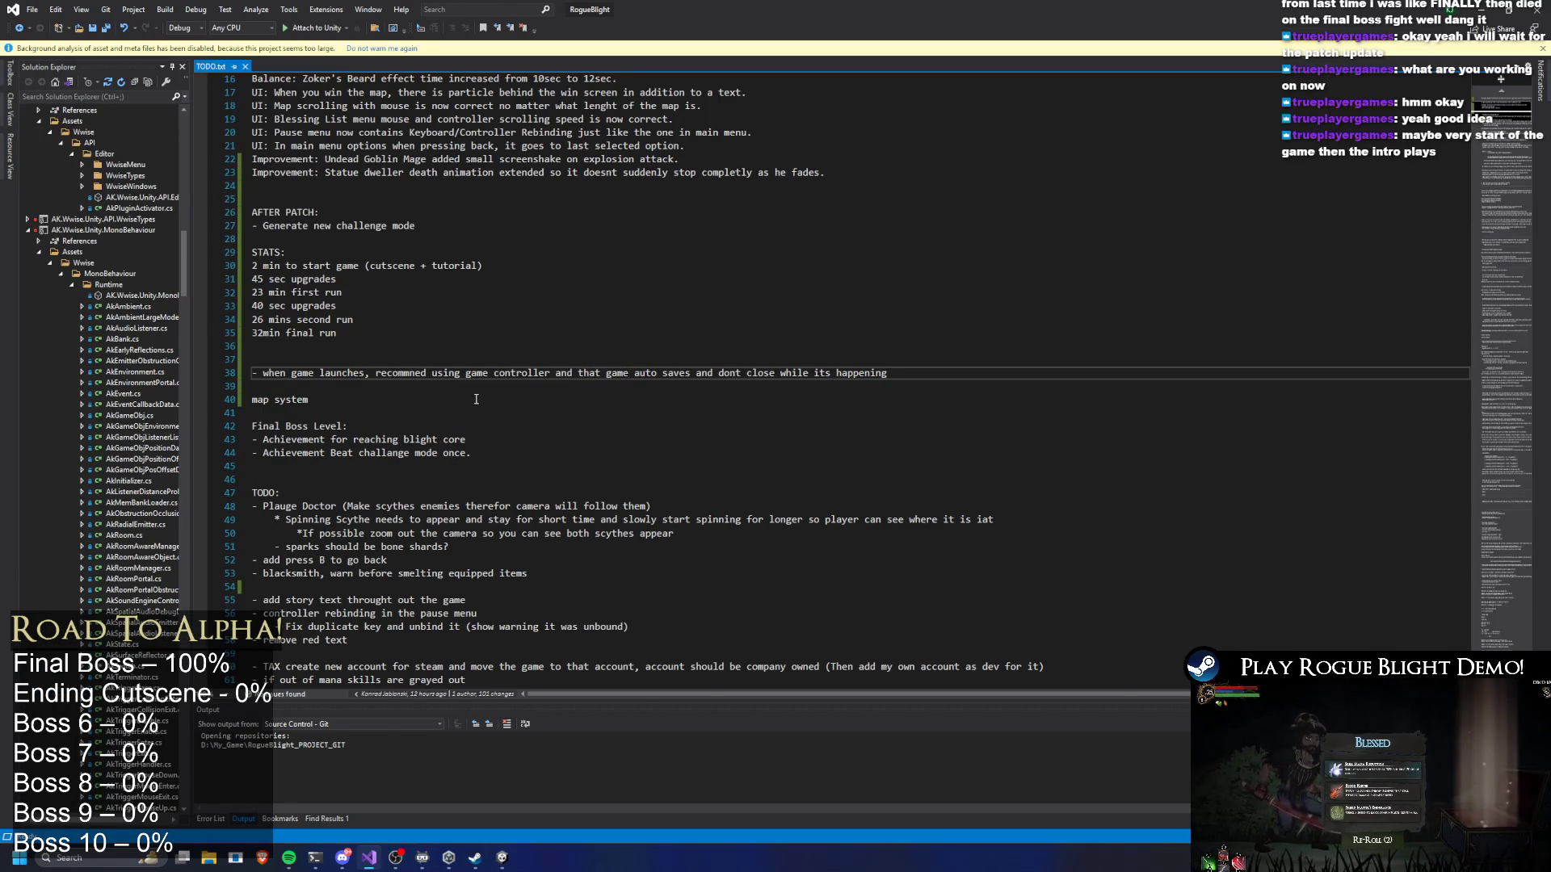
pyautogui.moveTo(311, 380); pyautogui.dragTo(228, 355)
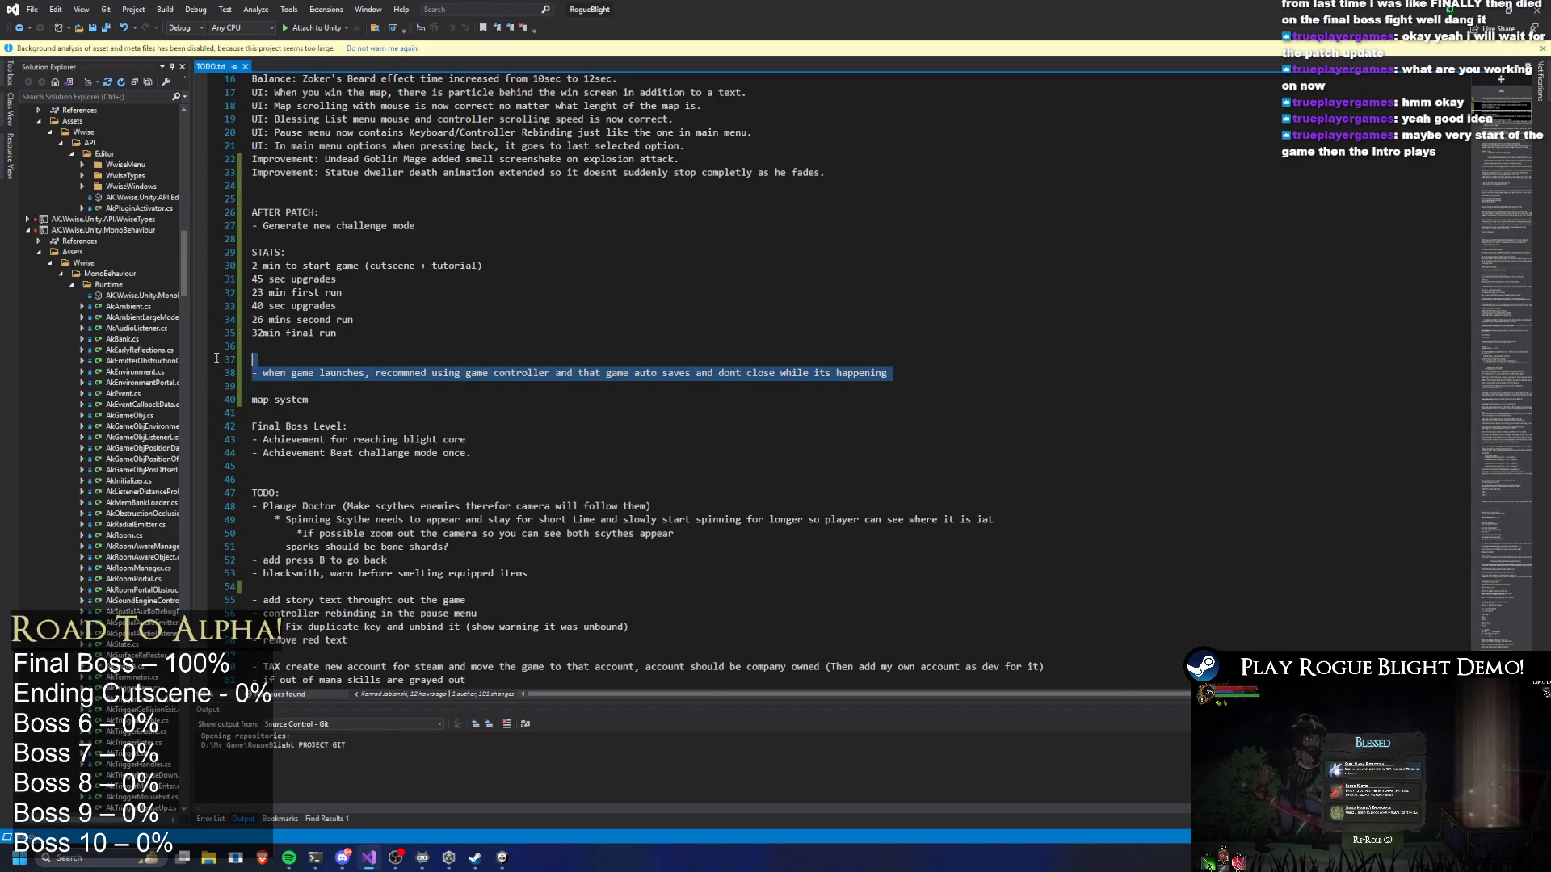
pyautogui.hotkey('ctrl', 'x')
pyautogui.click(322, 559)
pyautogui.hotkey('ctrl', 'v')
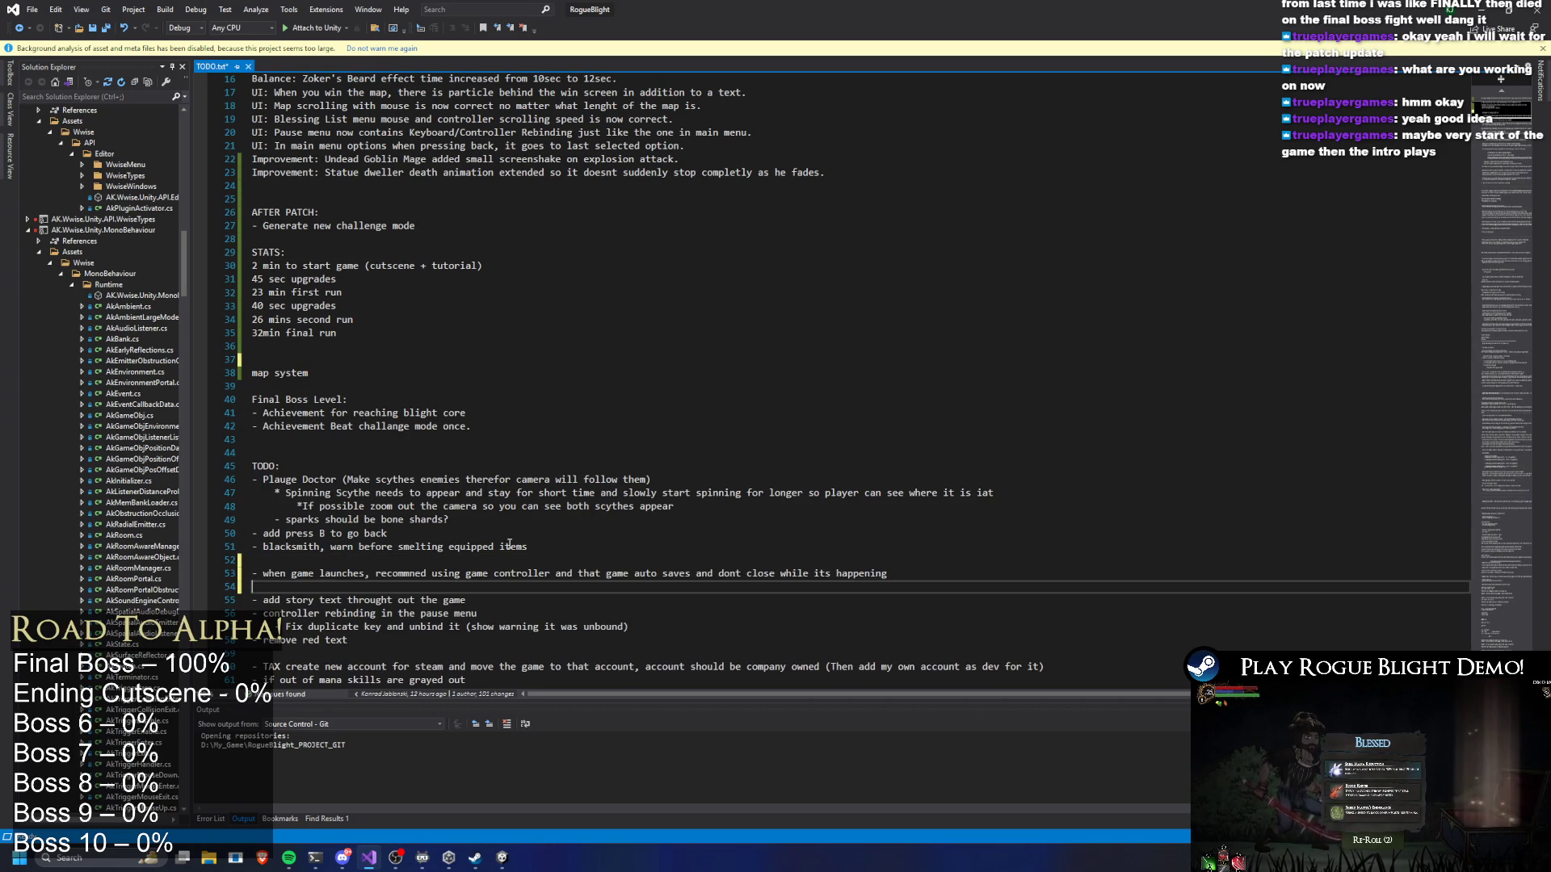
pyautogui.press('BackSpace')
pyautogui.press('Up')
pyautogui.press('BackSpace')
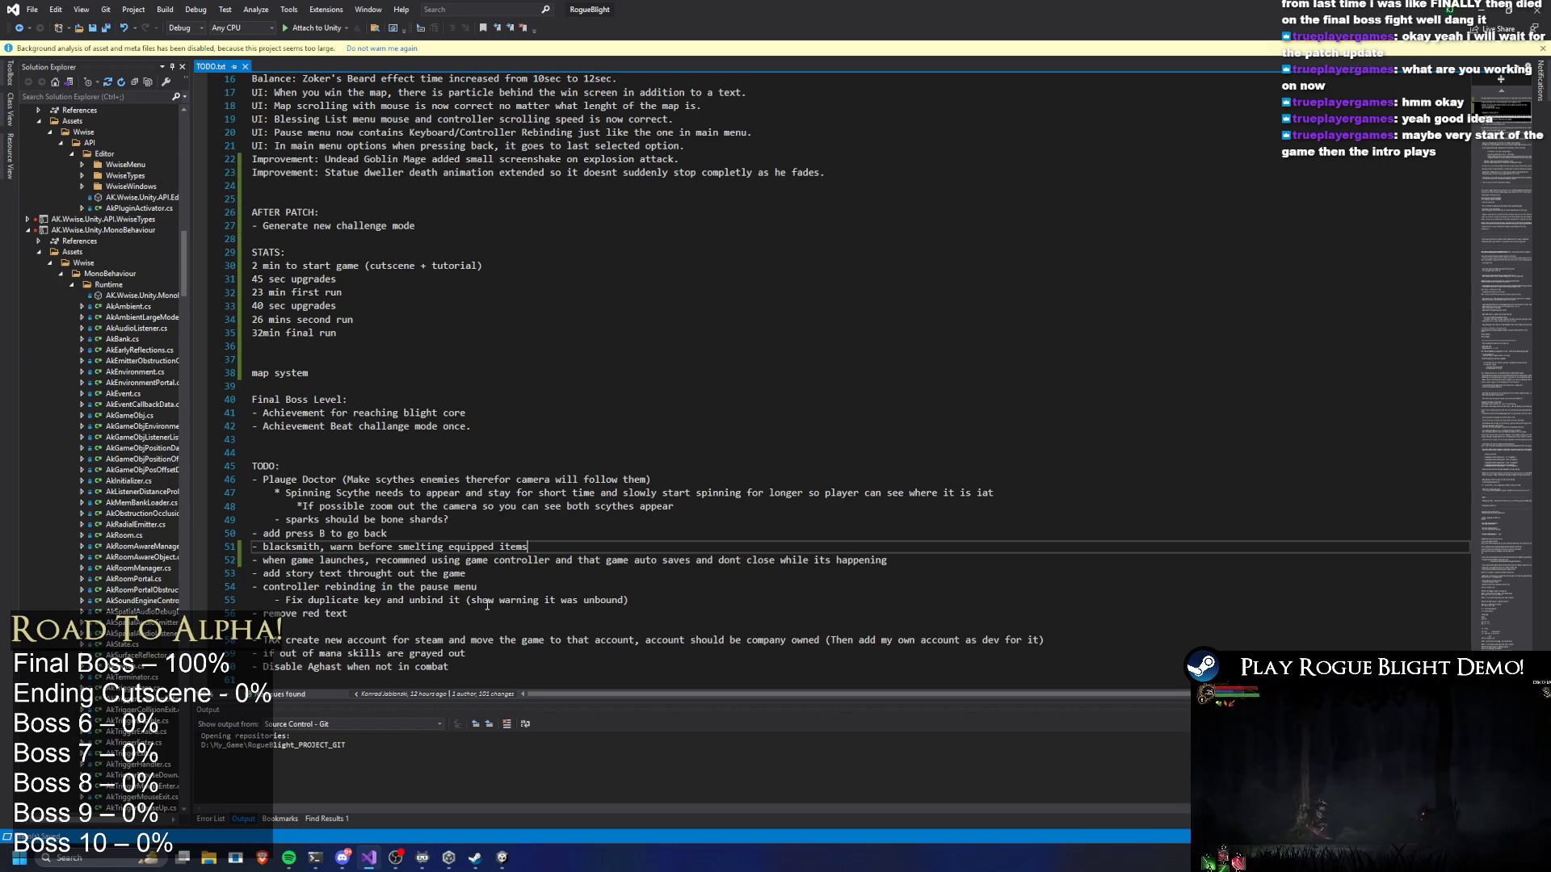
# Delete the controller rebinding line and the empty line after 'remove red text'
pyautogui.scroll(-3, 487, 604)
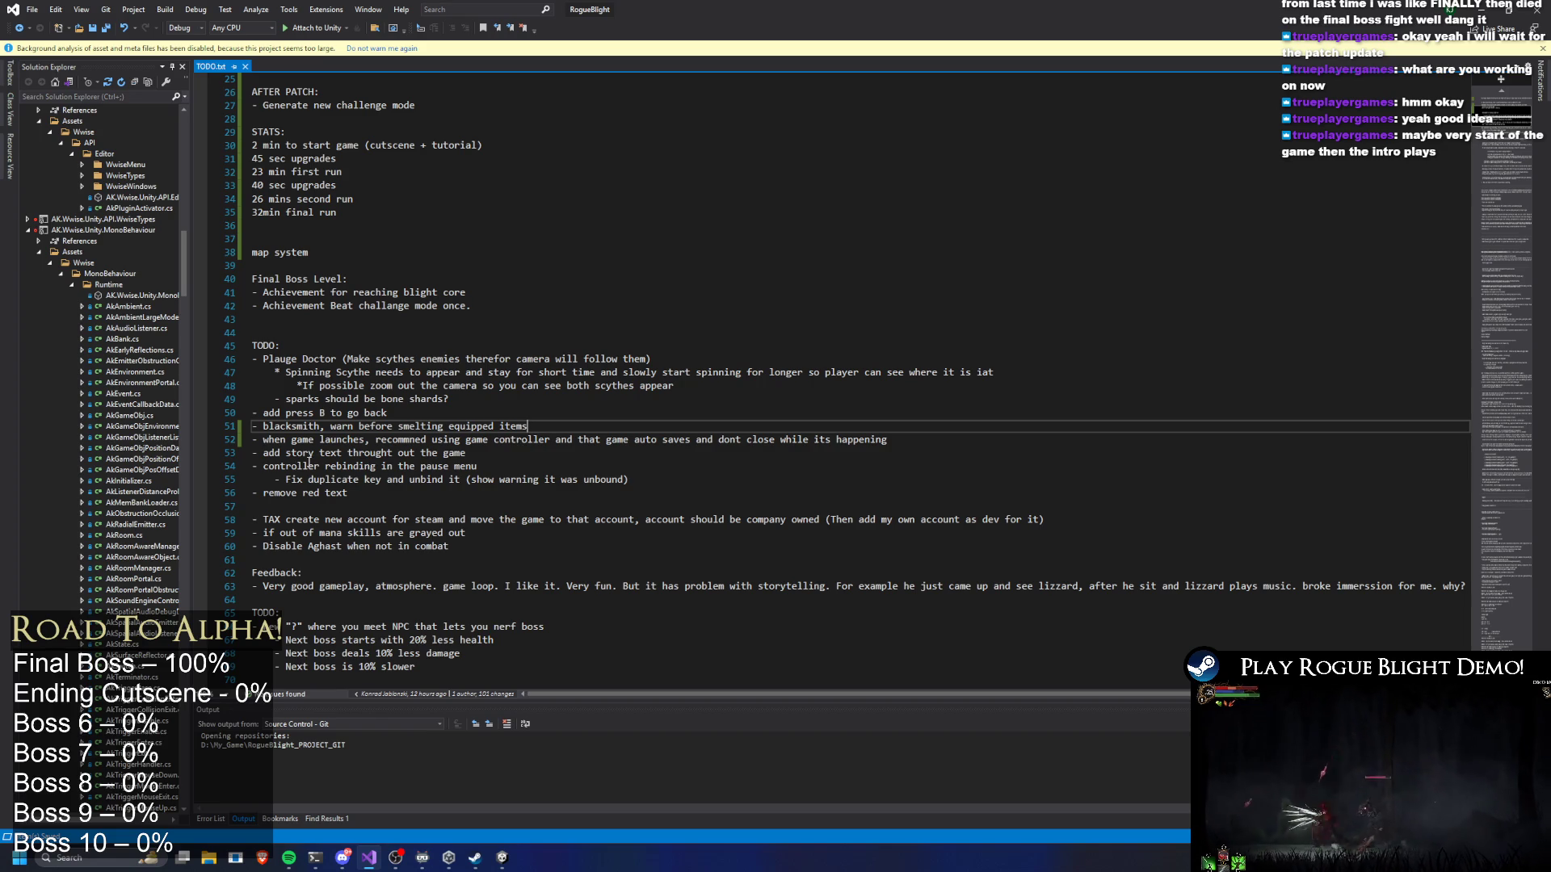
pyautogui.moveTo(477, 466); pyautogui.dragTo(156, 467)
pyautogui.press('BackSpace')
pyautogui.press('BackSpace')
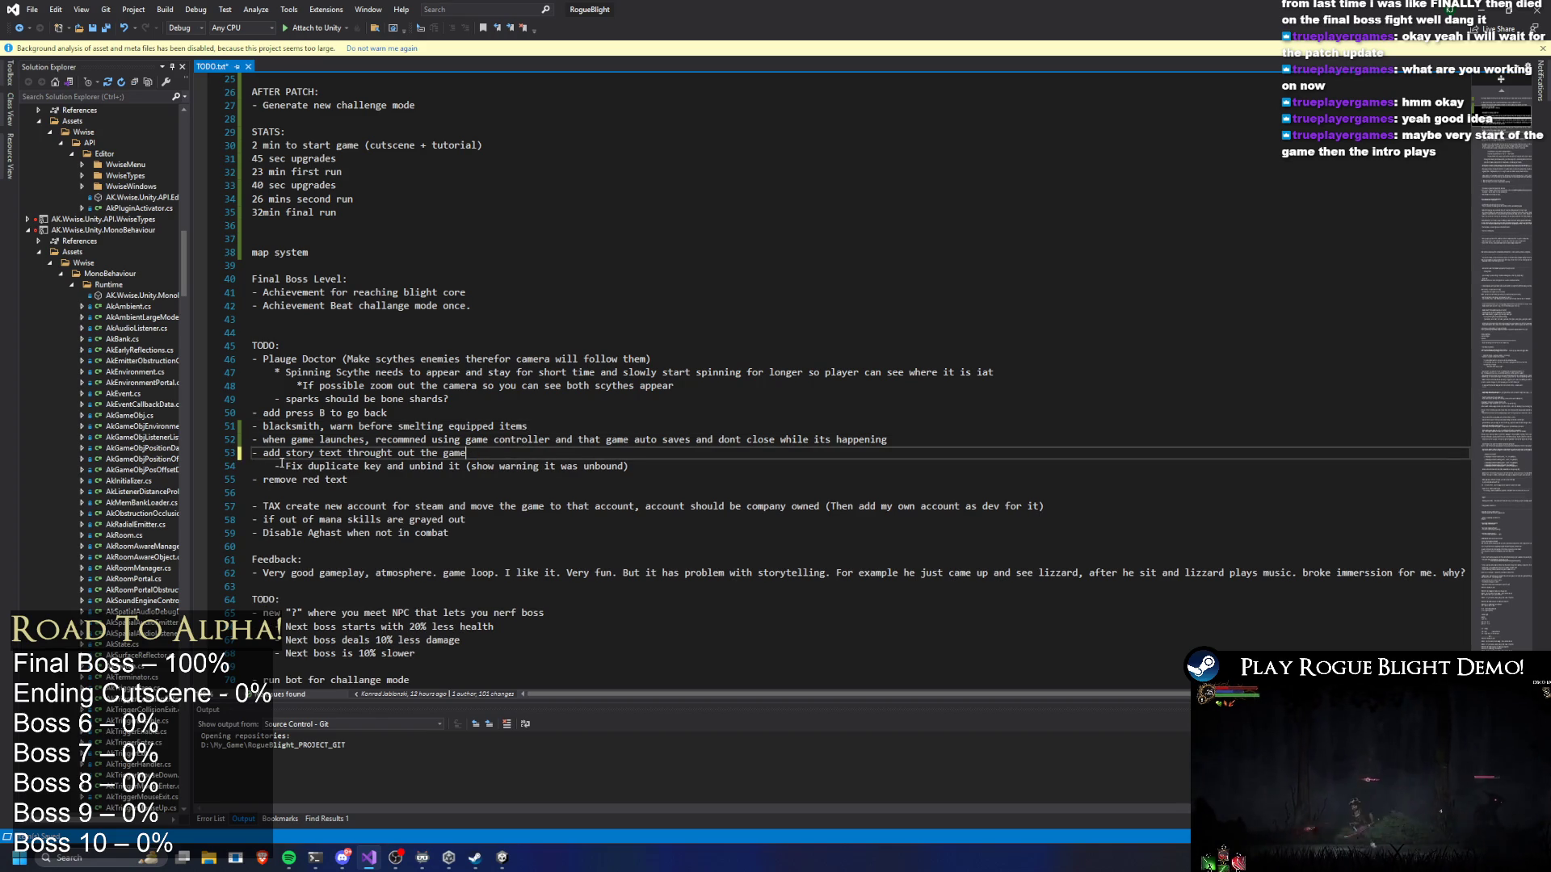
pyautogui.click(348, 492)
pyautogui.press('BackSpace')
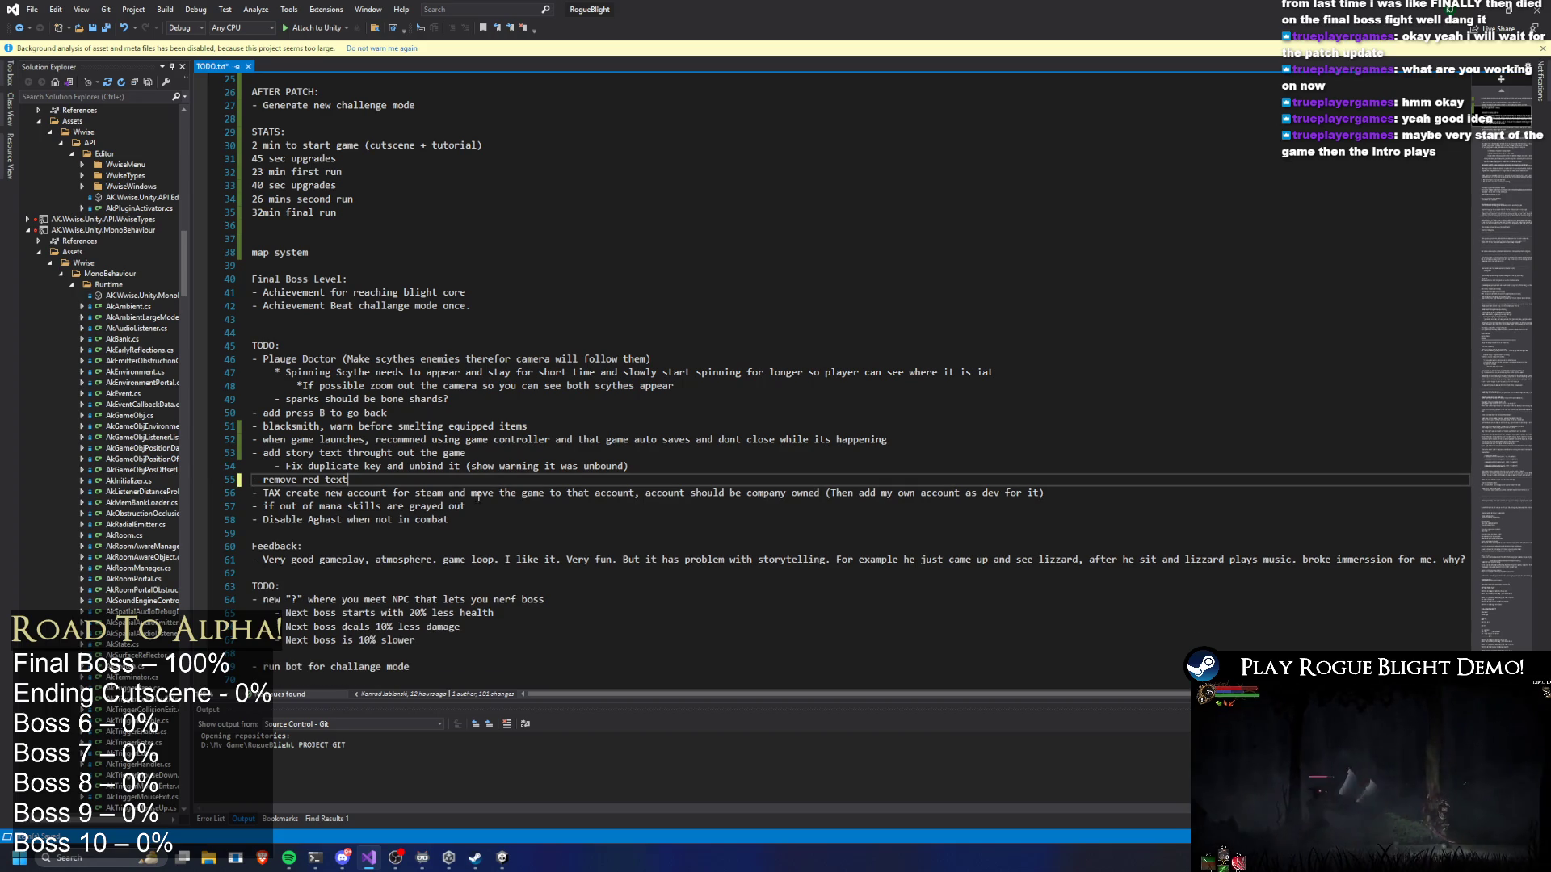
# Launch Google Chrome from Windows search
pyautogui.hotkey('alt', 'Tab')
pyautogui.press('super')
pyautogui.write('g')
pyautogui.press('Return')
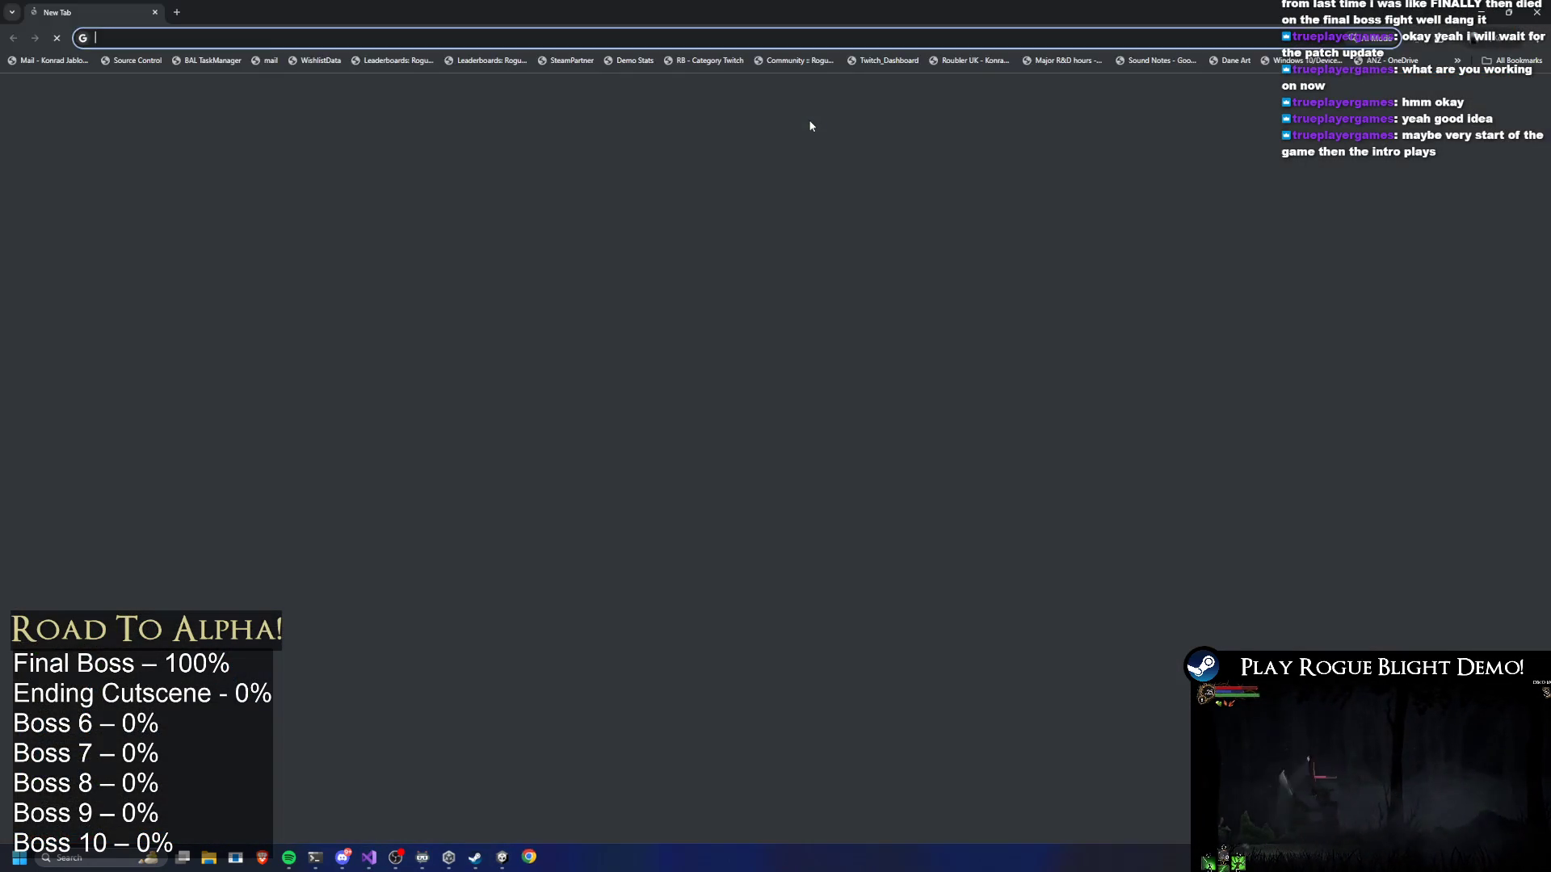
# Open the Rogue_Blight_Localization spreadsheet and close the AdBlock update tab
pyautogui.write('bug')
pyautogui.press('Down')
pyautogui.press('Down')
pyautogui.press('Down')
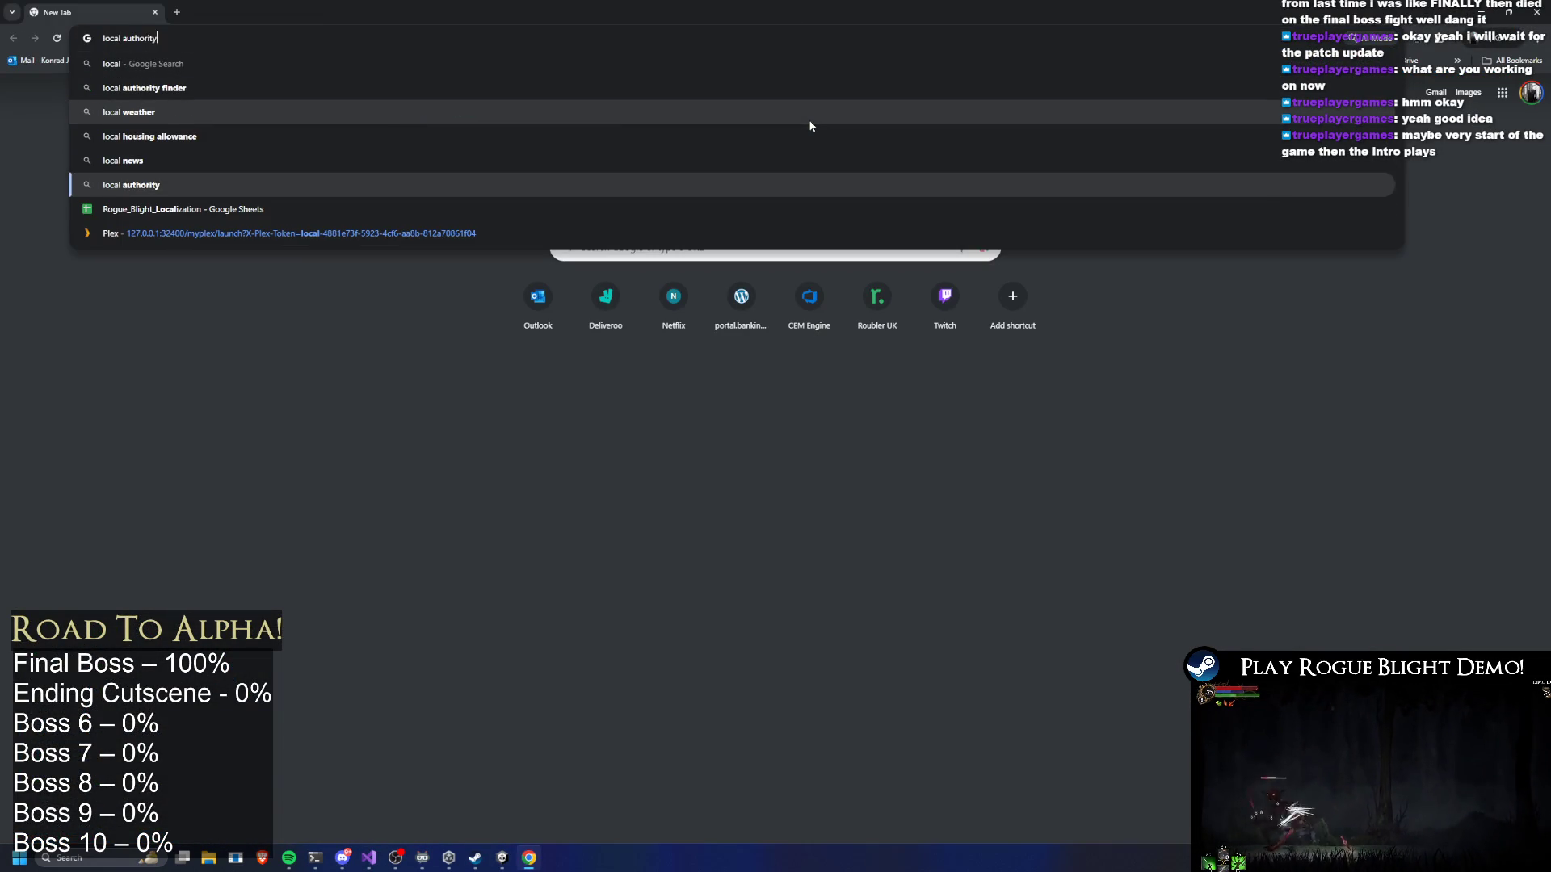
pyautogui.press('Return')
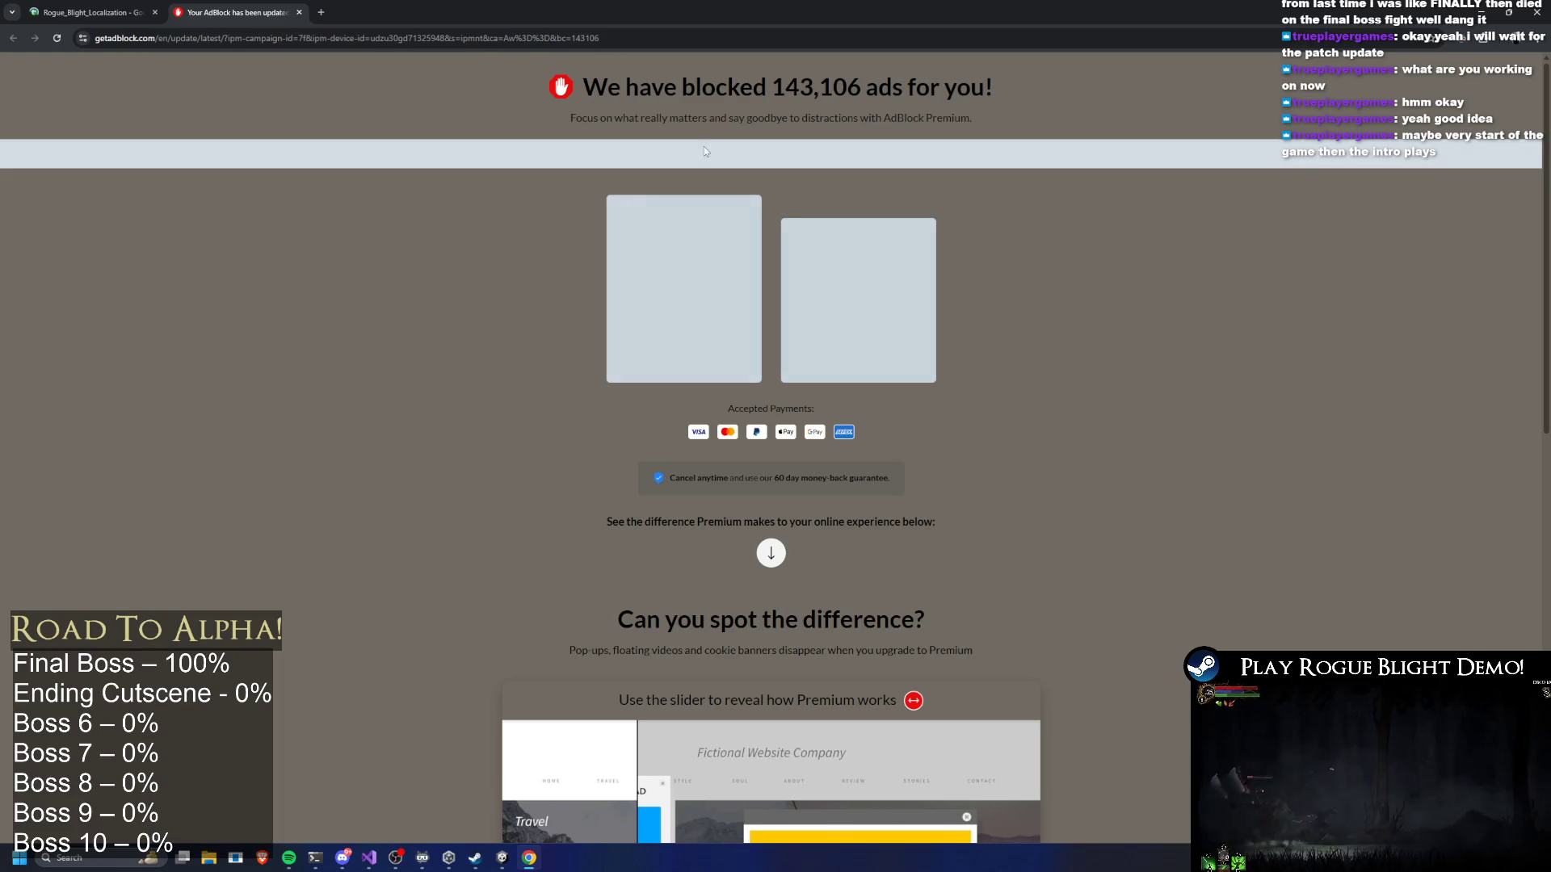
pyautogui.click(299, 12)
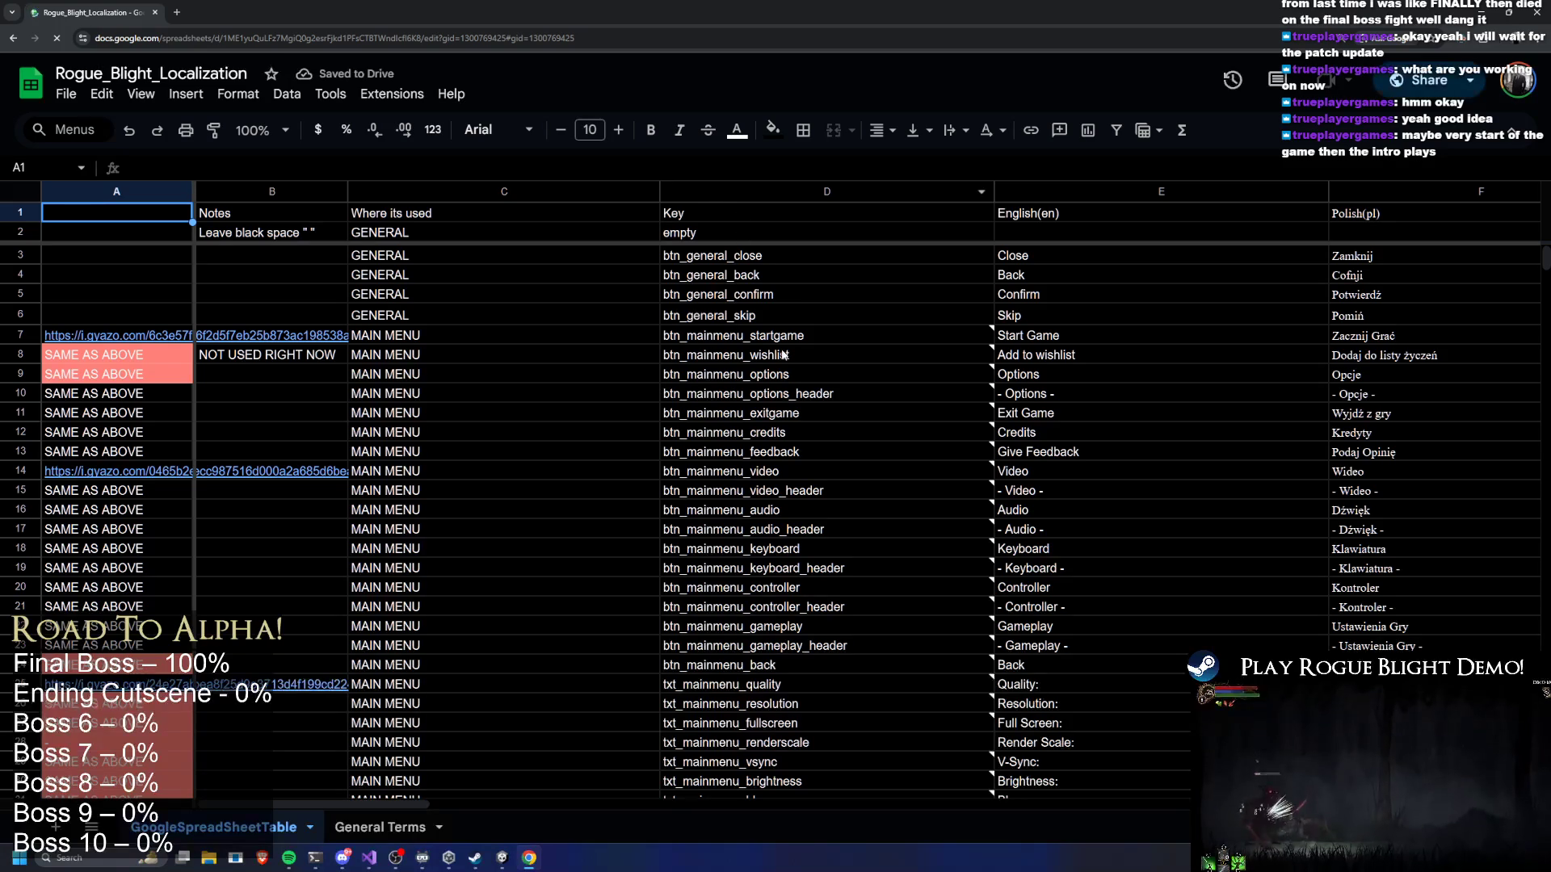
# Search the sheet for '<color' tags
pyautogui.click(785, 353)
pyautogui.hotkey('ctrl', 'f')
pyautogui.write('red')
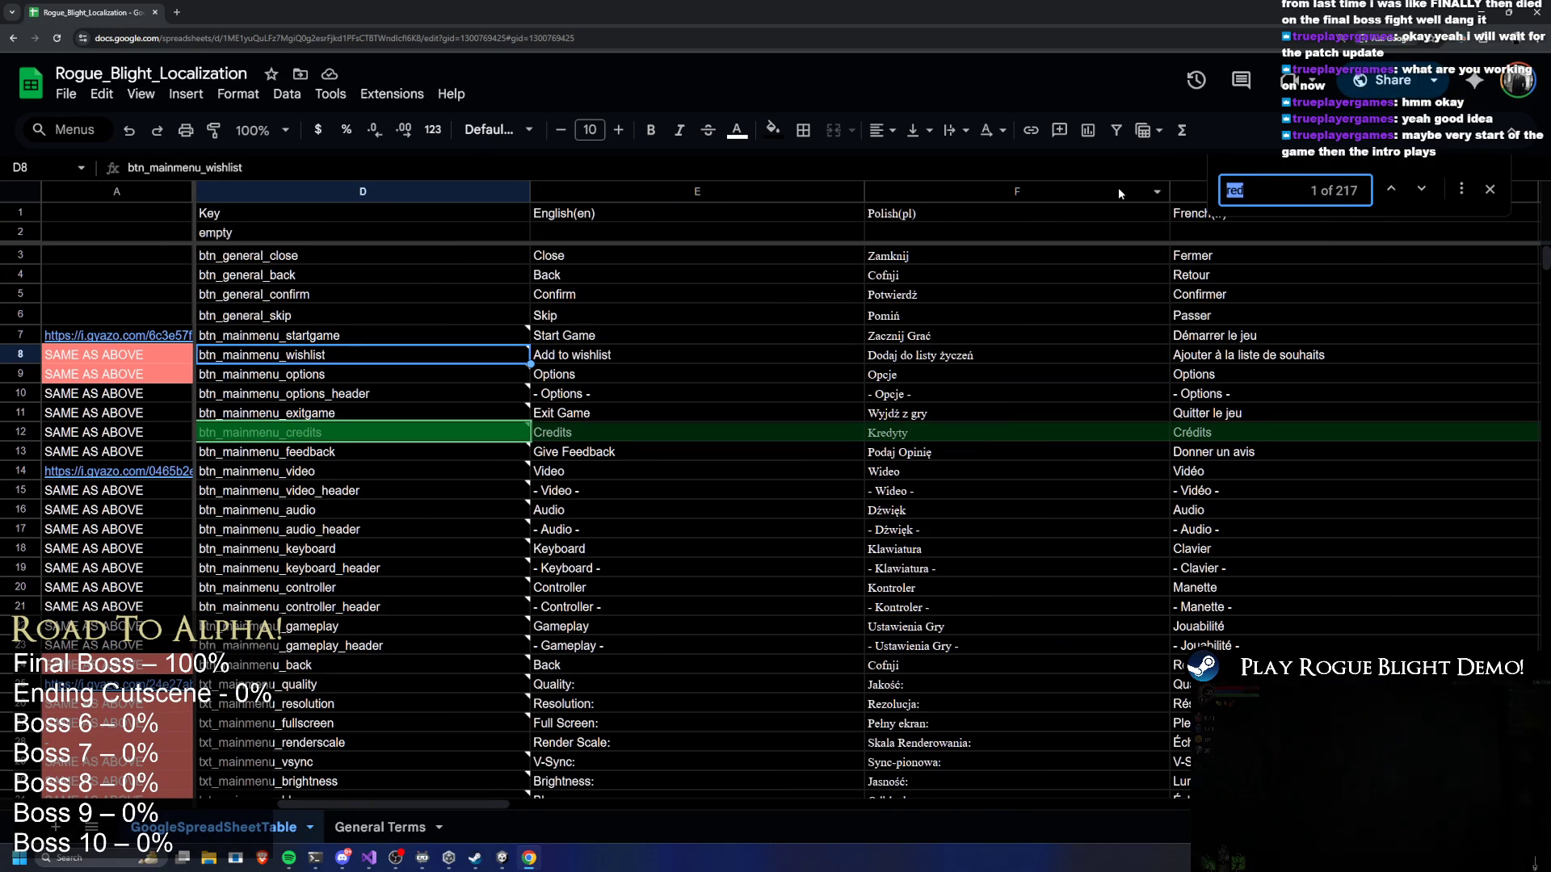
pyautogui.press('BackSpace')
pyautogui.write('M')
pyautogui.press('BackSpace')
pyautogui.write('<color')
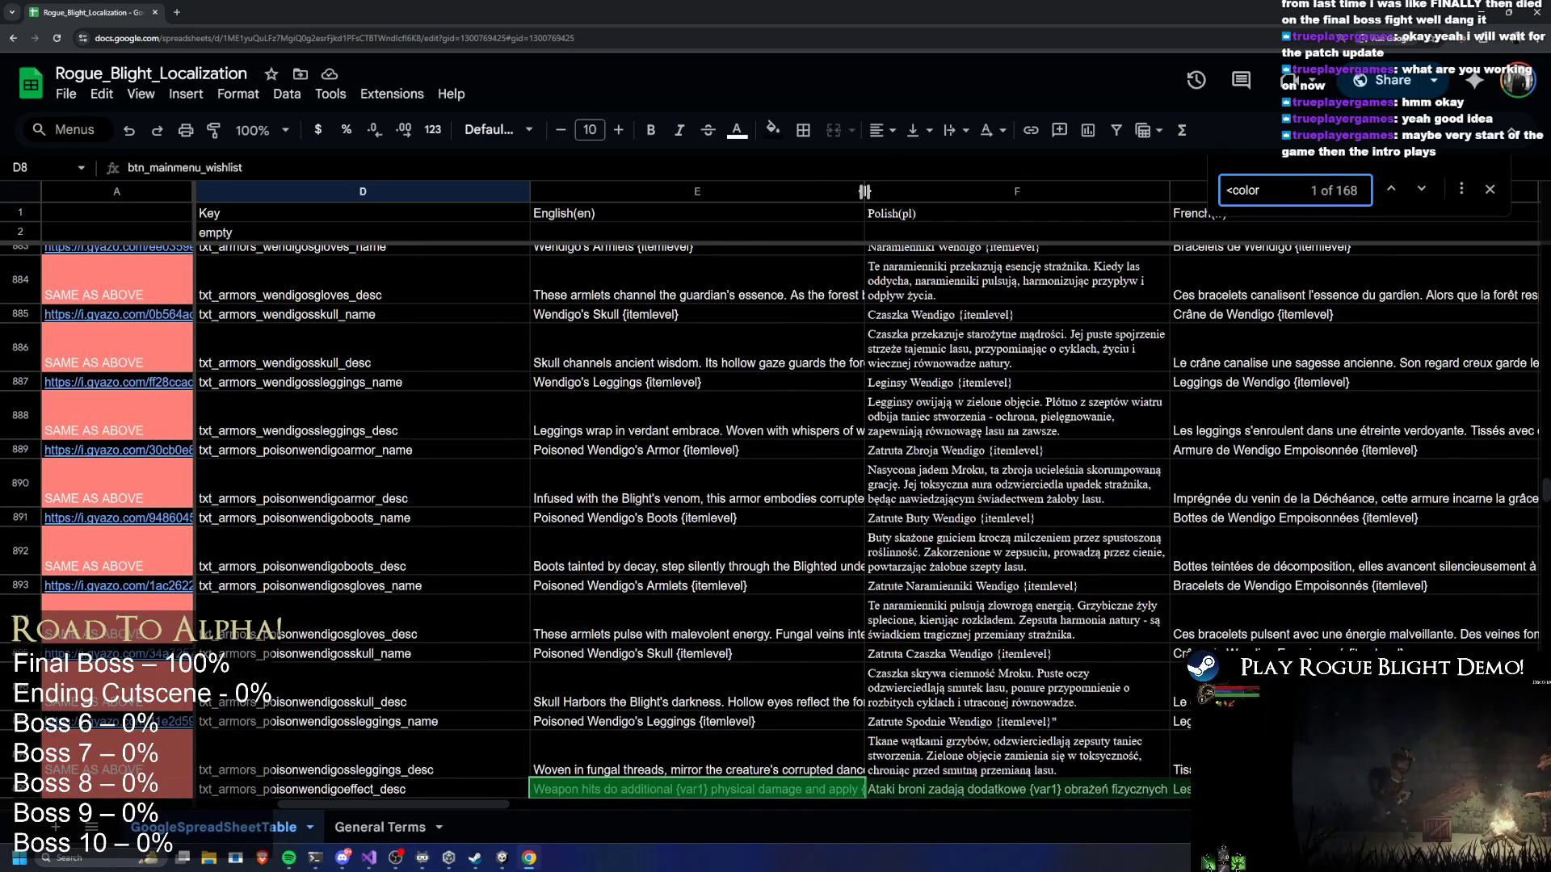
# Widen the English column E and step through the matches to row 1011
pyautogui.moveTo(864, 192); pyautogui.dragTo(1177, 191)
pyautogui.scroll(-3, 870, 265)
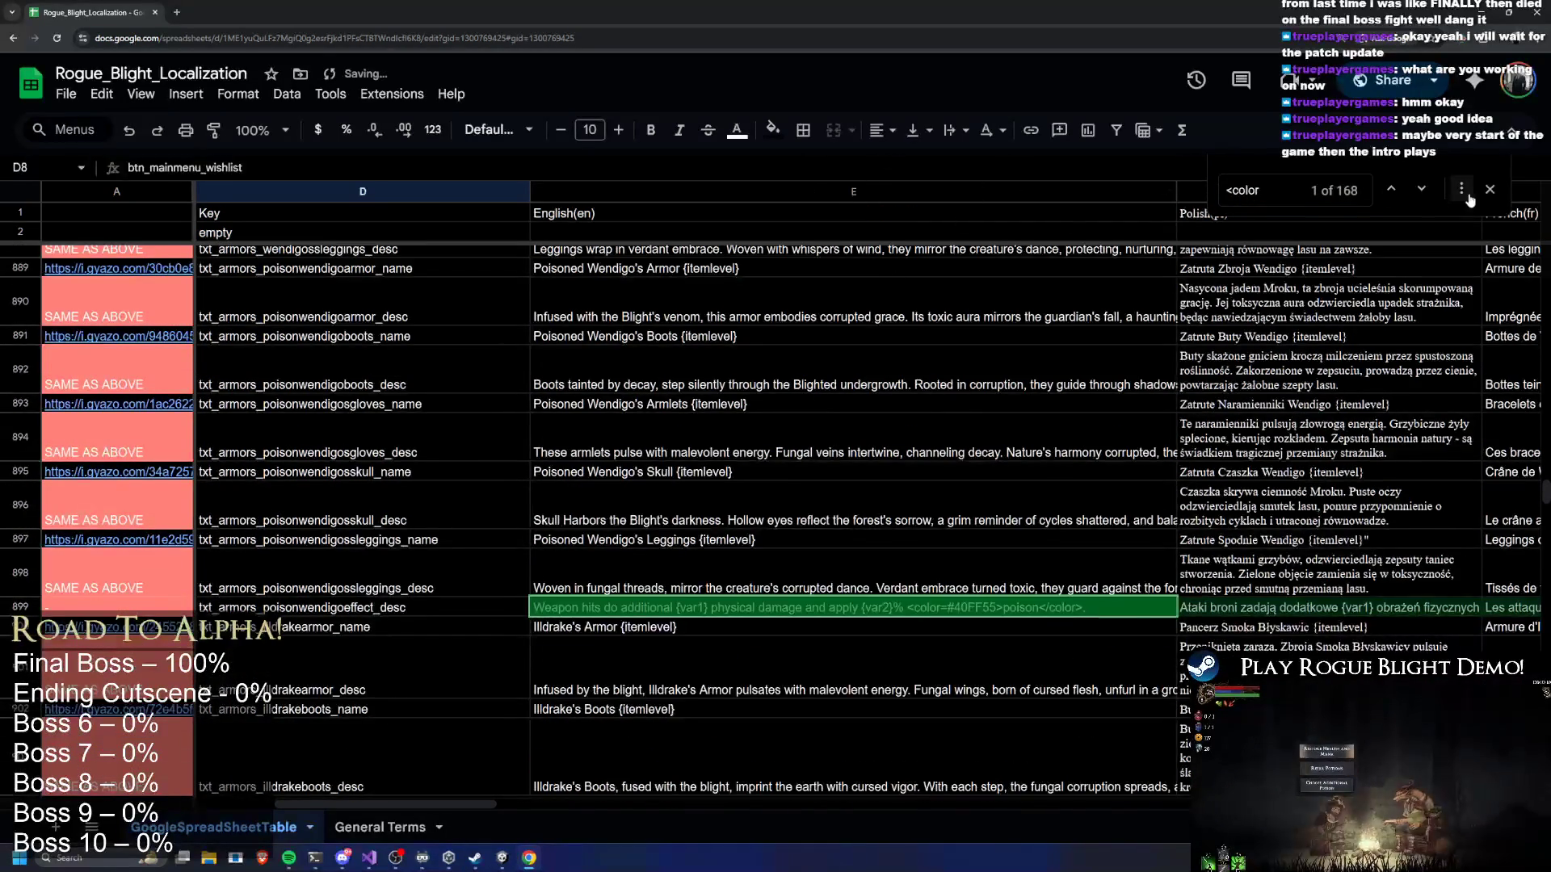
pyautogui.click(1423, 192)
pyautogui.click(1425, 192)
pyautogui.click(1427, 192)
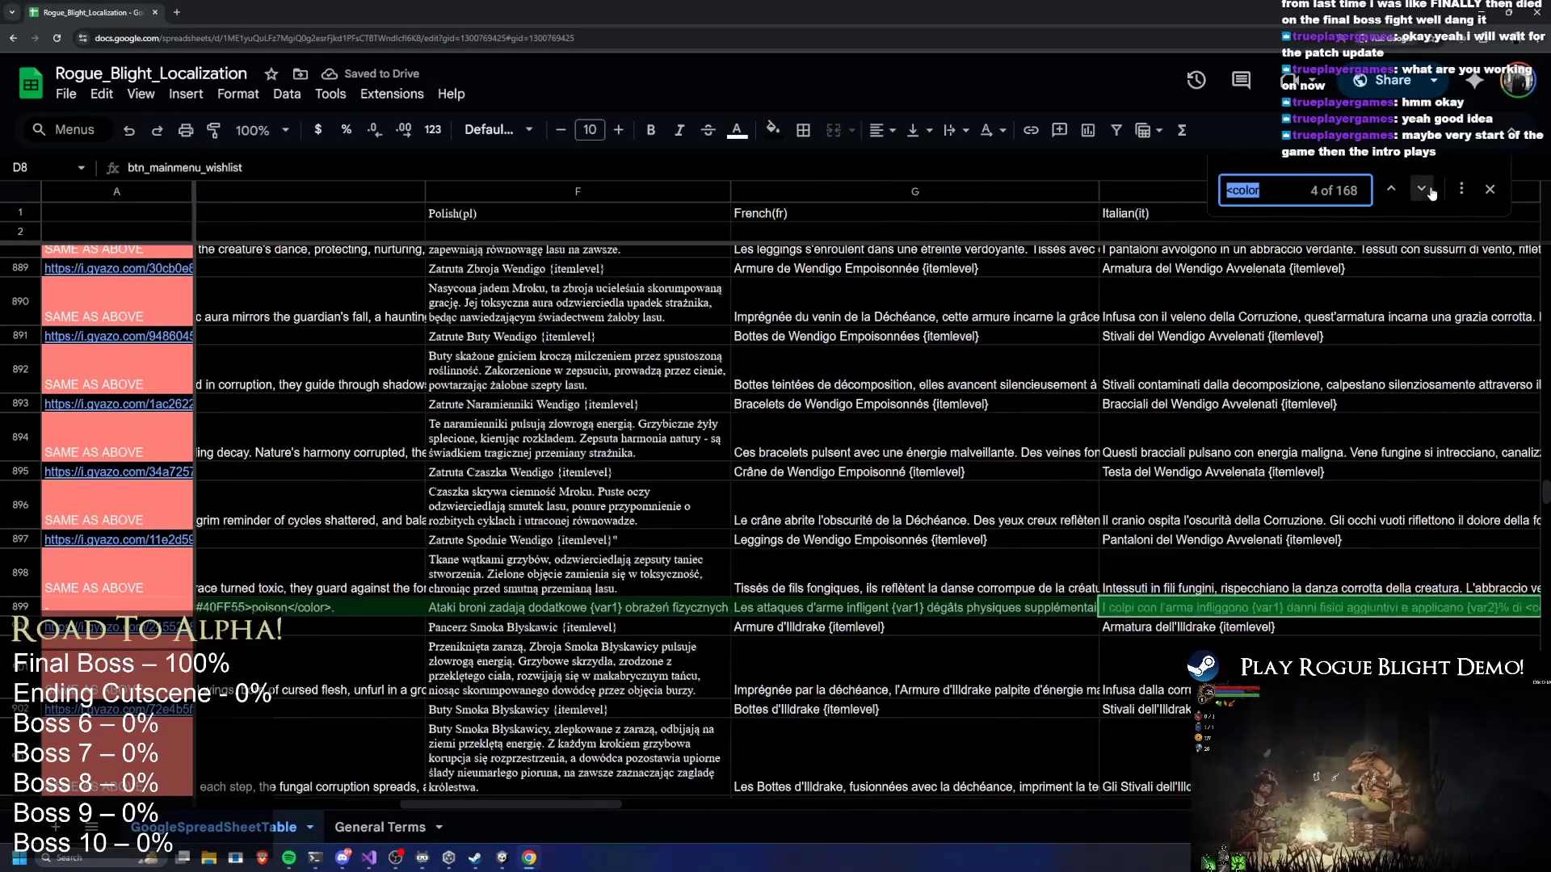
pyautogui.click(1428, 193)
pyautogui.click(1430, 192)
pyautogui.click(1431, 192)
pyautogui.click(1430, 193)
pyautogui.click(1430, 193)
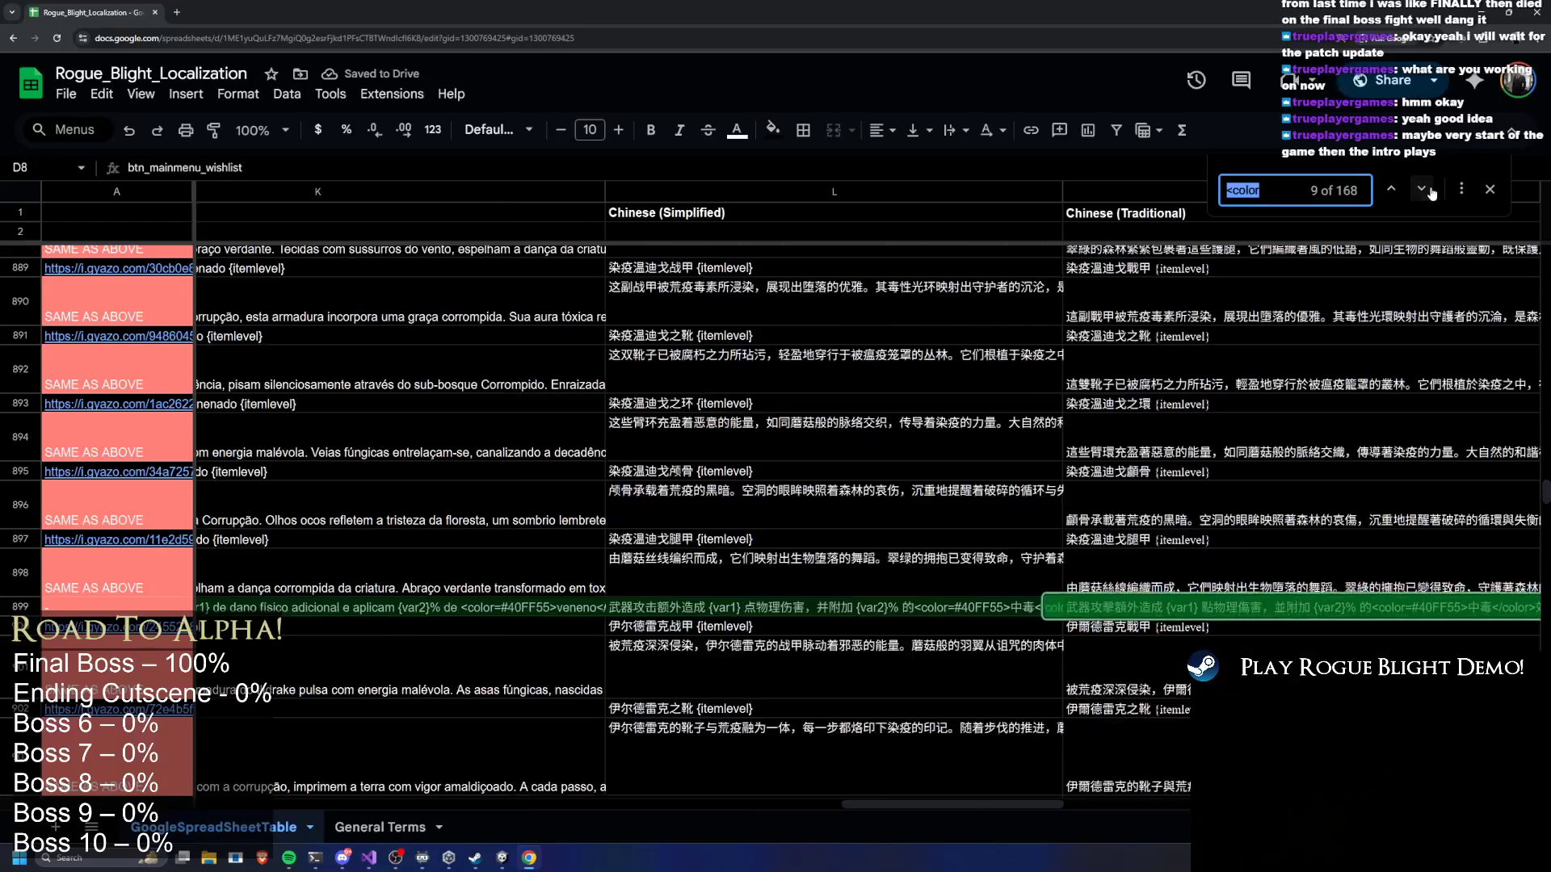
pyautogui.click(1430, 192)
pyautogui.click(1431, 192)
pyautogui.click(1430, 193)
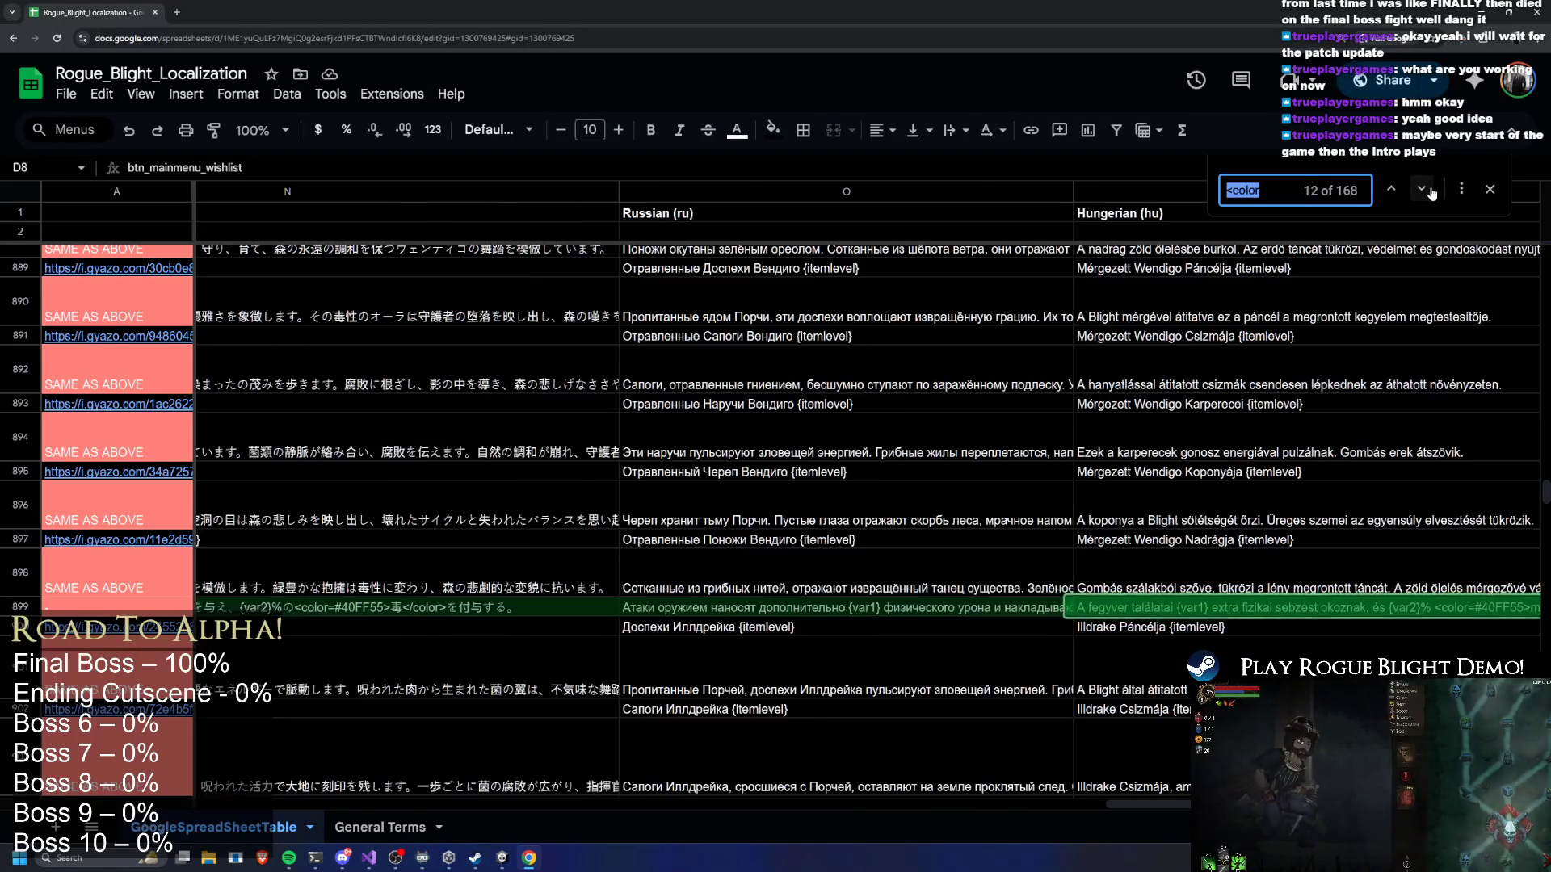
pyautogui.click(1430, 192)
pyautogui.click(1431, 192)
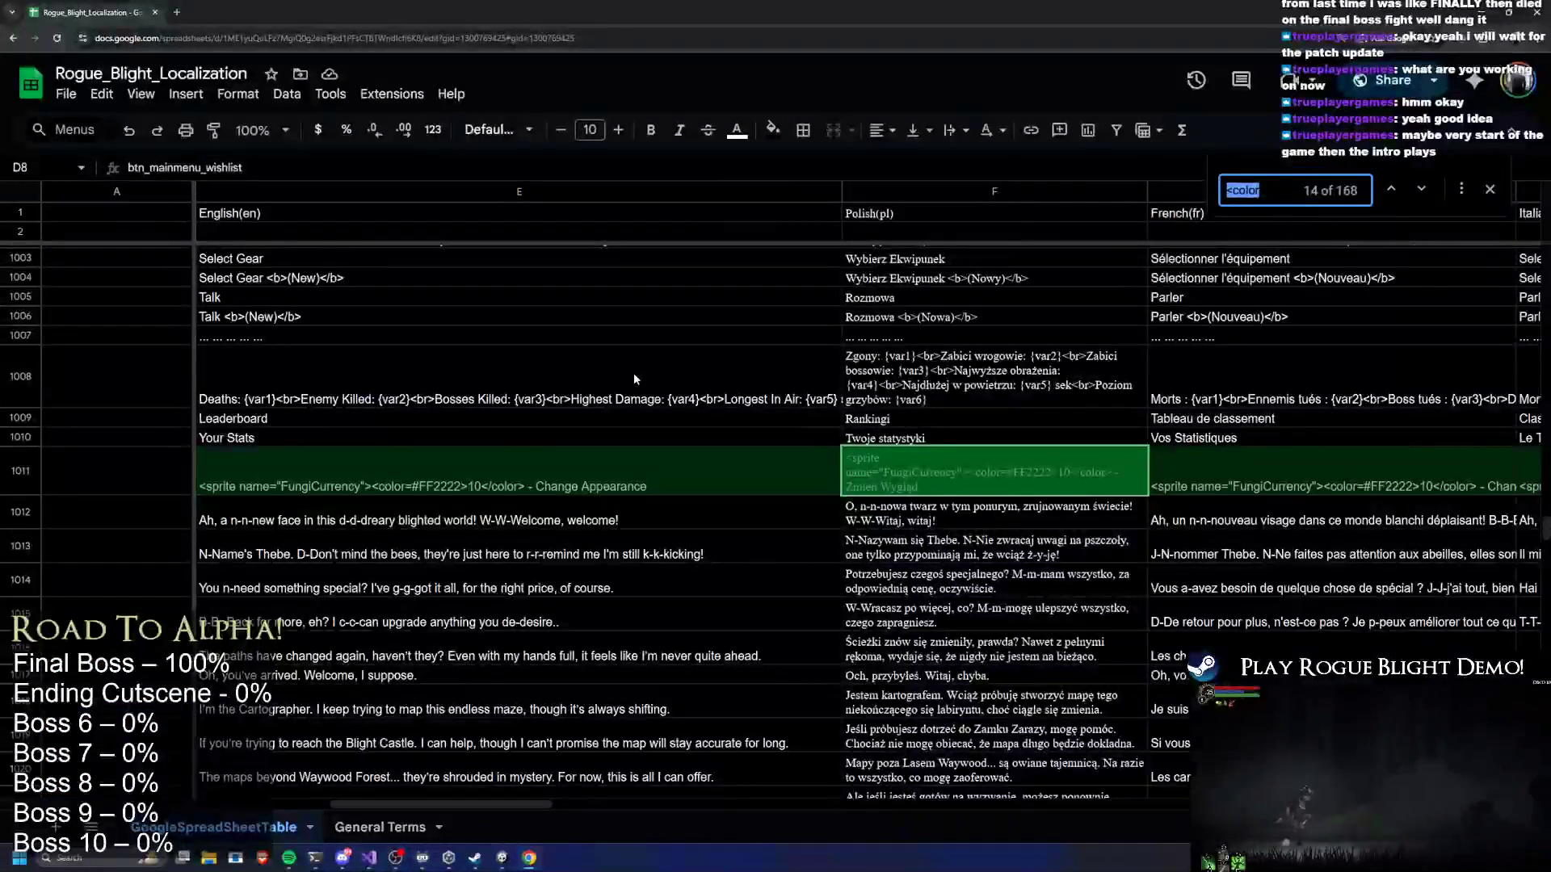
# Delete the <color=#FF2222> and </color> tags from the English text in E1011
pyautogui.doubleClick(426, 487)
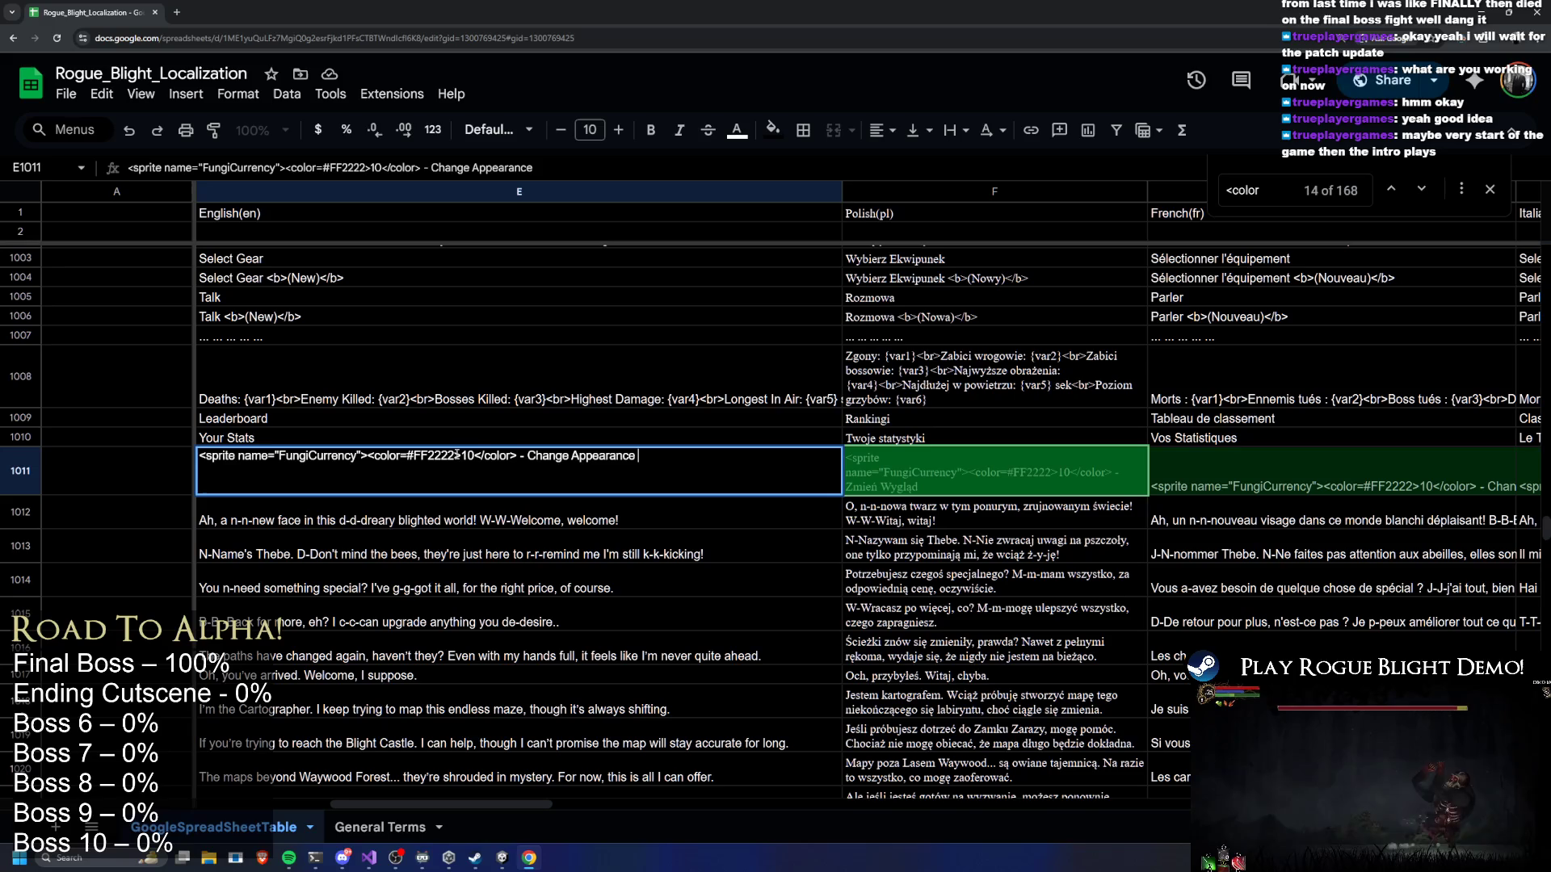
pyautogui.moveTo(463, 456); pyautogui.dragTo(379, 460)
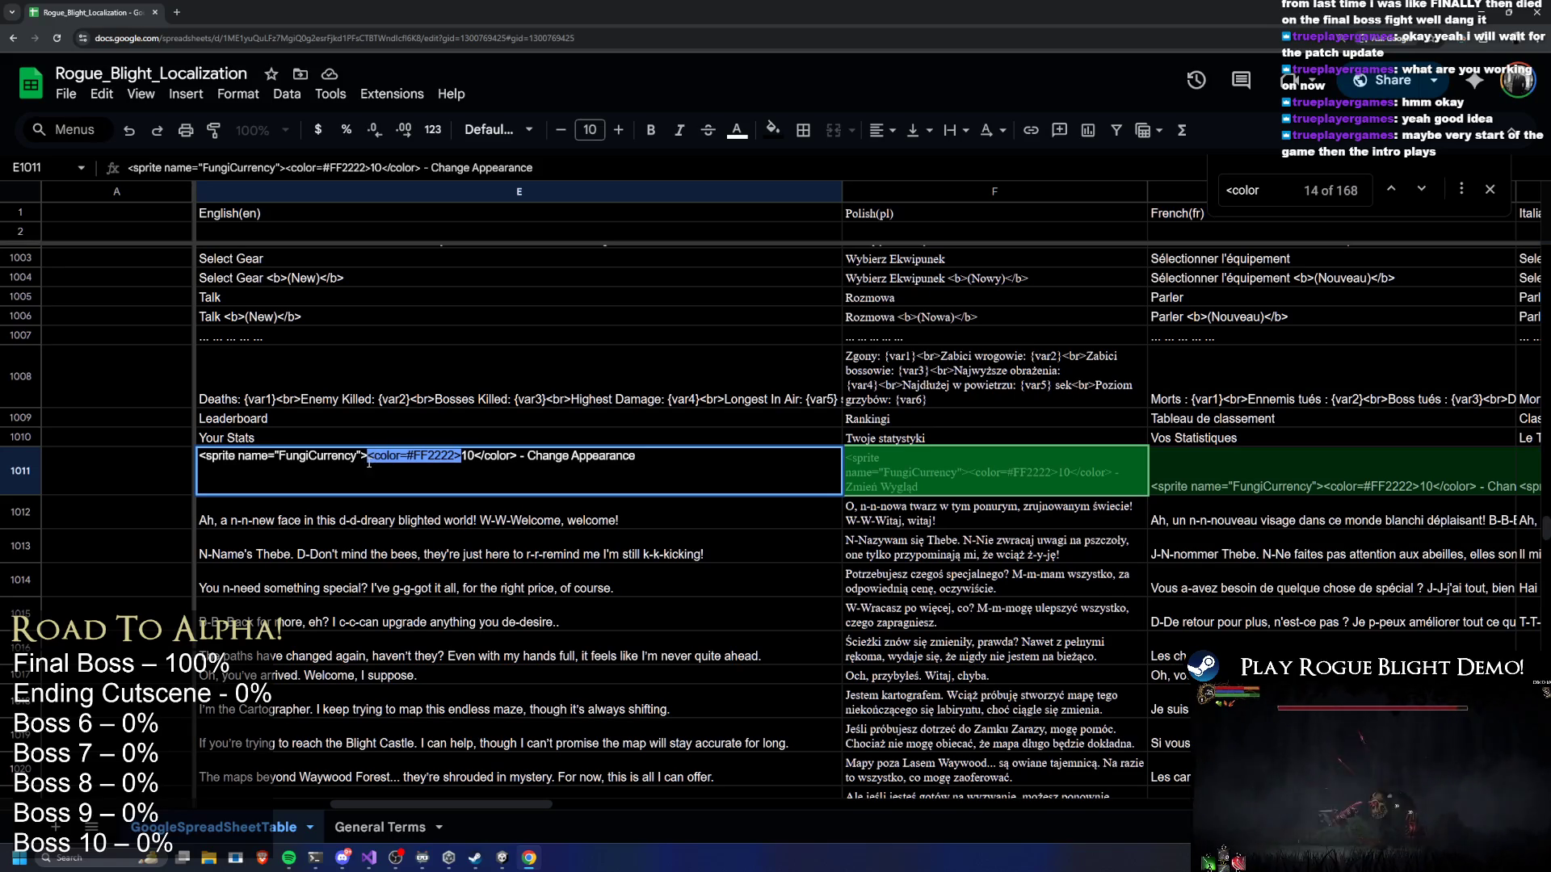
pyautogui.press('BackSpace')
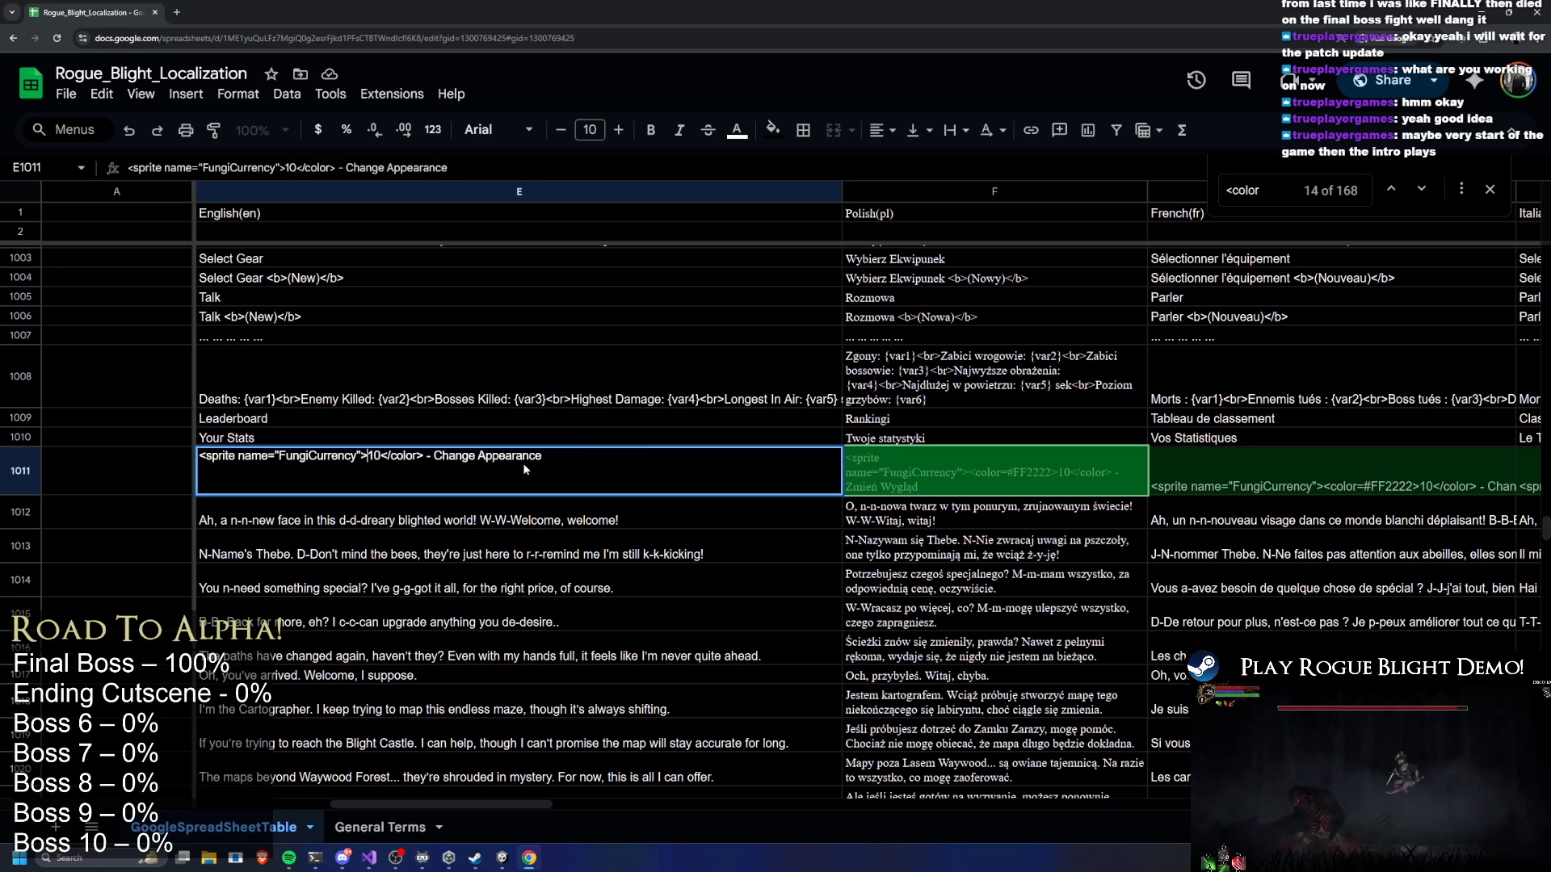
pyautogui.moveTo(374, 456); pyautogui.dragTo(420, 455)
pyautogui.click(385, 456)
pyautogui.moveTo(415, 457); pyautogui.dragTo(422, 457)
pyautogui.press('BackSpace')
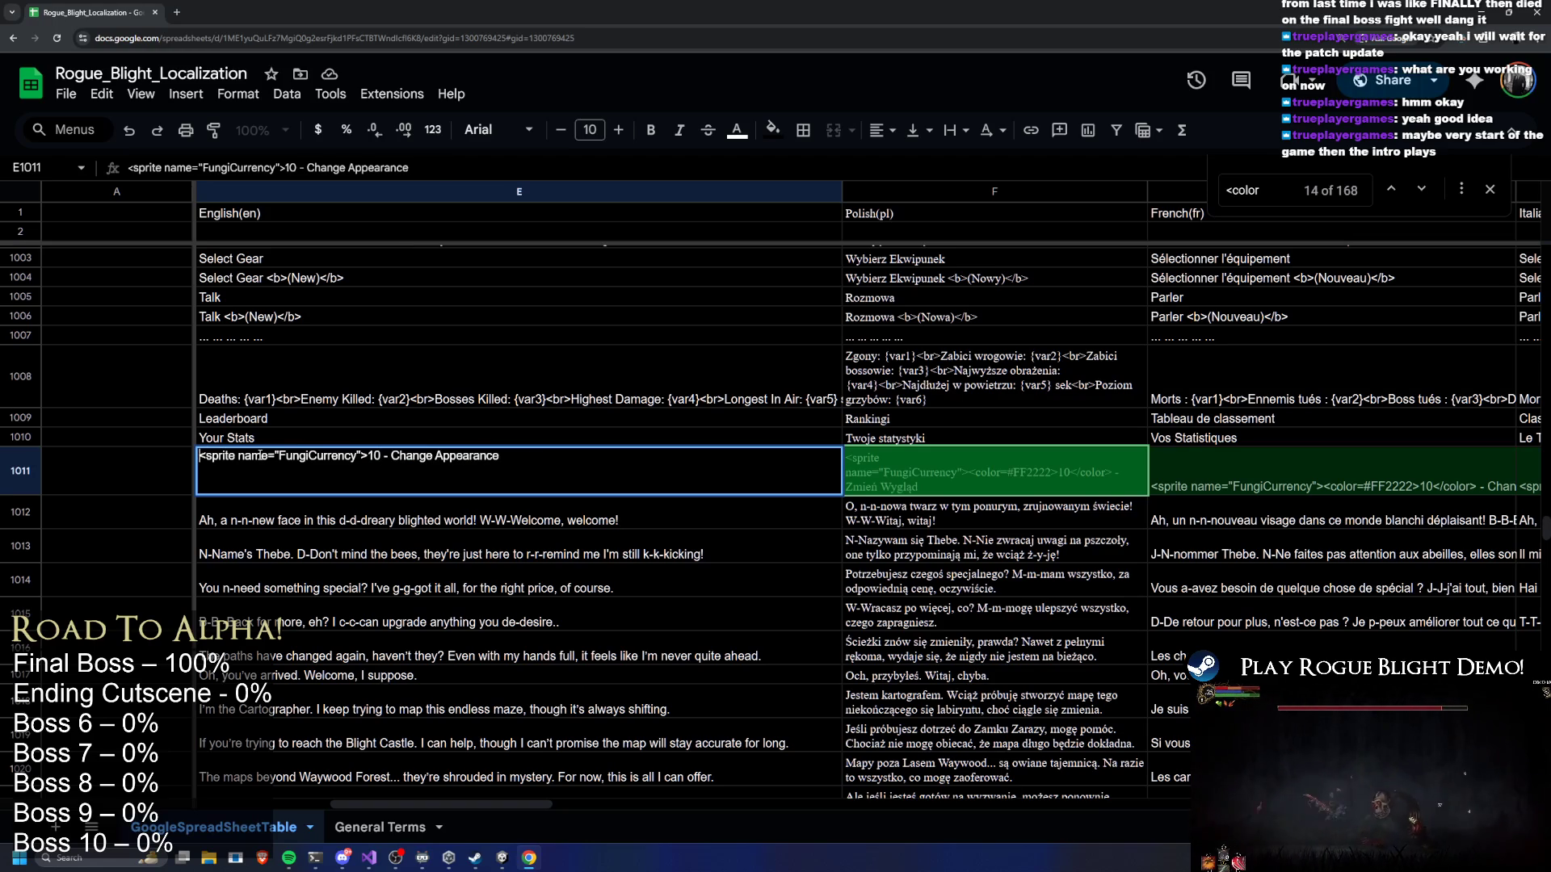
# Prefix the E1011 string with a '-' and commit the cell edit
pyautogui.write('0')
pyautogui.press('BackSpace')
pyautogui.write('-')
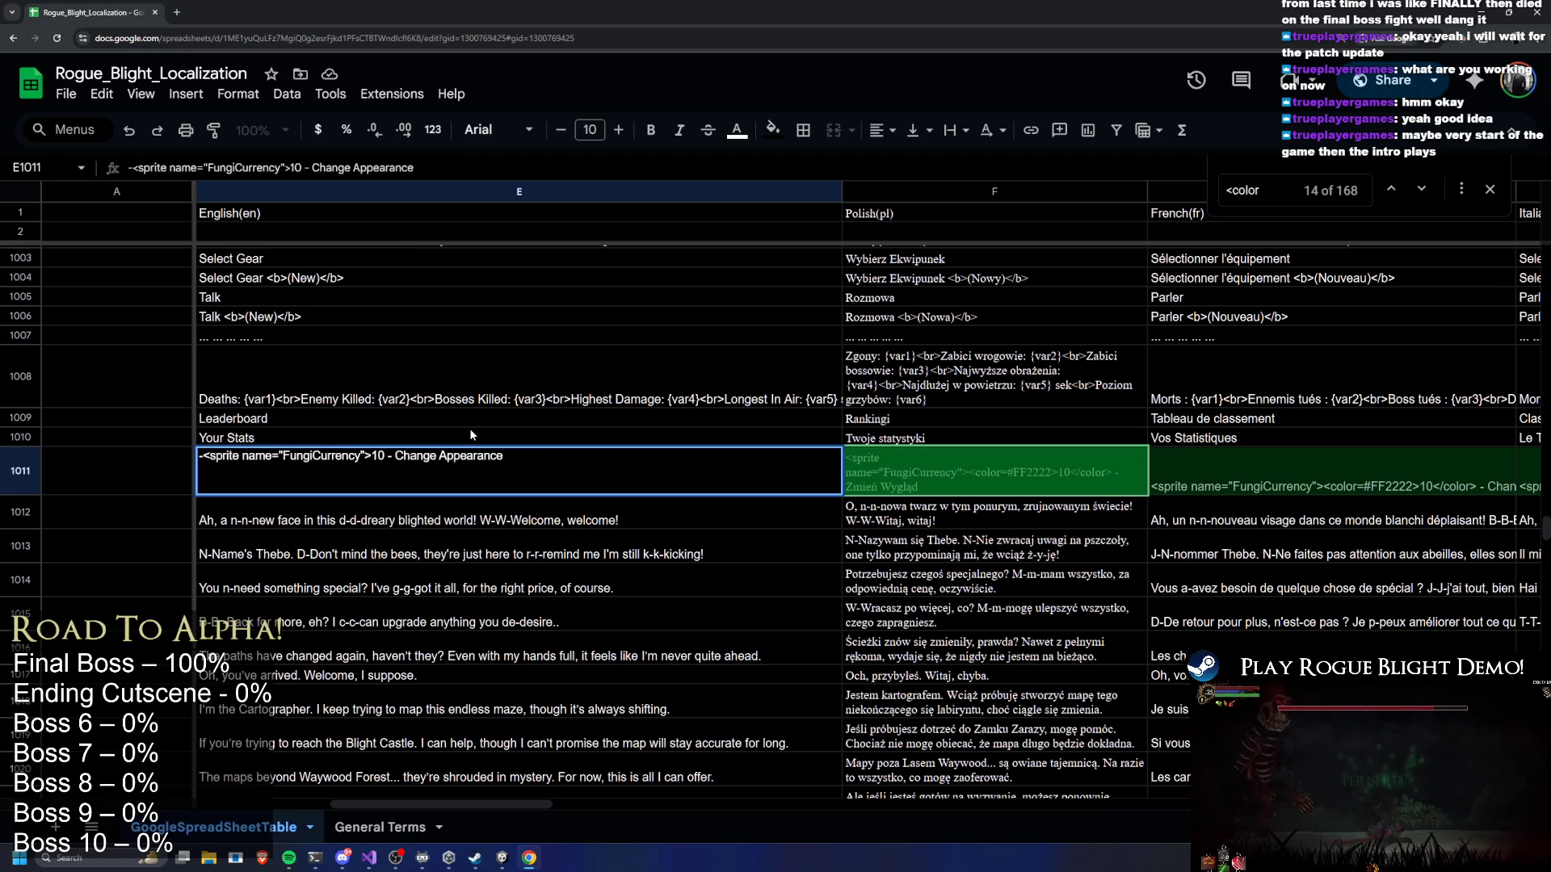
pyautogui.click(550, 406)
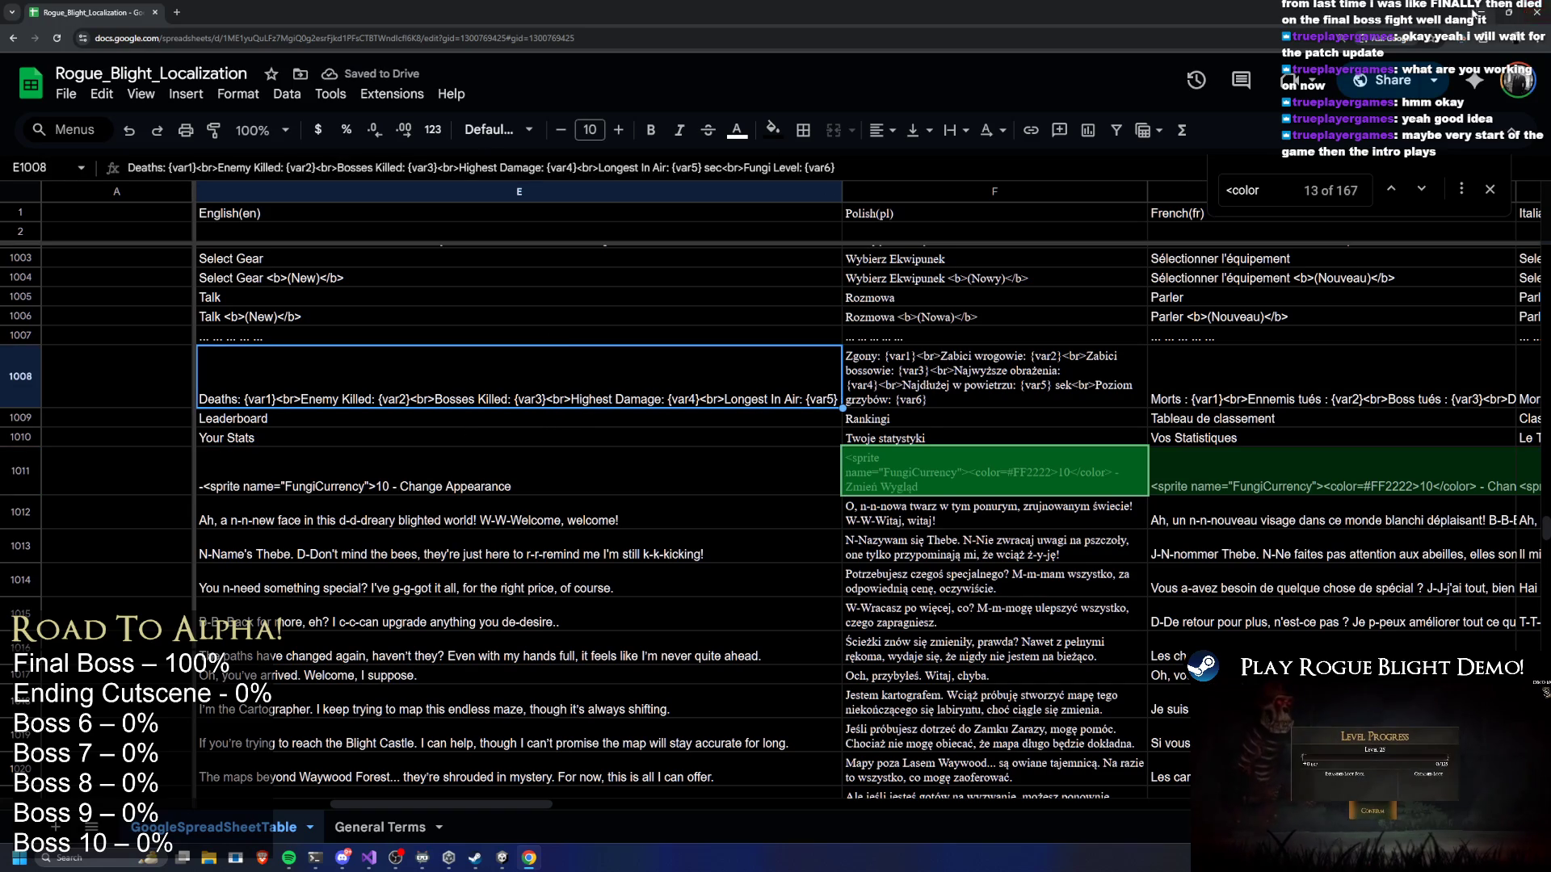
pyautogui.hotkey('alt', 'Tab')
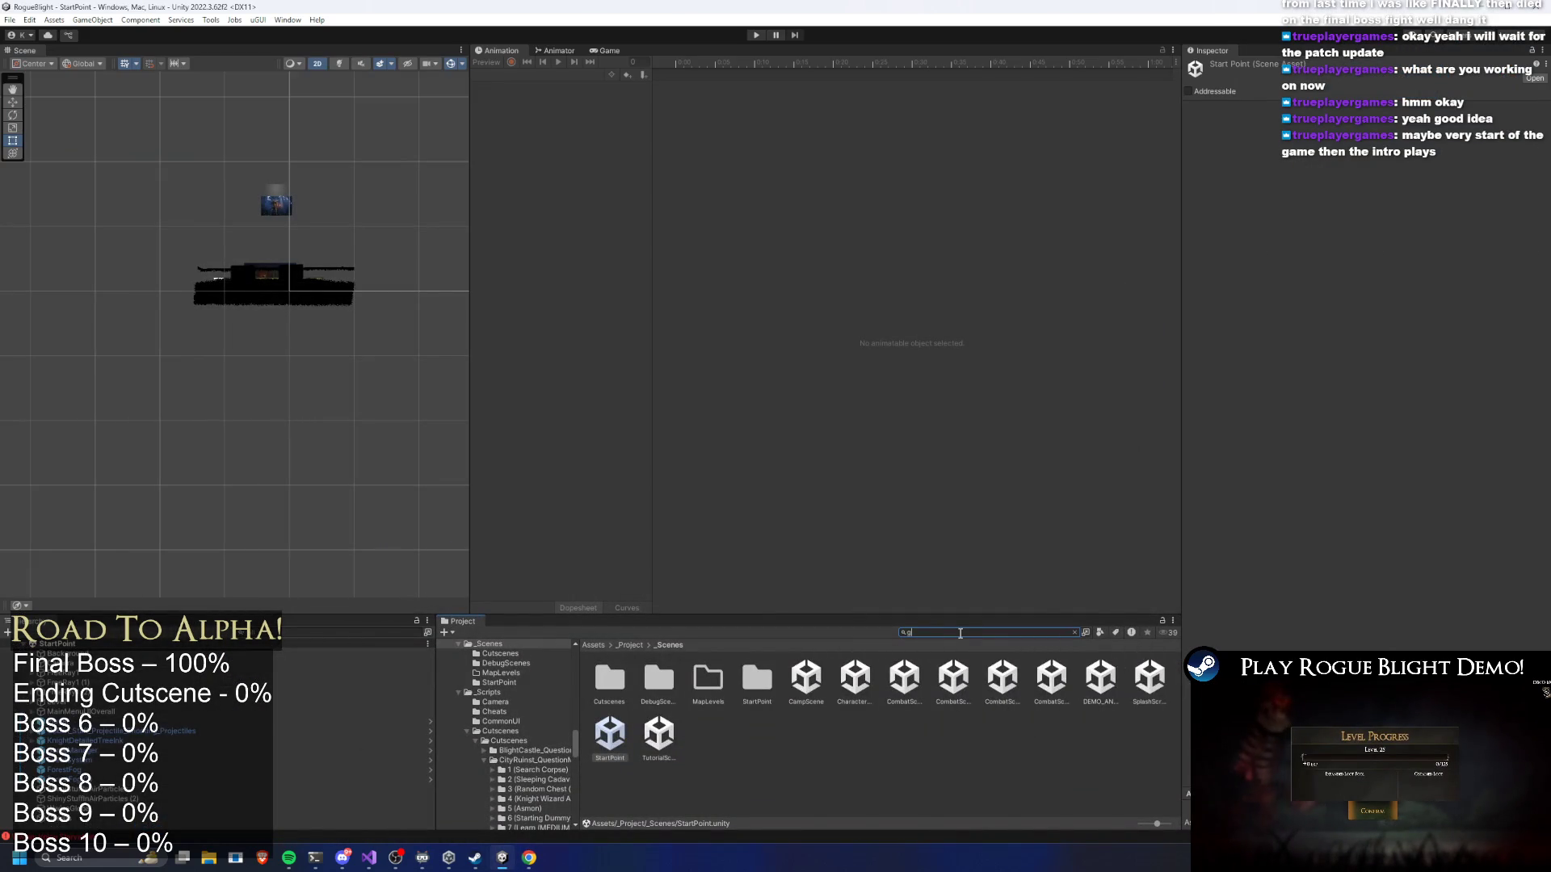
# Open the GoogleSpreadSheetTable asset settings and enter Play mode to test the strings
pyautogui.write('oogle')
pyautogui.click(658, 681)
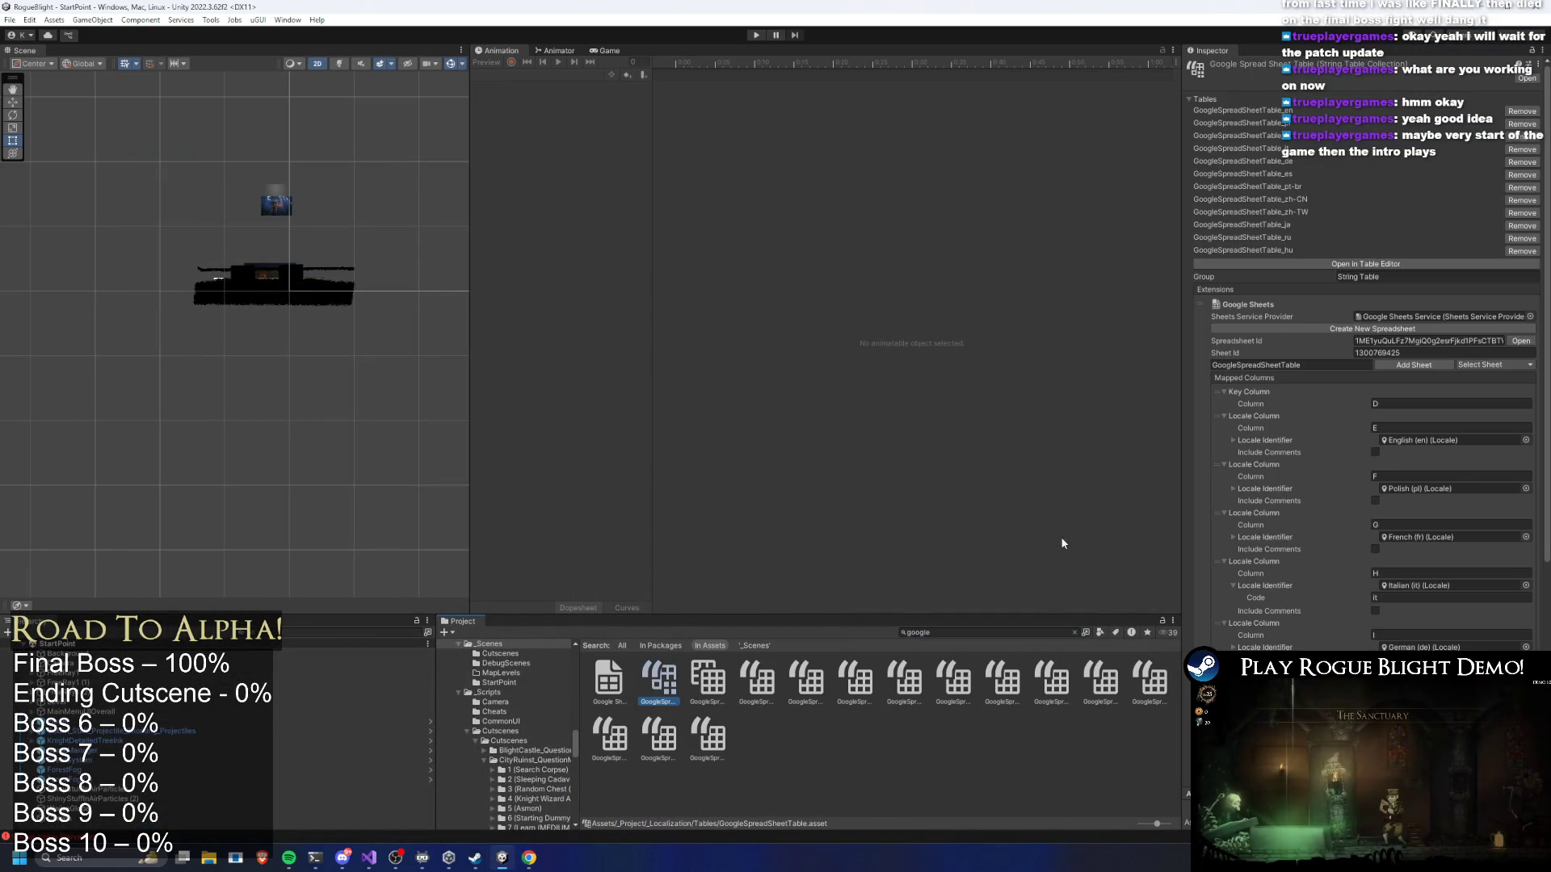
pyautogui.scroll(-5, 1496, 624)
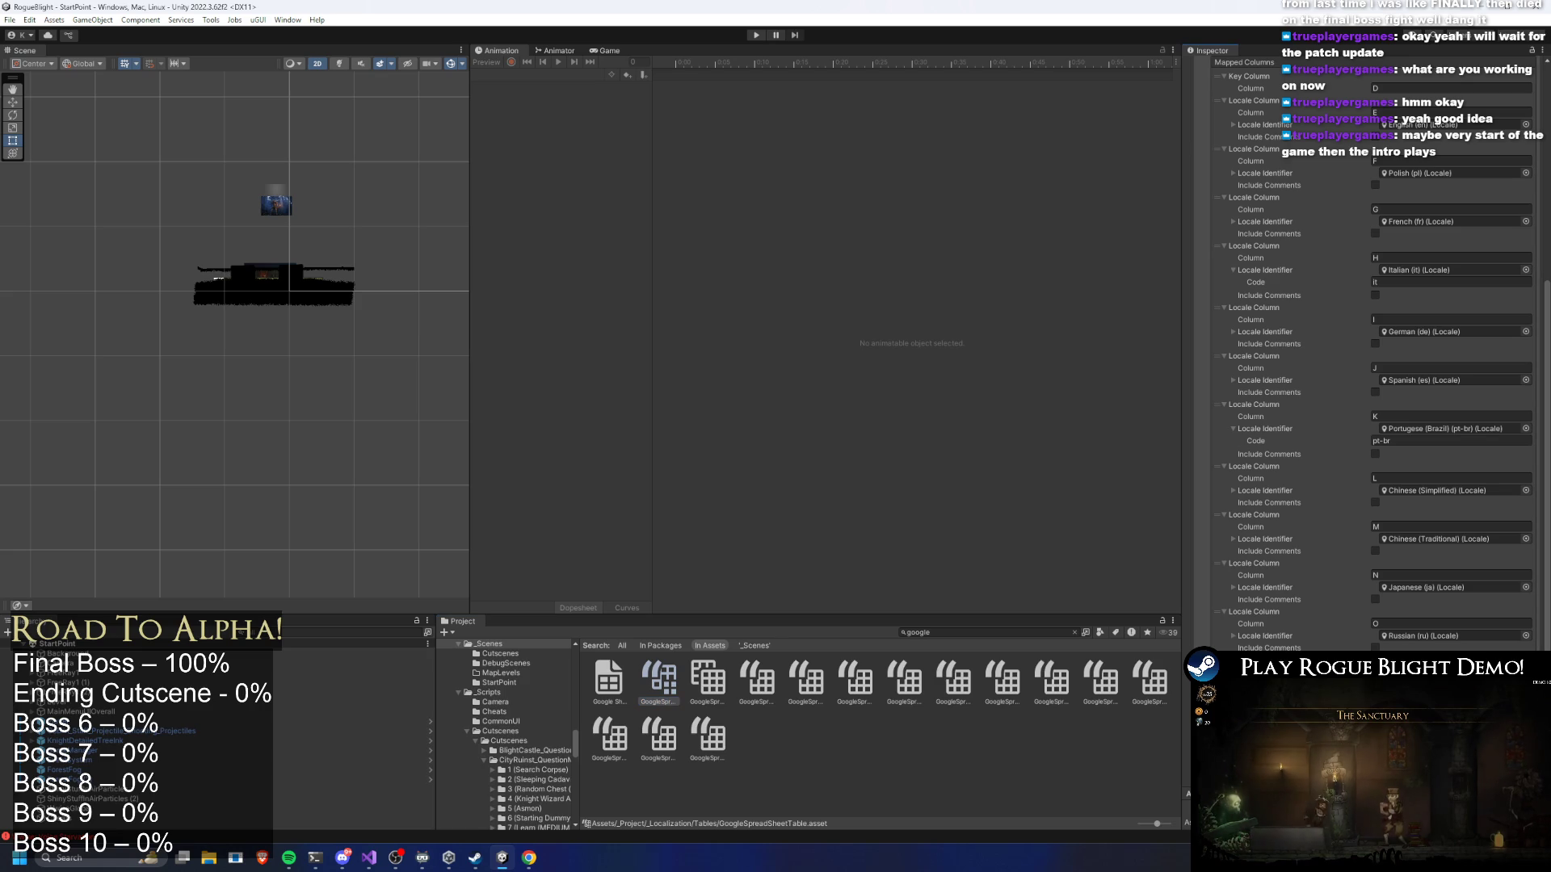
pyautogui.click(757, 35)
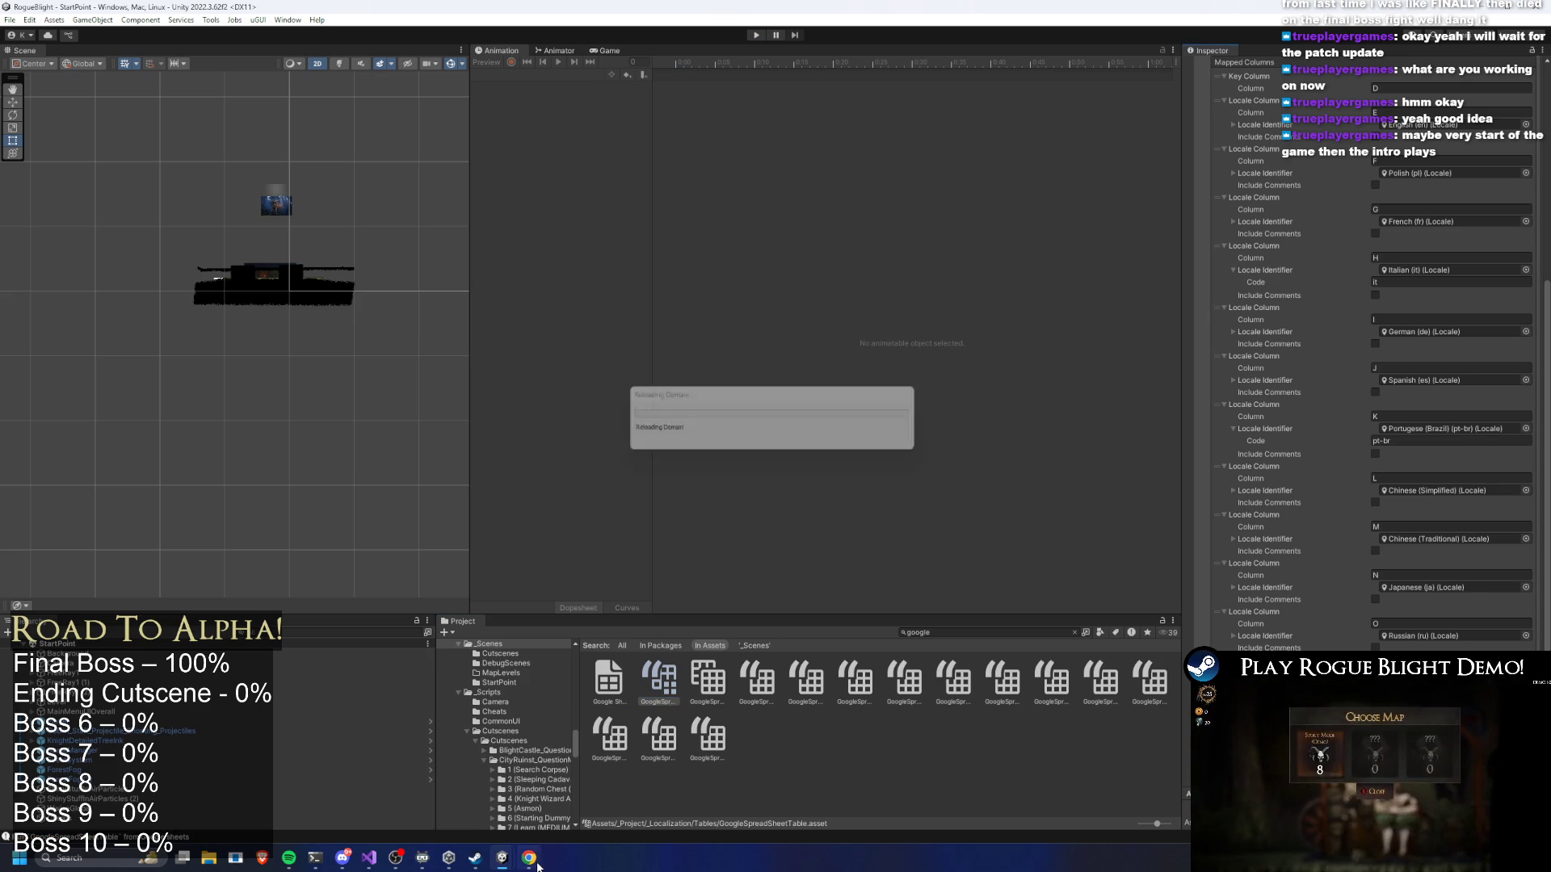
pyautogui.moveTo(547, 843)
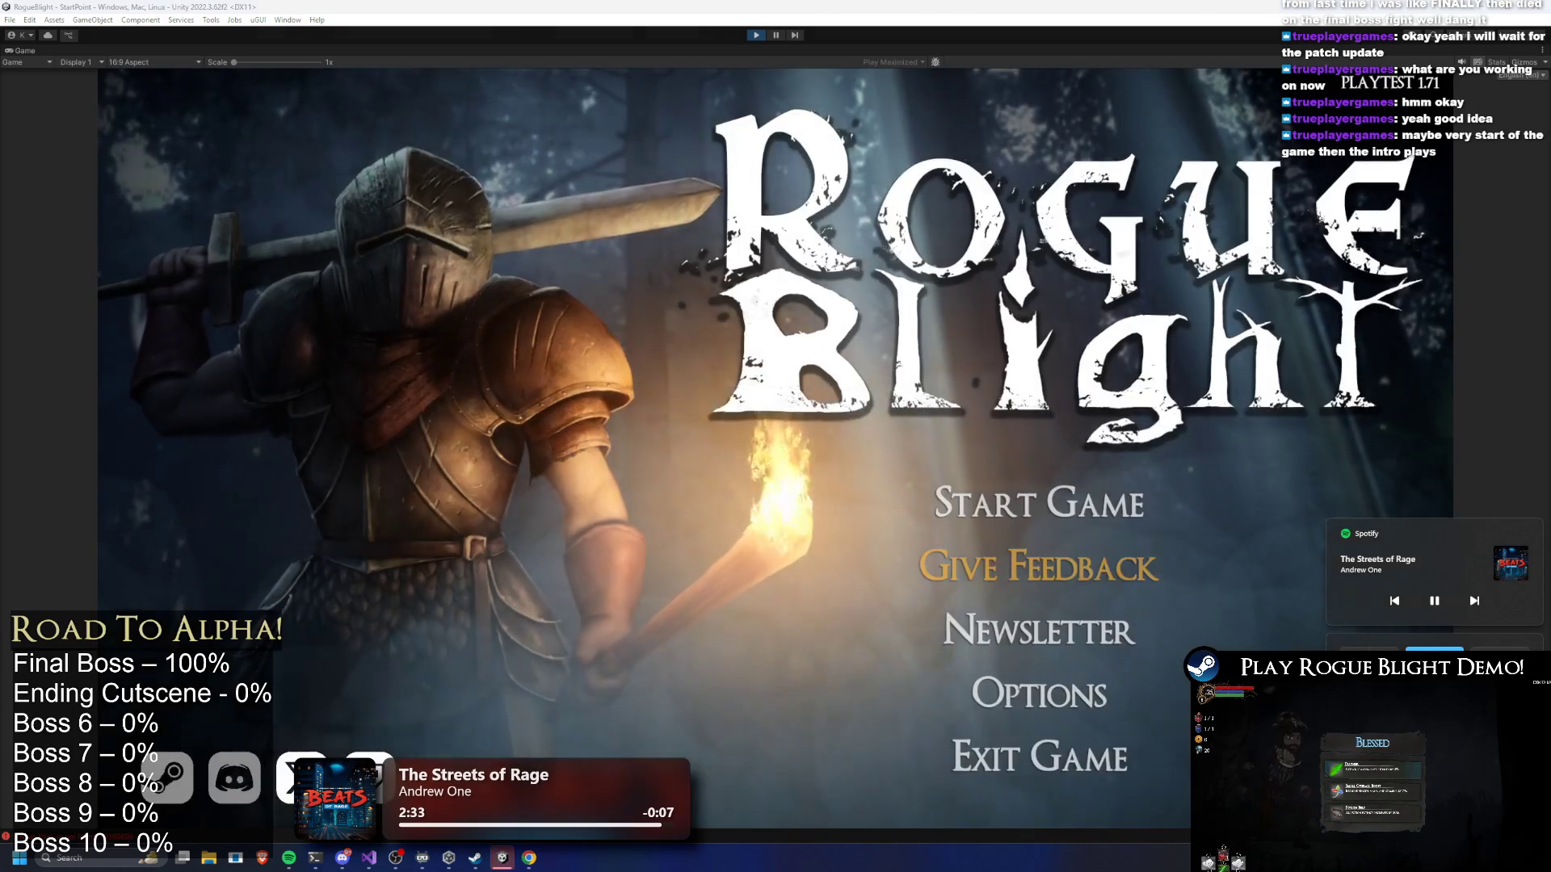
# Start a save slot, end the tutorial, abandon the run and open the Sanctuary skeleton's menu
pyautogui.click(961, 500)
pyautogui.click(967, 452)
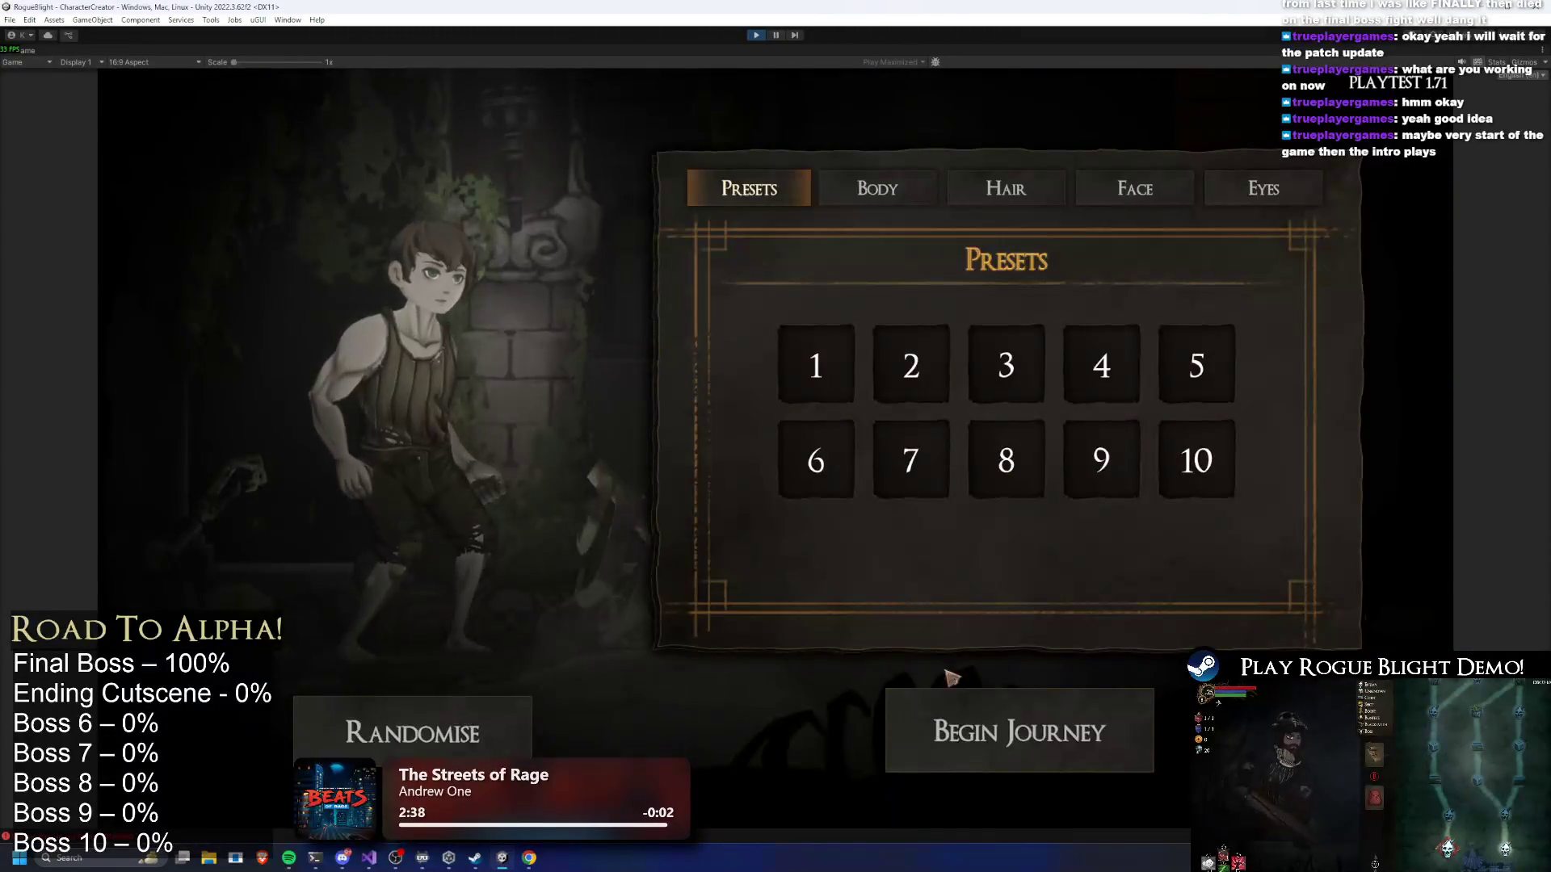
pyautogui.click(979, 742)
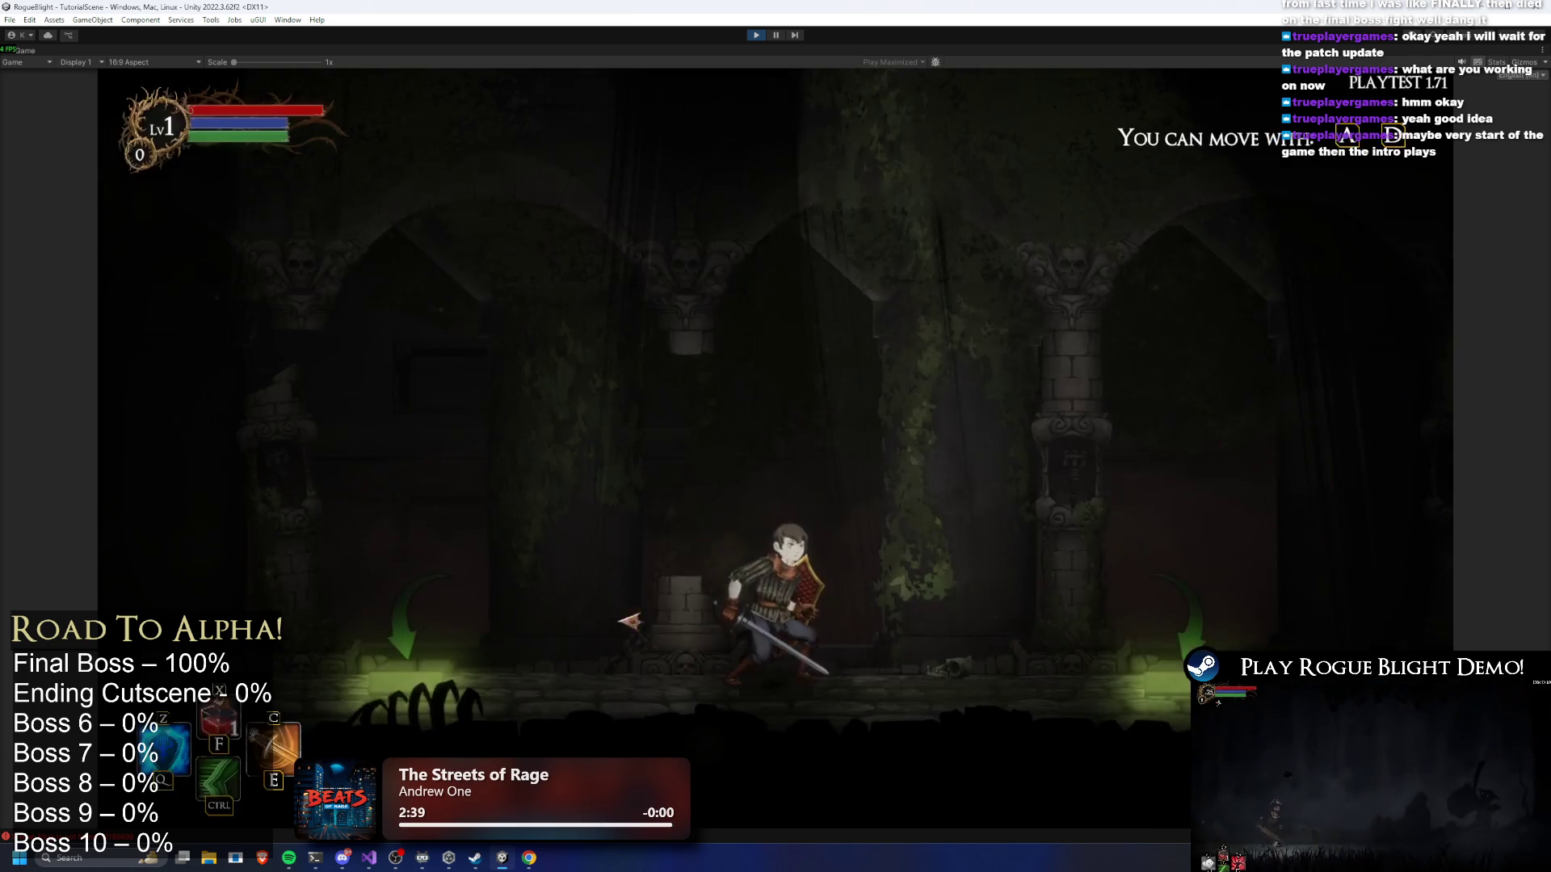
pyautogui.press('Escape')
pyautogui.click(744, 456)
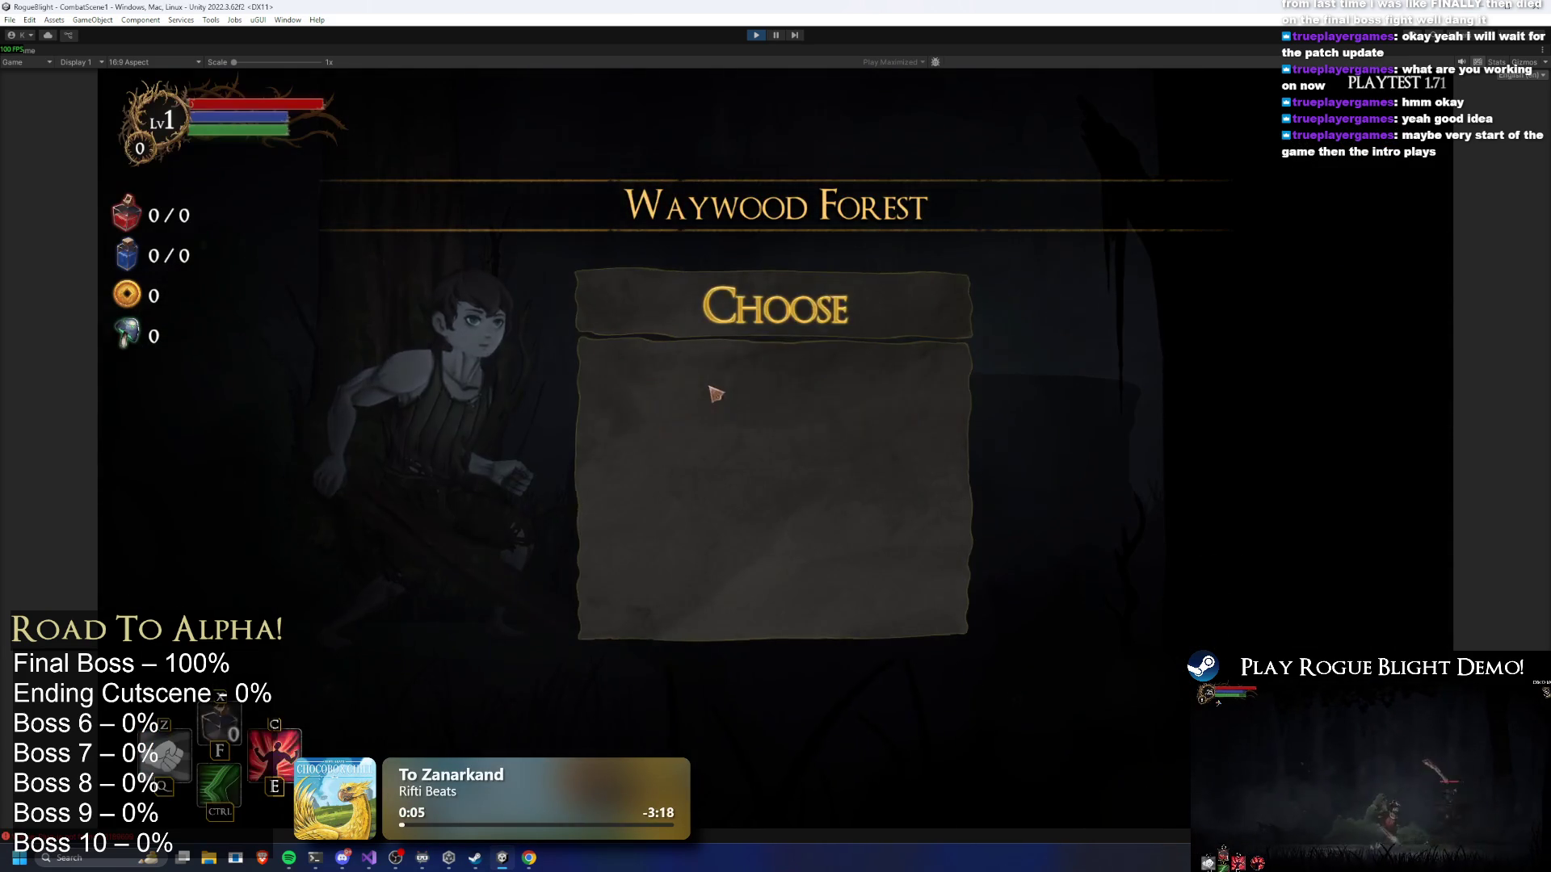
pyautogui.press('Escape')
pyautogui.click(812, 460)
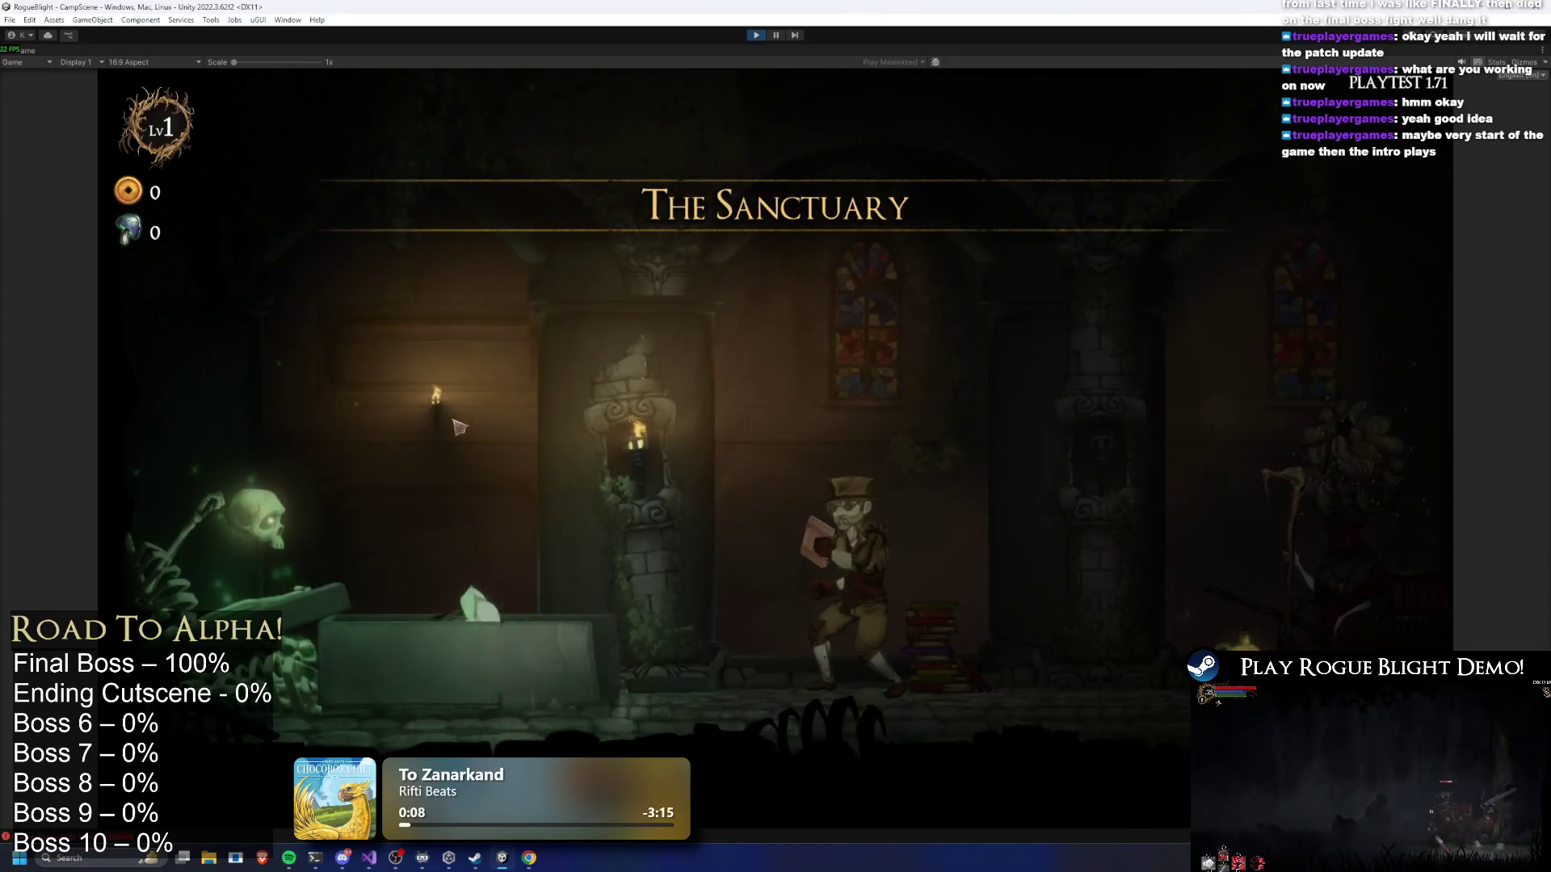
pyautogui.press('e')
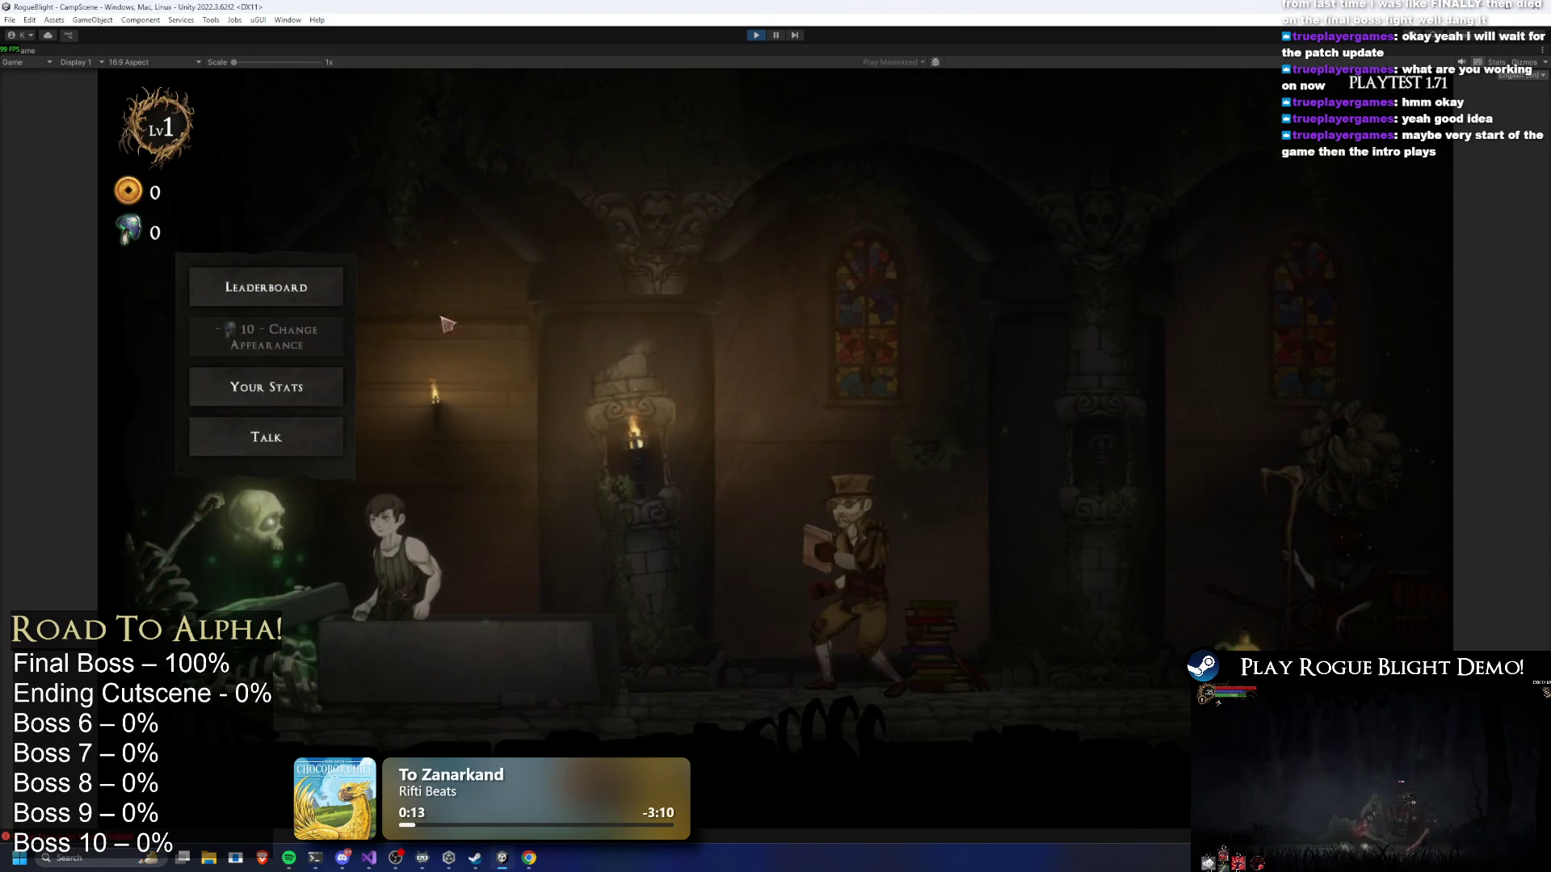
# Remove the leading dash from E1011 so it starts with the sprite tag
pyautogui.hotkey('alt', 'Tab')
pyautogui.doubleClick(421, 404)
pyautogui.click(278, 486)
pyautogui.doubleClick(278, 486)
pyautogui.press('BackSpace')
pyautogui.press('Return')
pyautogui.hotkey('alt', 'Tab')
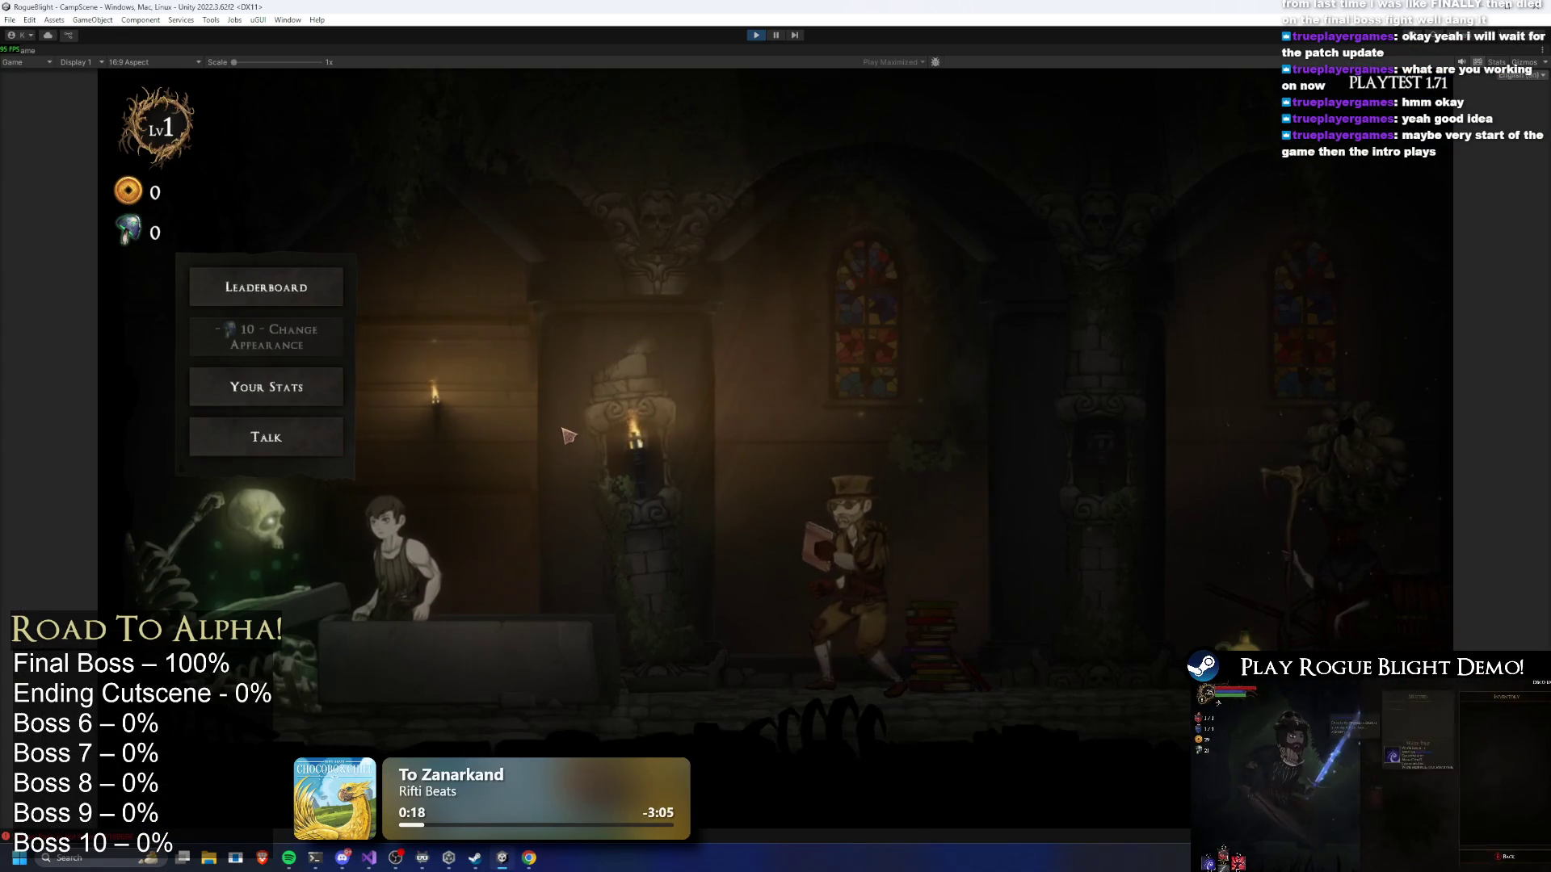
pyautogui.hotkey('alt', 'Tab')
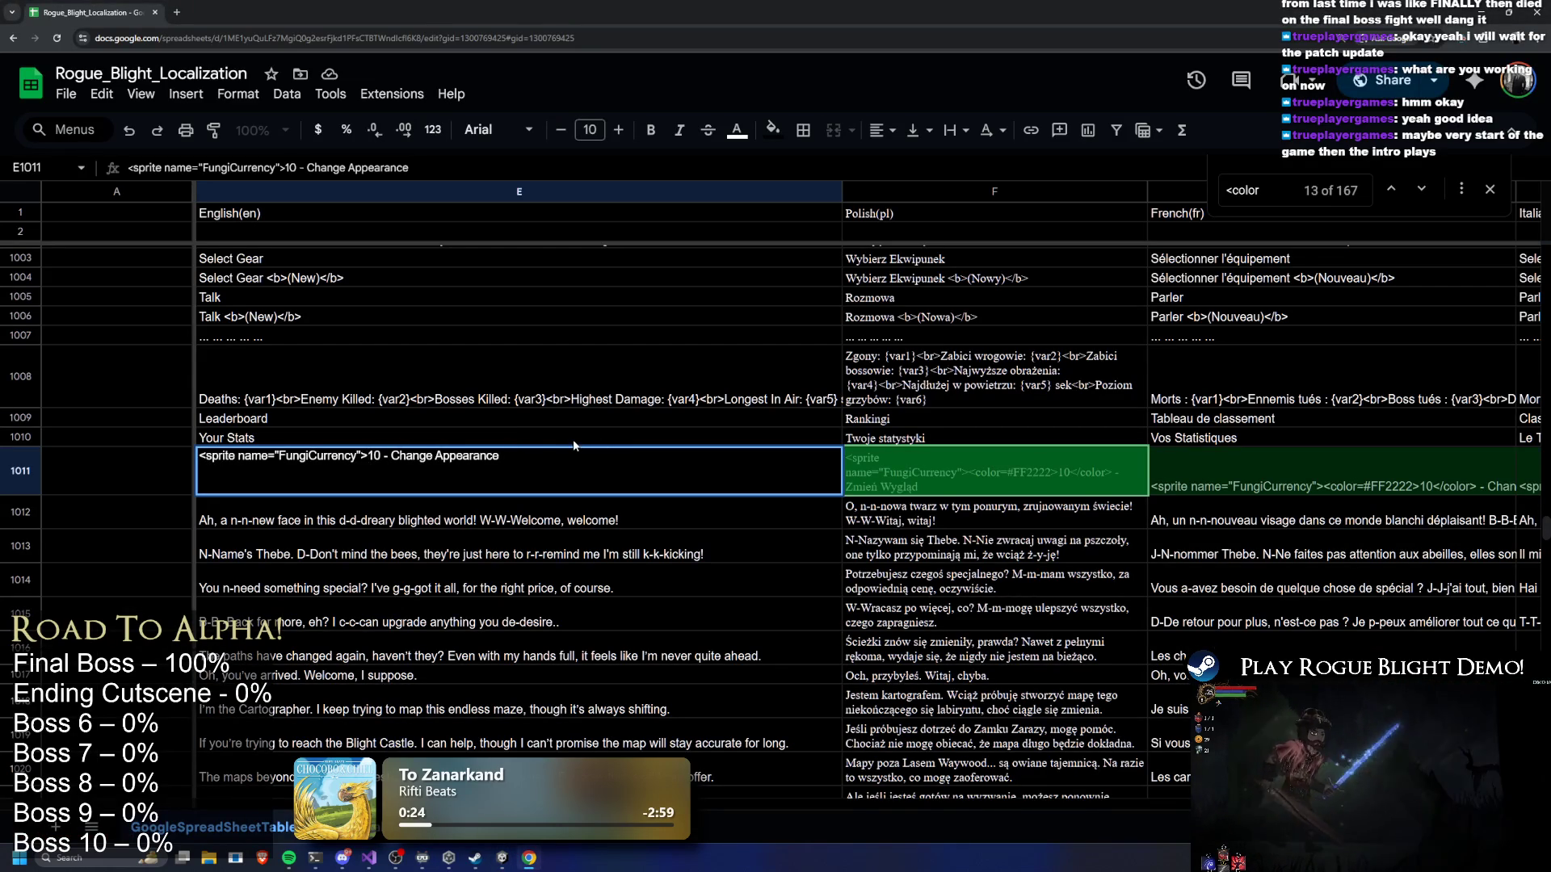
# Commit the E1011 edit, then strip the color tags from the Polish string in F1011
pyautogui.press('Return')
pyautogui.click(938, 478)
pyautogui.doubleClick(941, 485)
pyautogui.moveTo(1058, 457); pyautogui.dragTo(1002, 461)
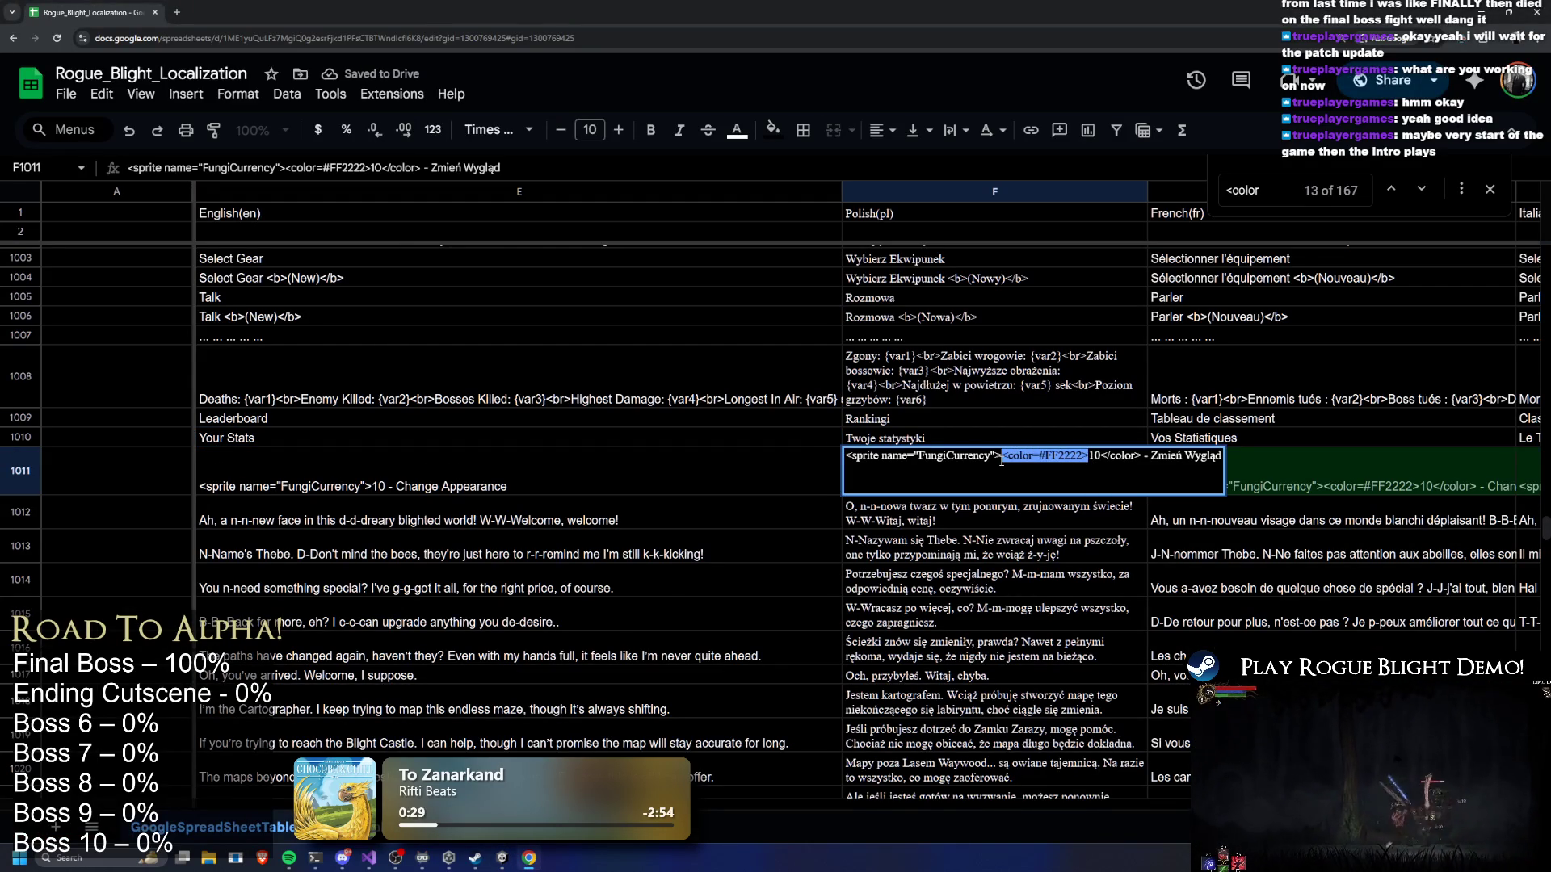
pyautogui.press('BackSpace')
pyautogui.click(1022, 460)
pyautogui.press('Delete')
pyautogui.press('Delete')
pyautogui.press('Delete')
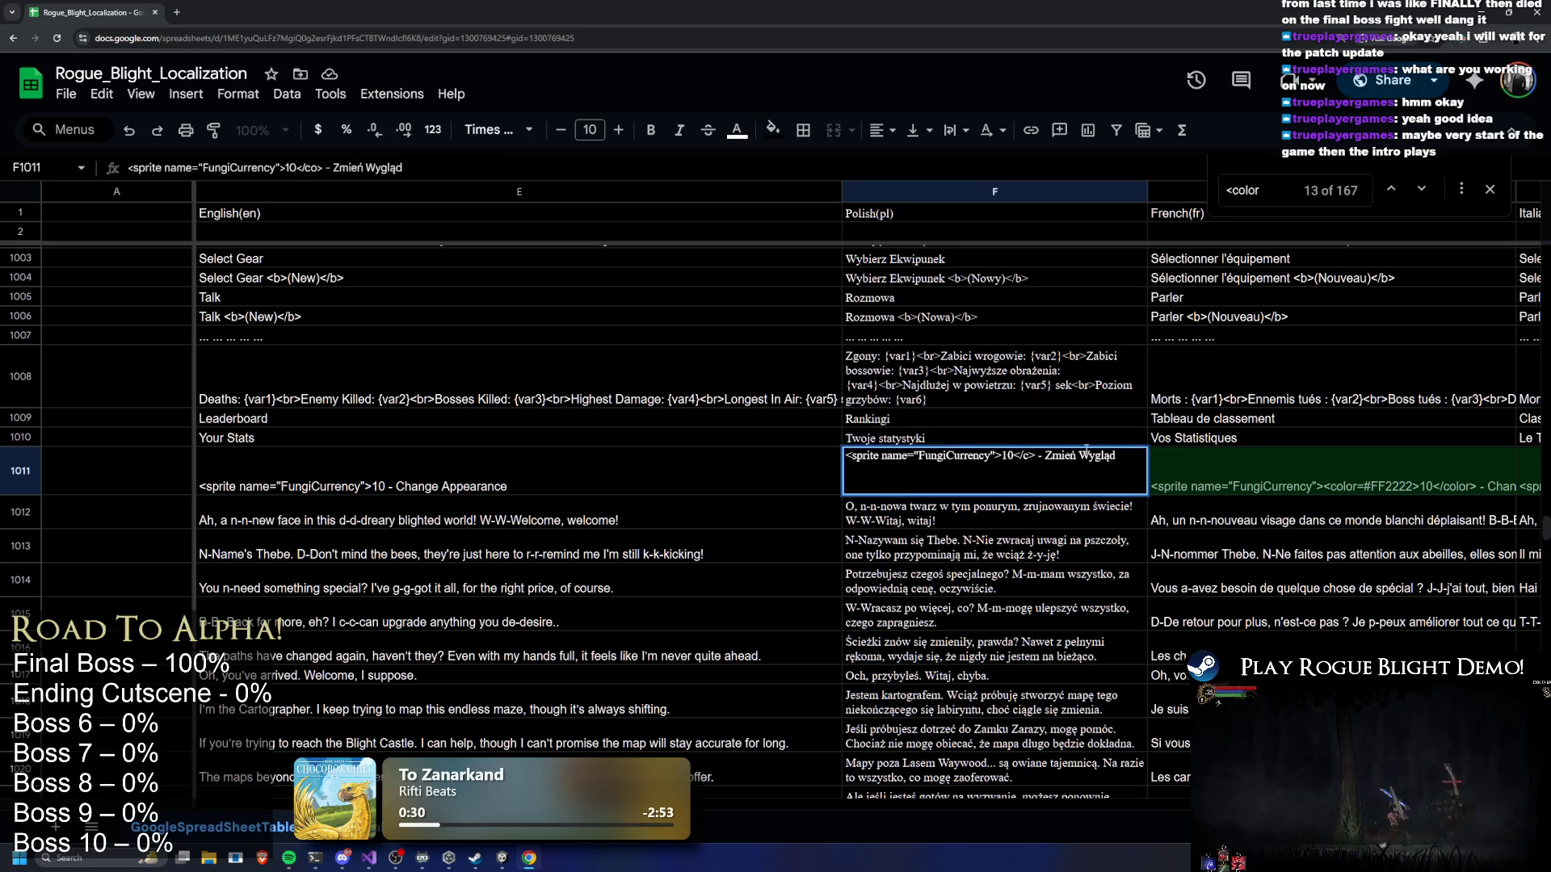
pyautogui.press('BackSpace')
pyautogui.press('Delete')
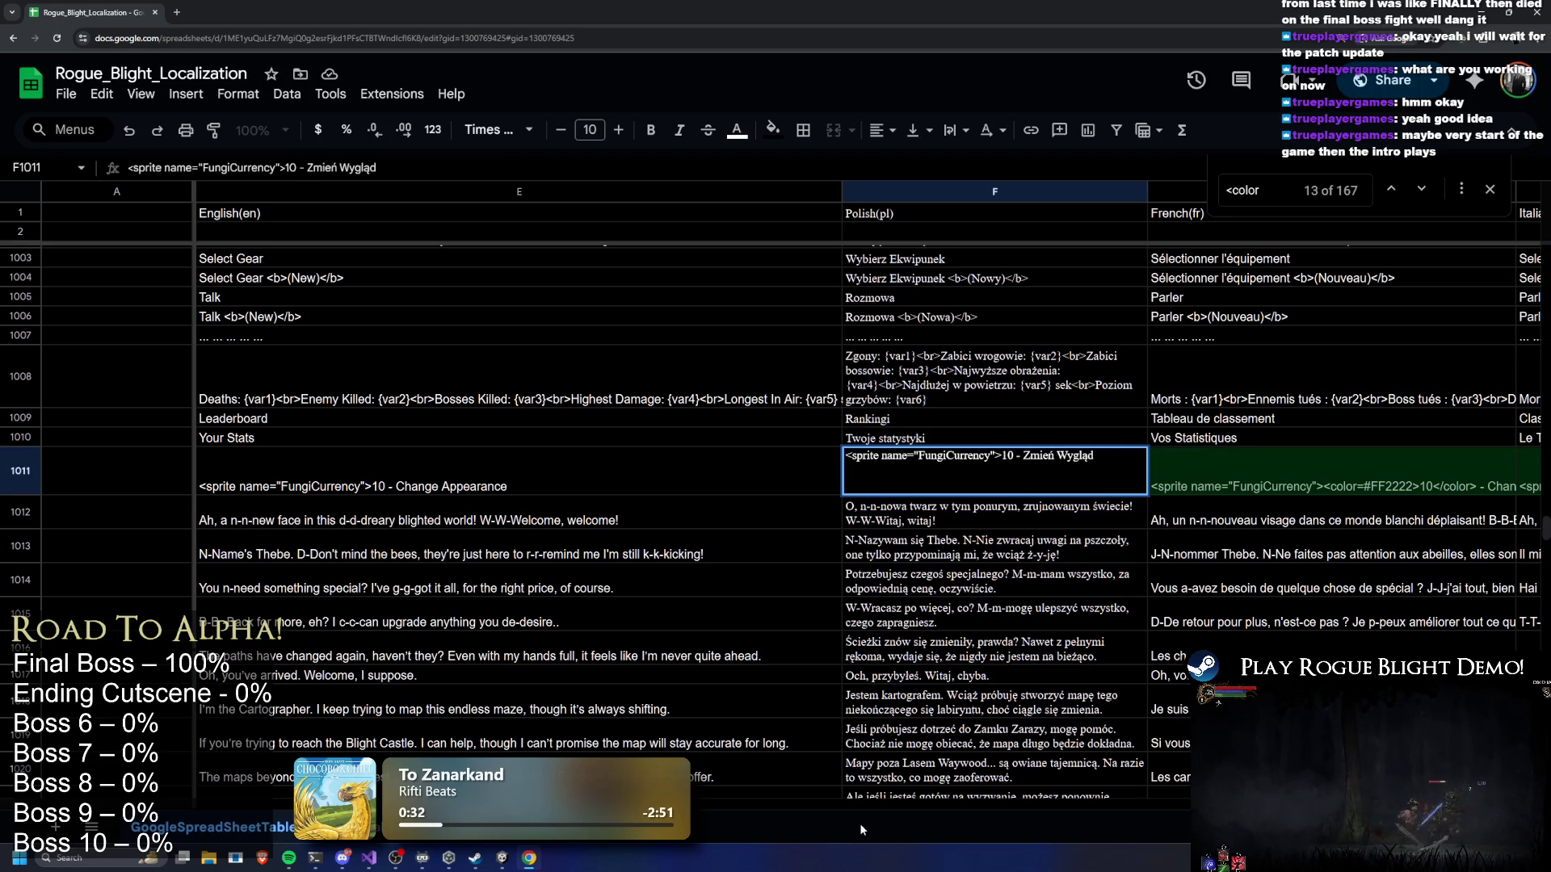
pyautogui.press('Tab')
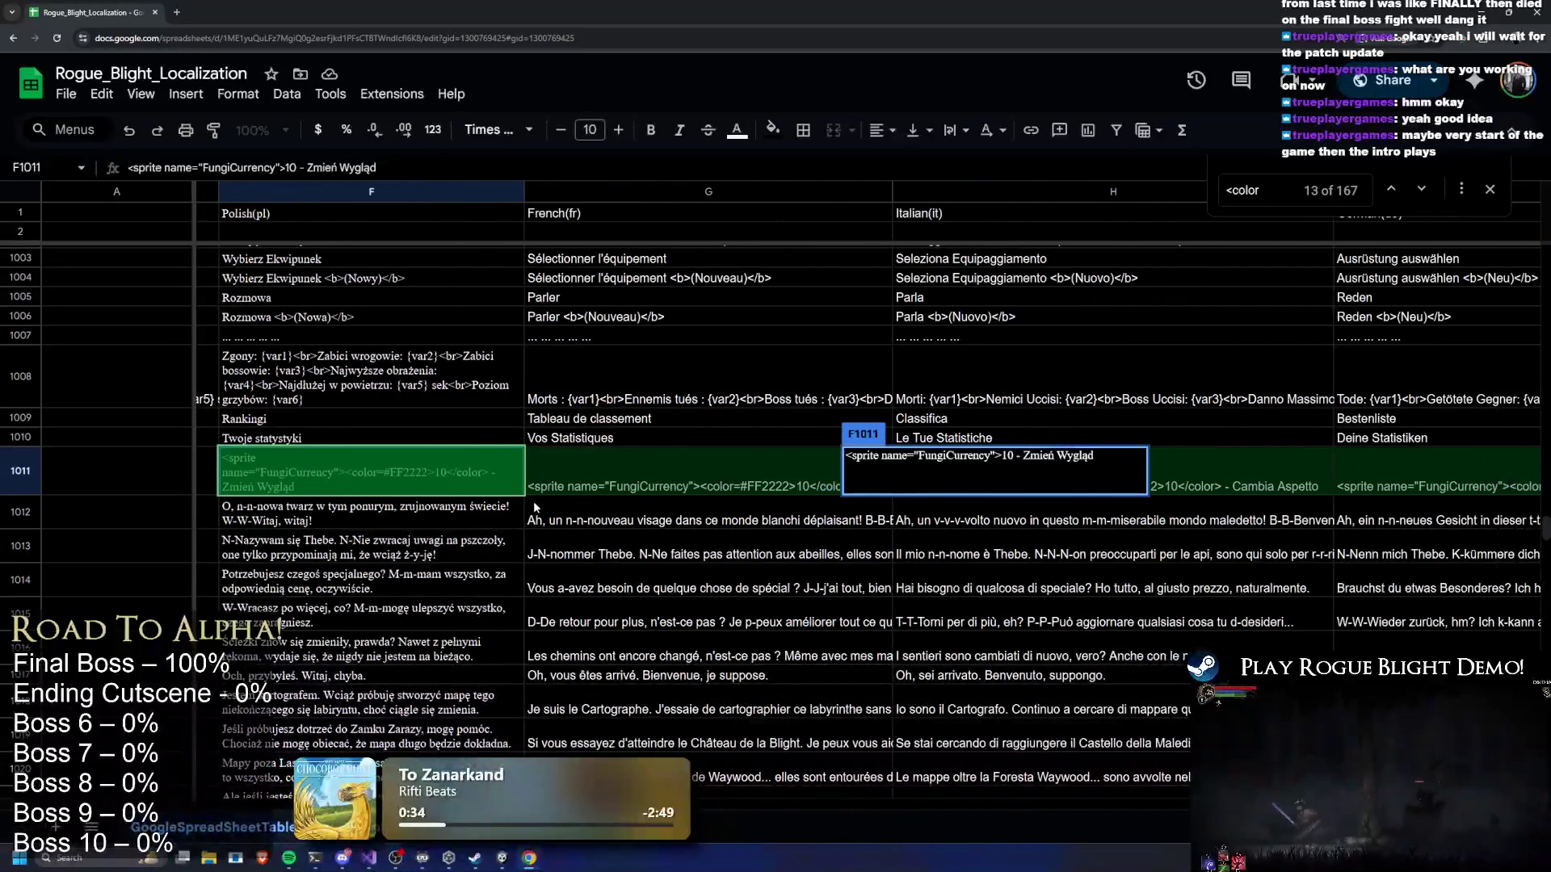
# Remove the <color=#FF2222> and </color> tags from the French string in G1011
pyautogui.doubleClick(735, 457)
pyautogui.moveTo(702, 458); pyautogui.dragTo(785, 458)
pyautogui.press('BackSpace')
pyautogui.press('BackSpace')
pyautogui.press('Delete')
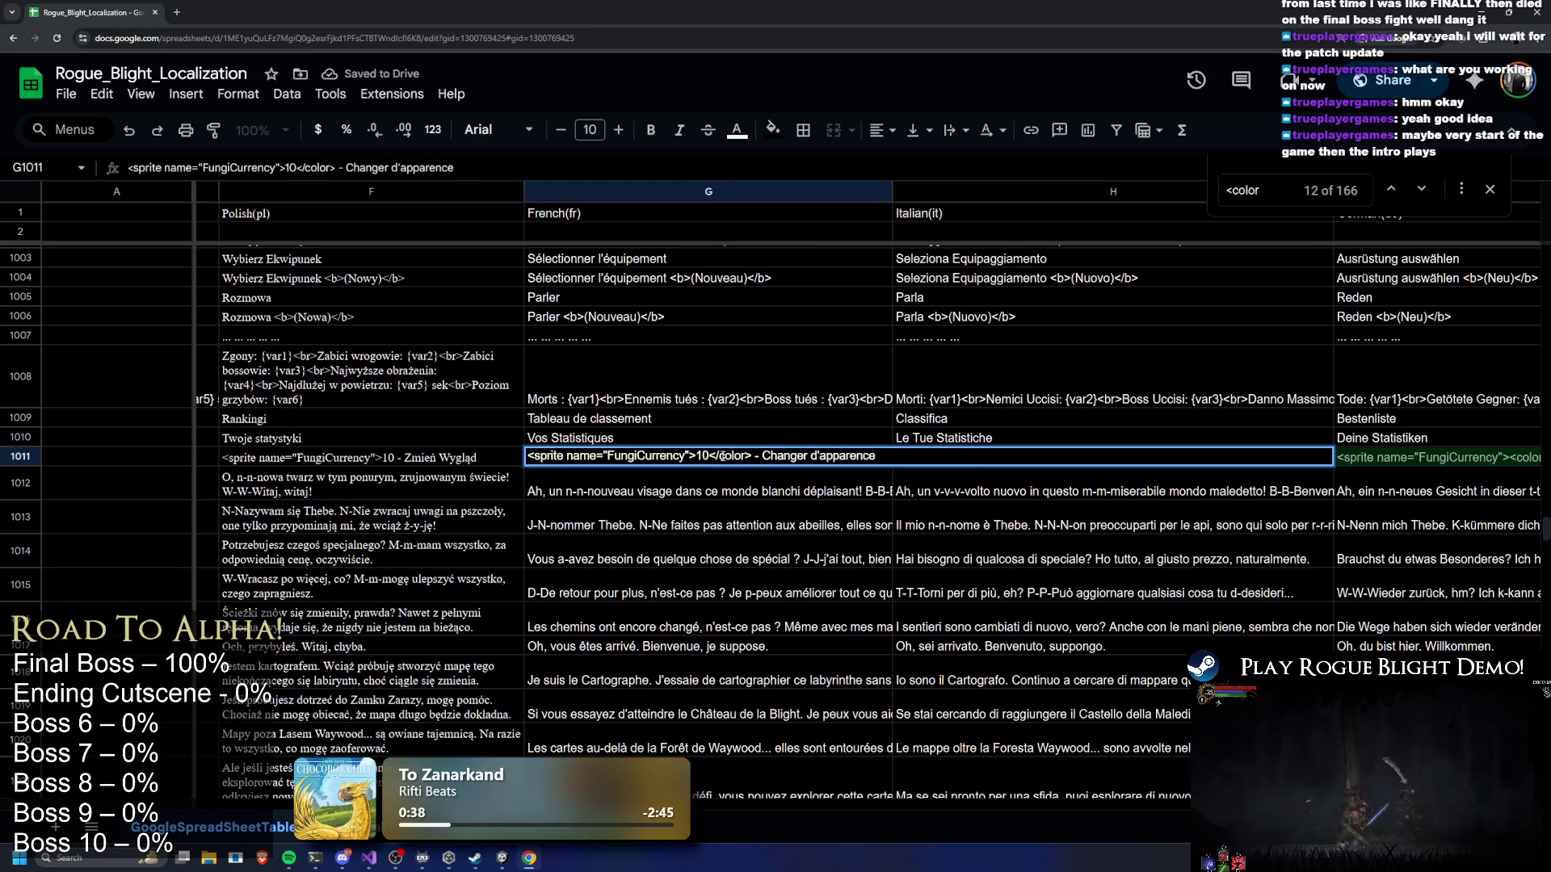
pyautogui.press('BackSpace')
pyautogui.press('BackSpace')
pyautogui.press('Delete')
# Set the find box to #FF2222 and strip the color tags from the Italian string in H1011
pyautogui.click(978, 380)
pyautogui.click(961, 458)
pyautogui.doubleClick(962, 458)
pyautogui.moveTo(1065, 456); pyautogui.dragTo(1153, 457)
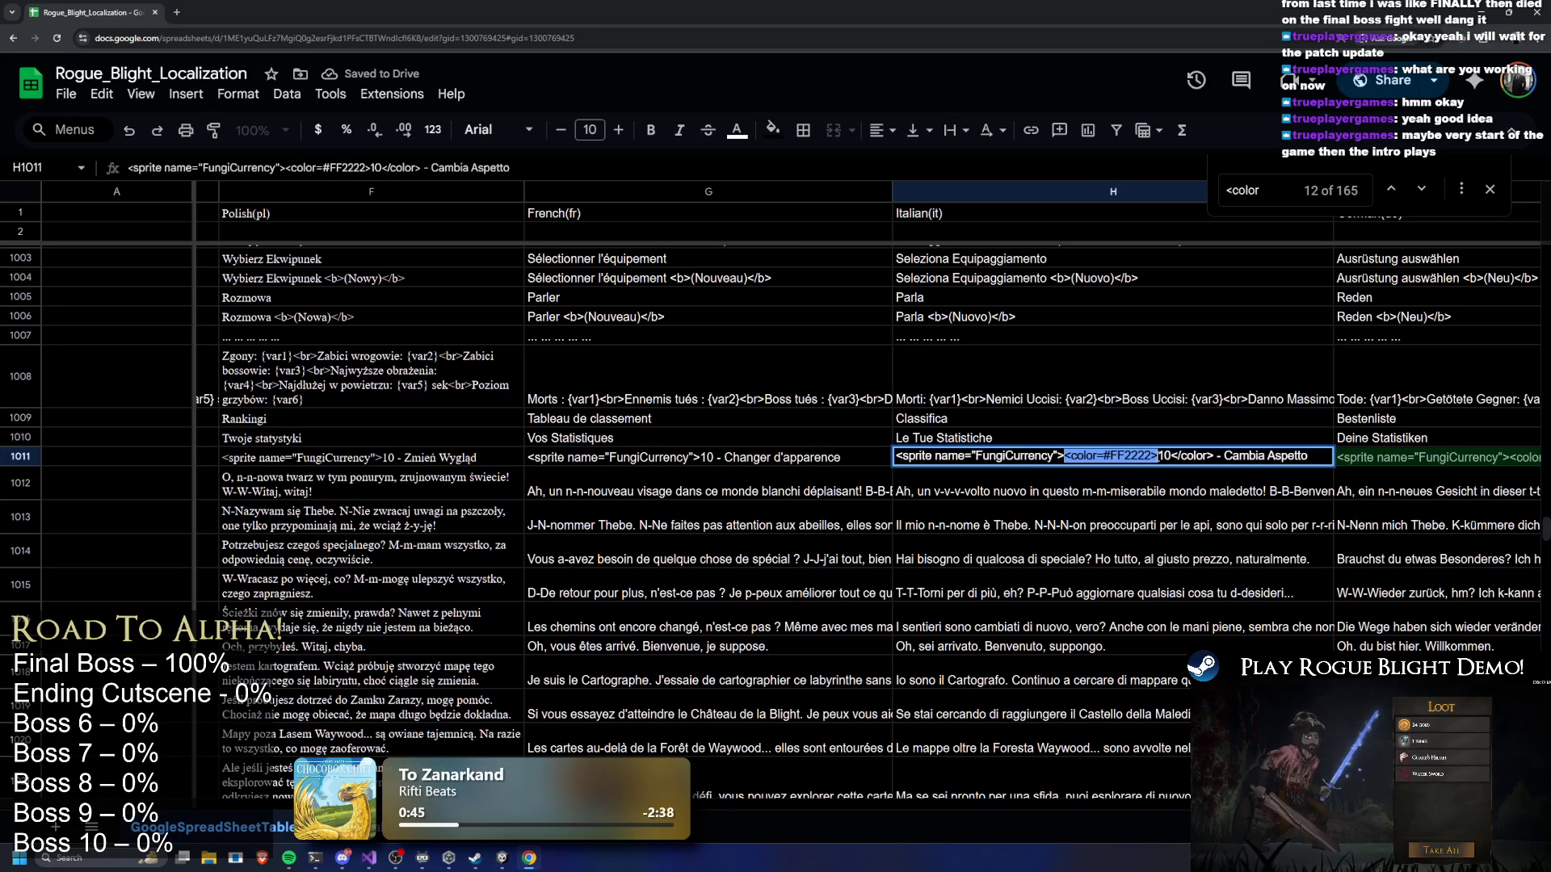
pyautogui.moveTo(1104, 456); pyautogui.dragTo(1154, 456)
pyautogui.click(1286, 189)
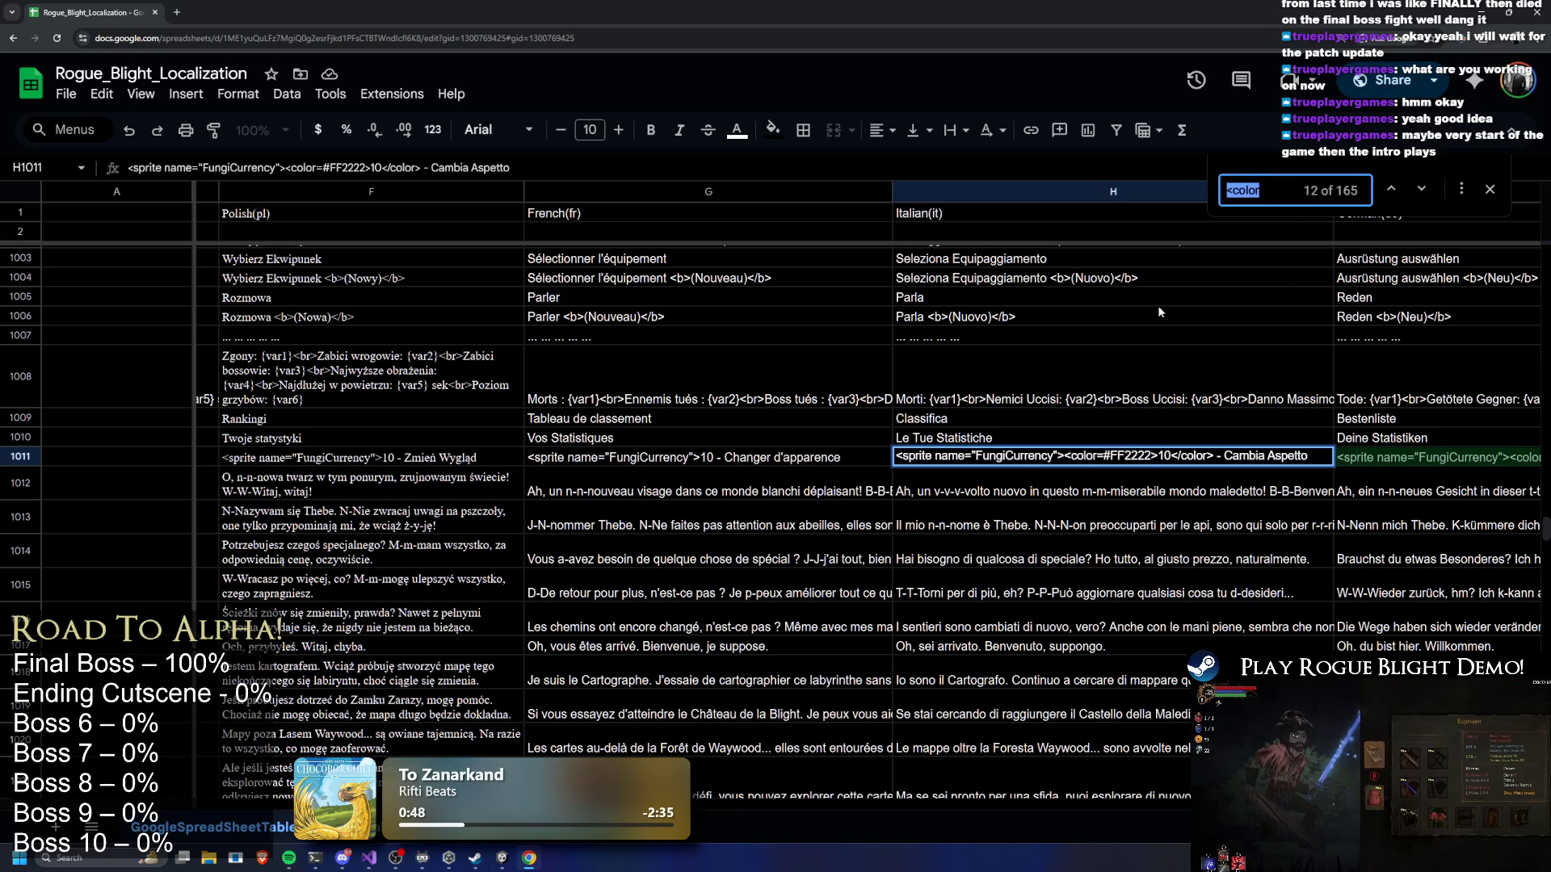
pyautogui.write('#FF2222')
pyautogui.moveTo(1070, 456); pyautogui.dragTo(1154, 457)
pyautogui.press('BackSpace')
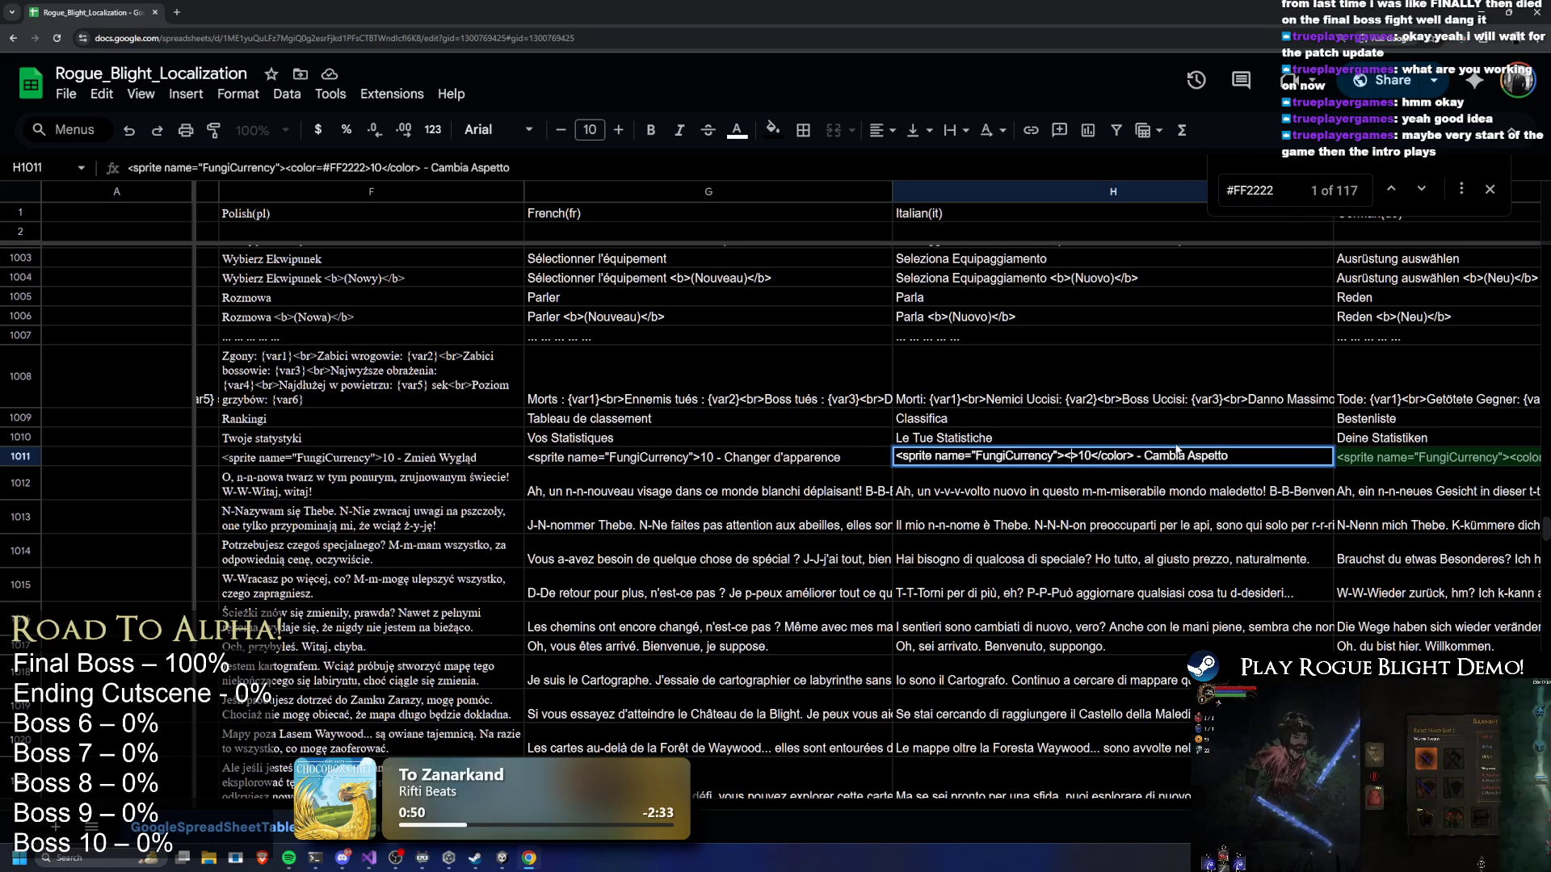
pyautogui.press('BackSpace')
pyautogui.press('Delete')
pyautogui.press('Delete')
pyautogui.press('Delete')
pyautogui.press('Delete')
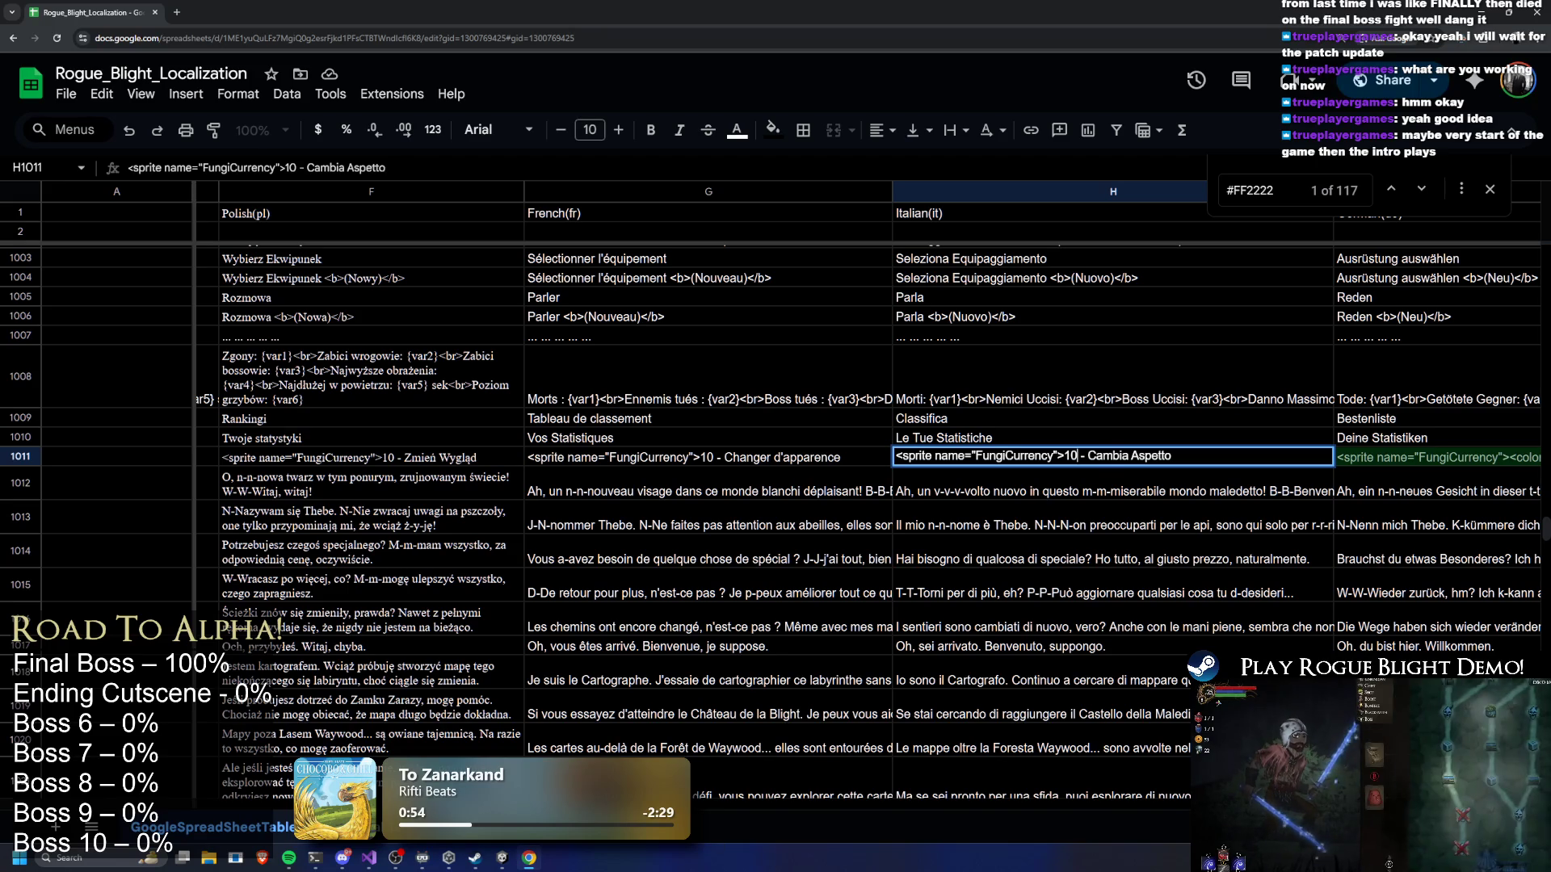
pyautogui.press('Tab')
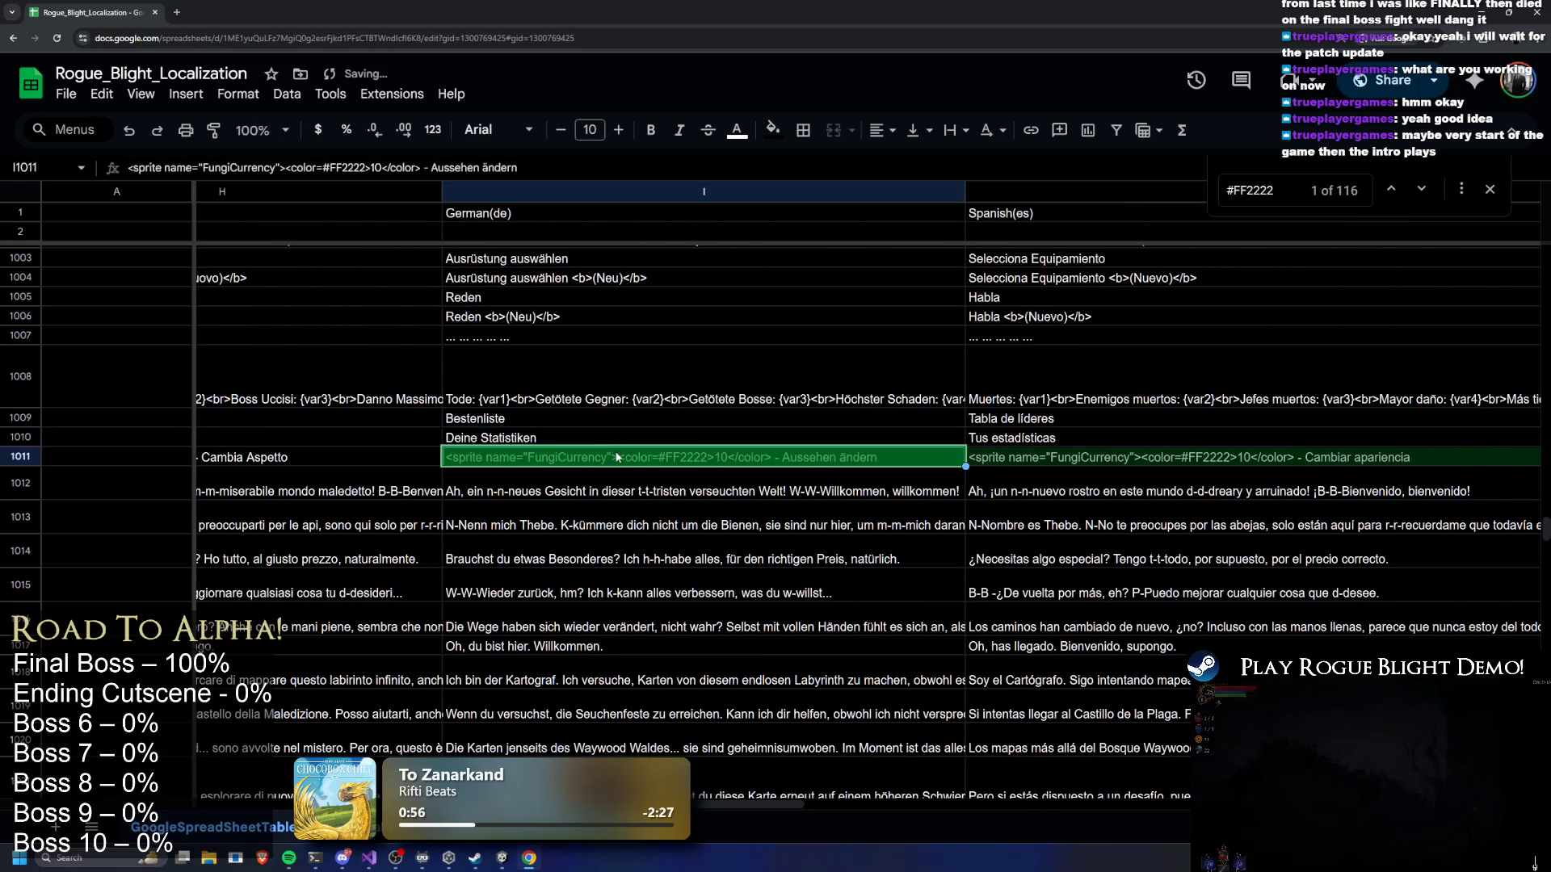
# Remove the color tags from the German string in I1011
pyautogui.doubleClick(577, 457)
pyautogui.moveTo(614, 457); pyautogui.dragTo(681, 458)
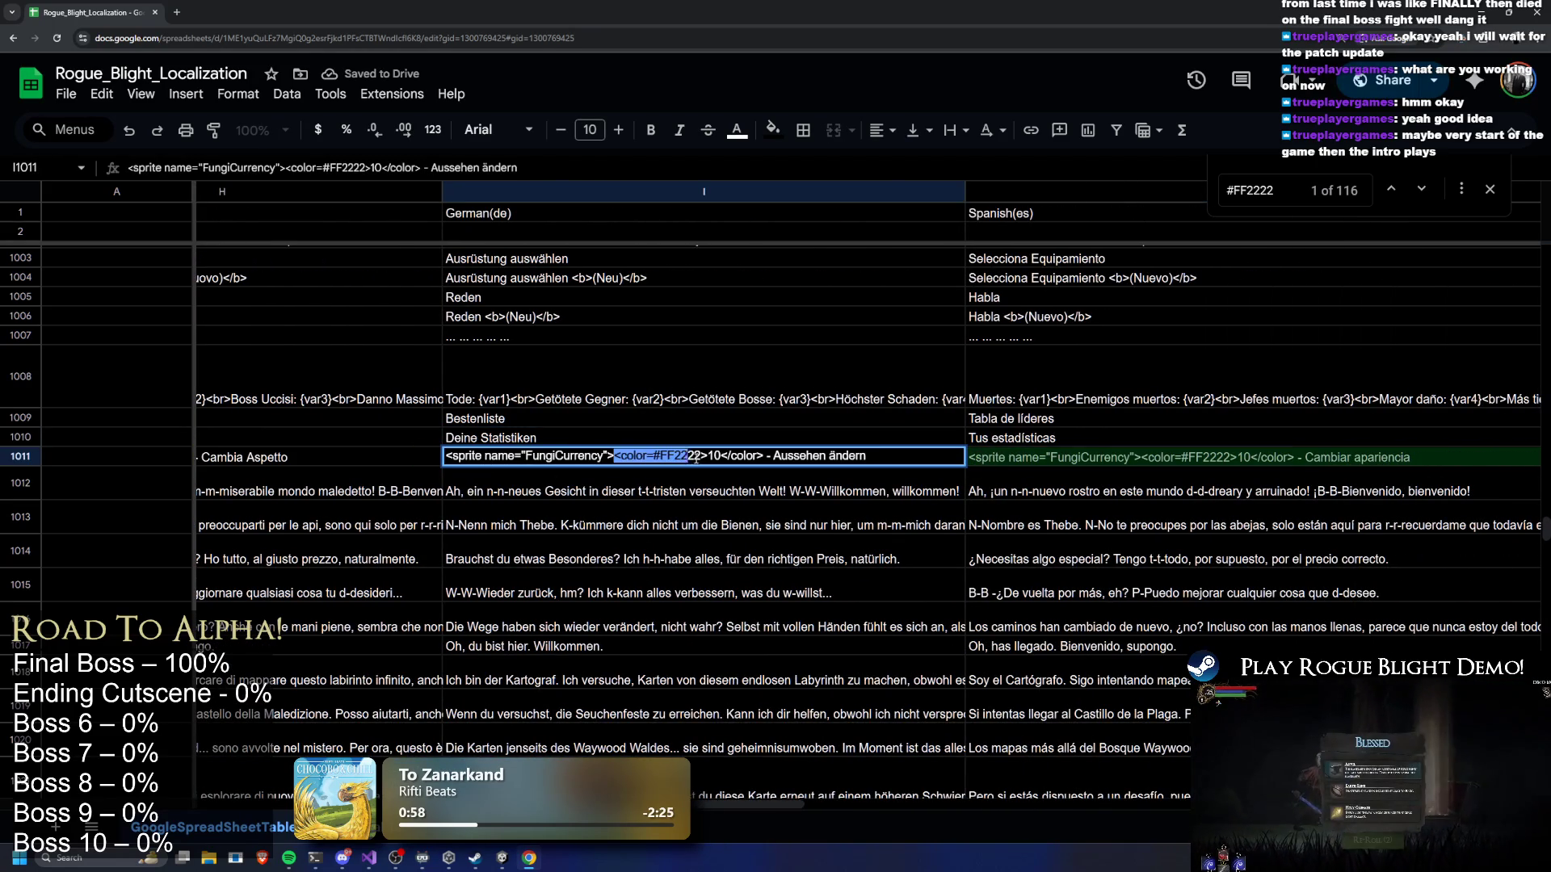
pyautogui.press('BackSpace')
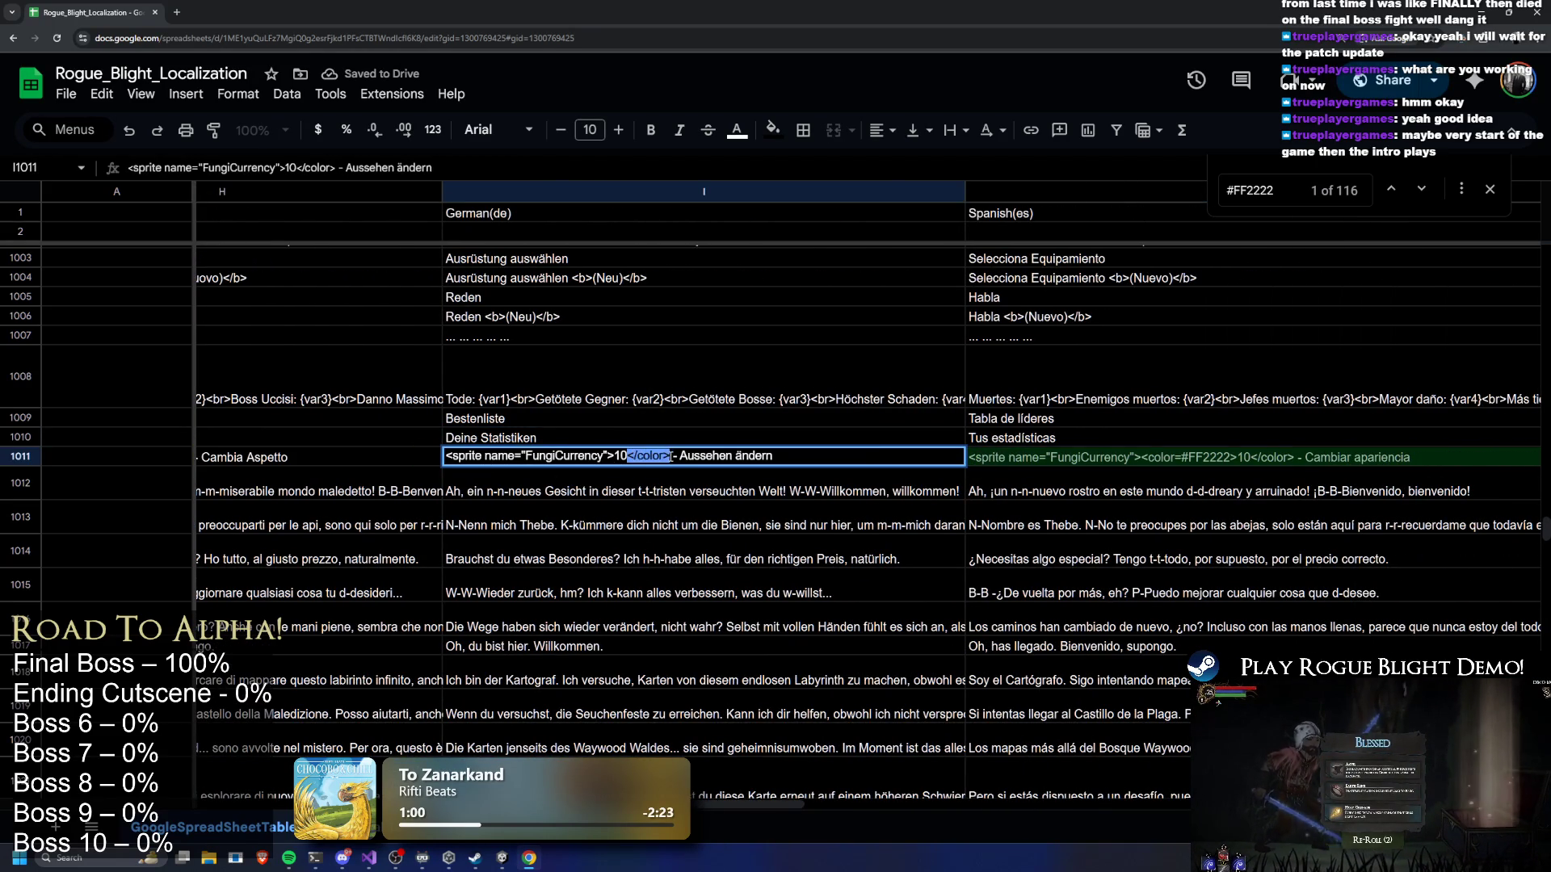
pyautogui.press('BackSpace')
pyautogui.press('Tab')
# Remove the color tags from the Spanish string in J1011
pyautogui.press('Return')
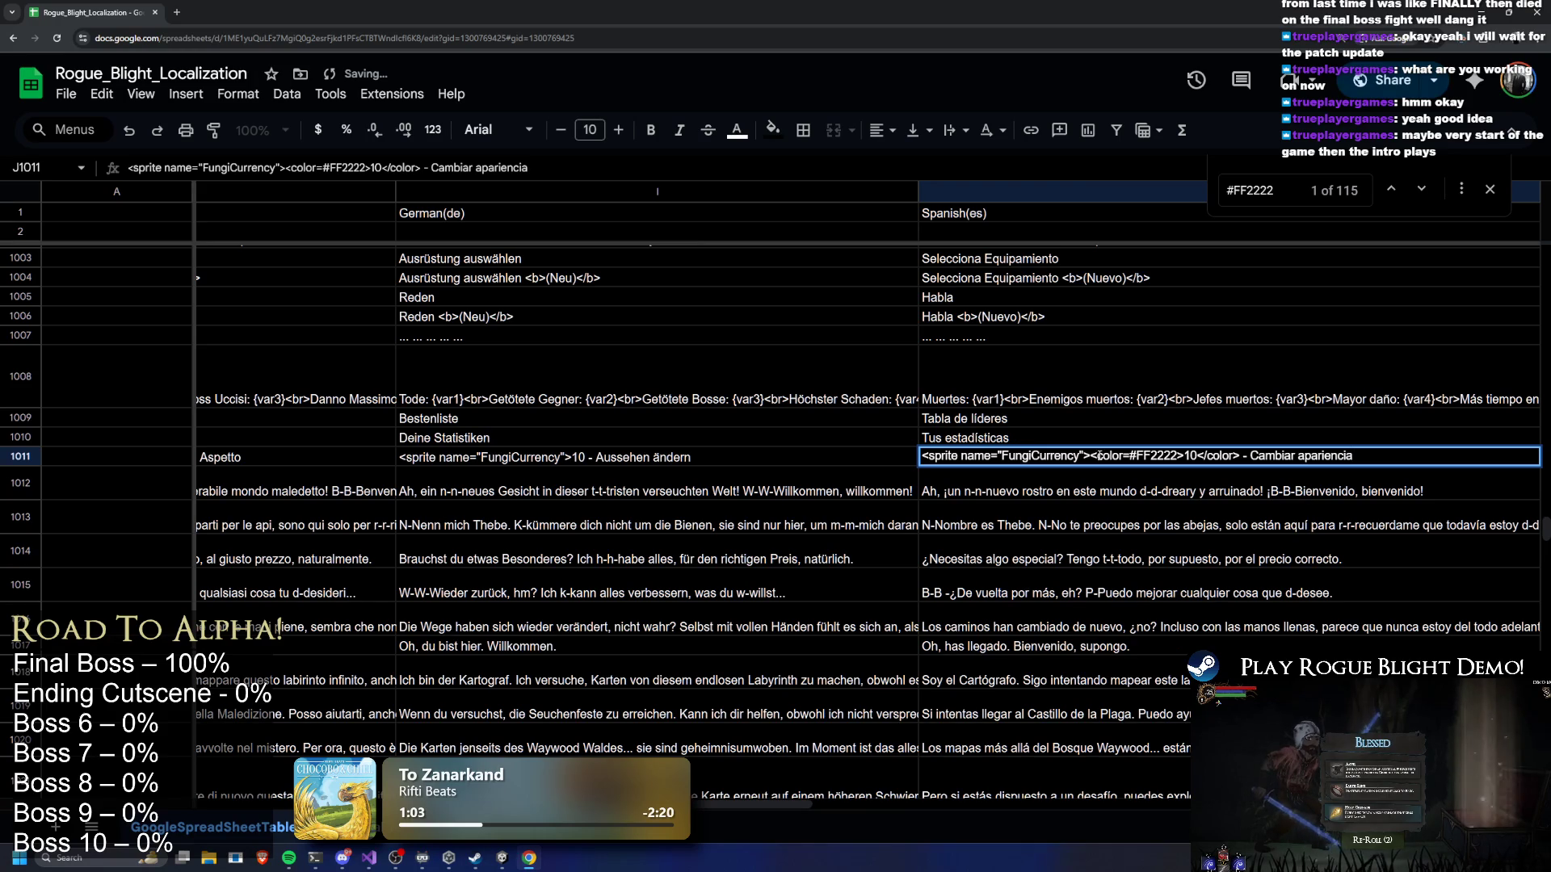
pyautogui.moveTo(1092, 457); pyautogui.dragTo(1181, 456)
pyautogui.press('BackSpace')
pyautogui.press('BackSpace')
pyautogui.press('BackSpace')
pyautogui.press('Delete')
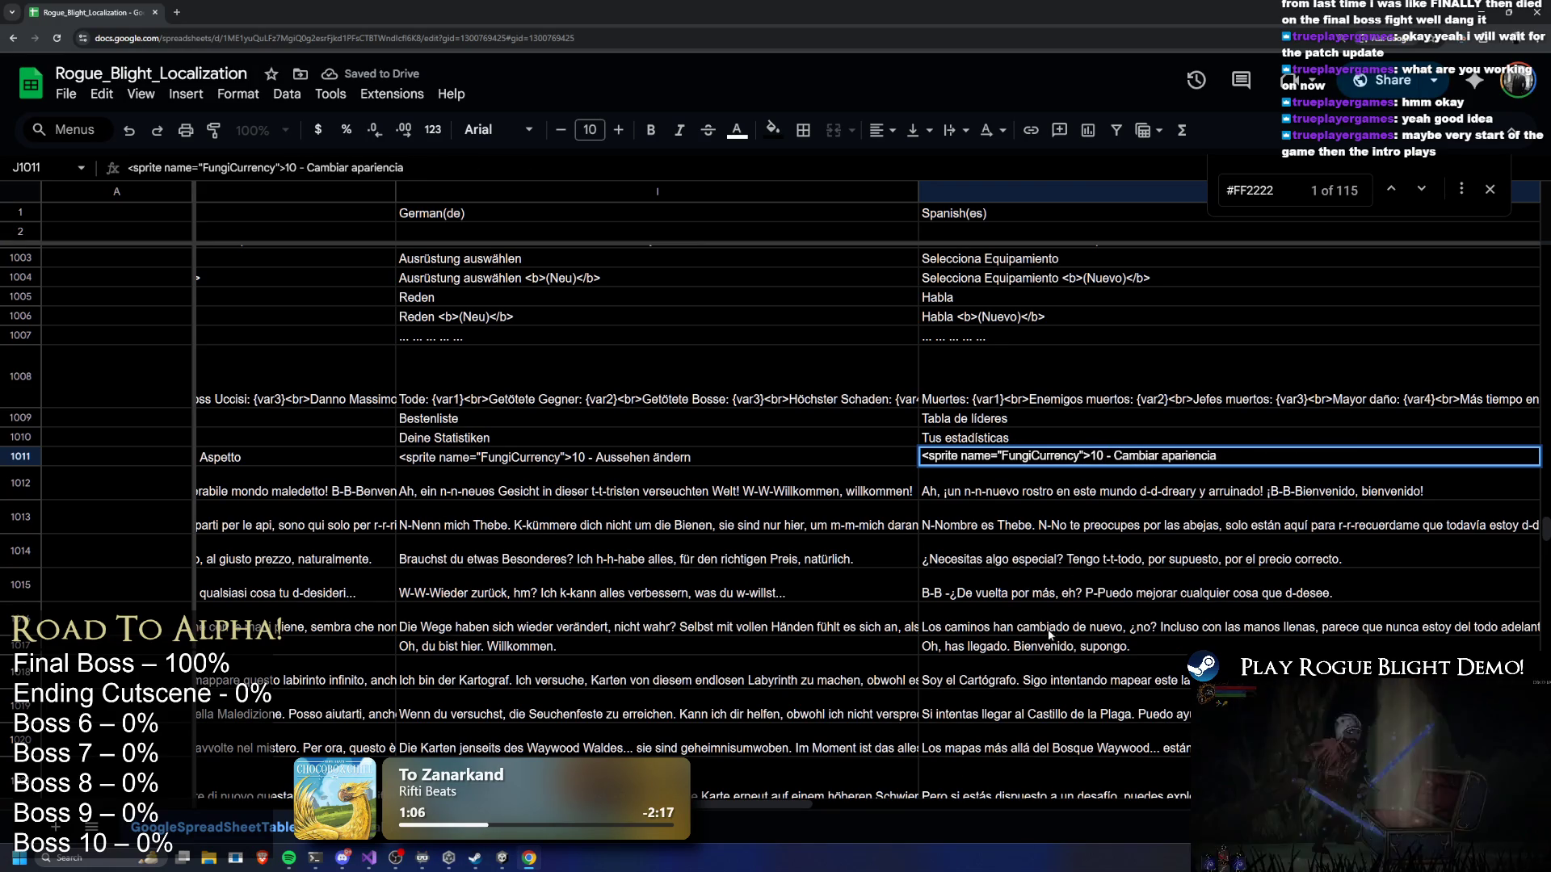
# Remove the color tags from the Portuguese string in K1011
pyautogui.hscroll(5, 919, 794)
pyautogui.doubleClick(800, 456)
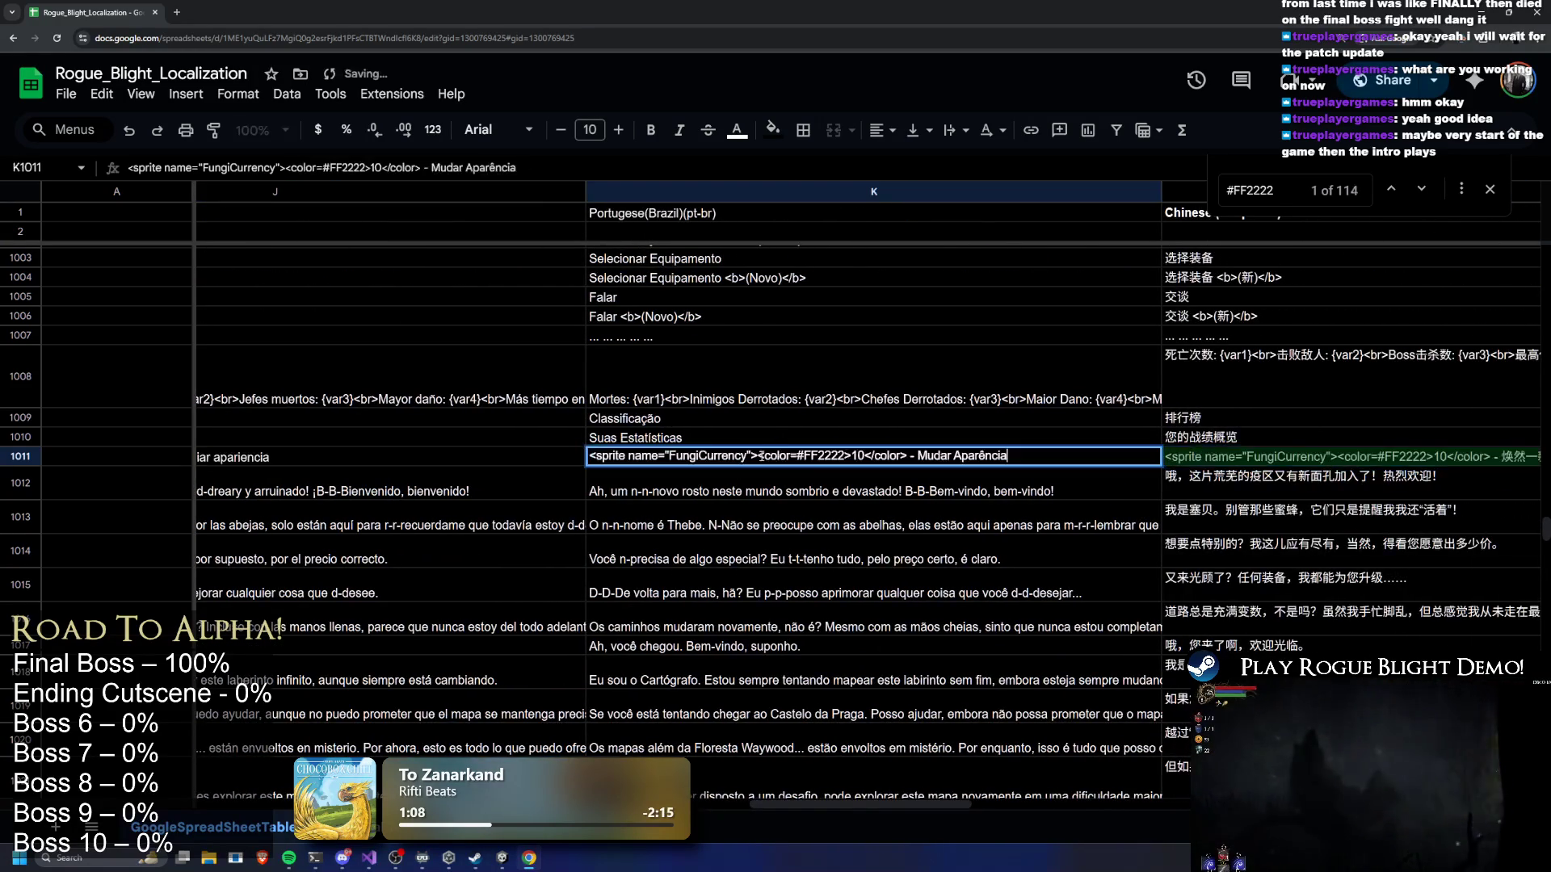
pyautogui.moveTo(765, 457); pyautogui.dragTo(840, 458)
pyautogui.press('BackSpace')
pyautogui.press('BackSpace')
pyautogui.press('Delete')
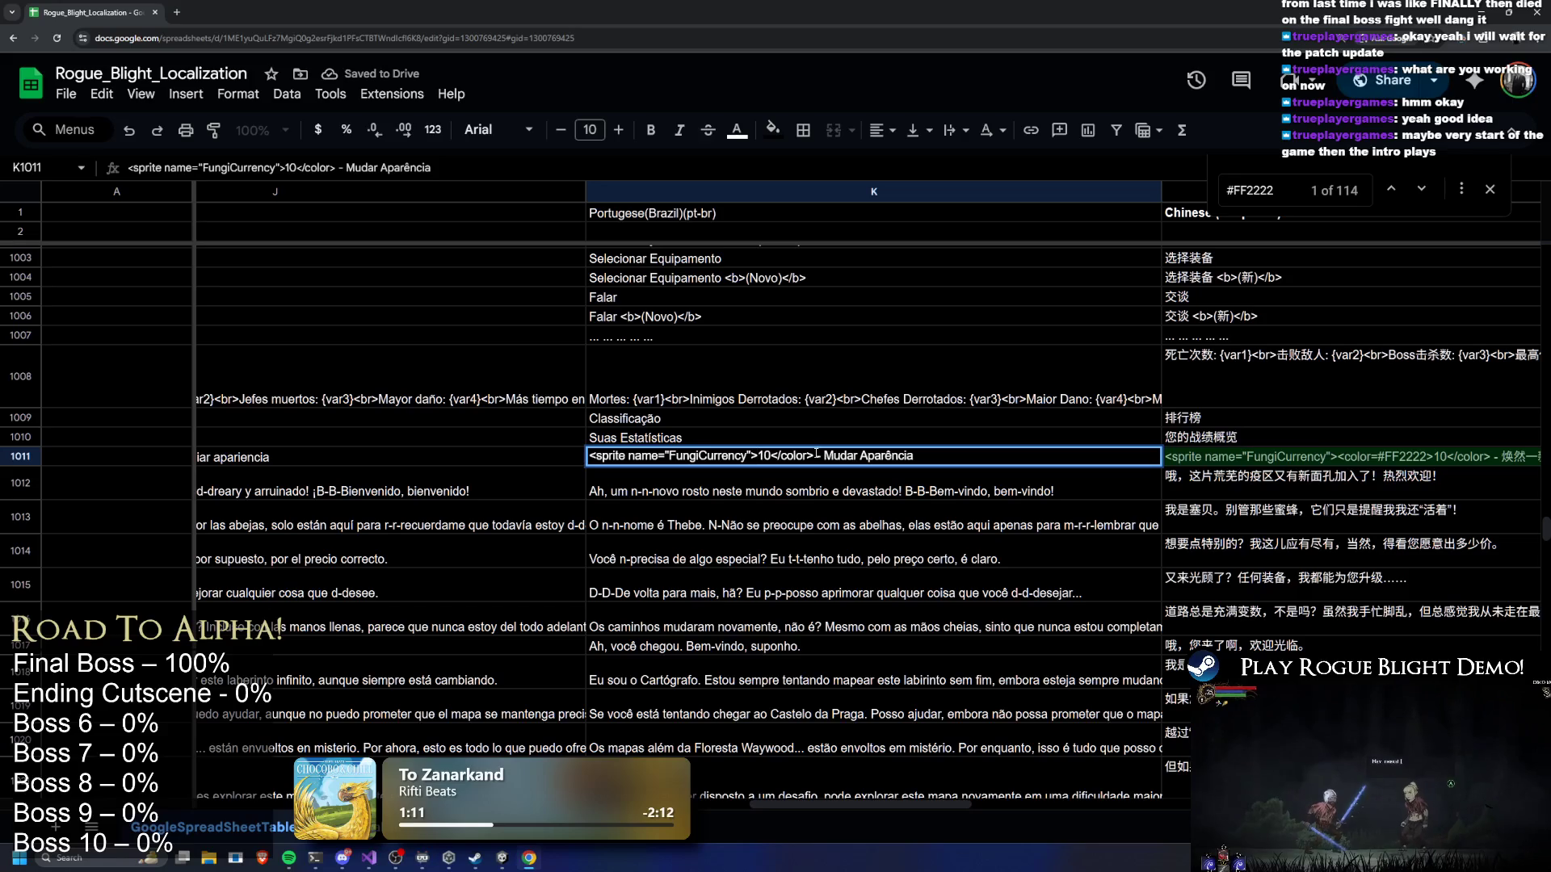
pyautogui.press('BackSpace')
pyautogui.press('BackSpace')
pyautogui.press('BackSpace')
pyautogui.press('Delete')
# Remove the color tags from the Simplified Chinese string in L1011
pyautogui.doubleClick(1367, 458)
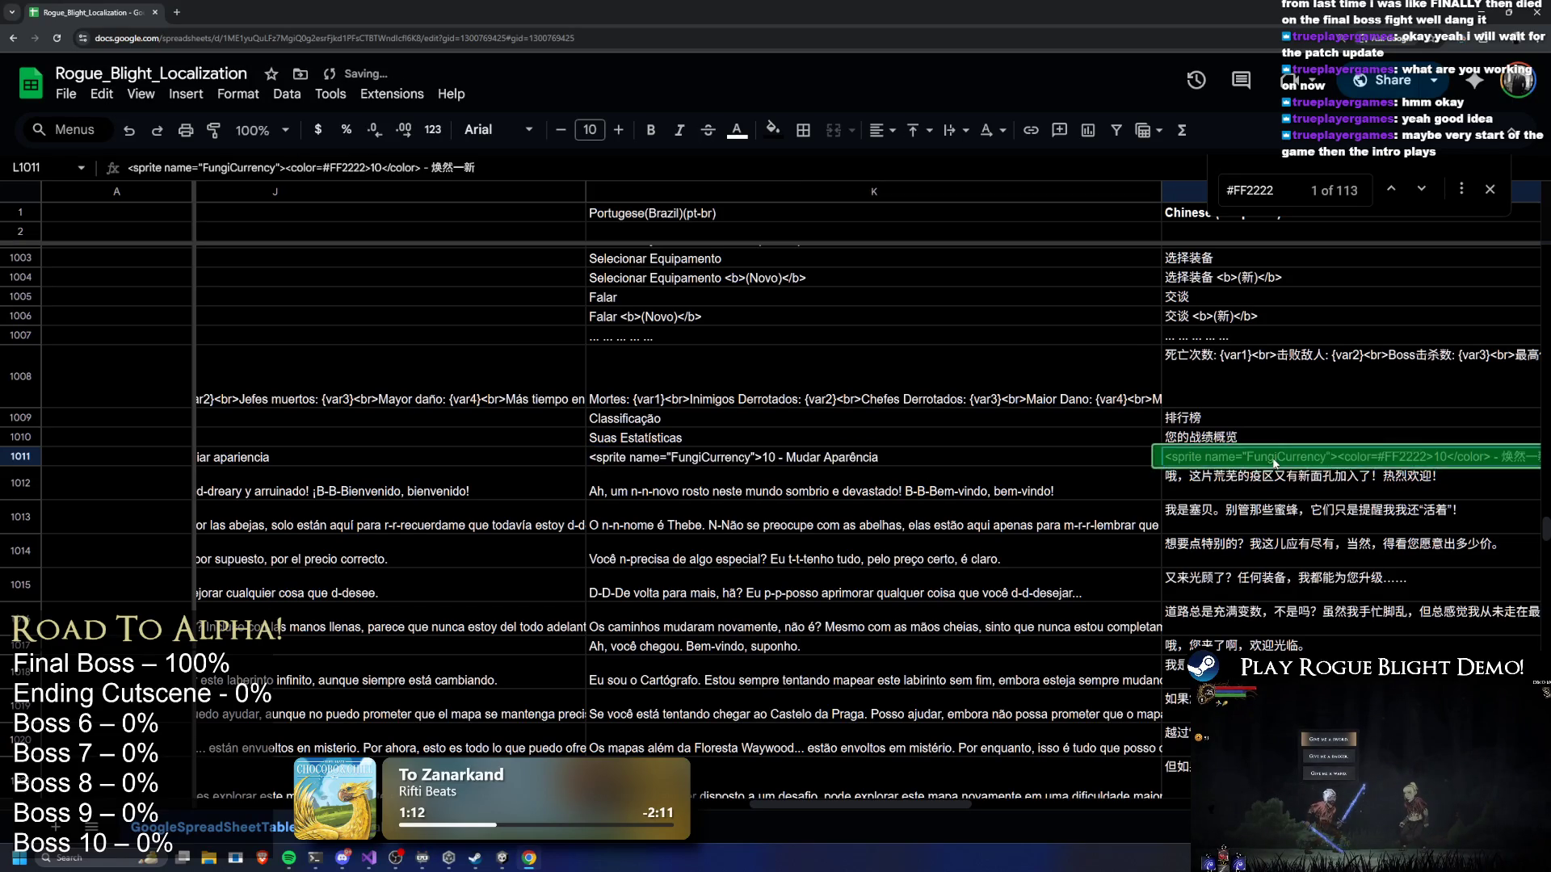
pyautogui.moveTo(1342, 458); pyautogui.dragTo(1263, 458)
pyautogui.press('BackSpace')
pyautogui.press('BackSpace')
pyautogui.press('Delete')
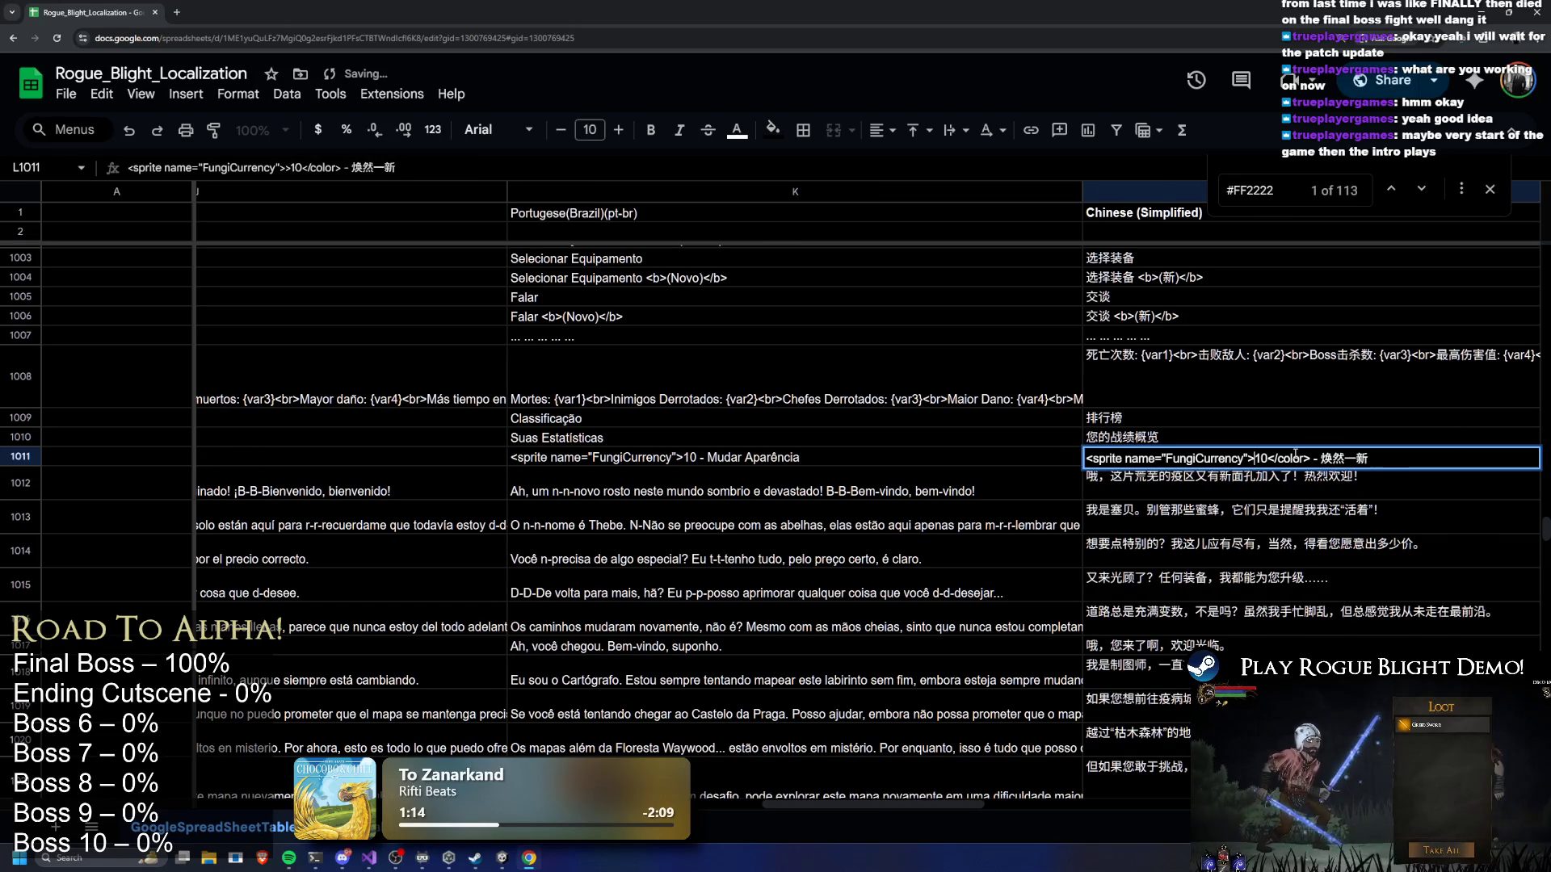
pyautogui.press('BackSpace')
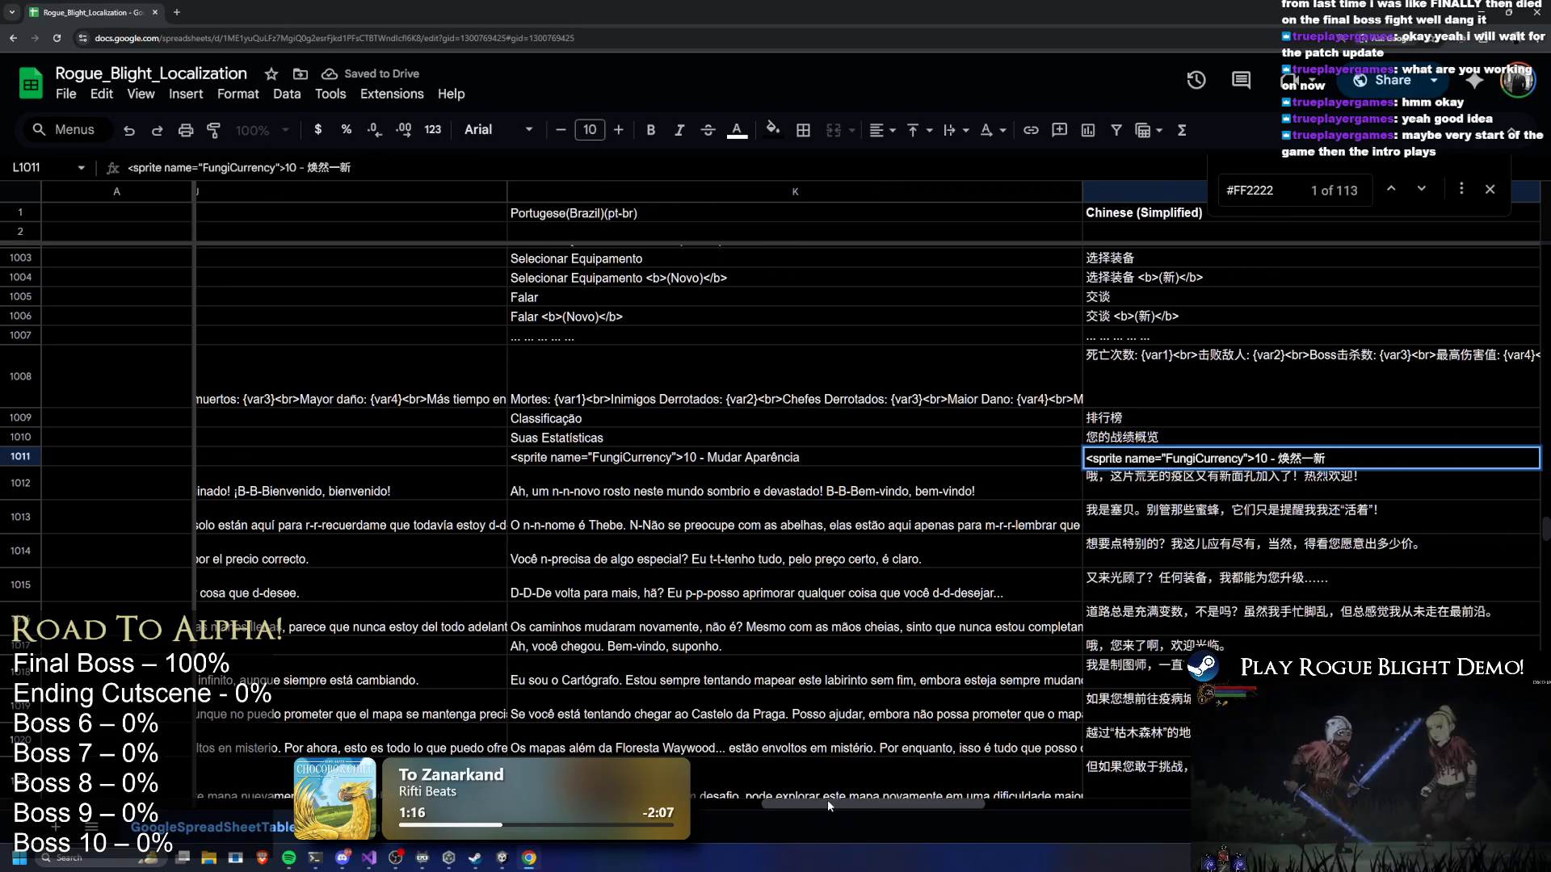
# Remove the color tags from the Traditional Chinese string in M1011
pyautogui.hscroll(5, 921, 789)
pyautogui.hscroll(3, 921, 789)
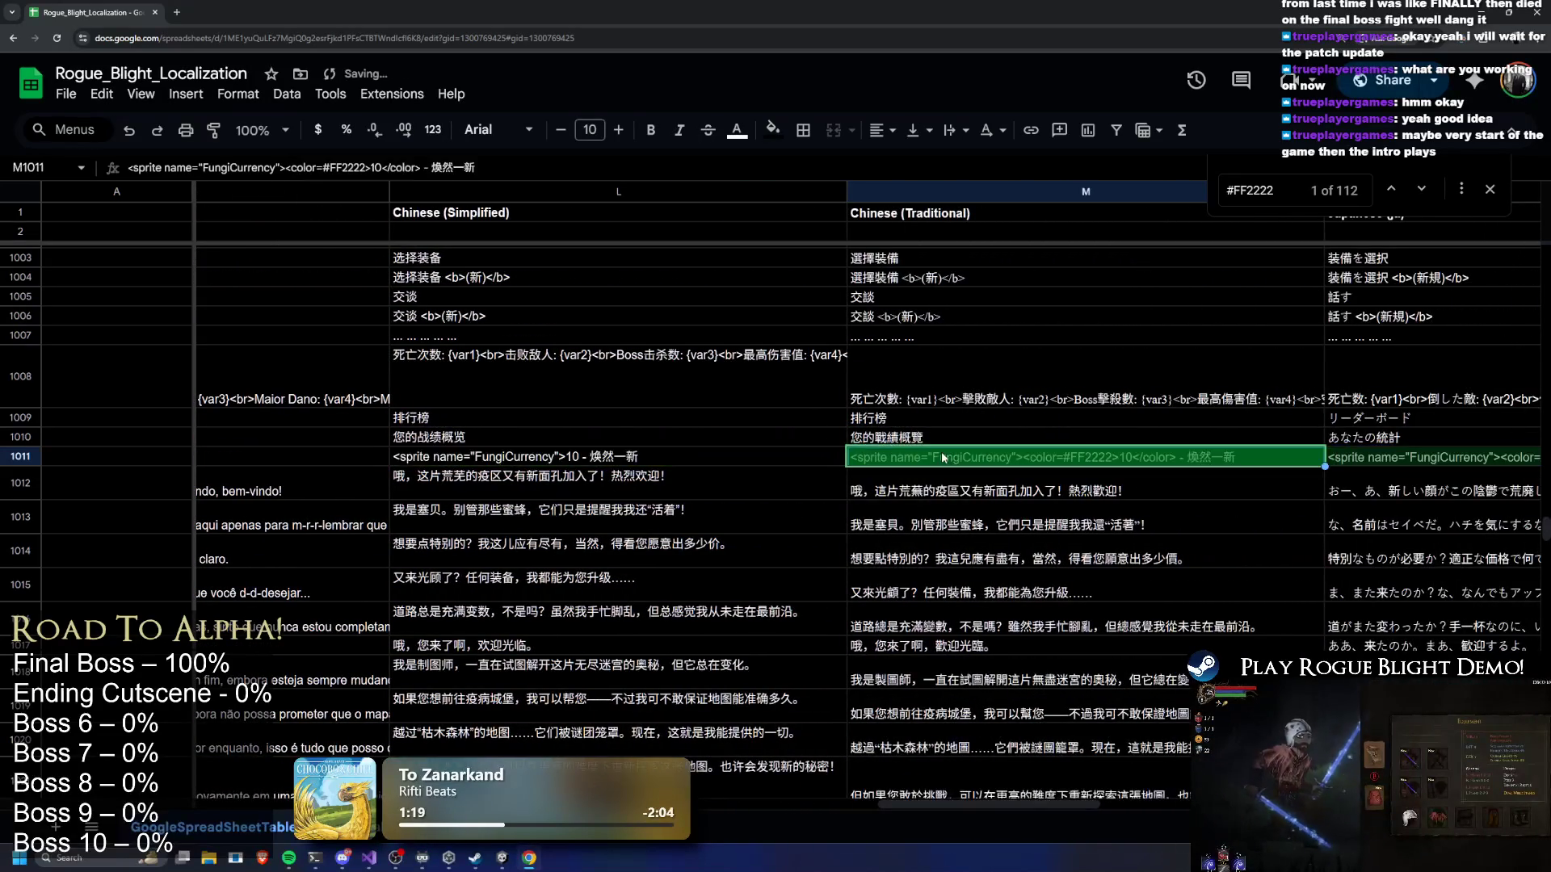
pyautogui.doubleClick(1050, 458)
pyautogui.moveTo(1026, 458)
pyautogui.mouseDown()
pyautogui.moveTo(1112, 461)
pyautogui.moveTo(1068, 459)
pyautogui.mouseUp()
pyautogui.press('BackSpace')
pyautogui.press('BackSpace')
pyautogui.press('BackSpace')
pyautogui.press('BackSpace')
pyautogui.press('BackSpace')
pyautogui.press('Delete')
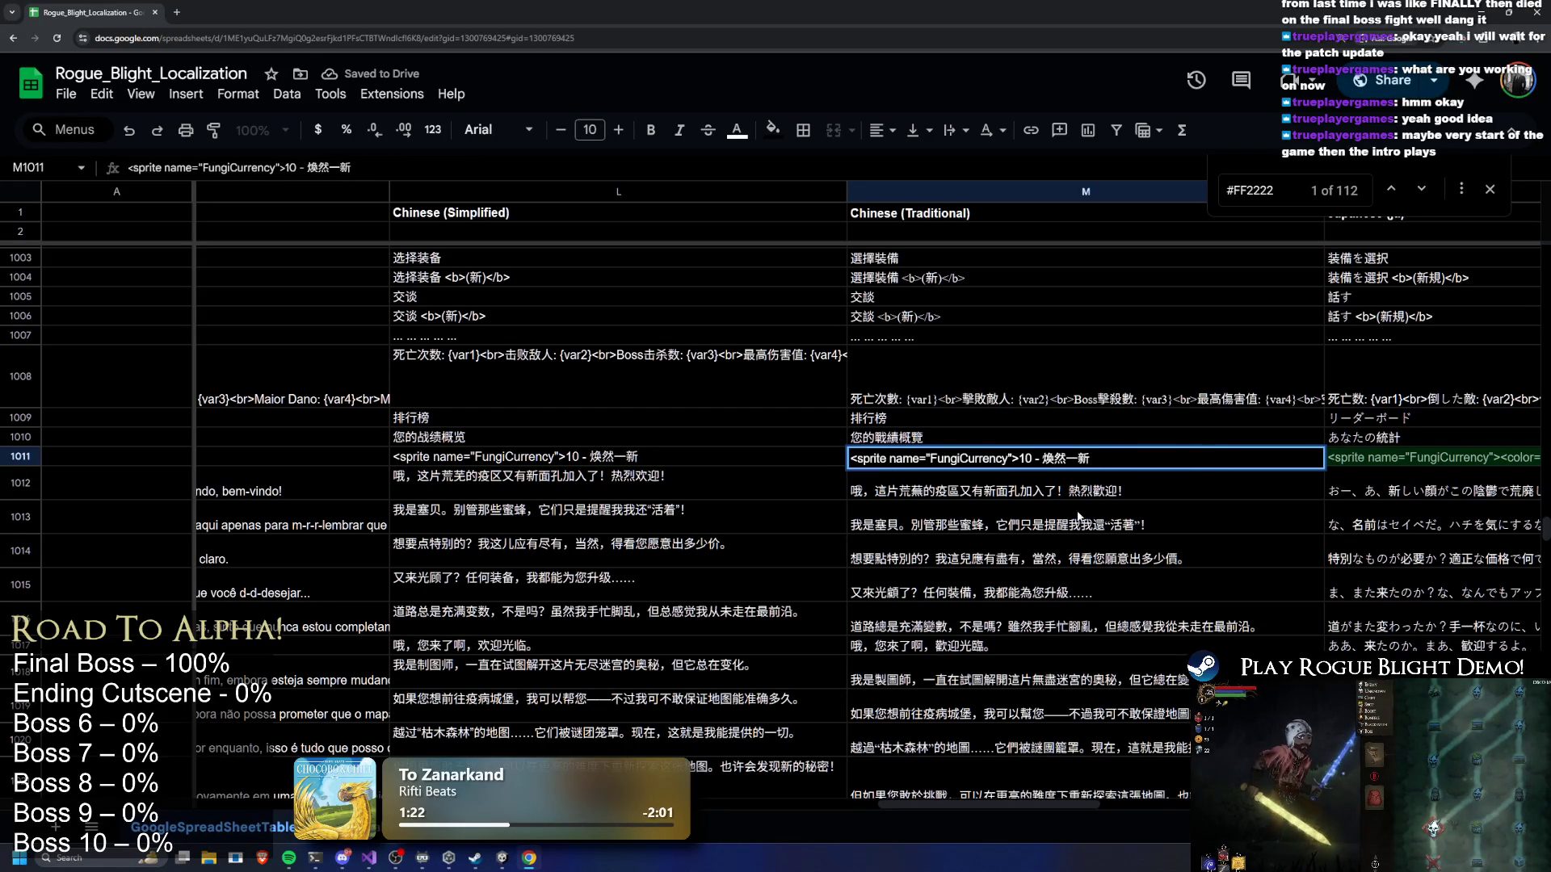
# Remove the opening and closing color tags from the Japanese string in N1011
pyautogui.hscroll(5, 948, 802)
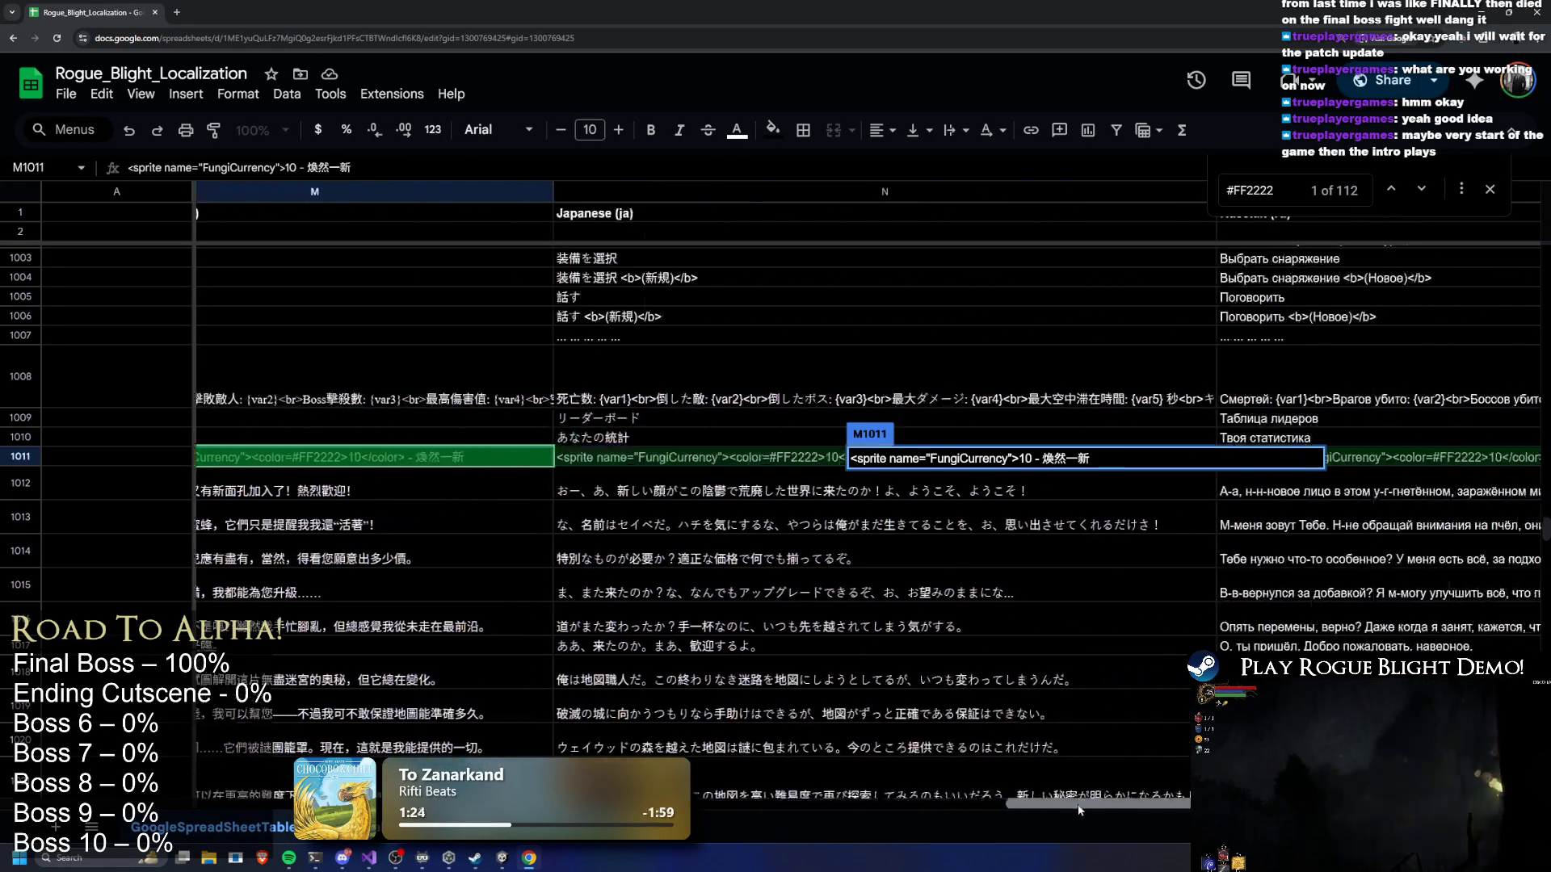
pyautogui.doubleClick(759, 459)
pyautogui.moveTo(726, 460); pyautogui.dragTo(840, 459)
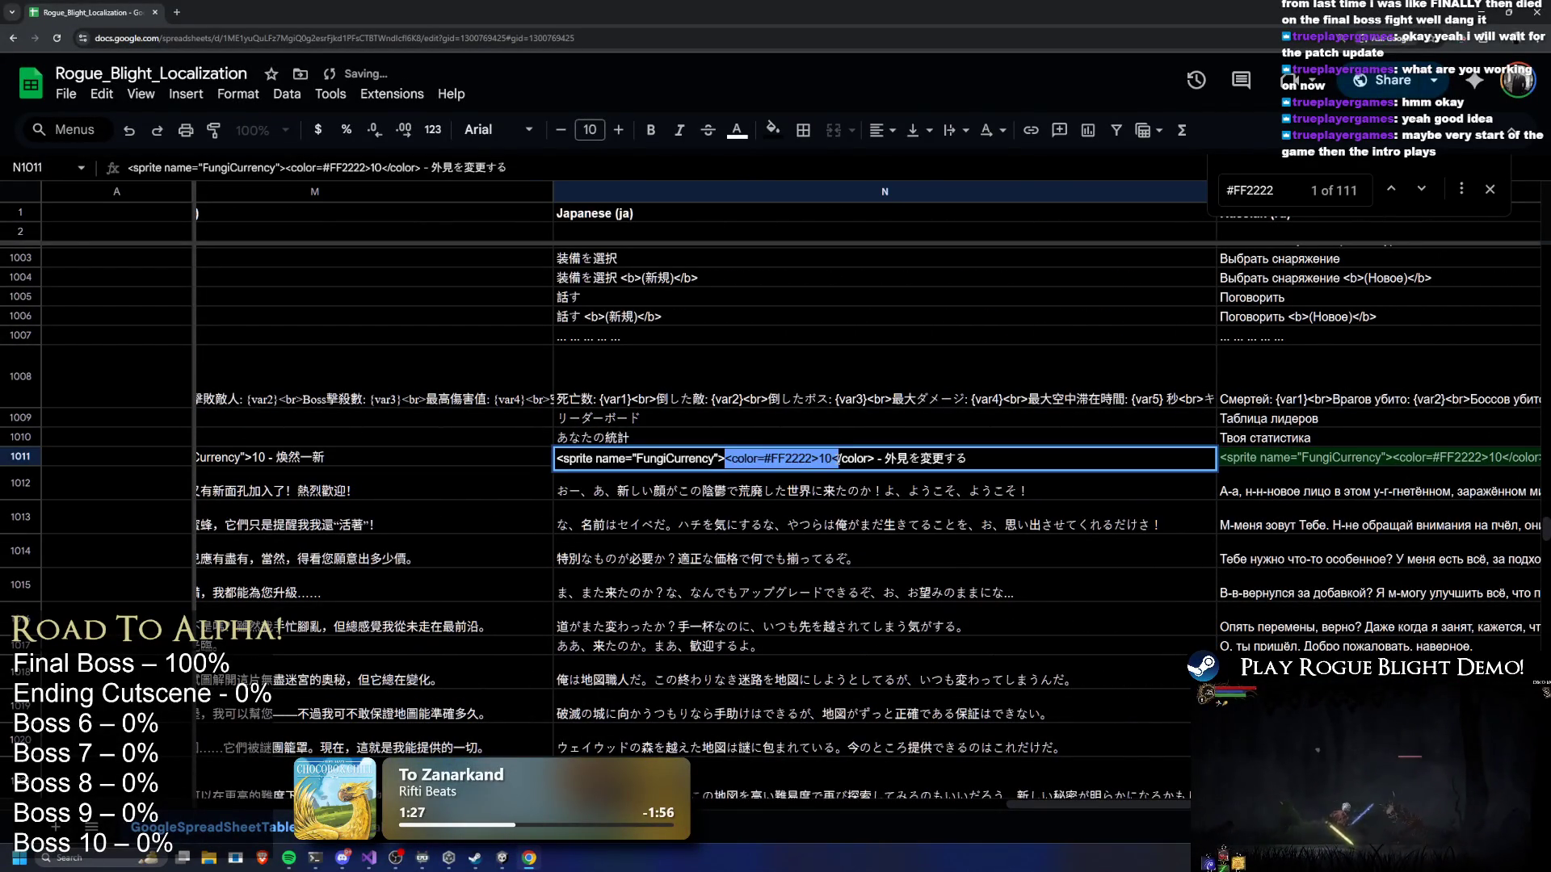
pyautogui.press('BackSpace')
pyautogui.moveTo(738, 459); pyautogui.dragTo(787, 459)
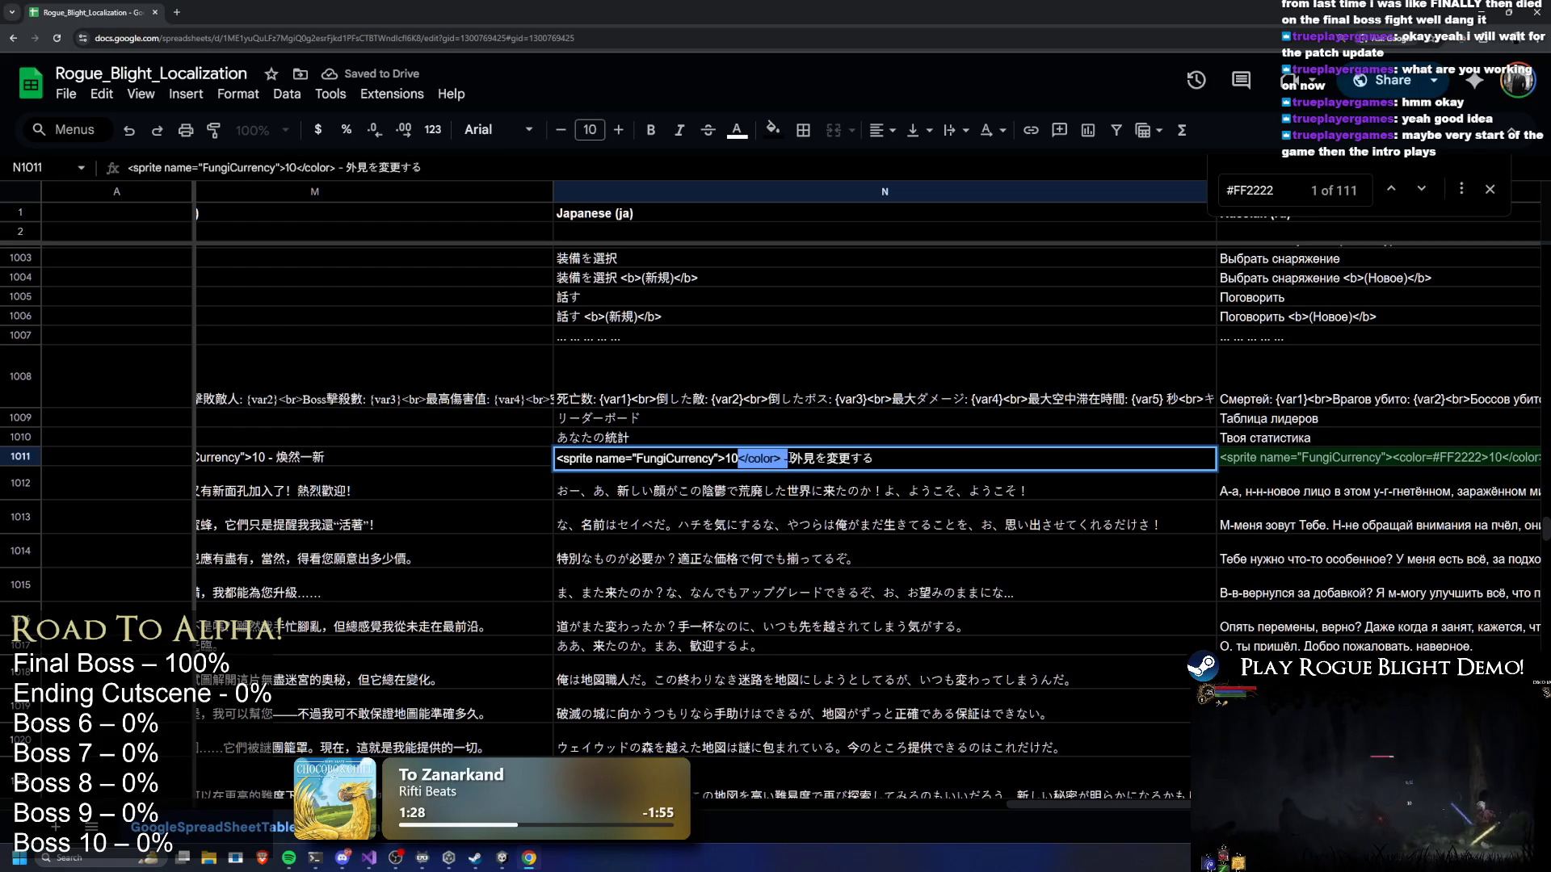
pyautogui.press('BackSpace')
pyautogui.press('Tab')
# Remove the color tag from the Russian string in O1011
pyautogui.press('Return')
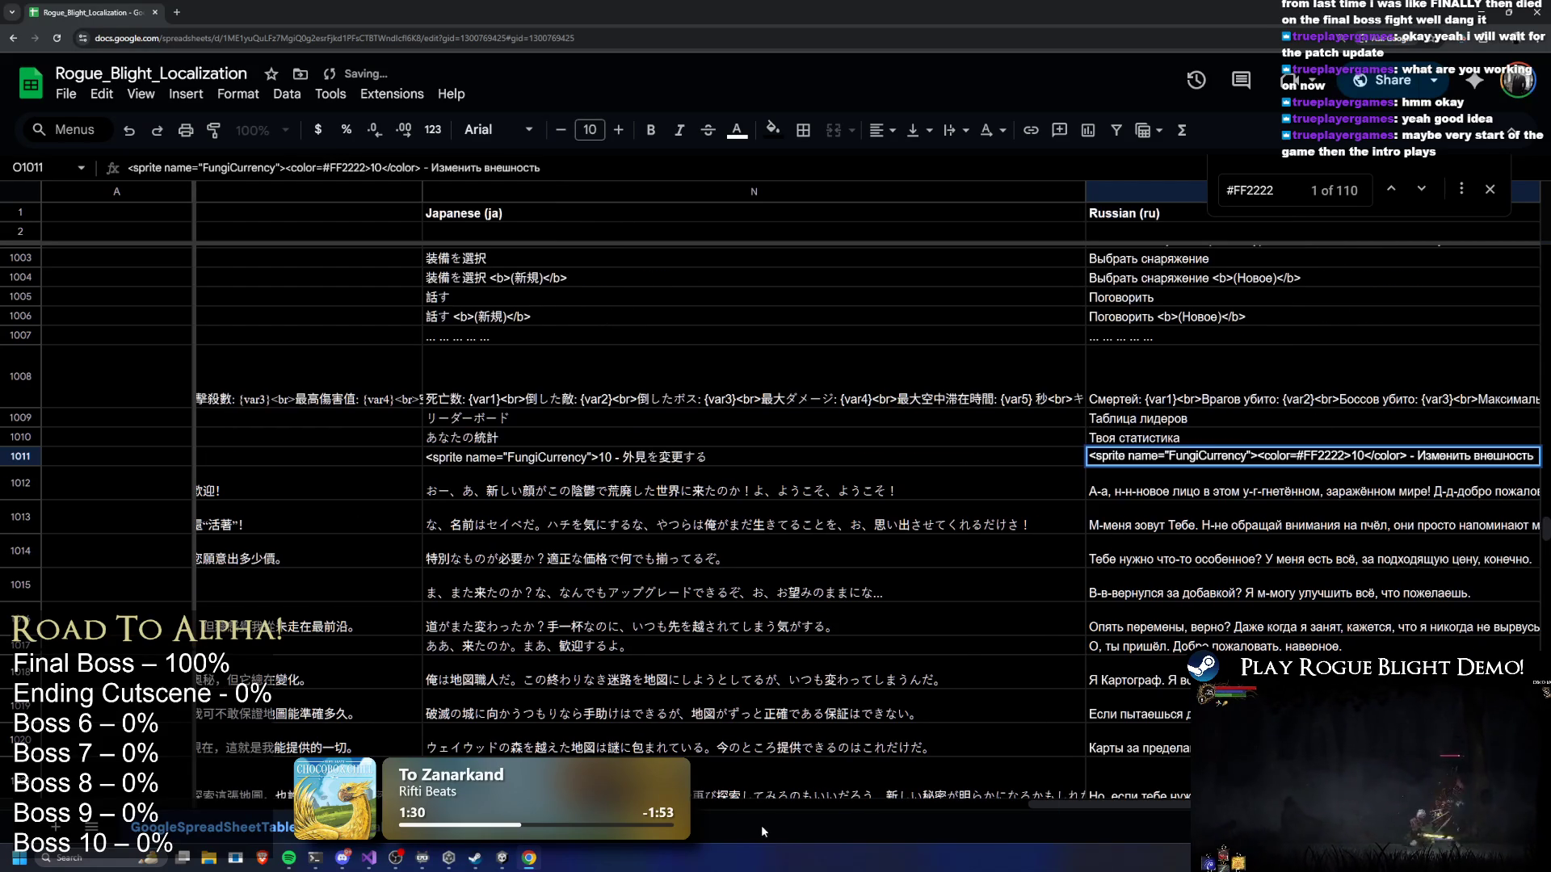
pyautogui.moveTo(1117, 800); pyautogui.dragTo(1163, 799)
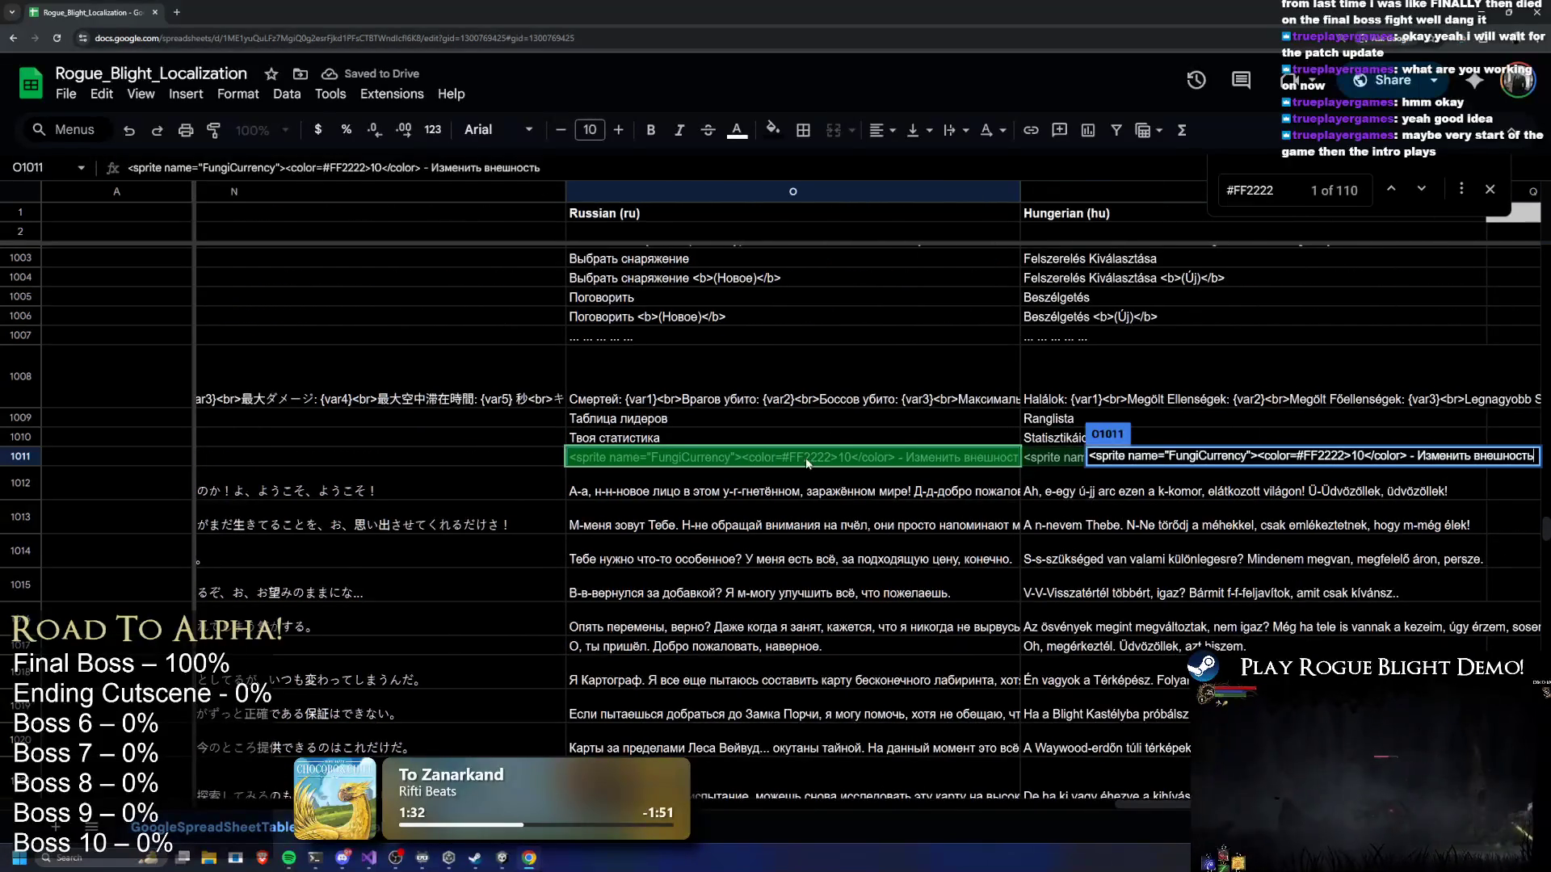
pyautogui.moveTo(834, 455)
pyautogui.mouseDown()
pyautogui.moveTo(737, 456)
pyautogui.moveTo(799, 455)
pyautogui.mouseUp()
pyautogui.press('BackSpace')
pyautogui.press('BackSpace')
pyautogui.press('BackSpace')
# Remove the color tags from the Hungarian string in P1011 and commit the edit
pyautogui.doubleClick(1262, 456)
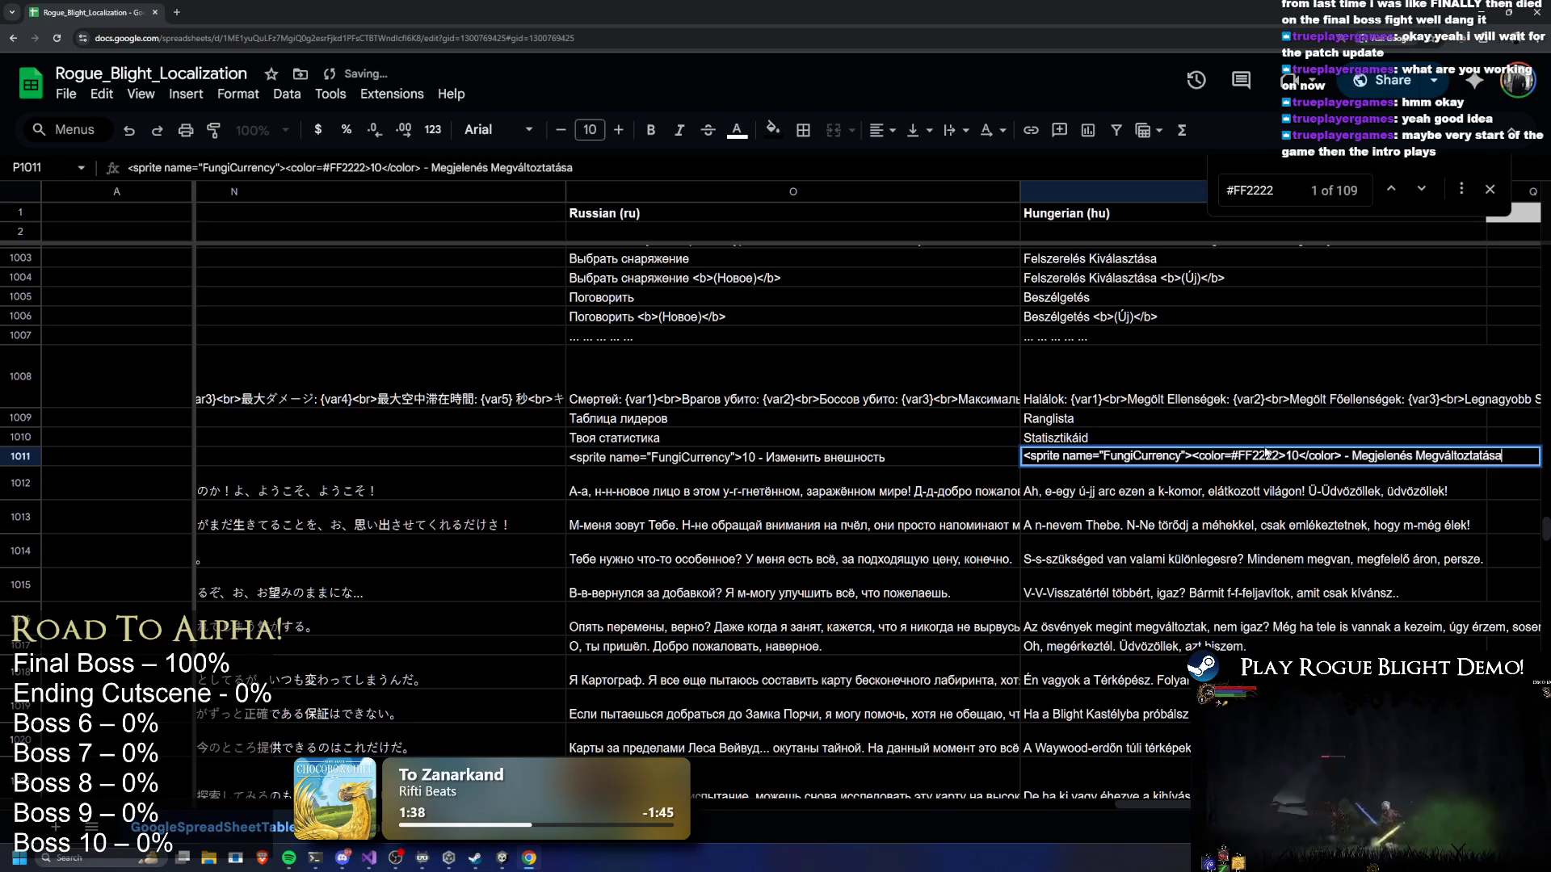
pyautogui.moveTo(1284, 455); pyautogui.dragTo(1191, 456)
pyautogui.press('BackSpace')
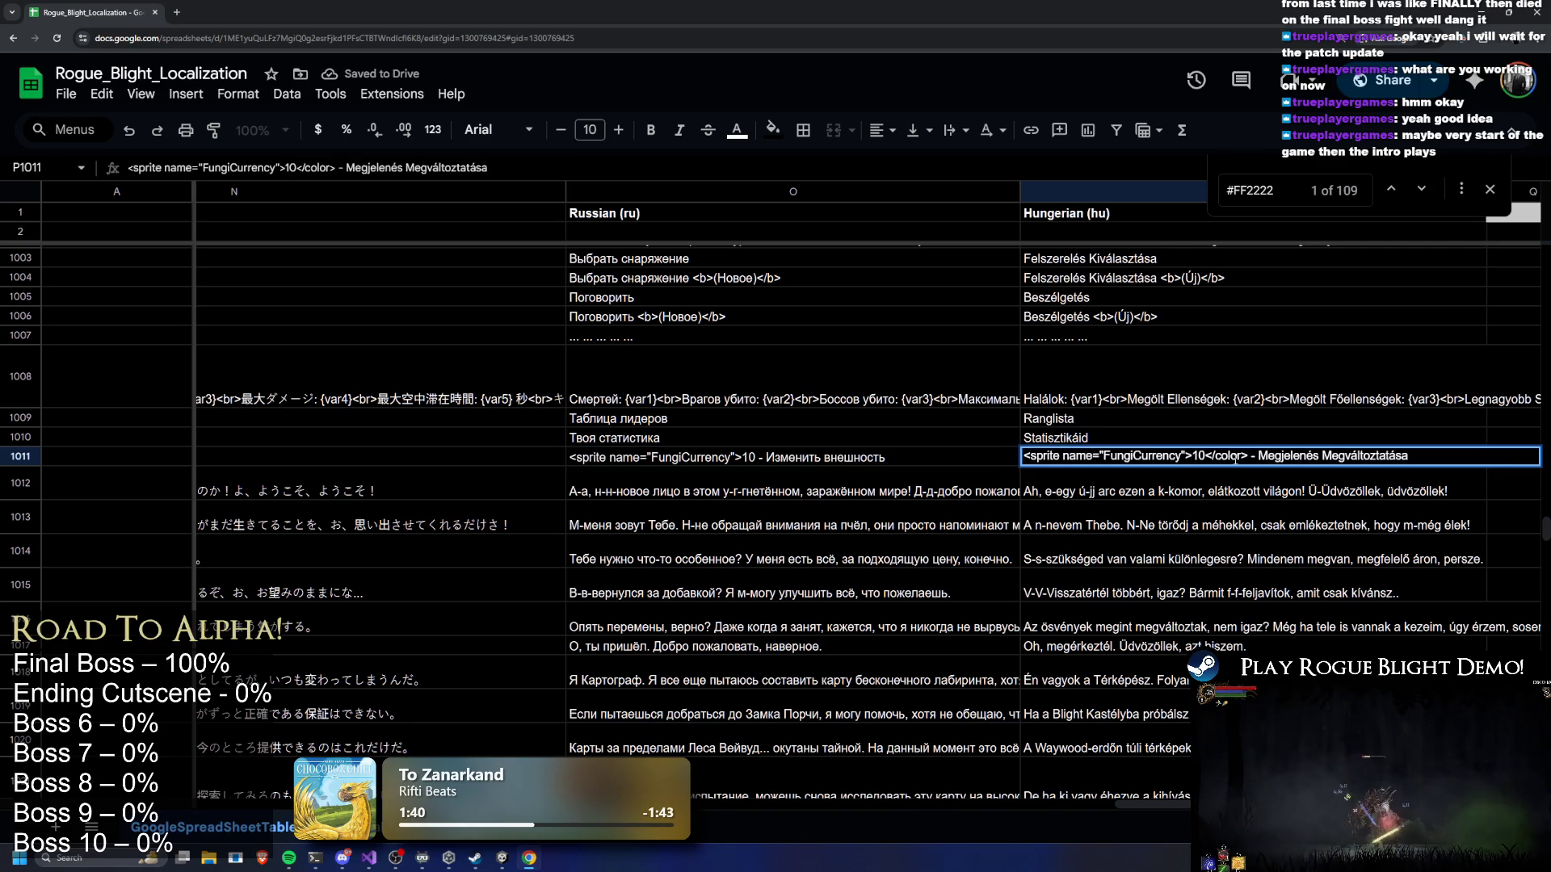
pyautogui.press('BackSpace')
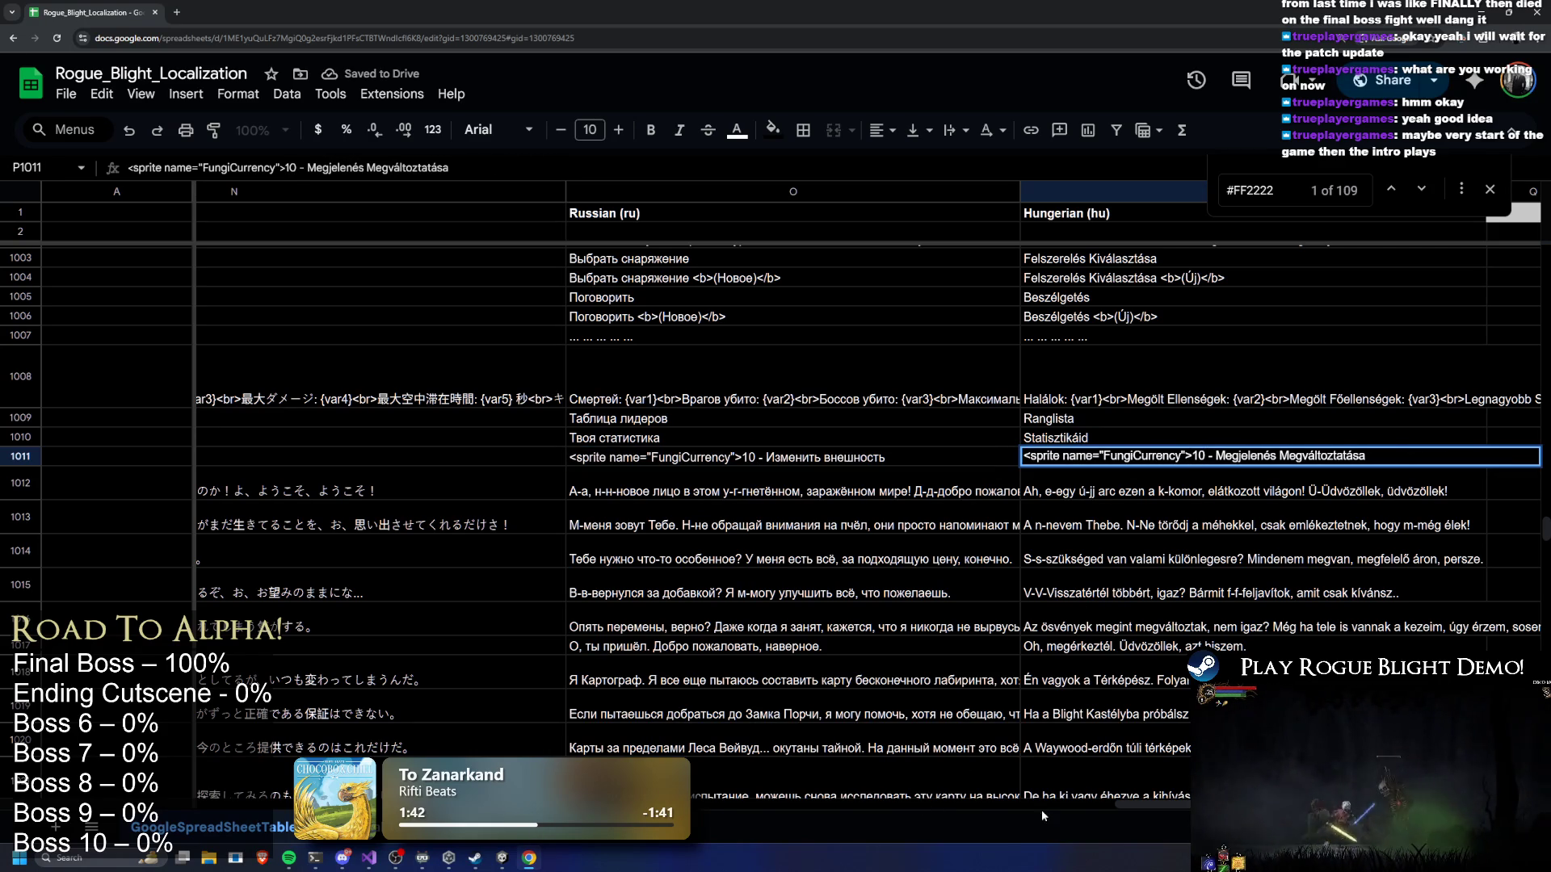
pyautogui.hscroll(-10, 822, 778)
pyautogui.hscroll(-5, 823, 778)
pyautogui.click(581, 297)
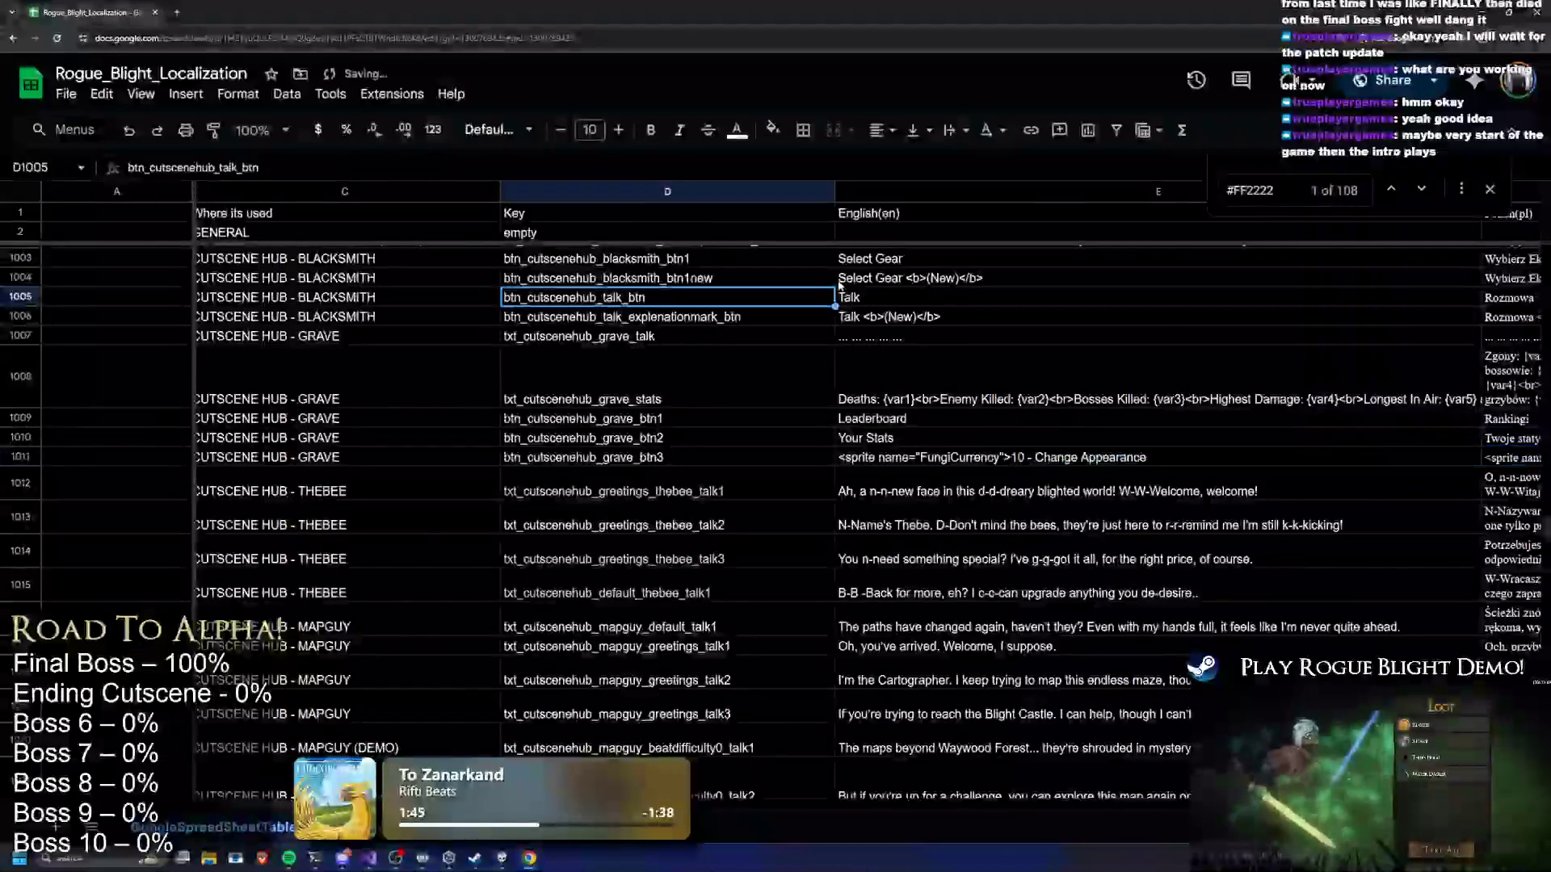
# Go to the next #FF2222 match and strip the color tags from English cell E1074
pyautogui.click(1421, 189)
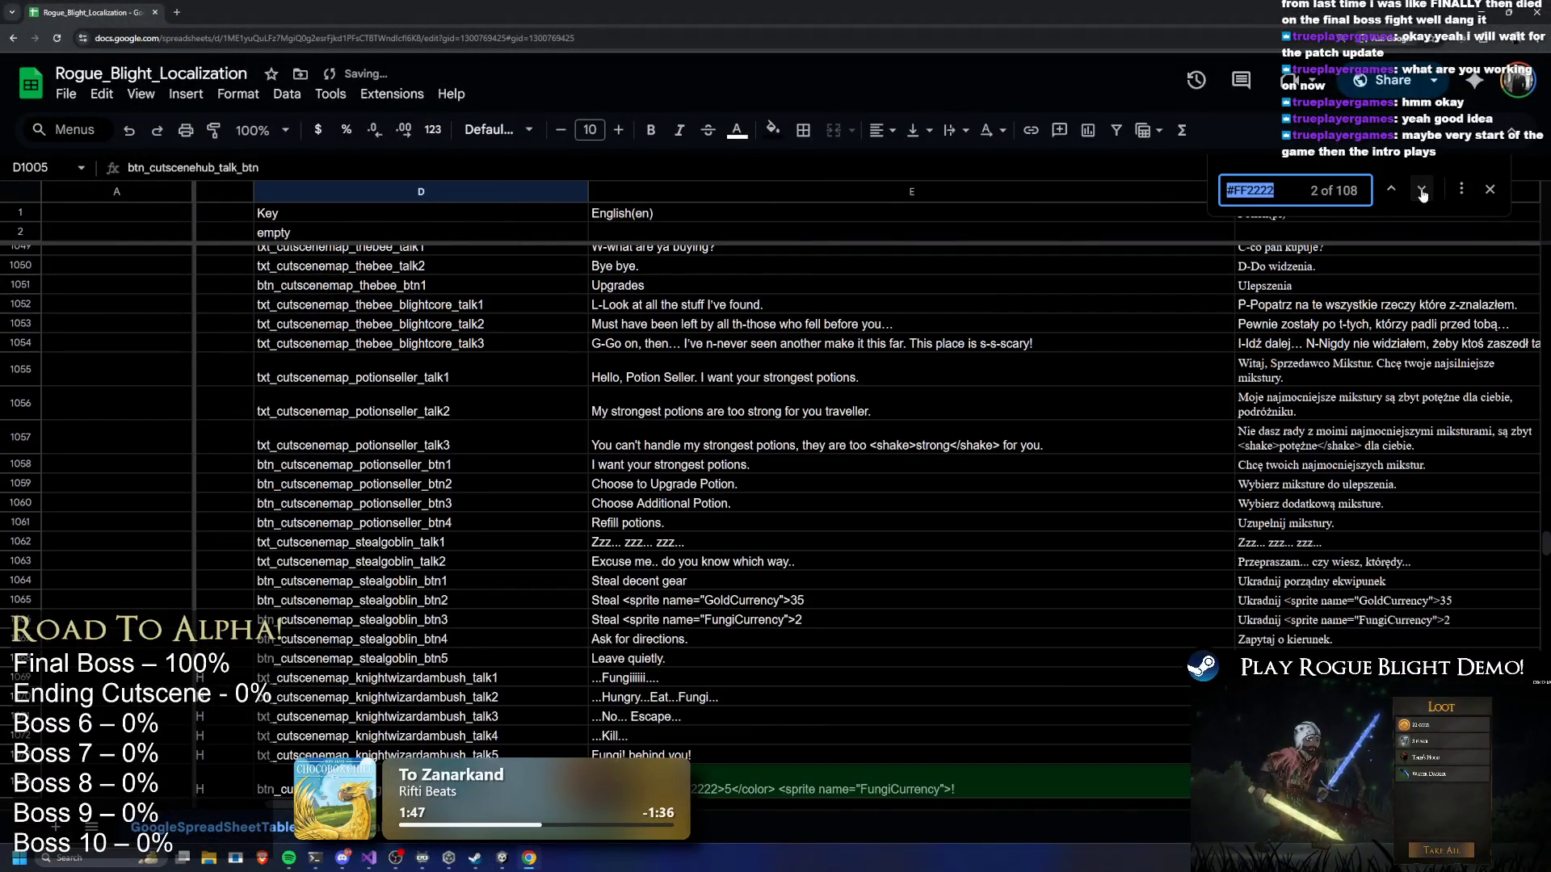
pyautogui.scroll(-3, 1026, 396)
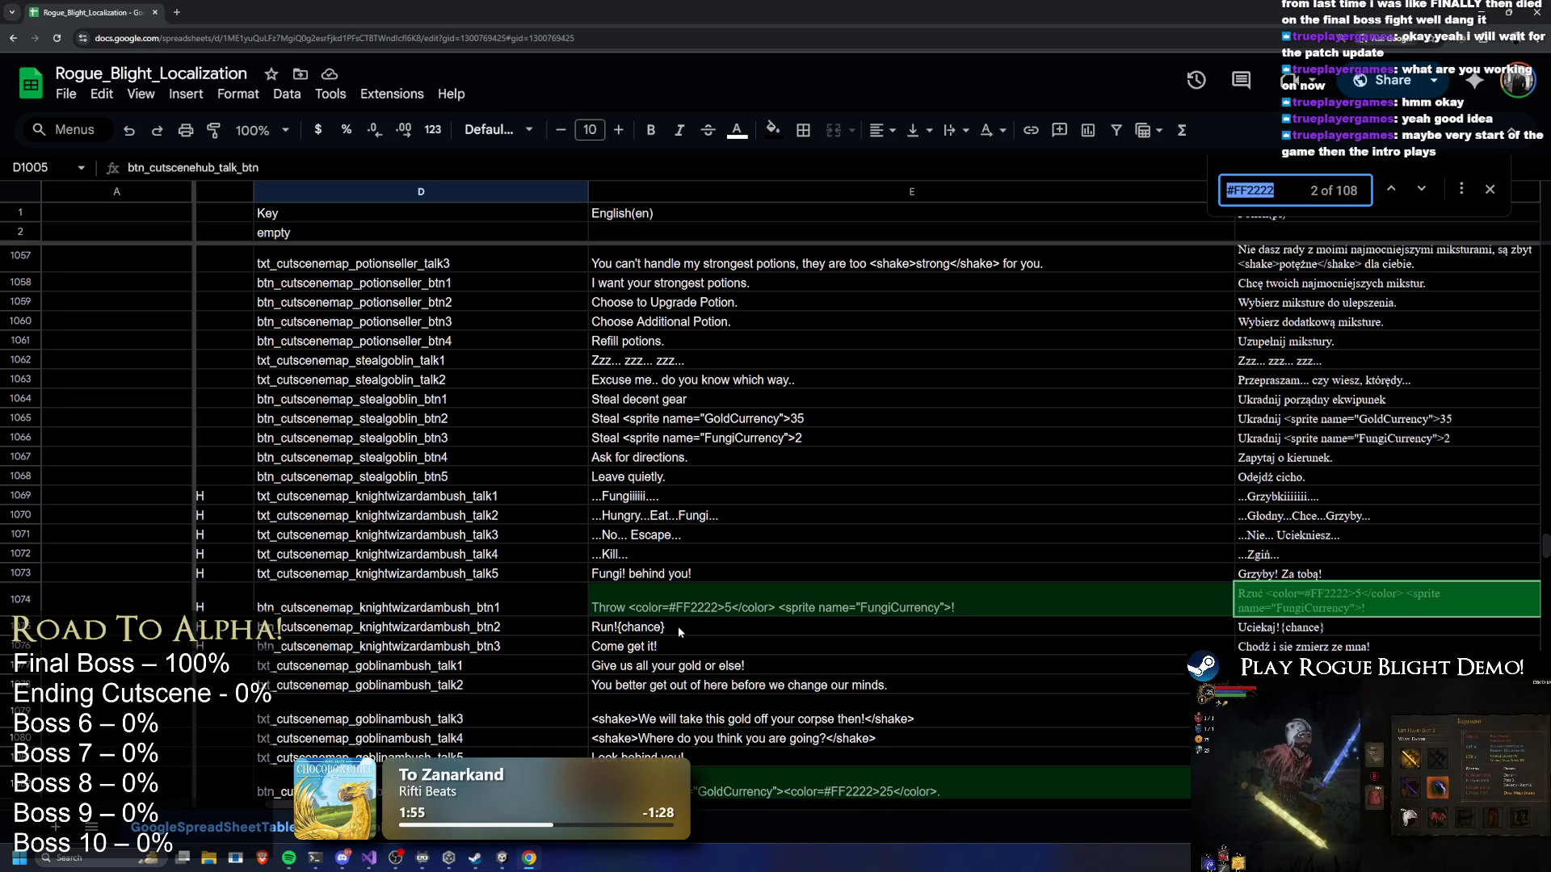
pyautogui.click(727, 606)
pyautogui.doubleClick(704, 612)
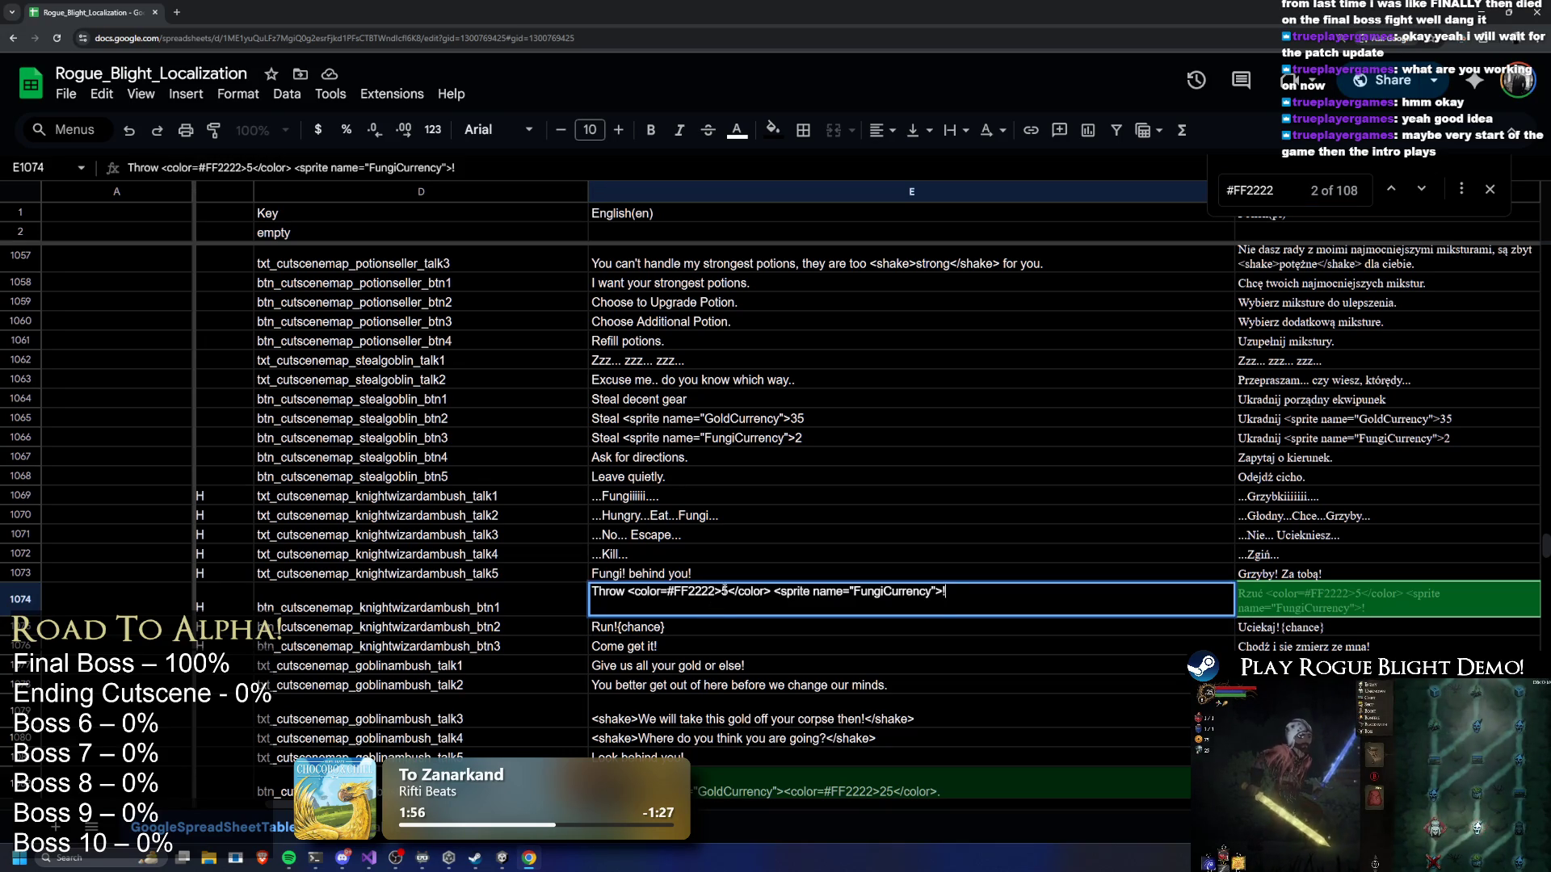
pyautogui.moveTo(721, 590)
pyautogui.mouseDown()
pyautogui.moveTo(635, 591)
pyautogui.moveTo(679, 591)
pyautogui.mouseUp()
pyautogui.press('BackSpace')
pyautogui.press('BackSpace')
pyautogui.press('BackSpace')
pyautogui.press('Delete')
pyautogui.press('Delete')
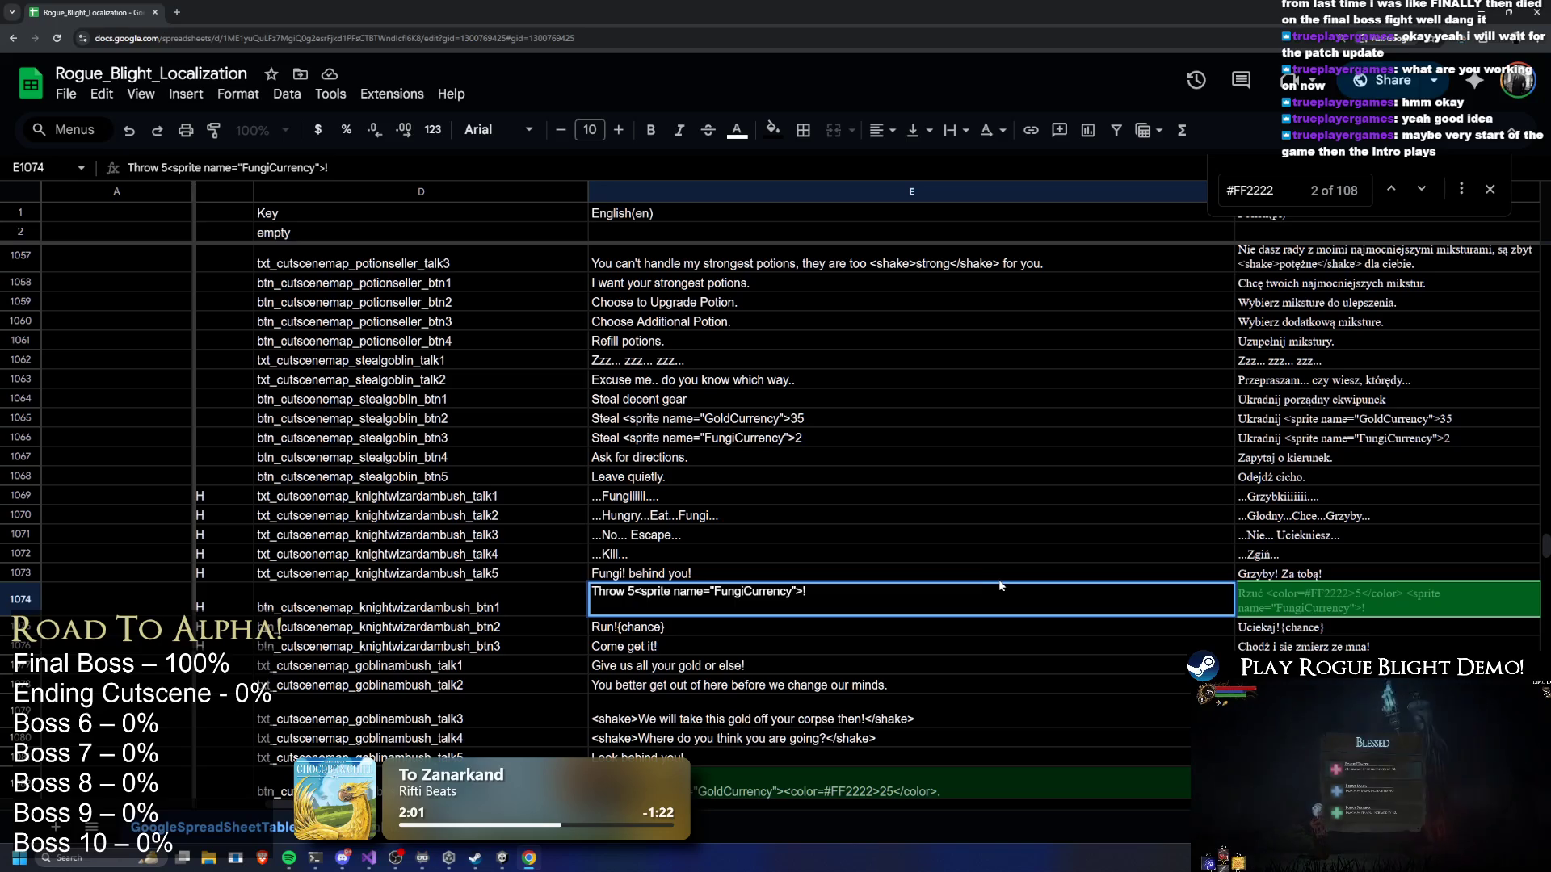
pyautogui.click(1010, 537)
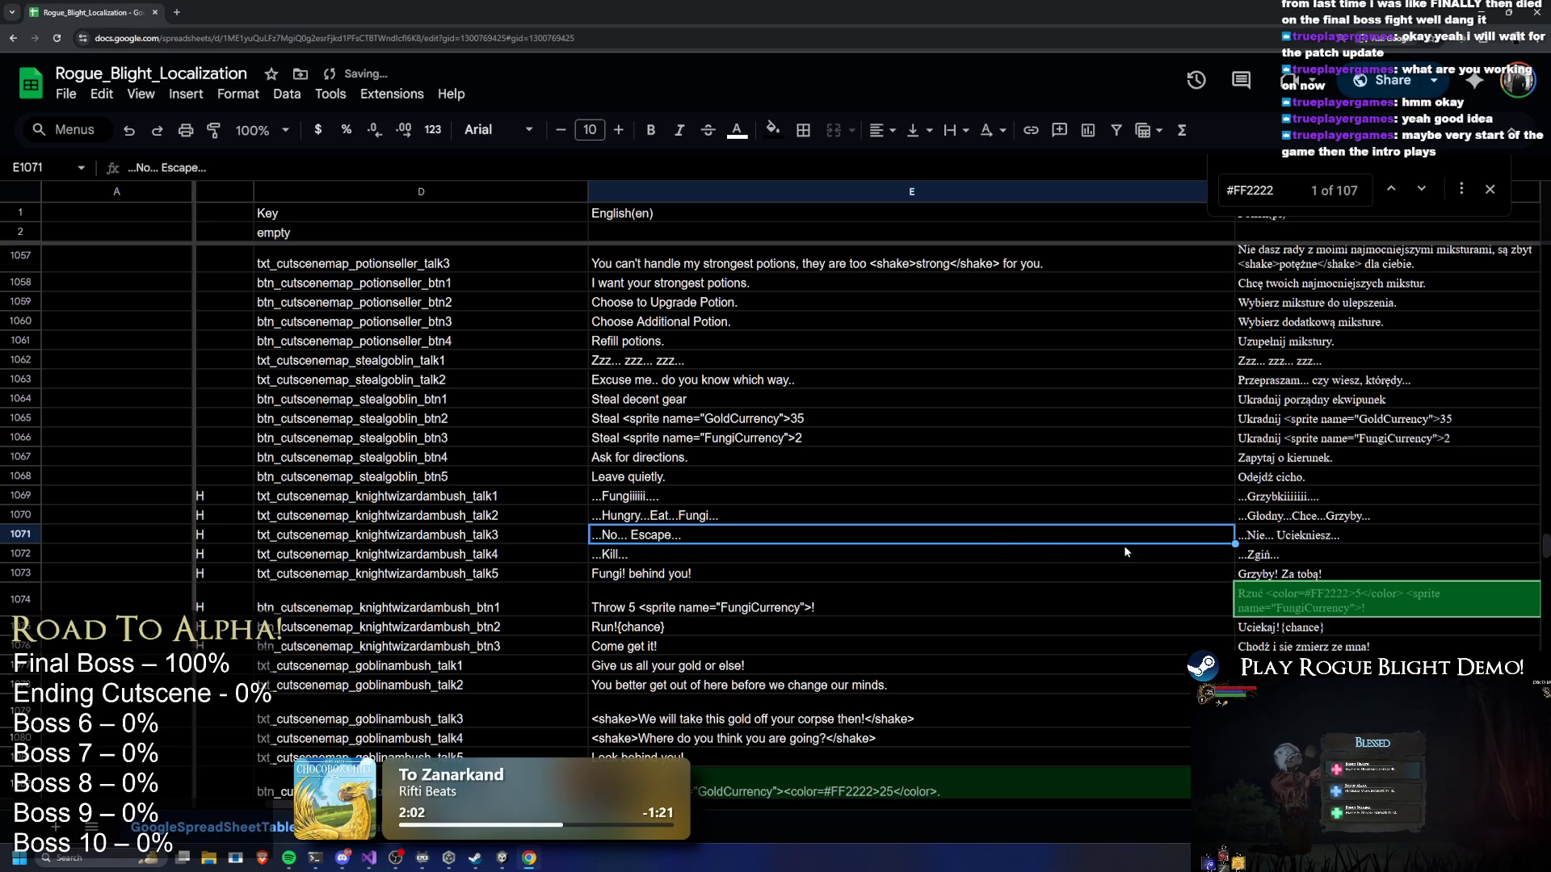
# Fix the spacing in E1074 so the space before the sprite tag is kept
pyautogui.doubleClick(636, 611)
pyautogui.press('BackSpace')
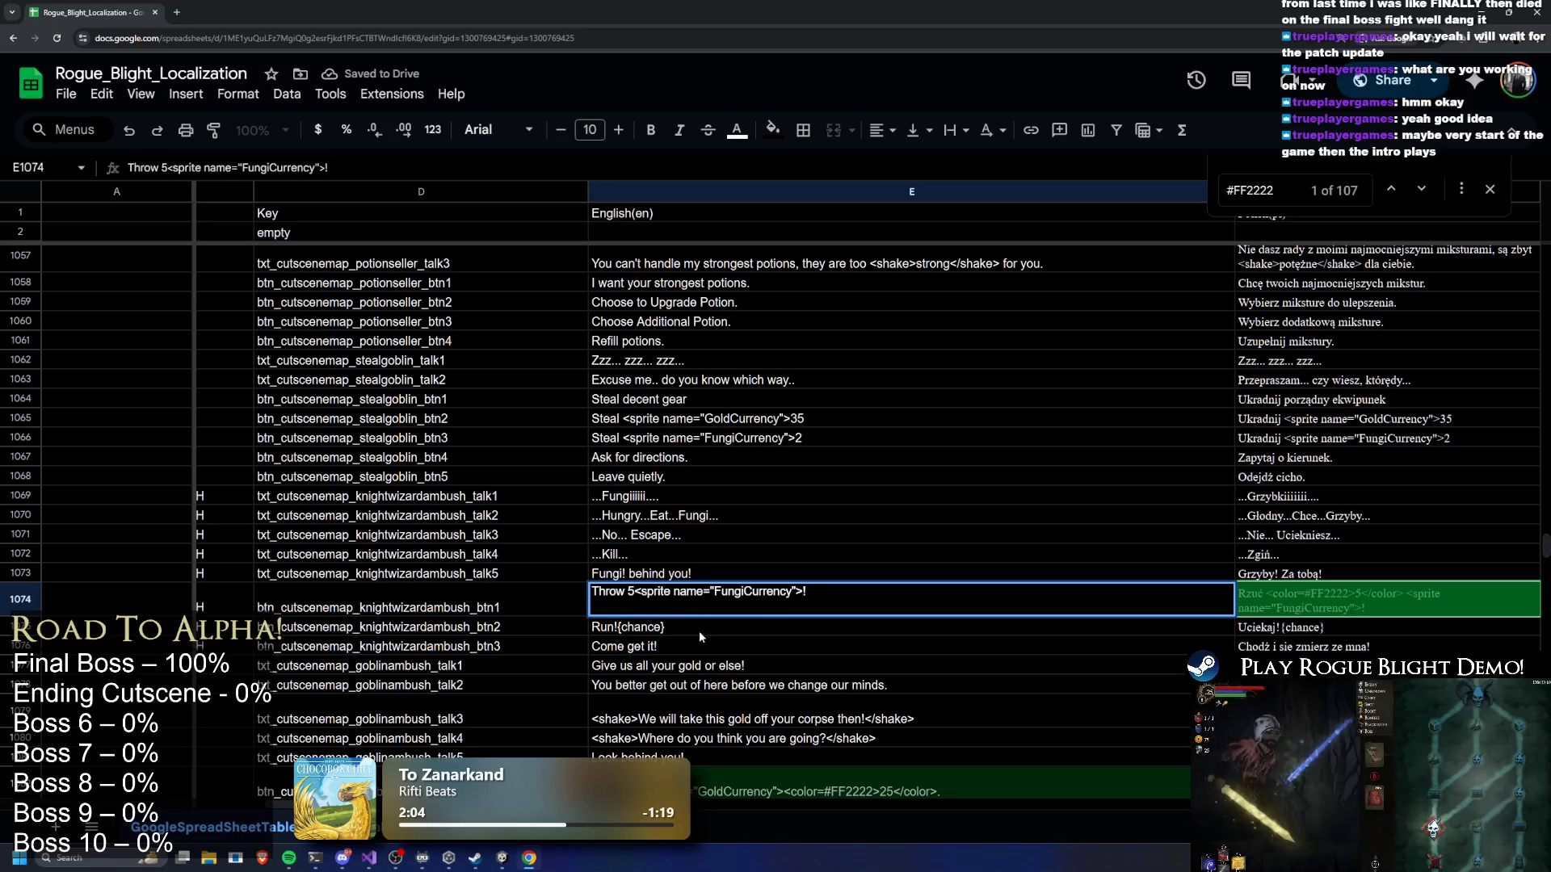
pyautogui.click(639, 646)
pyautogui.click(637, 613)
pyautogui.doubleClick(637, 612)
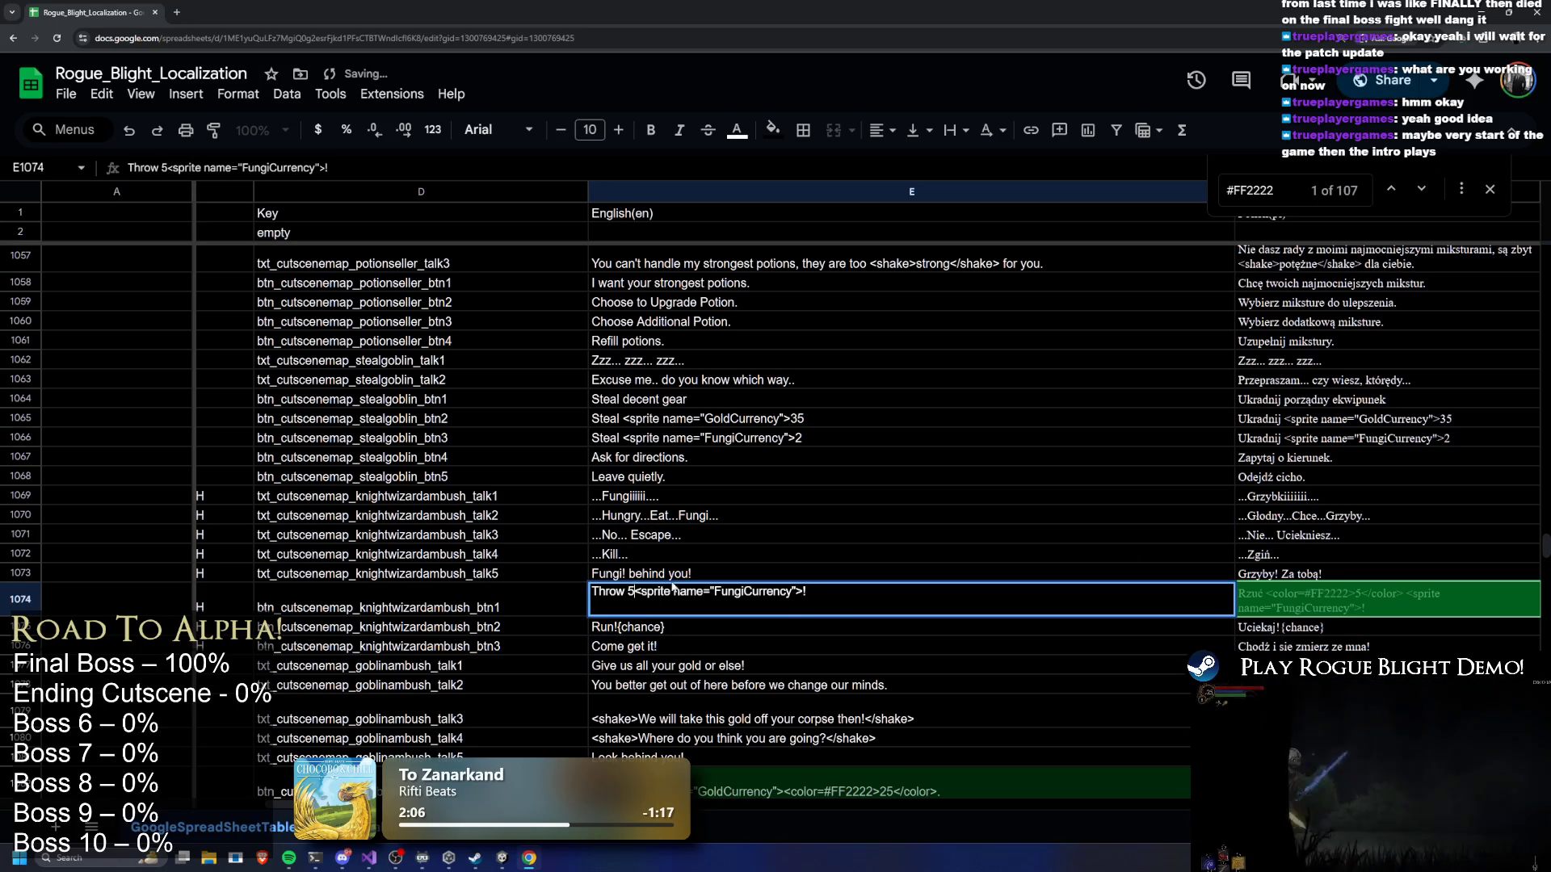
pyautogui.hotkey('ctrl', 'z')
pyautogui.click(858, 580)
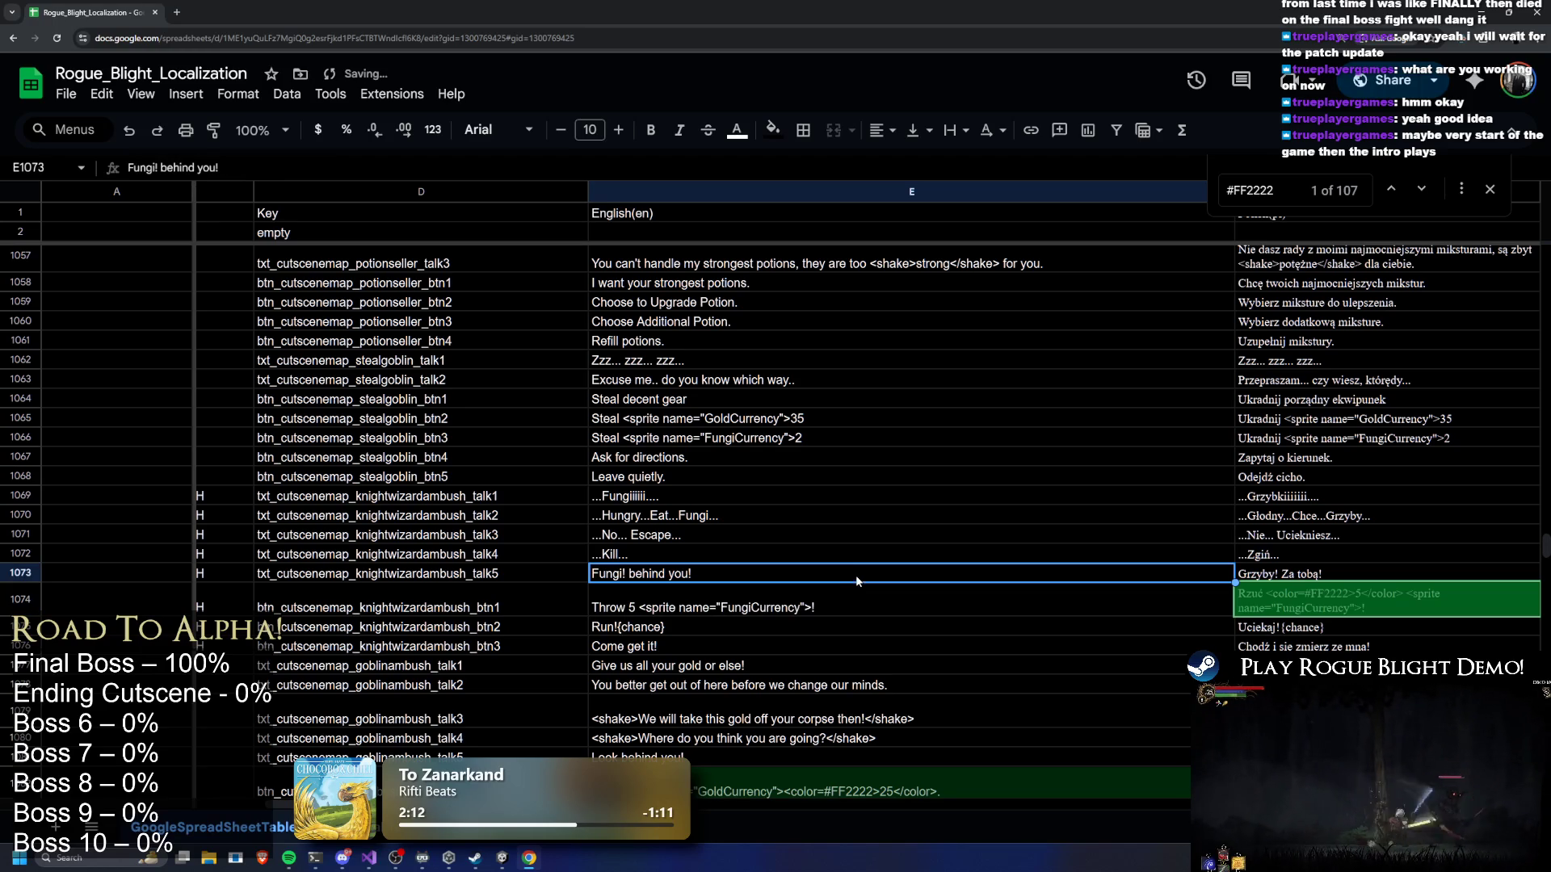
# Remove the color tags from the Polish (F1074) and Italian (H1074) 'Throw 5' strings
pyautogui.doubleClick(1347, 595)
pyautogui.doubleClick(1266, 591)
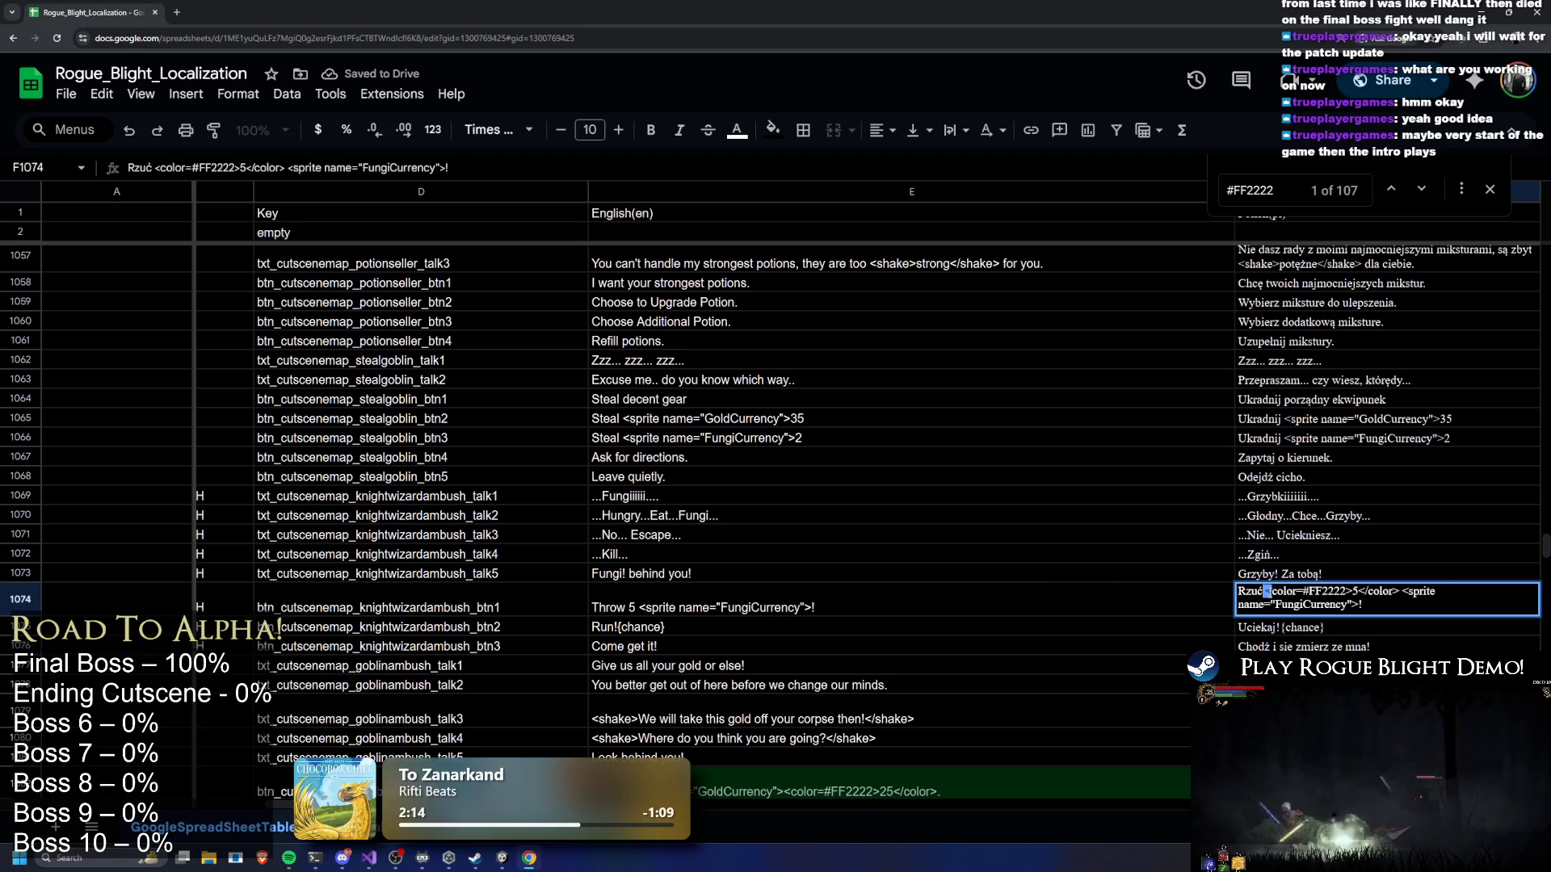
pyautogui.moveTo(1266, 590)
pyautogui.mouseDown()
pyautogui.moveTo(1391, 592)
pyautogui.moveTo(1347, 592)
pyautogui.mouseUp()
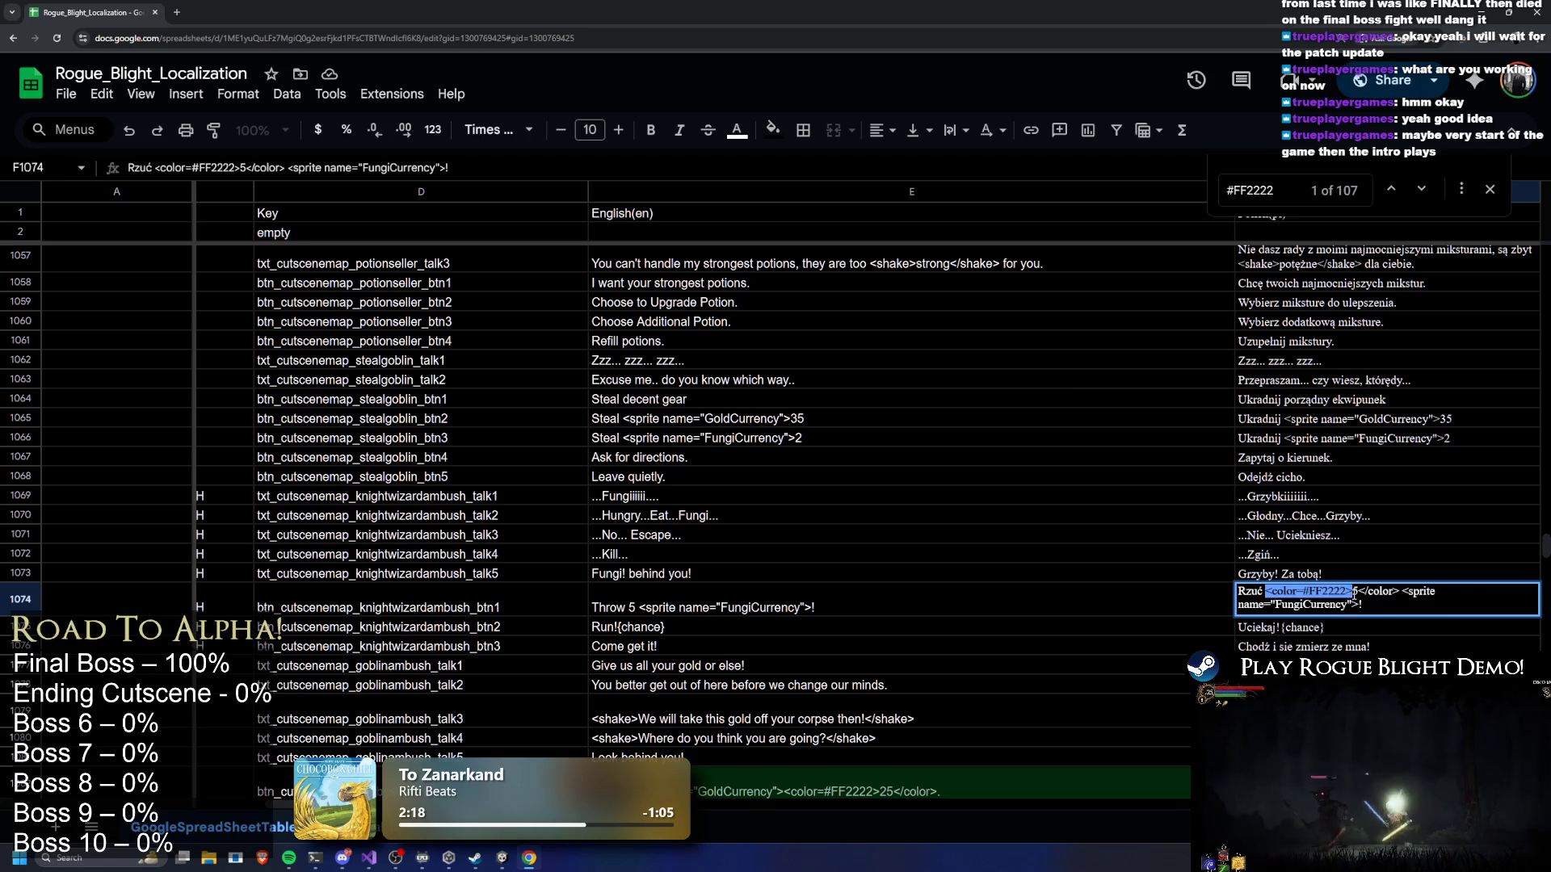
pyautogui.press('BackSpace')
pyautogui.press('Tab')
pyautogui.press('Tab')
pyautogui.doubleClick(894, 591)
pyautogui.moveTo(929, 591)
pyautogui.mouseDown()
pyautogui.moveTo(842, 591)
pyautogui.moveTo(894, 591)
pyautogui.mouseUp()
pyautogui.press('BackSpace')
pyautogui.press('BackSpace')
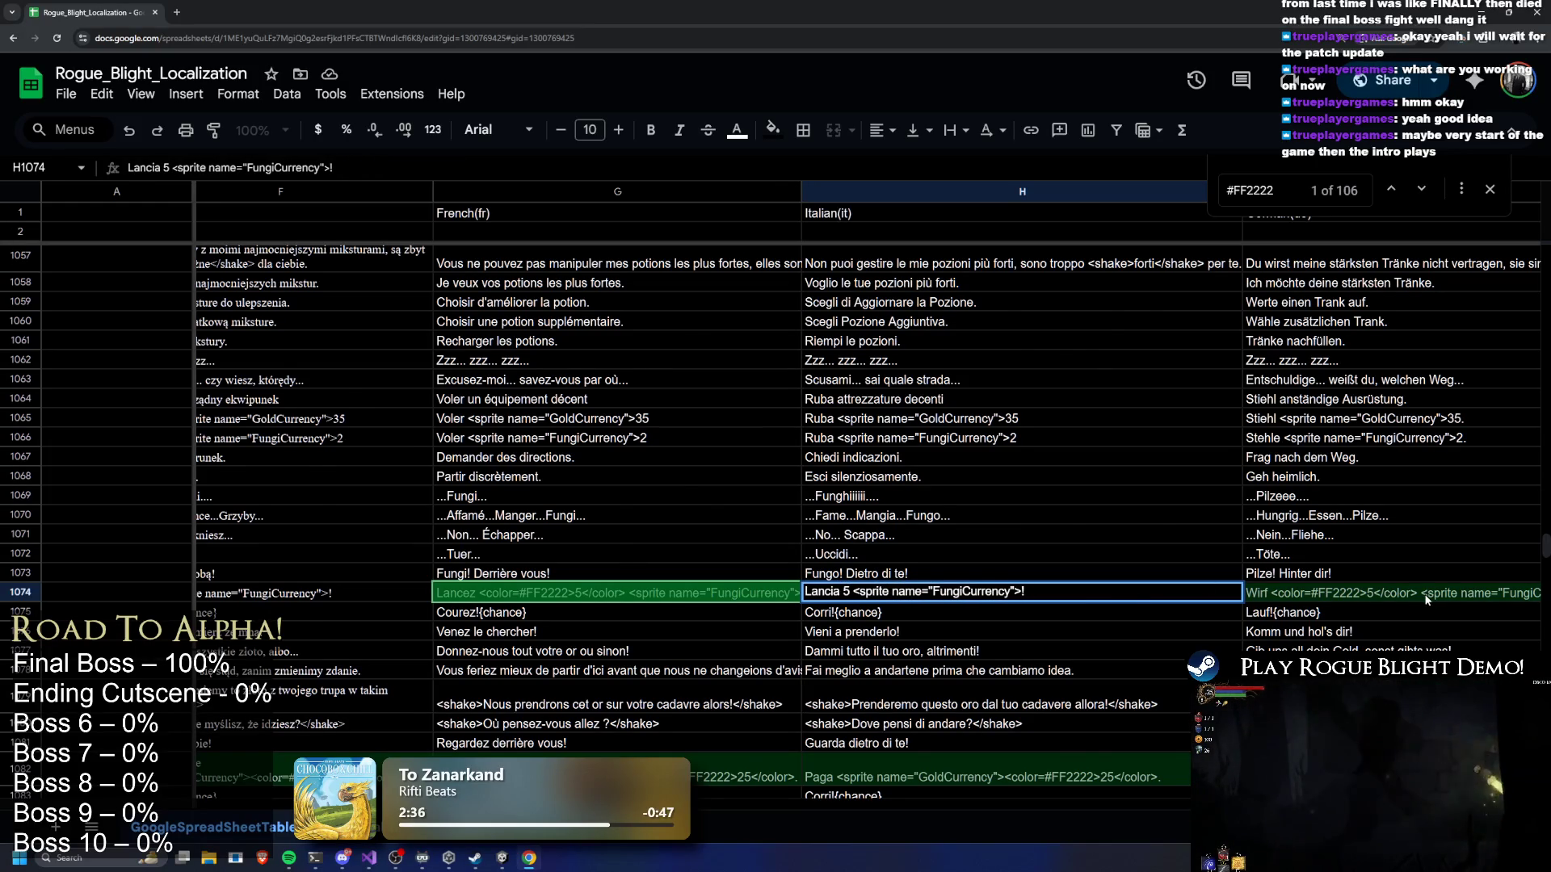
pyautogui.click(1309, 596)
# Delete the opening and closing color tags from German cell I1074
pyautogui.doubleClick(1044, 591)
pyautogui.moveTo(1047, 591); pyautogui.dragTo(1131, 591)
pyautogui.press('BackSpace')
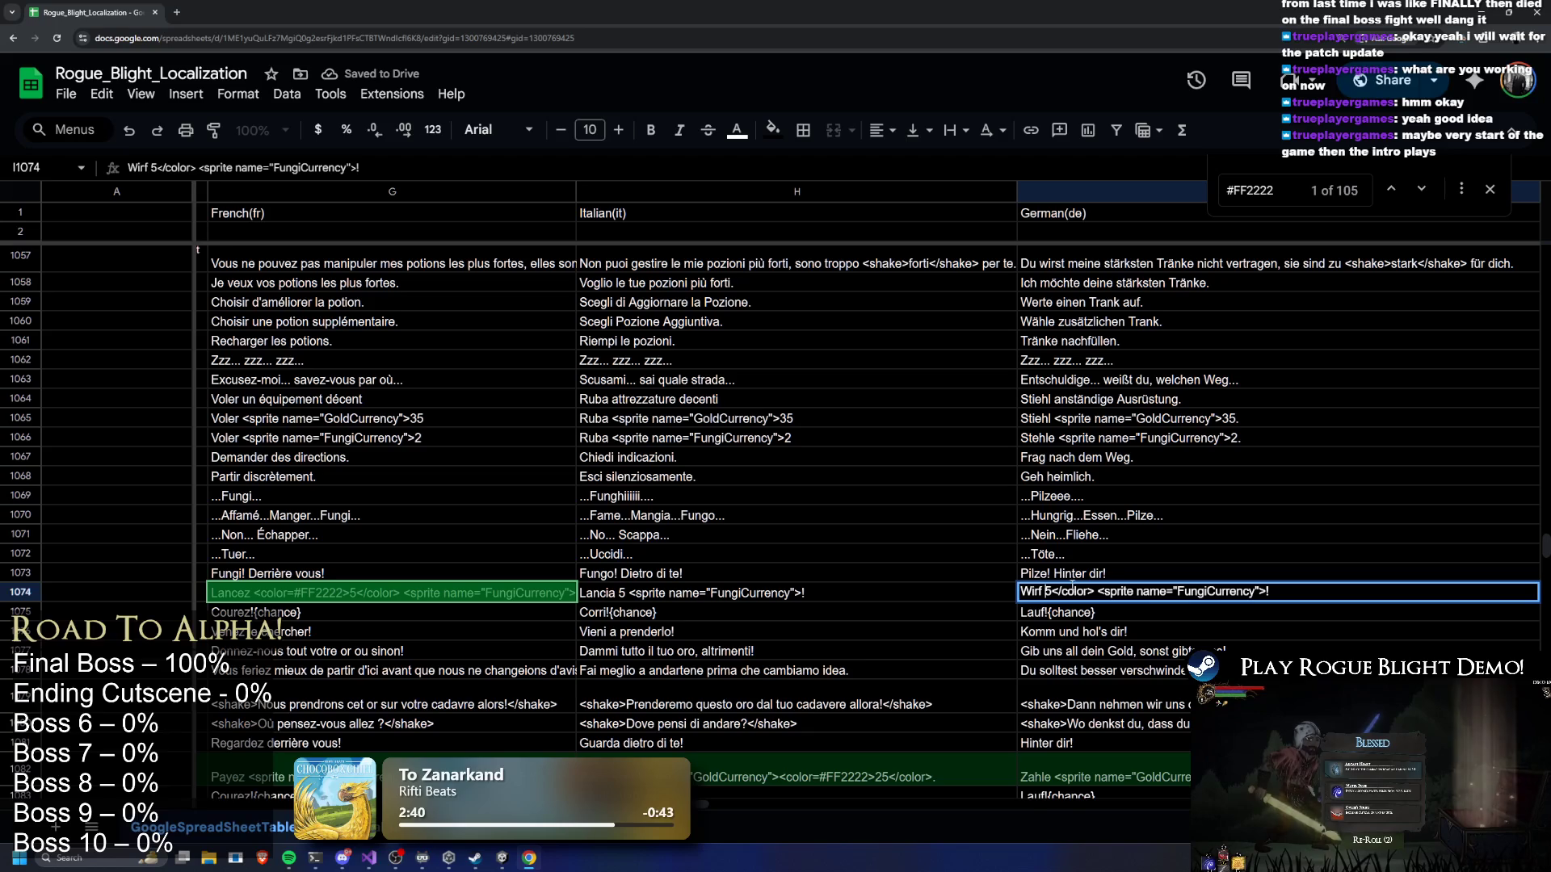
pyautogui.moveTo(1055, 591); pyautogui.dragTo(1092, 590)
pyautogui.press('BackSpace')
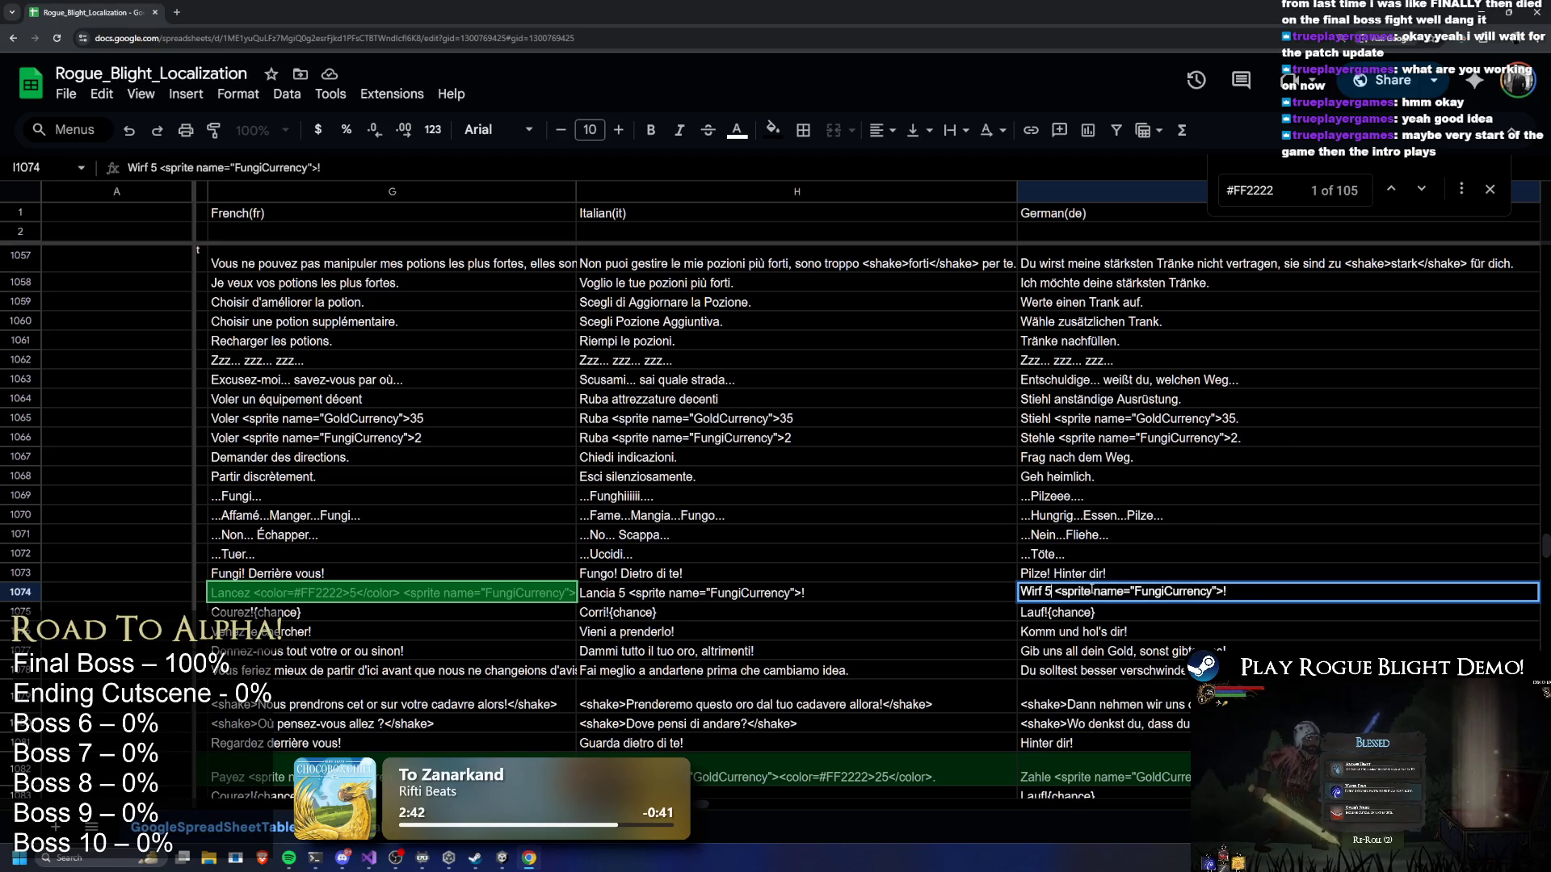
pyautogui.press('Return')
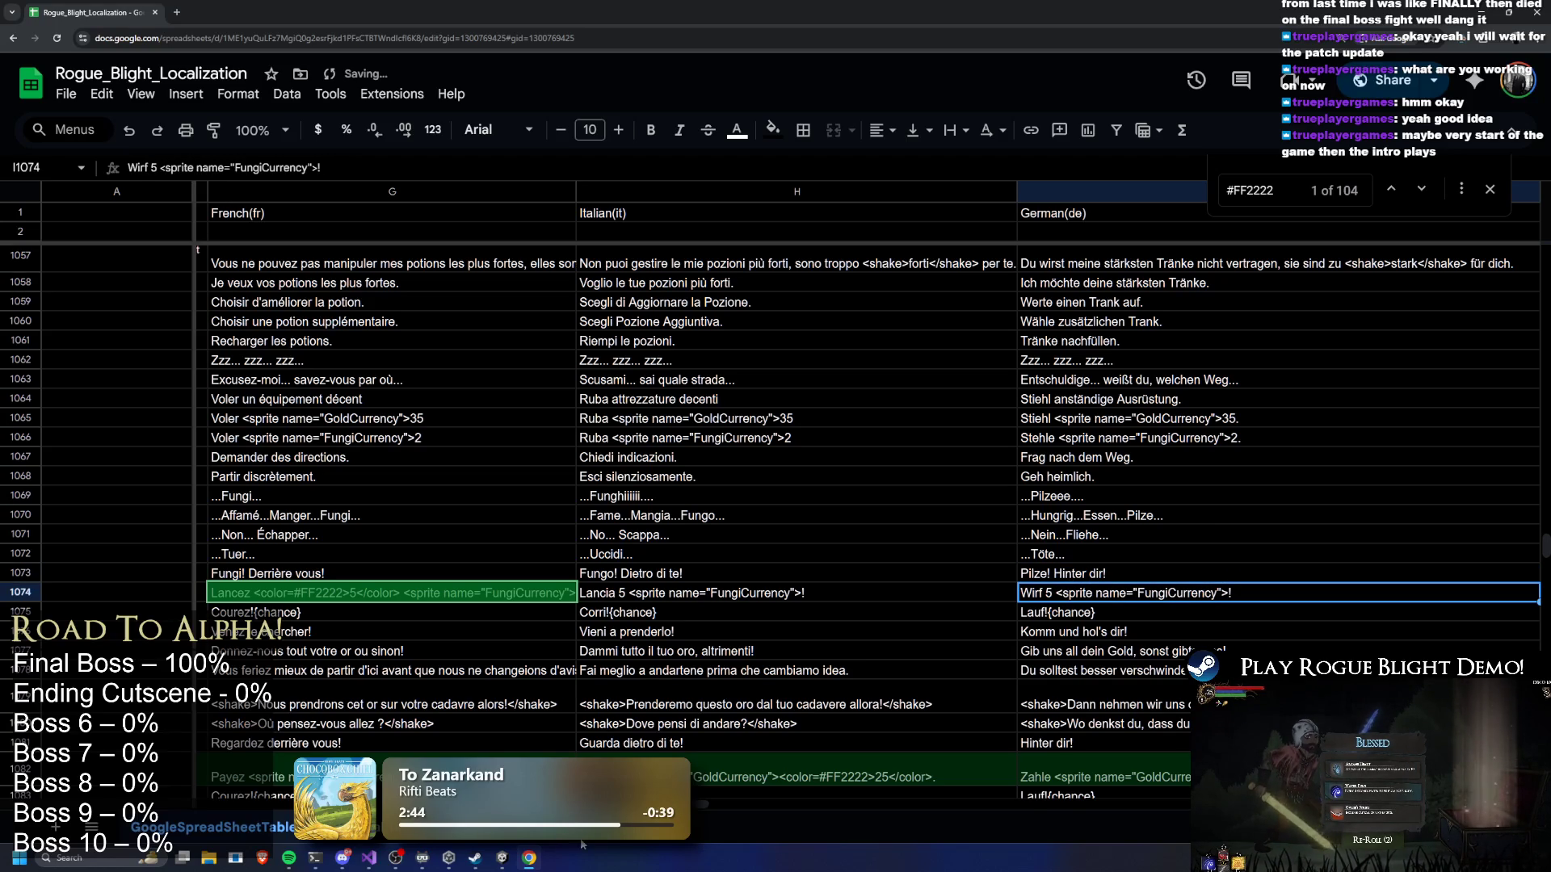
# Strip the color tags from the Spanish (J1074) and Portuguese (K1074) strings
pyautogui.press('Tab')
pyautogui.press('Return')
pyautogui.moveTo(725, 592)
pyautogui.mouseDown()
pyautogui.moveTo(813, 594)
pyautogui.moveTo(773, 593)
pyautogui.mouseUp()
pyautogui.press('BackSpace')
pyautogui.press('BackSpace')
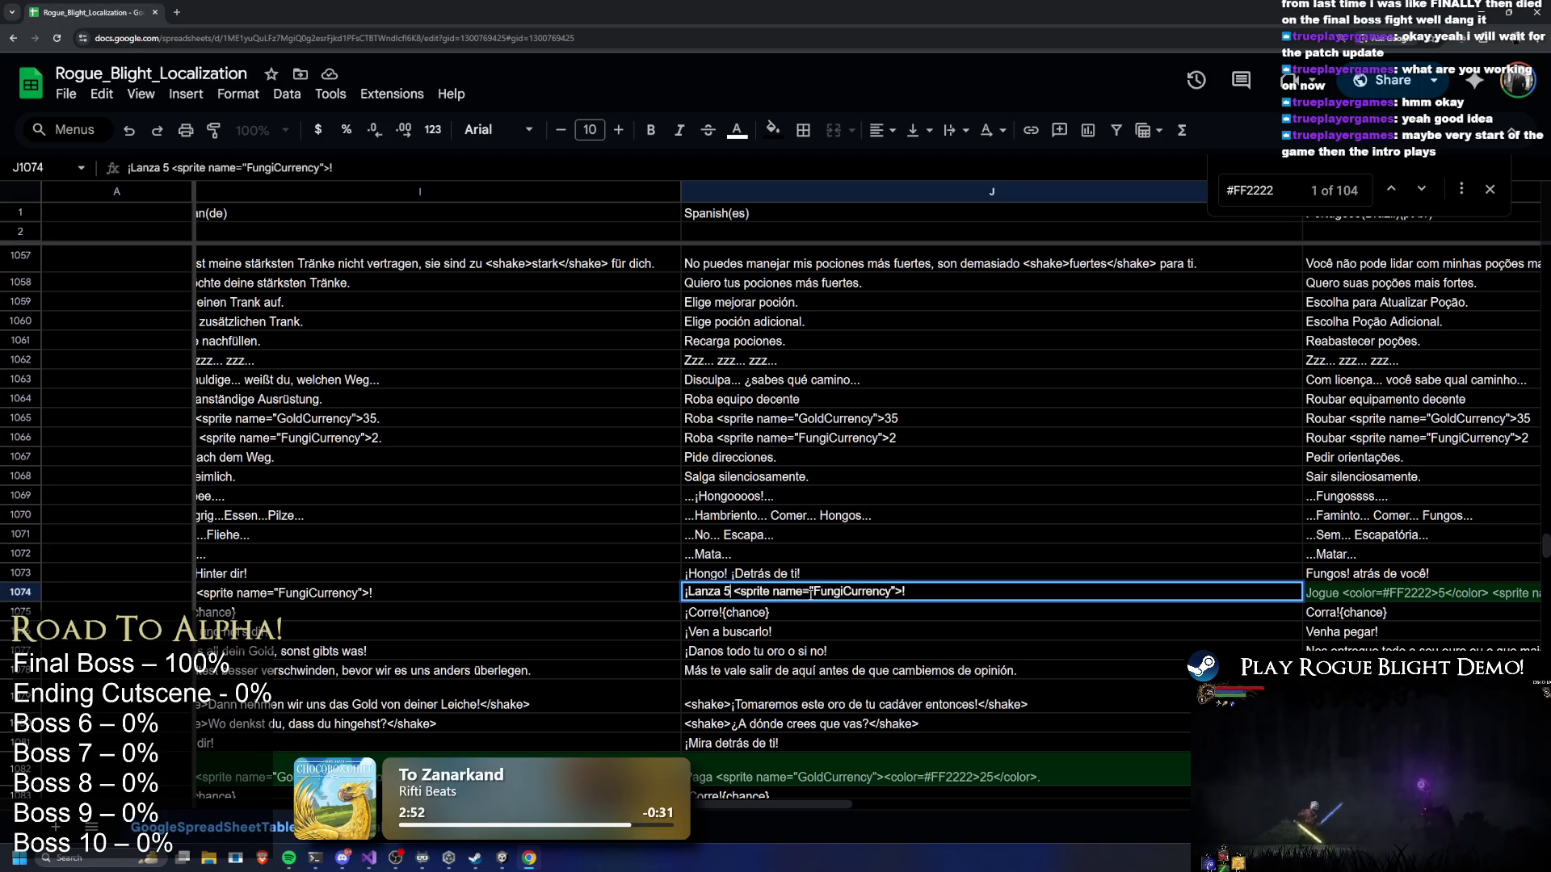
pyautogui.press('Tab')
pyautogui.press('Return')
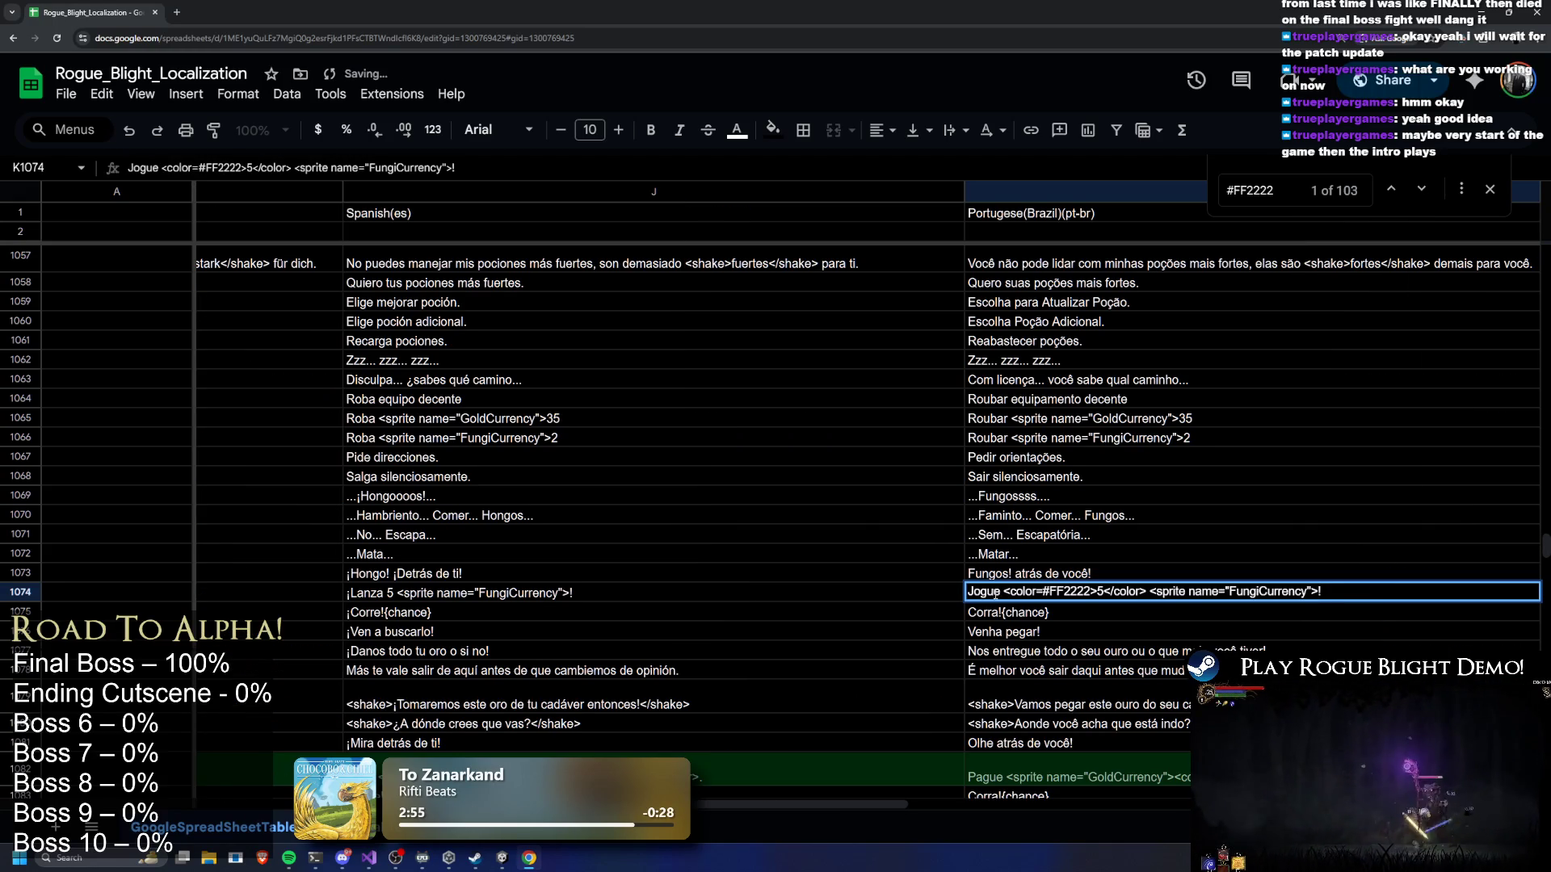
pyautogui.moveTo(1007, 591)
pyautogui.mouseDown()
pyautogui.moveTo(1094, 591)
pyautogui.moveTo(1055, 592)
pyautogui.mouseUp()
pyautogui.press('BackSpace')
pyautogui.press('BackSpace')
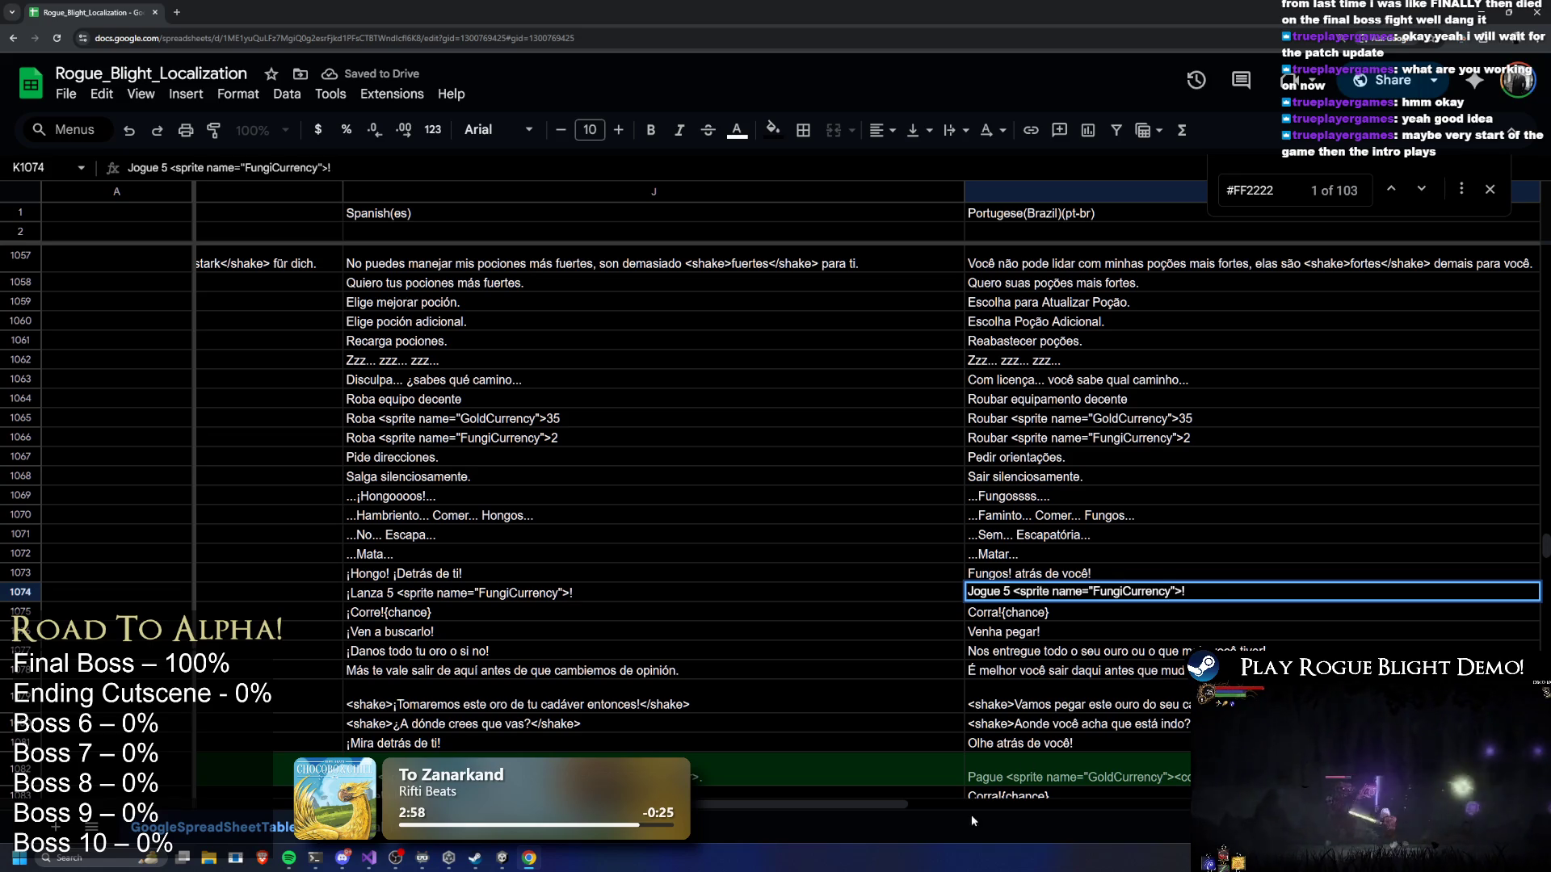
pyautogui.press('Tab')
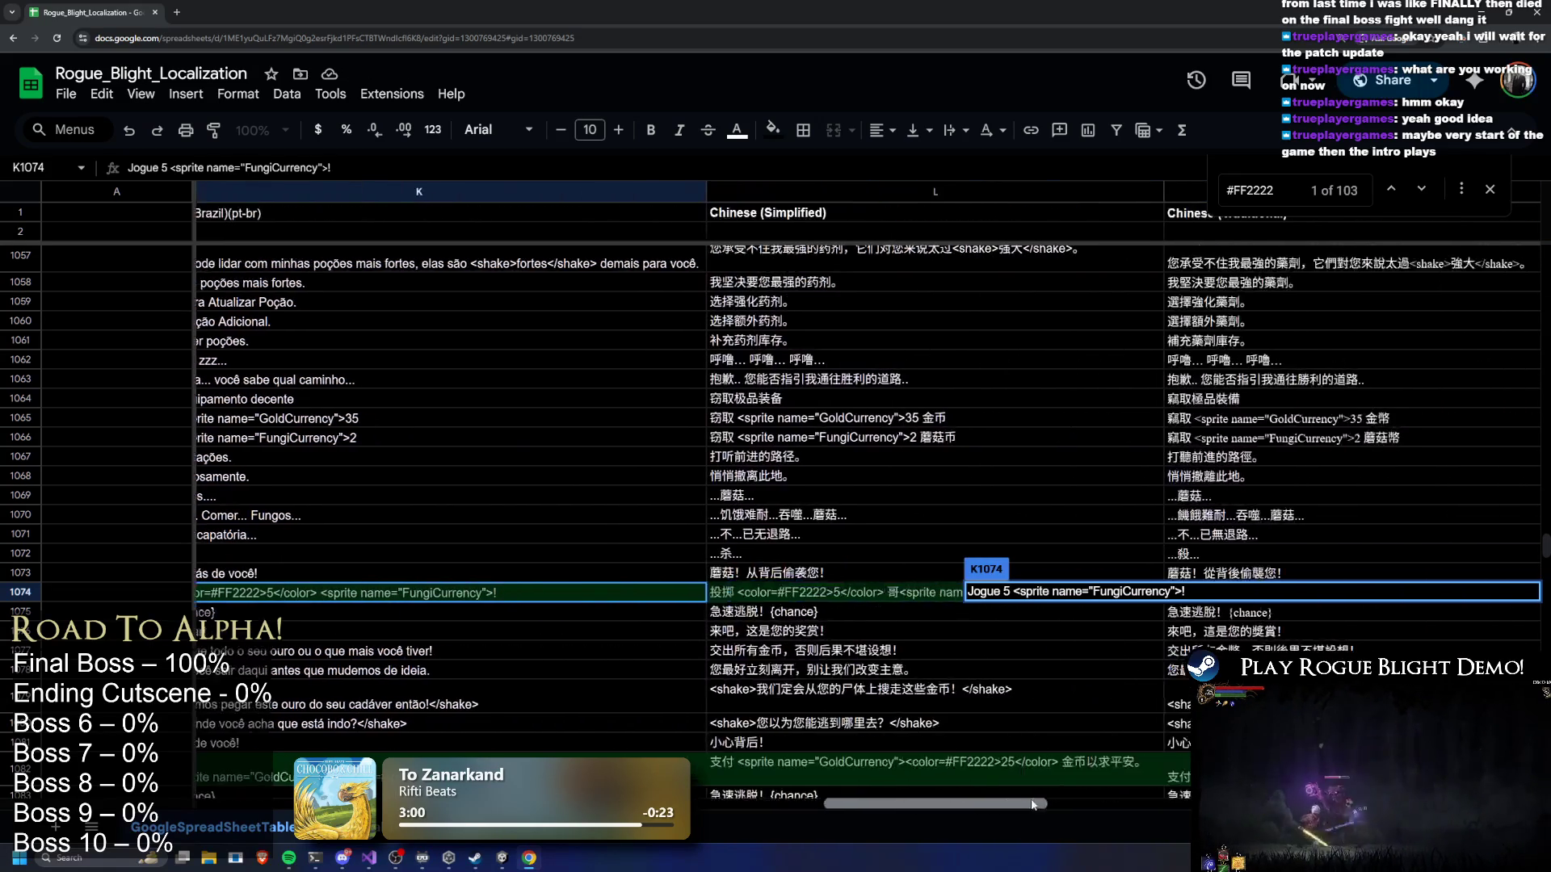
# Remove the color tags from the Simplified and Traditional Chinese 'Throw 5' strings
pyautogui.press('Return')
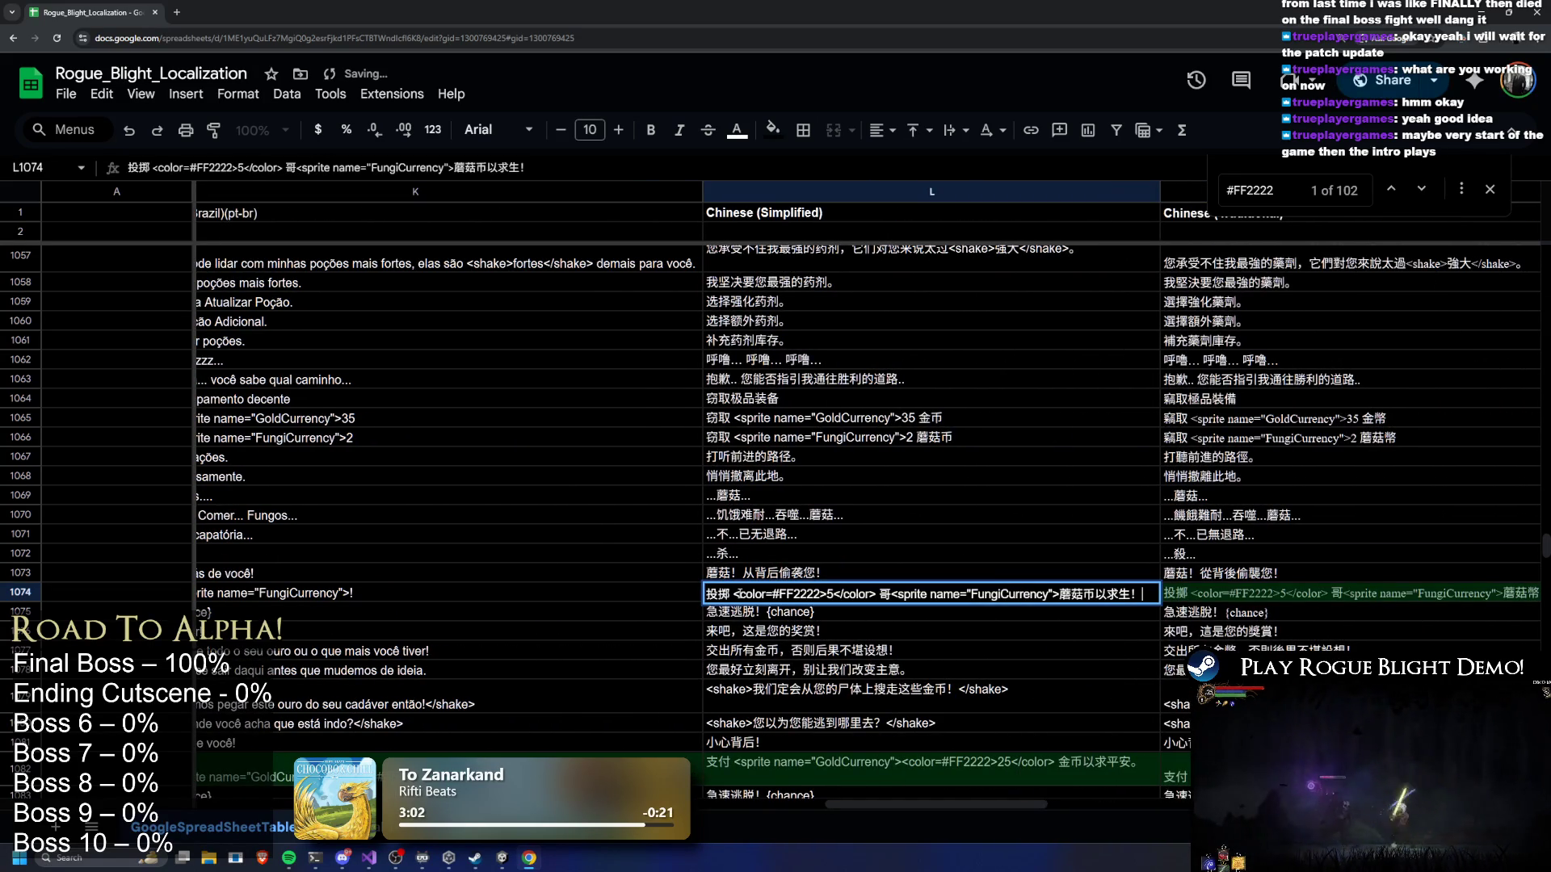
pyautogui.moveTo(736, 593); pyautogui.dragTo(835, 595)
pyautogui.press('BackSpace')
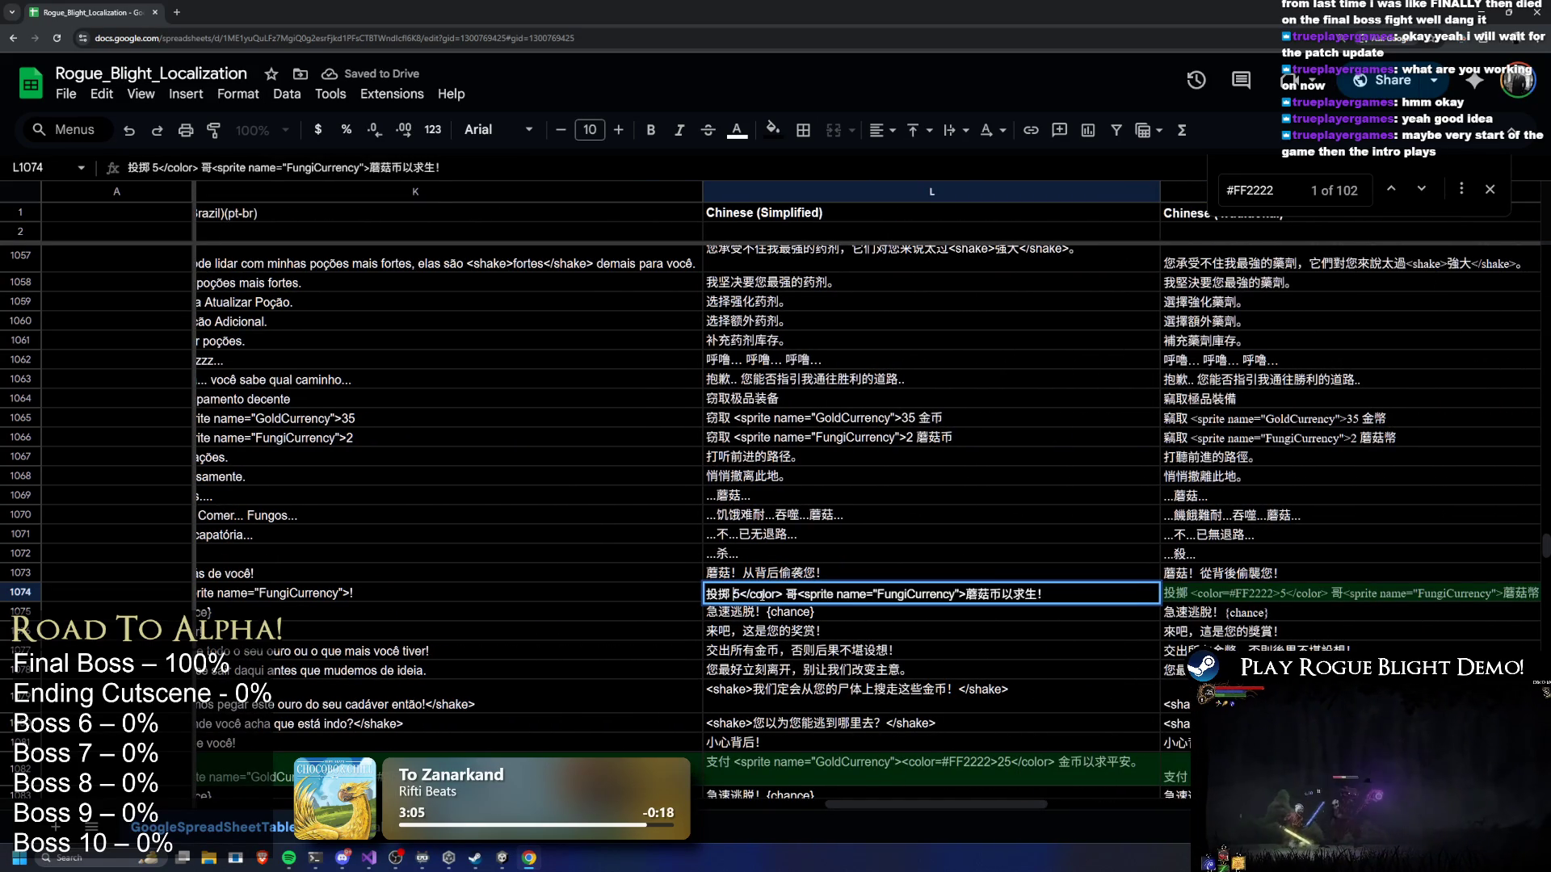
pyautogui.moveTo(741, 594); pyautogui.dragTo(782, 594)
pyautogui.press('BackSpace')
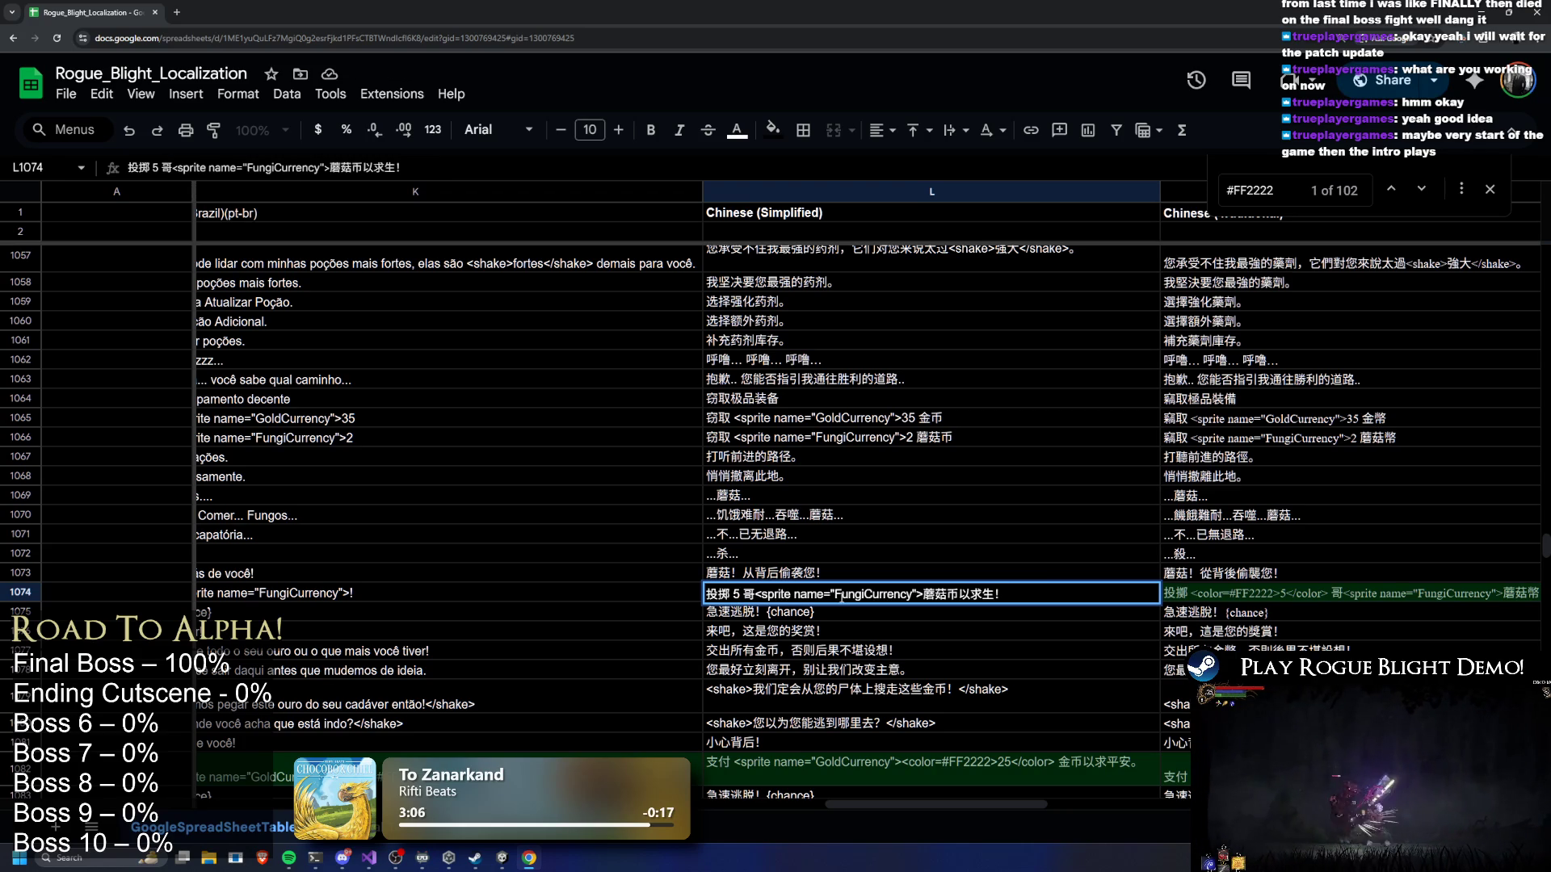
pyautogui.doubleClick(1266, 592)
pyautogui.moveTo(1094, 595)
pyautogui.mouseDown()
pyautogui.moveTo(1176, 594)
pyautogui.moveTo(1139, 595)
pyautogui.mouseUp()
pyautogui.press('BackSpace')
pyautogui.press('BackSpace')
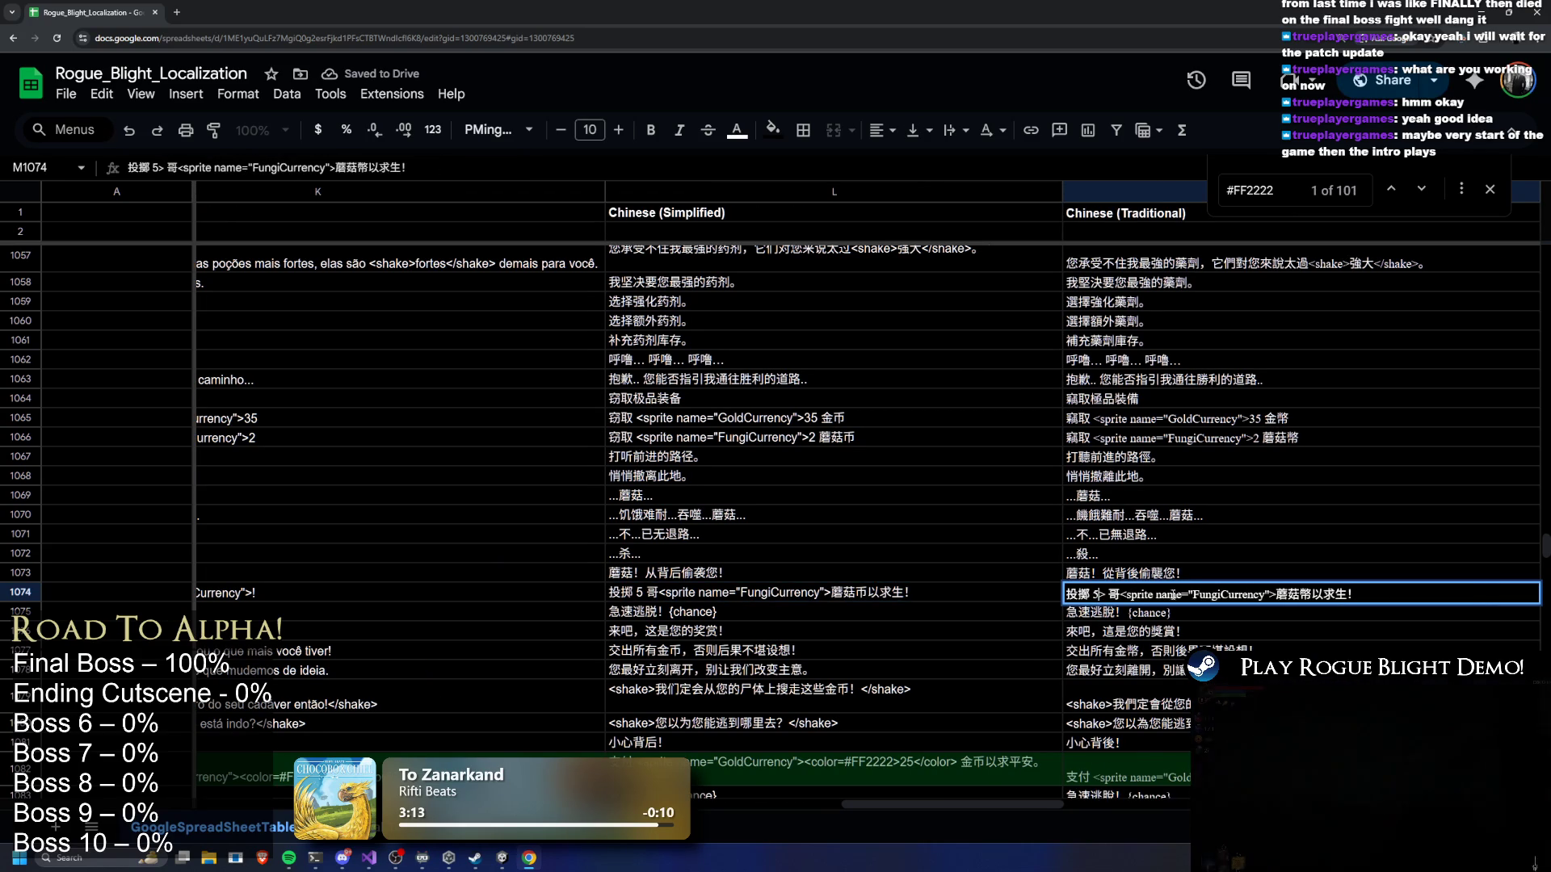
pyautogui.hotkey('shift', 'Return')
# Delete the color tags from the Japanese 'Throw 5' string in row 1074
pyautogui.click(1212, 596)
pyautogui.hscroll(5, 900, 808)
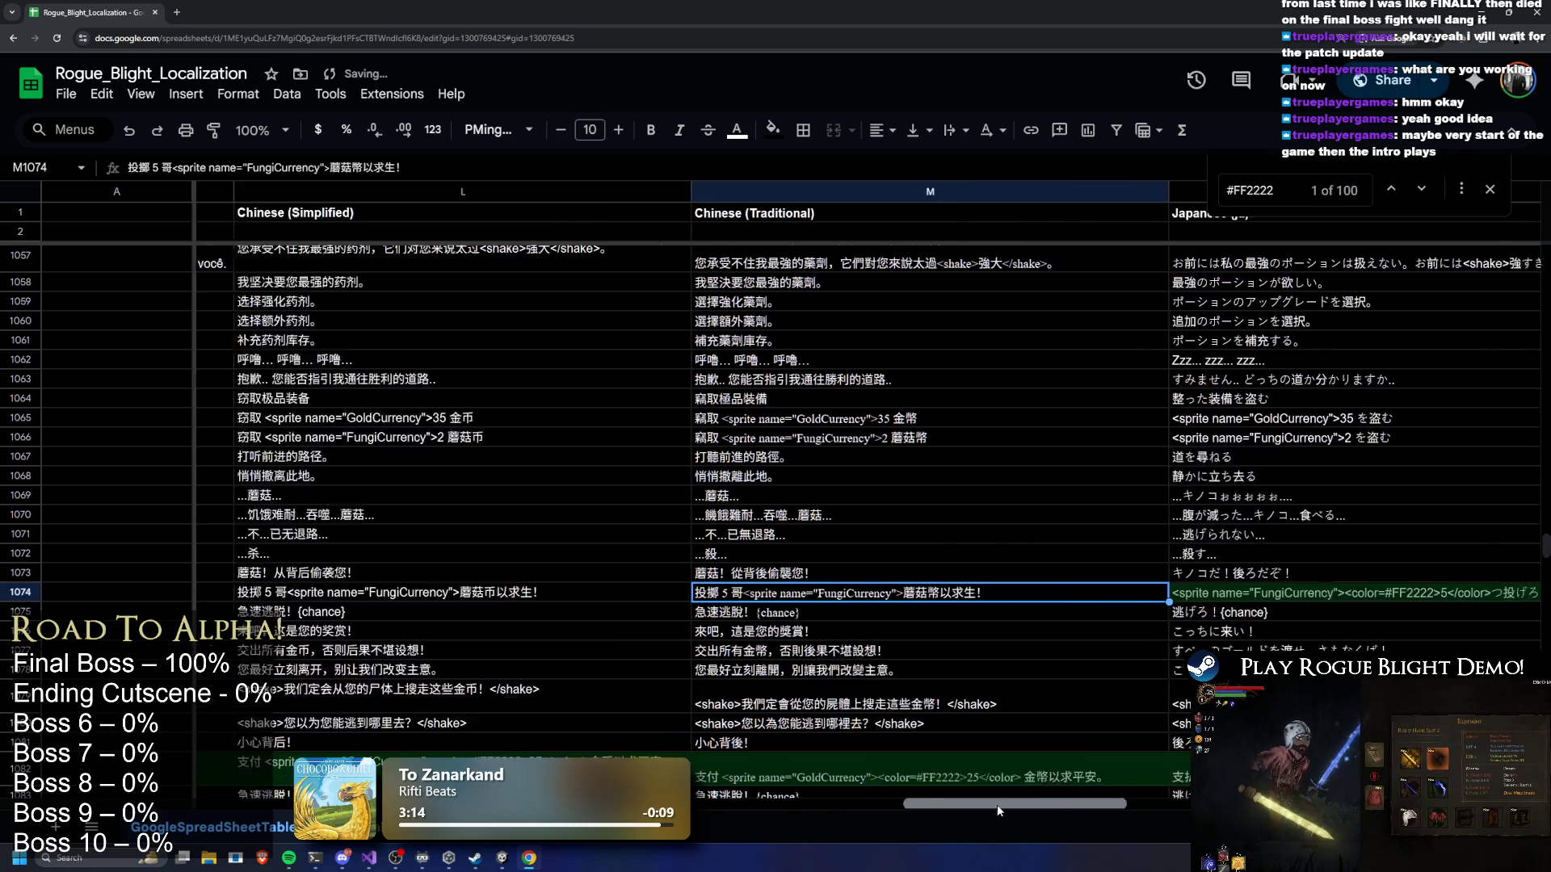
pyautogui.doubleClick(732, 595)
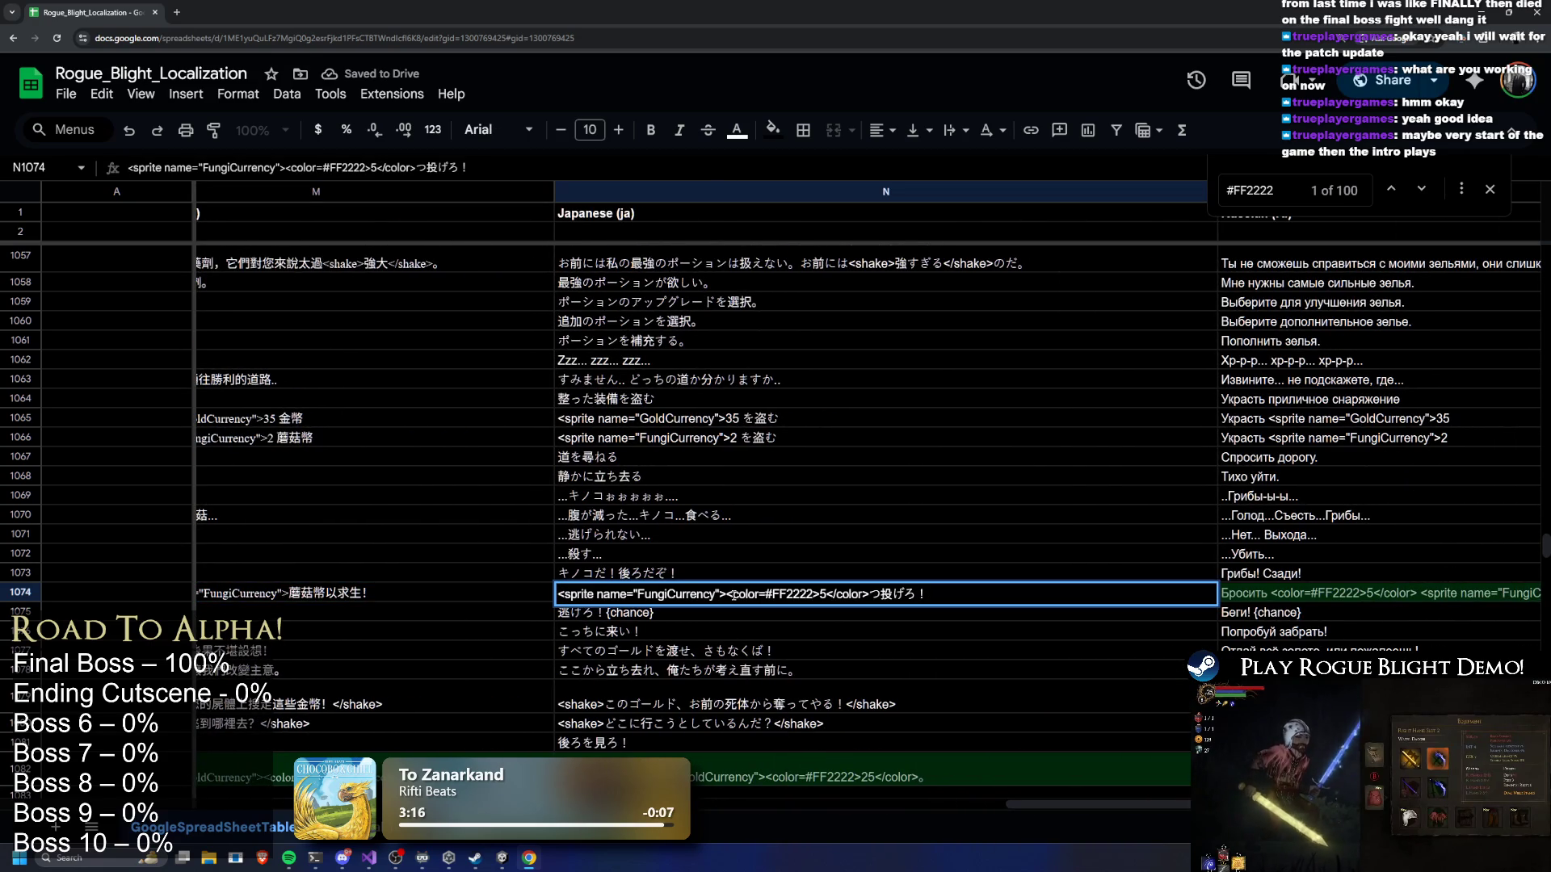
pyautogui.moveTo(726, 594)
pyautogui.mouseDown()
pyautogui.moveTo(802, 597)
pyautogui.moveTo(778, 595)
pyautogui.mouseUp()
pyautogui.press('BackSpace')
pyautogui.press('BackSpace')
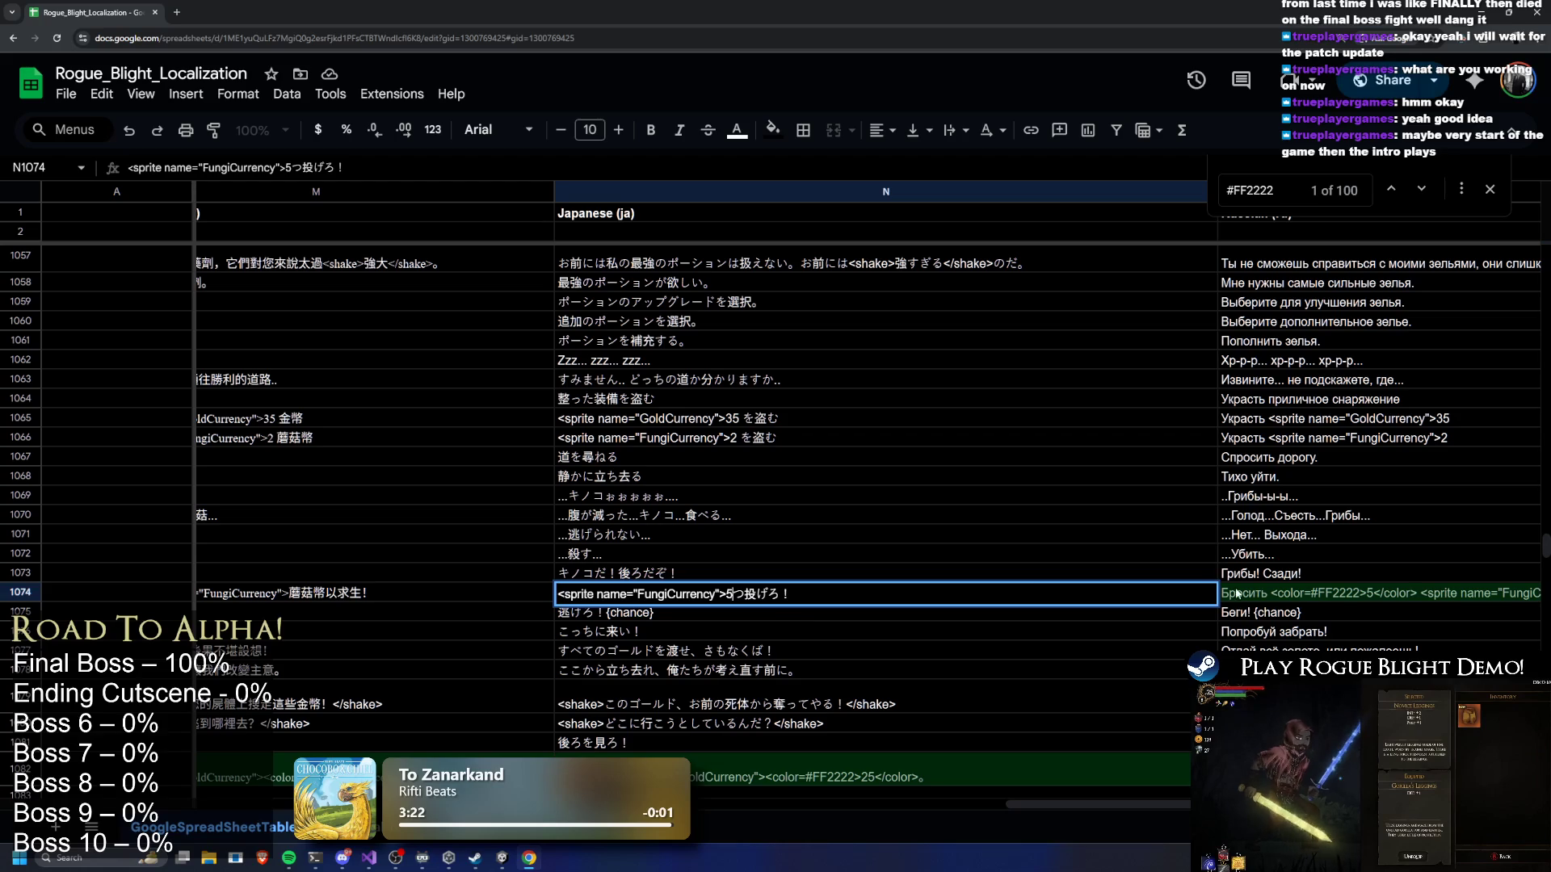
pyautogui.doubleClick(1325, 595)
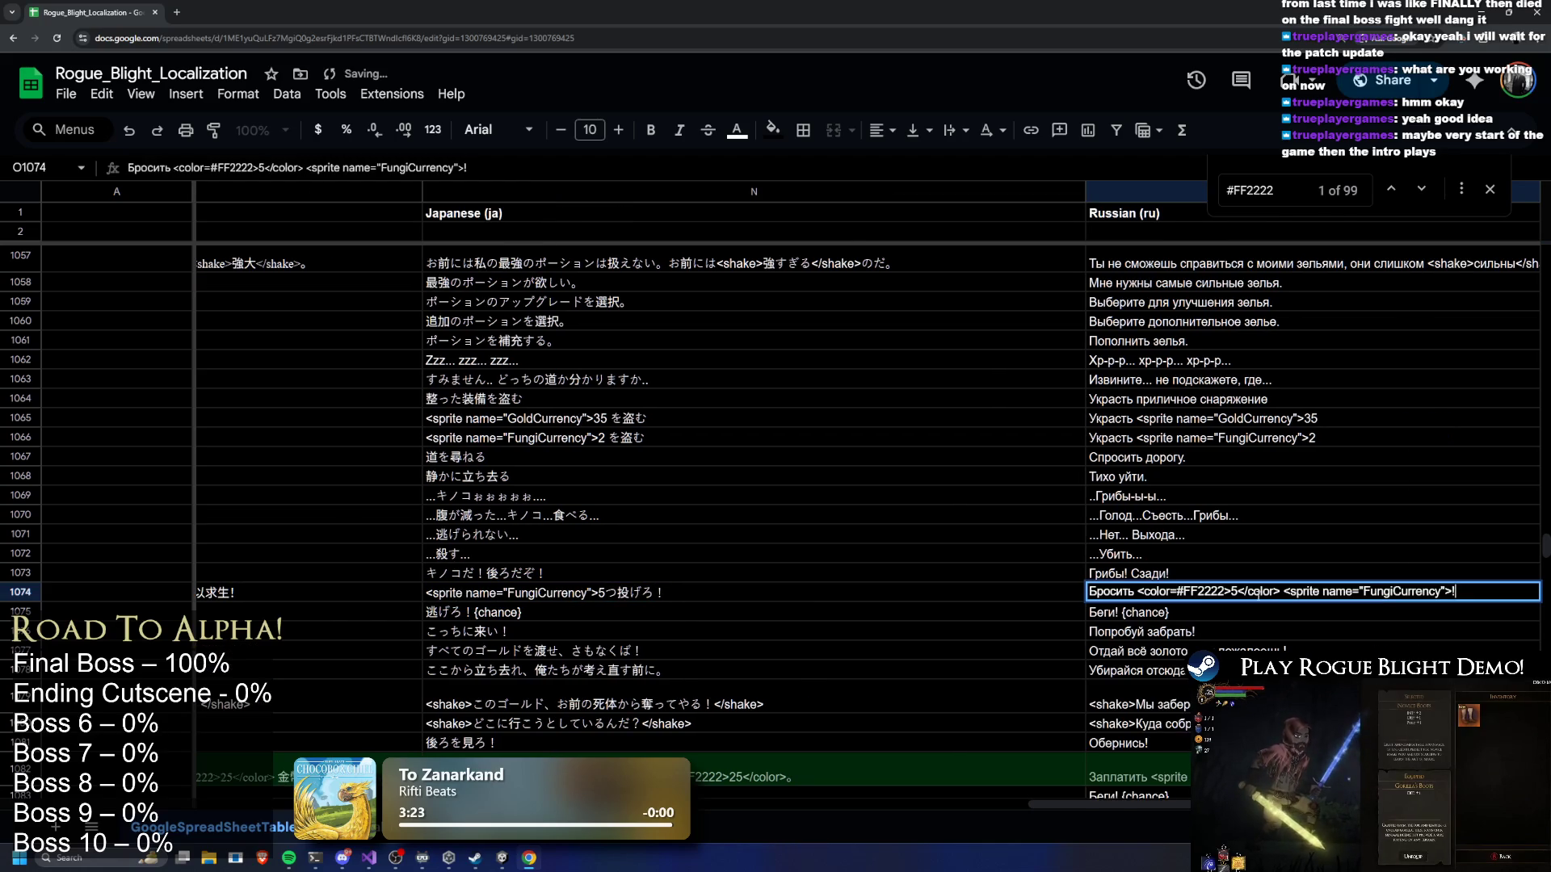
pyautogui.click(547, 597)
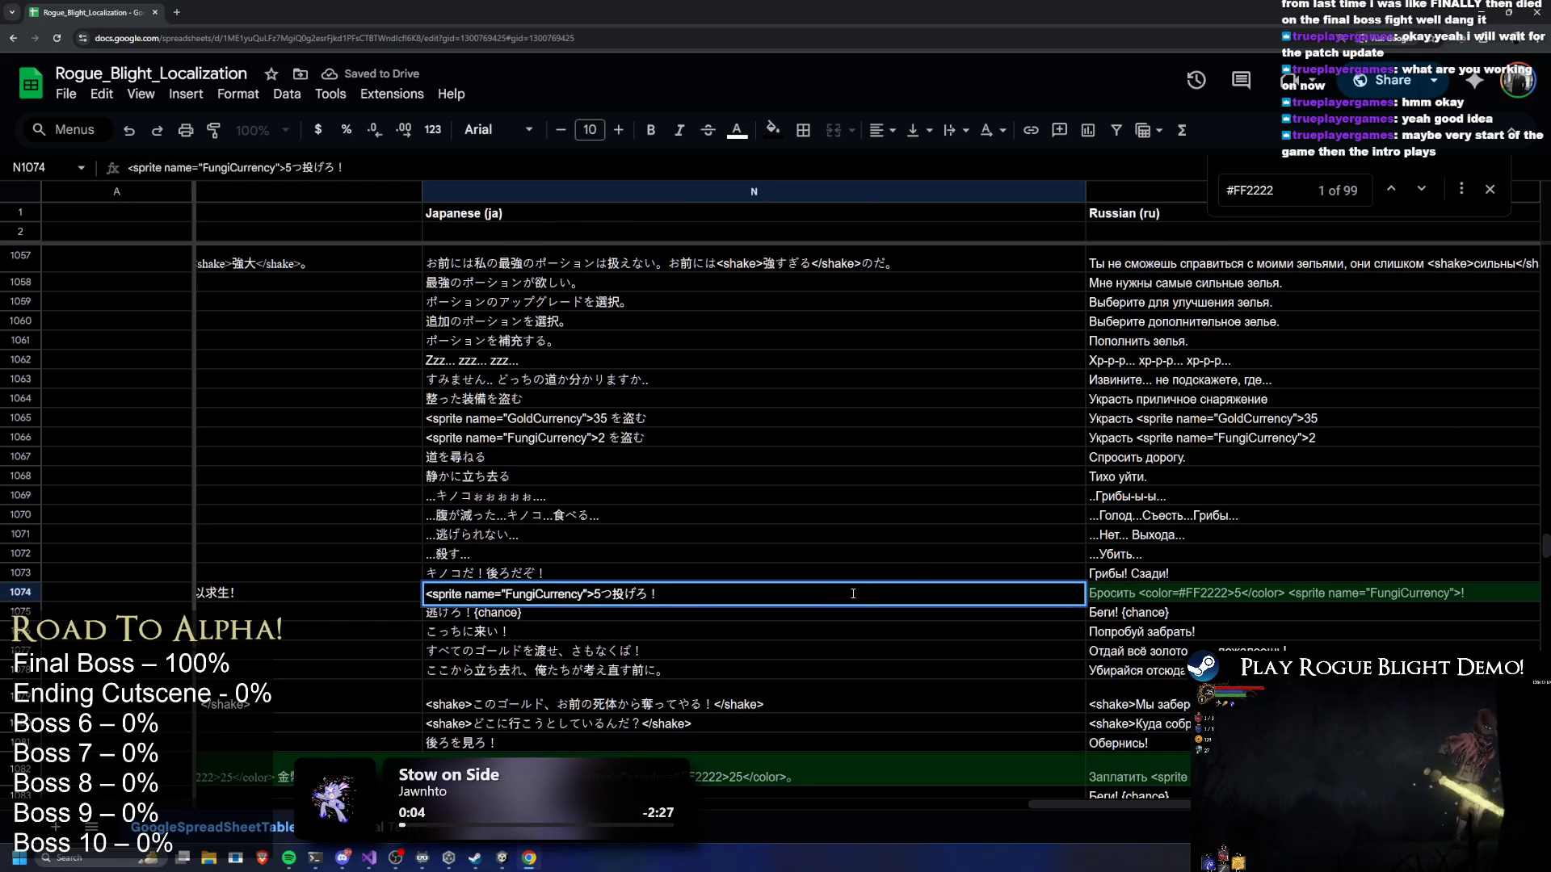
# Remove the opening and closing color tags from the Russian string in row 1074
pyautogui.click(1191, 591)
pyautogui.doubleClick(1190, 591)
pyautogui.moveTo(1137, 592); pyautogui.dragTo(1232, 592)
pyautogui.press('BackSpace')
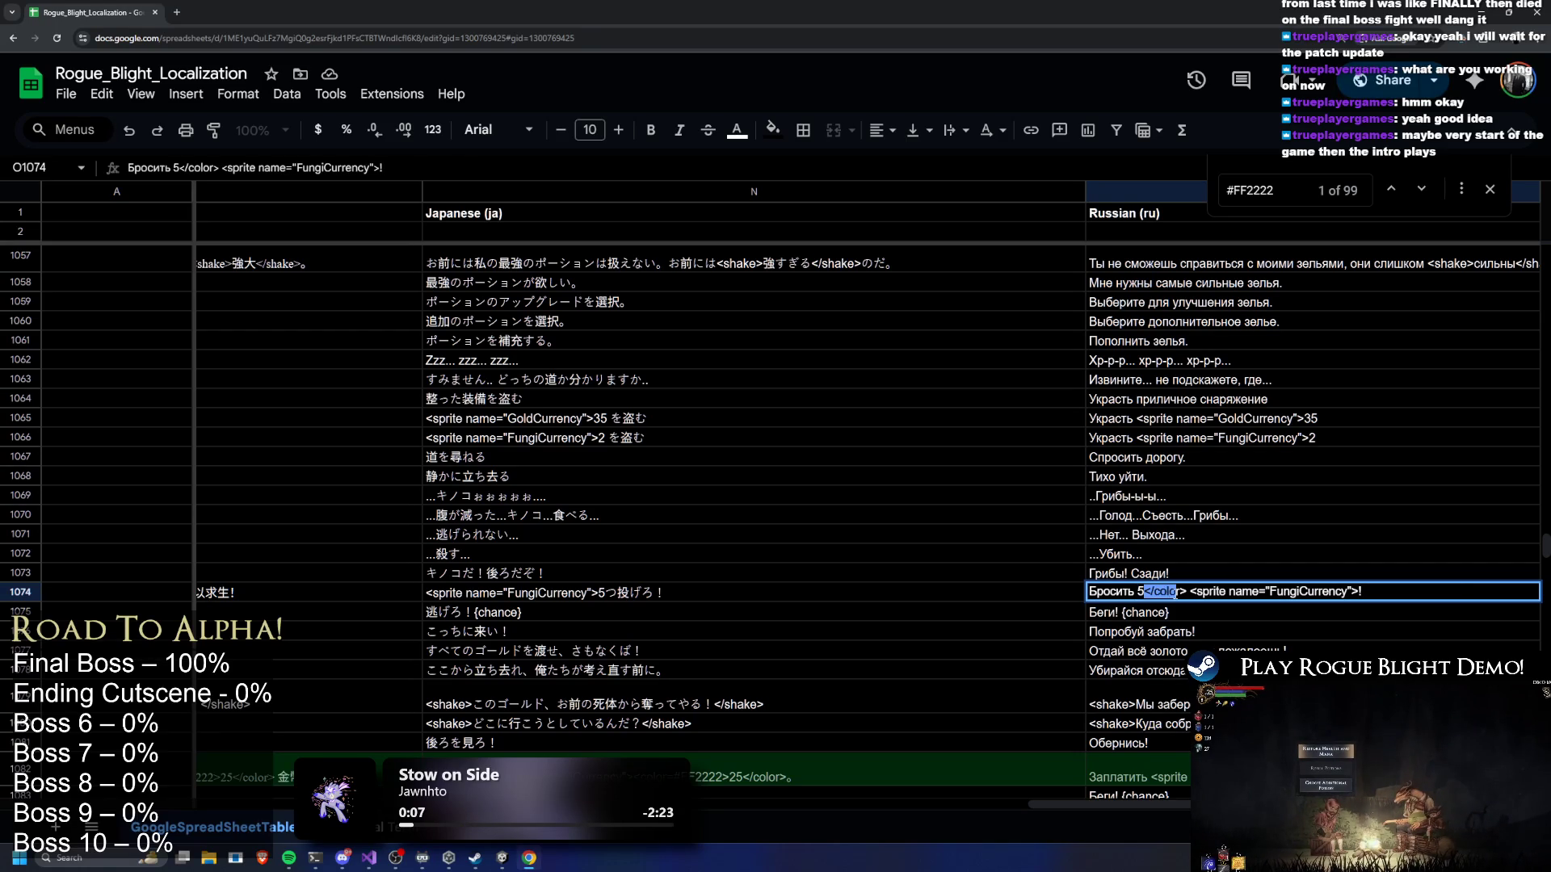
pyautogui.press('BackSpace')
pyautogui.press('Delete')
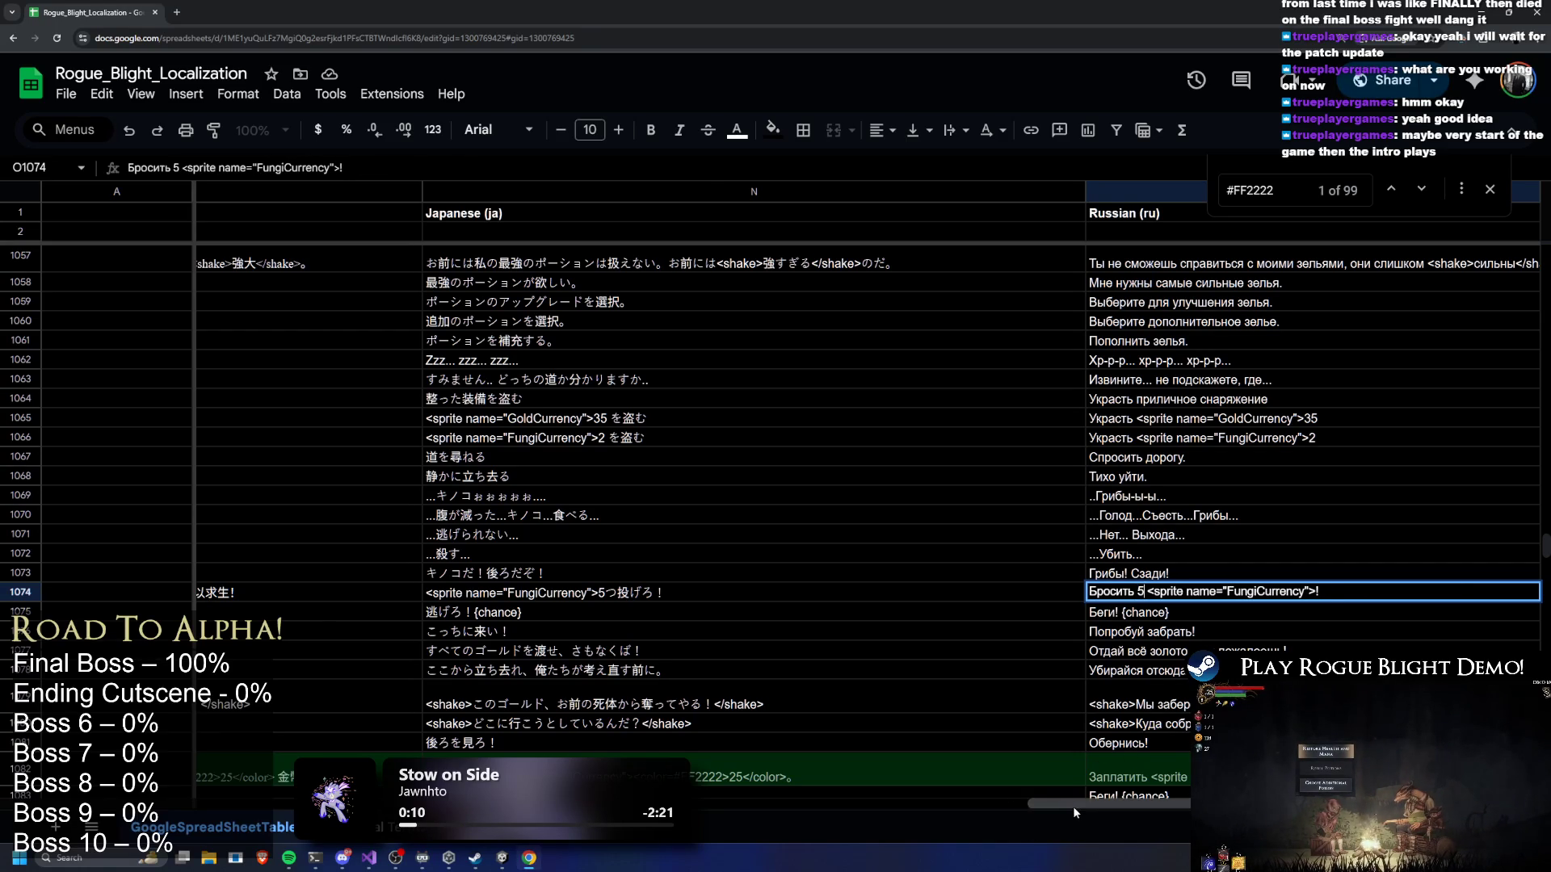
# Strip the color tags from the Hungarian 'Throw 5' string
pyautogui.hscroll(5, 1073, 807)
pyautogui.doubleClick(926, 591)
pyautogui.moveTo(937, 592); pyautogui.dragTo(845, 592)
pyautogui.press('BackSpace')
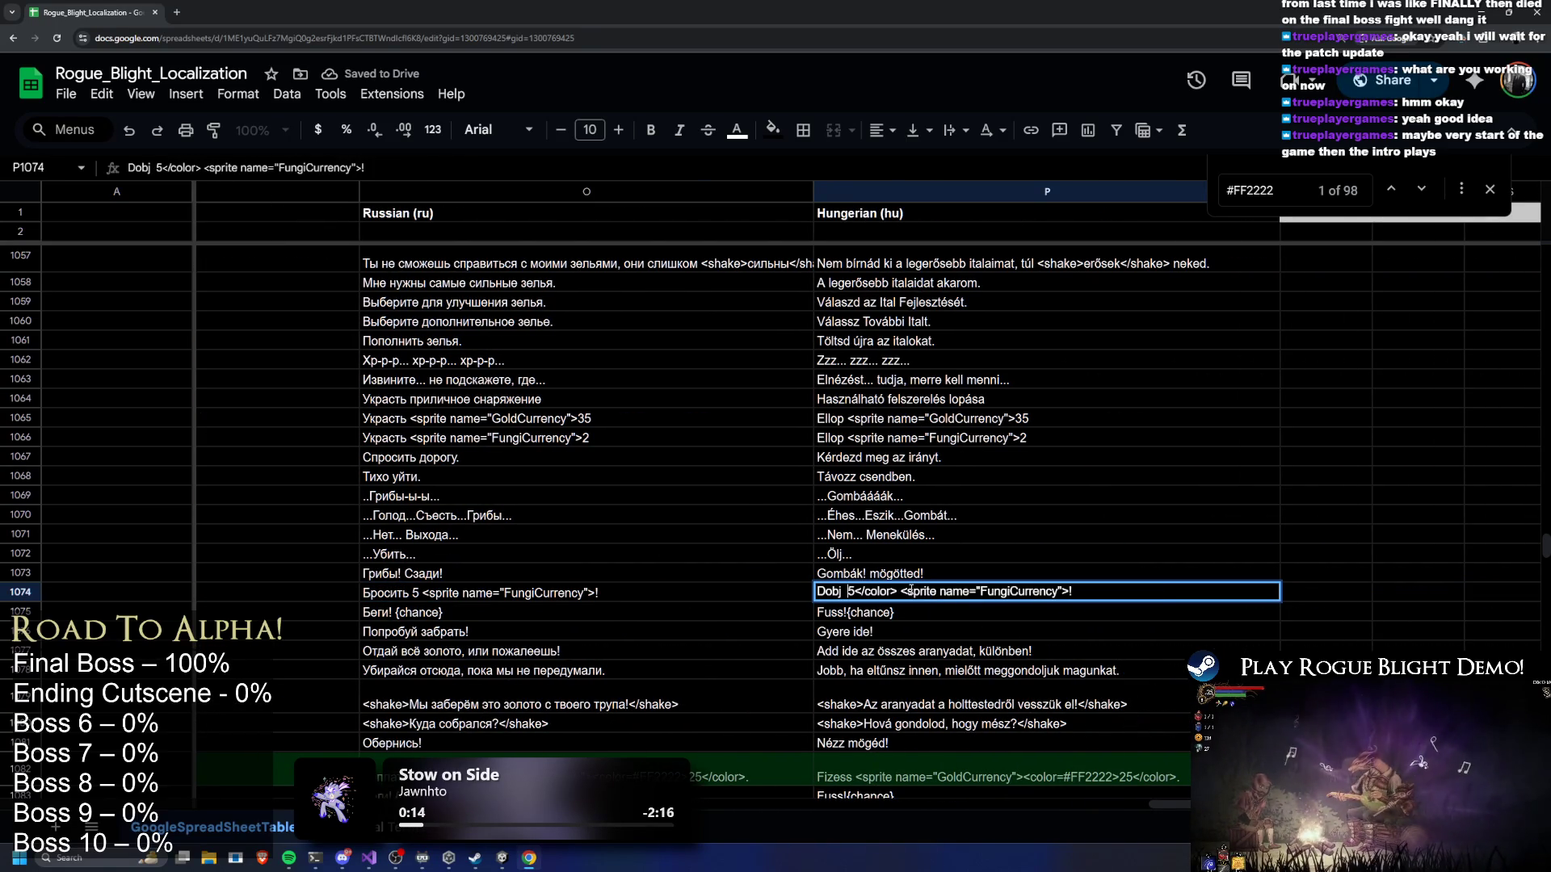
pyautogui.moveTo(860, 591); pyautogui.dragTo(900, 591)
pyautogui.press('BackSpace')
pyautogui.press('BackSpace')
pyautogui.hotkey('ctrl', 'z')
pyautogui.hotkey('ctrl', 'z')
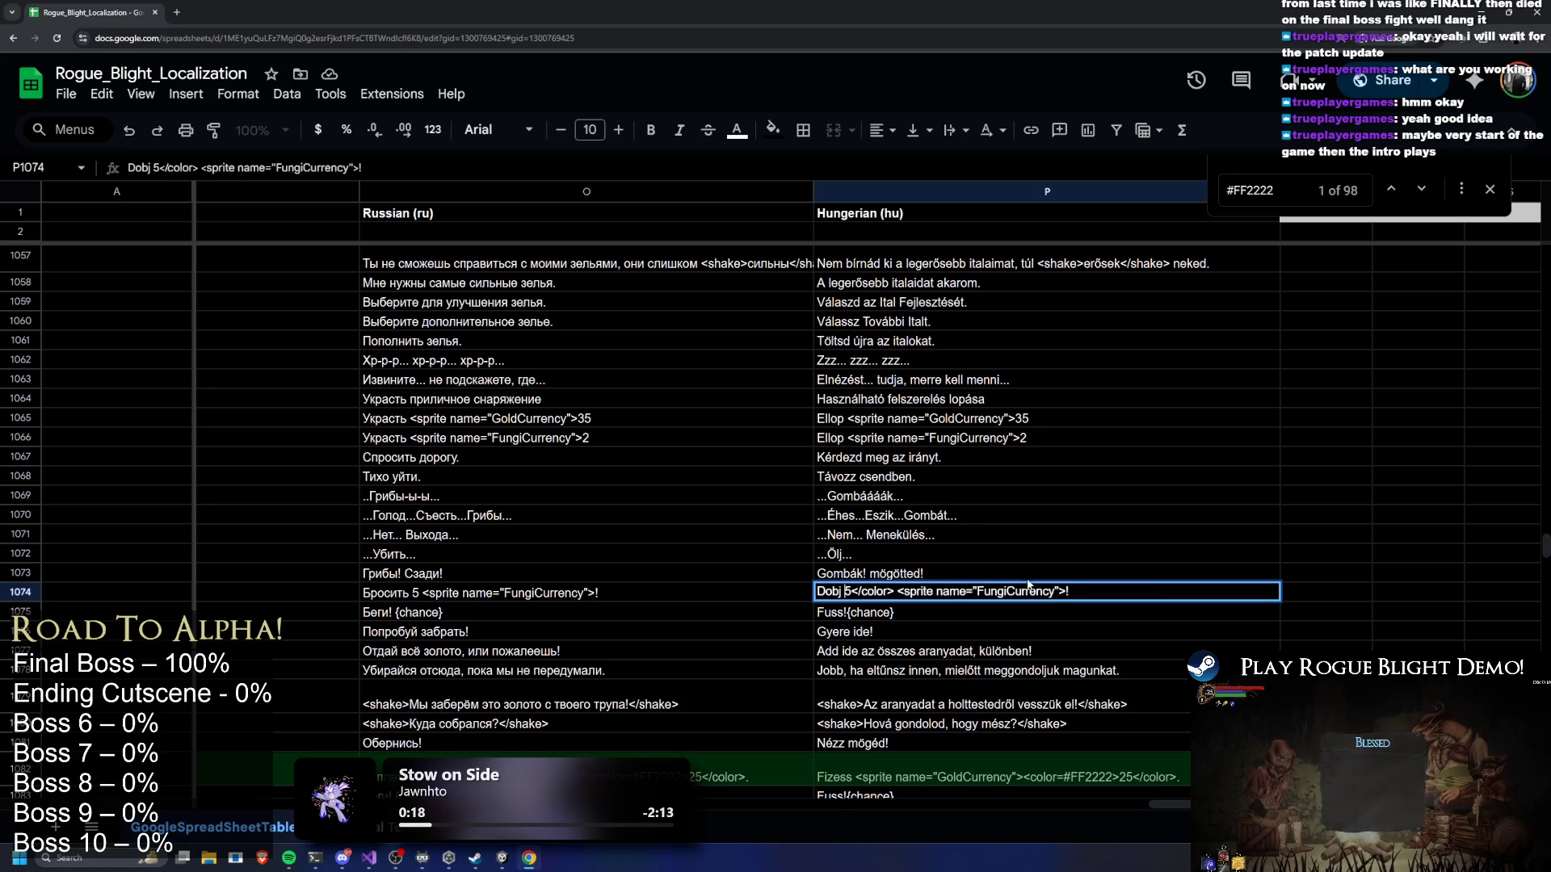
pyautogui.press('BackSpace')
pyautogui.press('BackSpace')
pyautogui.press('BackSpace')
pyautogui.click(929, 535)
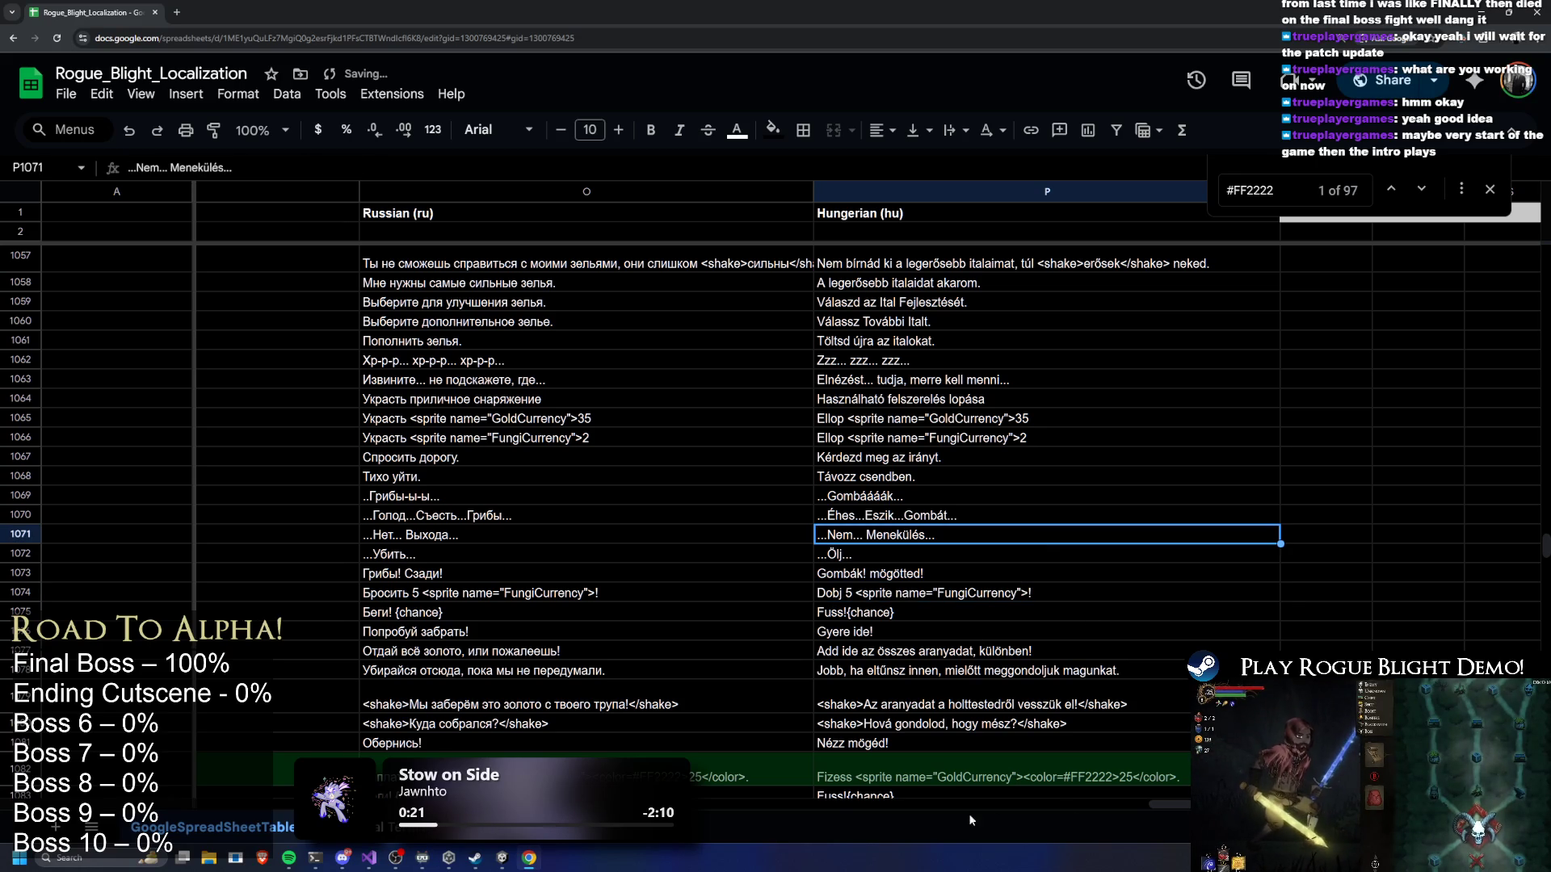
# Select the Hungarian 'Pay 25' string in row 1082 and scroll back left
pyautogui.click(1112, 780)
pyautogui.hscroll(-10, 1181, 792)
pyautogui.hscroll(-5, 968, 517)
pyautogui.scroll(-3, 967, 517)
# Remove the color tags from the English and Polish 'Pay 25' strings in row 1082
pyautogui.doubleClick(965, 525)
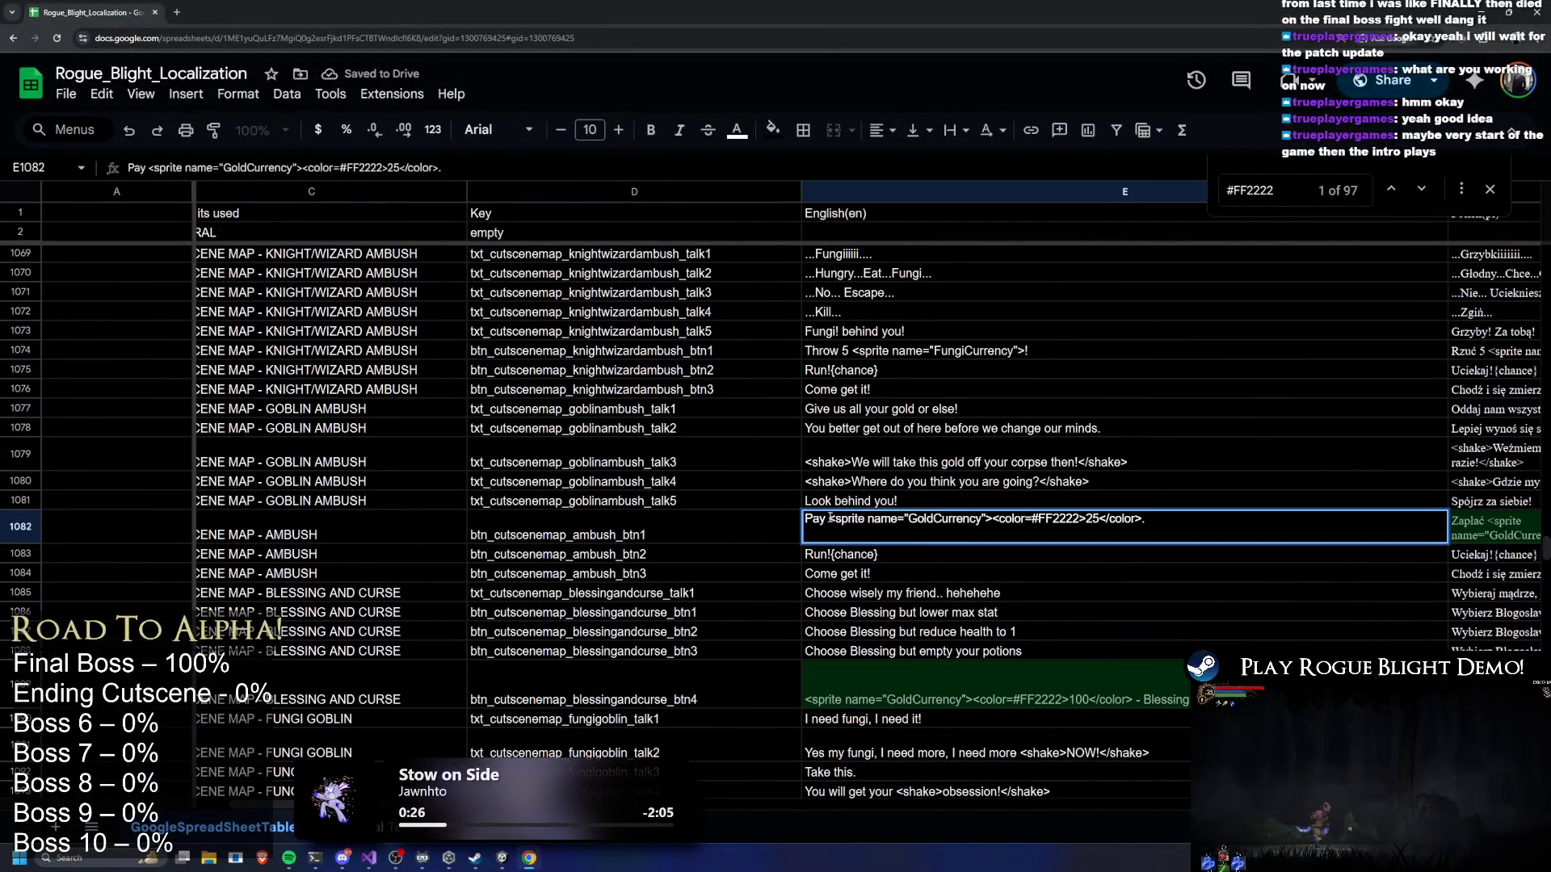
pyautogui.moveTo(830, 519)
pyautogui.mouseDown()
pyautogui.moveTo(1077, 522)
pyautogui.moveTo(1049, 521)
pyautogui.mouseUp()
pyautogui.press('BackSpace')
pyautogui.press('BackSpace')
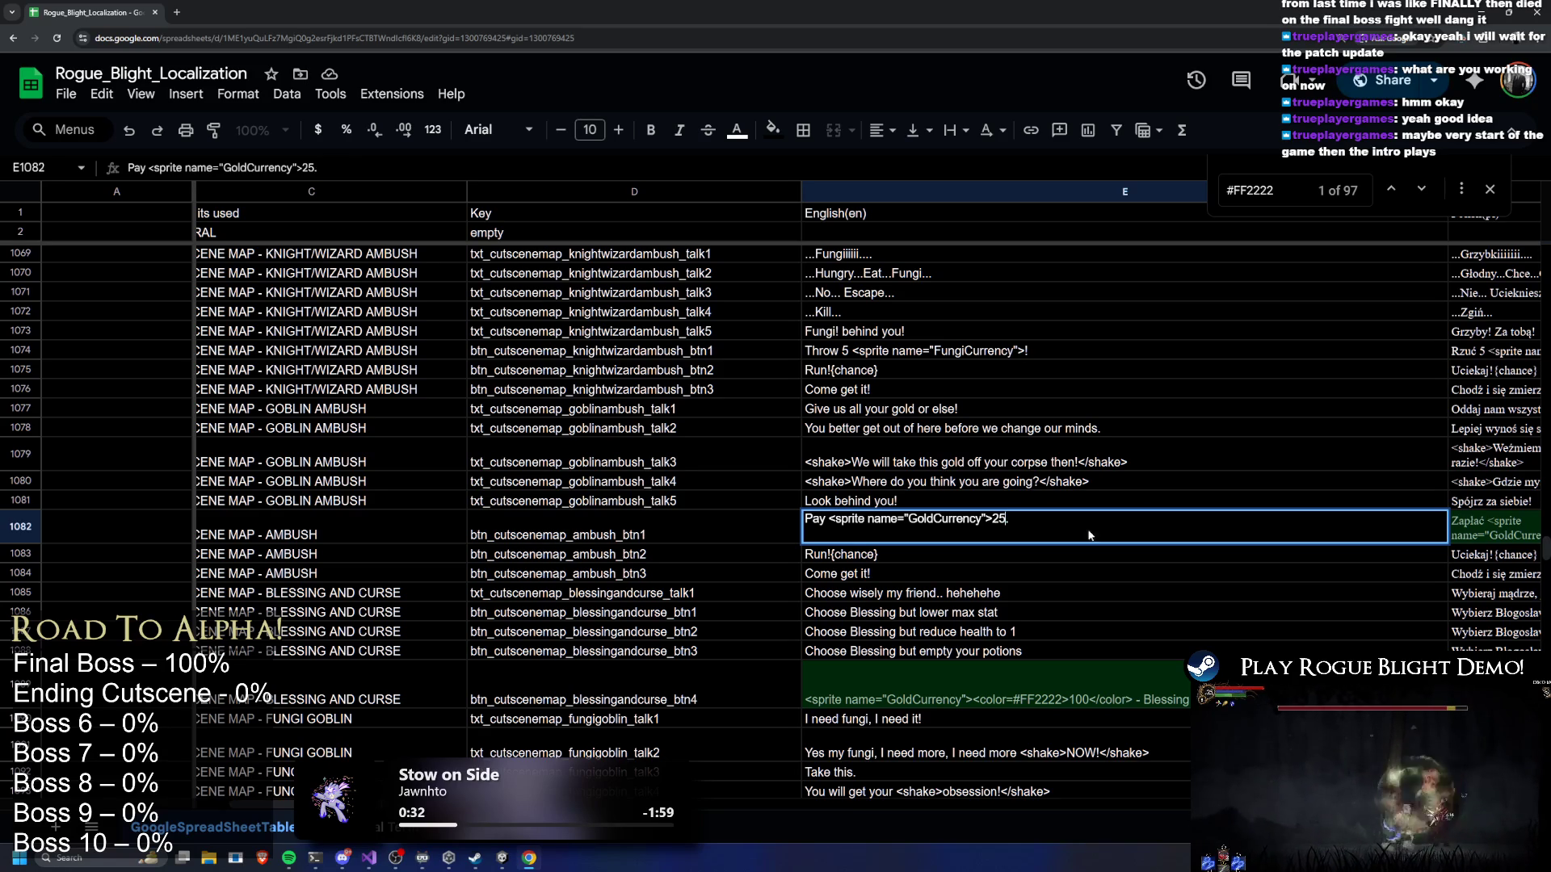
pyautogui.press('Tab')
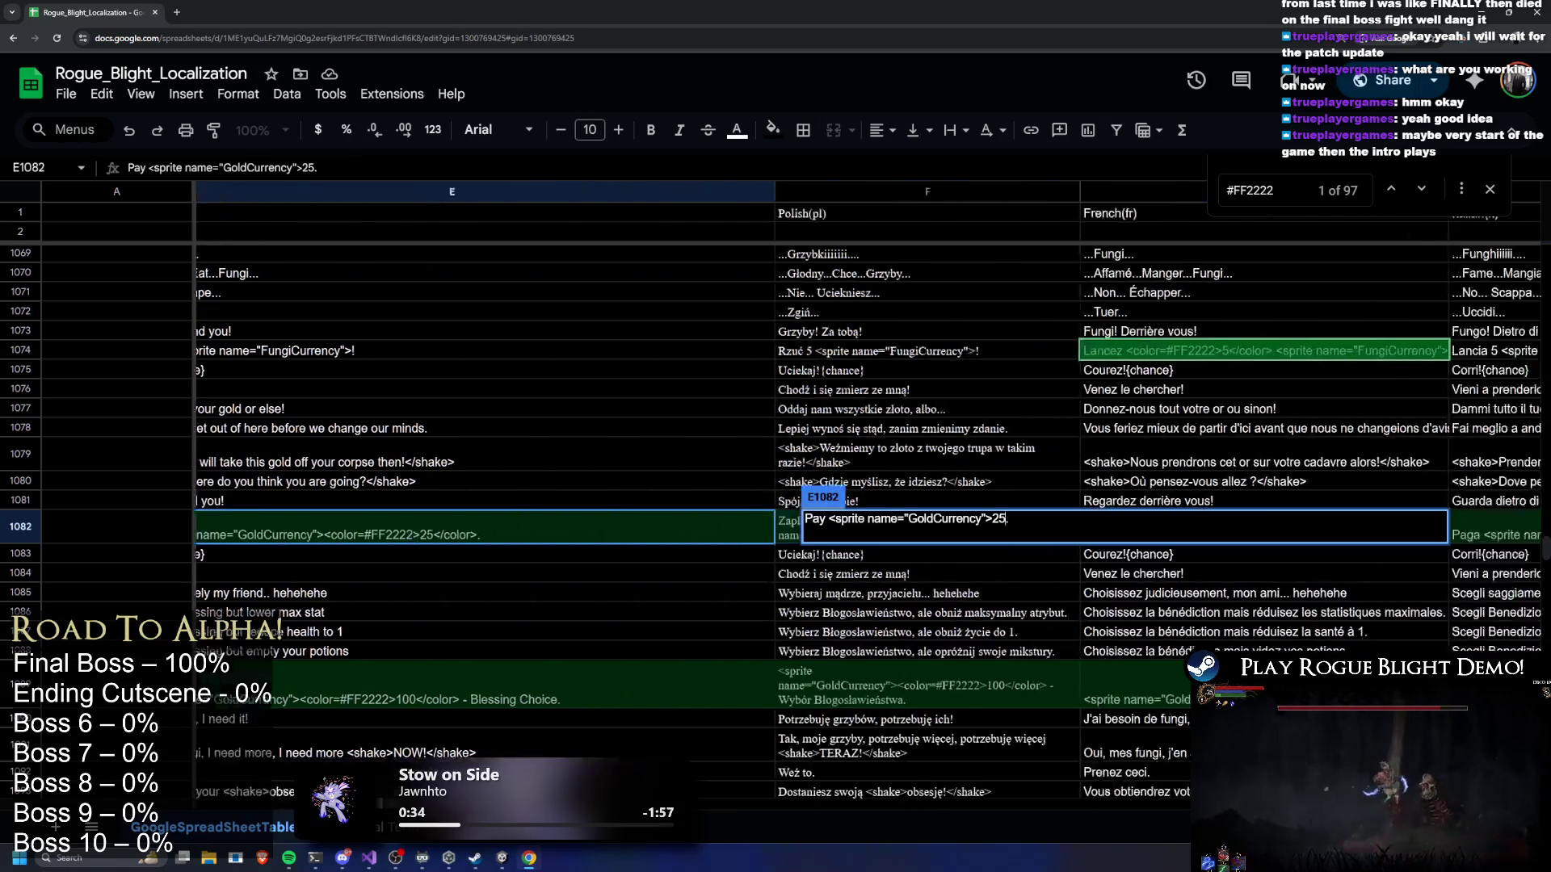
pyautogui.doubleClick(644, 526)
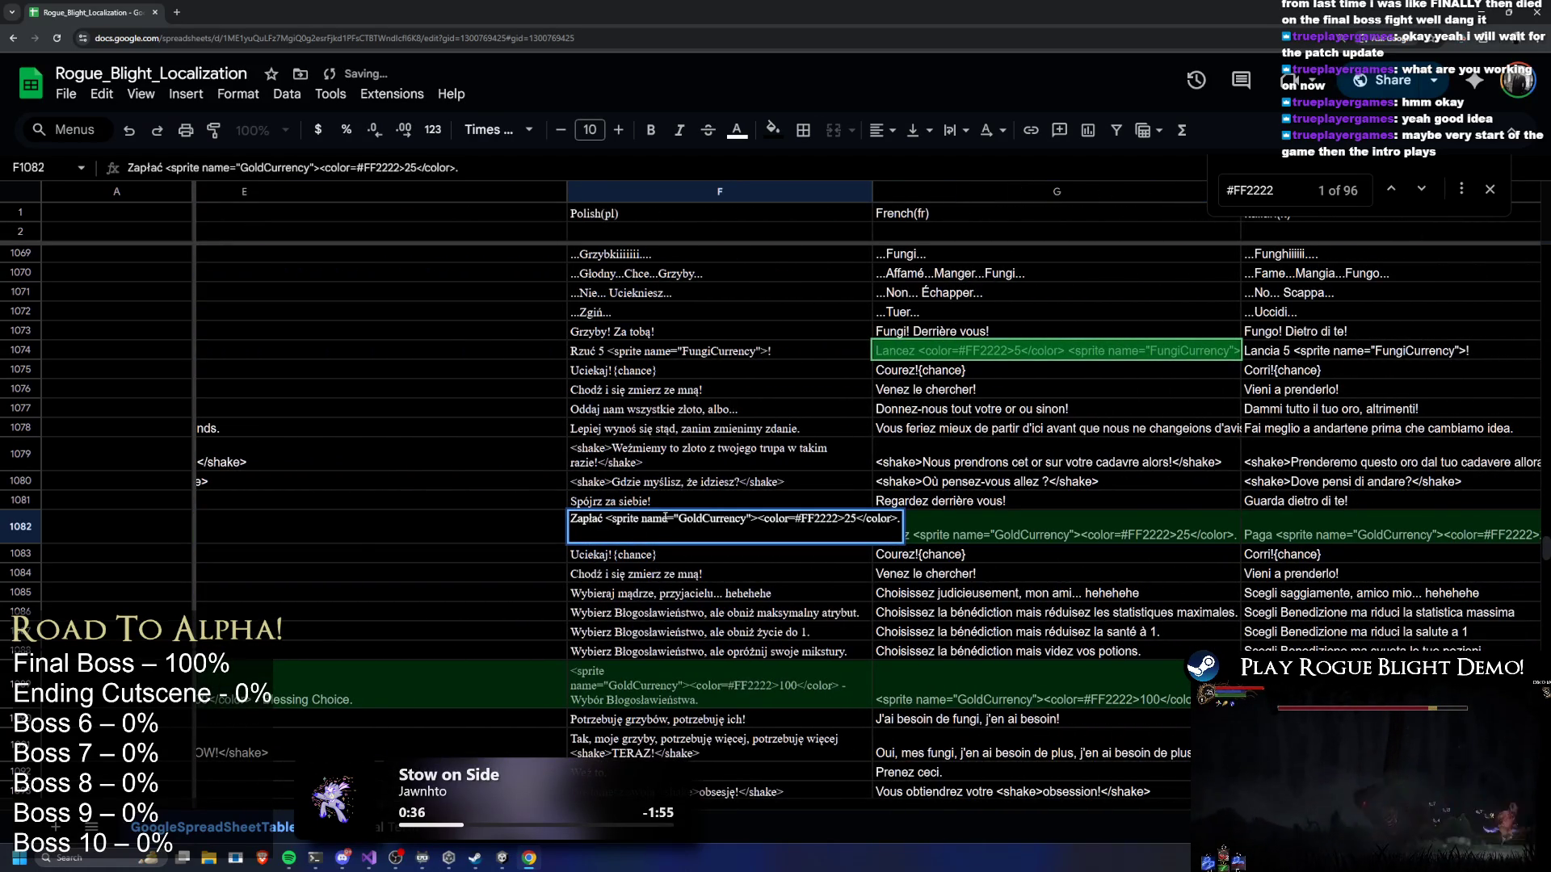
pyautogui.moveTo(764, 518)
pyautogui.mouseDown()
pyautogui.moveTo(820, 519)
pyautogui.moveTo(806, 520)
pyautogui.mouseUp()
pyautogui.press('BackSpace')
# Strip the color tags from the French 'Pay 25' string
pyautogui.press('BackSpace')
pyautogui.press('BackSpace')
pyautogui.click(1082, 524)
pyautogui.press('Return')
pyautogui.moveTo(1085, 520); pyautogui.dragTo(1156, 520)
pyautogui.press('BackSpace')
pyautogui.press('BackSpace')
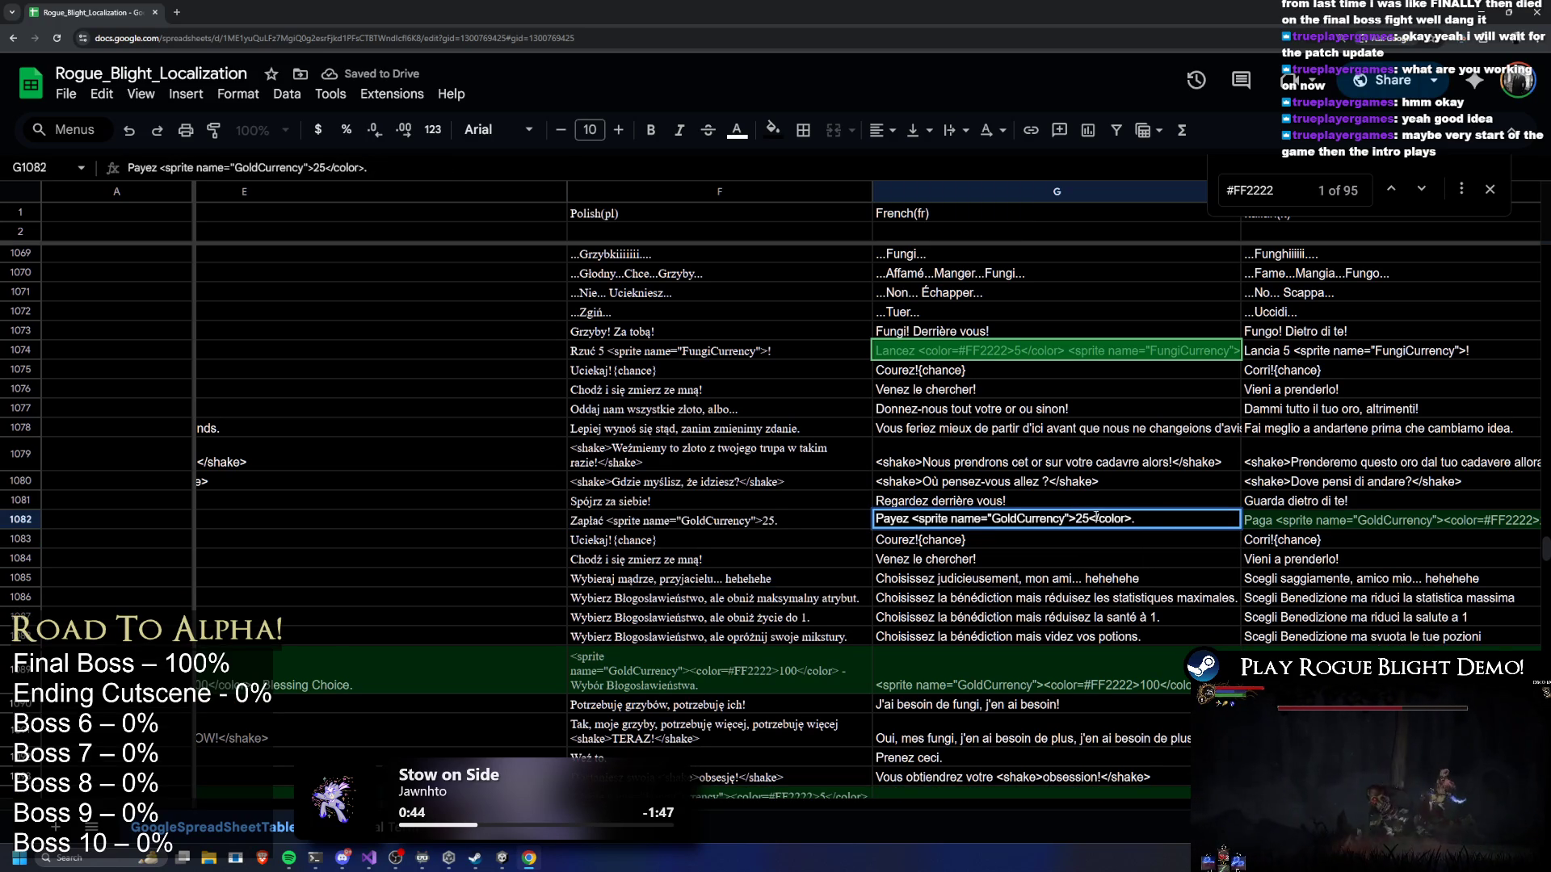
pyautogui.press('BackSpace')
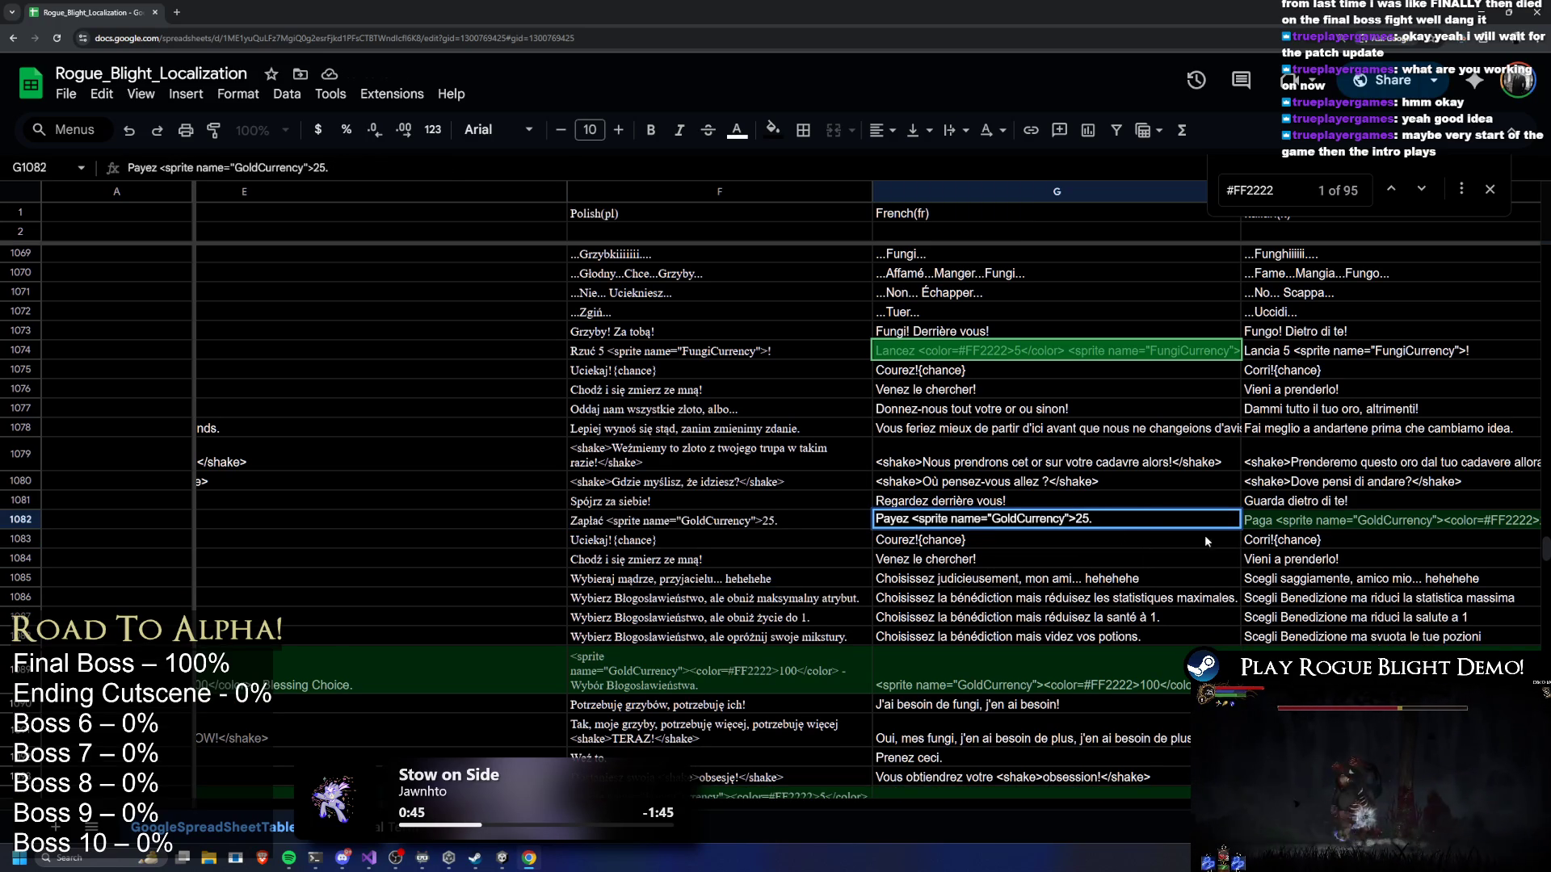
pyautogui.click(1320, 527)
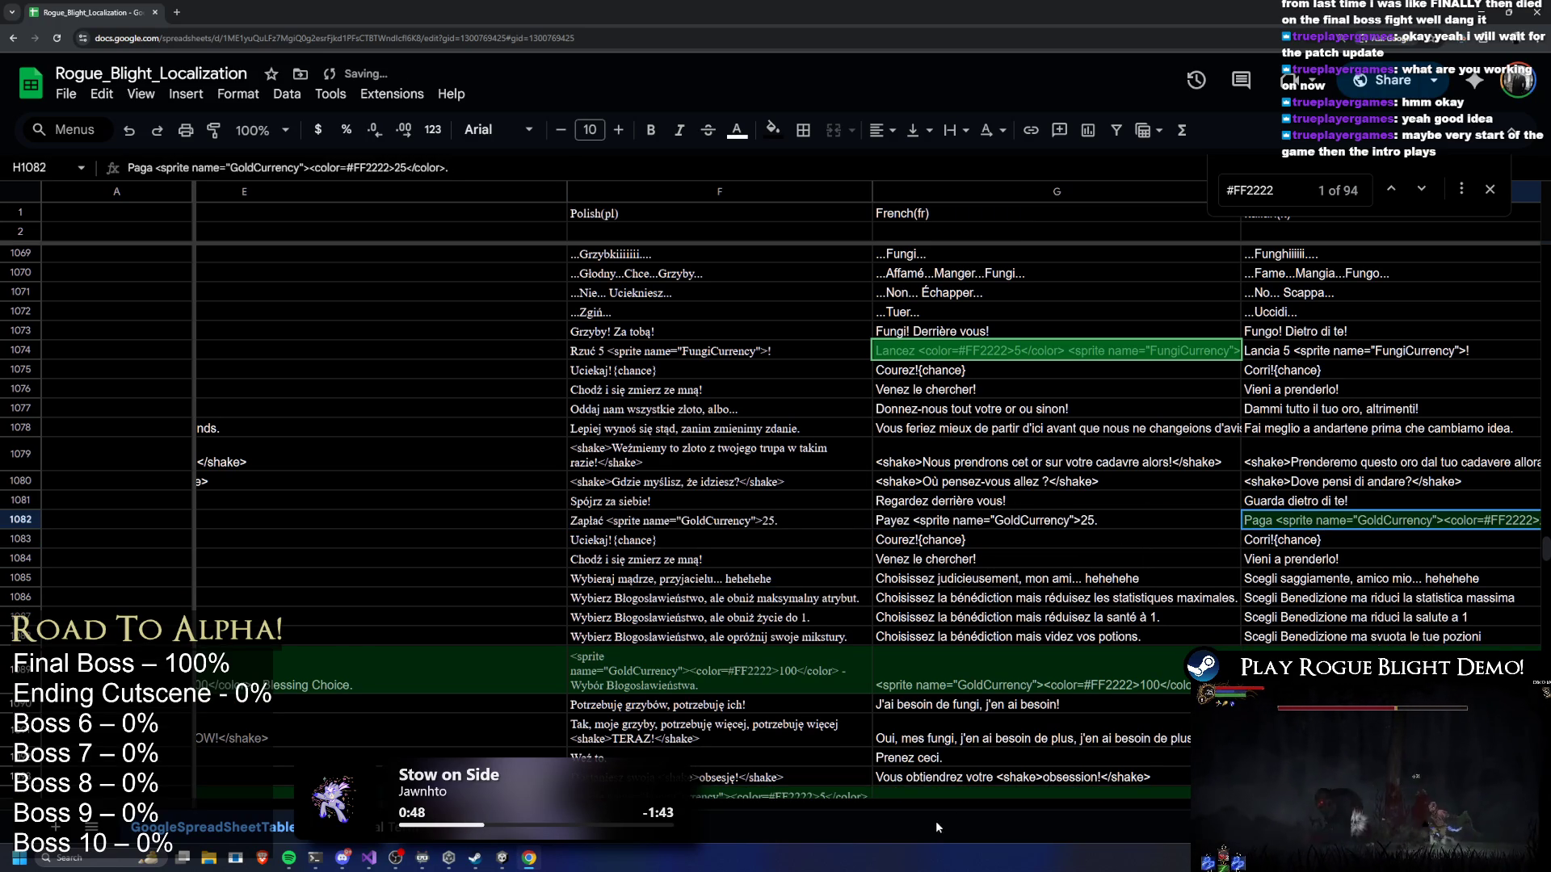
# Remove the color tags from the French 'Lancez 5' string in row 1074
pyautogui.doubleClick(978, 356)
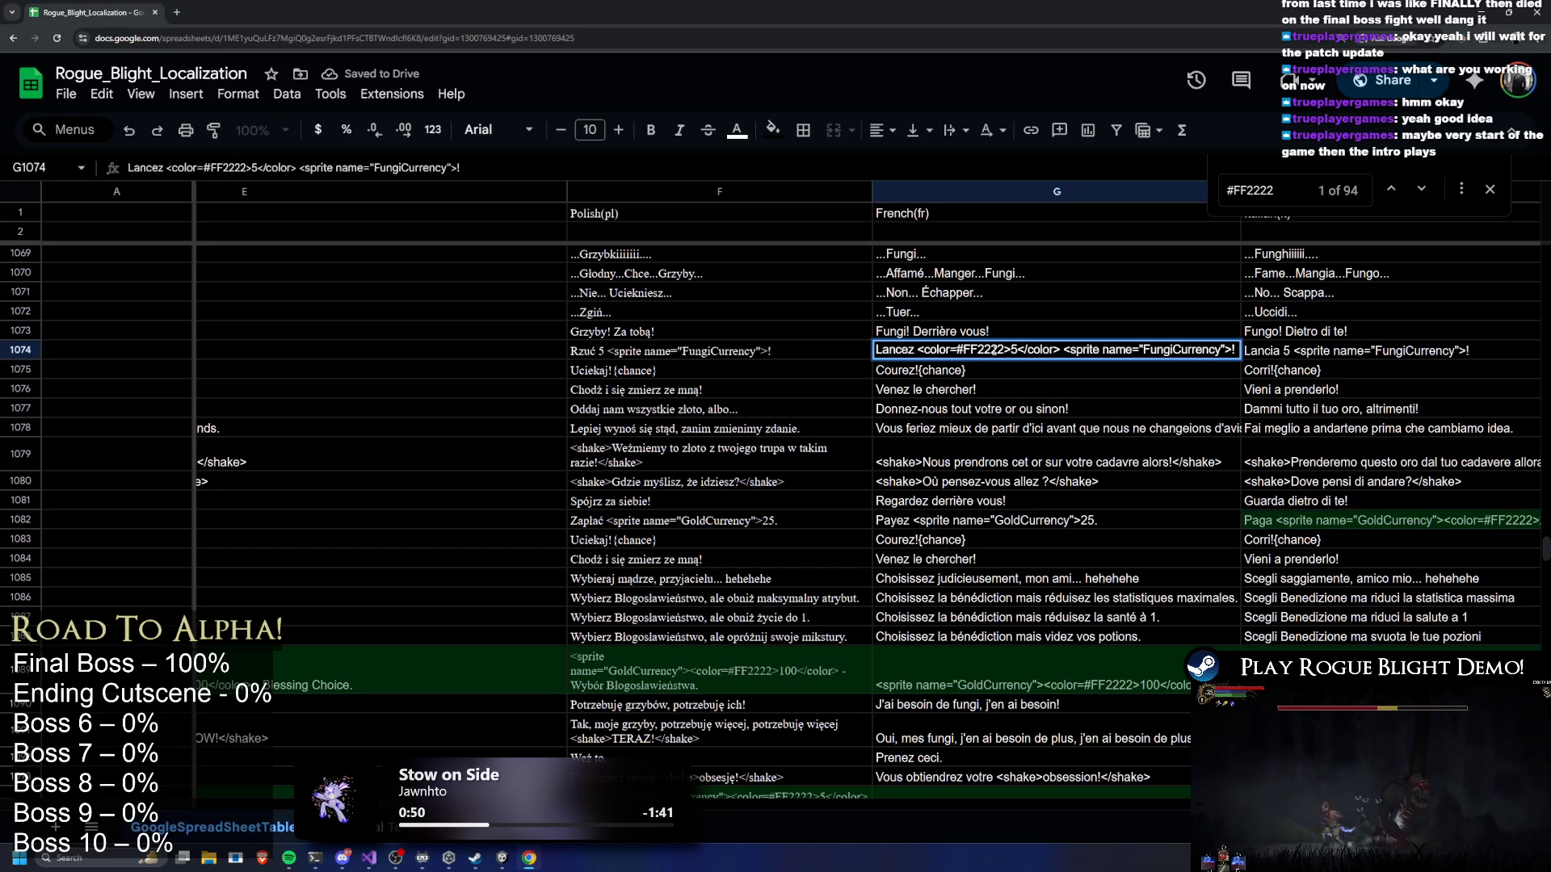
pyautogui.moveTo(923, 350)
pyautogui.mouseDown()
pyautogui.moveTo(1000, 352)
pyautogui.moveTo(970, 351)
pyautogui.mouseUp()
pyautogui.press('BackSpace')
pyautogui.press('BackSpace')
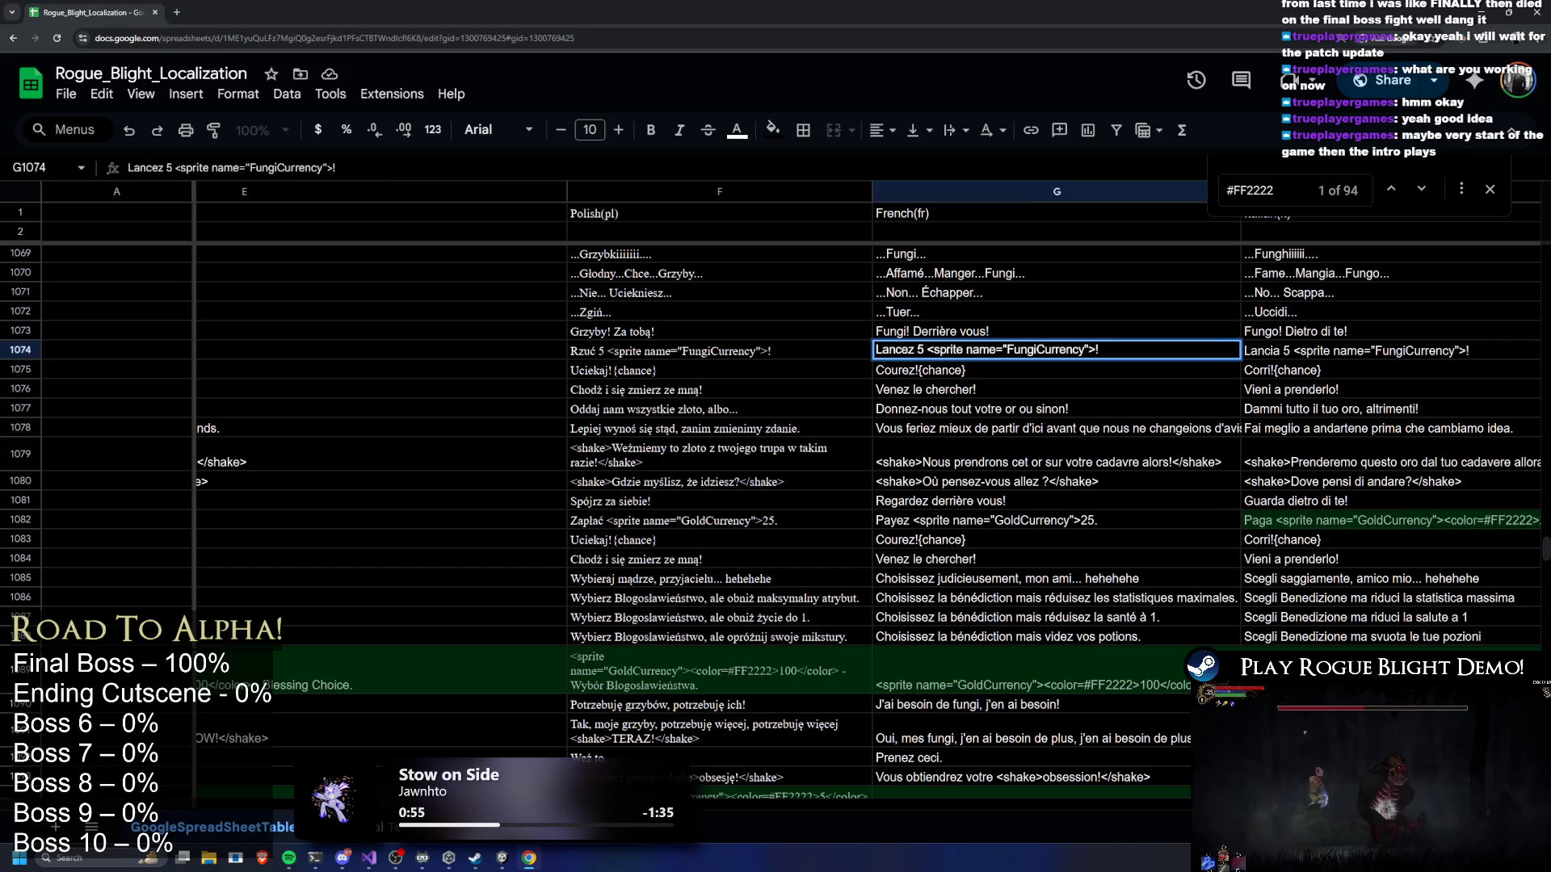
pyautogui.doubleClick(1117, 685)
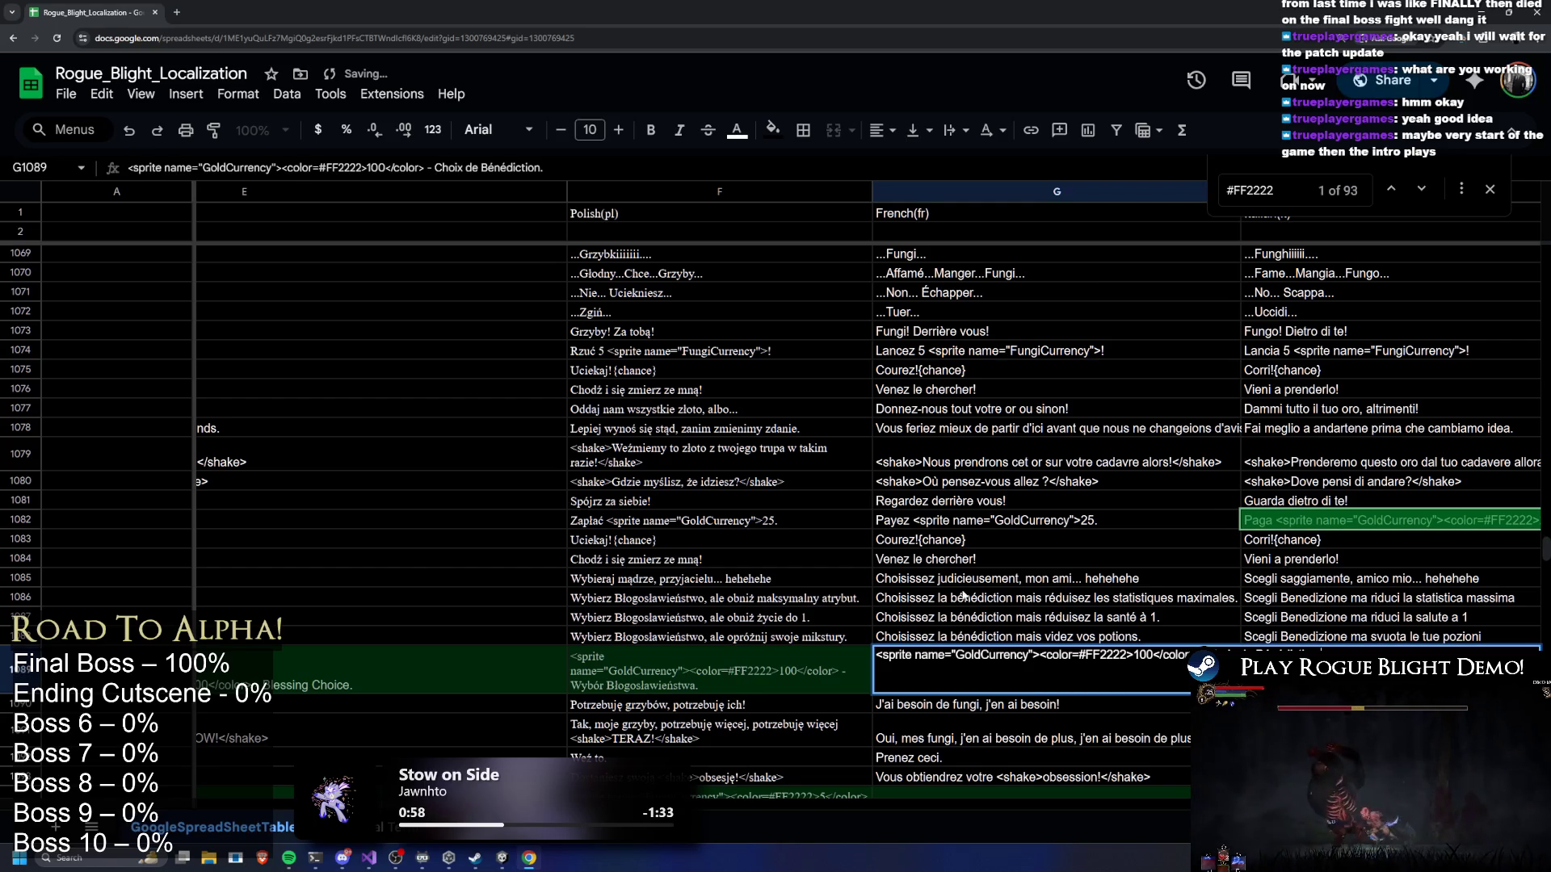
pyautogui.click(935, 599)
pyautogui.click(1311, 521)
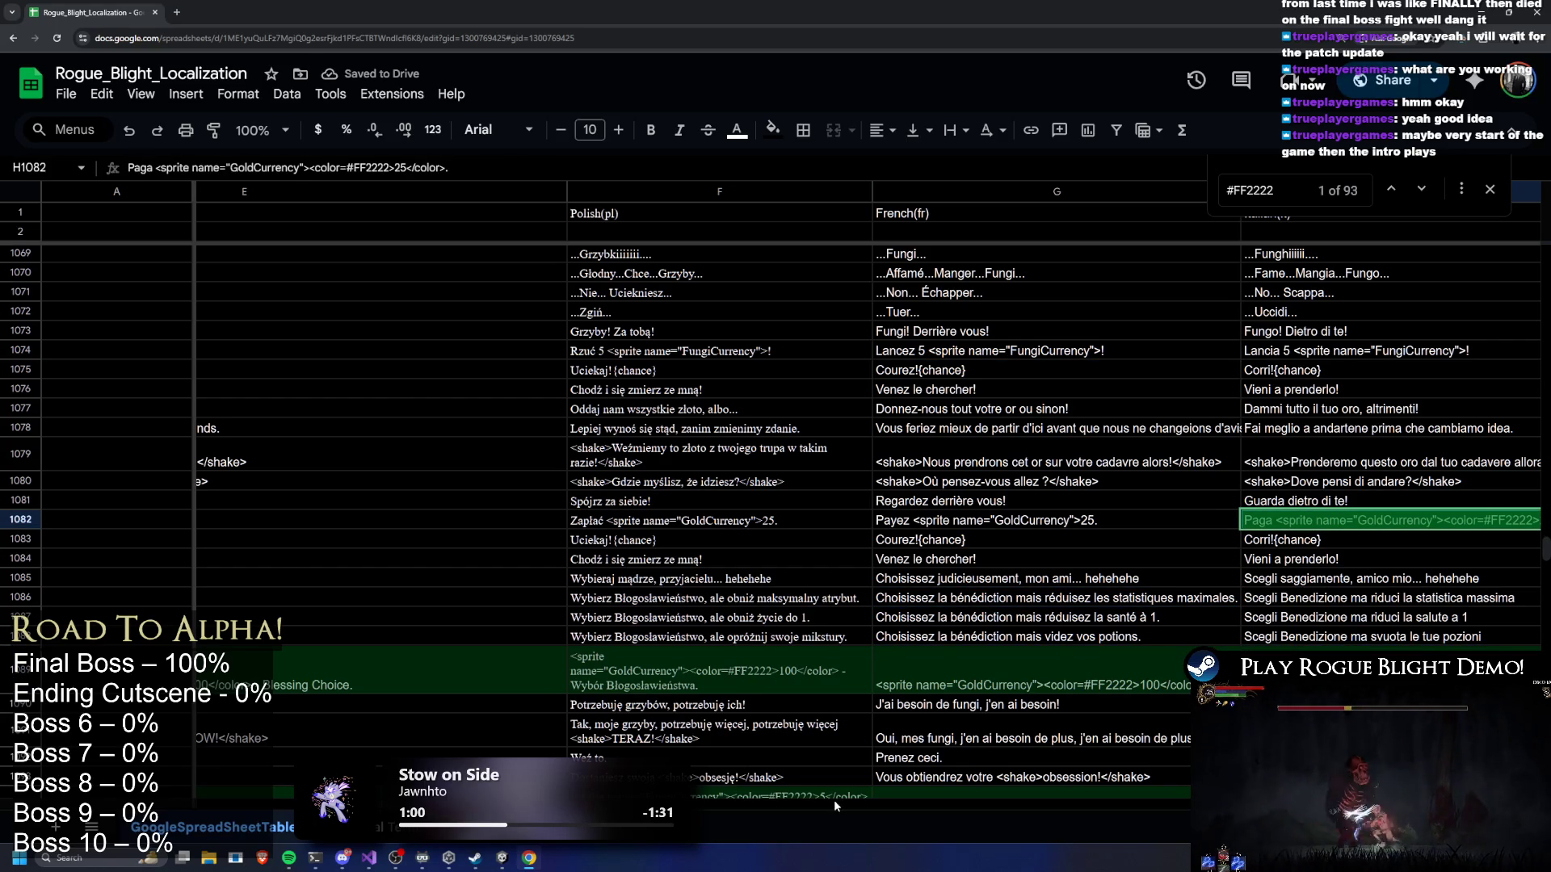
pyautogui.hscroll(5, 689, 519)
# Delete the color tags from the German and Spanish 'Pay 25' strings in row 1082
pyautogui.doubleClick(688, 520)
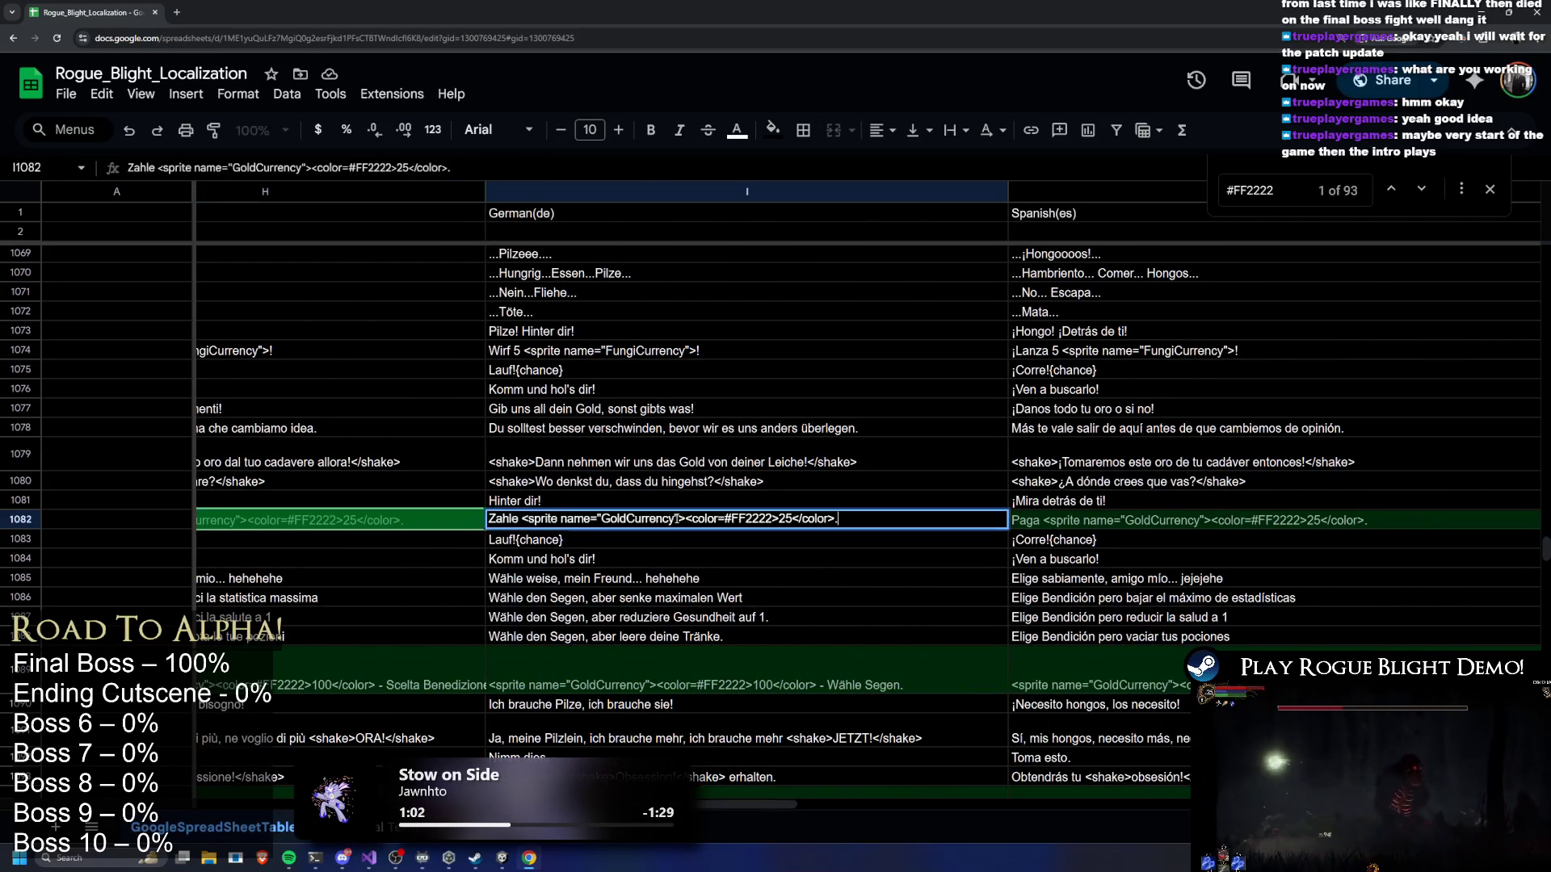
pyautogui.moveTo(687, 519)
pyautogui.mouseDown()
pyautogui.moveTo(769, 519)
pyautogui.moveTo(743, 521)
pyautogui.mouseUp()
pyautogui.press('BackSpace')
pyautogui.press('BackSpace')
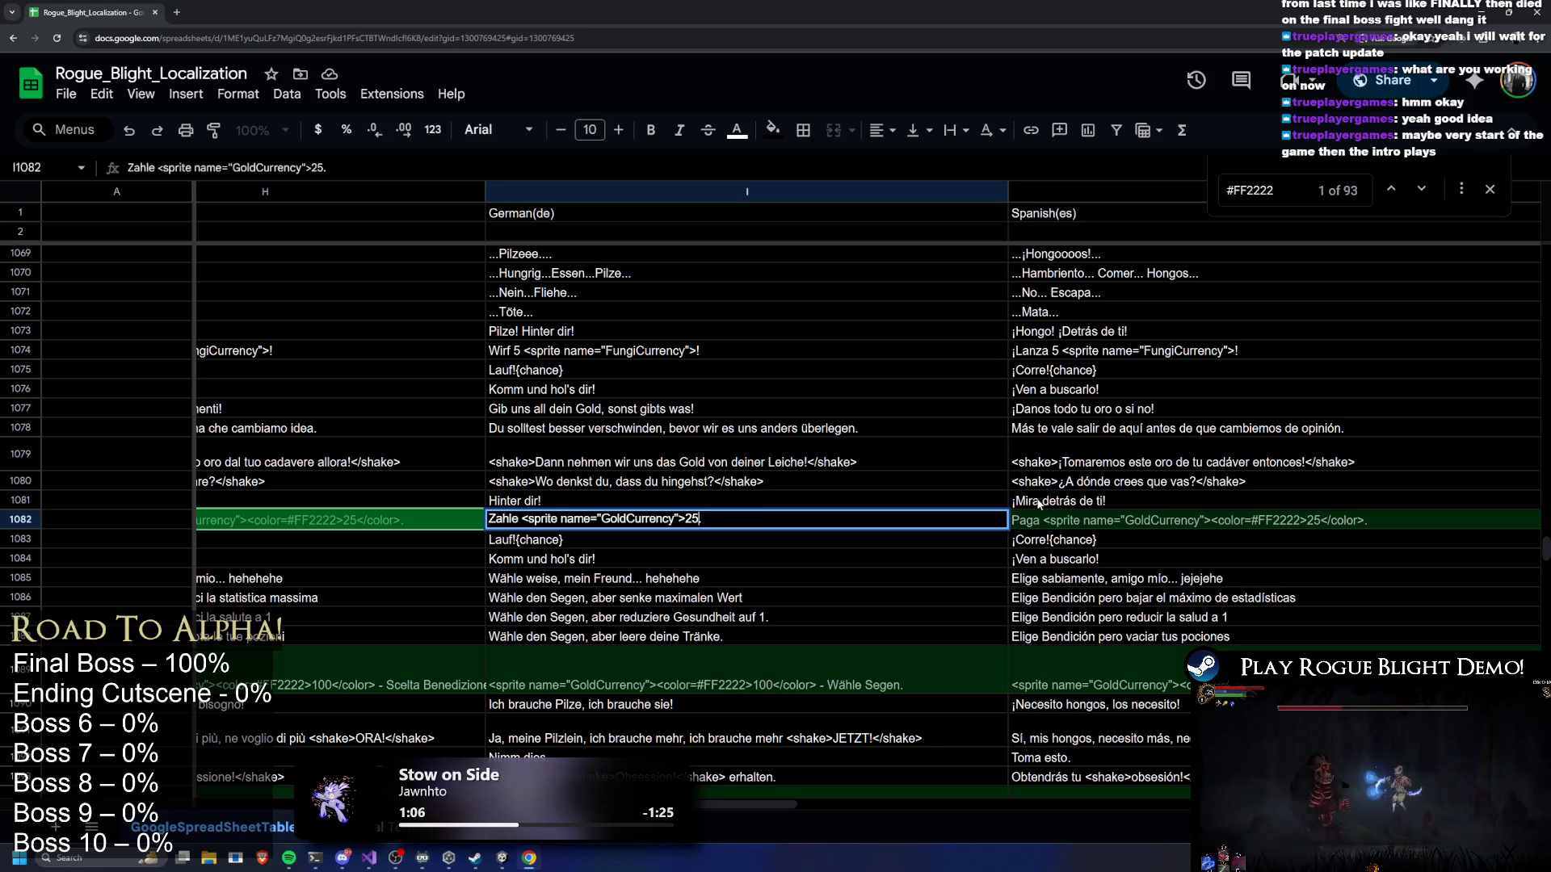
pyautogui.doubleClick(1229, 521)
pyautogui.moveTo(1224, 519)
pyautogui.mouseDown()
pyautogui.moveTo(1261, 520)
pyautogui.moveTo(1112, 521)
pyautogui.mouseUp()
pyautogui.press('BackSpace')
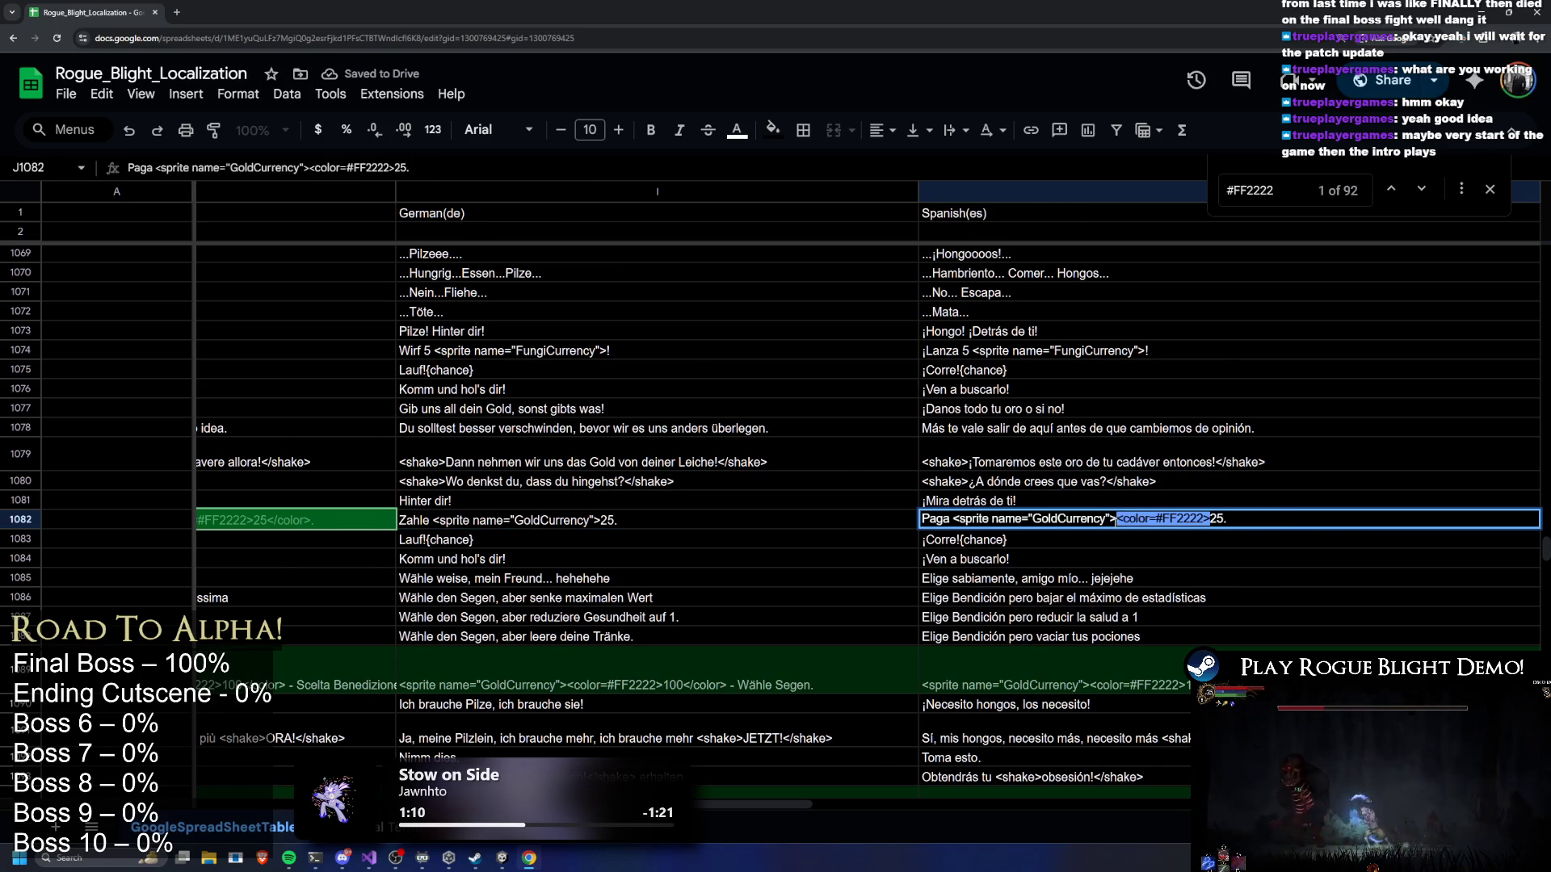
pyautogui.press('BackSpace')
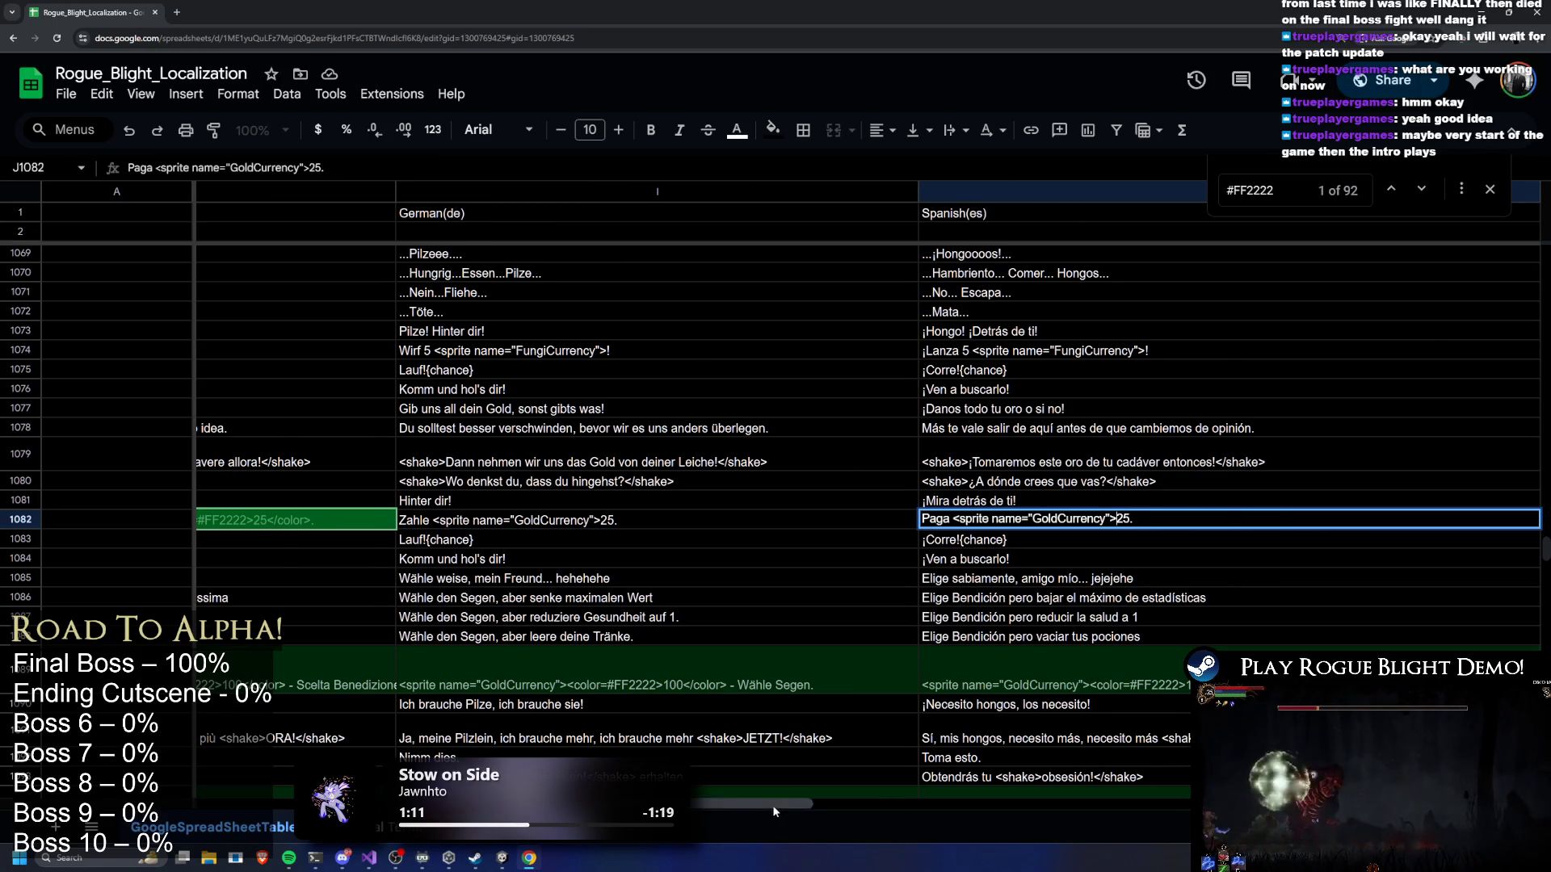
pyautogui.moveTo(773, 807); pyautogui.dragTo(954, 810)
# Strip the color tags from the Portuguese and Chinese (Simplified) L1082 'Pay 25' strings
pyautogui.doubleClick(713, 521)
pyautogui.moveTo(648, 518)
pyautogui.mouseDown()
pyautogui.moveTo(736, 518)
pyautogui.moveTo(665, 518)
pyautogui.mouseUp()
pyautogui.press('BackSpace')
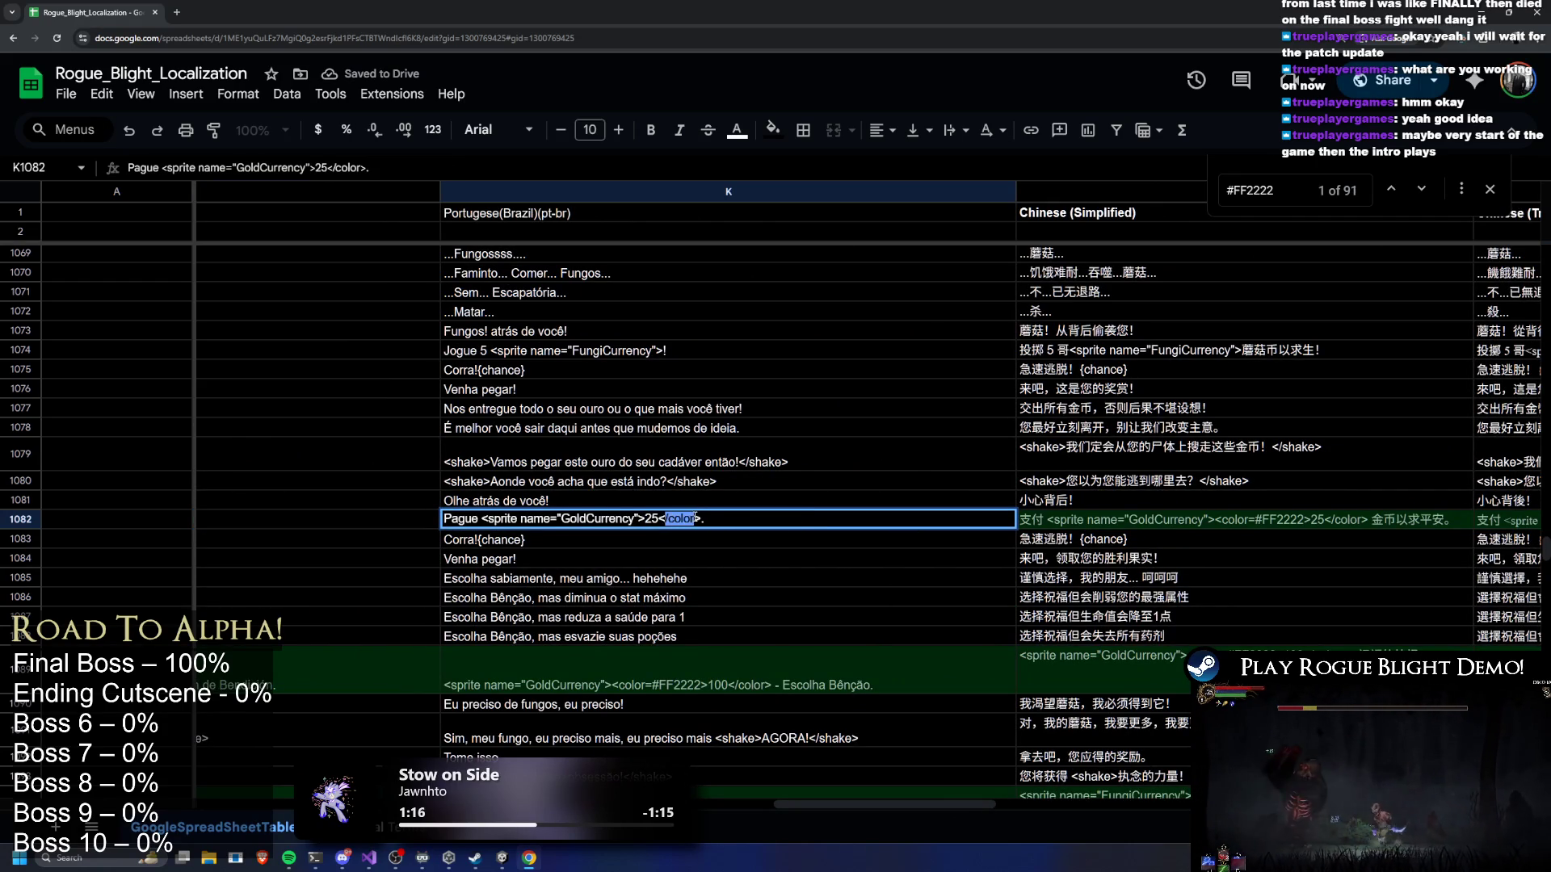
pyautogui.press('BackSpace')
pyautogui.doubleClick(1194, 521)
pyautogui.moveTo(1272, 521)
pyautogui.mouseDown()
pyautogui.moveTo(1217, 521)
pyautogui.moveTo(1265, 521)
pyautogui.mouseUp()
pyautogui.press('BackSpace')
pyautogui.press('Delete')
pyautogui.press('Delete')
pyautogui.press('Delete')
pyautogui.press('BackSpace')
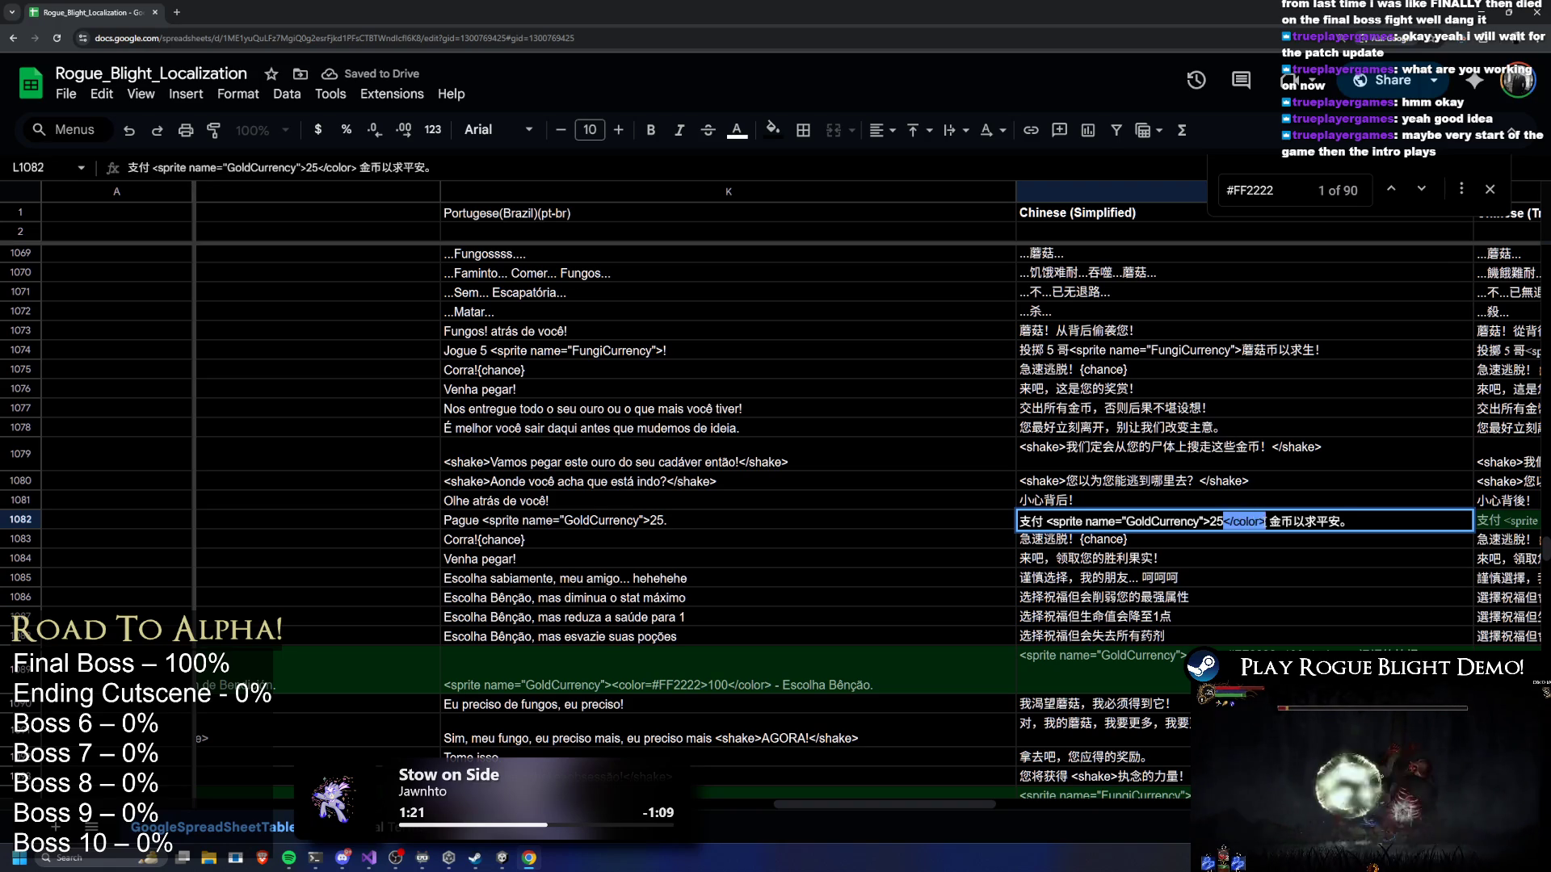
pyautogui.press('BackSpace')
pyautogui.moveTo(914, 806); pyautogui.dragTo(1061, 809)
# Remove the color tags from the Chinese (Traditional) M1082 and Japanese N1082 strings
pyautogui.doubleClick(771, 522)
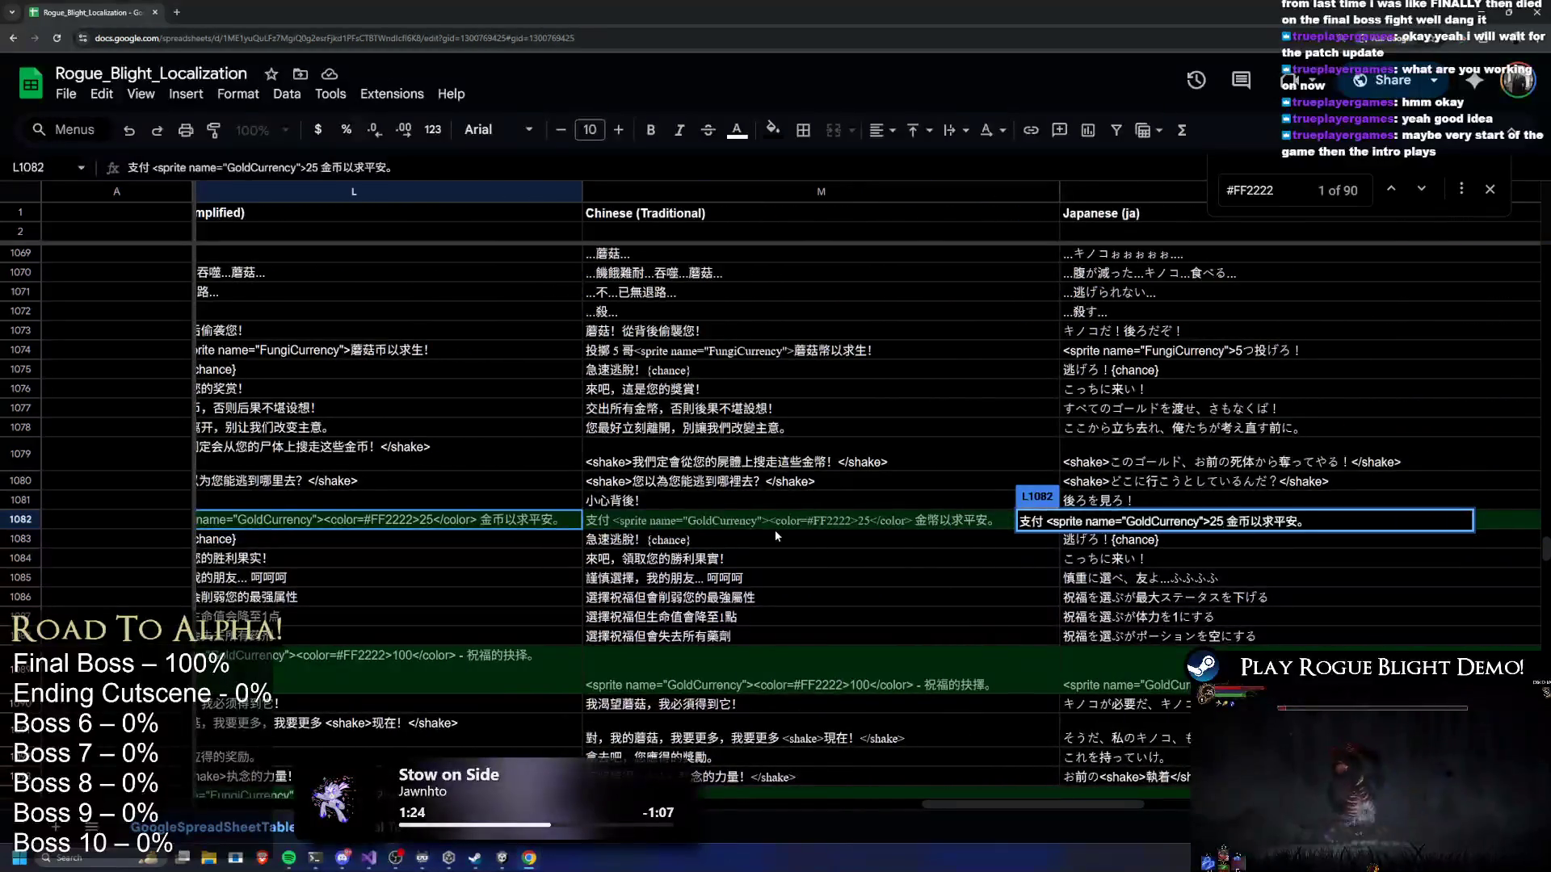
pyautogui.moveTo(770, 521)
pyautogui.mouseDown()
pyautogui.moveTo(851, 521)
pyautogui.moveTo(819, 522)
pyautogui.mouseUp()
pyautogui.press('BackSpace')
pyautogui.press('BackSpace')
pyautogui.press('BackSpace')
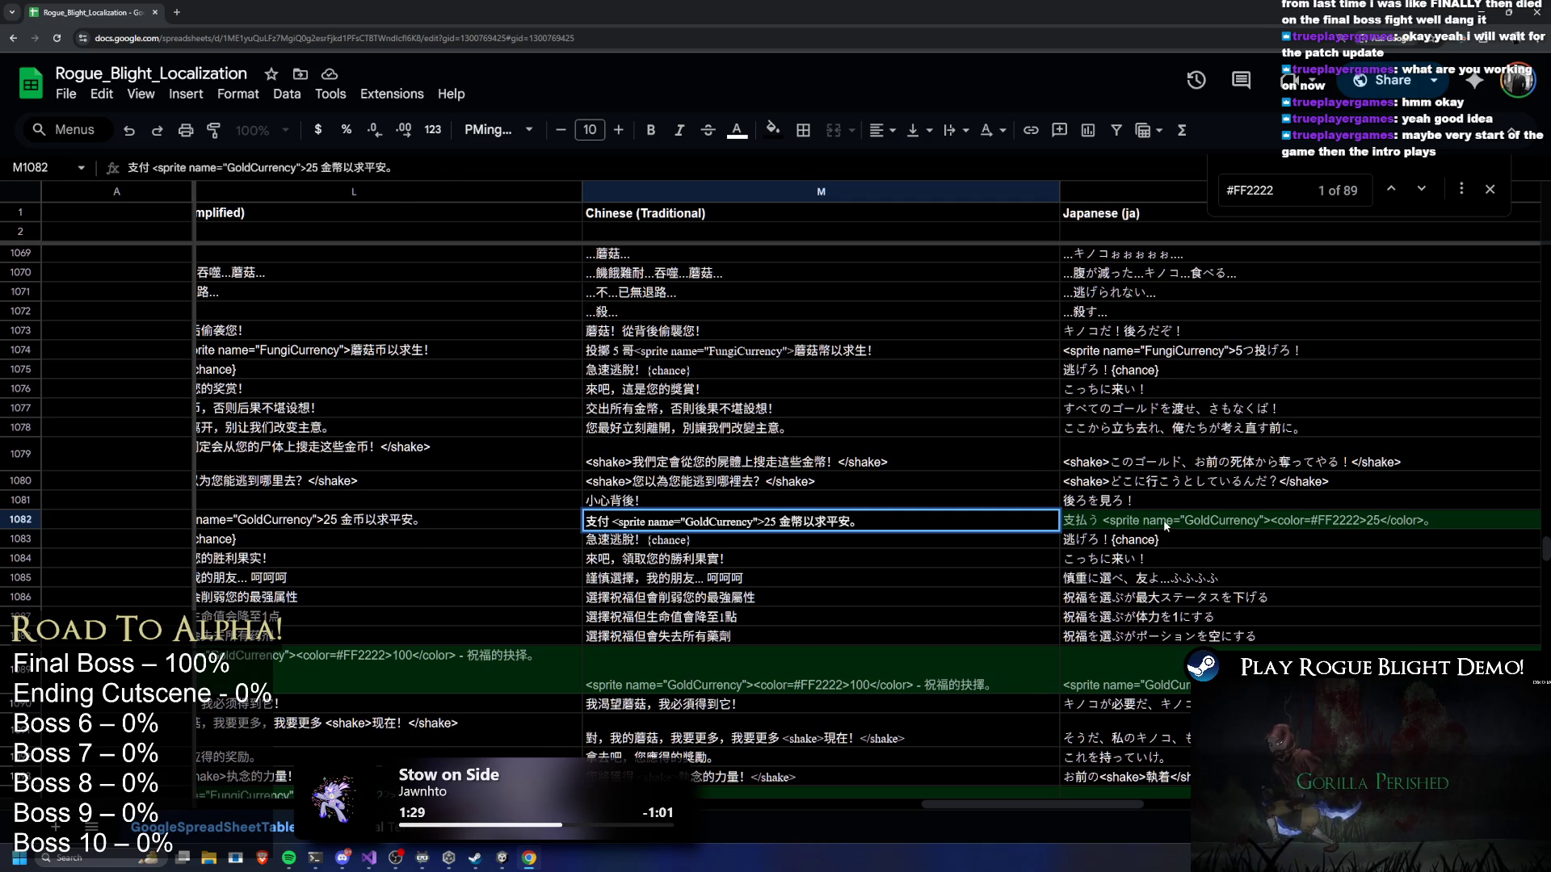
pyautogui.click(1166, 523)
pyautogui.moveTo(1085, 522)
pyautogui.mouseDown()
pyautogui.moveTo(1181, 522)
pyautogui.moveTo(1131, 522)
pyautogui.mouseUp()
pyautogui.press('BackSpace')
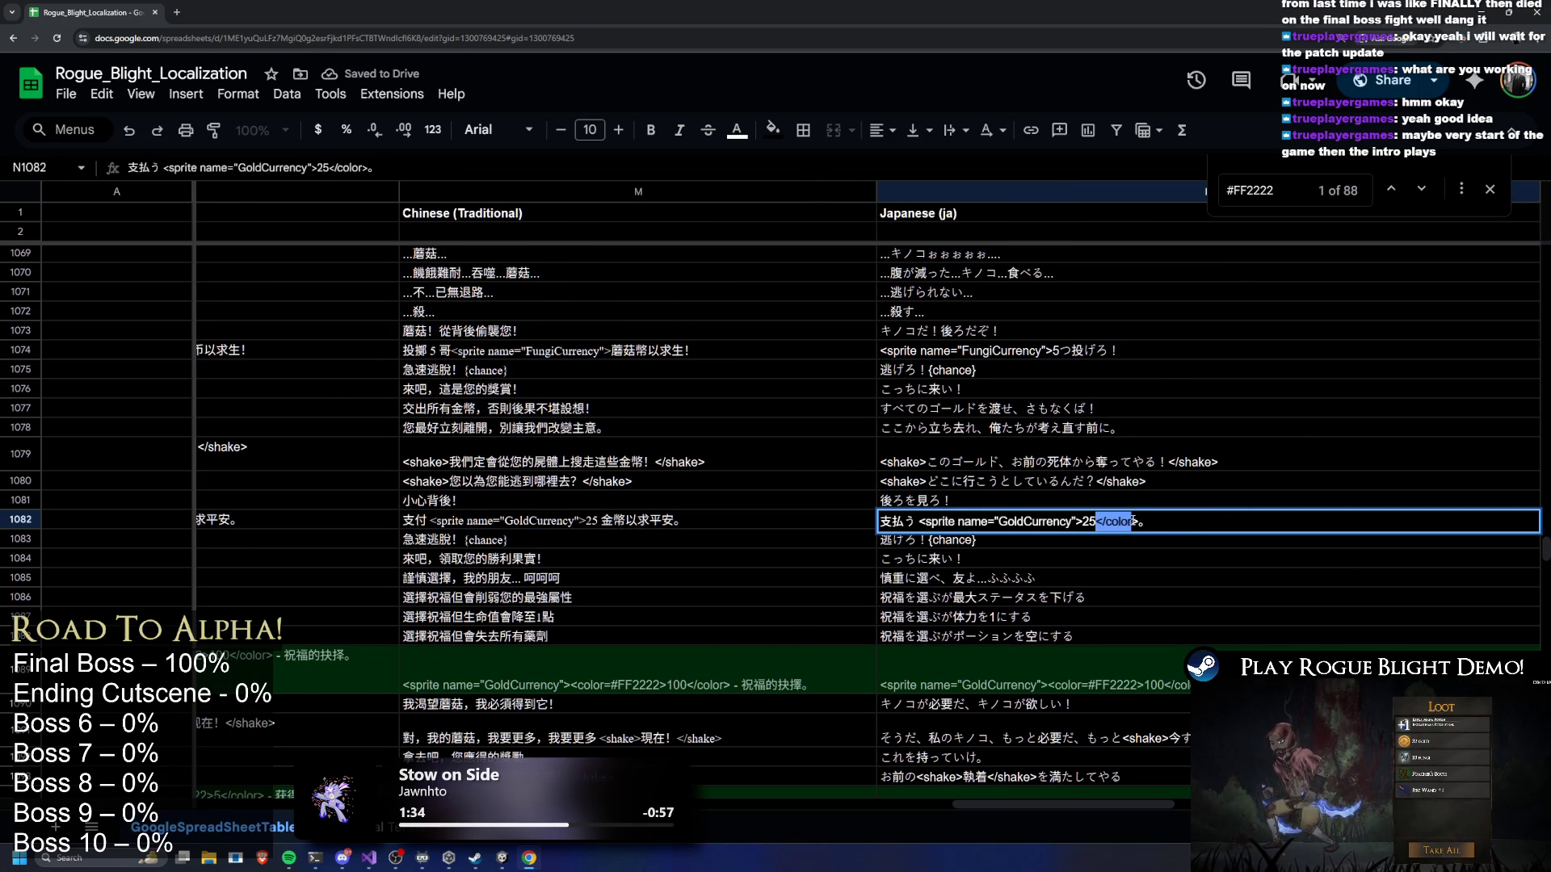
pyautogui.press('BackSpace')
pyautogui.click(1137, 672)
pyautogui.doubleClick(1137, 672)
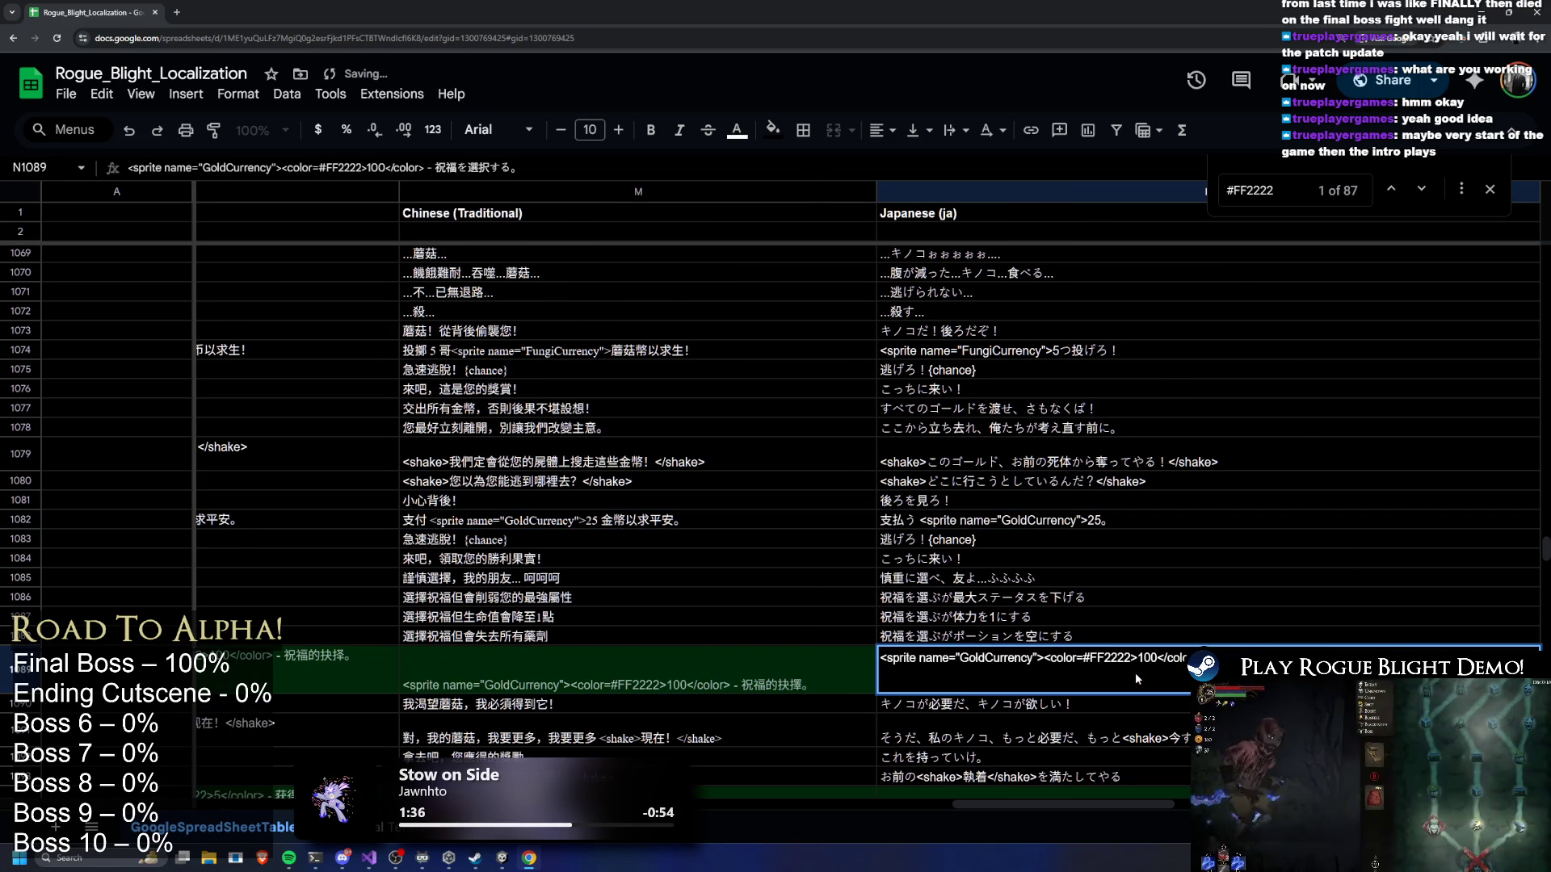
# Remove the <color=#FF2222> and </color> tags from the English Blessing Choice text in E1089
pyautogui.moveTo(1059, 805); pyautogui.dragTo(630, 804)
pyautogui.click(579, 674)
pyautogui.doubleClick(1000, 683)
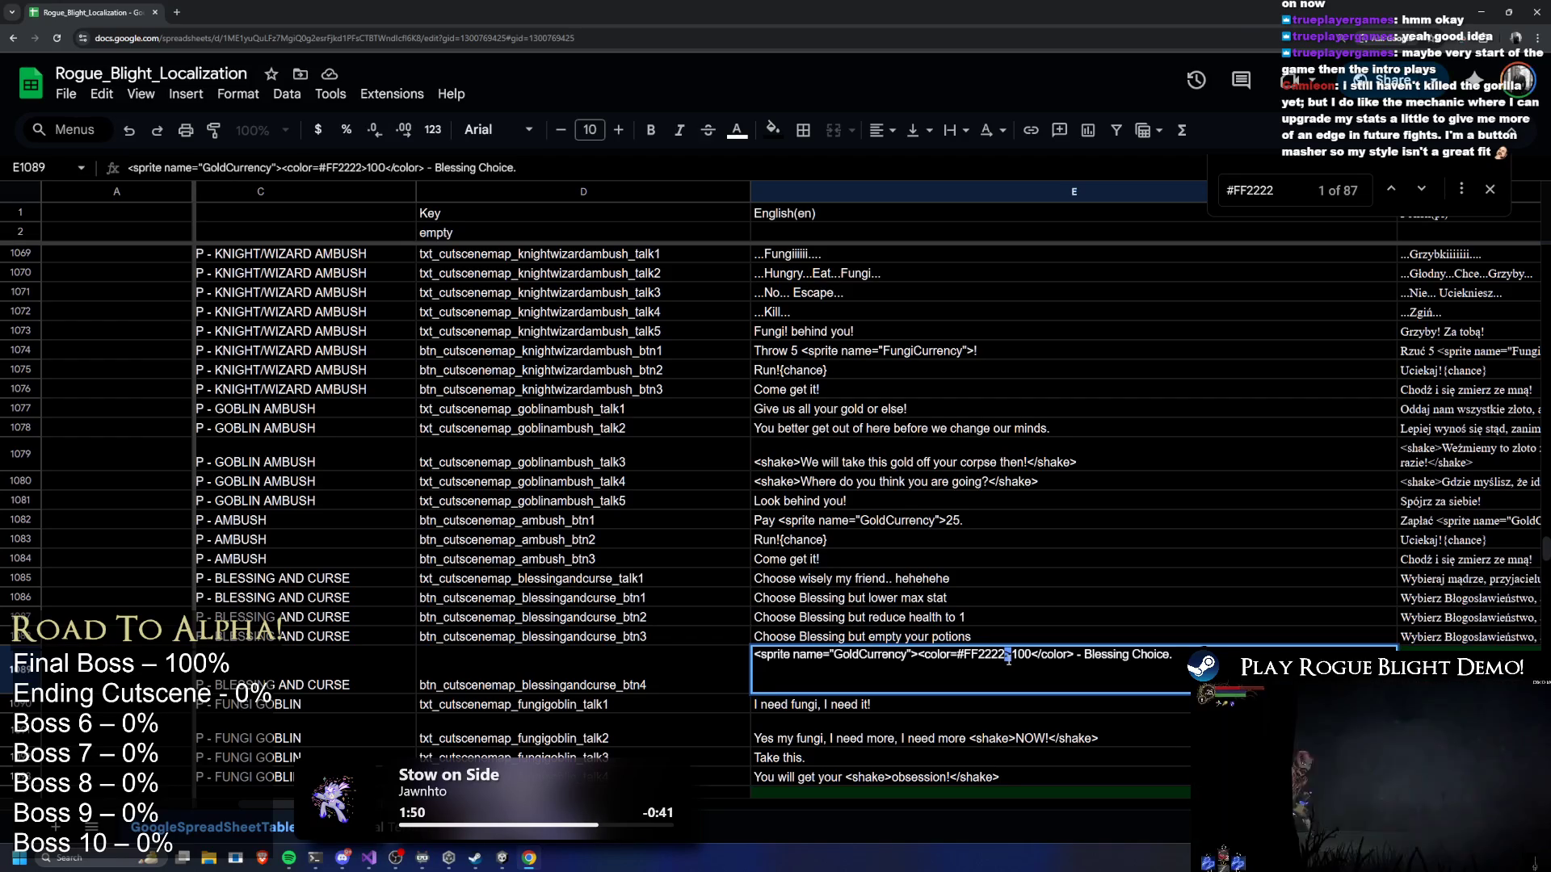
pyautogui.moveTo(1009, 659); pyautogui.dragTo(922, 666)
pyautogui.press('BackSpace')
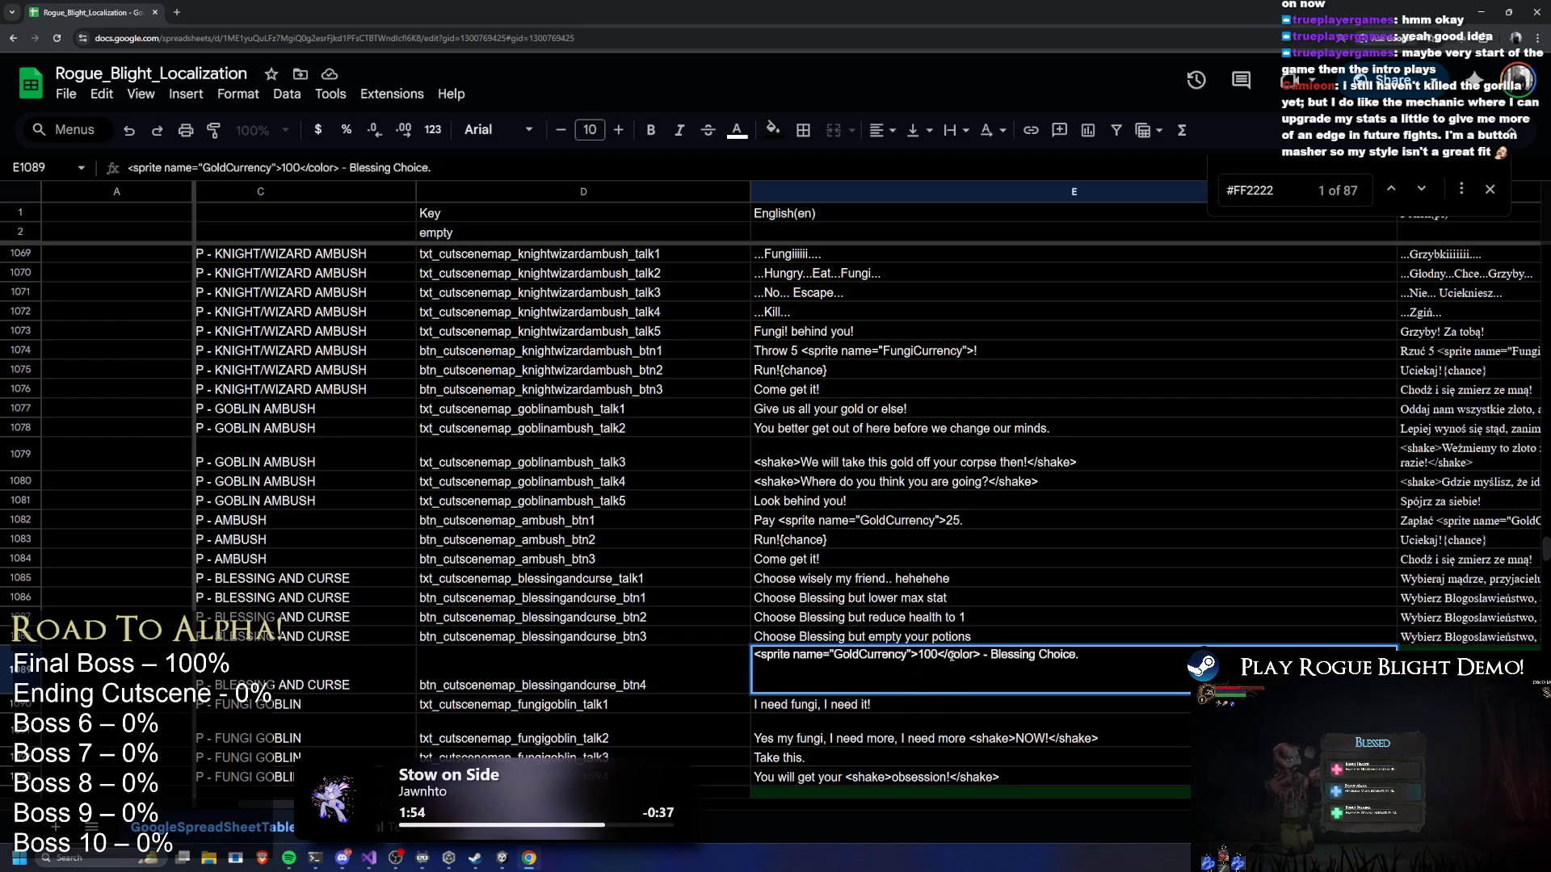
pyautogui.press('BackSpace')
pyautogui.press('Delete')
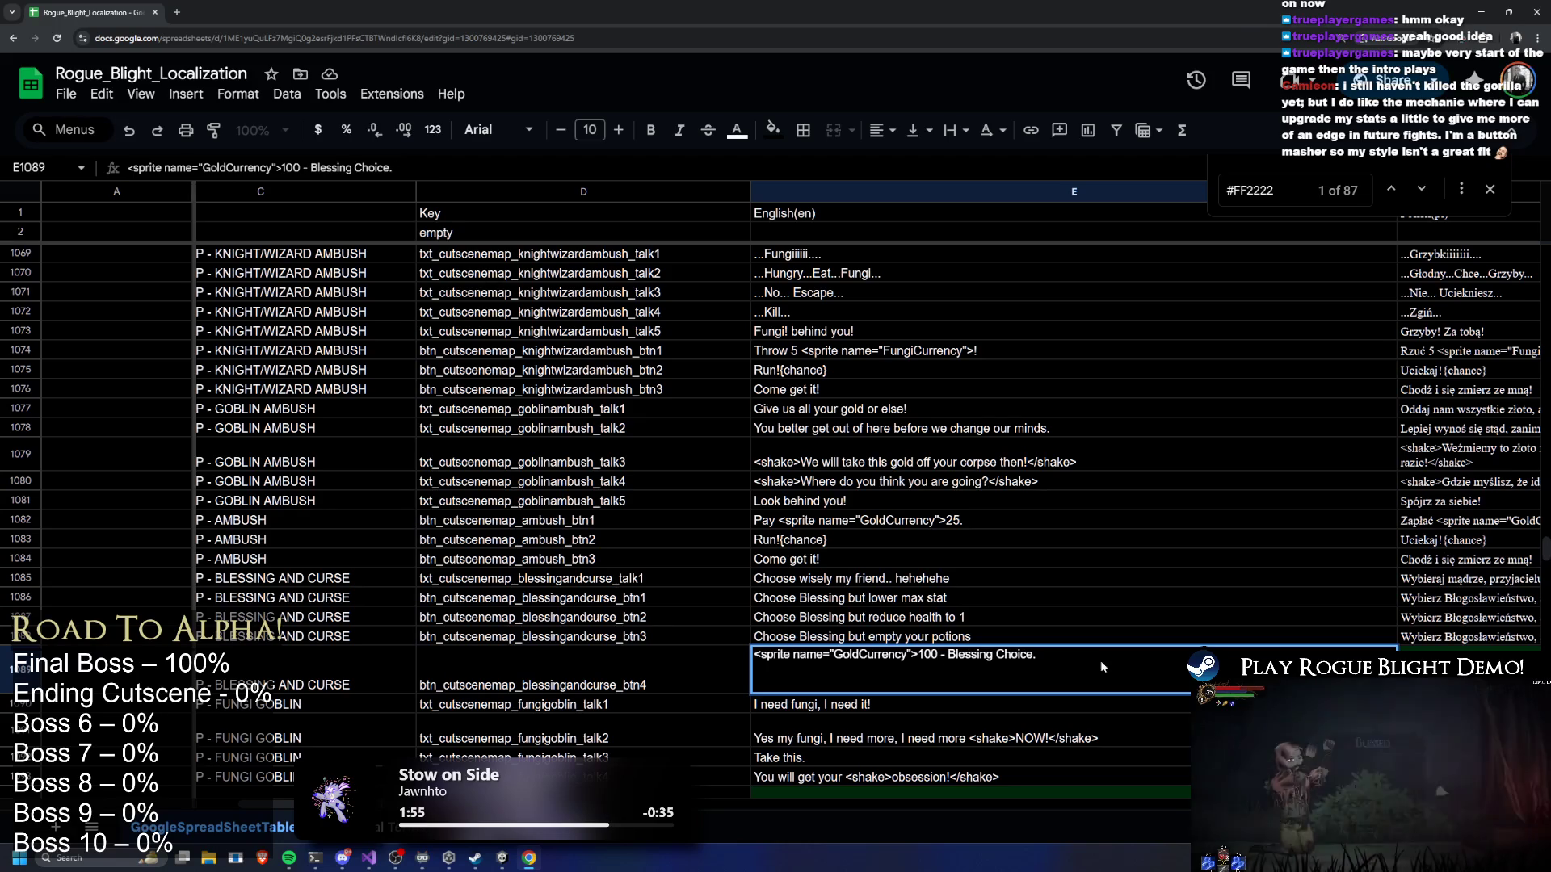
pyautogui.hscroll(10, 638, 679)
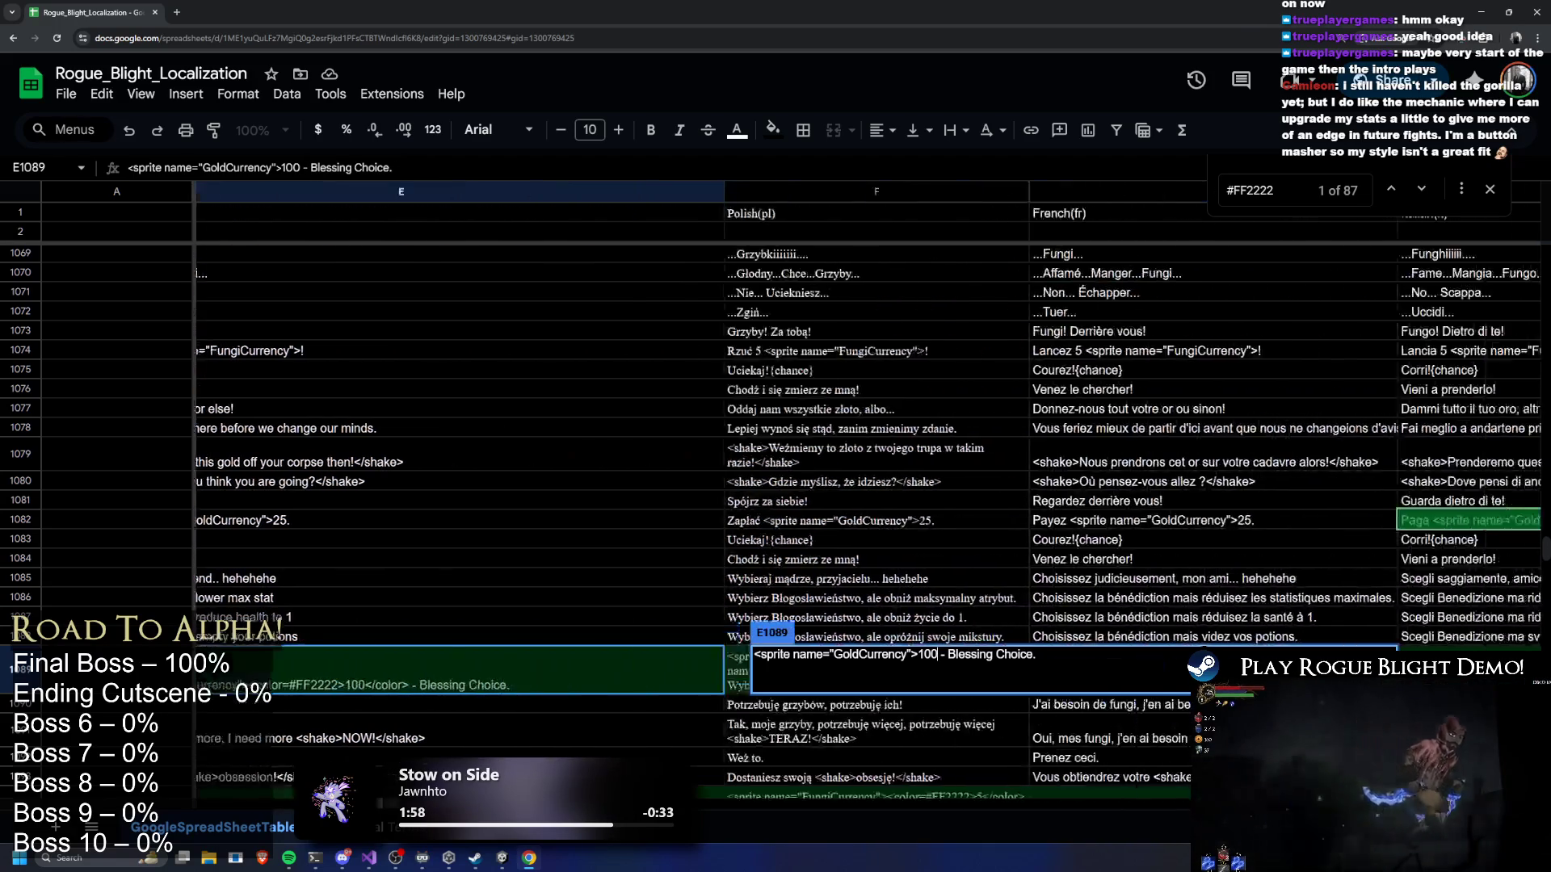
# Strip the colour tags from the Polish F1089 and French G1089 strings
pyautogui.click(573, 675)
pyautogui.doubleClick(571, 670)
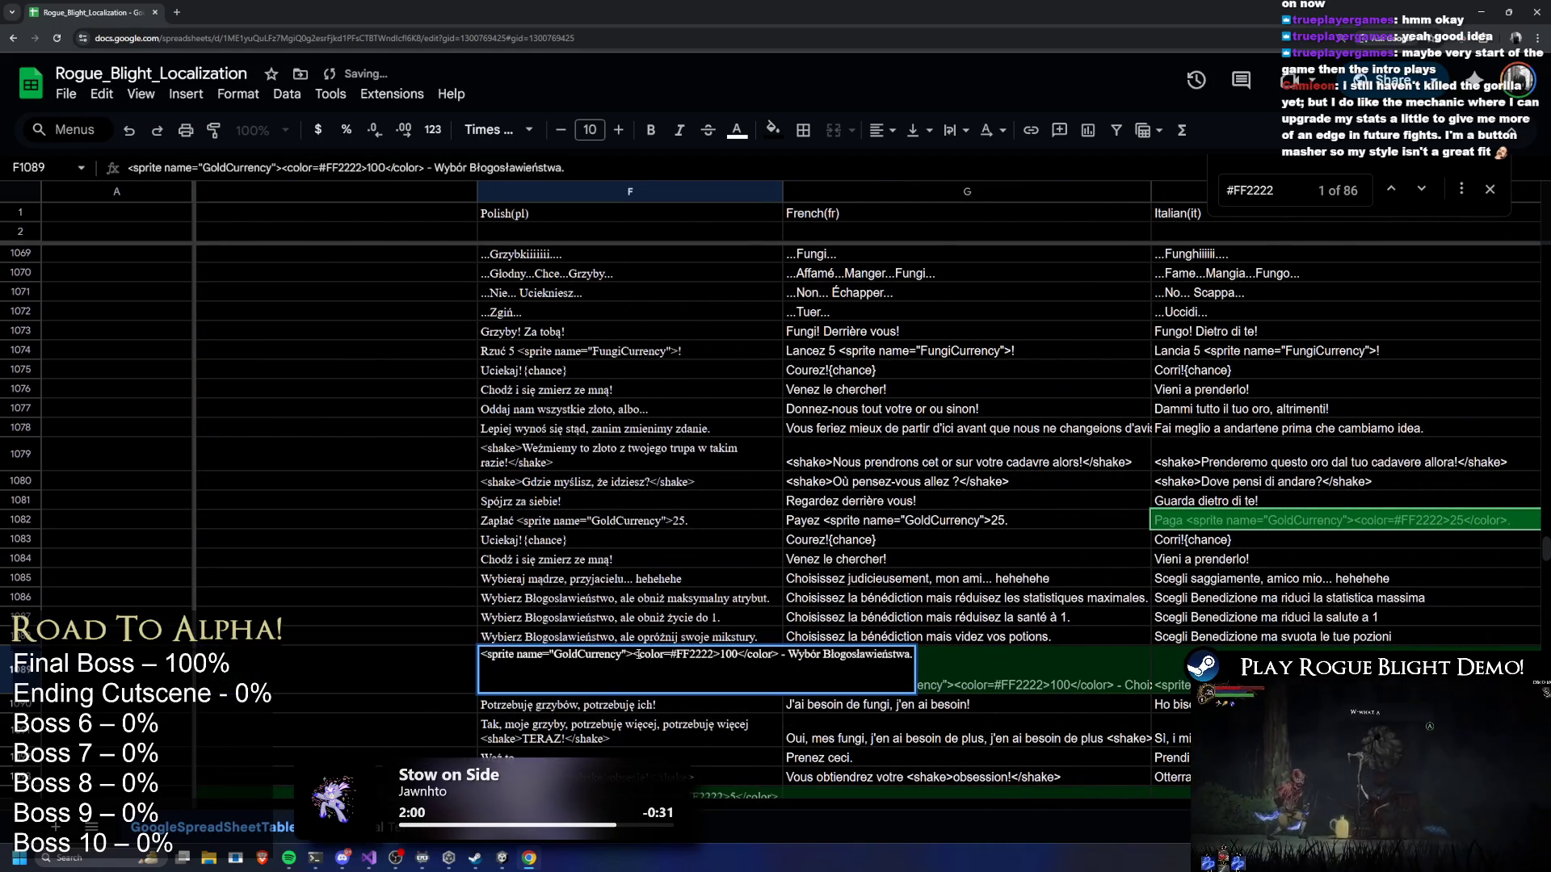
pyautogui.moveTo(679, 660); pyautogui.dragTo(718, 649)
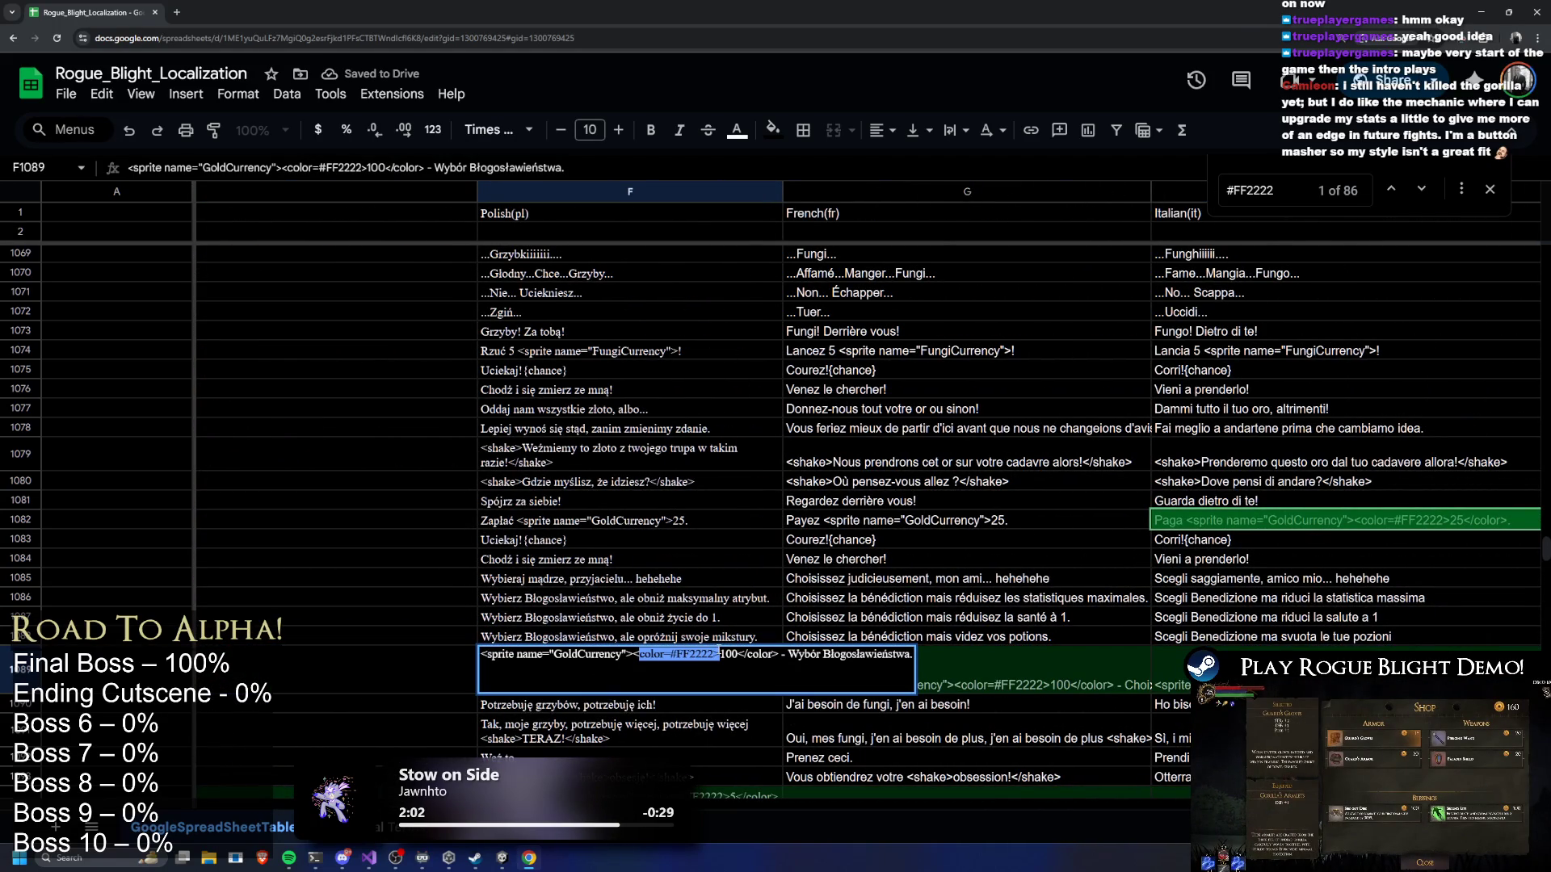
pyautogui.press('BackSpace')
pyautogui.press('BackSpace')
pyautogui.moveTo(678, 659); pyautogui.dragTo(685, 658)
pyautogui.press('BackSpace')
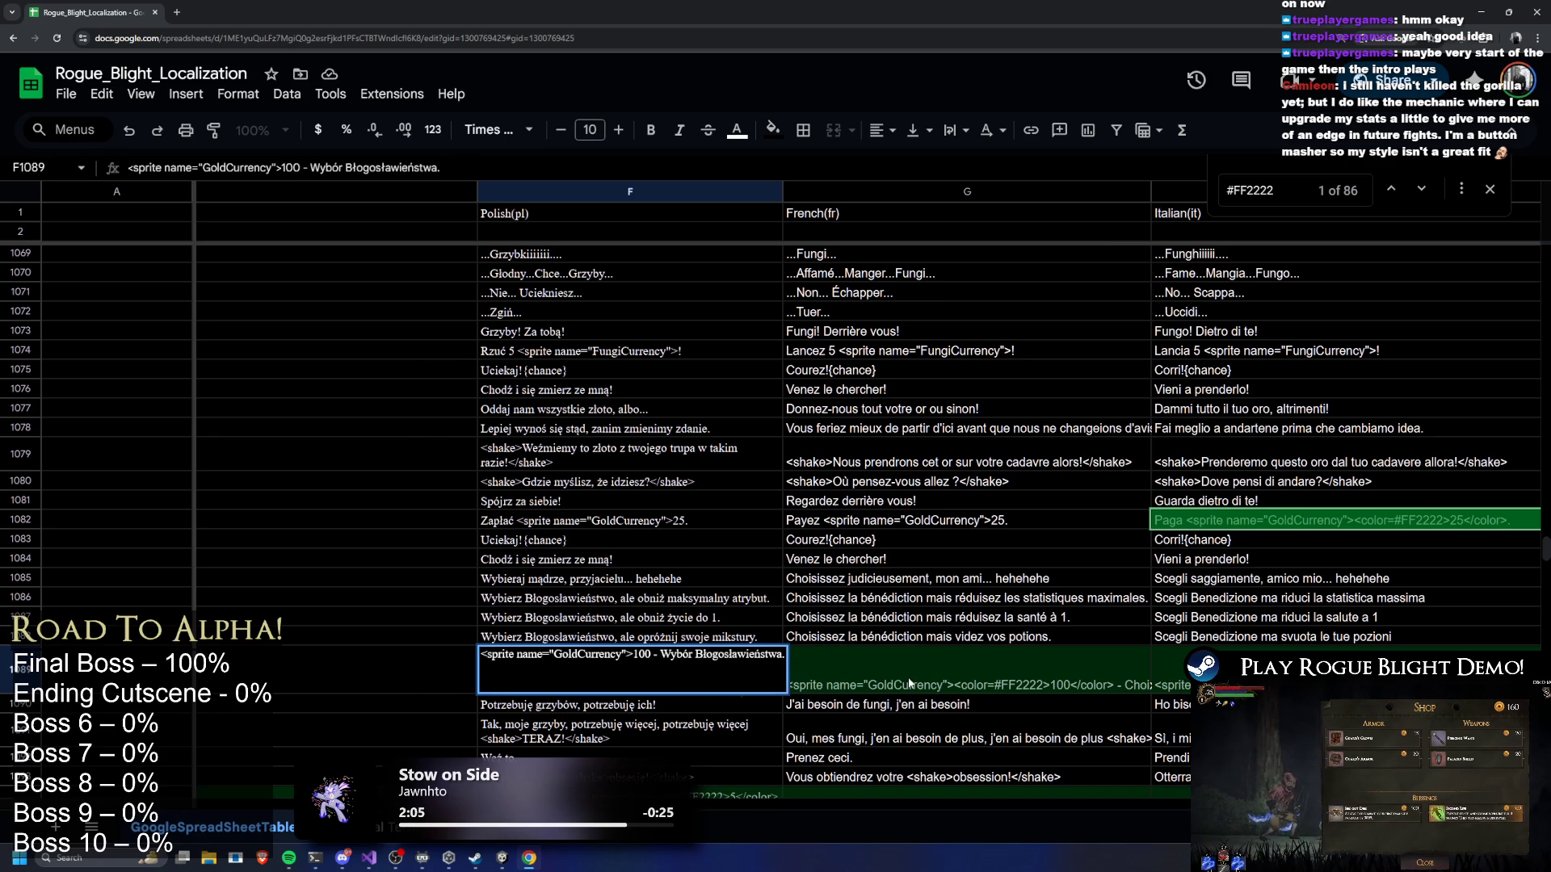
pyautogui.doubleClick(971, 657)
pyautogui.moveTo(952, 656)
pyautogui.mouseDown()
pyautogui.moveTo(1042, 657)
pyautogui.moveTo(1013, 656)
pyautogui.mouseUp()
pyautogui.press('BackSpace')
pyautogui.press('BackSpace')
pyautogui.click(1145, 640)
# Strip the colour tags from the Italian H1089 and German I1089 strings
pyautogui.doubleClick(1157, 669)
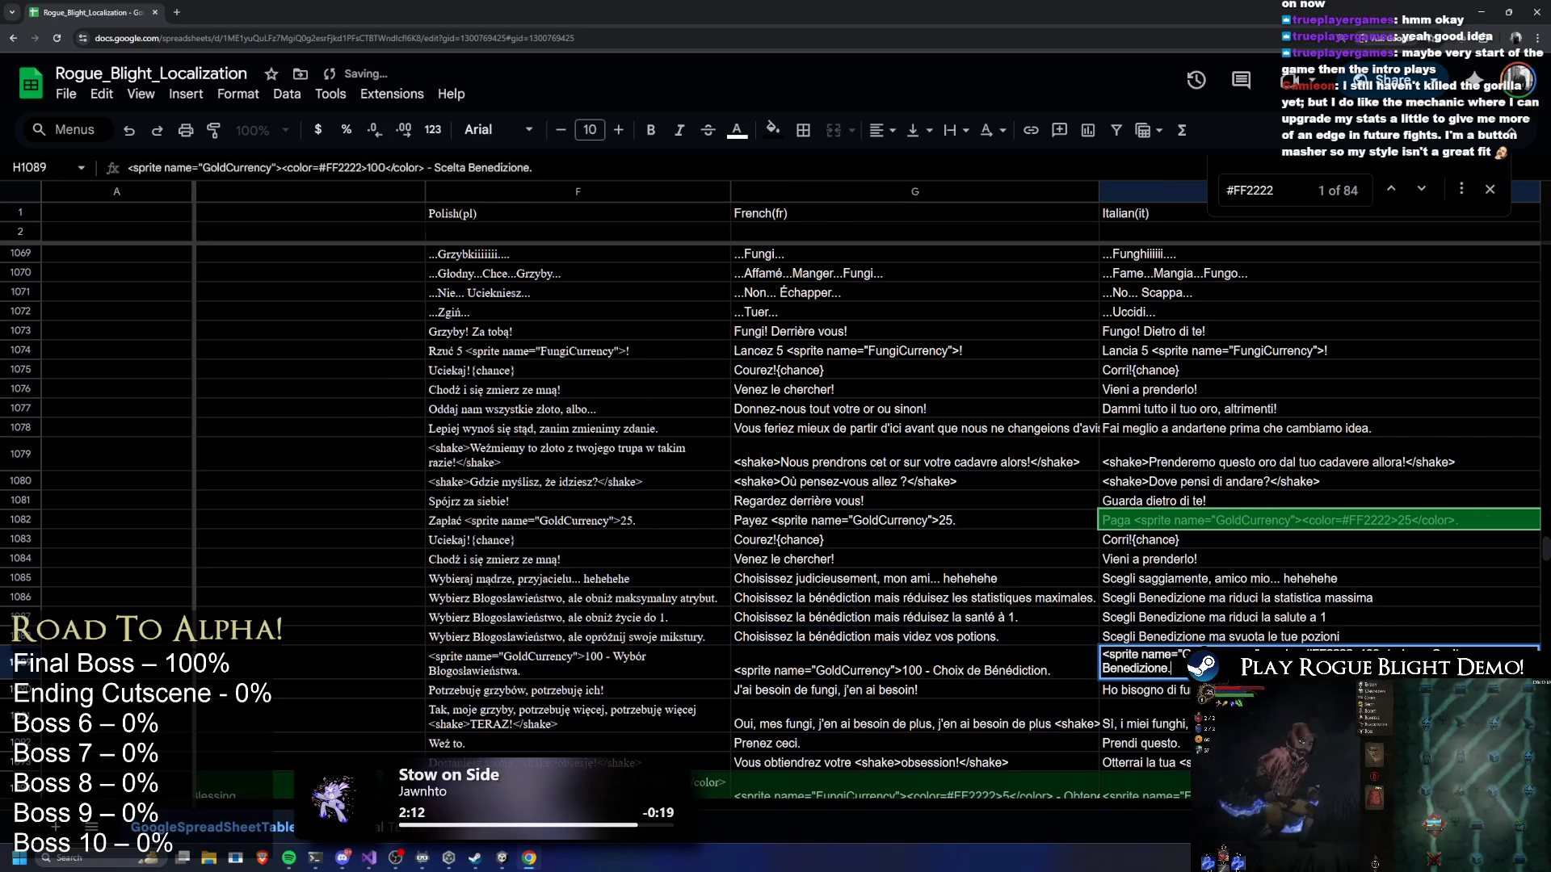
pyautogui.moveTo(711, 806); pyautogui.dragTo(767, 806)
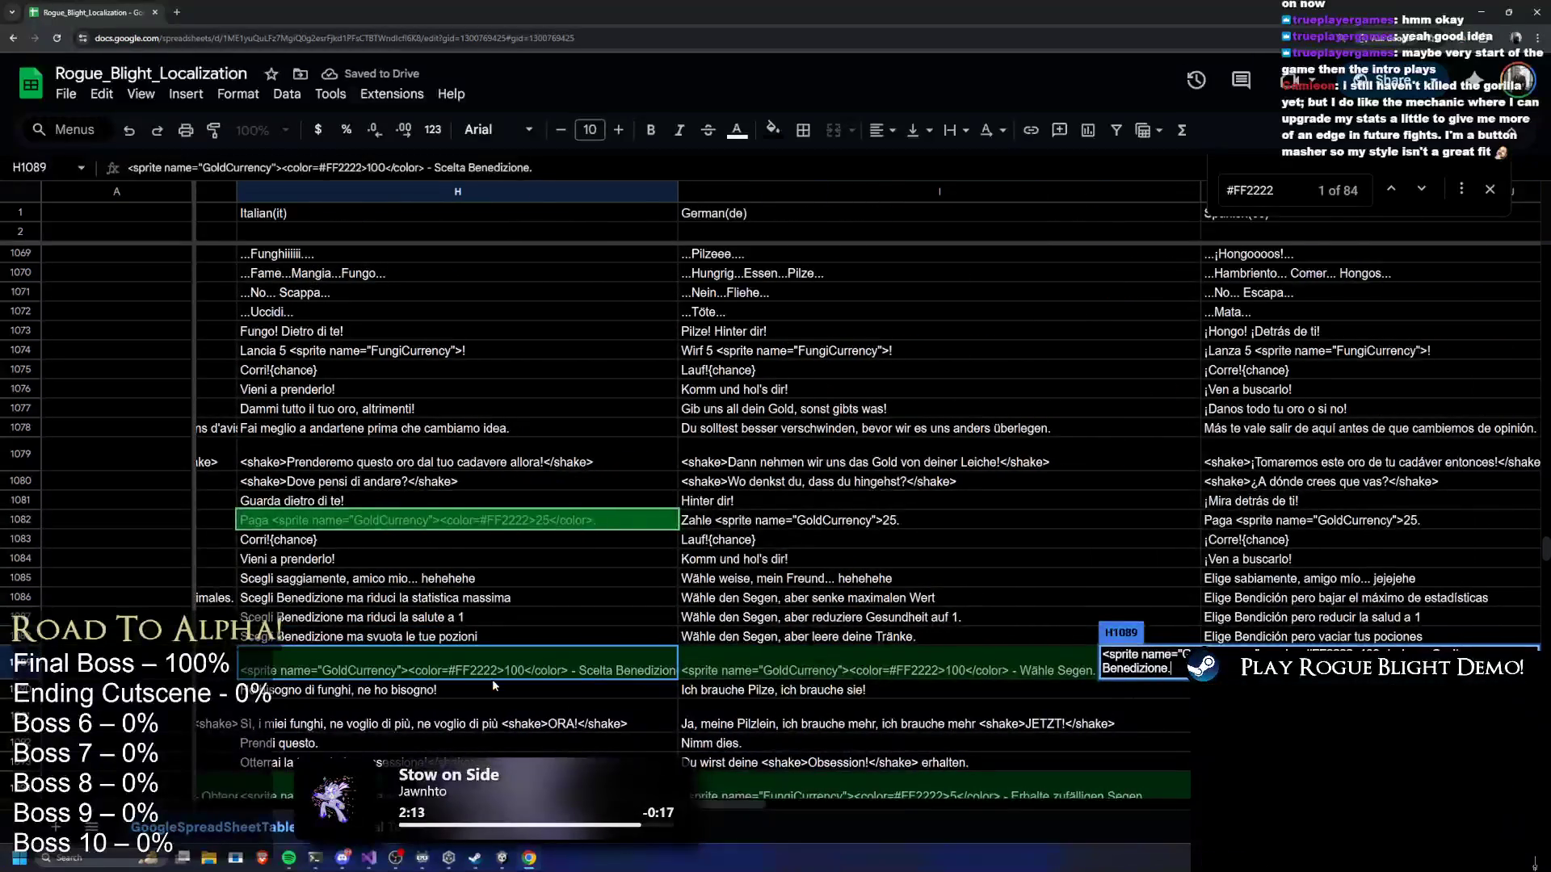
pyautogui.moveTo(404, 656)
pyautogui.mouseDown()
pyautogui.moveTo(499, 658)
pyautogui.moveTo(477, 656)
pyautogui.mouseUp()
pyautogui.press('BackSpace')
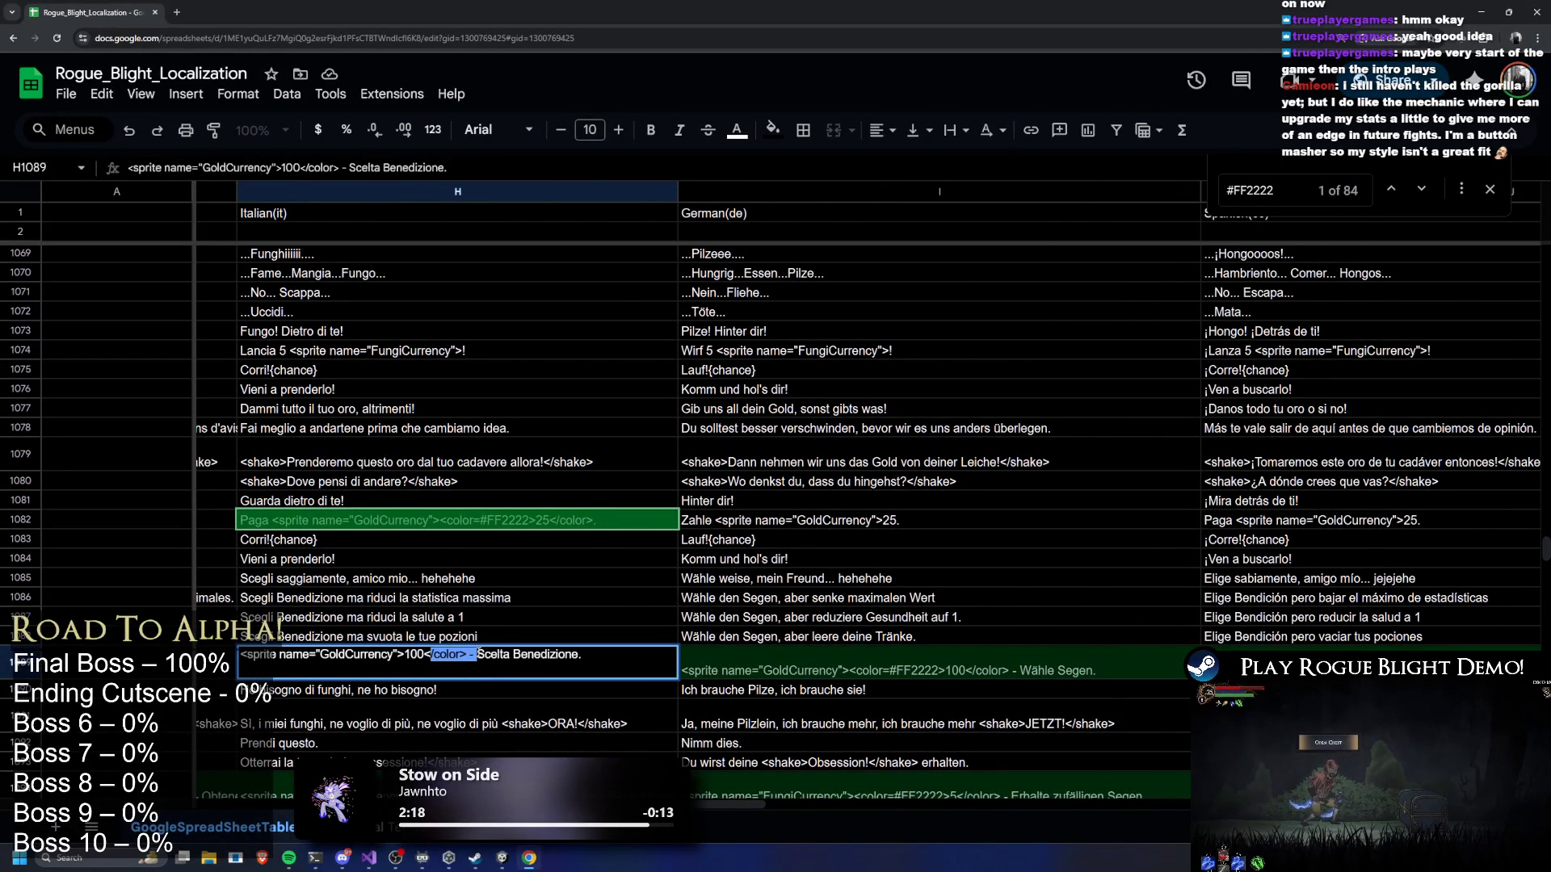
pyautogui.press('BackSpace')
pyautogui.doubleClick(862, 662)
pyautogui.moveTo(846, 656); pyautogui.dragTo(943, 656)
pyautogui.press('BackSpace')
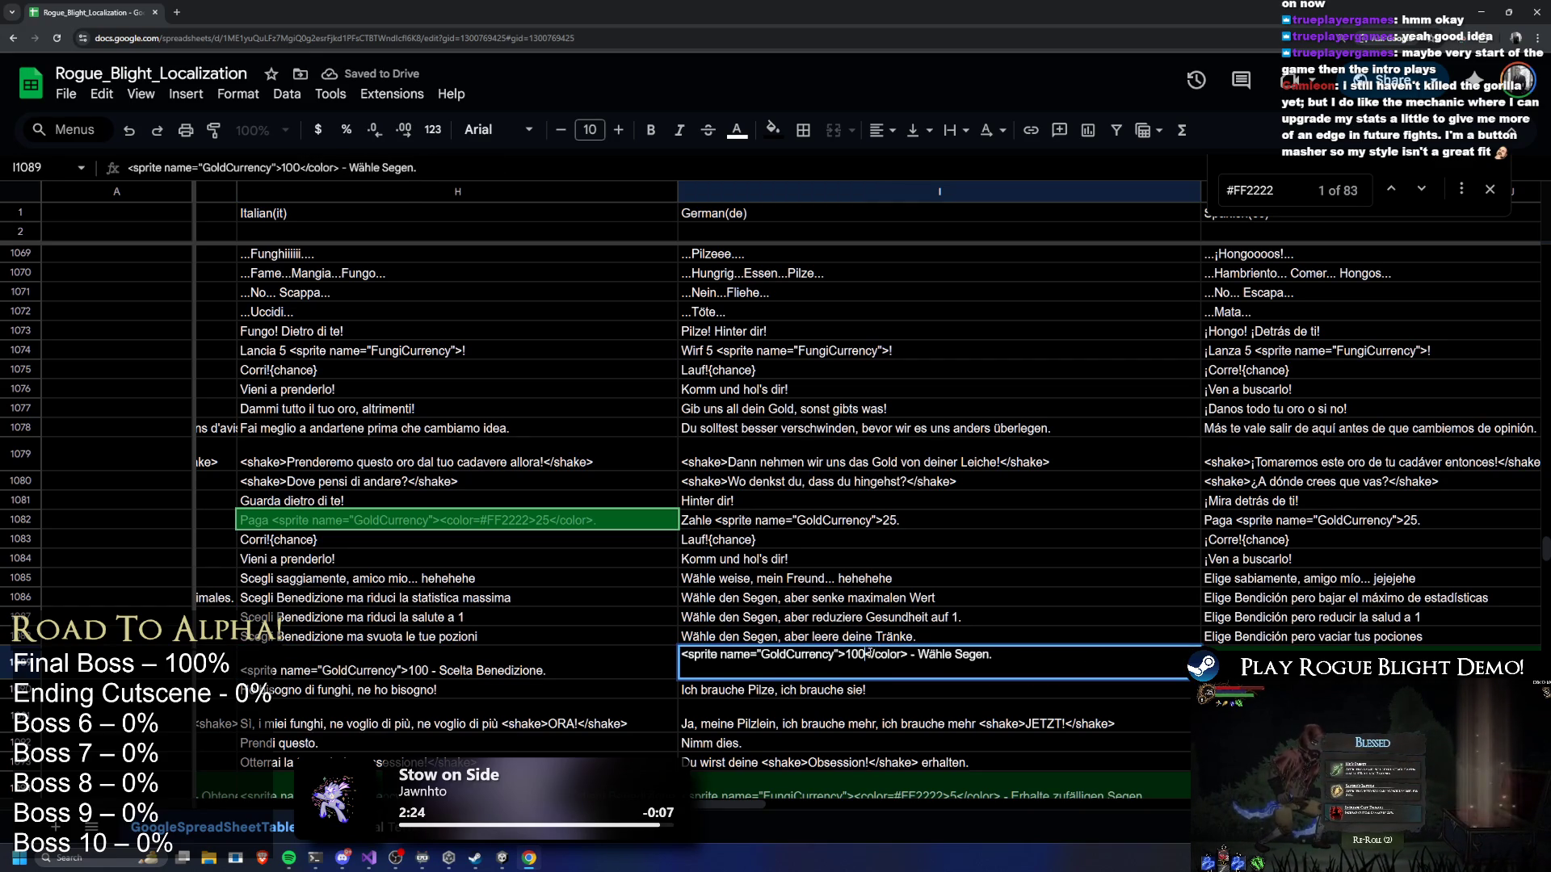
pyautogui.press('BackSpace')
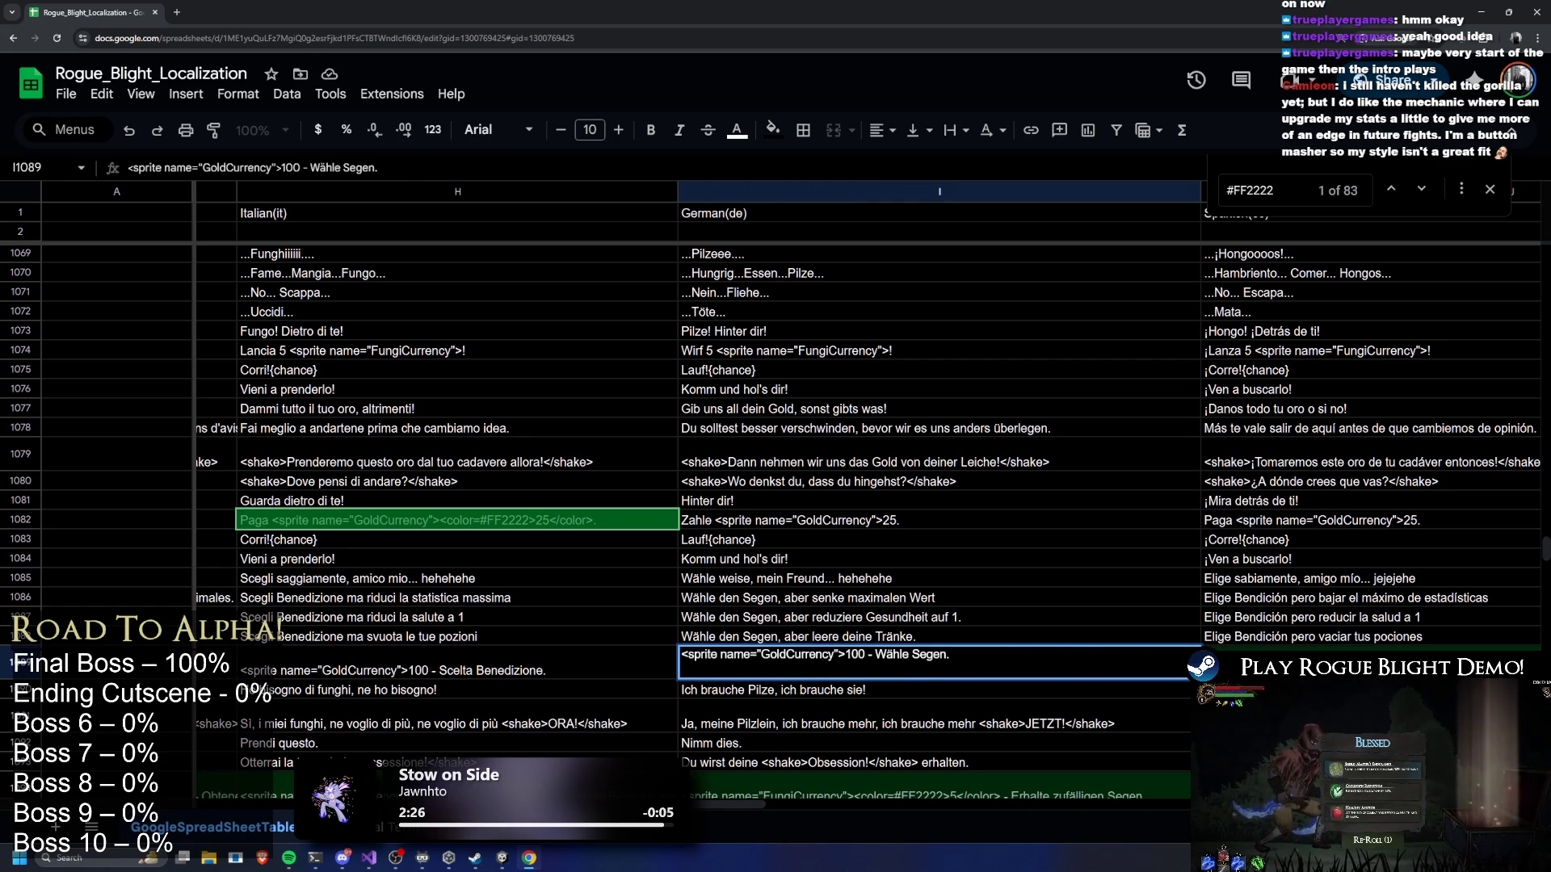
# Strip the colour tags from the Spanish J1089 and Portuguese K1089 strings
pyautogui.click(1357, 648)
pyautogui.moveTo(700, 796); pyautogui.dragTo(775, 795)
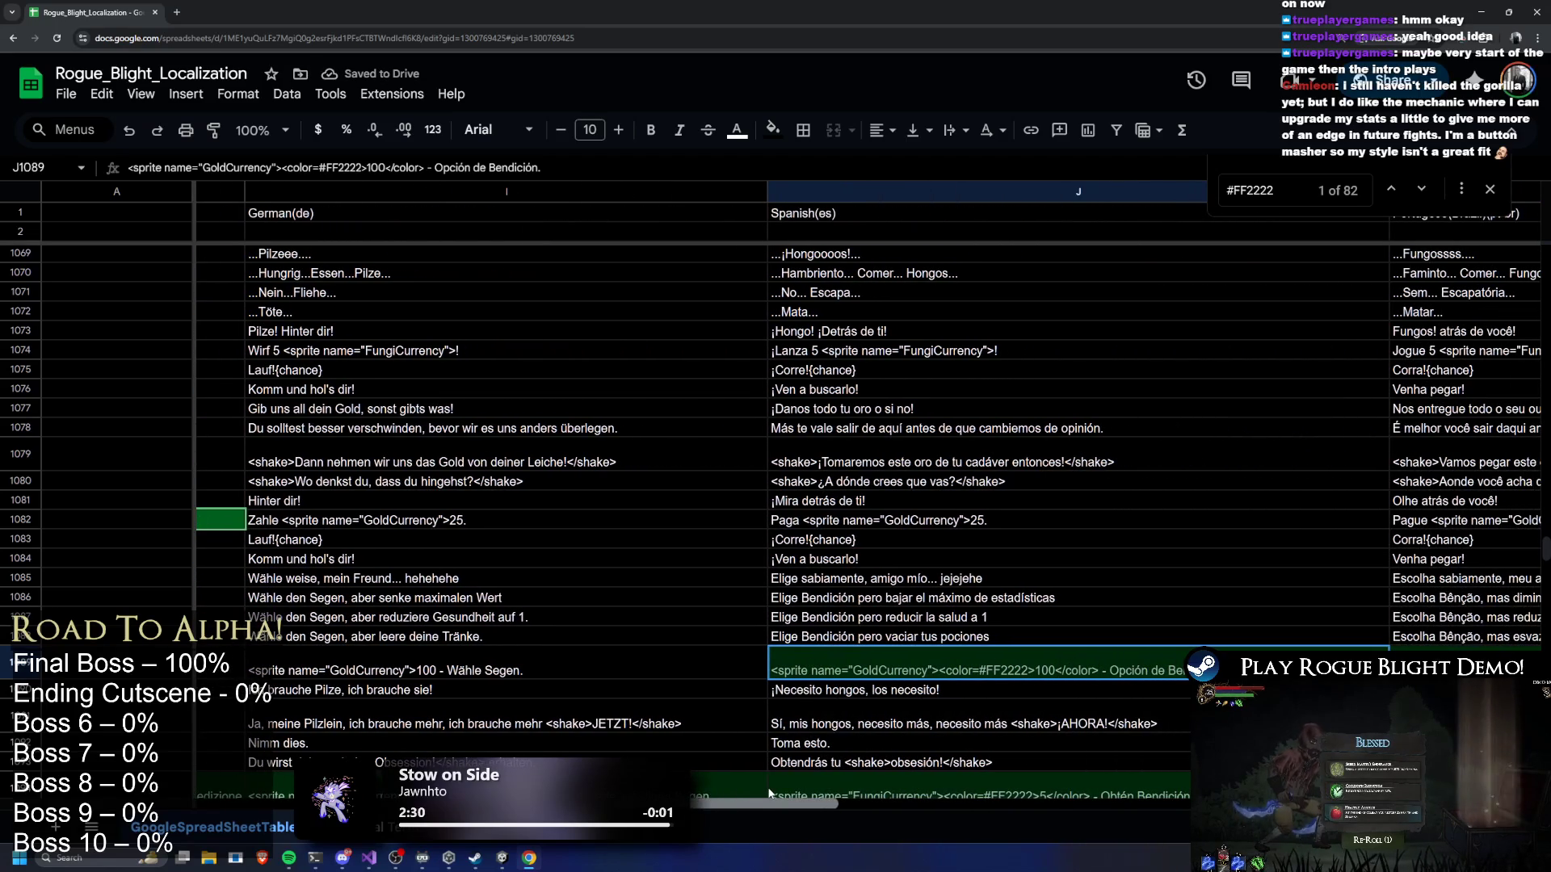
pyautogui.doubleClick(1004, 652)
pyautogui.moveTo(936, 657); pyautogui.dragTo(995, 657)
pyautogui.press('BackSpace')
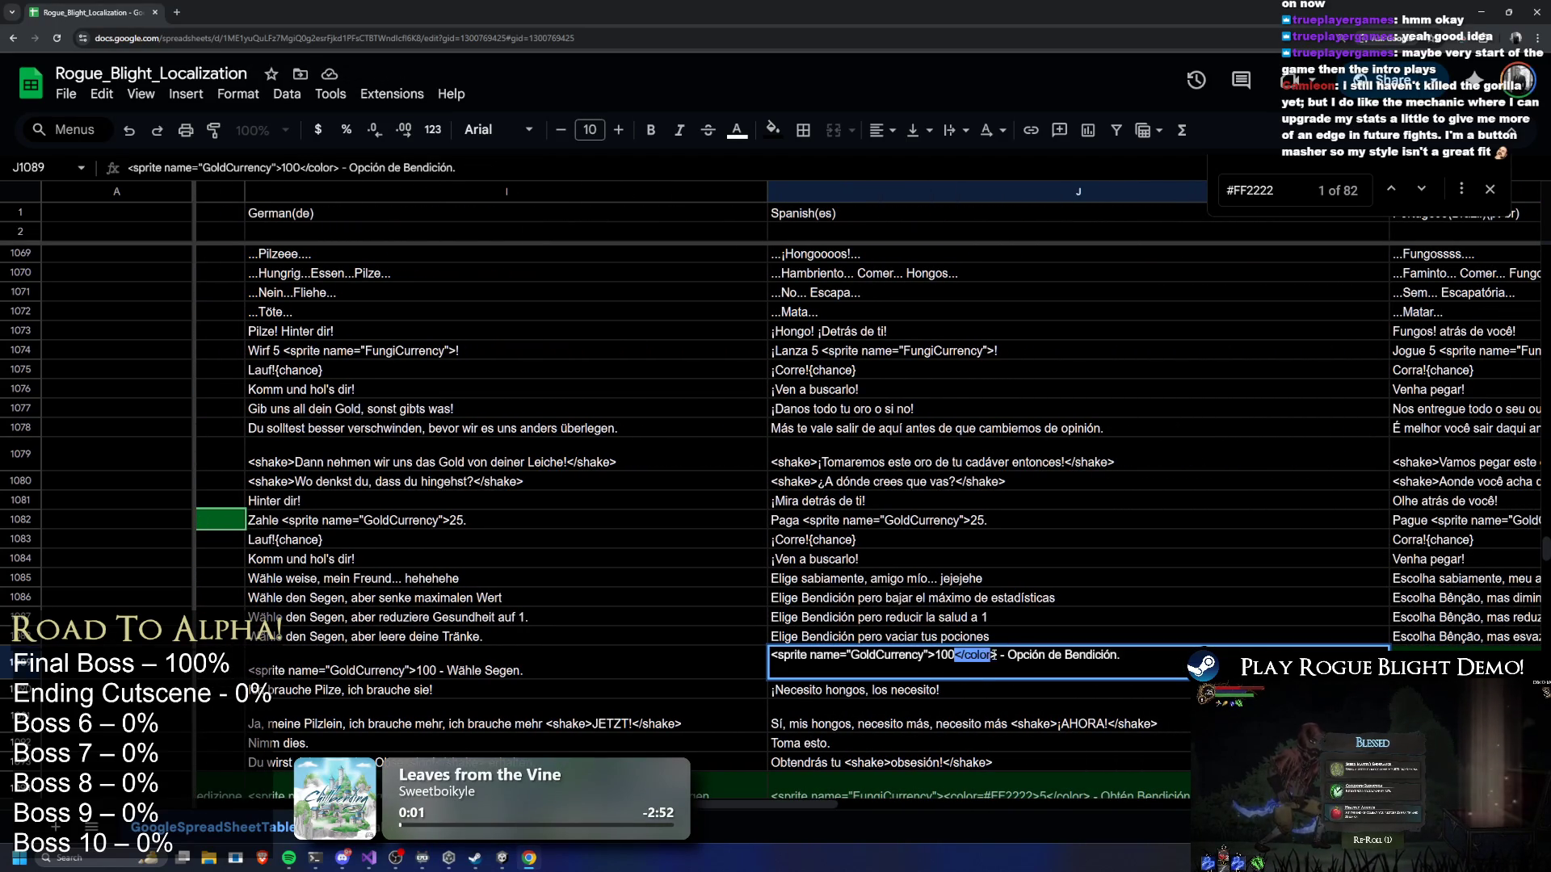
pyautogui.press('BackSpace')
pyautogui.moveTo(743, 798); pyautogui.dragTo(819, 789)
pyautogui.doubleClick(910, 663)
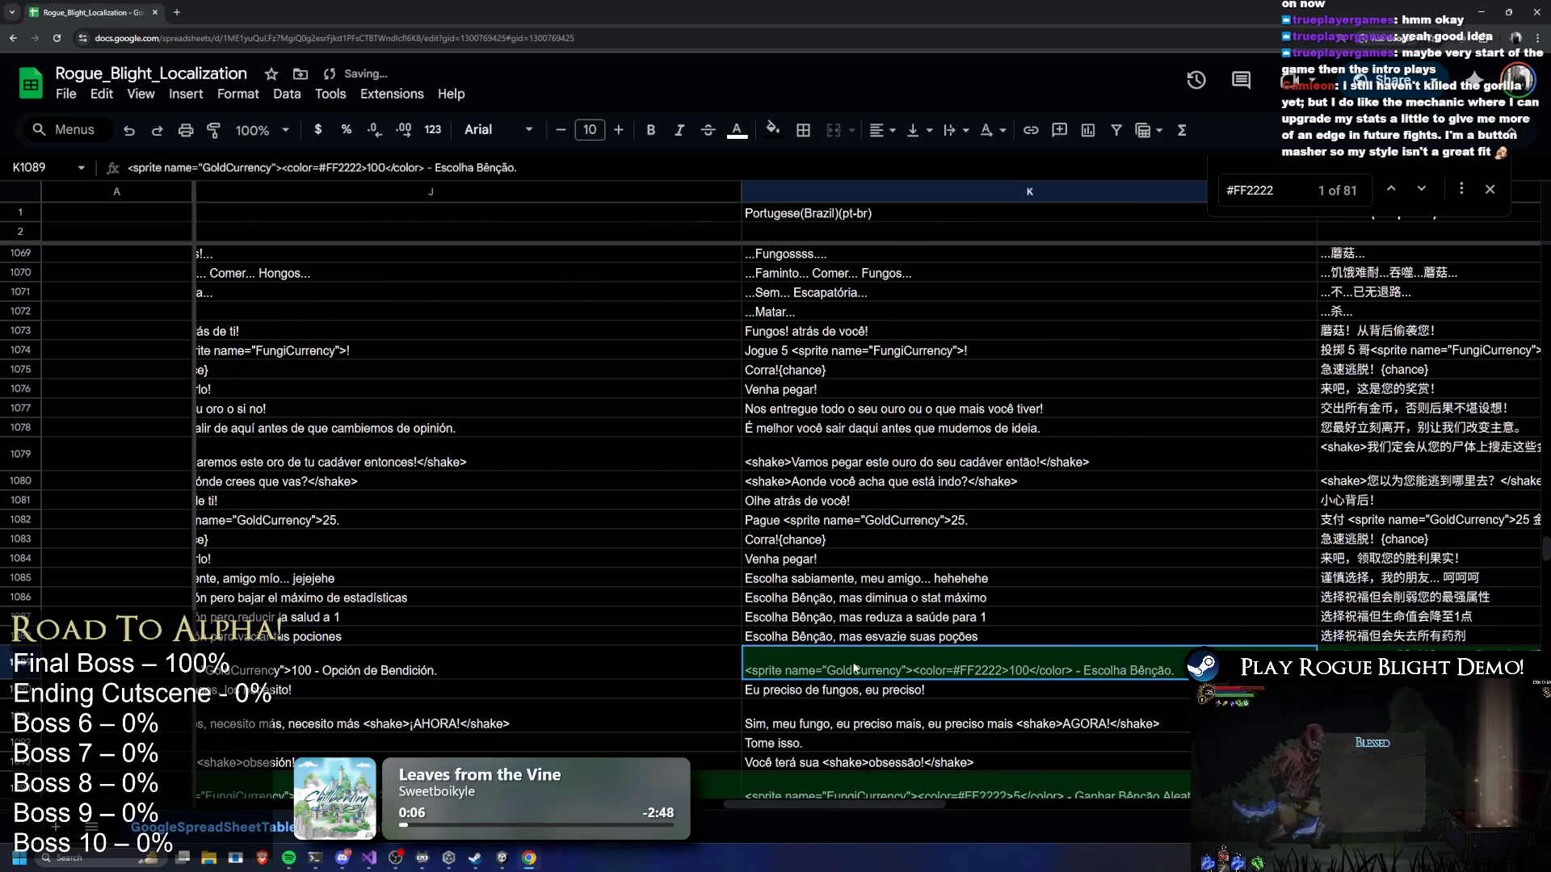
pyautogui.moveTo(910, 655)
pyautogui.mouseDown()
pyautogui.moveTo(999, 656)
pyautogui.moveTo(972, 655)
pyautogui.mouseUp()
pyautogui.press('BackSpace')
pyautogui.press('BackSpace')
pyautogui.click(929, 638)
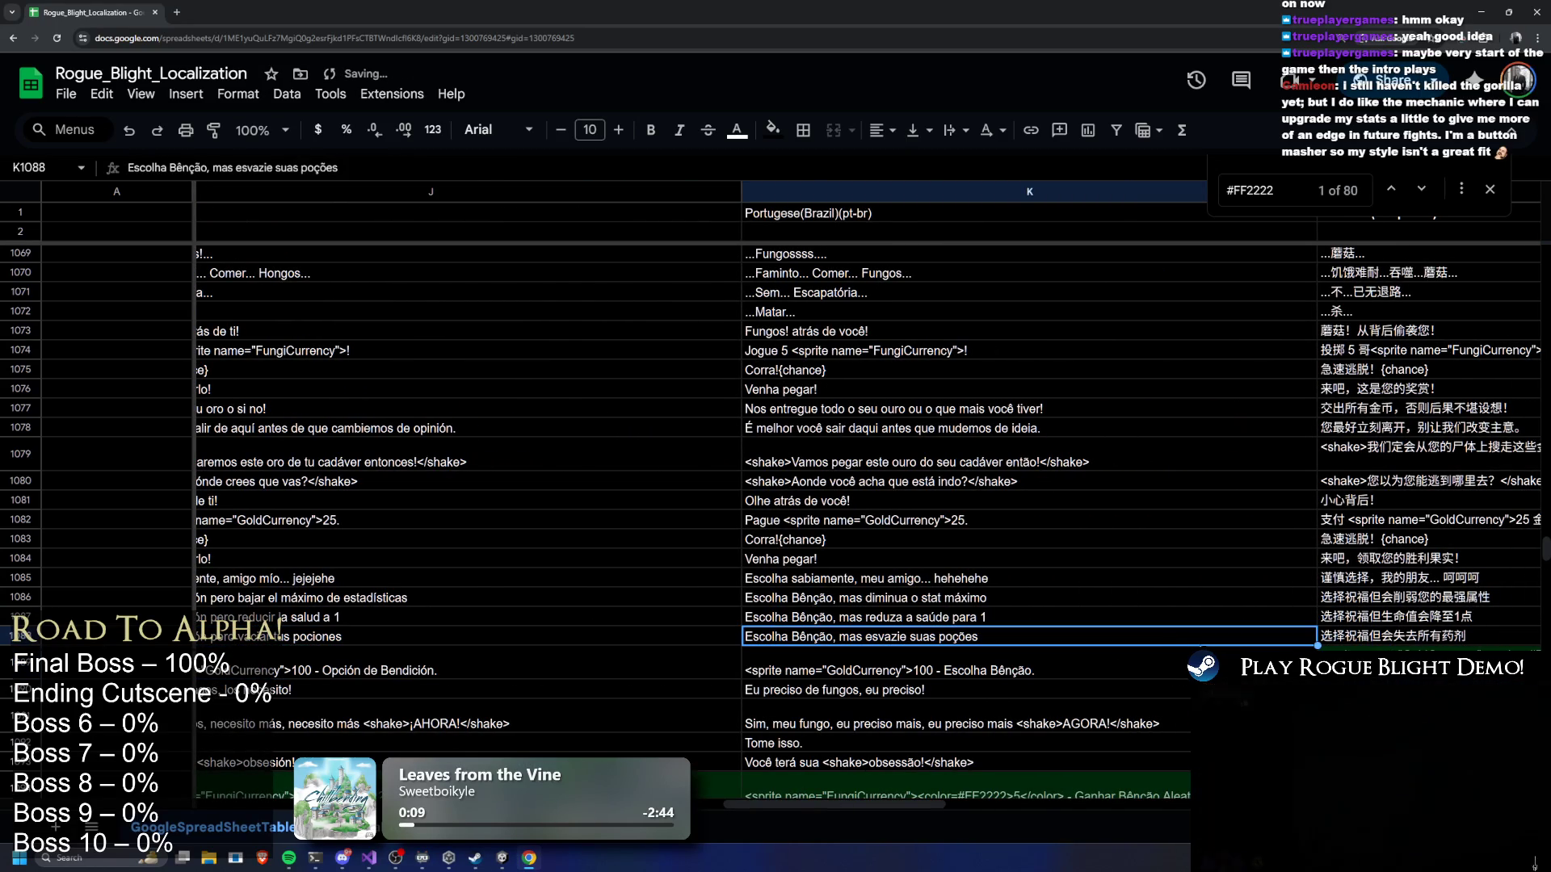
# Remove the colour tags from the Chinese Simplified L1089 and Traditional M1089 strings
pyautogui.moveTo(822, 807); pyautogui.dragTo(894, 810)
pyautogui.doubleClick(1054, 657)
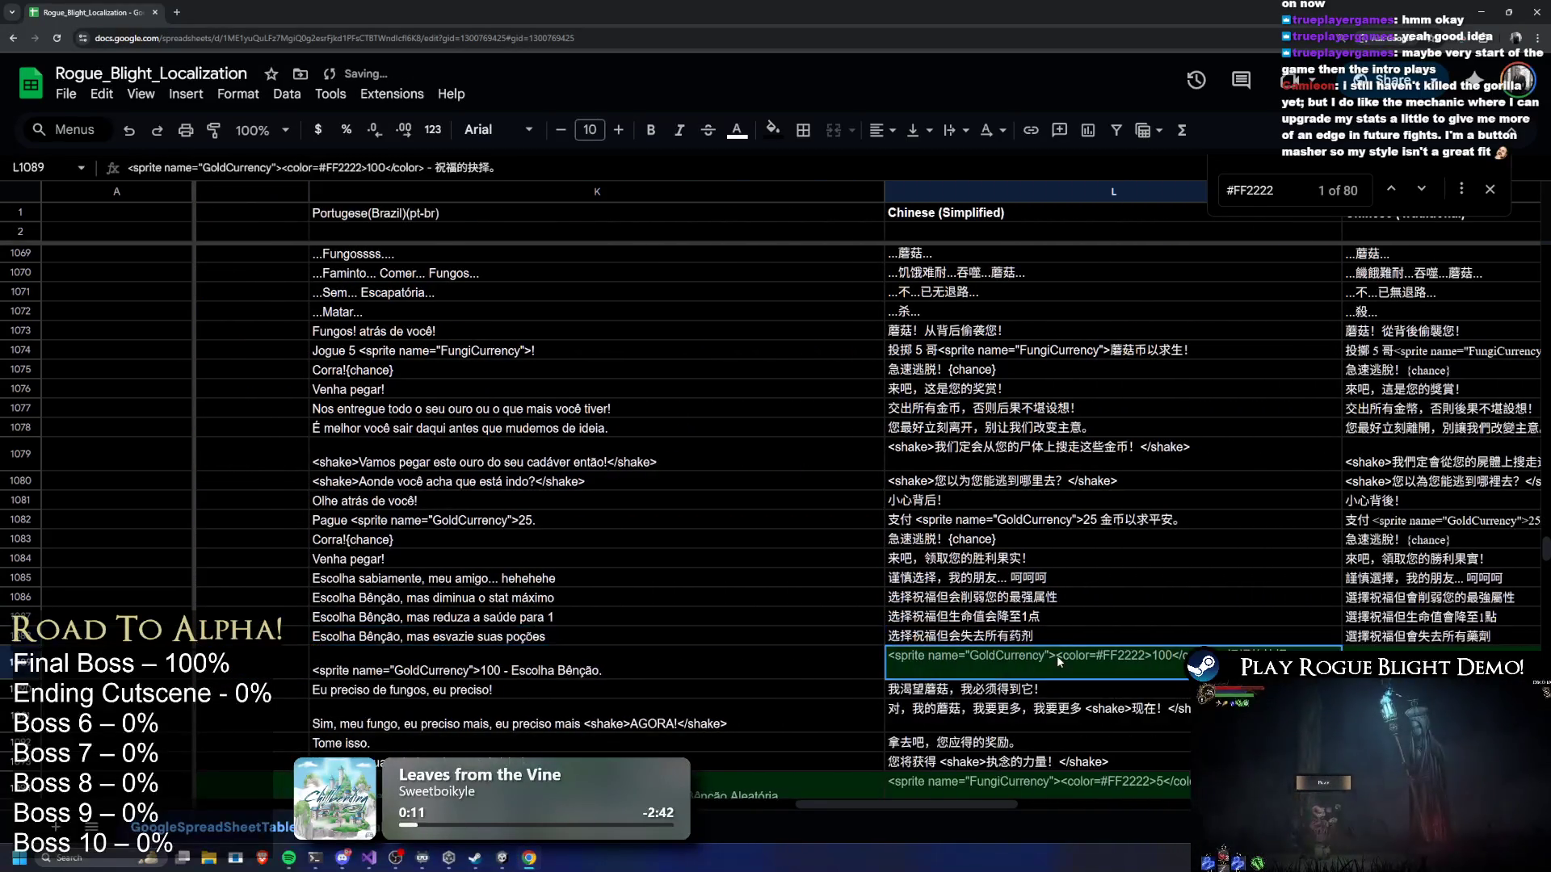
pyautogui.moveTo(1054, 656)
pyautogui.mouseDown()
pyautogui.moveTo(1146, 660)
pyautogui.moveTo(1120, 660)
pyautogui.mouseUp()
pyautogui.press('BackSpace')
pyautogui.press('BackSpace')
pyautogui.press('Tab')
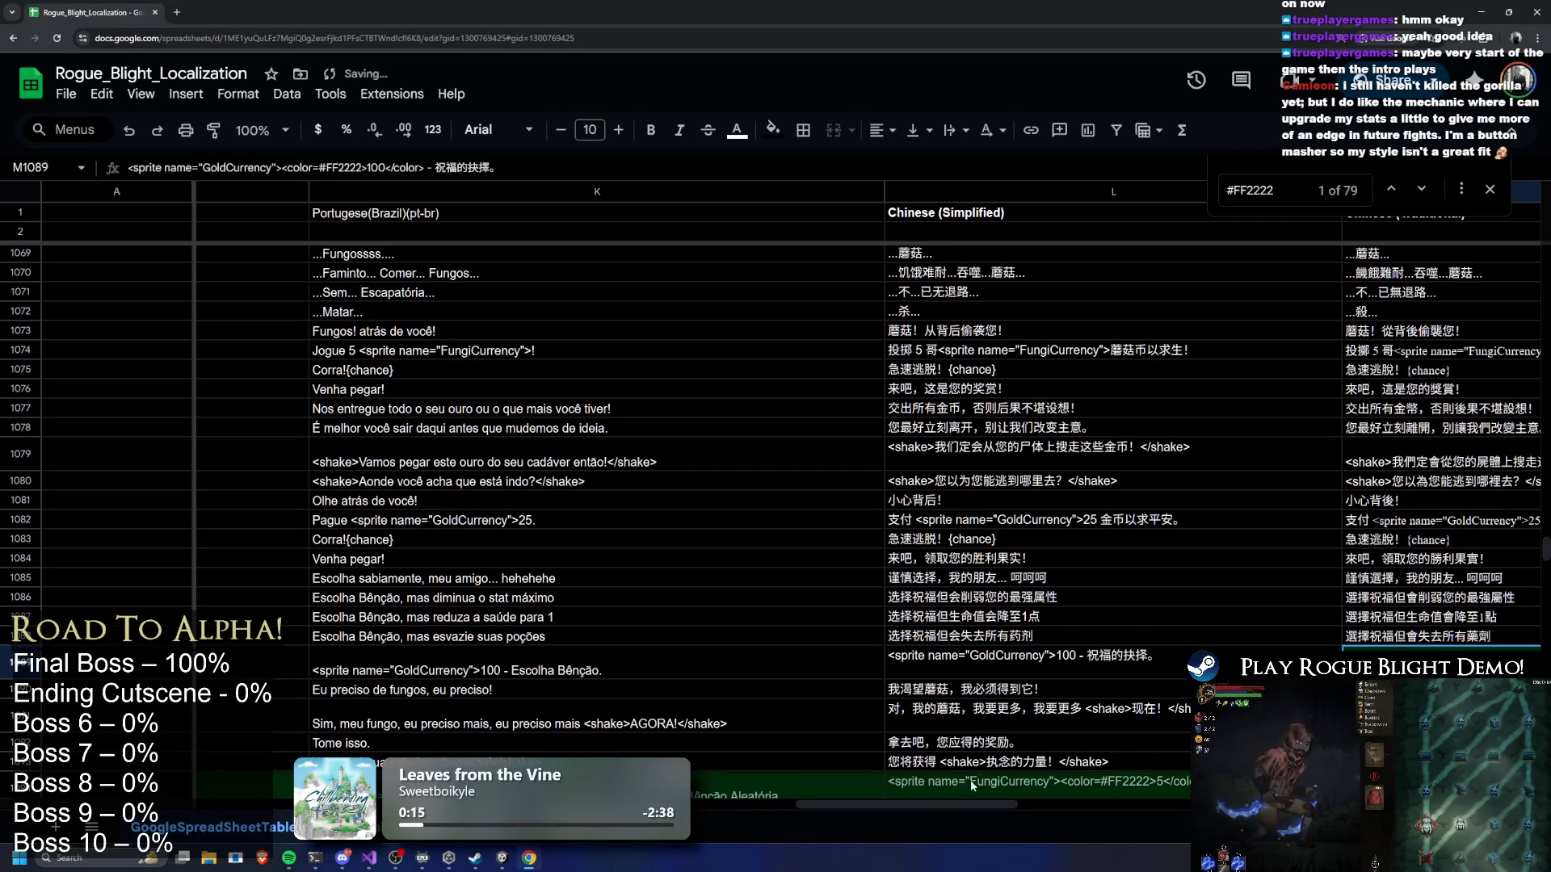
pyautogui.doubleClick(880, 677)
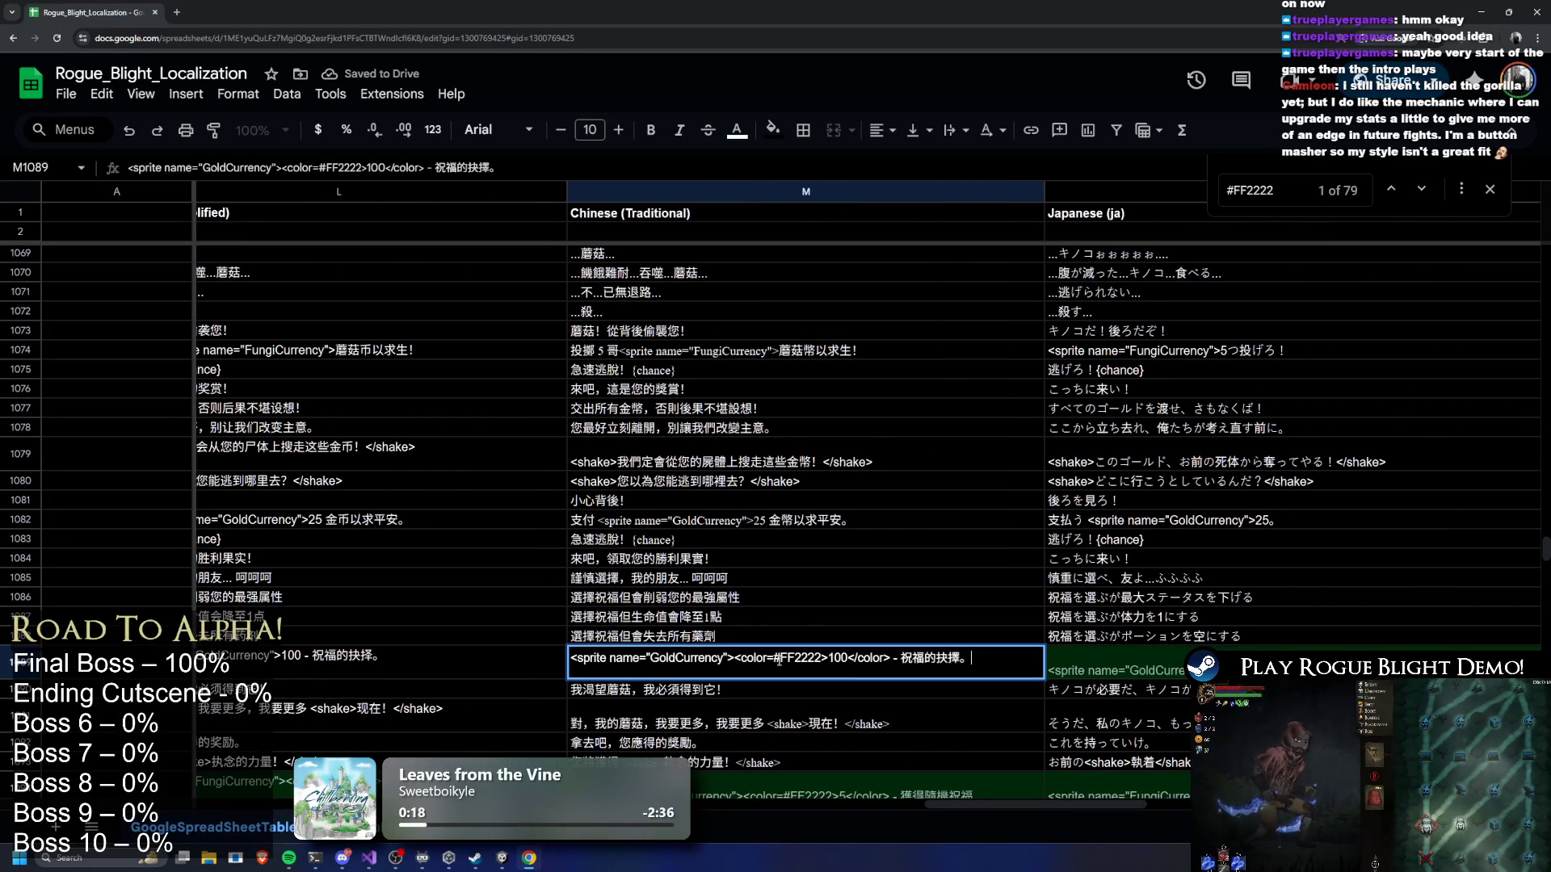
pyautogui.moveTo(735, 658)
pyautogui.mouseDown()
pyautogui.moveTo(827, 659)
pyautogui.moveTo(753, 658)
pyautogui.mouseUp()
pyautogui.press('BackSpace')
# Remove the colour tags from the Japanese N1089 string
pyautogui.press('BackSpace')
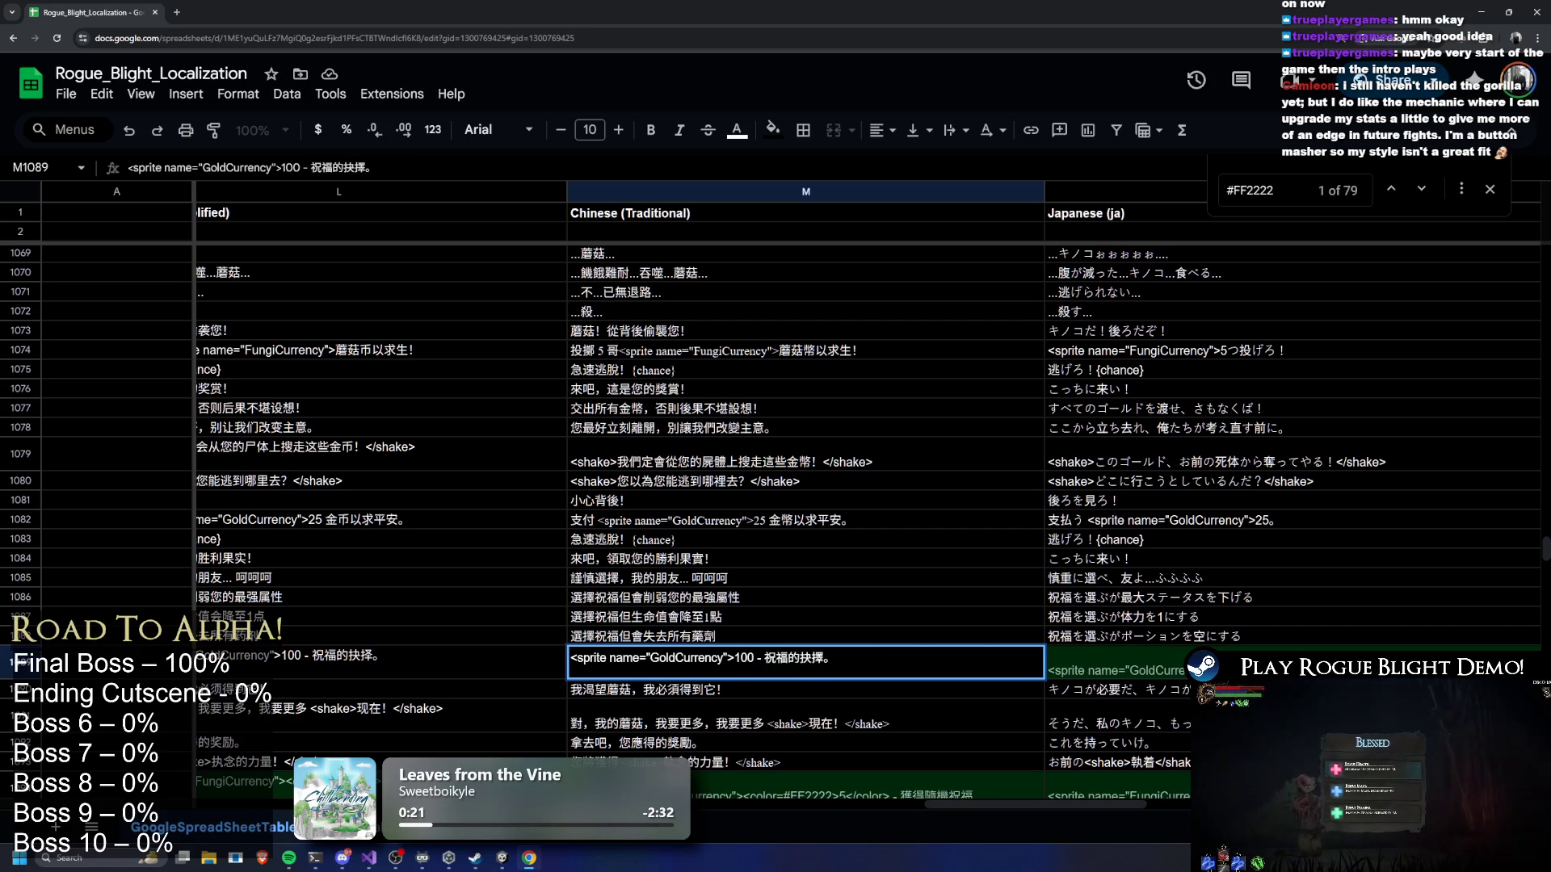
pyautogui.press('Tab')
pyautogui.doubleClick(1045, 658)
pyautogui.moveTo(1044, 659)
pyautogui.mouseDown()
pyautogui.moveTo(1135, 658)
pyautogui.moveTo(1107, 658)
pyautogui.mouseUp()
pyautogui.press('BackSpace')
pyautogui.press('BackSpace')
pyautogui.press('Up')
pyautogui.press('Up')
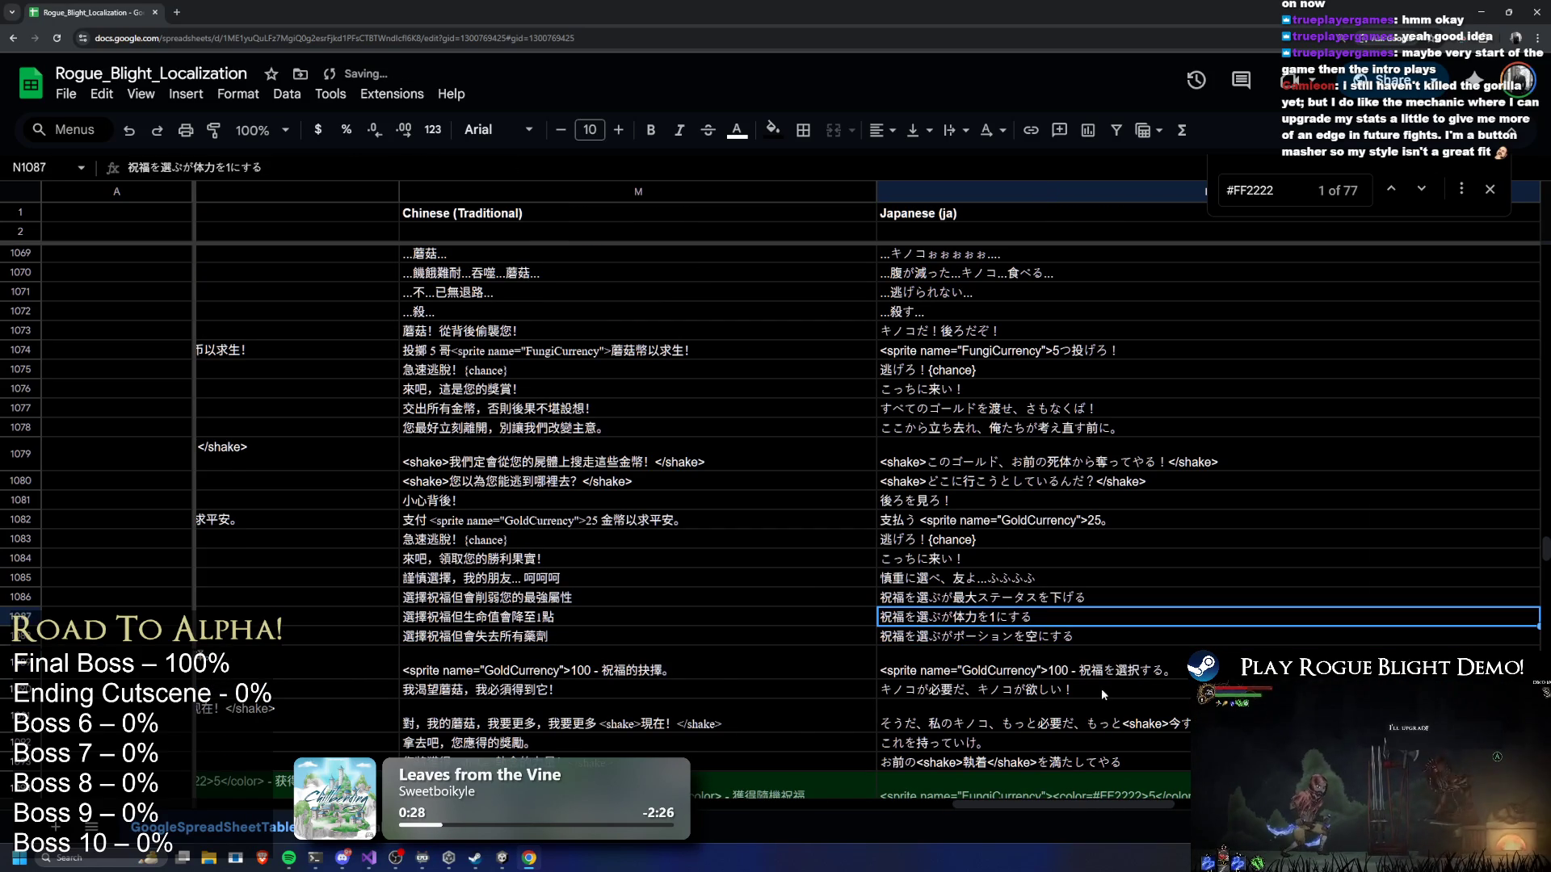
pyautogui.moveTo(1024, 806); pyautogui.dragTo(1175, 805)
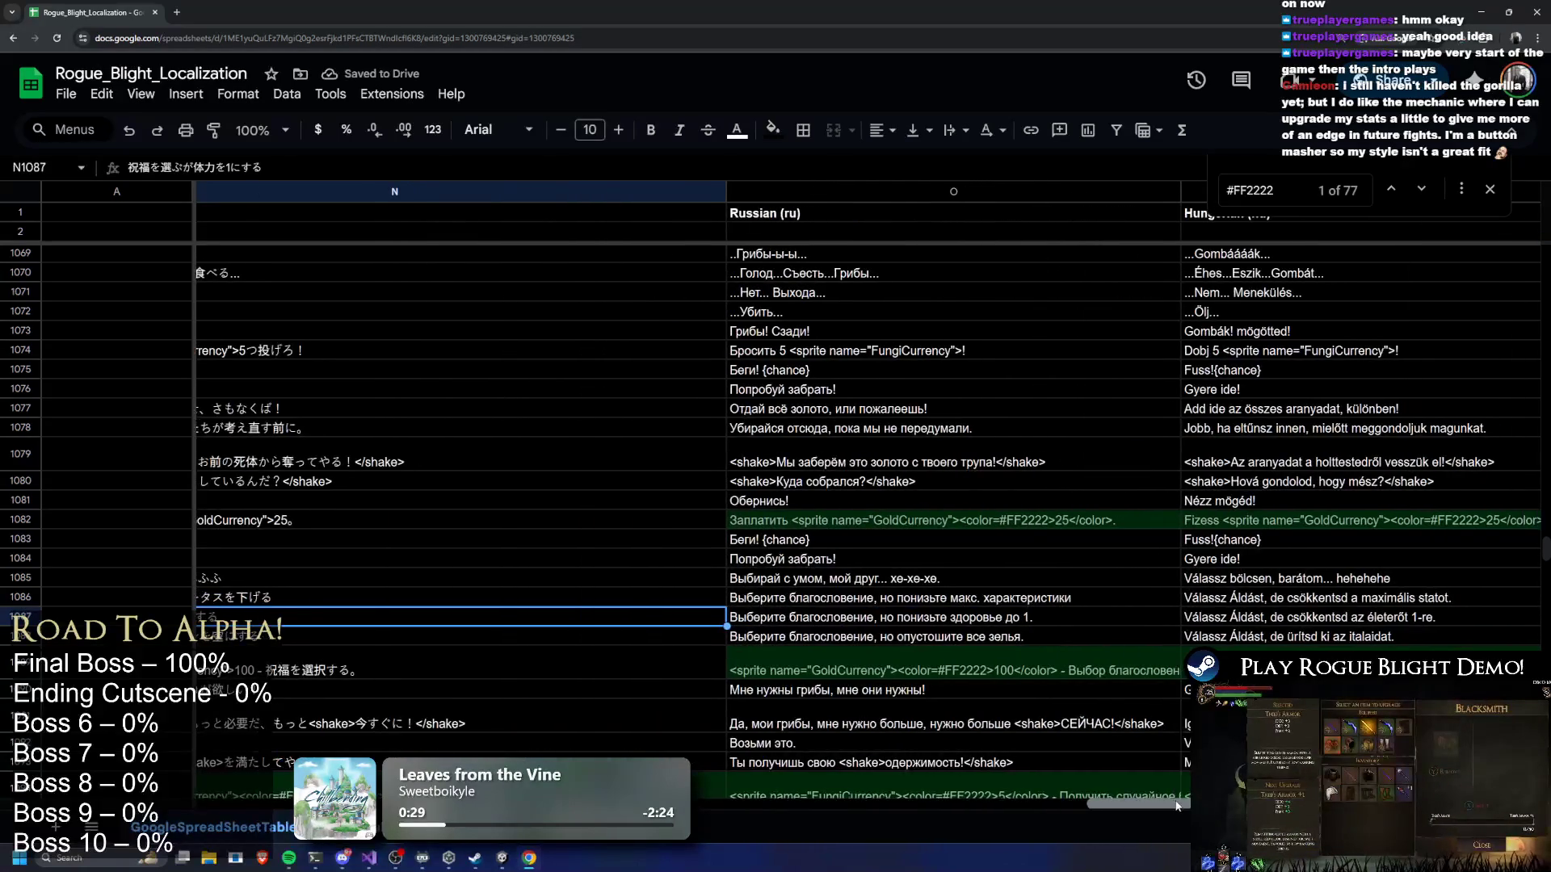
# Delete the colour tags from the Russian O1082 and Hungarian P1082 gold-cost strings
pyautogui.doubleClick(929, 519)
pyautogui.moveTo(948, 519)
pyautogui.mouseDown()
pyautogui.moveTo(1031, 520)
pyautogui.moveTo(1003, 520)
pyautogui.mouseUp()
pyautogui.press('BackSpace')
pyautogui.press('BackSpace')
pyautogui.doubleClick(1348, 519)
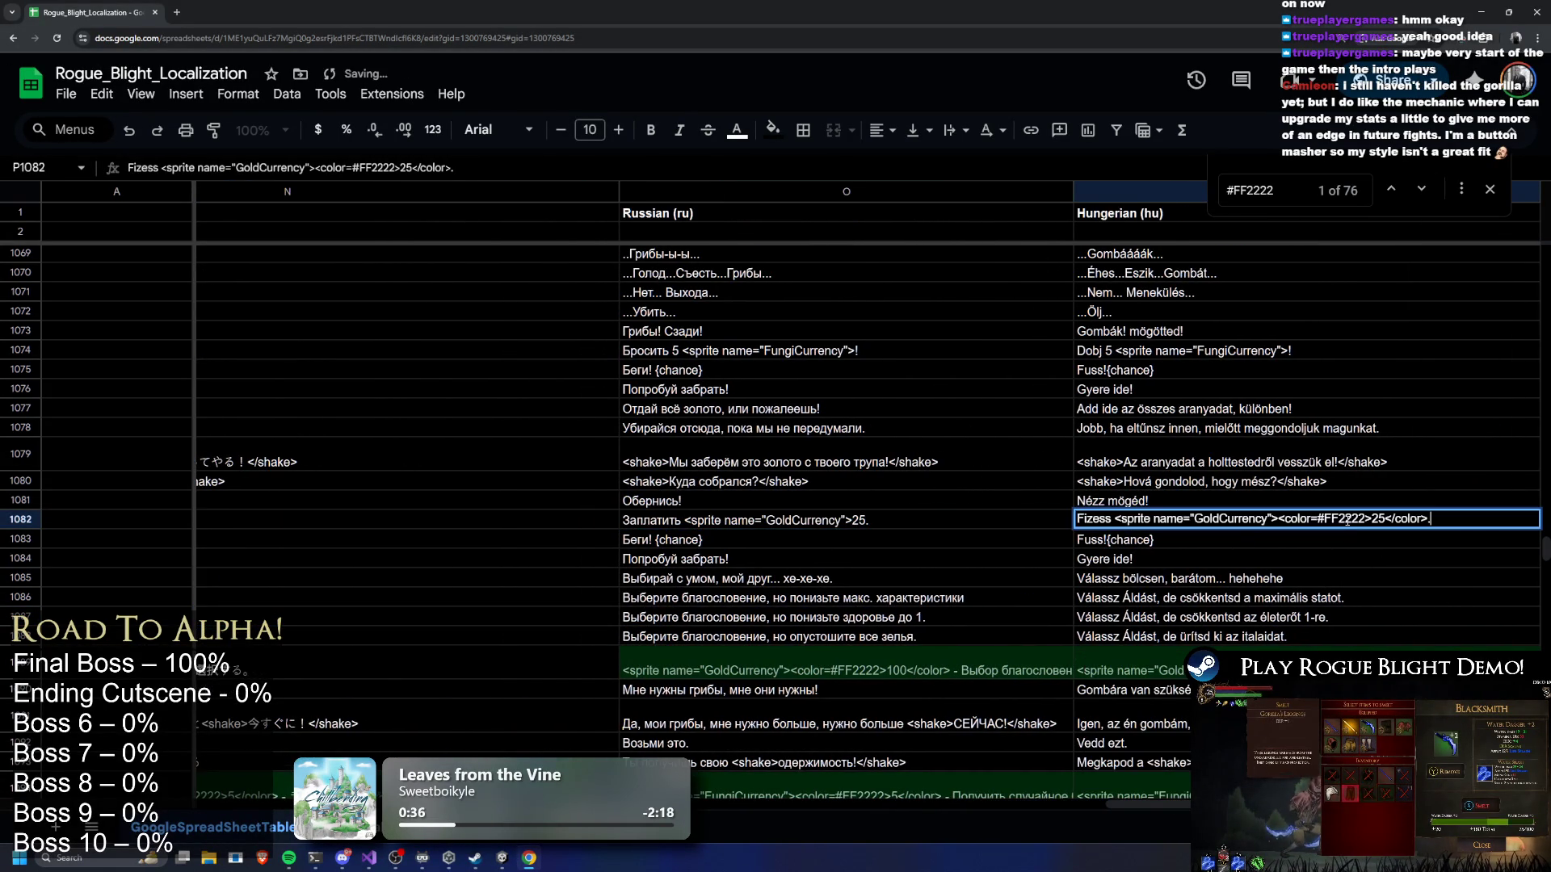
pyautogui.moveTo(1301, 519); pyautogui.dragTo(1281, 520)
pyautogui.press('BackSpace')
pyautogui.press('Delete')
pyautogui.press('Delete')
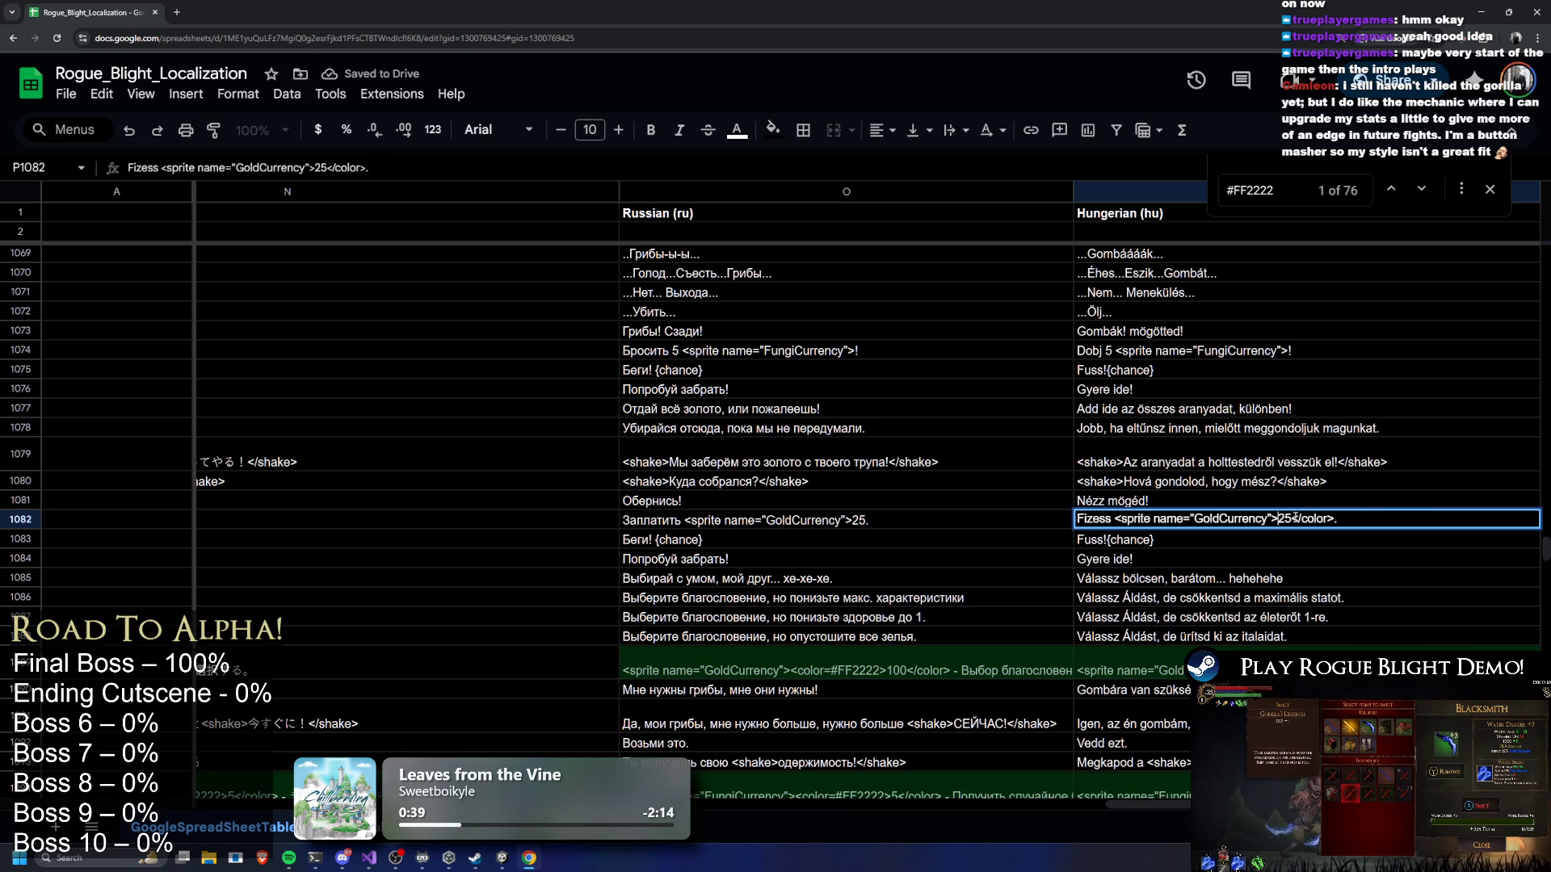
pyautogui.press('BackSpace')
# Delete the colour tags from the Hungarian P1089 and Russian O1089 blessing-choice strings
pyautogui.doubleClick(1131, 661)
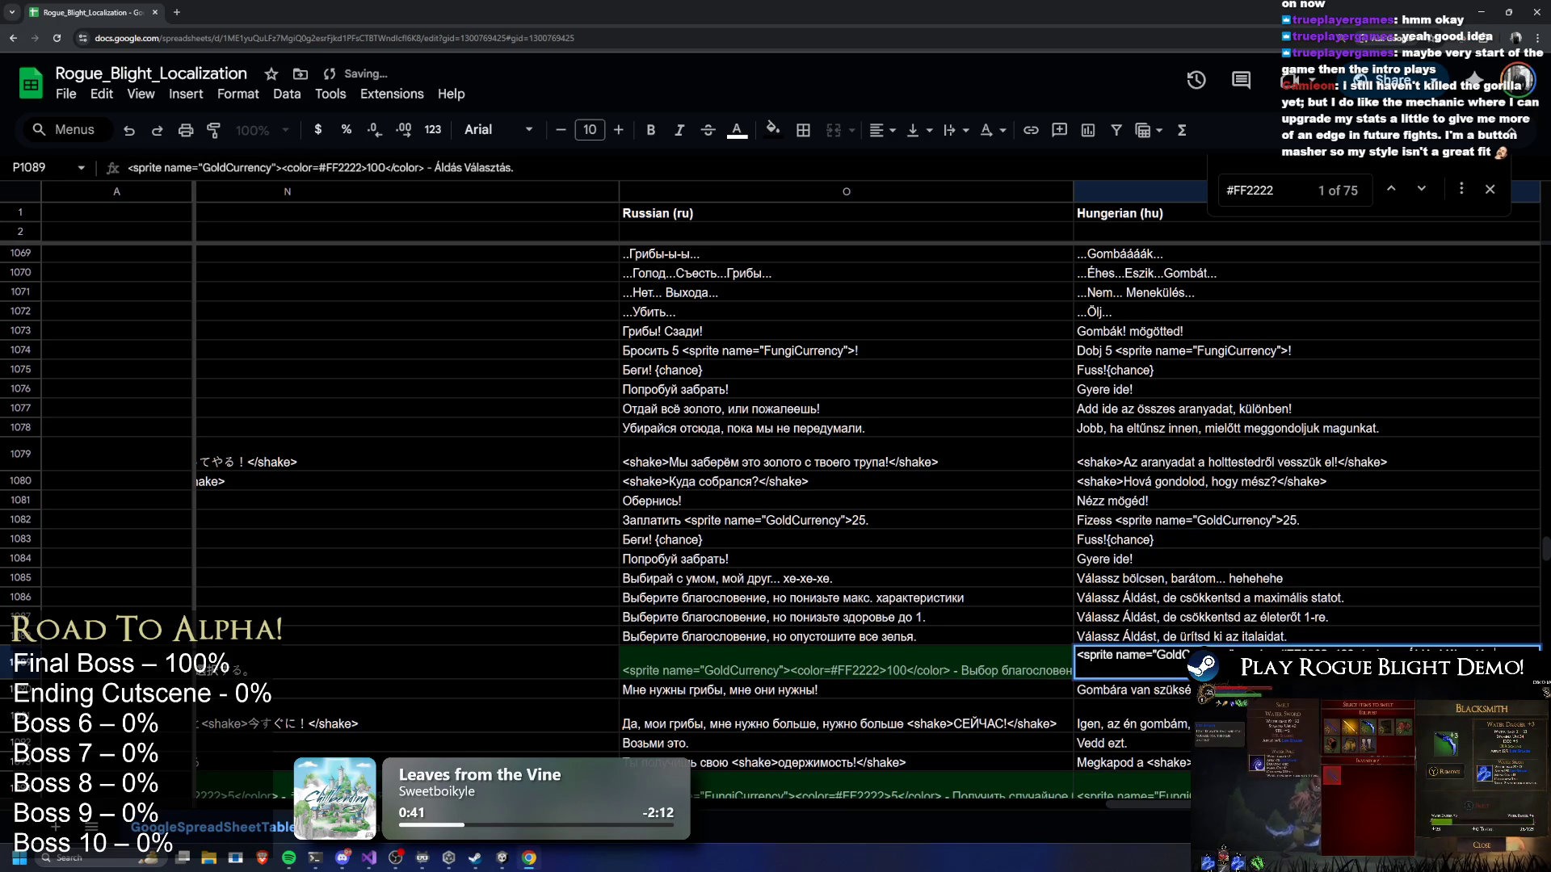
pyautogui.press('BackSpace')
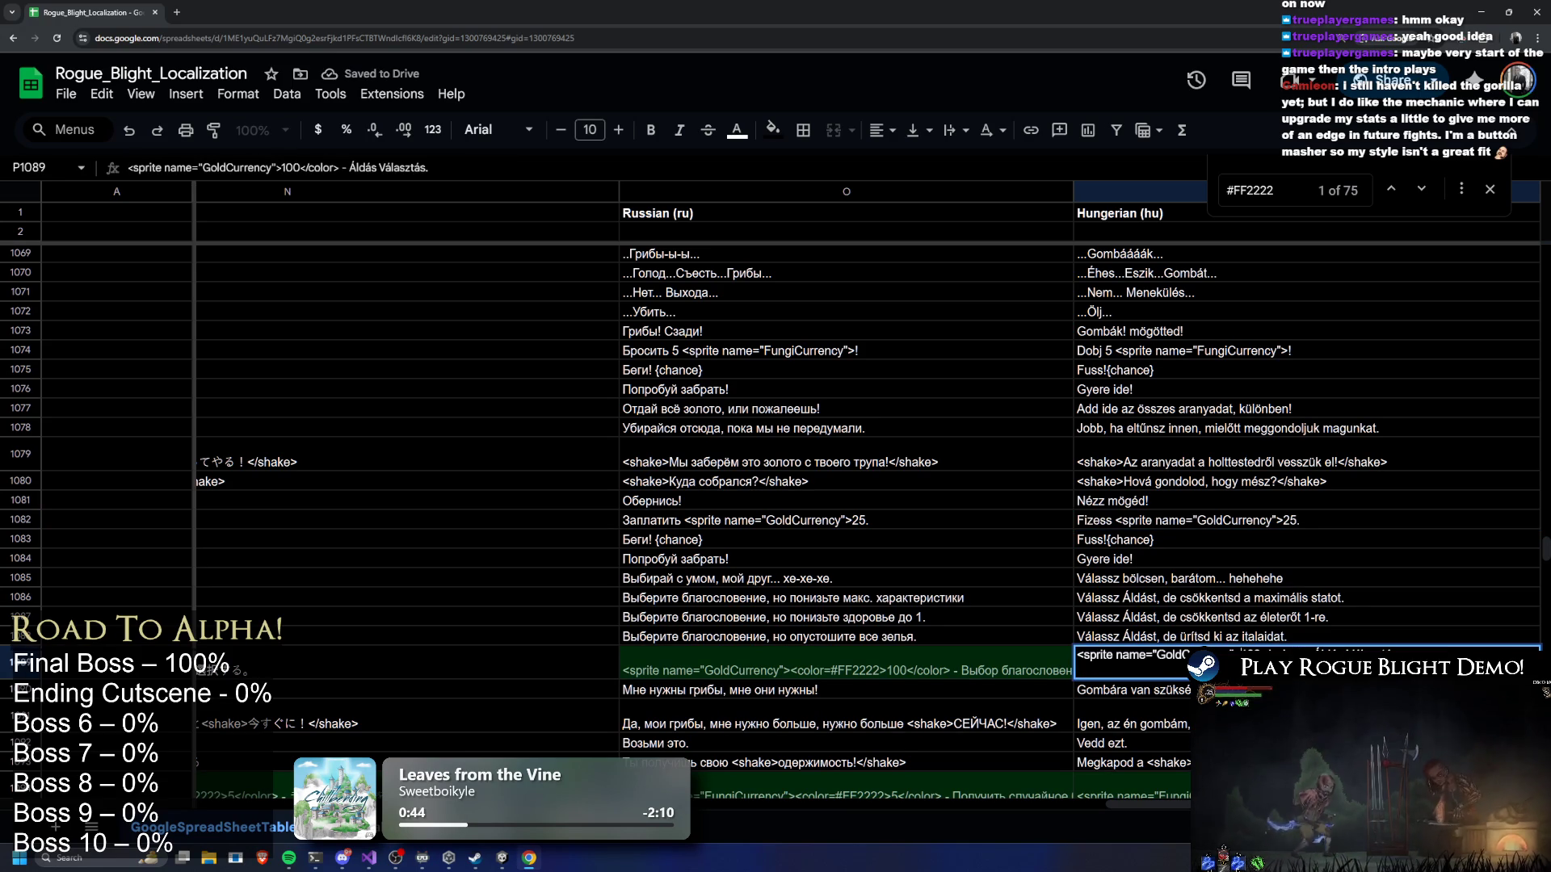
pyautogui.press('BackSpace')
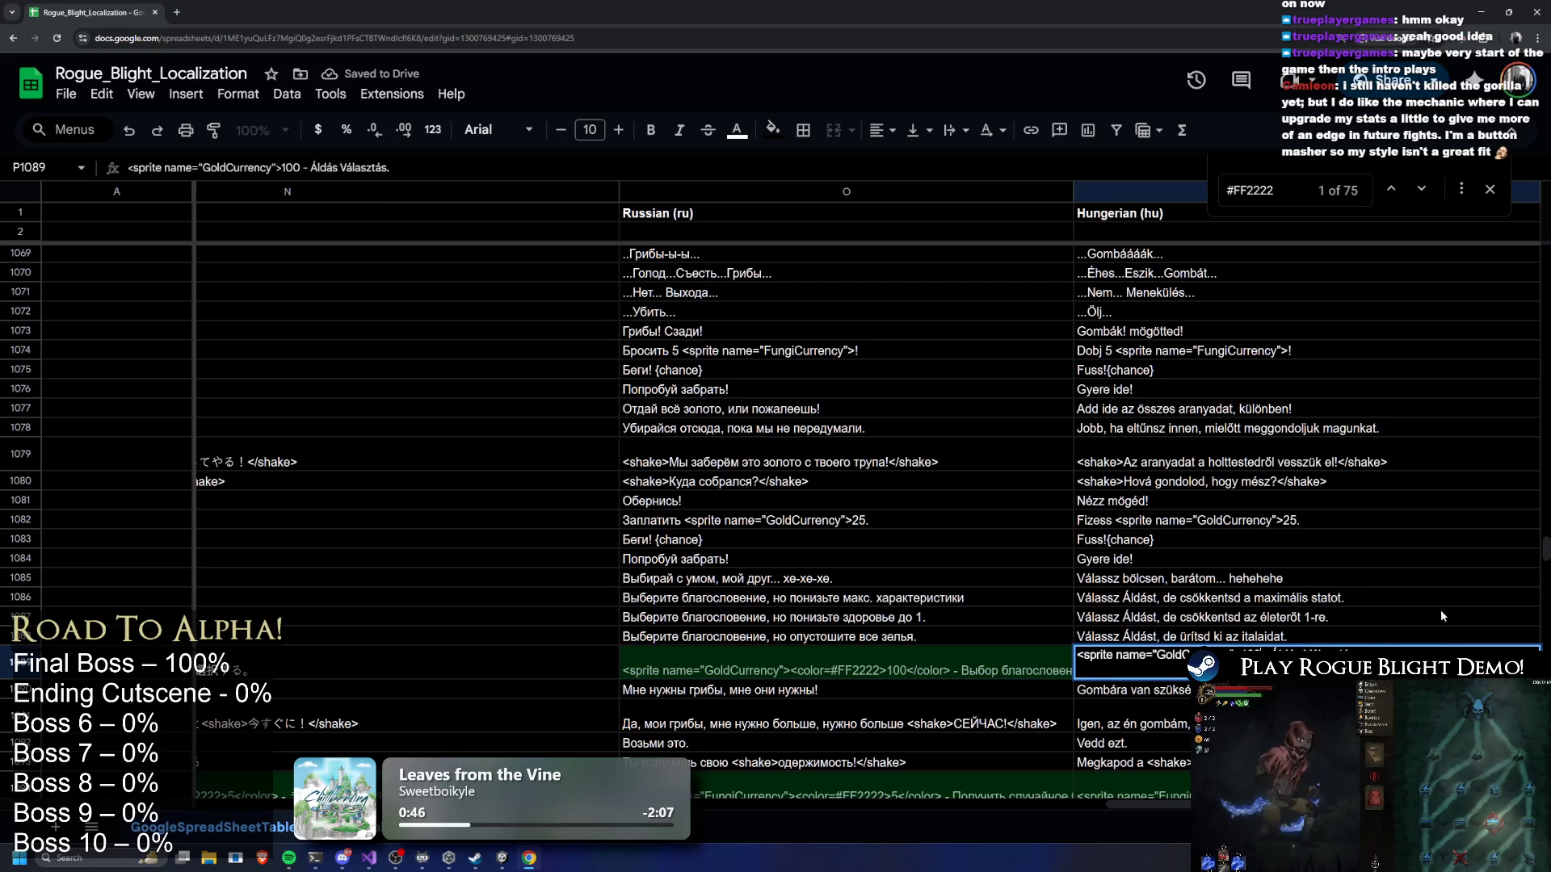
pyautogui.click(1034, 647)
pyautogui.press('Return')
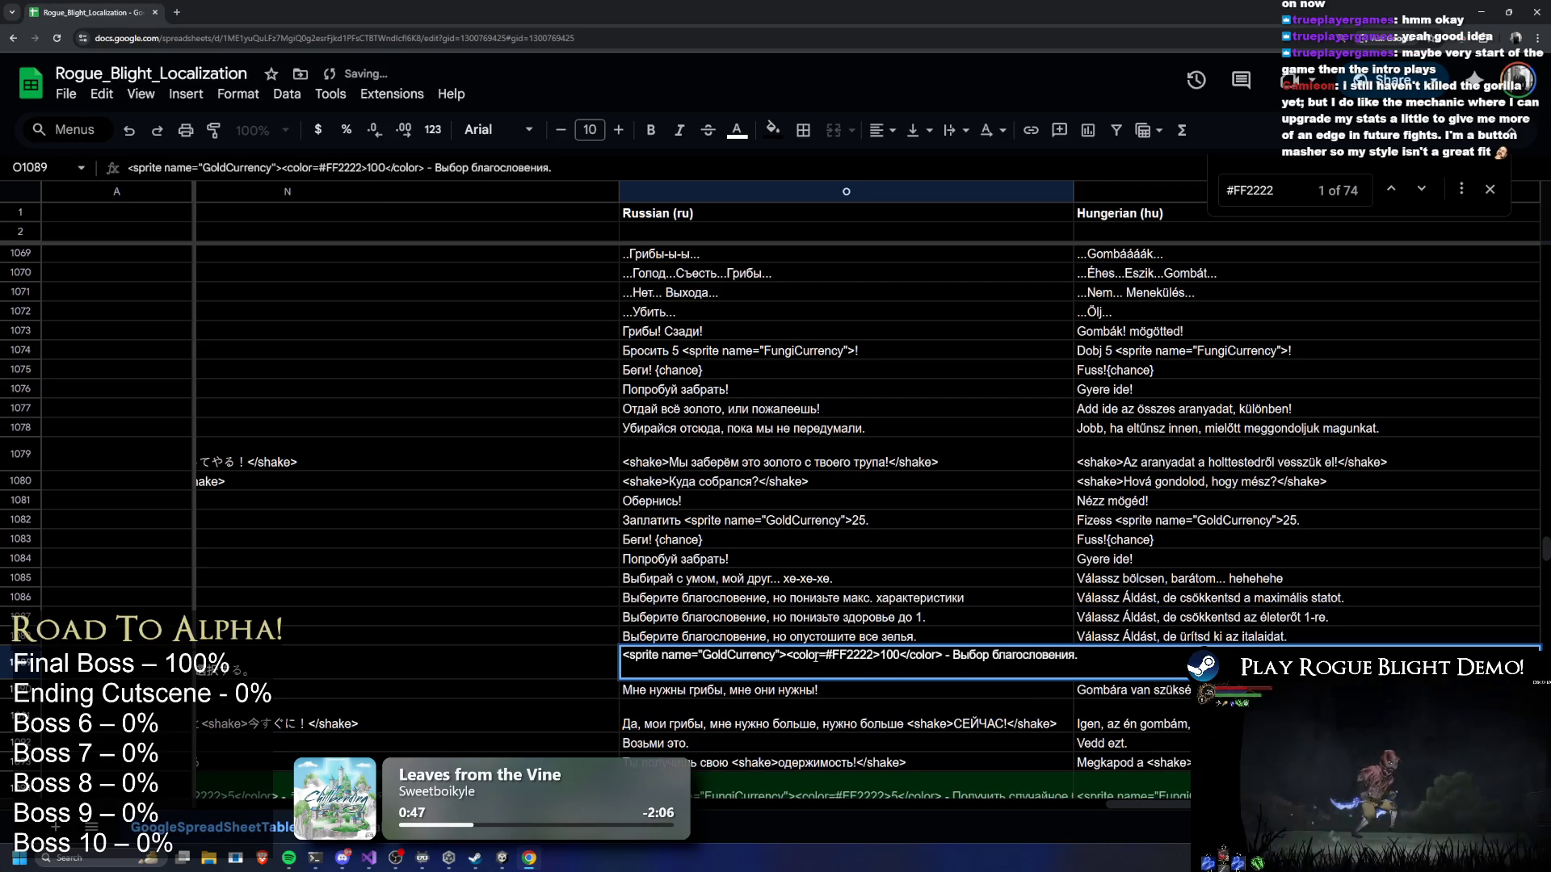
pyautogui.moveTo(818, 655)
pyautogui.mouseDown()
pyautogui.moveTo(880, 655)
pyautogui.moveTo(829, 655)
pyautogui.moveTo(849, 655)
pyautogui.mouseUp()
pyautogui.press('BackSpace')
pyautogui.press('BackSpace')
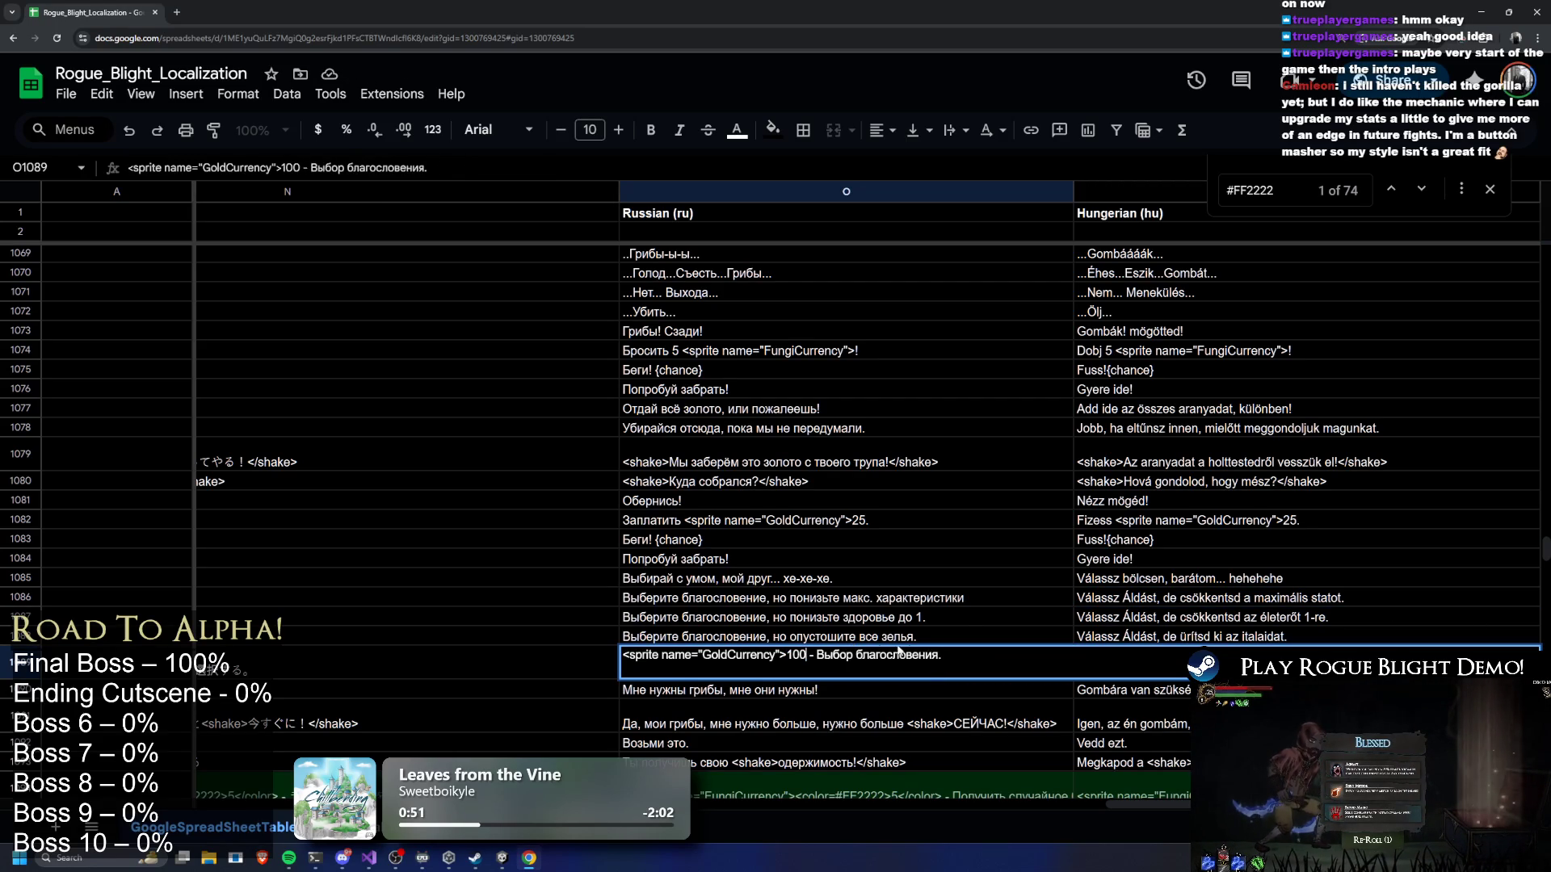
pyautogui.click(984, 619)
# Remove the colour tags from the Italian "Paga 25" string in H1082
pyautogui.hscroll(-15, 1087, 792)
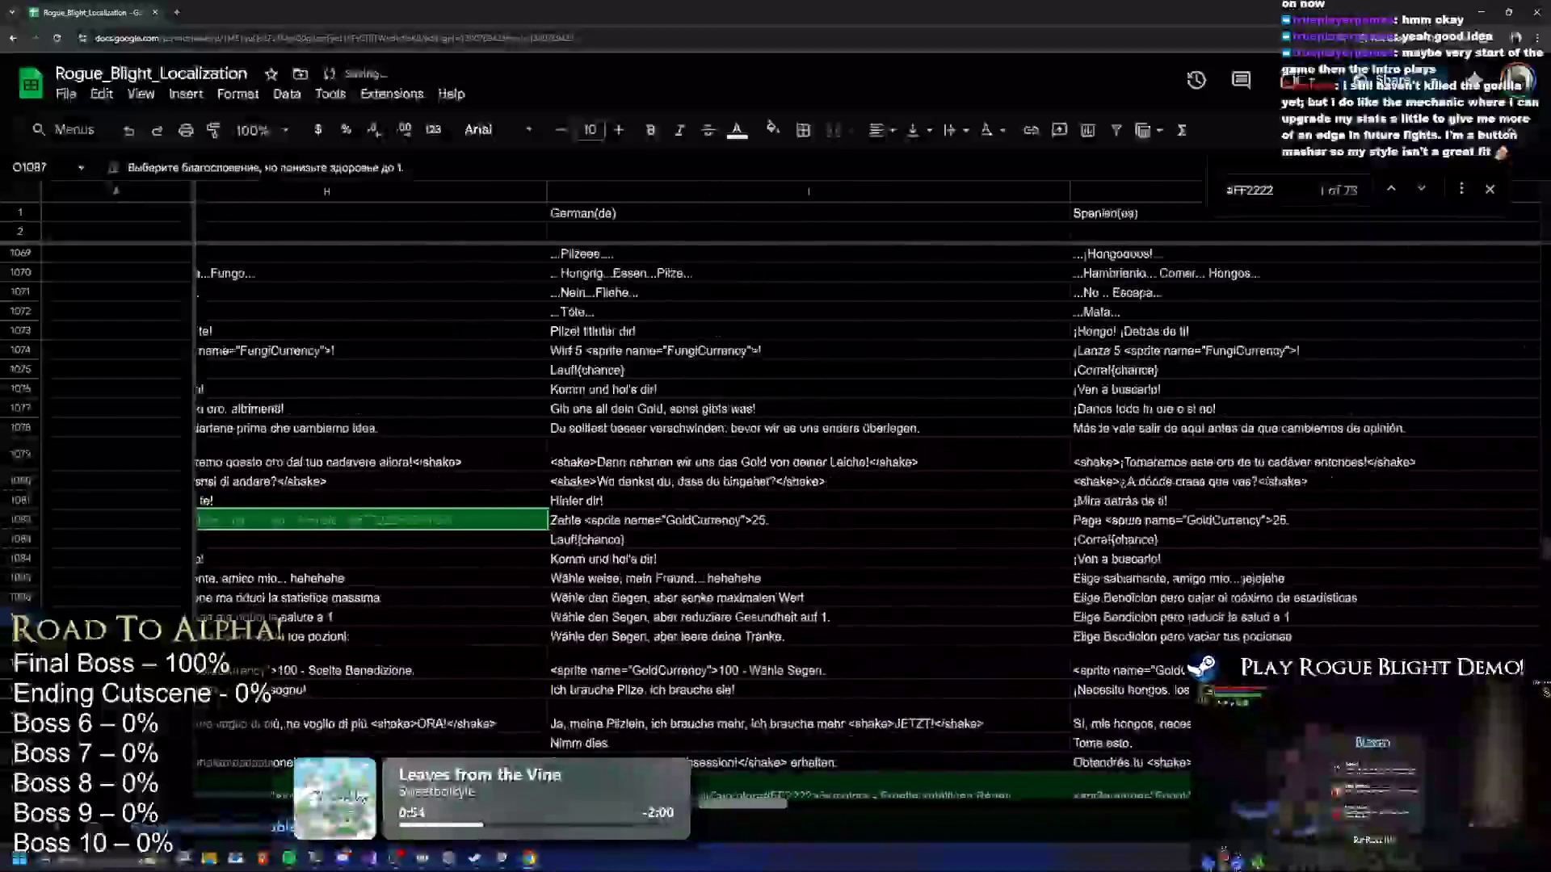
pyautogui.click(569, 525)
pyautogui.doubleClick(465, 521)
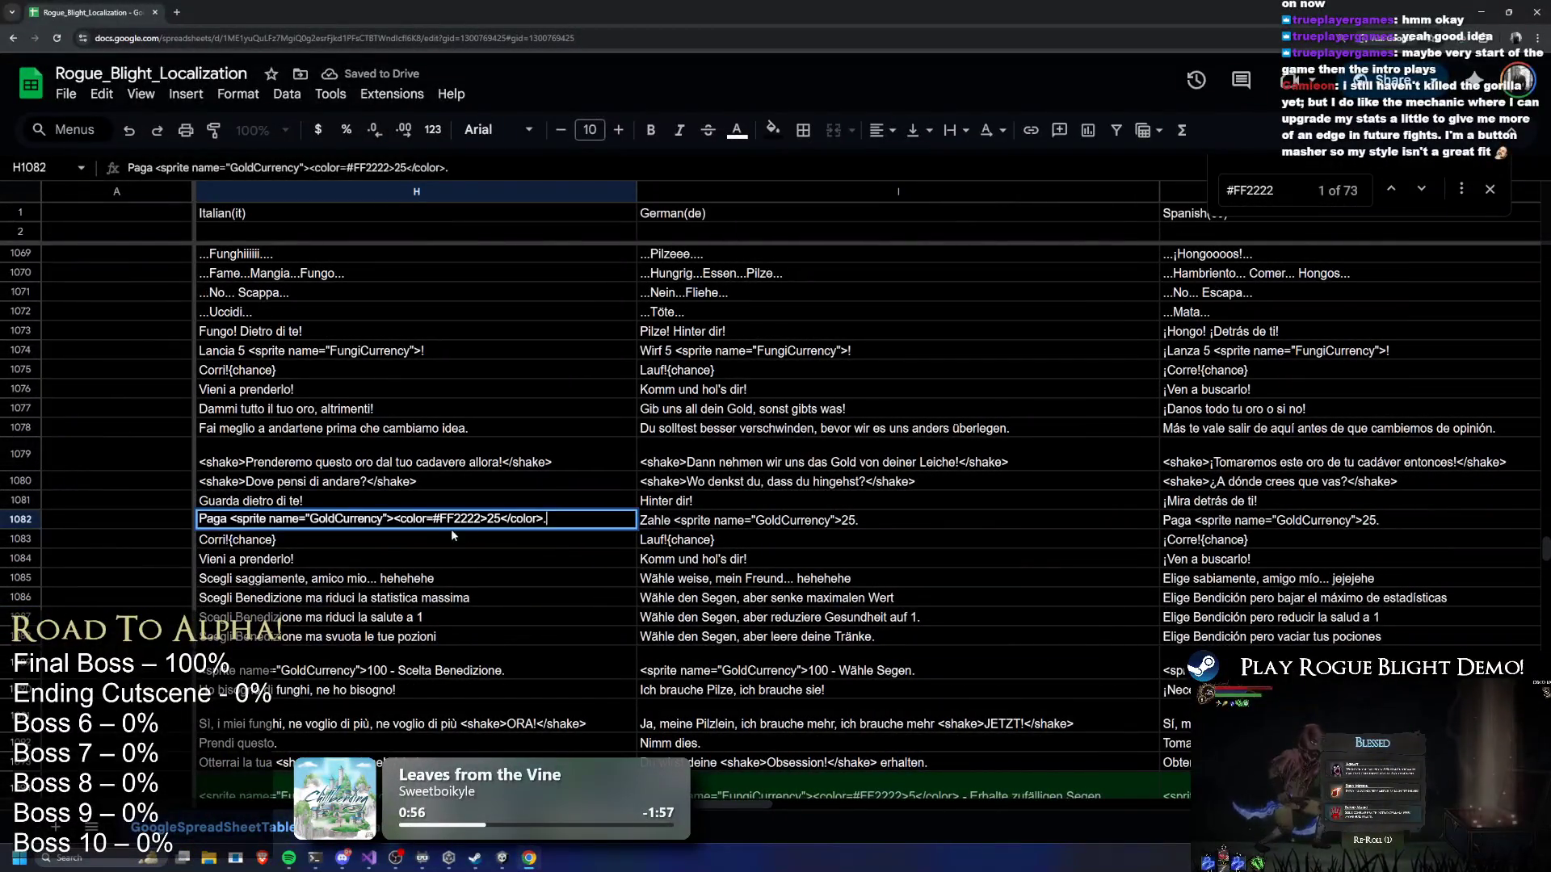
pyautogui.moveTo(407, 519)
pyautogui.mouseDown()
pyautogui.moveTo(485, 518)
pyautogui.moveTo(450, 519)
pyautogui.mouseUp()
pyautogui.press('BackSpace')
pyautogui.press('BackSpace')
pyautogui.press('BackSpace')
pyautogui.press('BackSpace')
pyautogui.press('BackSpace')
pyautogui.press('BackSpace')
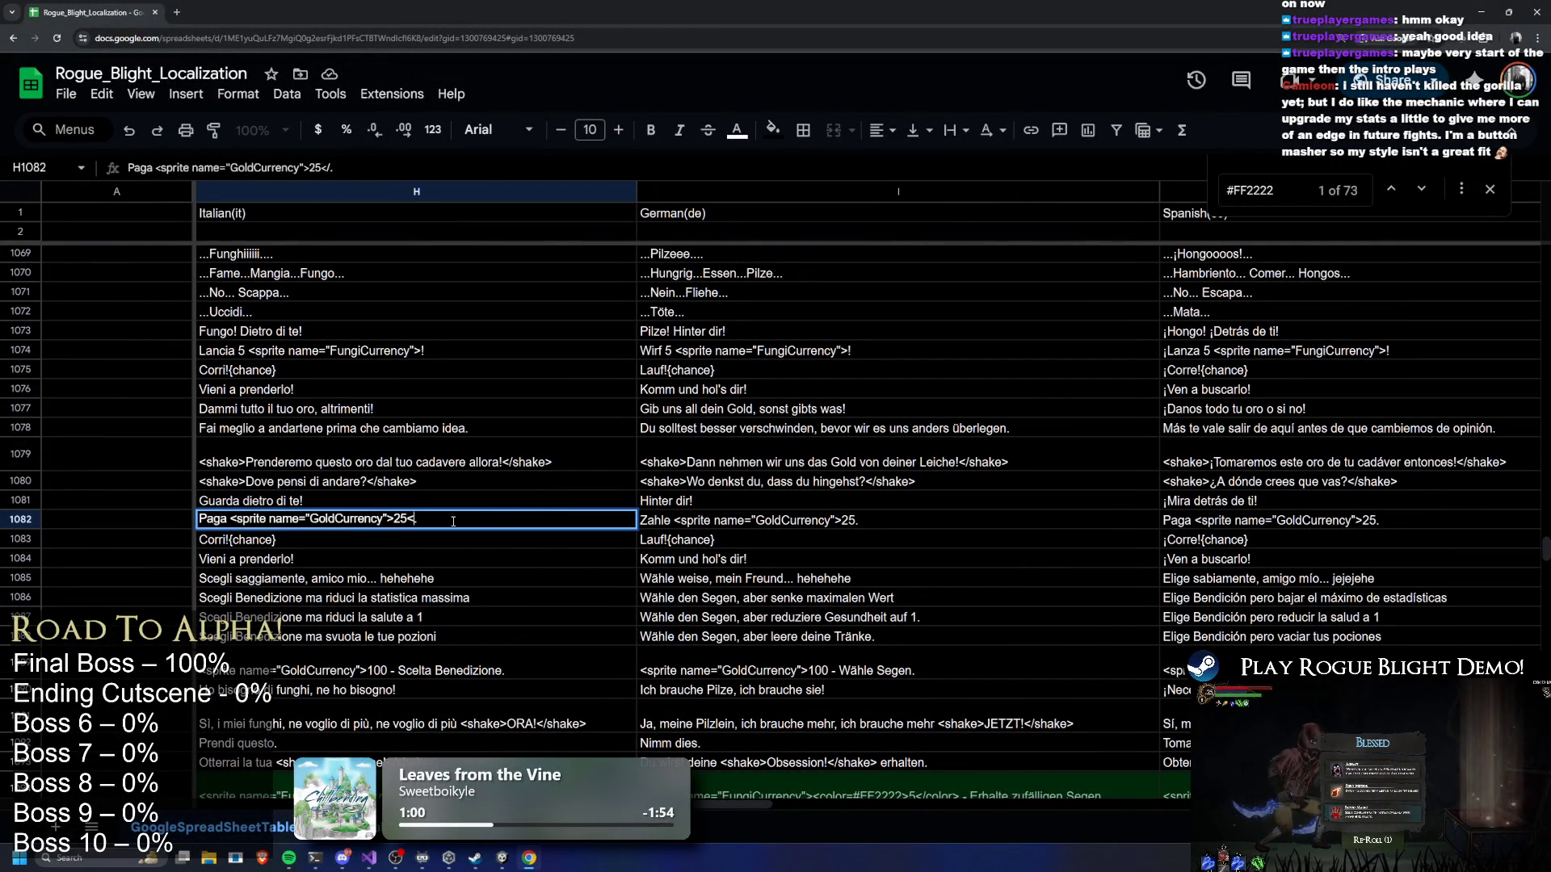
pyautogui.click(487, 483)
pyautogui.scroll(-3, 965, 793)
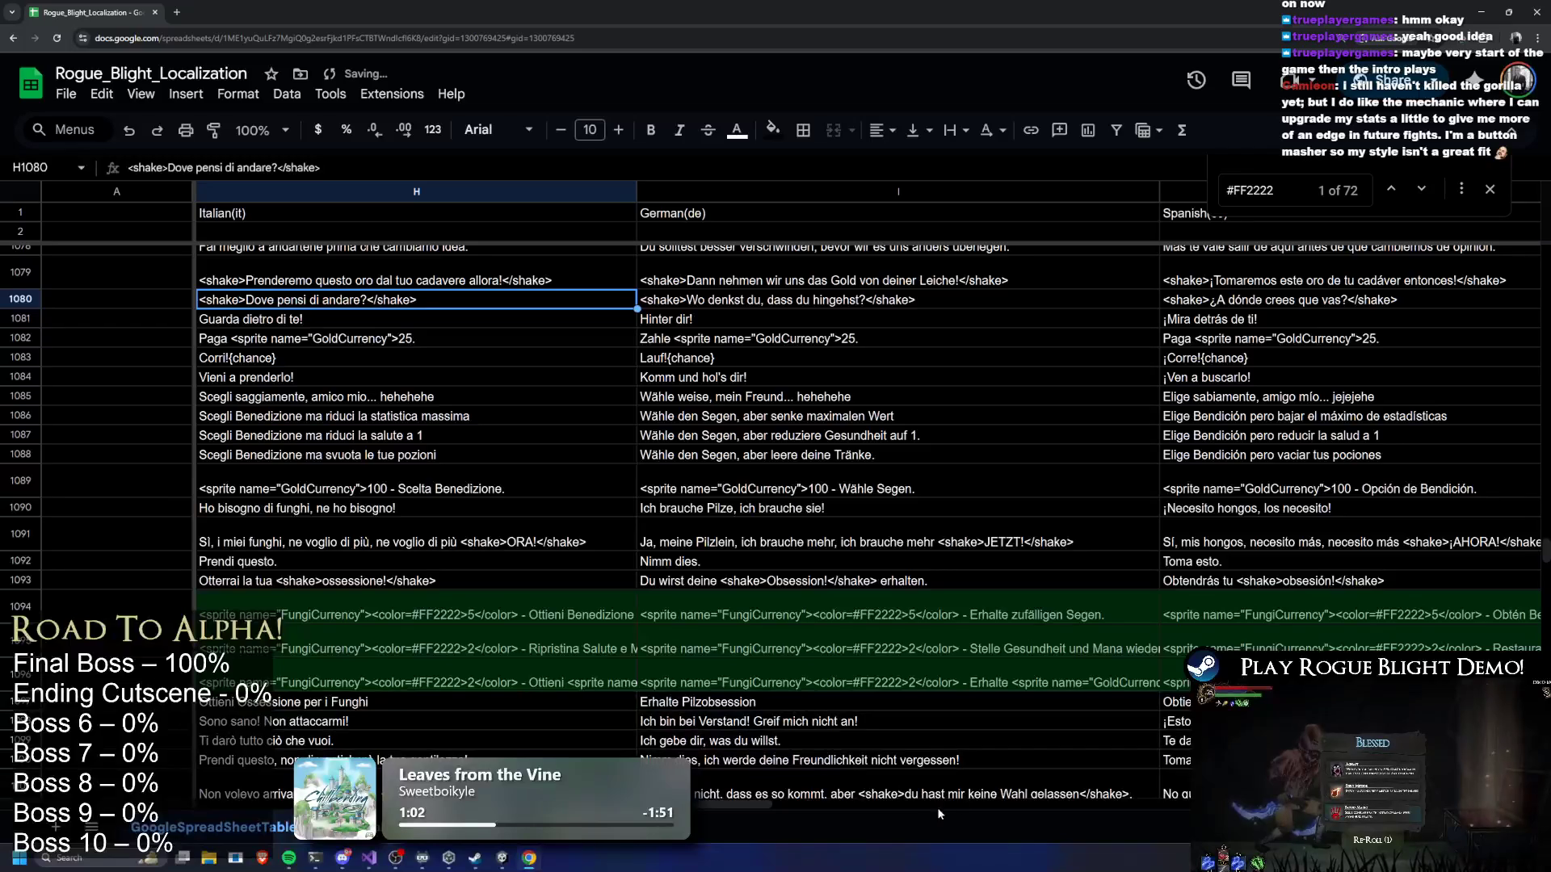
# Remove the <color=#FF2222> and </color> tags from English cells E1094–E1096
pyautogui.hscroll(-10, 792, 678)
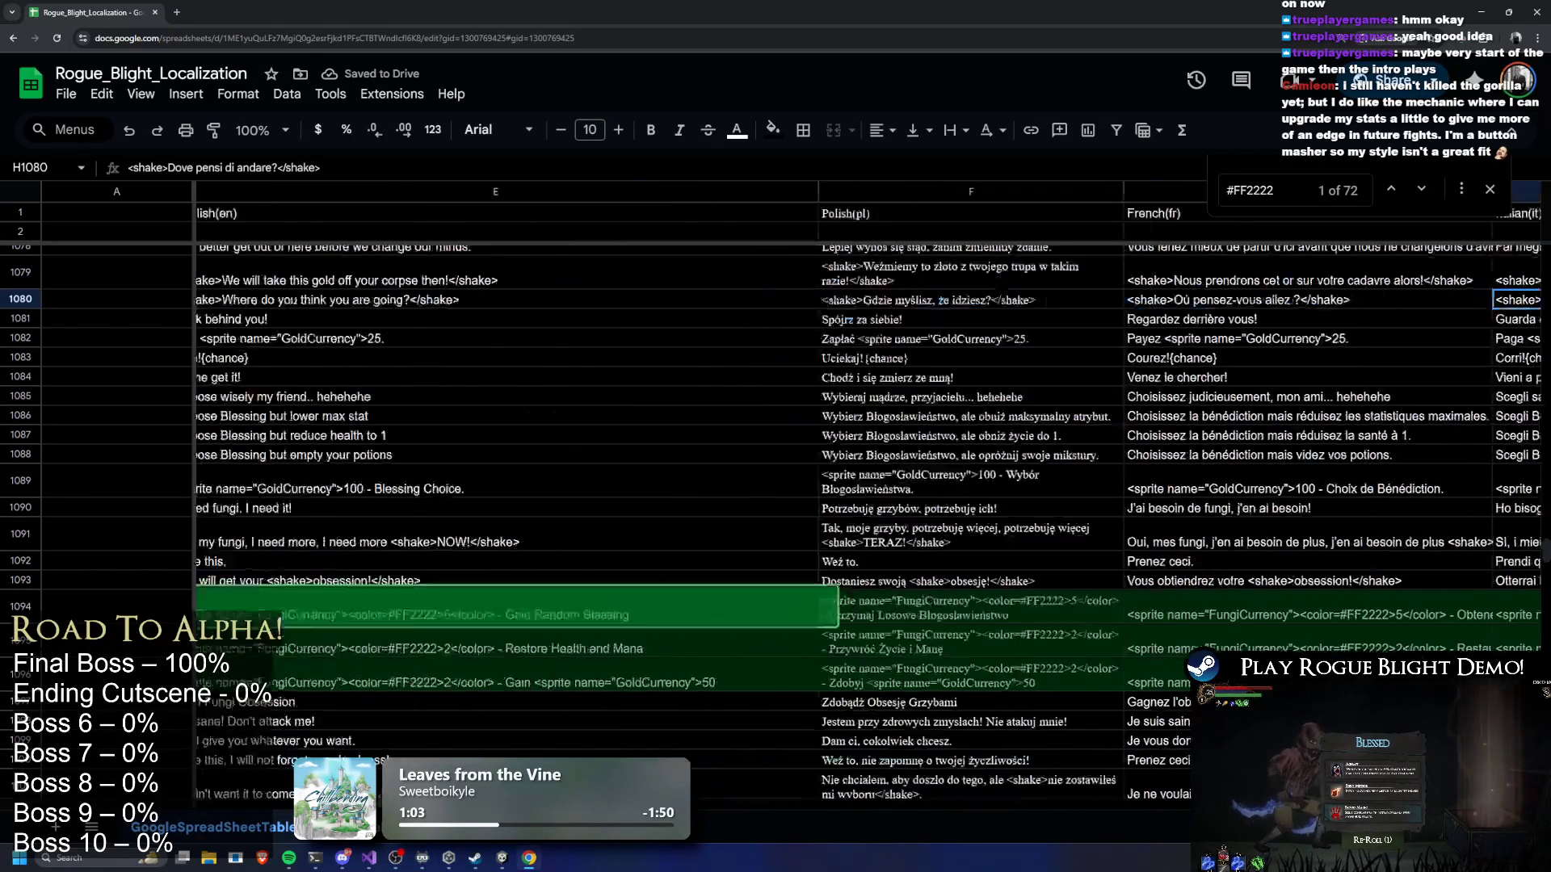
pyautogui.scroll(-2, 835, 548)
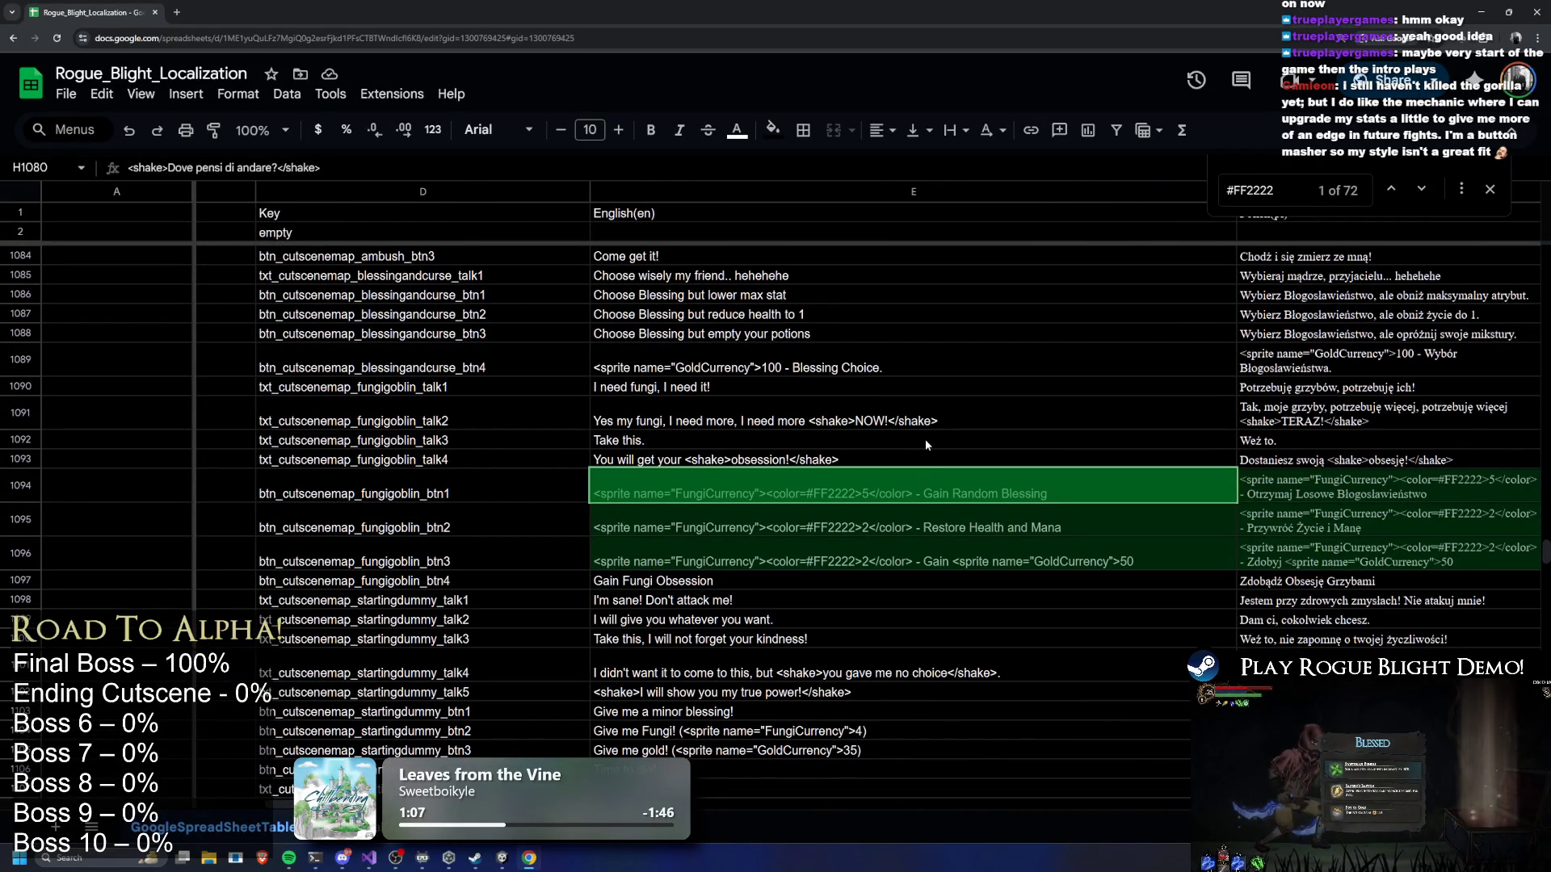
pyautogui.doubleClick(840, 489)
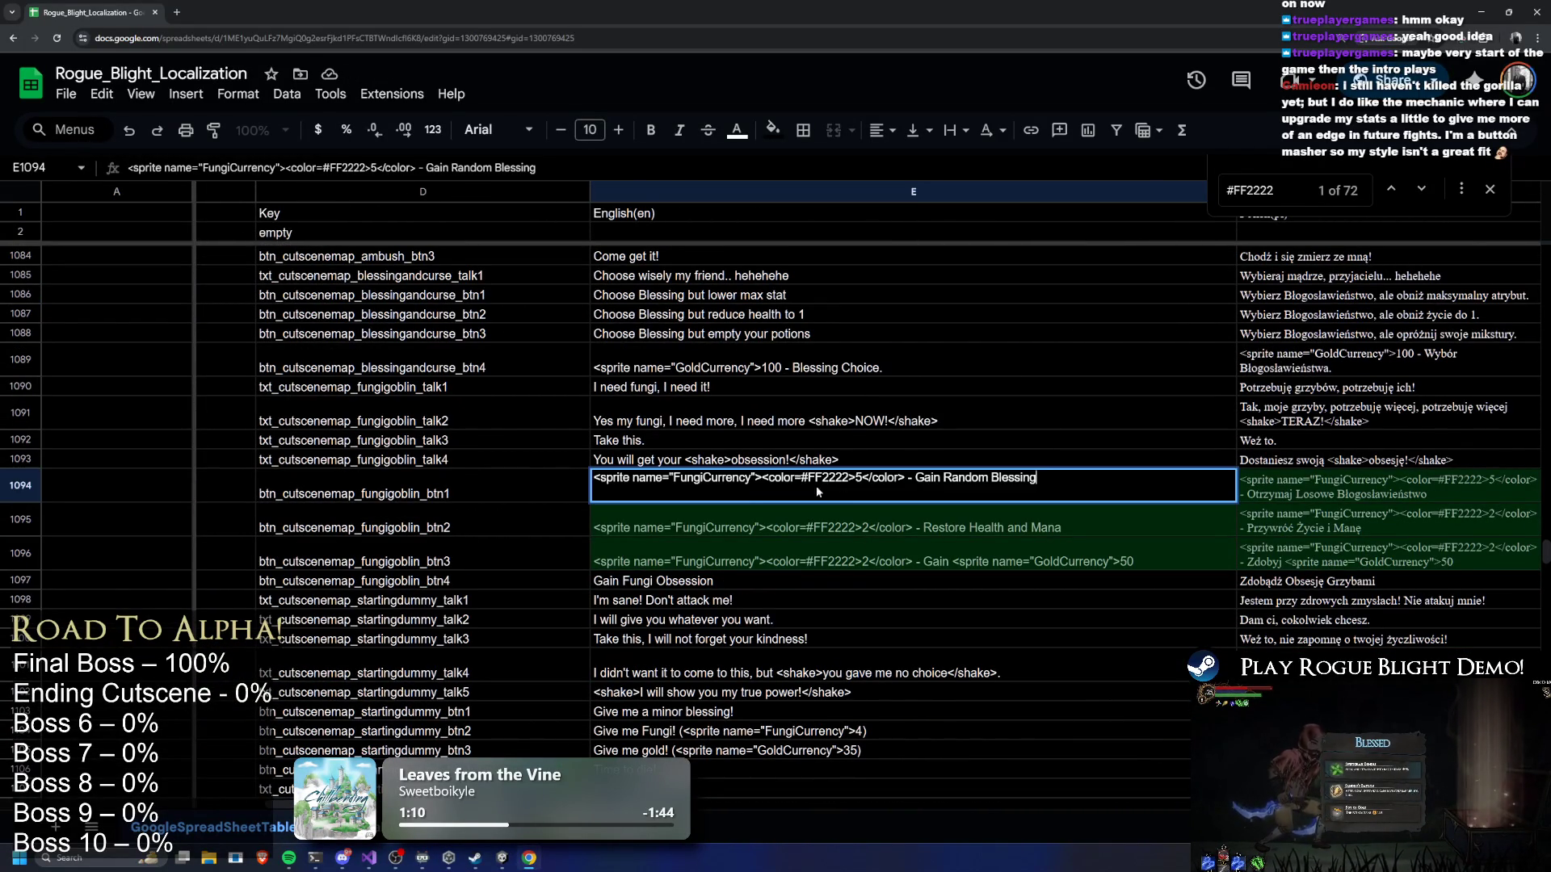
pyautogui.moveTo(755, 478)
pyautogui.mouseDown()
pyautogui.moveTo(848, 478)
pyautogui.moveTo(804, 478)
pyautogui.moveTo(851, 512)
pyautogui.mouseUp()
pyautogui.press('BackSpace')
pyautogui.press('BackSpace')
pyautogui.doubleClick(824, 527)
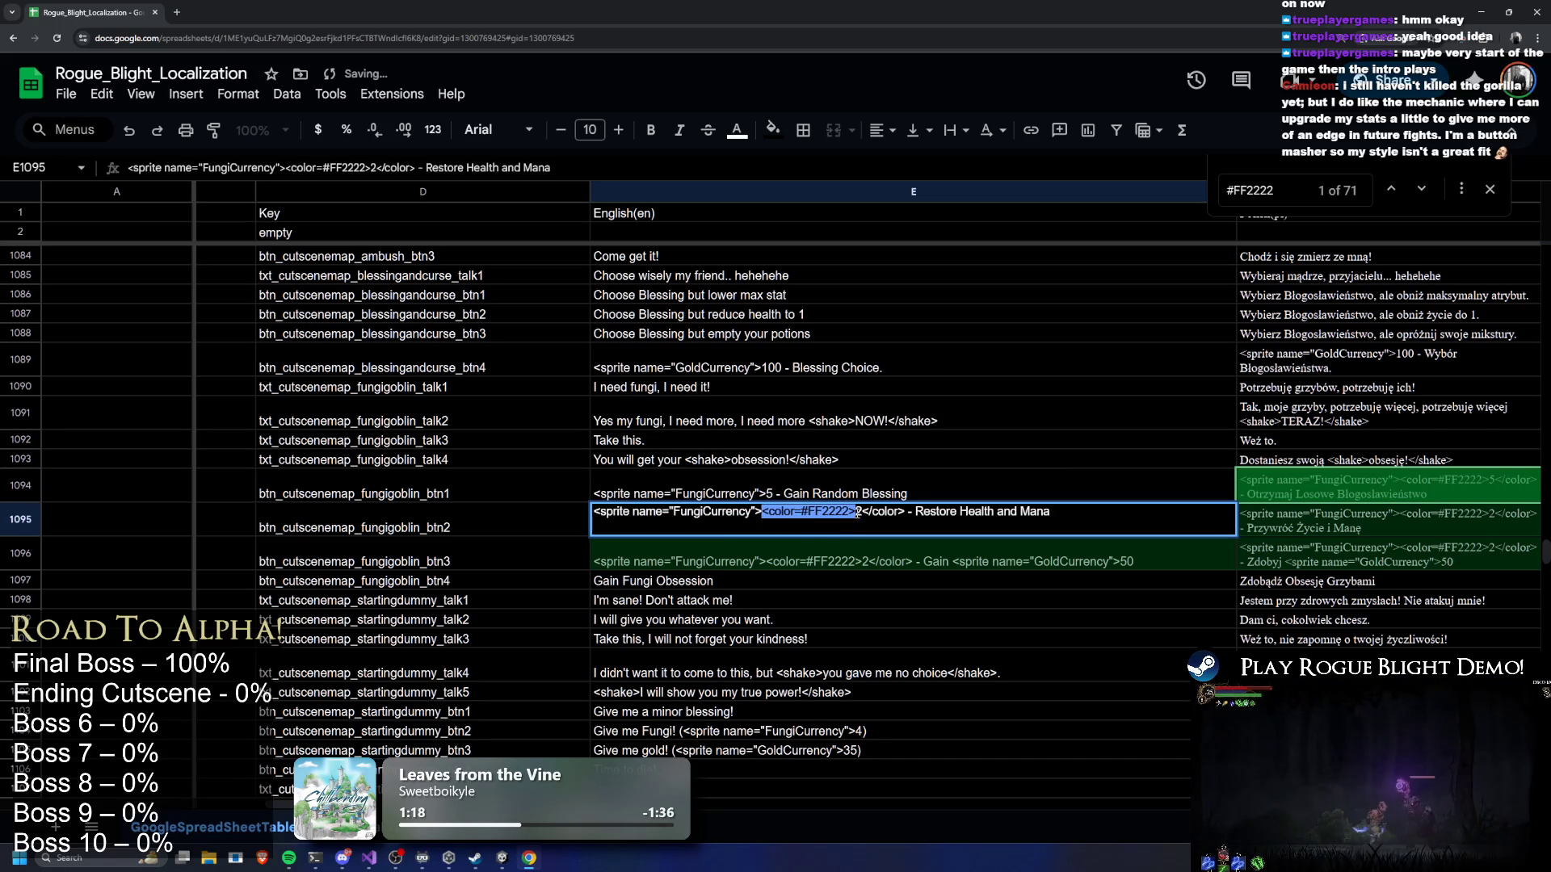
pyautogui.press('BackSpace')
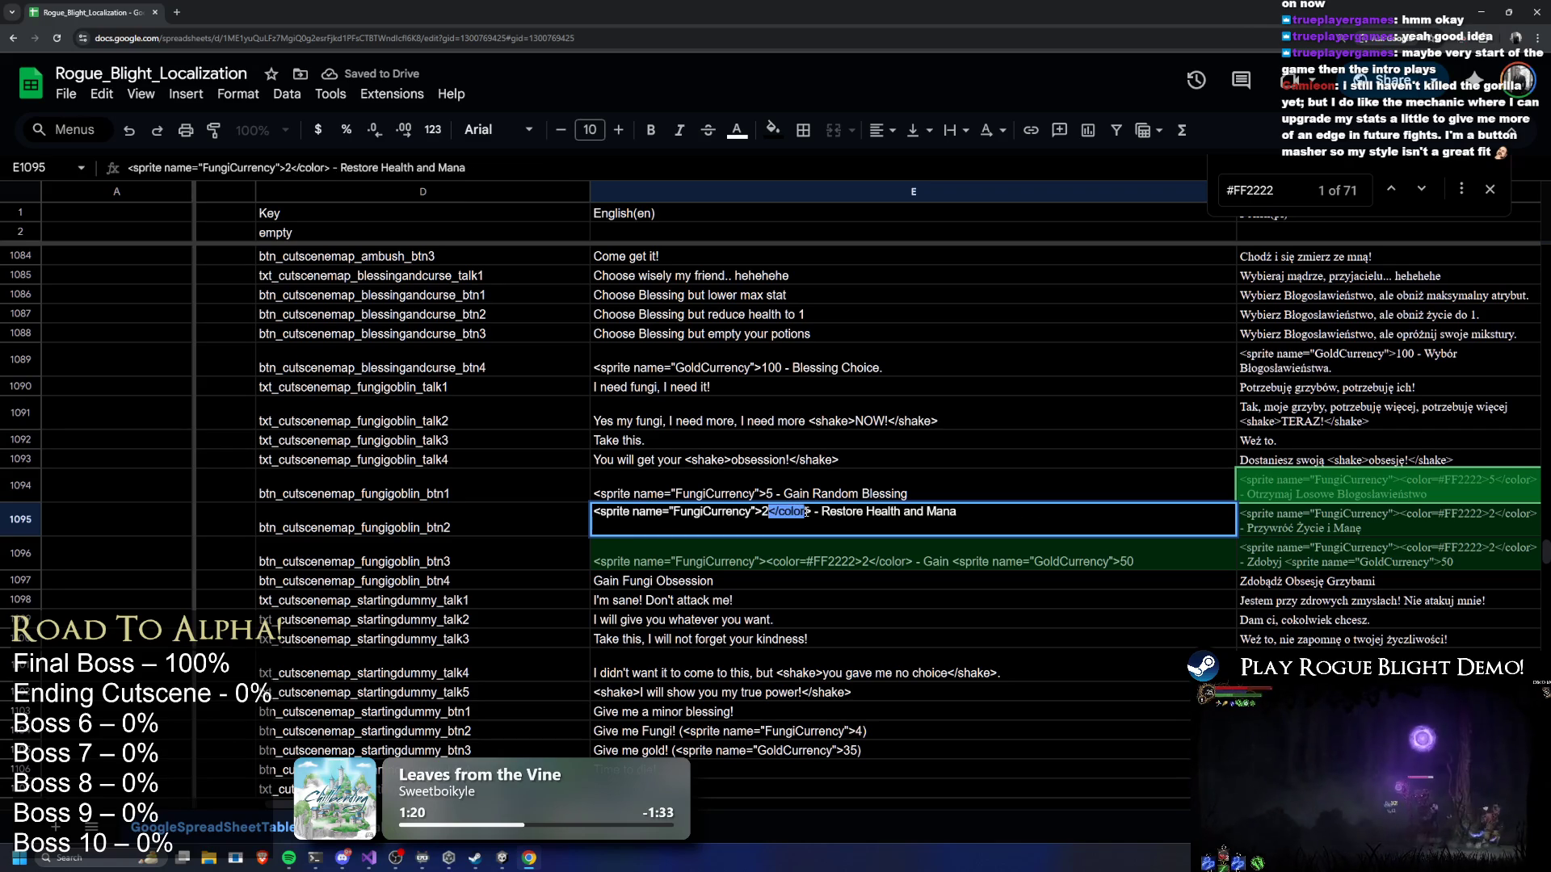
pyautogui.press('BackSpace')
pyautogui.doubleClick(821, 564)
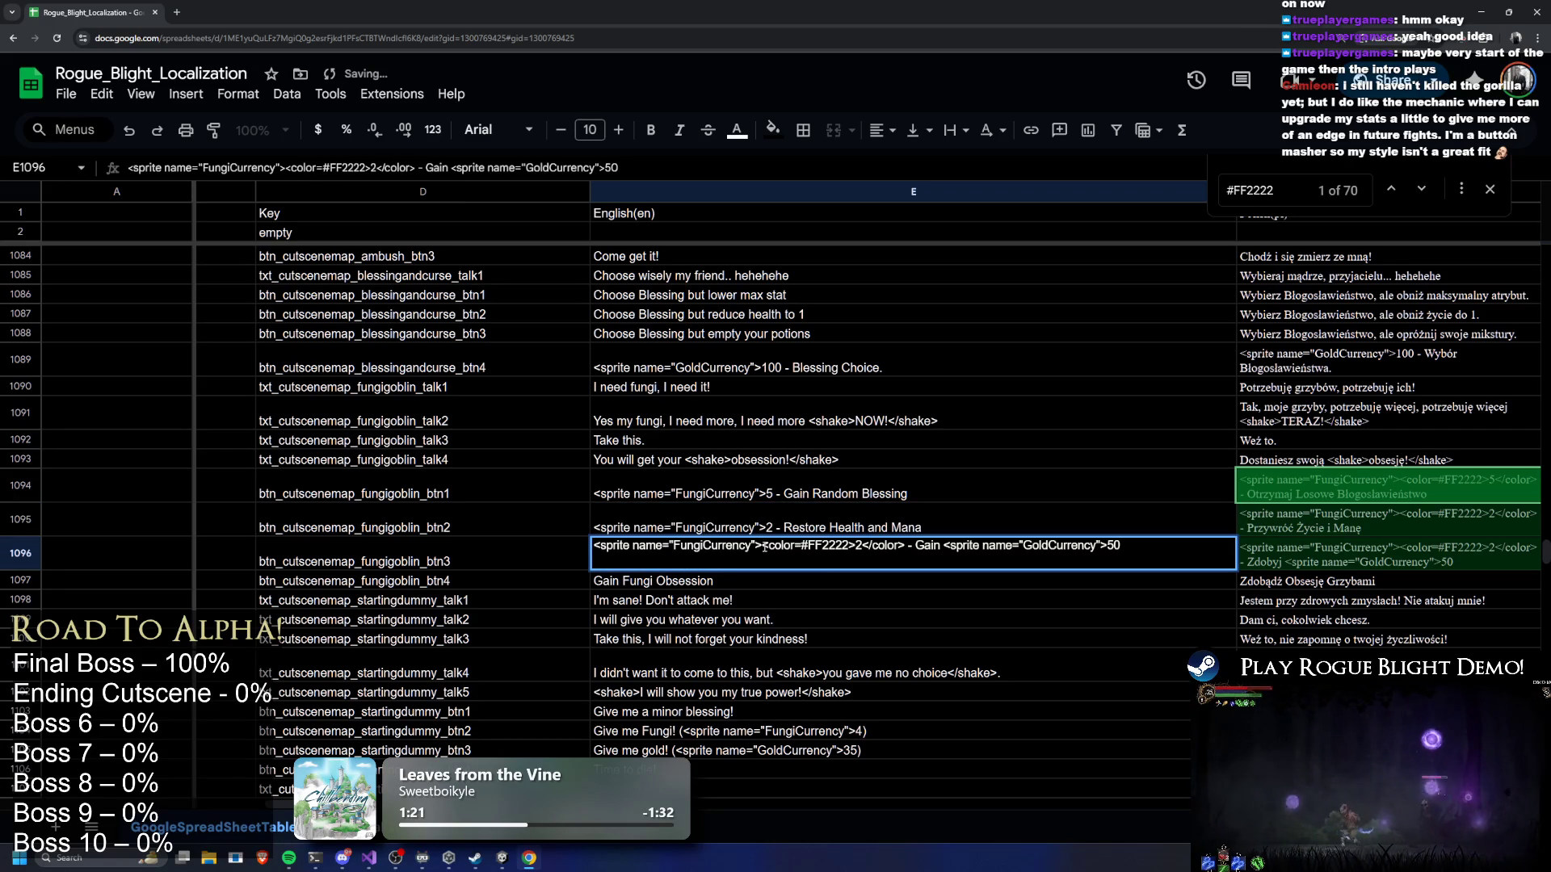
pyautogui.moveTo(762, 546); pyautogui.dragTo(838, 545)
pyautogui.press('BackSpace')
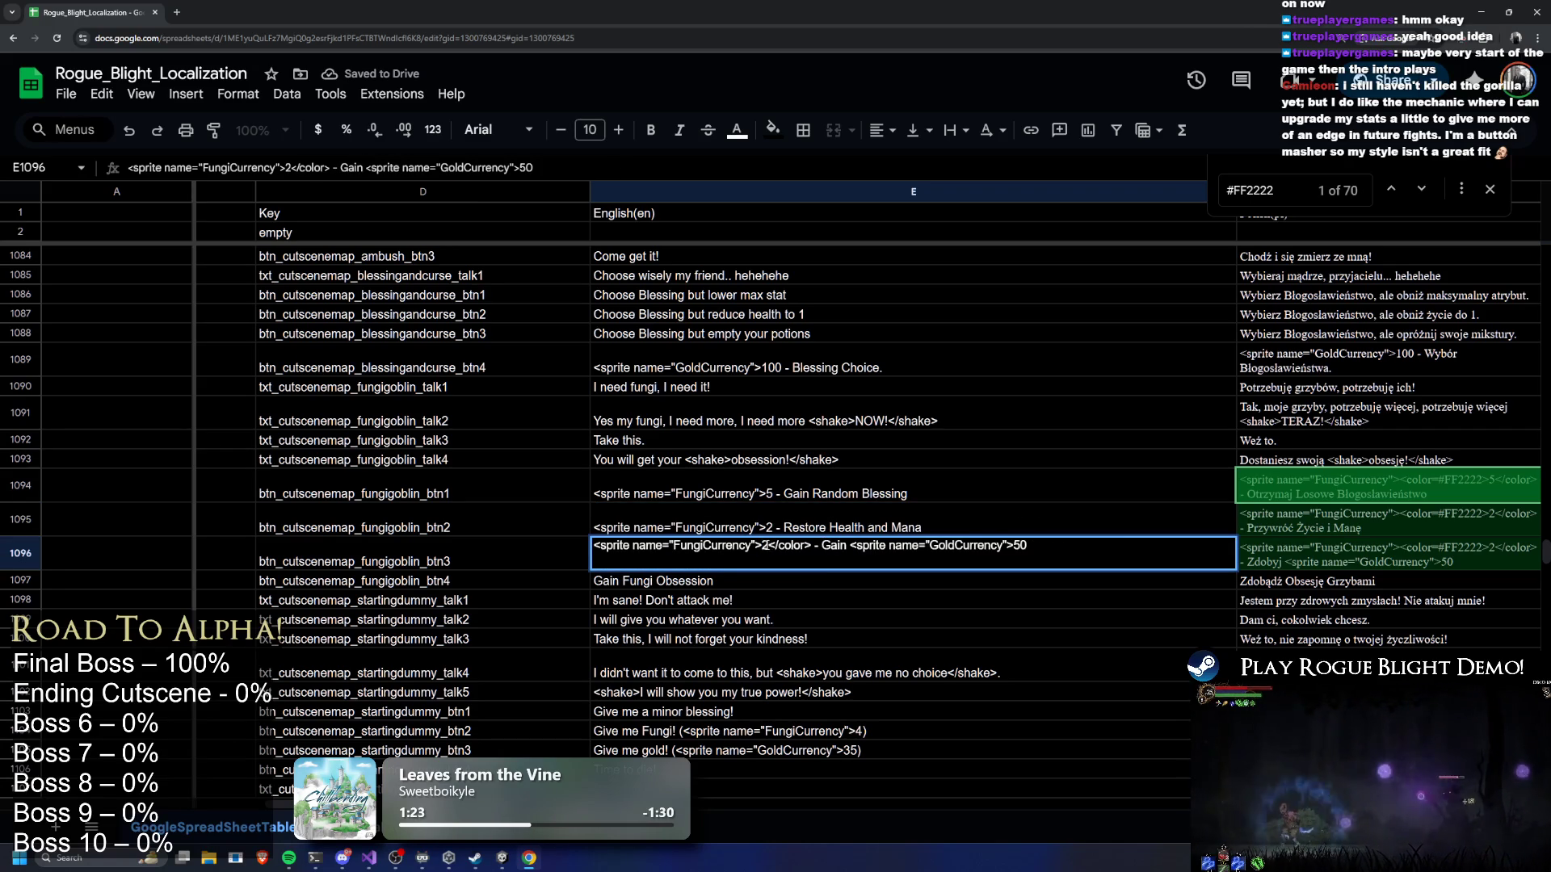
pyautogui.press('BackSpace')
pyautogui.click(899, 494)
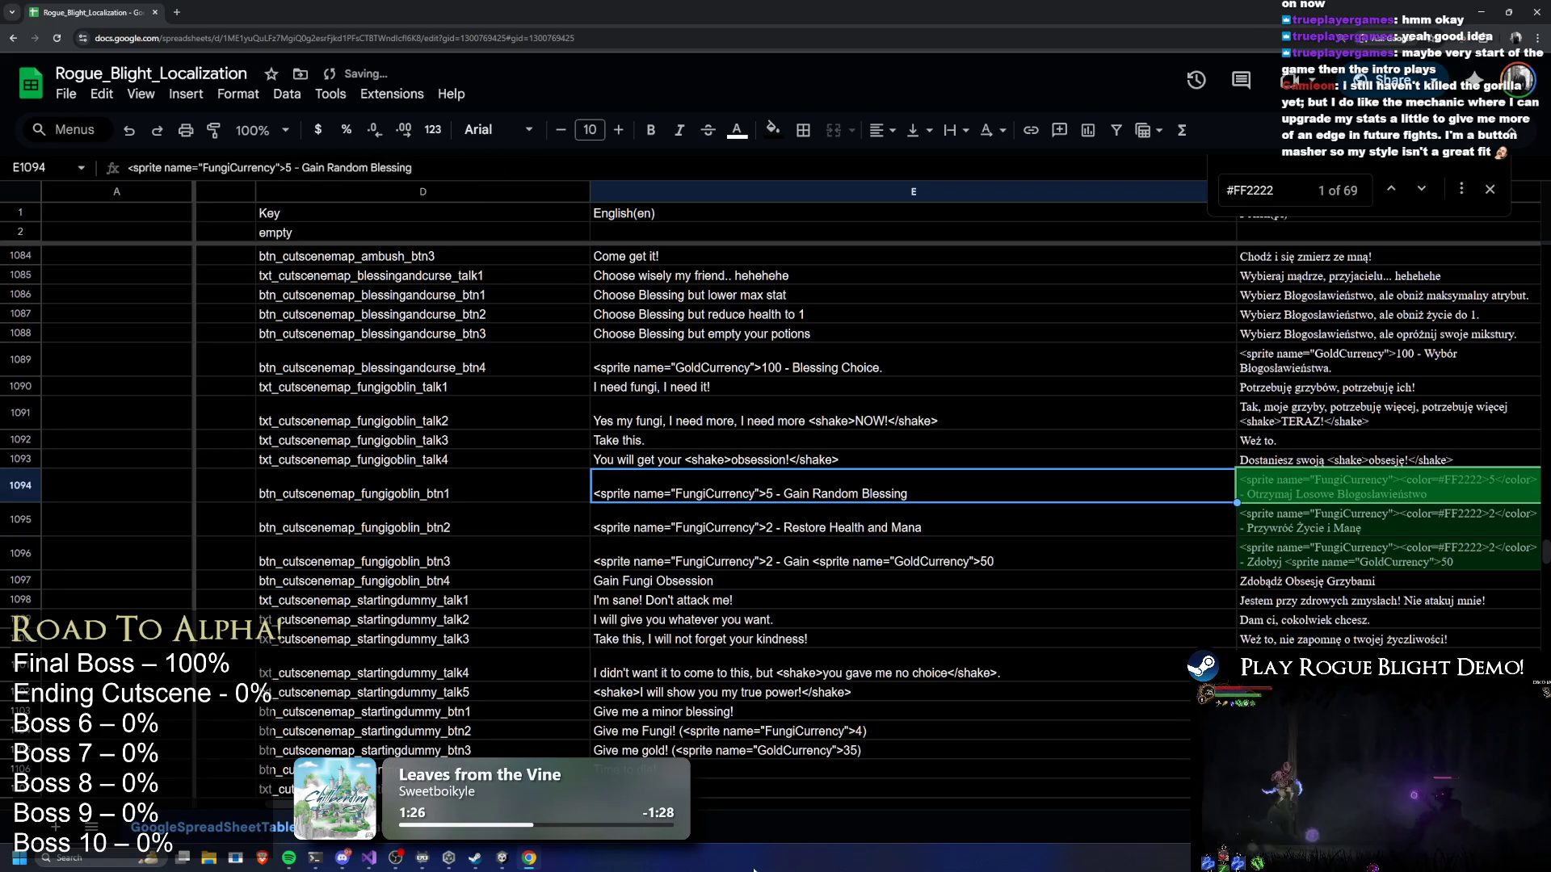
# Strip the colour tags from Polish cells F1094–F1096
pyautogui.press('Right')
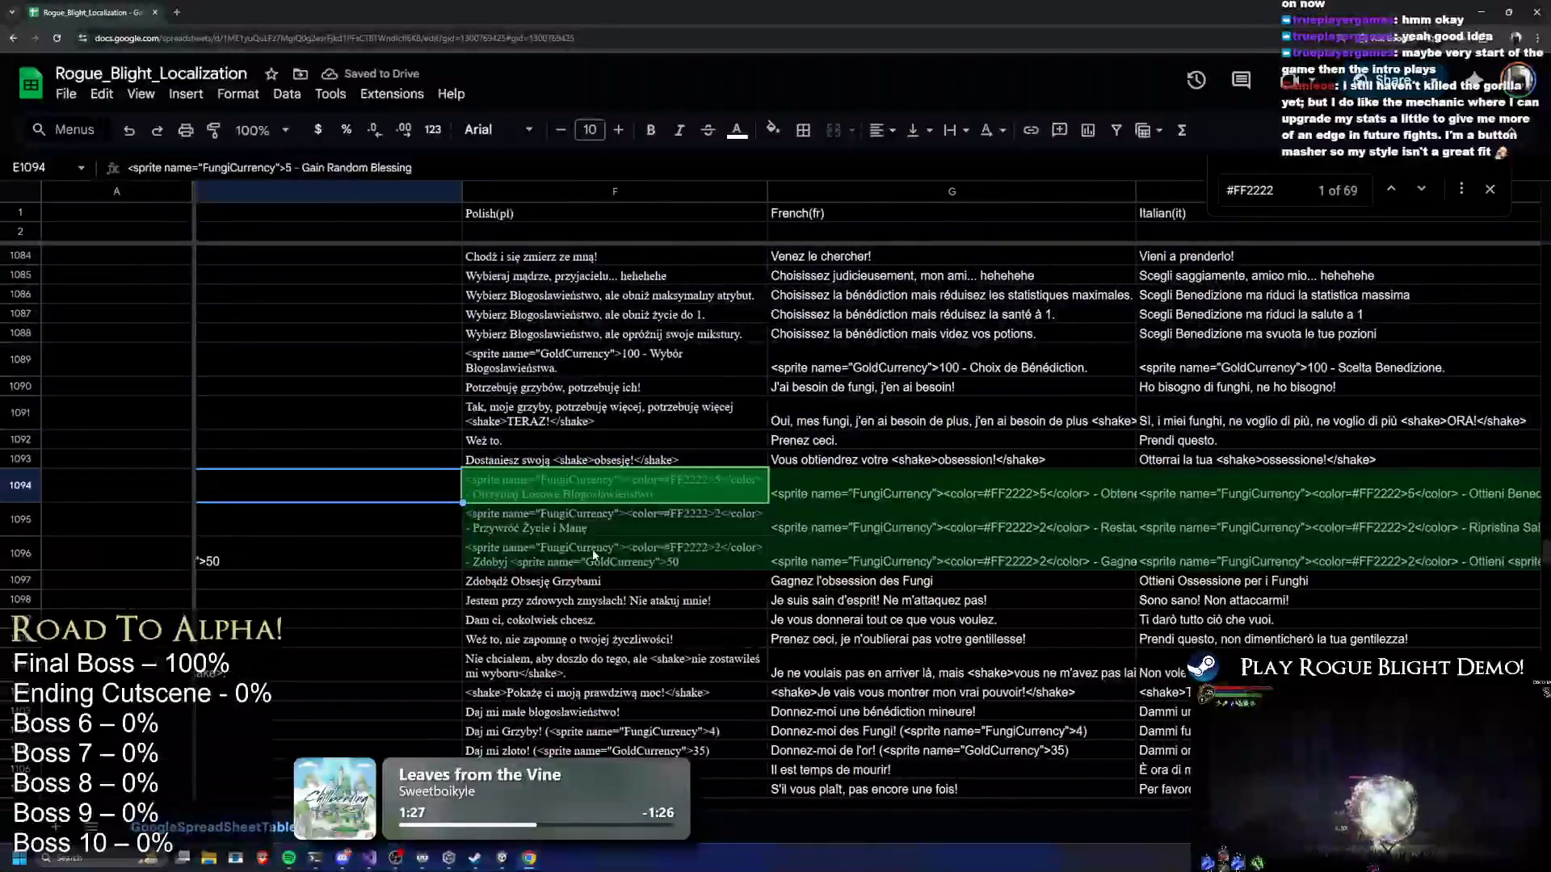
pyautogui.doubleClick(615, 480)
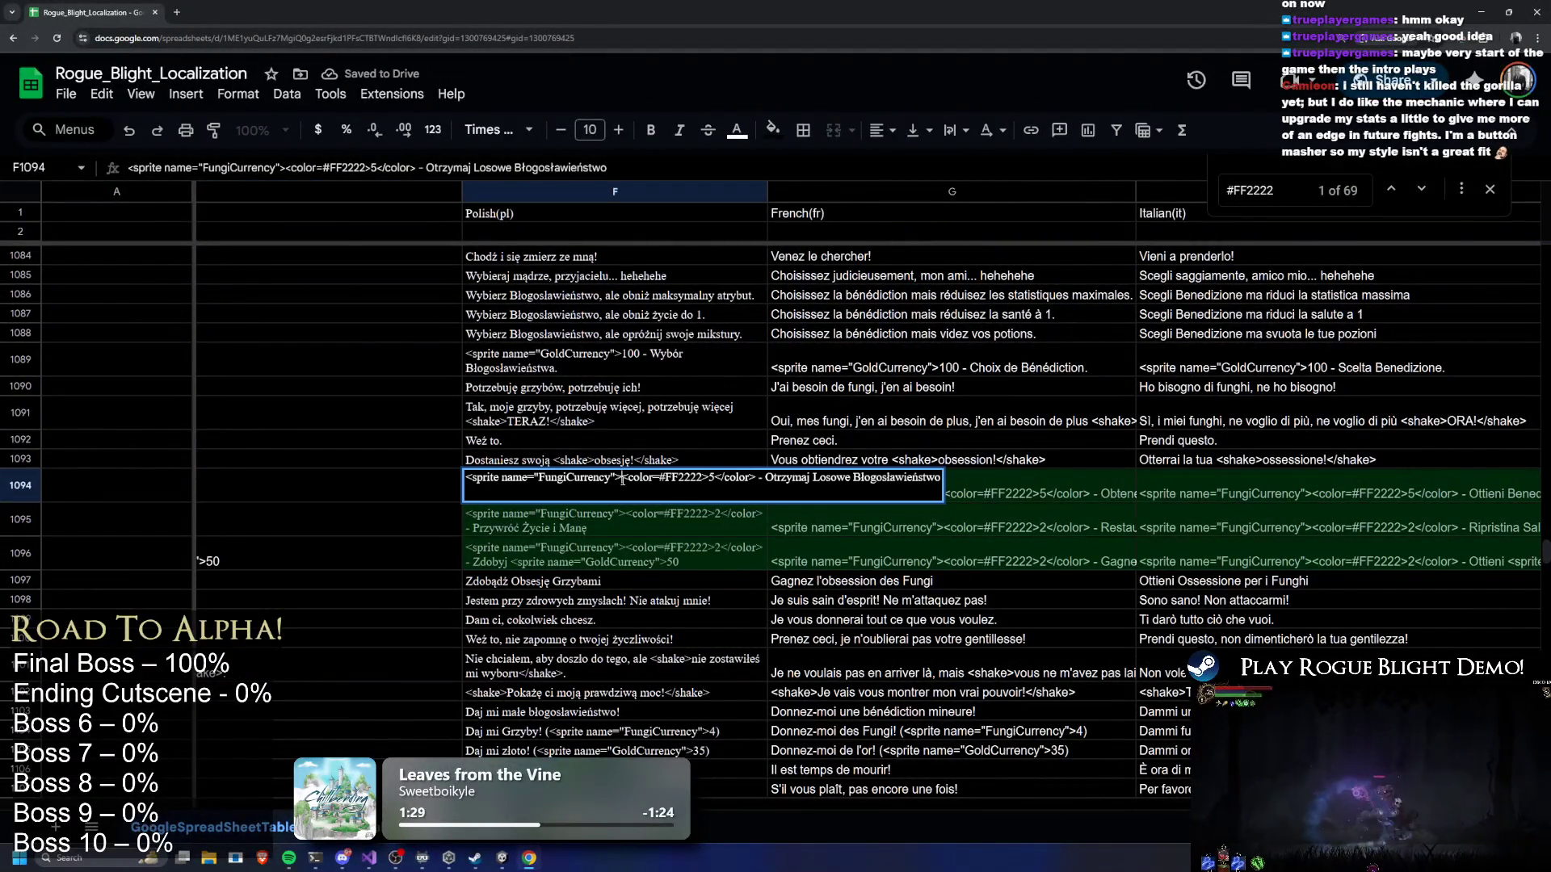
pyautogui.press('BackSpace')
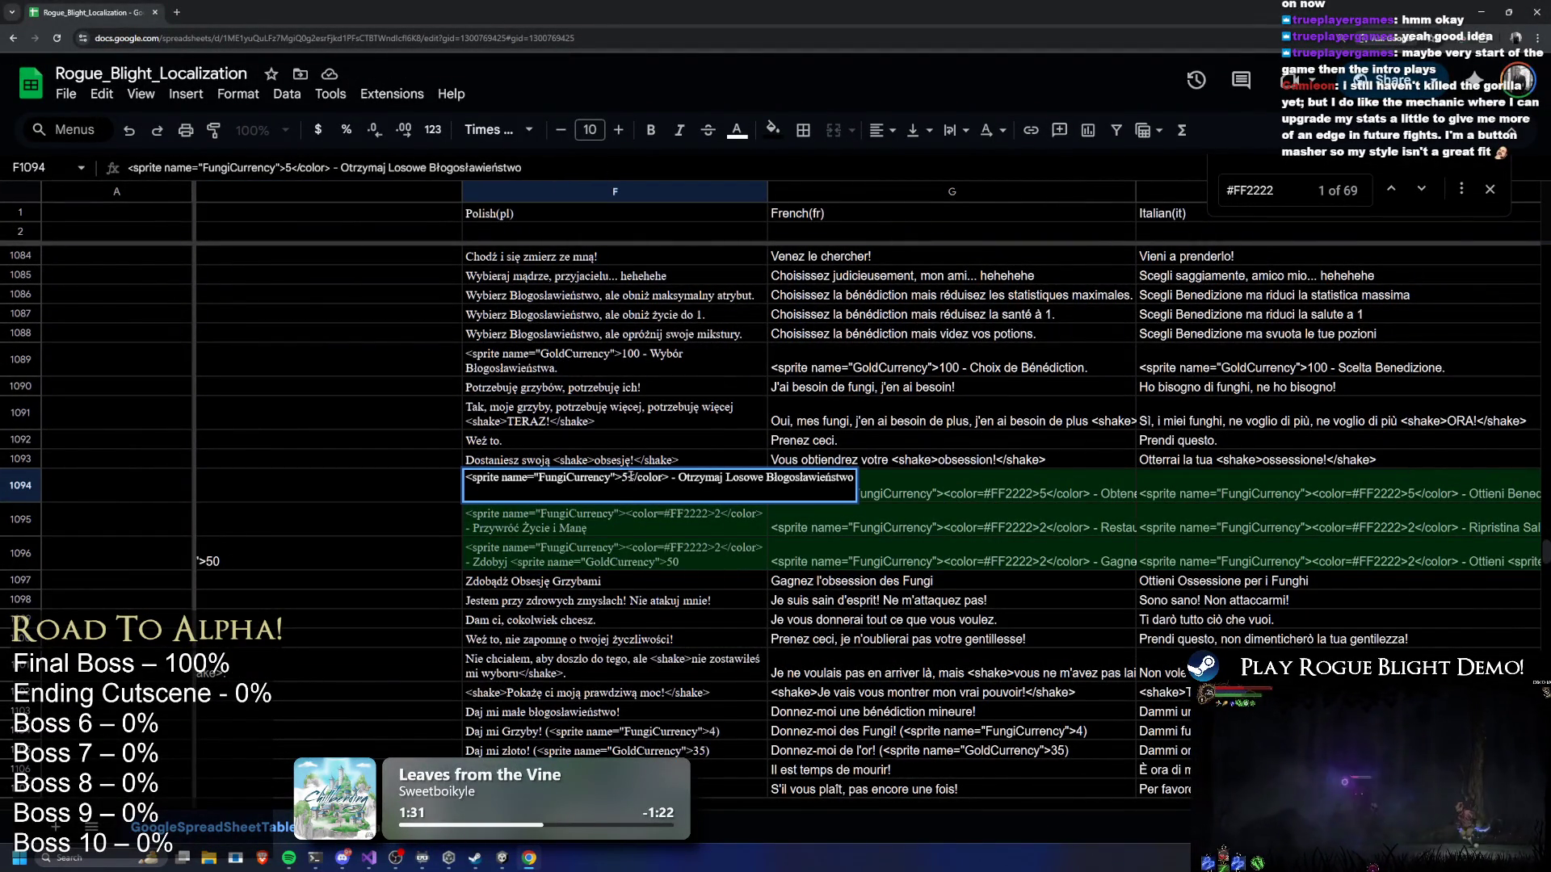
pyautogui.moveTo(660, 478); pyautogui.dragTo(670, 479)
pyautogui.press('BackSpace')
pyautogui.doubleClick(636, 511)
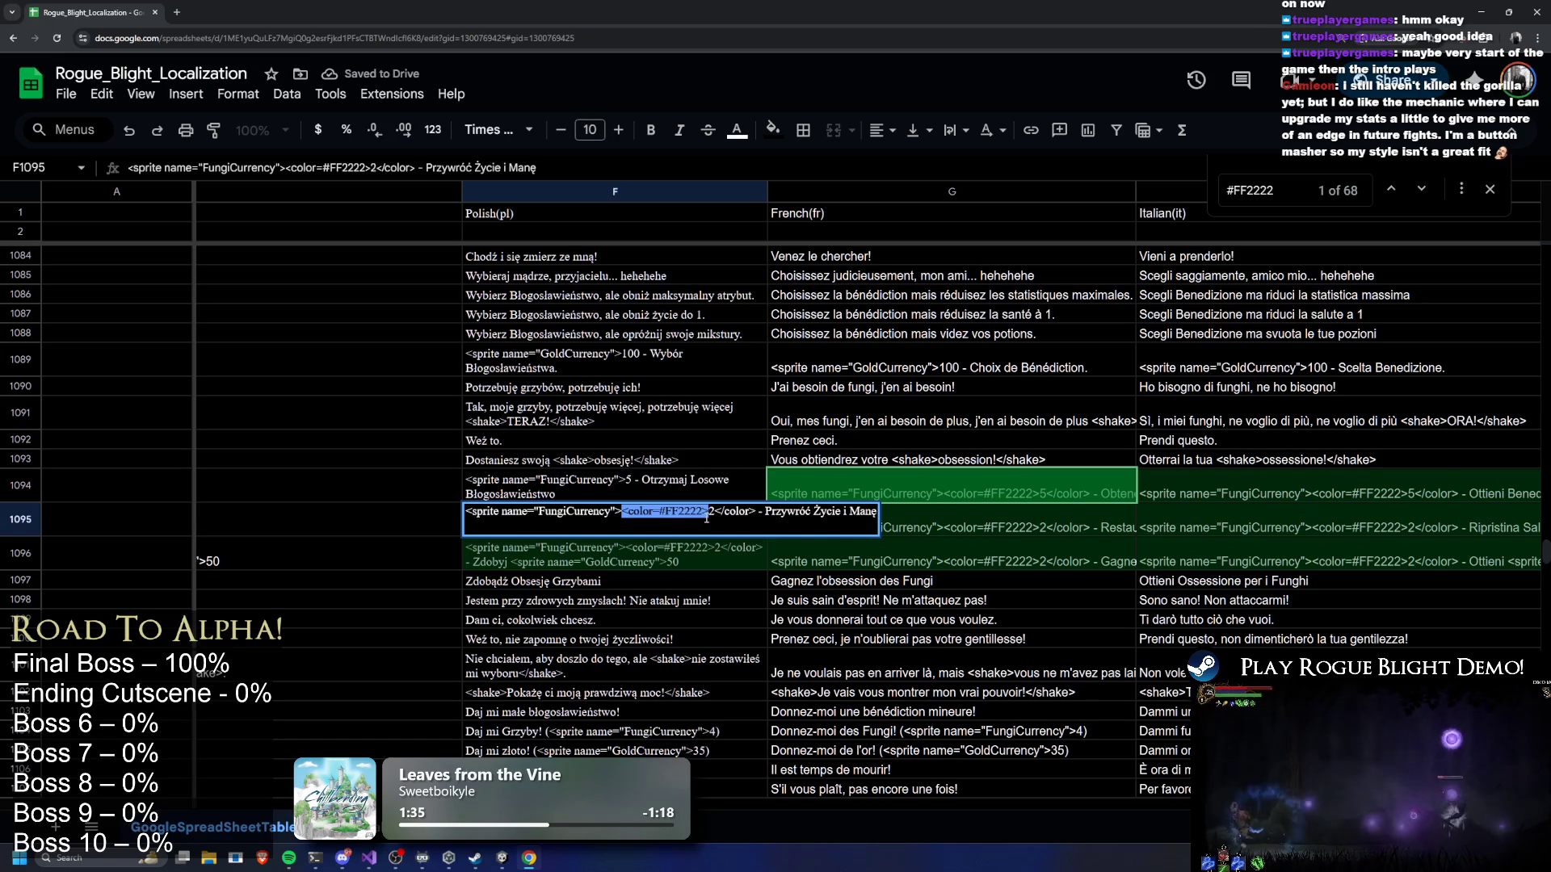
pyautogui.press('BackSpace')
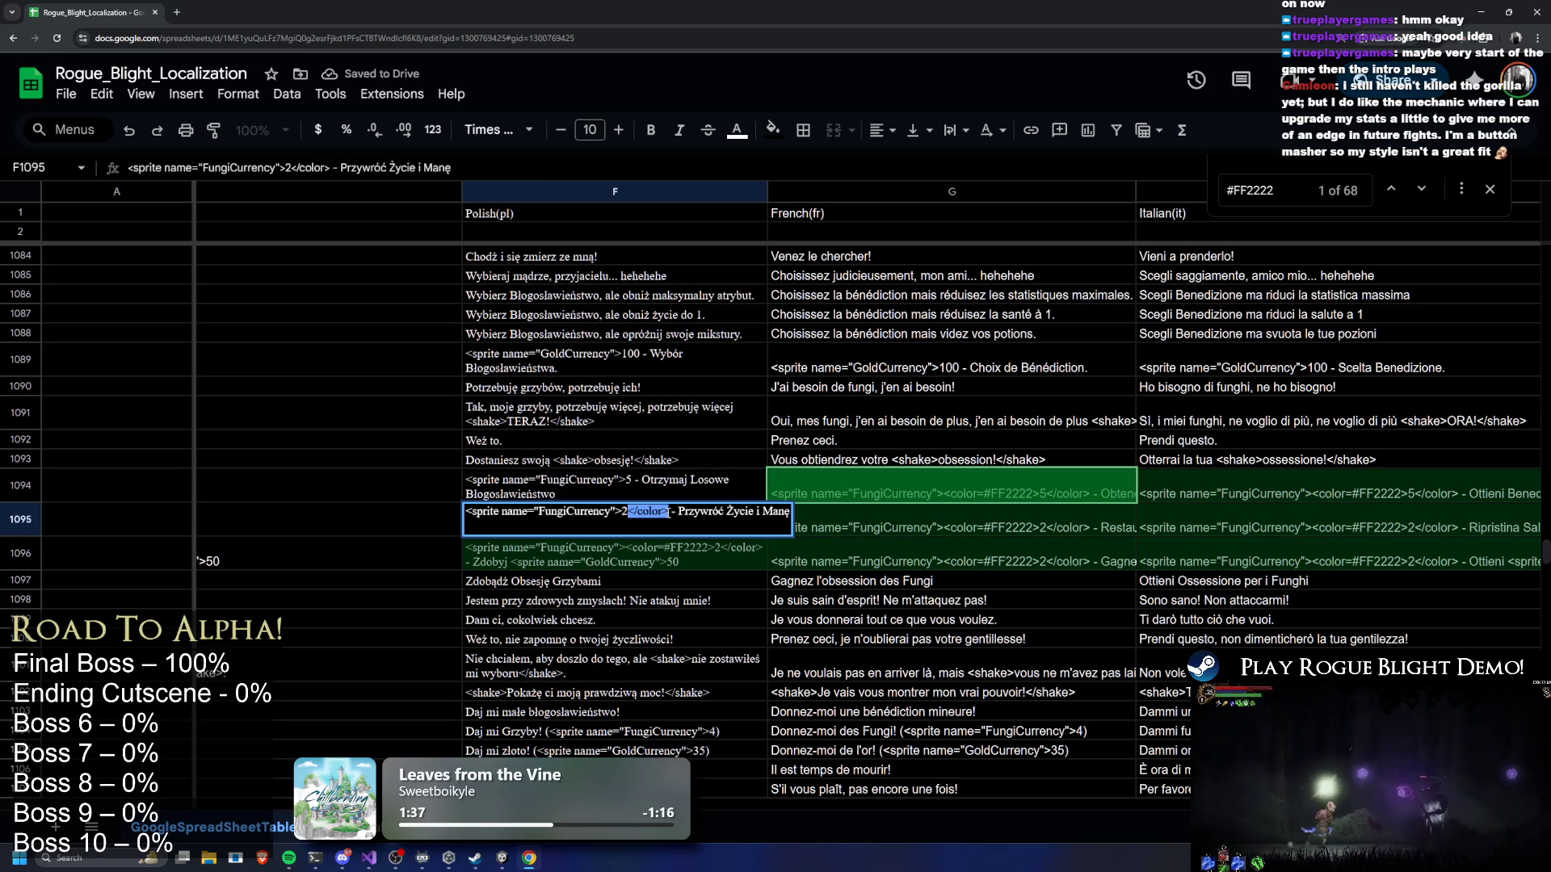
pyautogui.press('BackSpace')
pyautogui.press('Return')
pyautogui.doubleClick(664, 539)
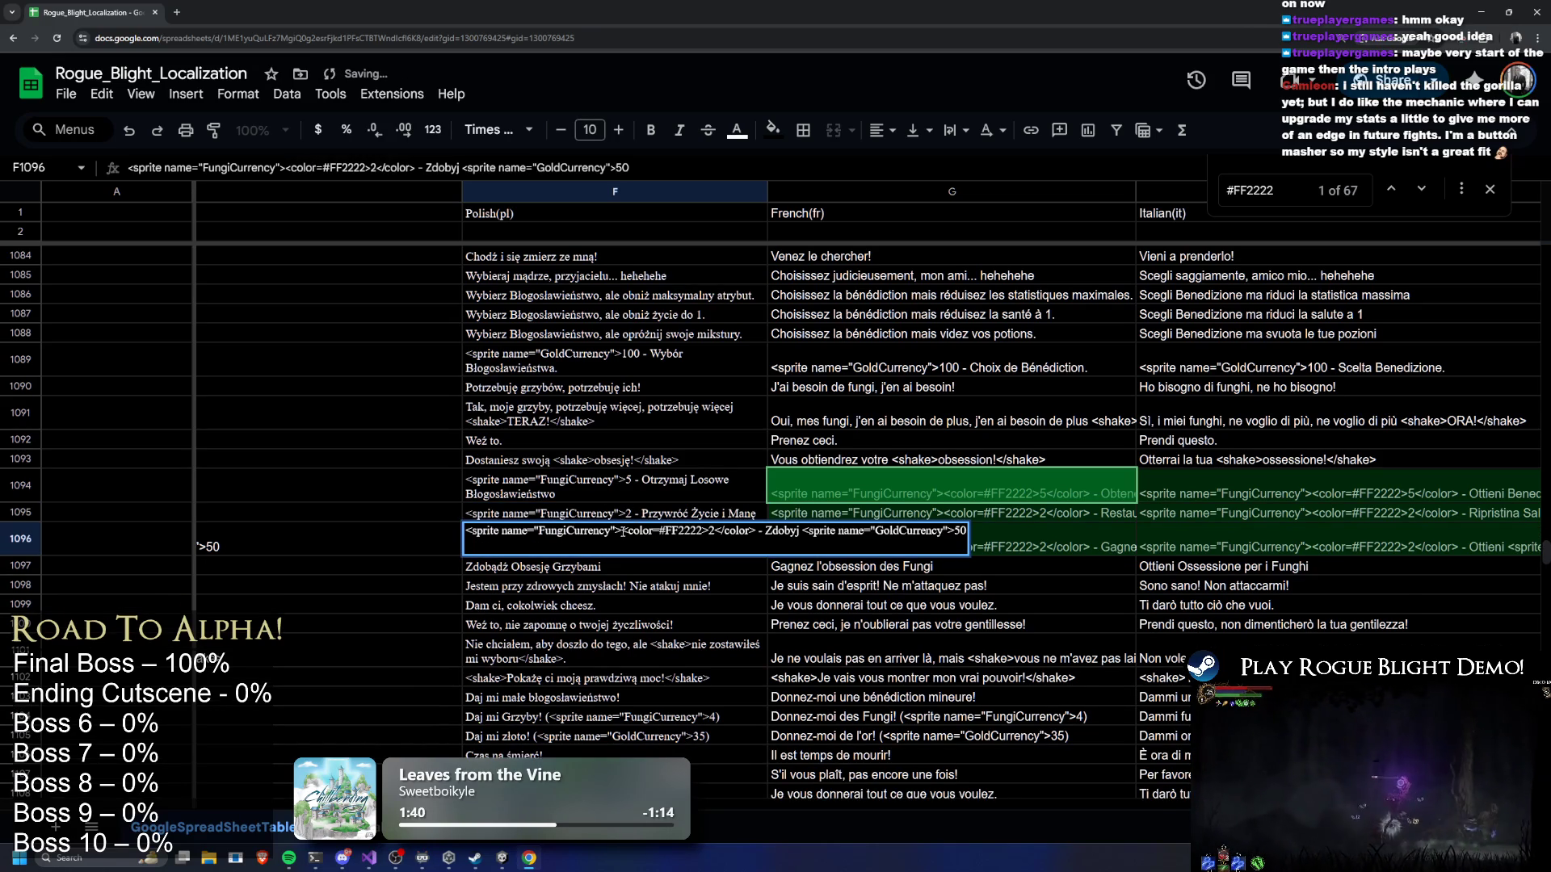
pyautogui.moveTo(681, 533); pyautogui.dragTo(708, 533)
pyautogui.press('BackSpace')
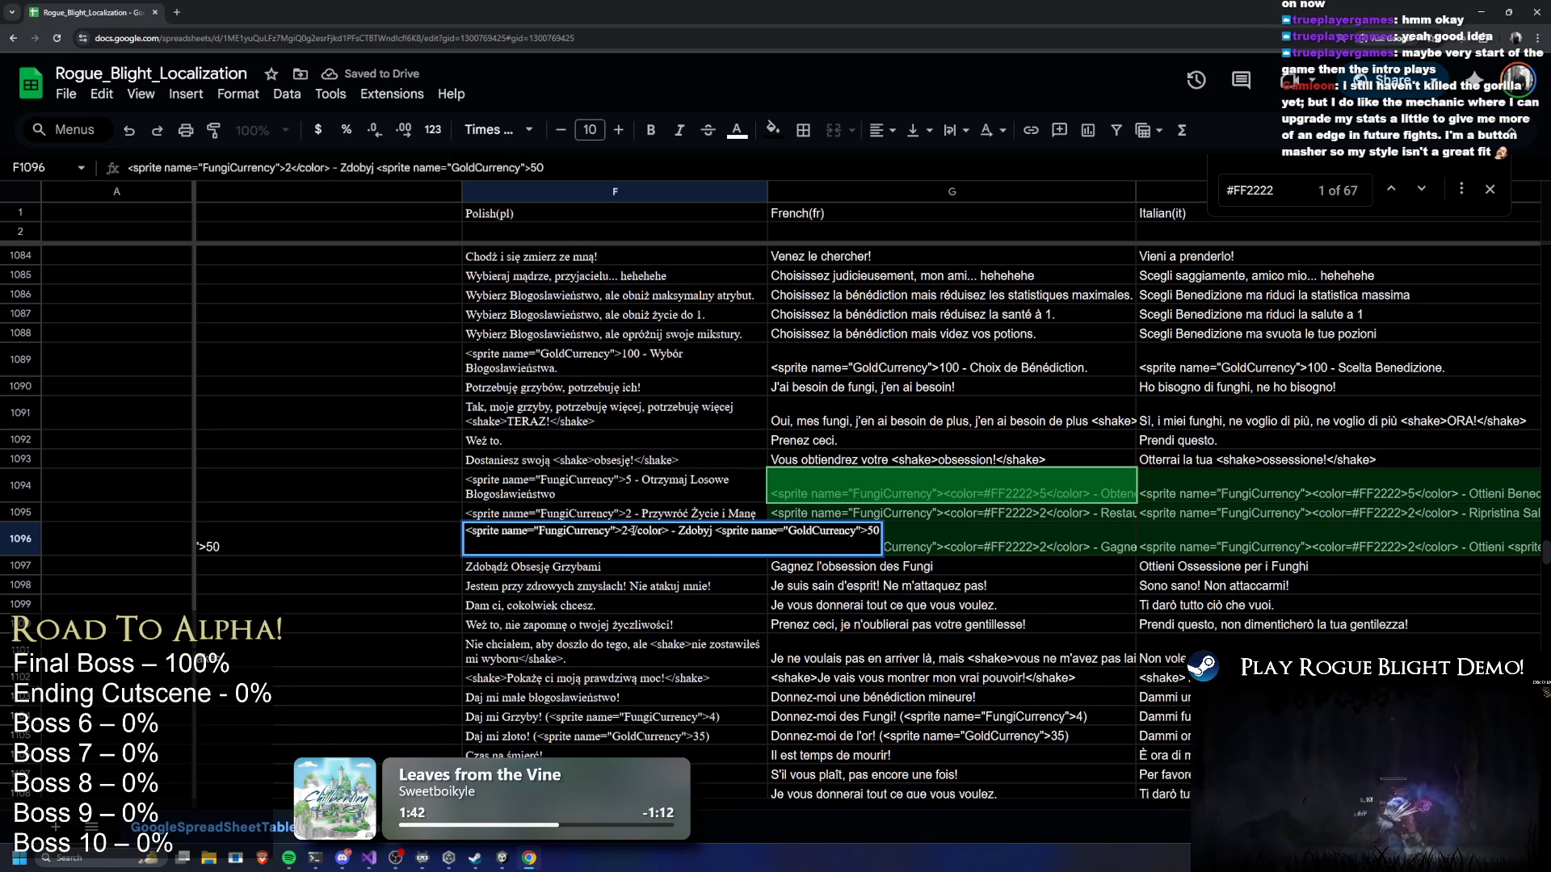
pyautogui.press('BackSpace')
# Strip the colour tags from French cells G1094–G1096
pyautogui.click(833, 471)
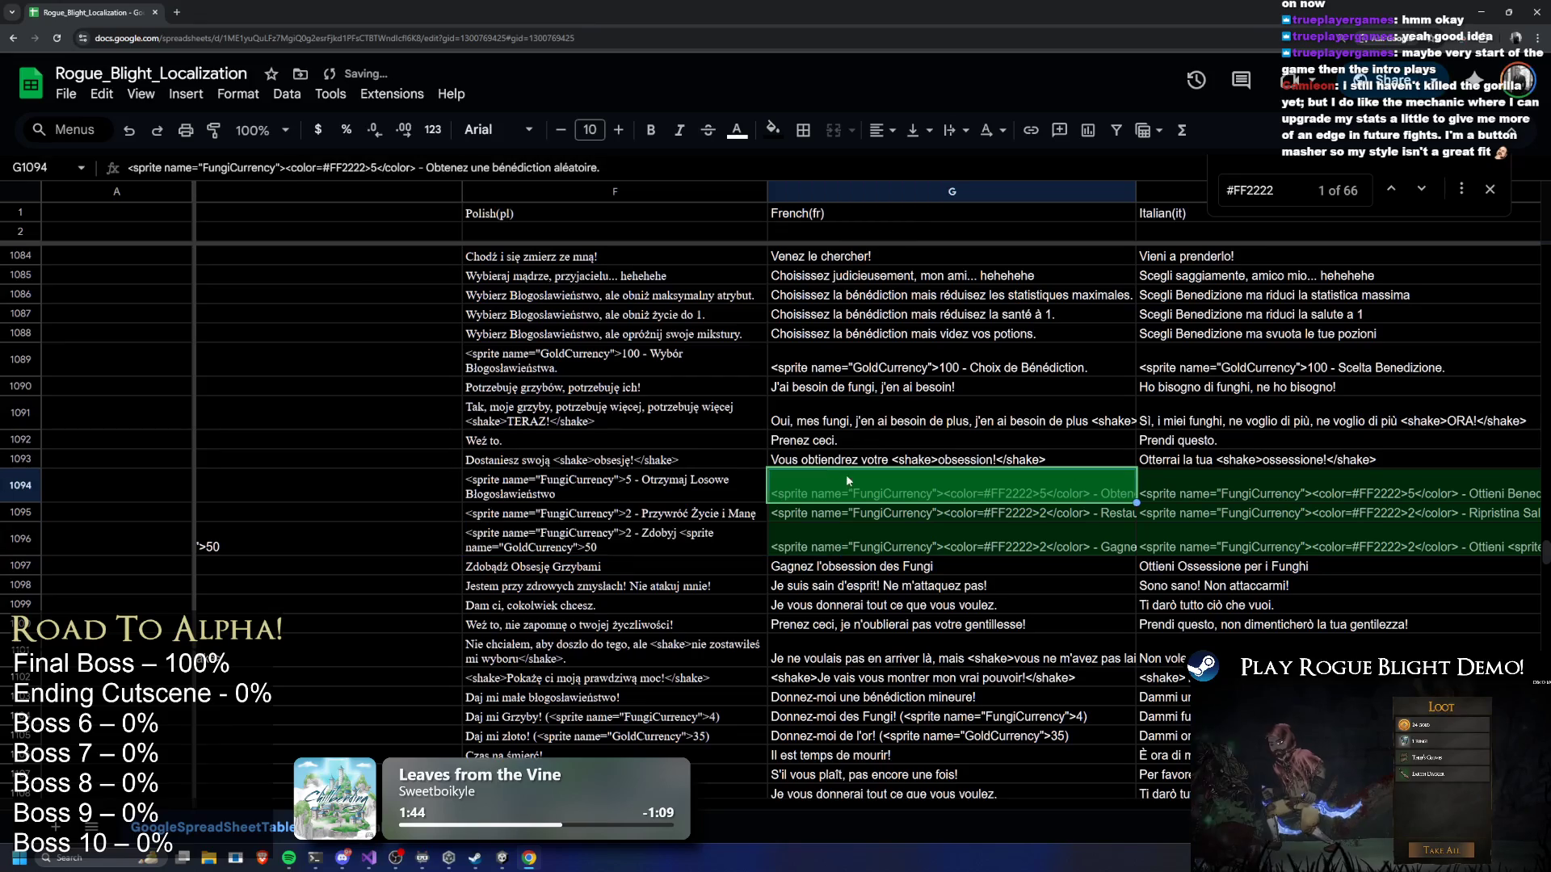
pyautogui.doubleClick(877, 492)
pyautogui.moveTo(940, 478)
pyautogui.mouseDown()
pyautogui.moveTo(1030, 479)
pyautogui.moveTo(981, 478)
pyautogui.moveTo(1032, 513)
pyautogui.mouseUp()
pyautogui.press('BackSpace')
pyautogui.press('BackSpace')
pyautogui.doubleClick(979, 507)
pyautogui.press('BackSpace')
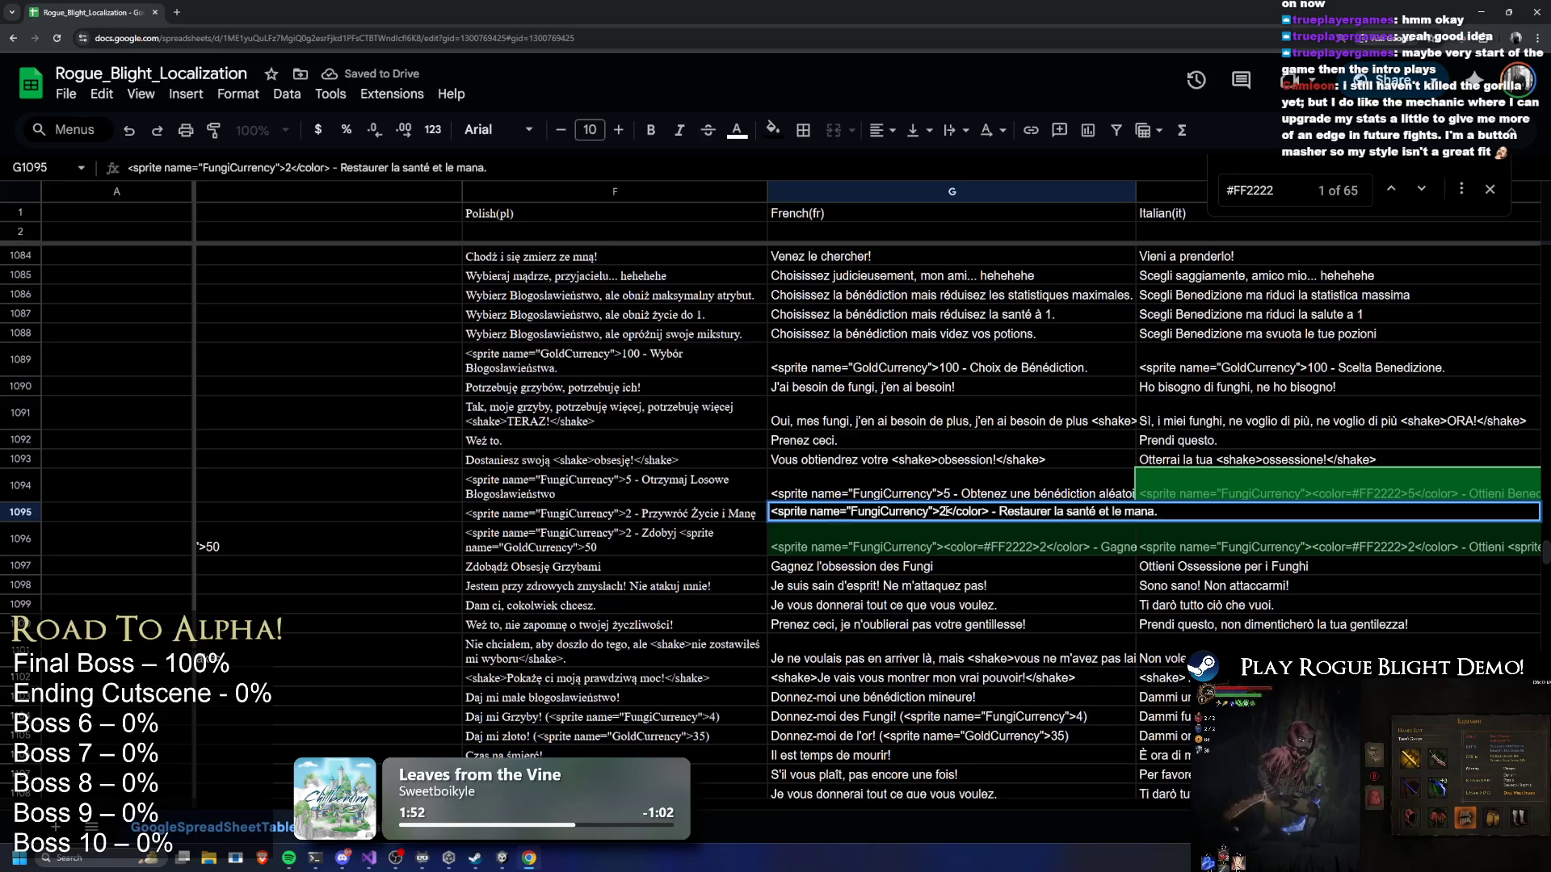
pyautogui.press('BackSpace')
pyautogui.doubleClick(958, 532)
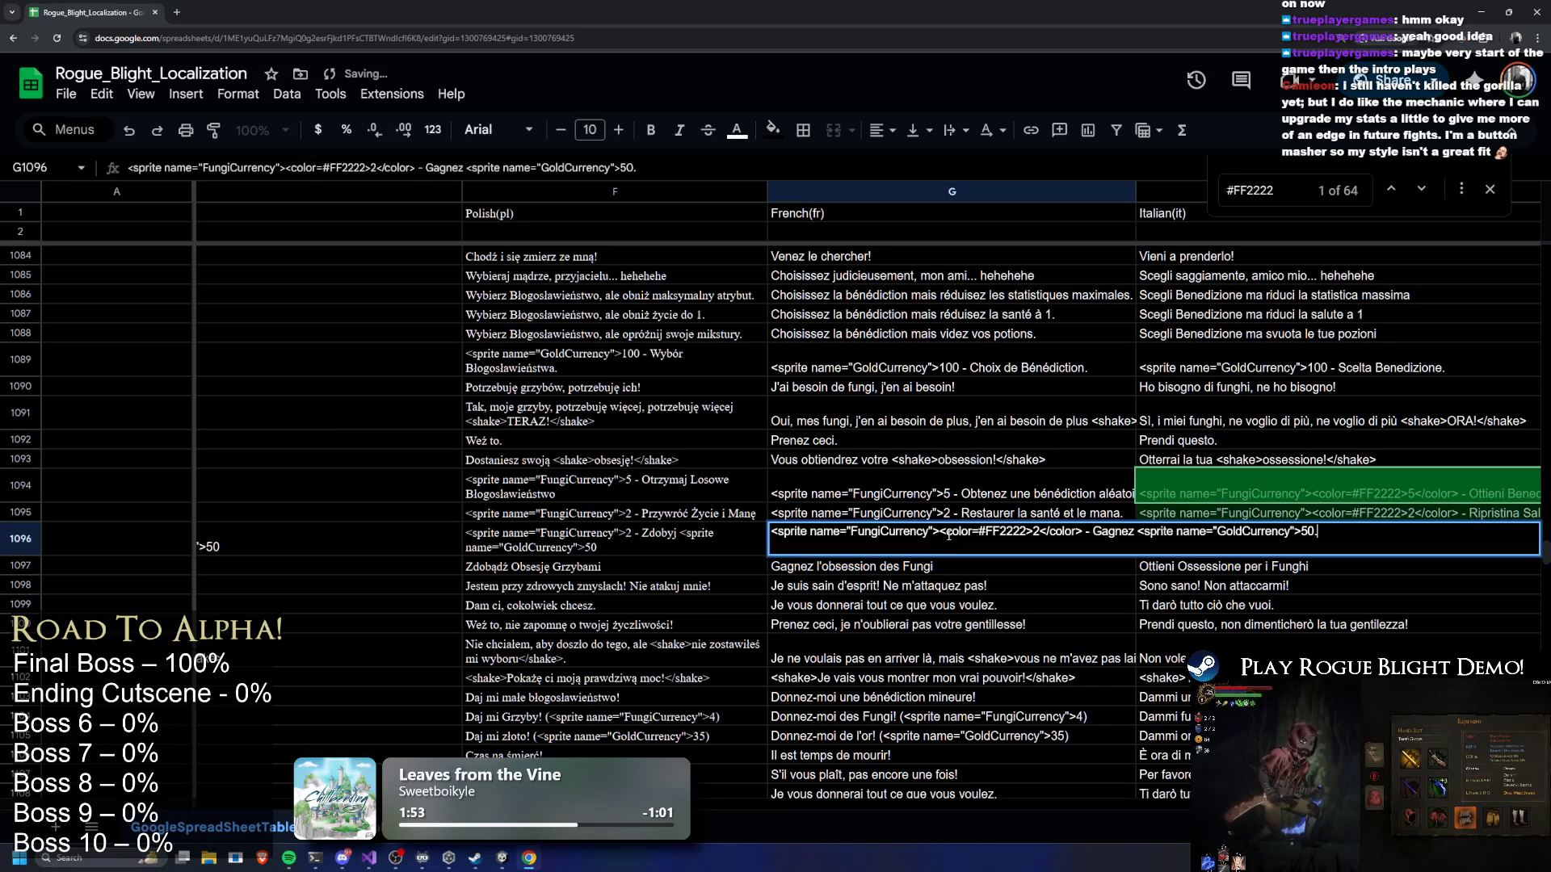
pyautogui.moveTo(942, 531); pyautogui.dragTo(1030, 531)
pyautogui.press('BackSpace')
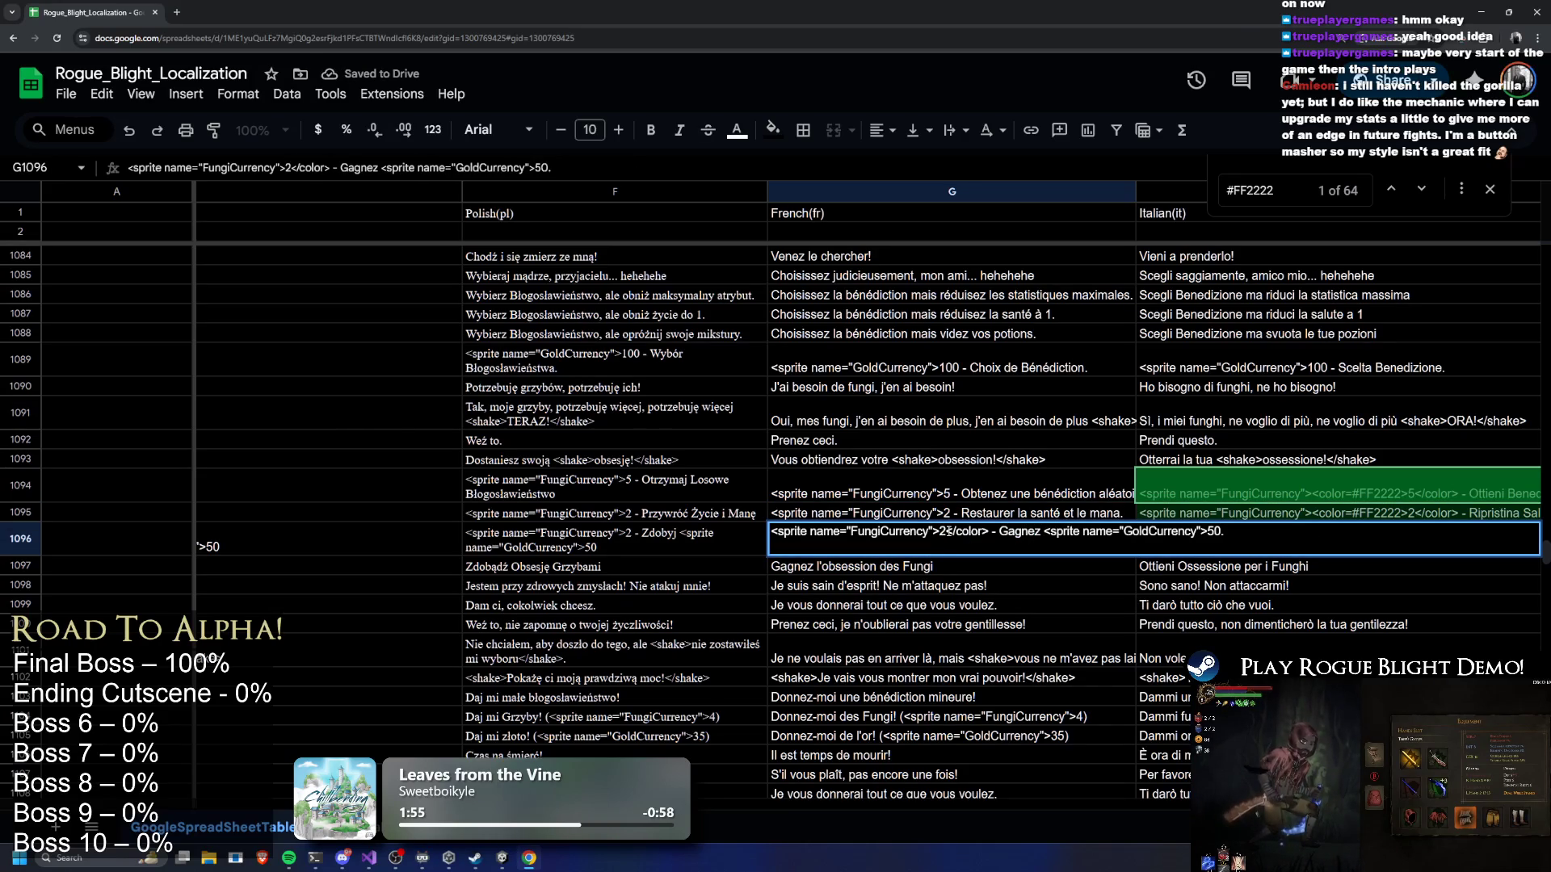
pyautogui.press('BackSpace')
pyautogui.press('Return')
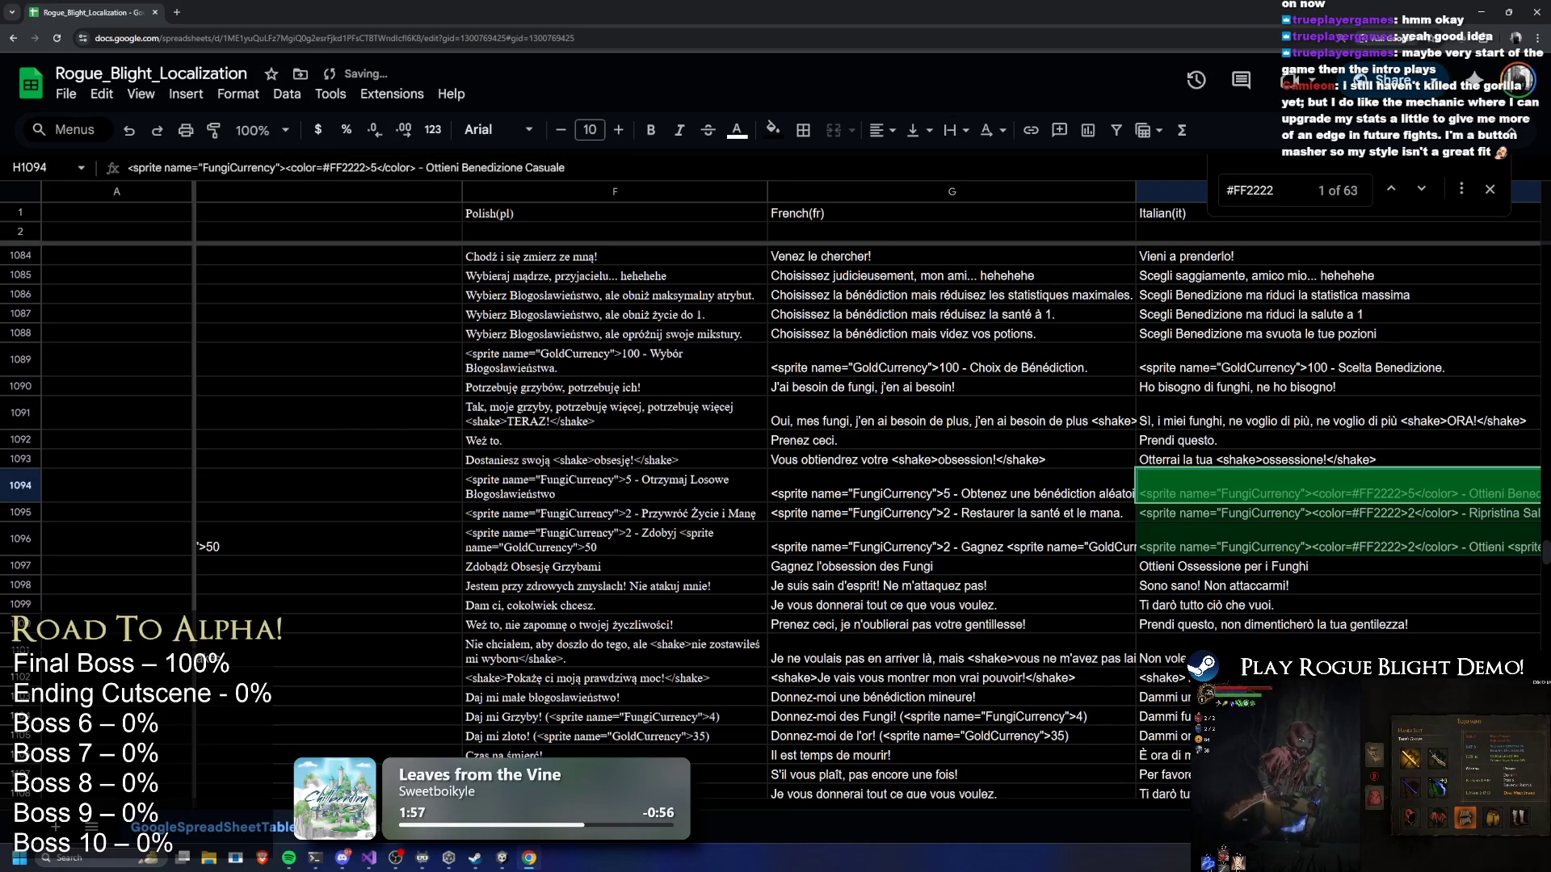
# Strip the colour tags from Italian cells H1094–H1096
pyautogui.hscroll(5, 681, 498)
pyautogui.doubleClick(681, 498)
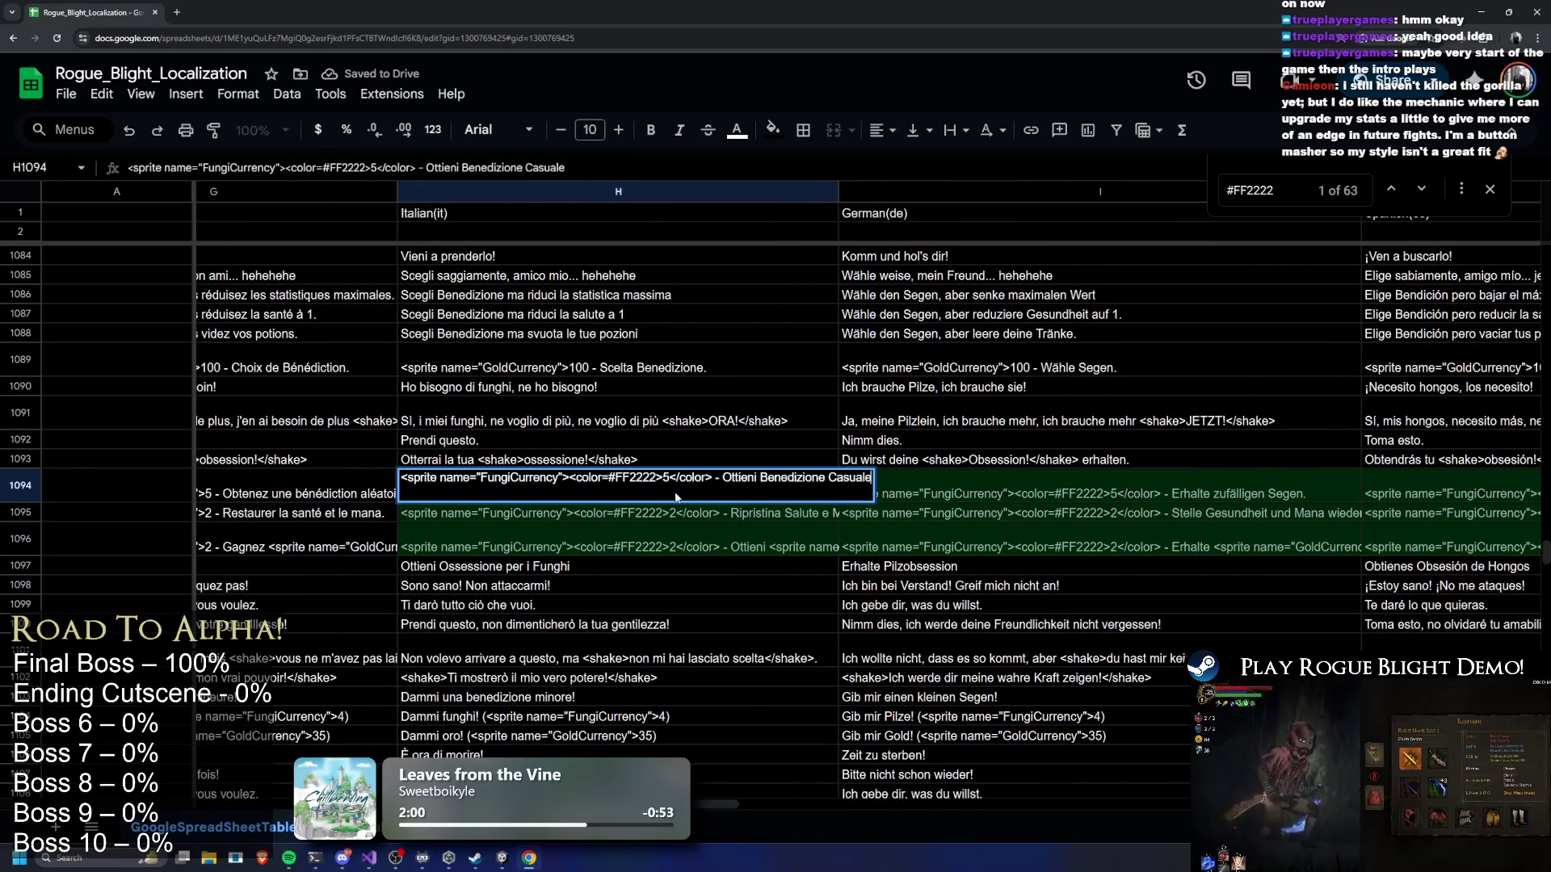
pyautogui.moveTo(661, 477)
pyautogui.mouseDown()
pyautogui.moveTo(570, 477)
pyautogui.moveTo(664, 512)
pyautogui.moveTo(571, 512)
pyautogui.moveTo(665, 531)
pyautogui.moveTo(616, 530)
pyautogui.mouseUp()
pyautogui.press('BackSpace')
pyautogui.press('BackSpace')
pyautogui.doubleClick(593, 515)
pyautogui.press('BackSpace')
pyautogui.press('BackSpace')
pyautogui.doubleClick(612, 548)
pyautogui.press('BackSpace')
# Strip the colour tags from German FungiCurrency cells I1094–I1096
pyautogui.press('BackSpace')
pyautogui.click(1040, 477)
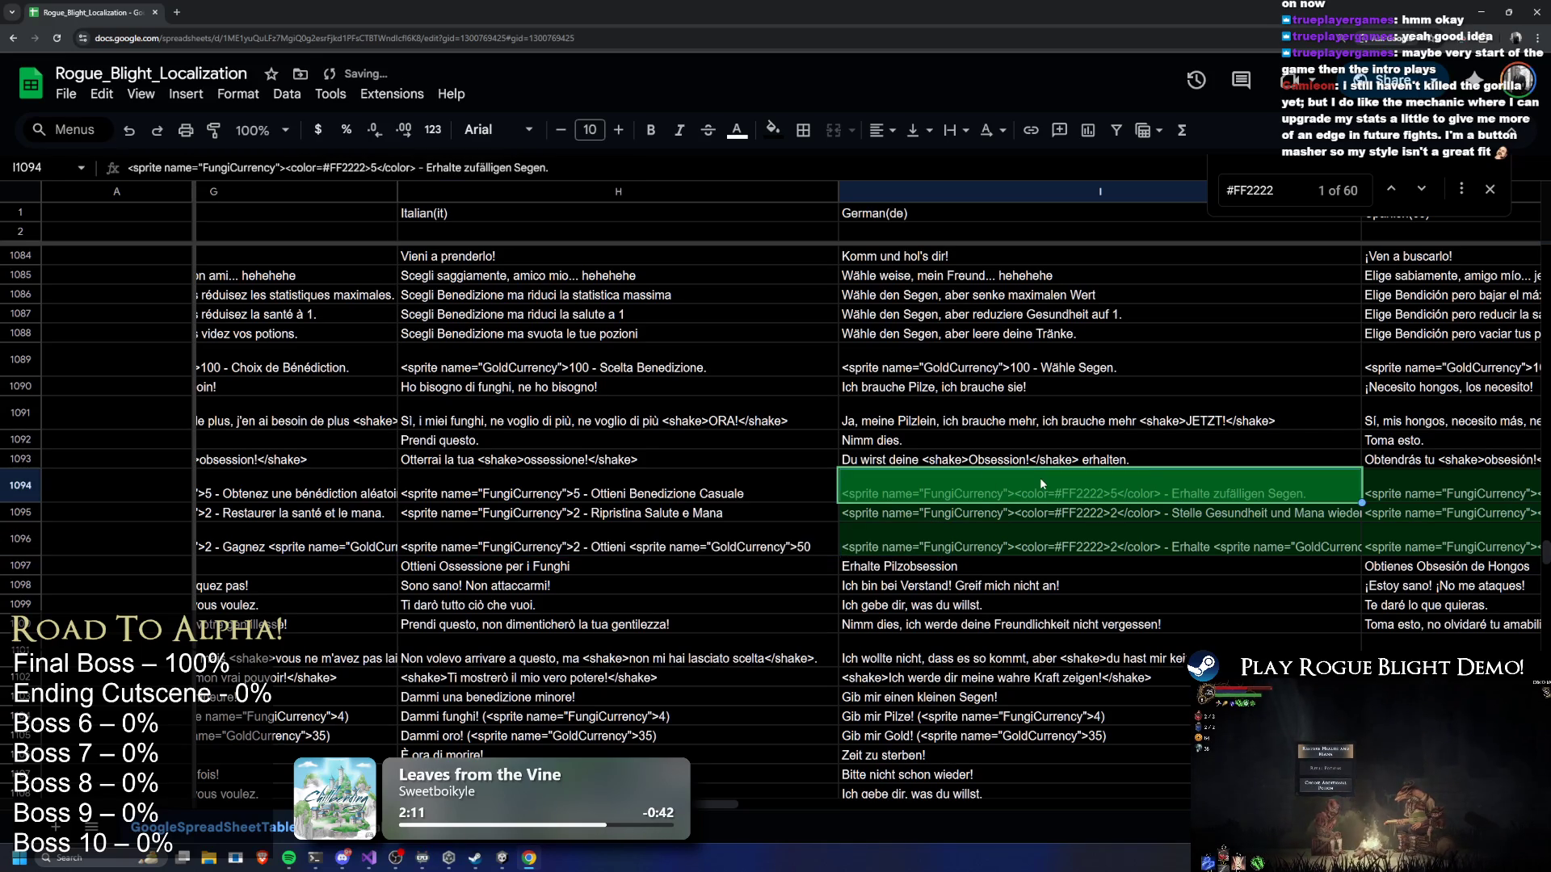
pyautogui.doubleClick(1040, 477)
pyautogui.moveTo(1013, 478)
pyautogui.mouseDown()
pyautogui.moveTo(1107, 478)
pyautogui.moveTo(1060, 477)
pyautogui.moveTo(1099, 512)
pyautogui.moveTo(1054, 511)
pyautogui.moveTo(1093, 533)
pyautogui.mouseUp()
pyautogui.press('BackSpace')
pyautogui.press('BackSpace')
pyautogui.doubleClick(1016, 512)
pyautogui.press('BackSpace')
pyautogui.press('BackSpace')
pyautogui.doubleClick(1036, 549)
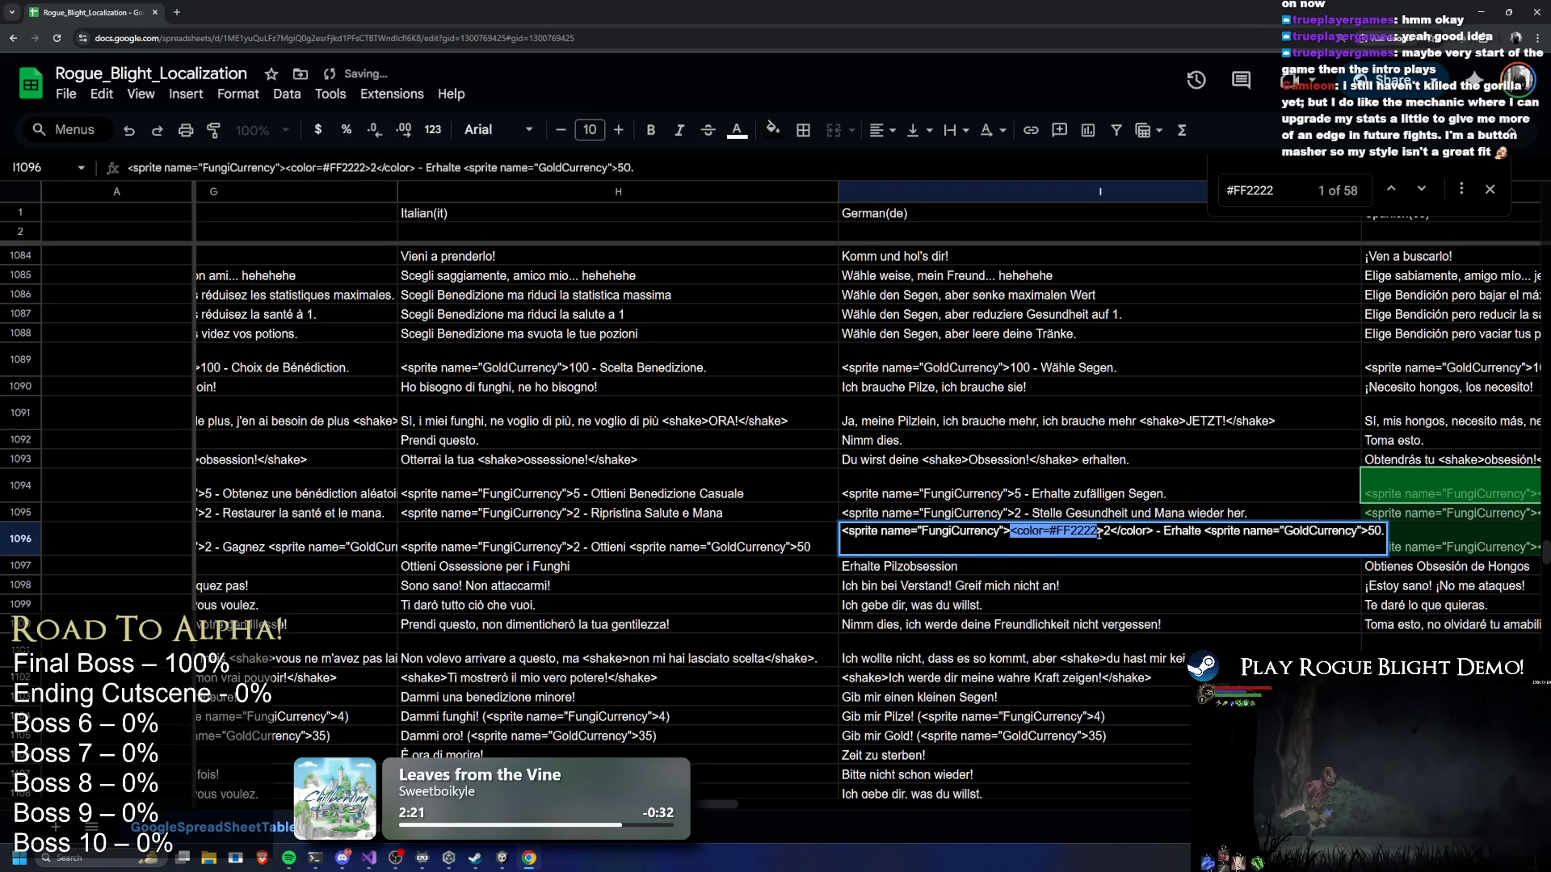
pyautogui.press('BackSpace')
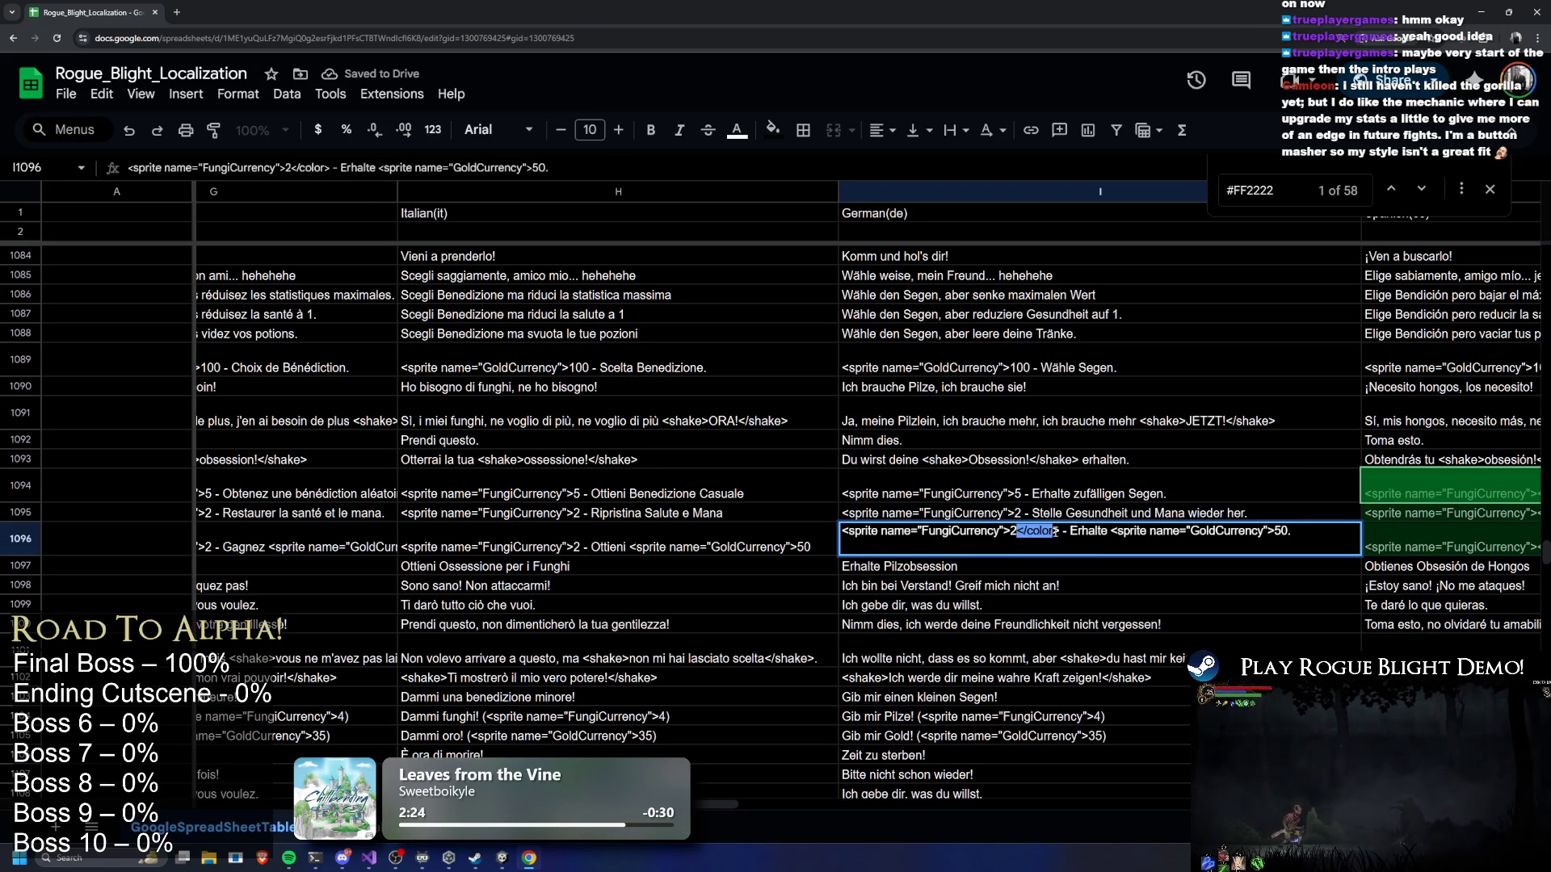
pyautogui.press('BackSpace')
pyautogui.press('Return')
pyautogui.moveTo(695, 806); pyautogui.dragTo(836, 806)
pyautogui.doubleClick(832, 488)
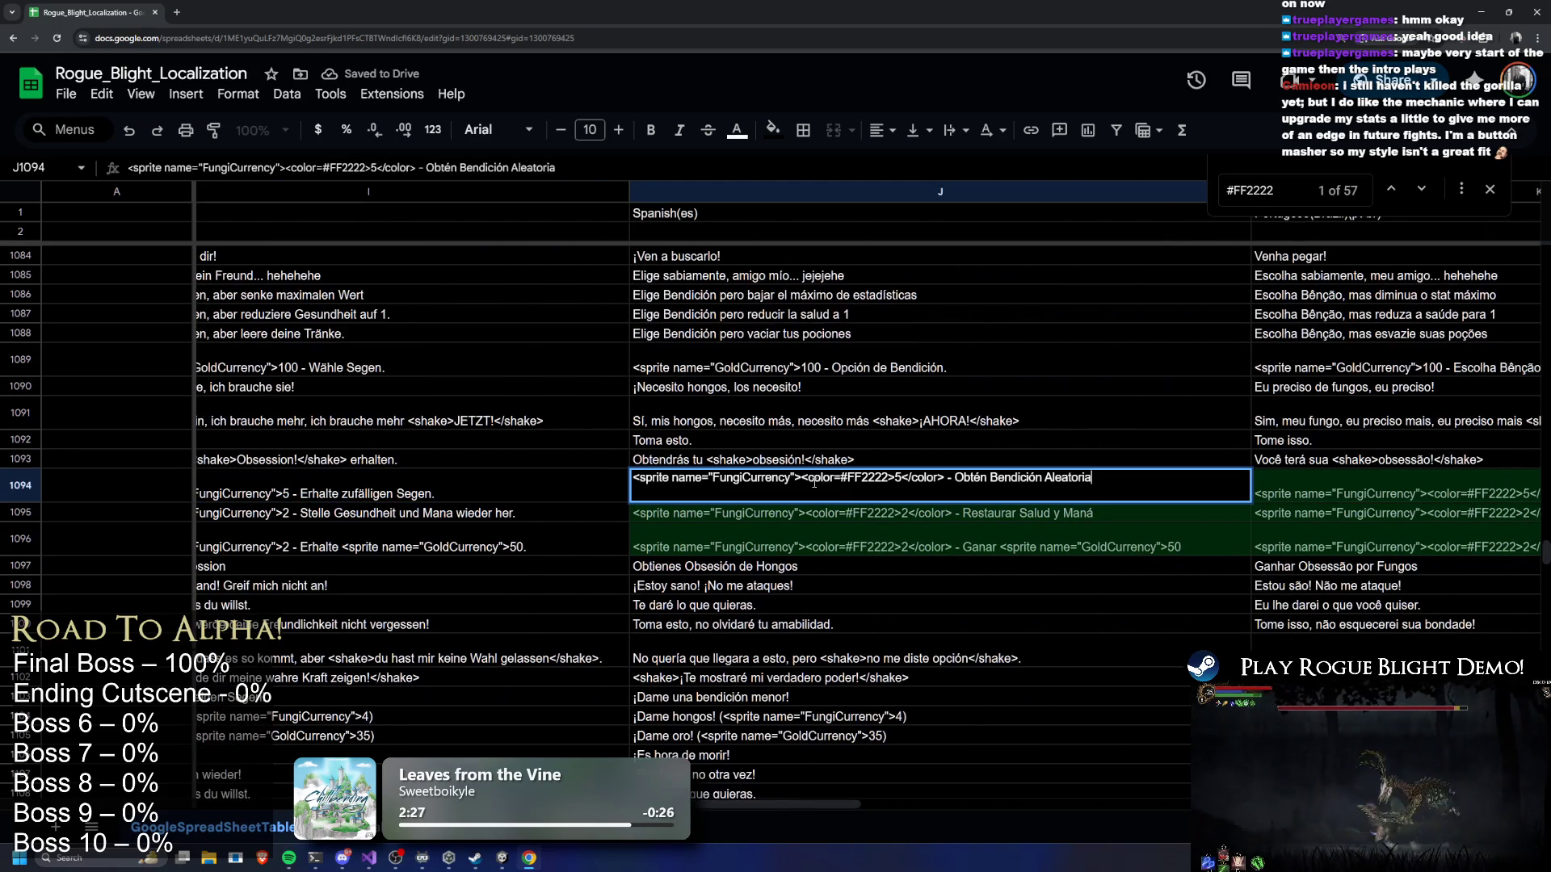
# Strip the <color=#FF2222> tags from Spanish cells J1094–J1096
pyautogui.moveTo(803, 480)
pyautogui.mouseDown()
pyautogui.moveTo(895, 483)
pyautogui.moveTo(854, 481)
pyautogui.moveTo(862, 513)
pyautogui.mouseUp()
pyautogui.press('BackSpace')
pyautogui.press('BackSpace')
pyautogui.doubleClick(849, 513)
pyautogui.press('BackSpace')
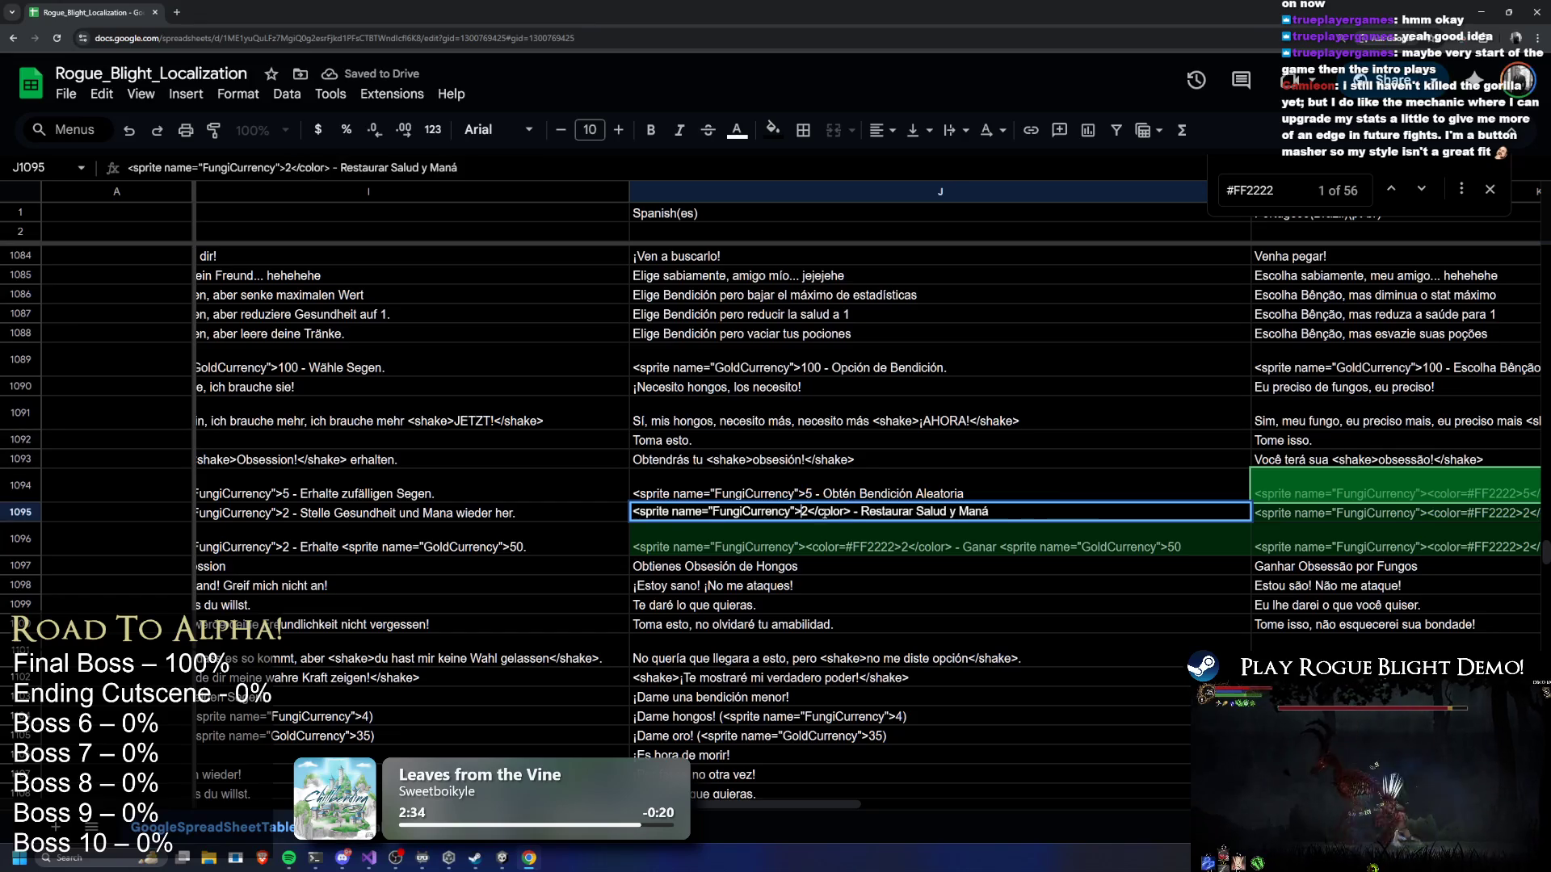
pyautogui.press('BackSpace')
pyautogui.doubleClick(811, 531)
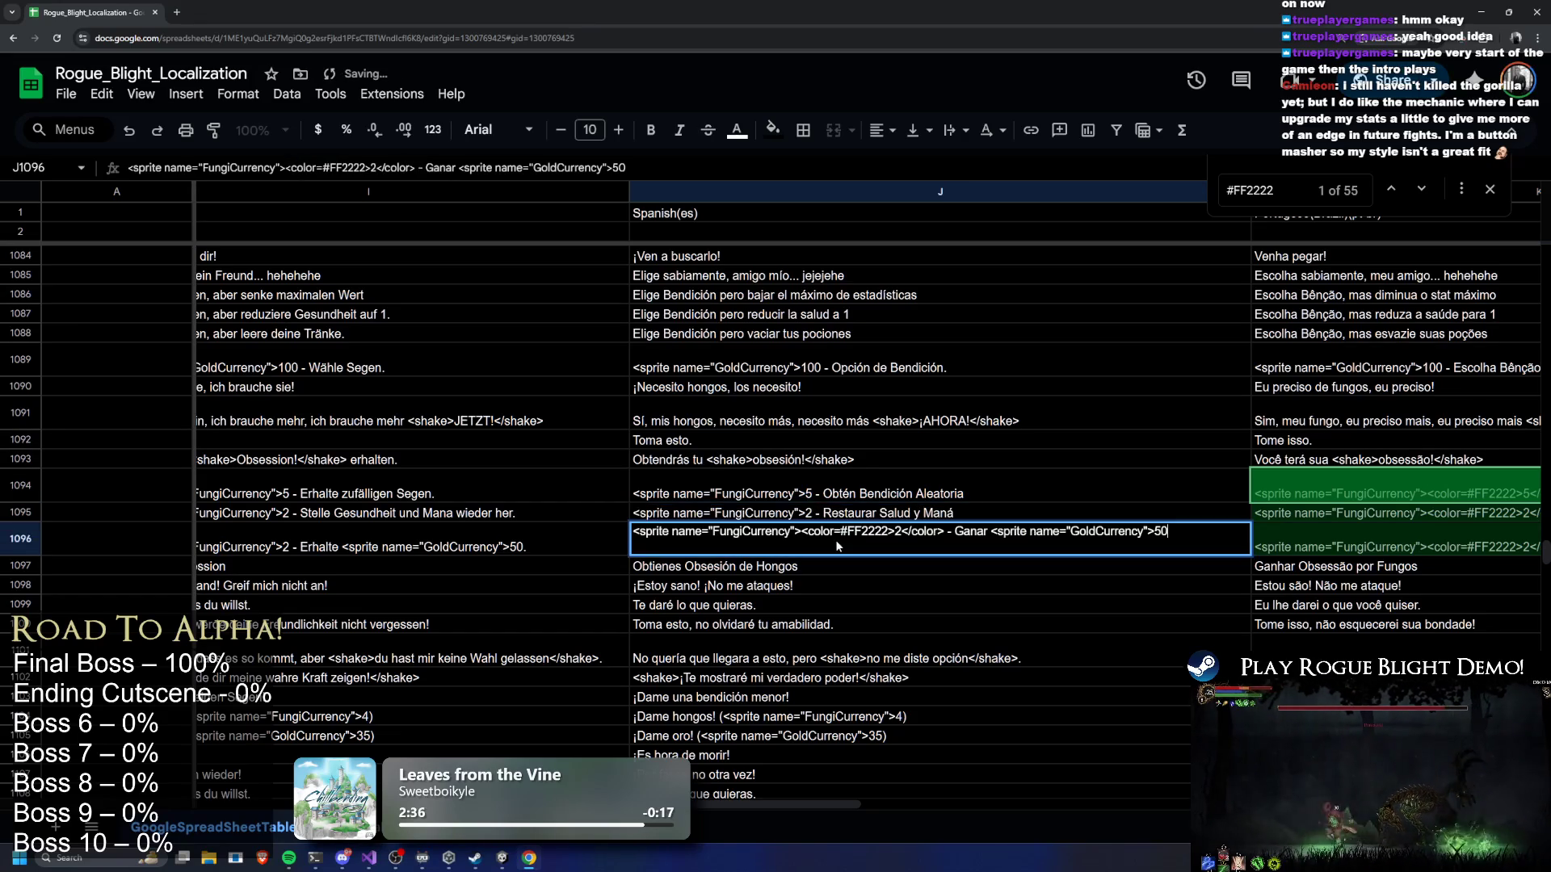
pyautogui.moveTo(802, 531)
pyautogui.mouseDown()
pyautogui.moveTo(887, 531)
pyautogui.moveTo(858, 532)
pyautogui.mouseUp()
pyautogui.press('BackSpace')
# Finish J1096 and remove the colour tags from Portuguese cell K1094
pyautogui.press('BackSpace')
pyautogui.click(1036, 501)
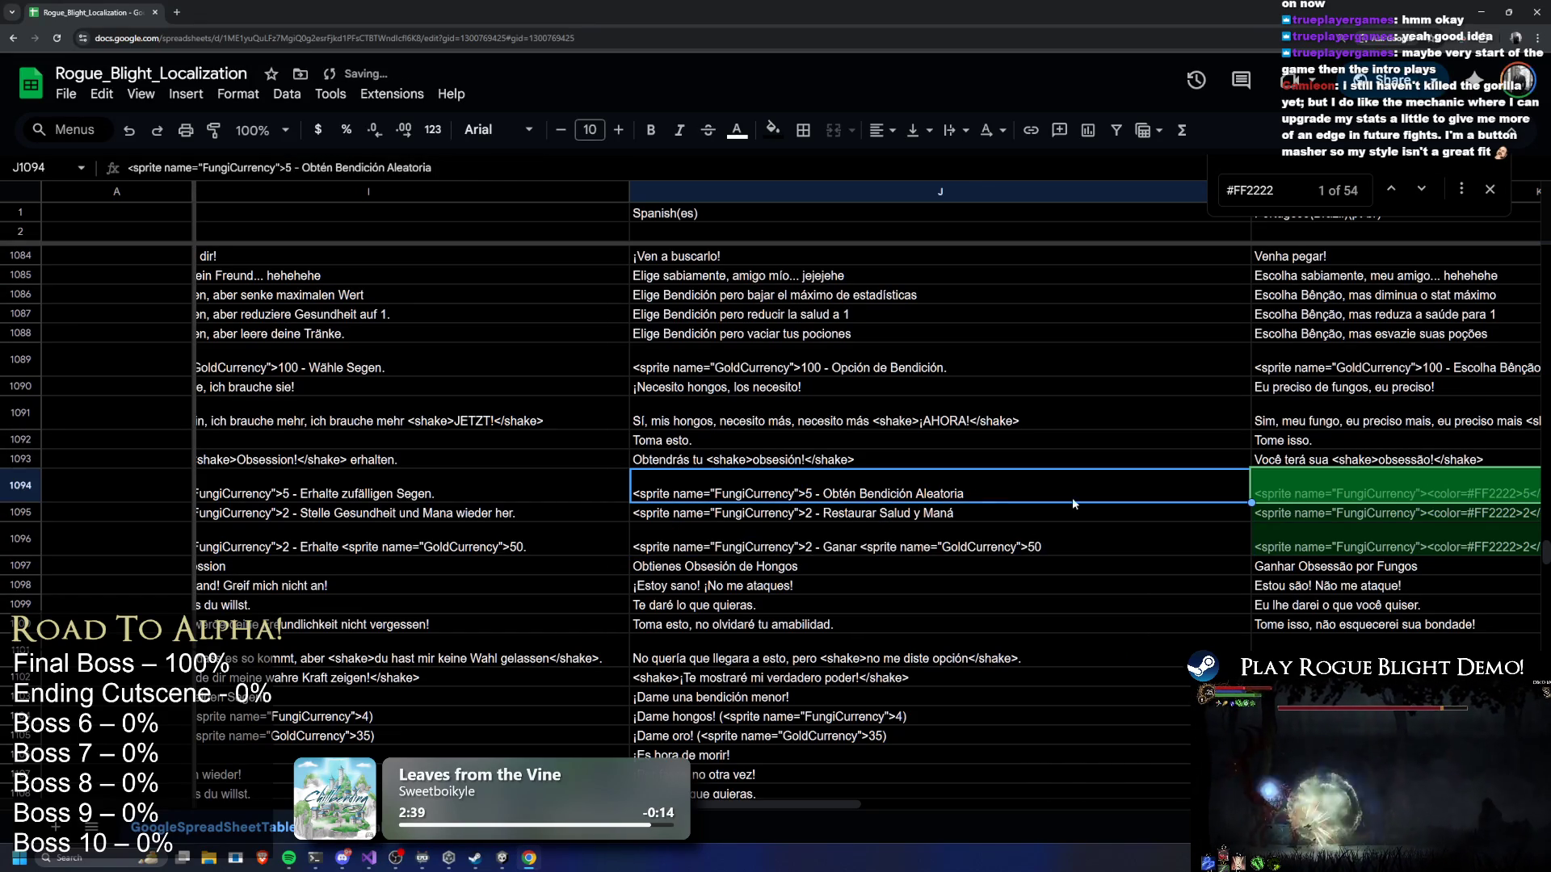
pyautogui.press('Right')
pyautogui.press('Return')
pyautogui.moveTo(700, 477); pyautogui.dragTo(766, 480)
pyautogui.press('BackSpace')
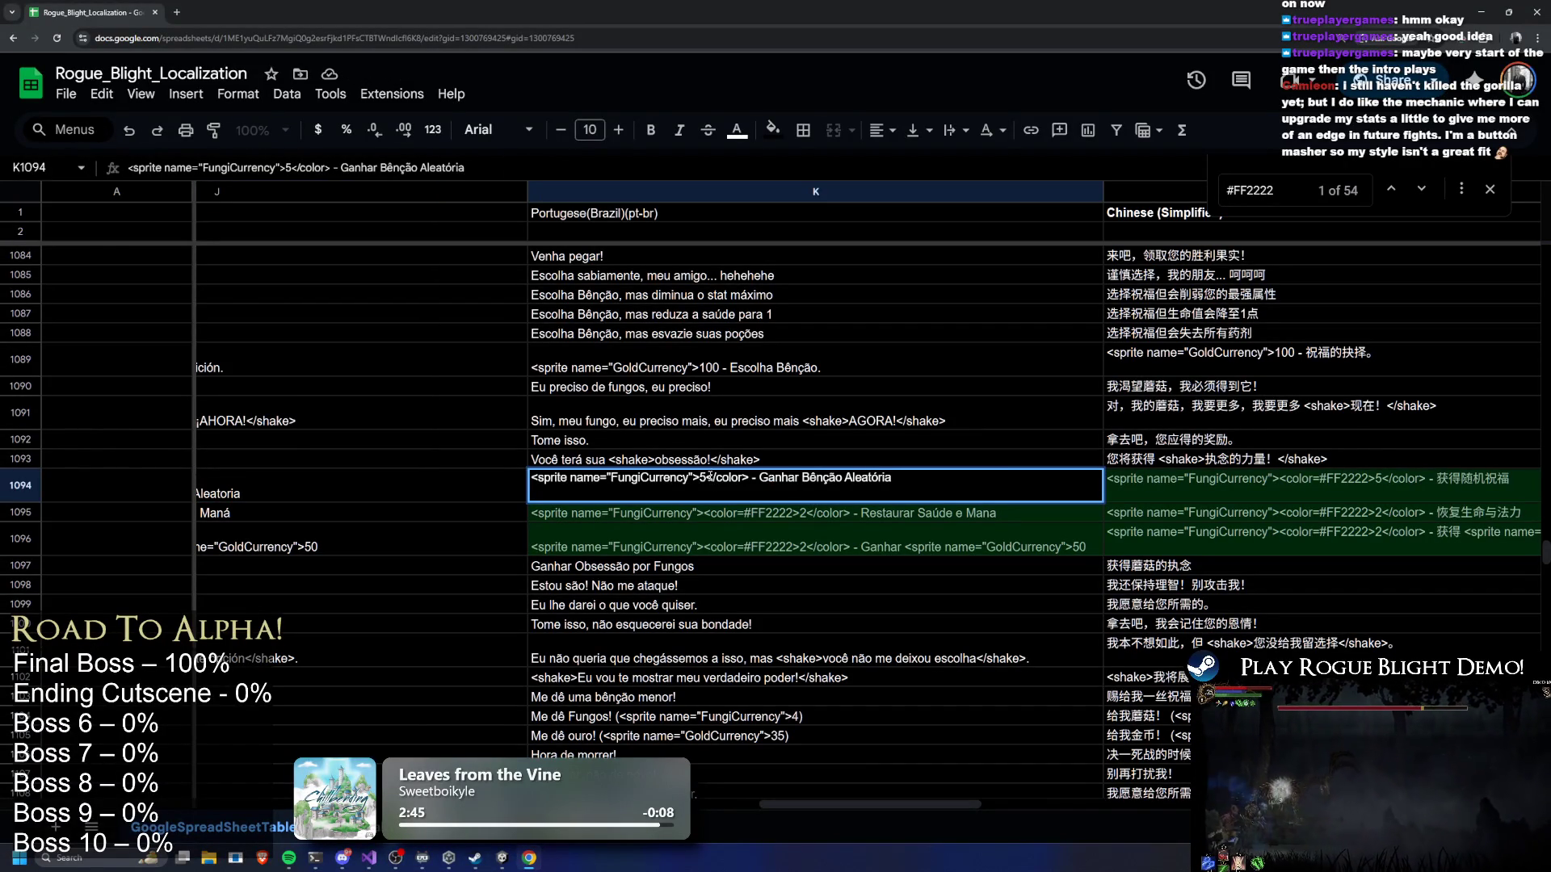
# Remove the colour tags from Portuguese cells K1095 and K1096
pyautogui.press('BackSpace')
pyautogui.press('Return')
pyautogui.press('Return')
pyautogui.moveTo(700, 511)
pyautogui.mouseDown()
pyautogui.moveTo(759, 512)
pyautogui.moveTo(744, 514)
pyautogui.mouseUp()
pyautogui.press('BackSpace')
pyautogui.press('BackSpace')
pyautogui.press('Delete')
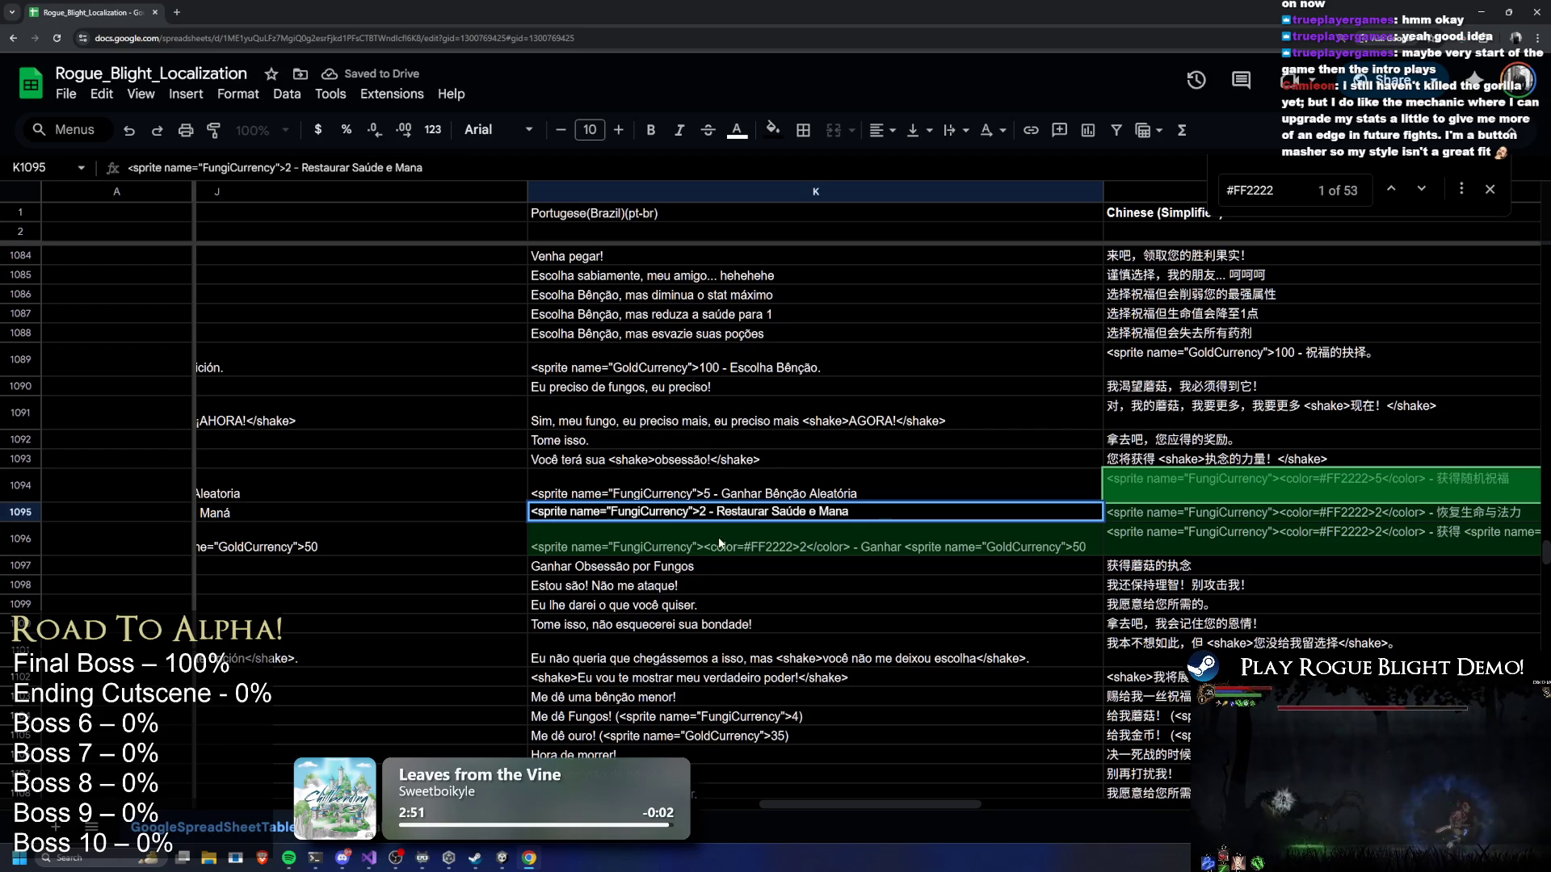
pyautogui.press('Return')
pyautogui.press('Return')
pyautogui.moveTo(700, 533); pyautogui.dragTo(786, 533)
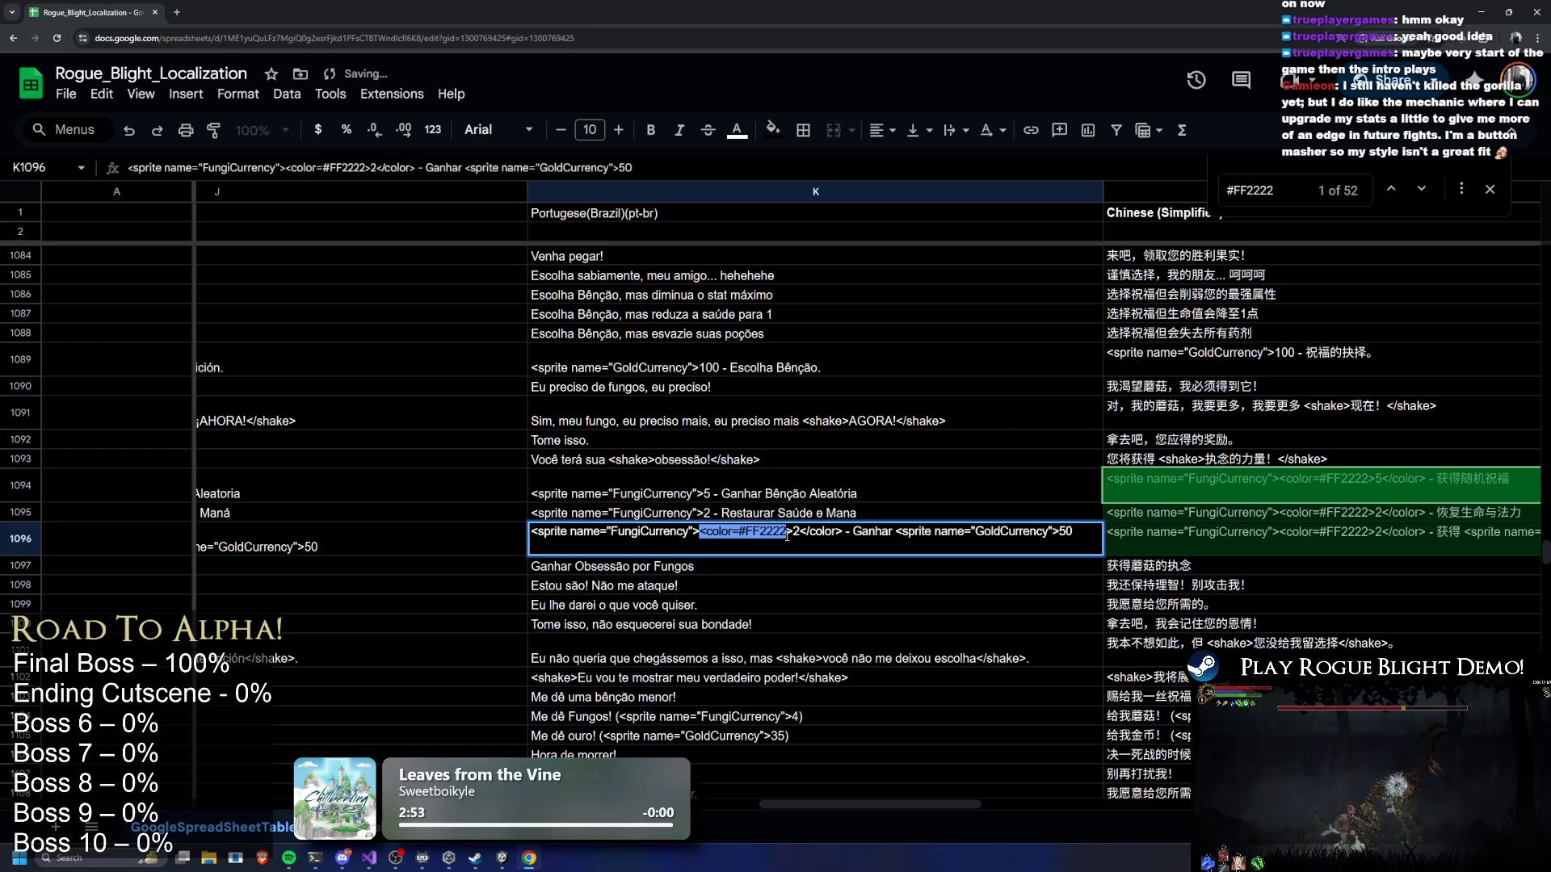
pyautogui.press('BackSpace')
pyautogui.press('BackSpace')
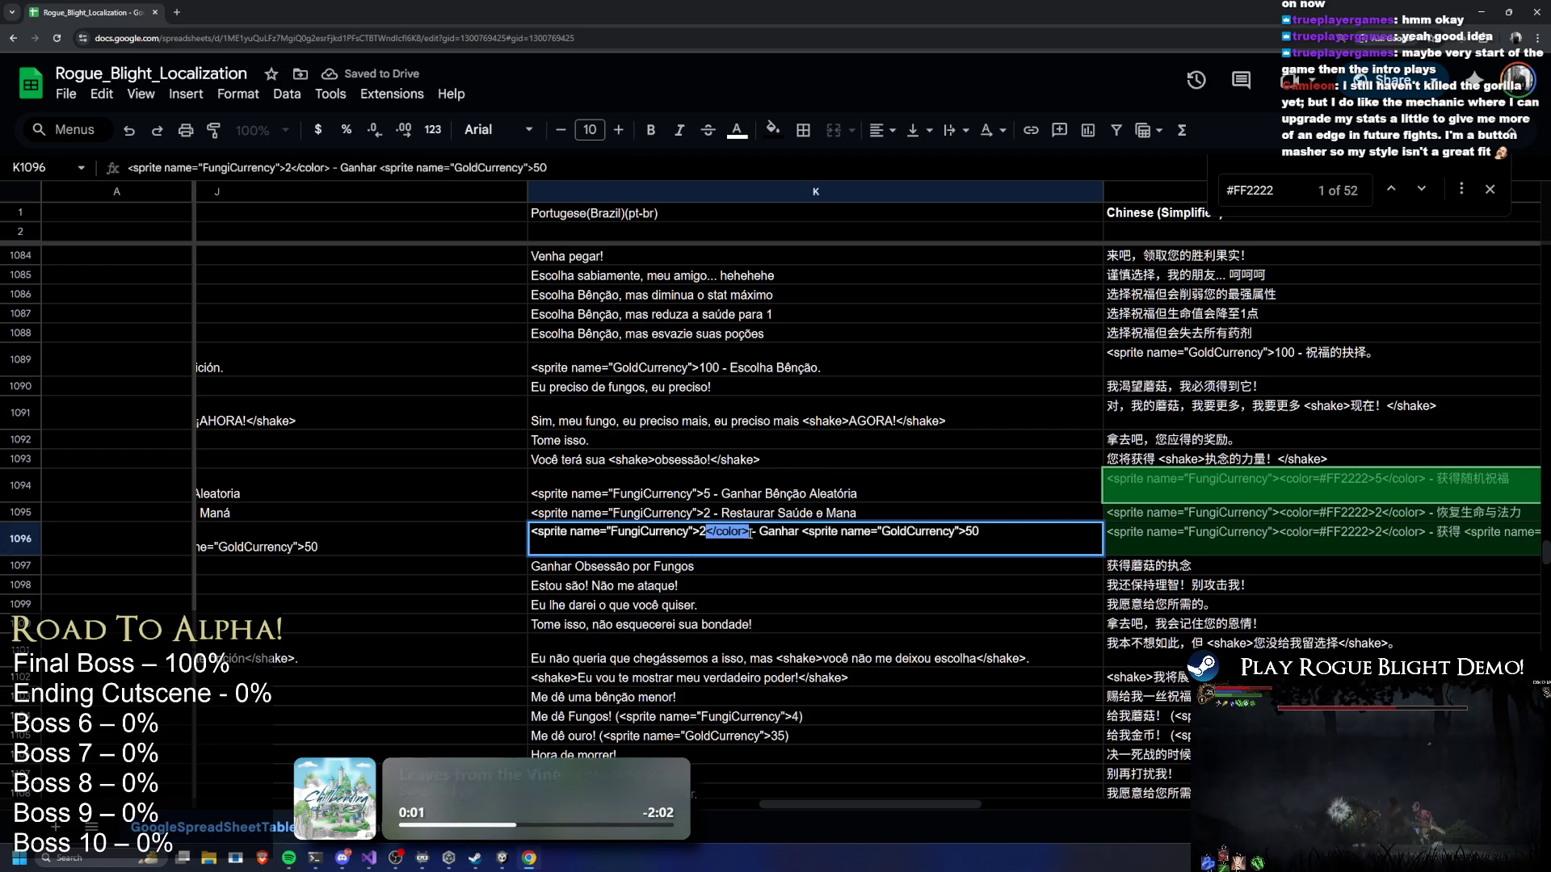
pyautogui.click(1006, 474)
# Strip the colour tags from Chinese (Simplified) cells L1094 and L1095
pyautogui.click(1264, 484)
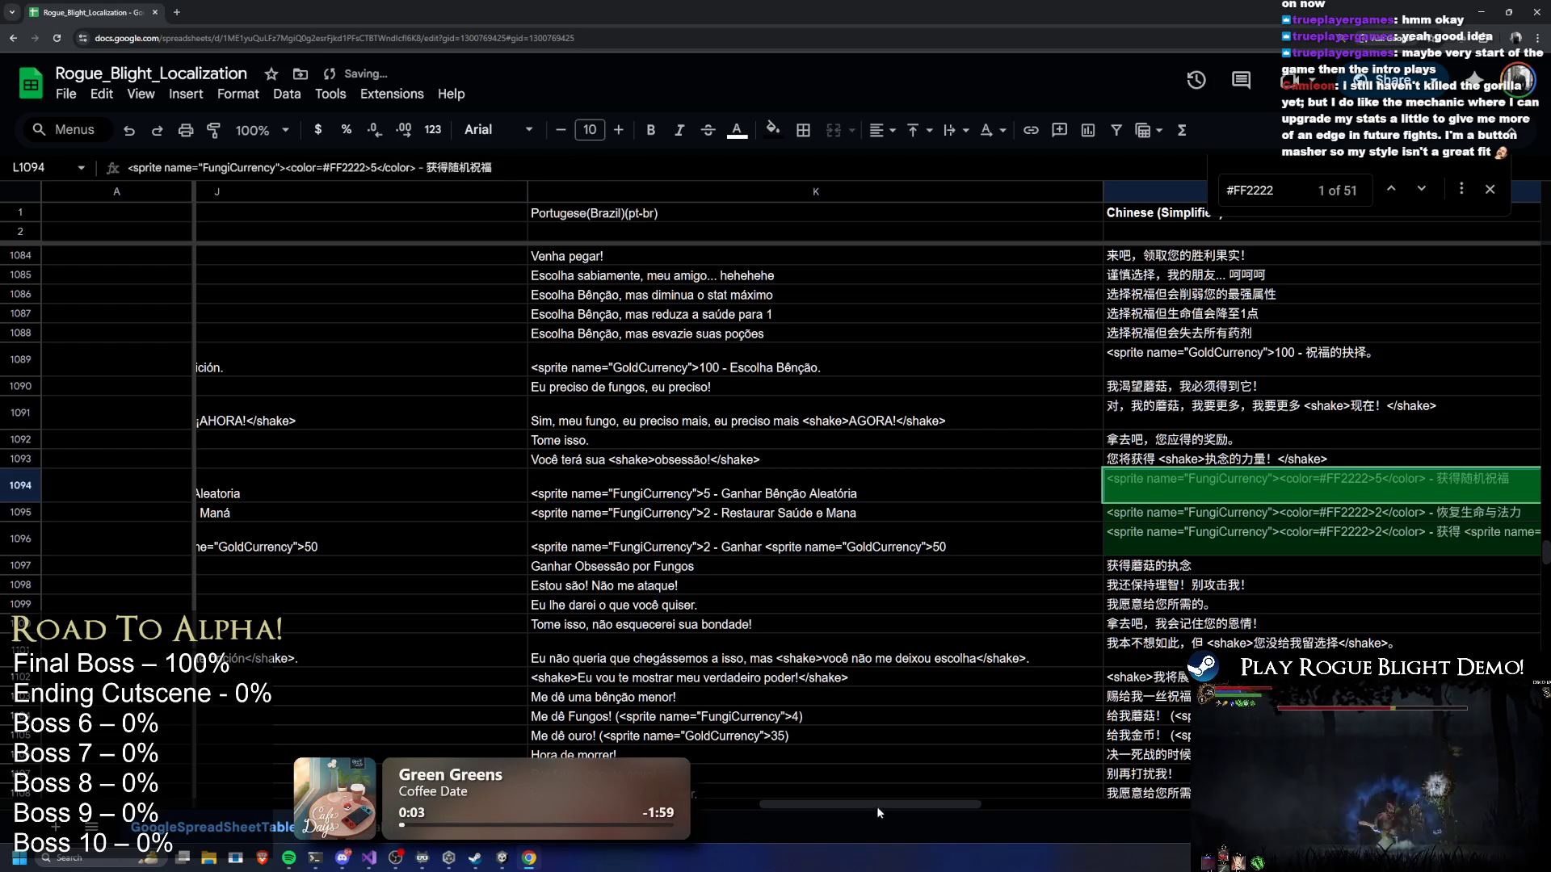
pyautogui.hscroll(5, 1031, 806)
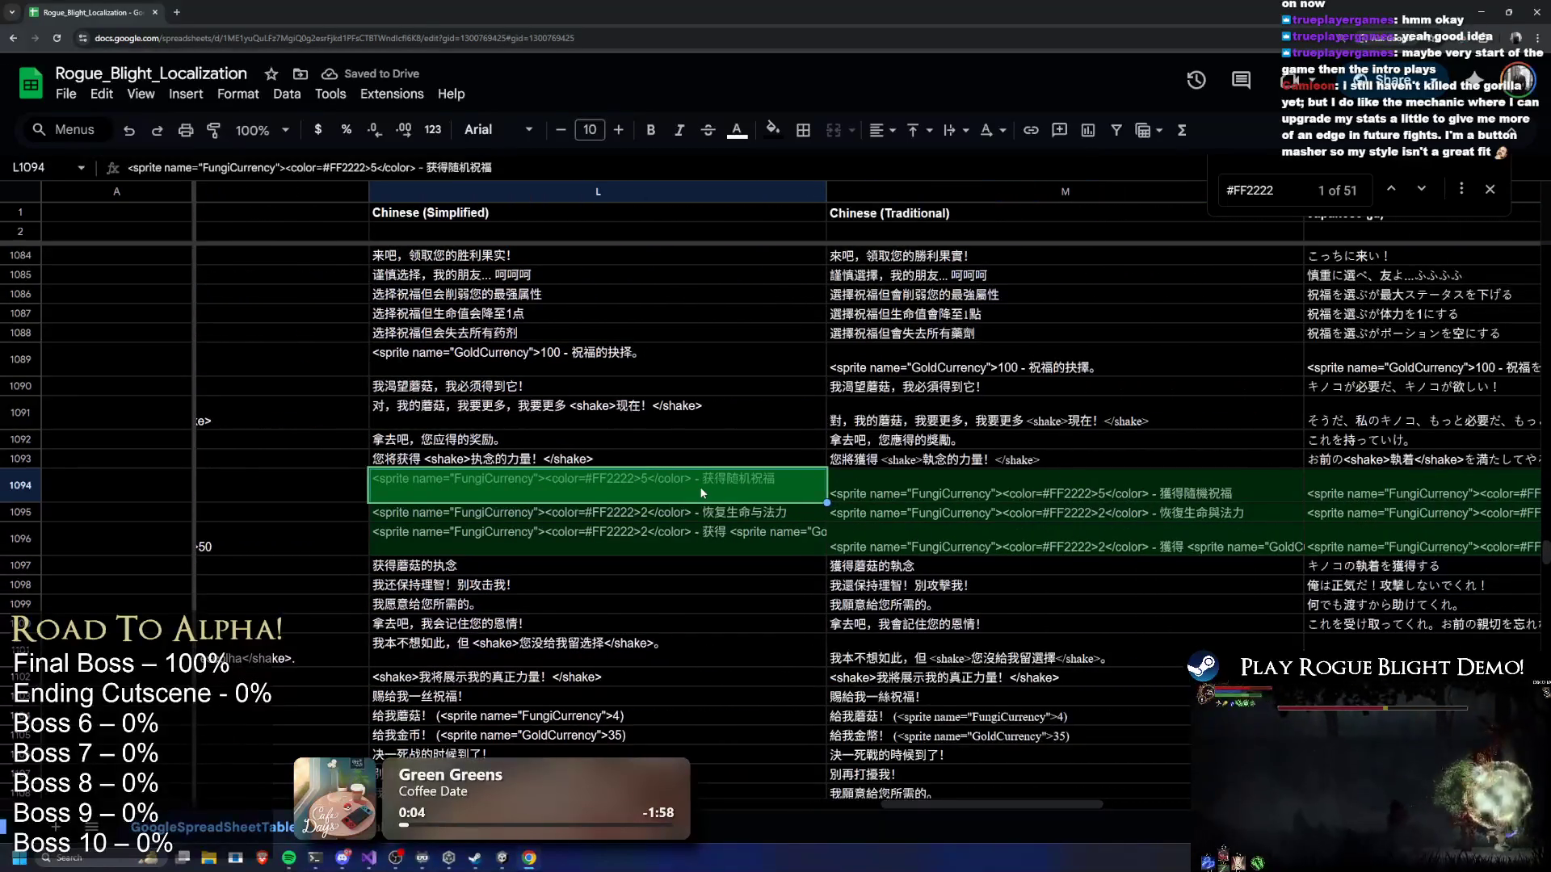
pyautogui.doubleClick(647, 482)
pyautogui.moveTo(633, 482); pyautogui.dragTo(542, 484)
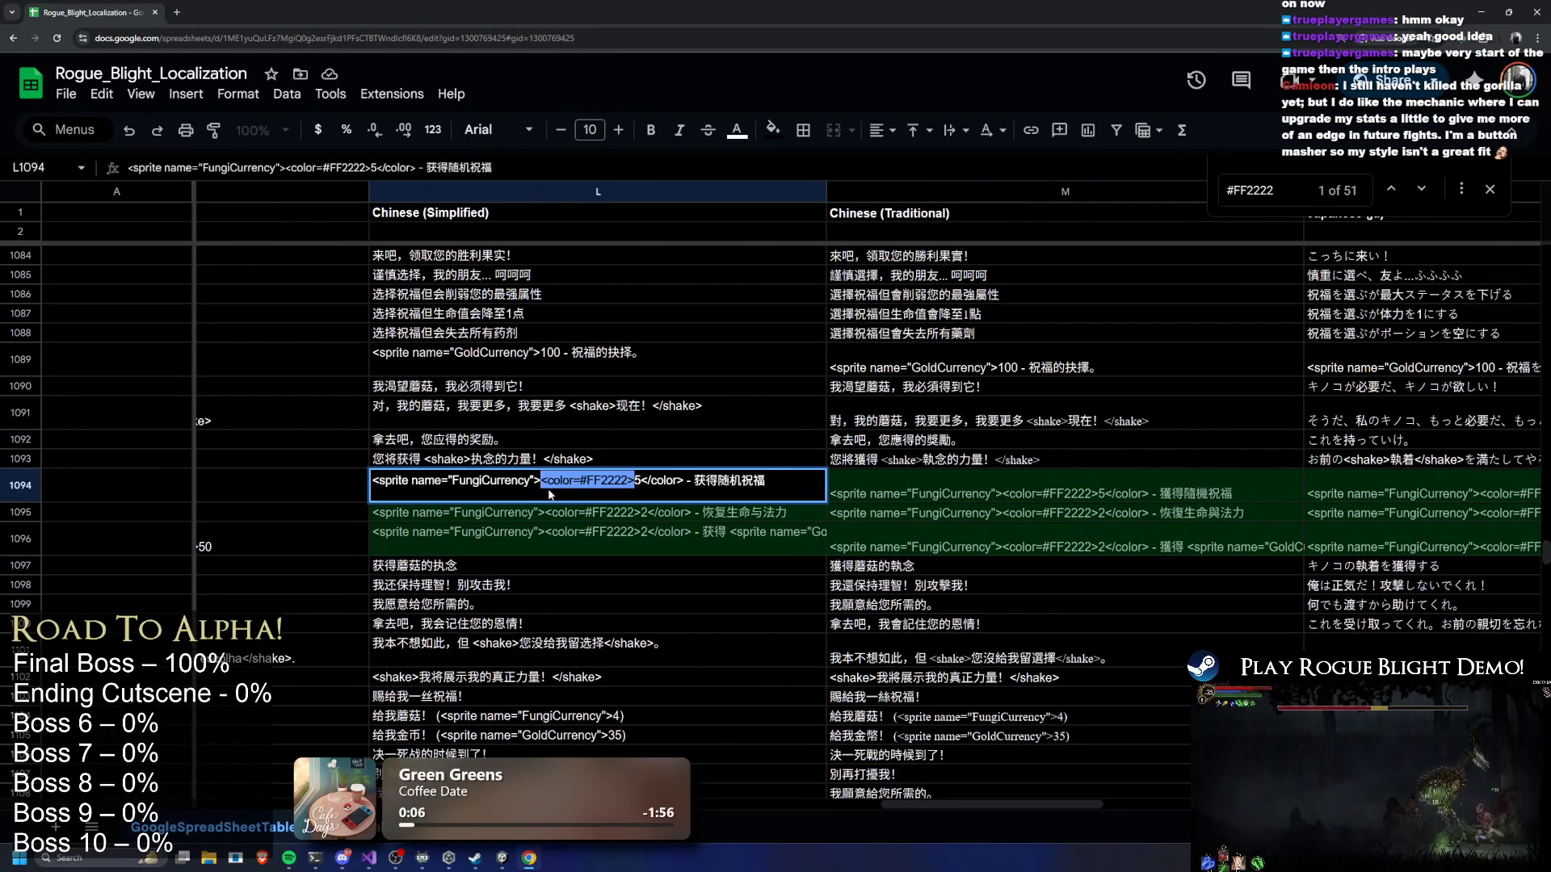
pyautogui.press('BackSpace')
pyautogui.press('BackSpace')
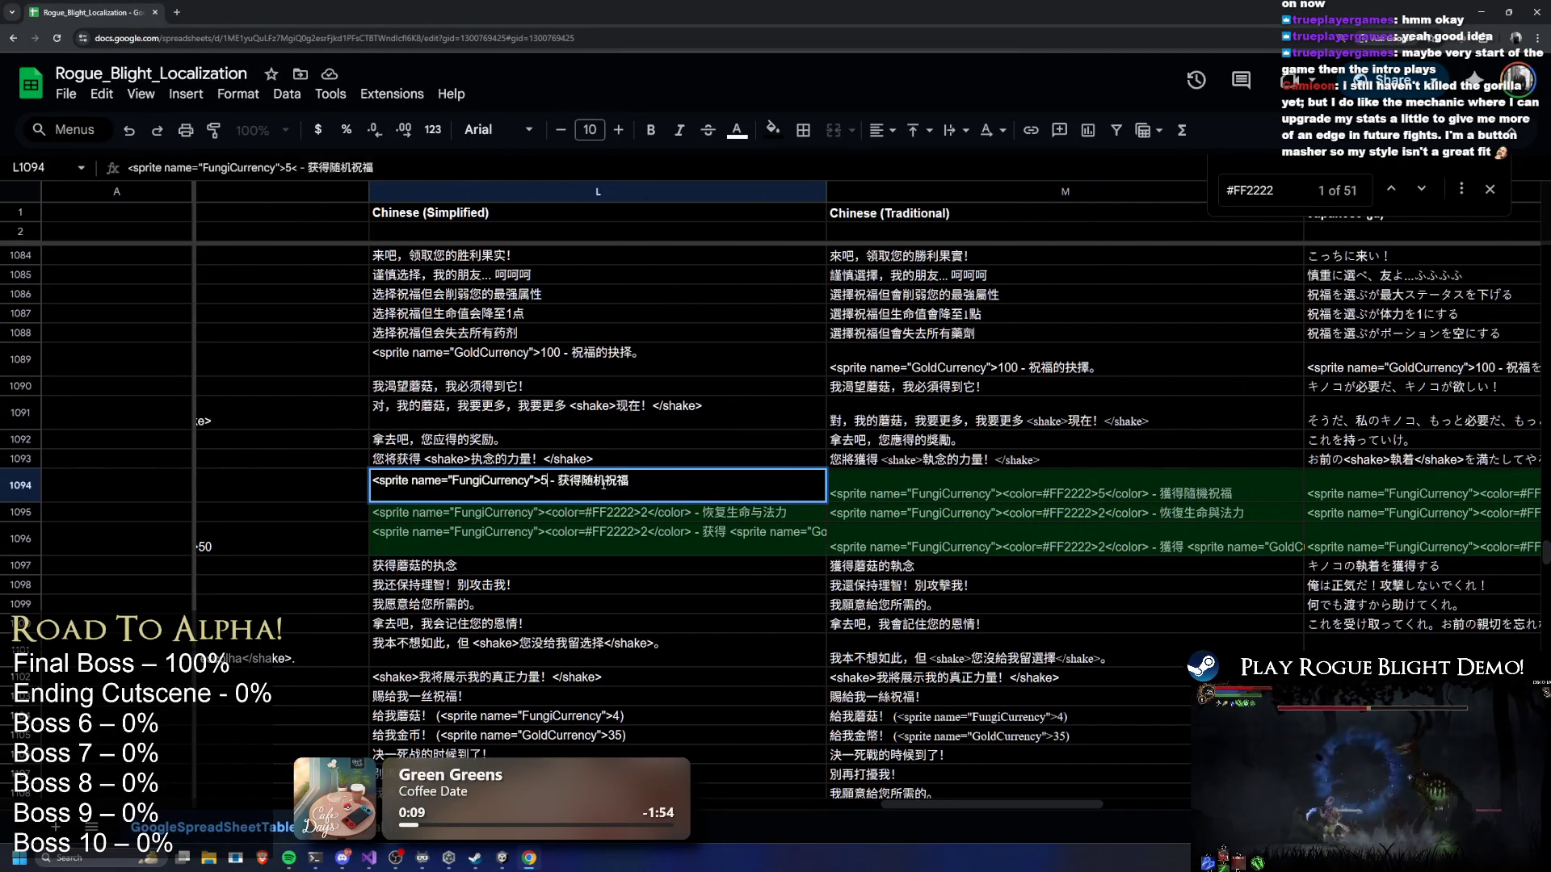
pyautogui.doubleClick(574, 515)
pyautogui.moveTo(545, 514); pyautogui.dragTo(602, 514)
pyautogui.press('BackSpace')
pyautogui.press('BackSpace')
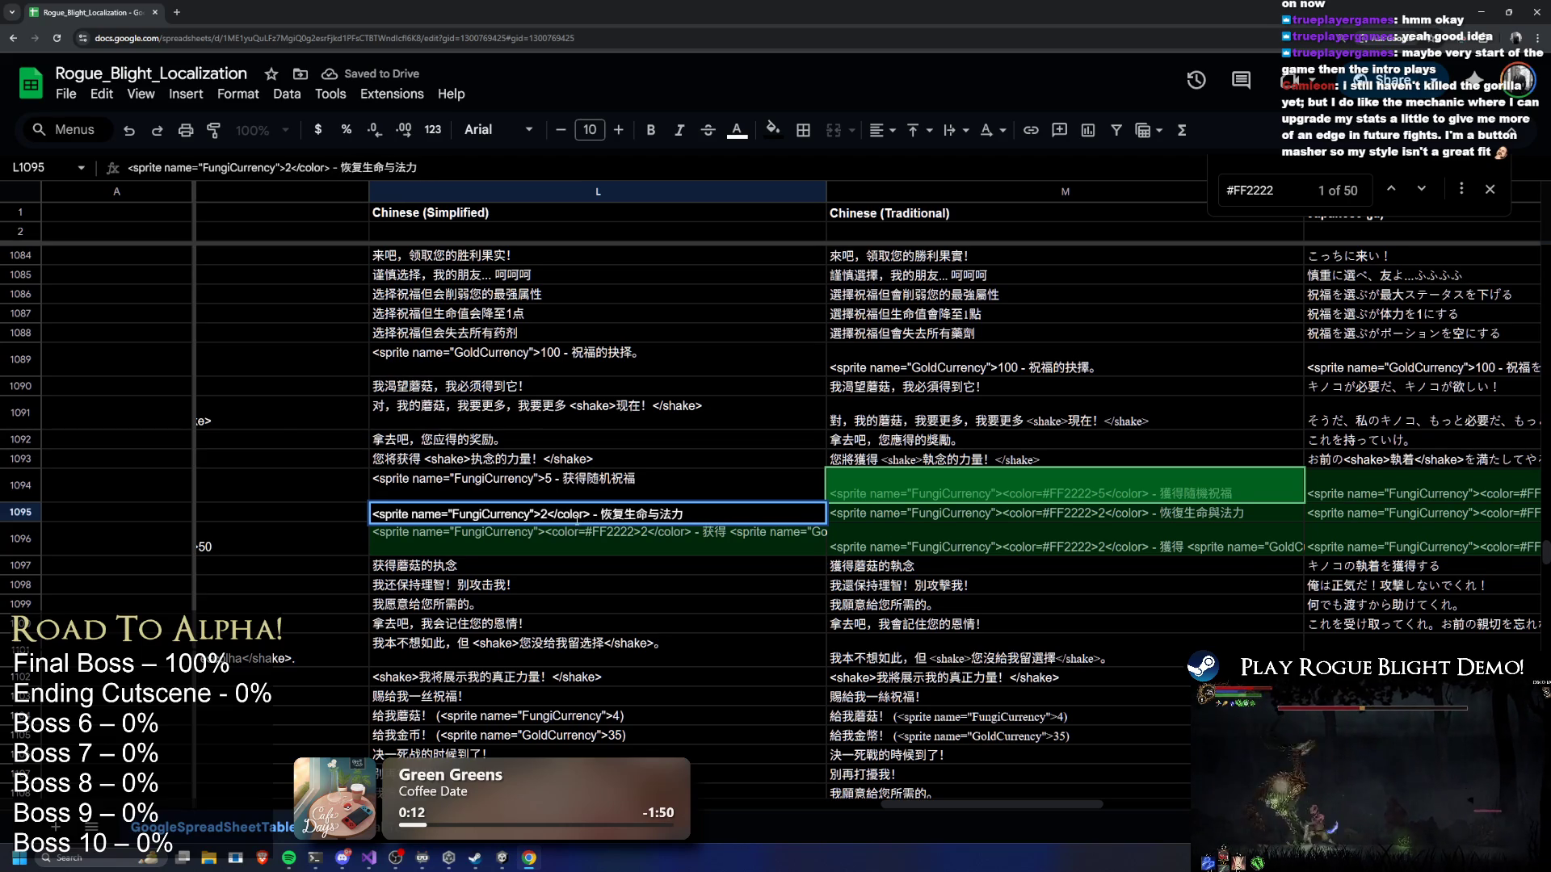
pyautogui.moveTo(549, 515); pyautogui.dragTo(602, 514)
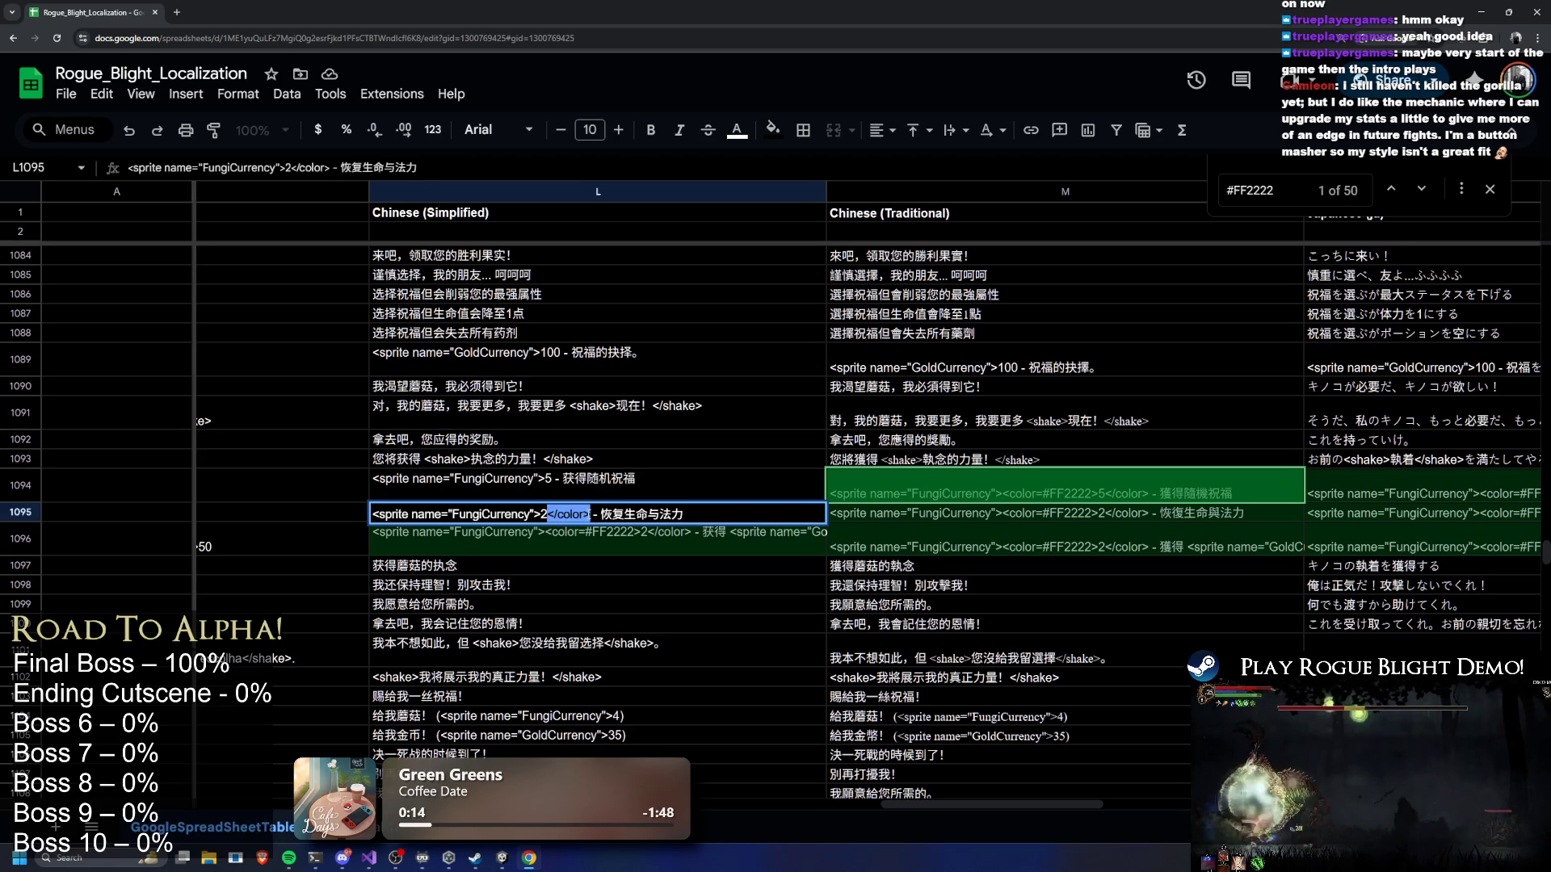
pyautogui.press('BackSpace')
# Remove the opening and closing colour tags from Chinese (Simplified) cell L1096
pyautogui.doubleClick(566, 533)
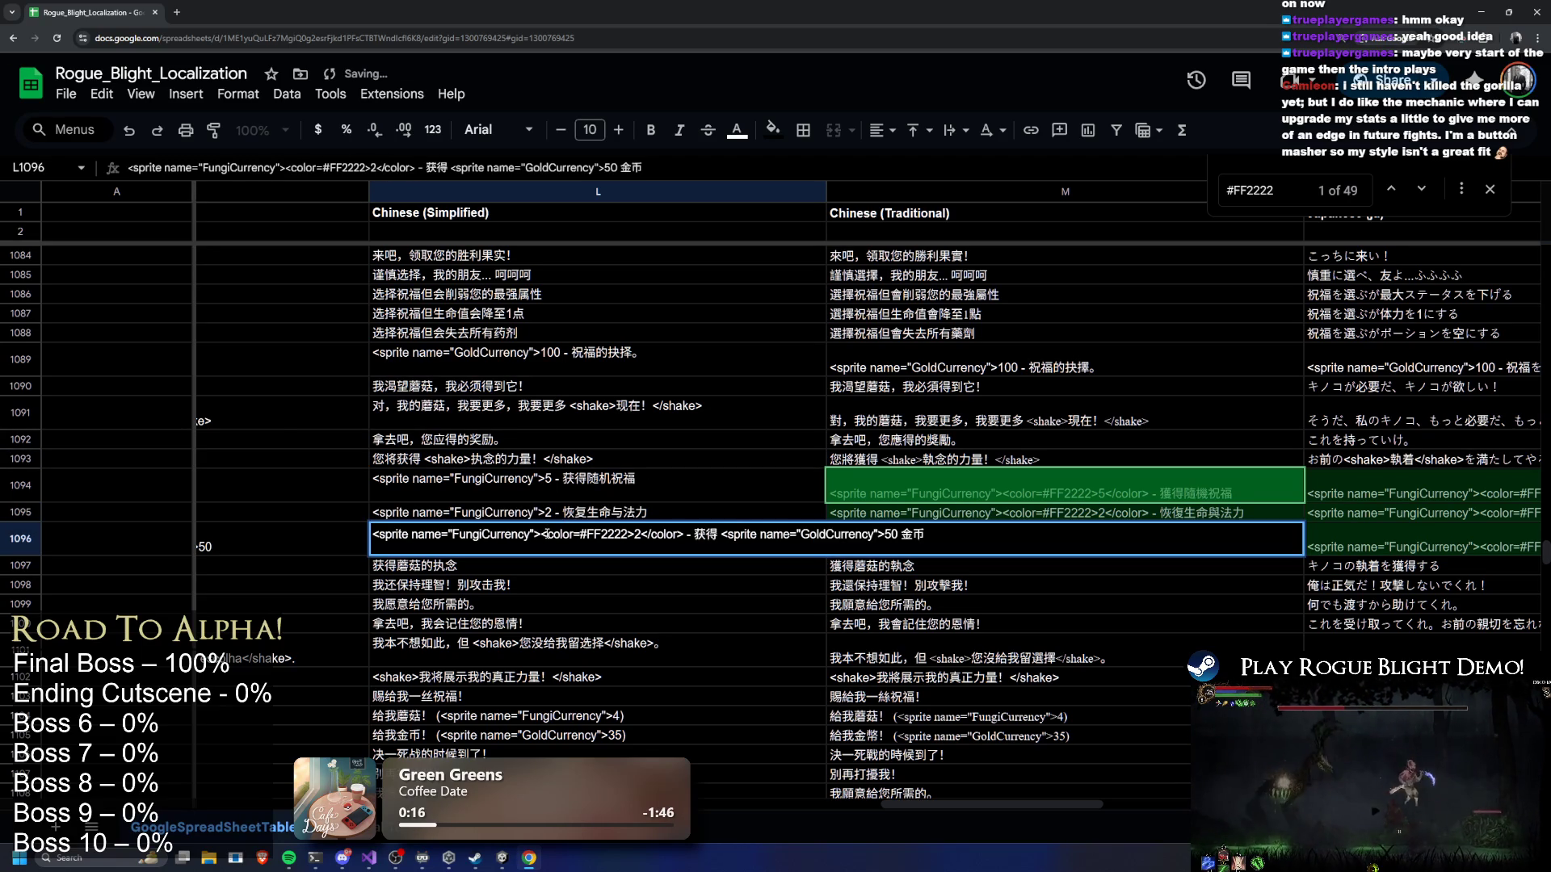
pyautogui.moveTo(541, 537); pyautogui.dragTo(629, 539)
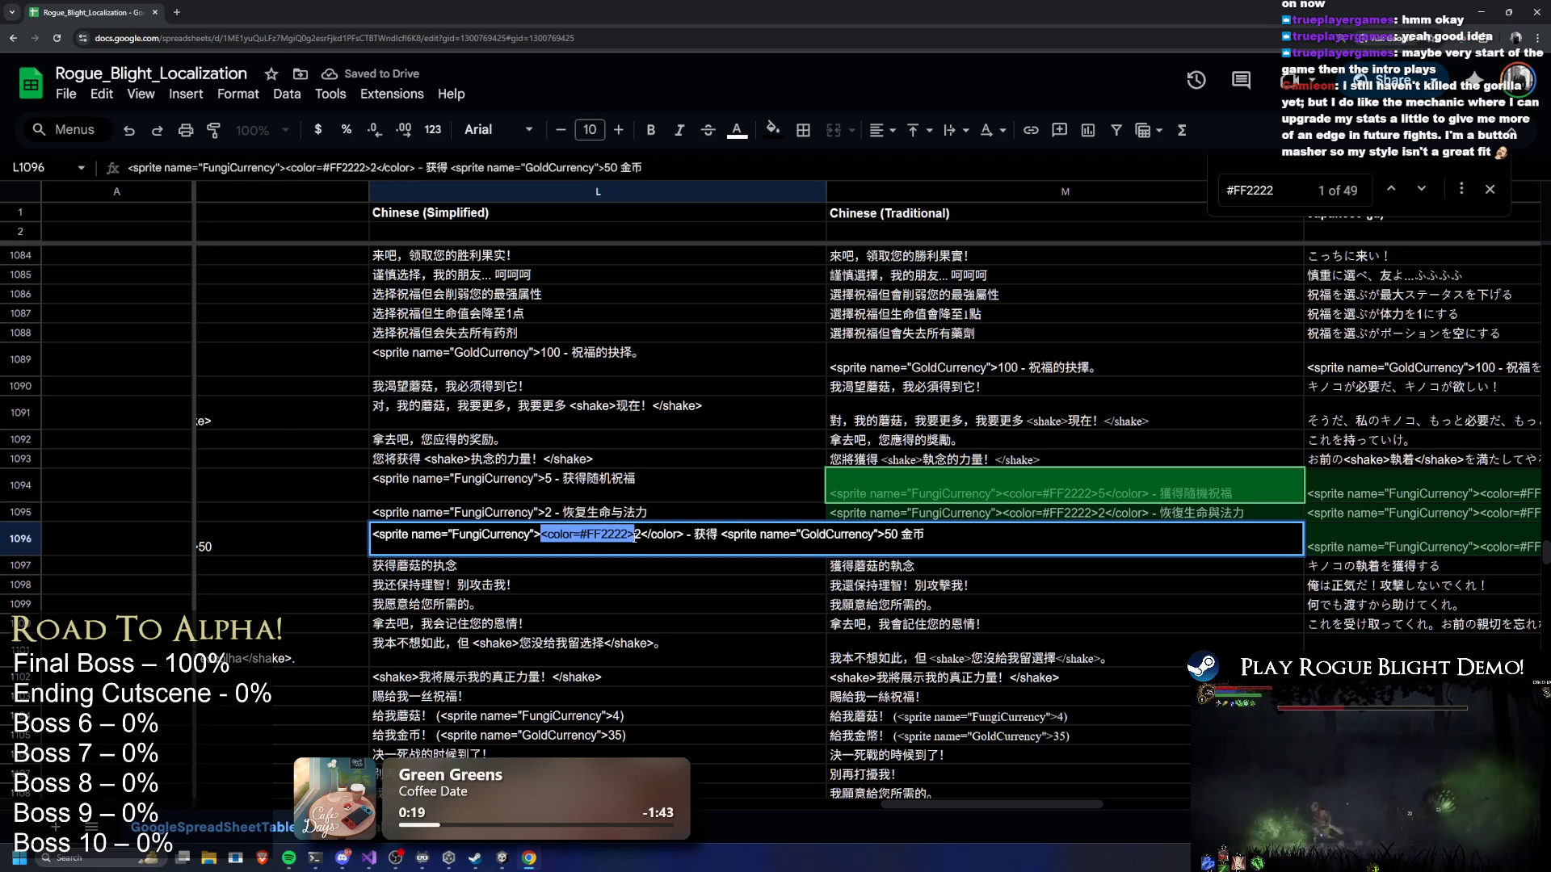
pyautogui.press('BackSpace')
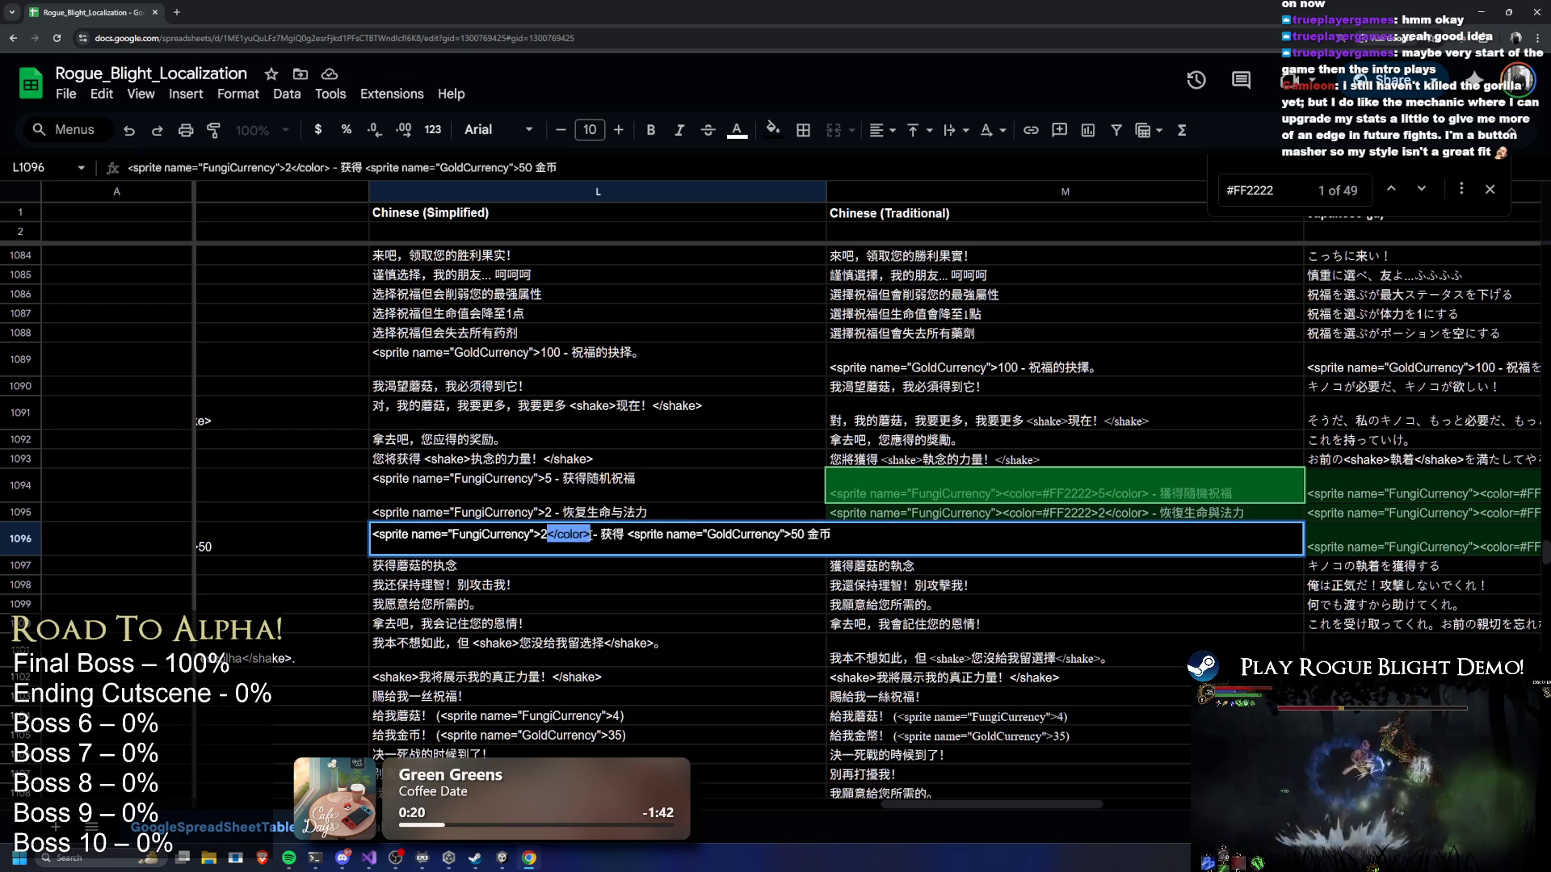
pyautogui.press('BackSpace')
pyautogui.click(820, 466)
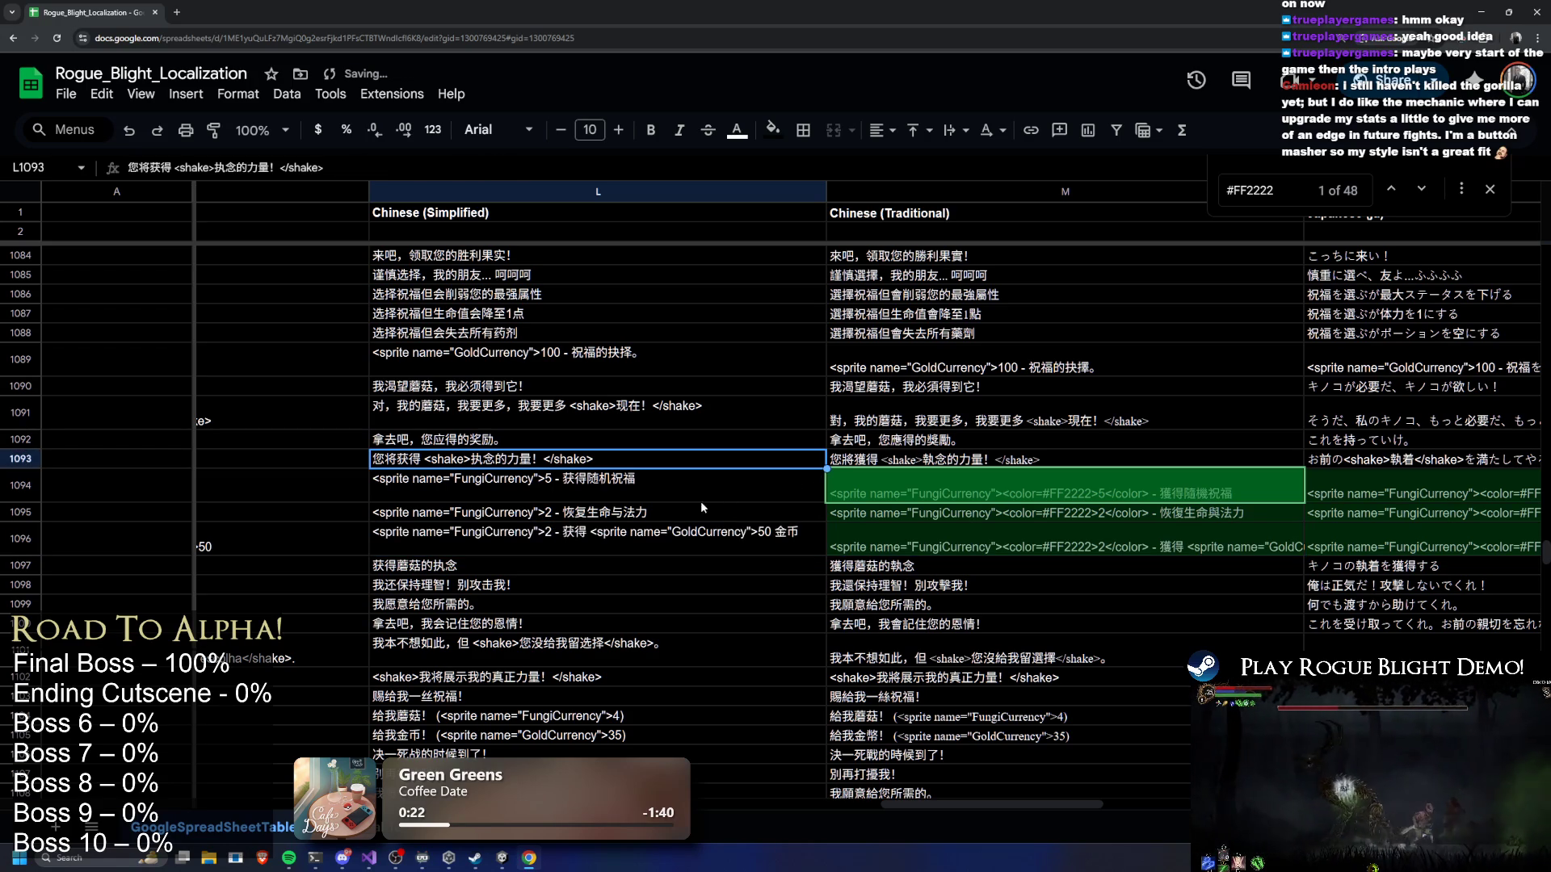
pyautogui.click(950, 499)
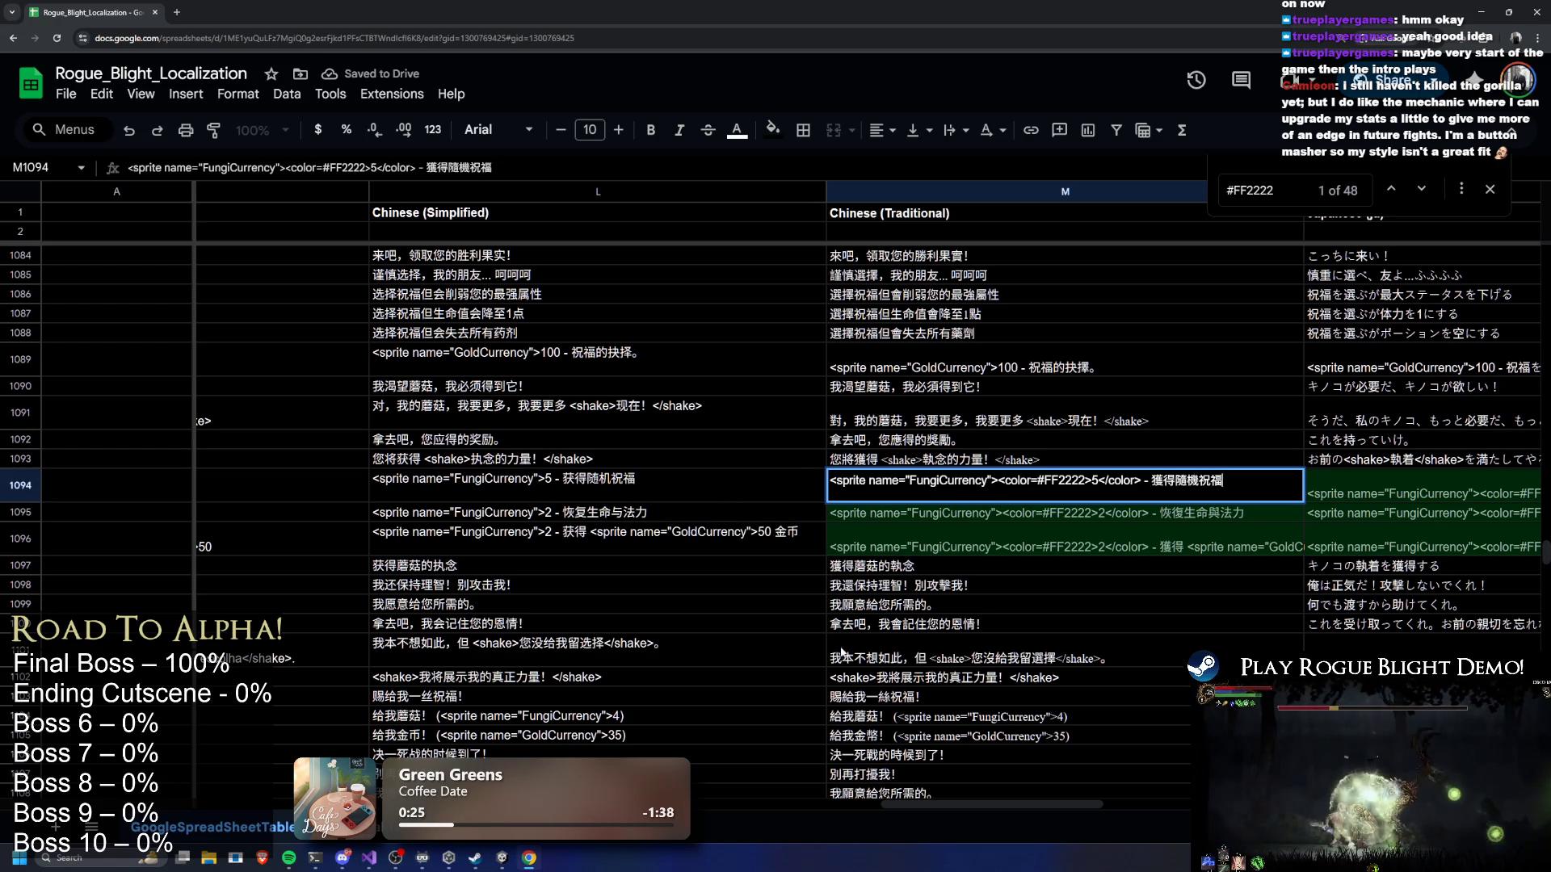
# Strip the <color=#FF2222> tags from Chinese (Traditional) cell M1094
pyautogui.moveTo(951, 808); pyautogui.dragTo(1035, 807)
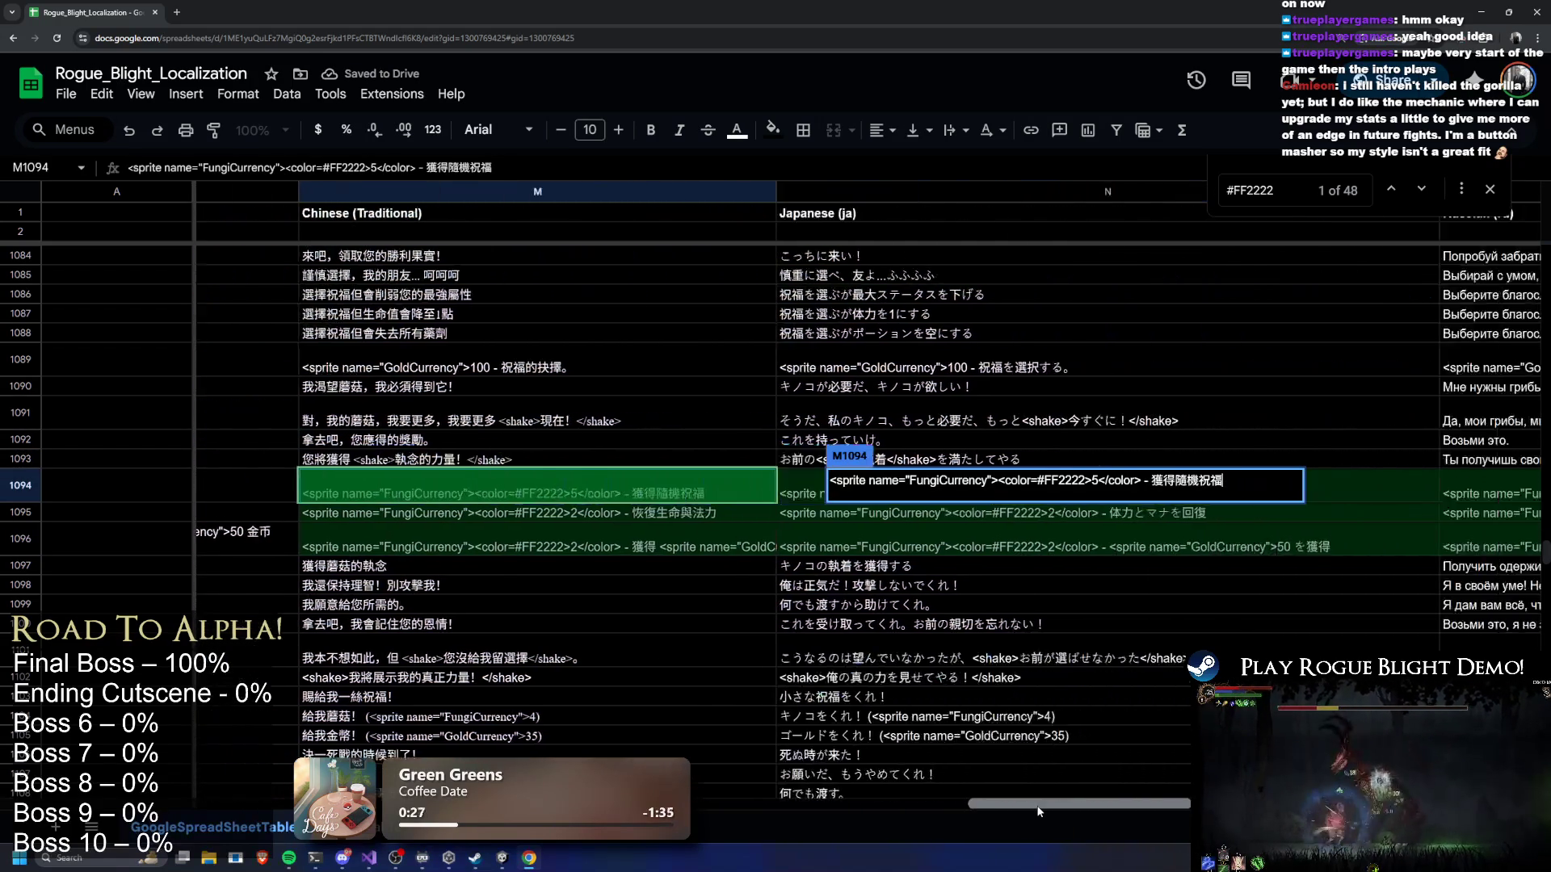
pyautogui.click(661, 495)
pyautogui.doubleClick(691, 495)
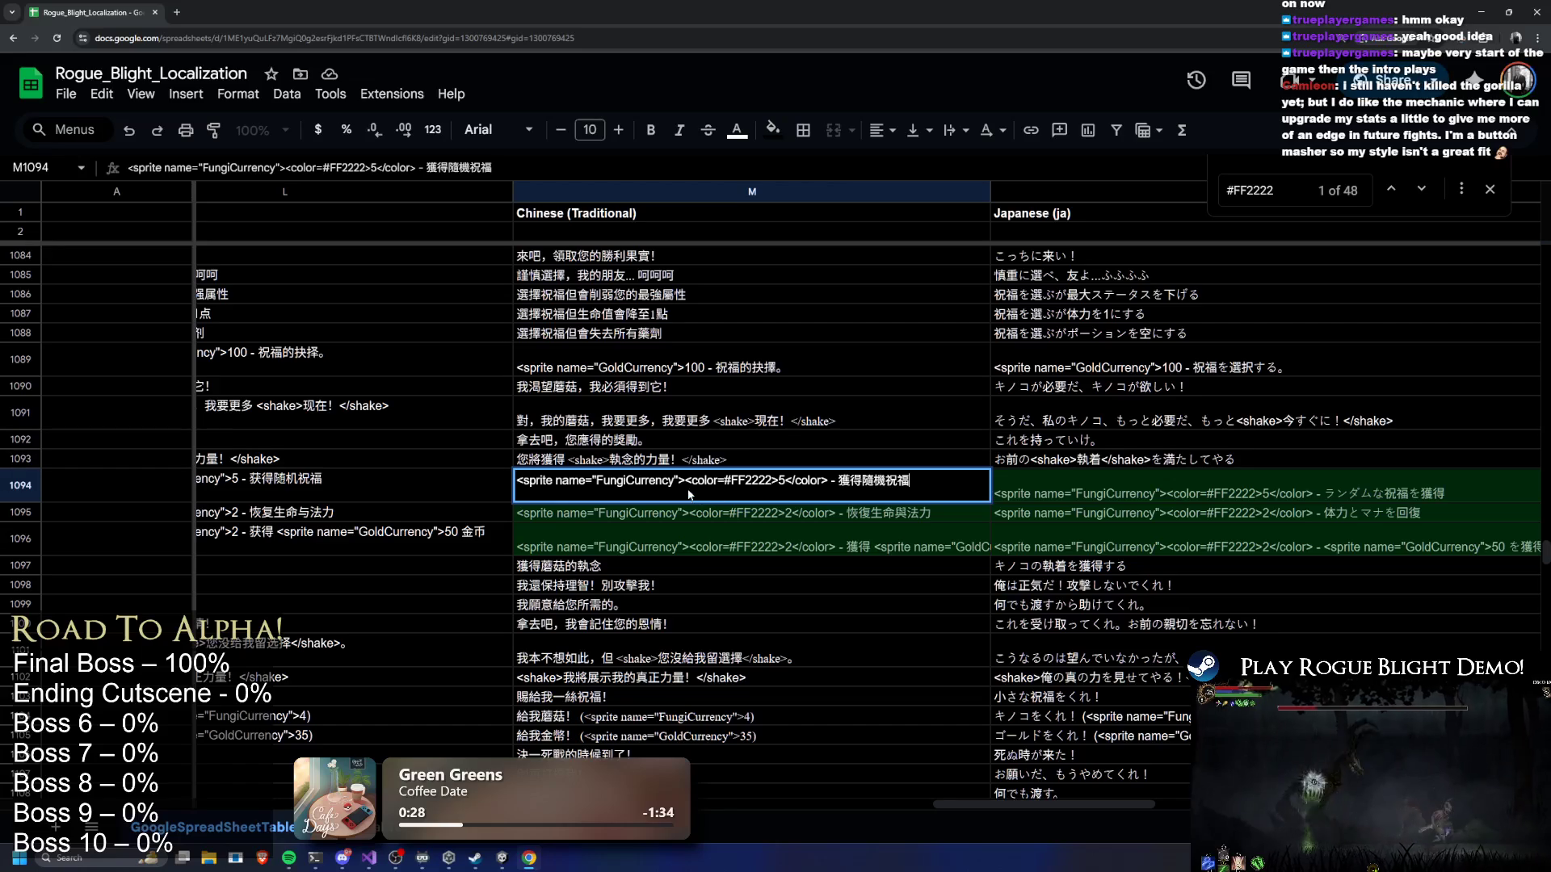
pyautogui.moveTo(688, 482); pyautogui.dragTo(774, 485)
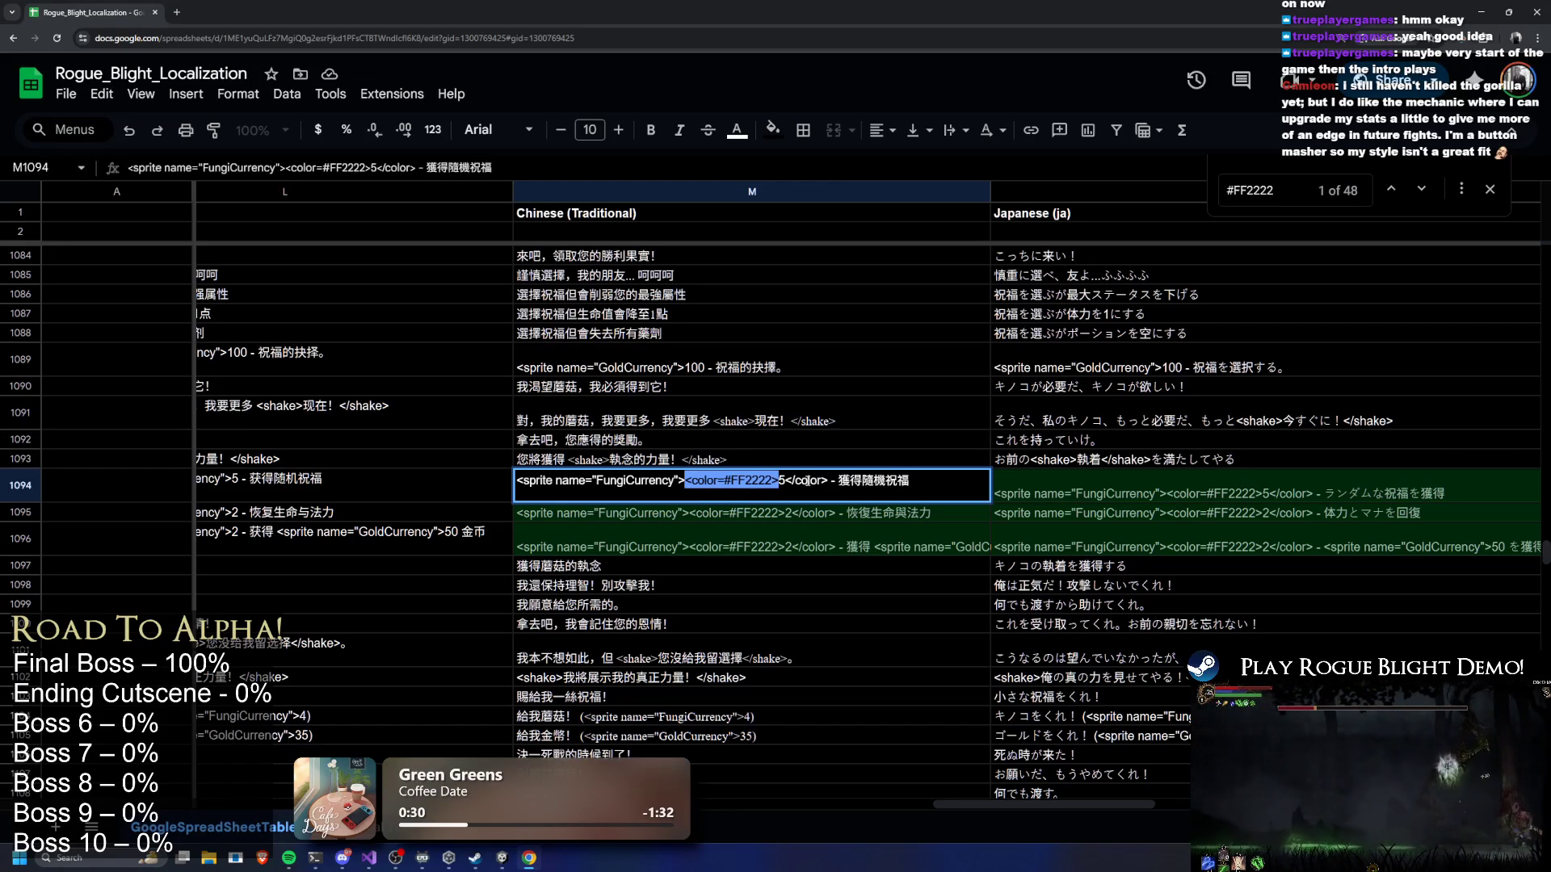
pyautogui.press('BackSpace')
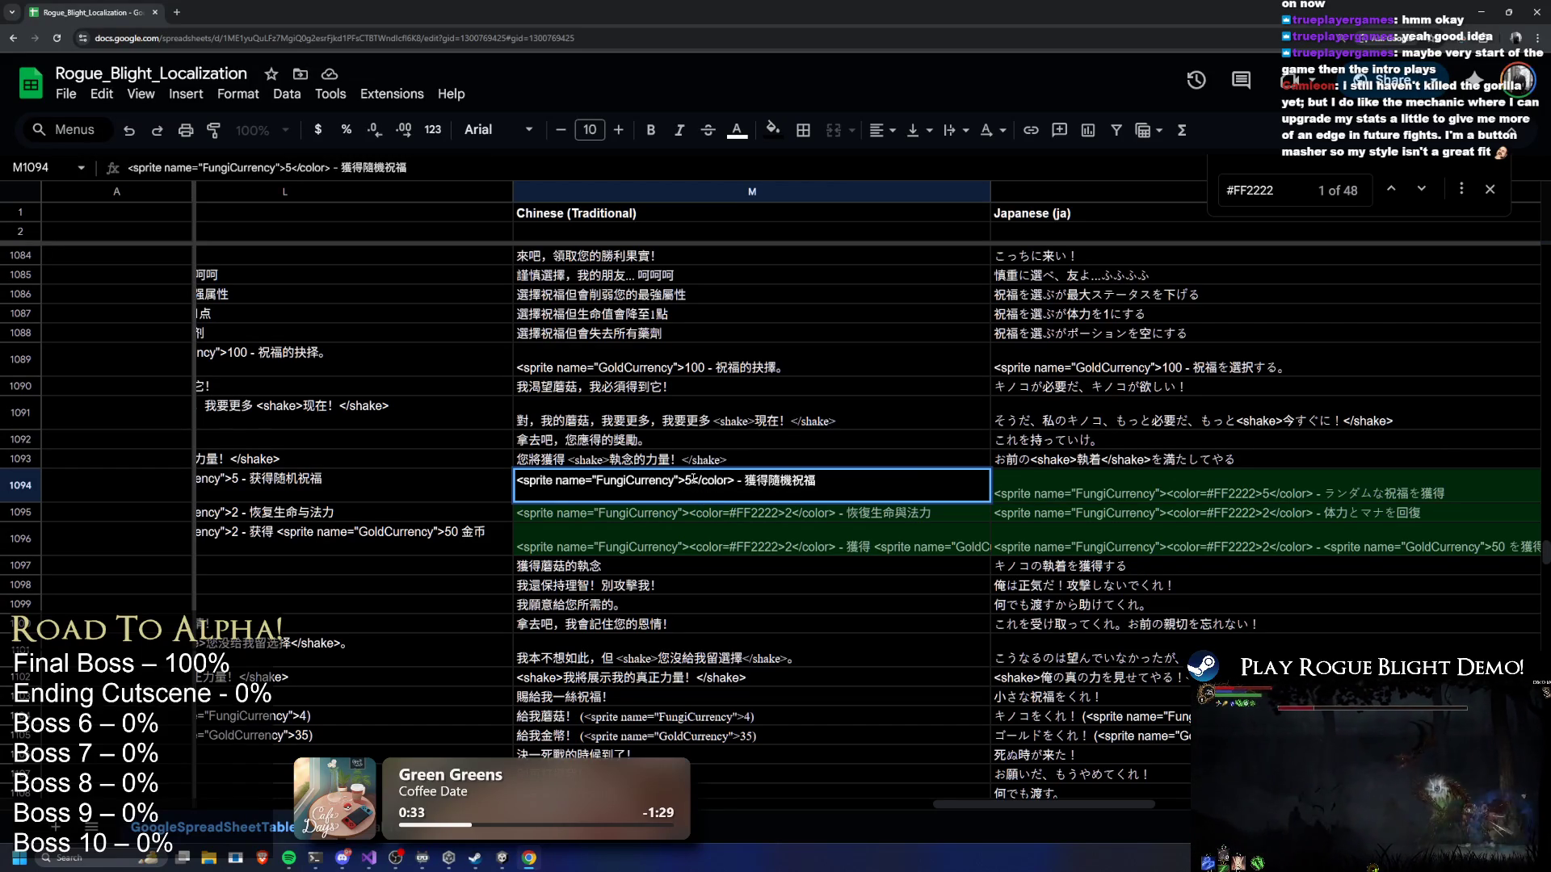
pyautogui.press('BackSpace')
# Remove the colour tags and leftover stray characters from M1095
pyautogui.doubleClick(682, 515)
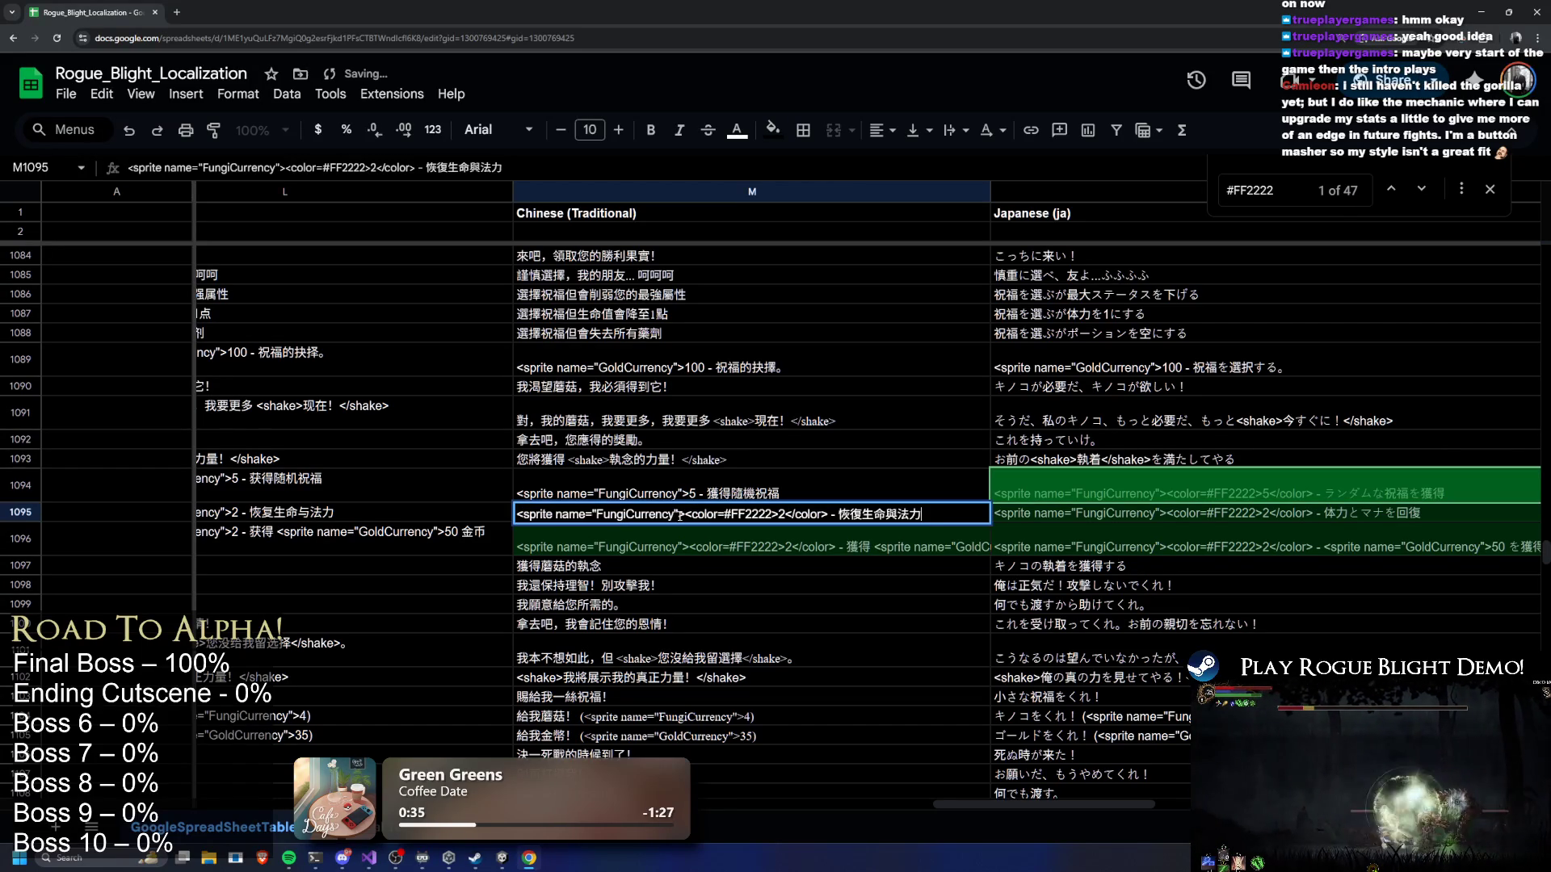
pyautogui.moveTo(688, 515); pyautogui.dragTo(773, 515)
pyautogui.press('BackSpace')
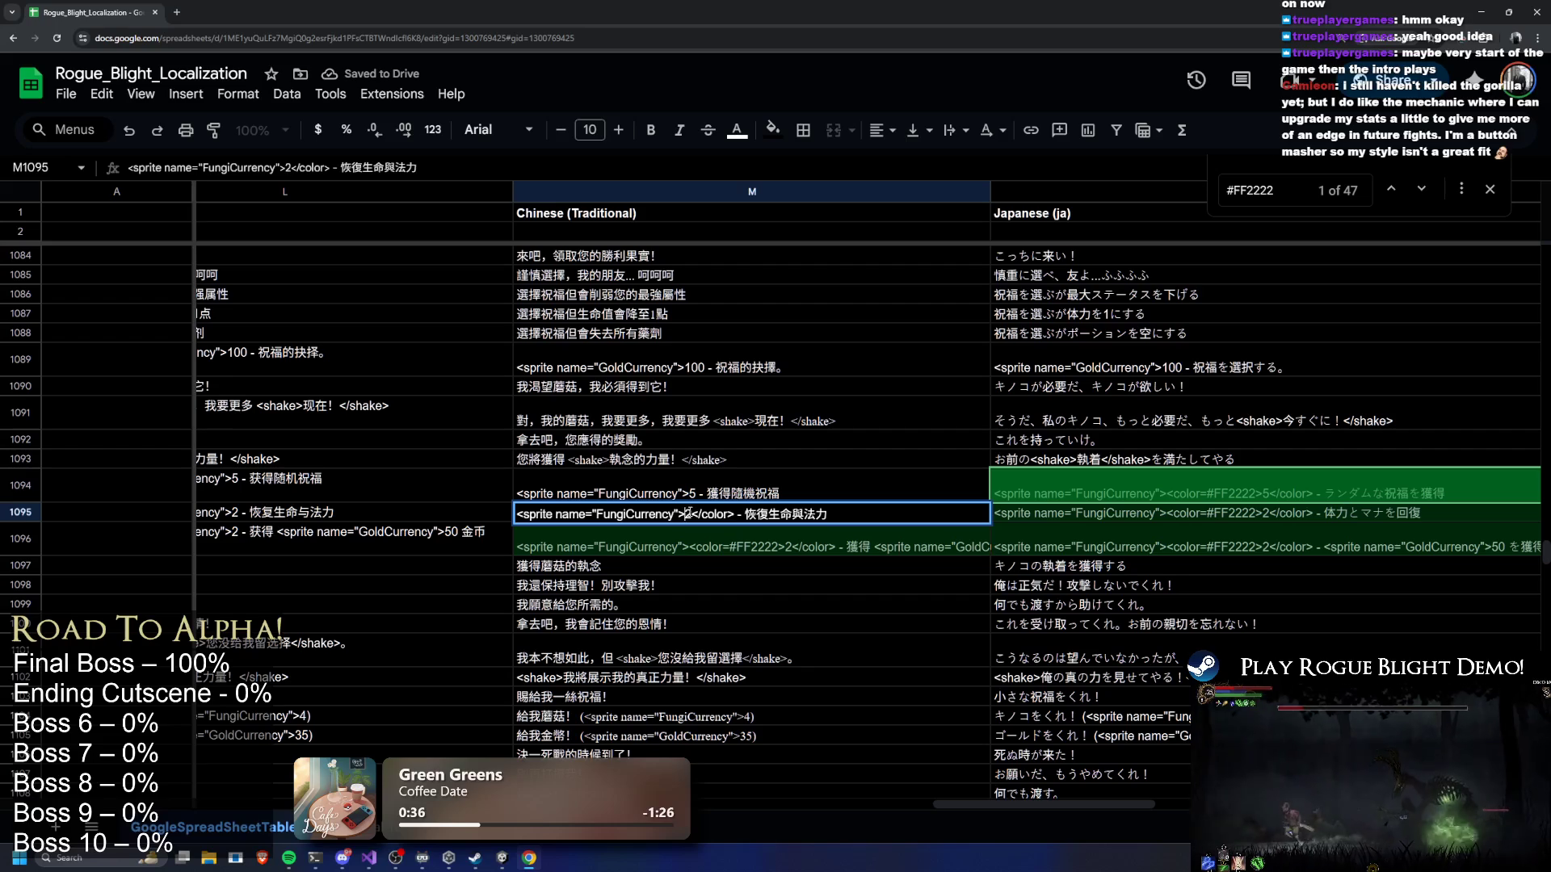
pyautogui.press('BackSpace')
pyautogui.press('Return')
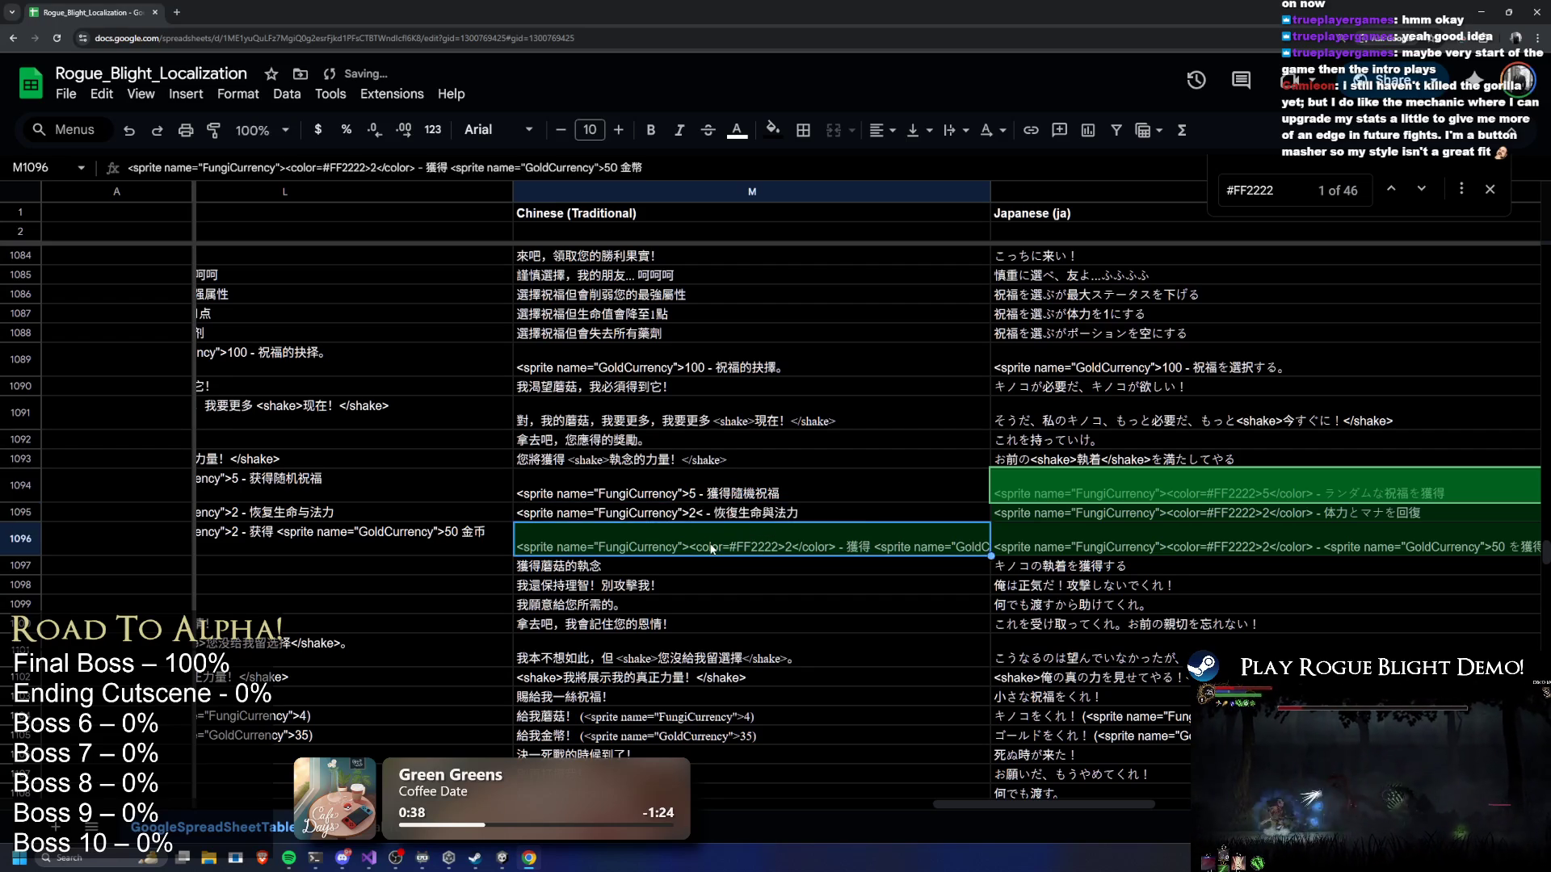
pyautogui.doubleClick(703, 512)
pyautogui.click(703, 512)
pyautogui.press('BackSpace')
pyautogui.press('BackSpace')
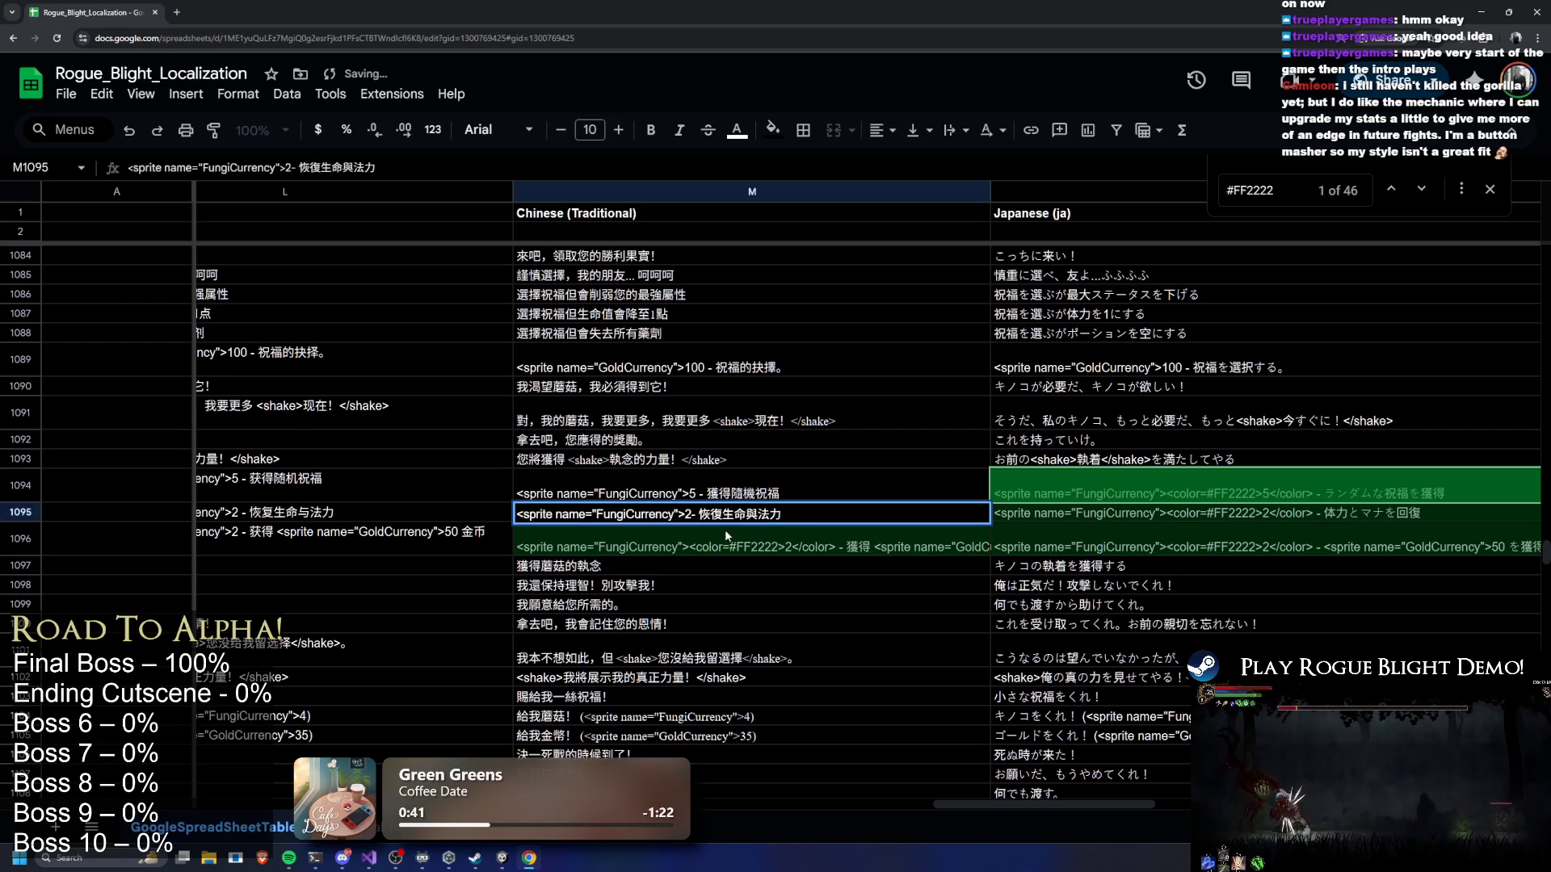
# Remove both colour tags from Chinese (Traditional) cell M1096
pyautogui.doubleClick(703, 541)
pyautogui.moveTo(714, 534); pyautogui.dragTo(780, 535)
pyautogui.press('BackSpace')
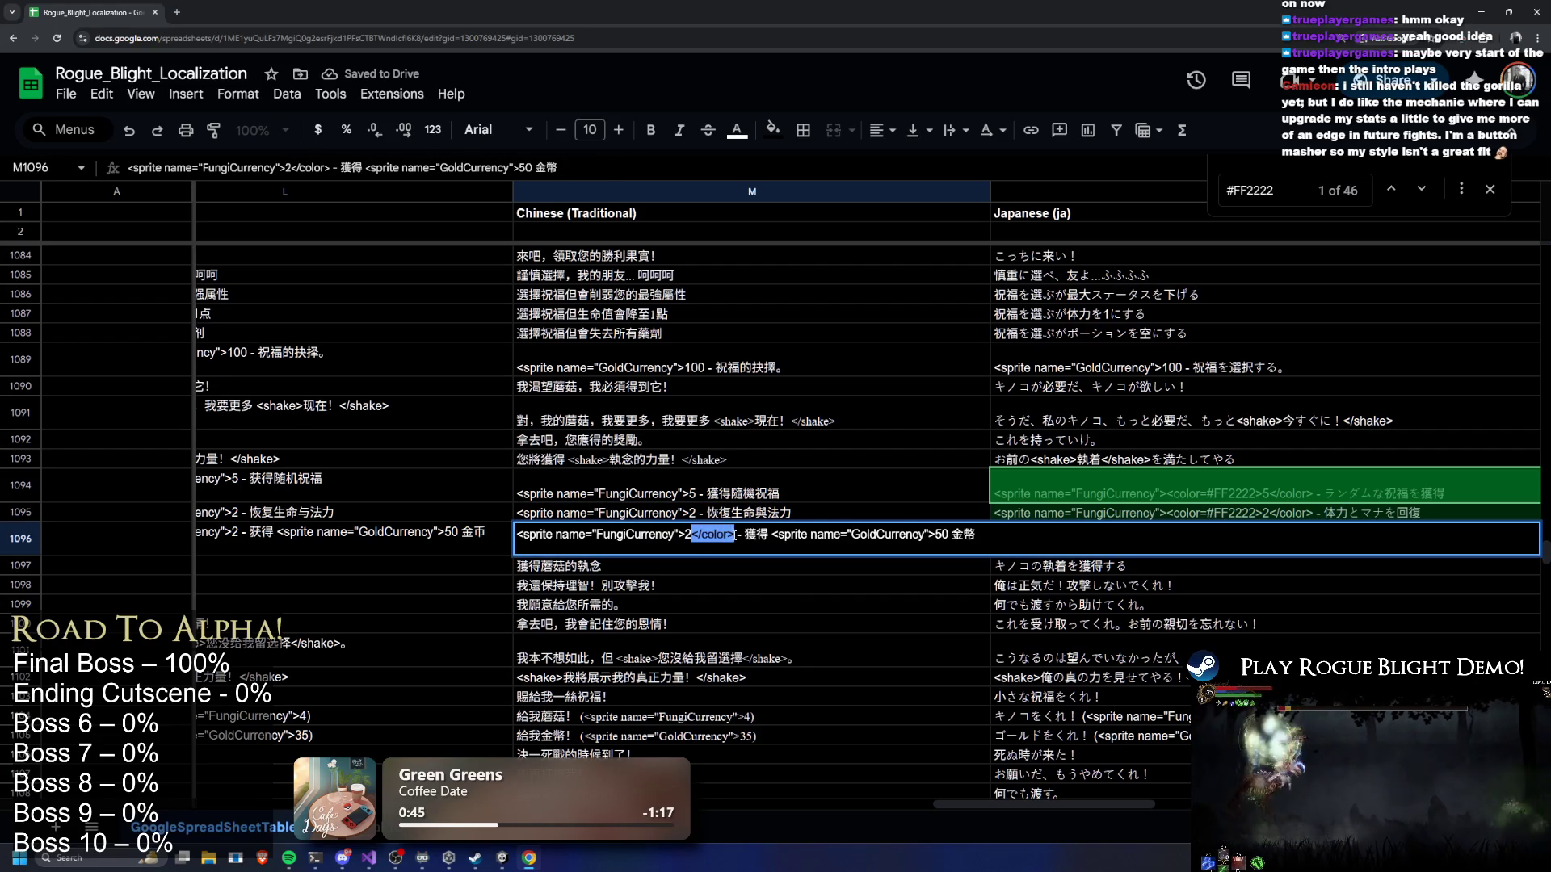
pyautogui.press('BackSpace')
pyautogui.press('Return')
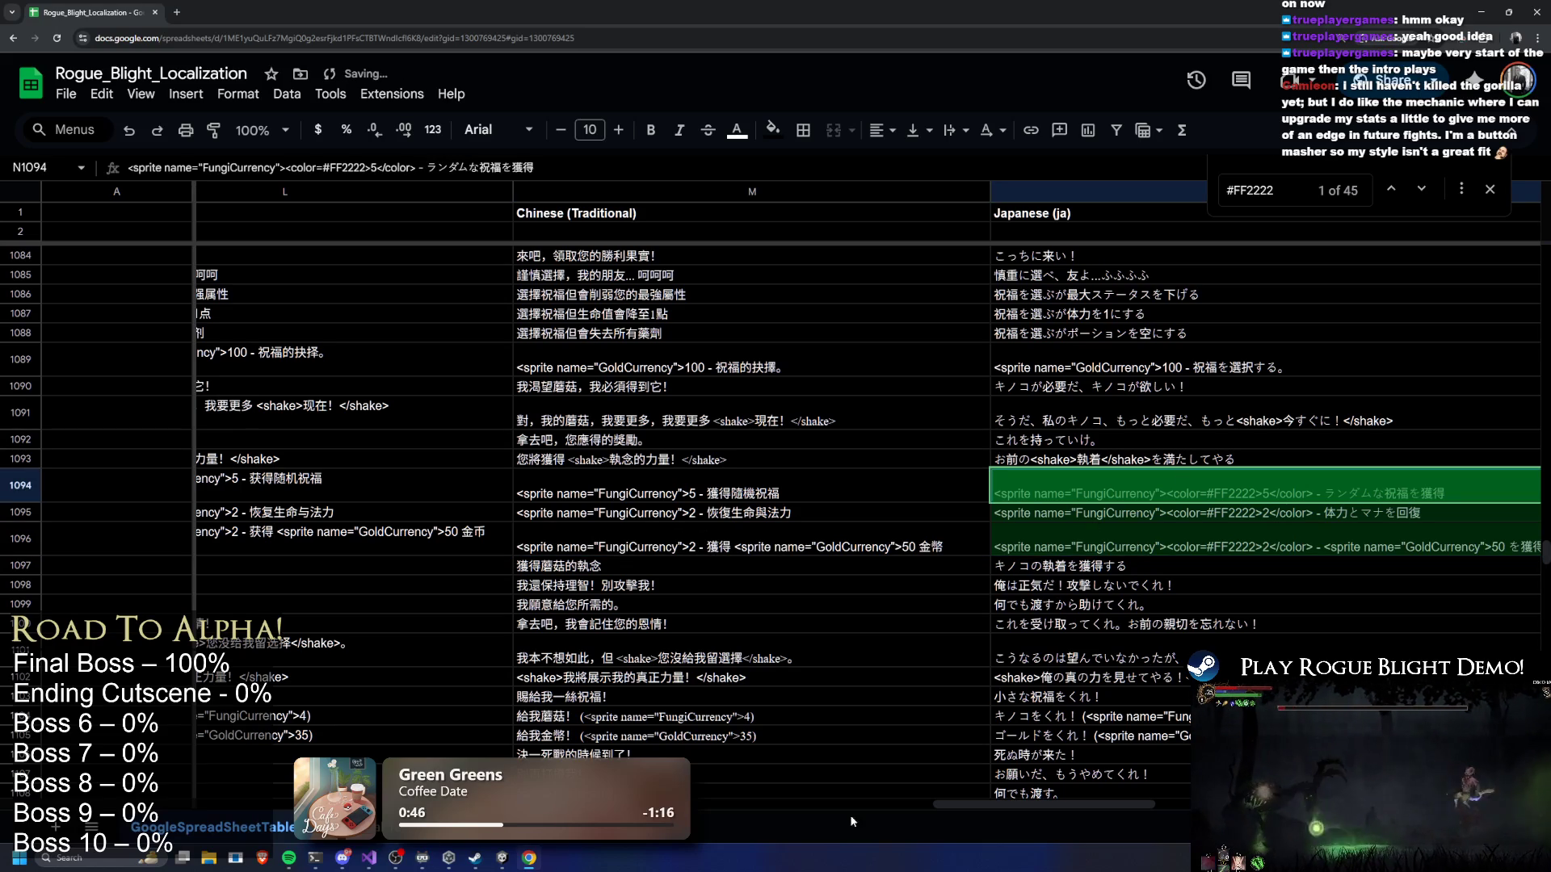
# Strip the colour tags from Japanese cells N1094 and N1095
pyautogui.doubleClick(685, 502)
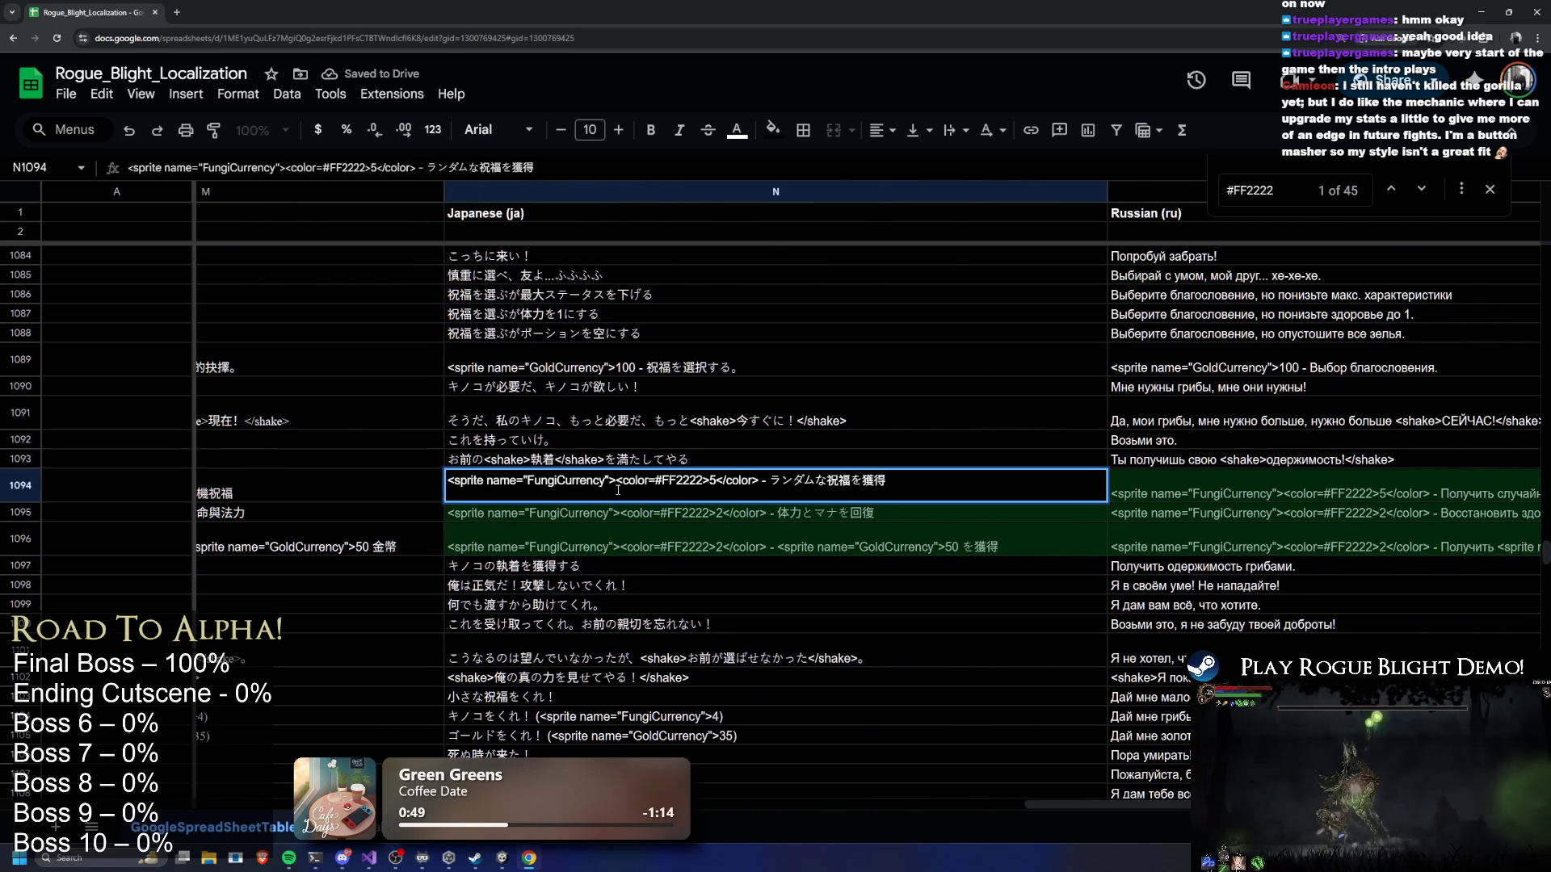
pyautogui.moveTo(617, 480); pyautogui.dragTo(716, 481)
pyautogui.press('BackSpace')
pyautogui.moveTo(620, 480)
pyautogui.mouseDown()
pyautogui.moveTo(676, 481)
pyautogui.moveTo(677, 516)
pyautogui.mouseUp()
pyautogui.press('BackSpace')
pyautogui.doubleClick(645, 517)
pyautogui.press('BackSpace')
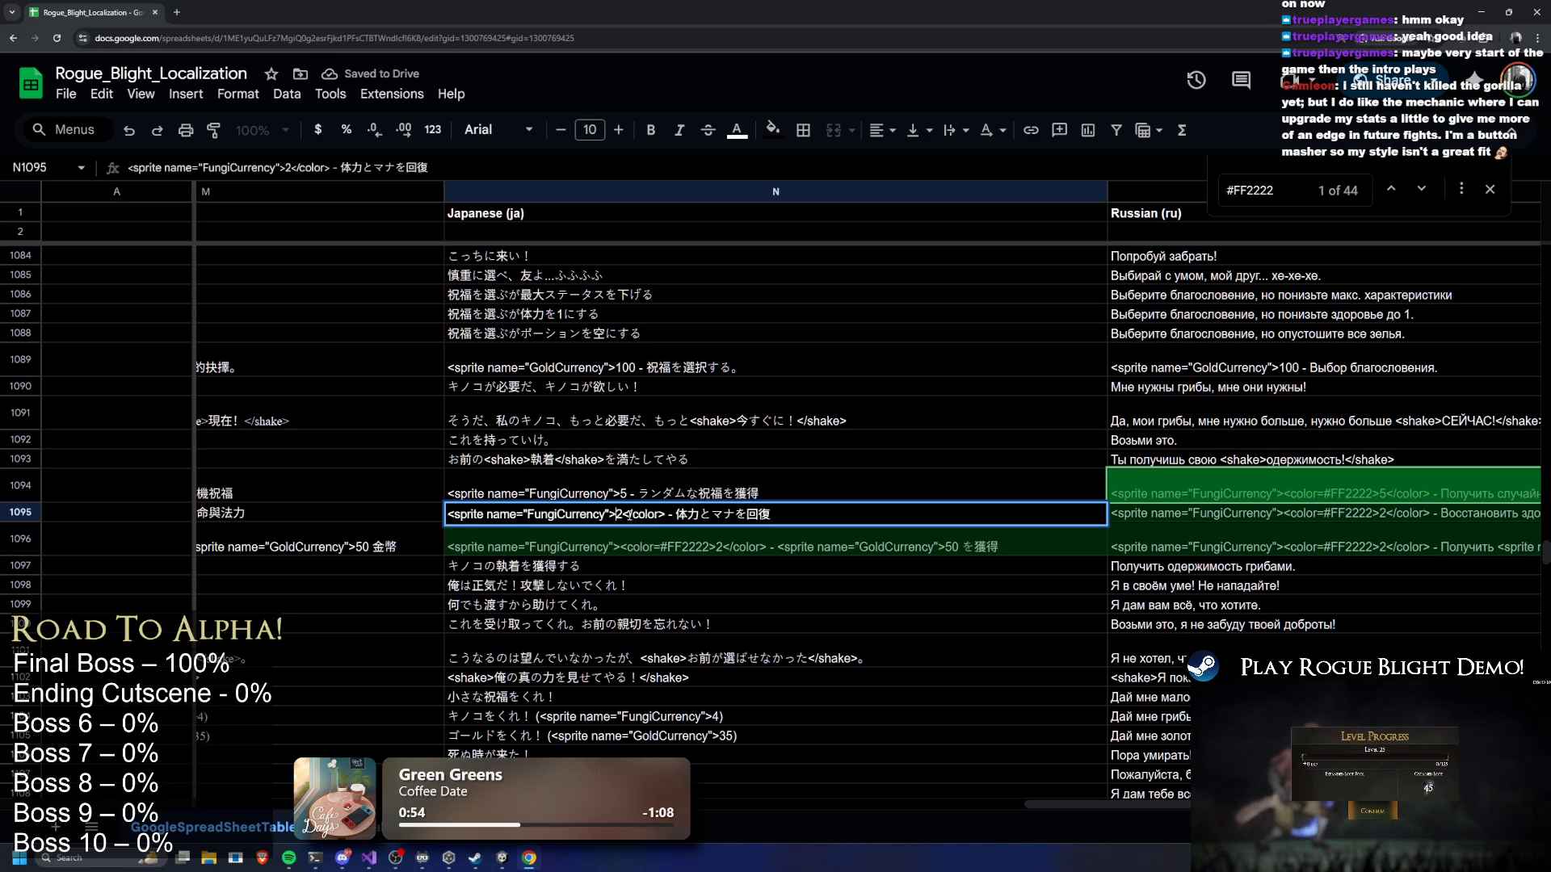
pyautogui.press('BackSpace')
# Remove both colour tags from Japanese cell N1096
pyautogui.doubleClick(668, 533)
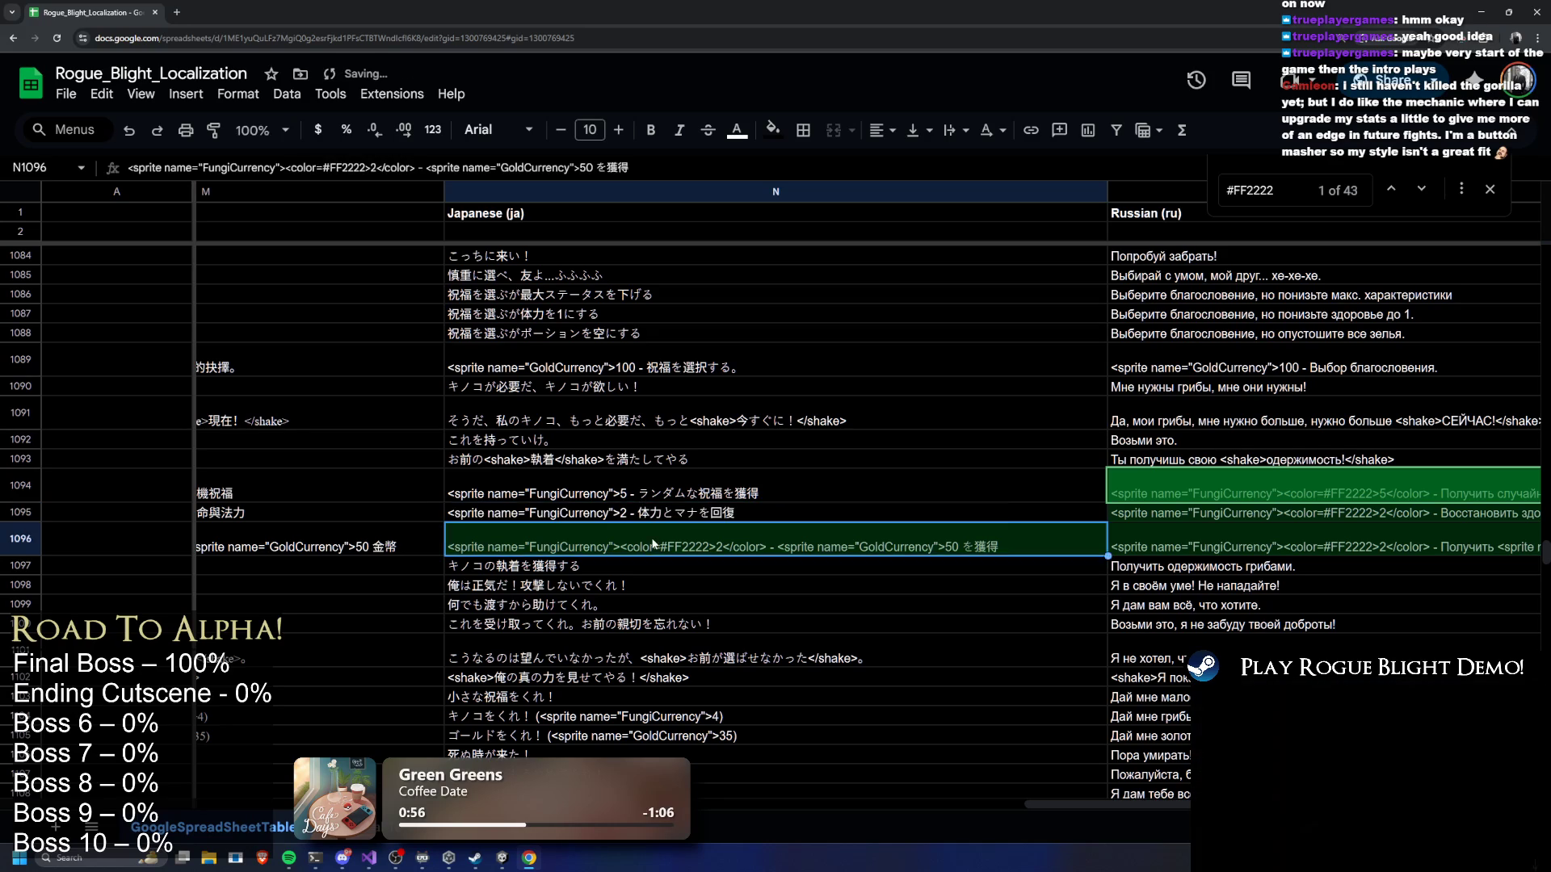
pyautogui.moveTo(616, 534); pyautogui.dragTo(704, 534)
pyautogui.press('BackSpace')
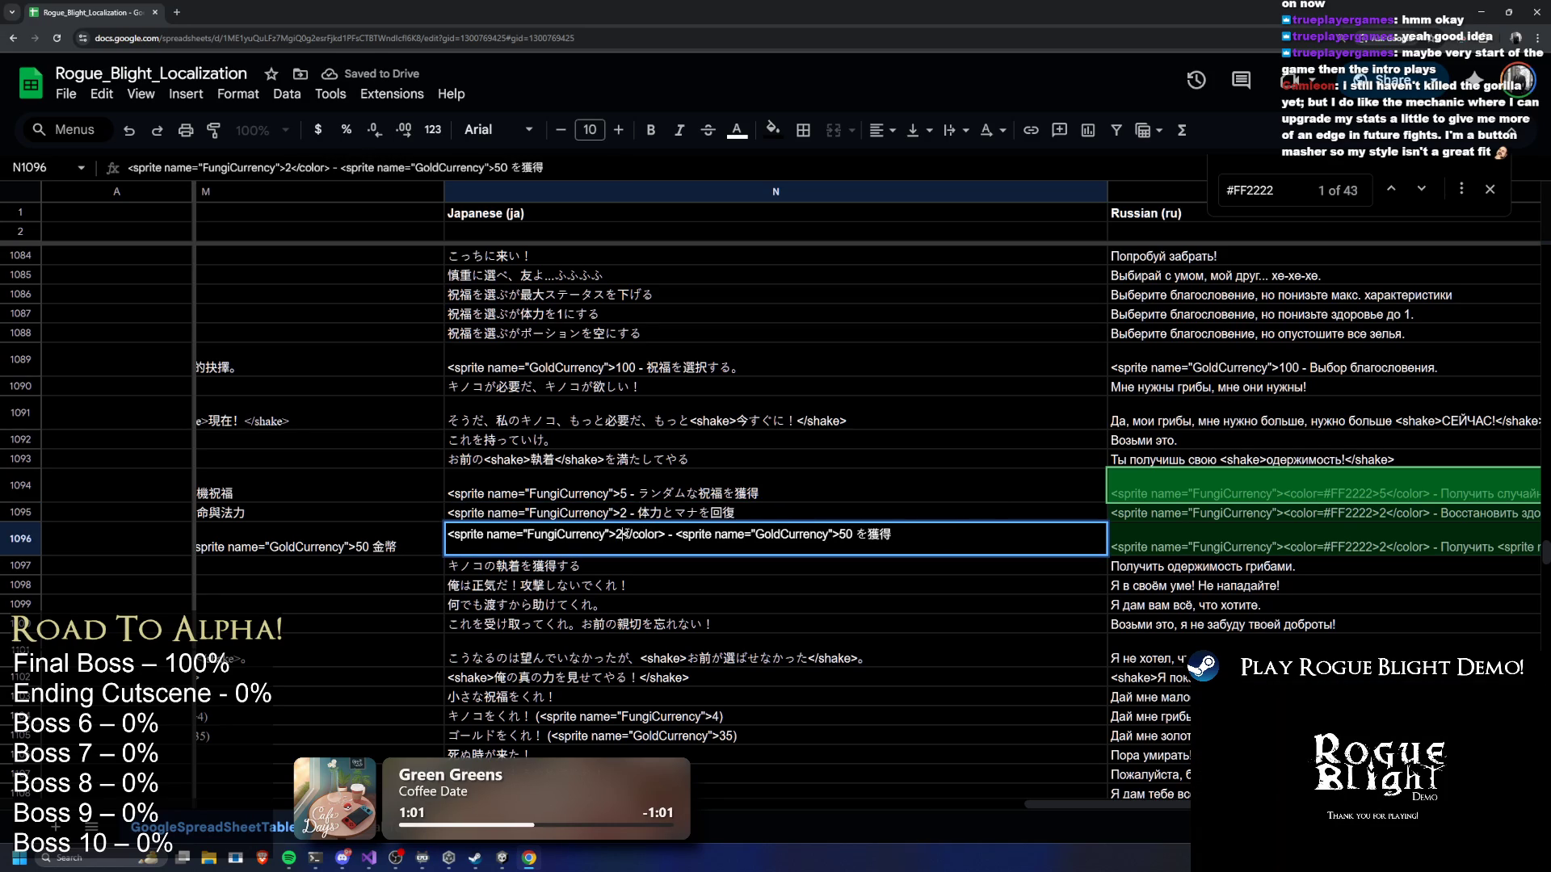
pyautogui.doubleClick(622, 534)
pyautogui.press('BackSpace')
pyautogui.click(1134, 466)
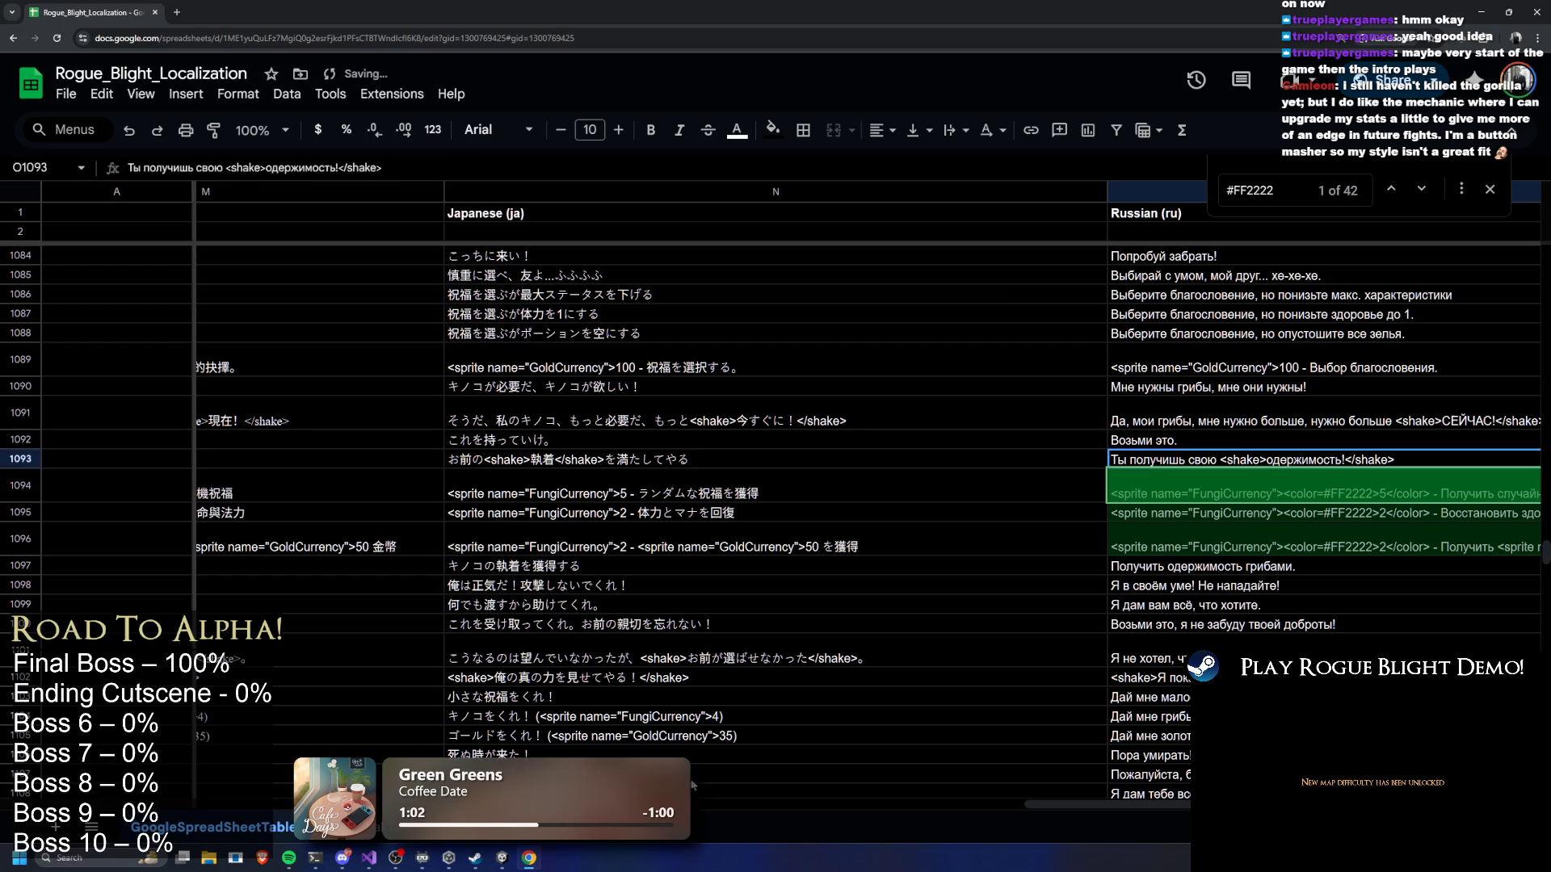
# Strip the opening and closing colour tags from Russian cell O1094
pyautogui.hscroll(5, 1069, 820)
pyautogui.doubleClick(794, 483)
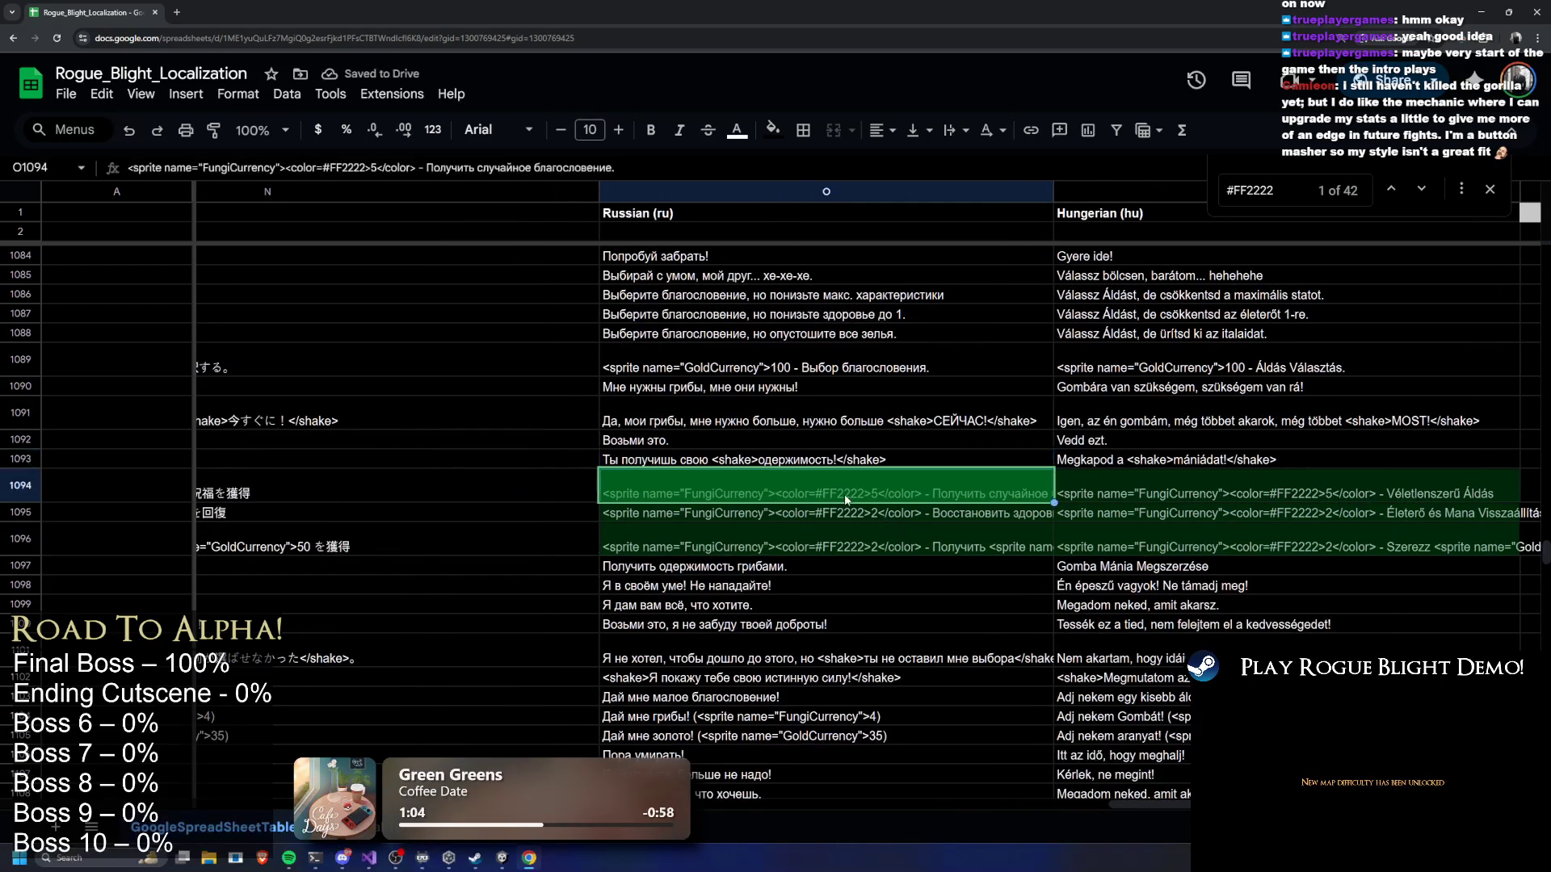
pyautogui.moveTo(773, 479); pyautogui.dragTo(851, 489)
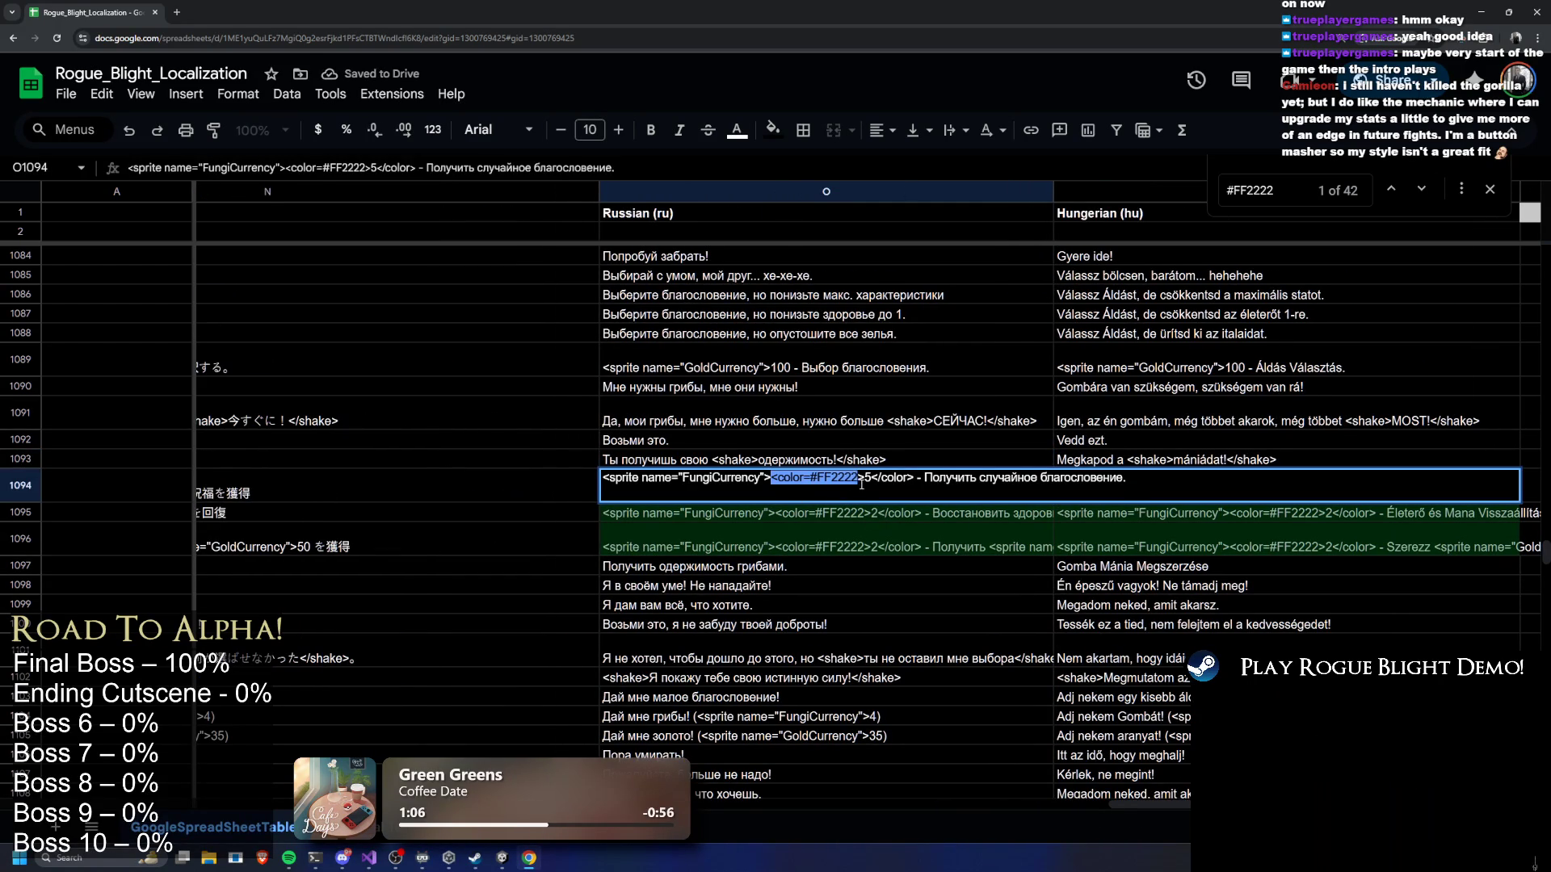
pyautogui.press('BackSpace')
pyautogui.press('Right')
pyautogui.press('Delete')
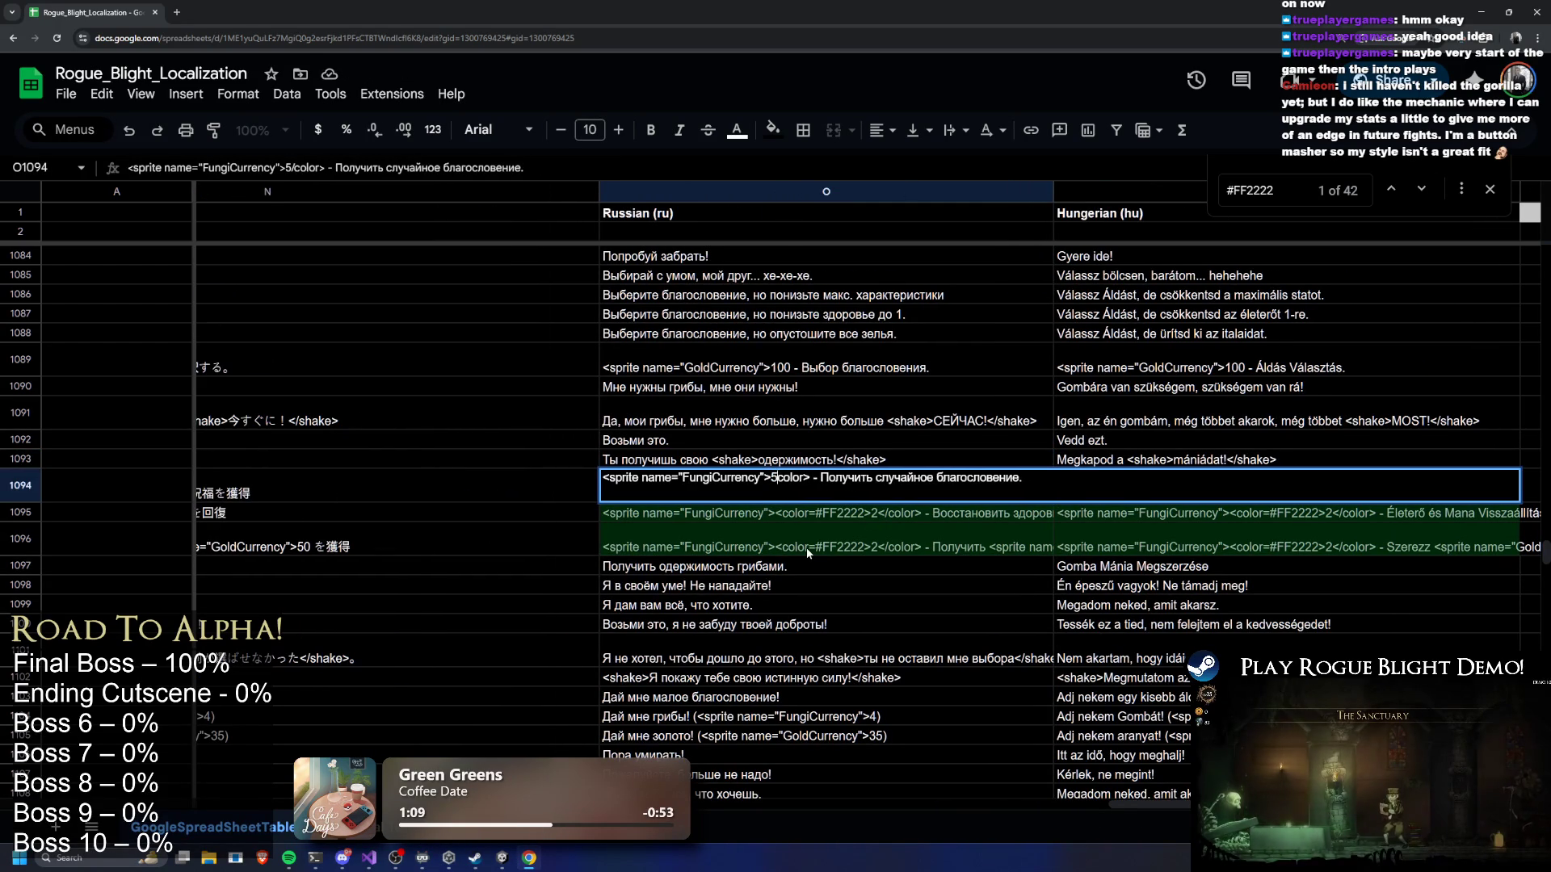
pyautogui.press('Delete')
pyautogui.press('Delete')
pyautogui.press('Delete')
# Remove the colour tags from Russian cells O1095 and O1096
pyautogui.click(794, 511)
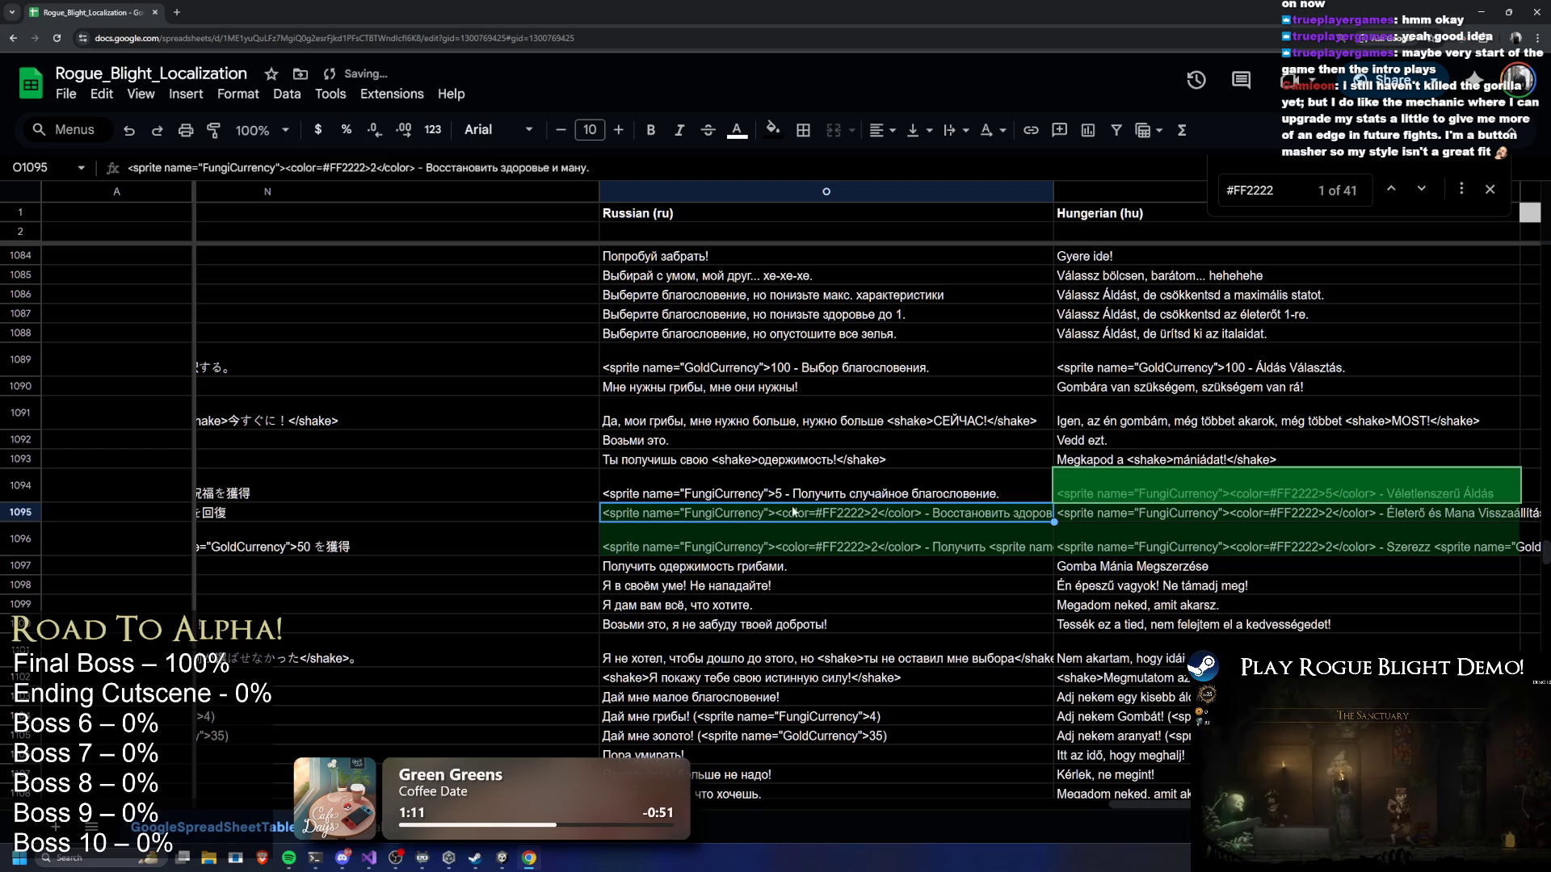
pyautogui.doubleClick(794, 510)
pyautogui.moveTo(772, 511)
pyautogui.mouseDown()
pyautogui.moveTo(863, 511)
pyautogui.moveTo(821, 512)
pyautogui.mouseUp()
pyautogui.press('BackSpace')
pyautogui.press('BackSpace')
pyautogui.doubleClick(772, 531)
pyautogui.moveTo(772, 531)
pyautogui.mouseDown()
pyautogui.moveTo(859, 531)
pyautogui.moveTo(789, 532)
pyautogui.mouseUp()
pyautogui.press('BackSpace')
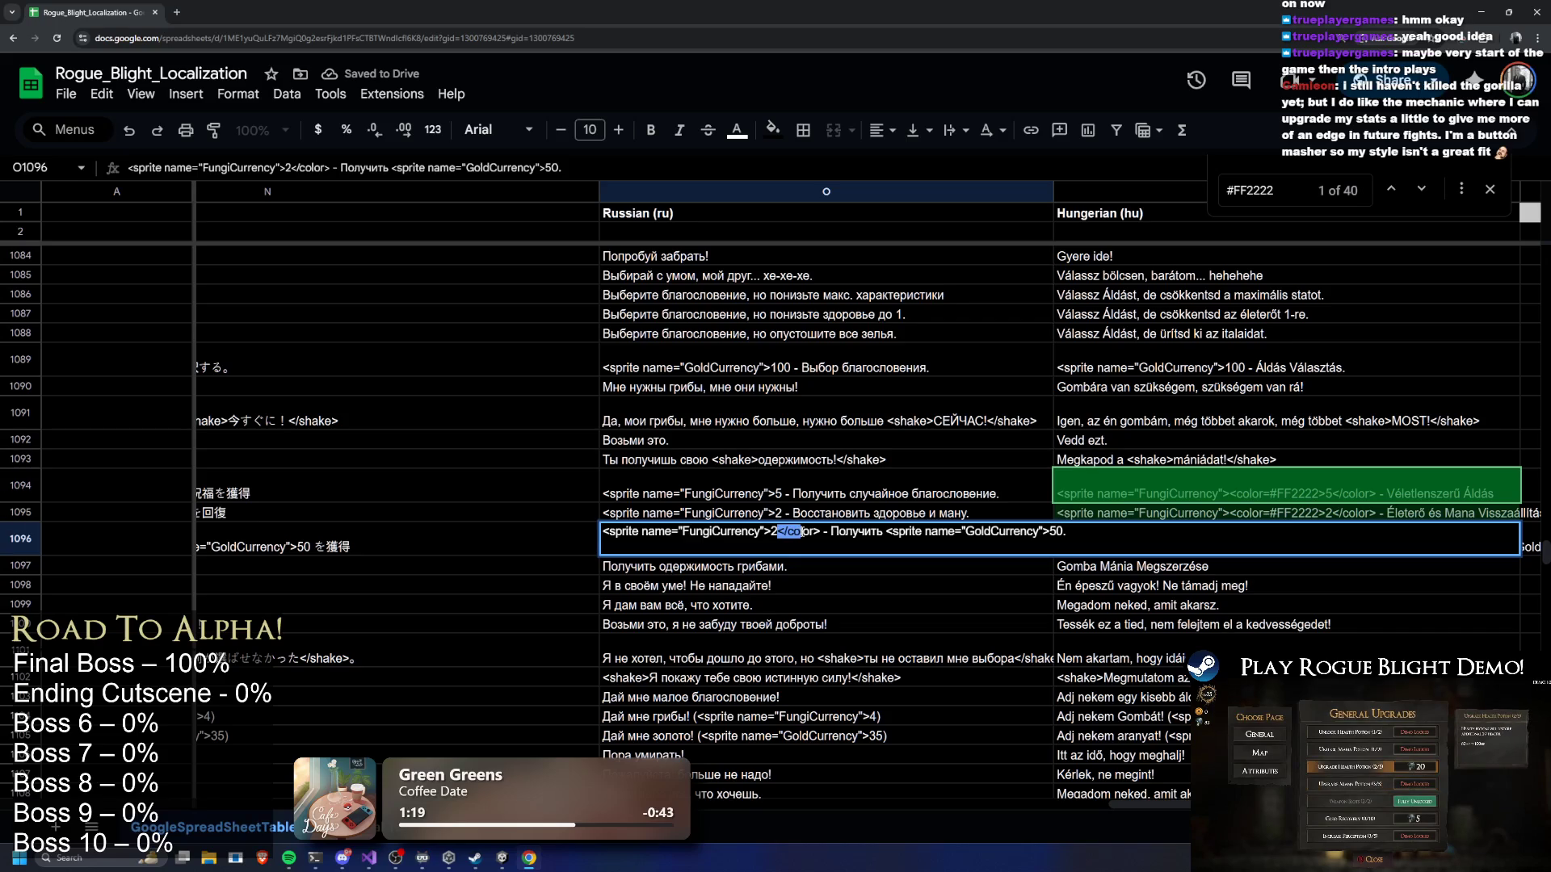
pyautogui.press('BackSpace')
pyautogui.press('Return')
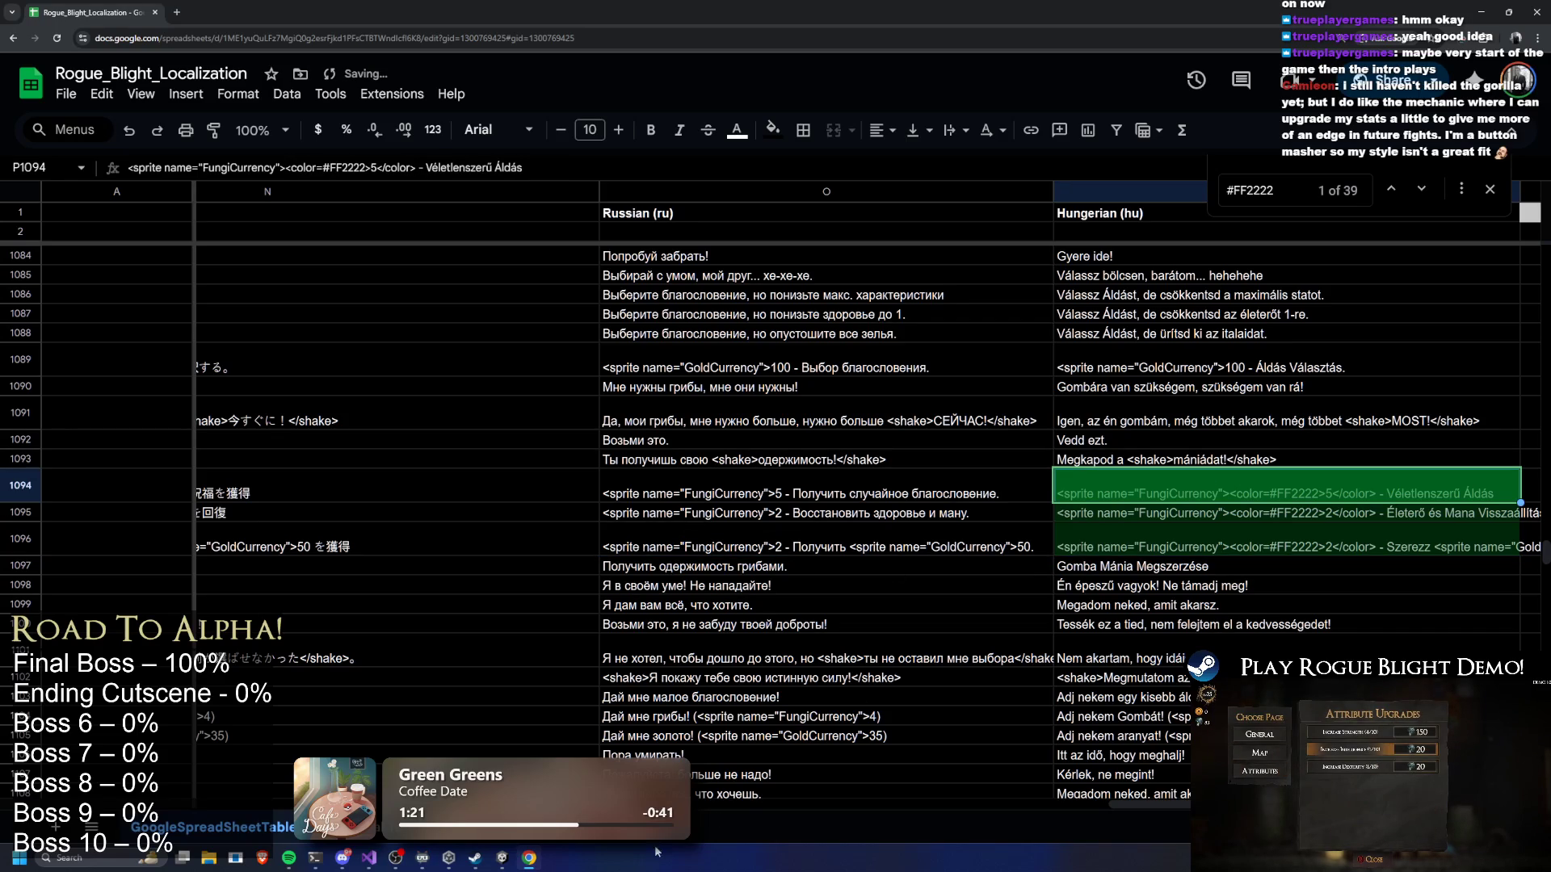
# Strip the colour tags from Hungarian cell P1094
pyautogui.hscroll(5, 676, 498)
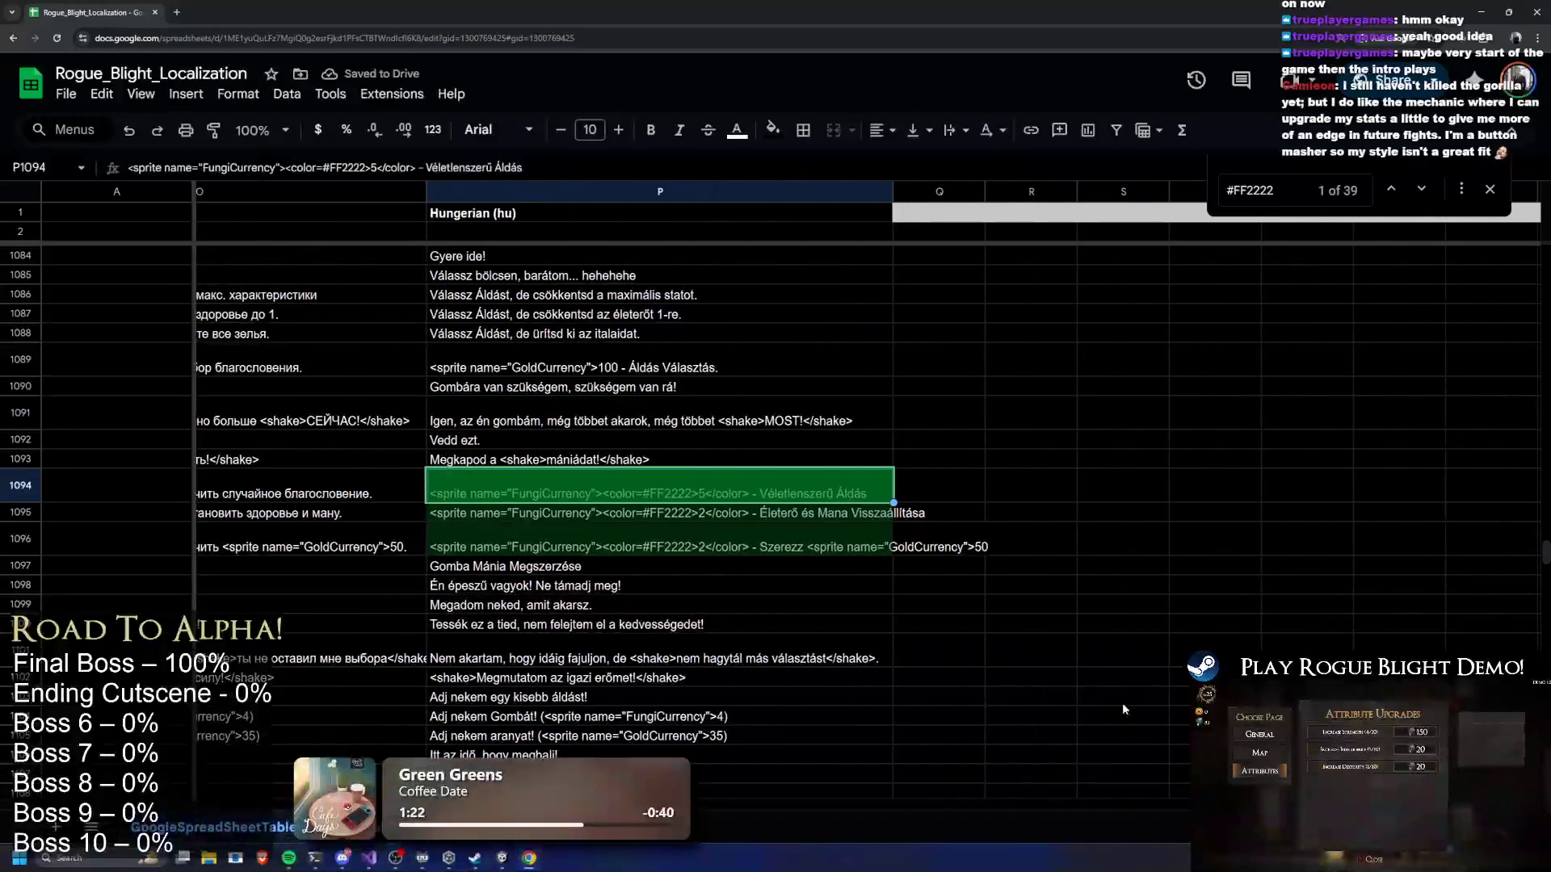
pyautogui.doubleClick(668, 493)
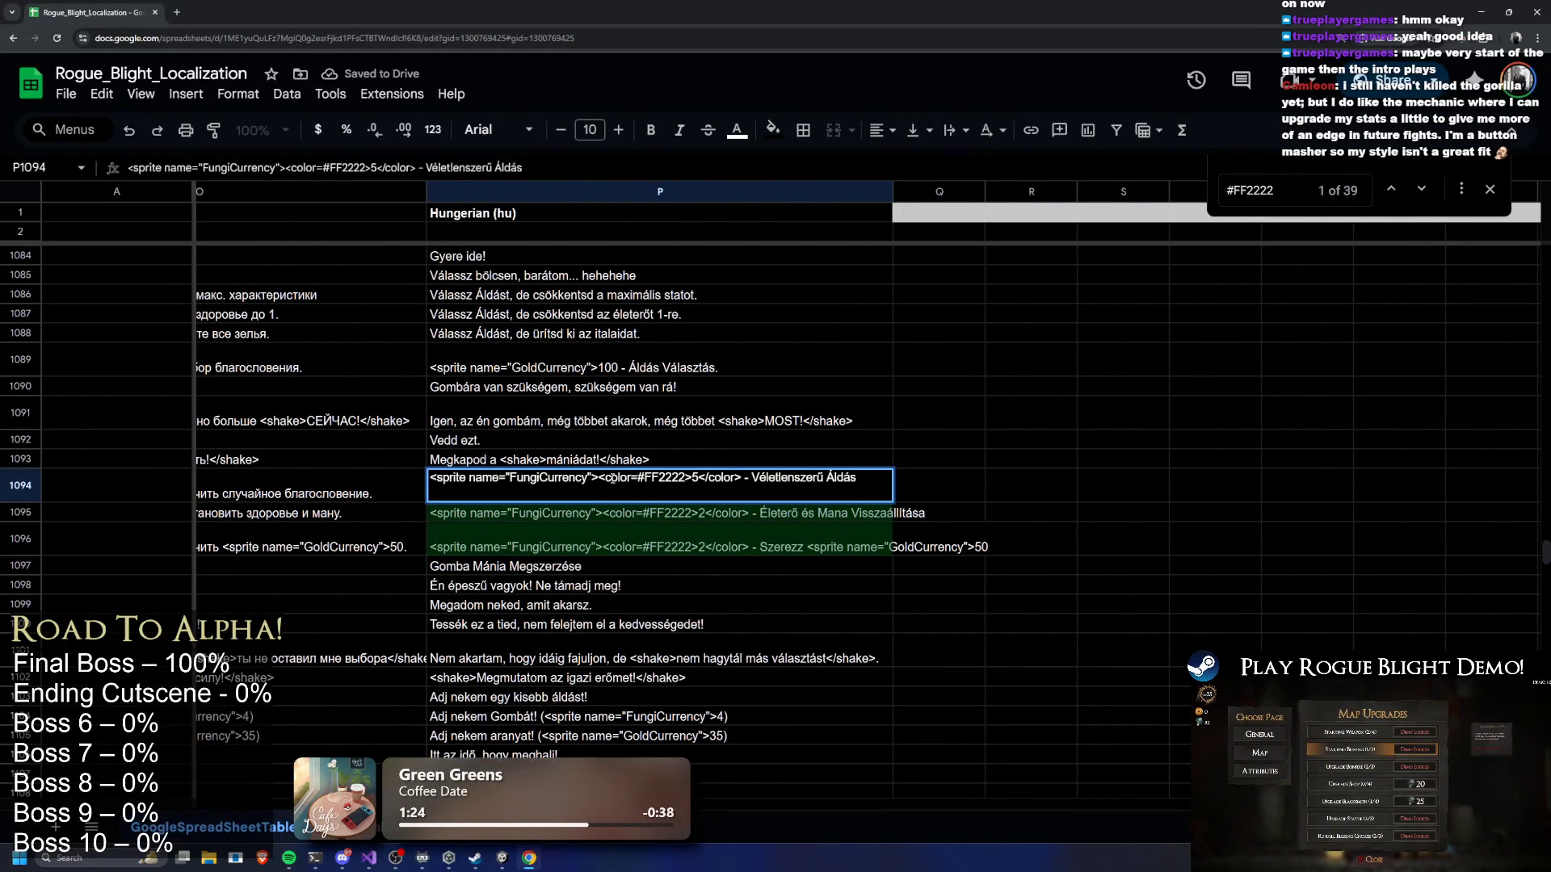
pyautogui.moveTo(598, 477); pyautogui.dragTo(659, 483)
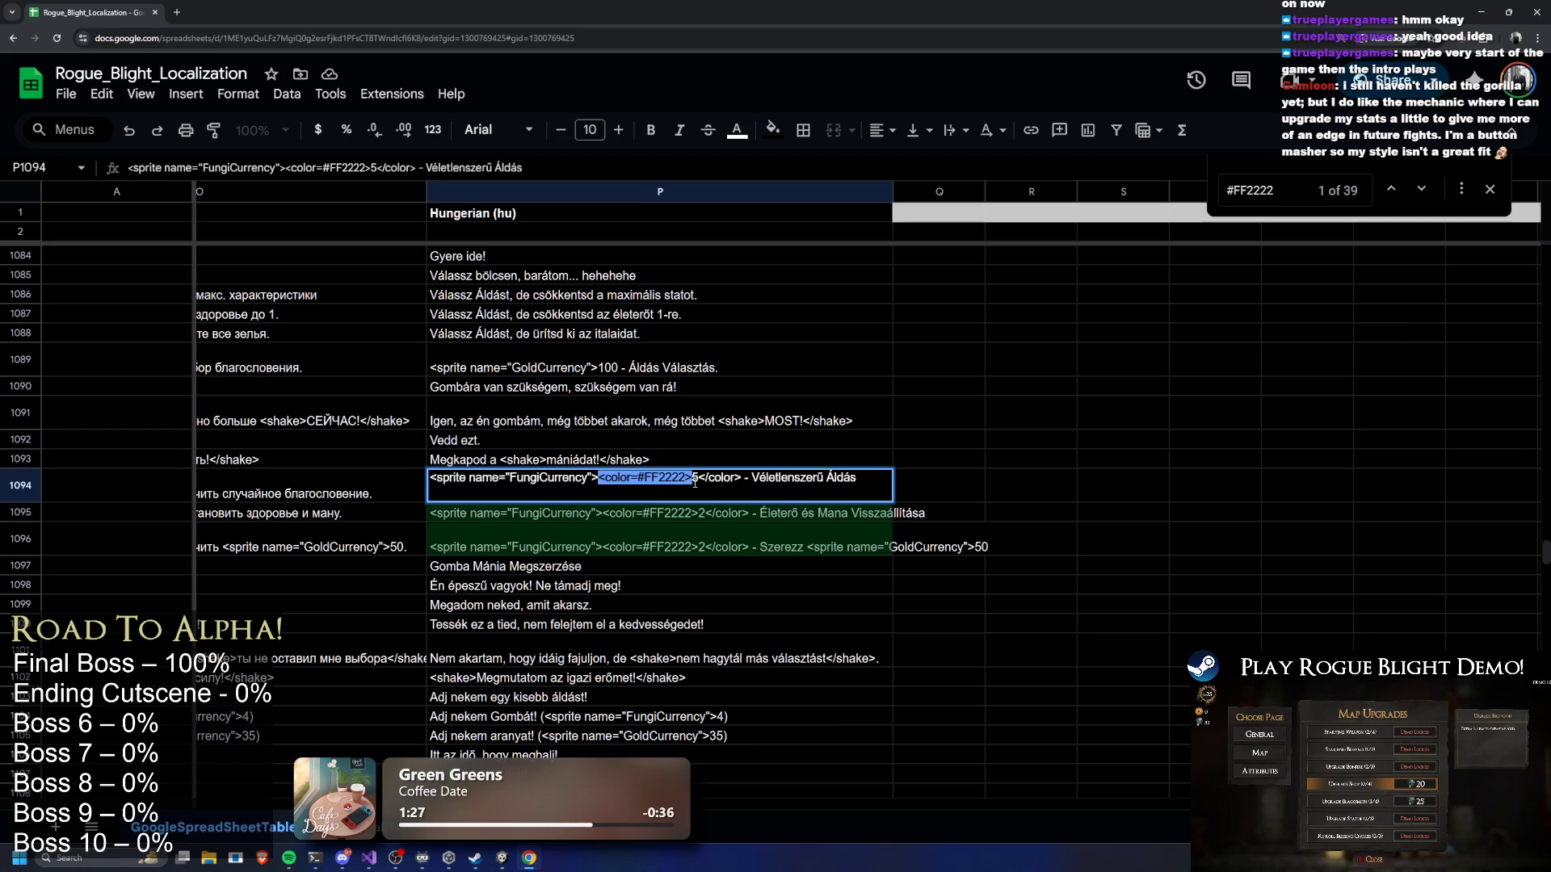
pyautogui.press('BackSpace')
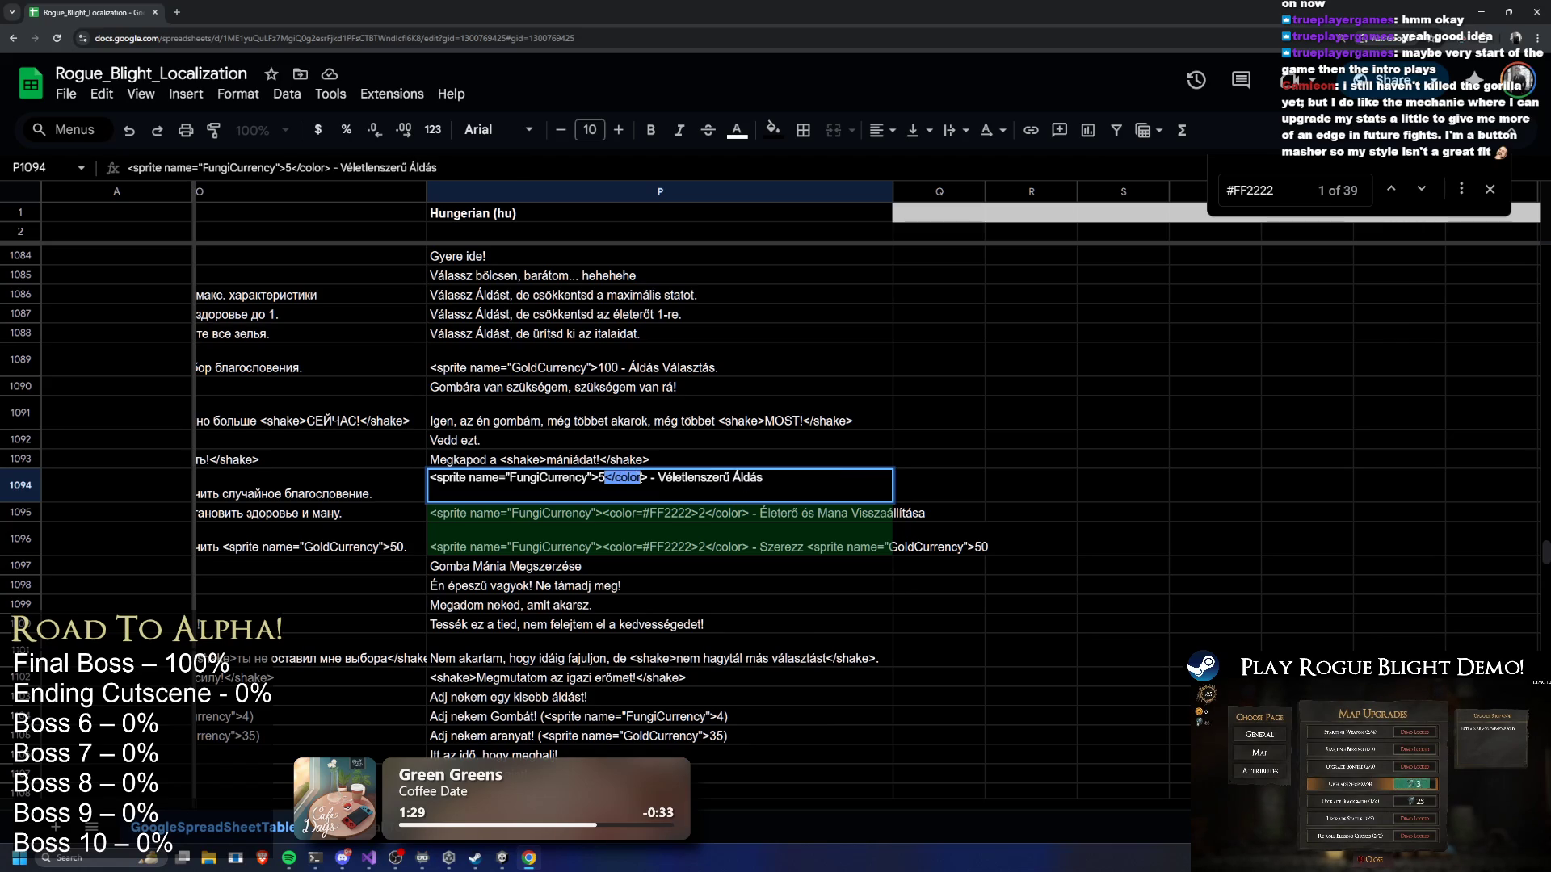
pyautogui.press('BackSpace')
# Remove the colour tags from Hungarian cells P1095 and P1096
pyautogui.doubleClick(595, 514)
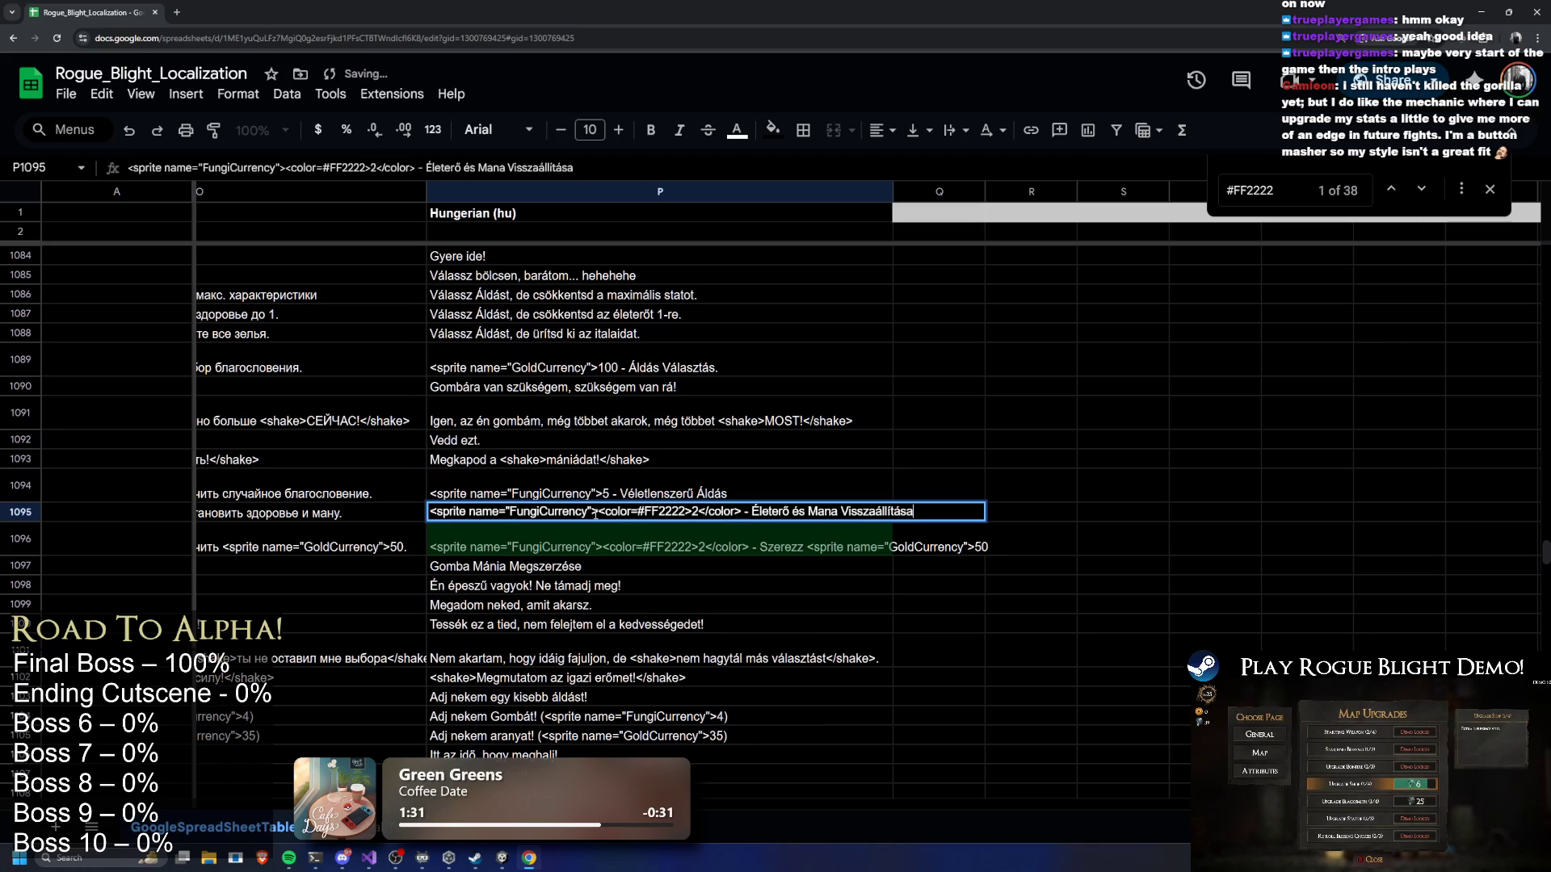
pyautogui.moveTo(602, 512)
pyautogui.mouseDown()
pyautogui.moveTo(692, 512)
pyautogui.moveTo(624, 512)
pyautogui.moveTo(653, 511)
pyautogui.moveTo(620, 531)
pyautogui.moveTo(685, 531)
pyautogui.moveTo(648, 532)
pyautogui.mouseUp()
pyautogui.press('BackSpace')
pyautogui.press('BackSpace')
pyautogui.press('Delete')
pyautogui.press('BackSpace')
pyautogui.doubleClick(646, 535)
pyautogui.press('BackSpace')
pyautogui.press('Delete')
pyautogui.press('BackSpace')
pyautogui.click(834, 459)
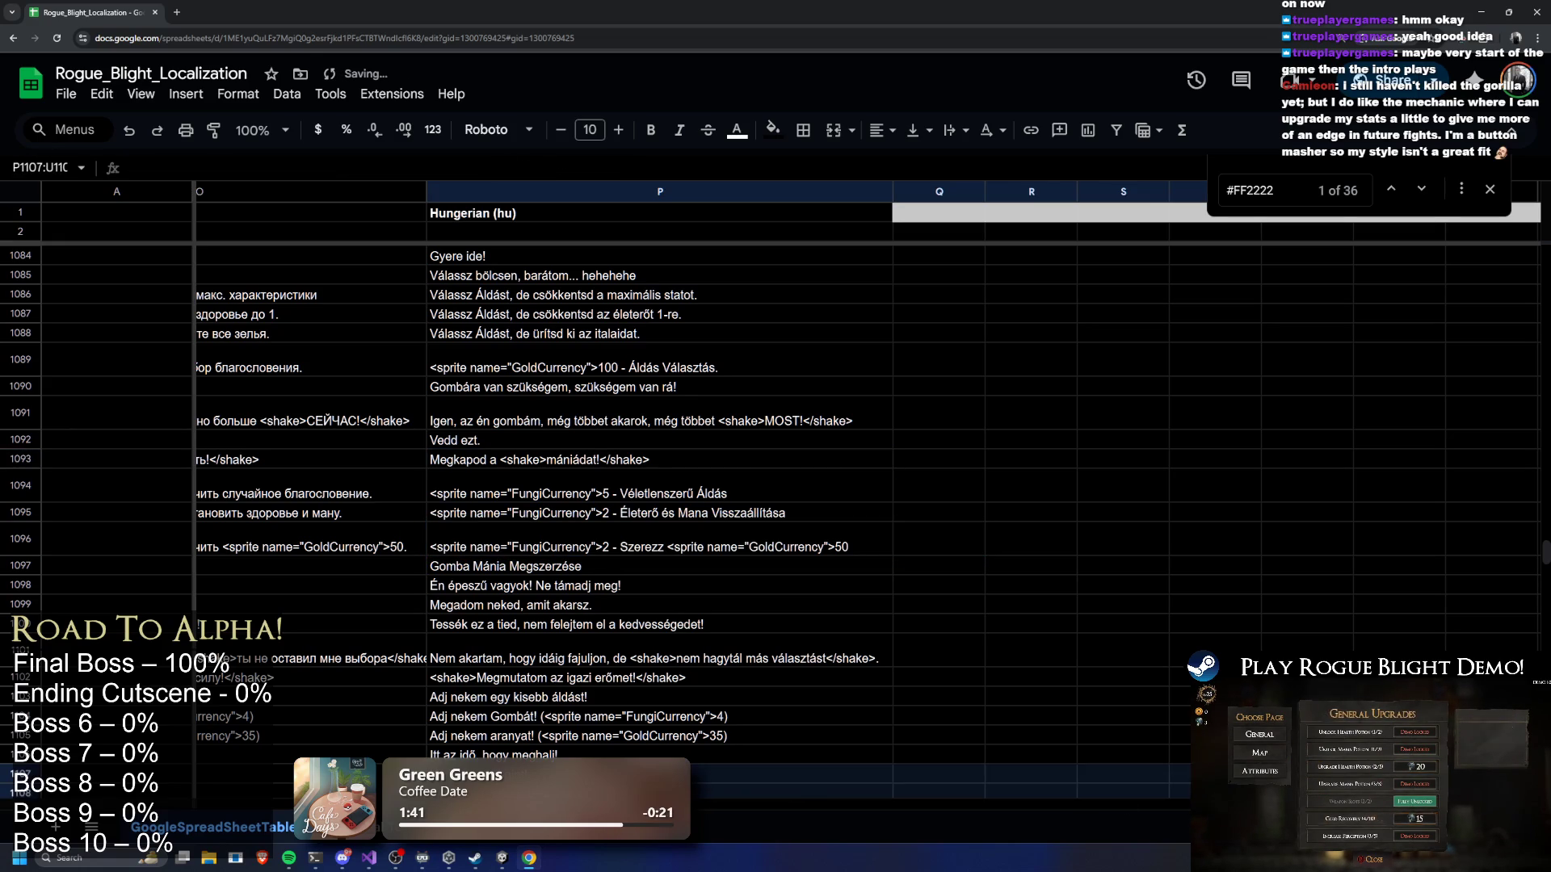
# Jump to the next #FF2222 match in the row 1133 wishing-well strings
pyautogui.moveTo(1216, 313); pyautogui.dragTo(1216, 333)
pyautogui.click(1423, 190)
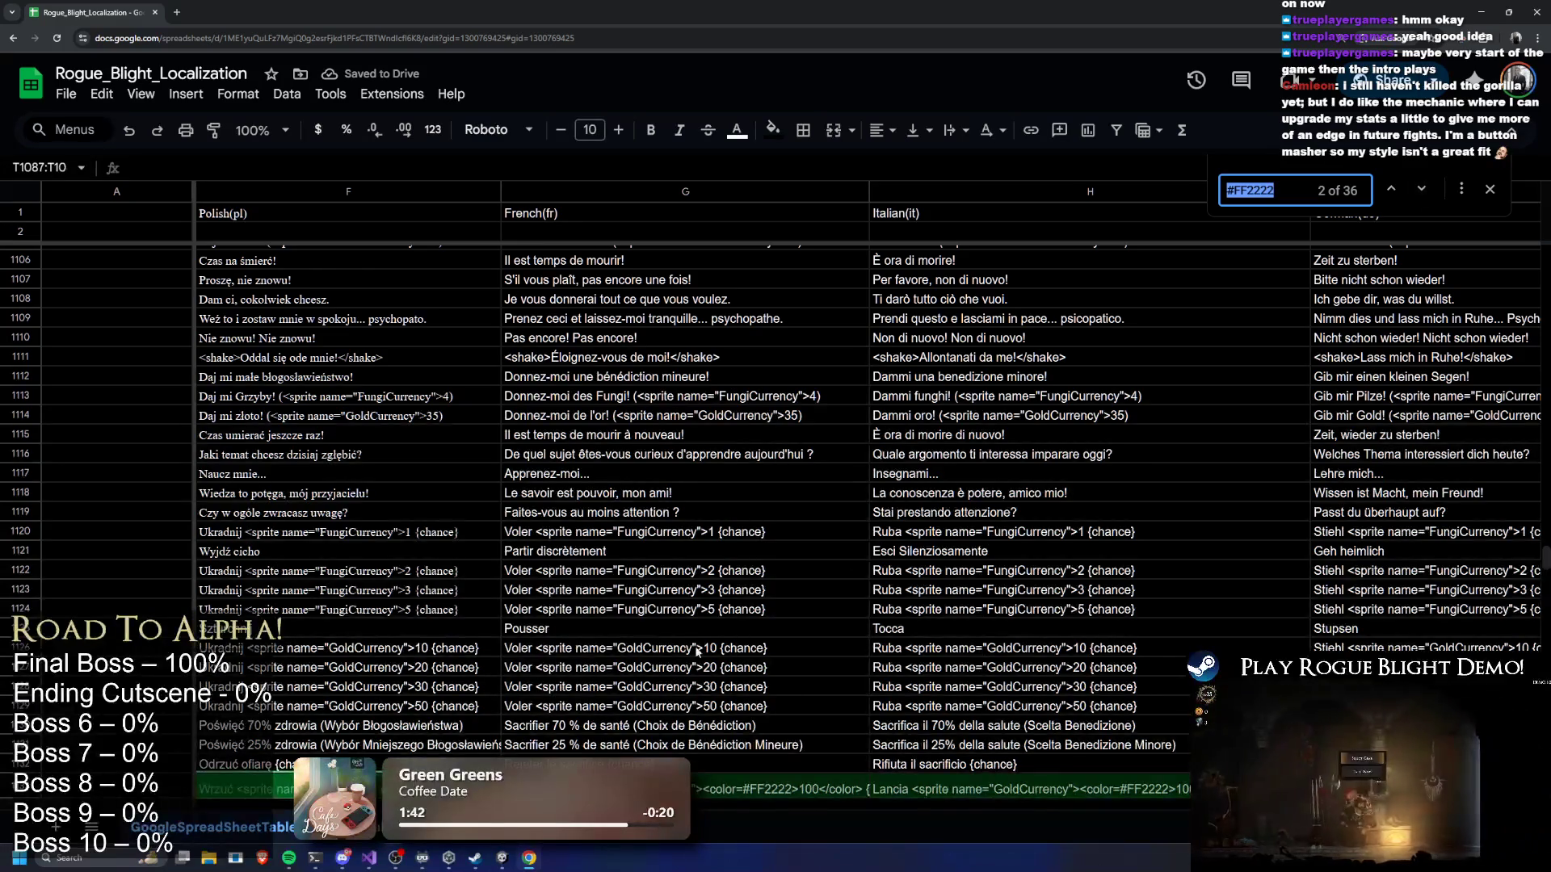
pyautogui.doubleClick(724, 547)
pyautogui.press('Escape')
pyautogui.press('Up')
pyautogui.press('Up')
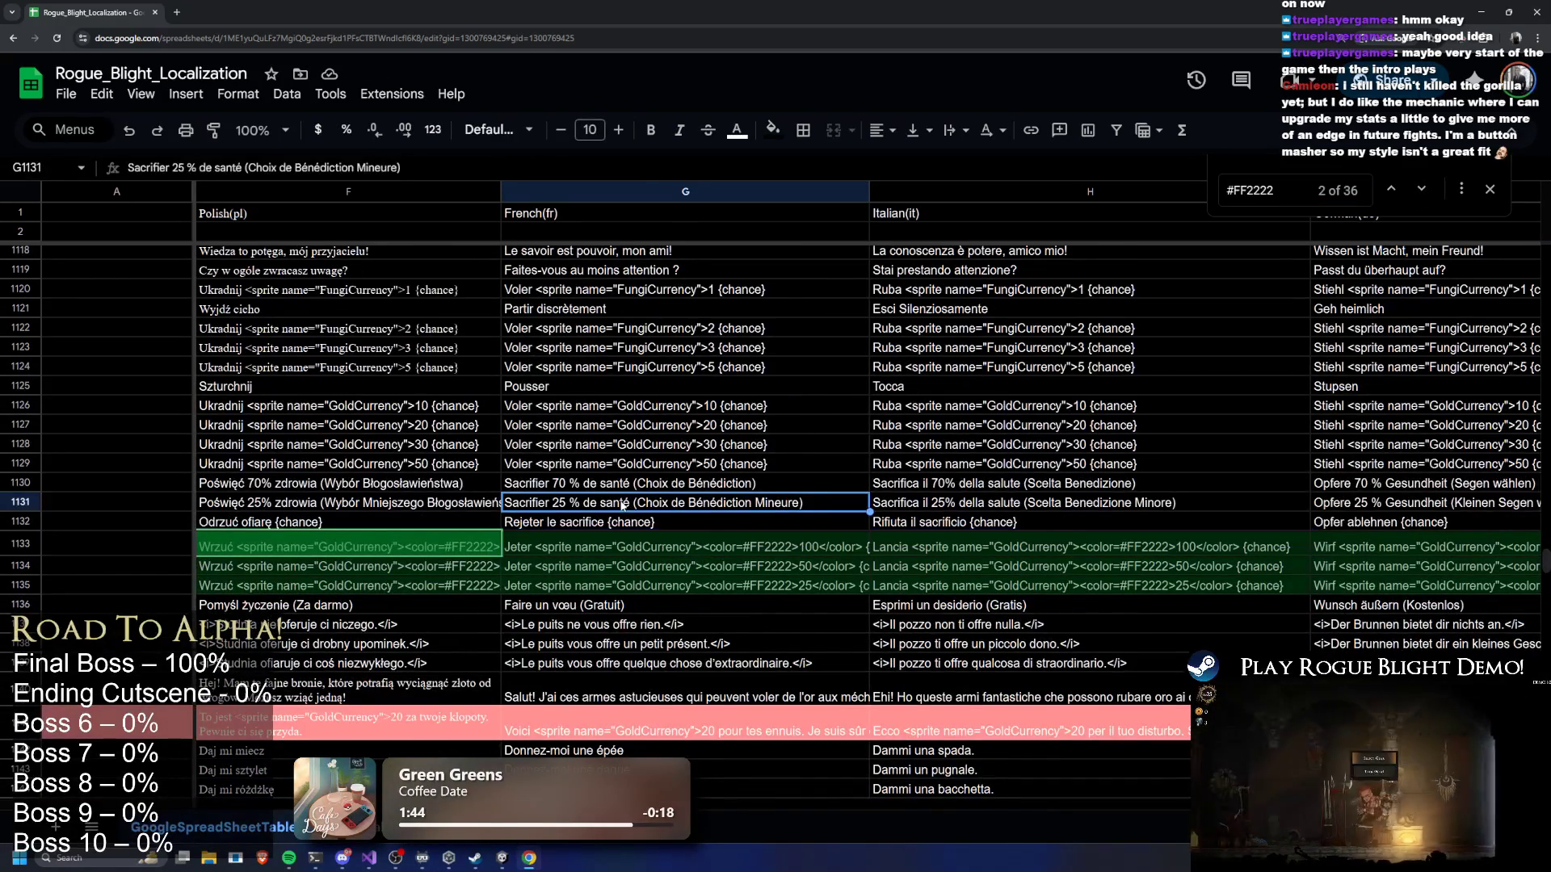
pyautogui.doubleClick(761, 553)
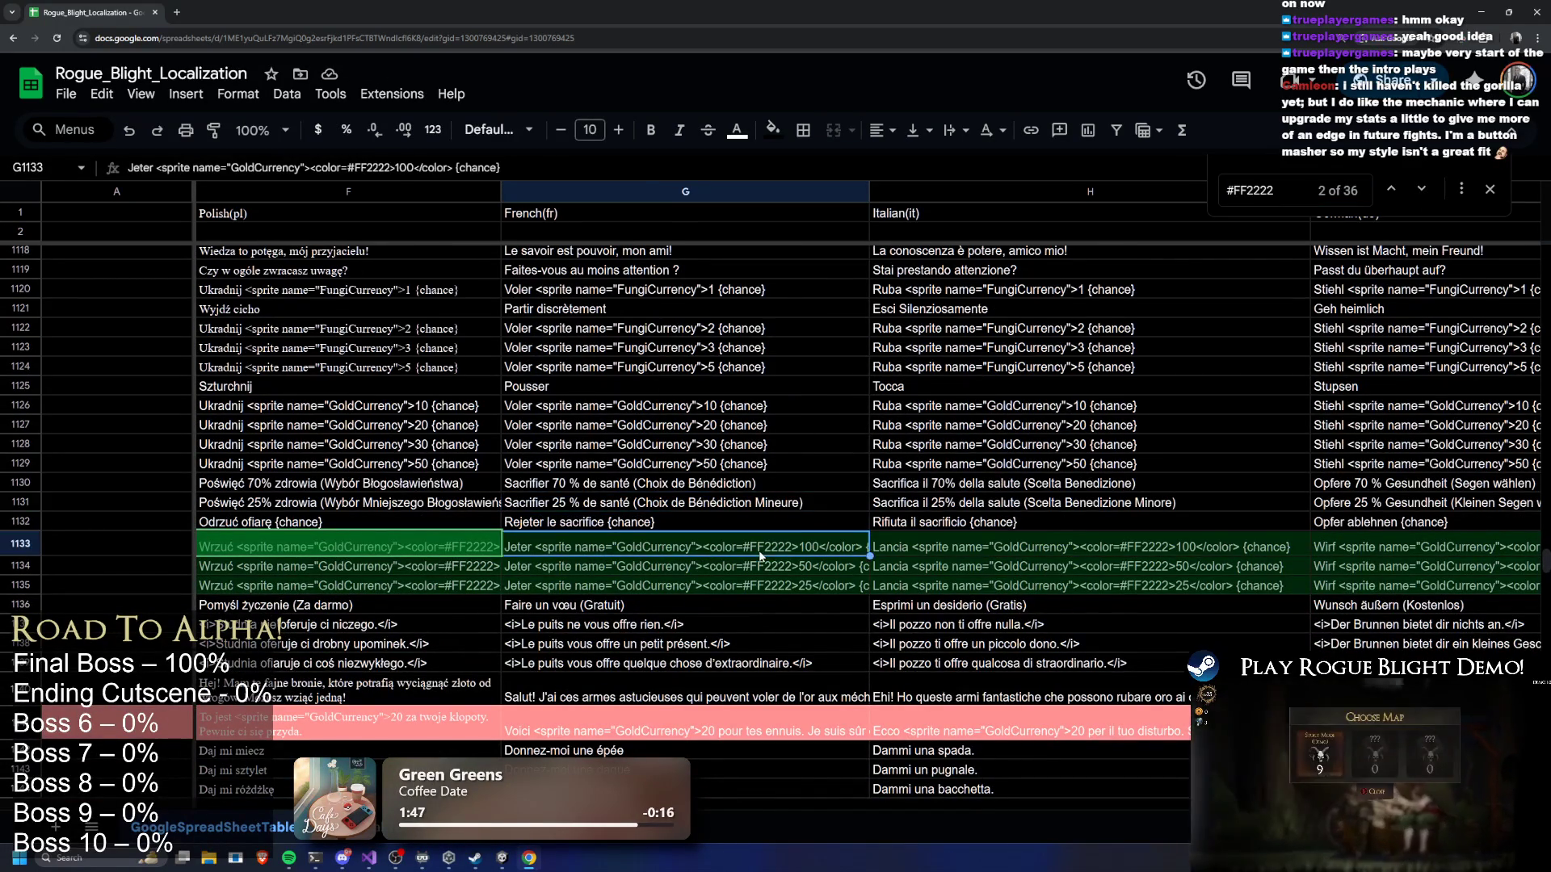
pyautogui.click(406, 550)
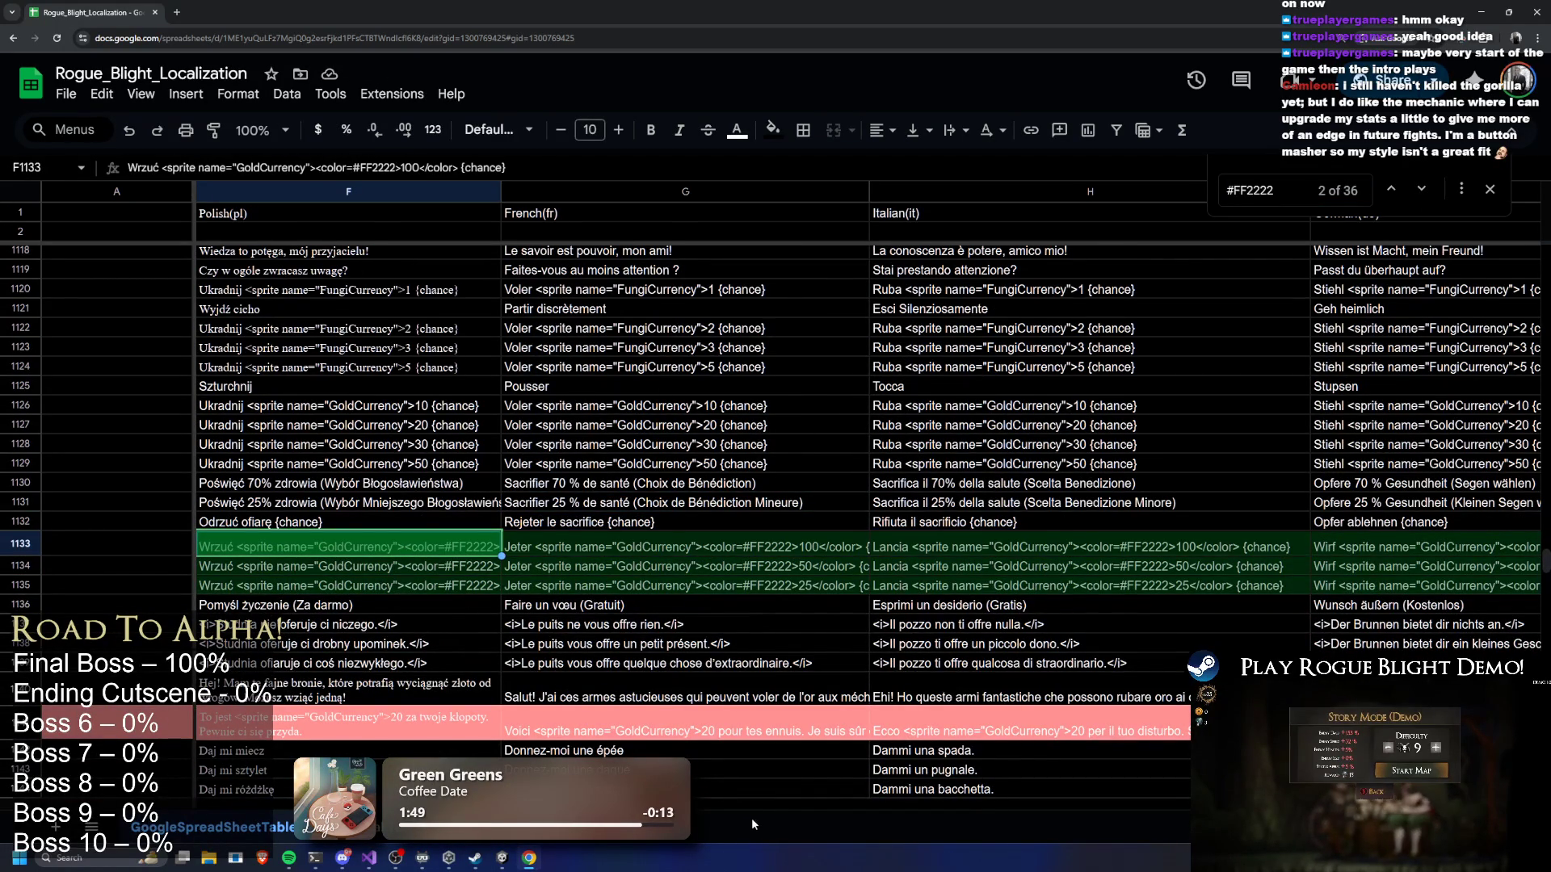
# Strip the colour tags from the English 100-gold toss string in E1133
pyautogui.hscroll(-5, 685, 547)
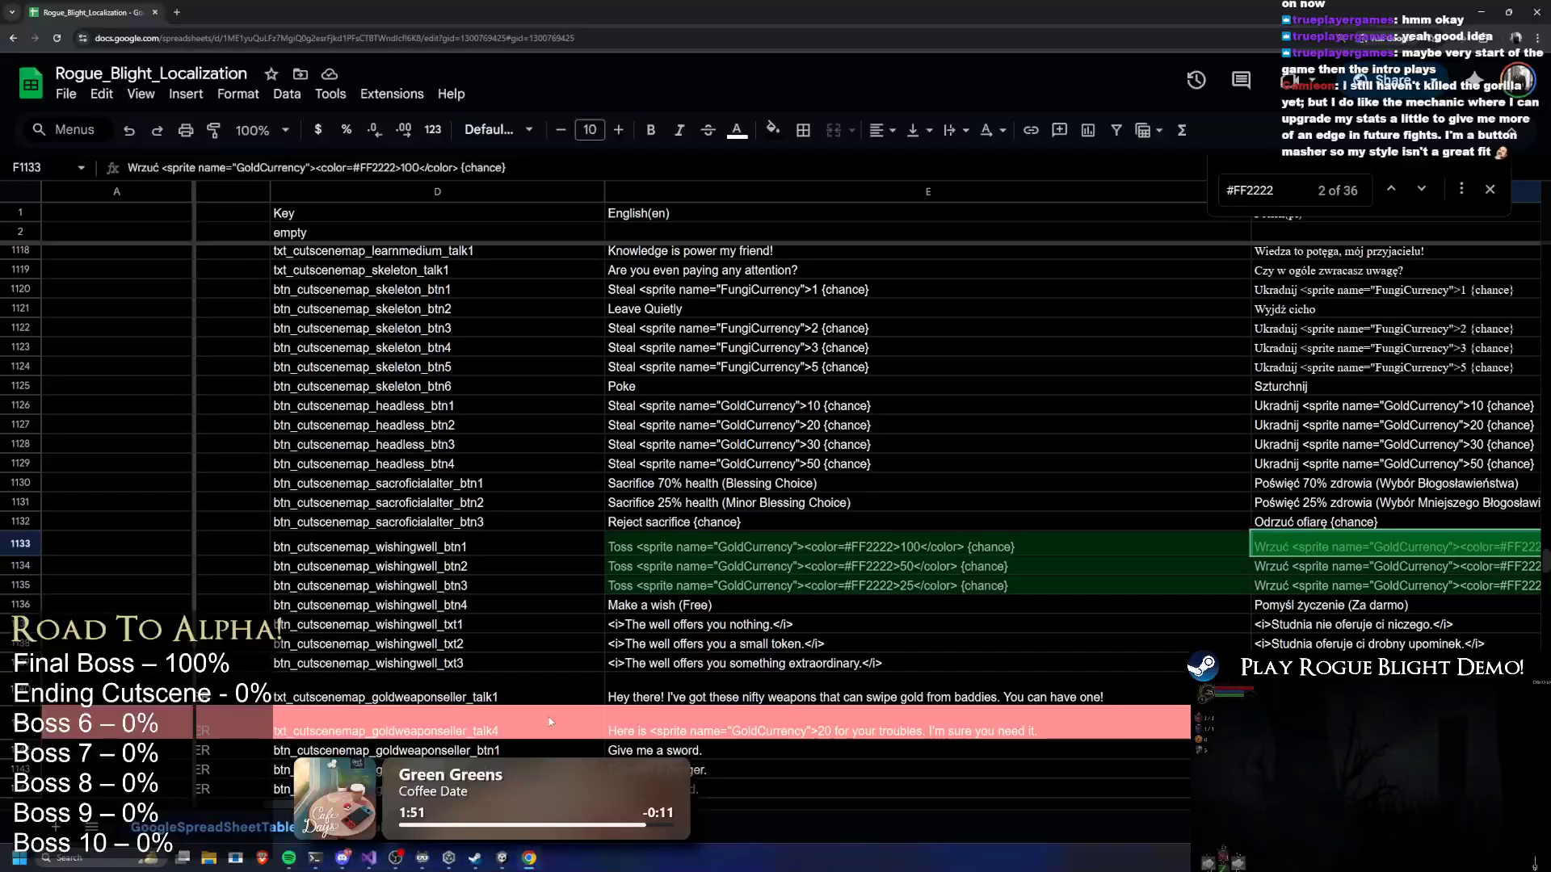
pyautogui.doubleClick(685, 548)
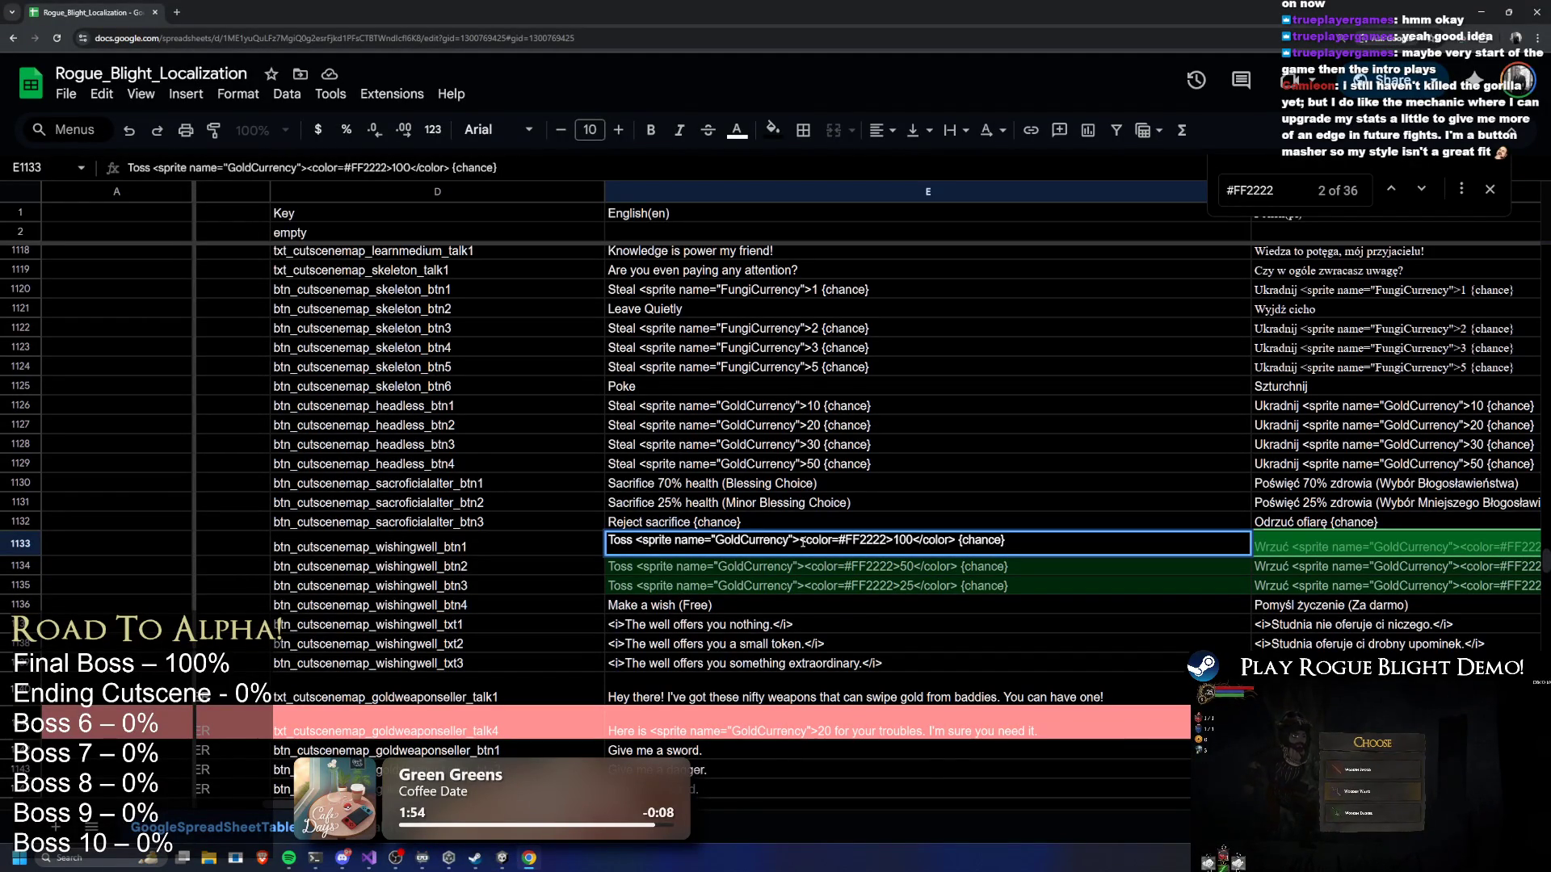
pyautogui.moveTo(803, 542); pyautogui.dragTo(875, 546)
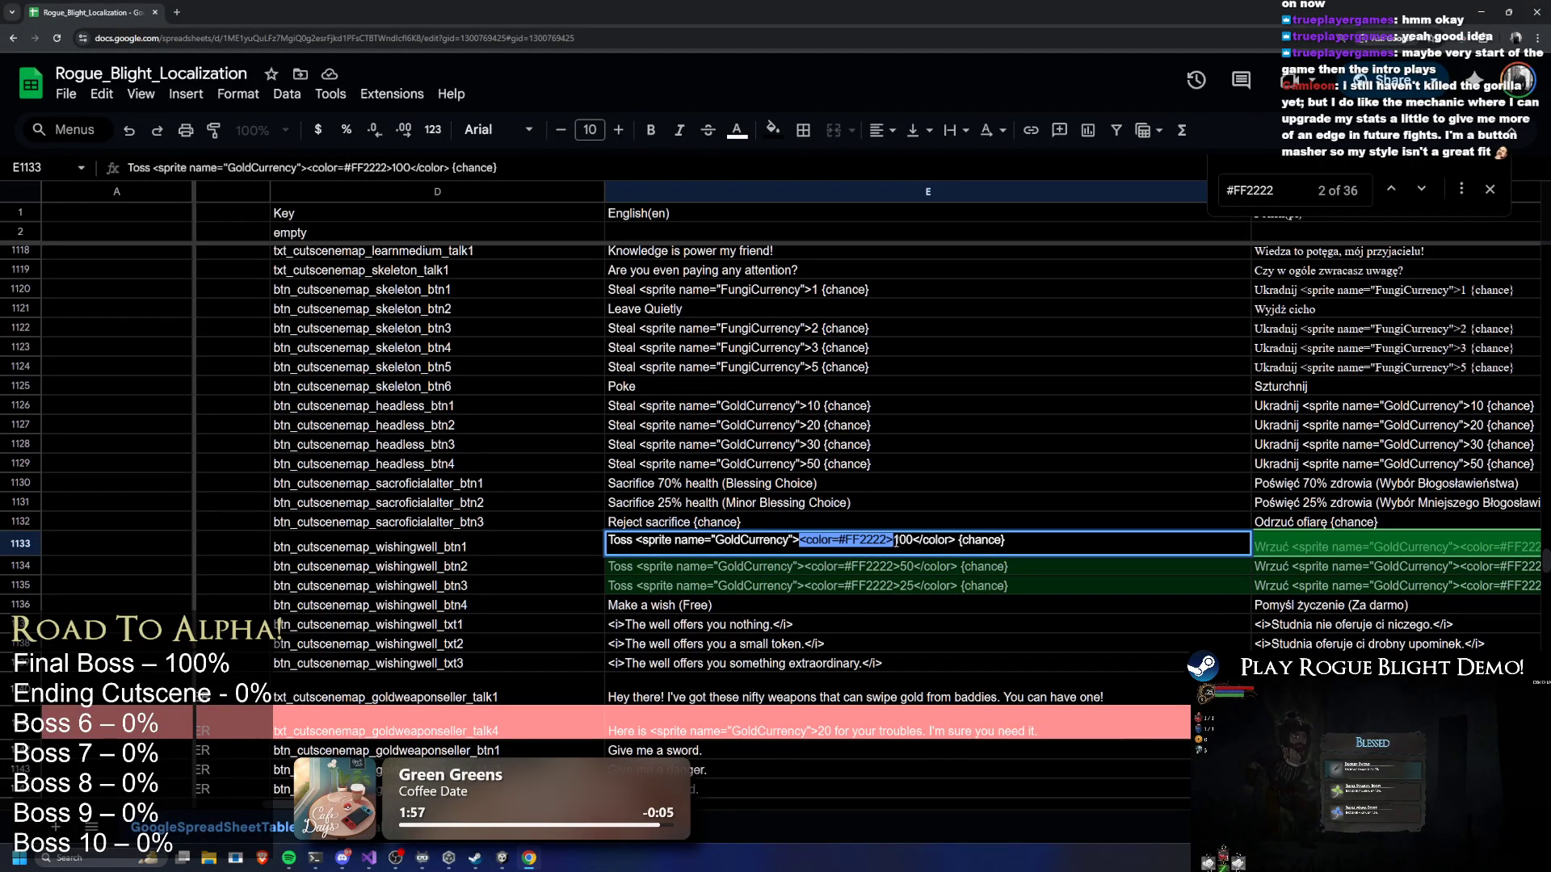
pyautogui.press('BackSpace')
pyautogui.press('BackSpace')
pyautogui.moveTo(858, 540); pyautogui.dragTo(877, 585)
# Remove the colour tags from the 50 and 25 toss strings in E1134–E1135
pyautogui.doubleClick(805, 566)
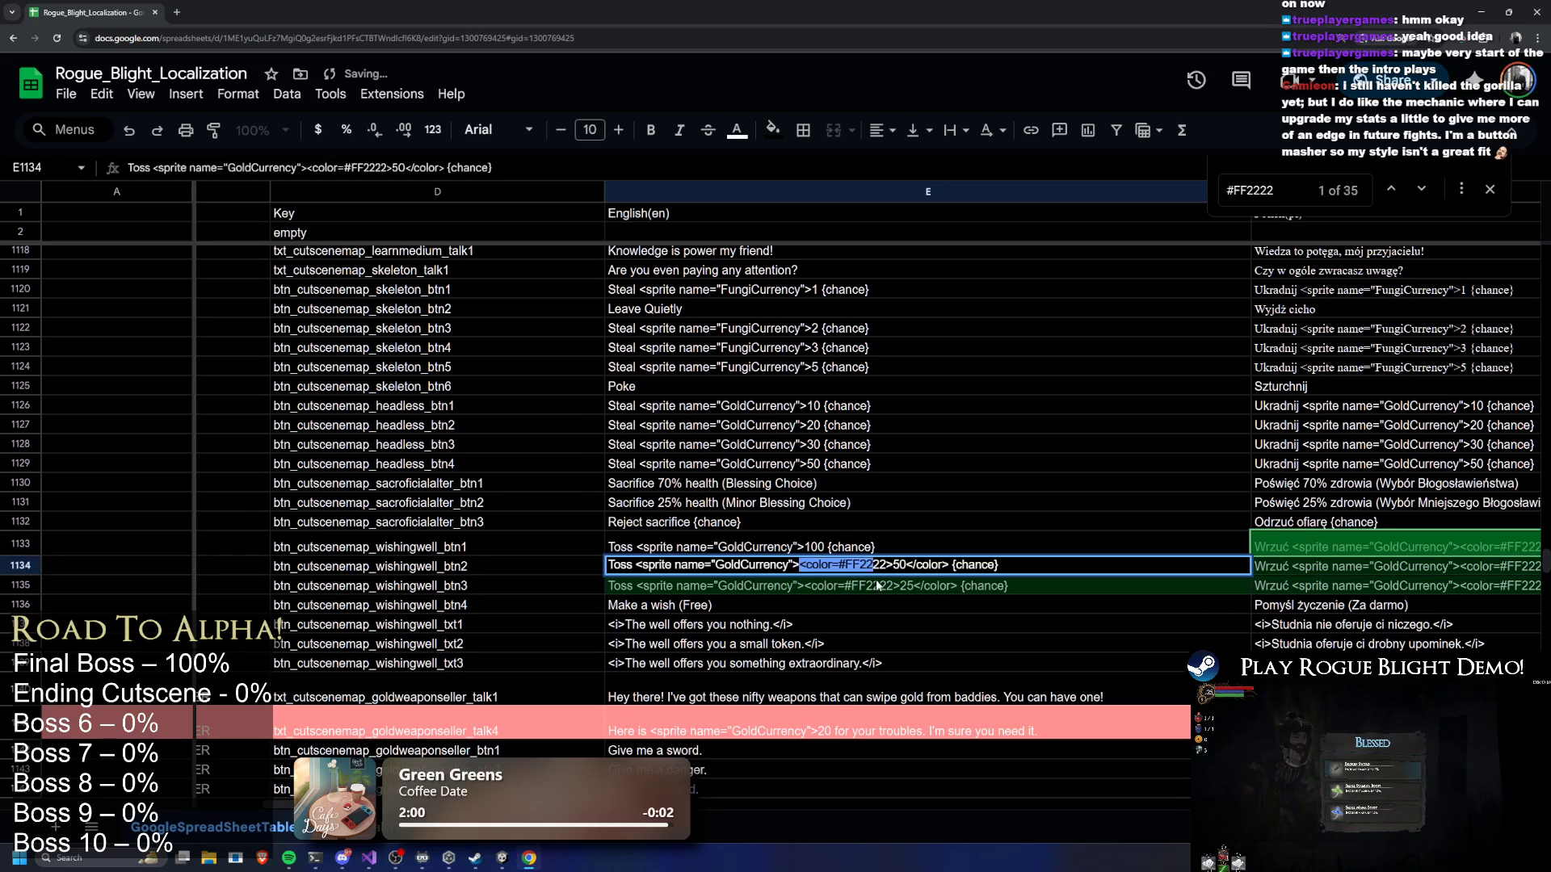
pyautogui.press('BackSpace')
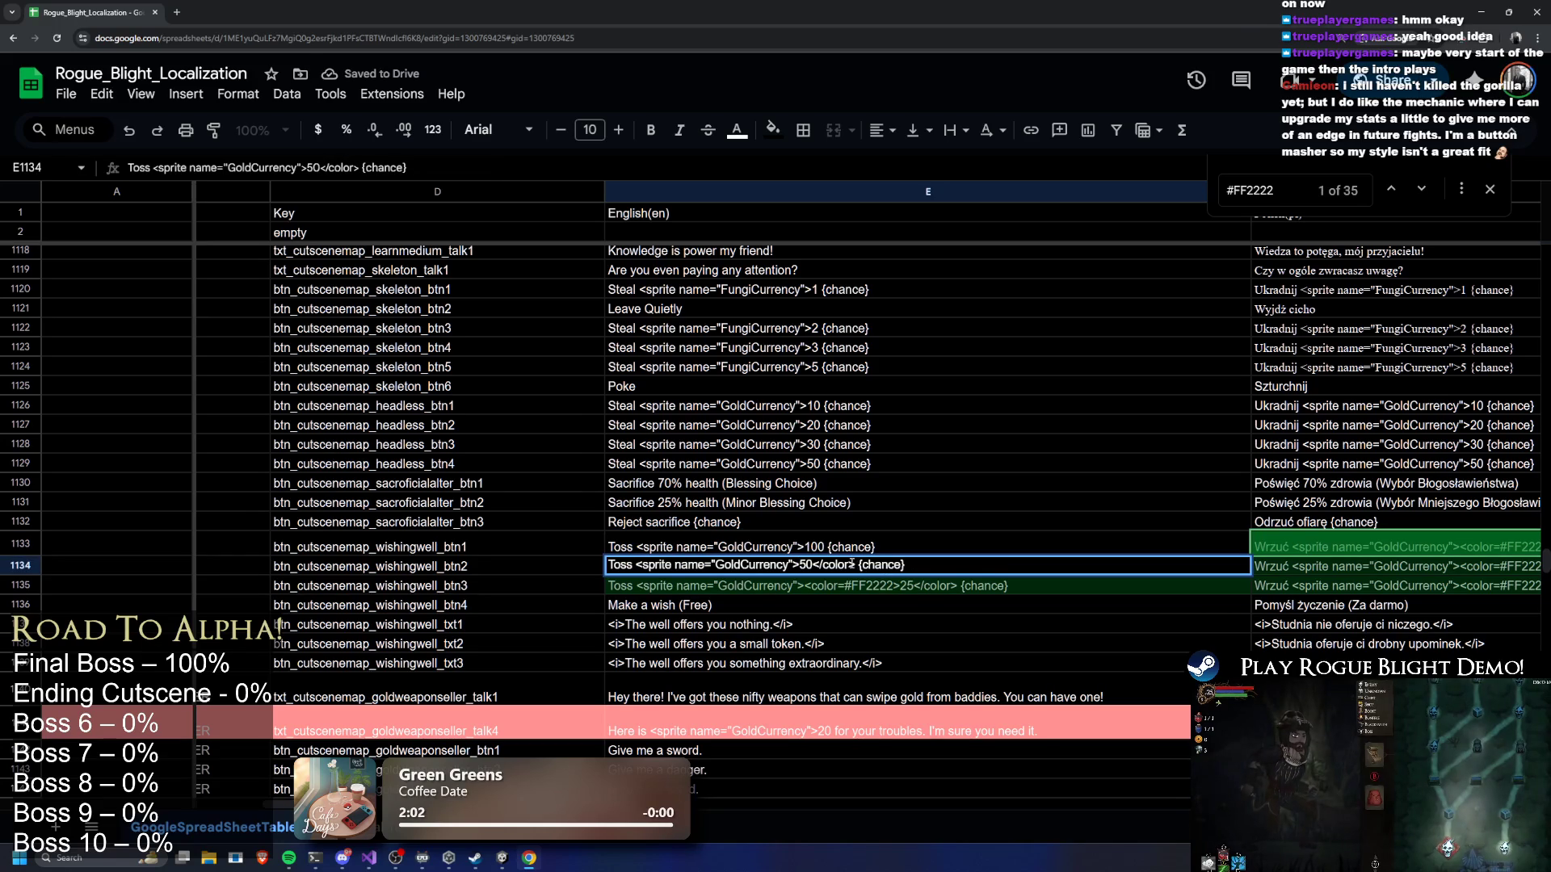
pyautogui.press('BackSpace')
pyautogui.doubleClick(799, 586)
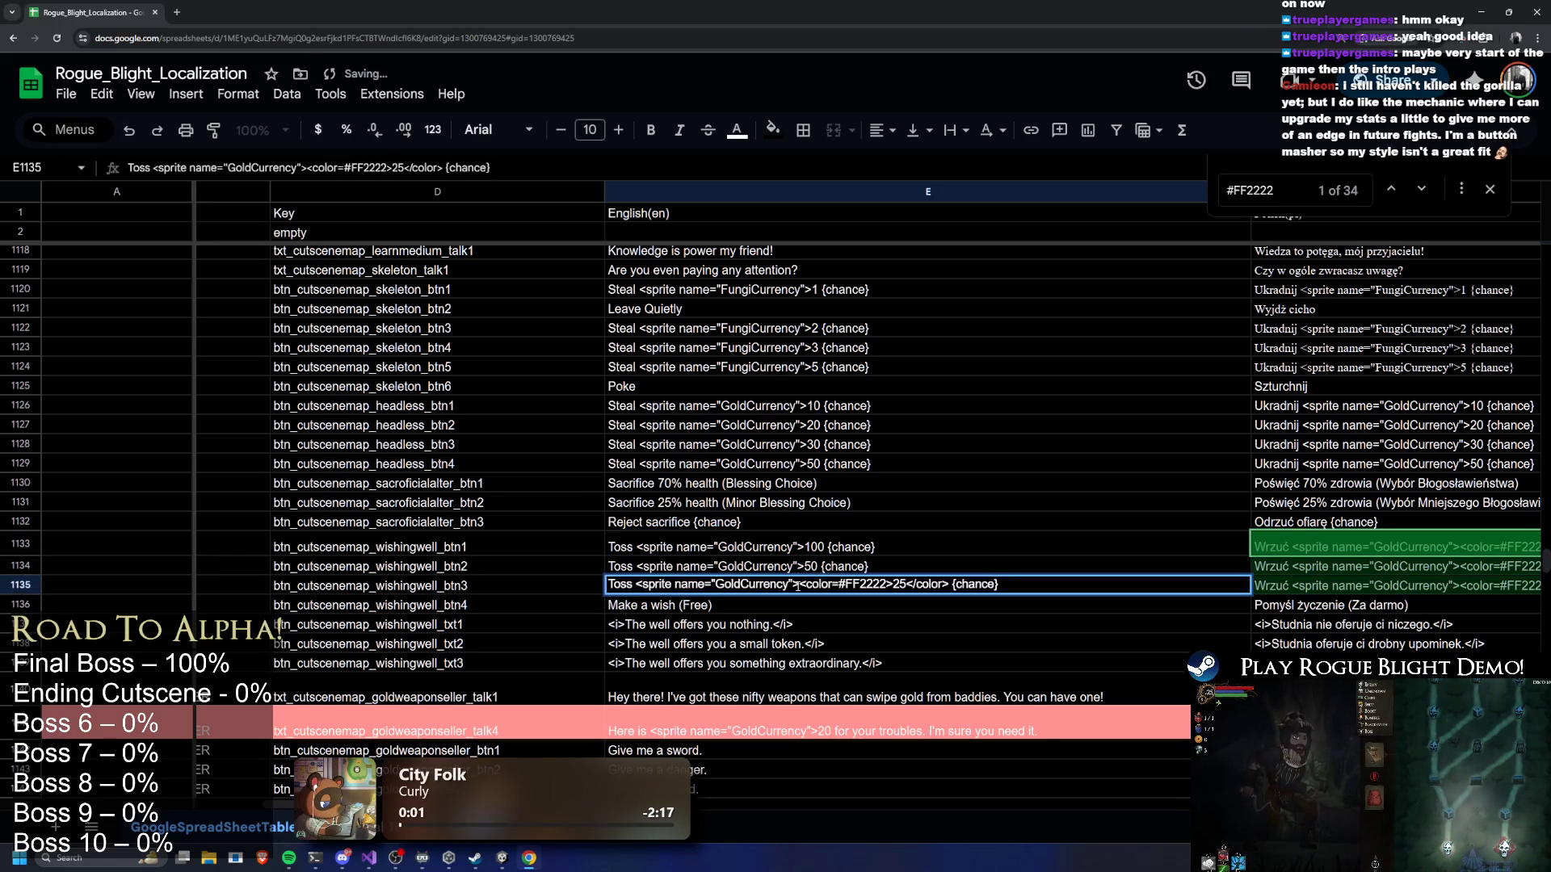
pyautogui.moveTo(800, 585); pyautogui.dragTo(889, 586)
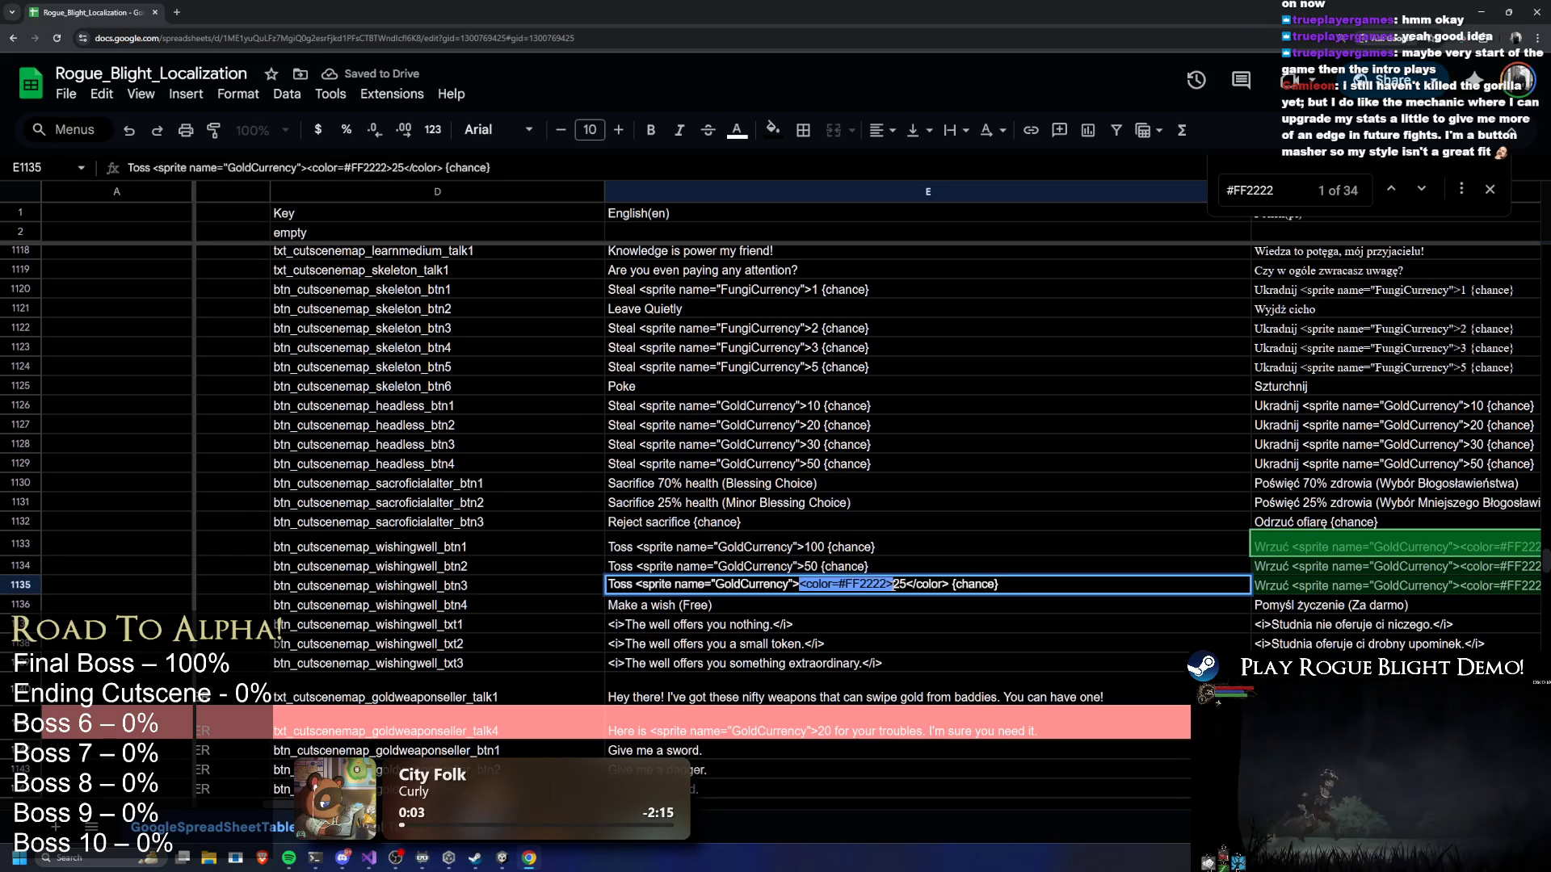
pyautogui.press('BackSpace')
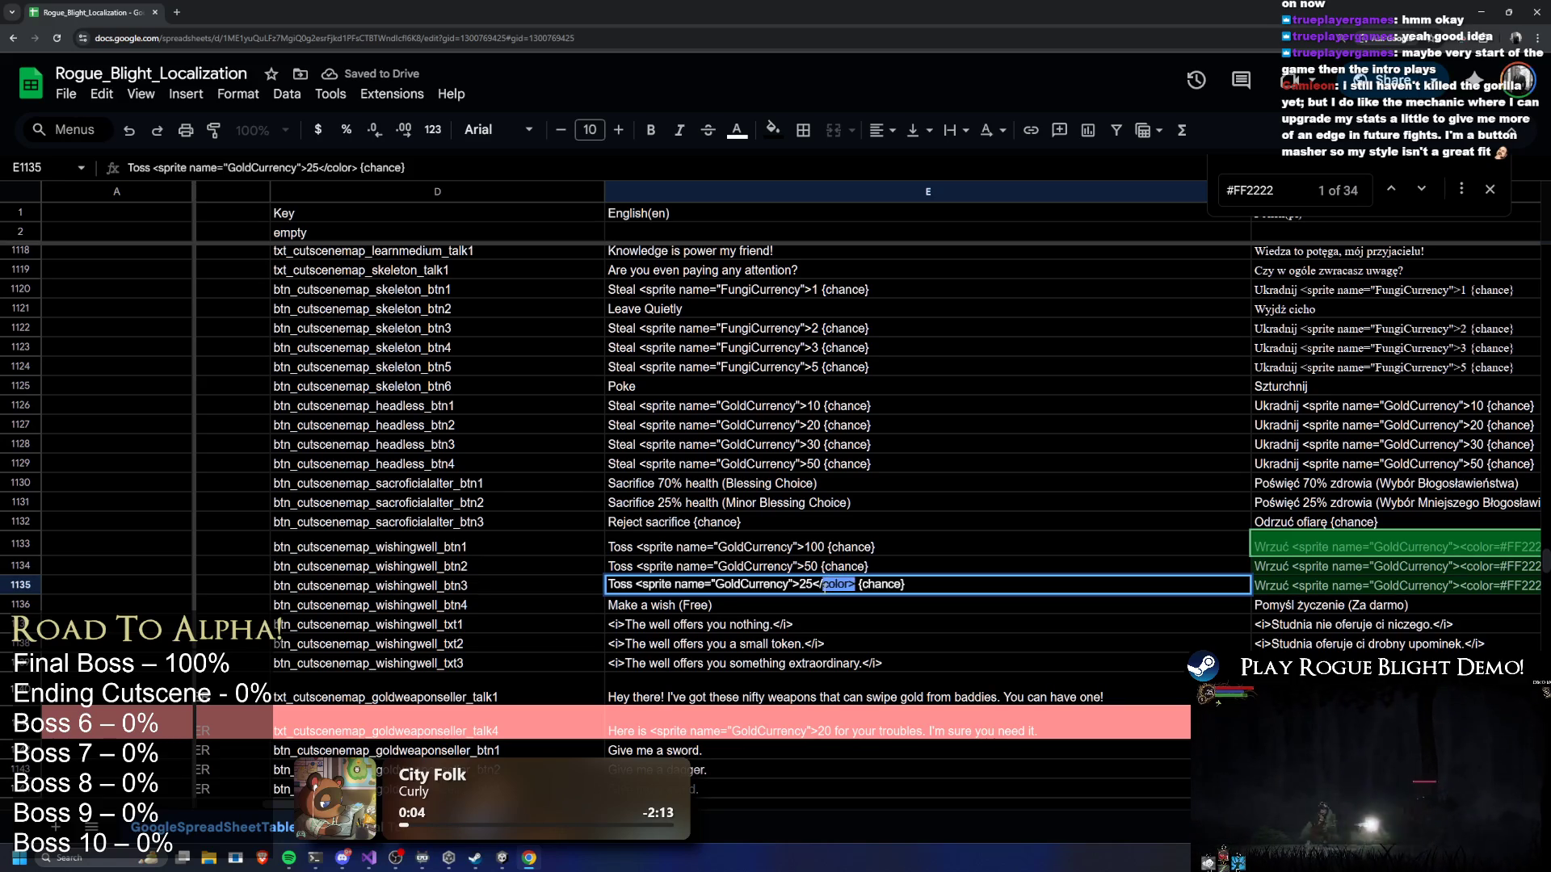
pyautogui.press('BackSpace')
pyautogui.click(1362, 549)
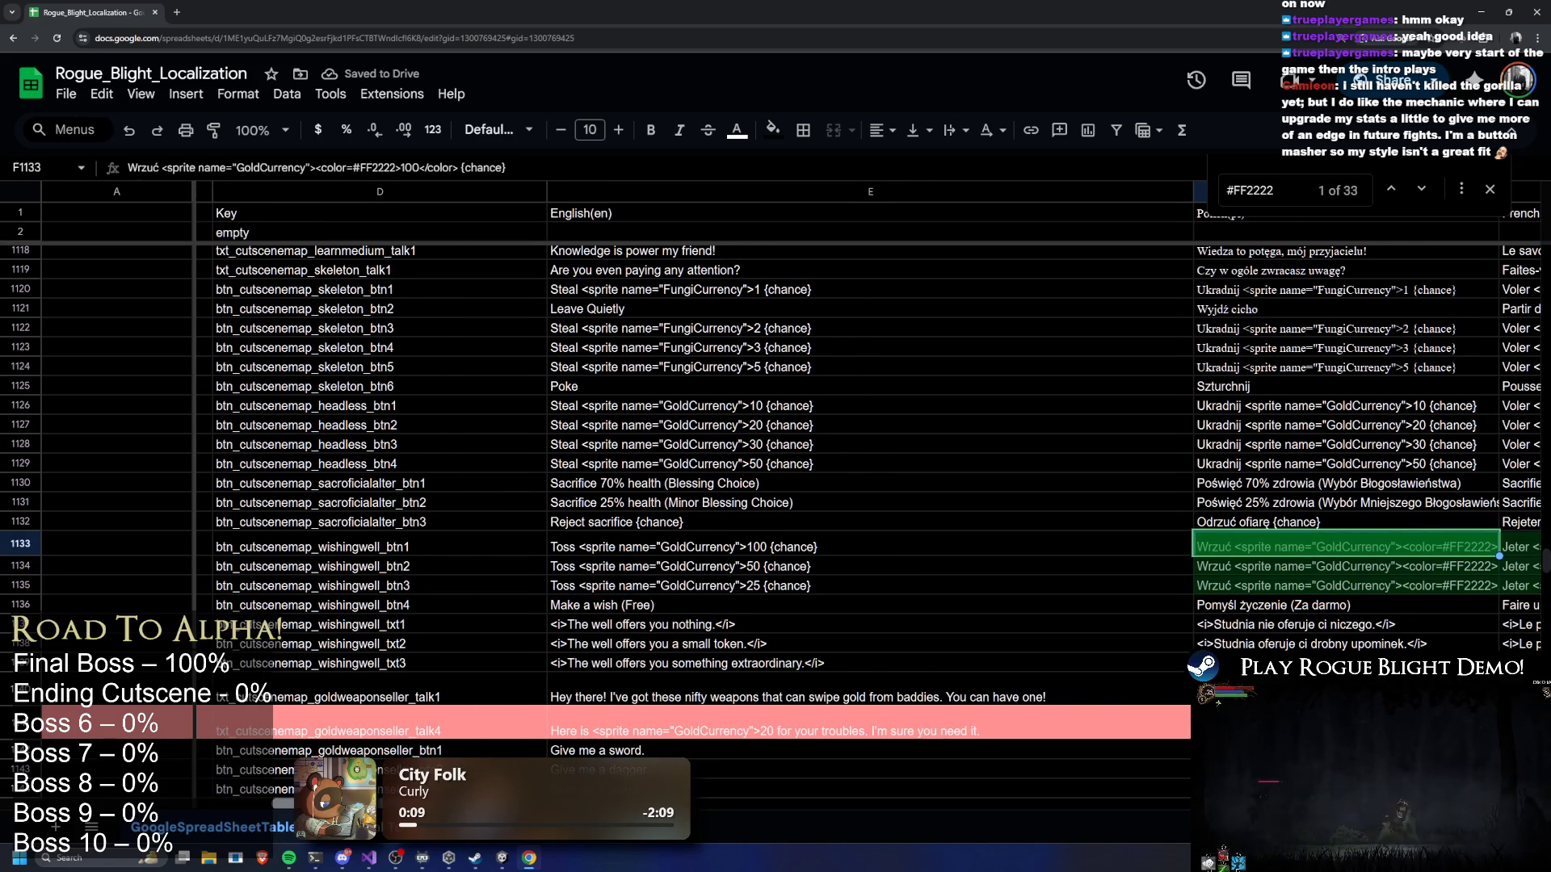
# Delete the <color=#FF2222> and </color> tags from the strings in cells F1133–F1135
pyautogui.hscroll(1, 868, 489)
pyautogui.hscroll(10, 711, 654)
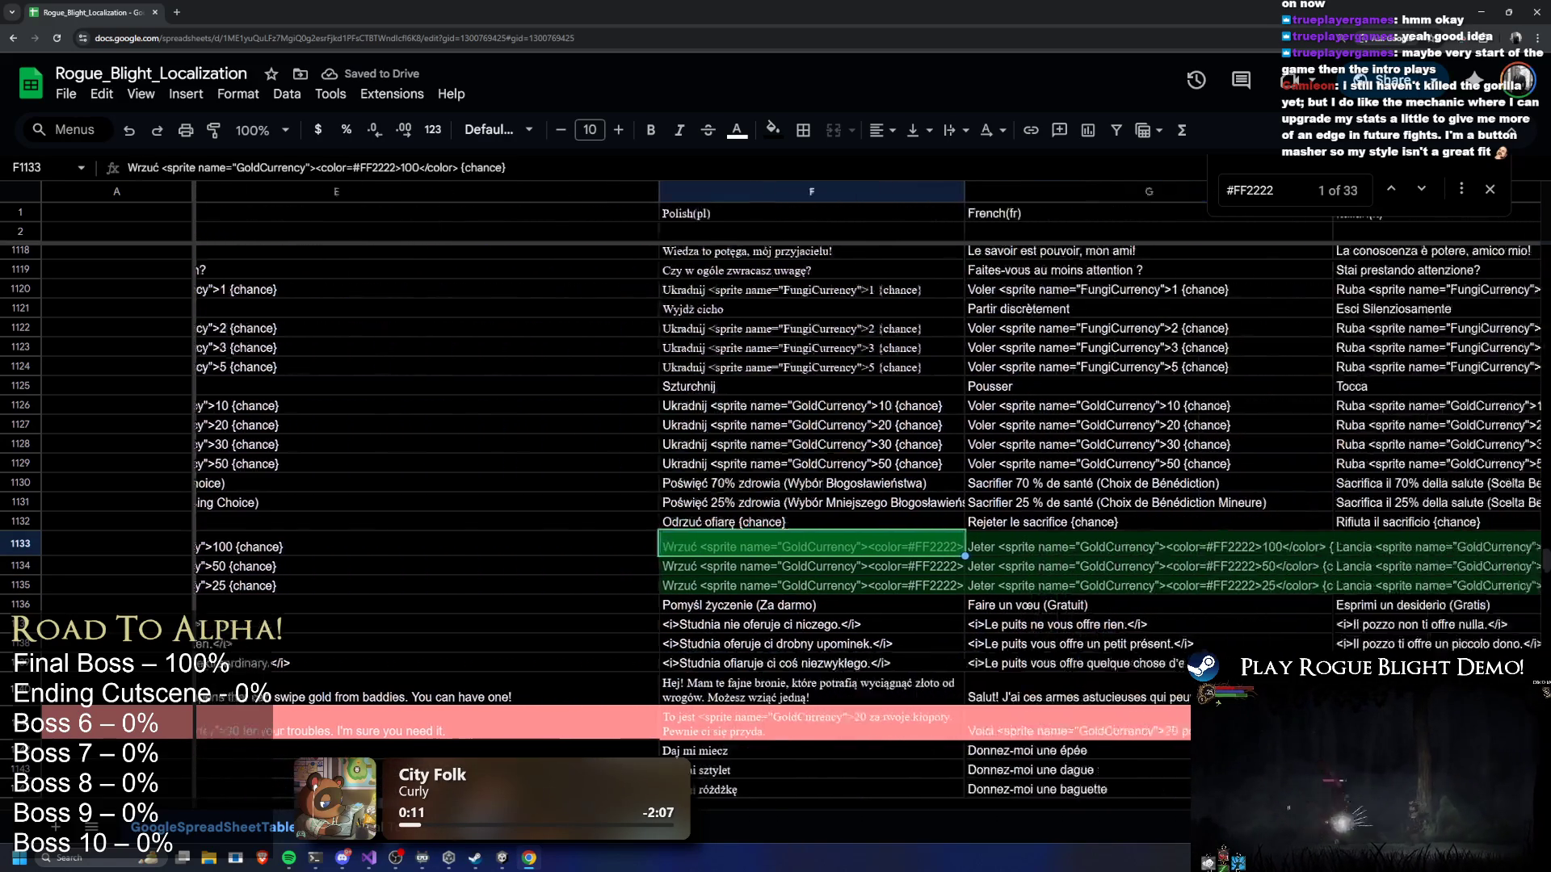
pyautogui.doubleClick(543, 552)
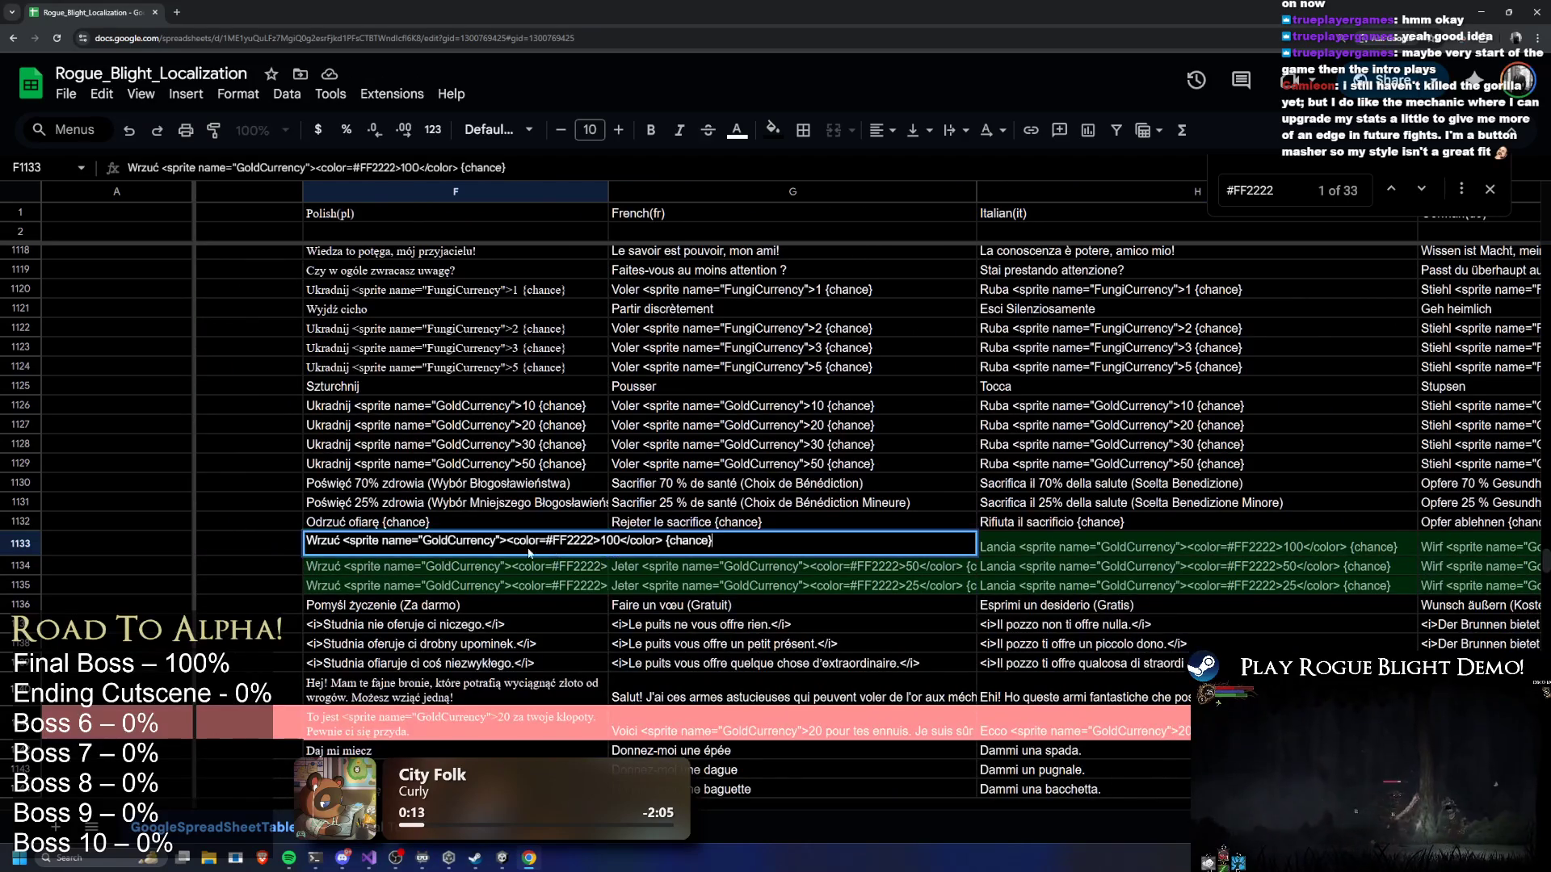
pyautogui.moveTo(515, 540)
pyautogui.mouseDown()
pyautogui.moveTo(599, 540)
pyautogui.moveTo(572, 541)
pyautogui.mouseUp()
pyautogui.press('BackSpace')
pyautogui.press('BackSpace')
pyautogui.press('Return')
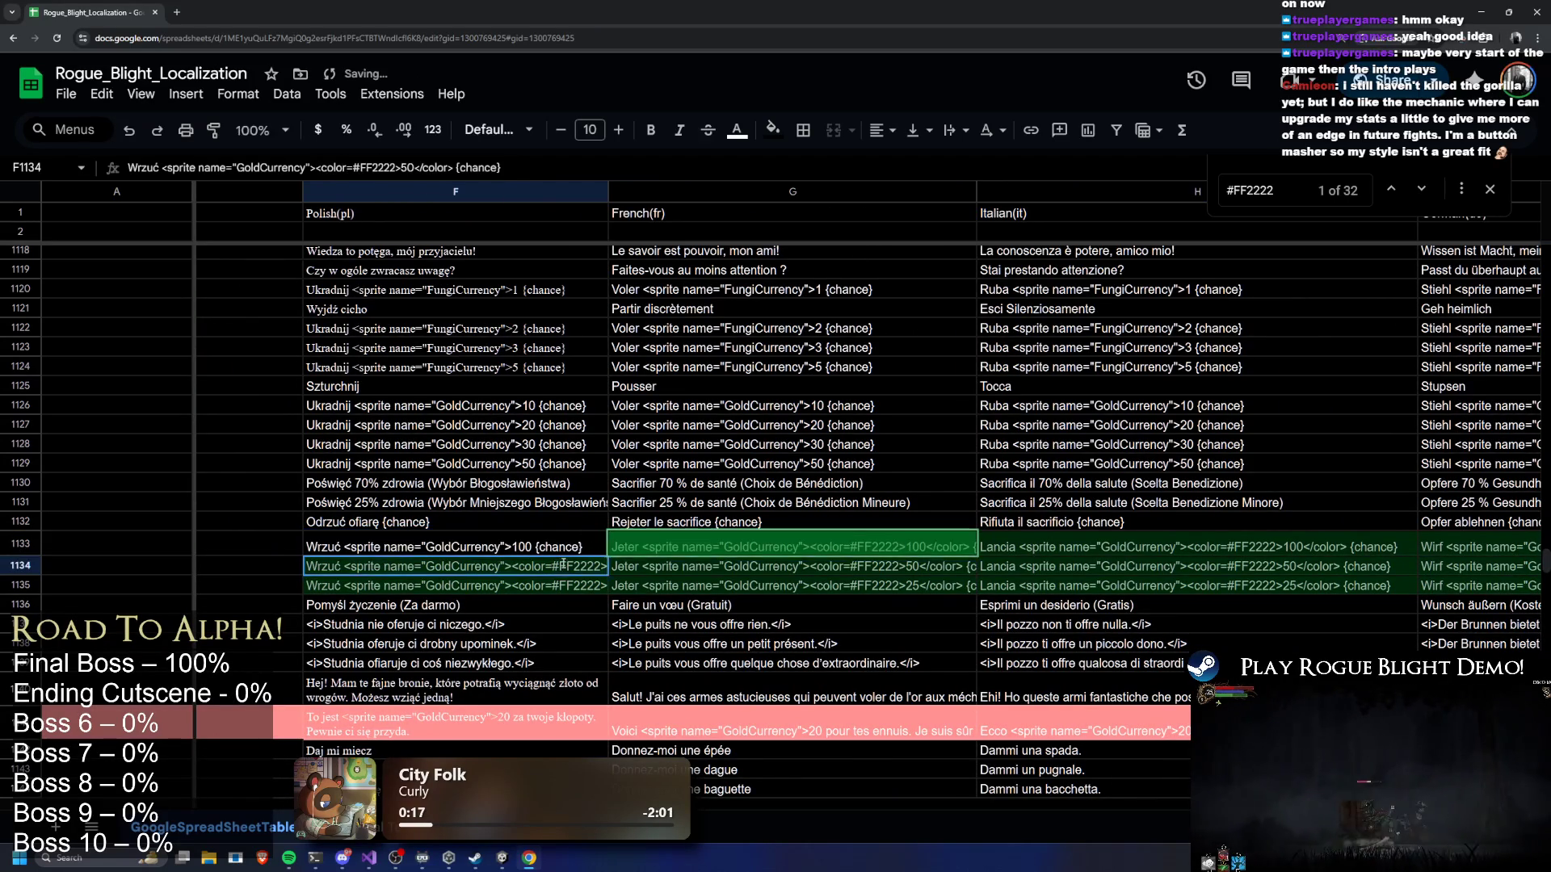
pyautogui.press('Return')
pyautogui.moveTo(563, 566)
pyautogui.mouseDown()
pyautogui.moveTo(599, 566)
pyautogui.moveTo(571, 565)
pyautogui.mouseUp()
pyautogui.press('BackSpace')
pyautogui.press('BackSpace')
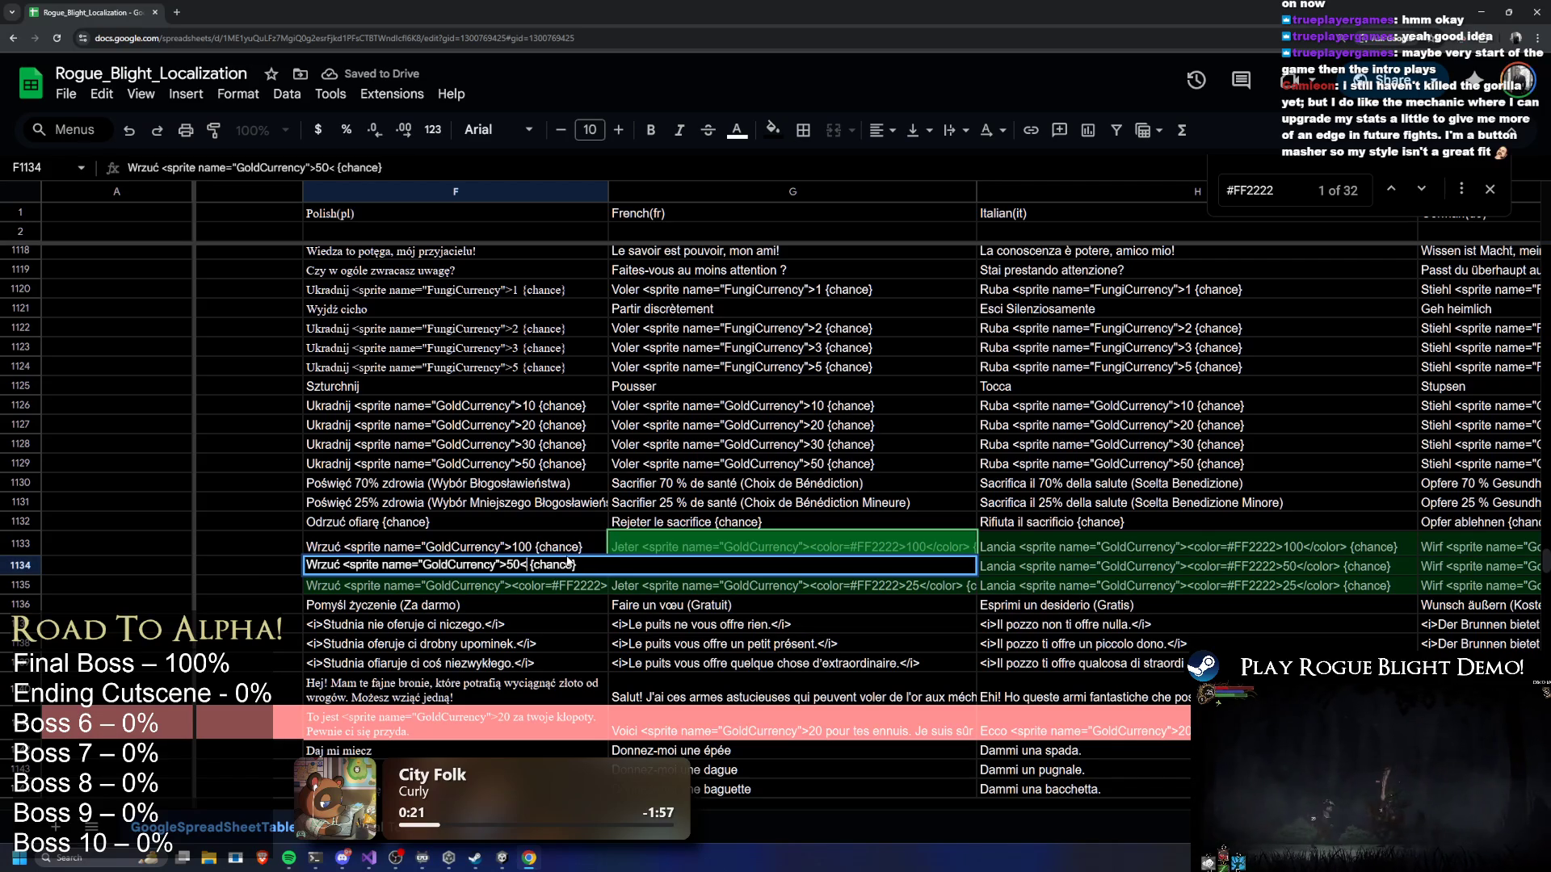
pyautogui.press('Return')
pyautogui.press('Return')
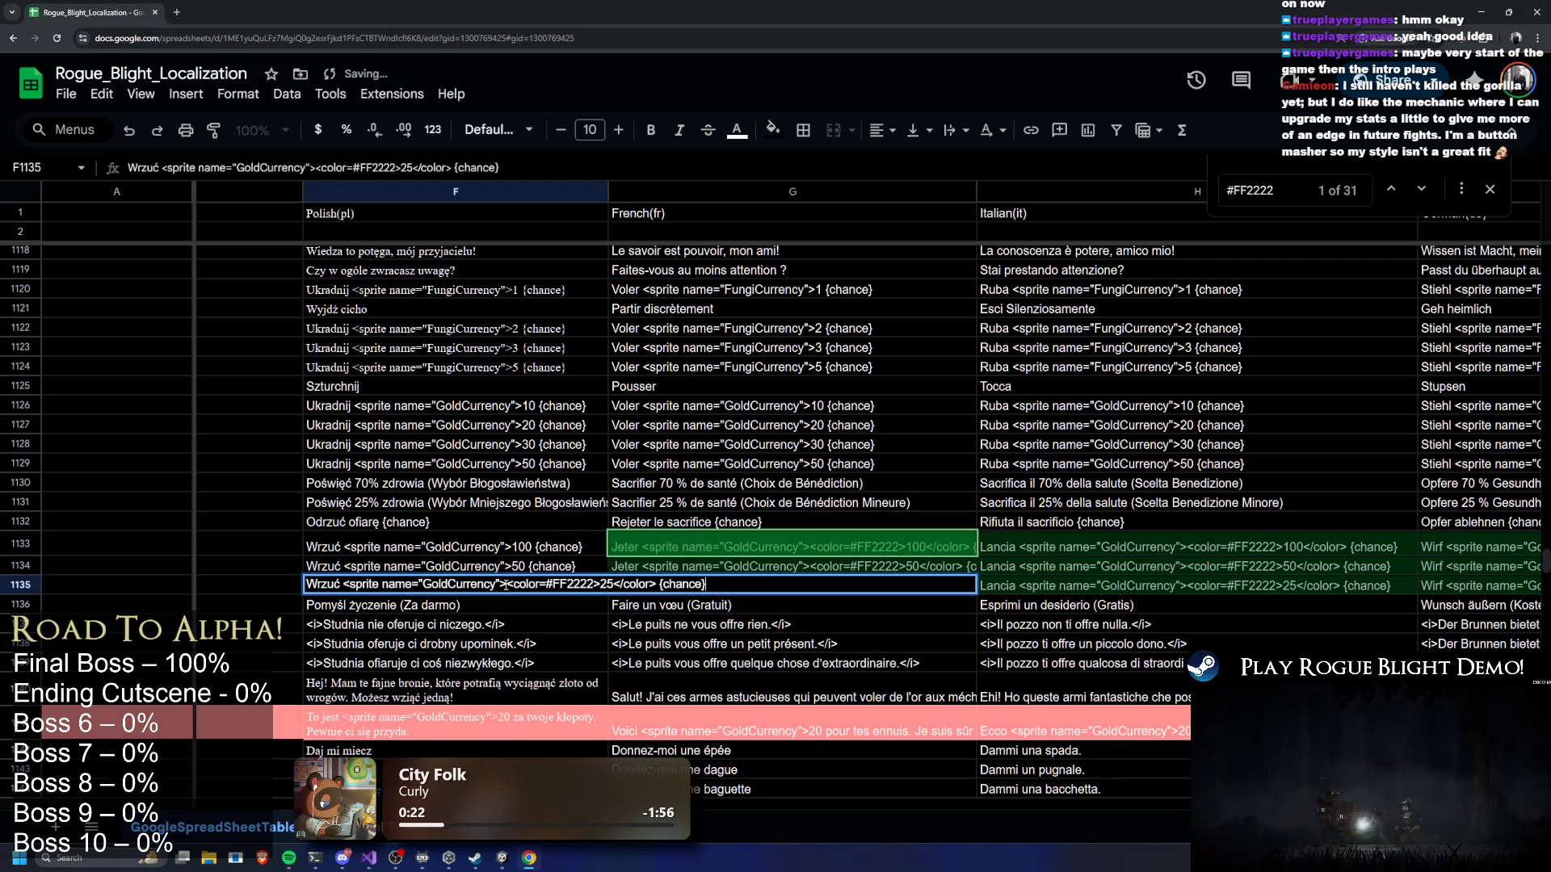
pyautogui.moveTo(507, 585); pyautogui.dragTo(600, 584)
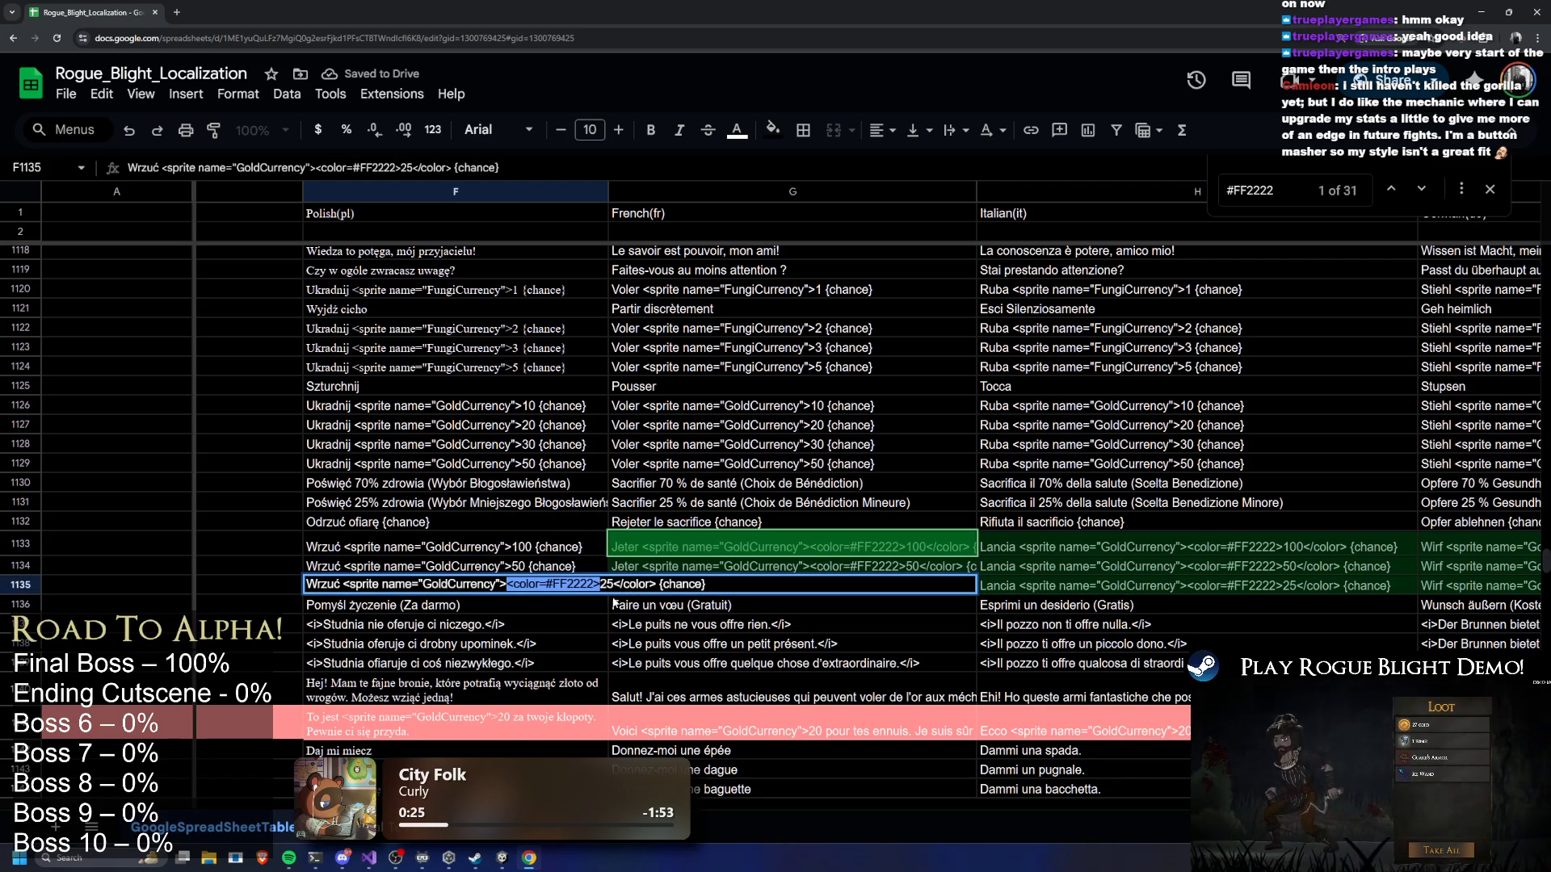
pyautogui.press('BackSpace')
pyautogui.moveTo(519, 585); pyautogui.dragTo(564, 585)
pyautogui.press('BackSpace')
# Strip the red color tags from the French strings in G1133–G1135
pyautogui.click(758, 555)
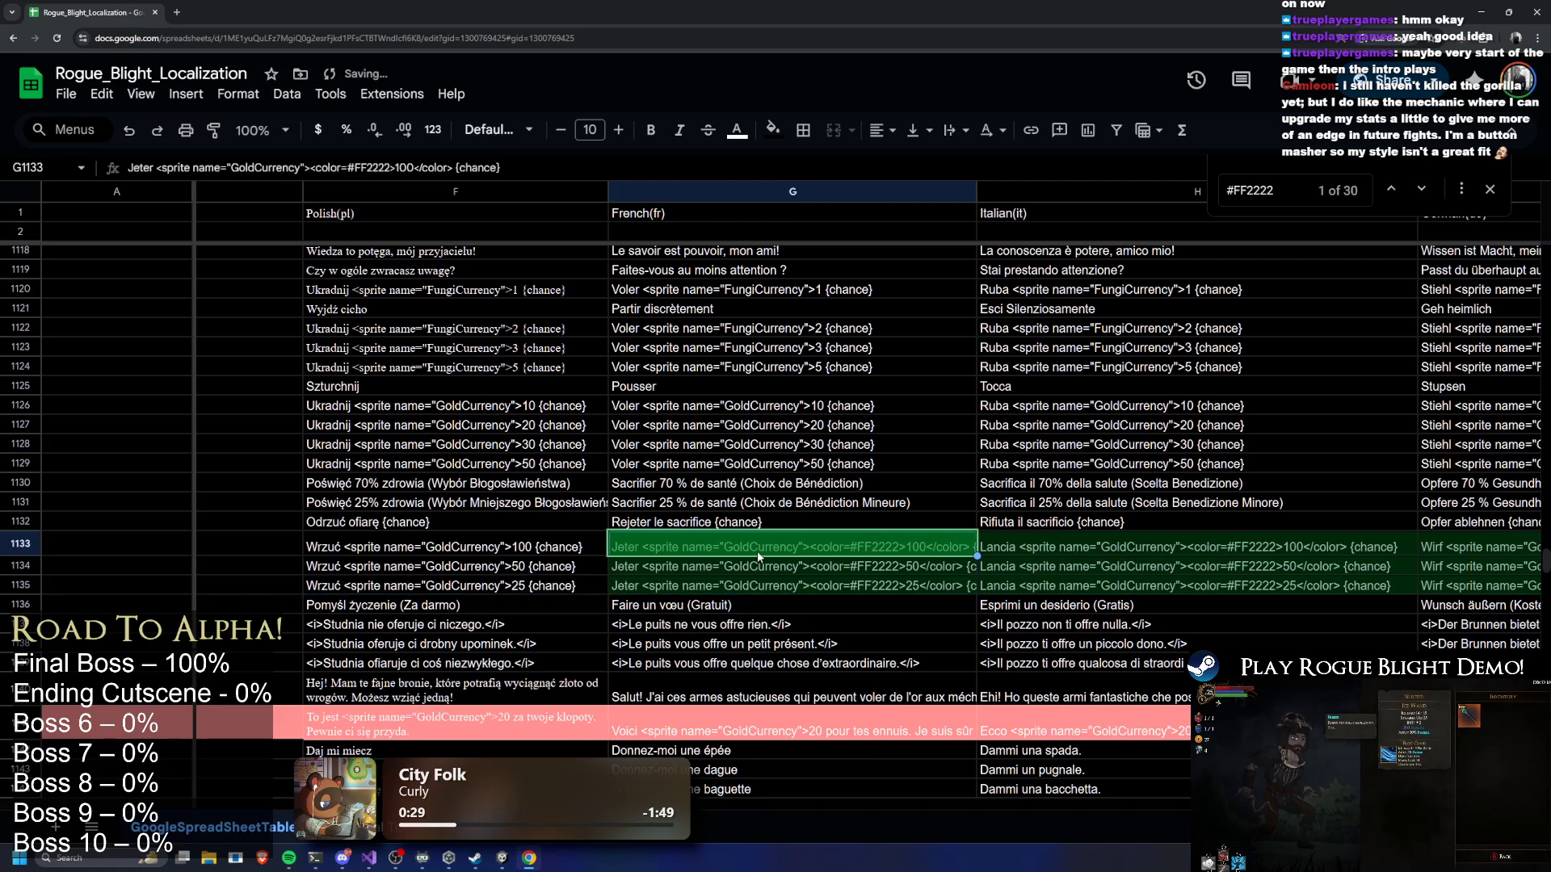
pyautogui.doubleClick(809, 541)
pyautogui.moveTo(807, 542); pyautogui.dragTo(895, 541)
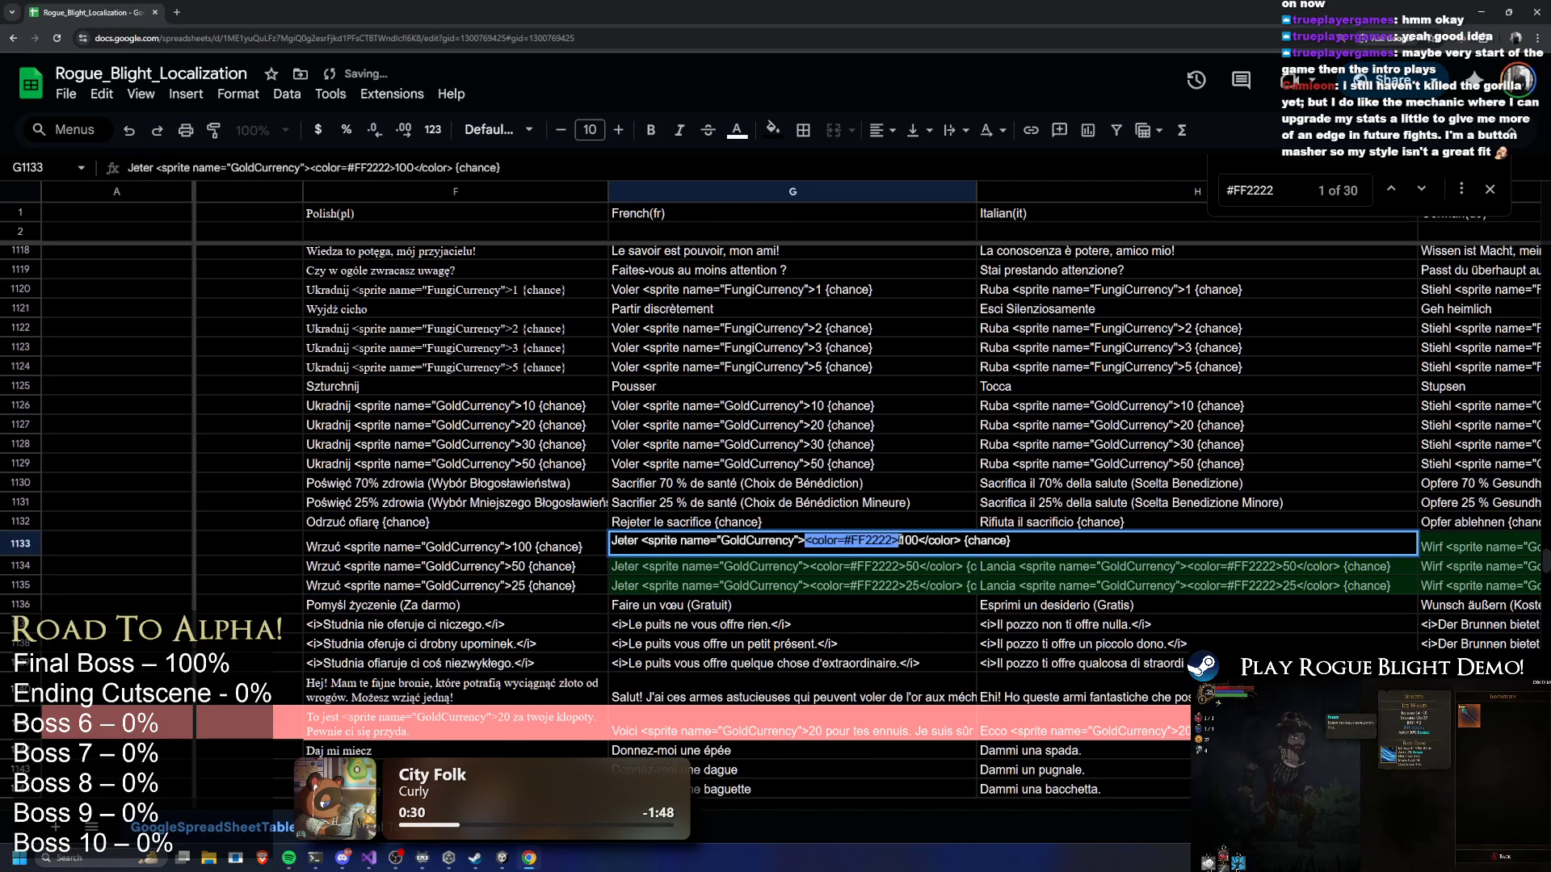
pyautogui.press('BackSpace')
pyautogui.press('BackSpace')
pyautogui.doubleClick(839, 567)
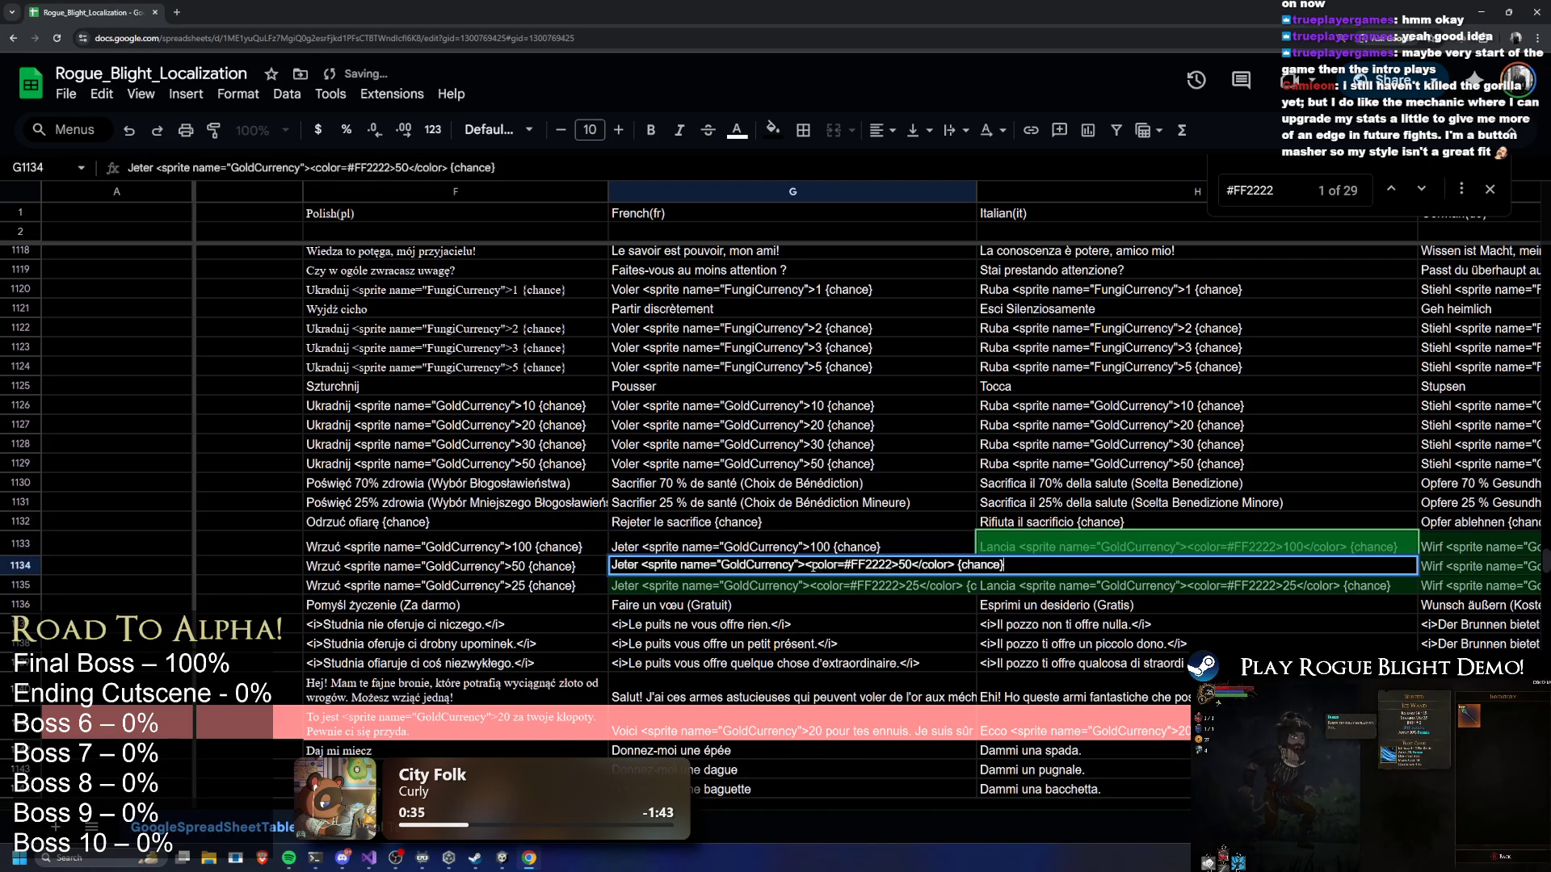
pyautogui.moveTo(806, 565)
pyautogui.mouseDown()
pyautogui.moveTo(878, 565)
pyautogui.moveTo(815, 584)
pyautogui.moveTo(896, 584)
pyautogui.moveTo(861, 584)
pyautogui.mouseUp()
pyautogui.press('BackSpace')
pyautogui.press('BackSpace')
pyautogui.doubleClick(805, 584)
pyautogui.press('BackSpace')
pyautogui.press('BackSpace')
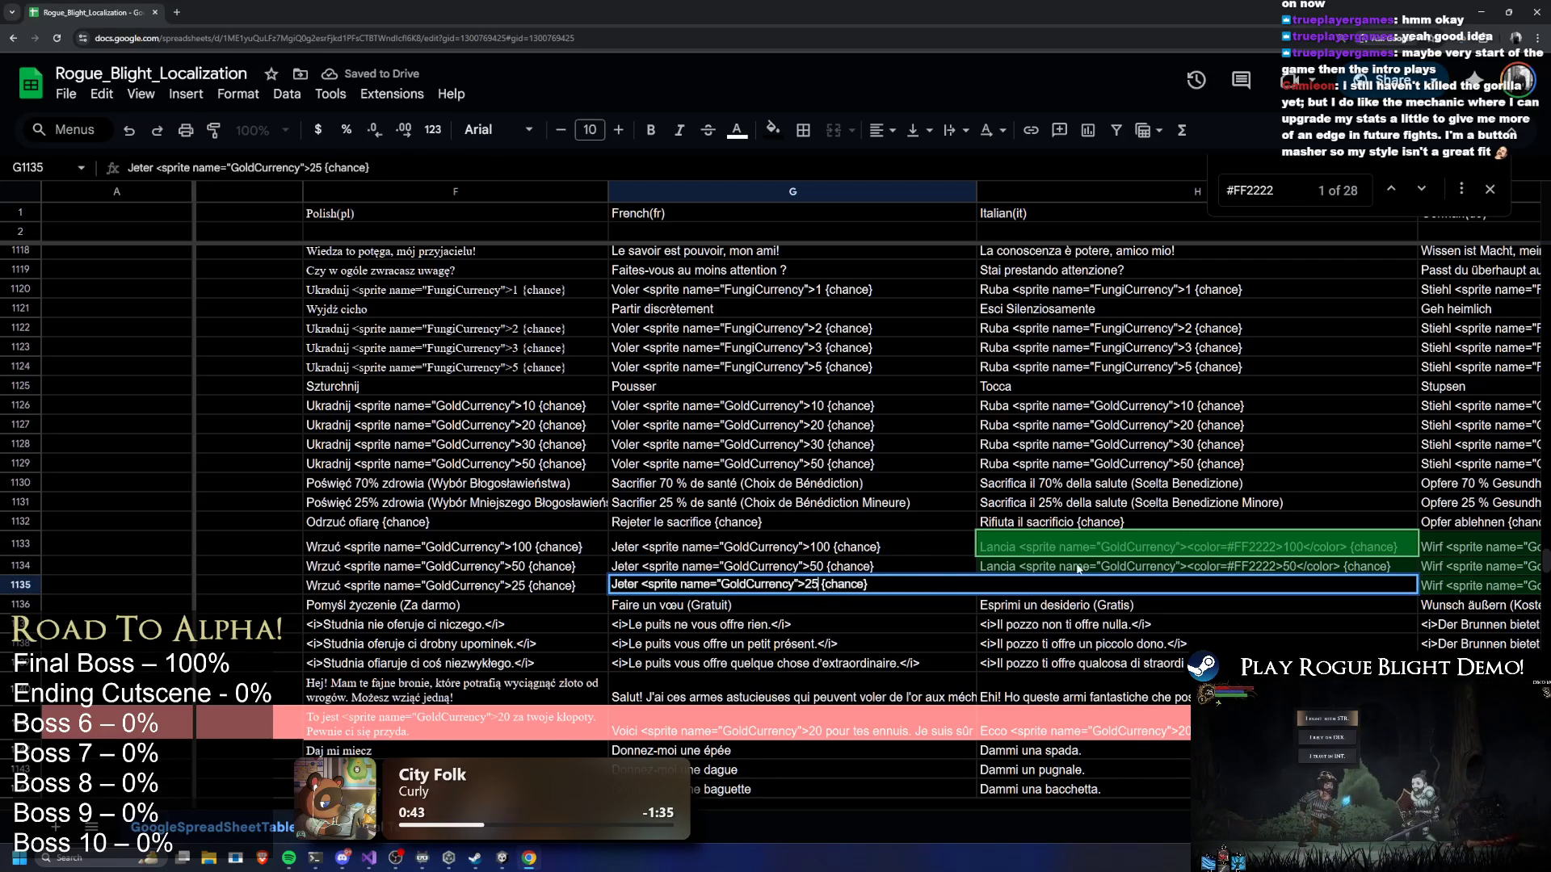
pyautogui.hotkey('ctrl', 'g')
# Remove the opening and closing red color tags from the Italian strings in H1133–H1135
pyautogui.doubleClick(598, 540)
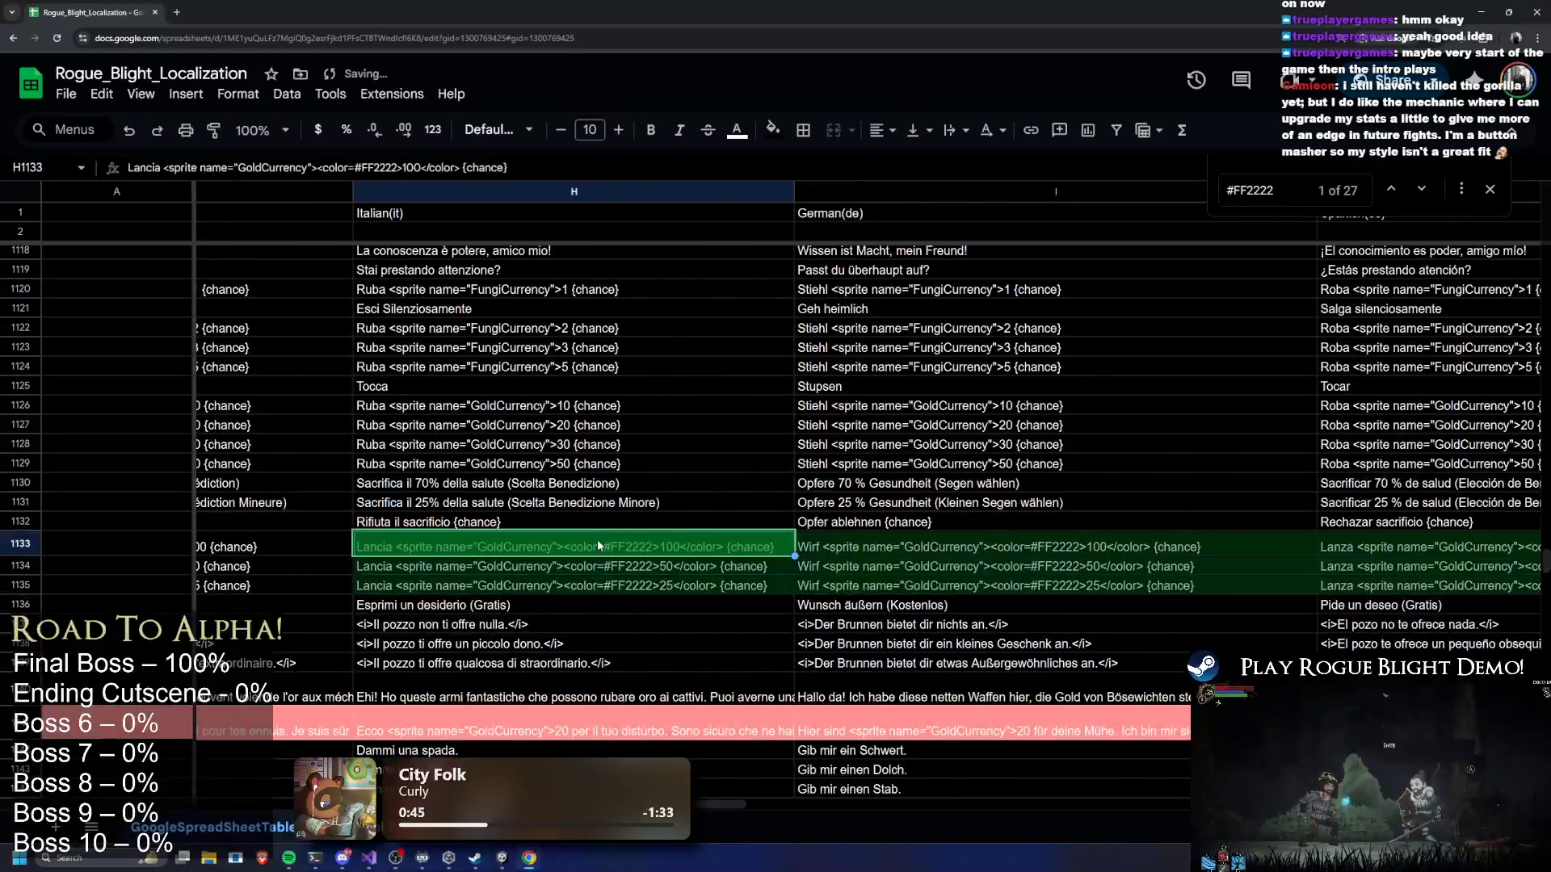
pyautogui.moveTo(561, 541); pyautogui.dragTo(644, 541)
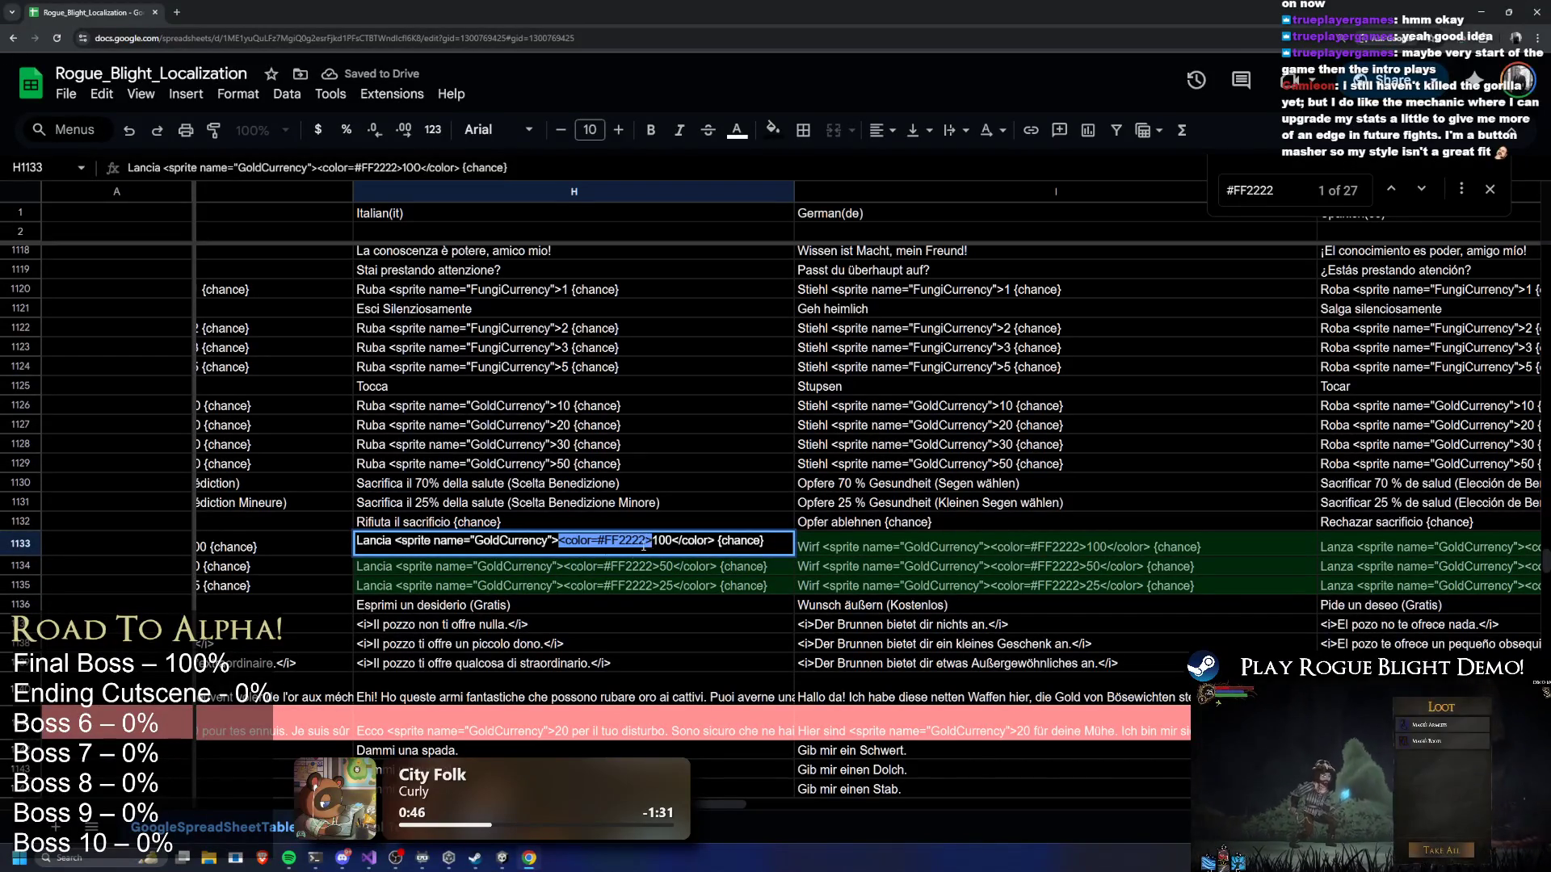
pyautogui.press('BackSpace')
pyautogui.doubleClick(563, 565)
pyautogui.moveTo(560, 566); pyautogui.dragTo(644, 566)
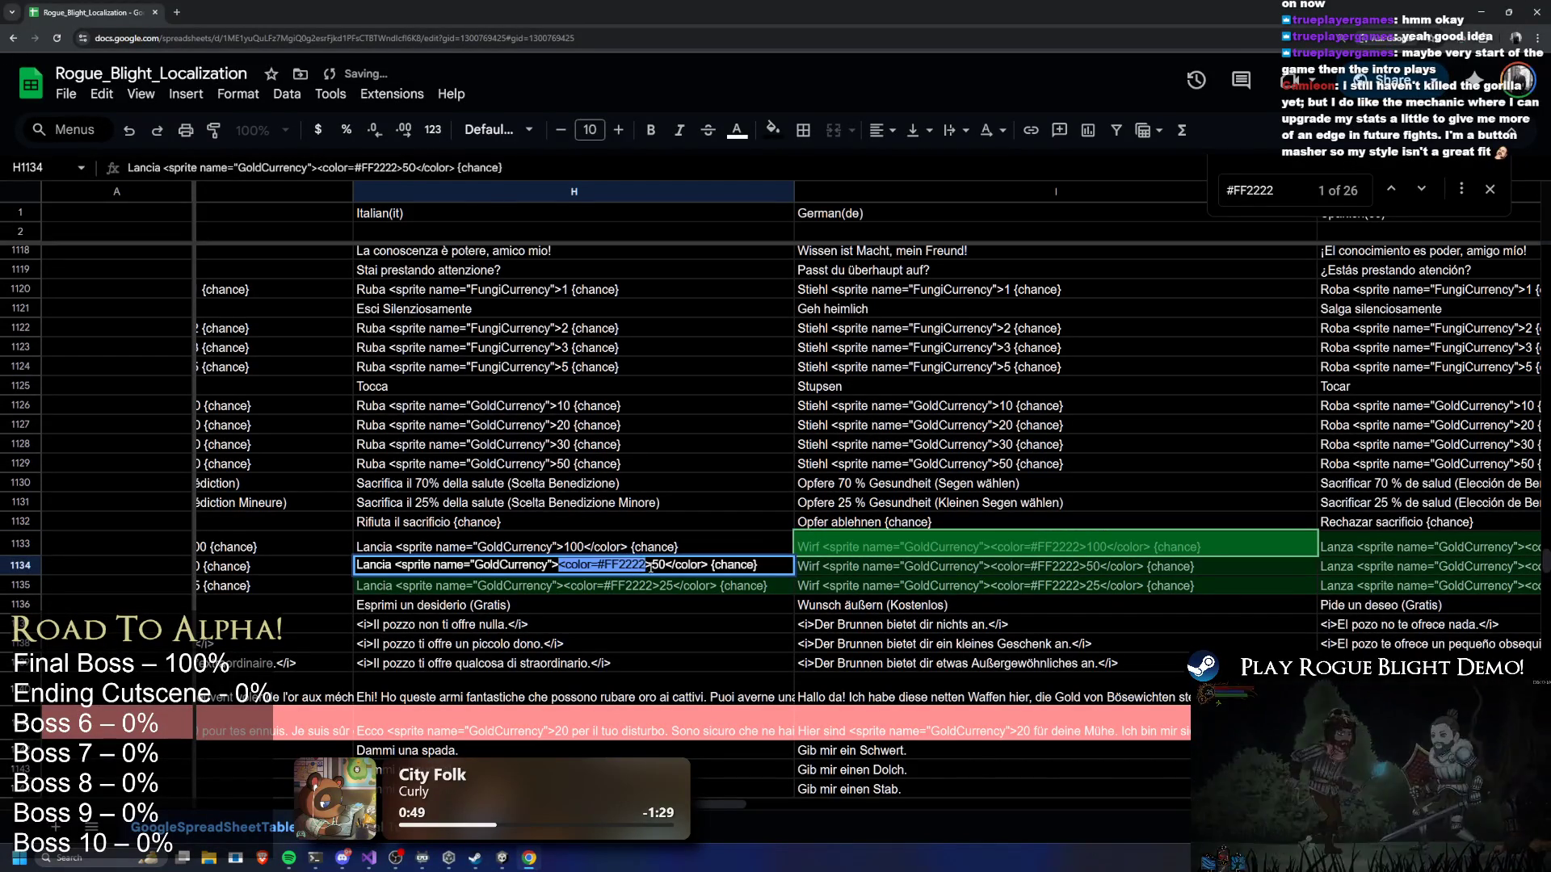
pyautogui.press('BackSpace')
pyautogui.doubleClick(561, 586)
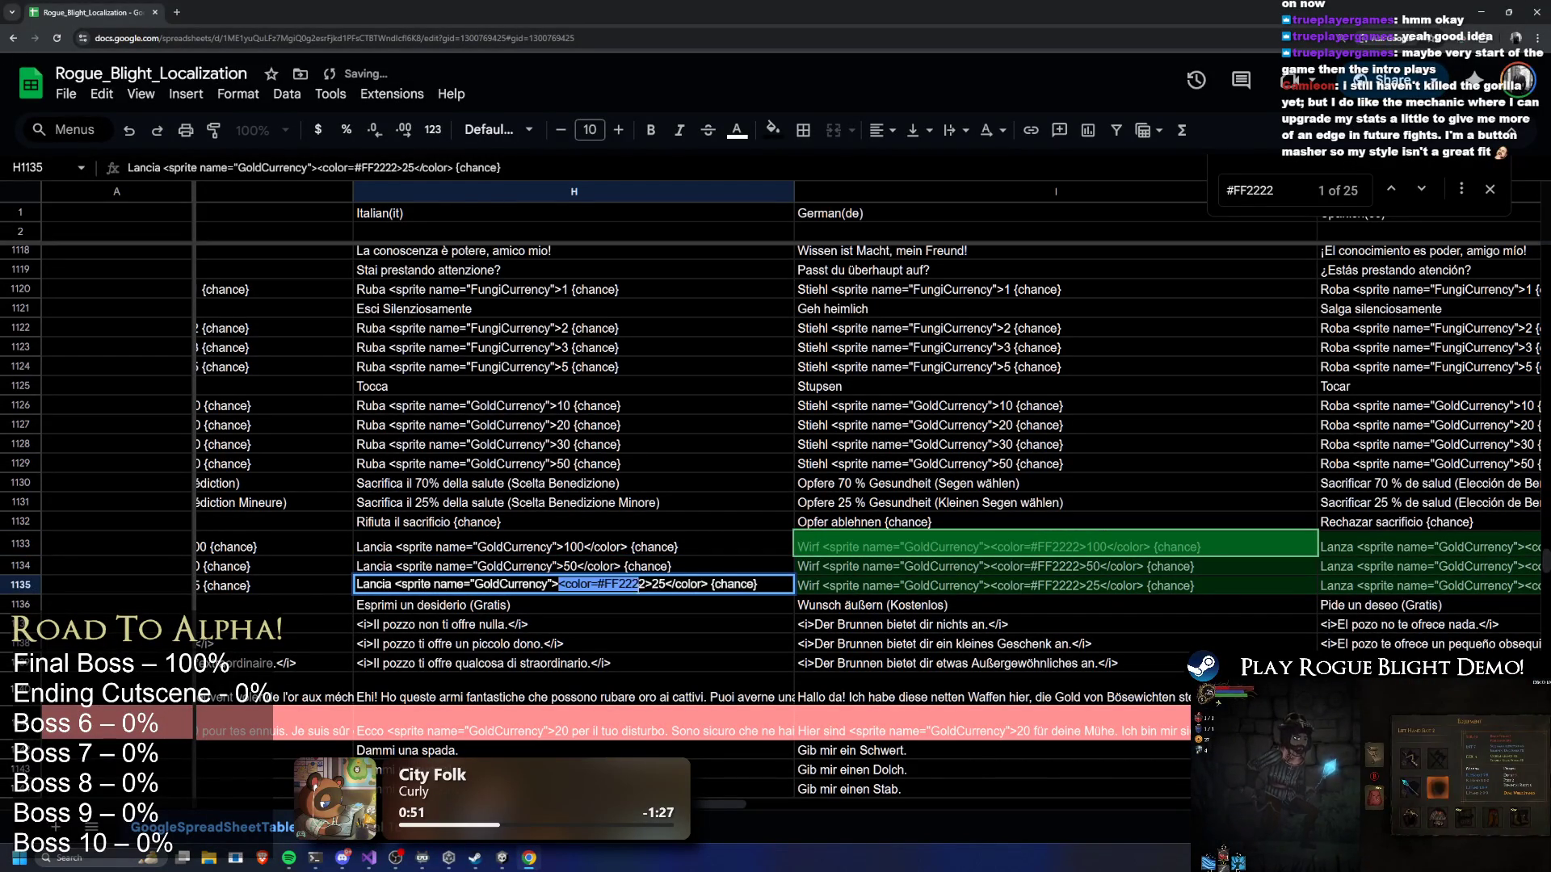
pyautogui.press('BackSpace')
pyautogui.doubleClick(580, 543)
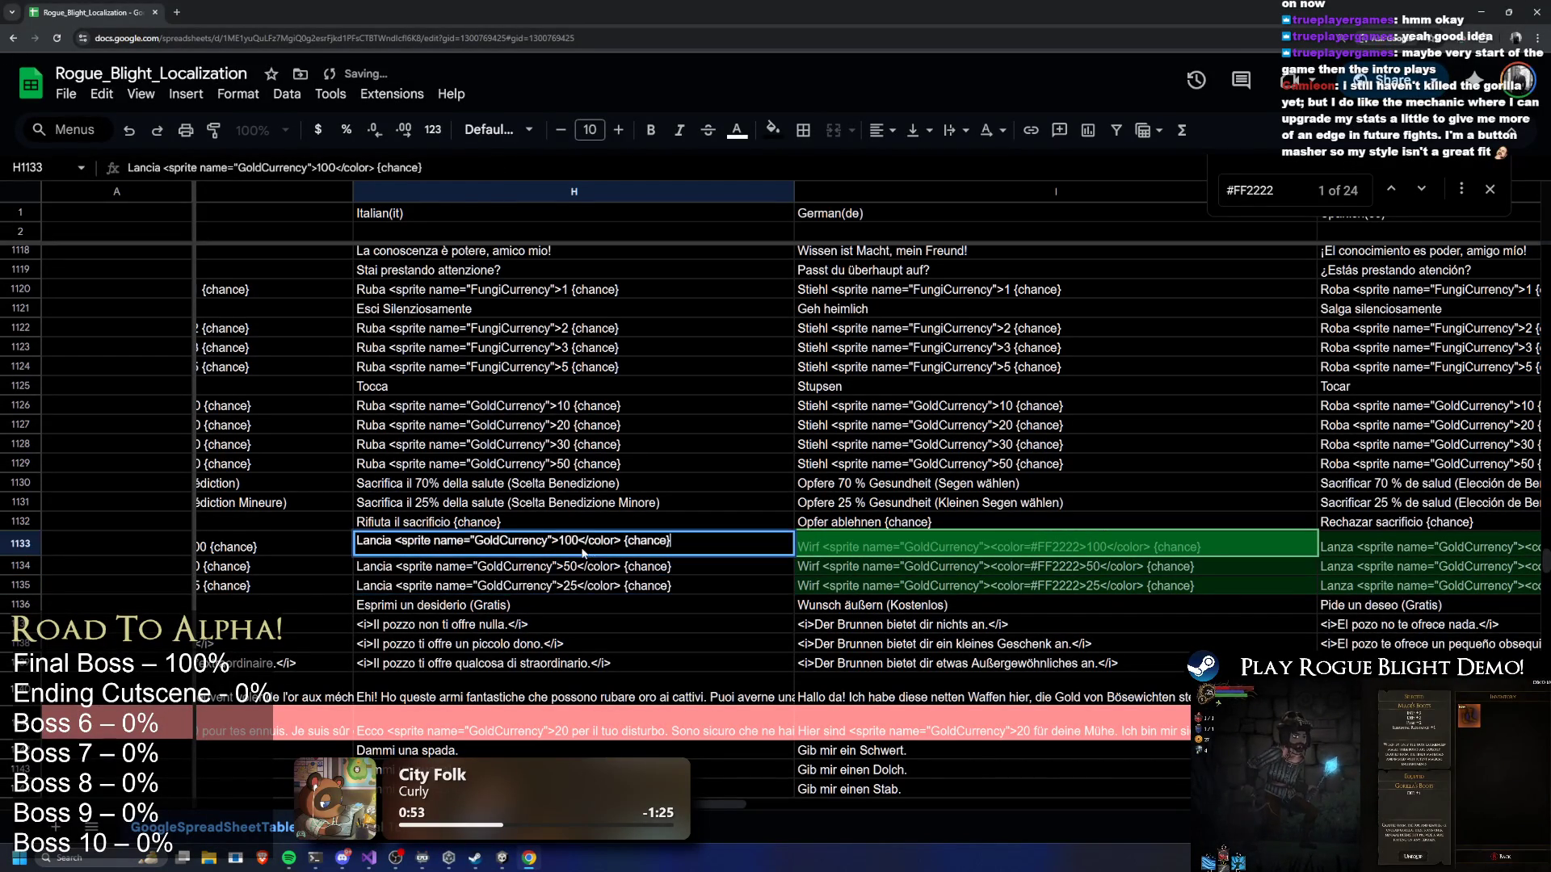
pyautogui.press('BackSpace')
pyautogui.moveTo(617, 543); pyautogui.dragTo(575, 566)
pyautogui.doubleClick(614, 565)
pyautogui.press('BackSpace')
pyautogui.doubleClick(576, 585)
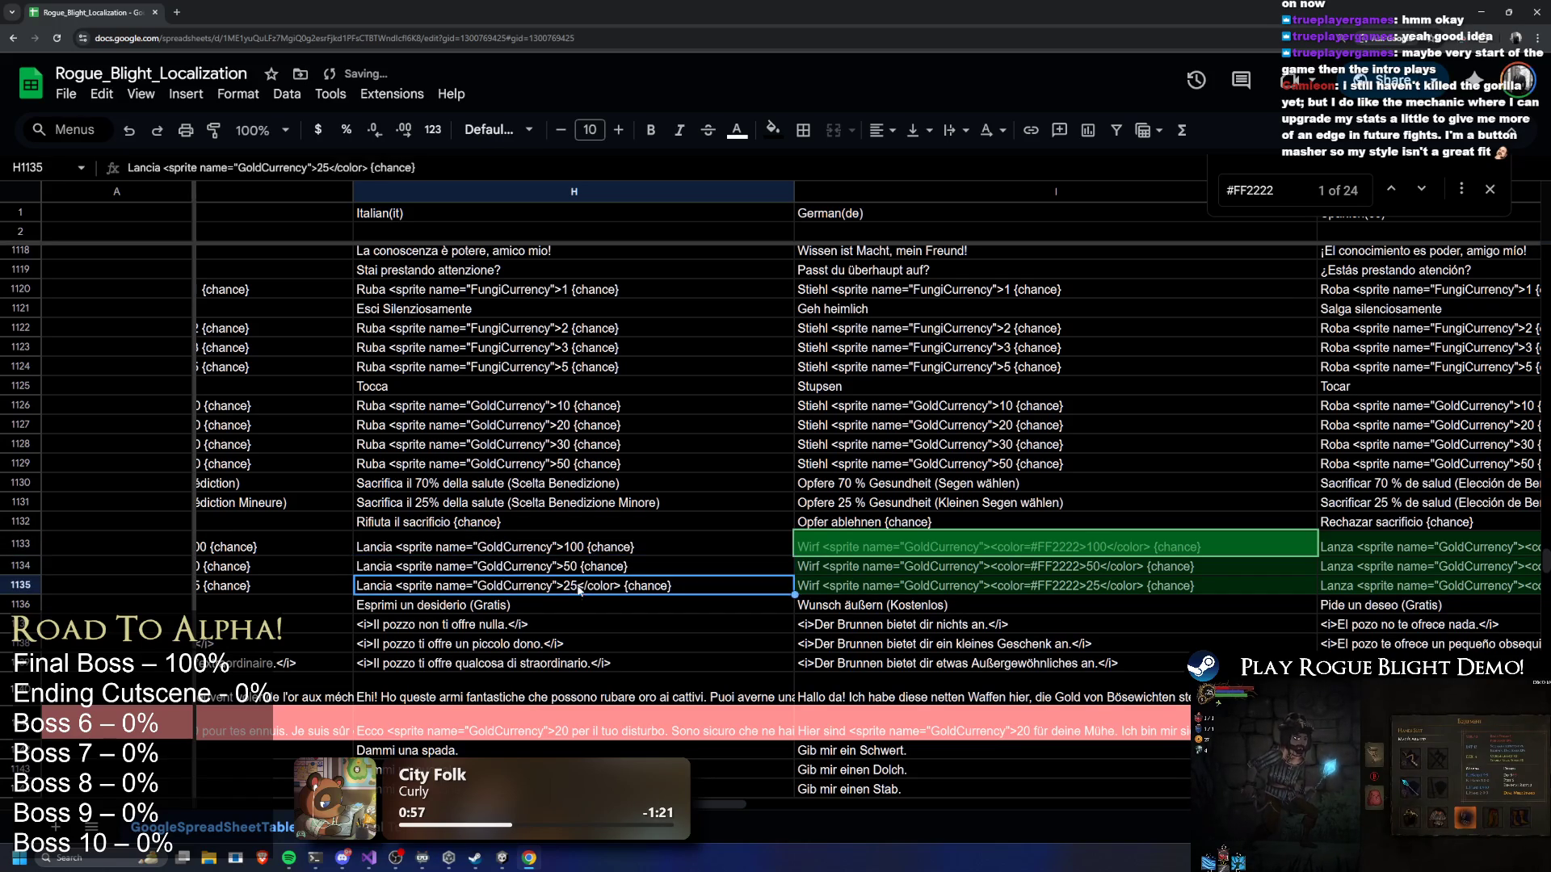
pyautogui.press('BackSpace')
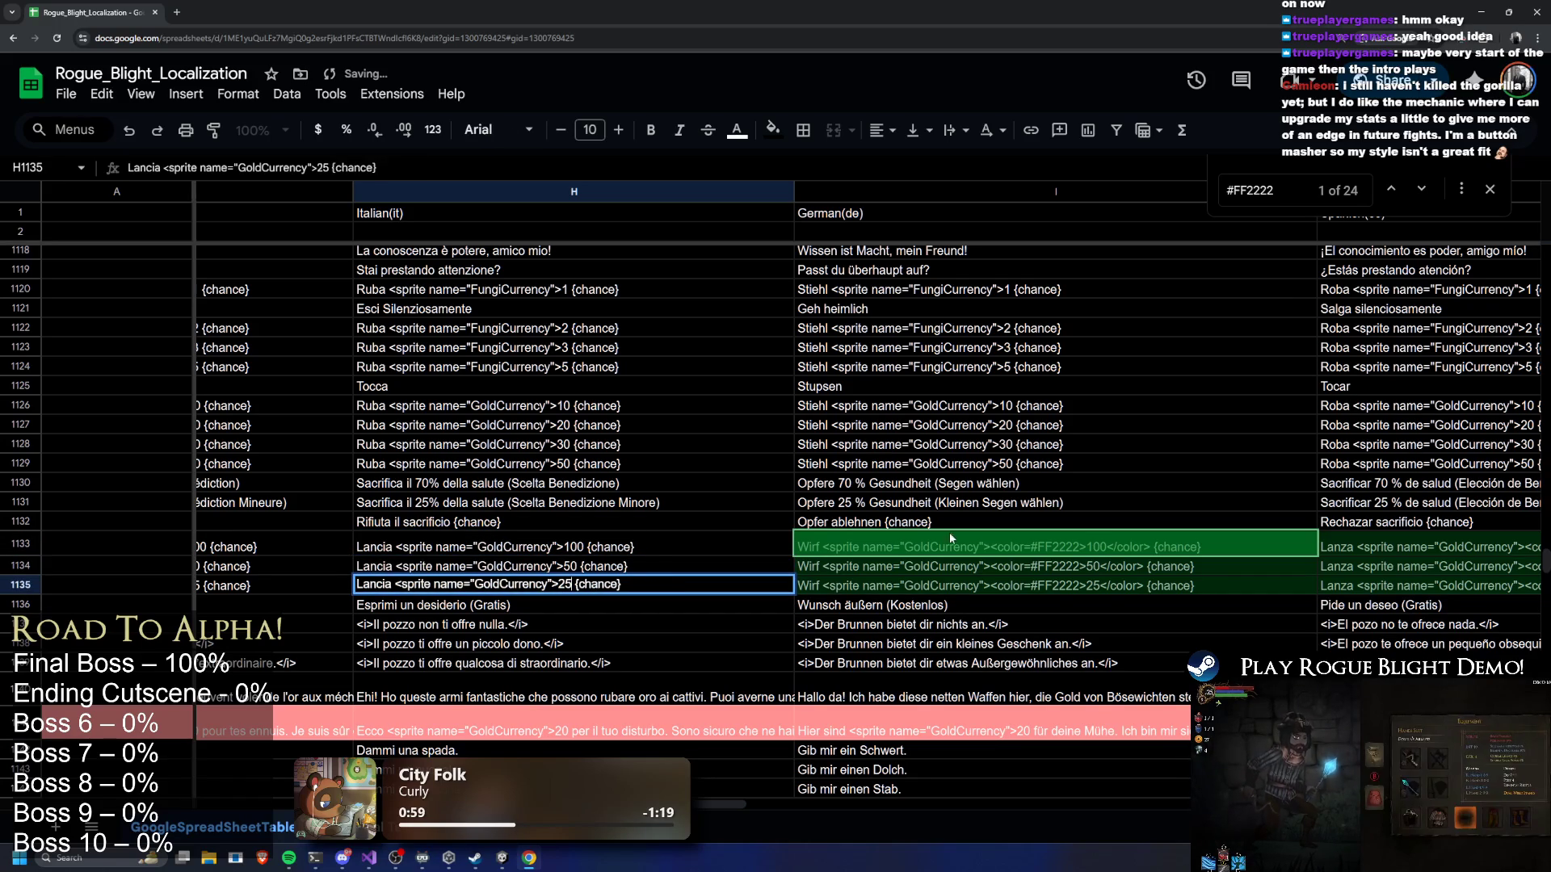
# Strip the red color tags from the German strings in I1133–I1135
pyautogui.click(1039, 522)
pyautogui.doubleClick(1065, 541)
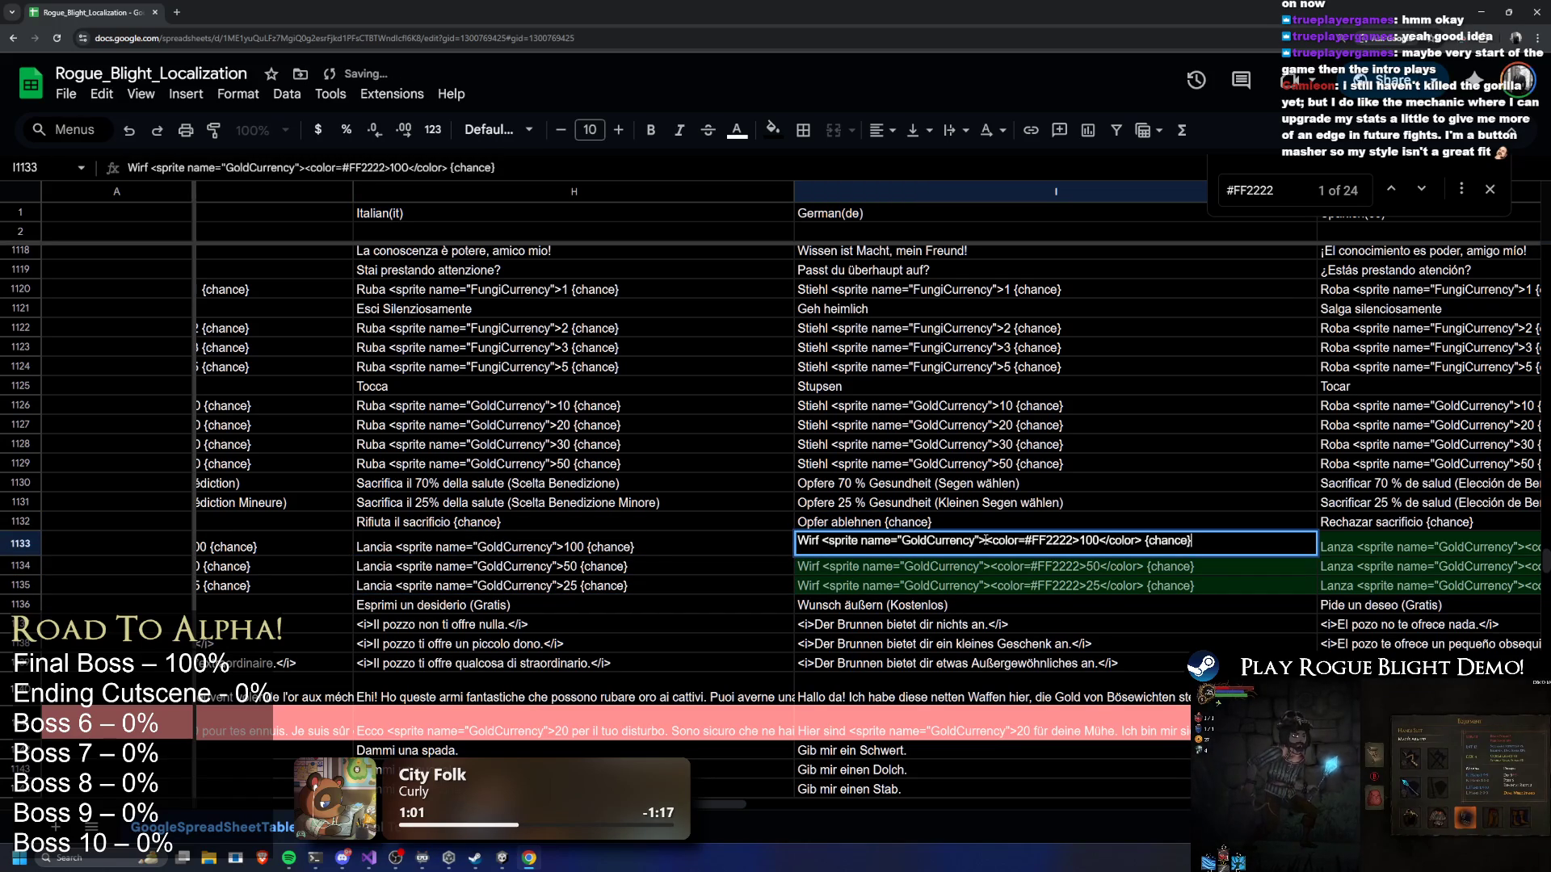
pyautogui.moveTo(987, 541)
pyautogui.mouseDown()
pyautogui.moveTo(1073, 543)
pyautogui.moveTo(1050, 541)
pyautogui.moveTo(1074, 566)
pyautogui.mouseUp()
pyautogui.press('BackSpace')
pyautogui.press('BackSpace')
pyautogui.doubleClick(1056, 566)
pyautogui.press('BackSpace')
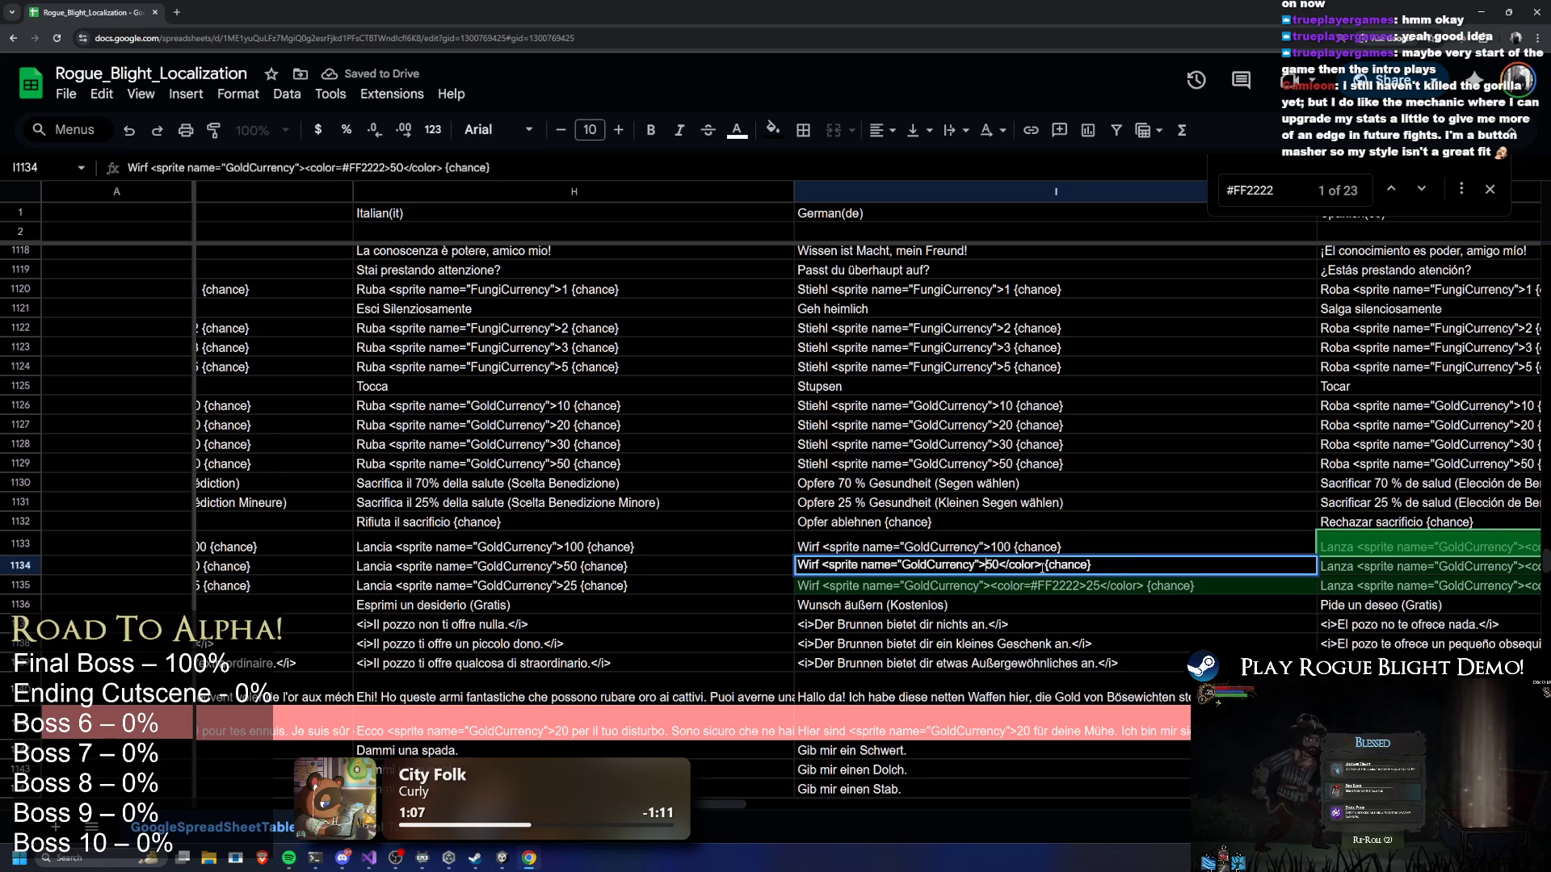
pyautogui.press('BackSpace')
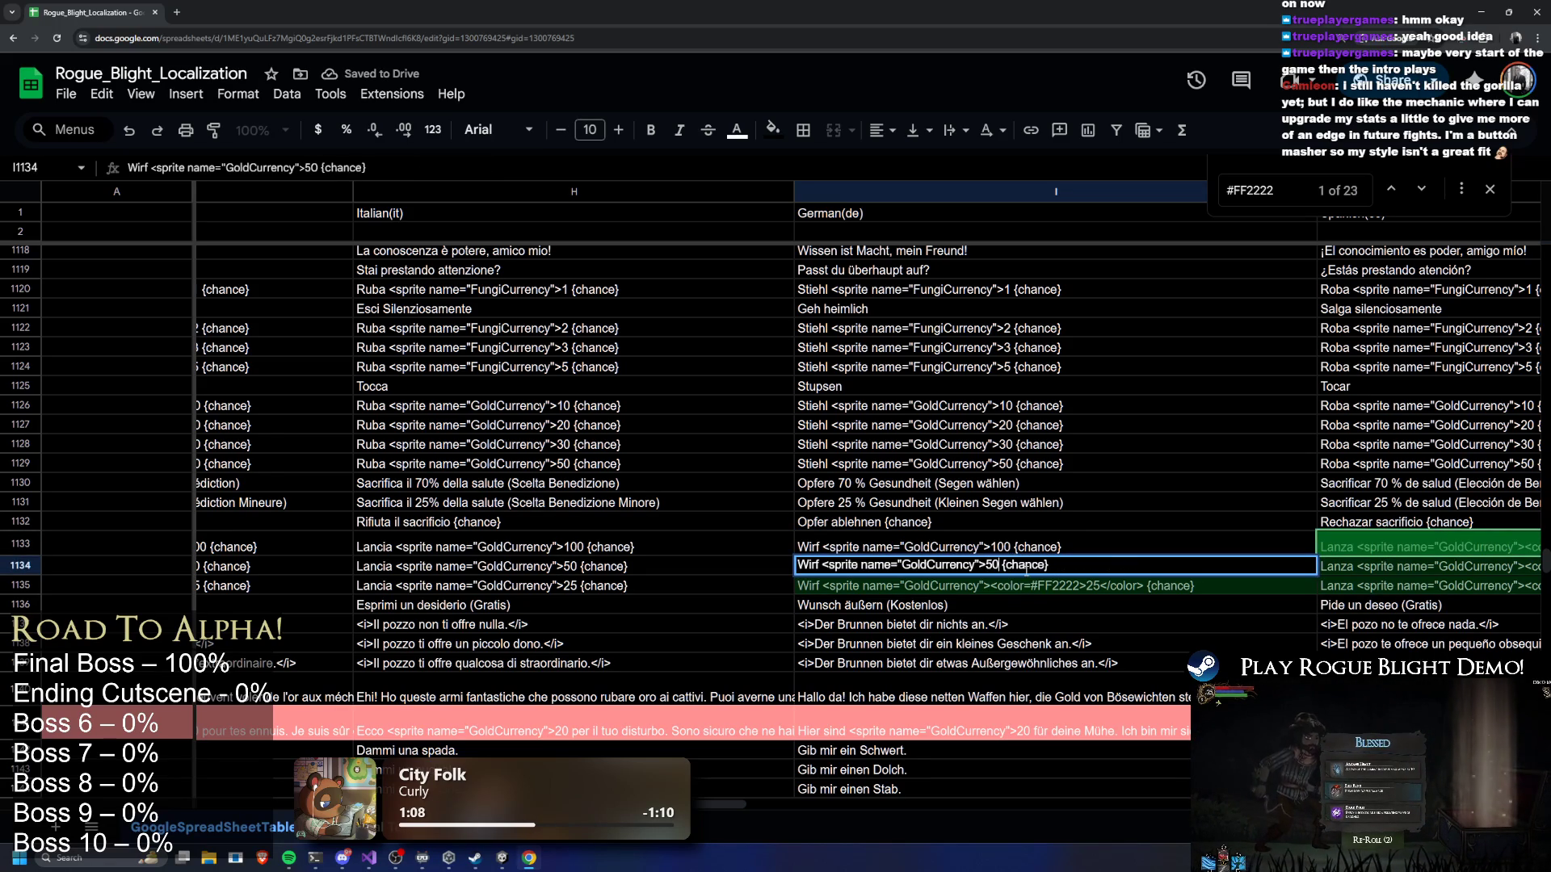
pyautogui.doubleClick(978, 587)
pyautogui.moveTo(986, 586); pyautogui.dragTo(1072, 584)
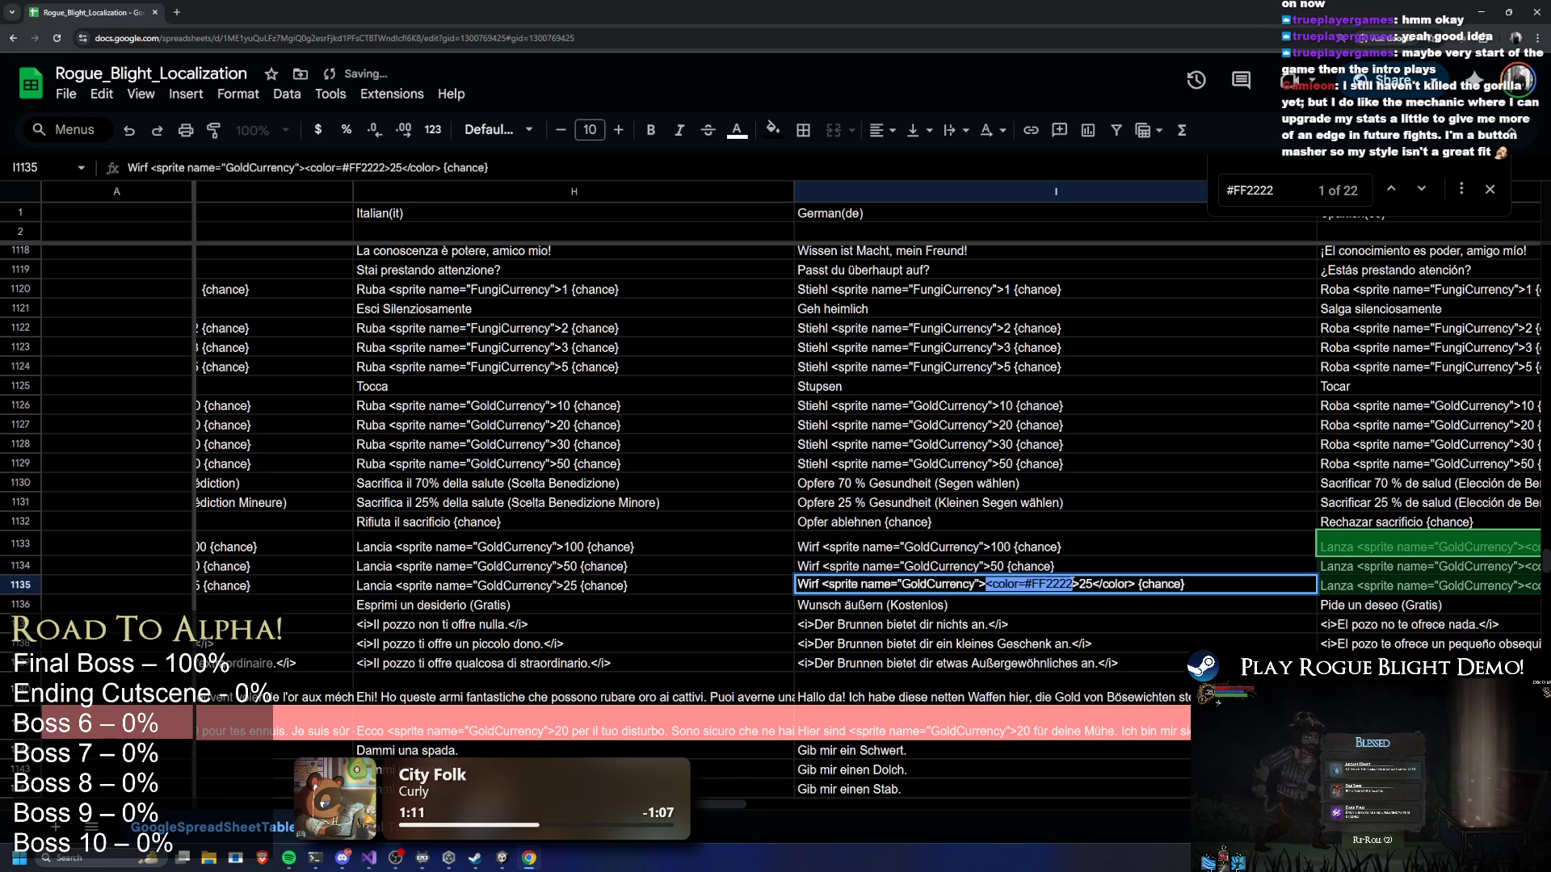
pyautogui.press('BackSpace')
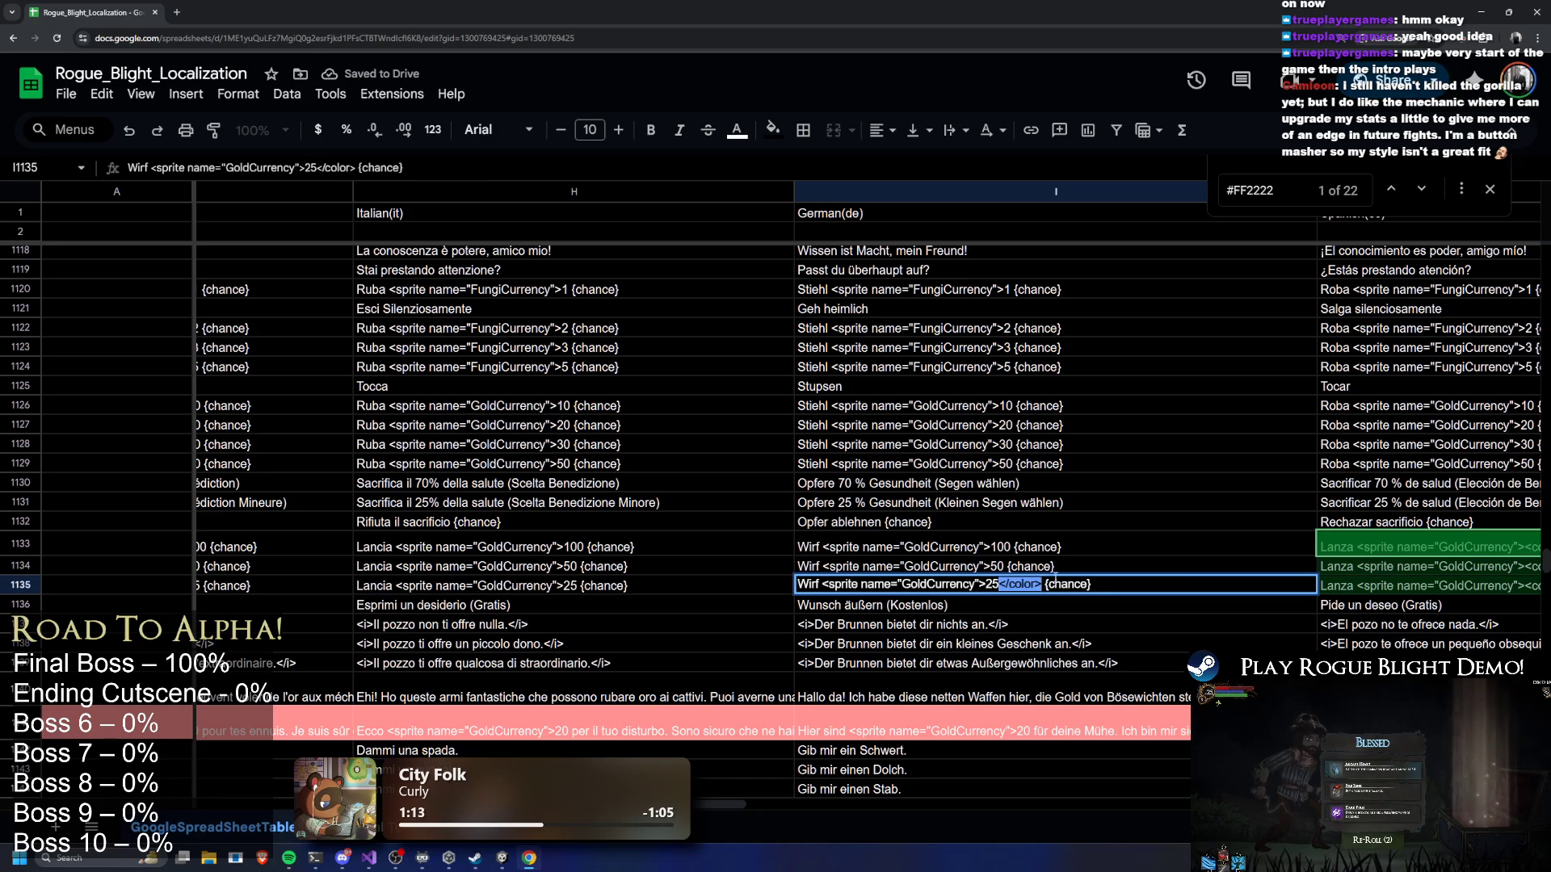
pyautogui.press('BackSpace')
pyautogui.click(970, 547)
# Delete the <color=#FF2222> tags from the Spanish 'Lanza' strings in J1133–J1135
pyautogui.hscroll(10, 799, 793)
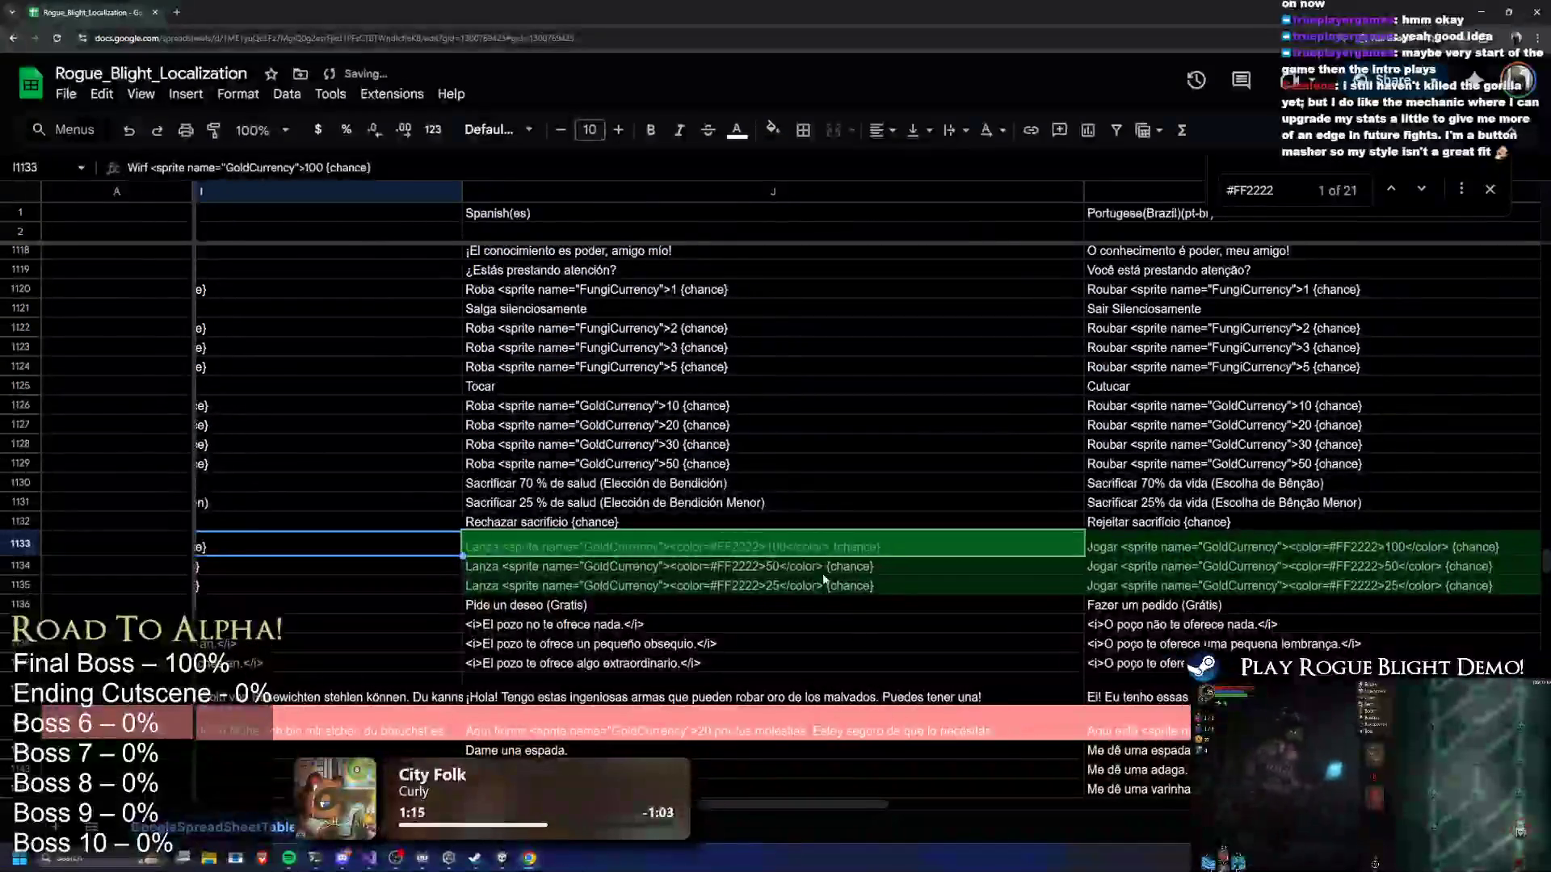
pyautogui.click(727, 544)
pyautogui.doubleClick(727, 544)
pyautogui.moveTo(665, 542)
pyautogui.mouseDown()
pyautogui.moveTo(753, 544)
pyautogui.moveTo(712, 542)
pyautogui.moveTo(761, 565)
pyautogui.moveTo(722, 565)
pyautogui.mouseUp()
pyautogui.press('BackSpace')
pyautogui.press('BackSpace')
pyautogui.click(753, 563)
pyautogui.doubleClick(753, 563)
pyautogui.press('BackSpace')
pyautogui.press('BackSpace')
pyautogui.click(693, 583)
pyautogui.doubleClick(693, 583)
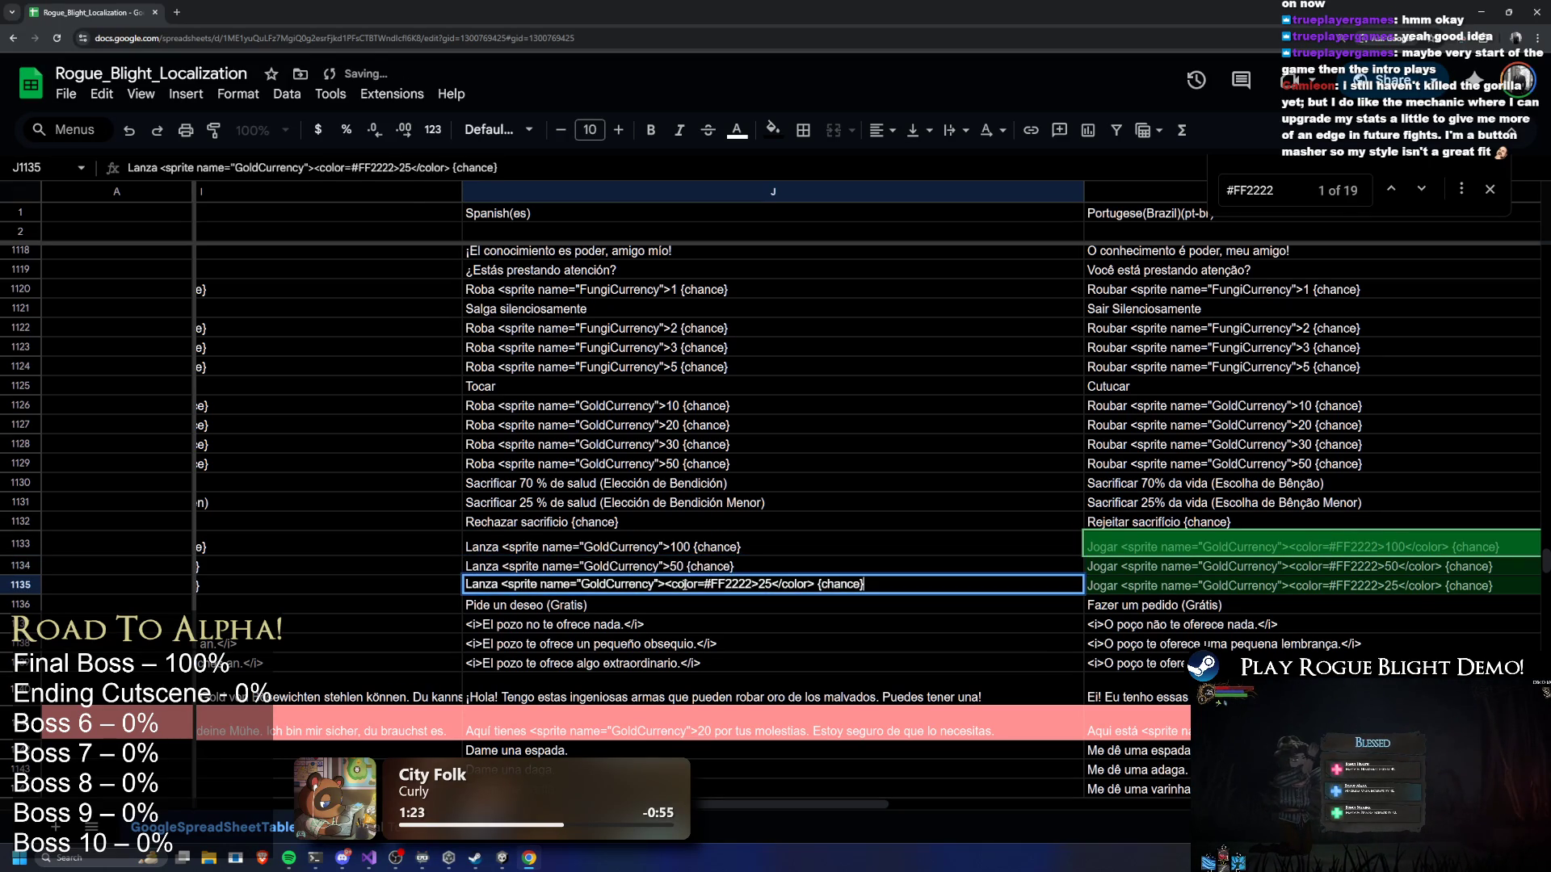
pyautogui.press('BackSpace')
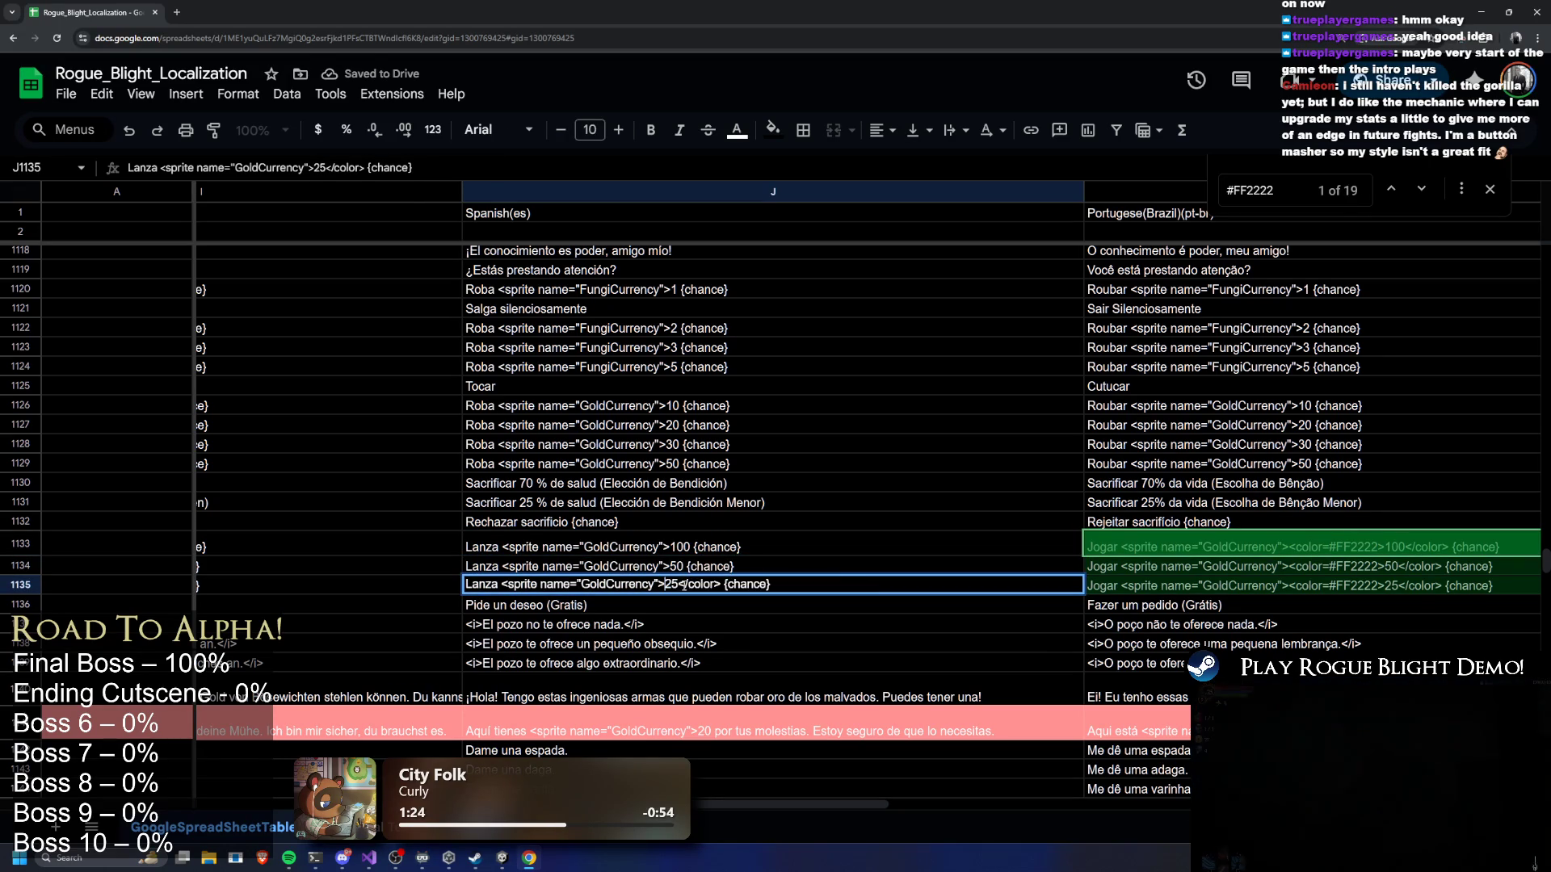
pyautogui.moveTo(689, 584); pyautogui.dragTo(721, 584)
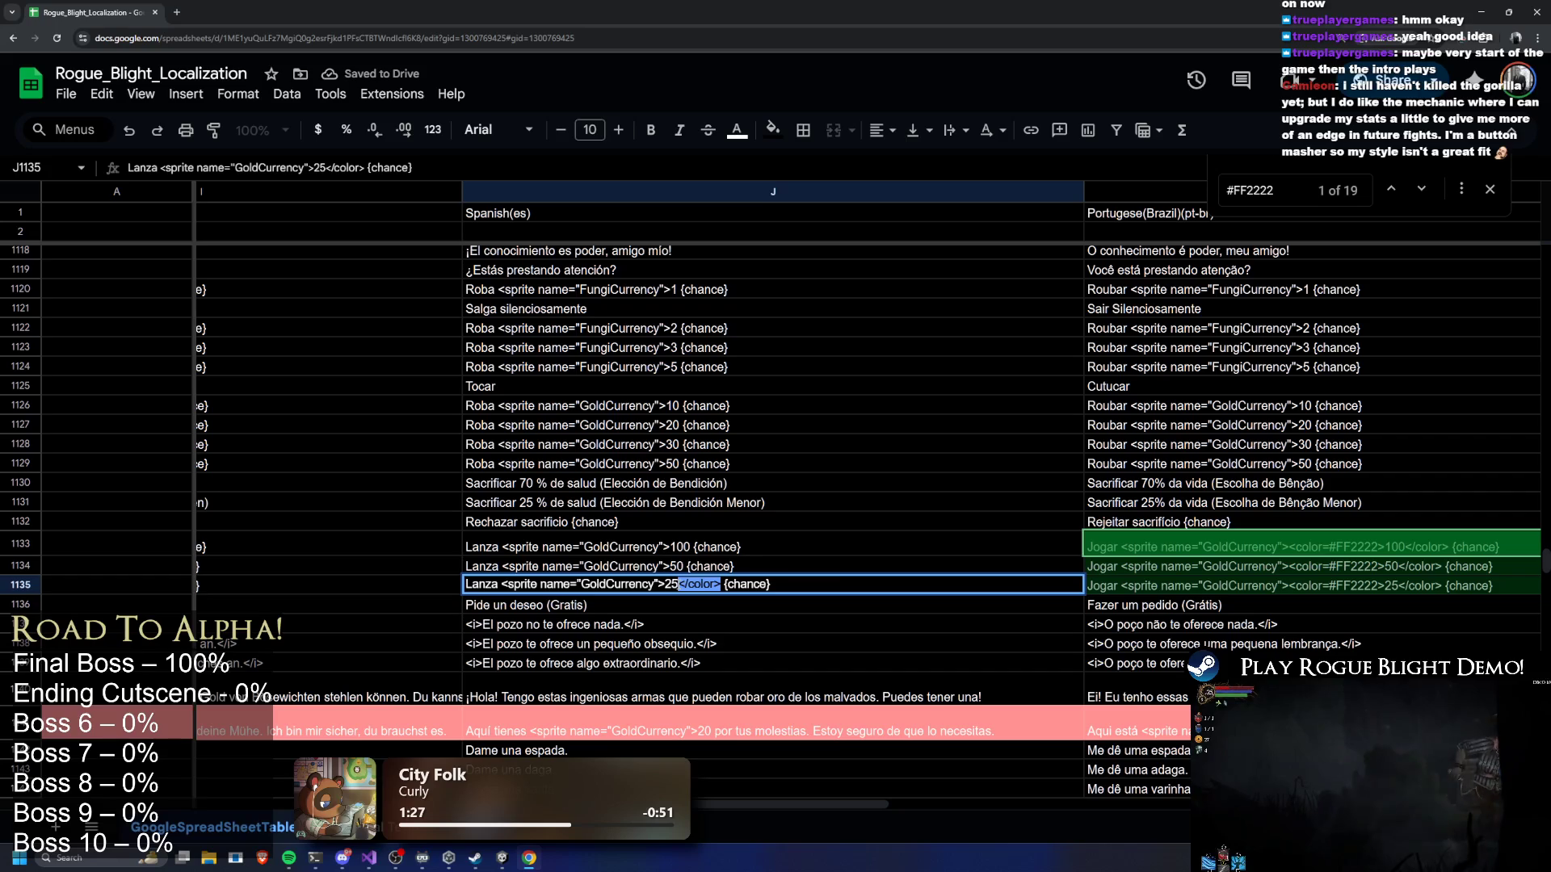
pyautogui.press('BackSpace')
pyautogui.press('Return')
pyautogui.moveTo(802, 798); pyautogui.dragTo(984, 784)
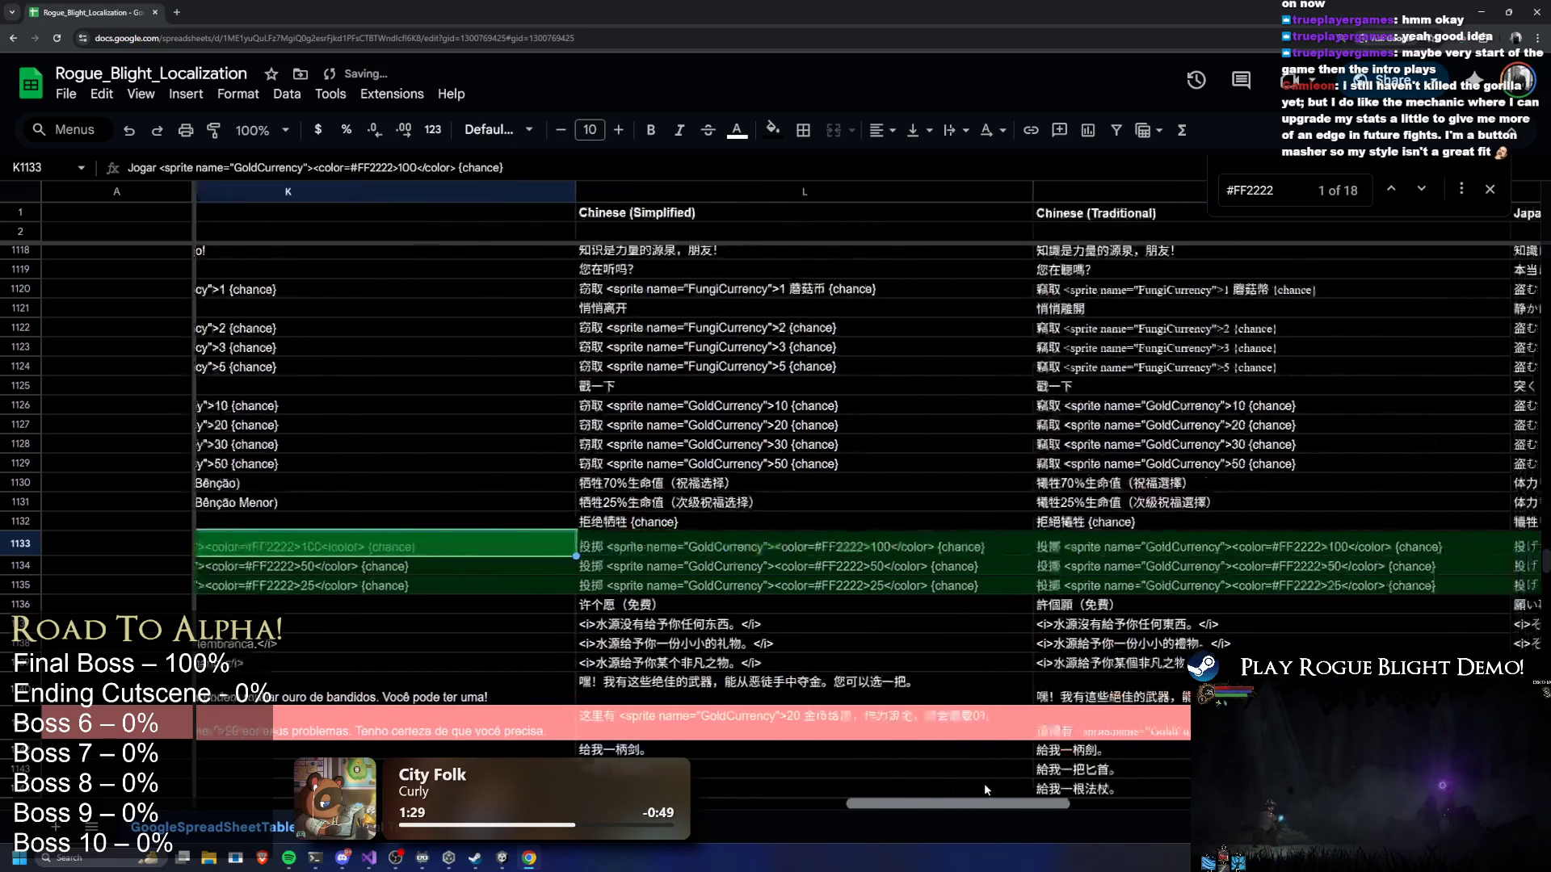
# Strip the red color tags from the Portuguese strings in K1133–K1135
pyautogui.doubleClick(384, 549)
pyautogui.moveTo(489, 541)
pyautogui.mouseDown()
pyautogui.moveTo(385, 545)
pyautogui.moveTo(451, 540)
pyautogui.moveTo(470, 565)
pyautogui.mouseUp()
pyautogui.press('BackSpace')
pyautogui.press('BackSpace')
pyautogui.doubleClick(437, 565)
pyautogui.press('BackSpace')
pyautogui.press('Delete')
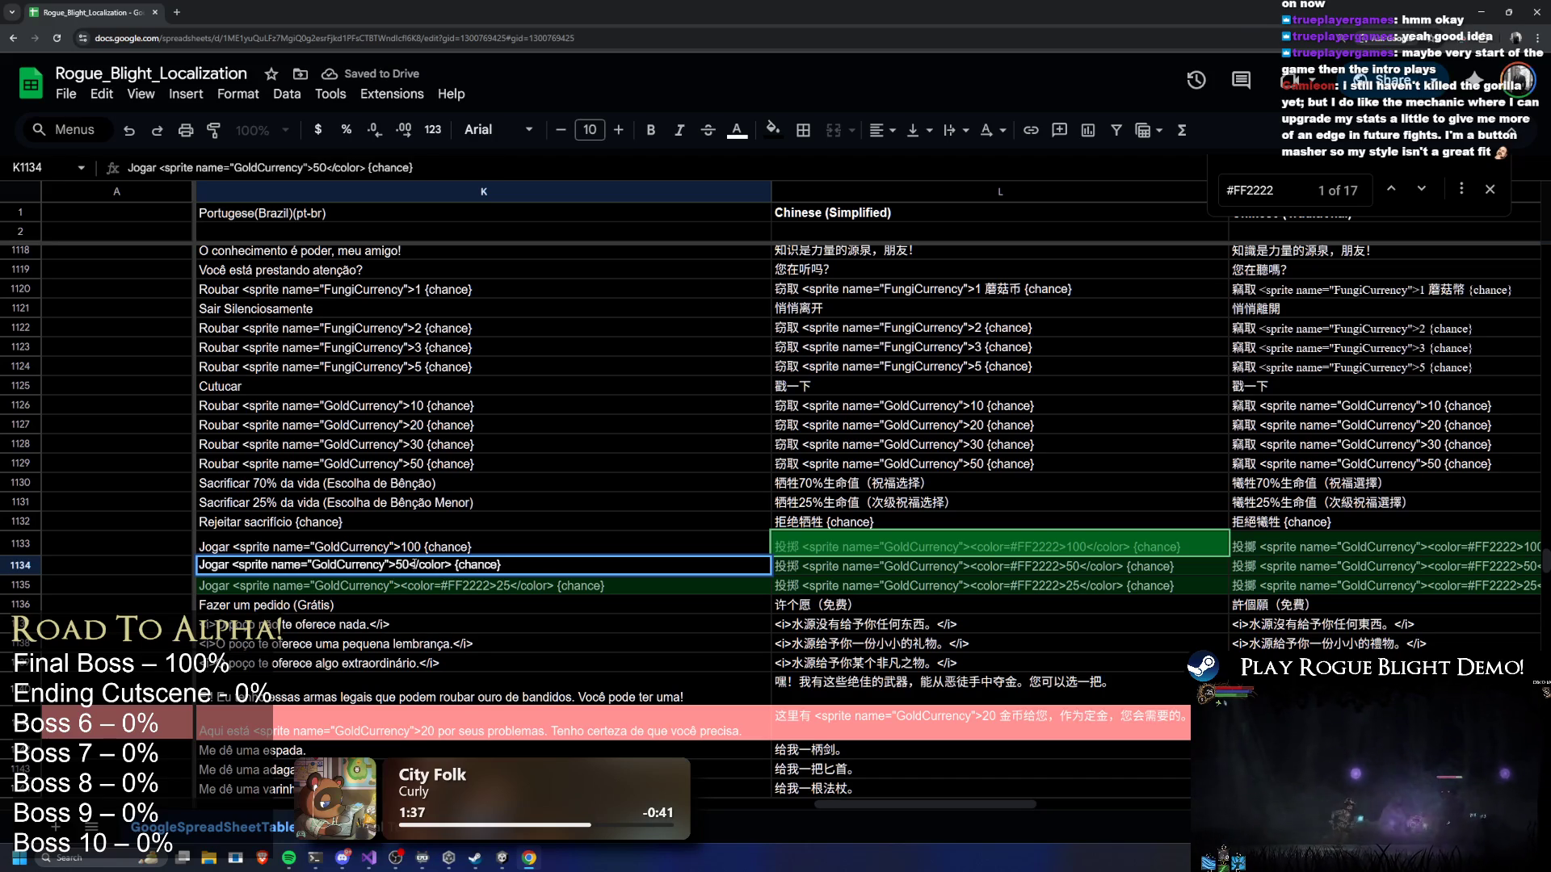
pyautogui.press('BackSpace')
pyautogui.press('BackSpace')
pyautogui.press('BackSpace')
pyautogui.press('Delete')
pyautogui.press('Delete')
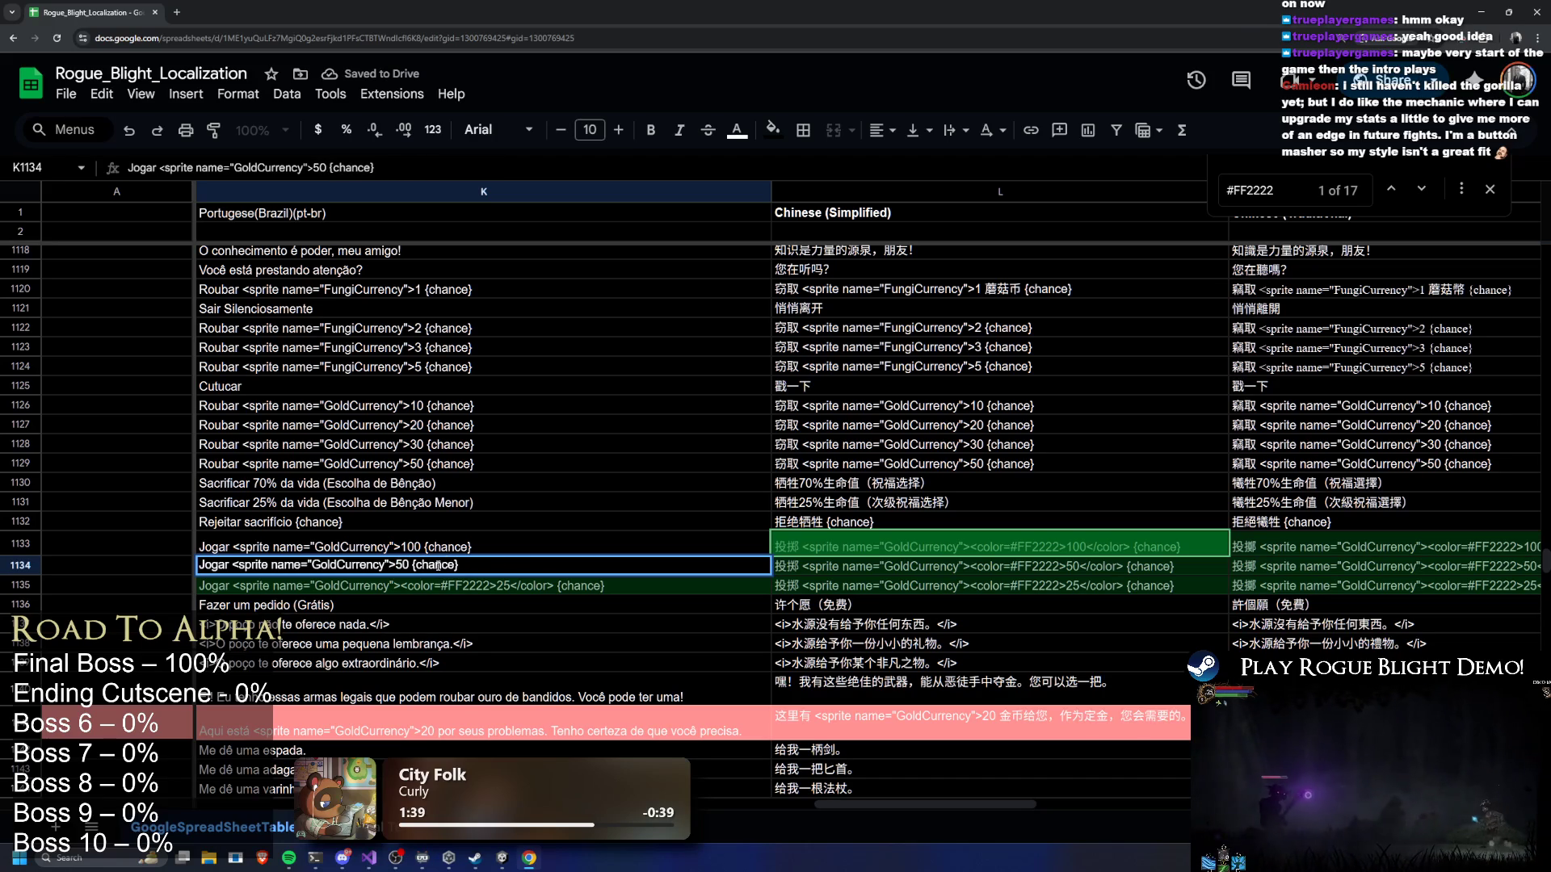
pyautogui.doubleClick(423, 585)
pyautogui.moveTo(396, 585); pyautogui.dragTo(486, 589)
pyautogui.press('BackSpace')
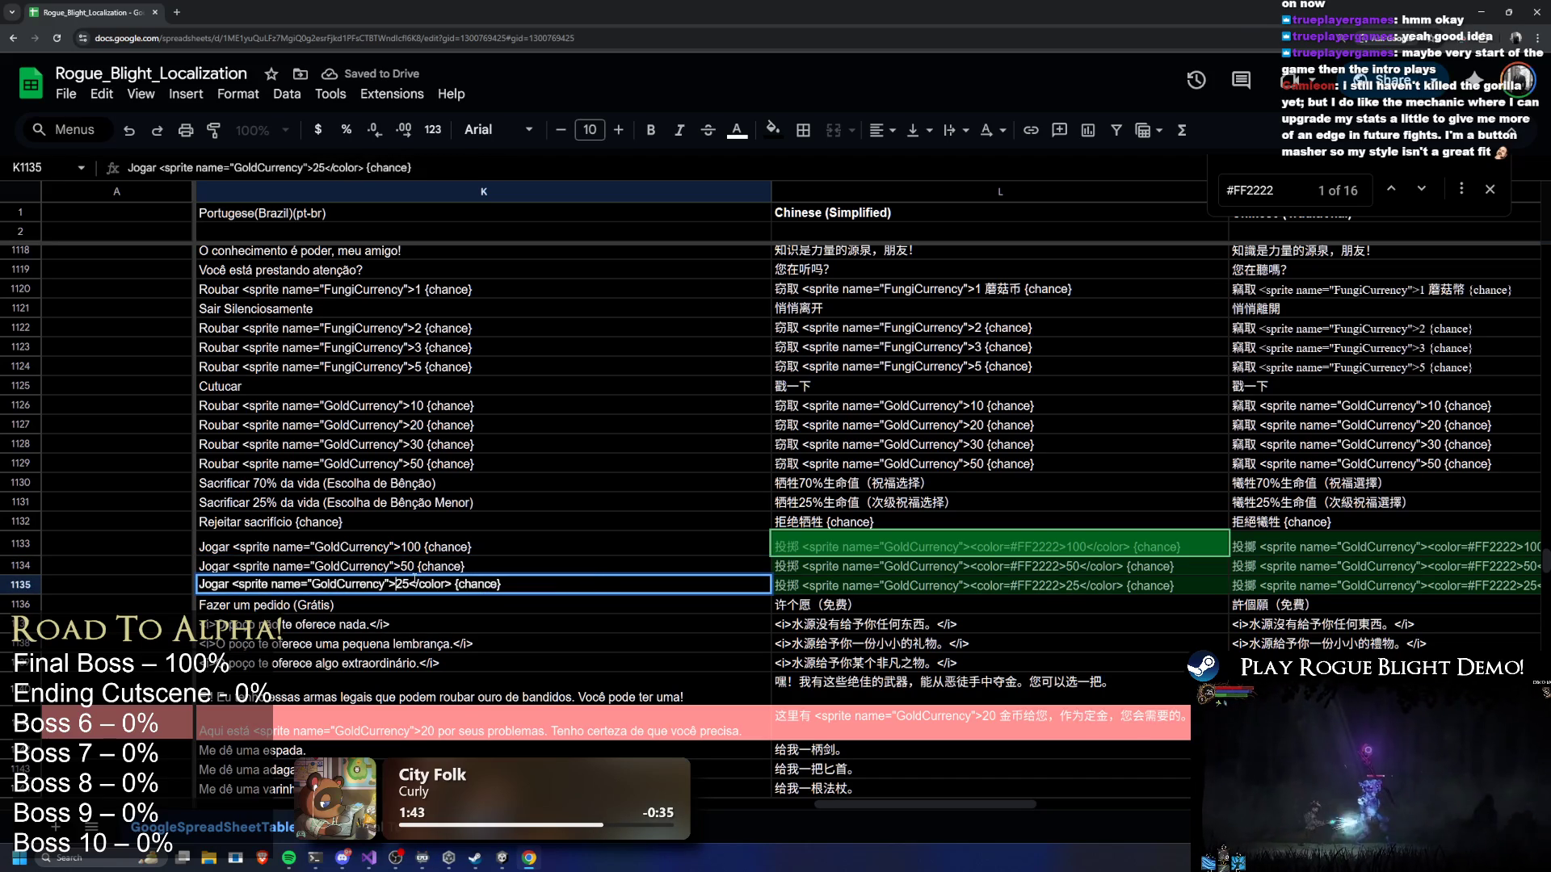
pyautogui.press('BackSpace')
pyautogui.click(1134, 546)
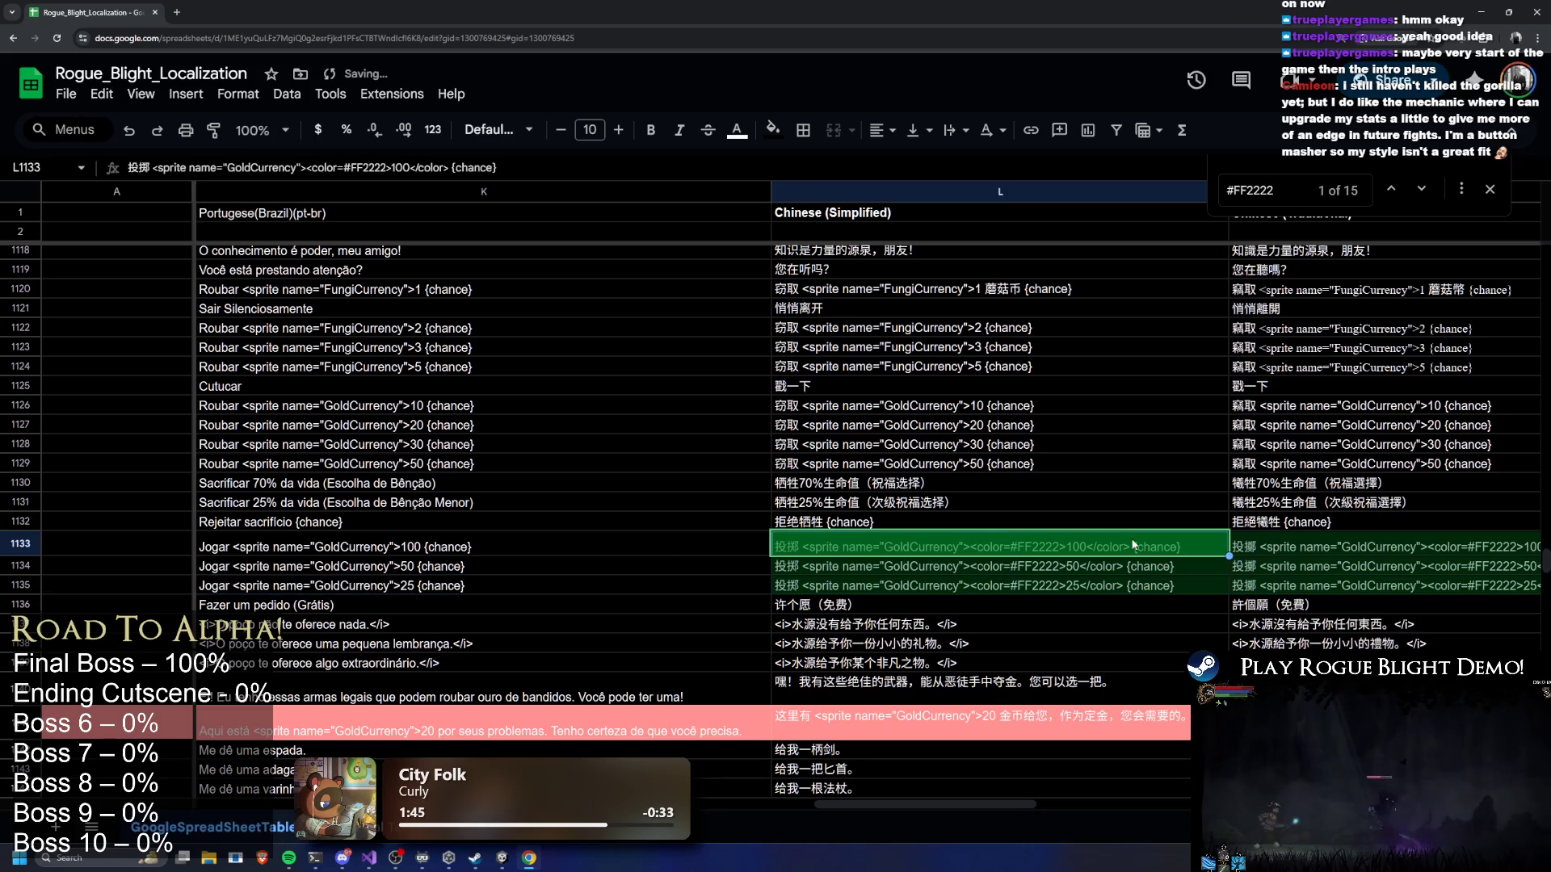
# Remove the <color=#FF2222> tags from the Simplified Chinese strings in L1133–L1135
pyautogui.press('Return')
pyautogui.click(967, 543)
pyautogui.hotkey('shift', 'Right')
pyautogui.hotkey('shift', 'Right')
pyautogui.hotkey('shift', 'Right')
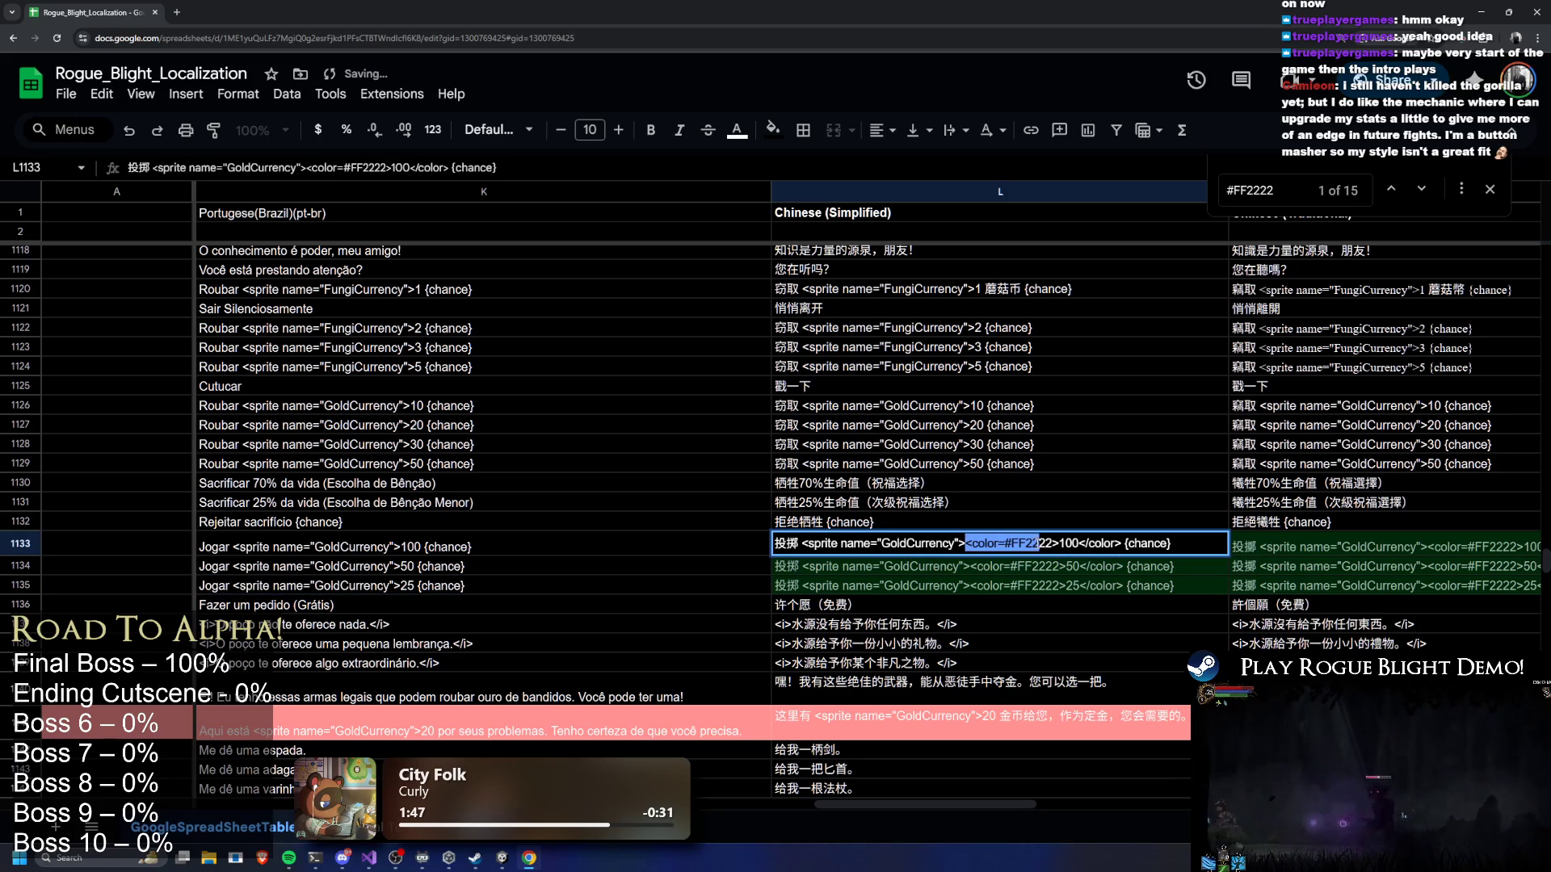
pyautogui.press('BackSpace')
pyautogui.hotkey('shift', 'Right')
pyautogui.hotkey('shift', 'Right')
pyautogui.hotkey('shift', 'Right')
pyautogui.press('BackSpace')
pyautogui.click(976, 568)
pyautogui.press('Return')
pyautogui.moveTo(966, 568)
pyautogui.mouseDown()
pyautogui.moveTo(1059, 568)
pyautogui.moveTo(1007, 568)
pyautogui.moveTo(1054, 587)
pyautogui.moveTo(1022, 587)
pyautogui.mouseUp()
pyautogui.press('BackSpace')
pyautogui.press('BackSpace')
pyautogui.click(1002, 587)
pyautogui.press('Return')
pyautogui.press('BackSpace')
pyautogui.press('BackSpace')
pyautogui.press('Return')
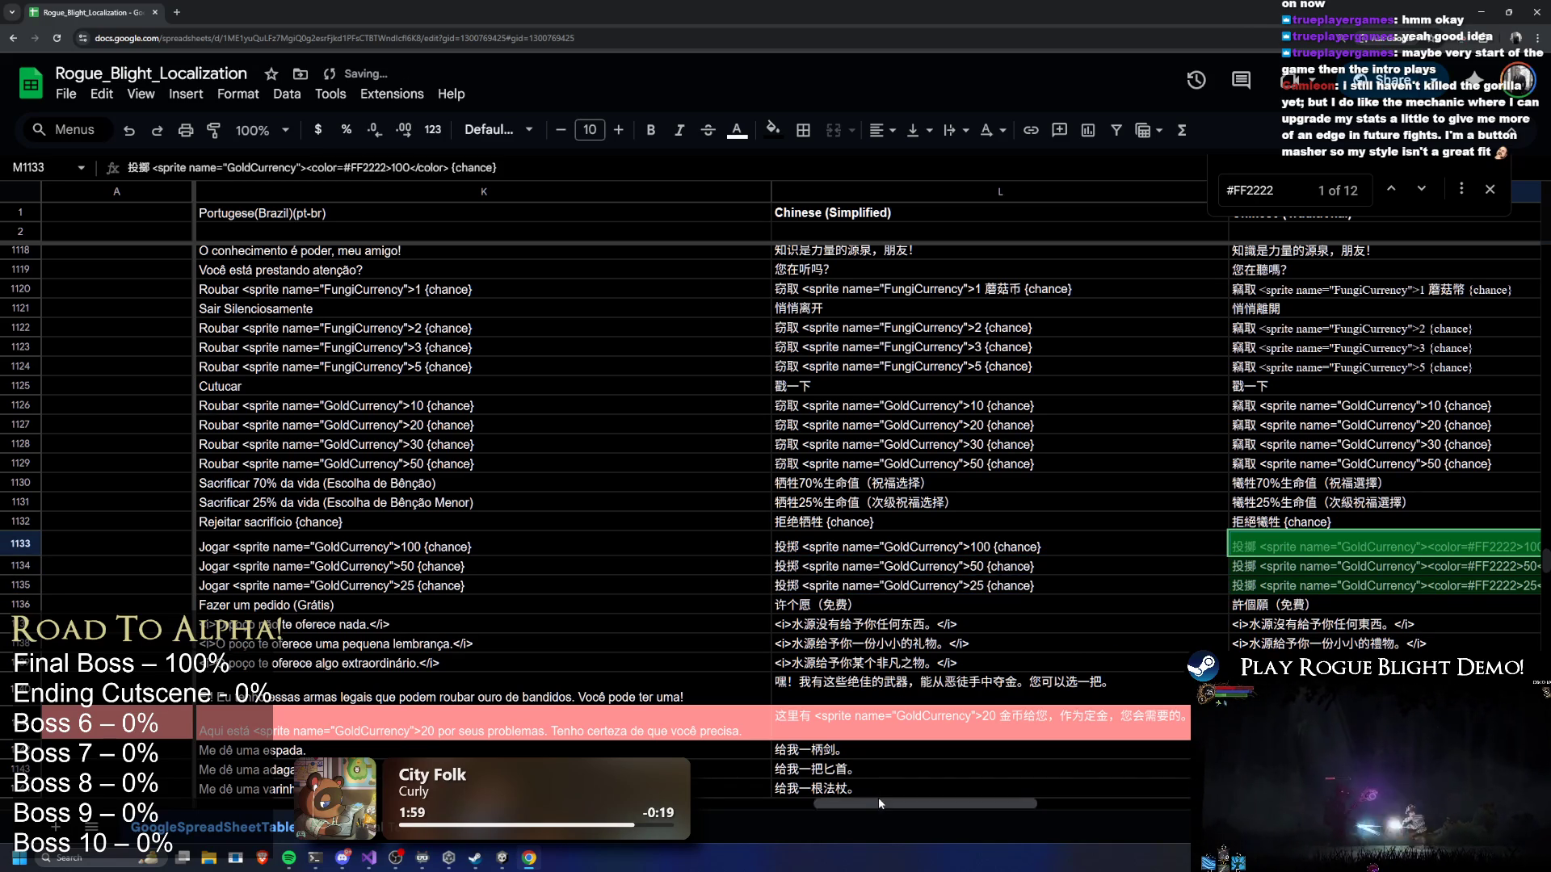
pyautogui.moveTo(879, 797); pyautogui.dragTo(1012, 798)
# Delete the opening and closing red color tags from the Traditional Chinese strings in M1133–M1135
pyautogui.doubleClick(663, 543)
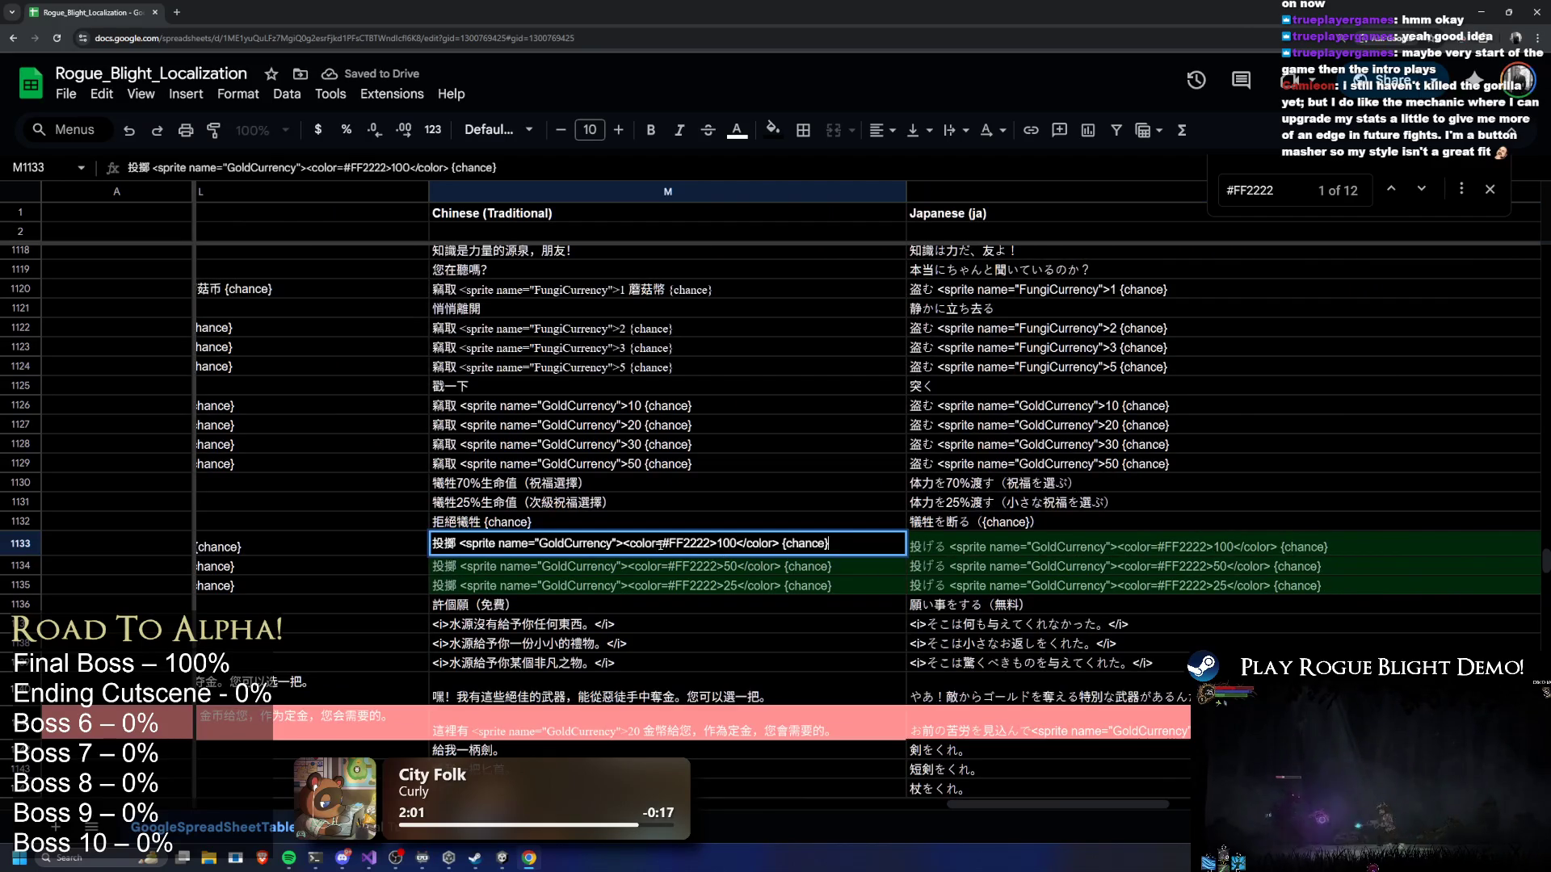
pyautogui.hotkey('shift', 'Right')
pyautogui.hotkey('shift', 'Right')
pyautogui.hotkey('shift', 'Right')
pyautogui.press('BackSpace')
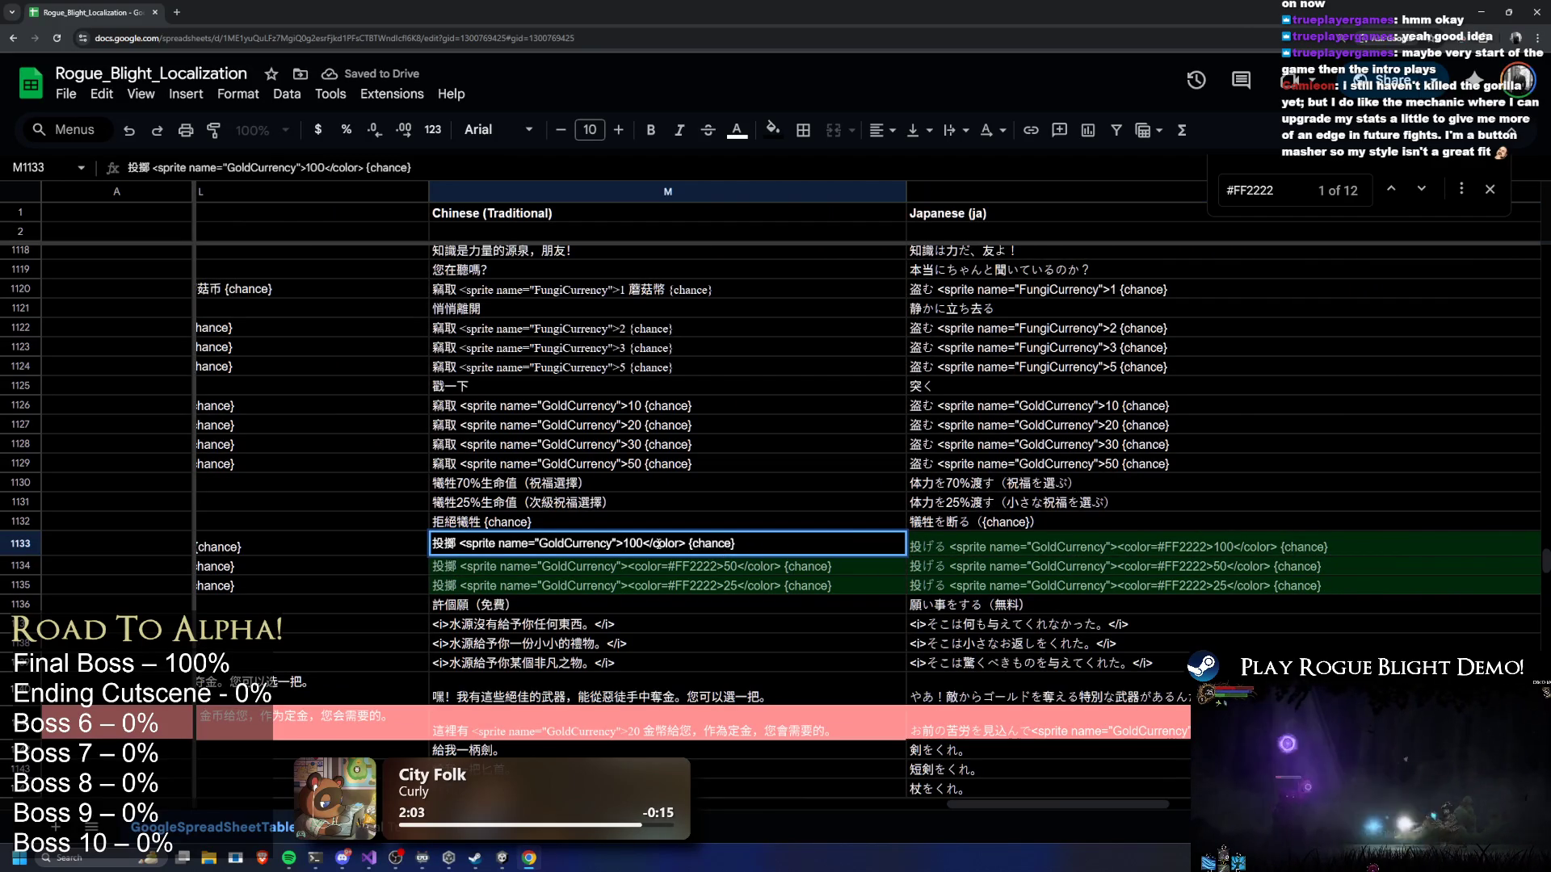
pyautogui.moveTo(646, 544); pyautogui.dragTo(681, 543)
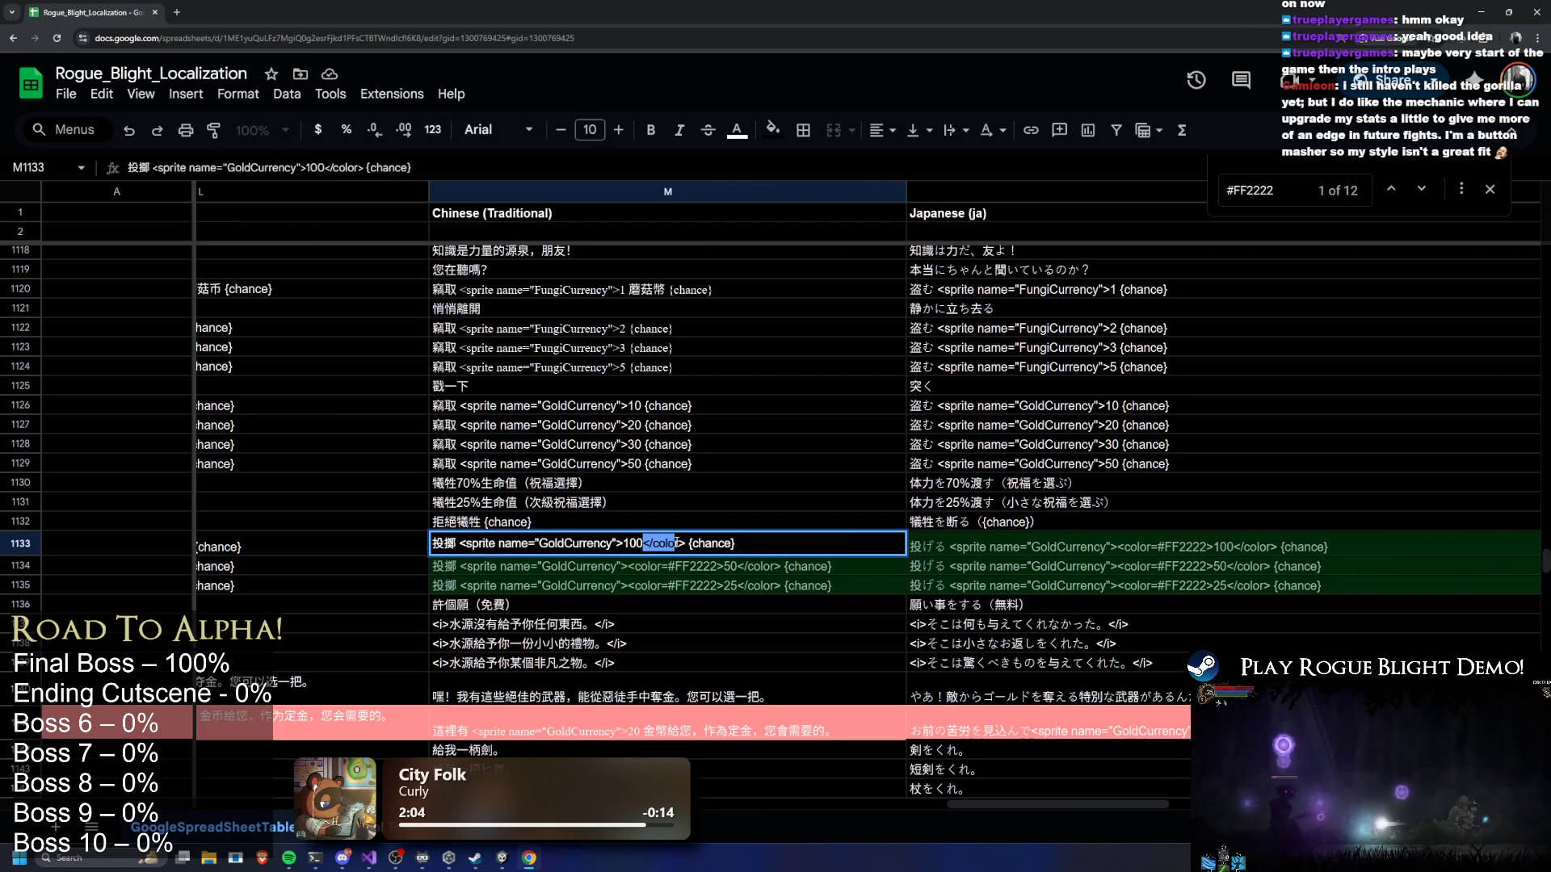
pyautogui.press('BackSpace')
pyautogui.click(633, 567)
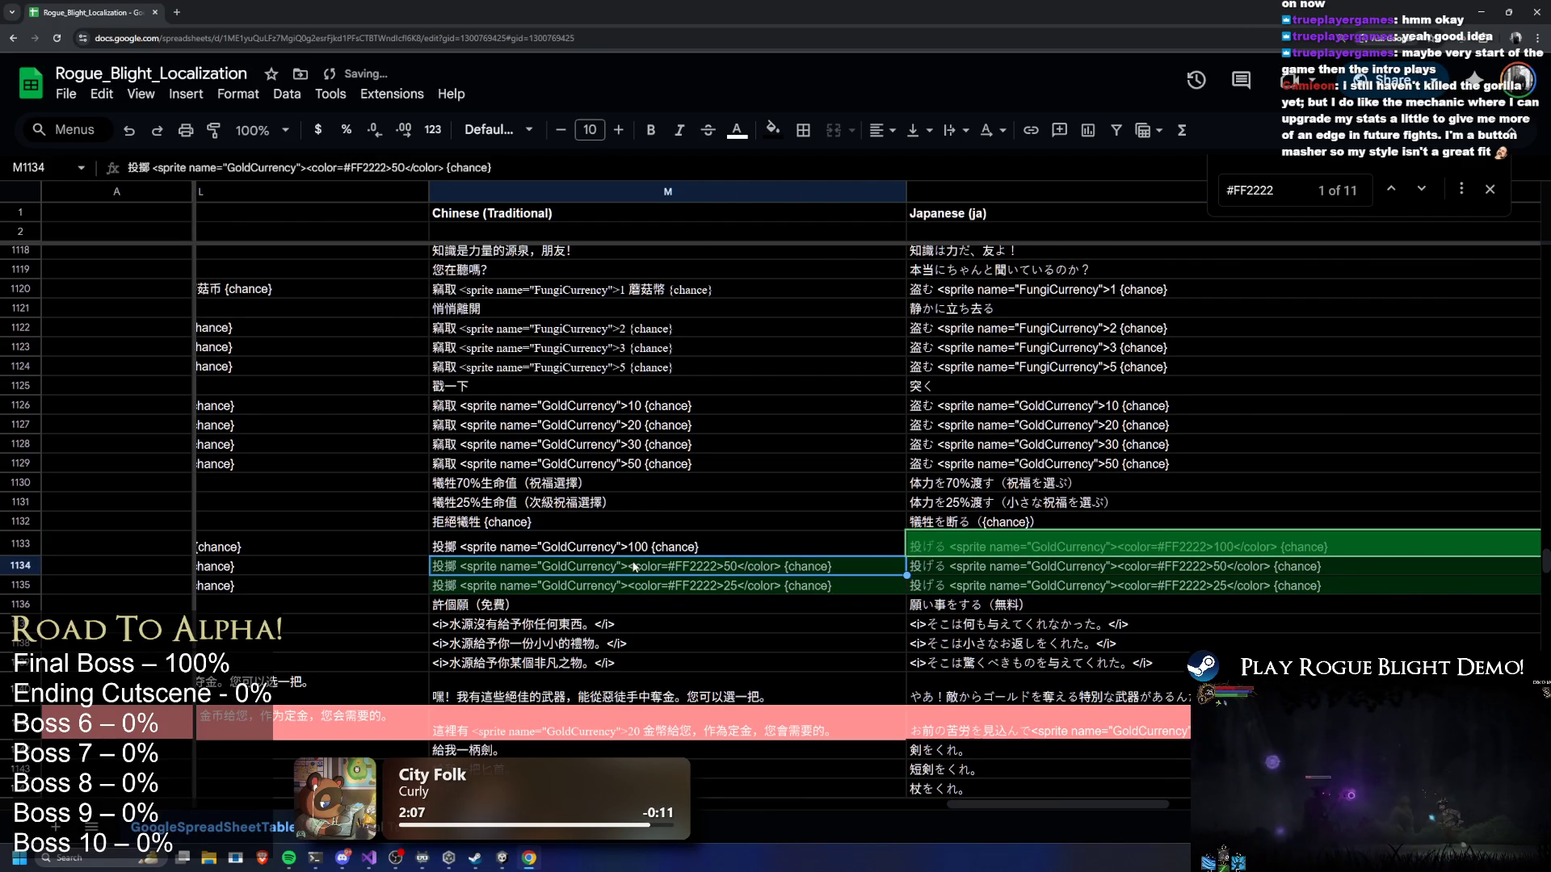
pyautogui.doubleClick(634, 571)
pyautogui.hotkey('shift', 'Right')
pyautogui.hotkey('shift', 'Right')
pyautogui.hotkey('shift', 'Right')
pyautogui.press('BackSpace')
pyautogui.doubleClick(629, 587)
pyautogui.hotkey('shift', 'Right')
pyautogui.hotkey('shift', 'Right')
pyautogui.hotkey('shift', 'Right')
pyautogui.press('BackSpace')
pyautogui.doubleClick(639, 568)
pyautogui.moveTo(639, 568)
pyautogui.mouseDown()
pyautogui.moveTo(681, 568)
pyautogui.moveTo(681, 587)
pyautogui.mouseUp()
pyautogui.press('BackSpace')
pyautogui.doubleClick(636, 587)
pyautogui.press('BackSpace')
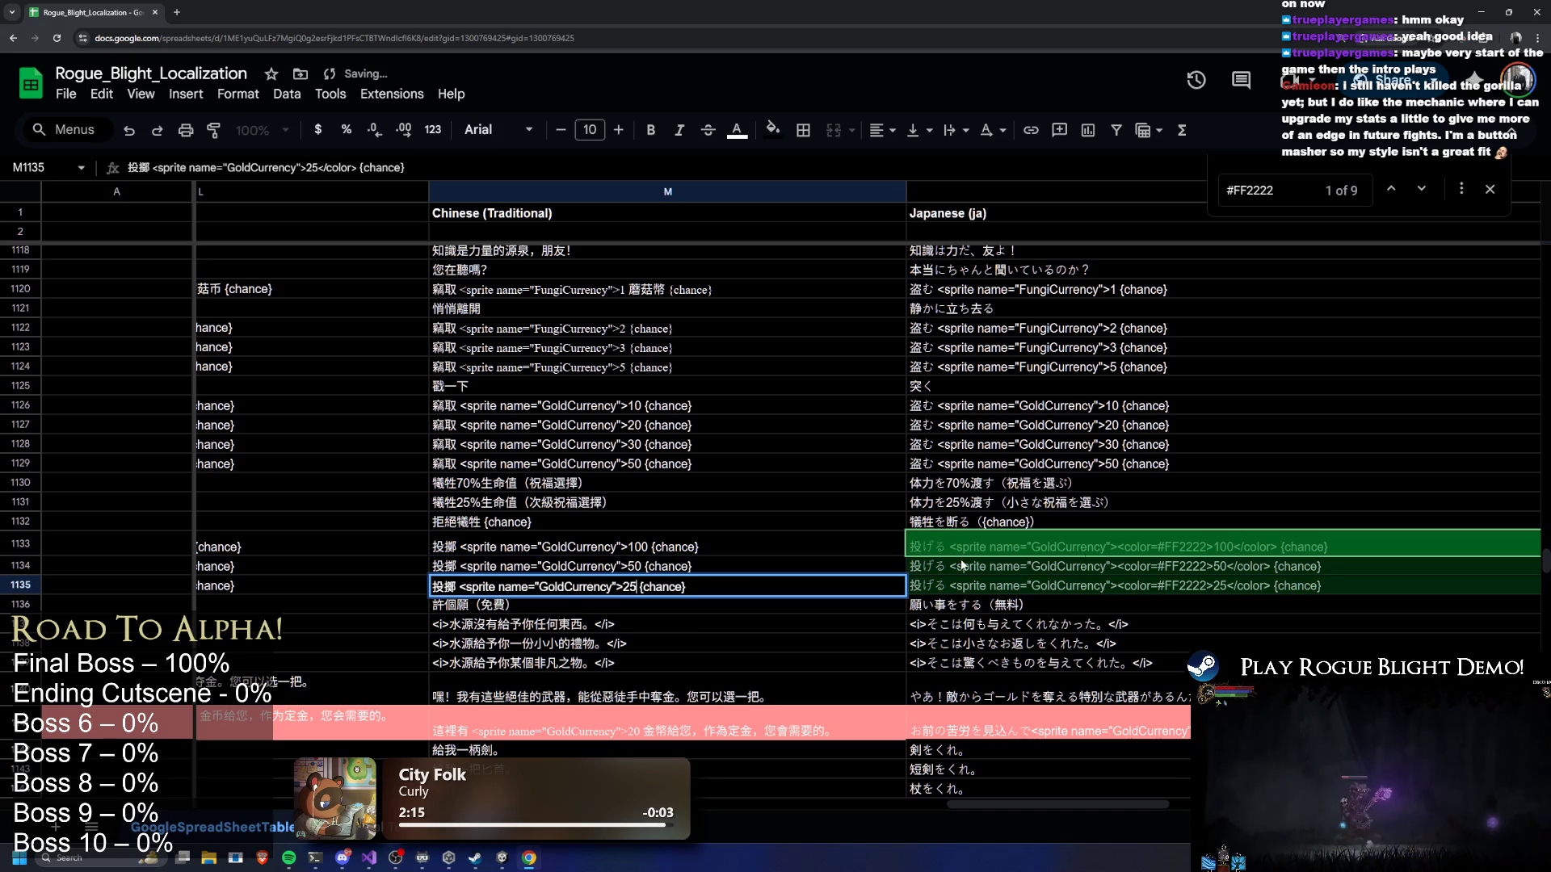
pyautogui.press('Return')
pyautogui.moveTo(1028, 803)
pyautogui.mouseDown()
pyautogui.moveTo(1123, 803)
pyautogui.moveTo(1103, 798)
pyautogui.mouseUp()
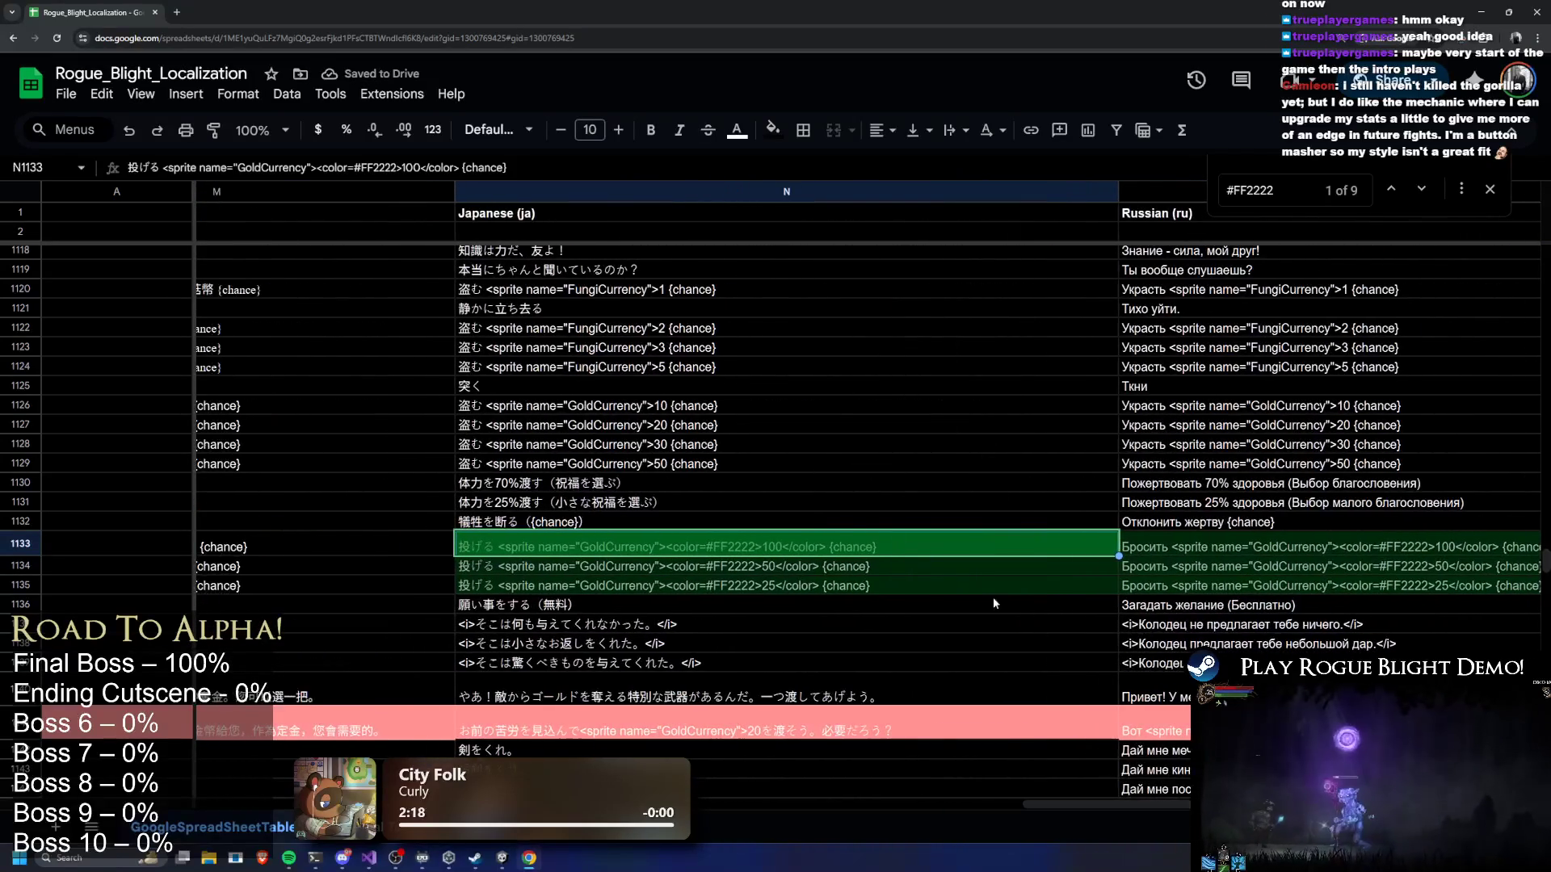
# Strip the opening and closing color tags from cells N1133–N1135
pyautogui.doubleClick(800, 545)
pyautogui.moveTo(661, 543)
pyautogui.mouseDown()
pyautogui.moveTo(753, 543)
pyautogui.moveTo(710, 543)
pyautogui.moveTo(756, 568)
pyautogui.moveTo(716, 568)
pyautogui.mouseUp()
pyautogui.press('BackSpace')
pyautogui.press('BackSpace')
pyautogui.doubleClick(665, 568)
pyautogui.press('BackSpace')
pyautogui.press('BackSpace')
pyautogui.press('Return')
pyautogui.click(685, 568)
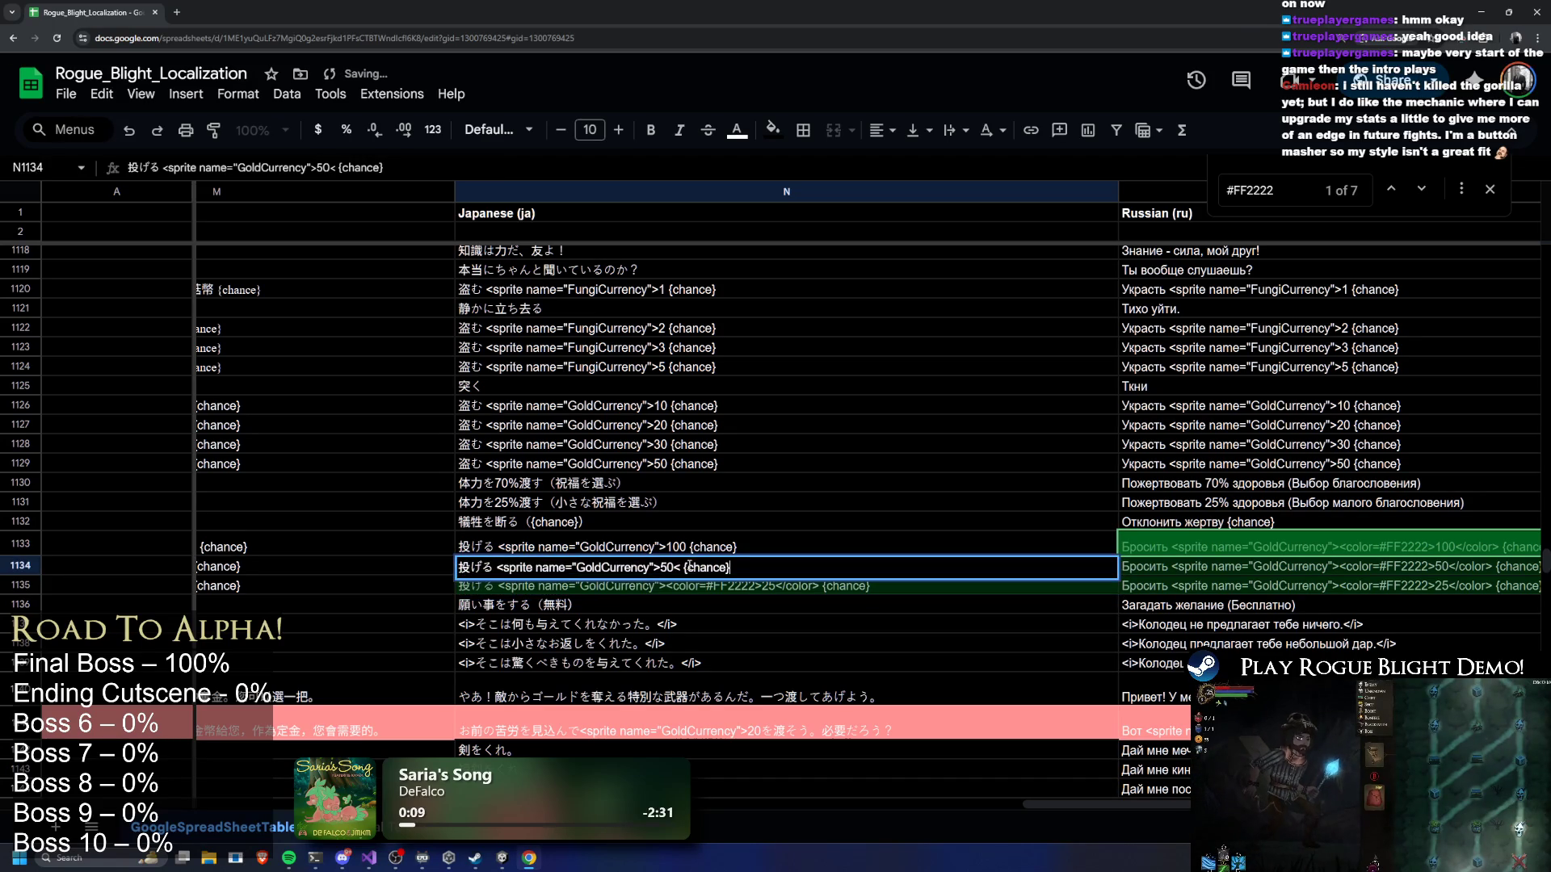
pyautogui.doubleClick(694, 587)
pyautogui.moveTo(664, 587)
pyautogui.mouseDown()
pyautogui.moveTo(758, 587)
pyautogui.moveTo(709, 587)
pyautogui.mouseUp()
pyautogui.press('BackSpace')
pyautogui.press('BackSpace')
pyautogui.press('Return')
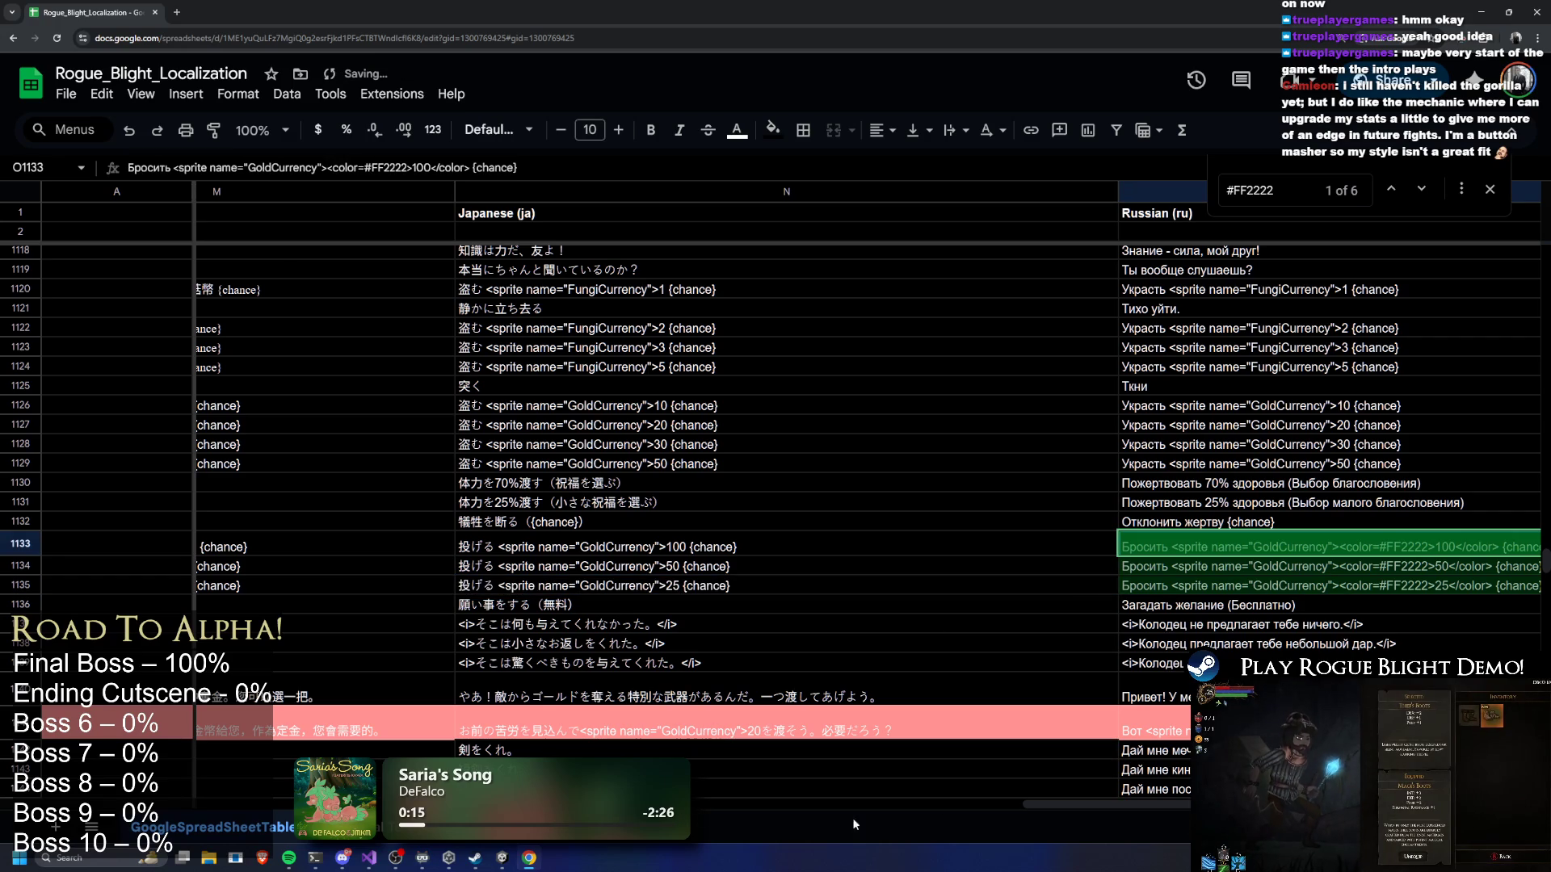
# Strip the opening and closing color tags from cells O1133–O1135
pyautogui.doubleClick(557, 546)
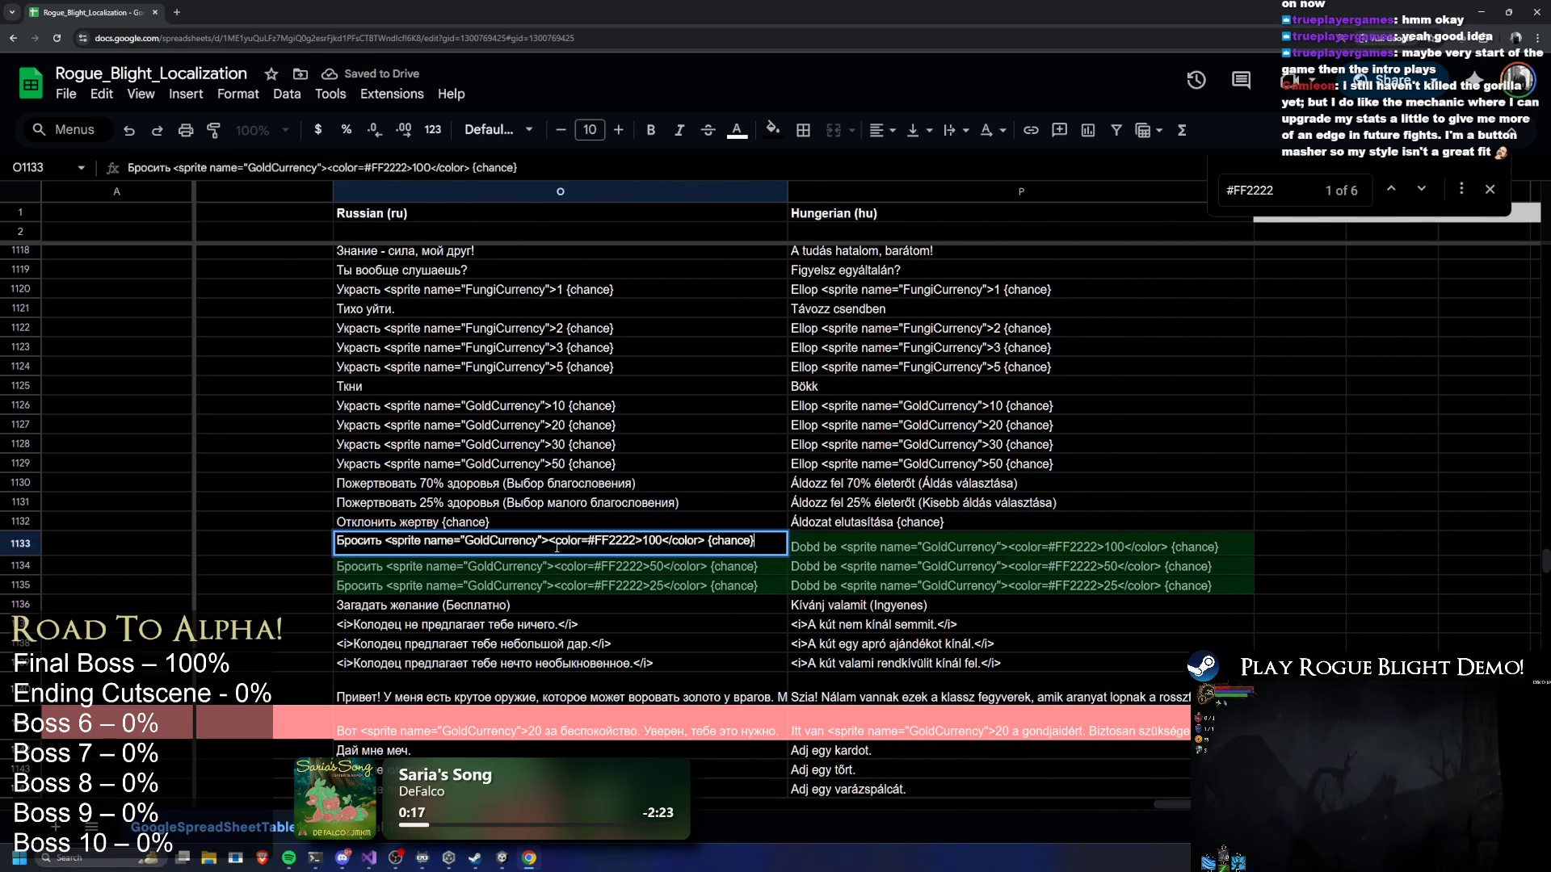
pyautogui.moveTo(550, 541)
pyautogui.mouseDown()
pyautogui.moveTo(635, 542)
pyautogui.moveTo(611, 541)
pyautogui.mouseUp()
pyautogui.press('BackSpace')
pyautogui.press('BackSpace')
pyautogui.doubleClick(598, 565)
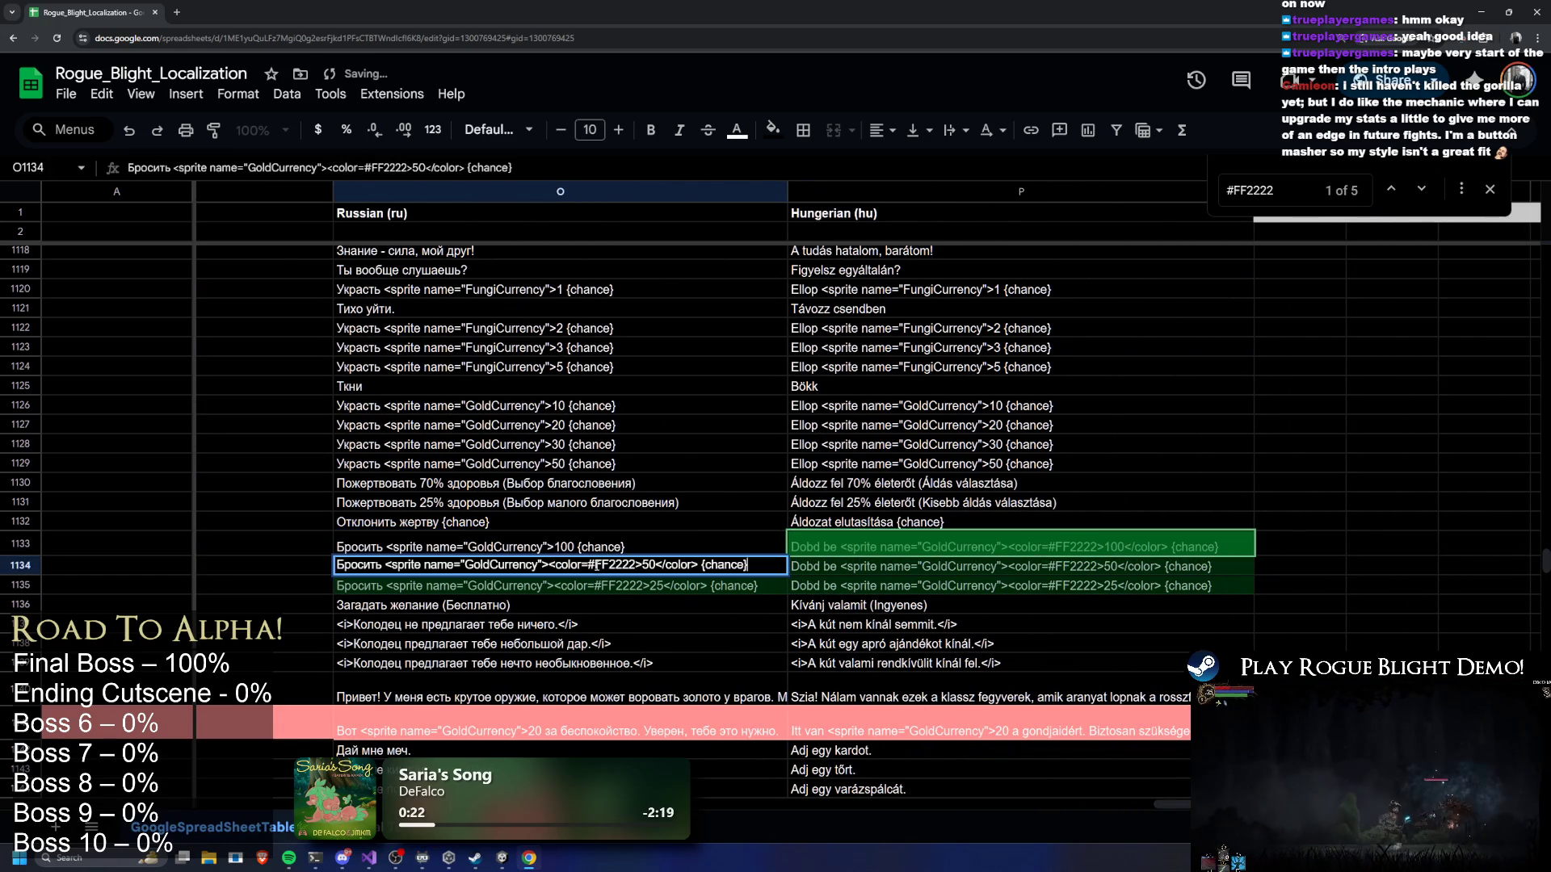
pyautogui.moveTo(549, 564); pyautogui.dragTo(650, 565)
pyautogui.press('BackSpace')
pyautogui.moveTo(566, 565); pyautogui.dragTo(640, 583)
pyautogui.press('BackSpace')
pyautogui.doubleClick(561, 585)
pyautogui.press('BackSpace')
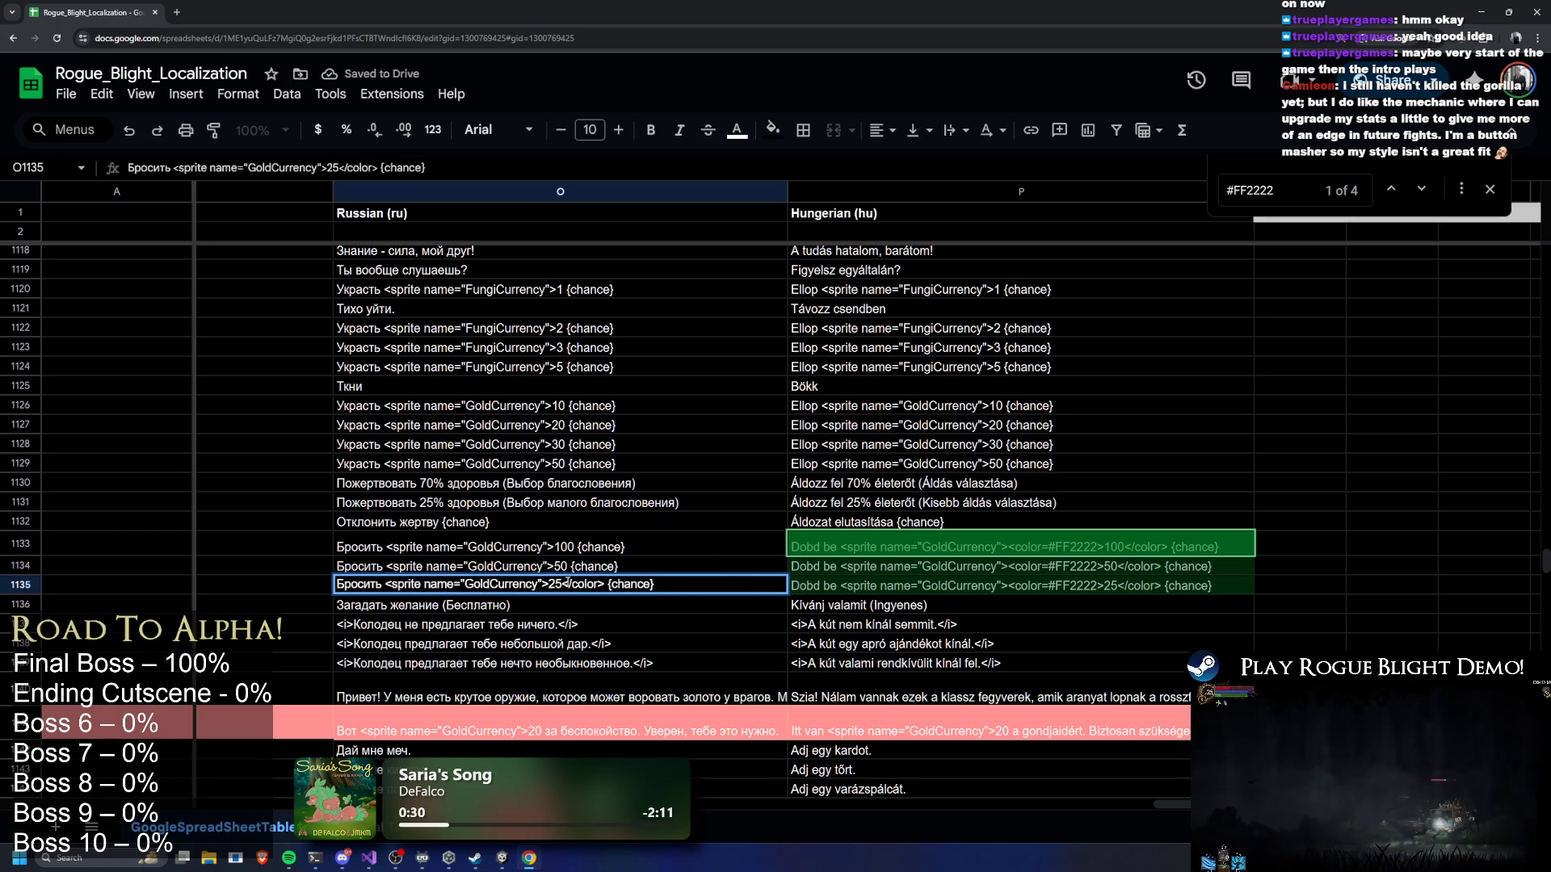
pyautogui.press('BackSpace')
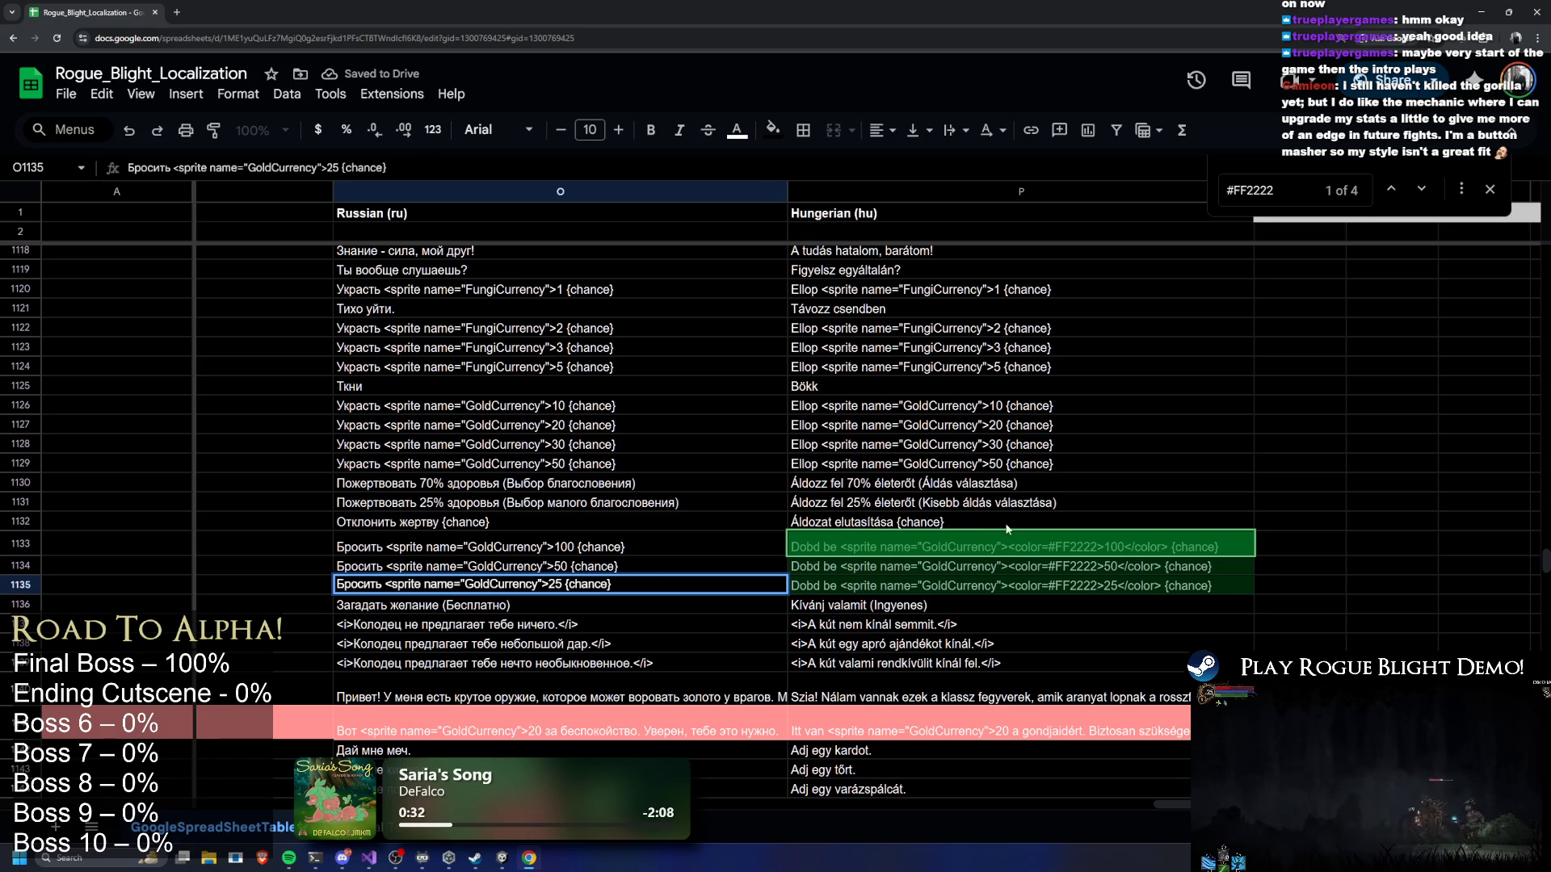
# Strip the opening and closing color tags from the Hungarian cells P1133–P1135
pyautogui.doubleClick(1007, 540)
pyautogui.moveTo(1003, 541)
pyautogui.mouseDown()
pyautogui.moveTo(1100, 542)
pyautogui.moveTo(1066, 540)
pyautogui.moveTo(1097, 568)
pyautogui.mouseUp()
pyautogui.press('BackSpace')
pyautogui.press('BackSpace')
pyautogui.doubleClick(1002, 565)
pyautogui.press('BackSpace')
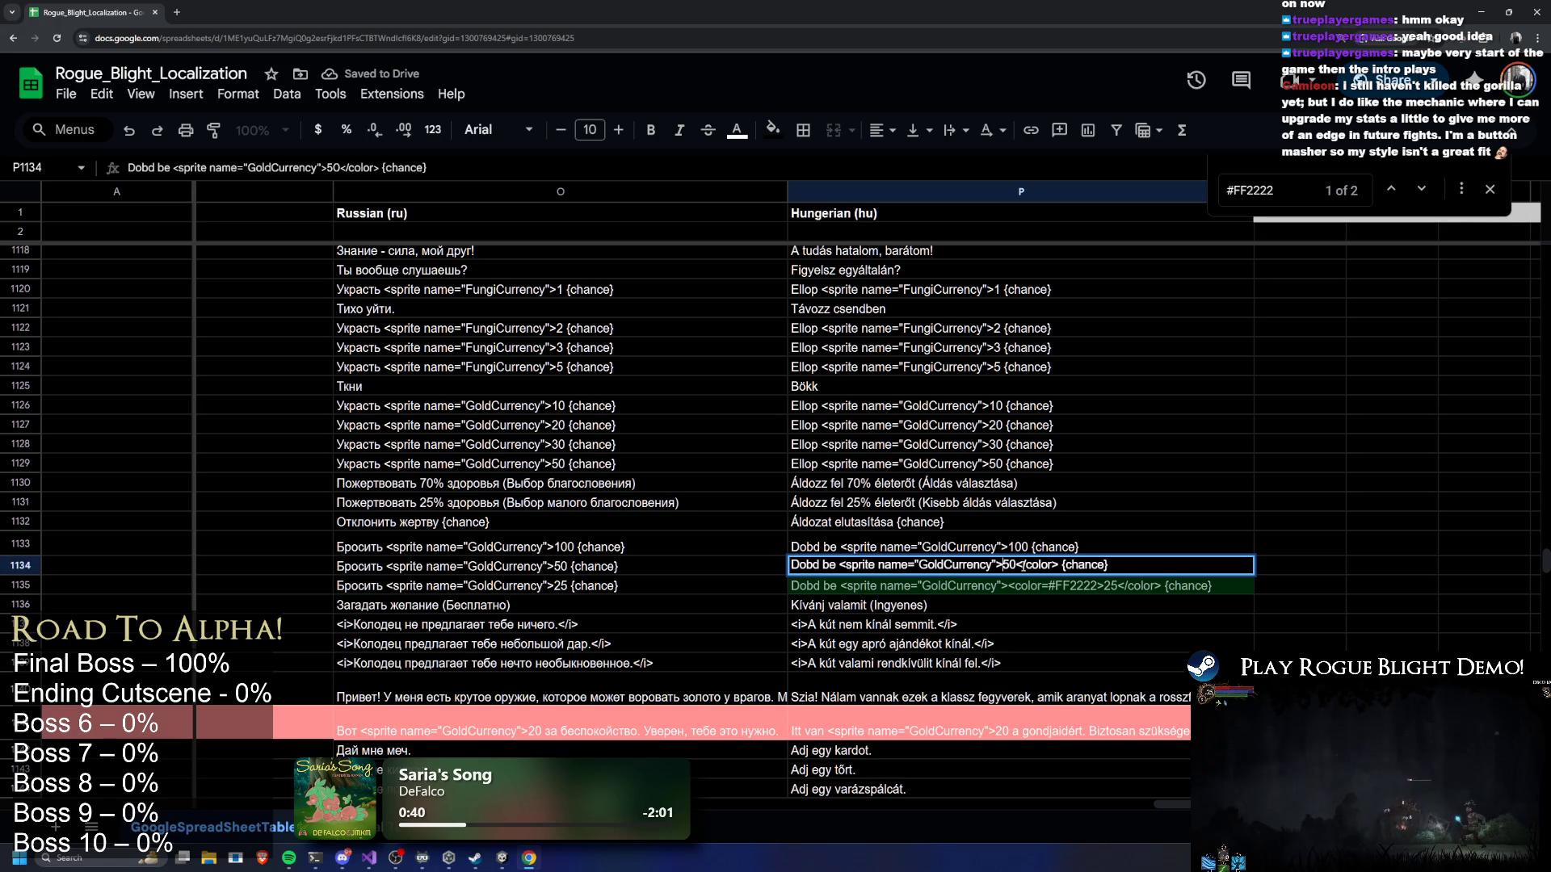
pyautogui.press('BackSpace')
pyautogui.click(1006, 583)
pyautogui.moveTo(1022, 583)
pyautogui.mouseDown()
pyautogui.moveTo(1096, 584)
pyautogui.moveTo(1063, 584)
pyautogui.mouseUp()
pyautogui.press('BackSpace')
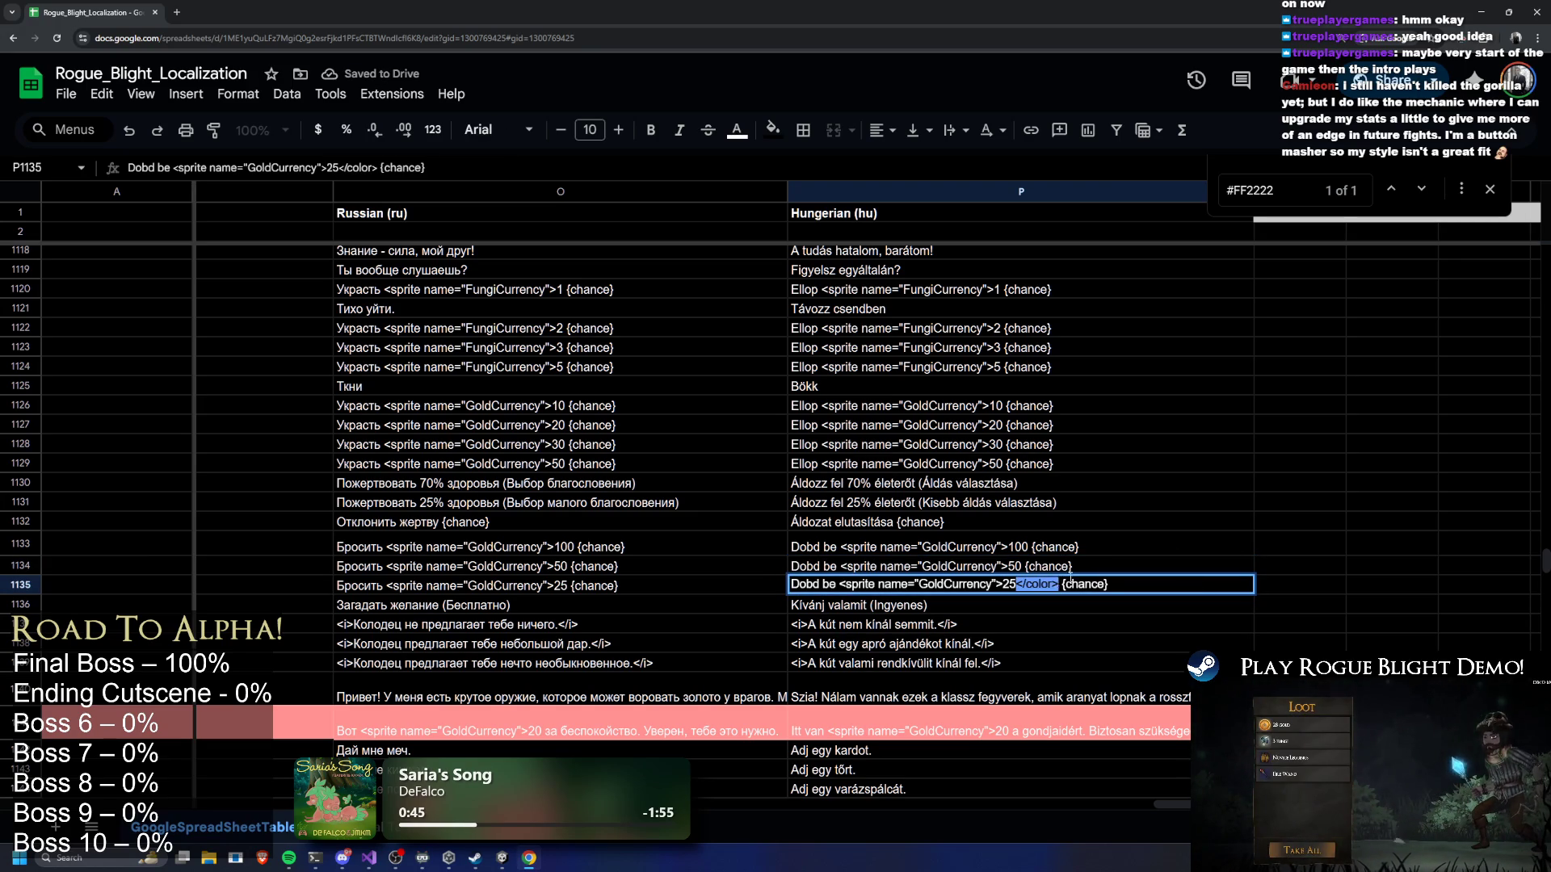
pyautogui.press('BackSpace')
pyautogui.click(1171, 517)
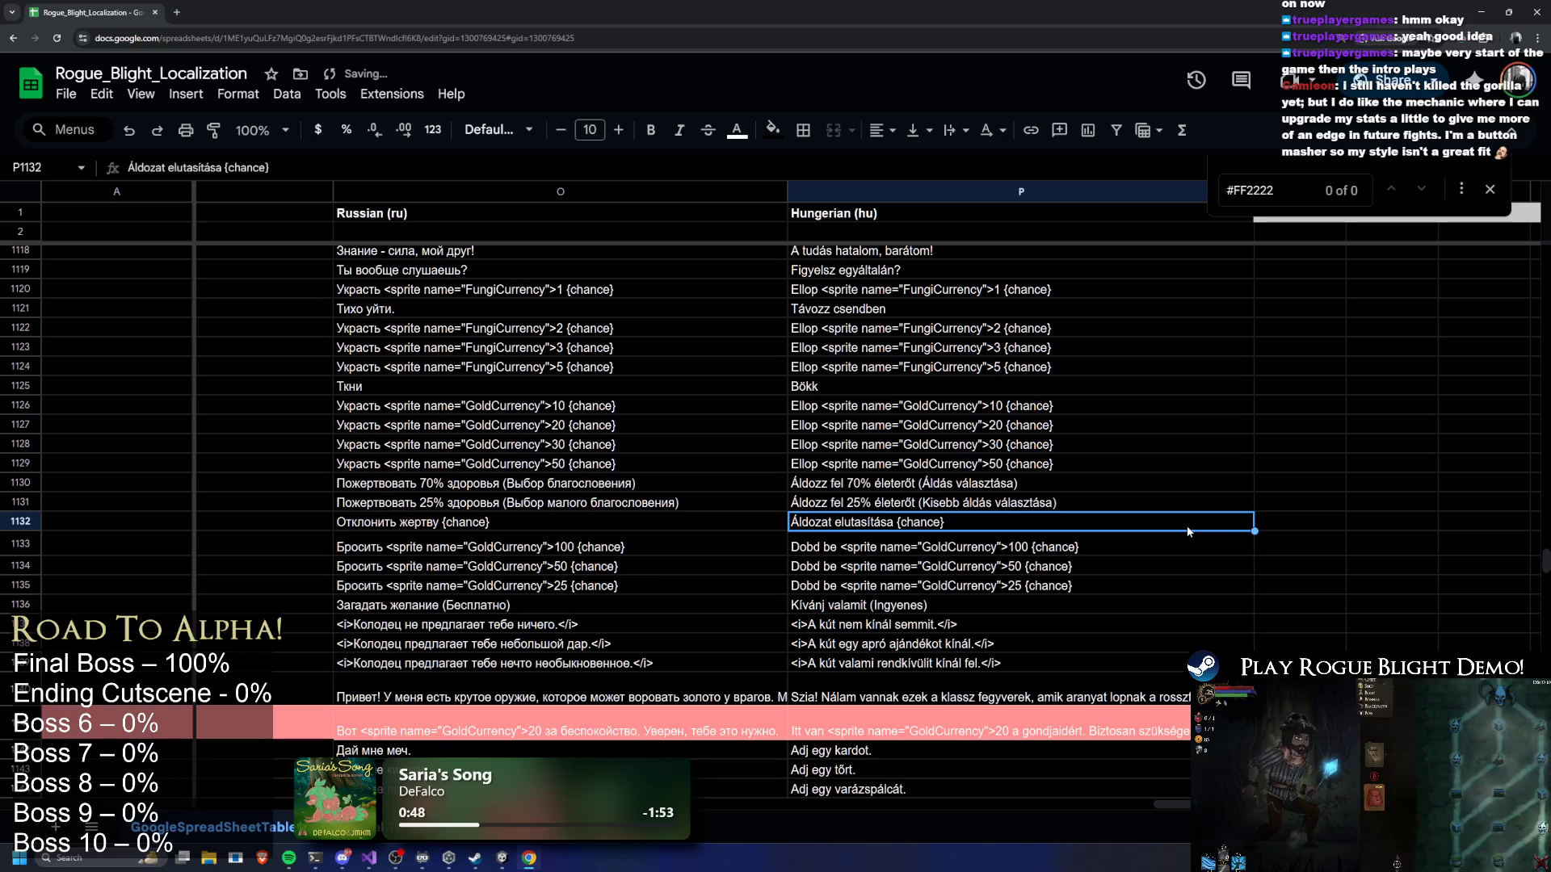
# Check the cleaned Hungarian string, then stop the running game in Unity
pyautogui.click(1050, 550)
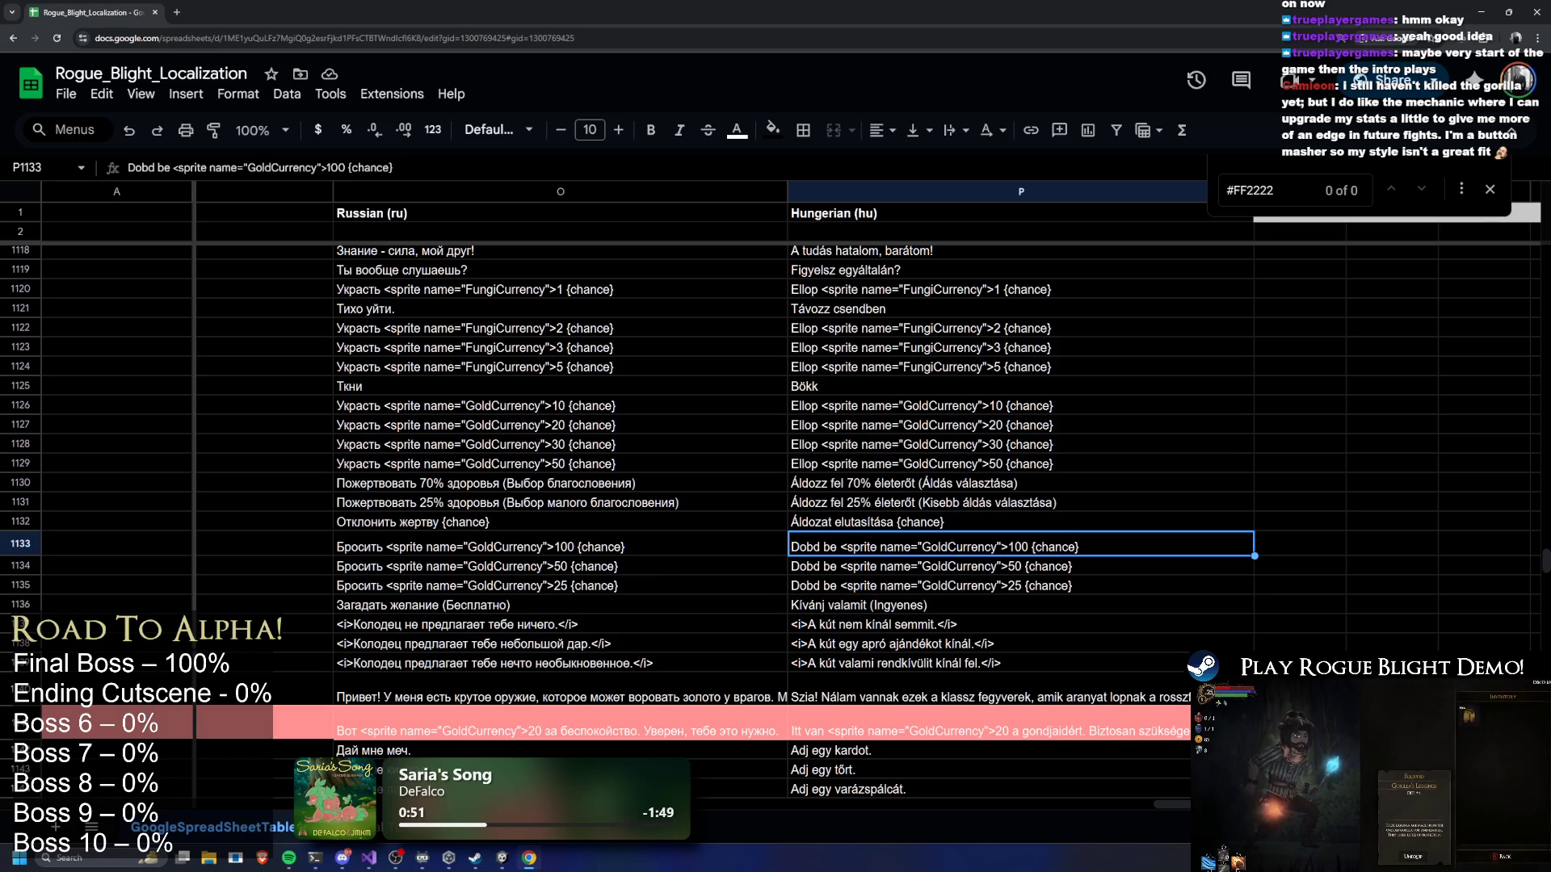
pyautogui.hscroll(-10, 692, 298)
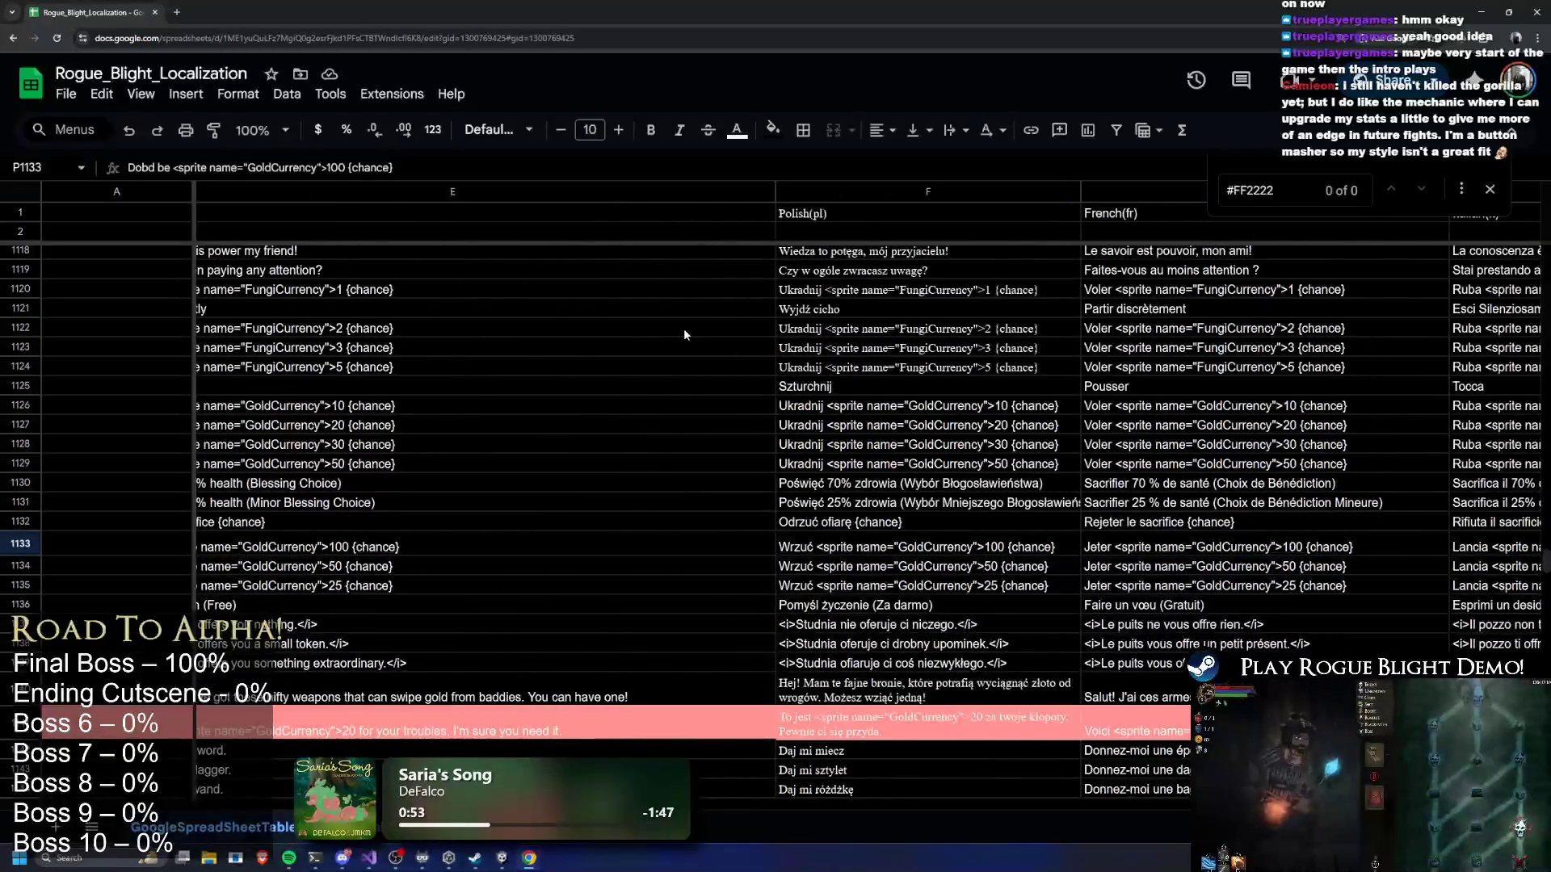
pyautogui.hotkey('alt', 'Tab')
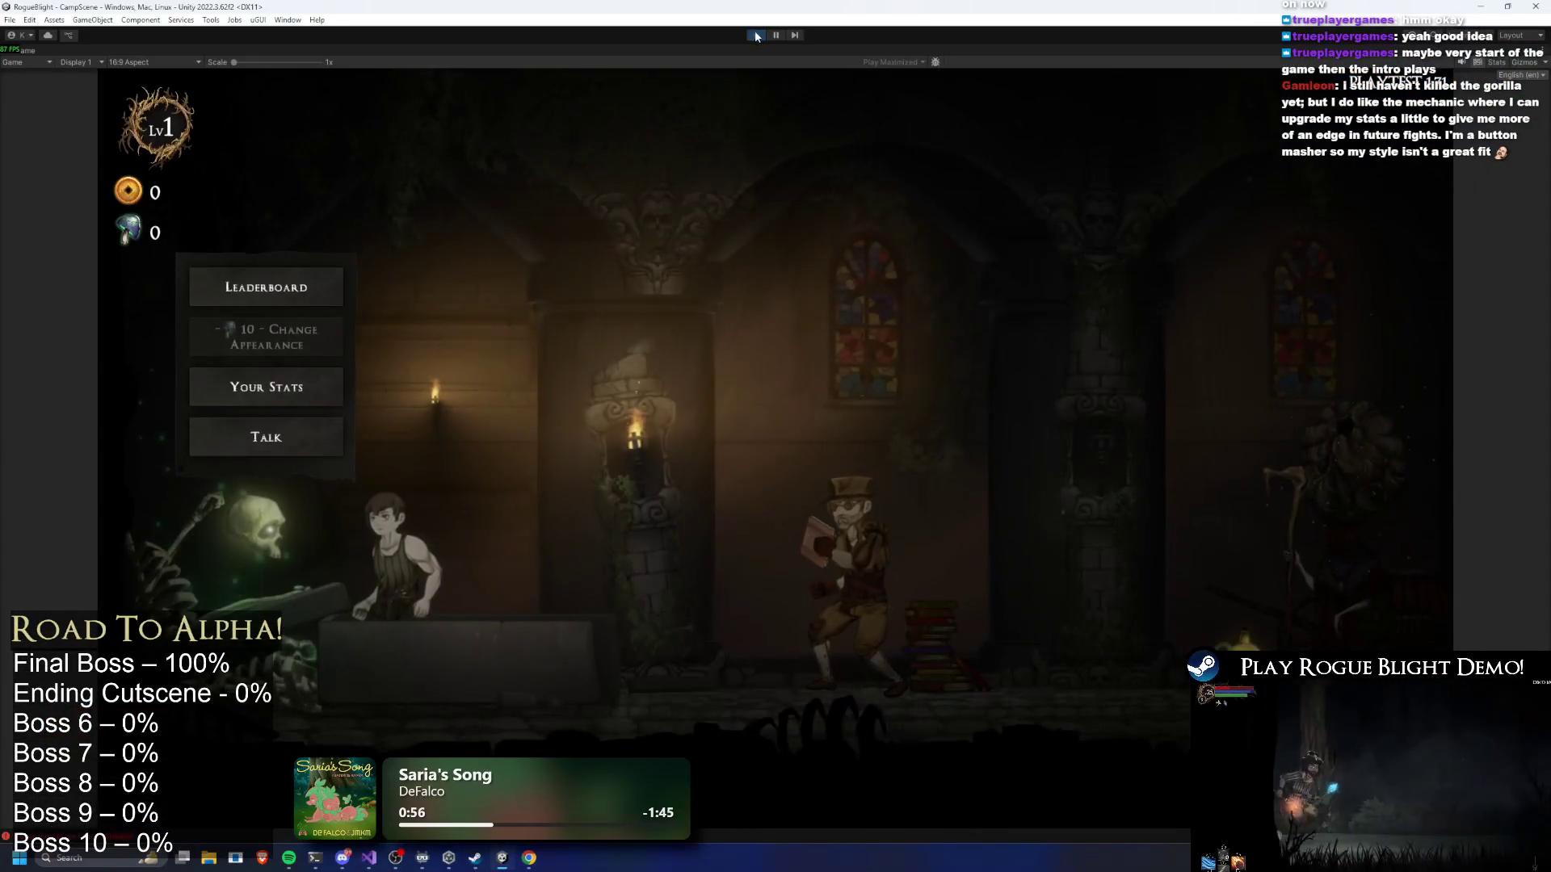
pyautogui.click(756, 34)
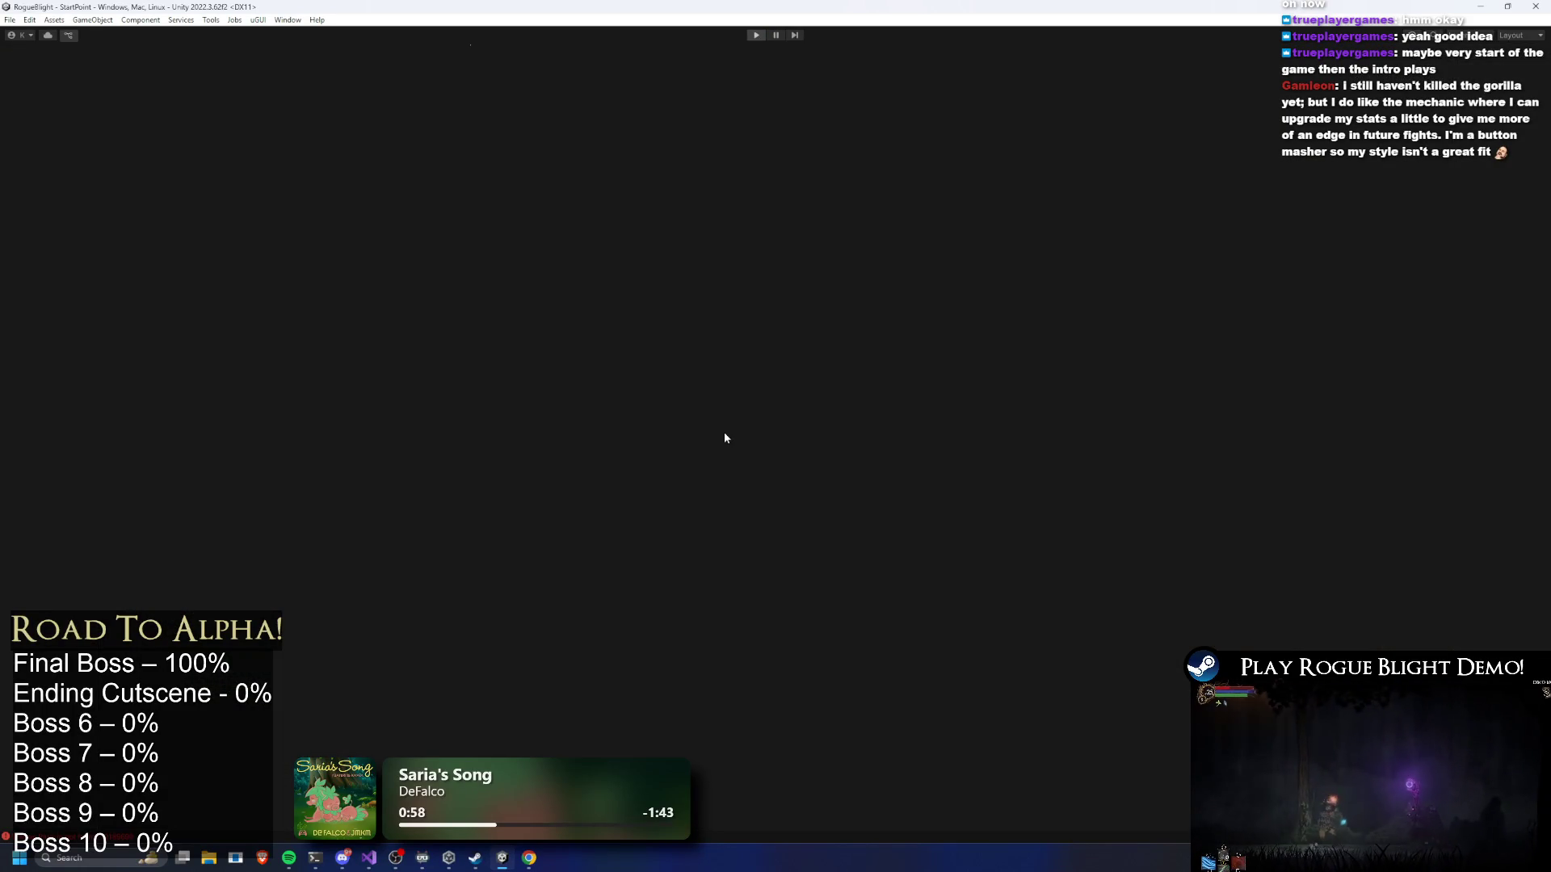
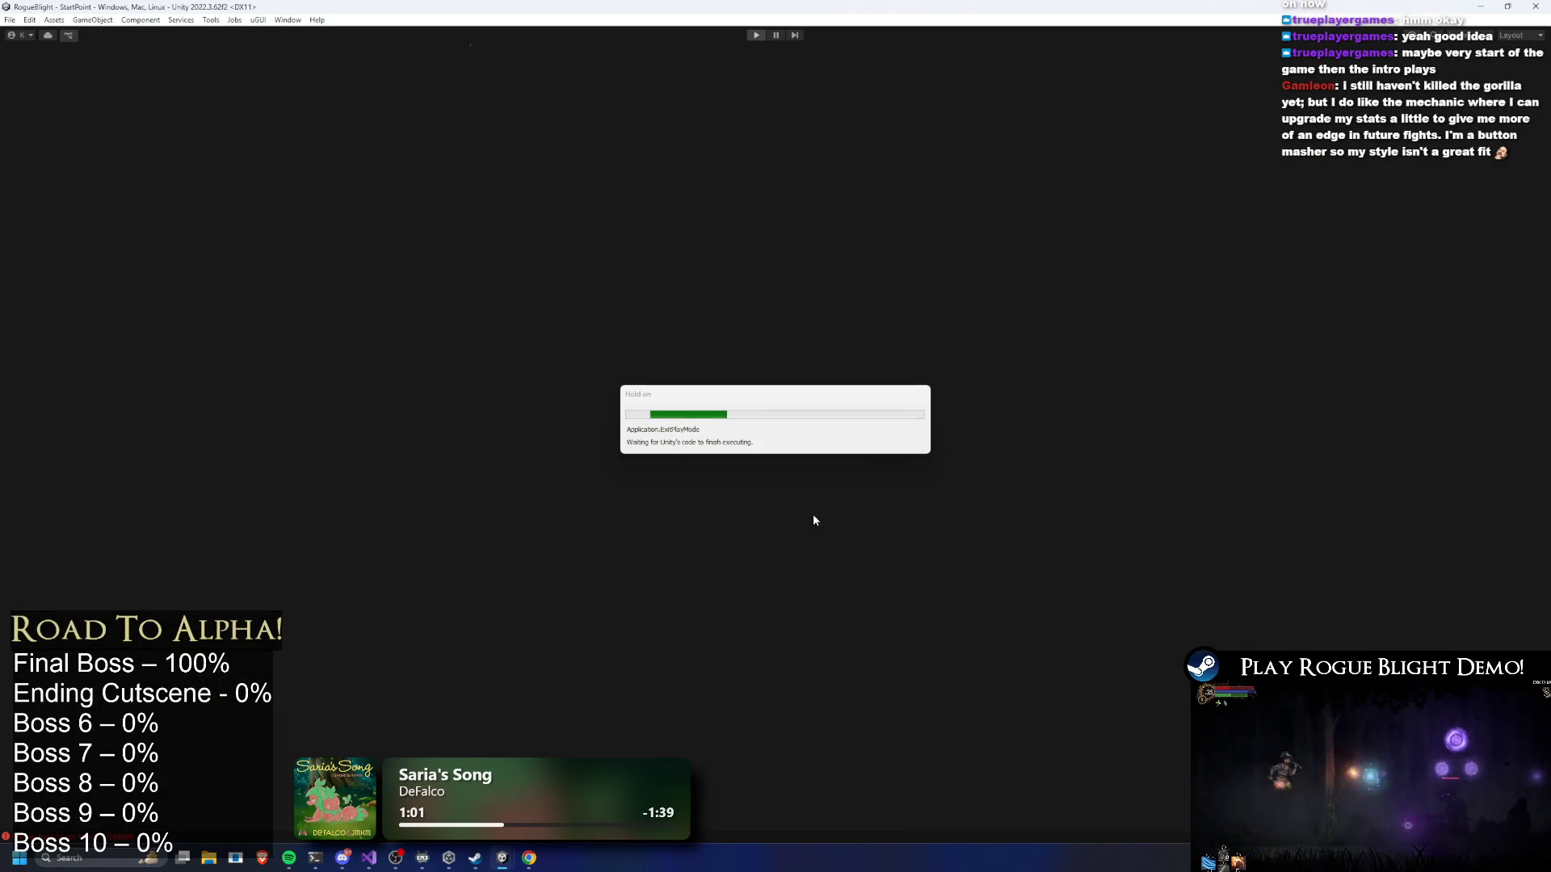
# Review the Google Sheets locale settings, start Play mode, and bring TODO.txt to the front
pyautogui.press('Left')
pyautogui.press('Right')
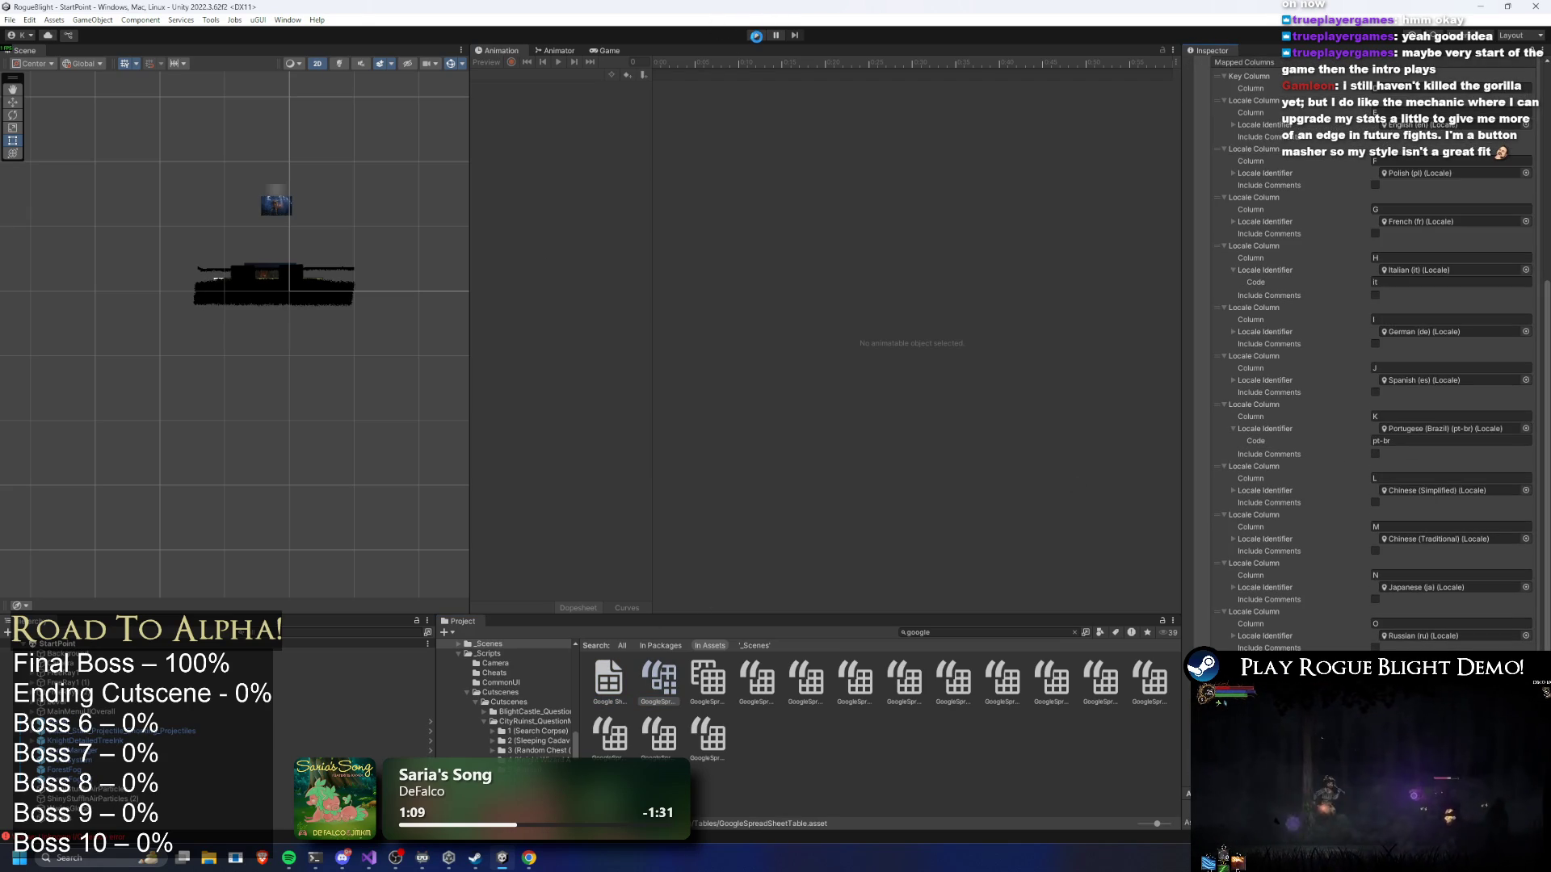
pyautogui.click(756, 35)
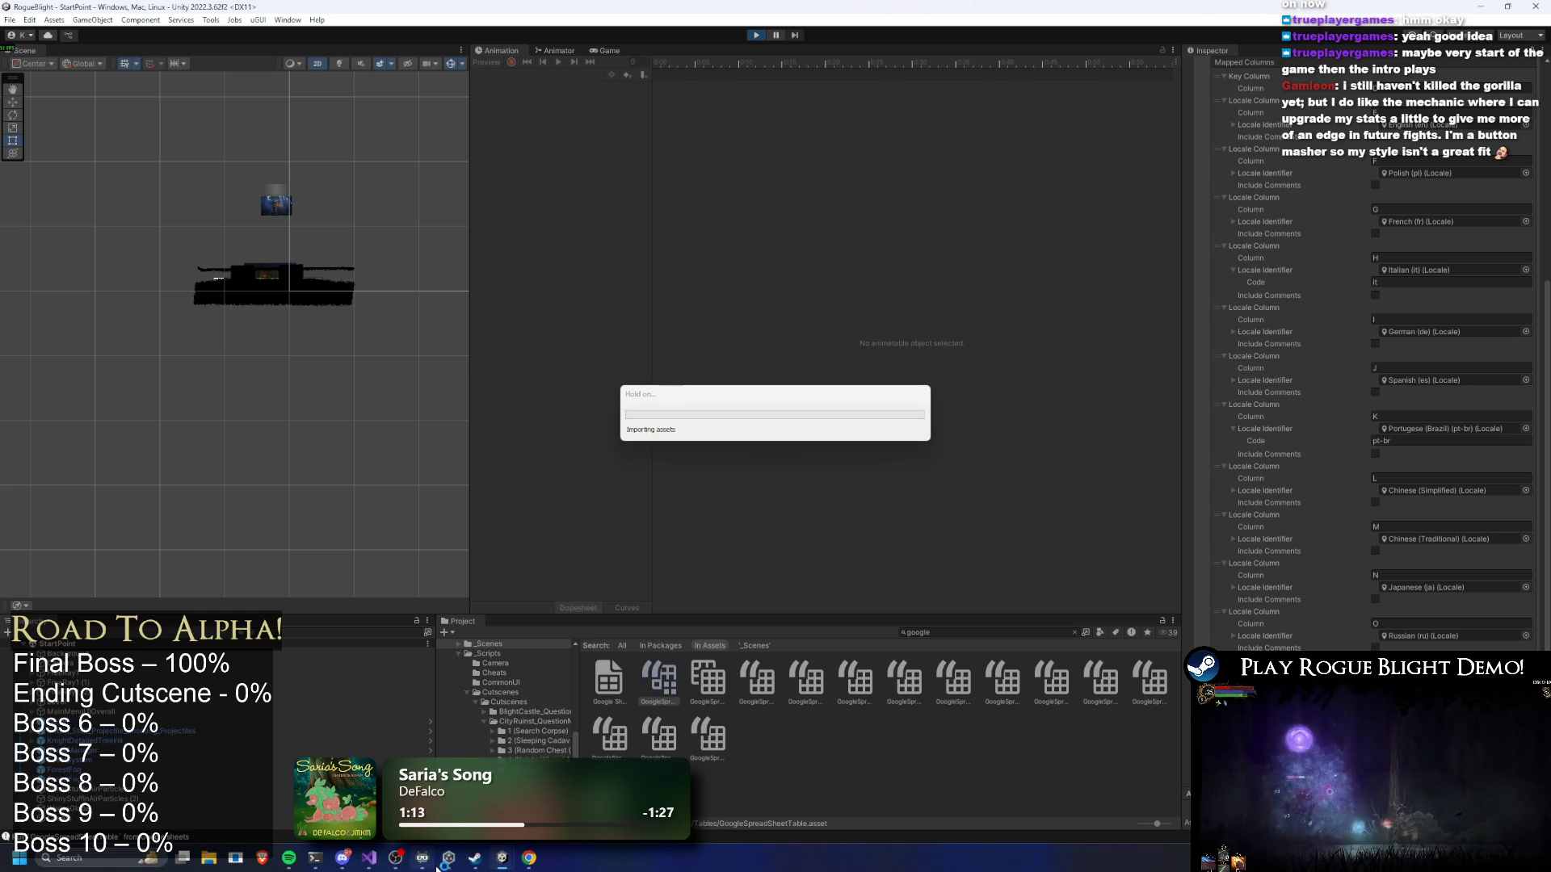
pyautogui.click(370, 858)
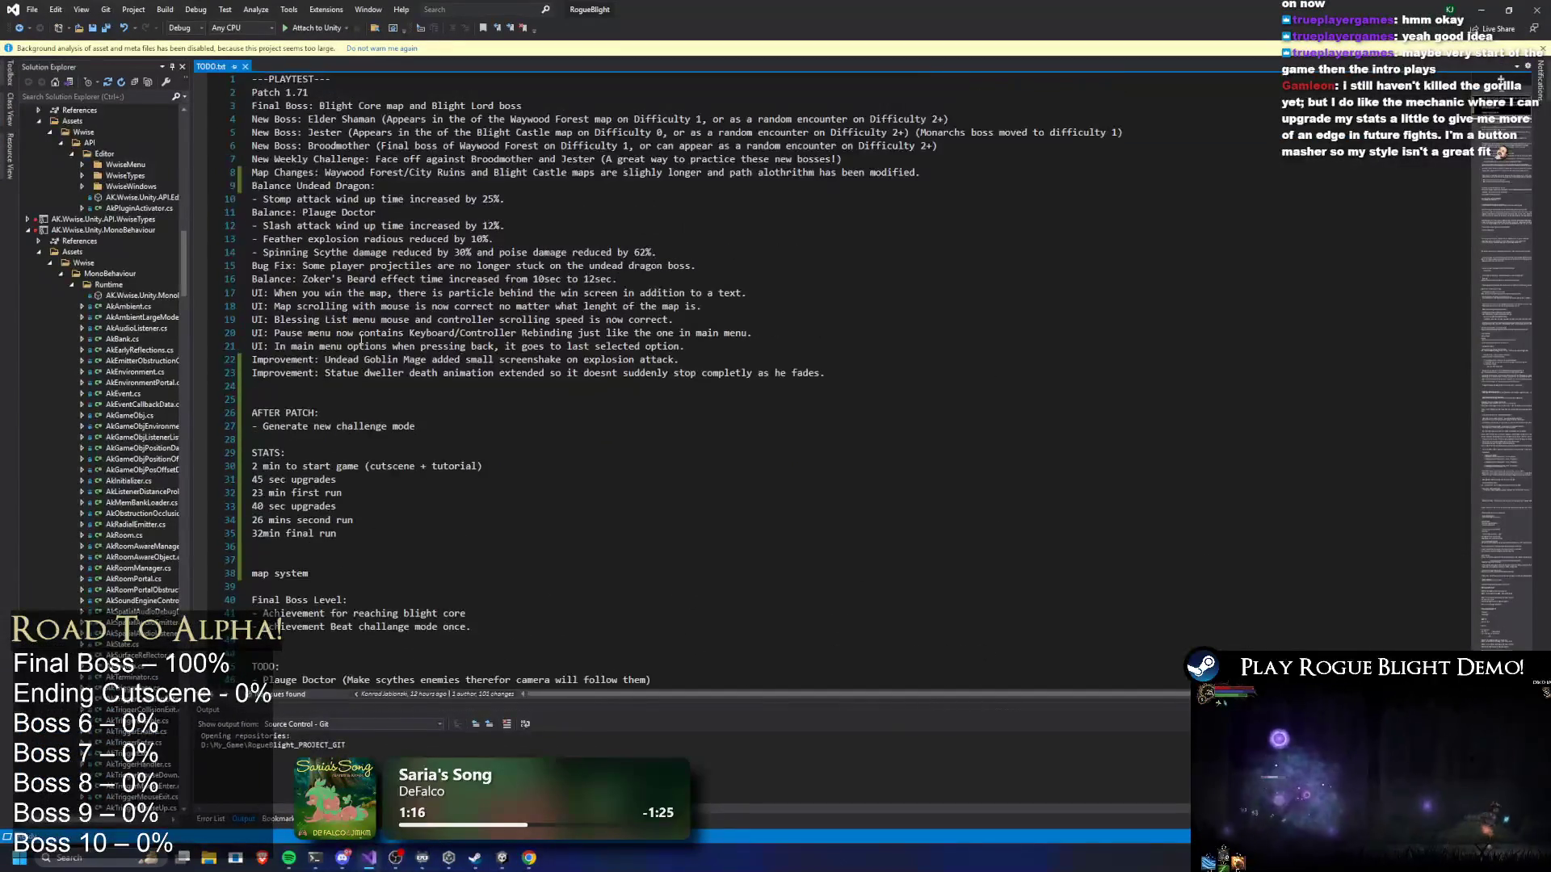
# Add a 1.71 UI note above Improvements saying amounts taken from players are no longer red, then save
pyautogui.press('Down')
pyautogui.press('Up')
pyautogui.press('Up')
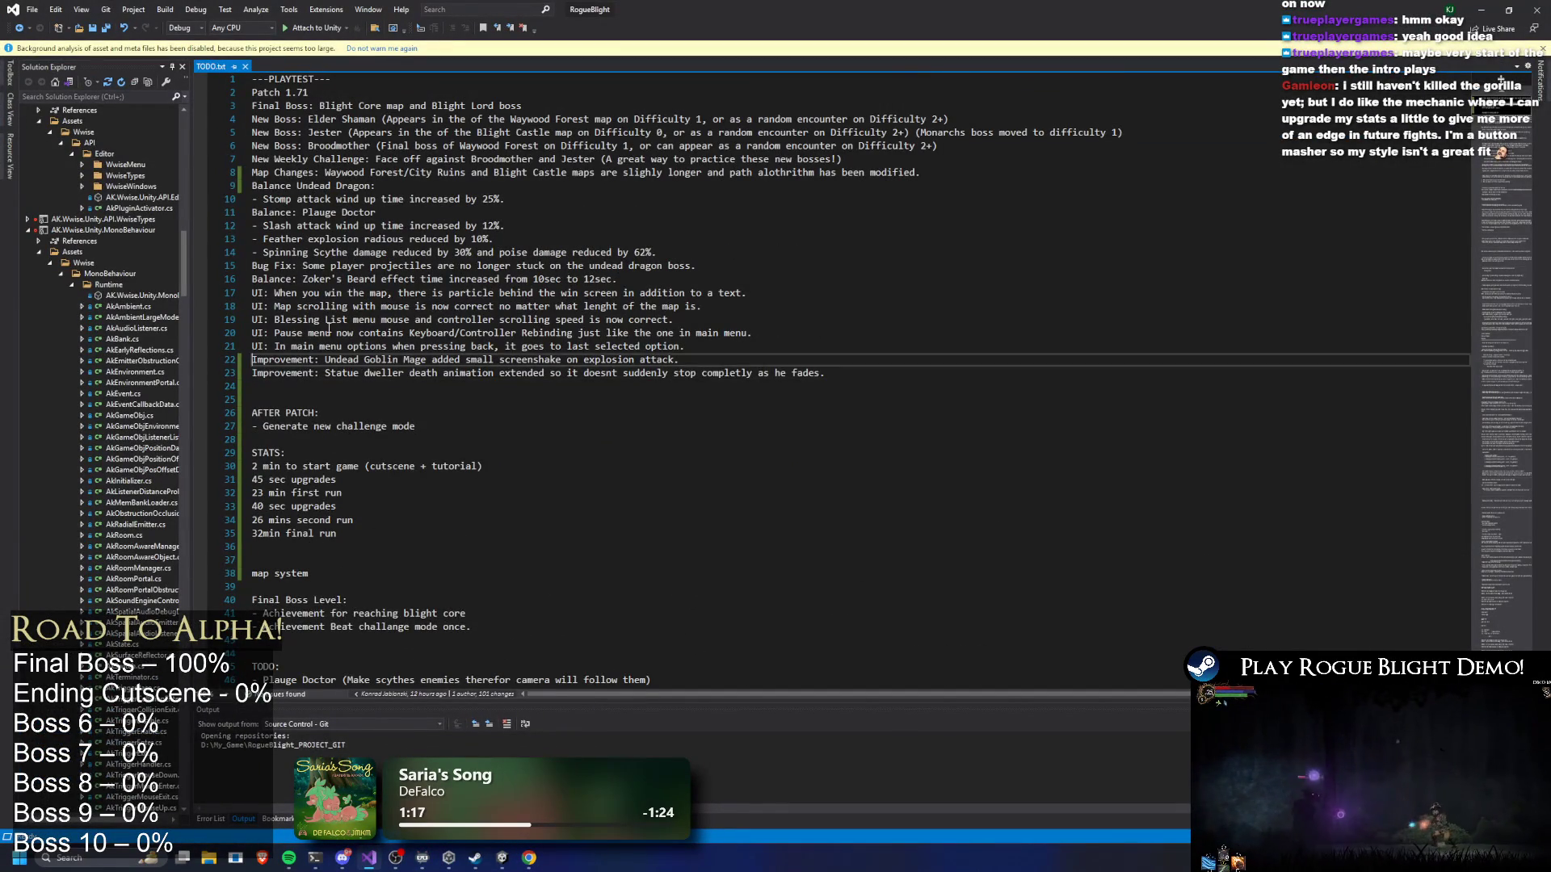
pyautogui.press('Return')
pyautogui.press('Up')
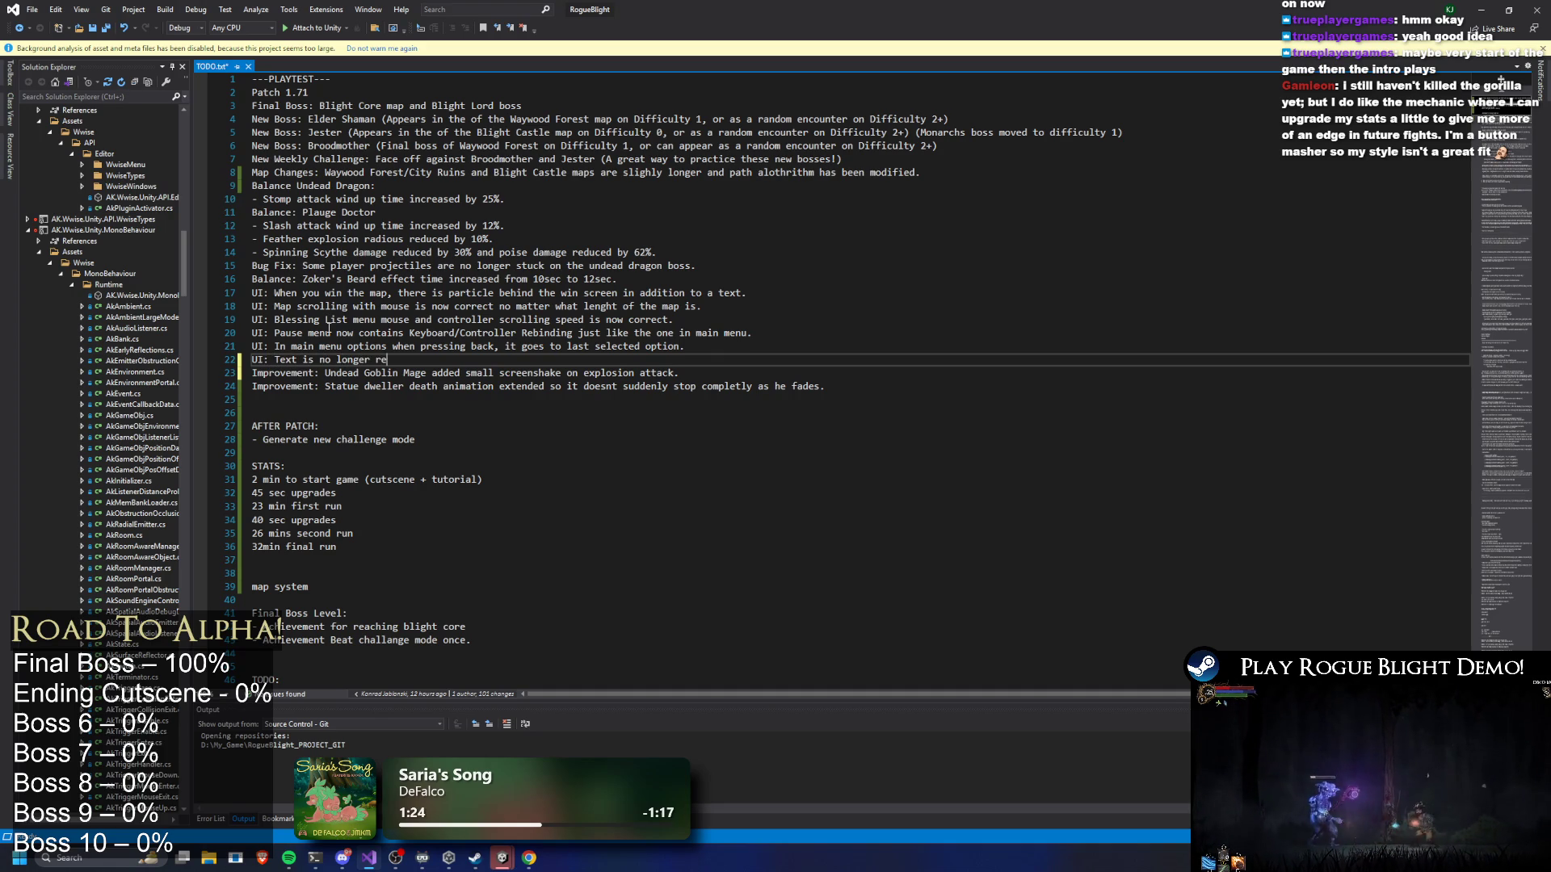
pyautogui.write('dd n amounts that a')
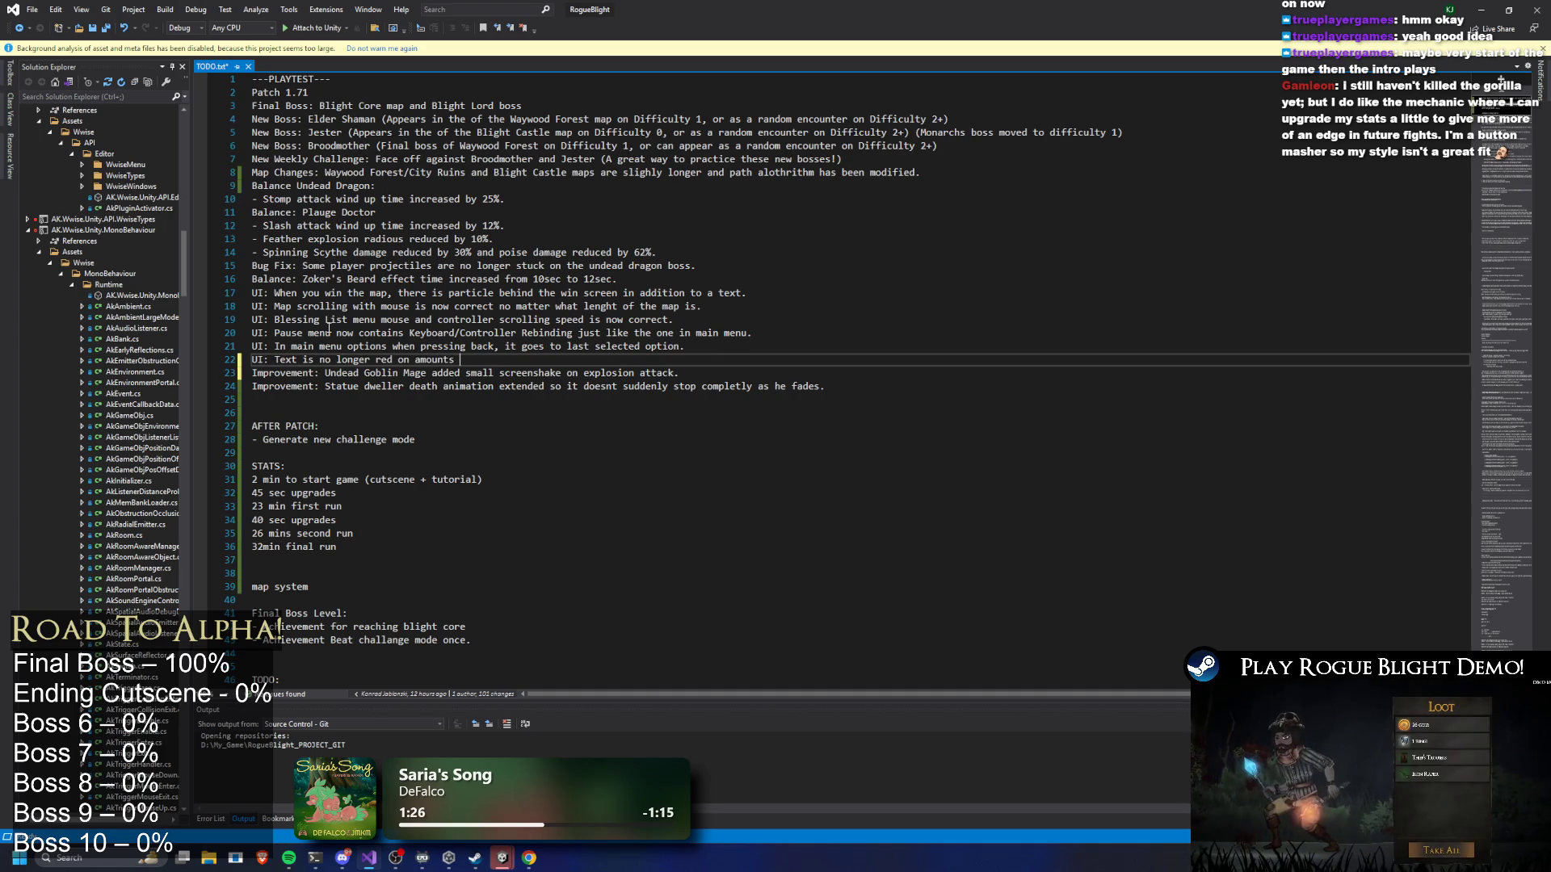
pyautogui.write('re ')
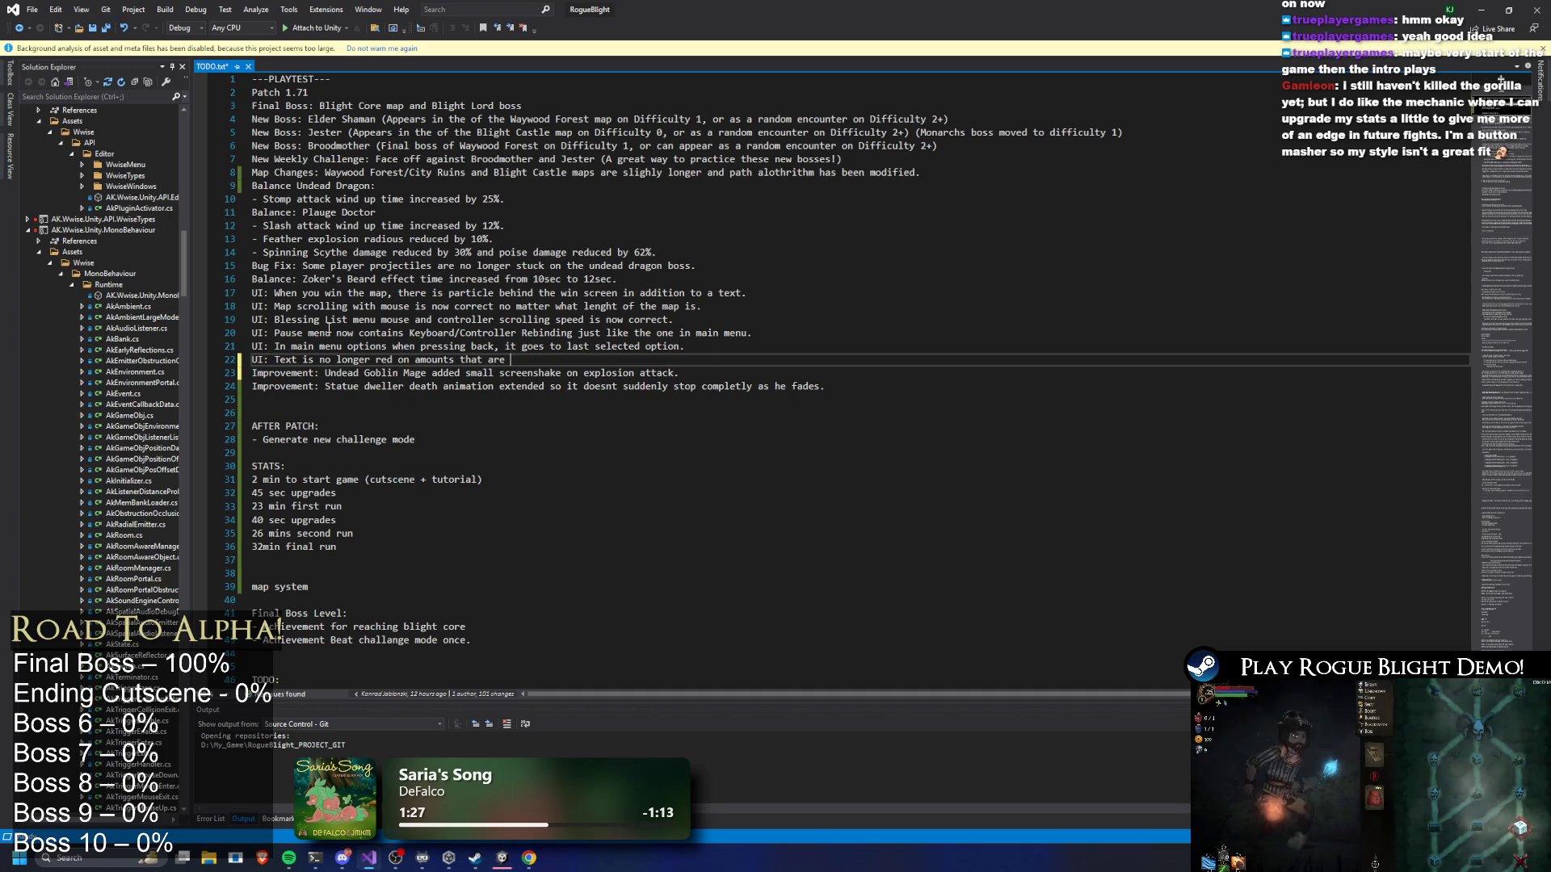
pyautogui.write('taken from playt')
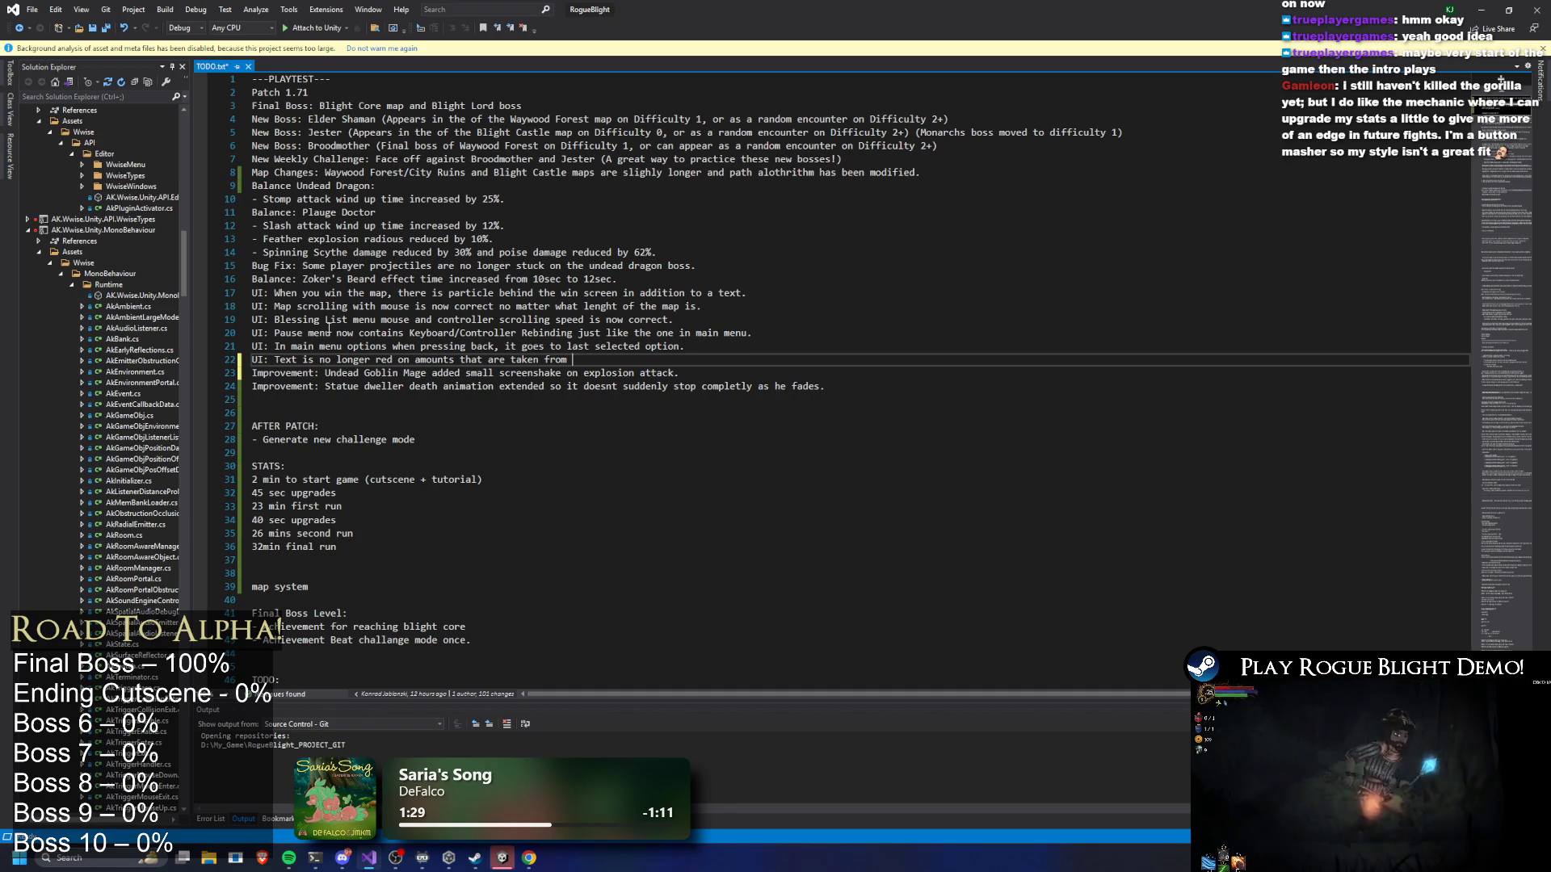
pyautogui.press('BackSpace')
pyautogui.write('ers, as this ca')
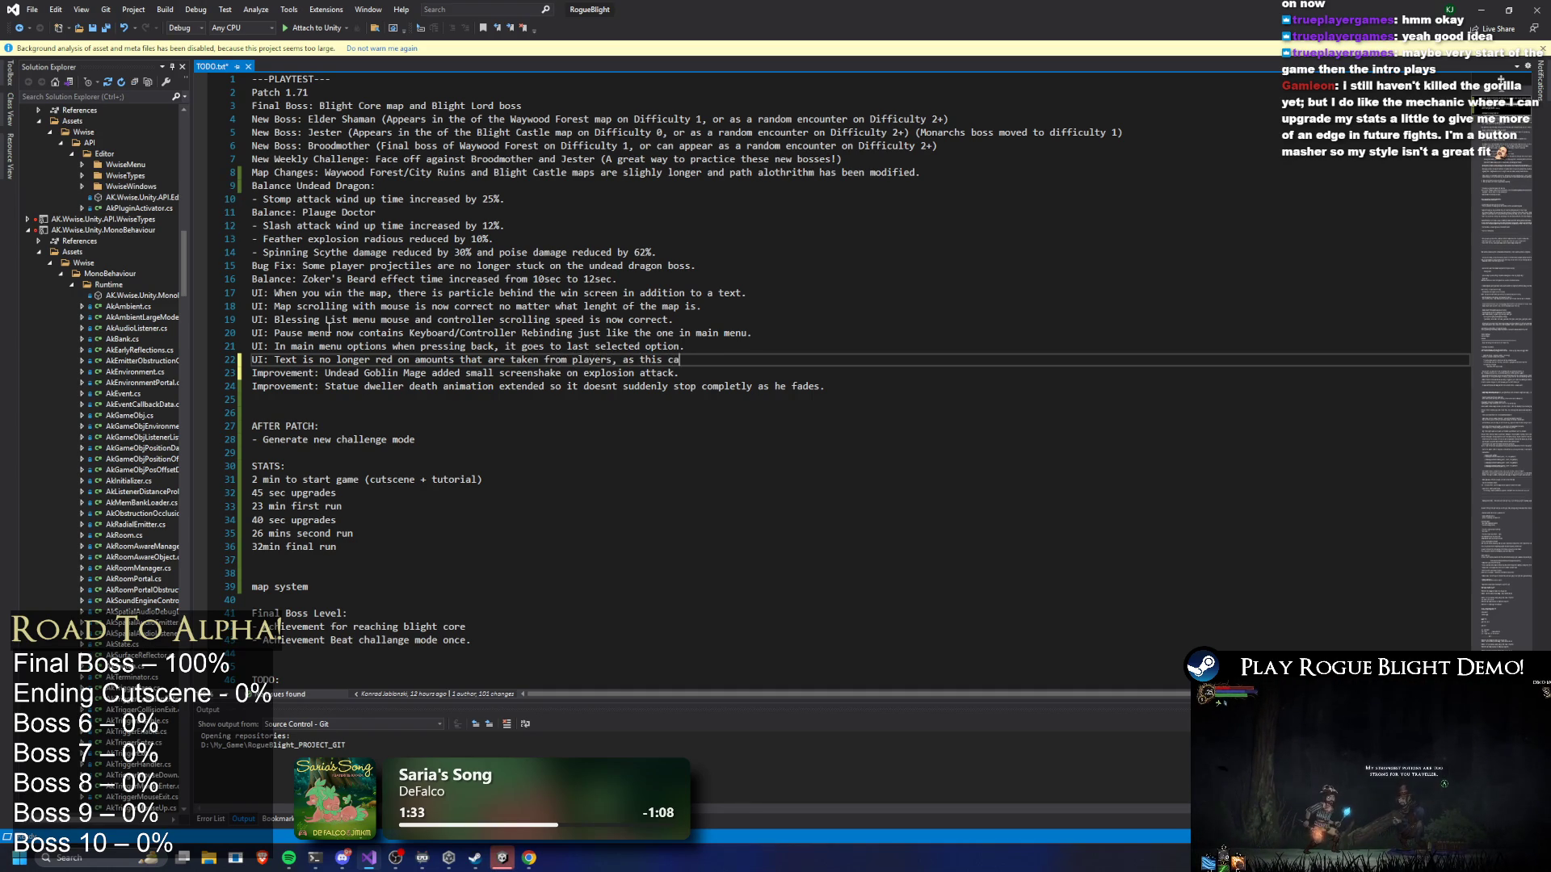
pyautogui.write('used confusion where pla')
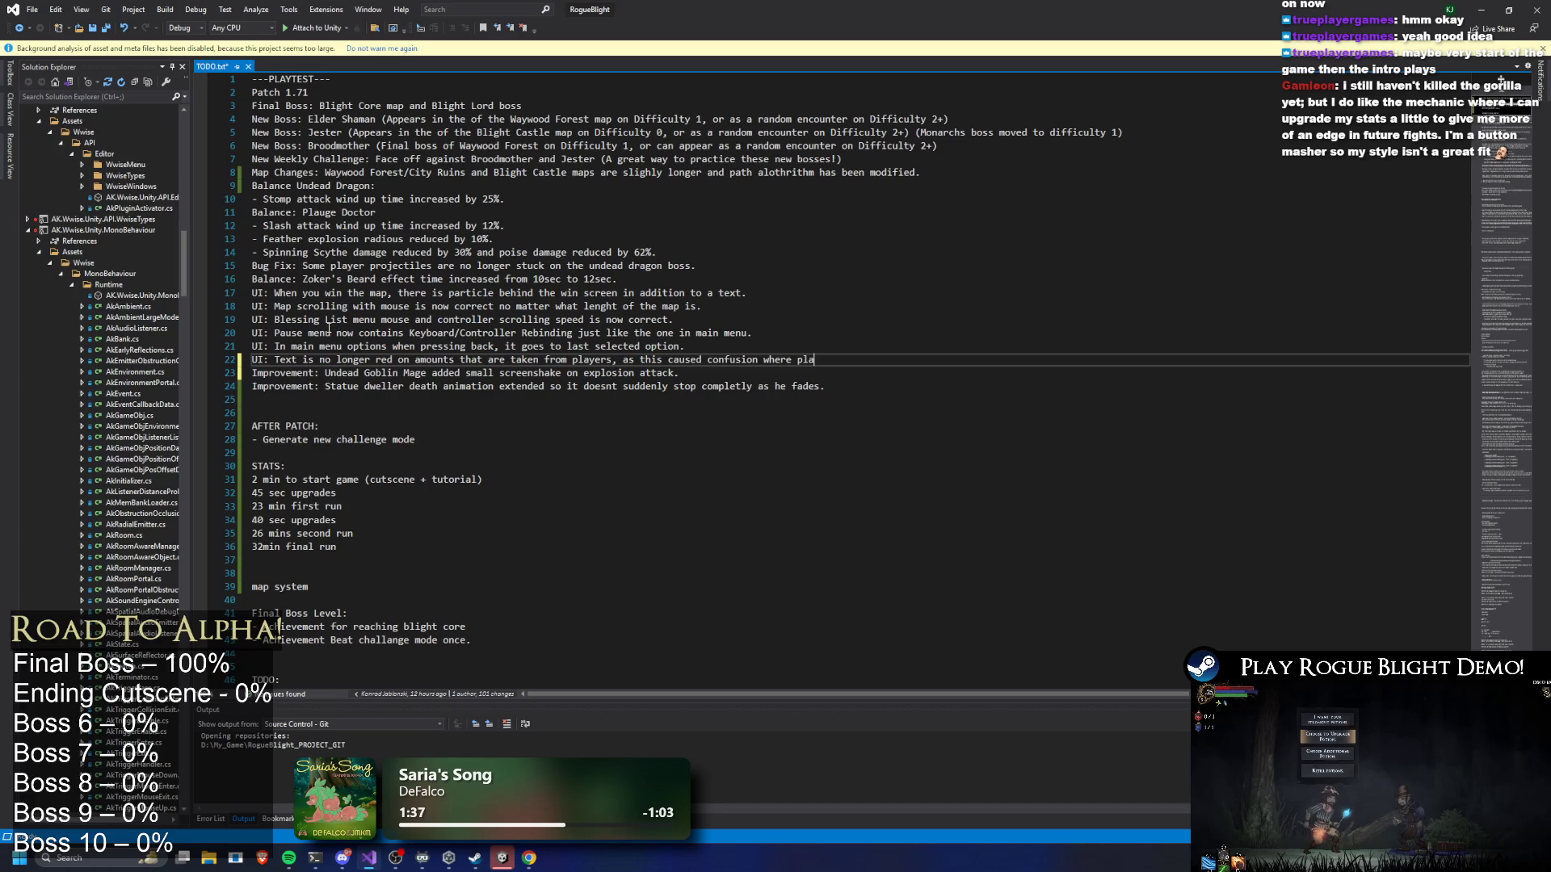
pyautogui.write('yers thoug')
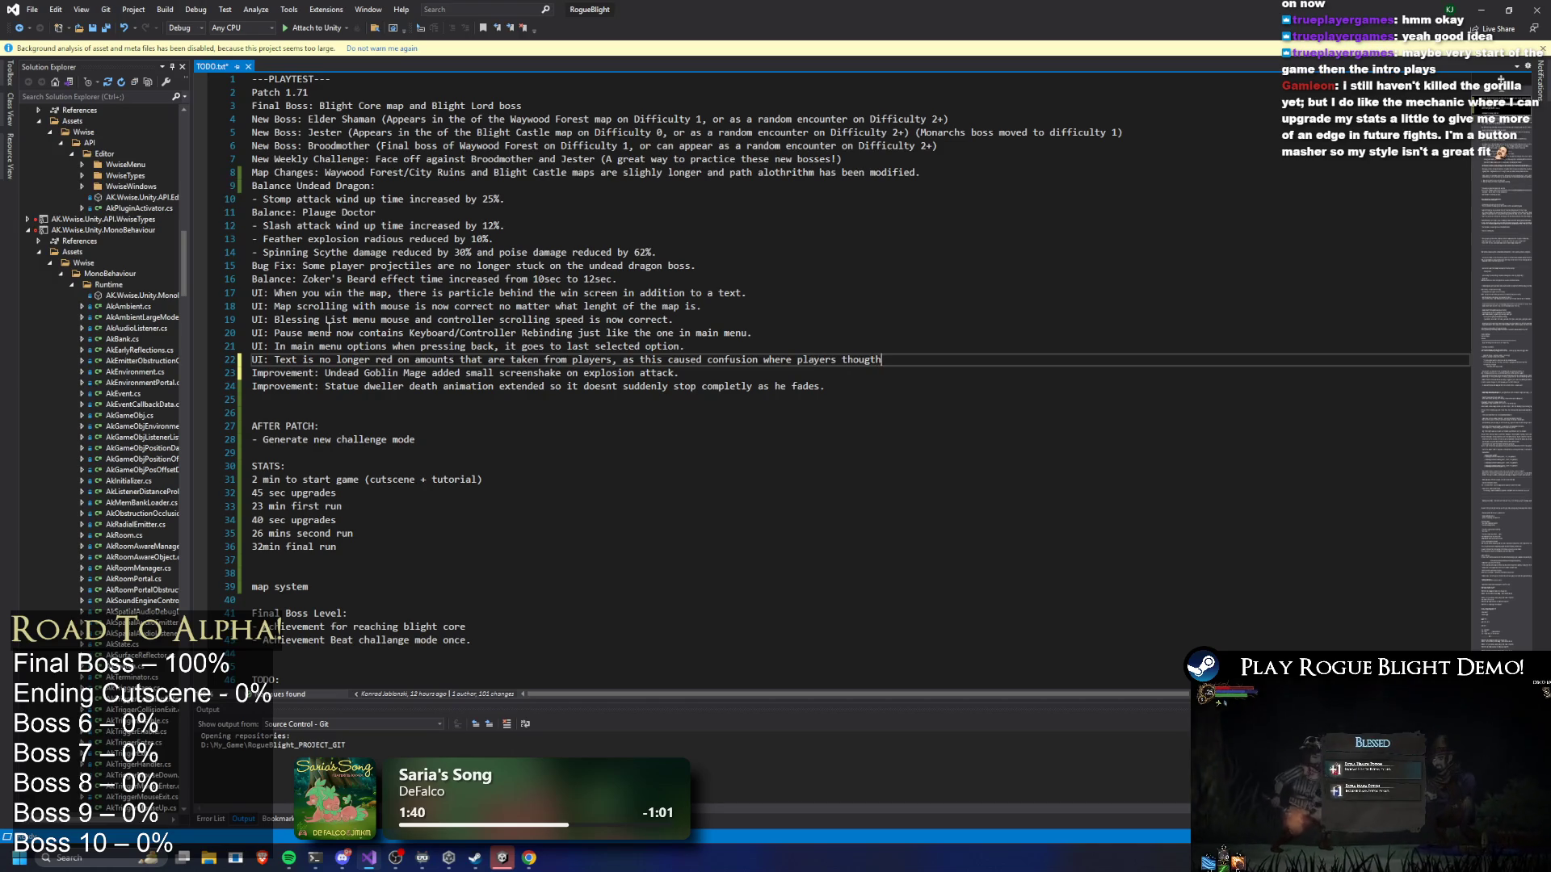
pyautogui.write('ht t')
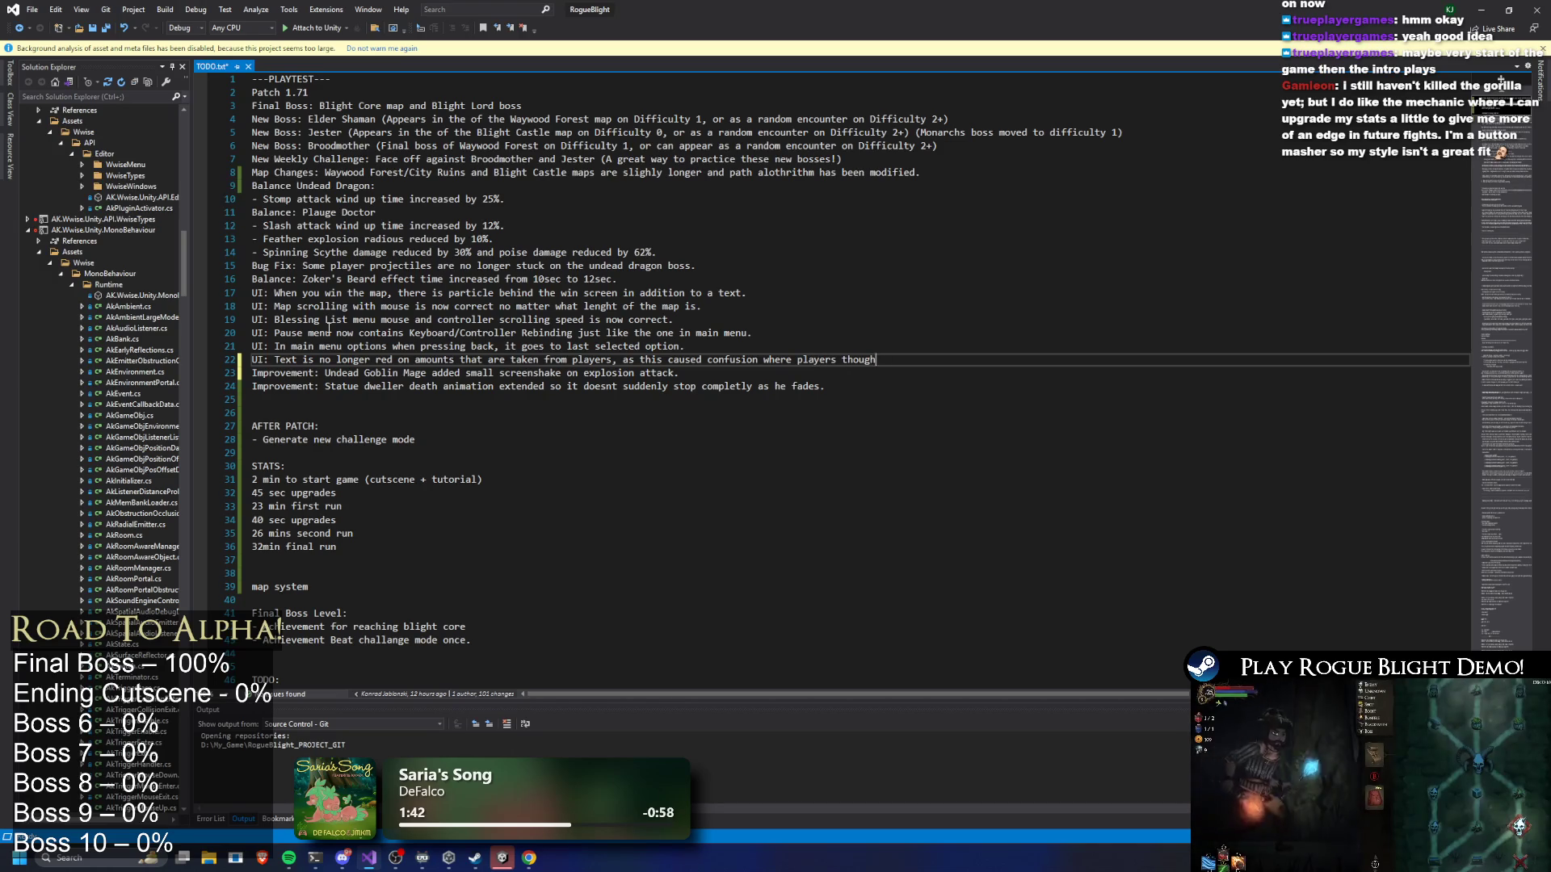
pyautogui.write('hey couldnt')
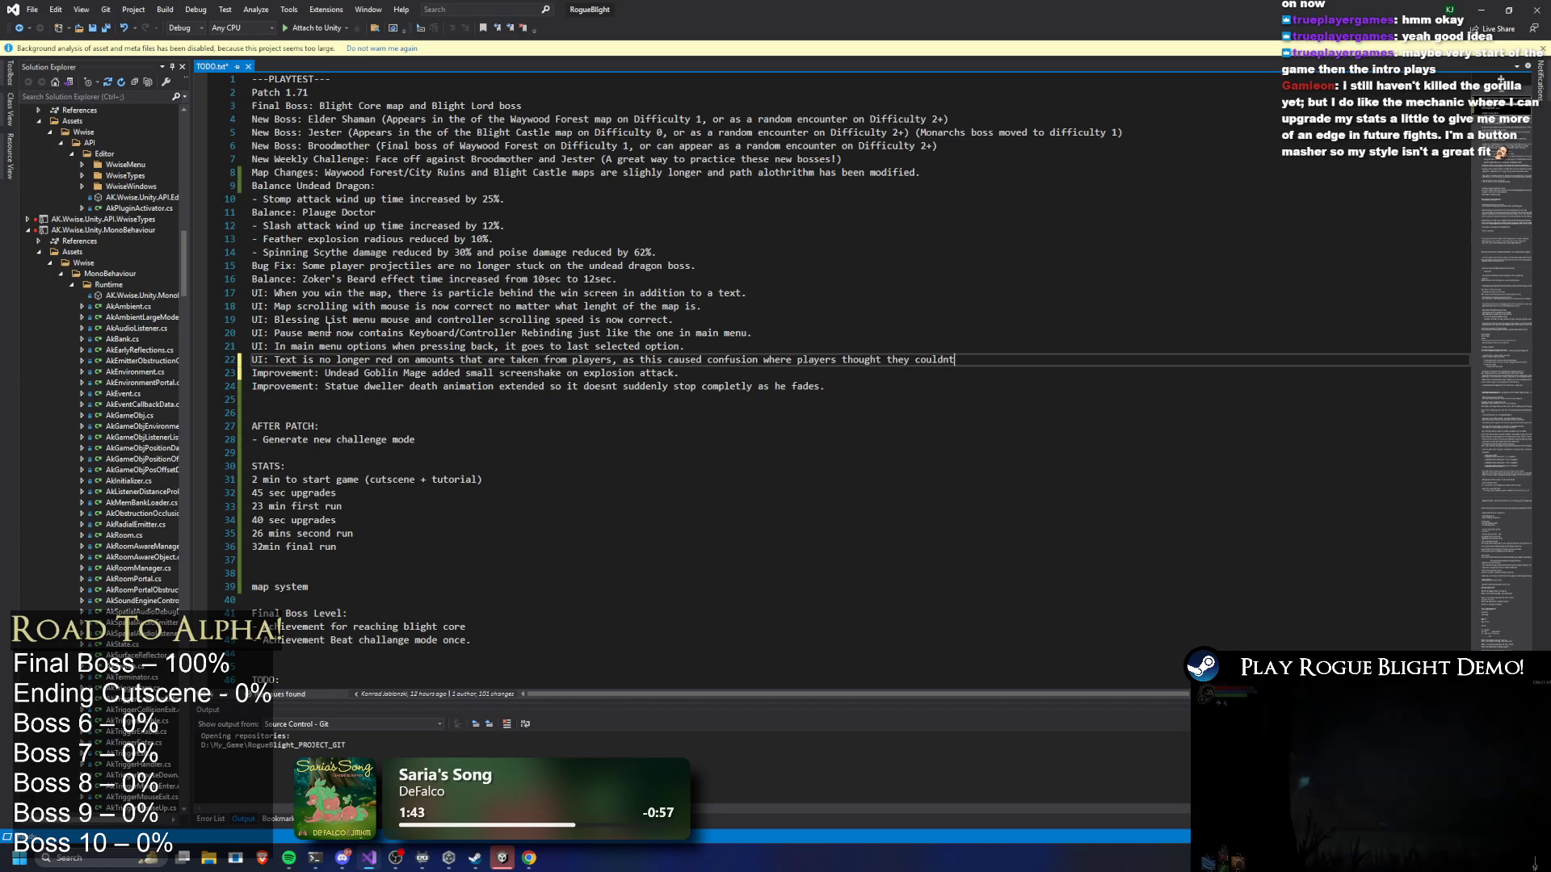
pyautogui.press('BackSpace')
pyautogui.write("'t afford it.")
pyautogui.hotkey('ctrl', 's')
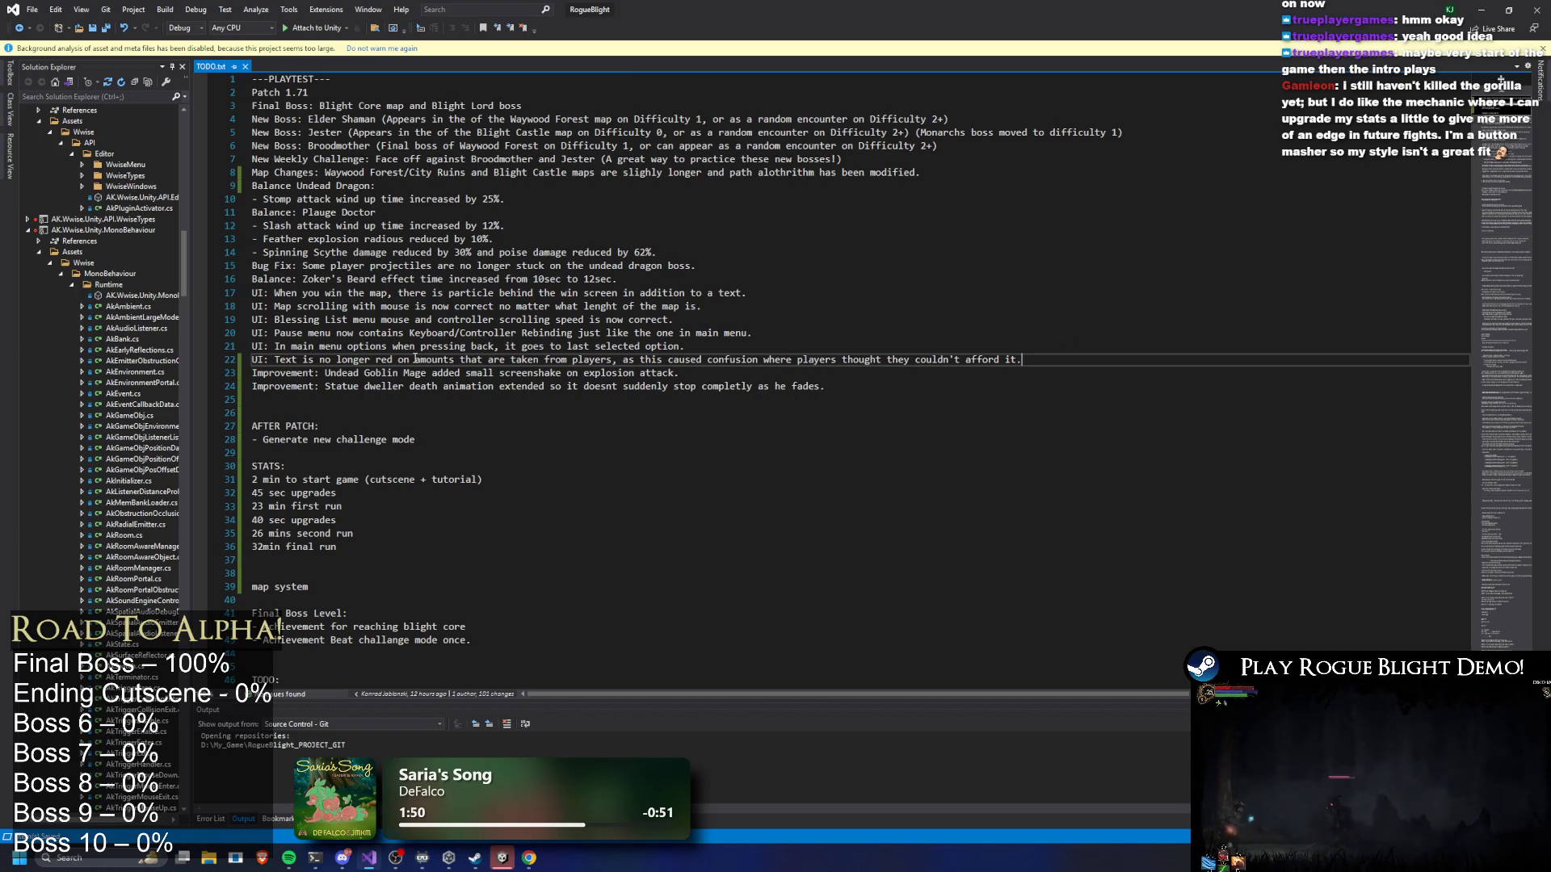
# Insert 'in option buttons' into the note and select the whole line
pyautogui.write('in opti')
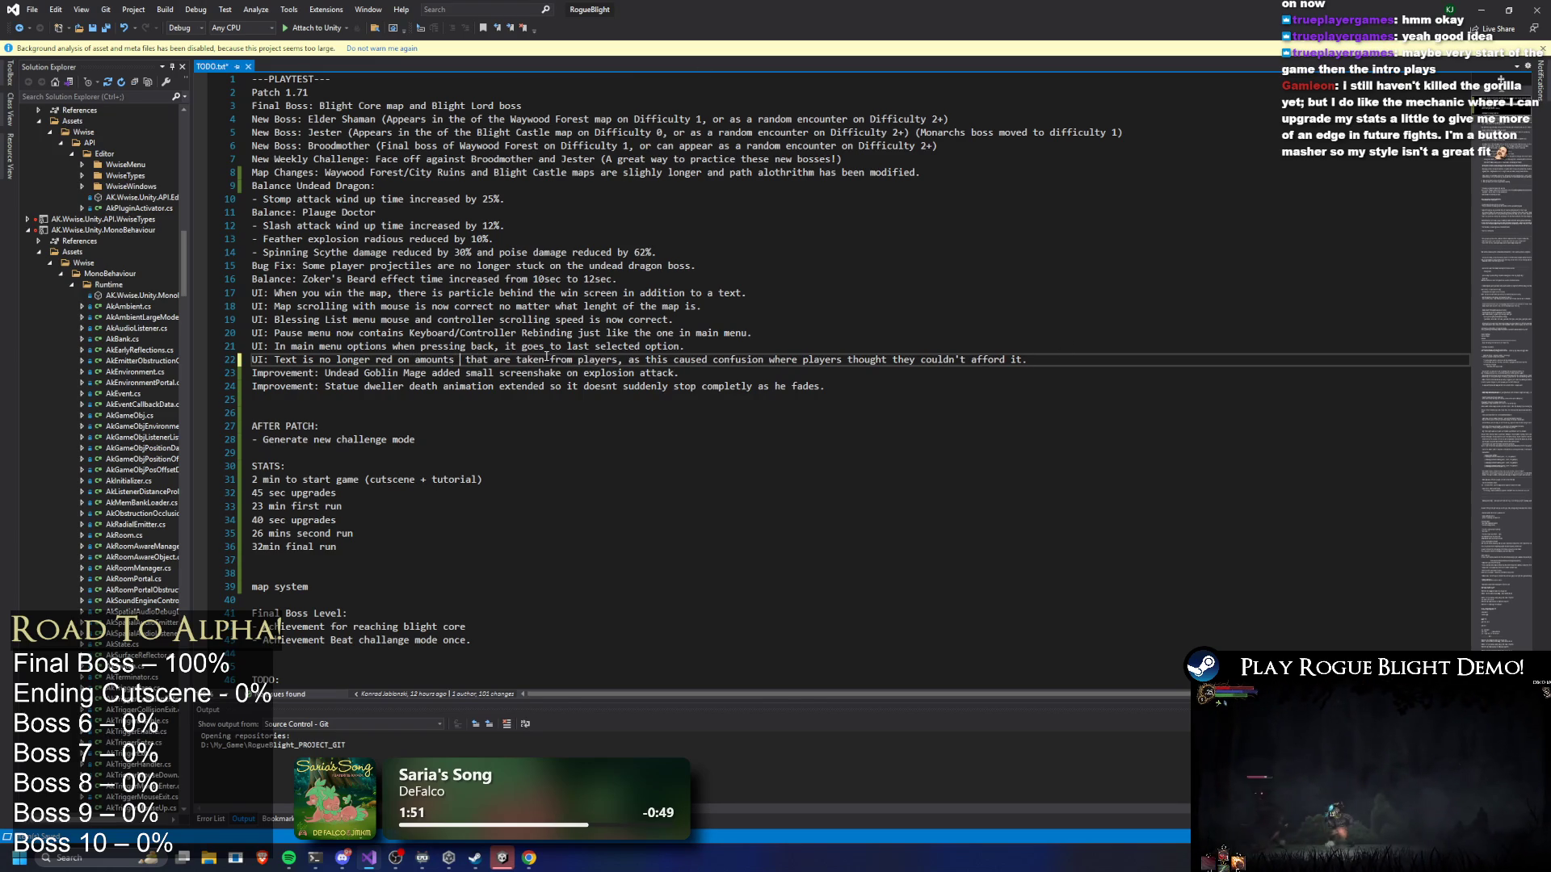
pyautogui.write('on buttons')
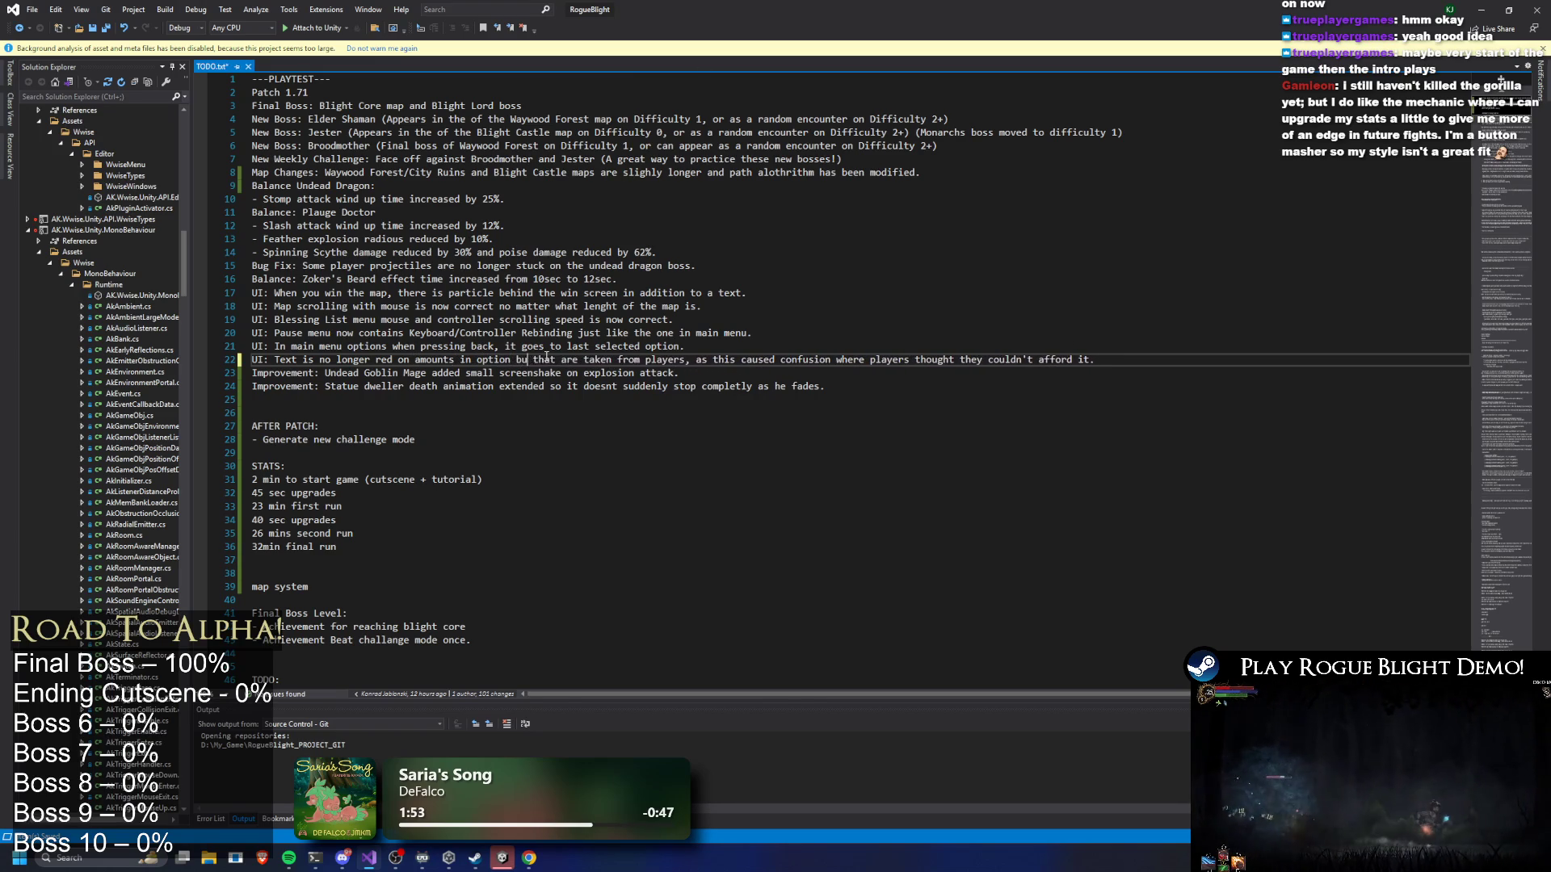
pyautogui.moveTo(557, 360); pyautogui.dragTo(558, 360)
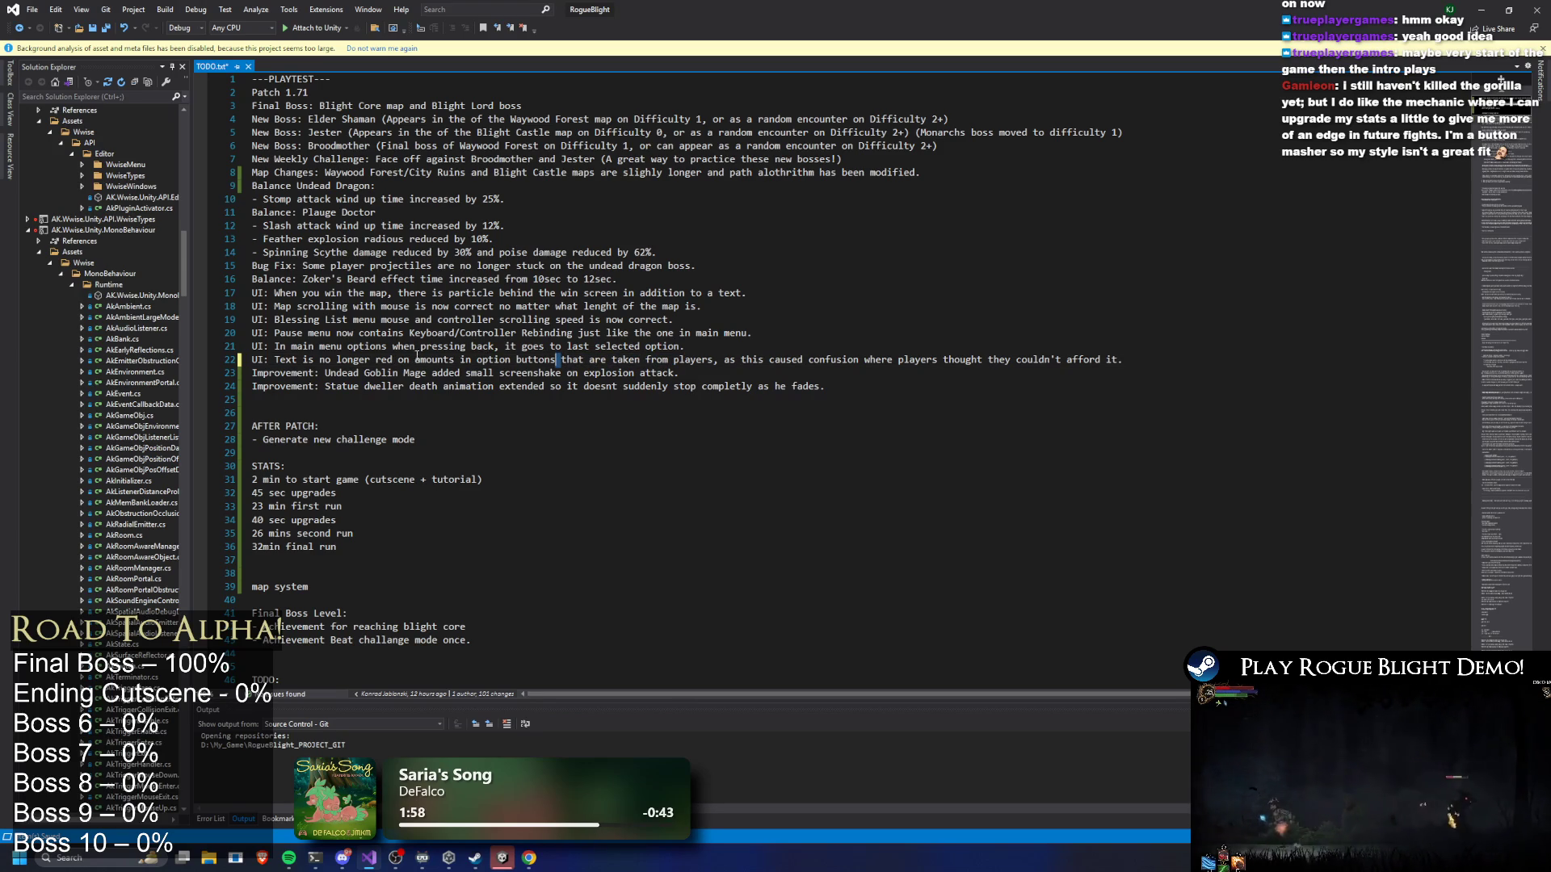
pyautogui.click(508, 360)
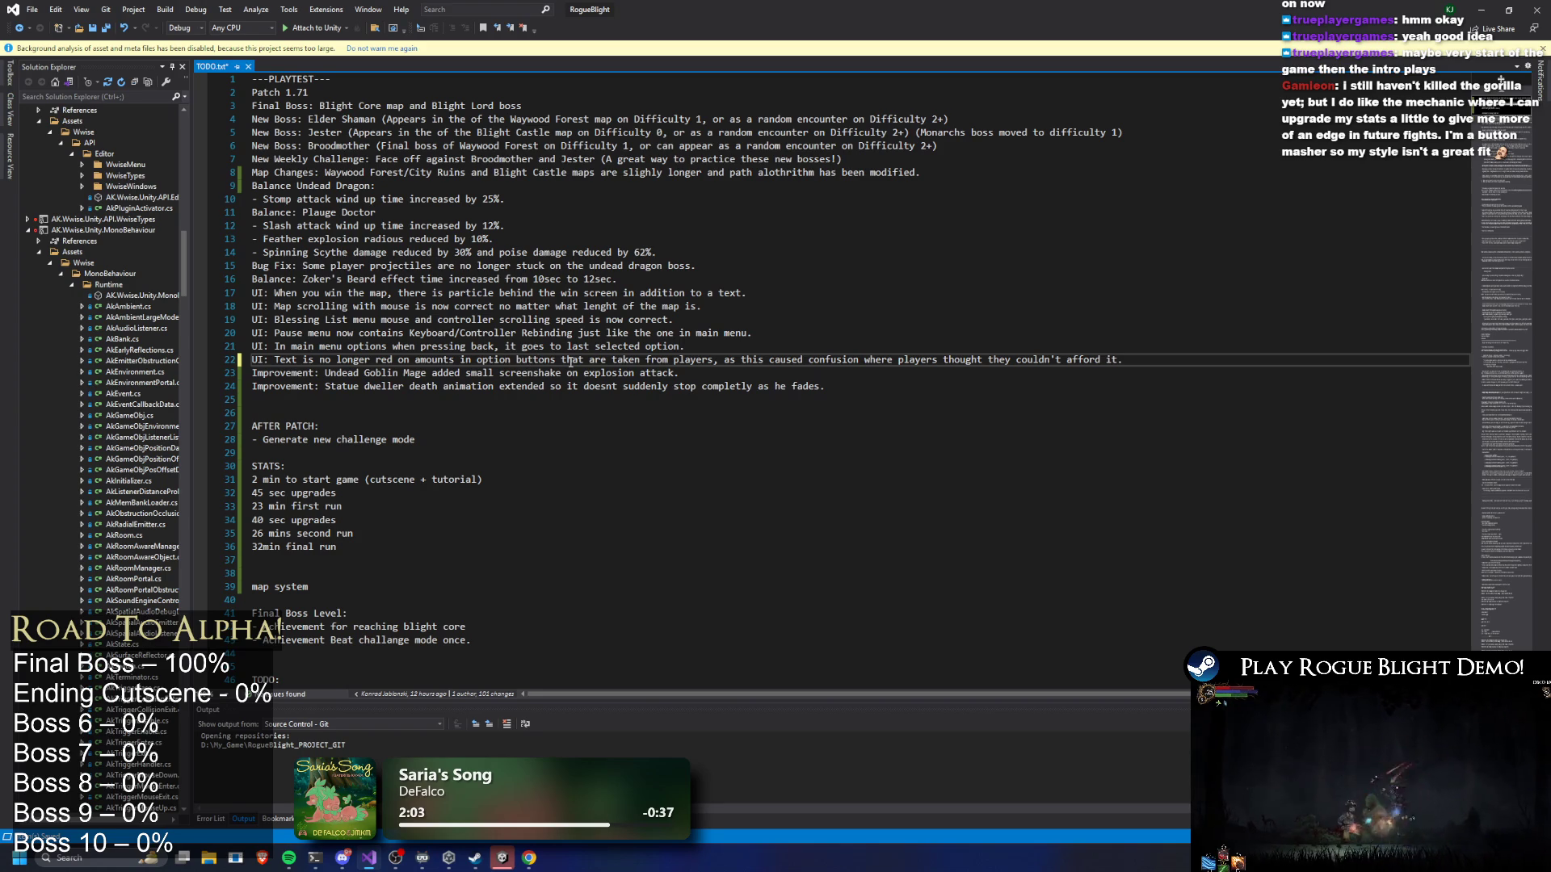
pyautogui.moveTo(1152, 361); pyautogui.dragTo(281, 361)
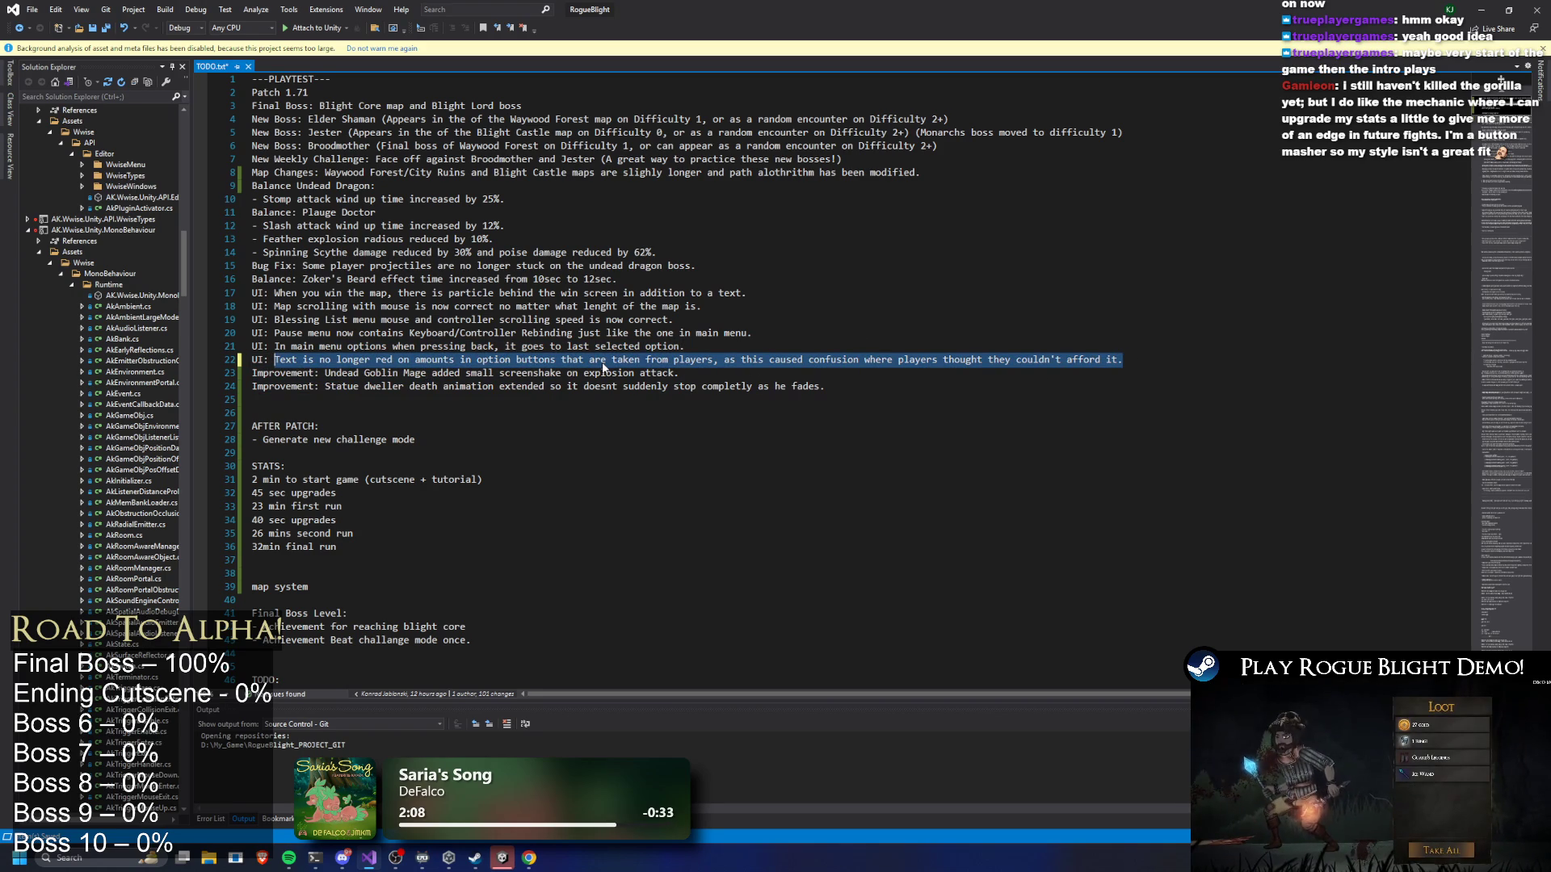
# Launch Google Chrome from Windows search
pyautogui.press('super')
pyautogui.write('chrome')
pyautogui.press('Return')
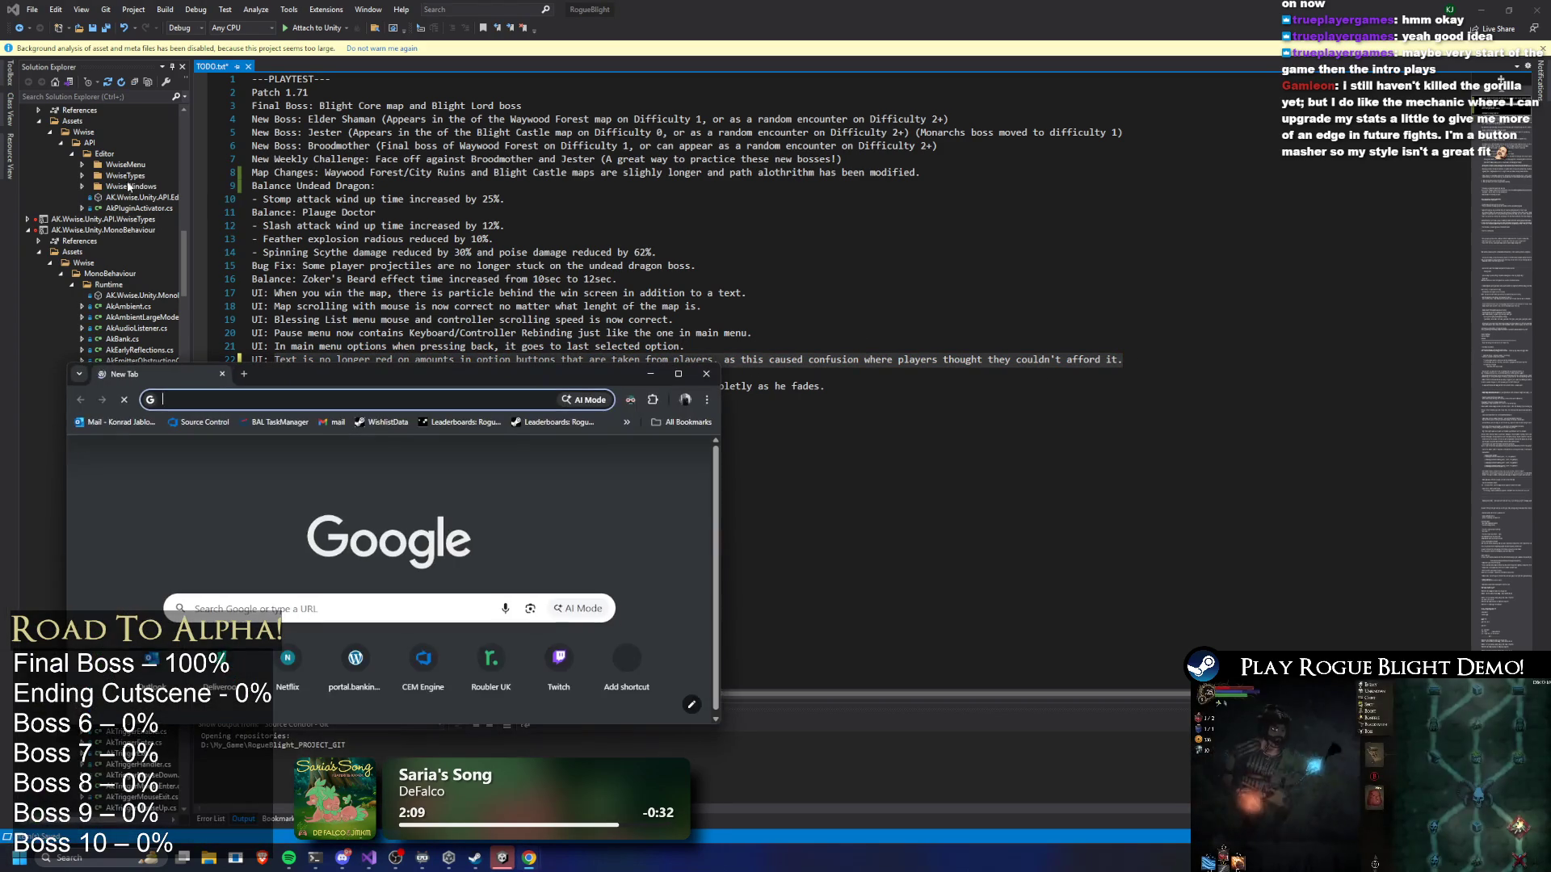
# Switch from the new Chrome window back to TODO.txt in Visual Studio
pyautogui.hotkey('alt', 'Tab')
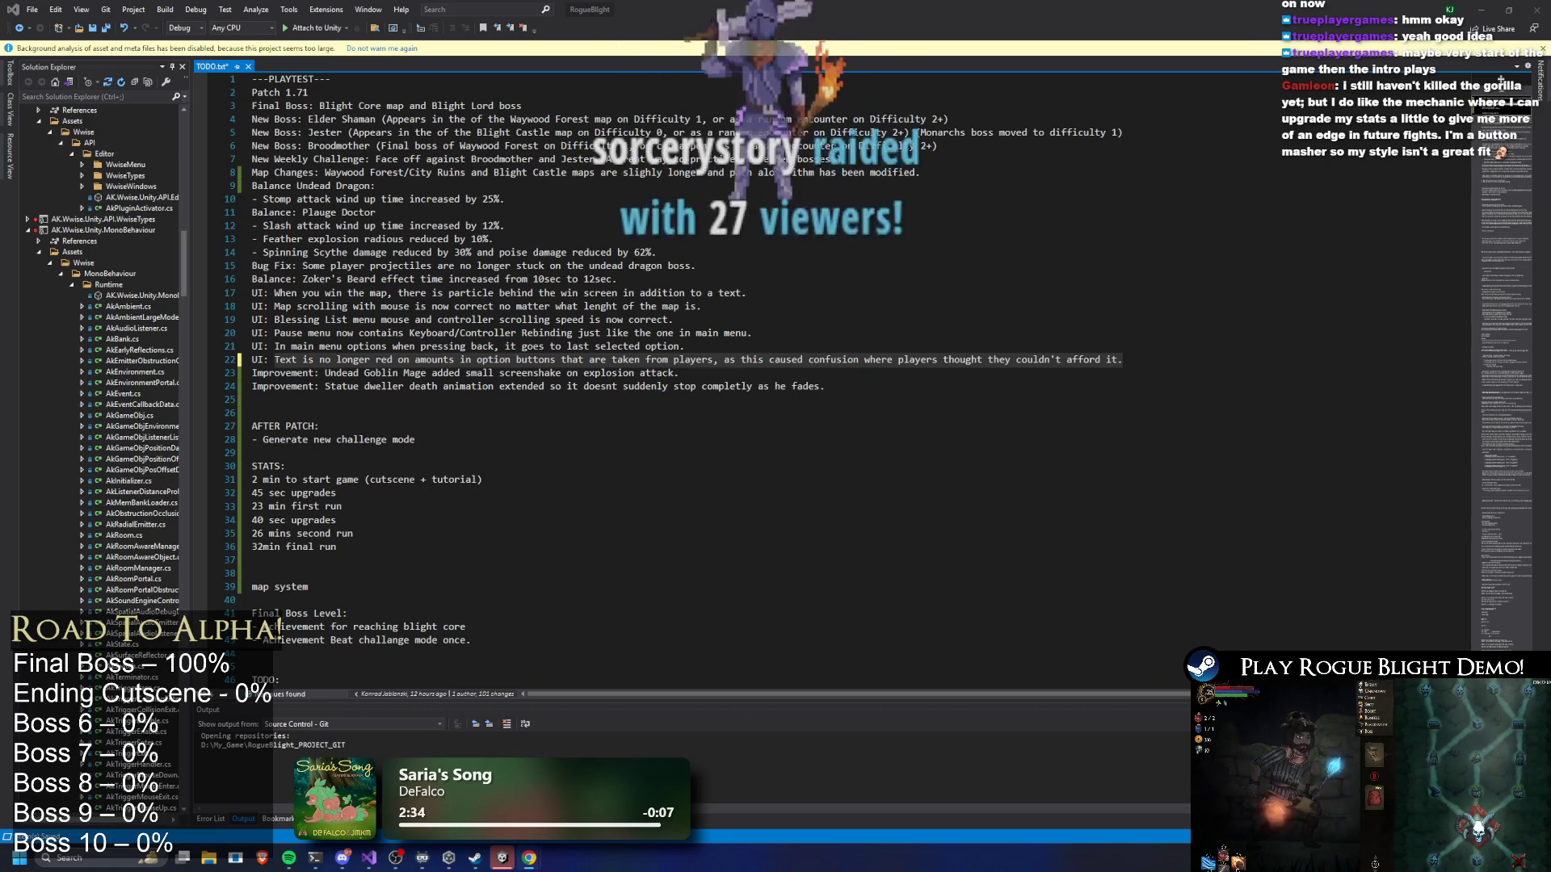
# Replace line 22 with the reworded note that costs taken from the player are no longer red
pyautogui.click(864, 360)
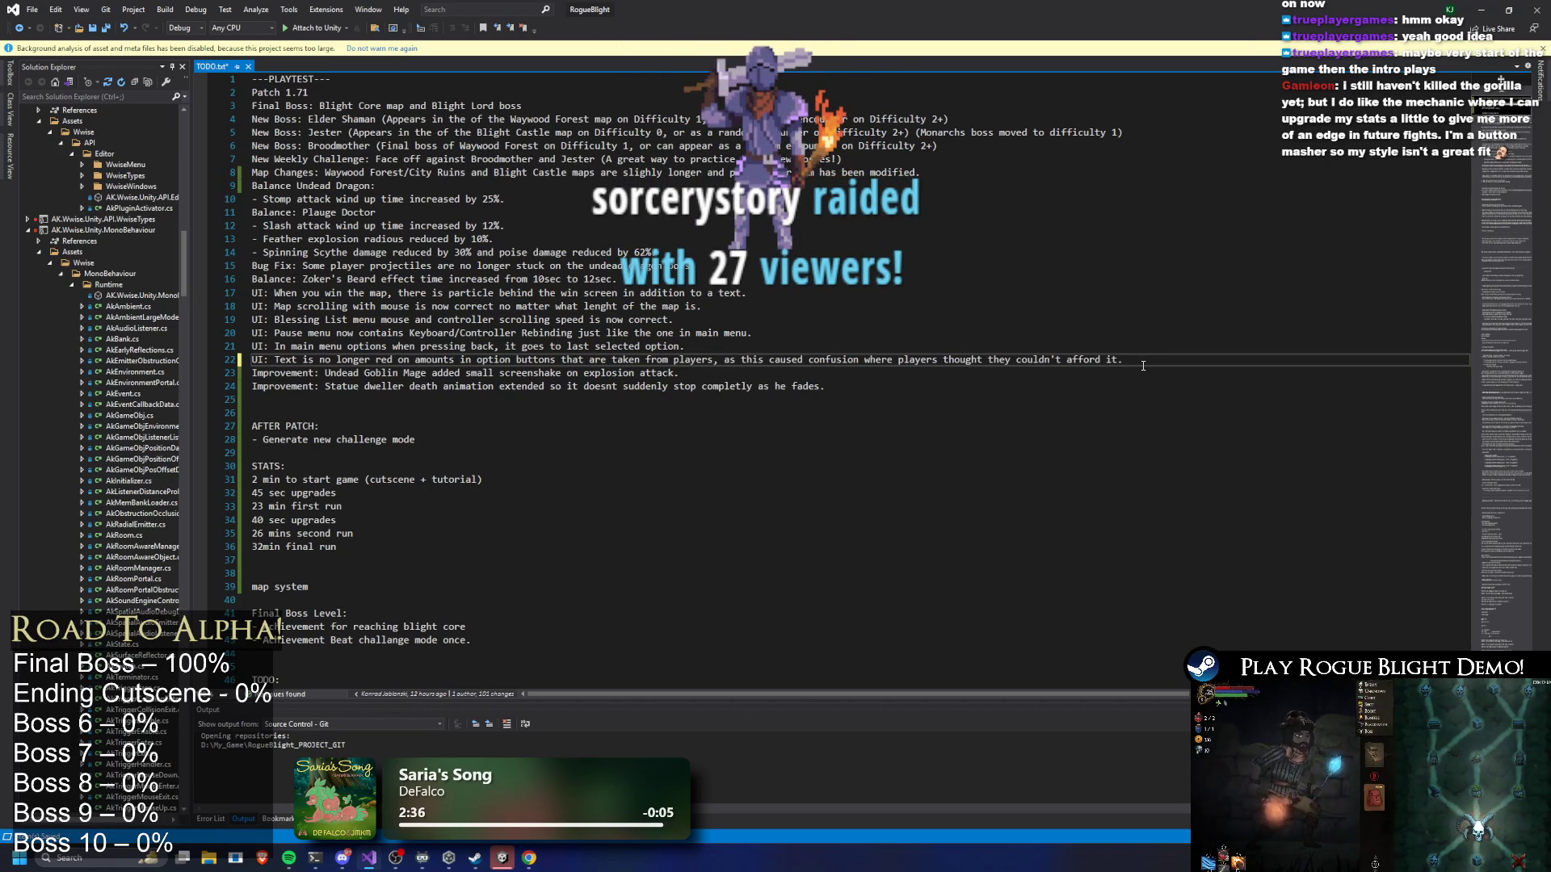
pyautogui.moveTo(1146, 364); pyautogui.dragTo(252, 361)
pyautogui.write('Costs taken from the player are no longer red, since this made it look like the option was unaffordable.')
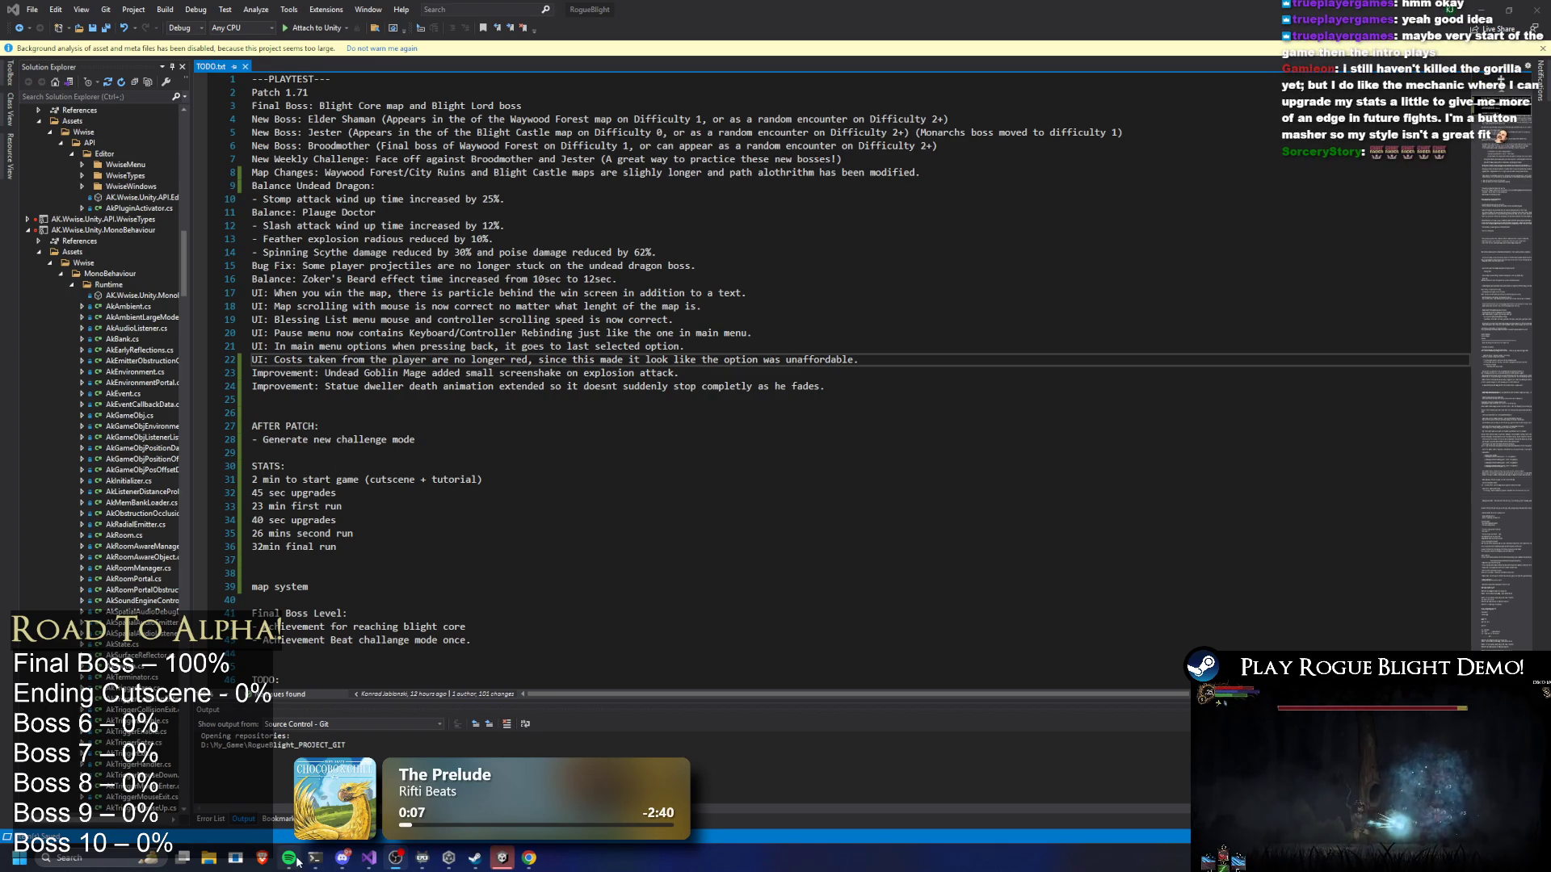
pyautogui.moveTo(288, 856)
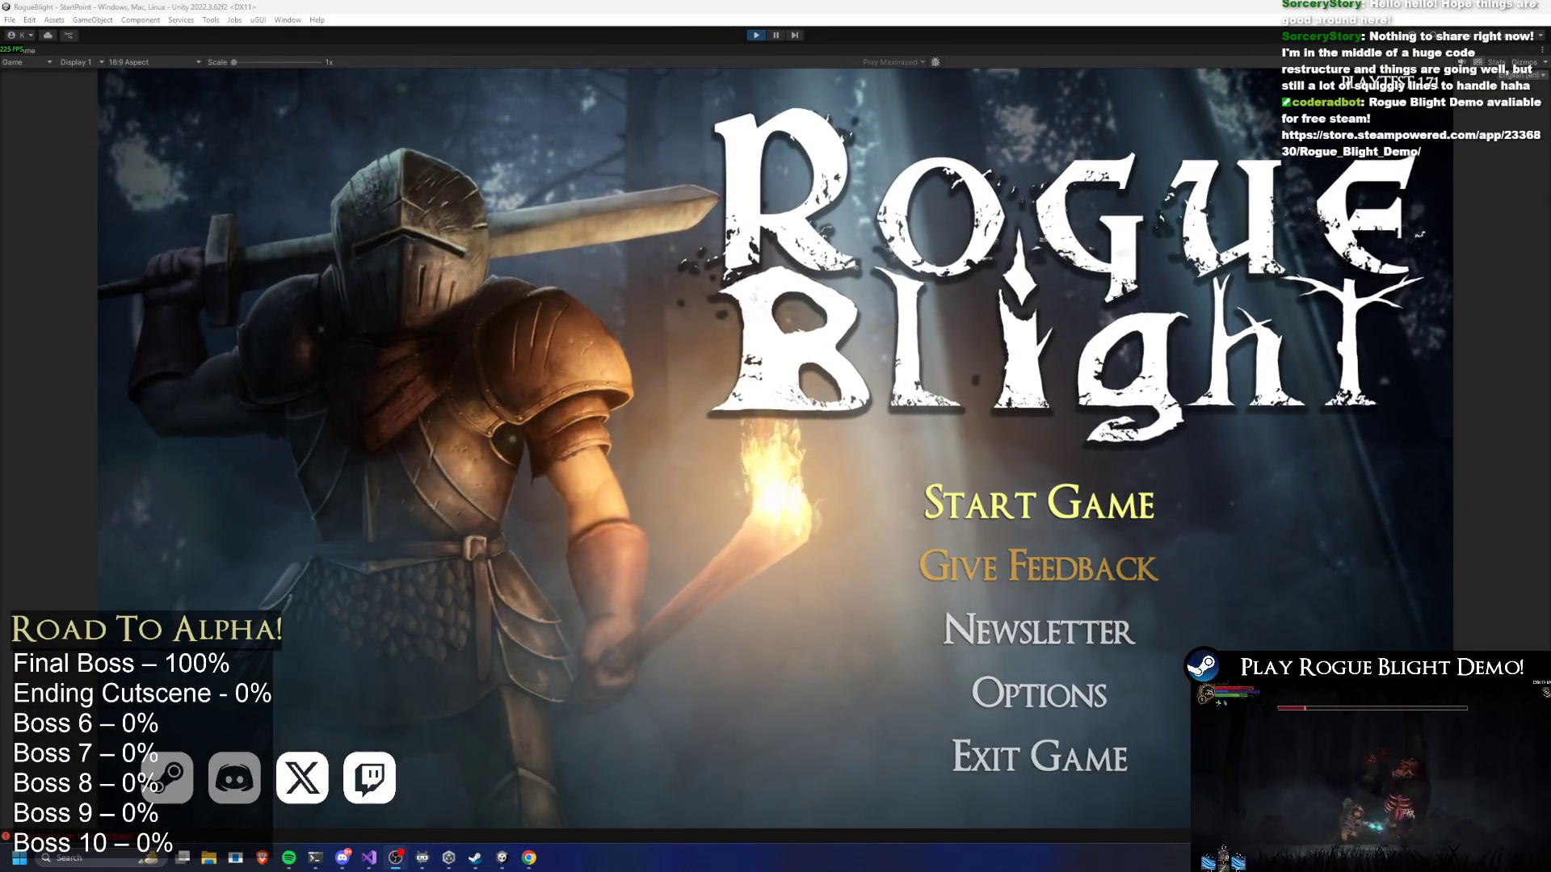
# Load a save, Save and Quit to the menu, then load the third save slot
pyautogui.click(1022, 517)
pyautogui.click(968, 462)
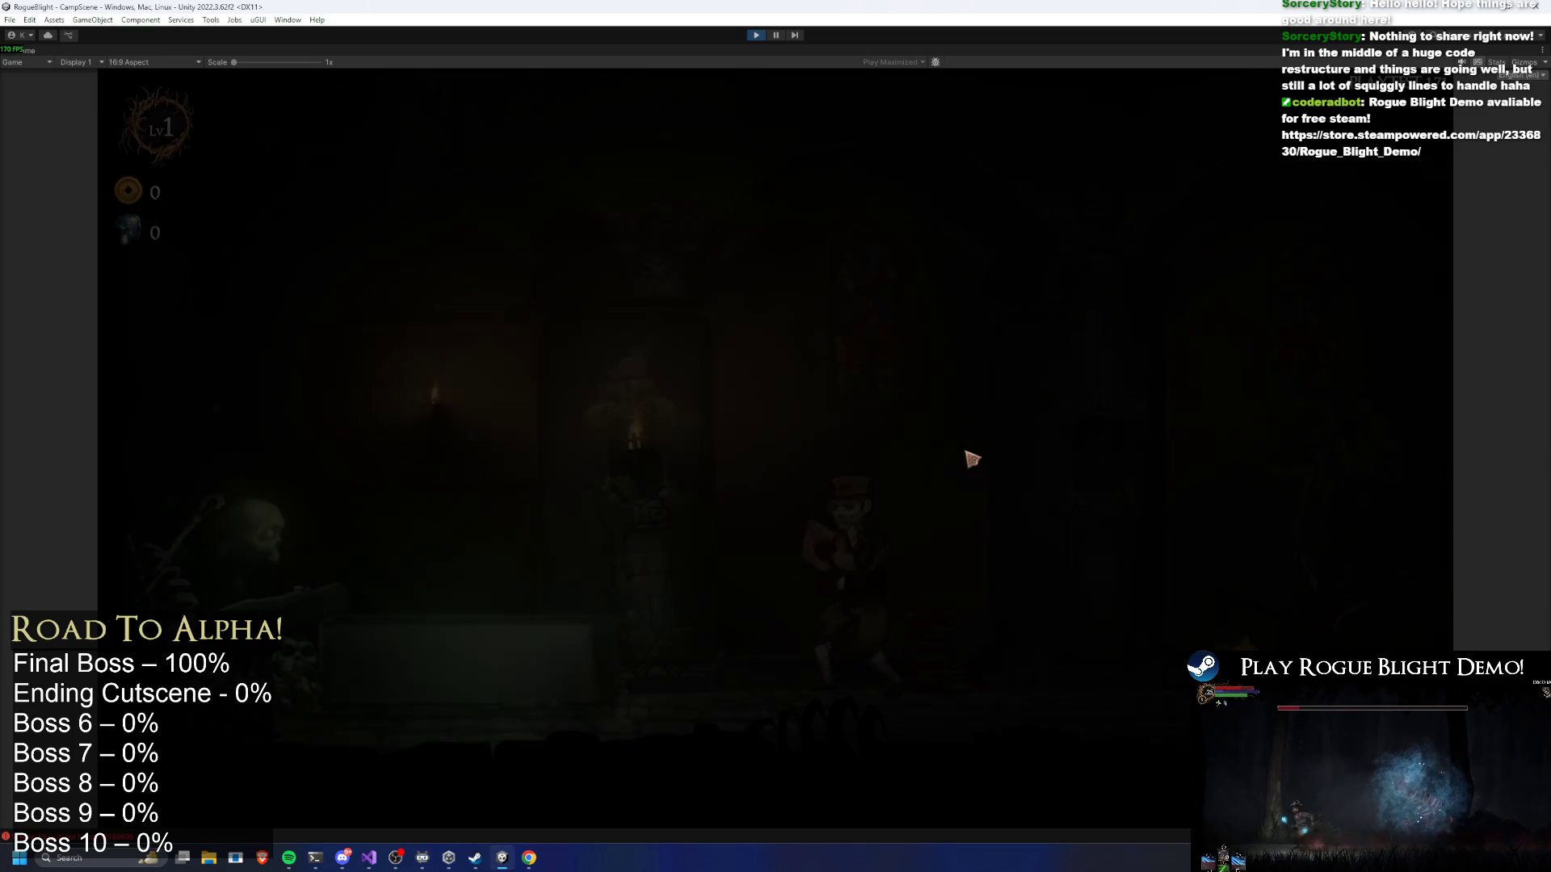
pyautogui.press('Escape')
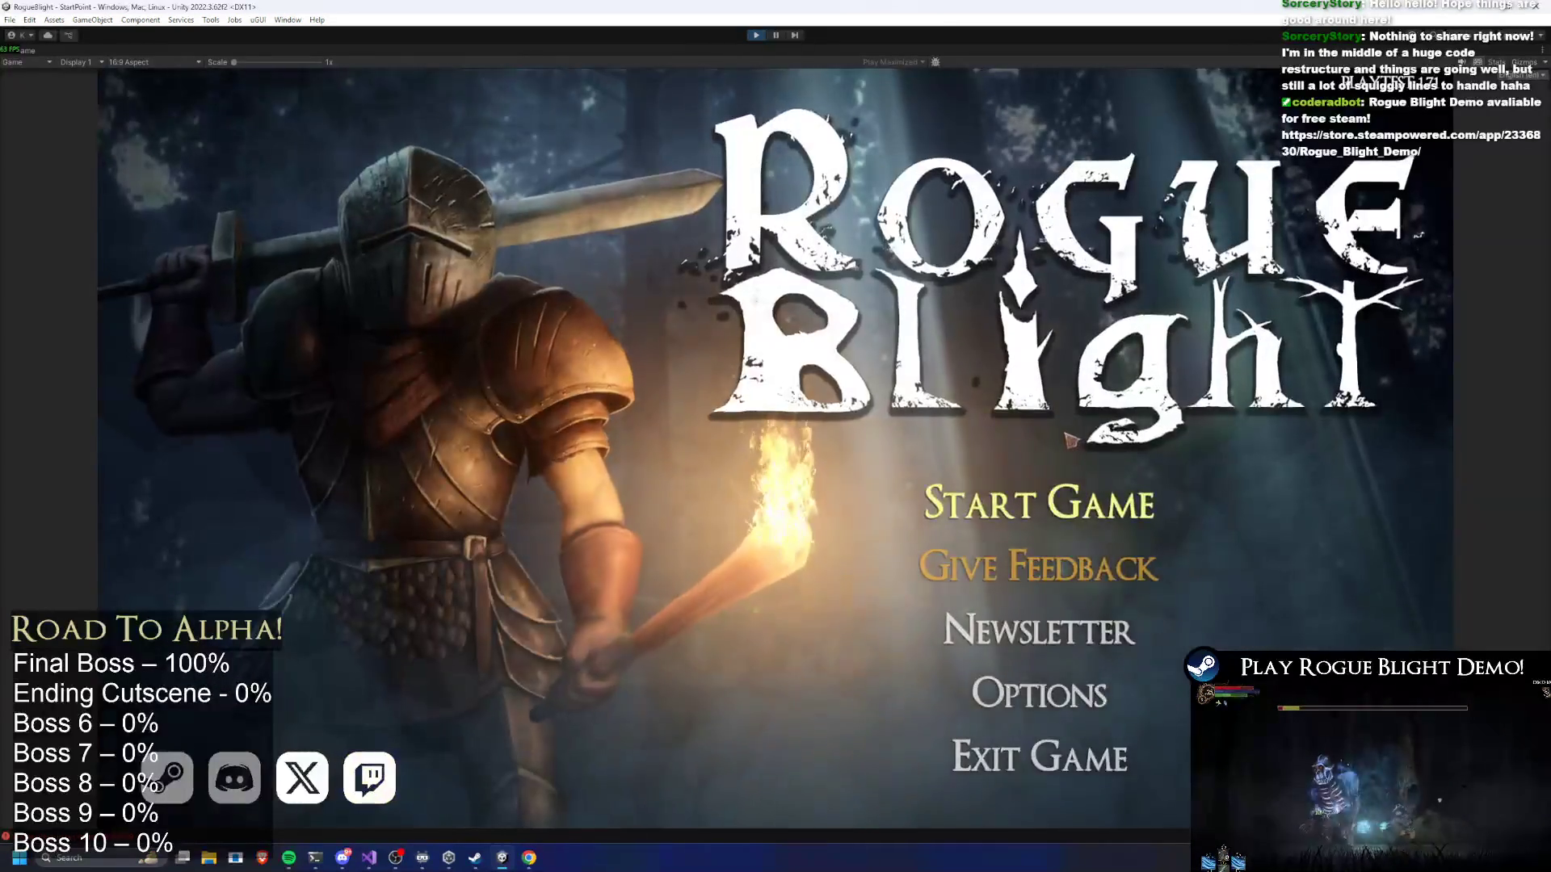
pyautogui.click(1042, 401)
pyautogui.click(1117, 638)
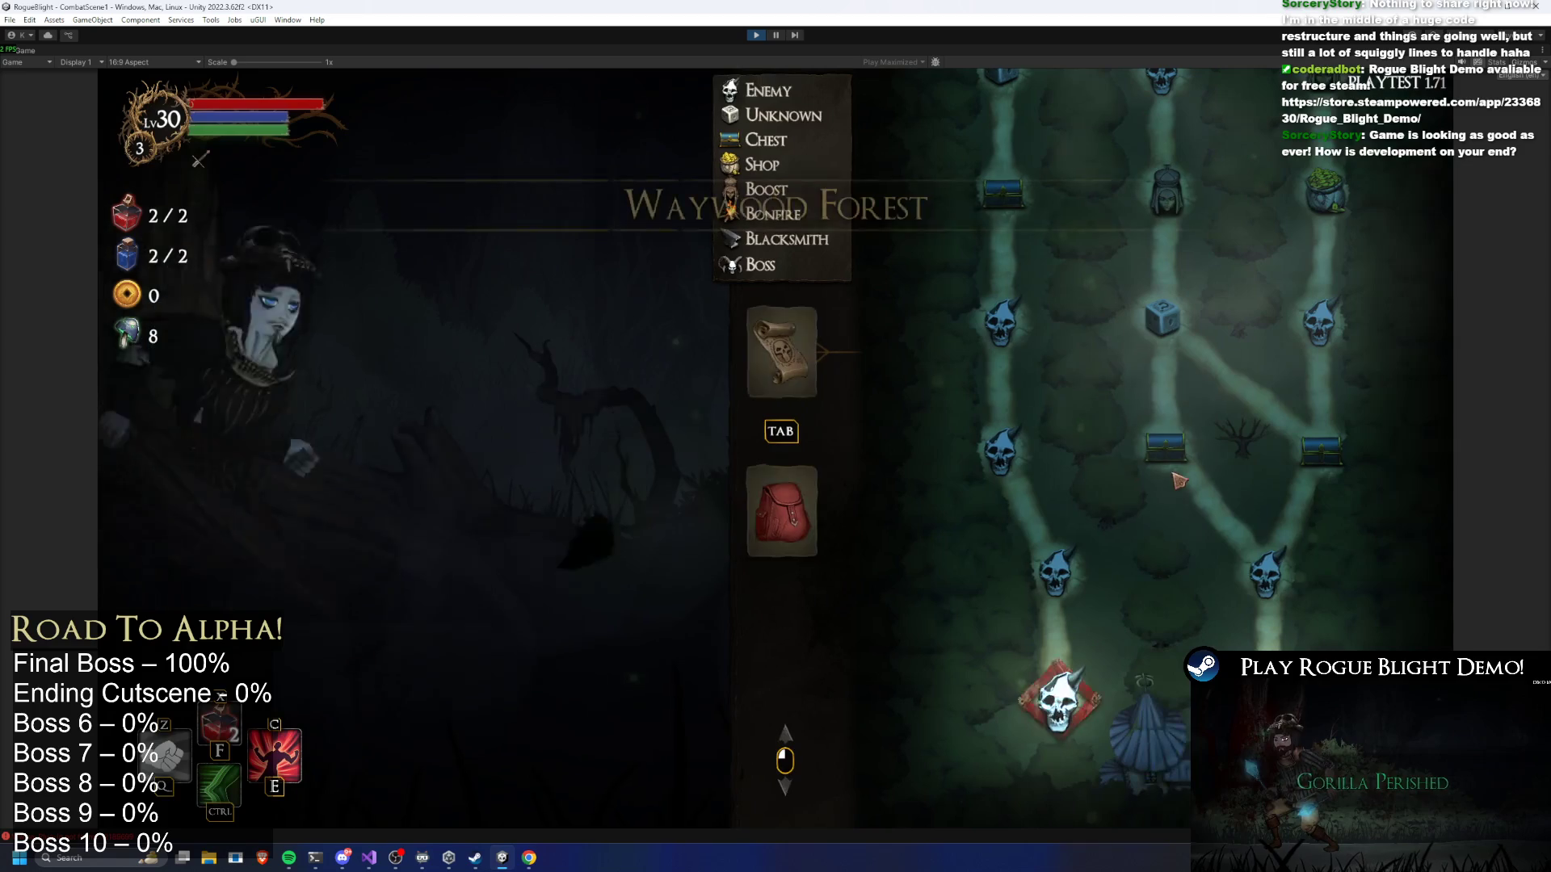
# Check the Equipment view, abandon the Waywood Forest run, and return to TODO.txt
pyautogui.press('Tab')
pyautogui.press('Tab')
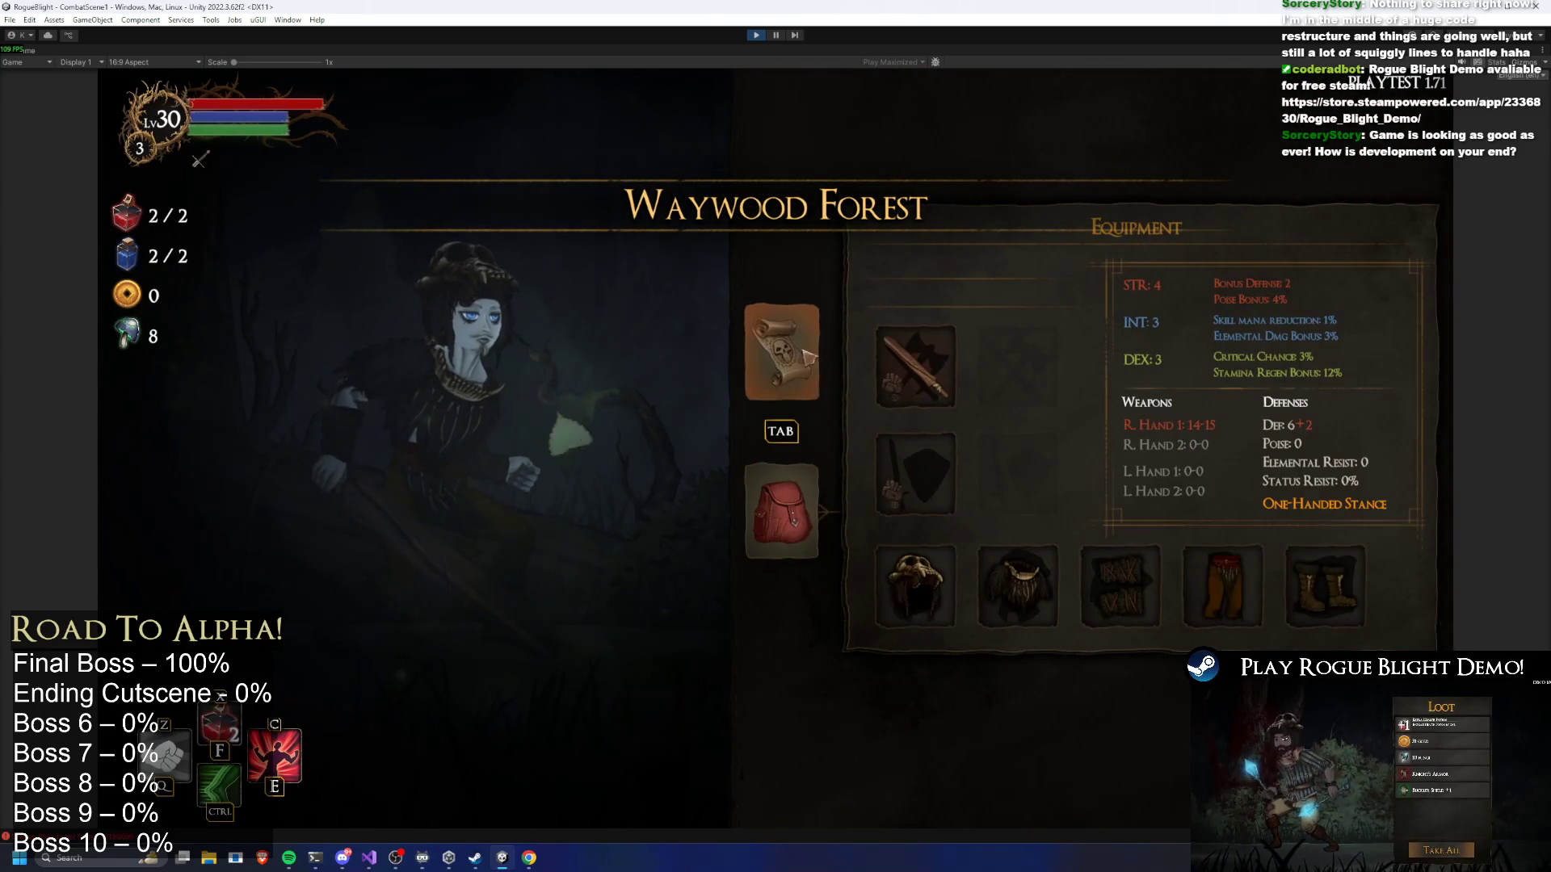
pyautogui.press('Escape')
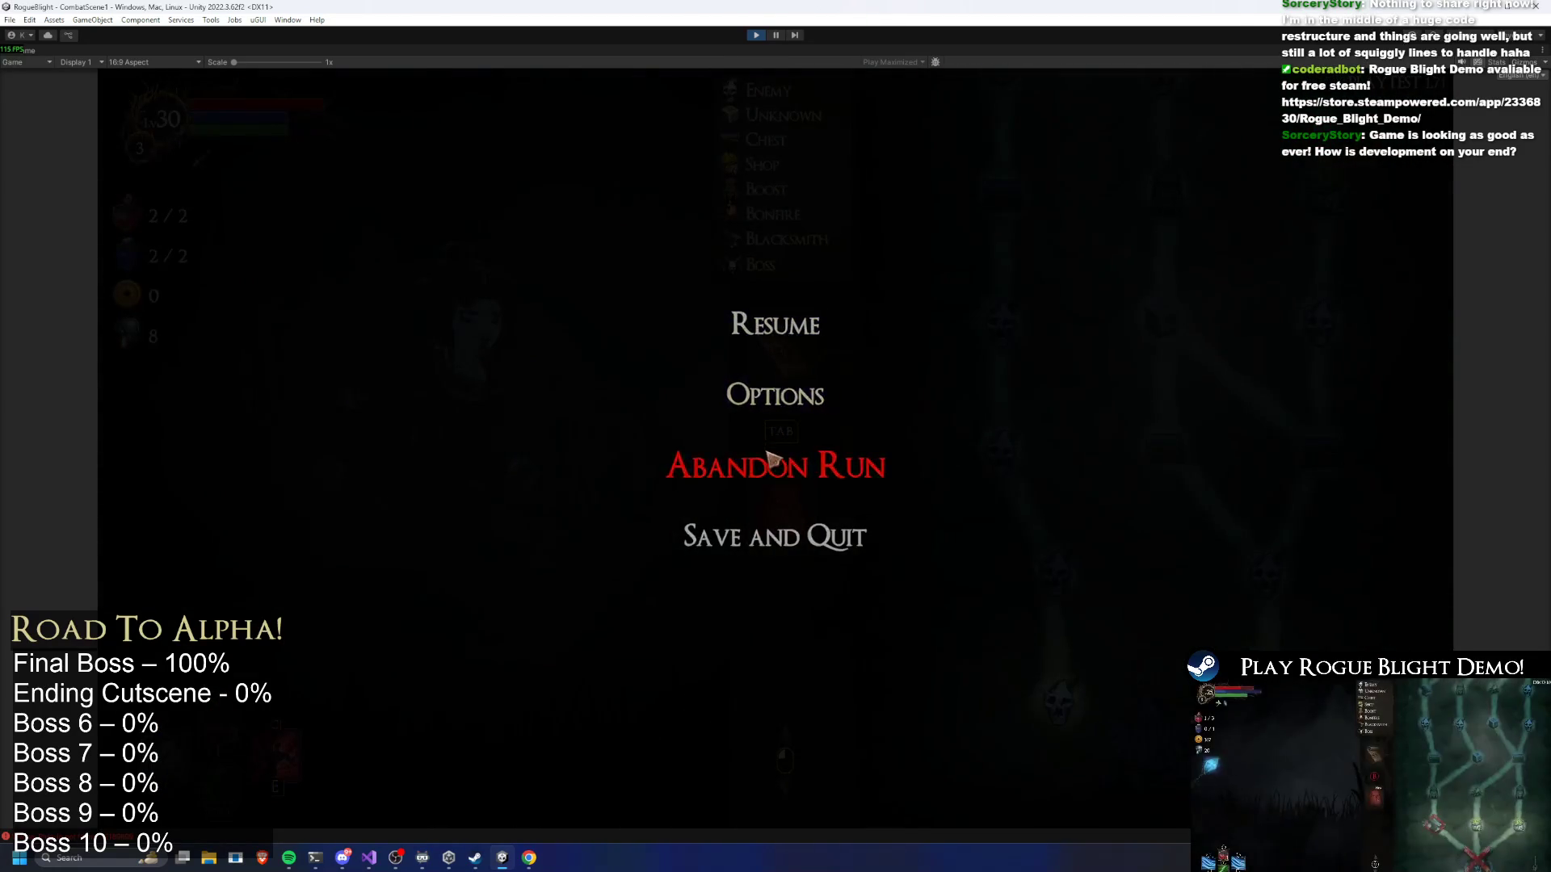
pyautogui.click(767, 463)
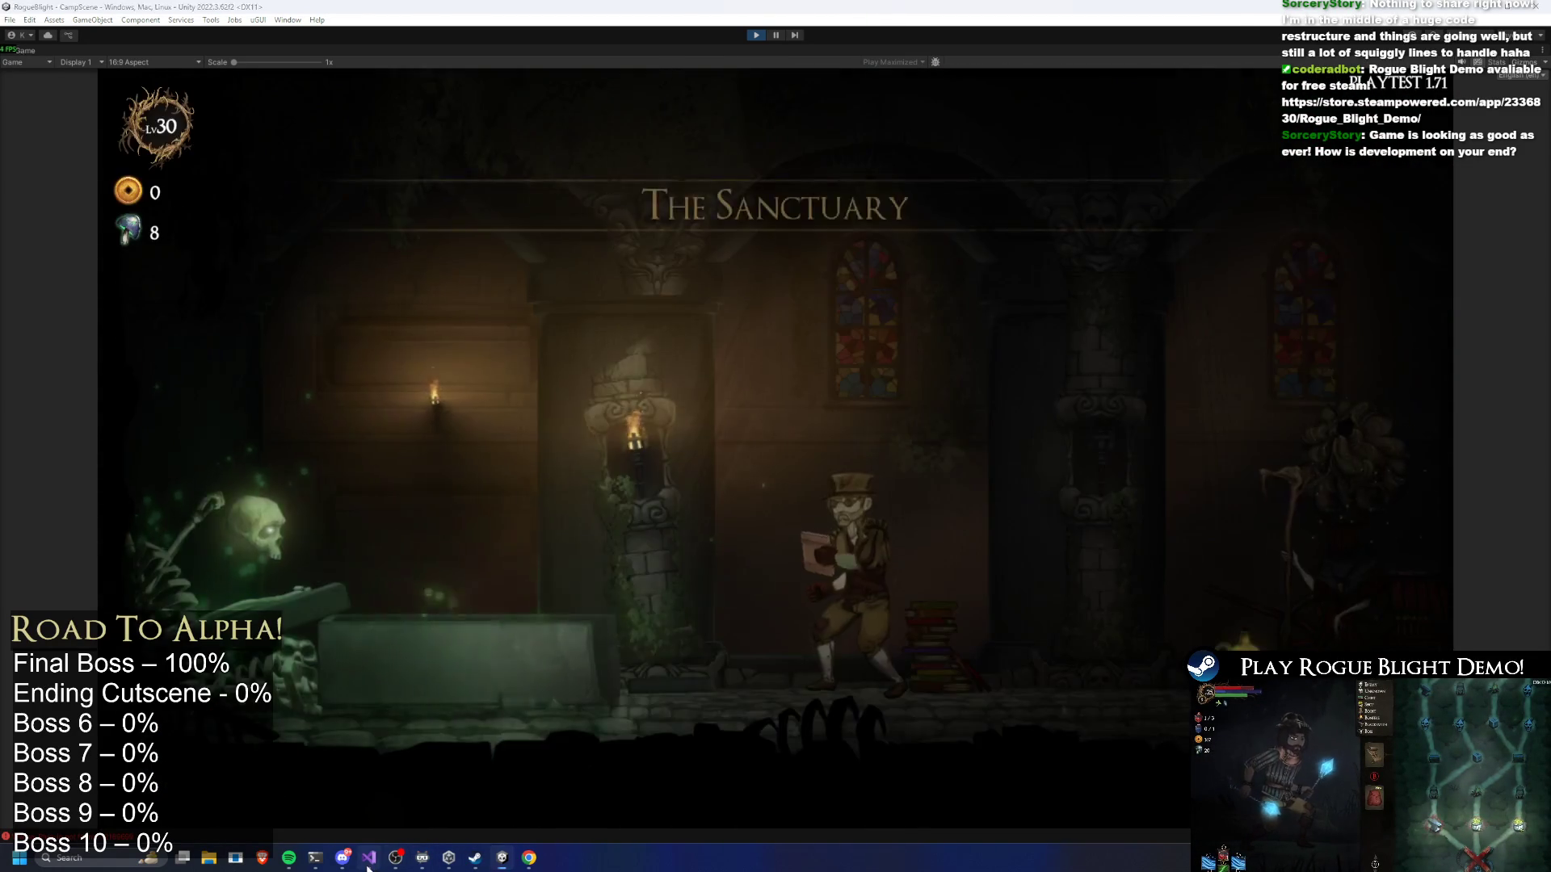
pyautogui.click(369, 858)
pyautogui.scroll(-4, 479, 458)
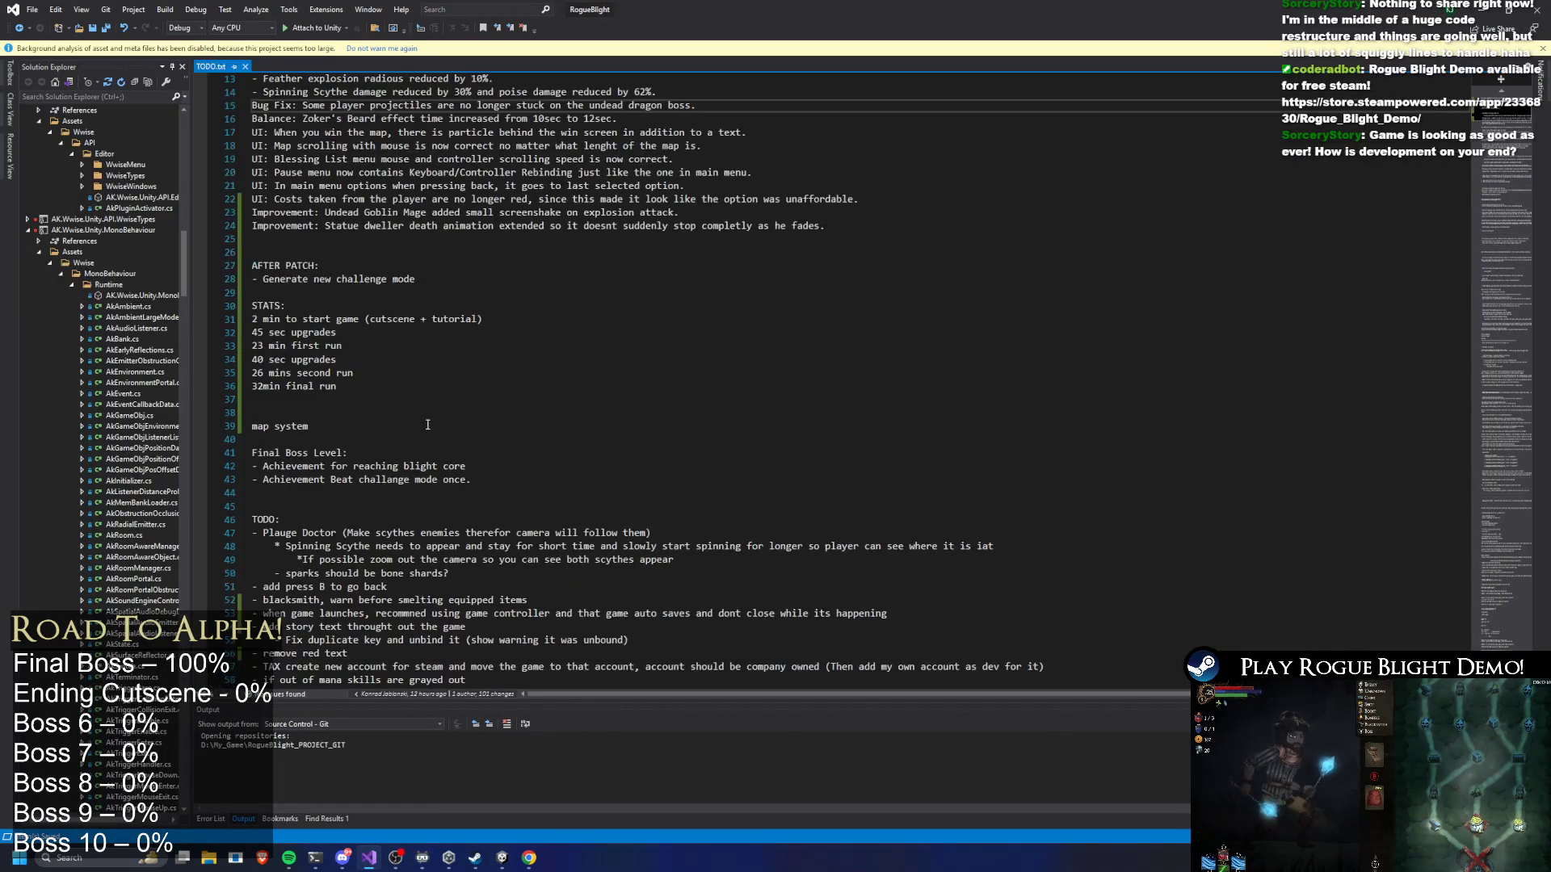
# Delete the extra blank line above 'map system' in TODO.txt and return to Unity
pyautogui.click(293, 493)
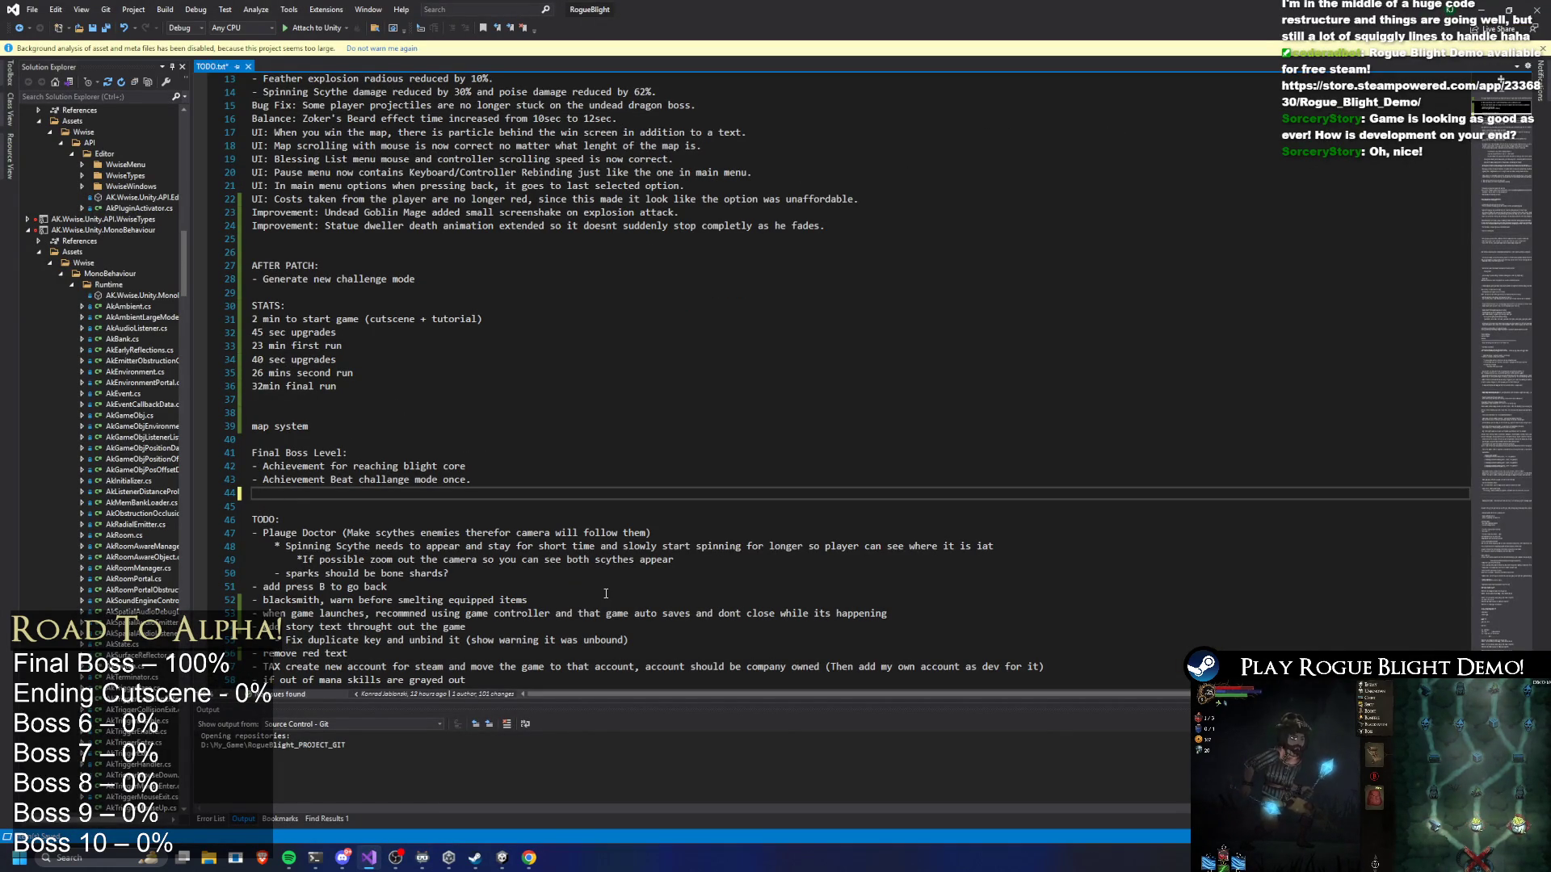
pyautogui.click(402, 417)
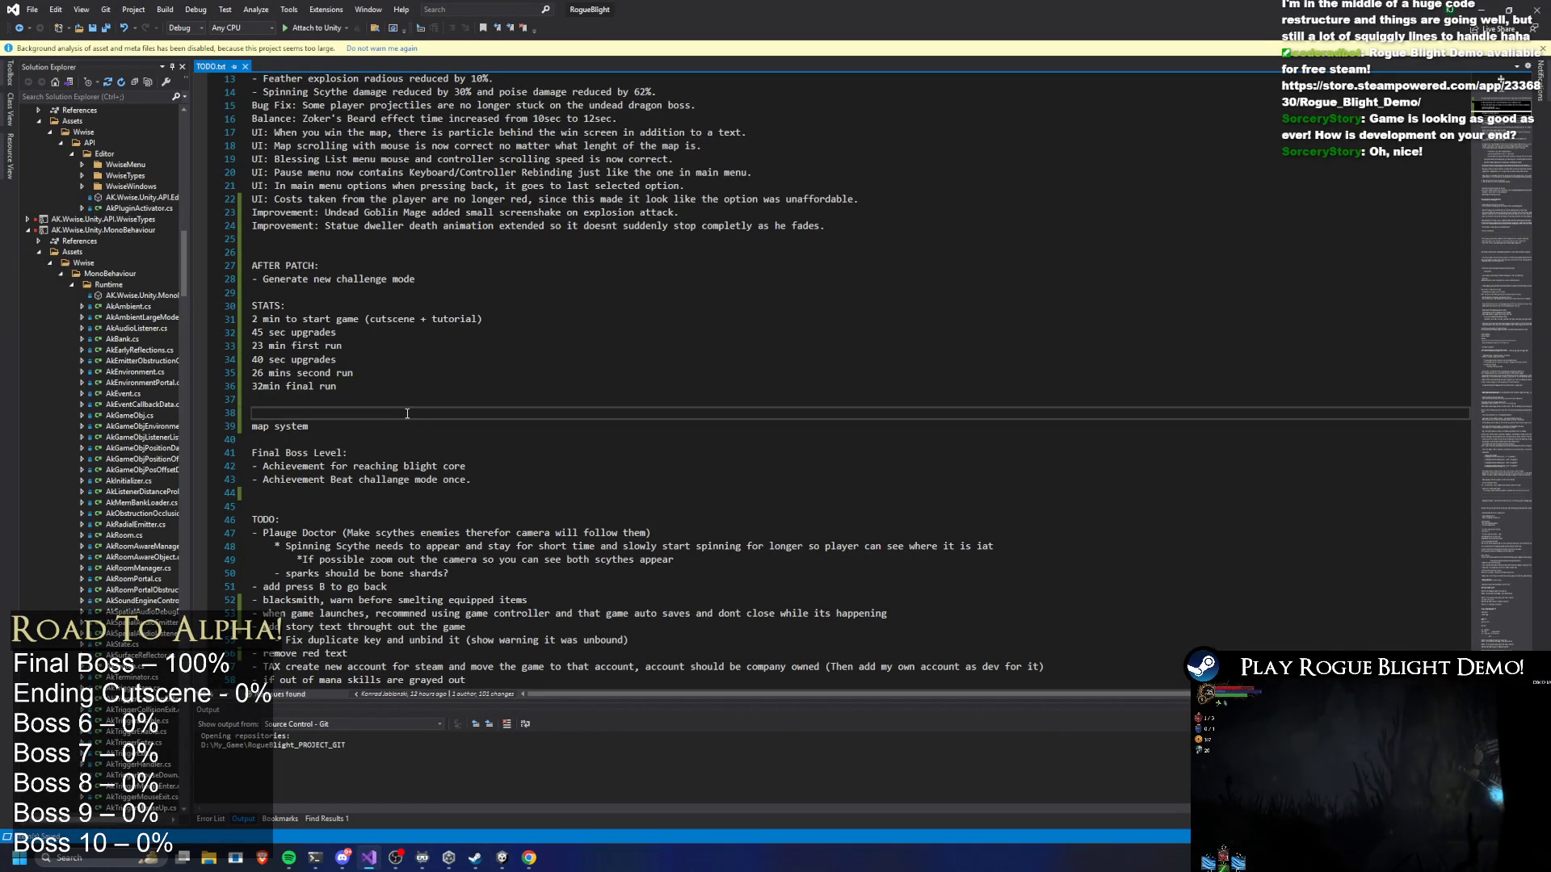
pyautogui.press('BackSpace')
pyautogui.scroll(-5, 475, 320)
pyautogui.hotkey('alt', 'Tab')
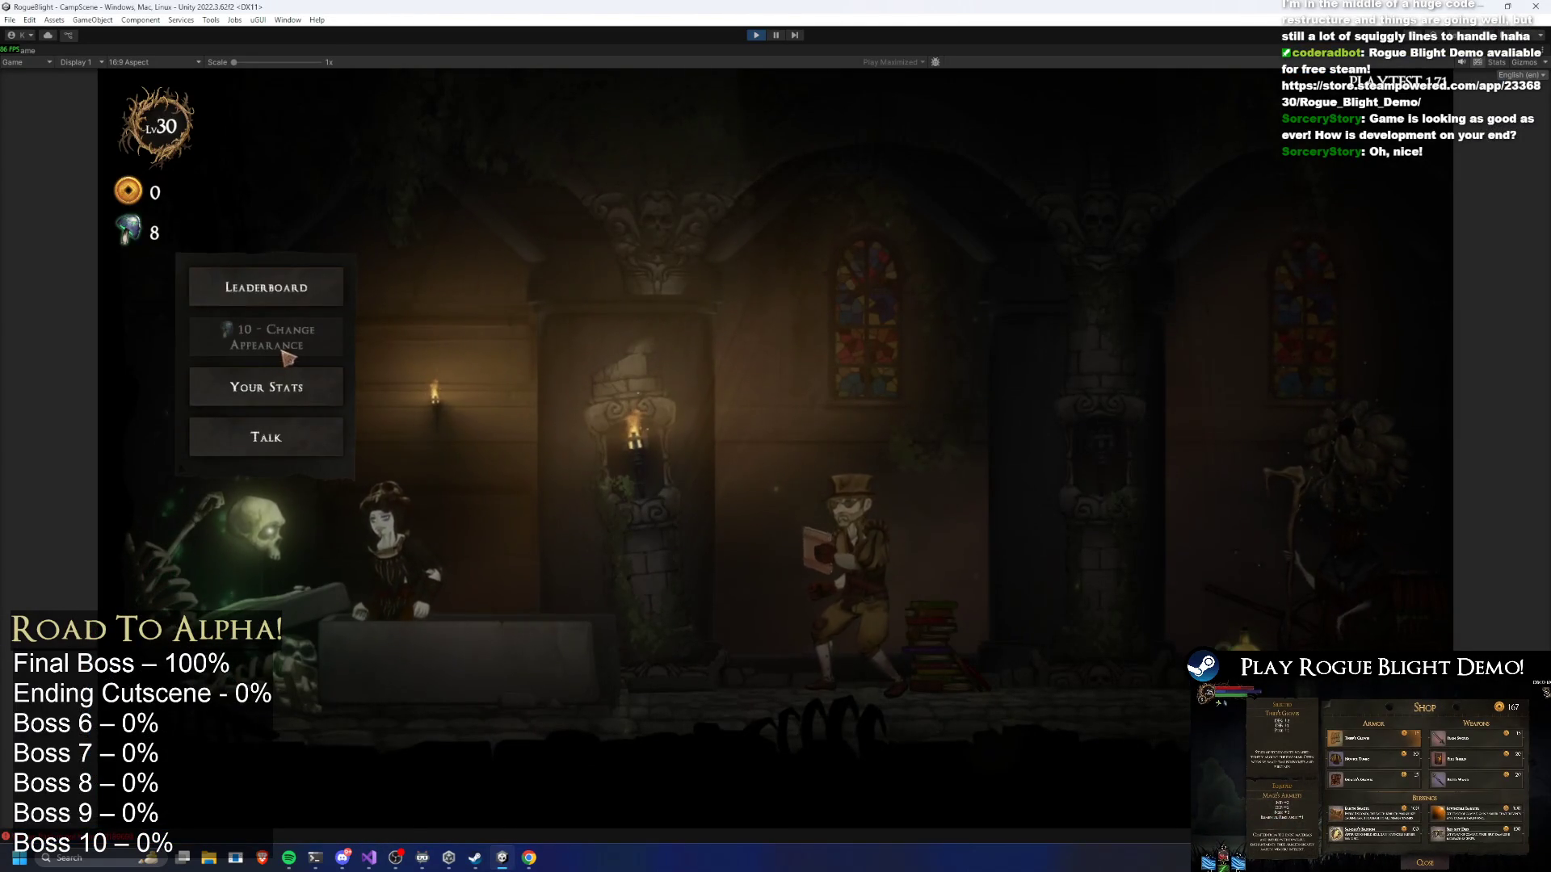
# Walk to the blacksmith and back to the skeleton NPC, trying its unaffordable Change Appearance option twice
pyautogui.press('d')
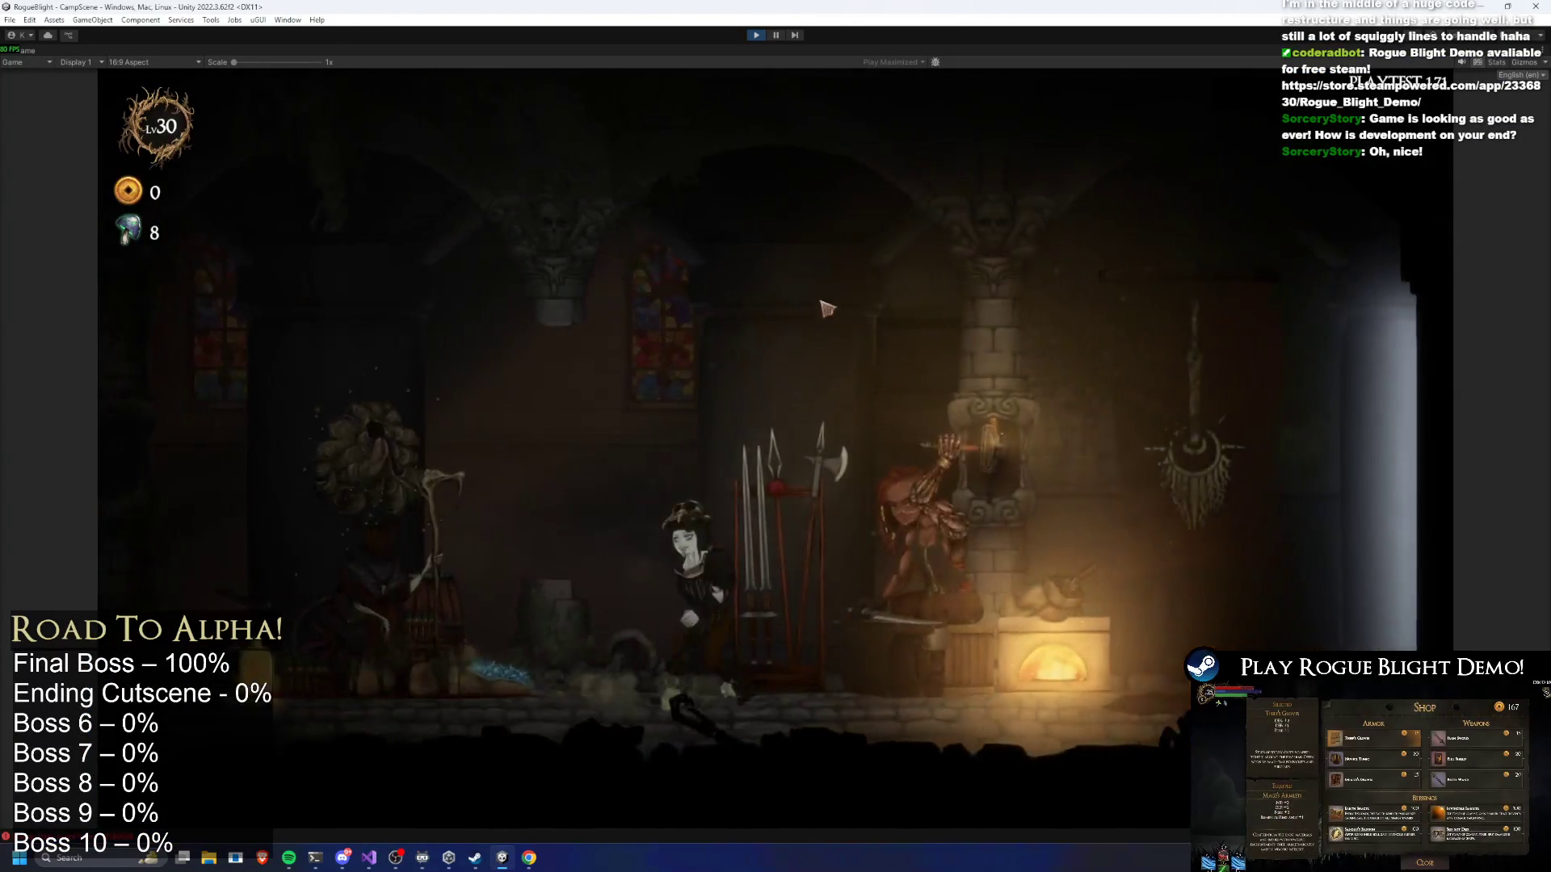
pyautogui.press('a')
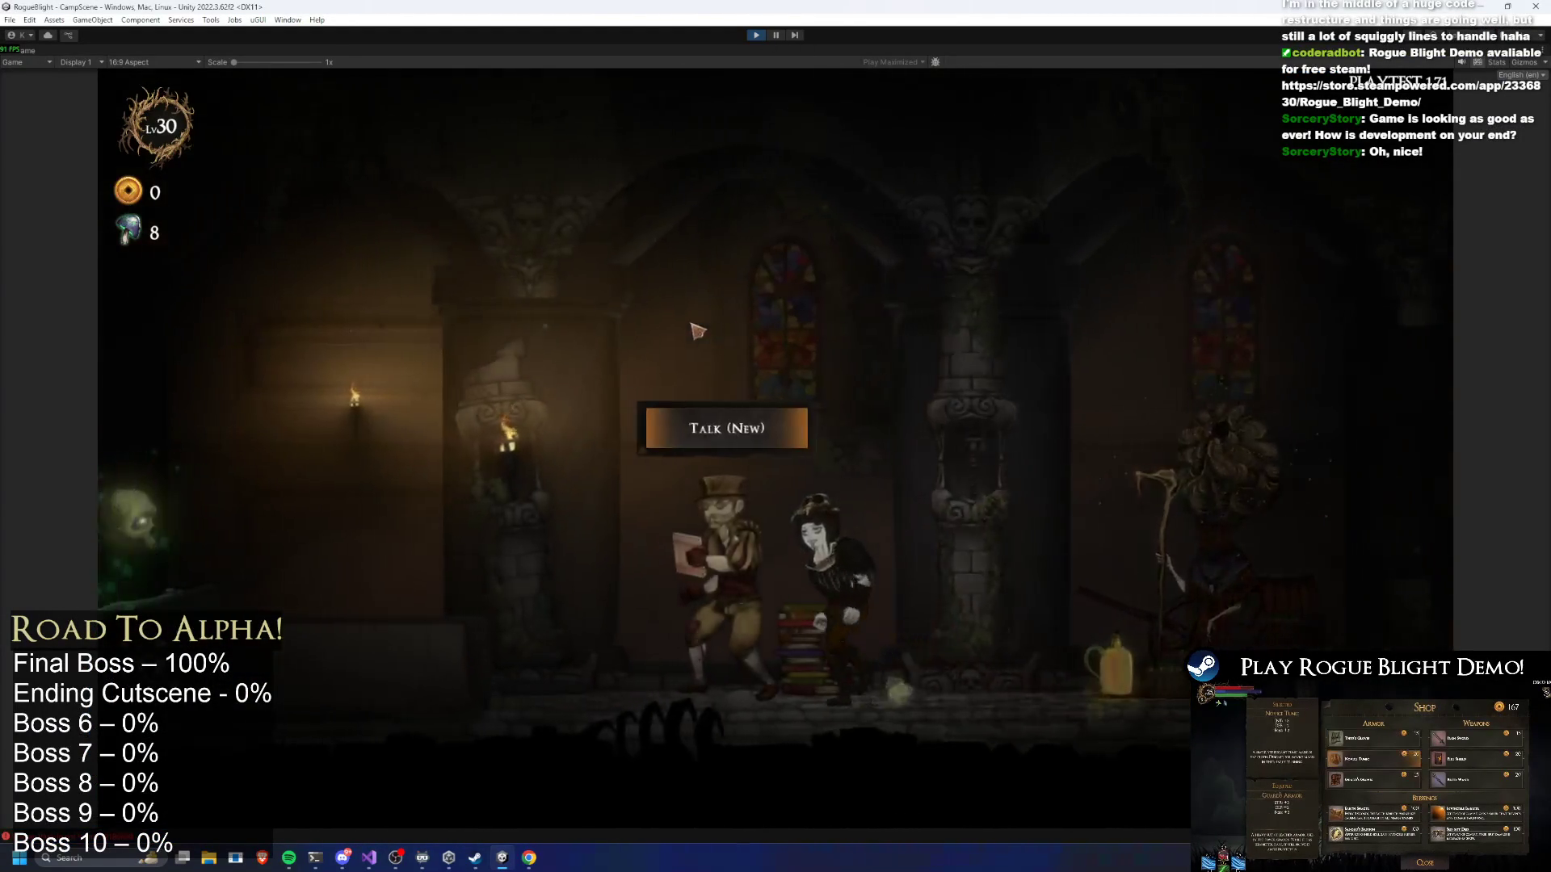
pyautogui.press('a')
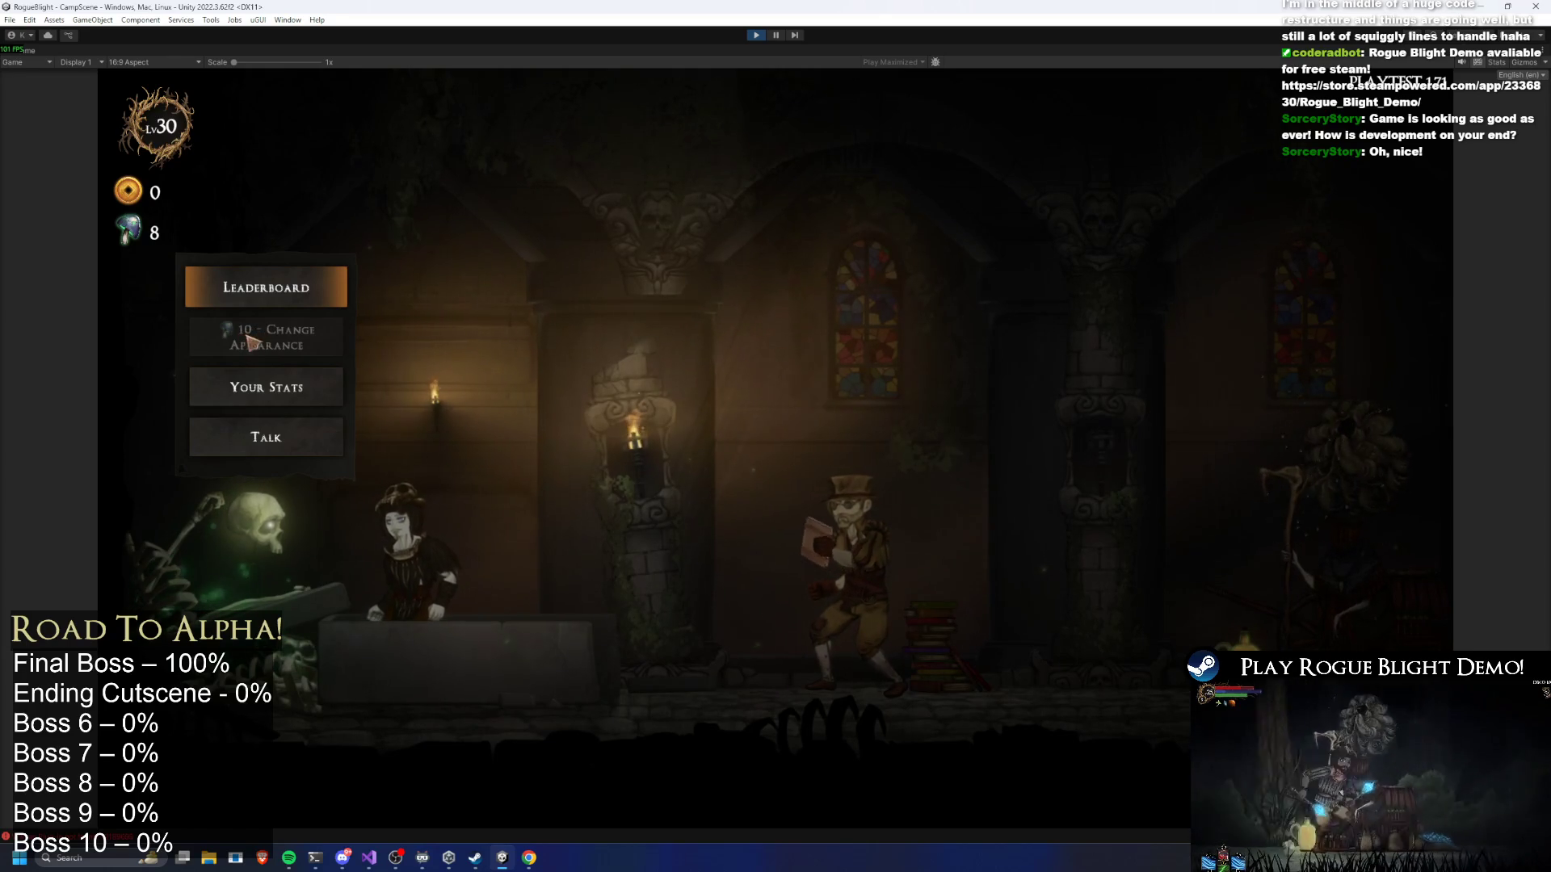
pyautogui.click(258, 337)
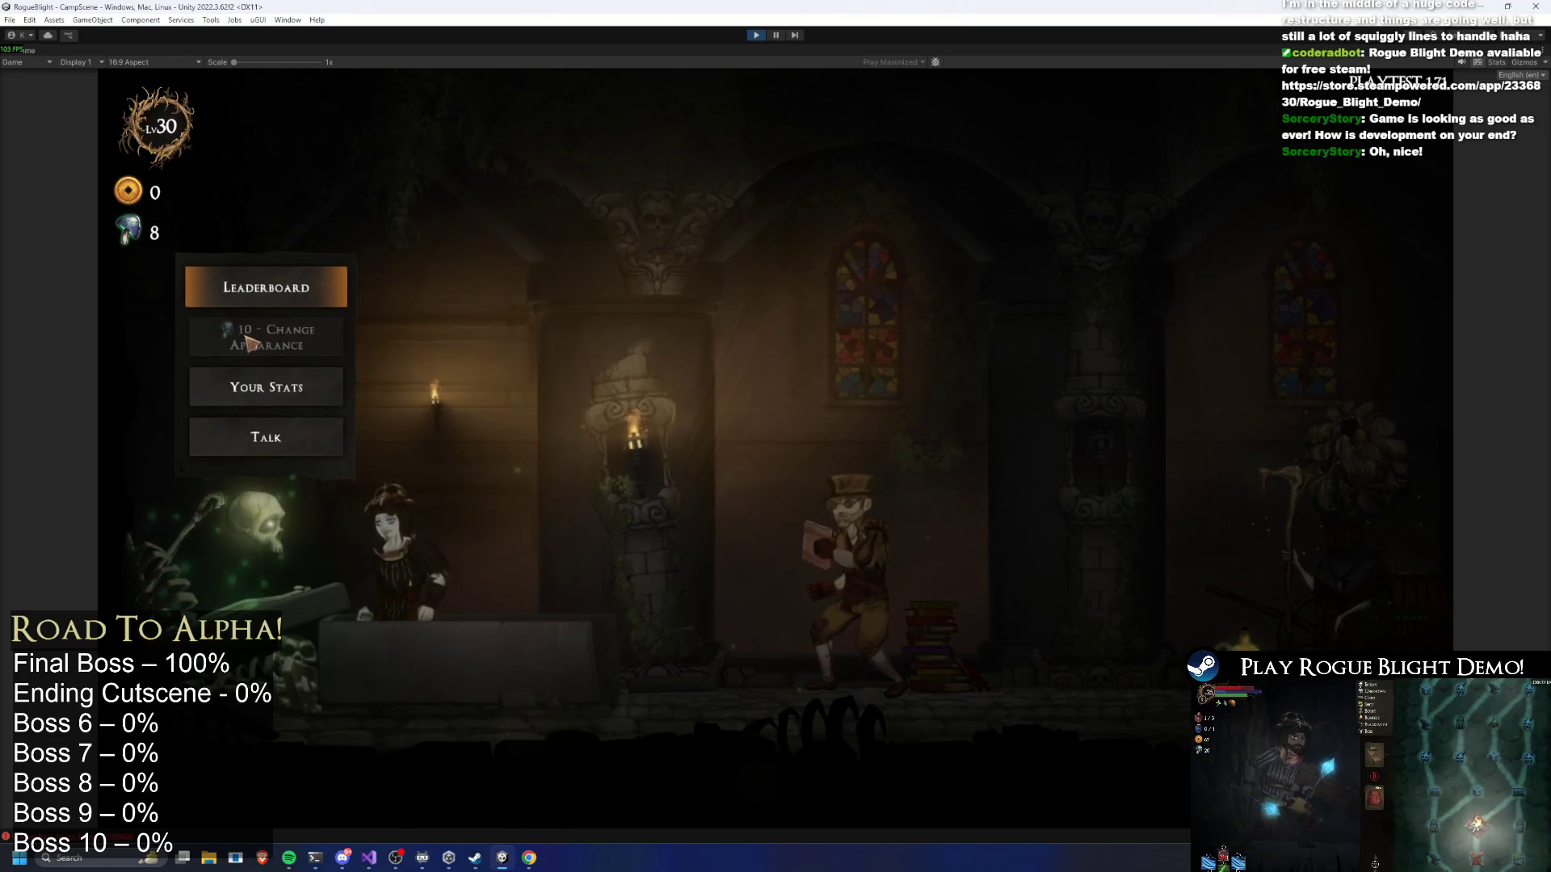
pyautogui.click(248, 340)
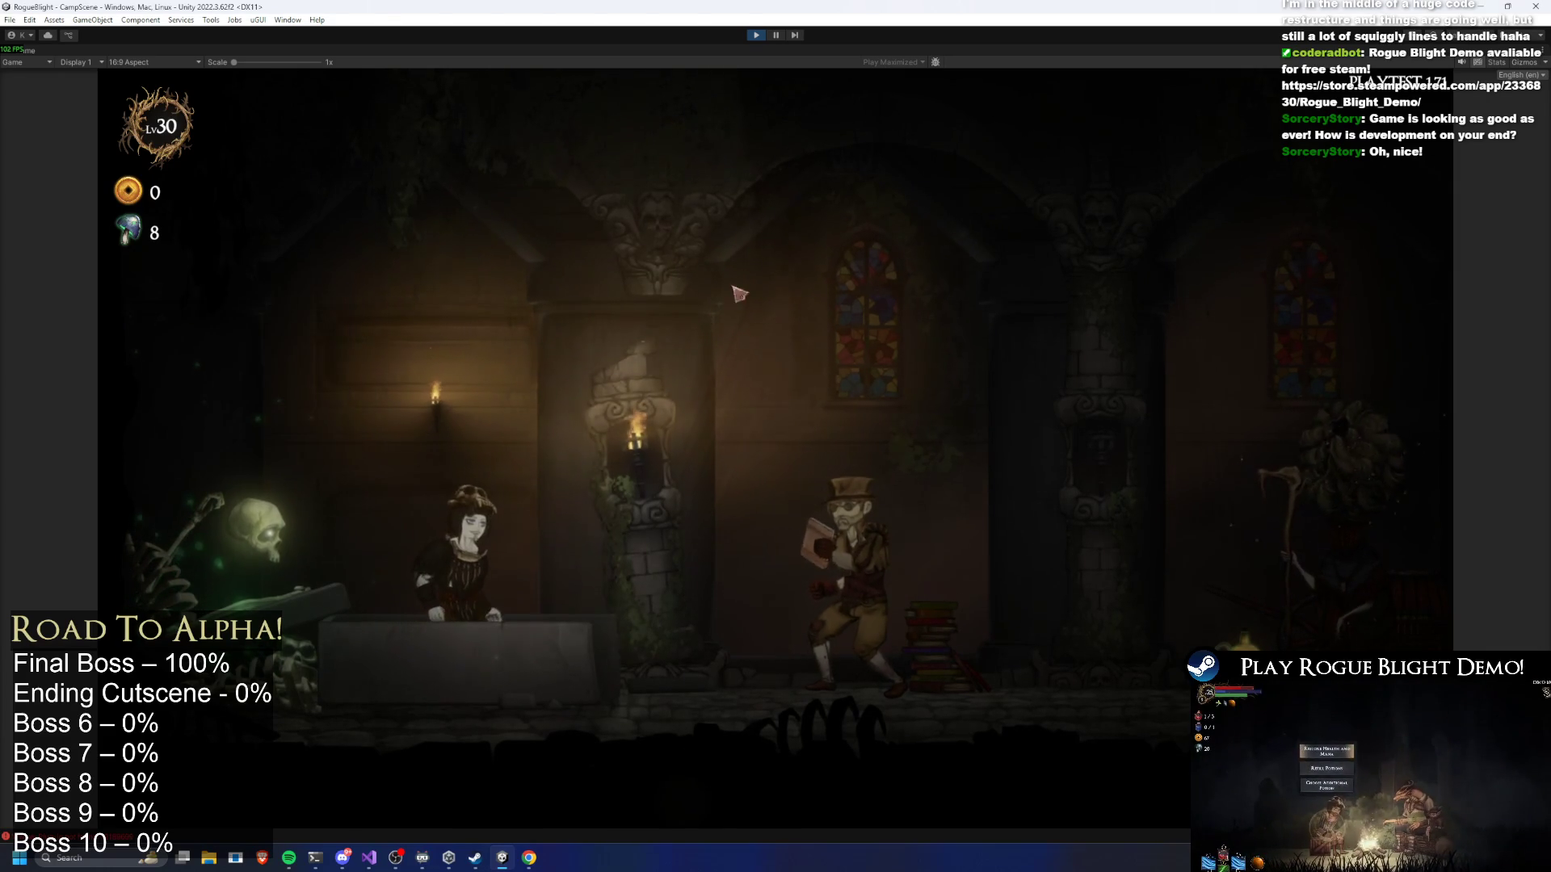
# Walk to the scholar, stop Play mode, and switch back to Visual Studio
pyautogui.press('d')
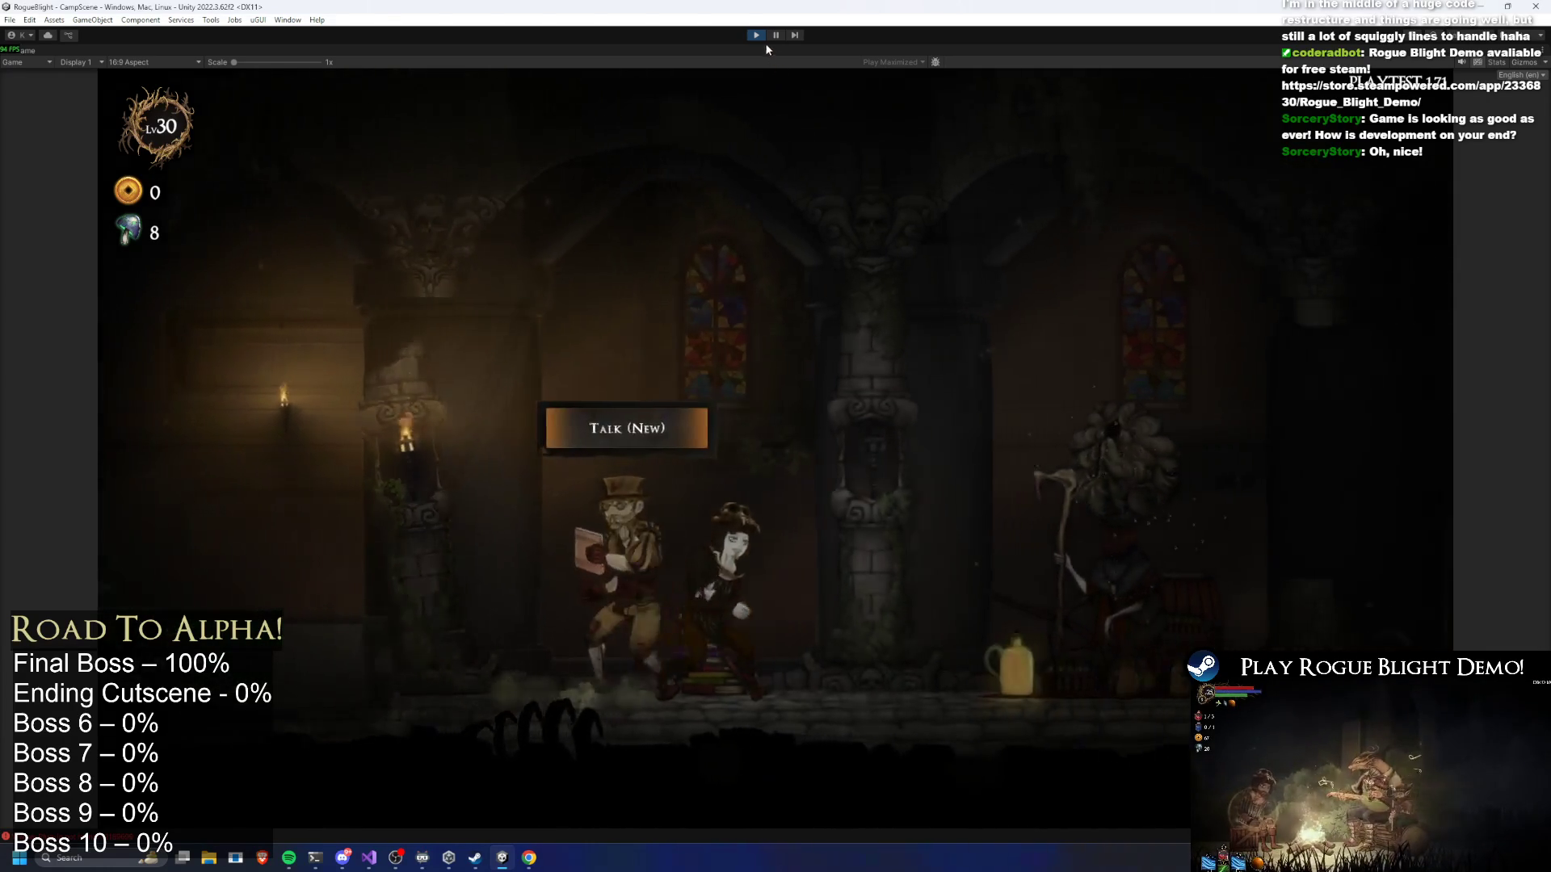
pyautogui.click(755, 36)
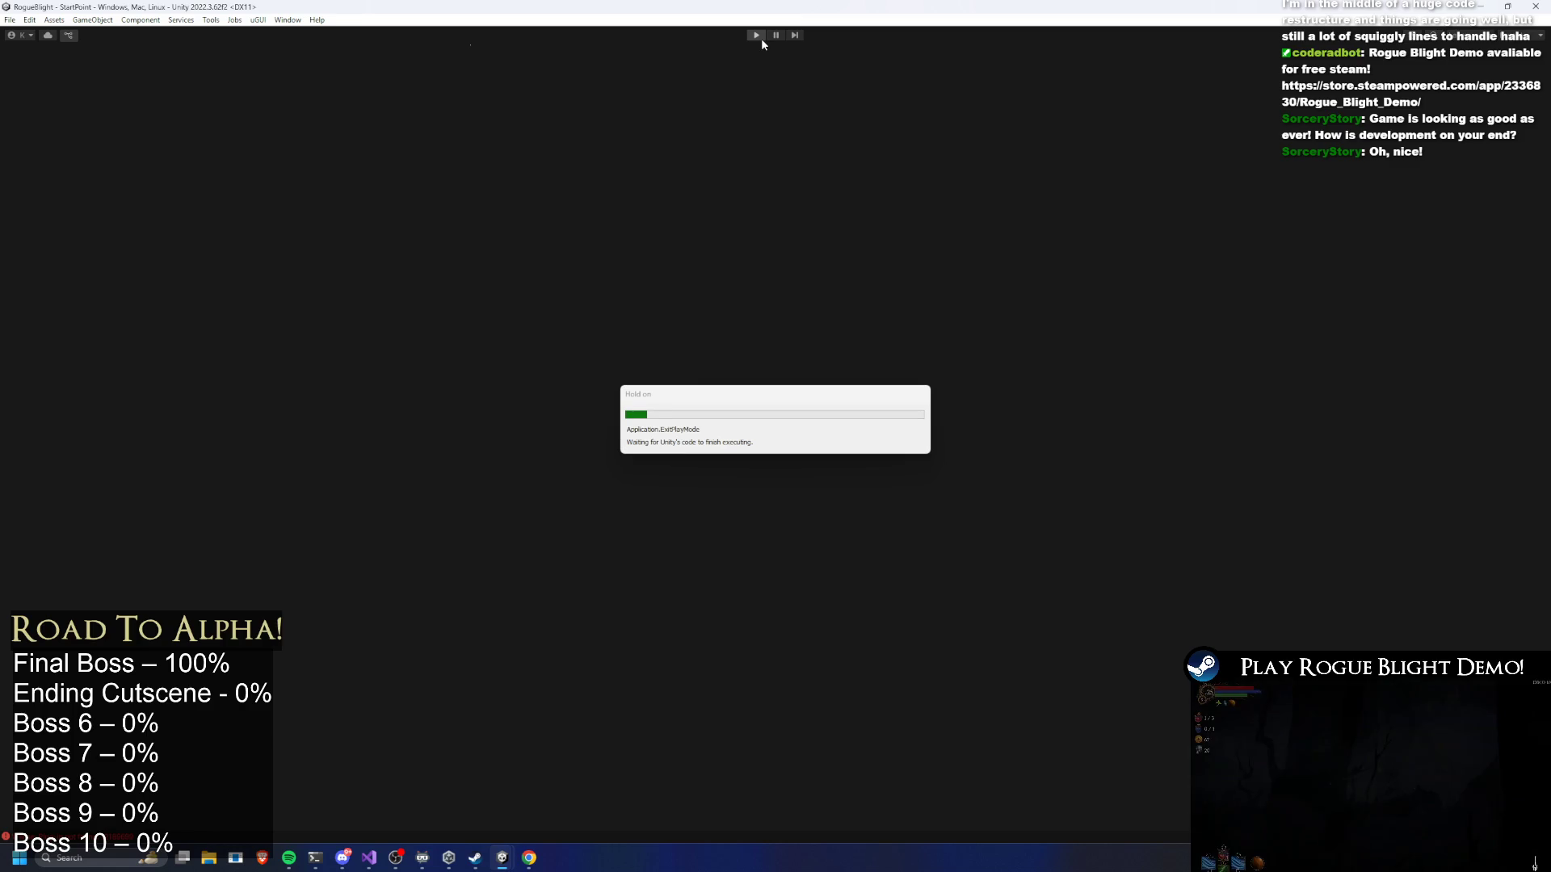
pyautogui.moveTo(298, 863)
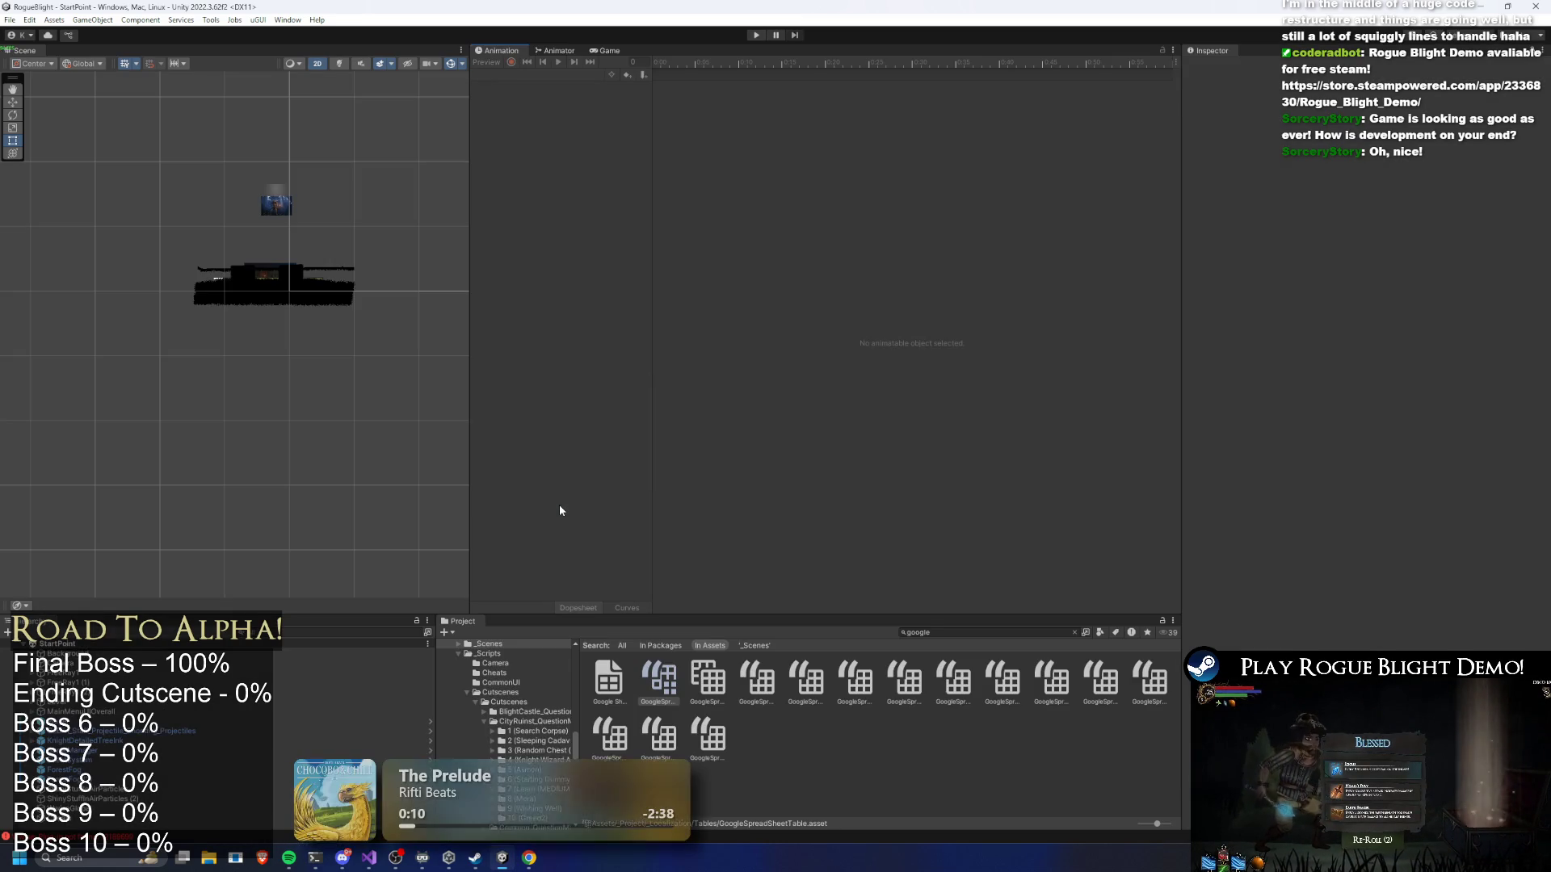
pyautogui.scroll(-10, 1453, 428)
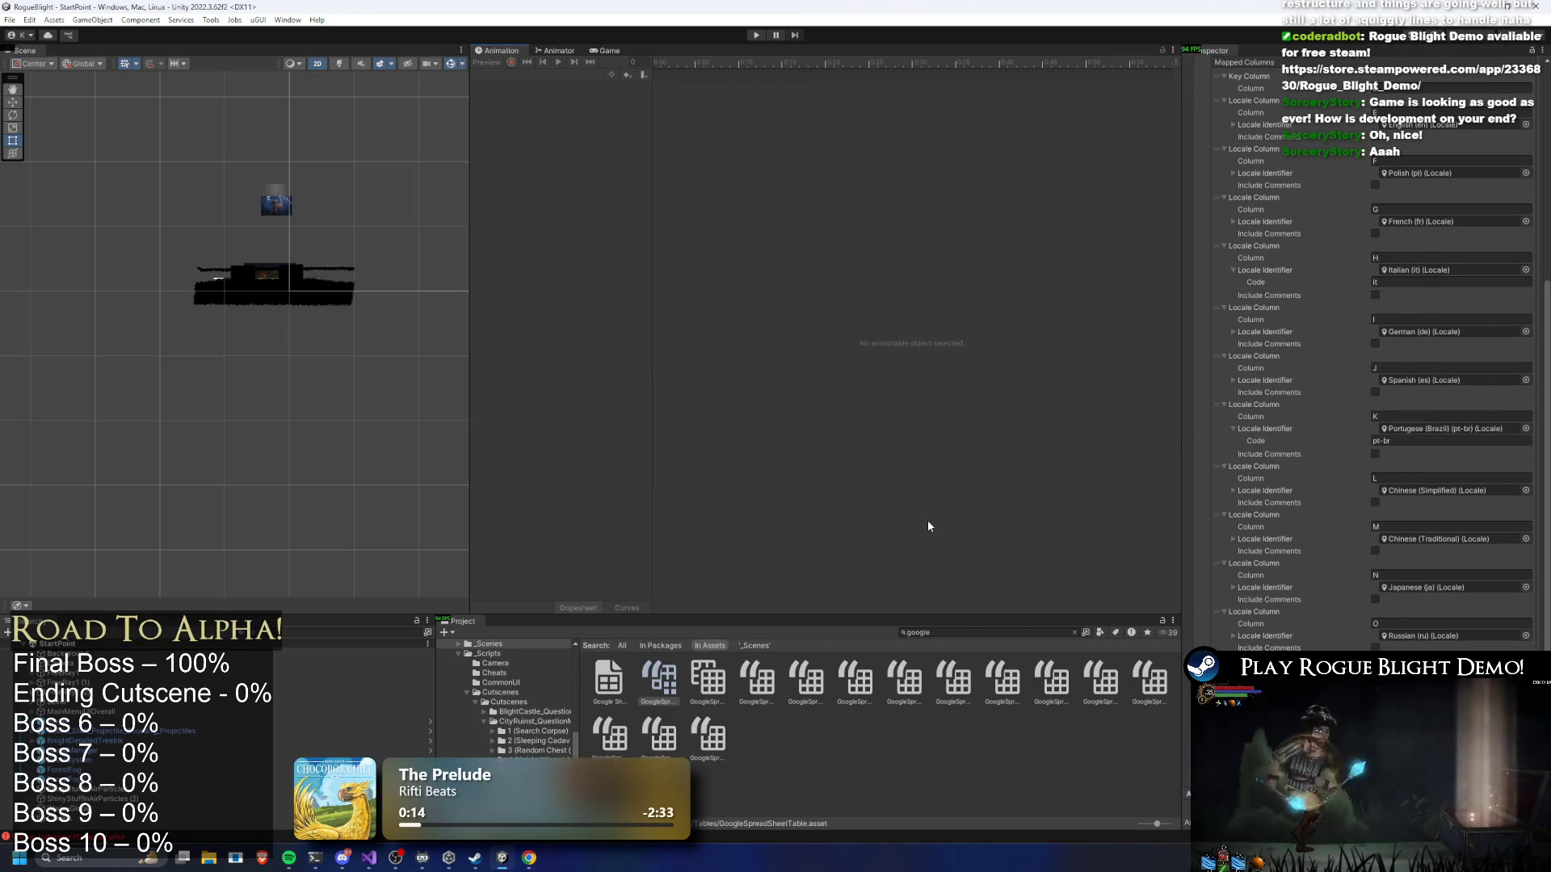
pyautogui.hotkey('alt', 'Tab')
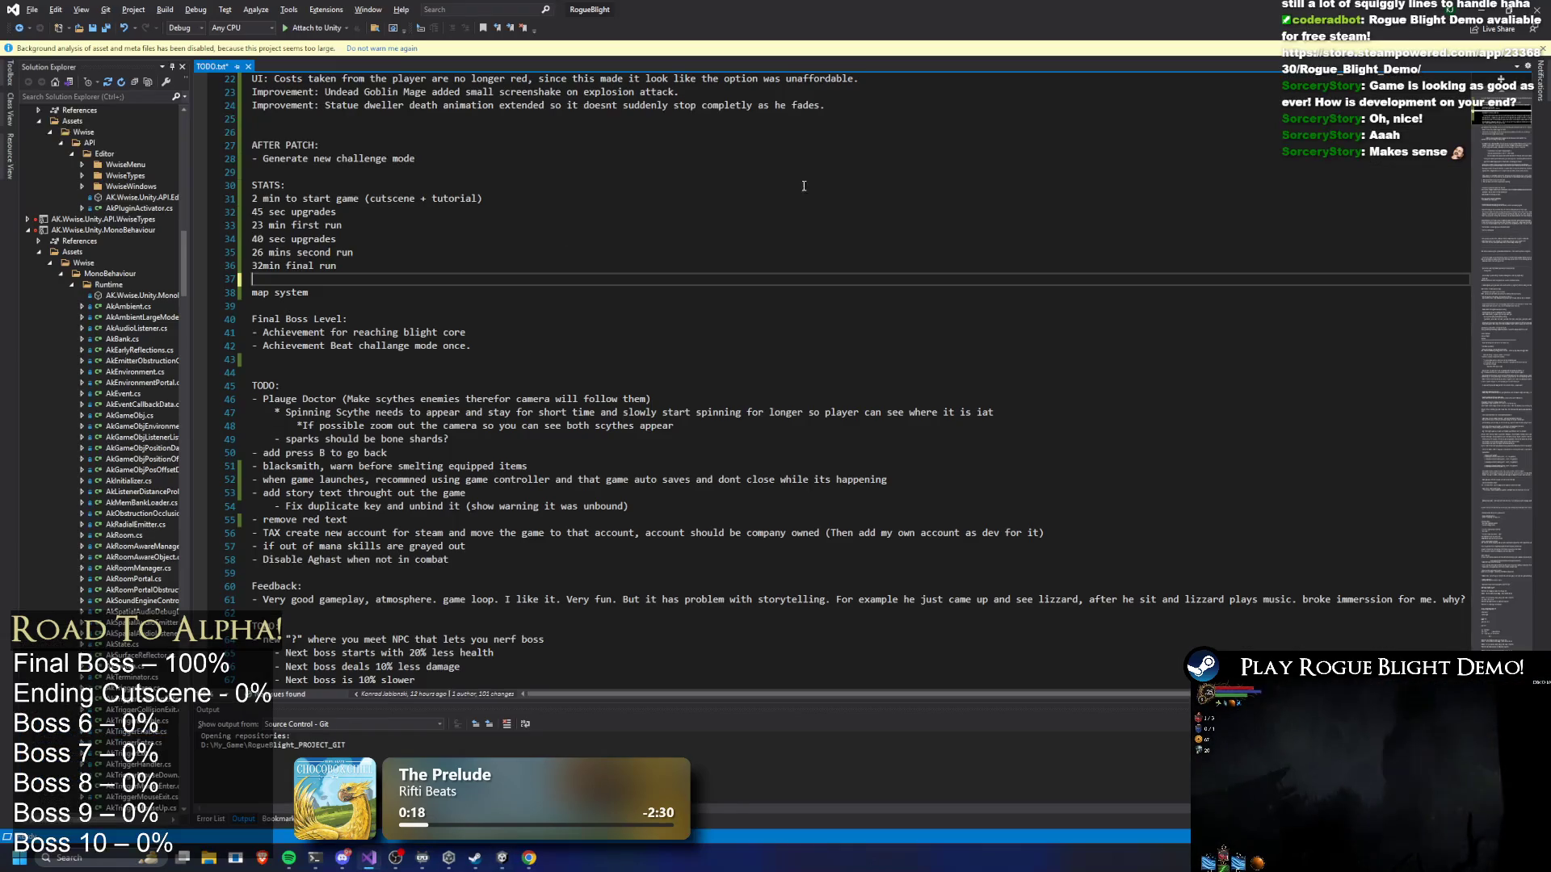
# Scroll through the TODO.txt patch notes to review them, then minimize Visual Studio
pyautogui.click(813, 200)
pyautogui.scroll(7, 801, 361)
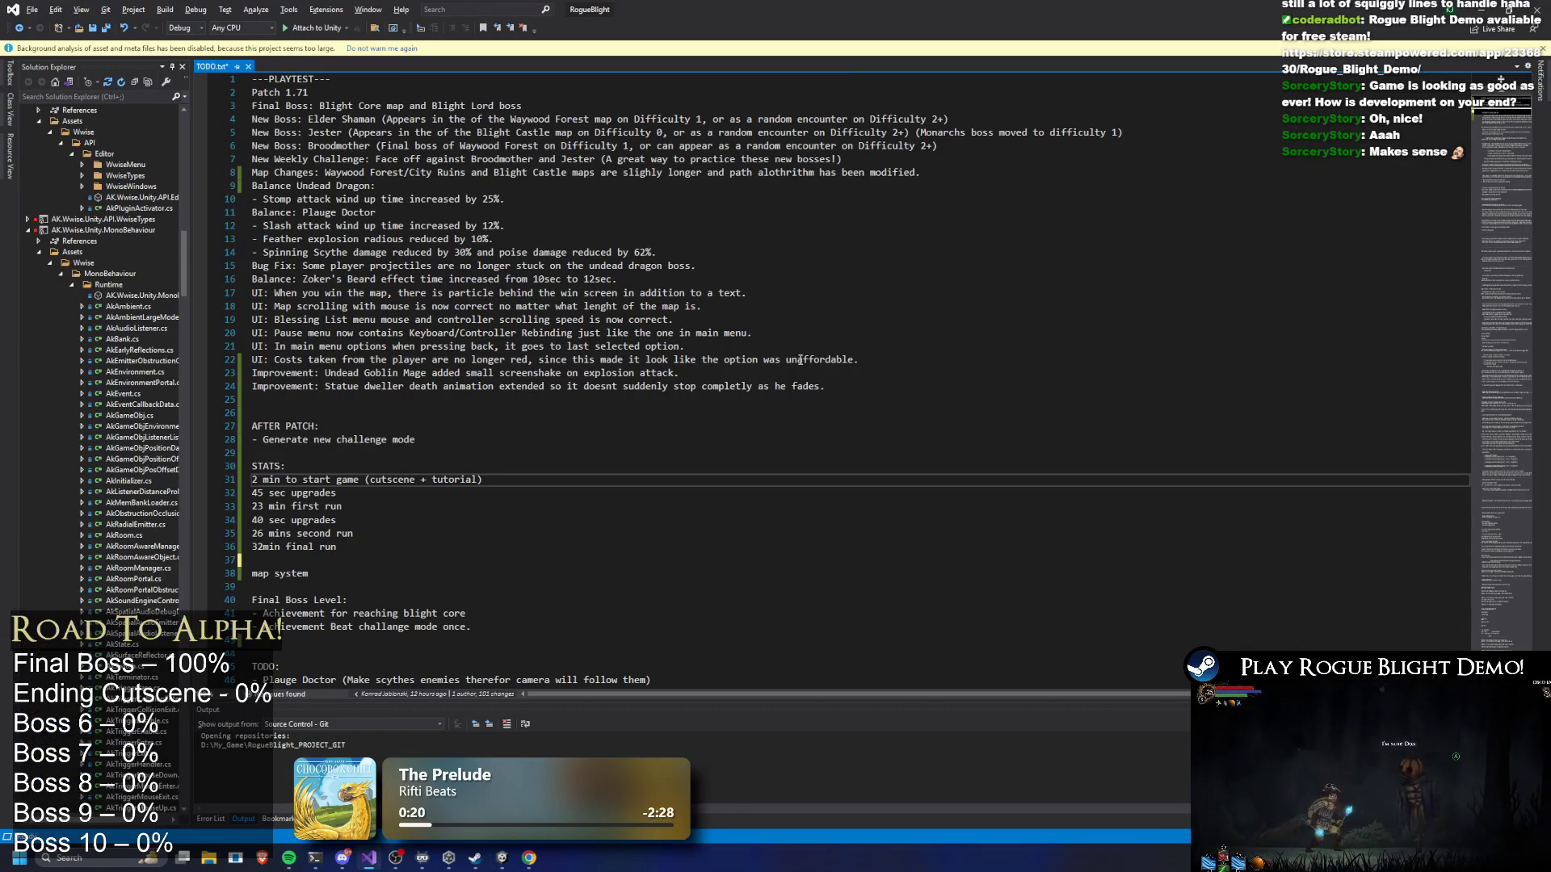
pyautogui.scroll(-6, 543, 339)
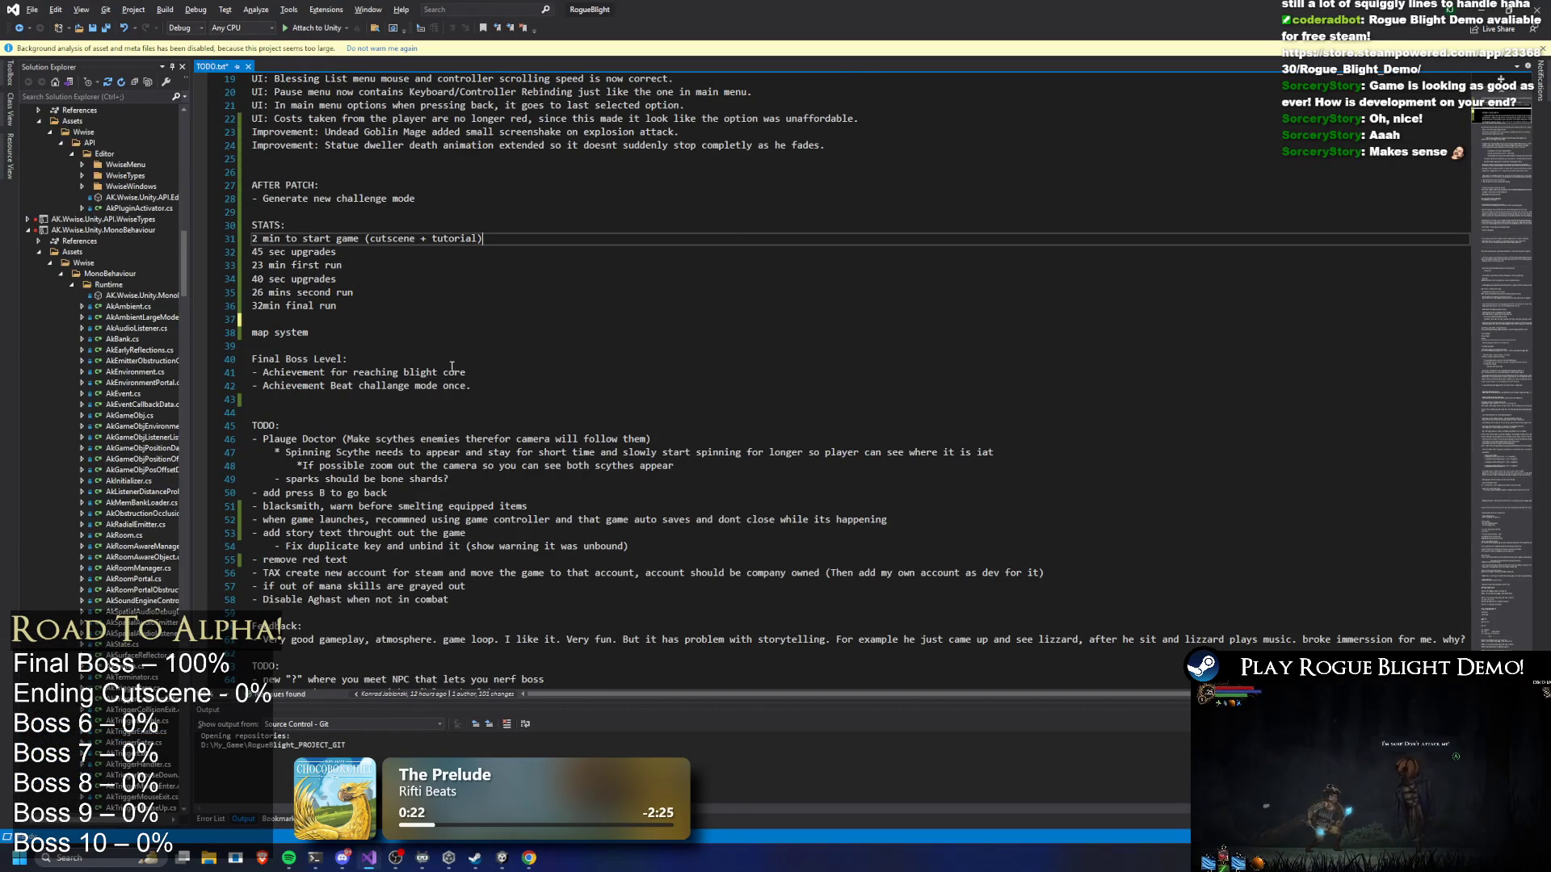
pyautogui.scroll(5, 444, 366)
pyautogui.scroll(-8, 454, 334)
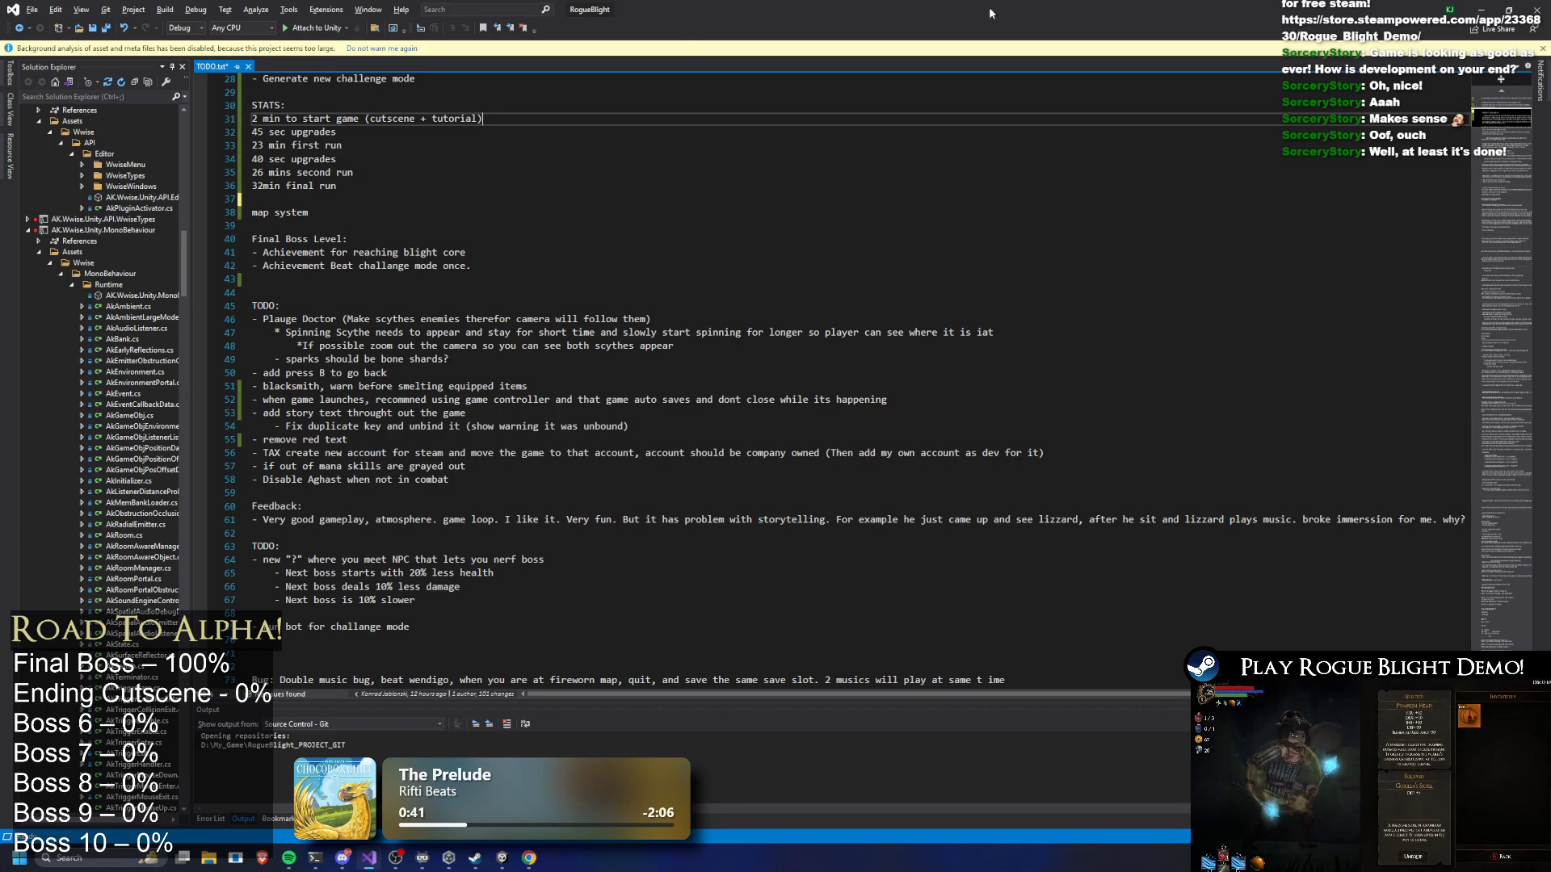
pyautogui.click(1477, 8)
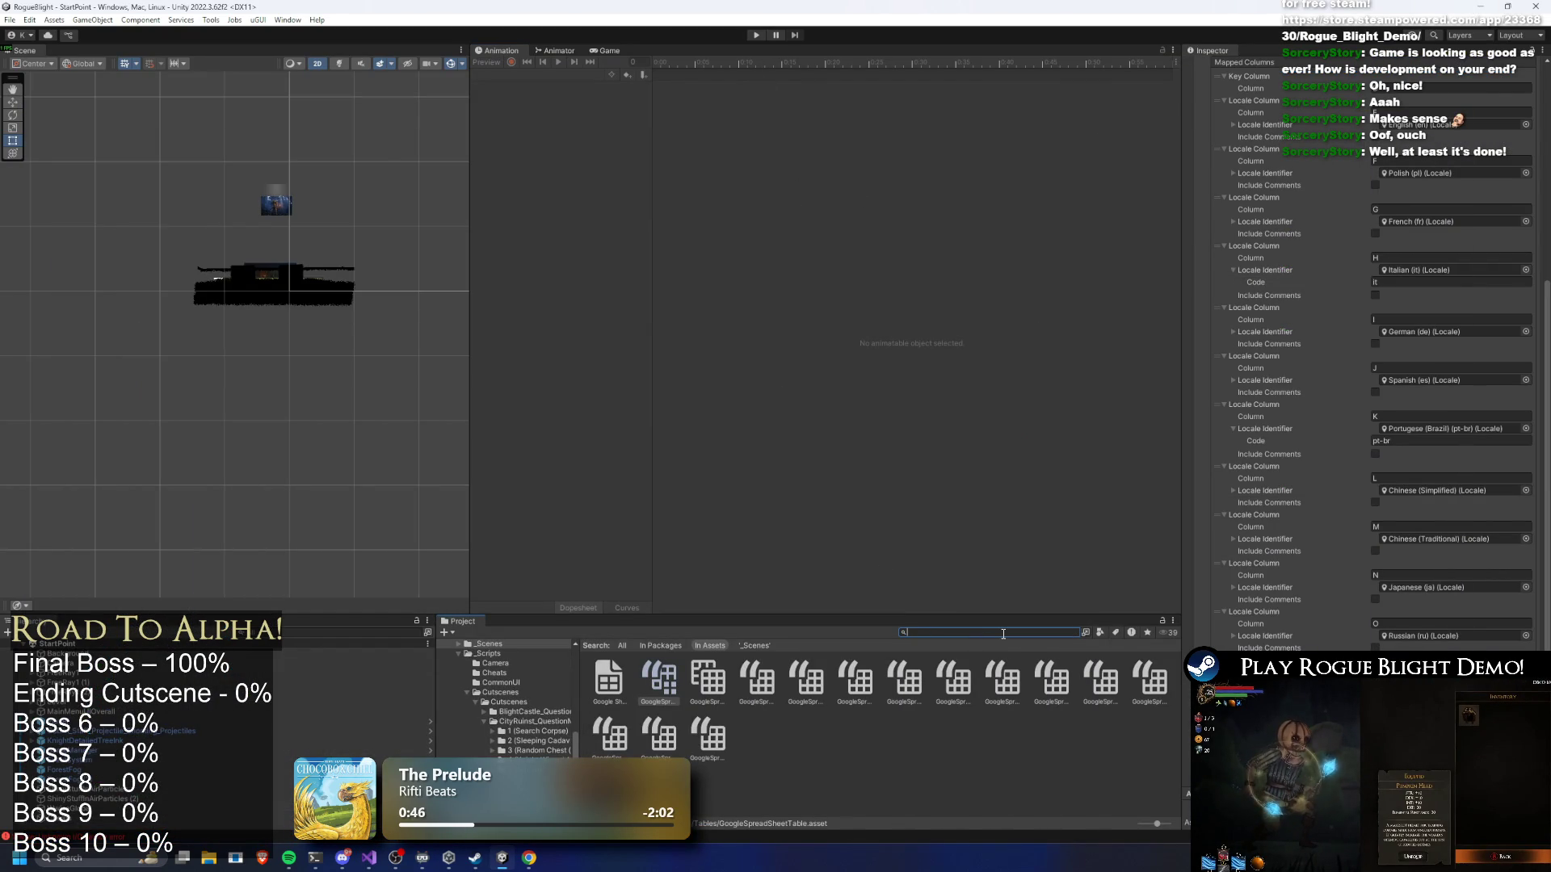
# Start Play mode, load a save, and Save and Quit back to the main menu
pyautogui.click(755, 35)
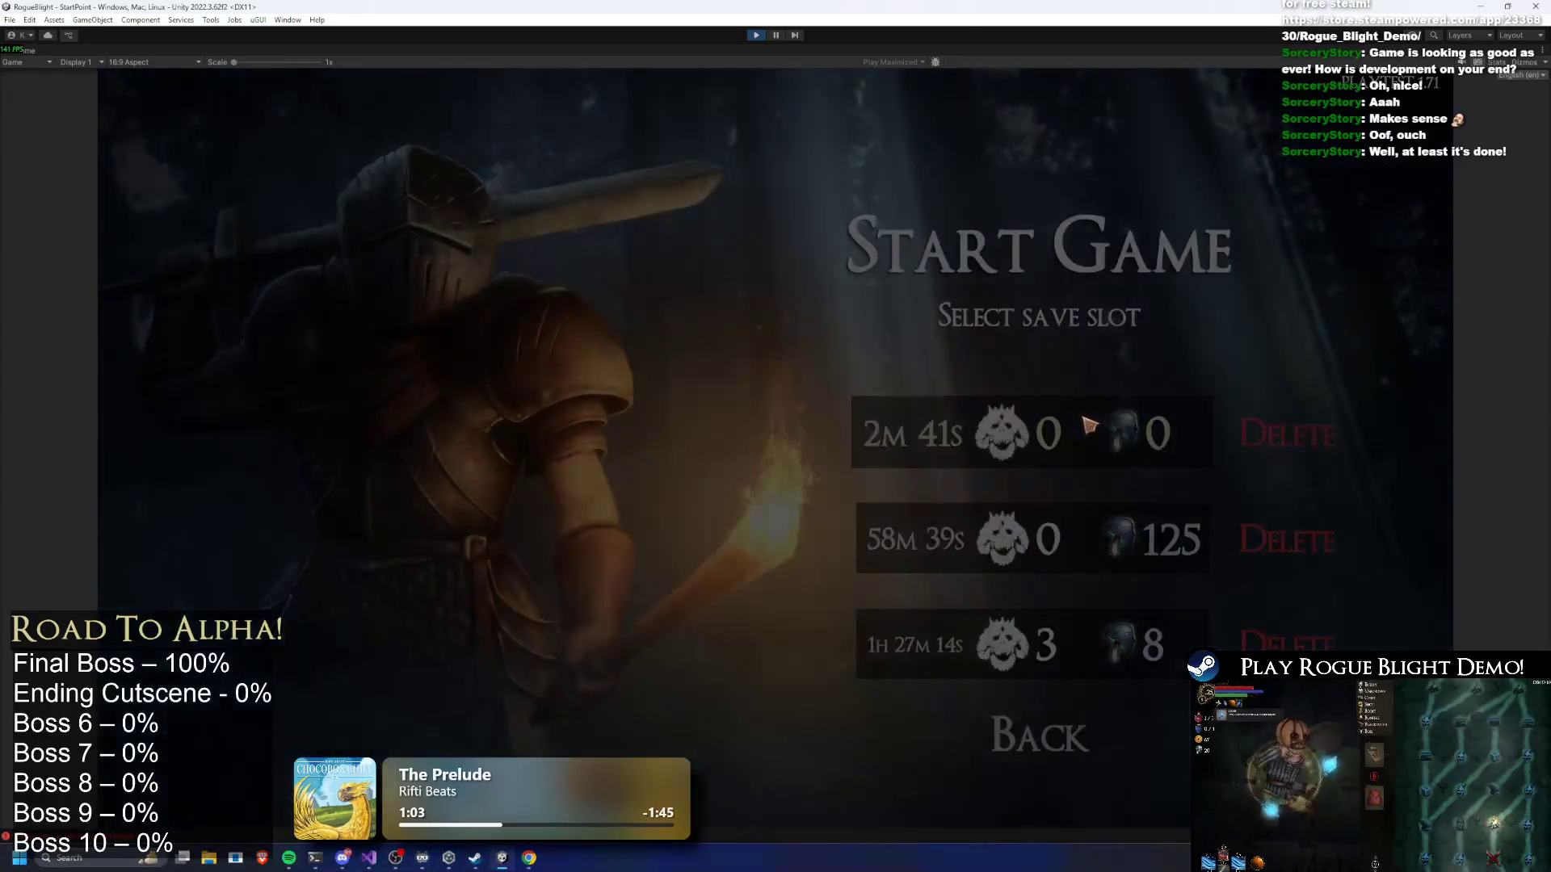
pyautogui.click(1119, 529)
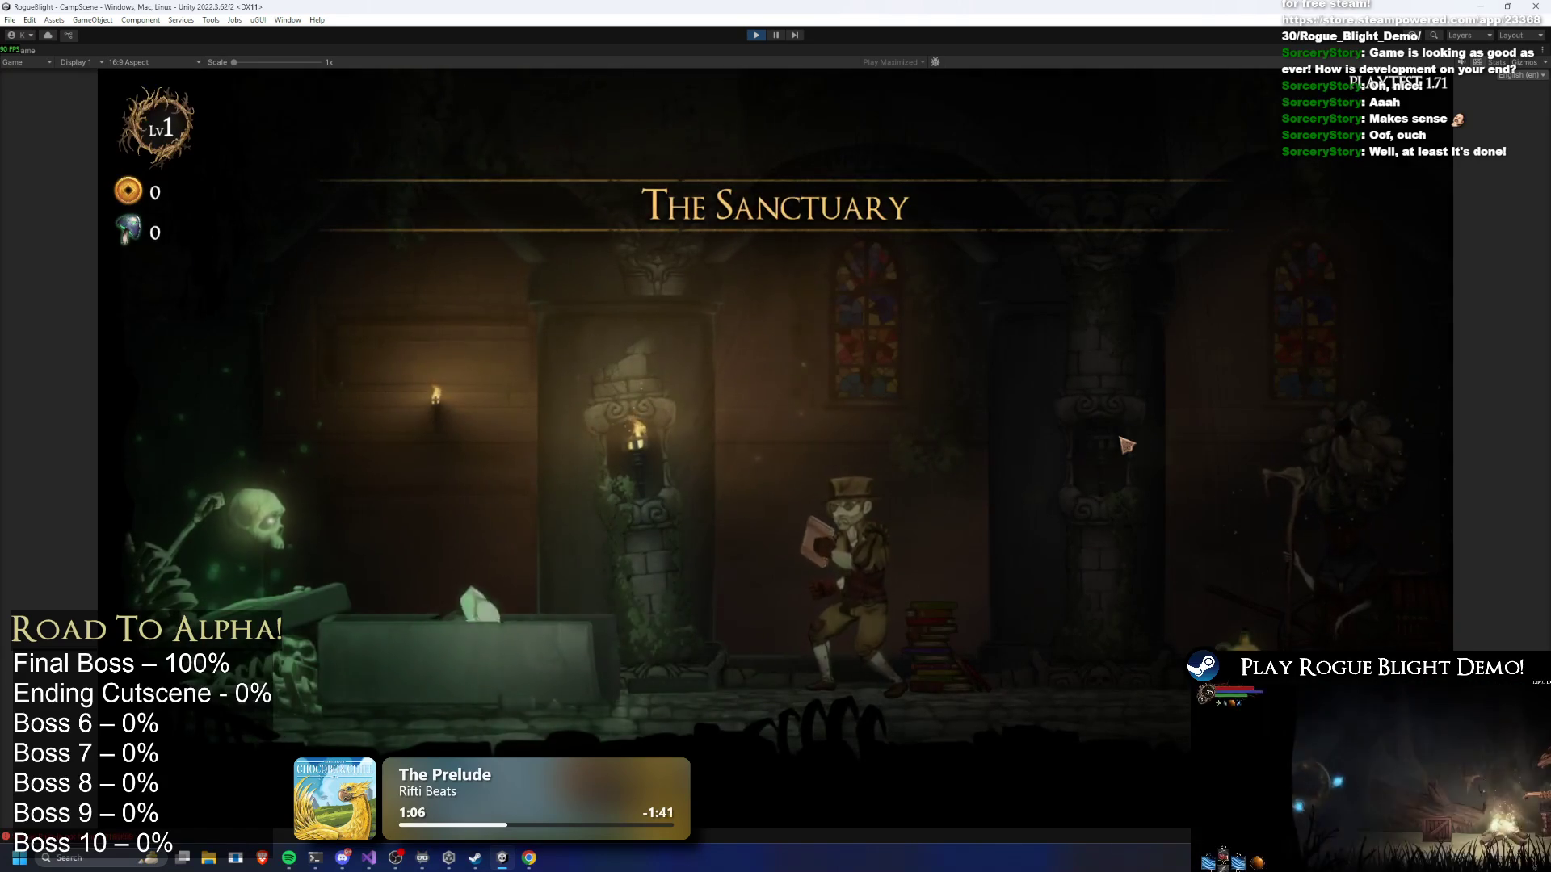
pyautogui.press('d')
pyautogui.press('d')
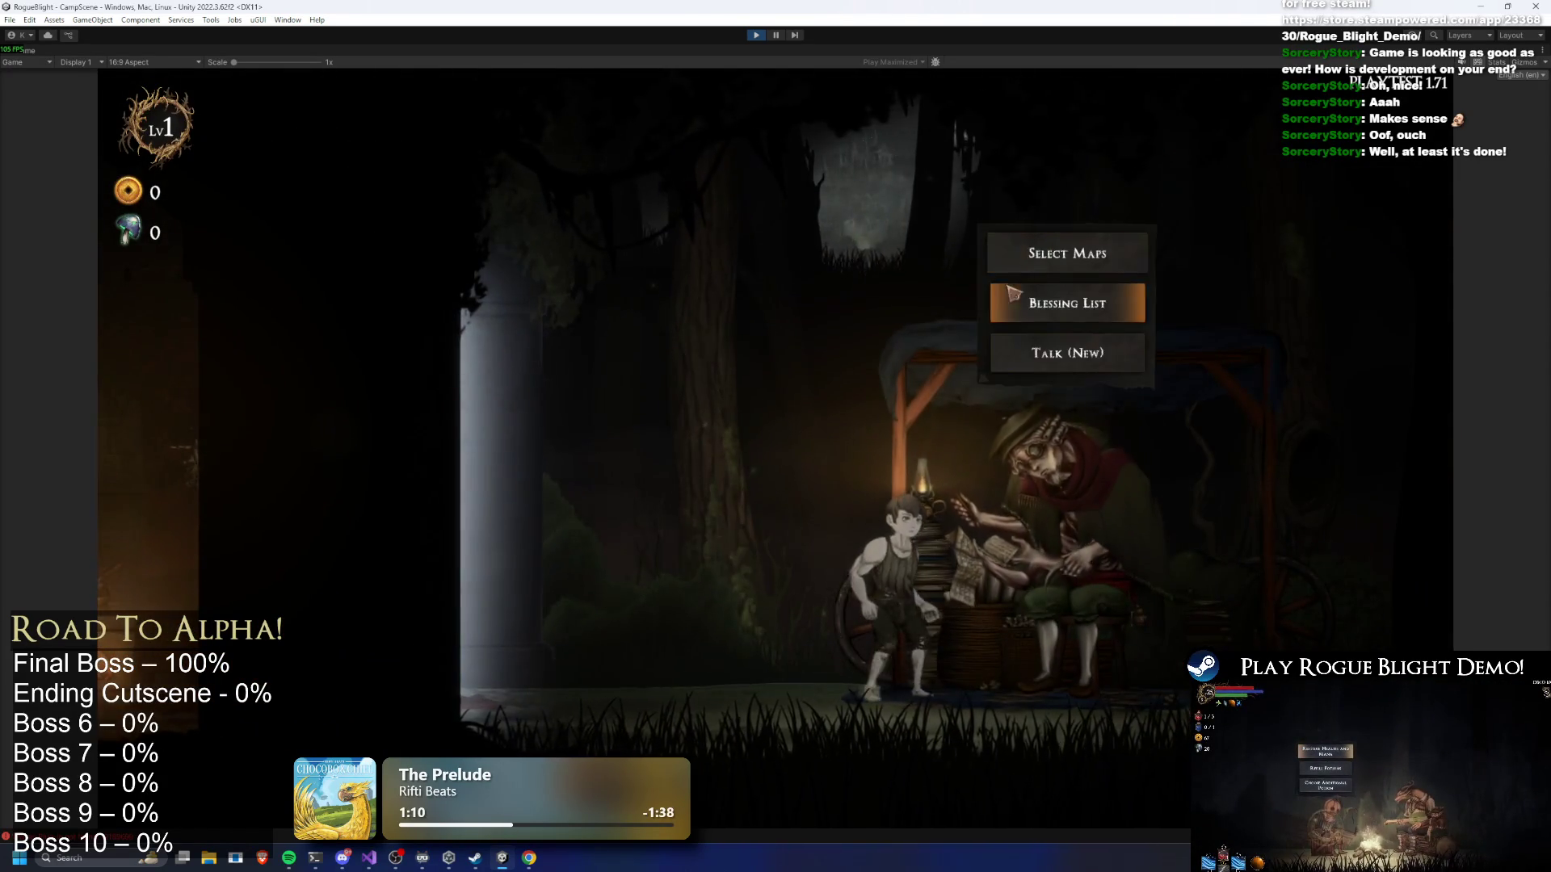
pyautogui.press('Escape')
pyautogui.click(860, 487)
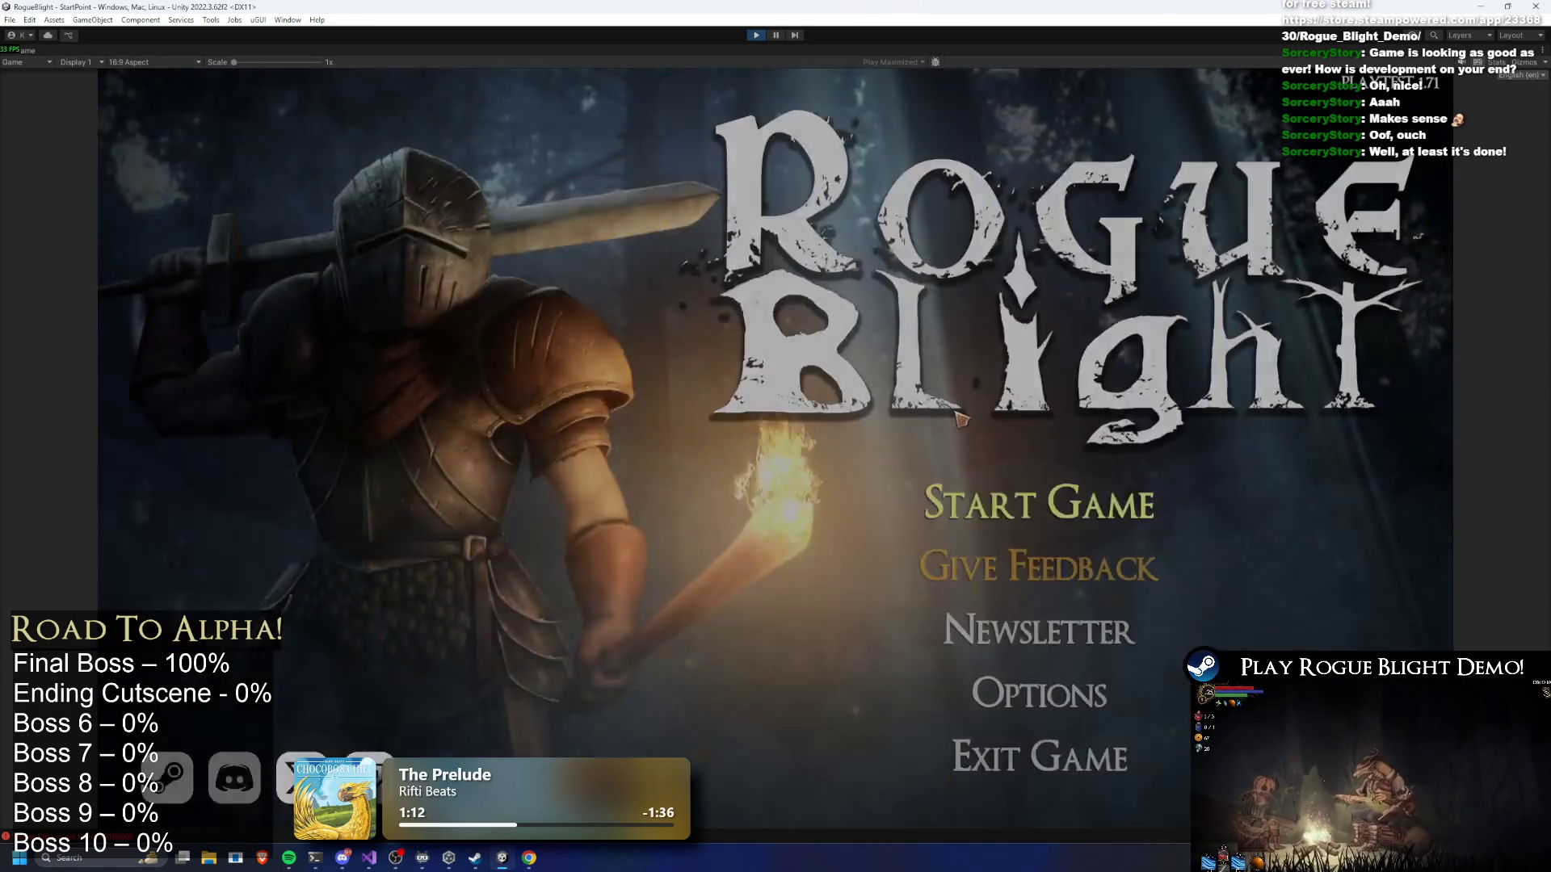
# Load the level 30 save and walk to the merchant cart to open Choose Map
pyautogui.click(1039, 492)
pyautogui.click(1025, 549)
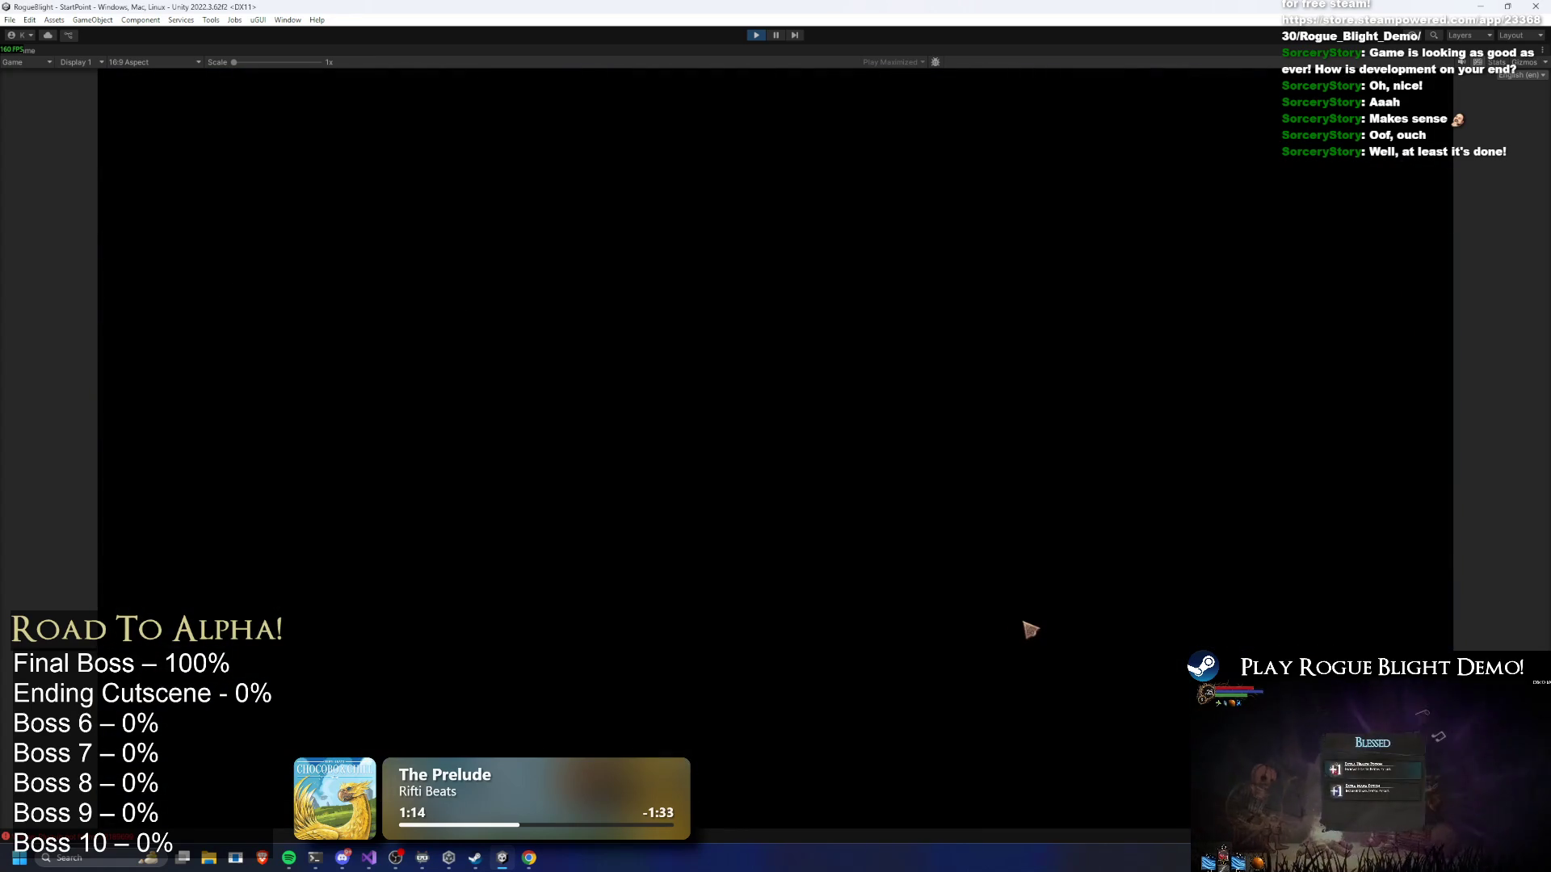
pyautogui.press('d')
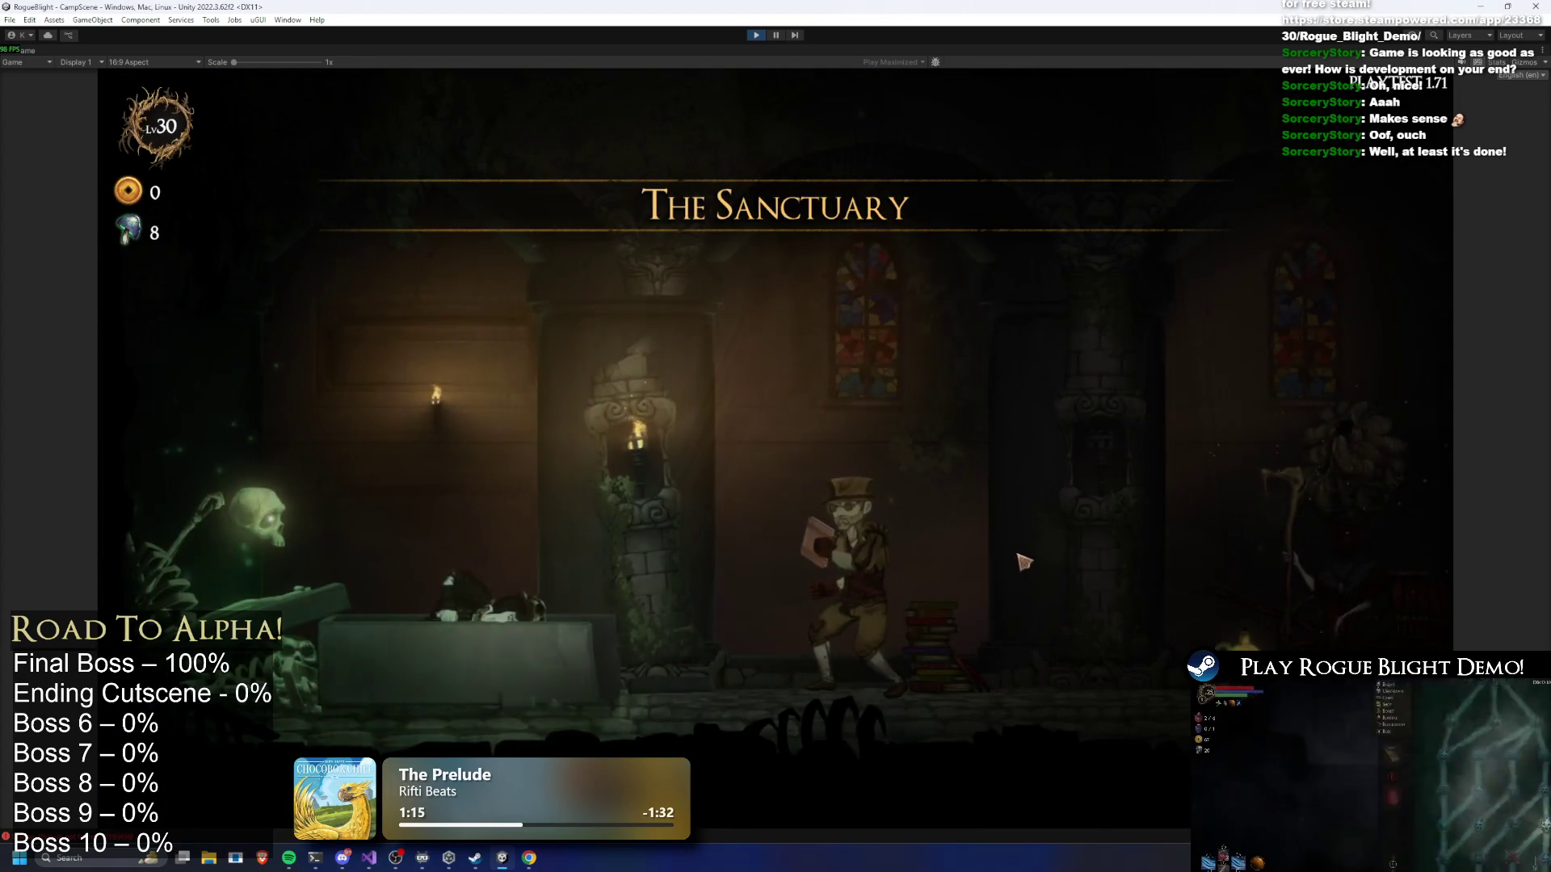
pyautogui.press('e')
pyautogui.press('d')
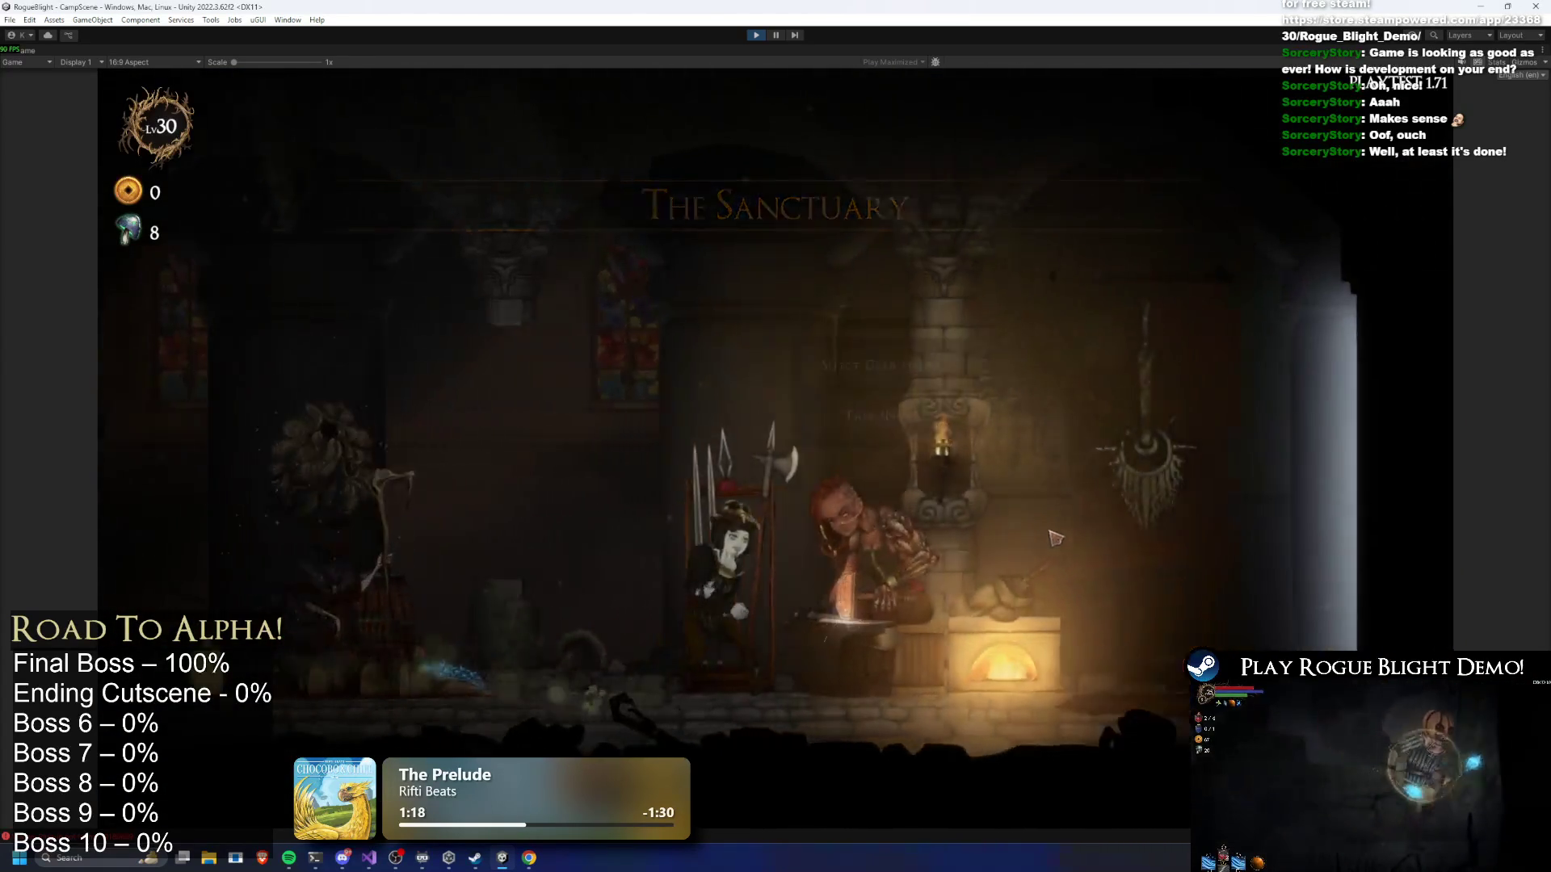
pyautogui.press('e')
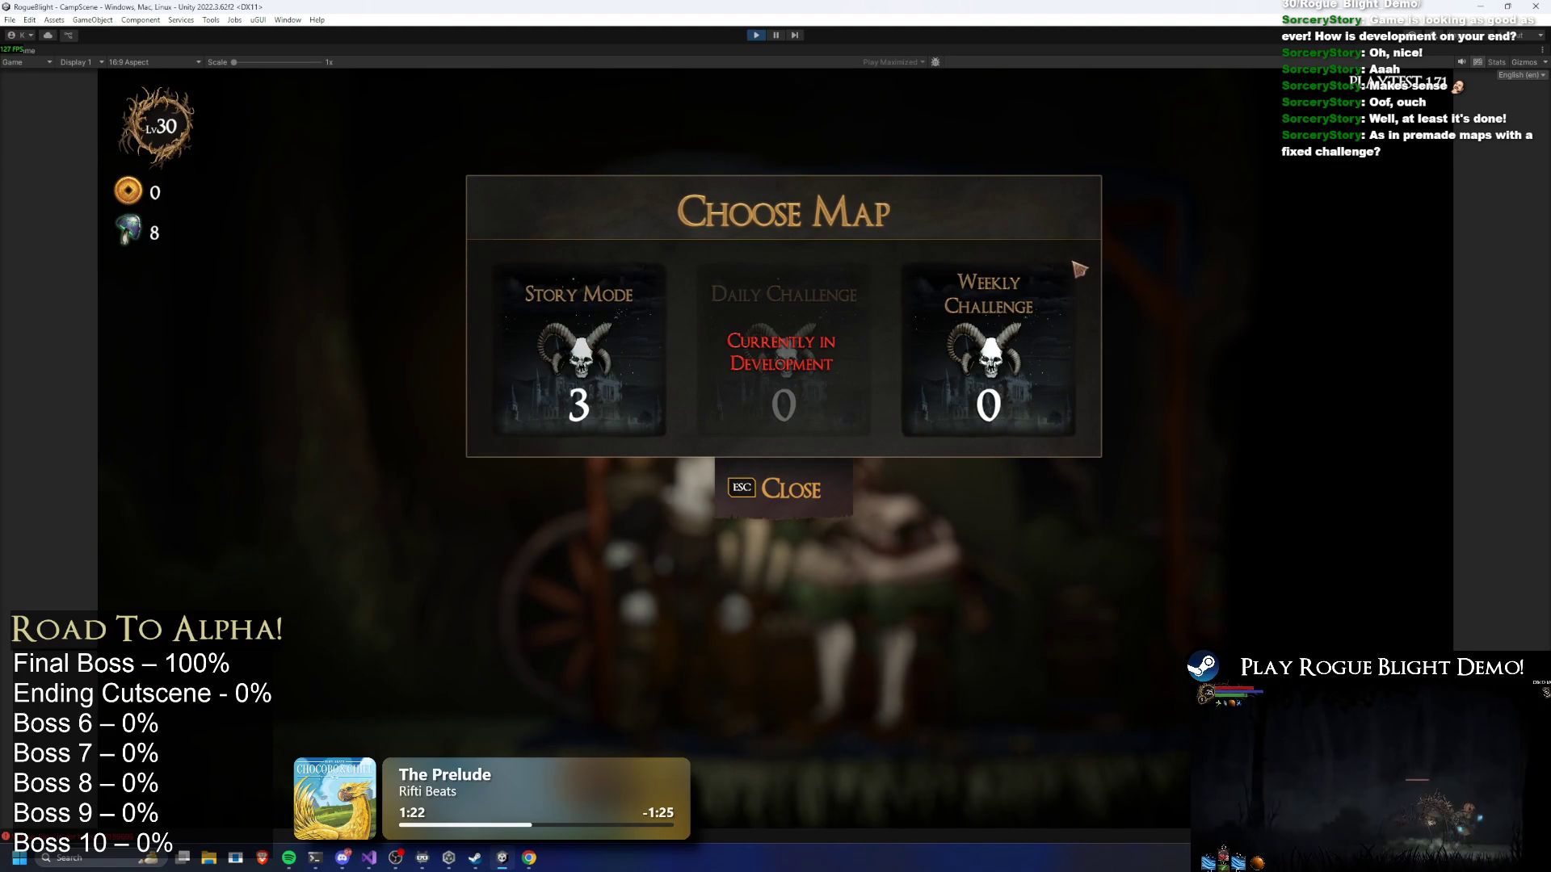
# Launch the Weekly Challenge boss-rush map from the merchant's map selection in Waywood Forest
pyautogui.press('Escape')
pyautogui.press('Escape')
pyautogui.press('e')
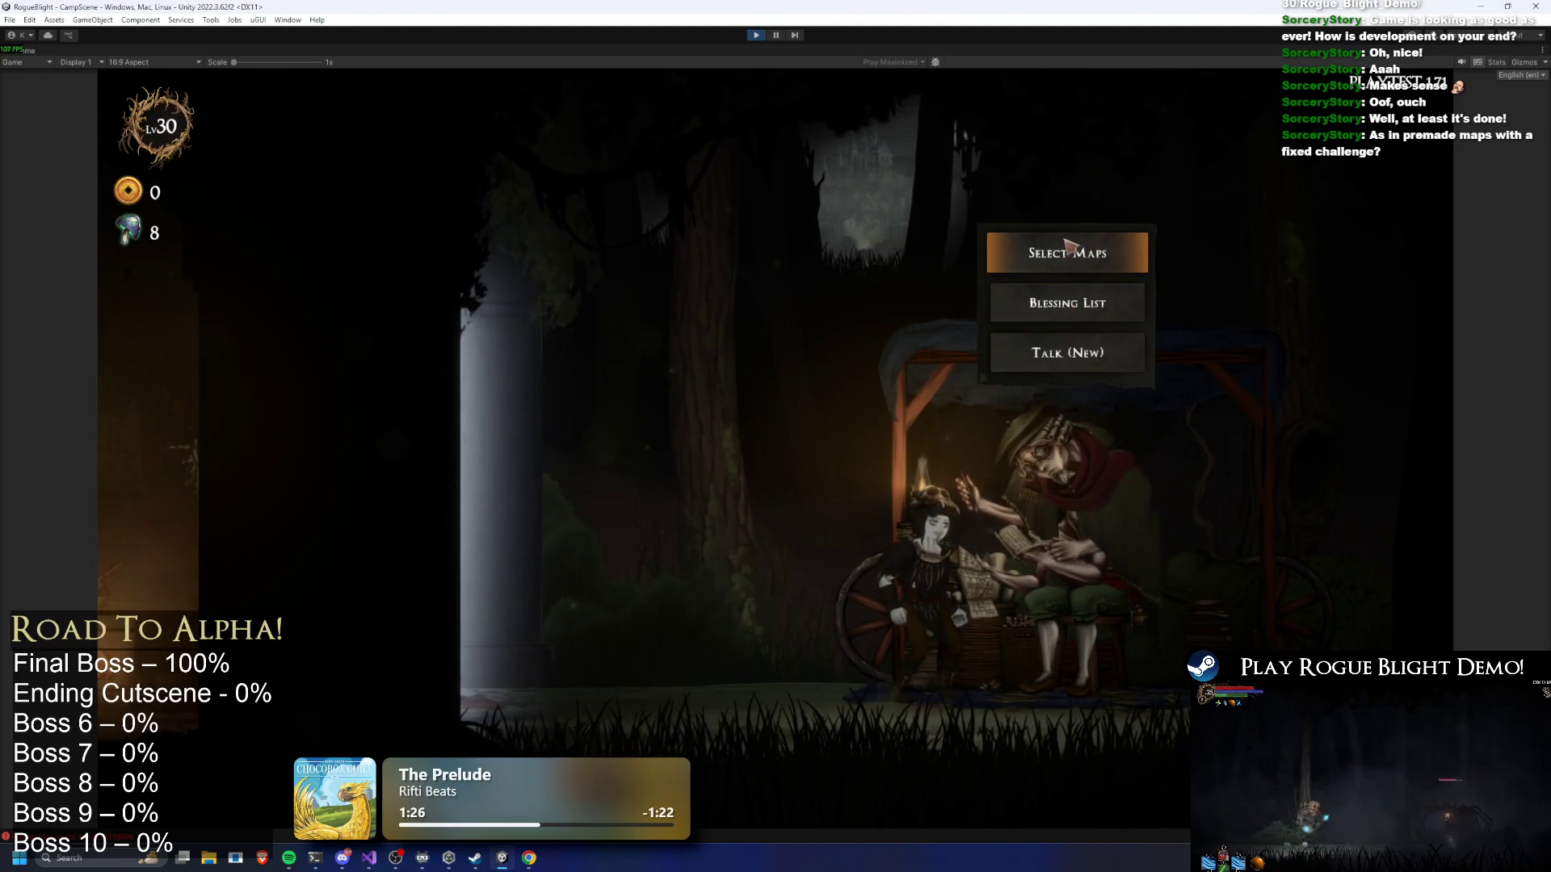
pyautogui.click(1083, 244)
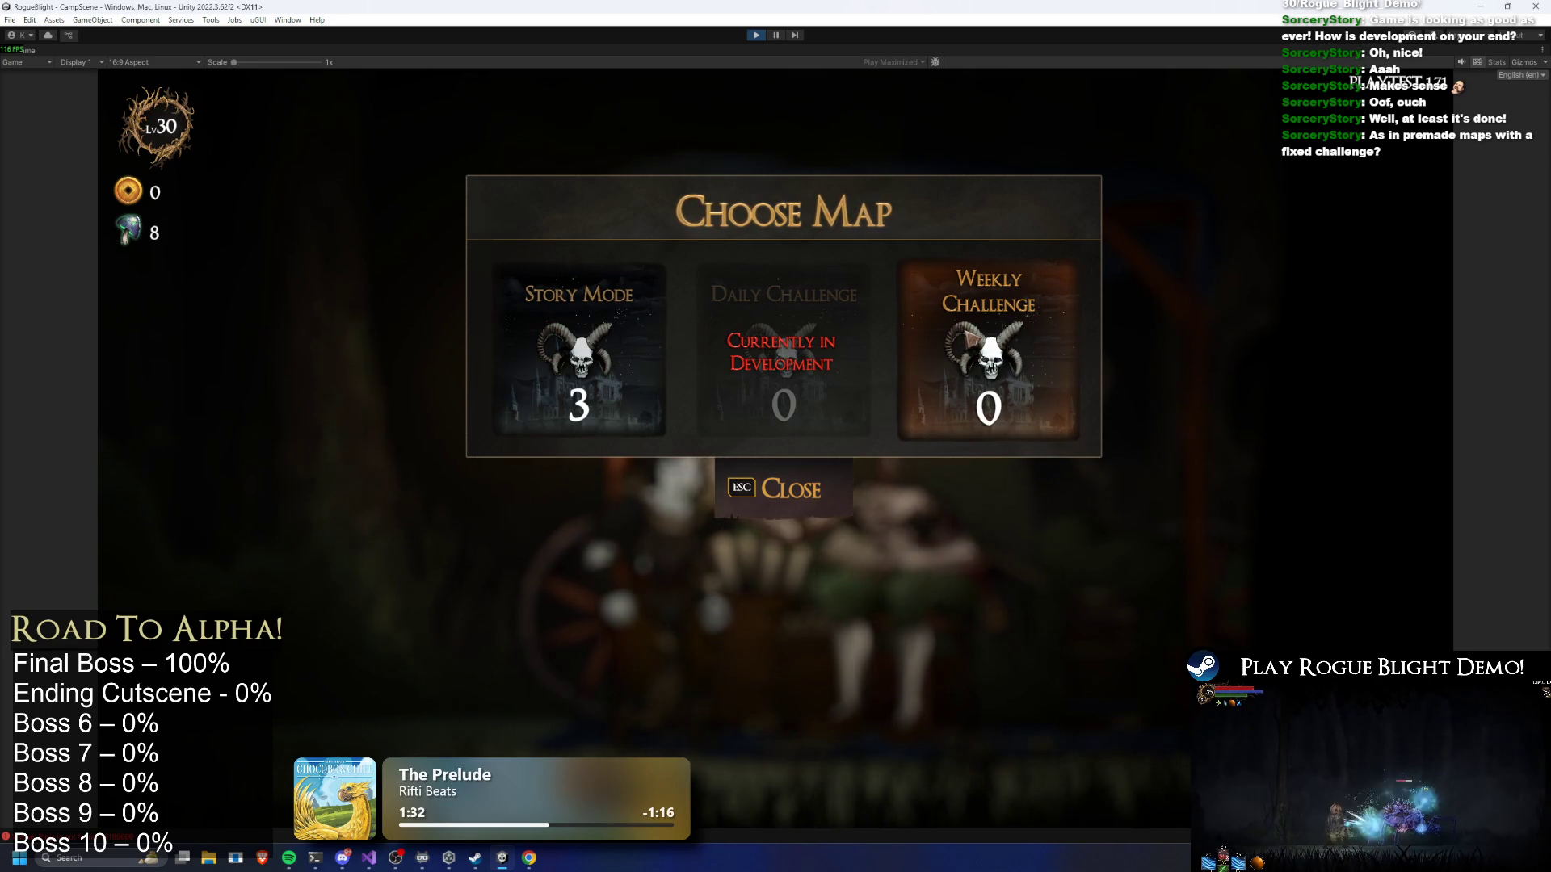
pyautogui.click(972, 338)
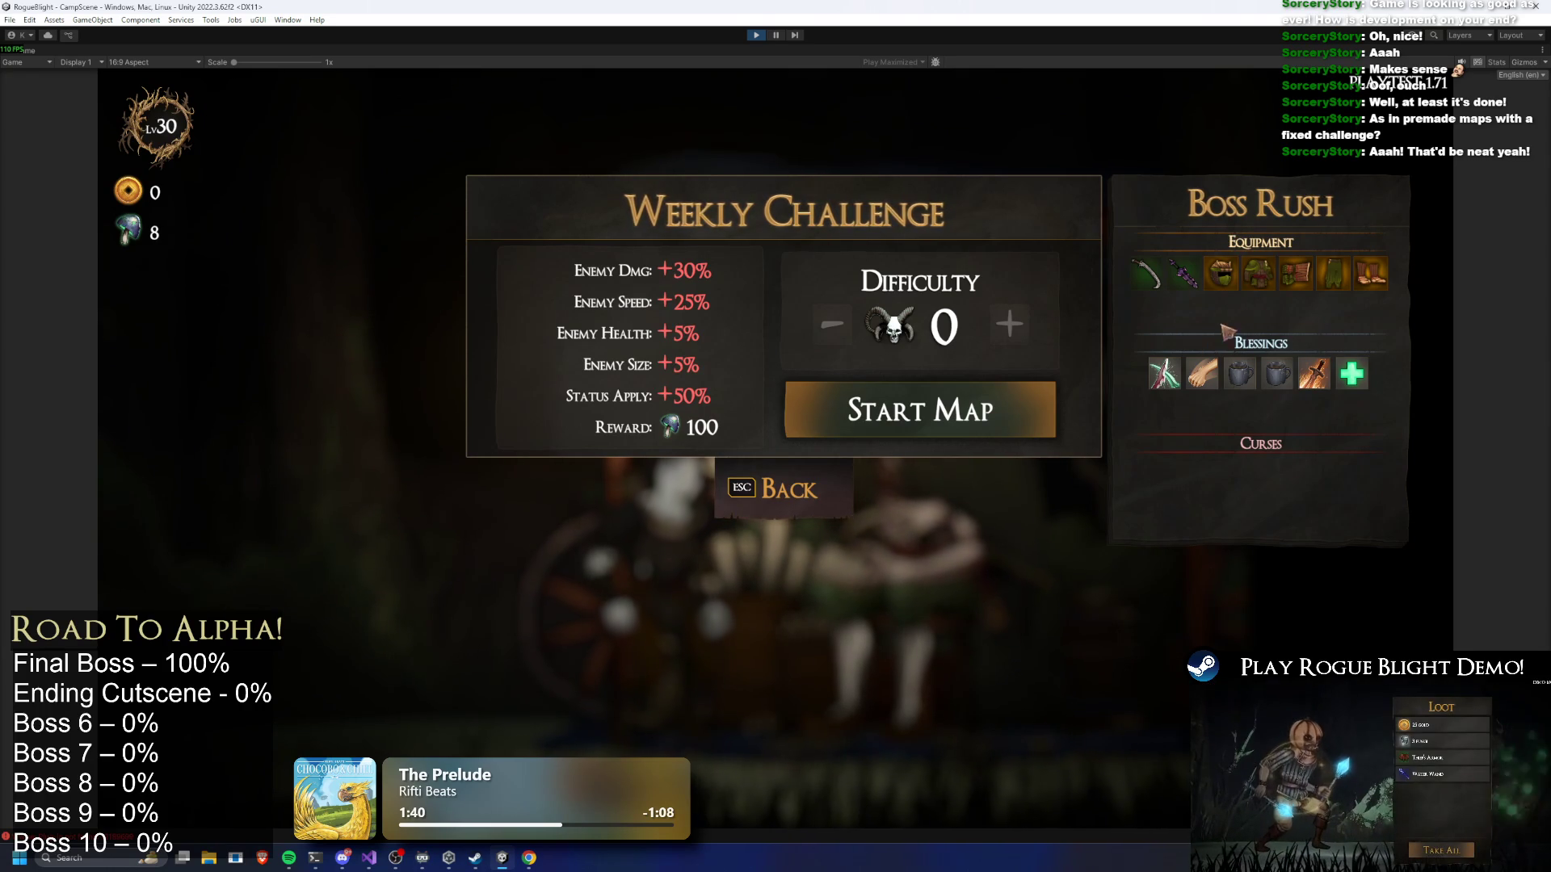
pyautogui.click(997, 411)
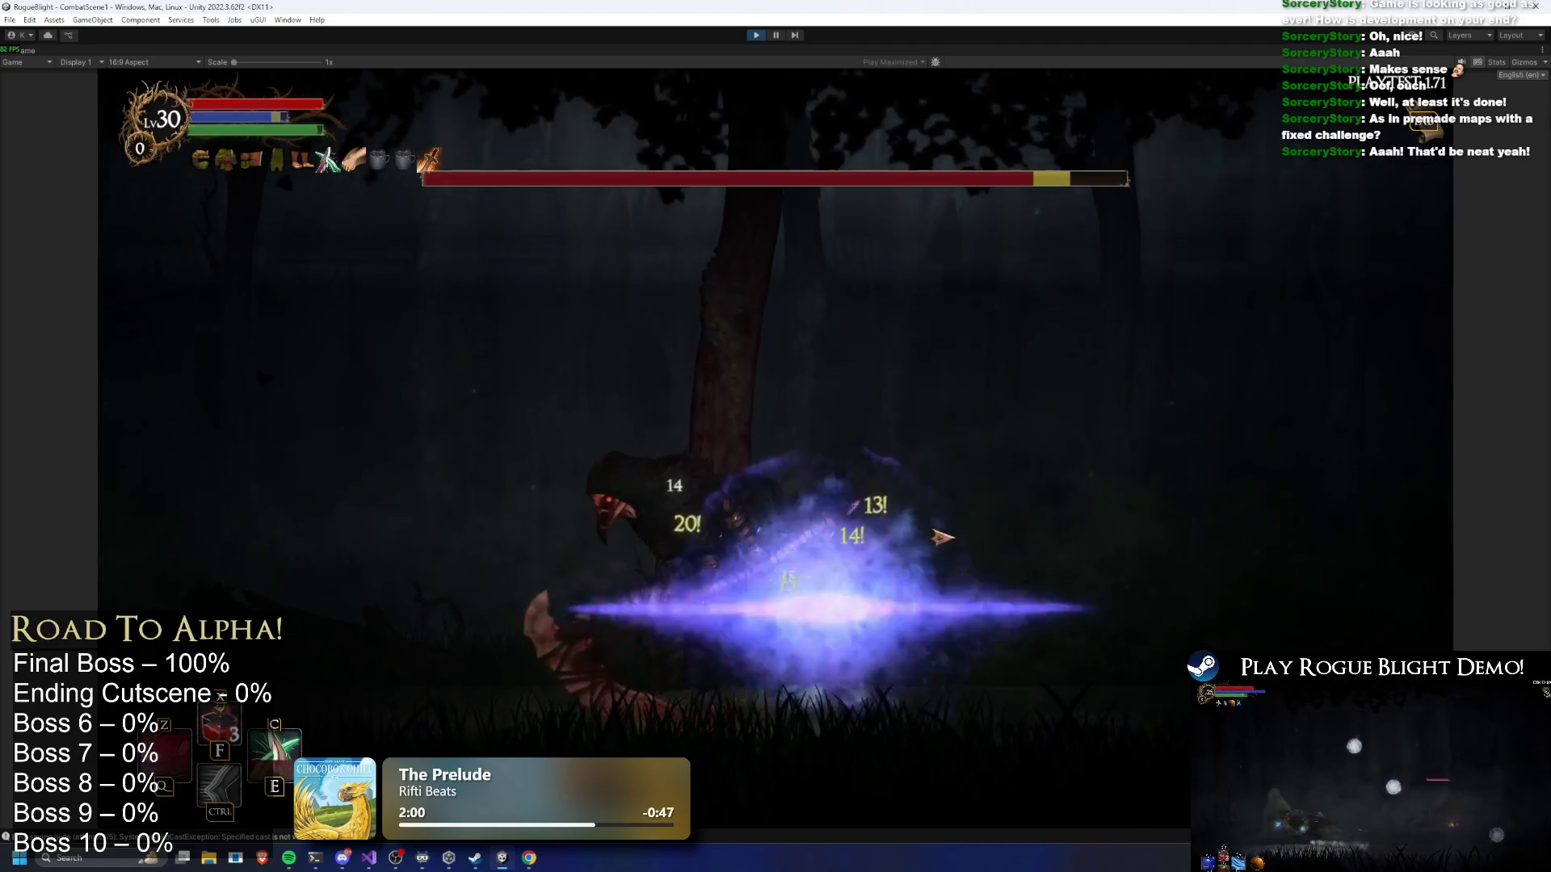
# Leave the boss fight, return to the Sanctuary merchant and open the Weekly Challenge map
pyautogui.press('Escape')
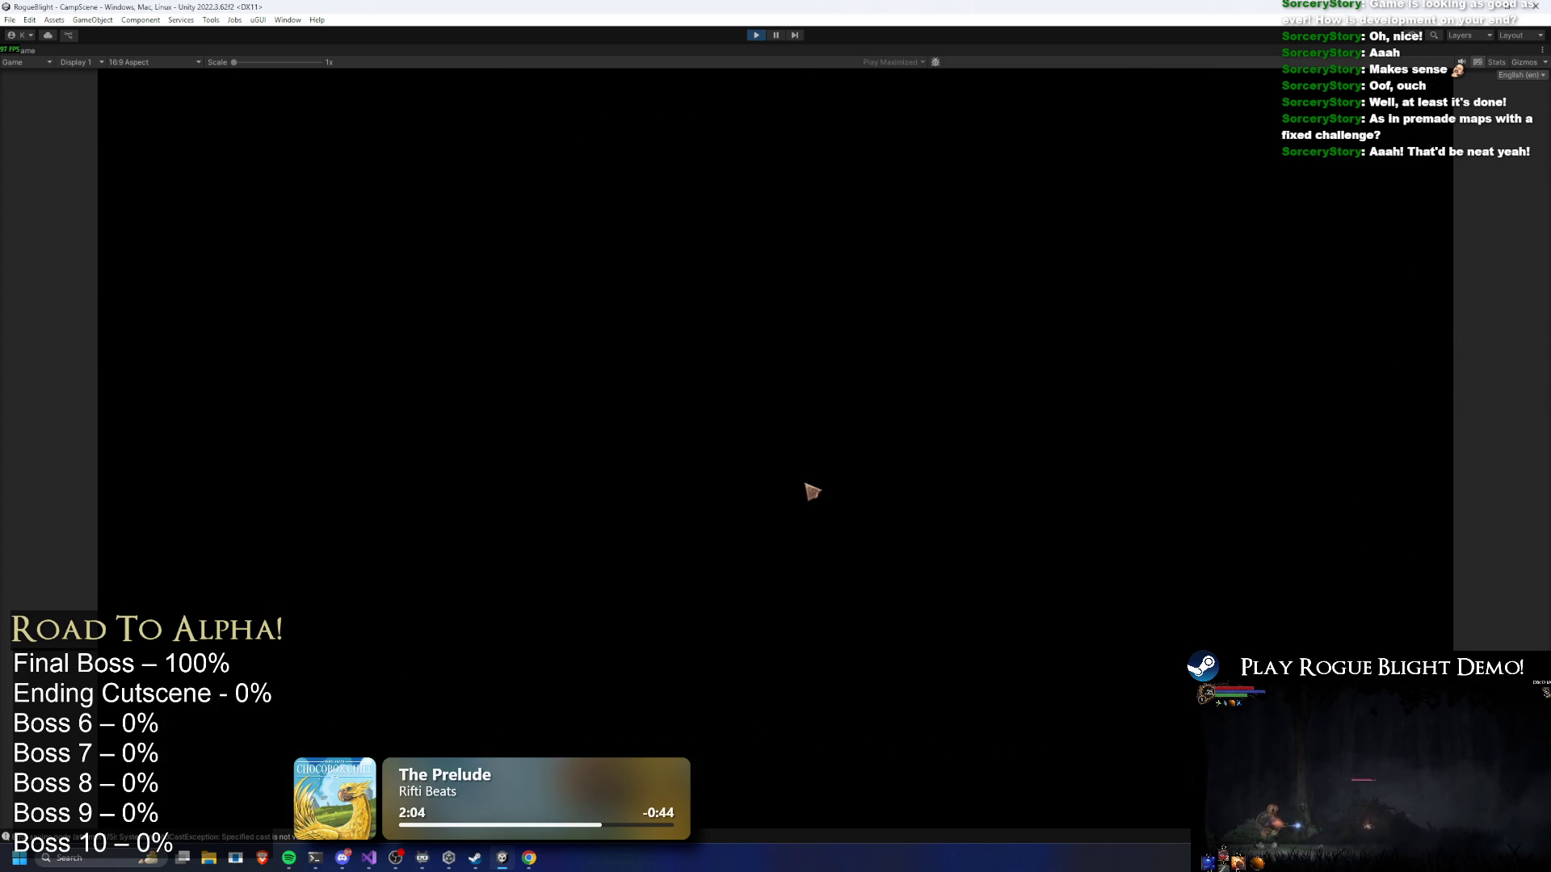
pyautogui.press('a')
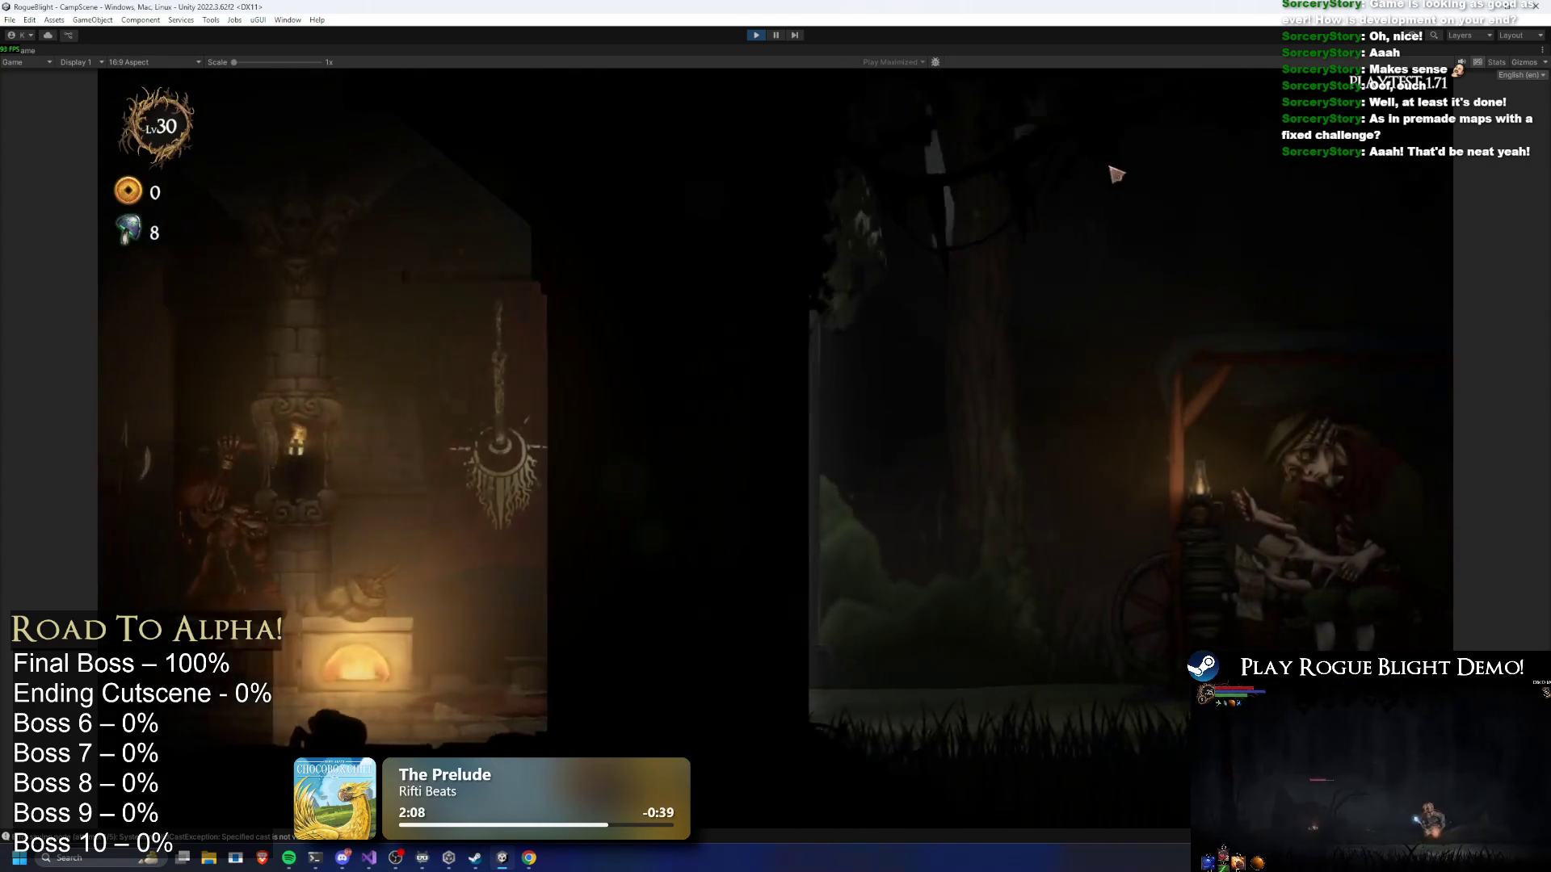
pyautogui.press('d')
pyautogui.press('e')
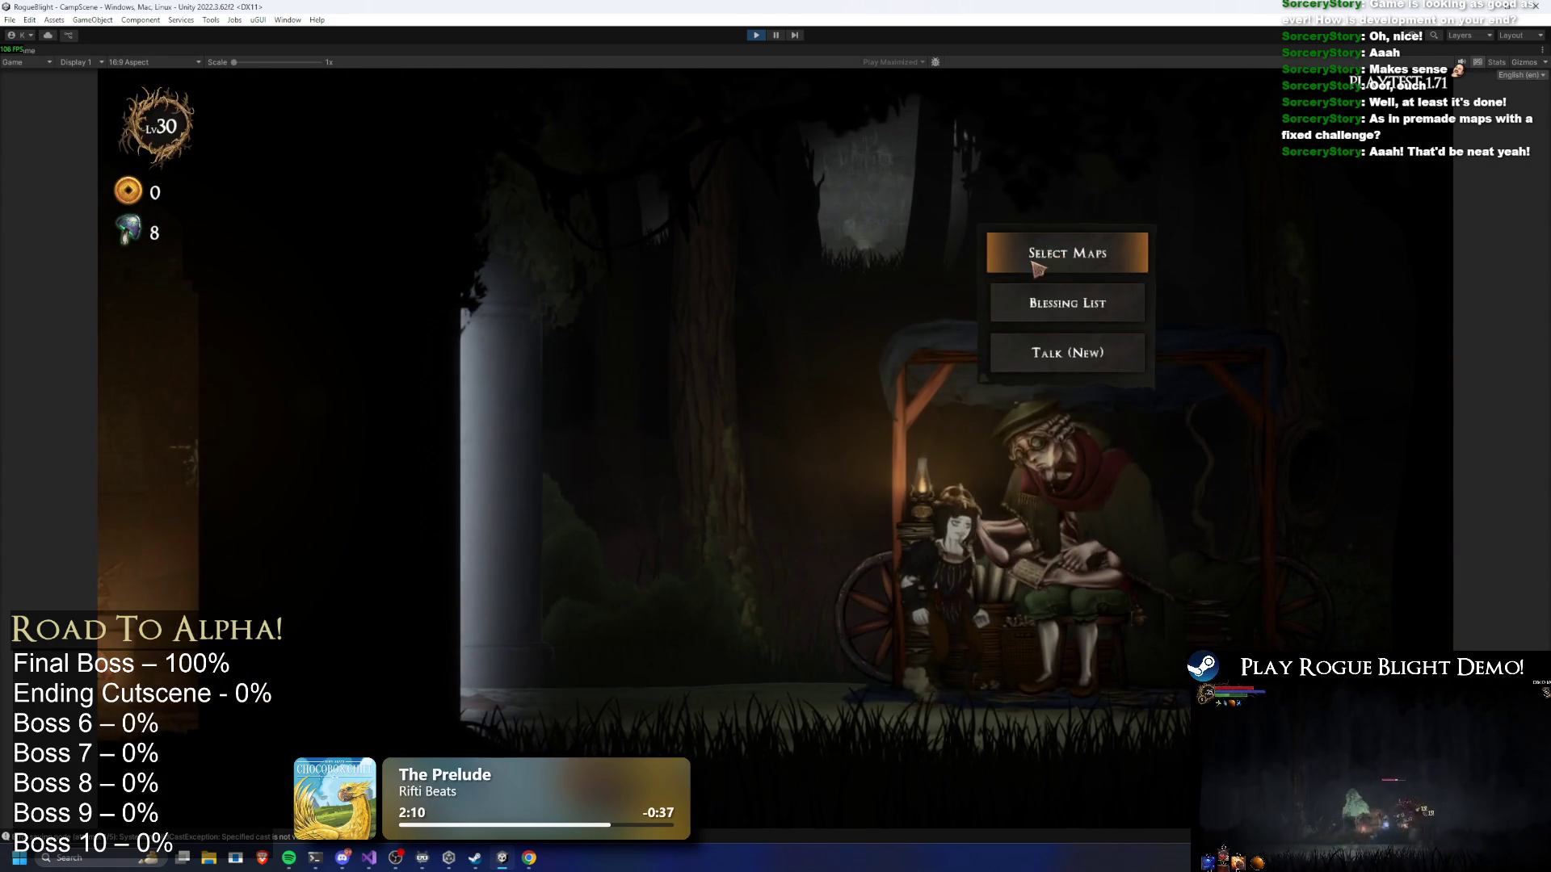
pyautogui.click(1048, 263)
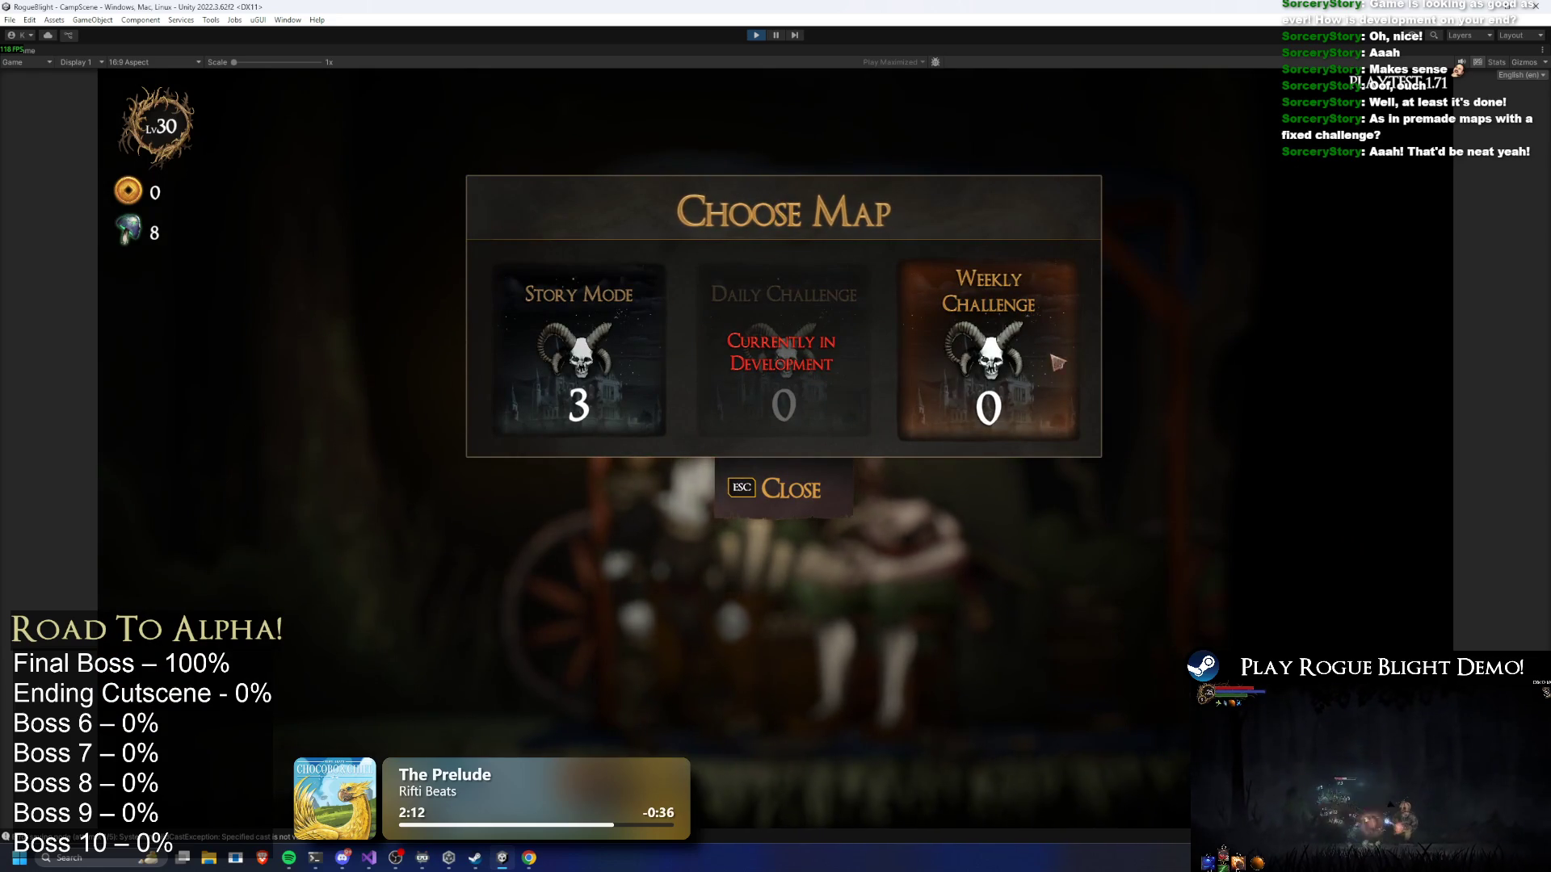
pyautogui.click(997, 396)
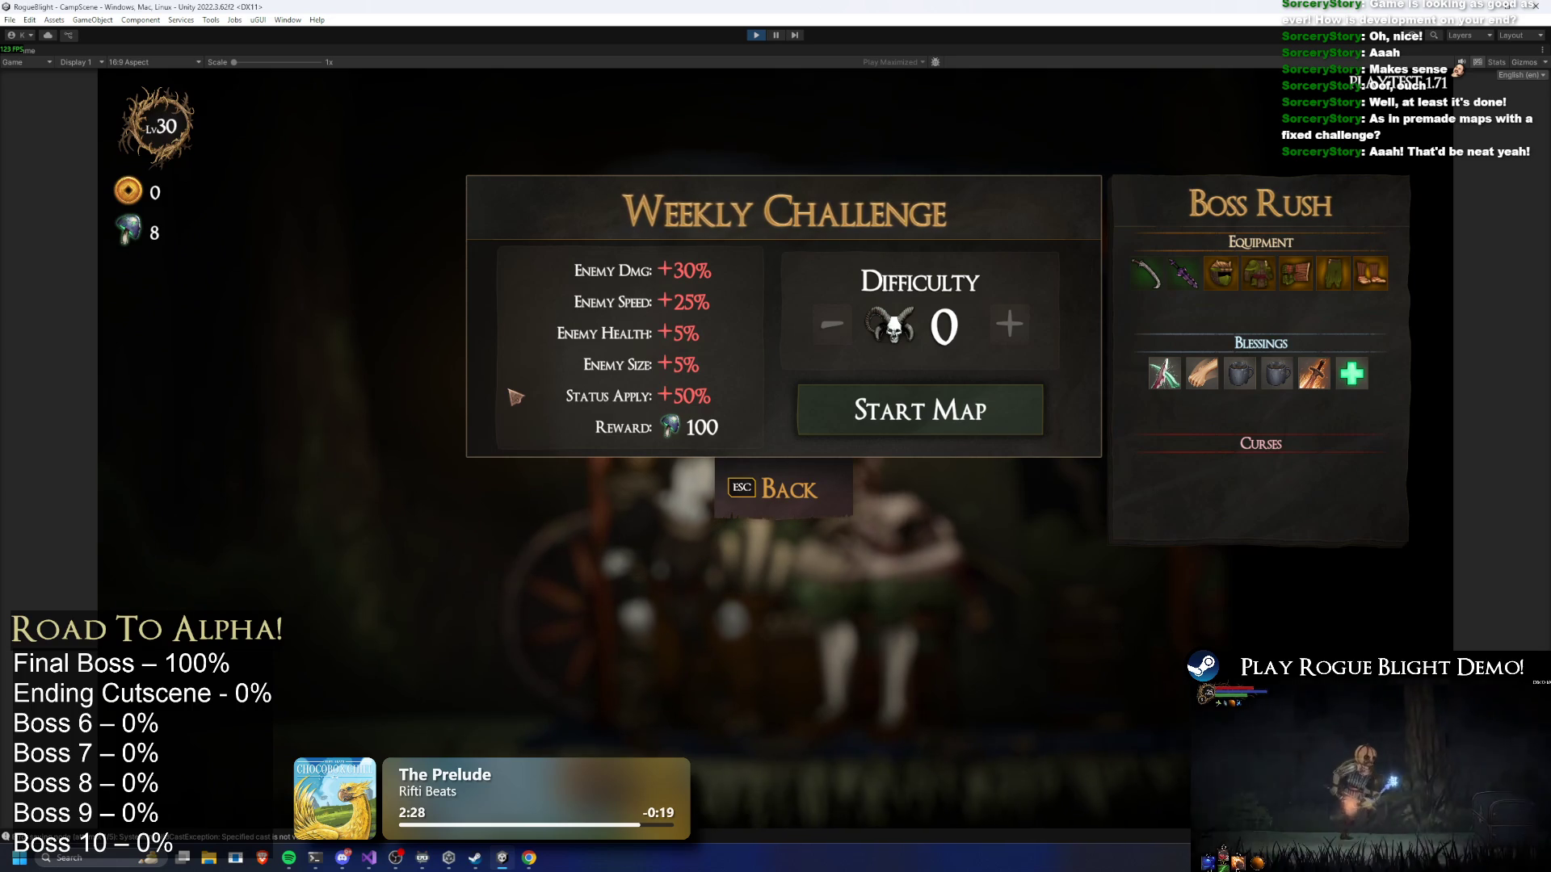
# Preview Story Mode, then reopen the Weekly Challenge Boss Rush setup at difficulty 0
pyautogui.press('Escape')
pyautogui.press('Return')
pyautogui.press('Escape')
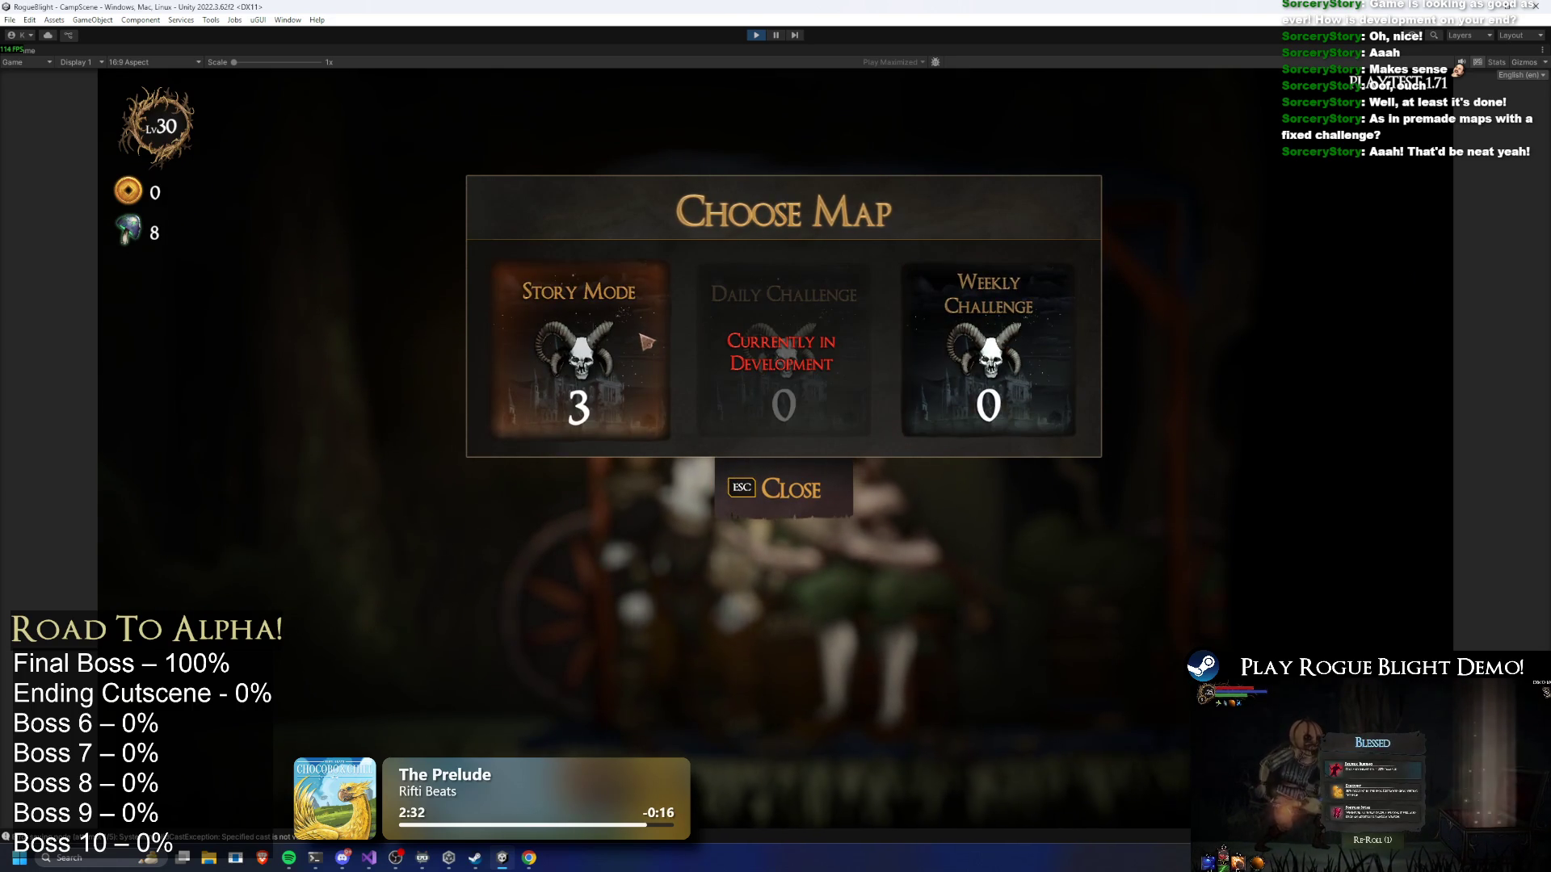
pyautogui.click(1009, 346)
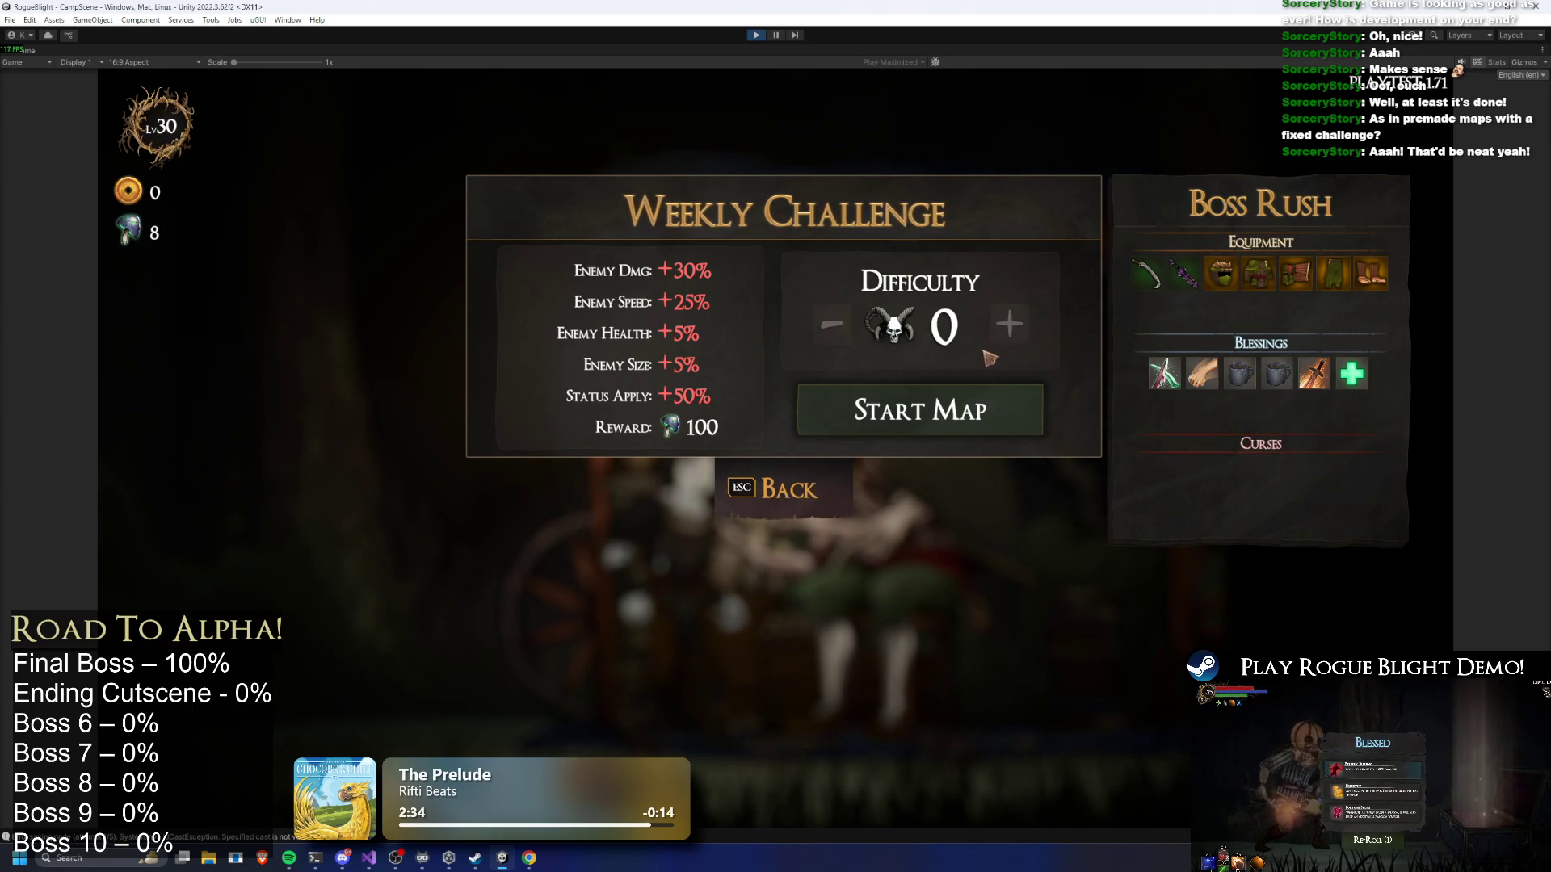